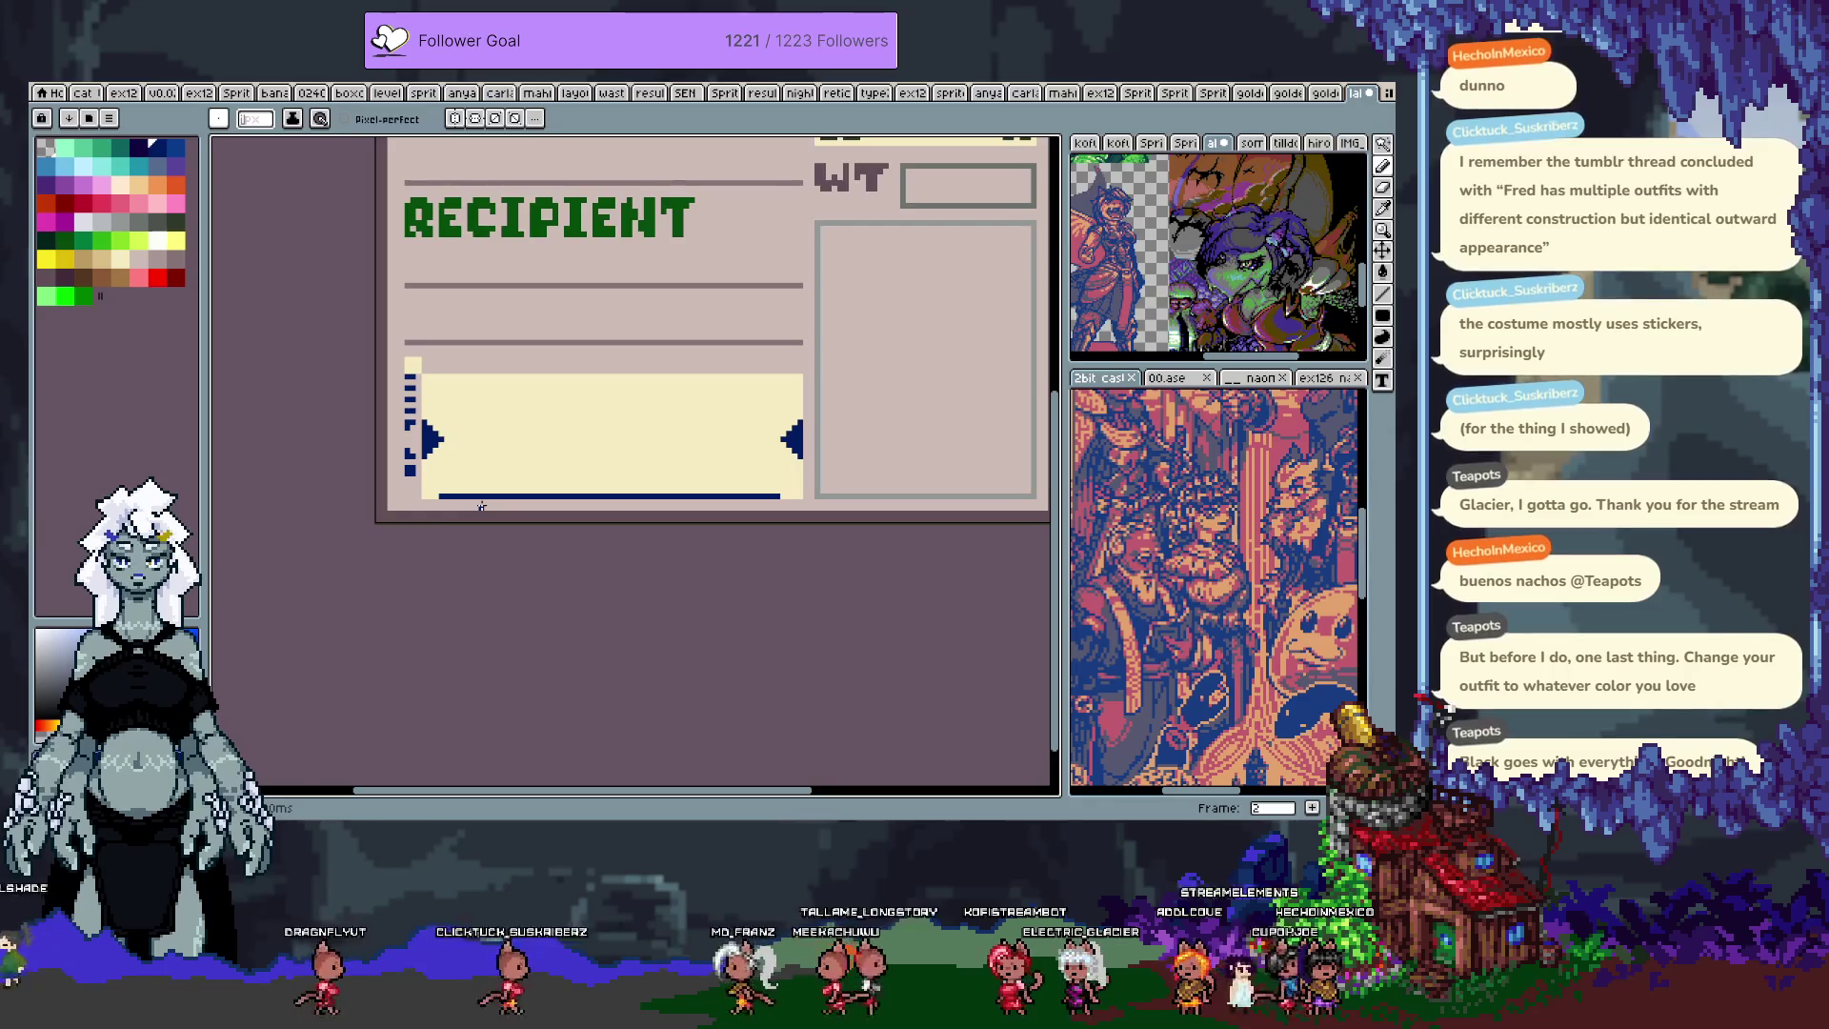
# Step: Erase the stray navy dash on the label and repaint the patch pale pink-grey
pyautogui.scroll(4, 385, 485)
pyautogui.moveTo(380, 444)
pyautogui.mouseDown()
pyautogui.moveTo(415, 444)
pyautogui.moveTo(387, 455)
pyautogui.mouseUp()
pyautogui.keyDown('alt'); pyautogui.click(443, 424); pyautogui.keyUp('alt')
pyautogui.click(413, 461)
# Step: Pencil a small navy checkered trim above the cream box's top-left edge
pyautogui.keyDown('alt'); pyautogui.click(533, 598); pyautogui.keyUp('alt')
pyautogui.moveTo(380, 598)
pyautogui.mouseDown()
pyautogui.moveTo(414, 598)
pyautogui.moveTo(410, 550)
pyautogui.mouseUp()
pyautogui.scroll(-4, 410, 550)
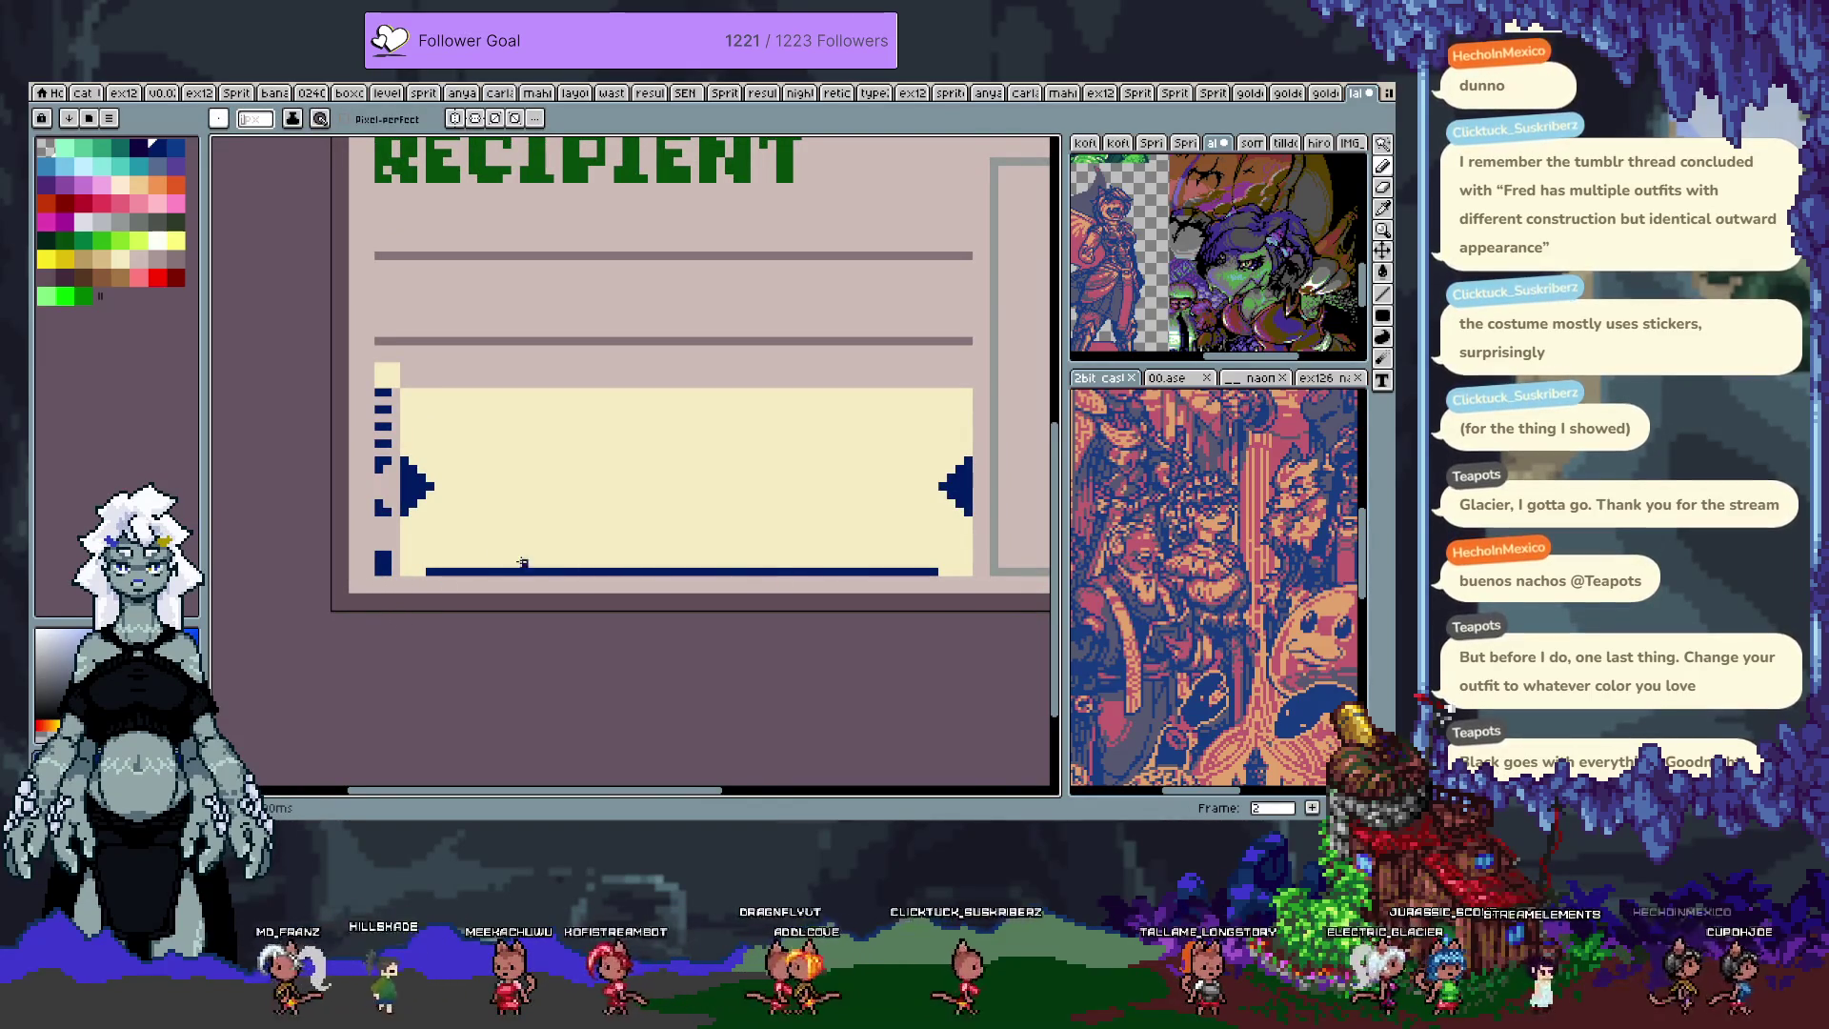
pyautogui.scroll(3, 464, 527)
pyautogui.scroll(-2, 409, 458)
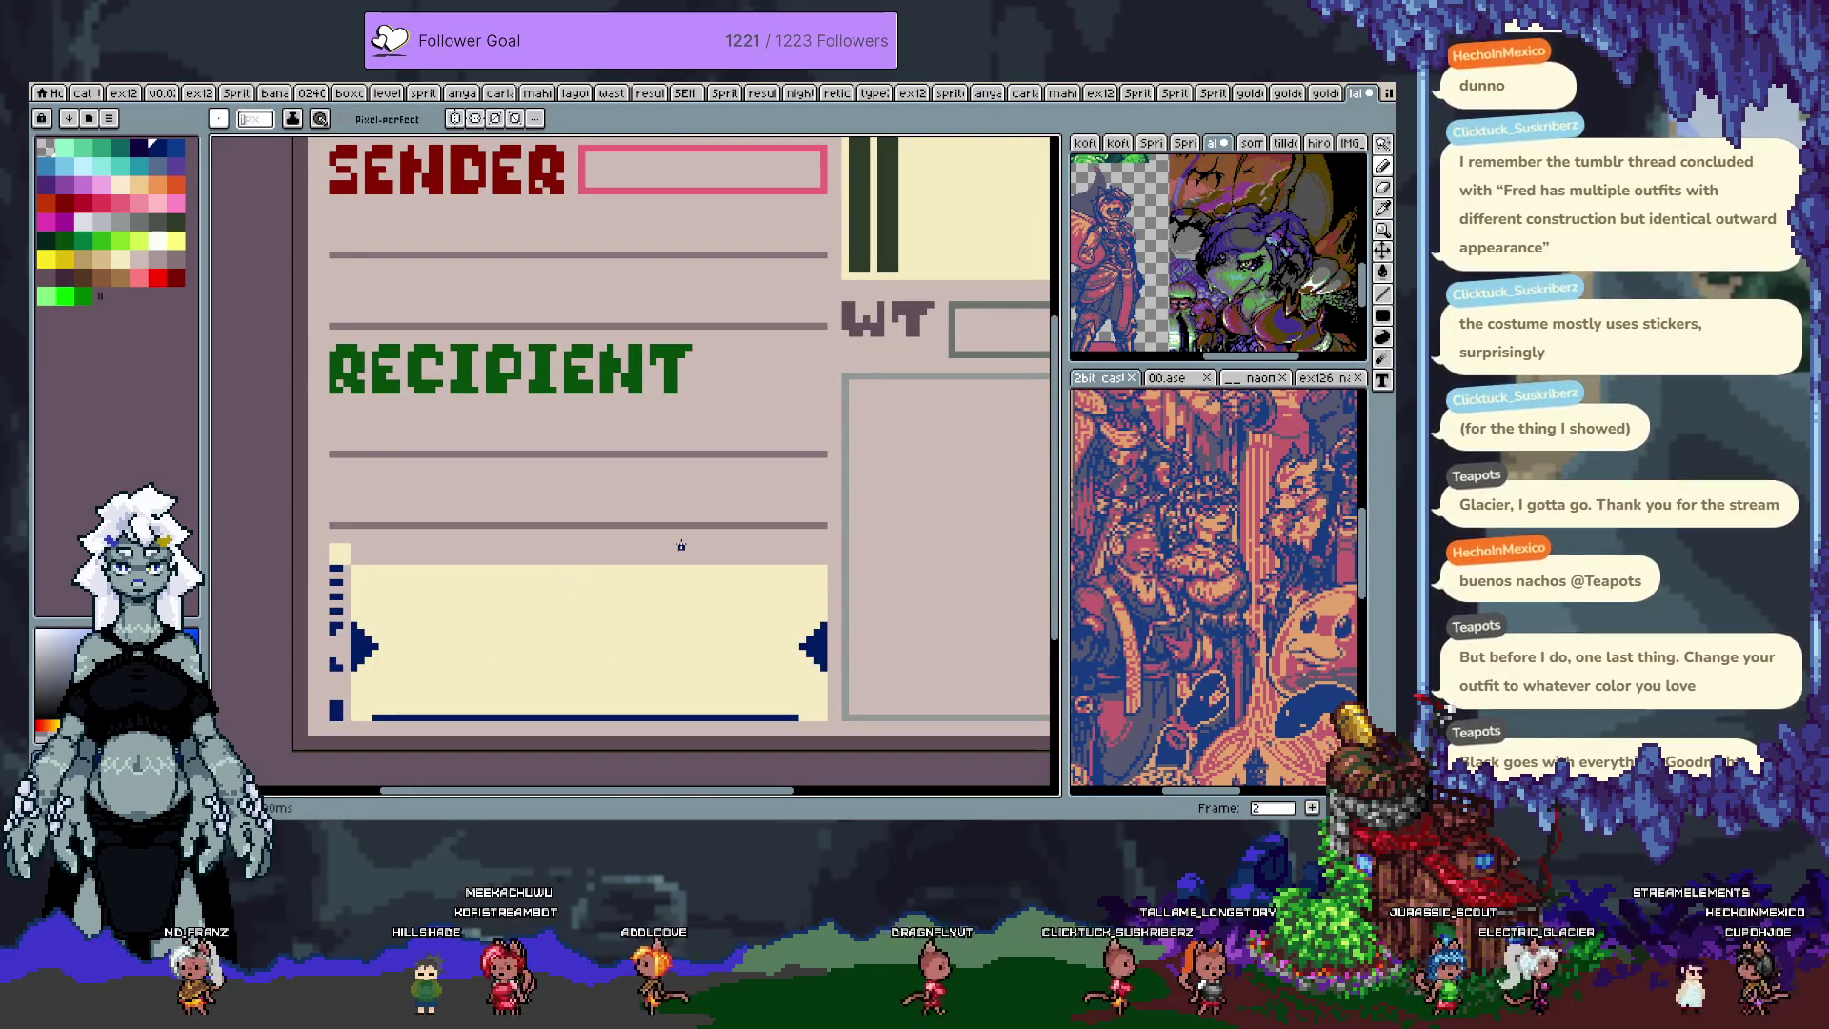
pyautogui.moveTo(886, 324)
pyautogui.mouseDown()
pyautogui.moveTo(695, 464)
pyautogui.moveTo(666, 460)
pyautogui.moveTo(895, 257)
pyautogui.mouseUp()
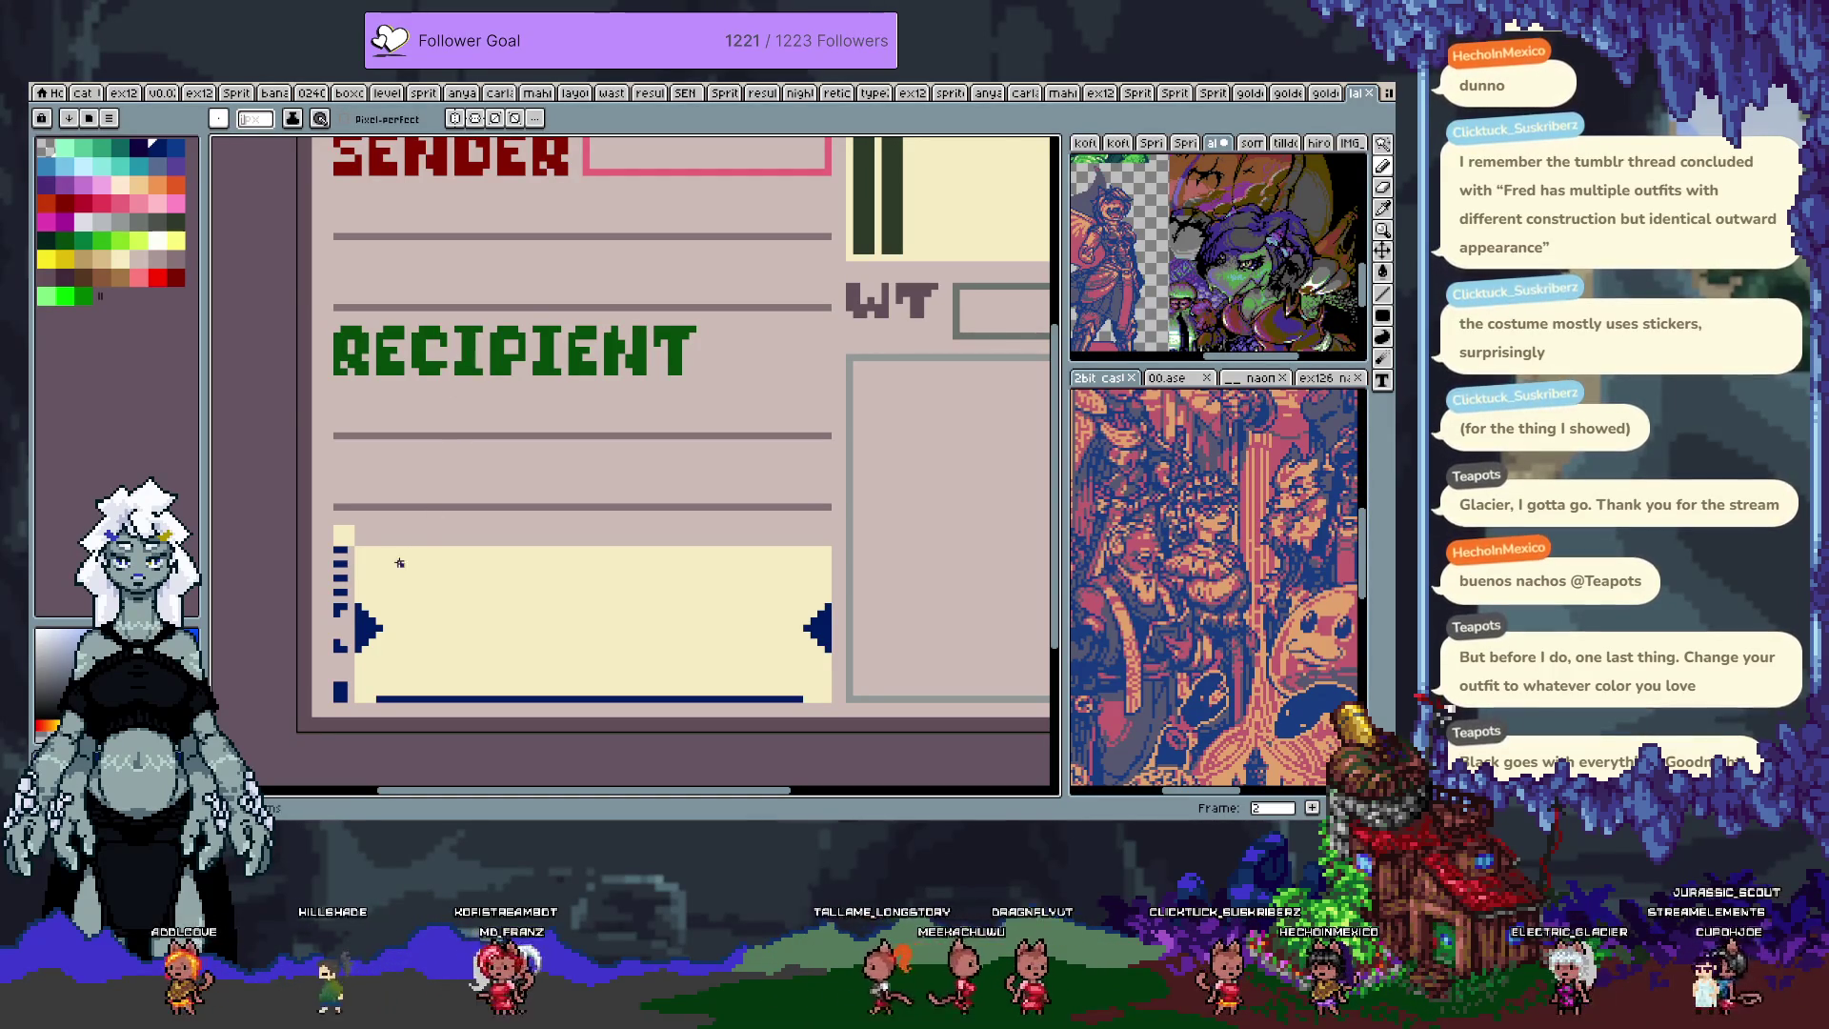
pyautogui.scroll(2, 413, 551)
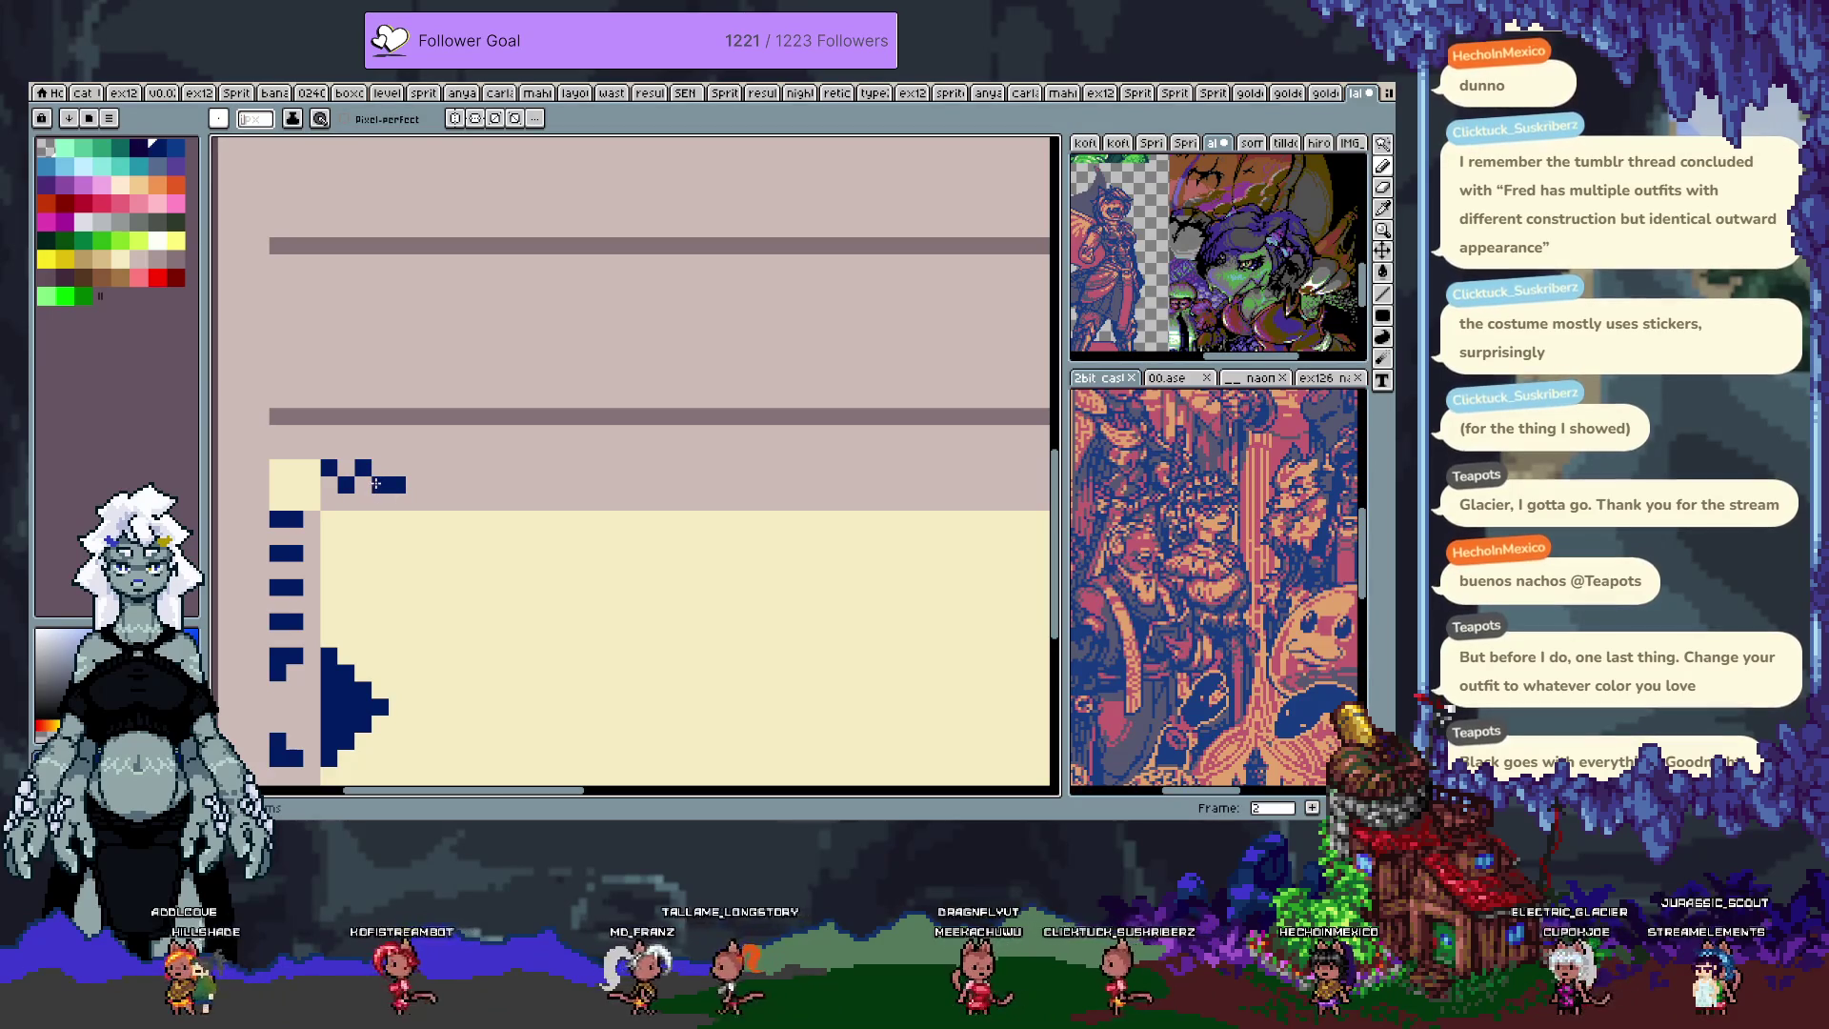
pyautogui.scroll(-3, 457, 474)
pyautogui.scroll(3, 653, 474)
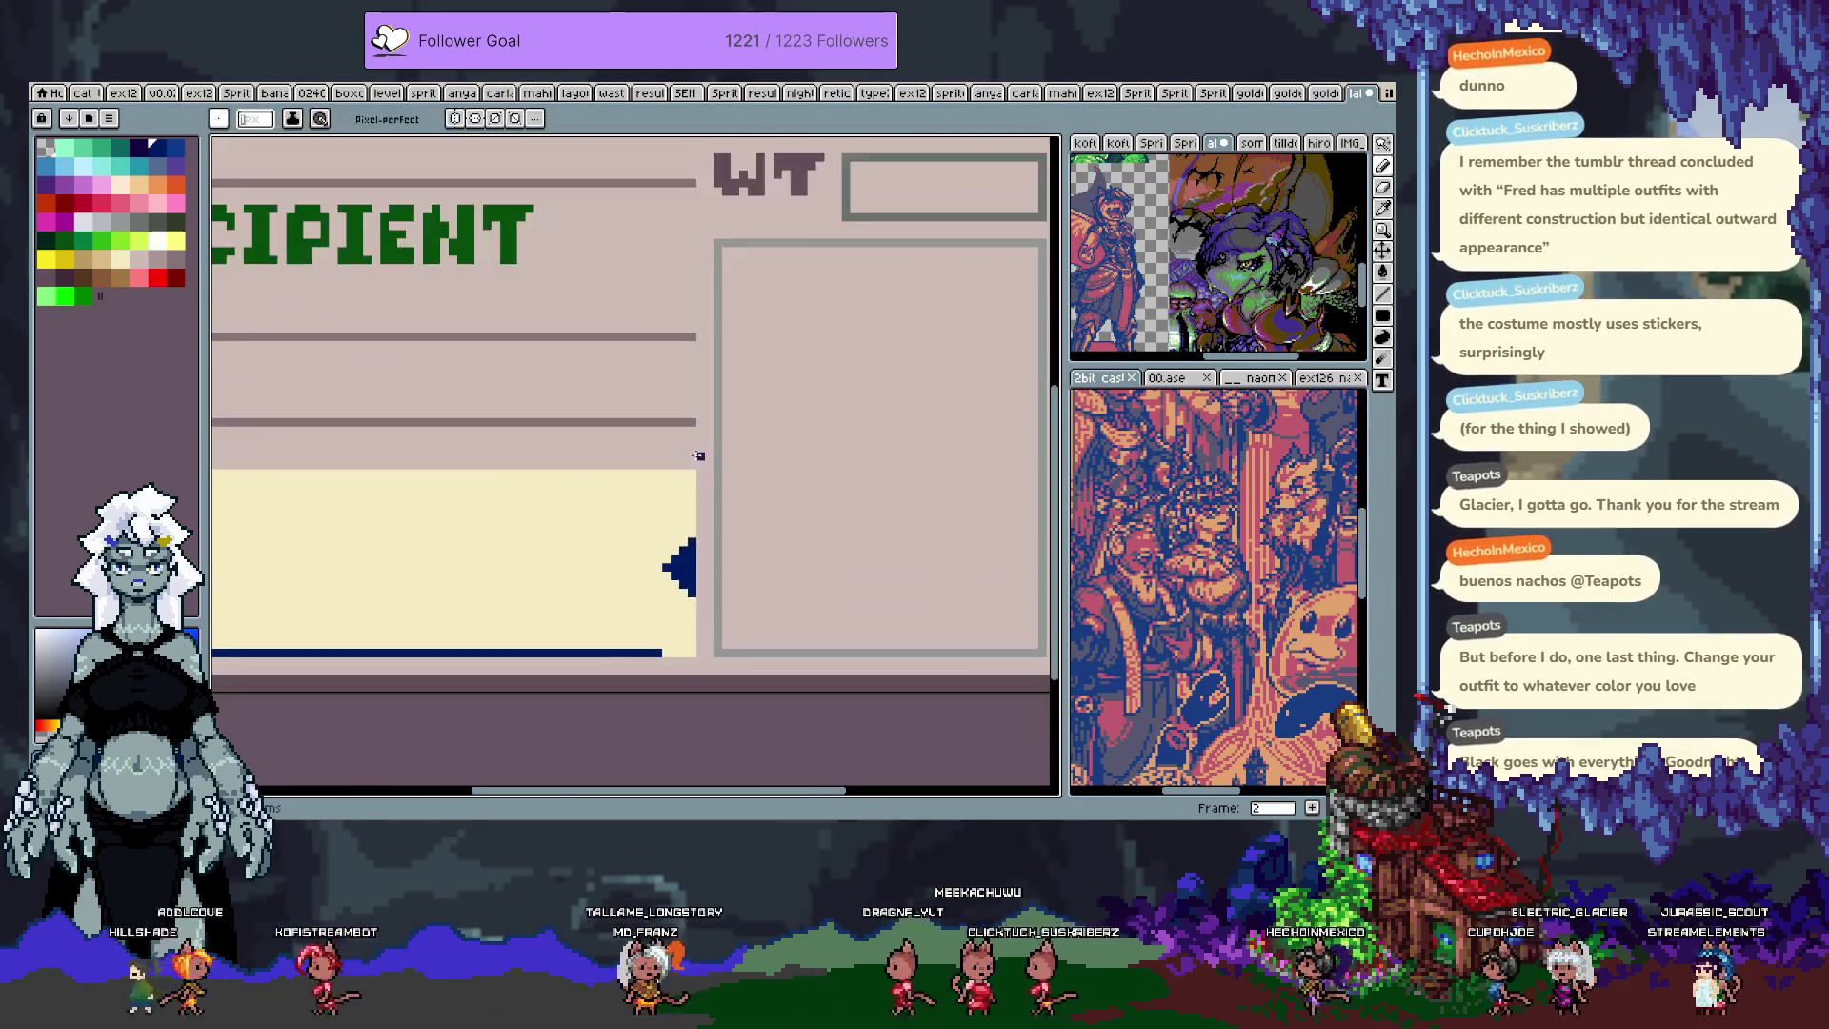
pyautogui.scroll(2, 698, 455)
pyautogui.scroll(-4, 653, 451)
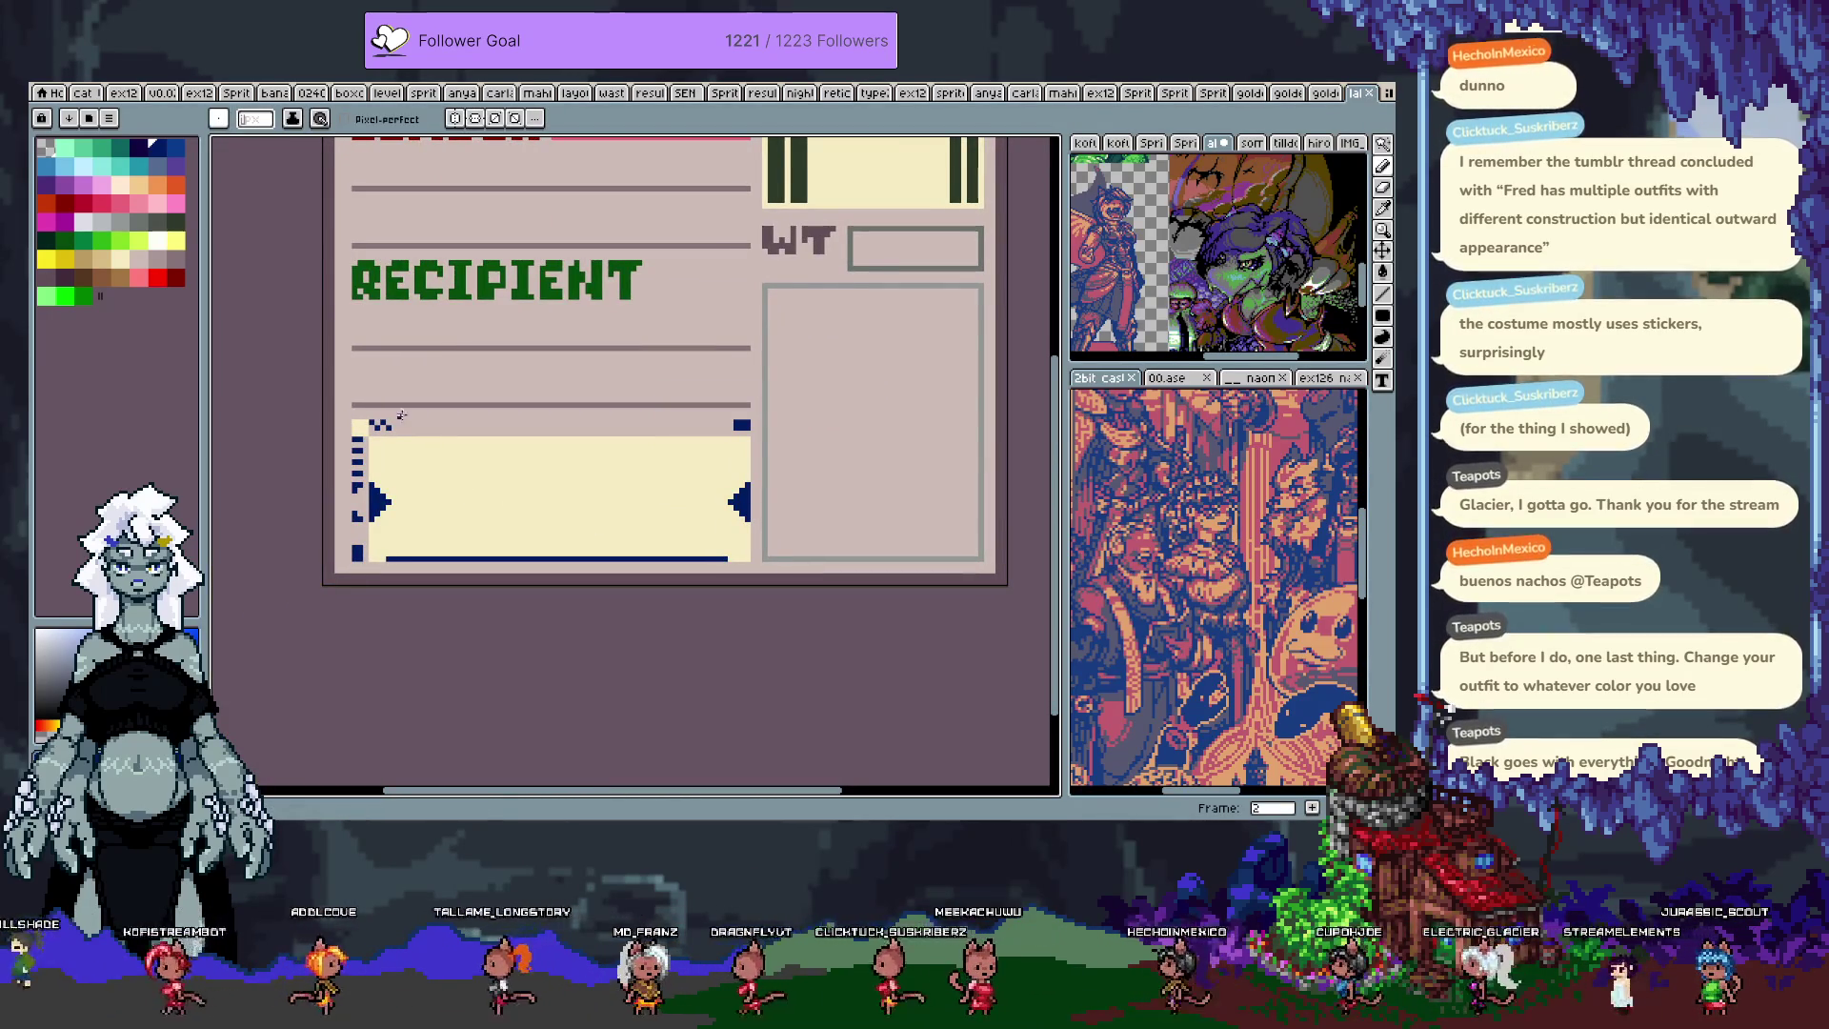
pyautogui.scroll(3, 411, 444)
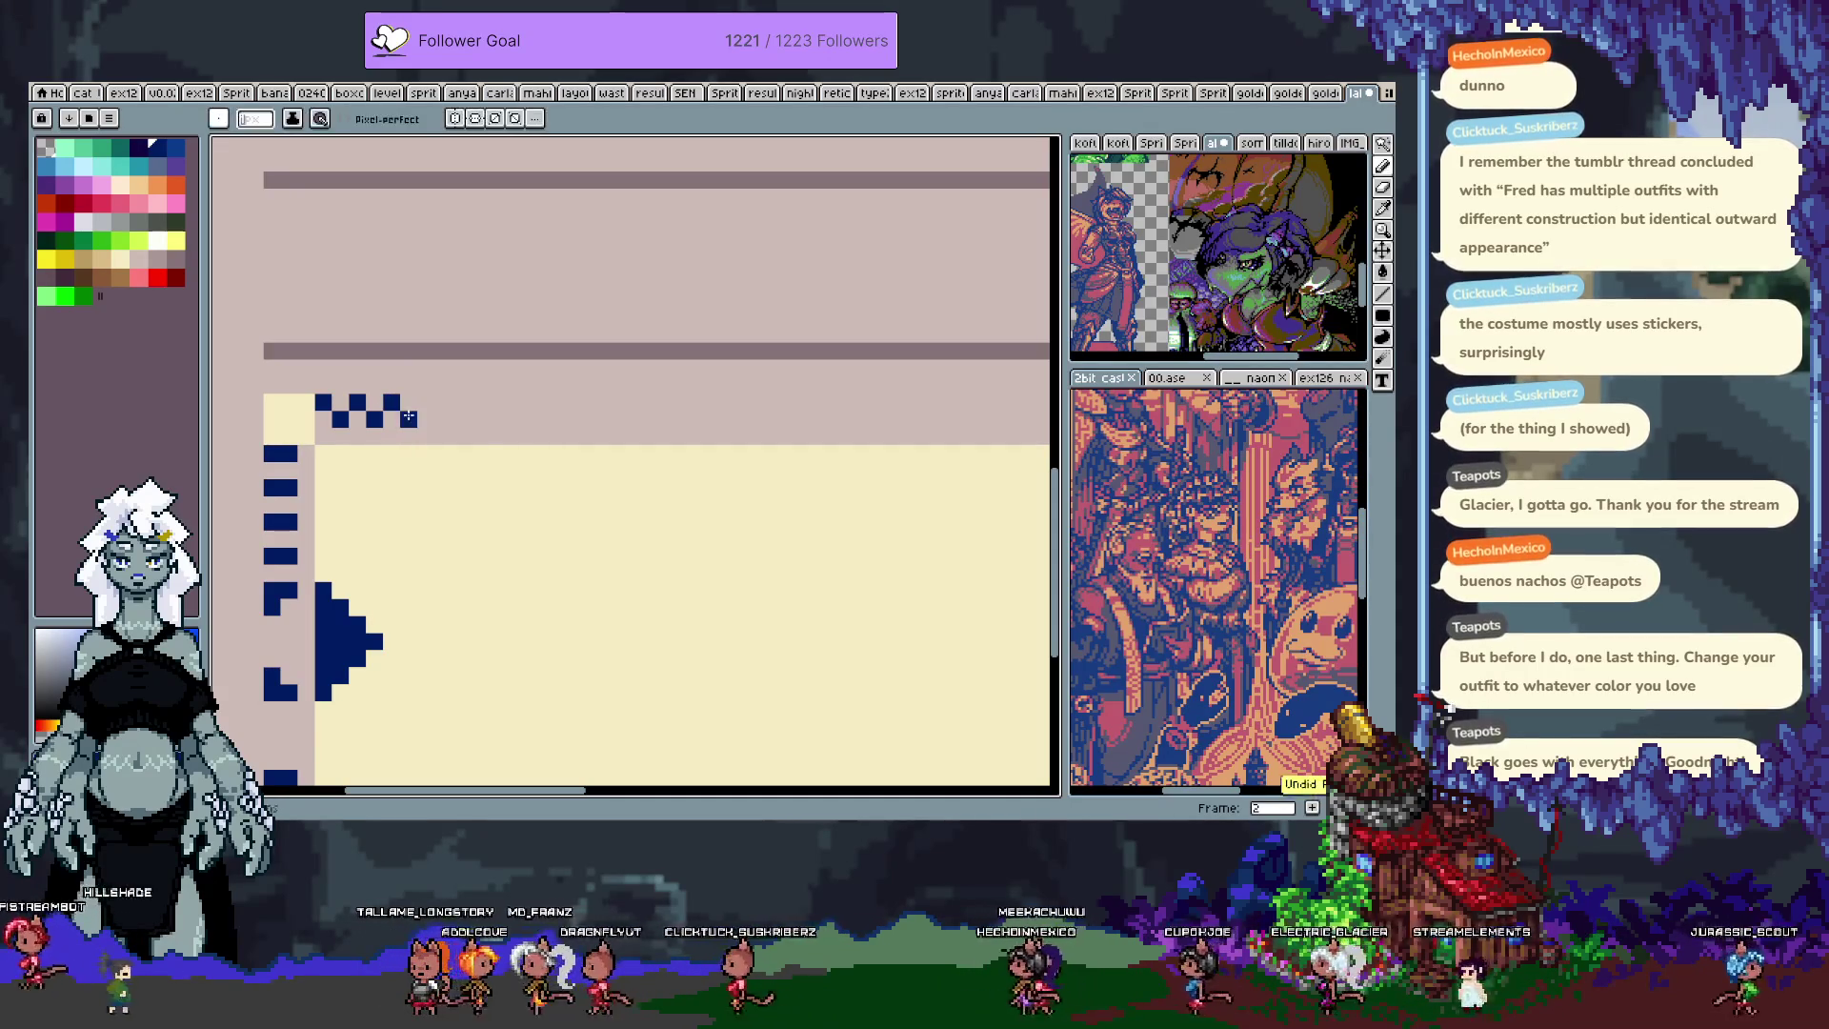
pyautogui.scroll(-3, 549, 418)
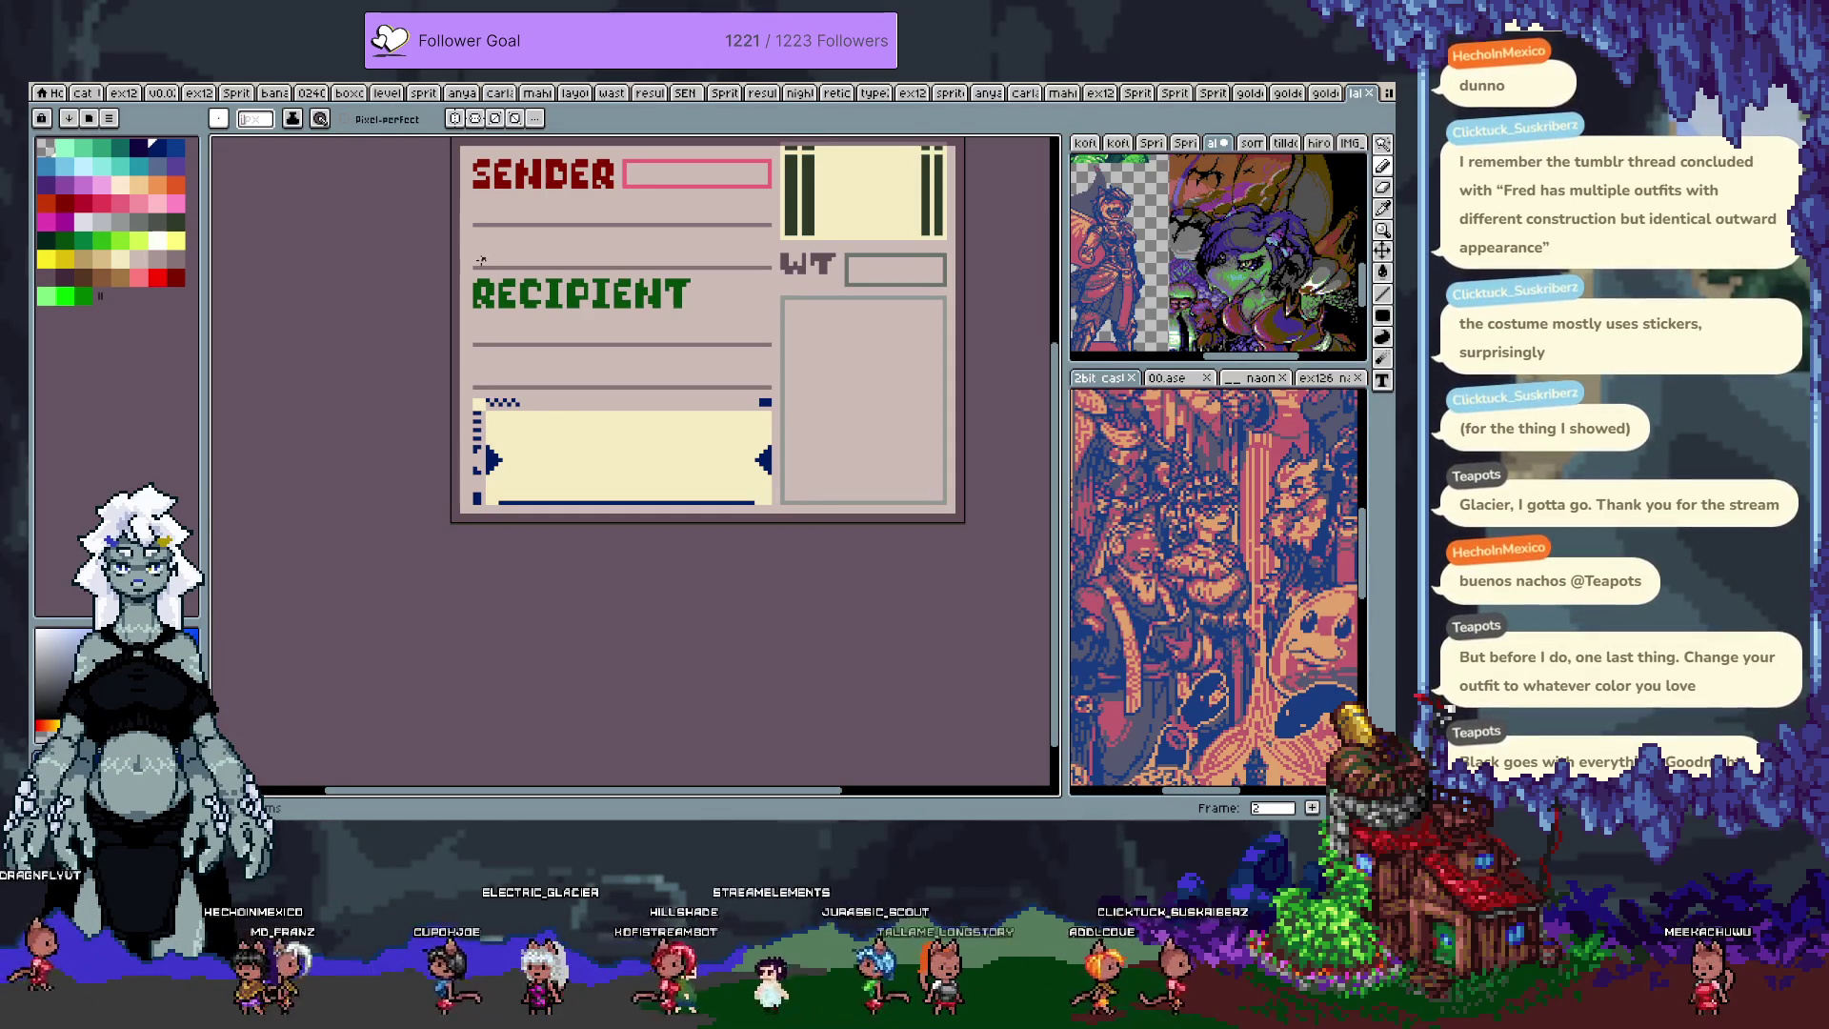
# Step: Bring the label's top-left corner into view and save the label sprite
pyautogui.scroll(4, 466, 145)
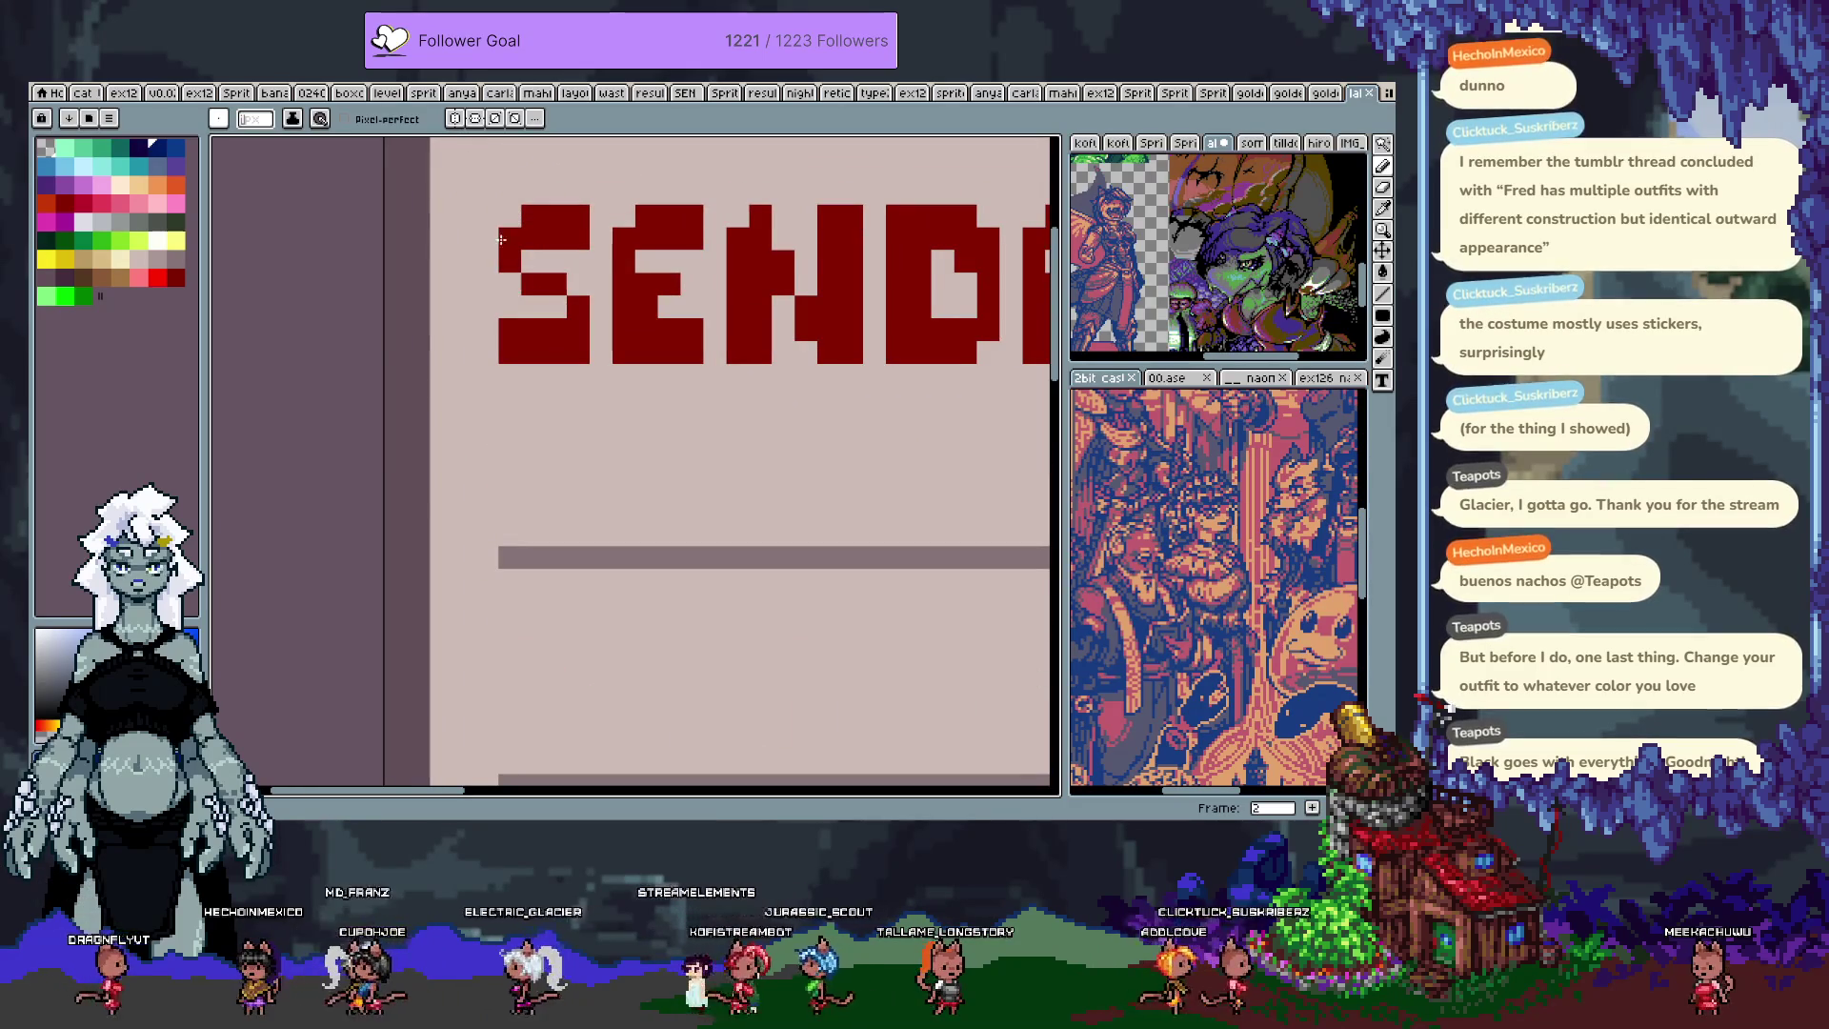
pyautogui.moveTo(502, 240); pyautogui.dragTo(490, 339)
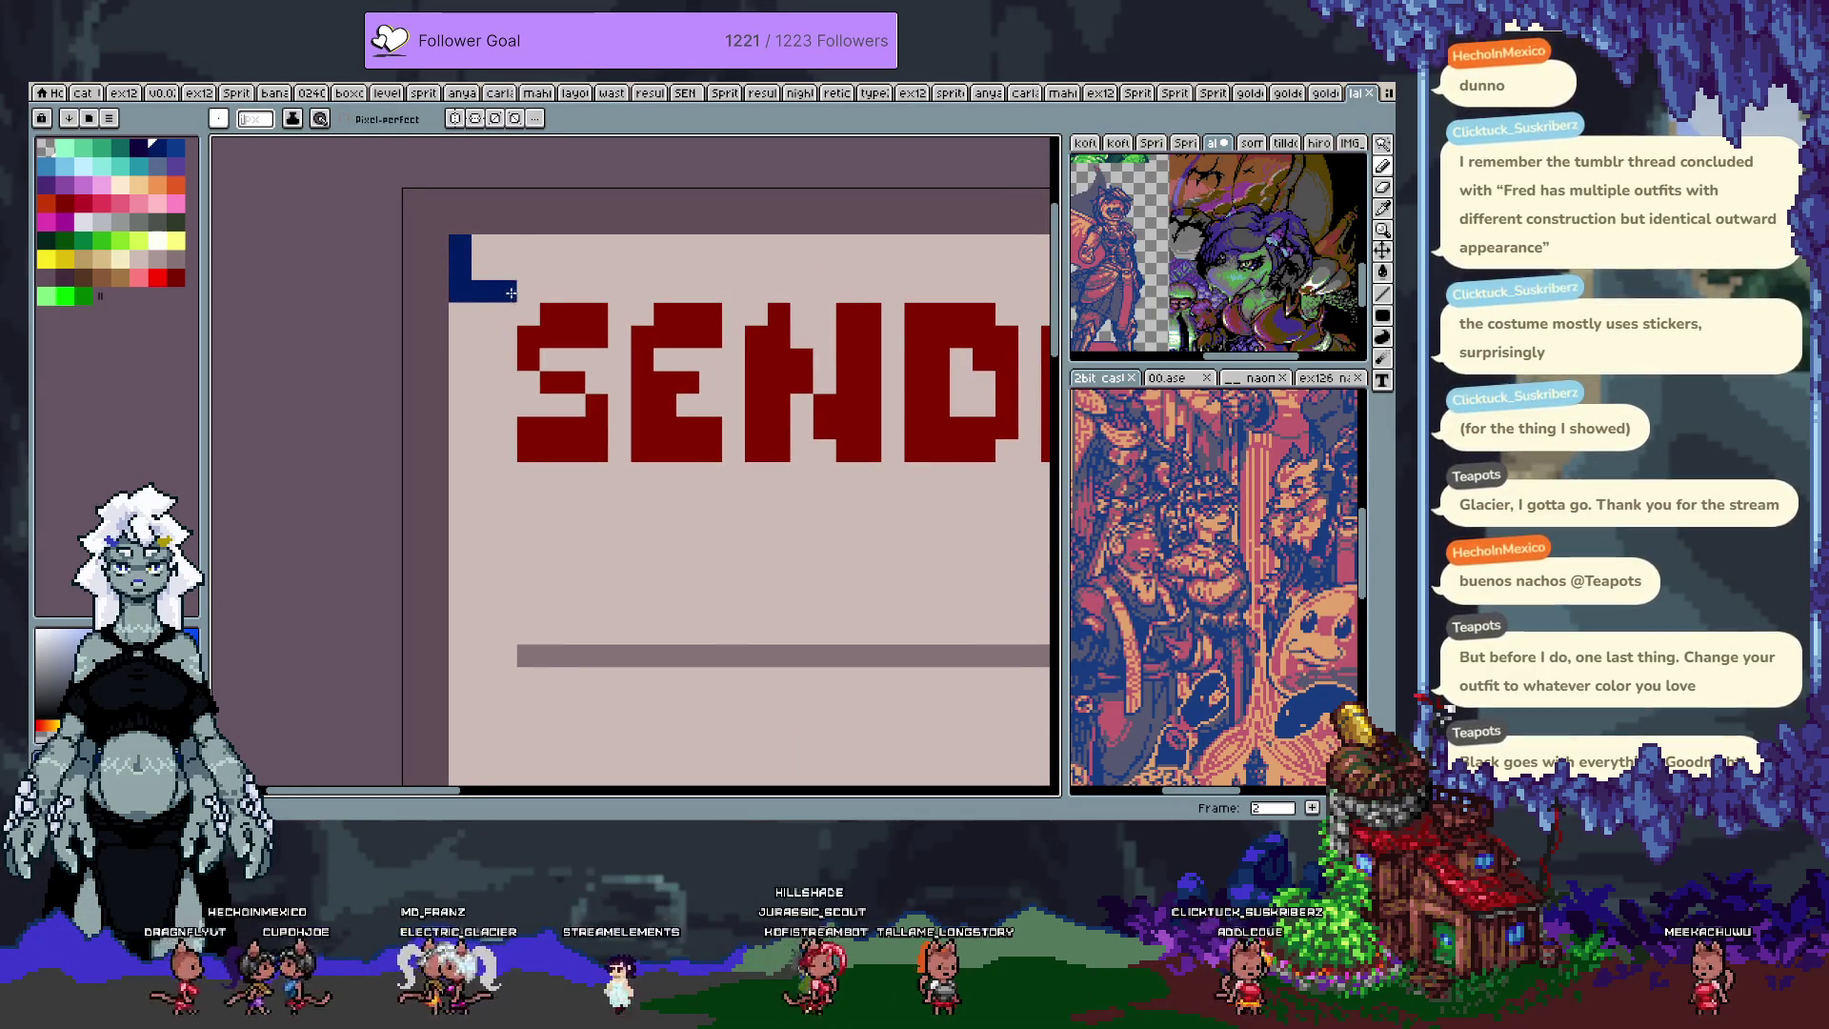
pyautogui.scroll(-4, 620, 291)
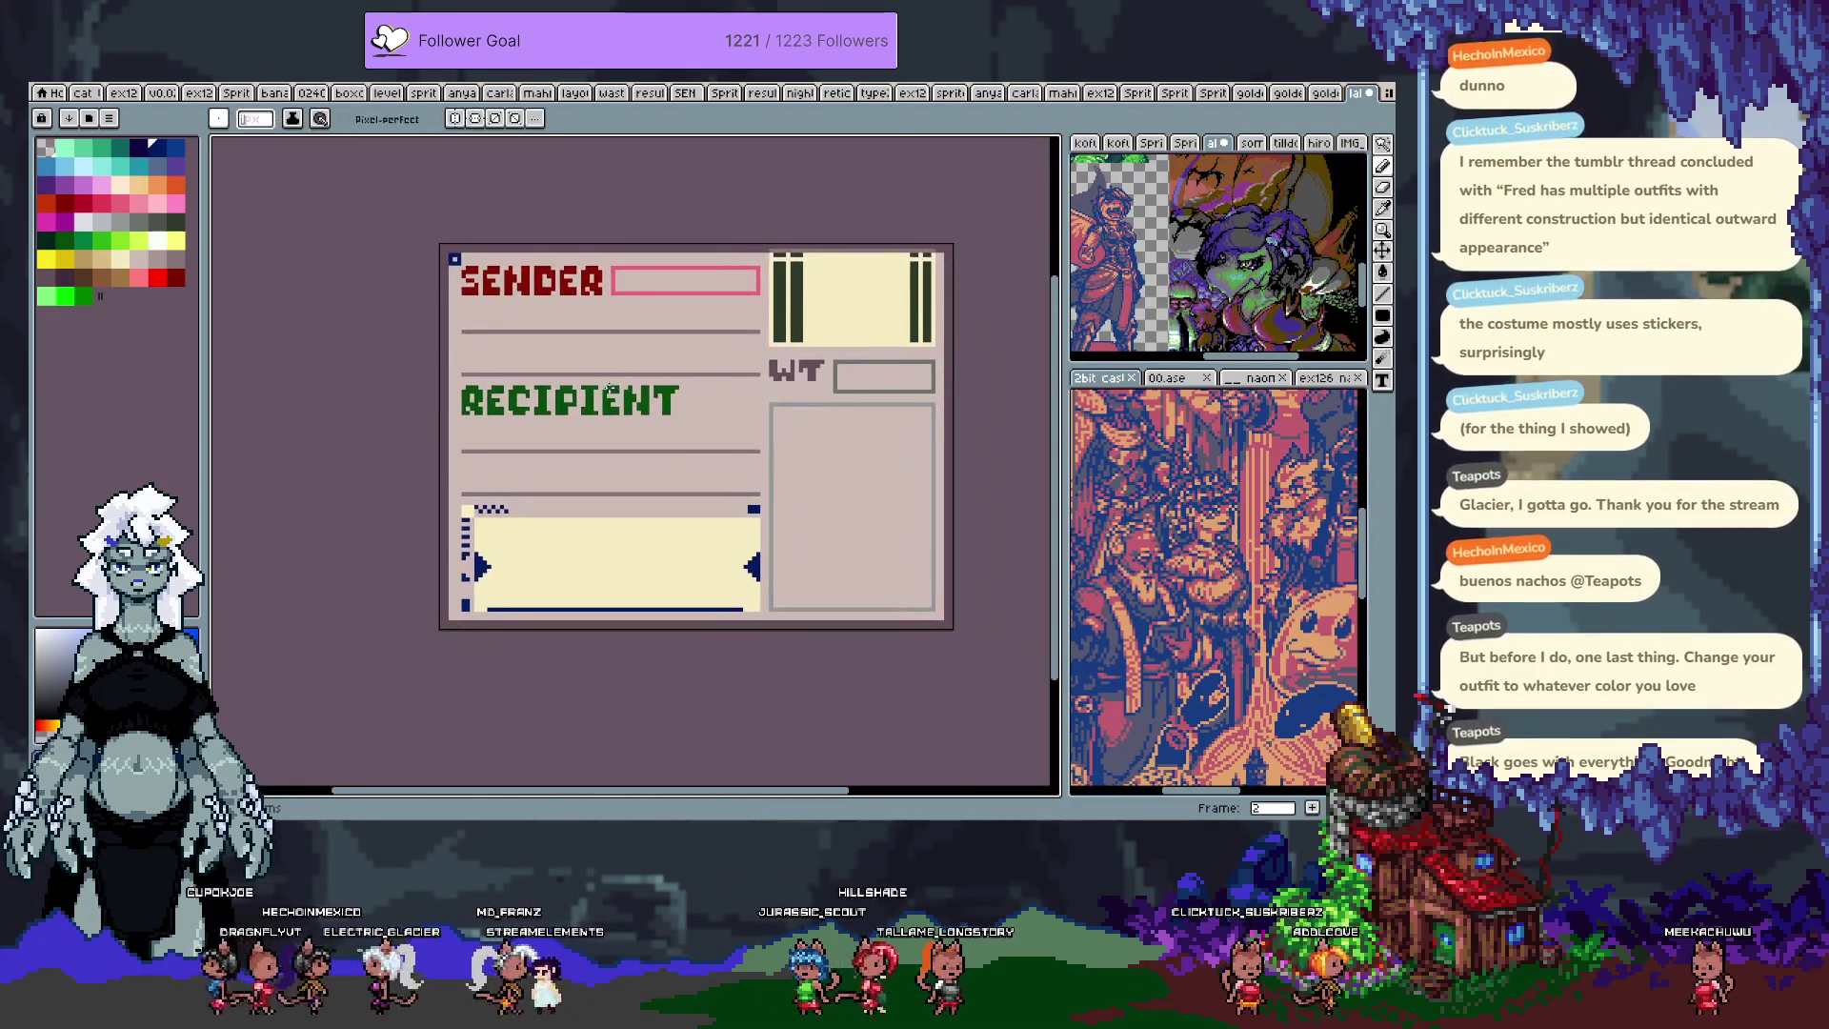
pyautogui.hotkey('ctrl', 's')
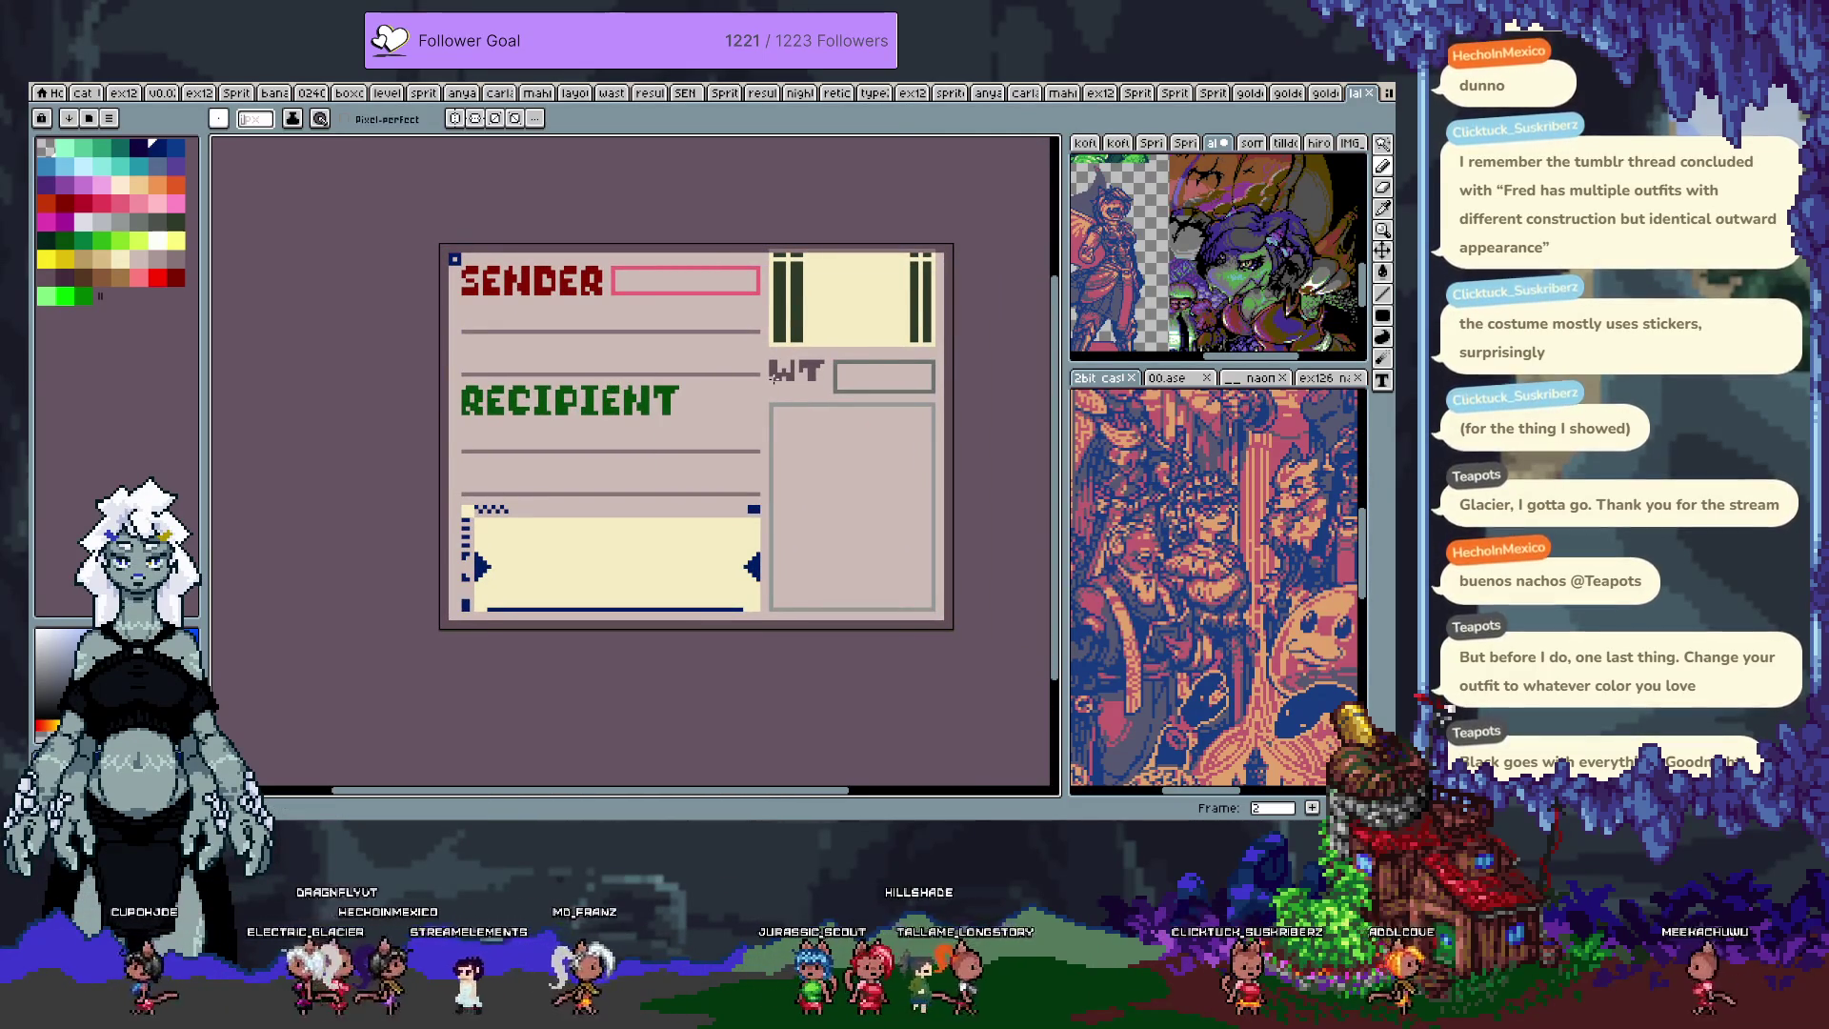
# Step: Add navy corner marks around the label, starting at the top-right corner
pyautogui.scroll(2, 976, 250)
pyautogui.click(927, 273)
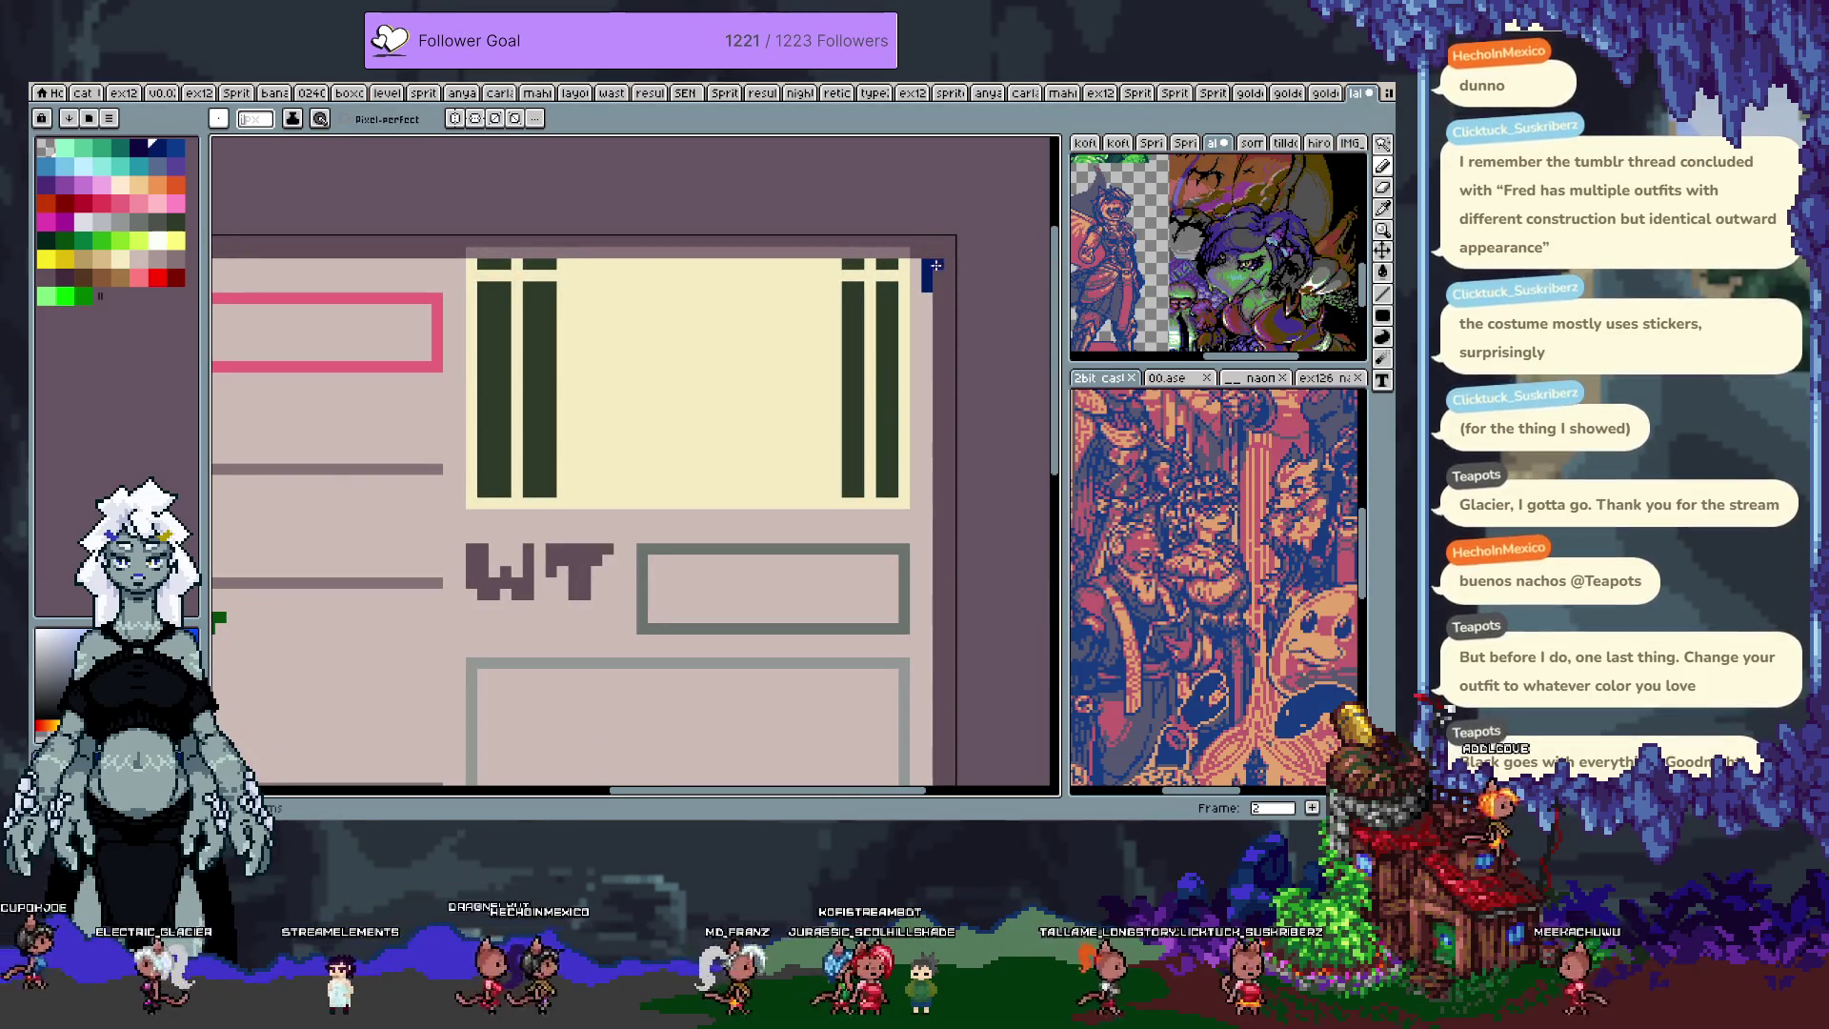
pyautogui.scroll(-4, 929, 265)
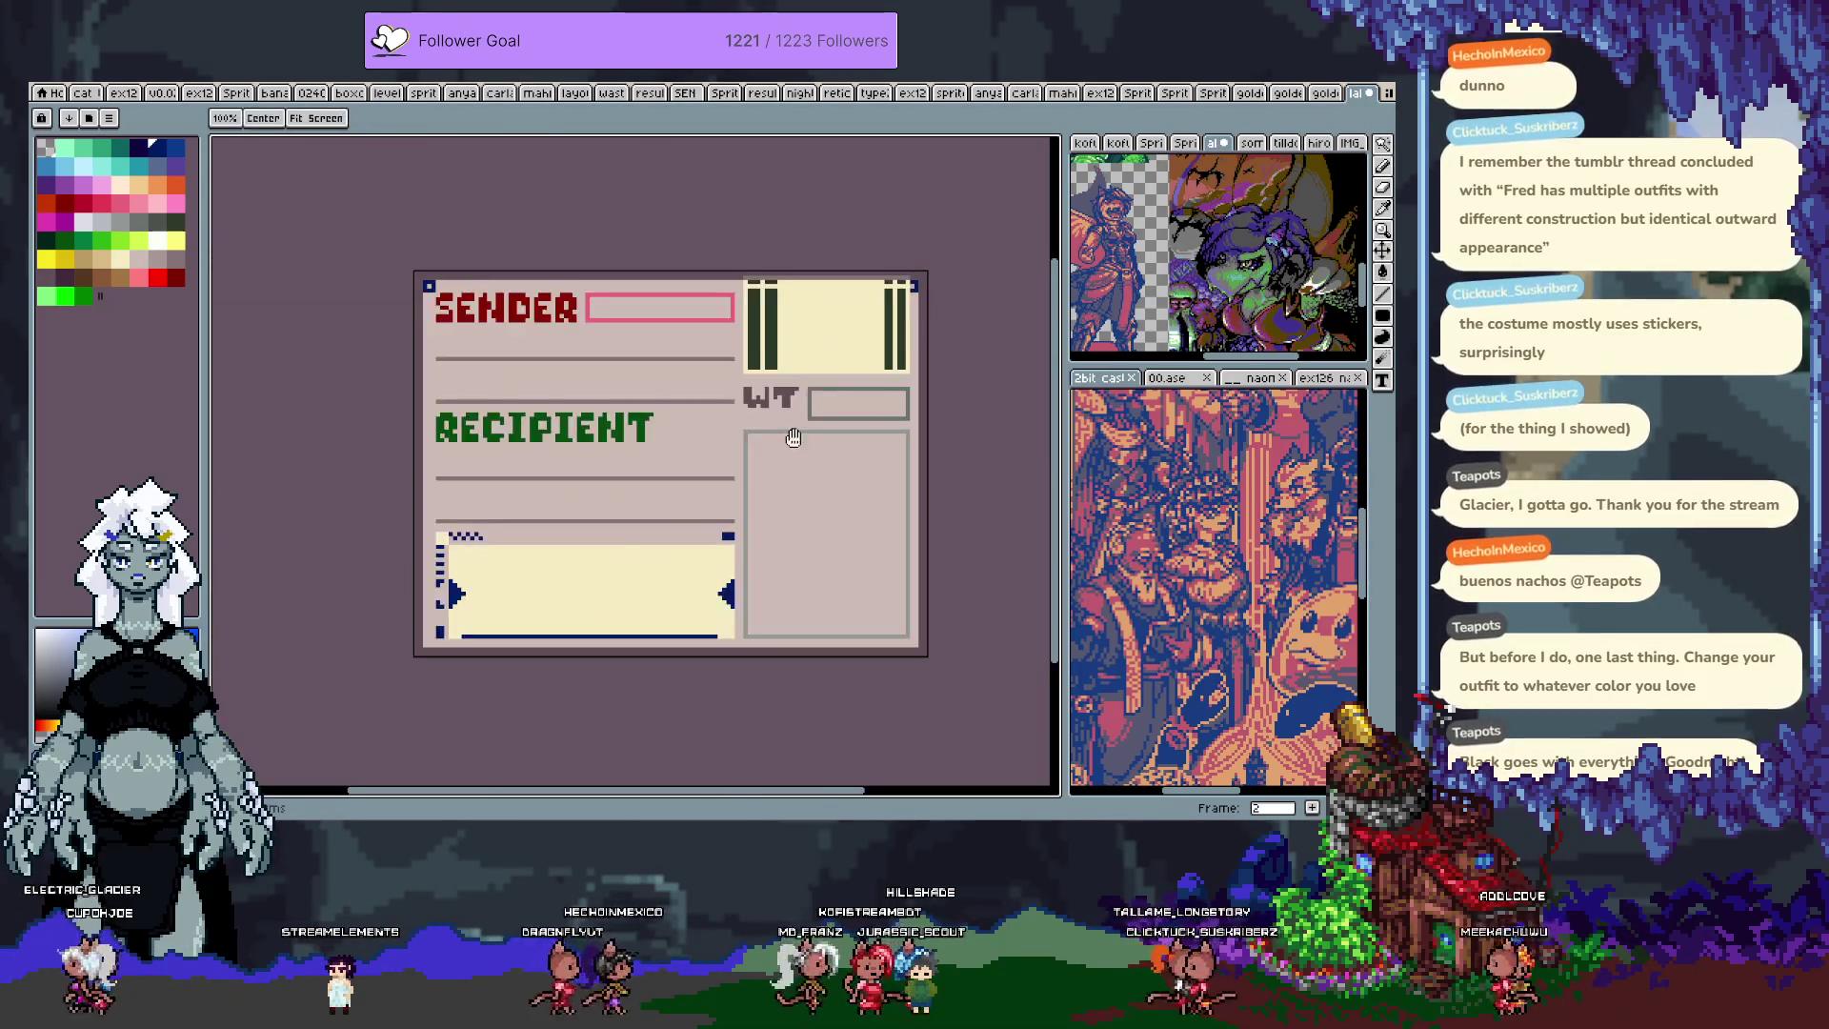
pyautogui.scroll(4, 474, 536)
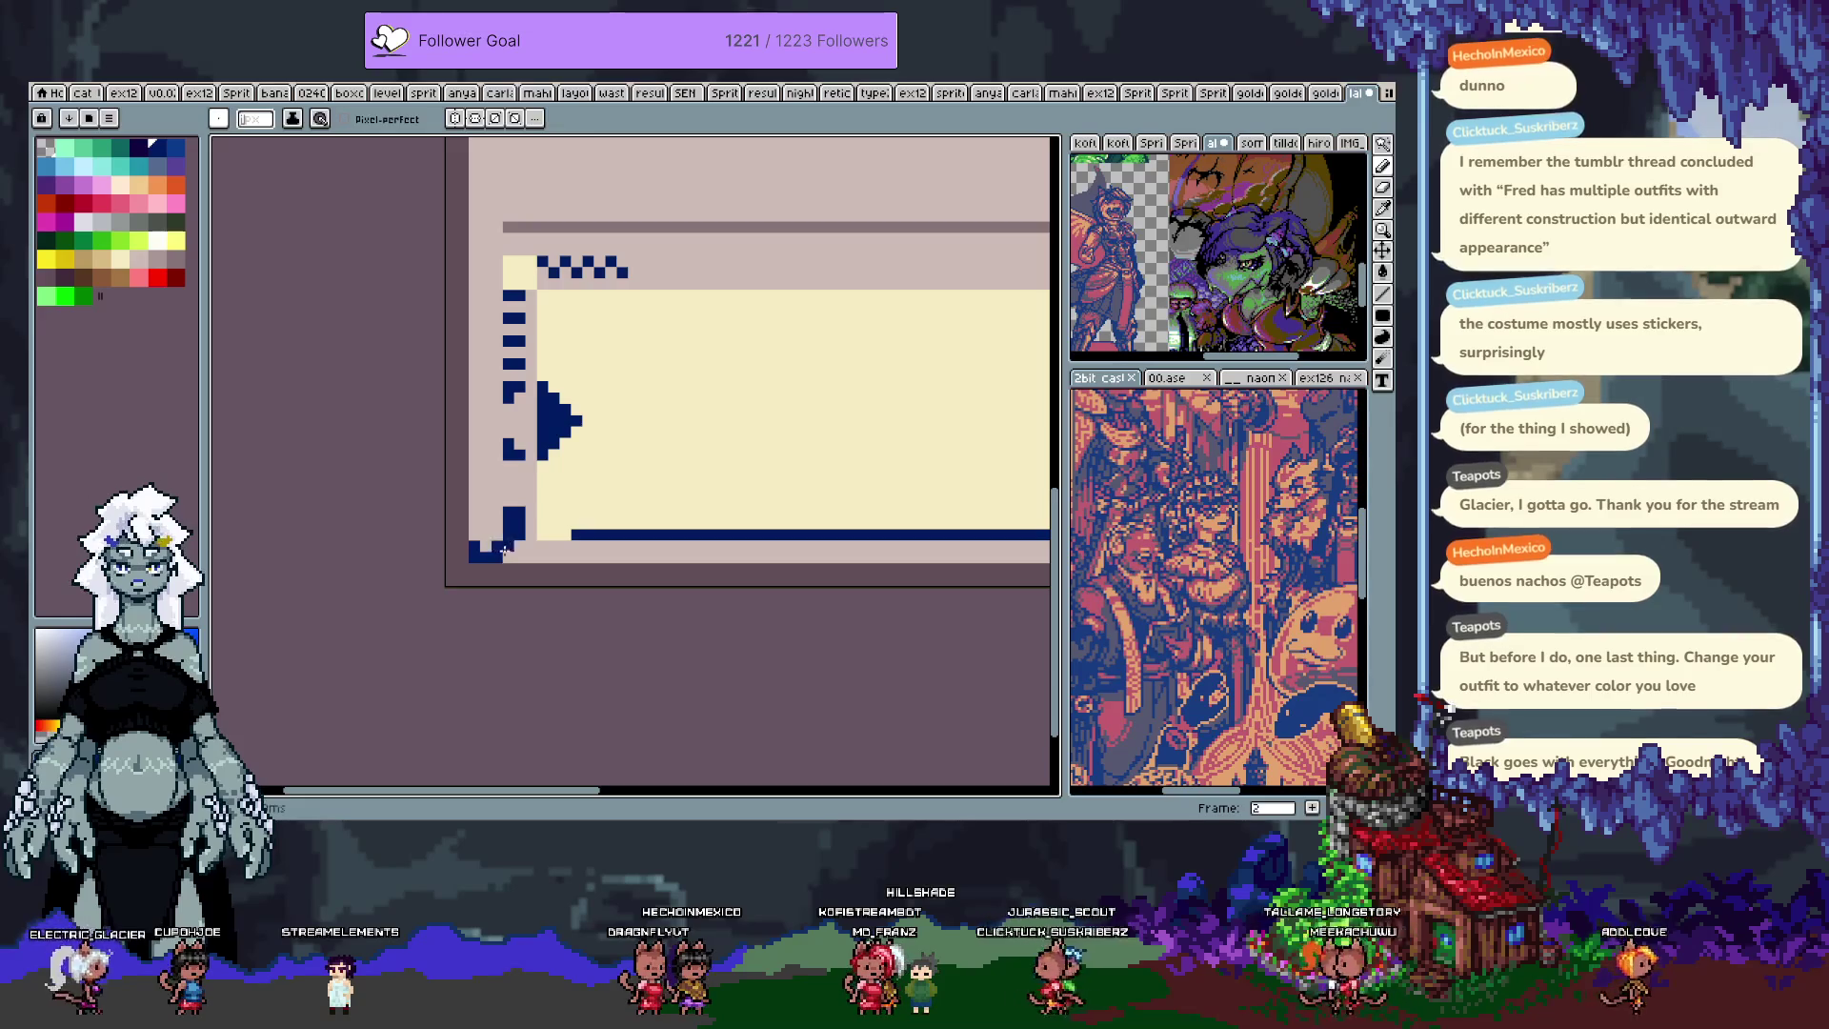
pyautogui.scroll(-4, 473, 537)
pyautogui.moveTo(703, 549); pyautogui.dragTo(684, 565)
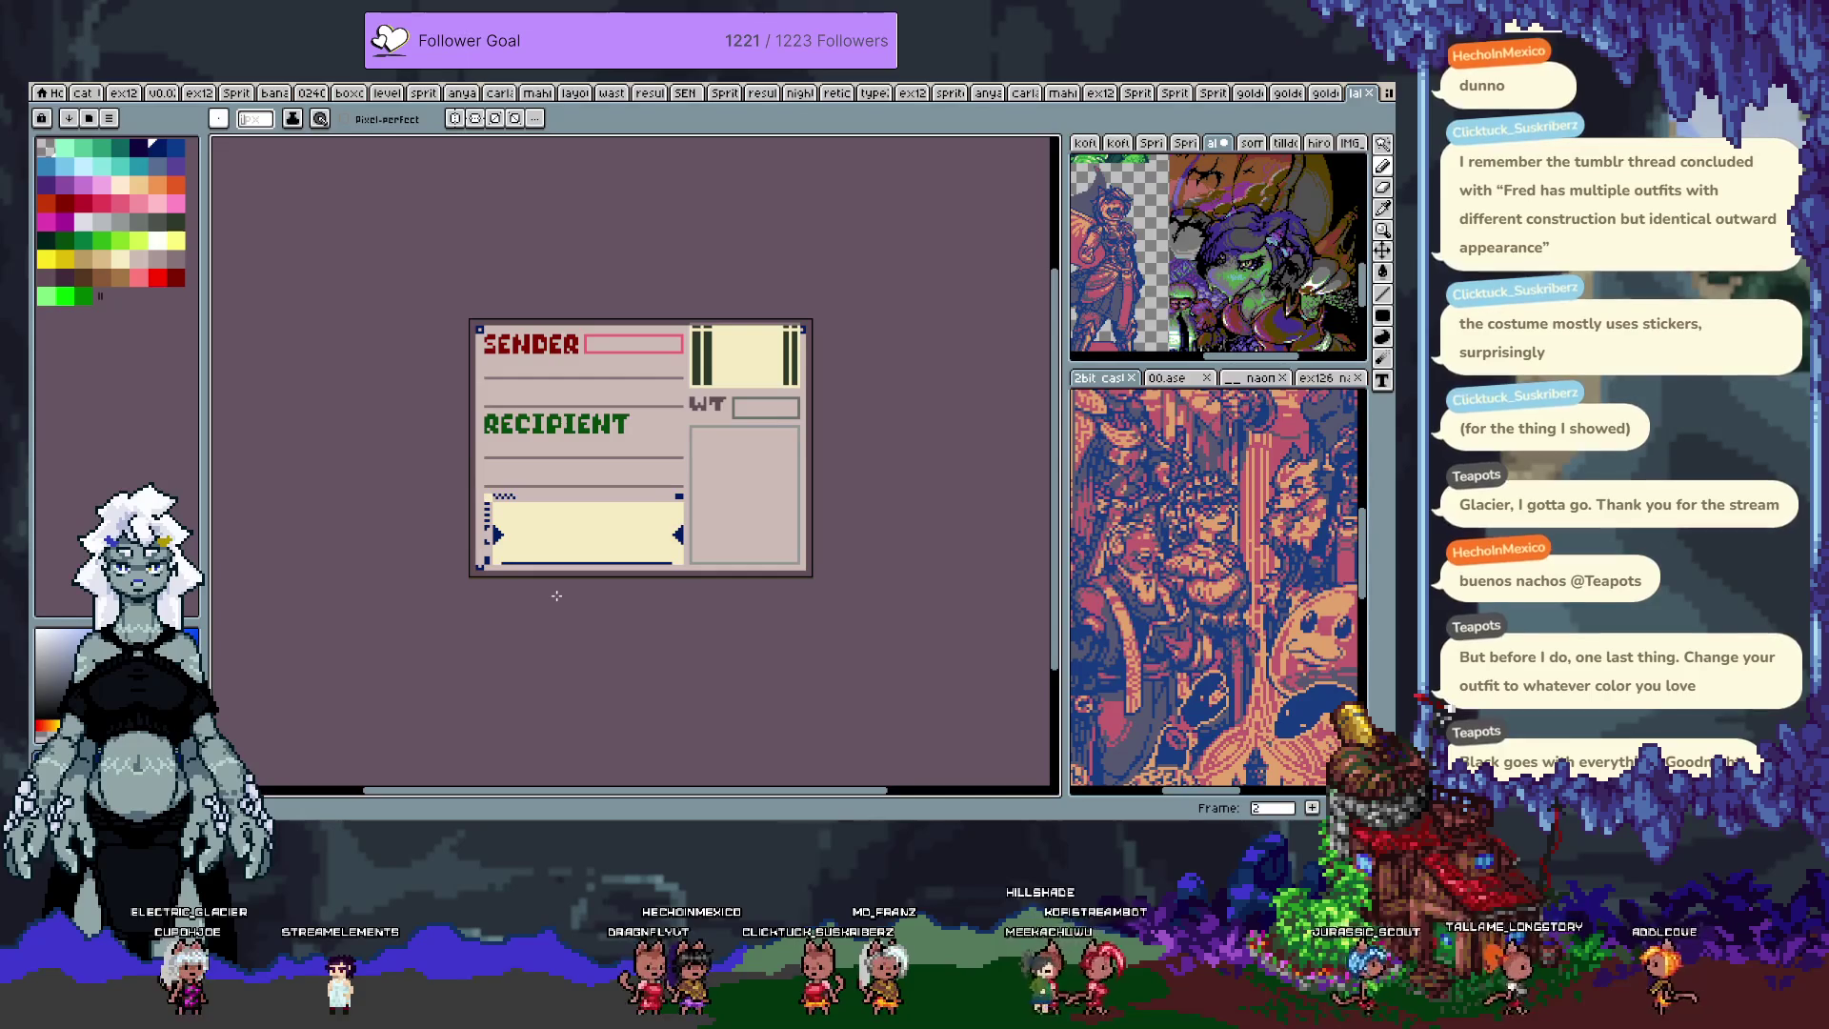
pyautogui.scroll(3, 775, 565)
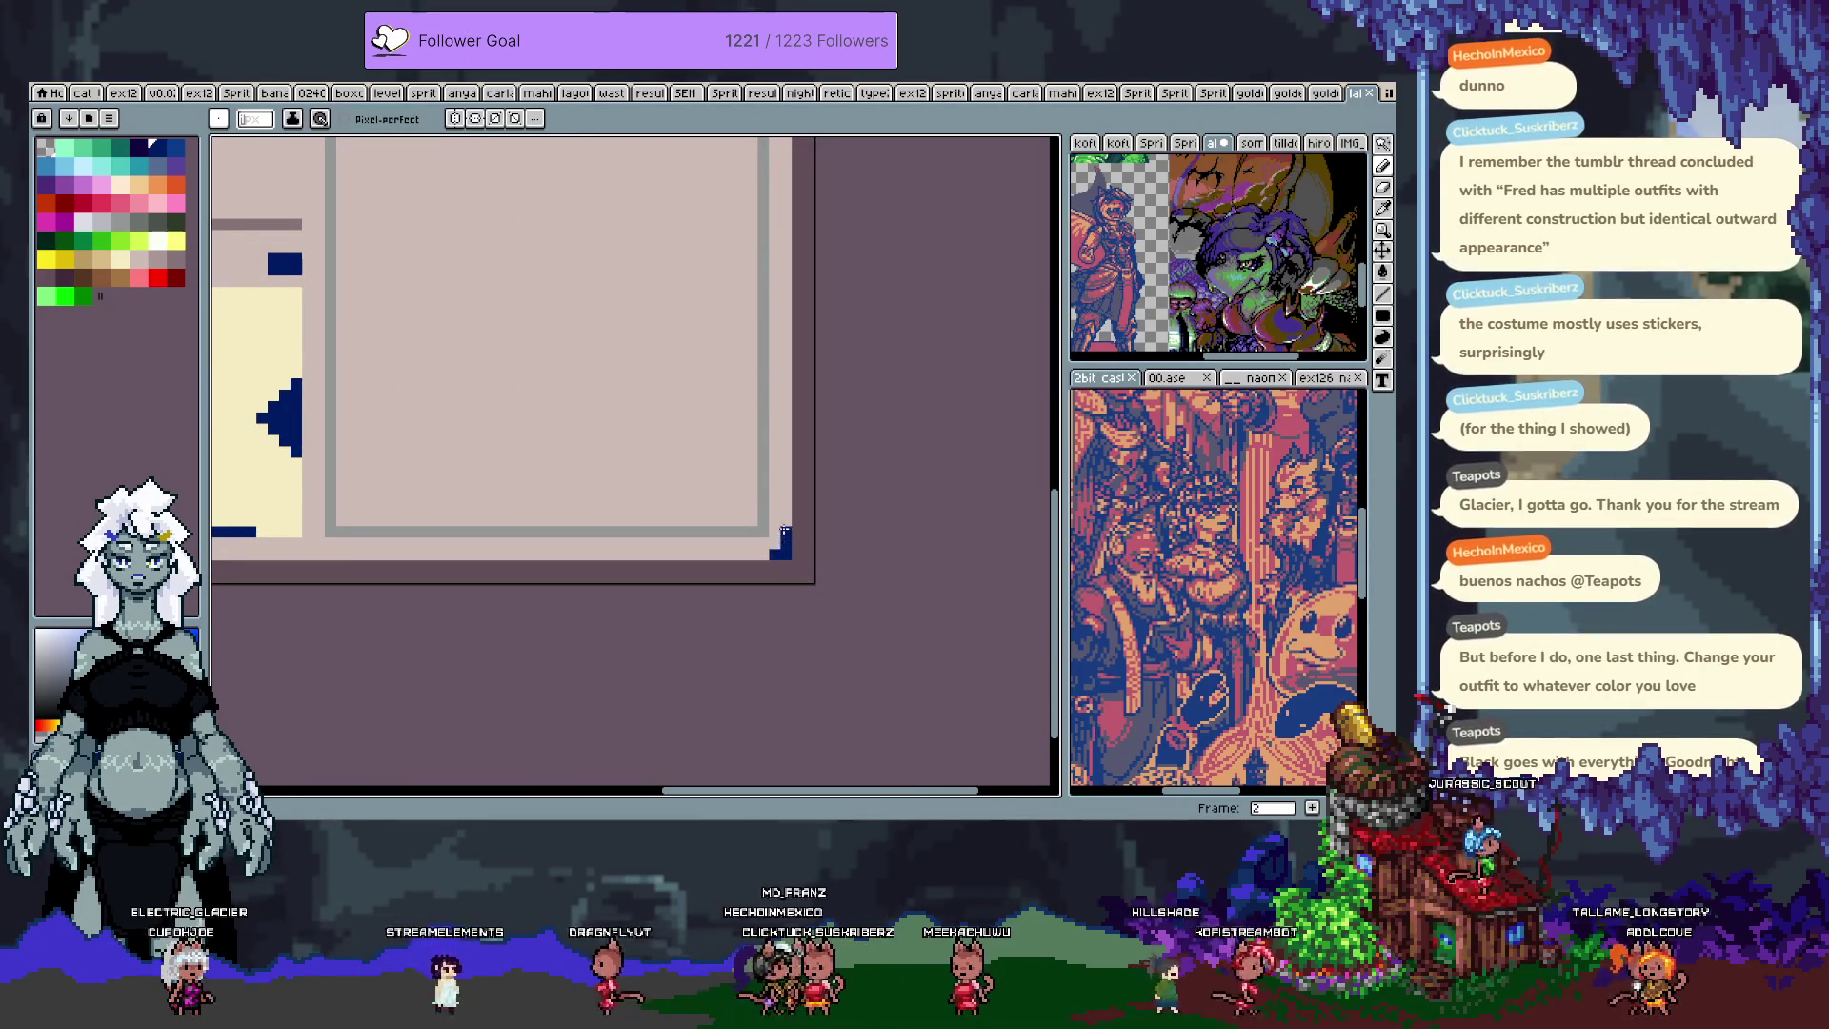
pyautogui.scroll(-3, 775, 544)
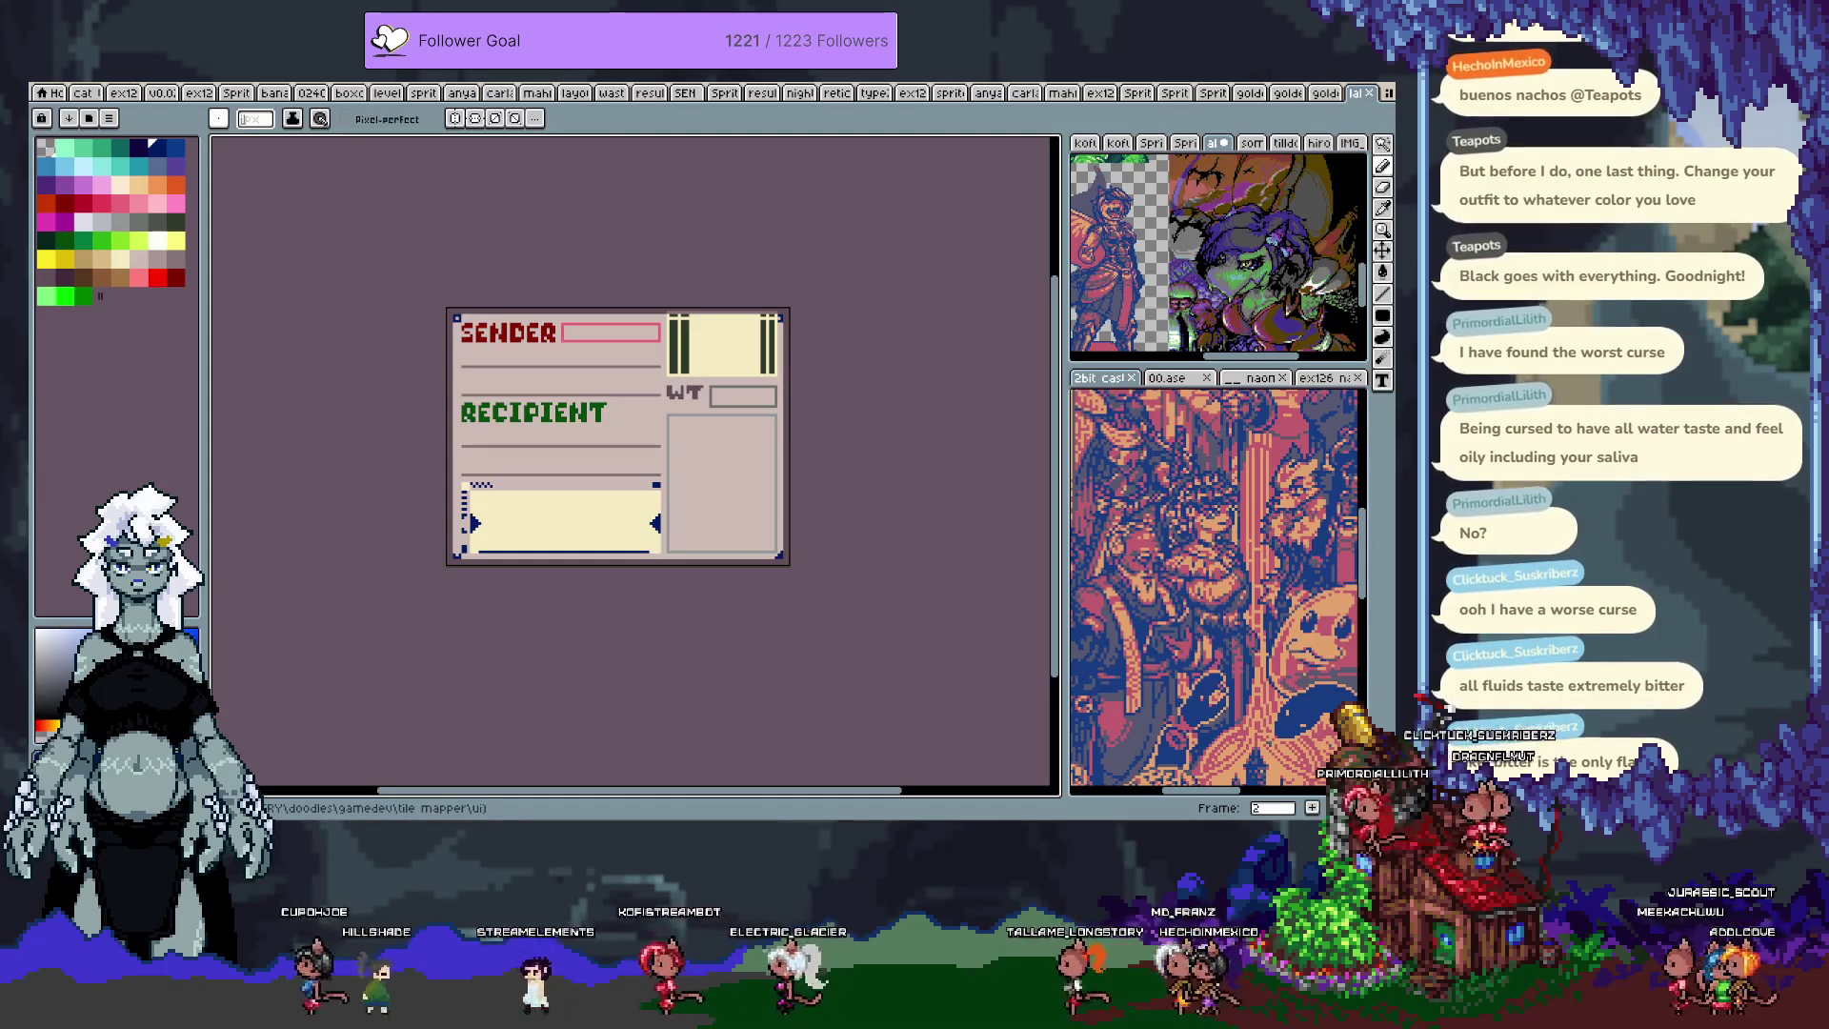
# Step: Switch to the cat-girl sprite sheet, pan across it and step back one frame
pyautogui.click(84, 92)
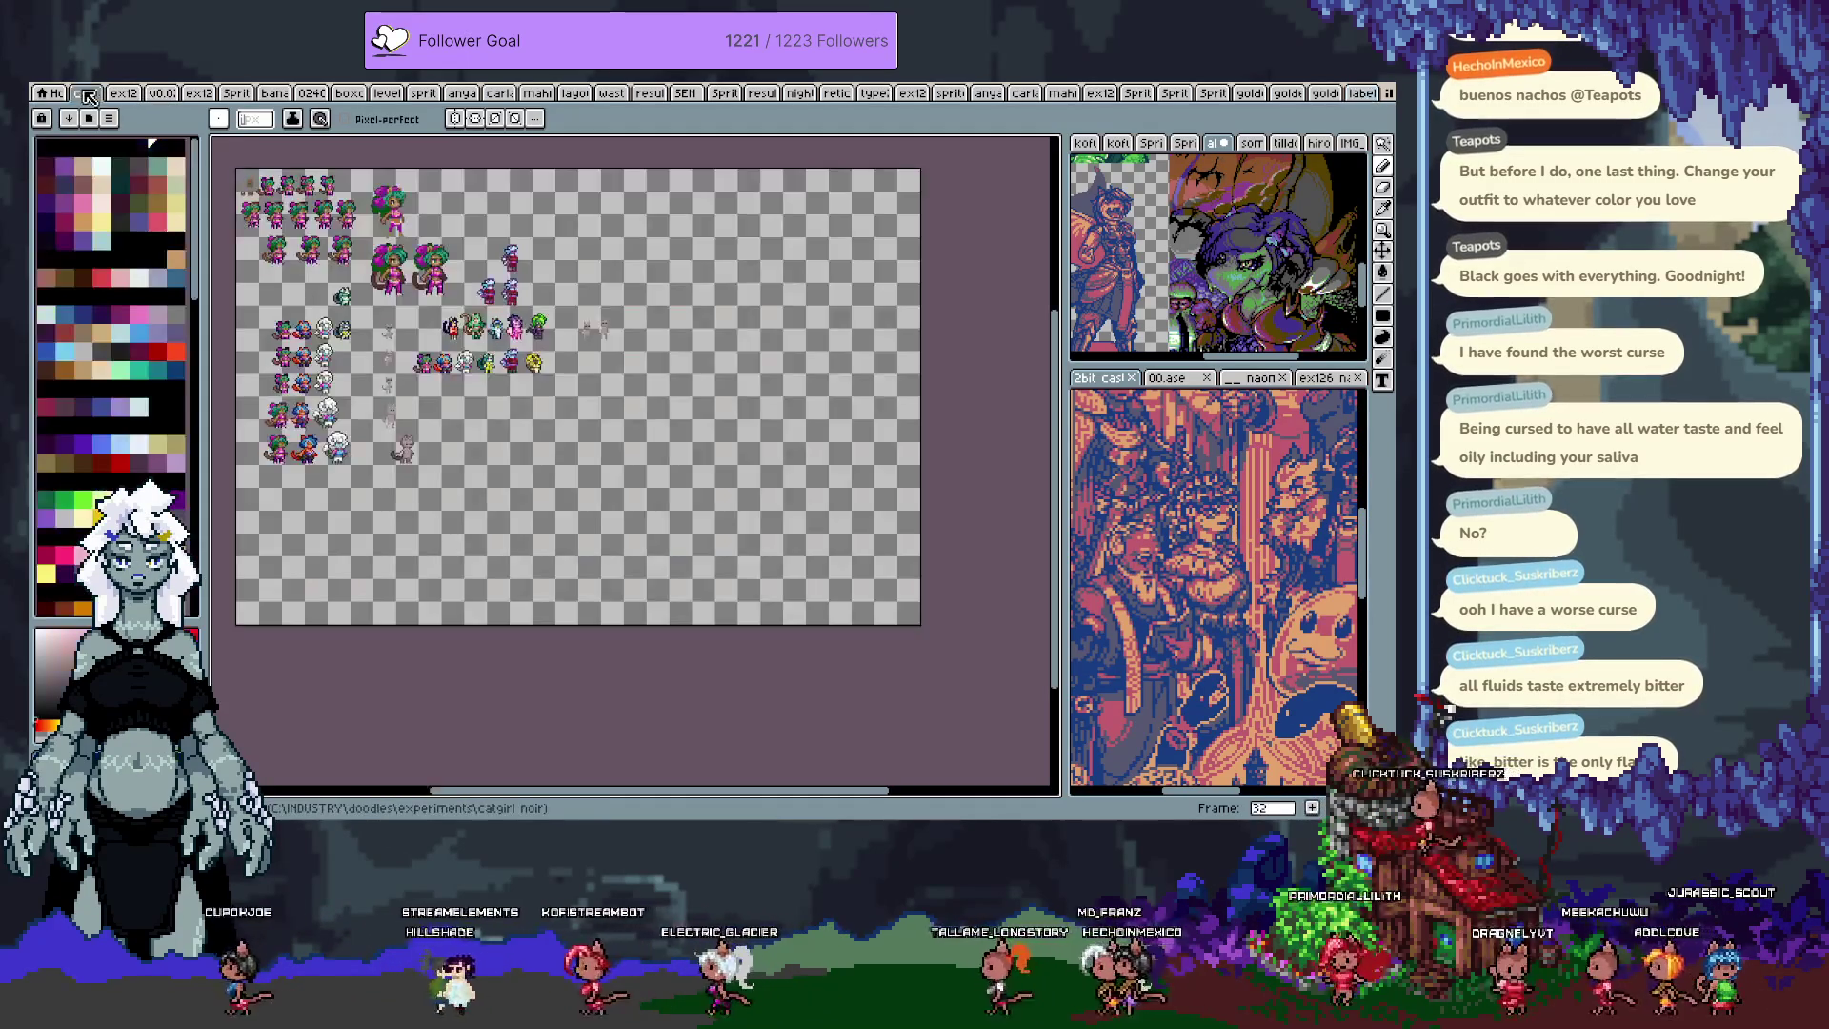
pyautogui.moveTo(589, 264); pyautogui.dragTo(647, 253)
pyautogui.press(',')
pyautogui.scroll(2, 519, 298)
pyautogui.moveTo(521, 298); pyautogui.dragTo(545, 327)
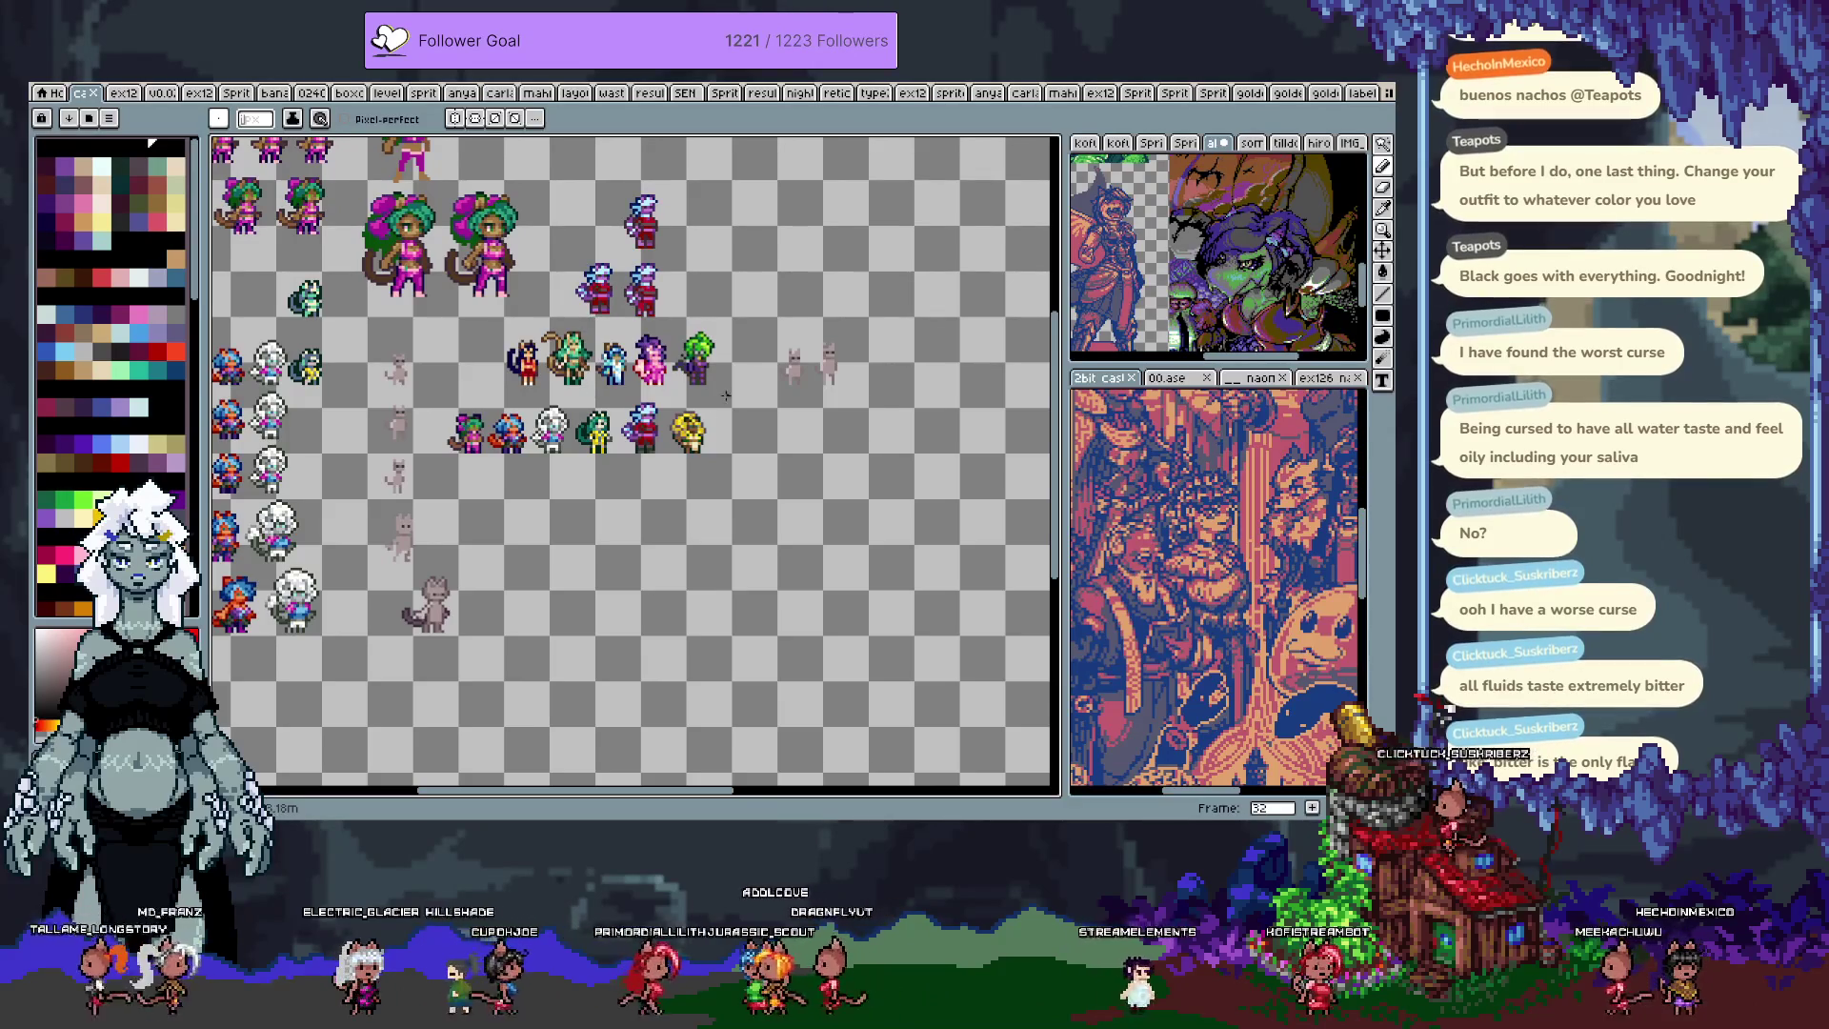
# Step: Marquee-select the yellow sprite on the cat sheet, deselect it, and return to the shipping label
pyautogui.scroll(2, 714, 418)
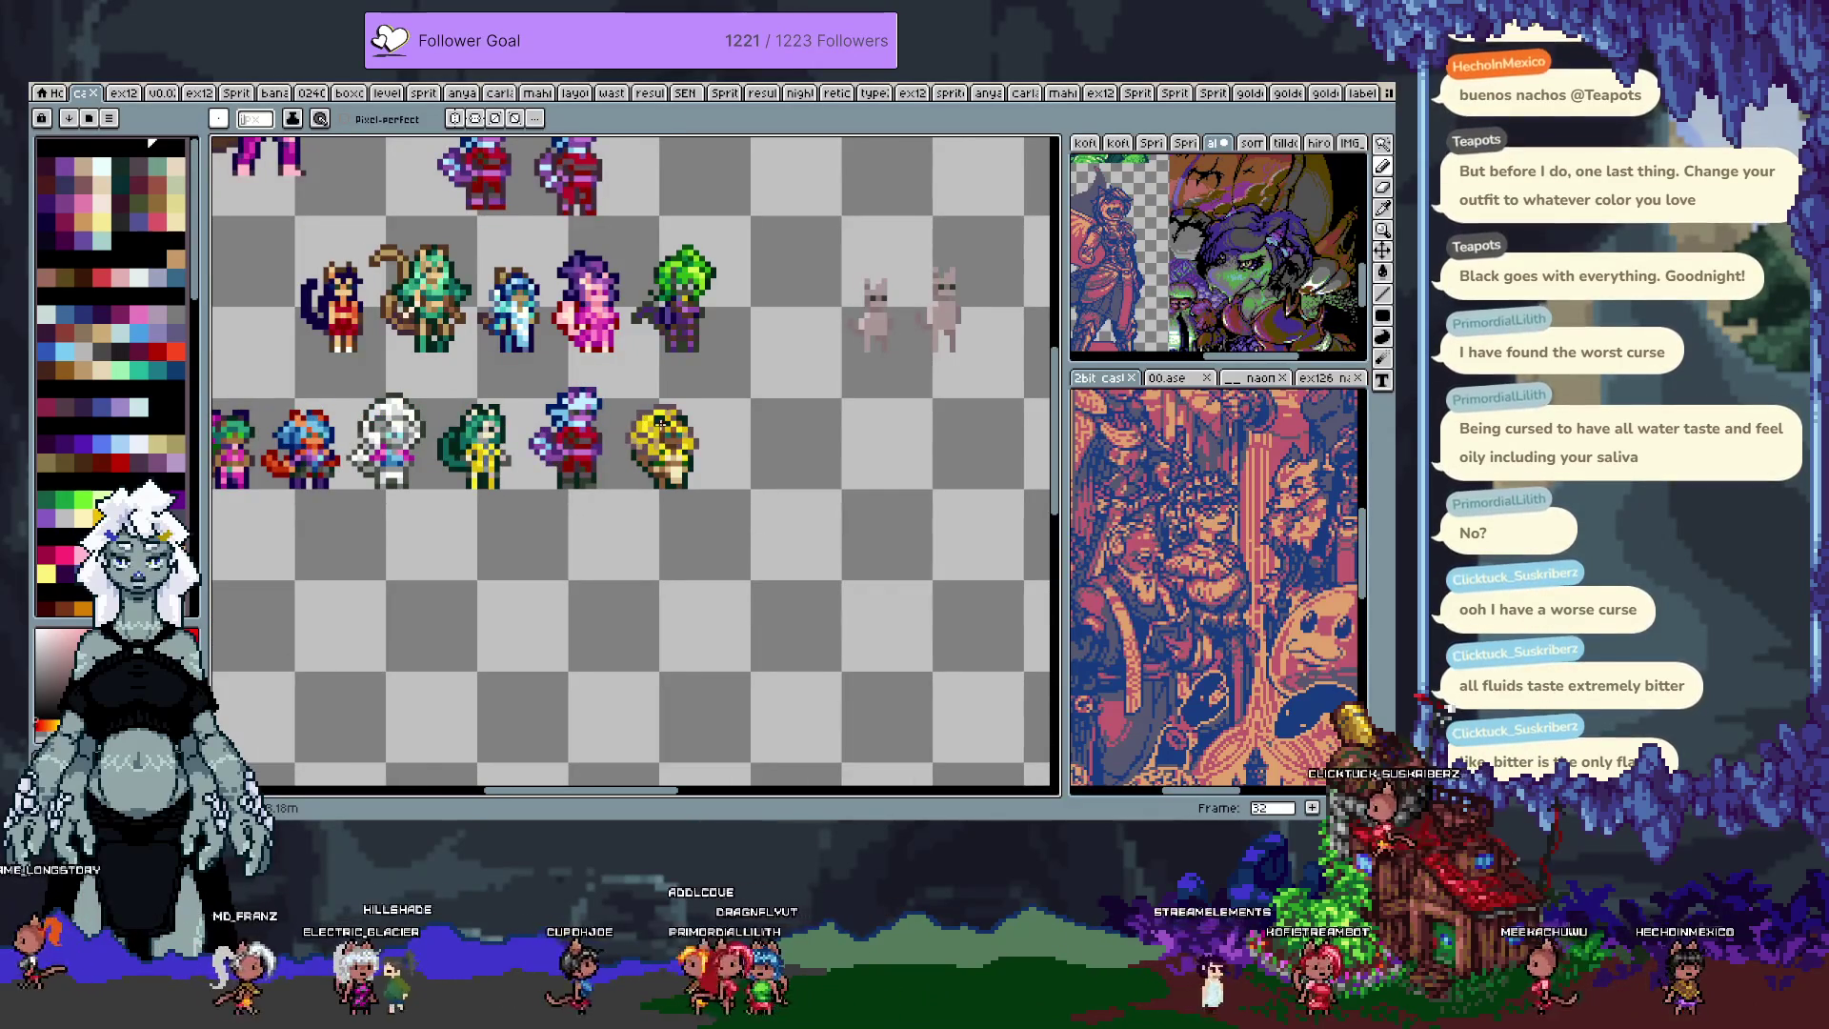
pyautogui.press('m')
pyautogui.moveTo(605, 379); pyautogui.dragTo(708, 510)
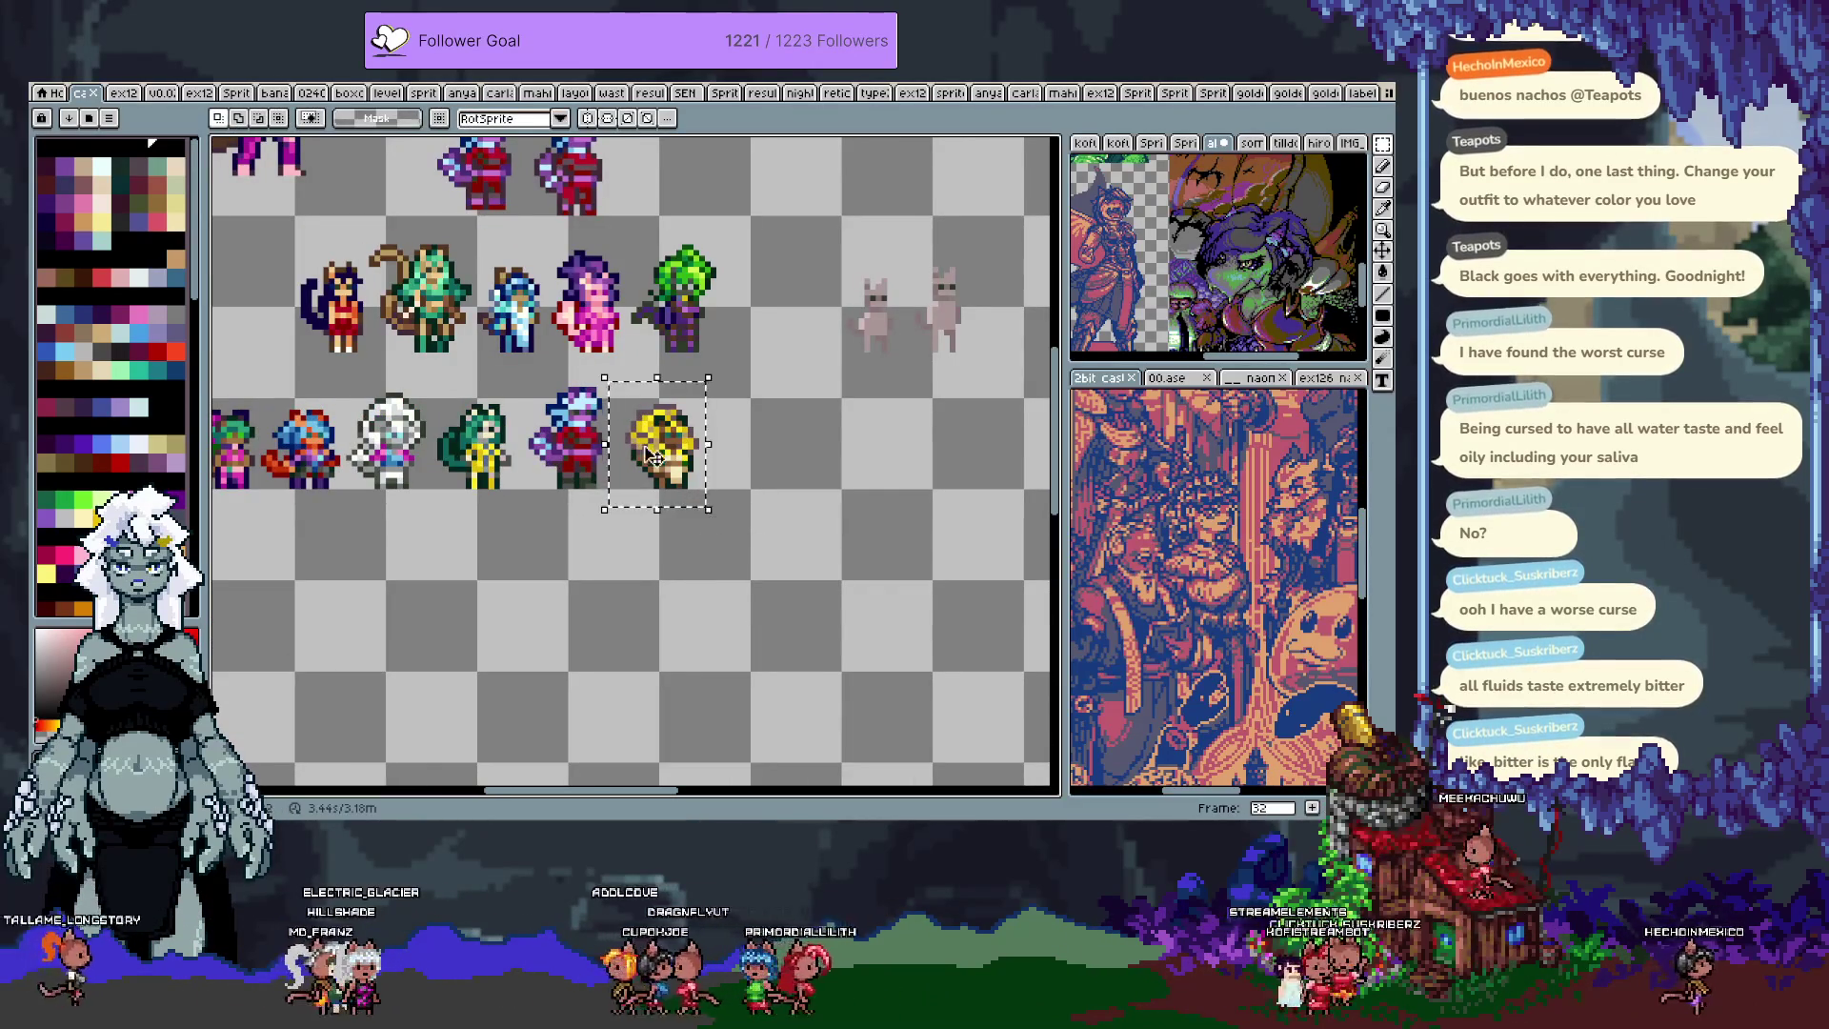
pyautogui.press('v')
pyautogui.hotkey('ctrl', 'd')
pyautogui.press('b')
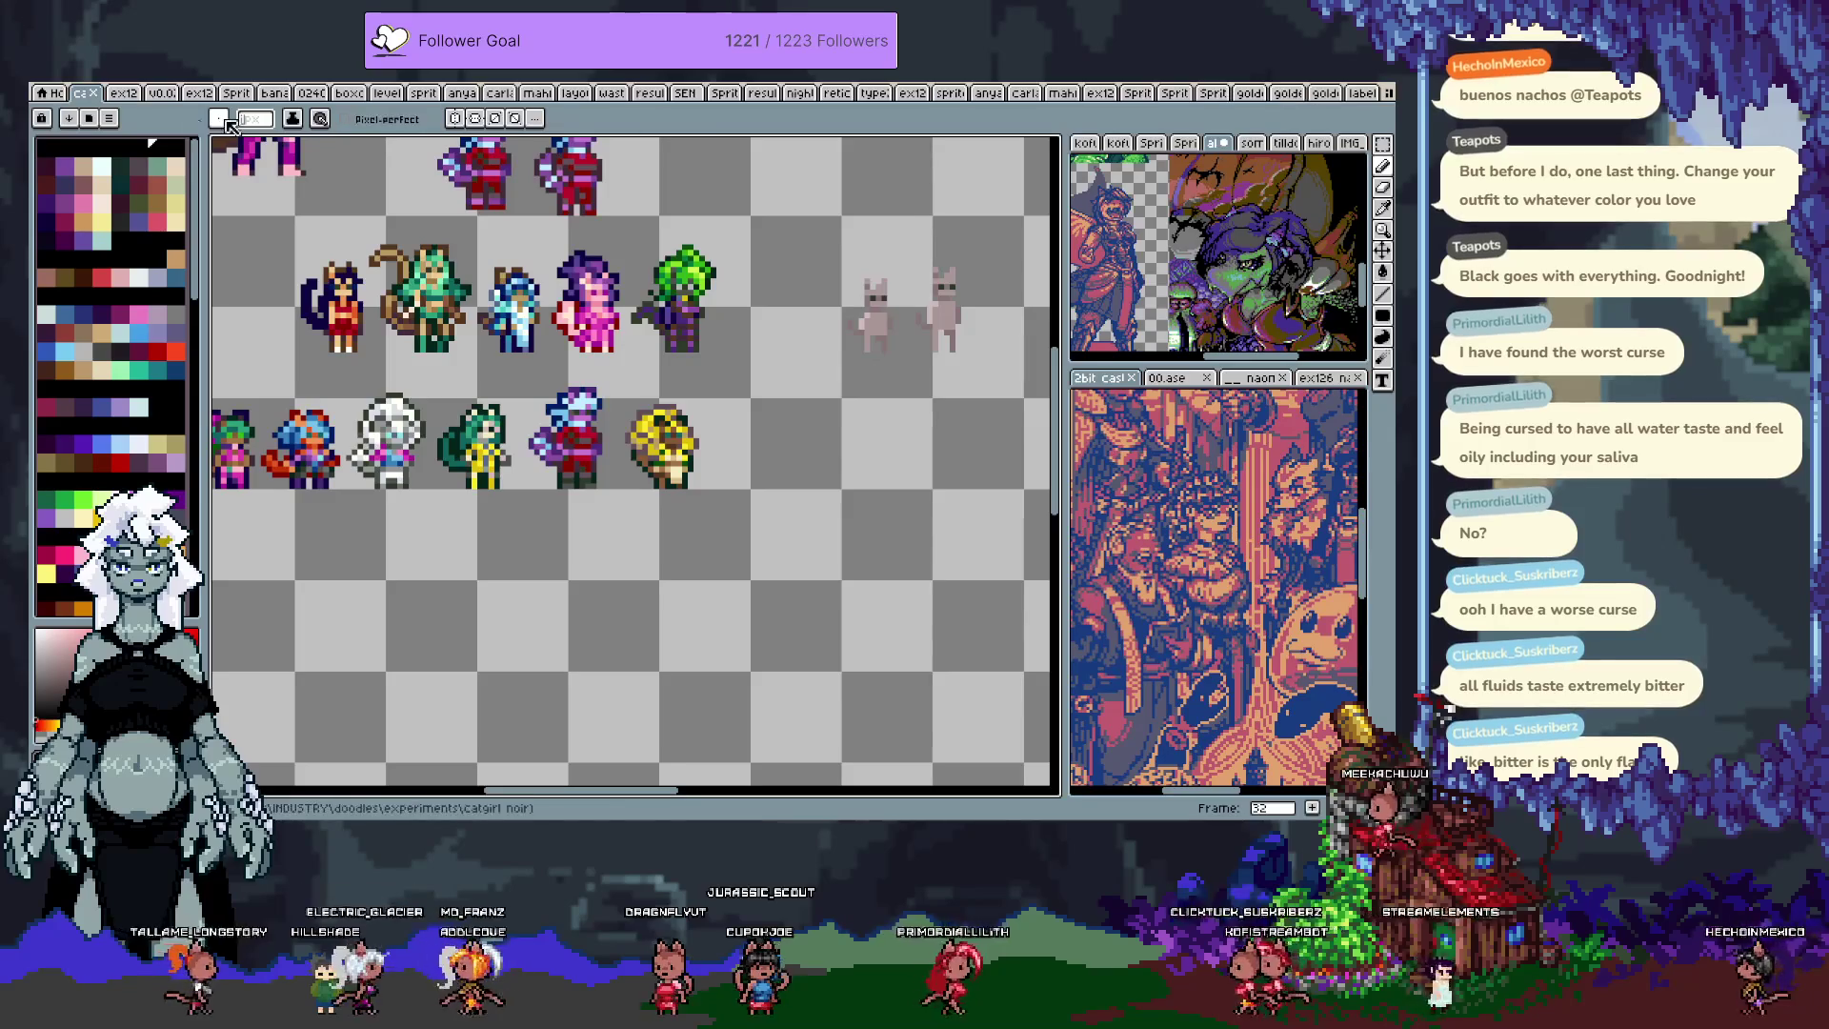
pyautogui.click(1361, 92)
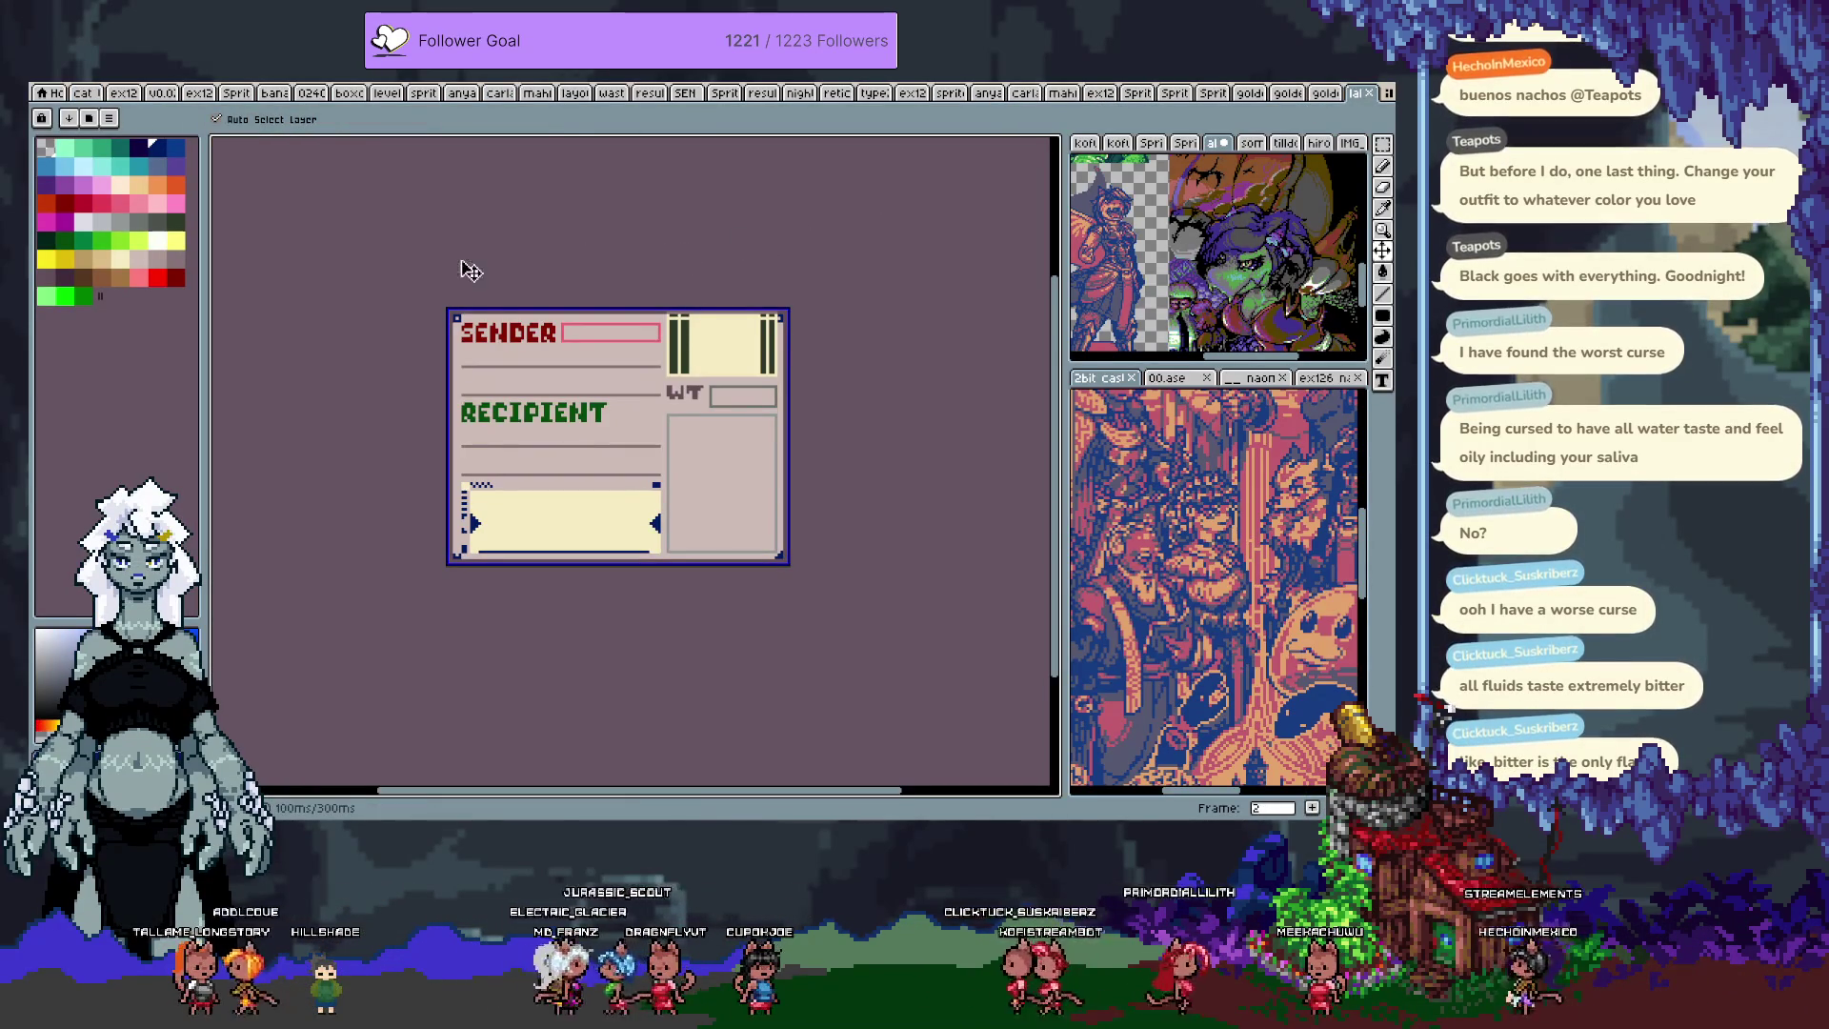
# Step: Switch across the anya and mahi character sprite sheets
pyautogui.press('b')
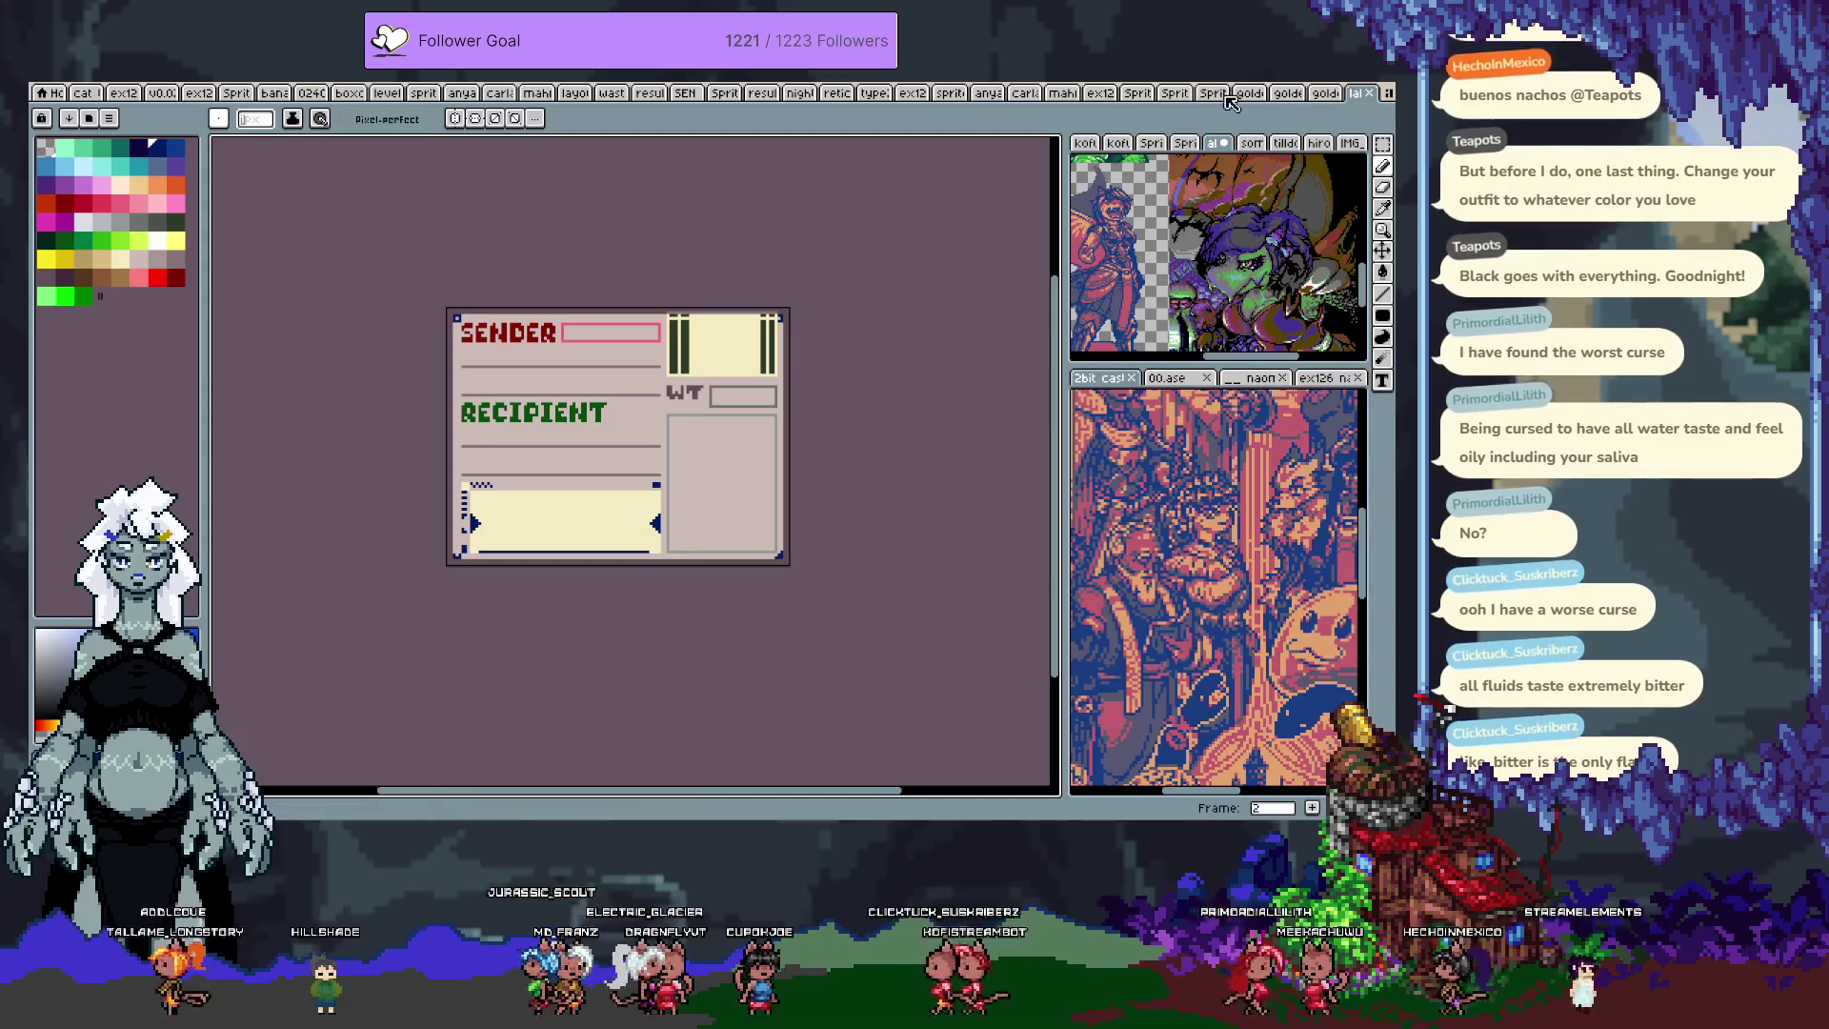
pyautogui.click(991, 93)
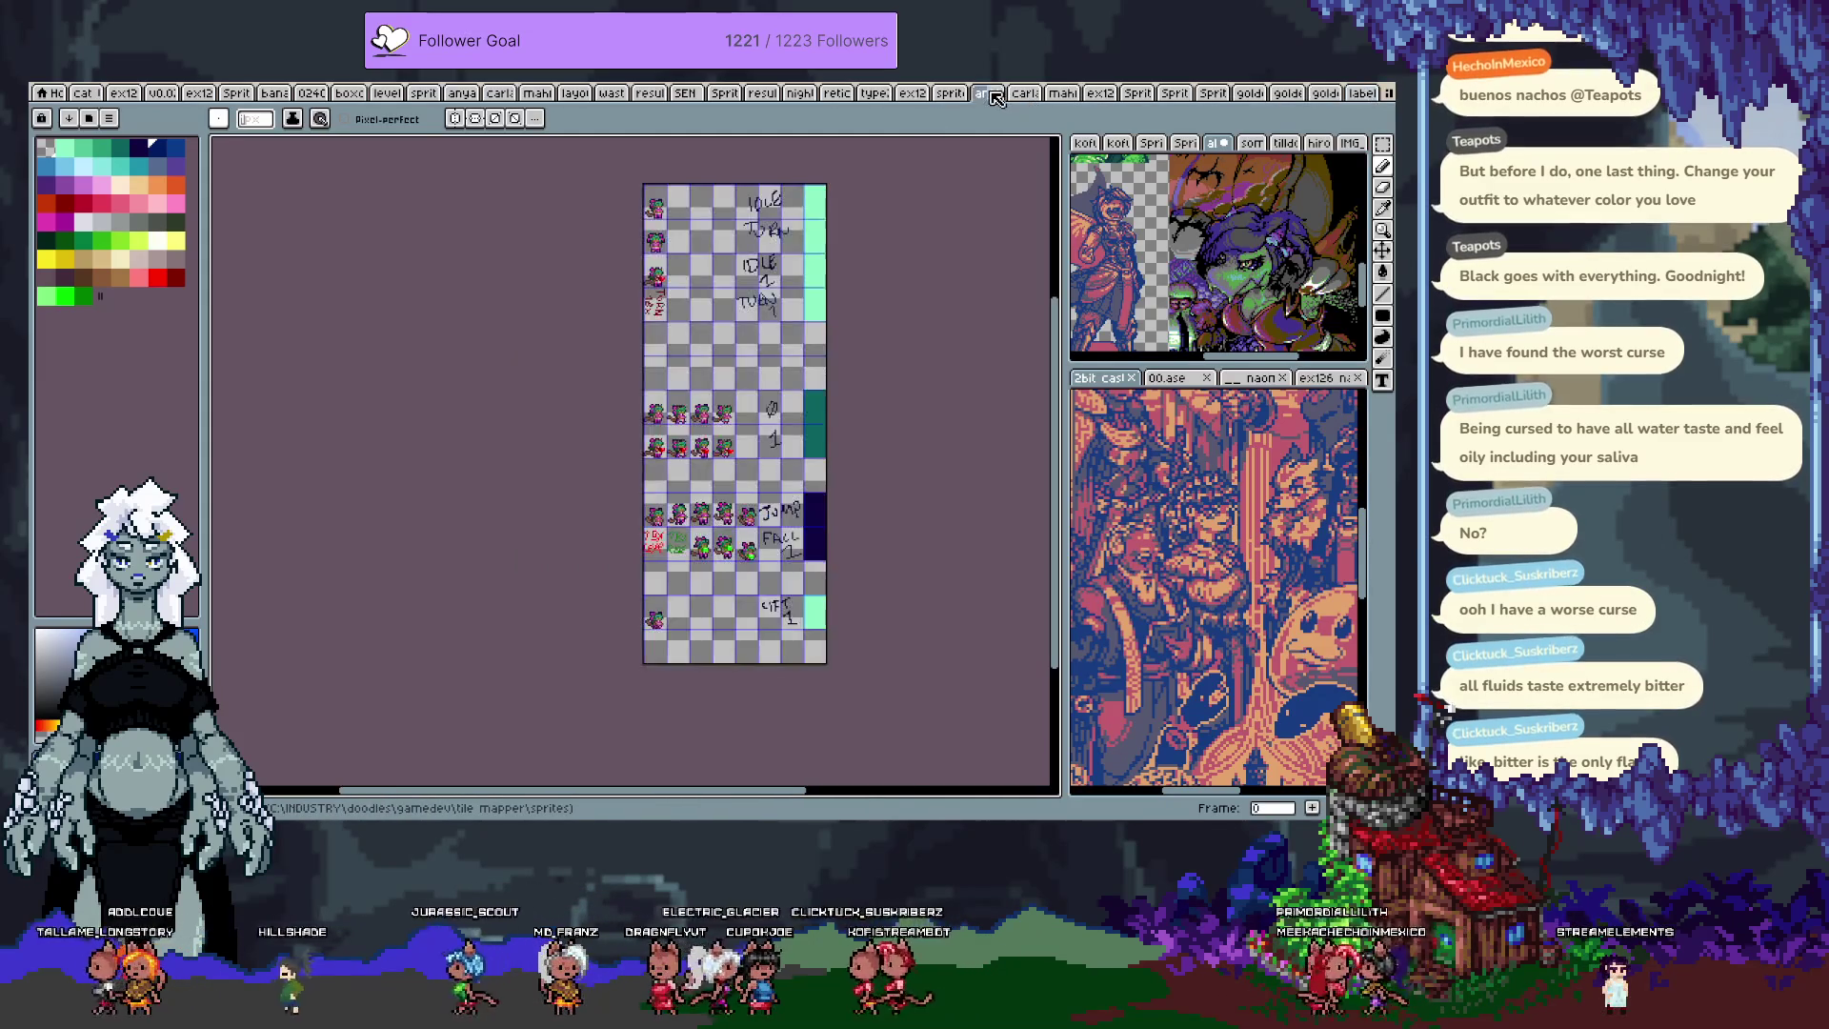
pyautogui.click(1023, 94)
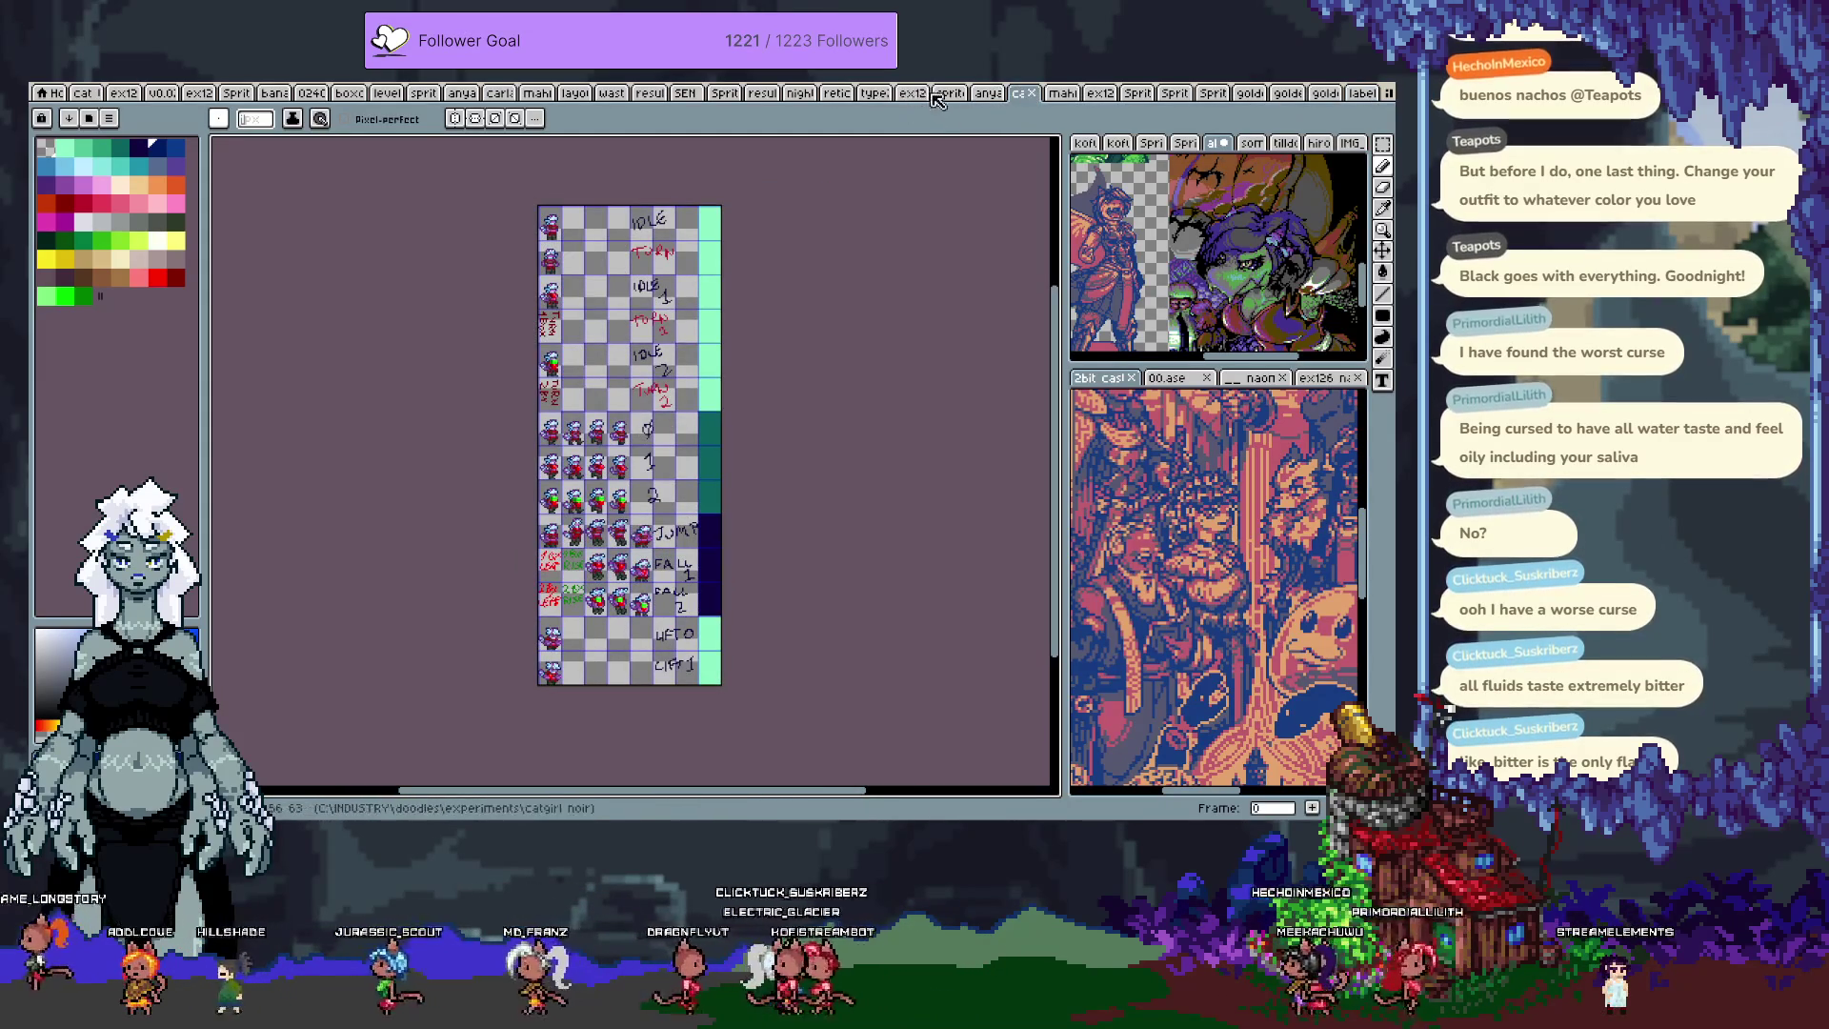
pyautogui.click(1047, 95)
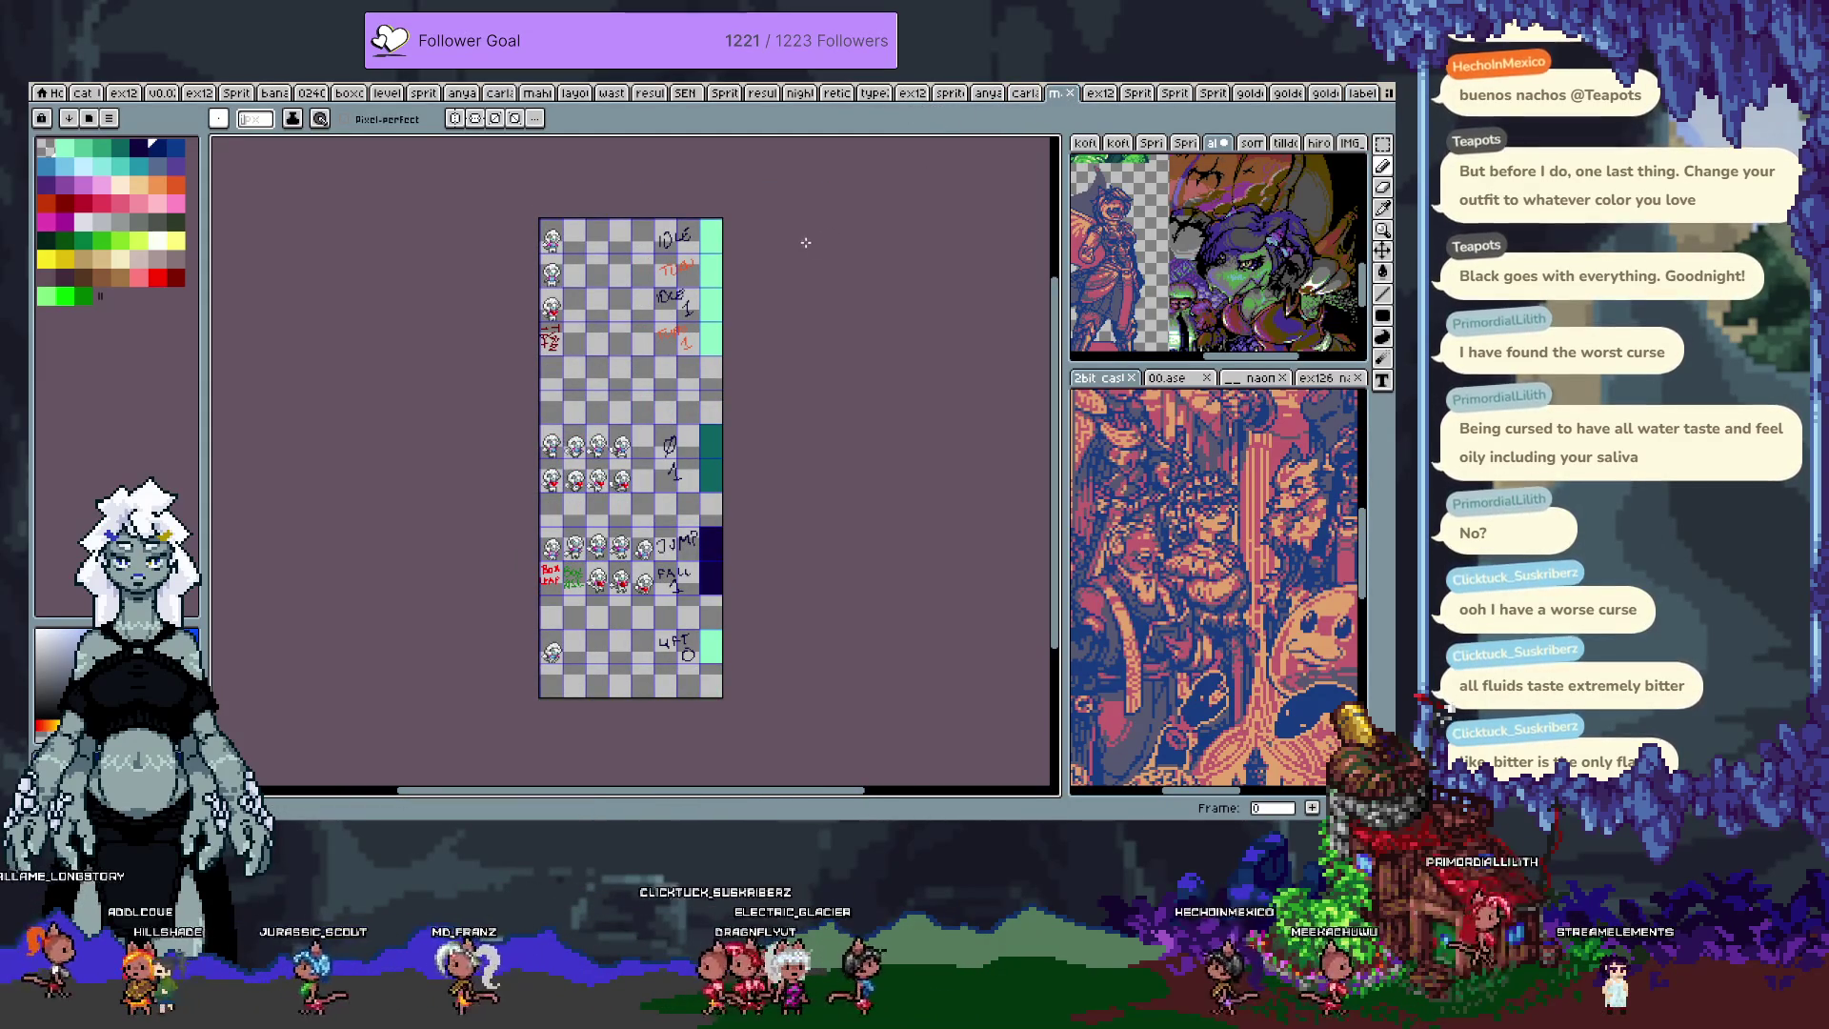
# Step: Create a new sprite from the selection and paste the copied character onto it
pyautogui.press('m')
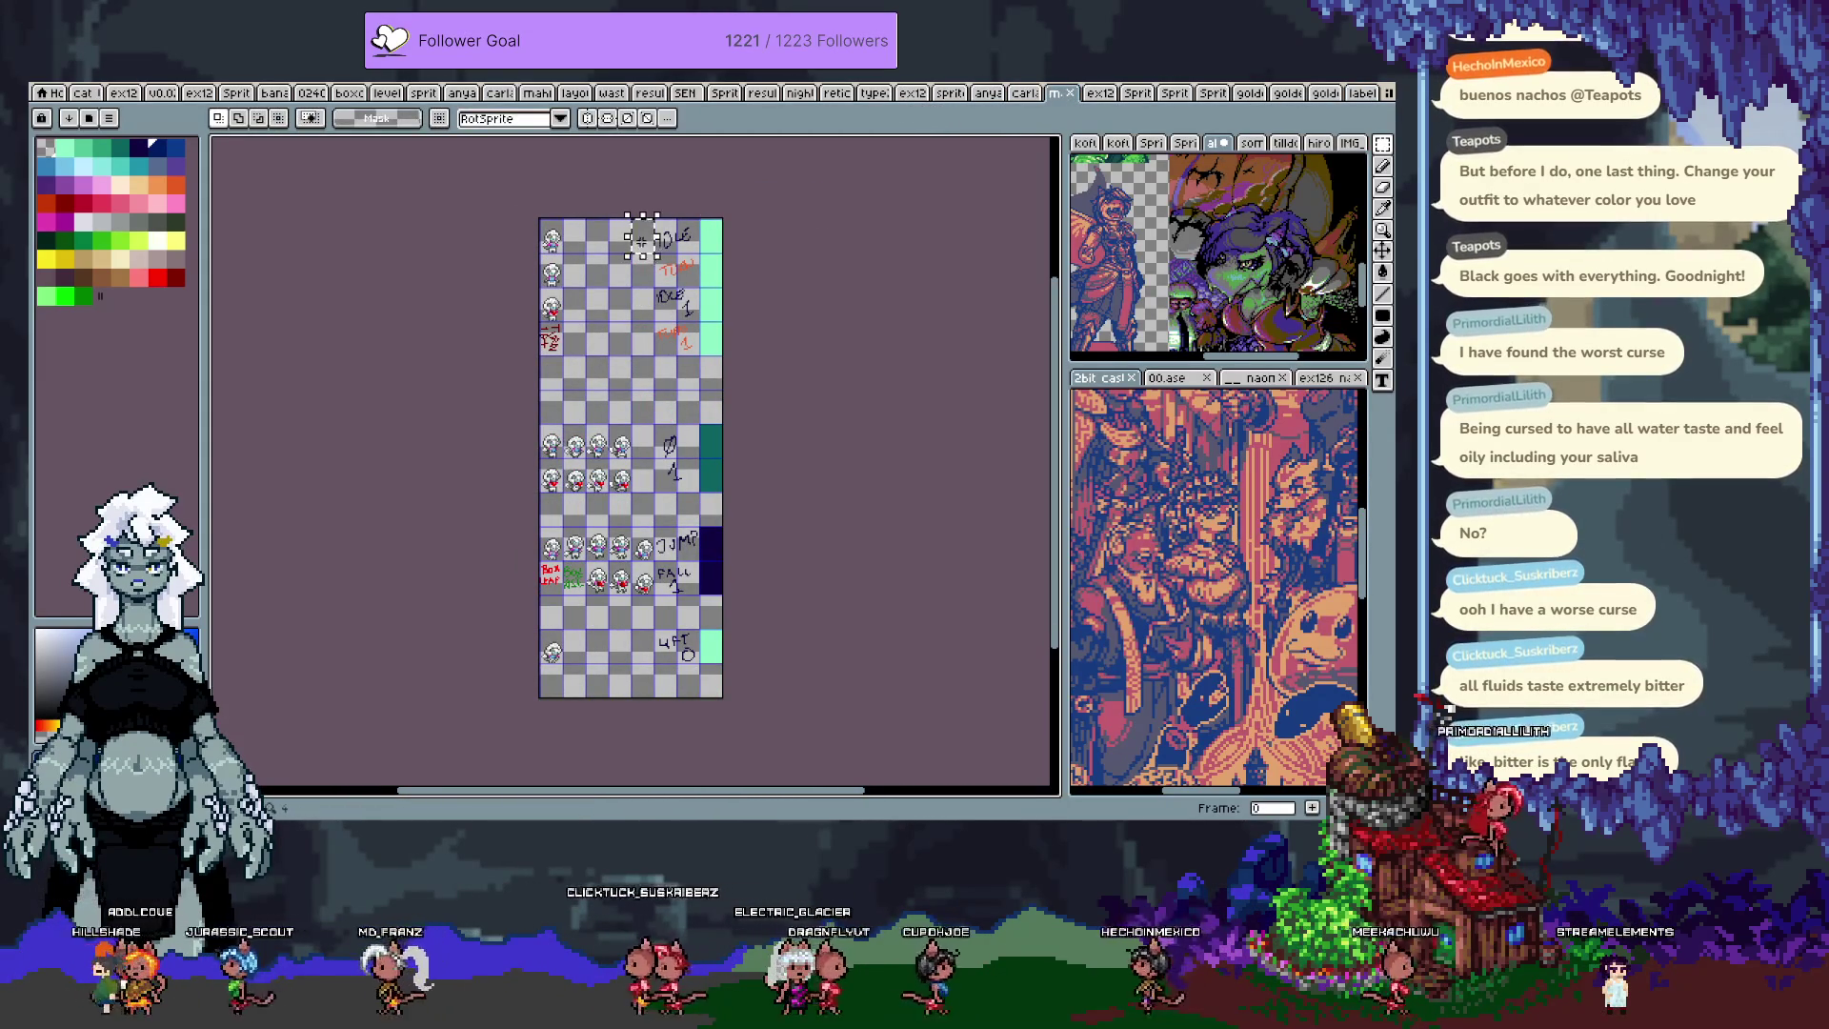
pyautogui.hotkey('ctrl', 'alt', 'n')
pyautogui.scroll(4, 633, 479)
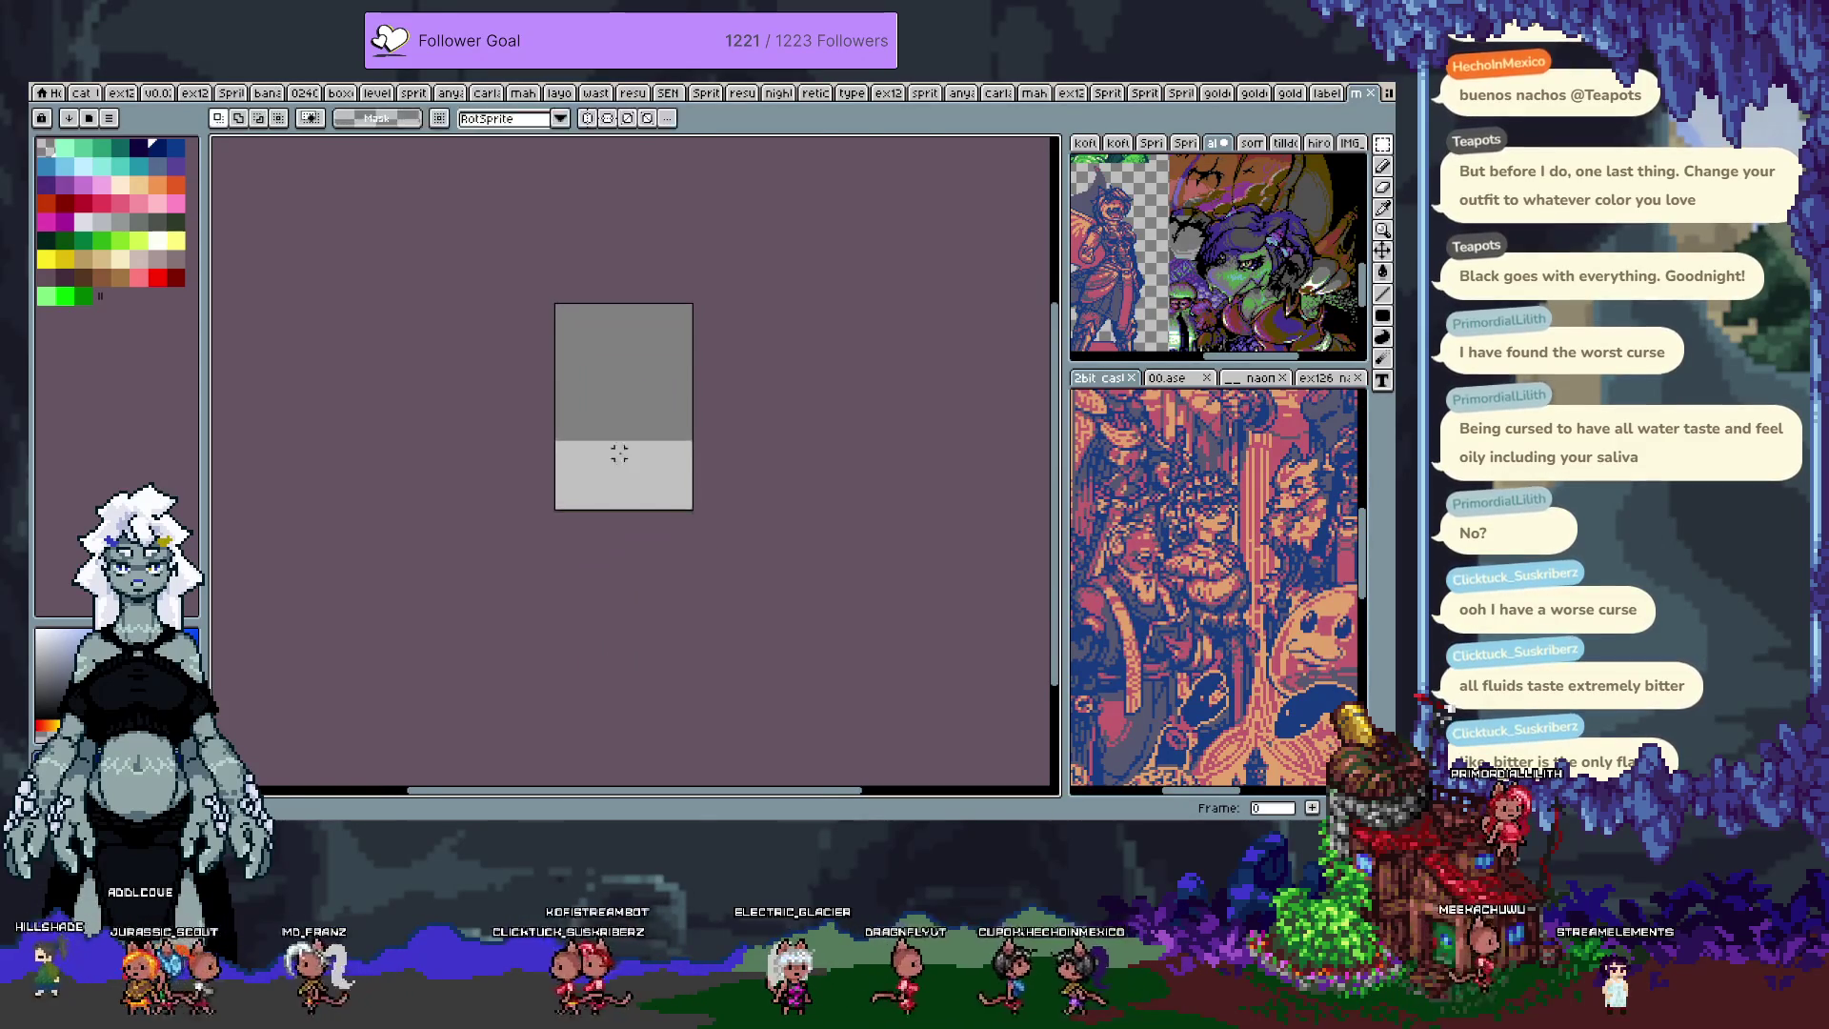
pyautogui.hotkey('ctrl', 'v')
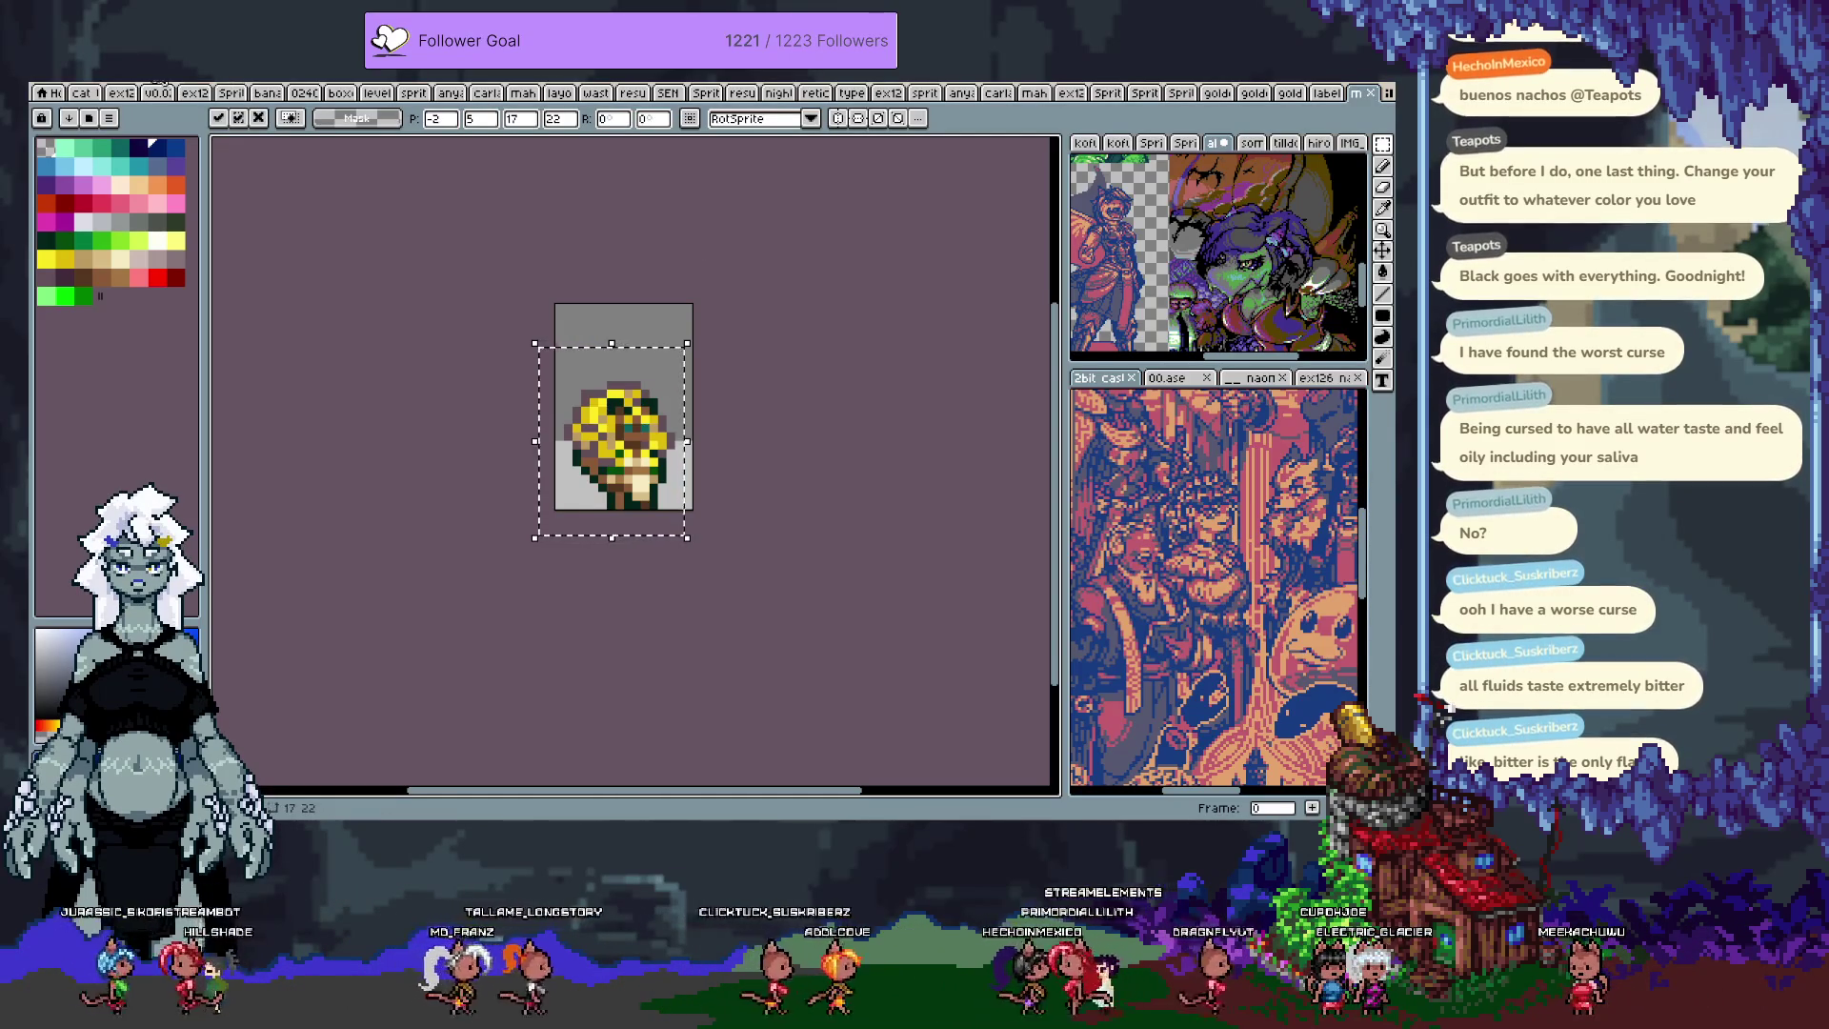
# Step: Enter a canvas width of 96 and a height of 24*8 in Canvas Size
pyautogui.rightClick(95, 85)
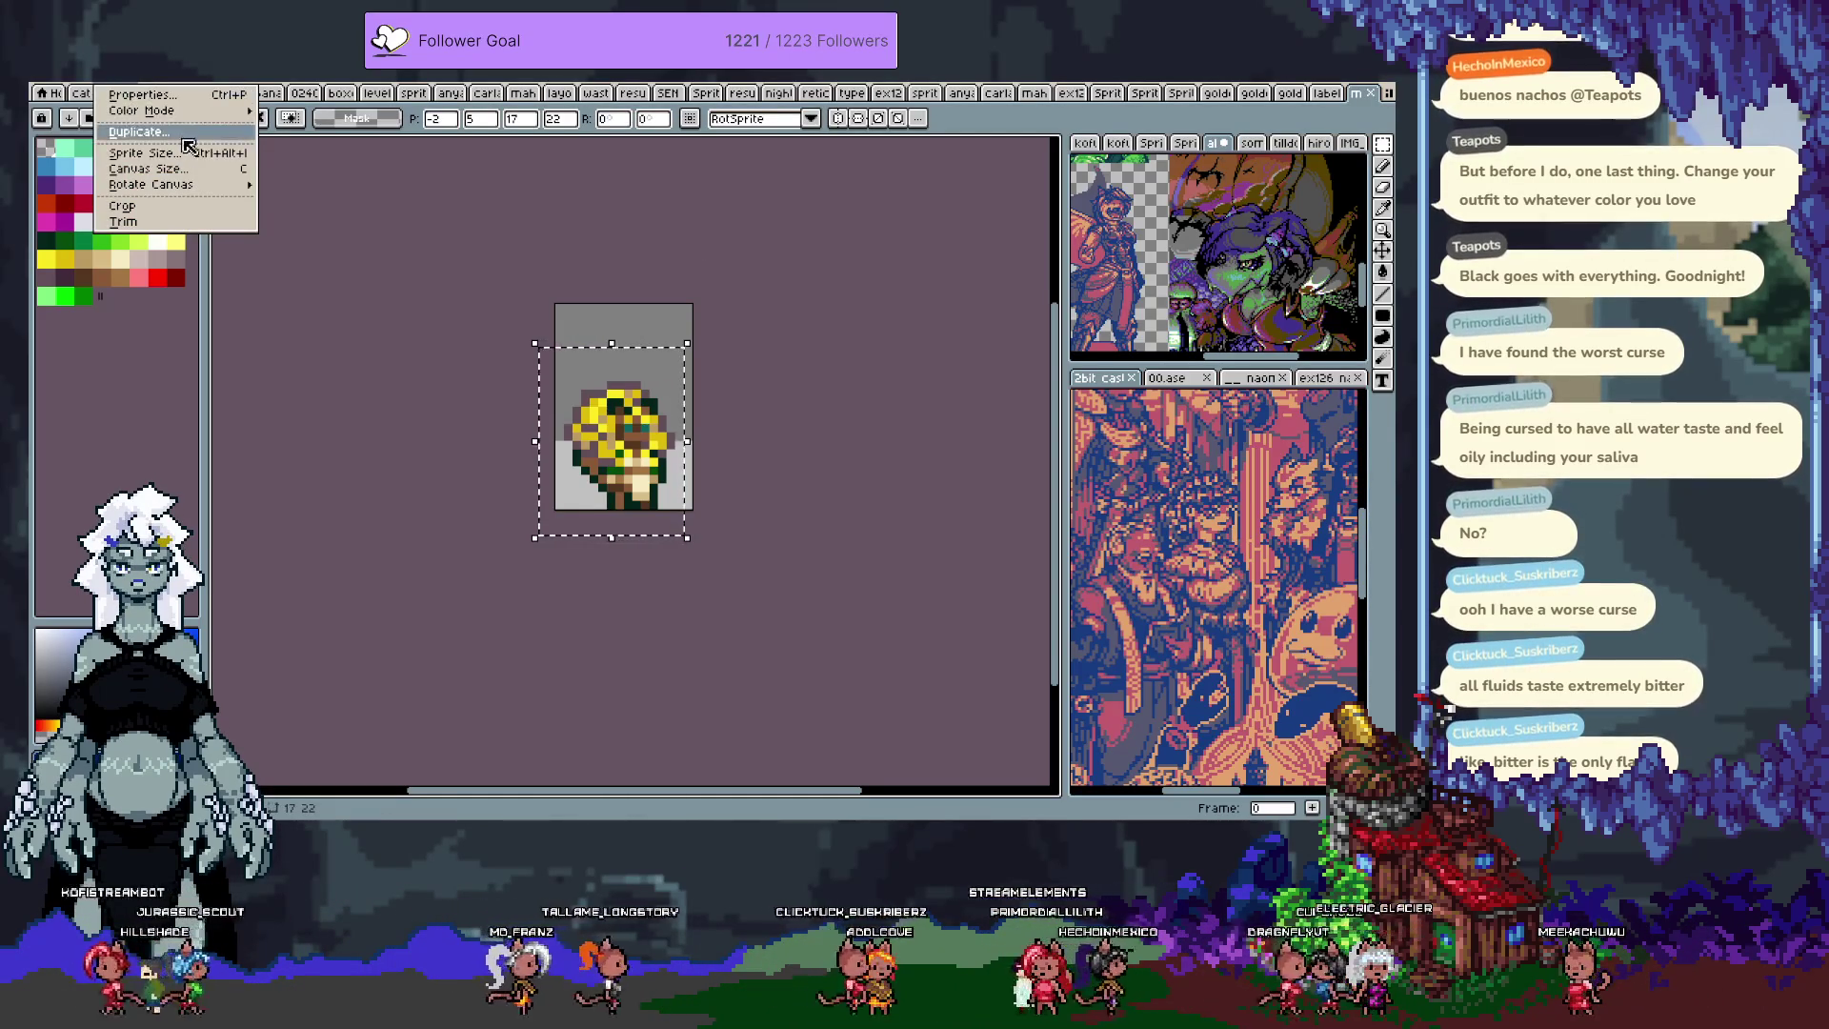
pyautogui.click(211, 171)
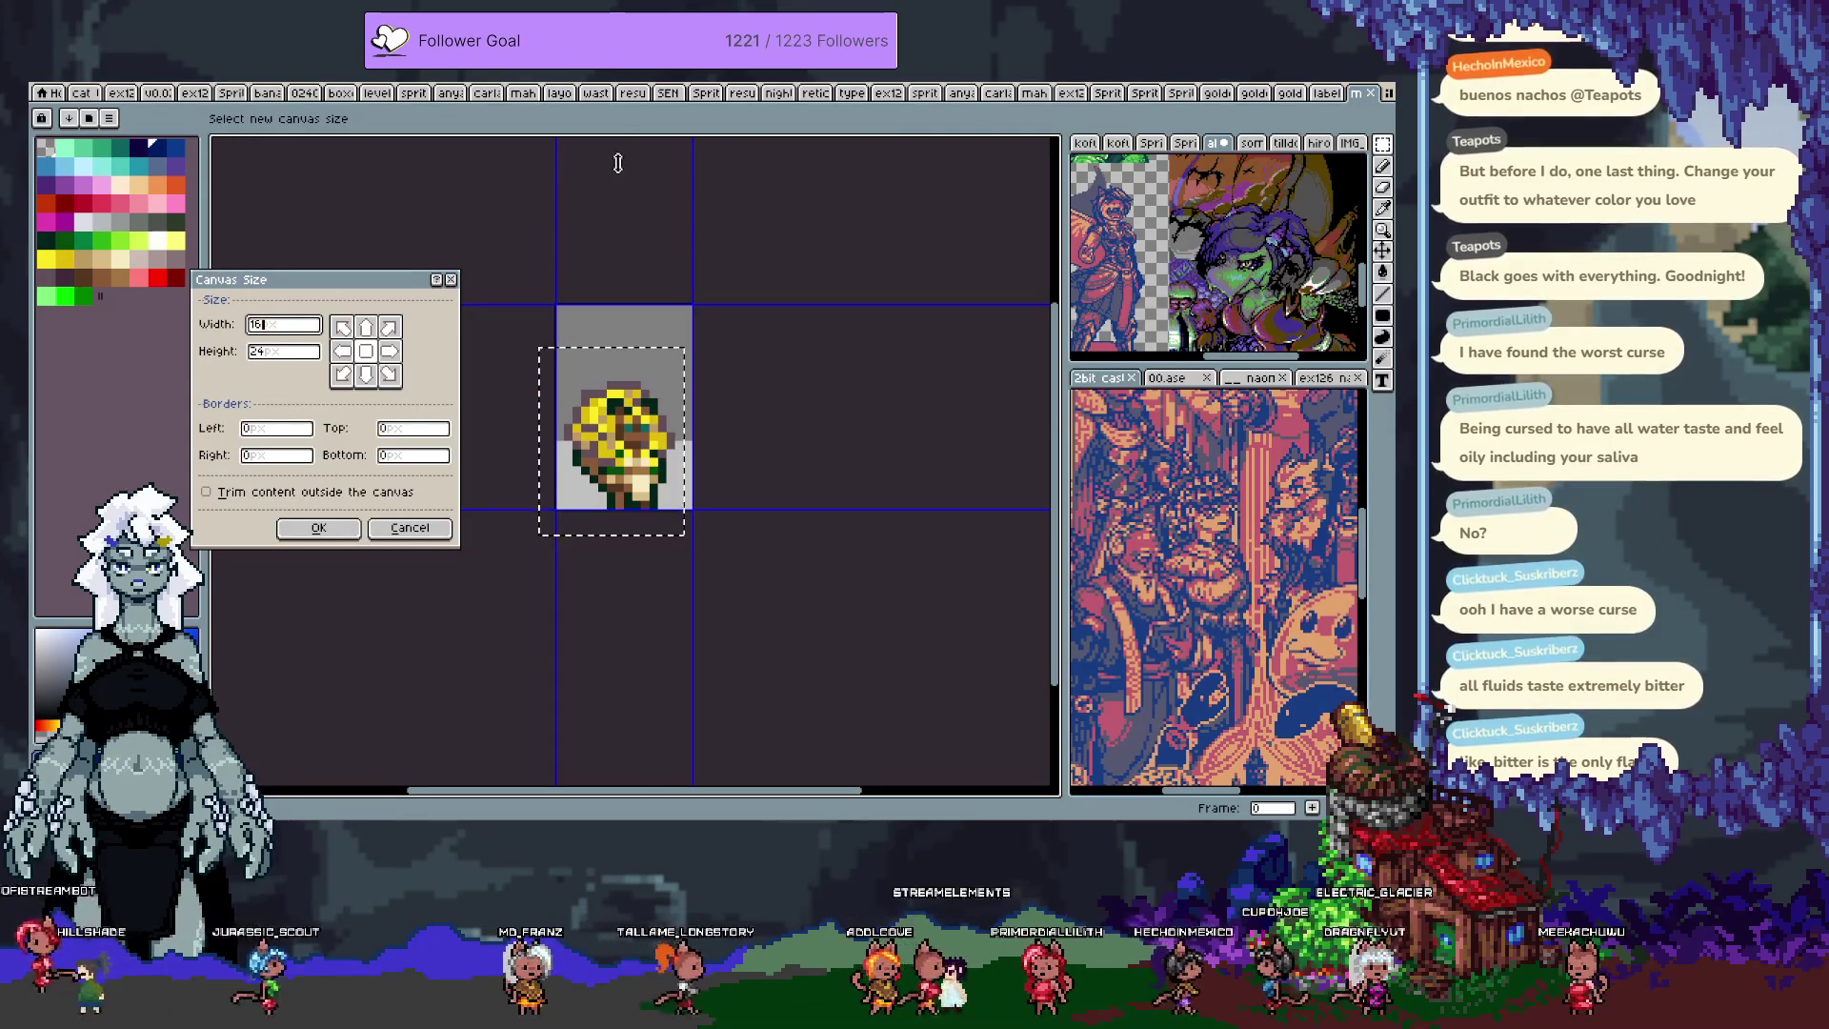
pyautogui.write('6')
pyautogui.press('Tab')
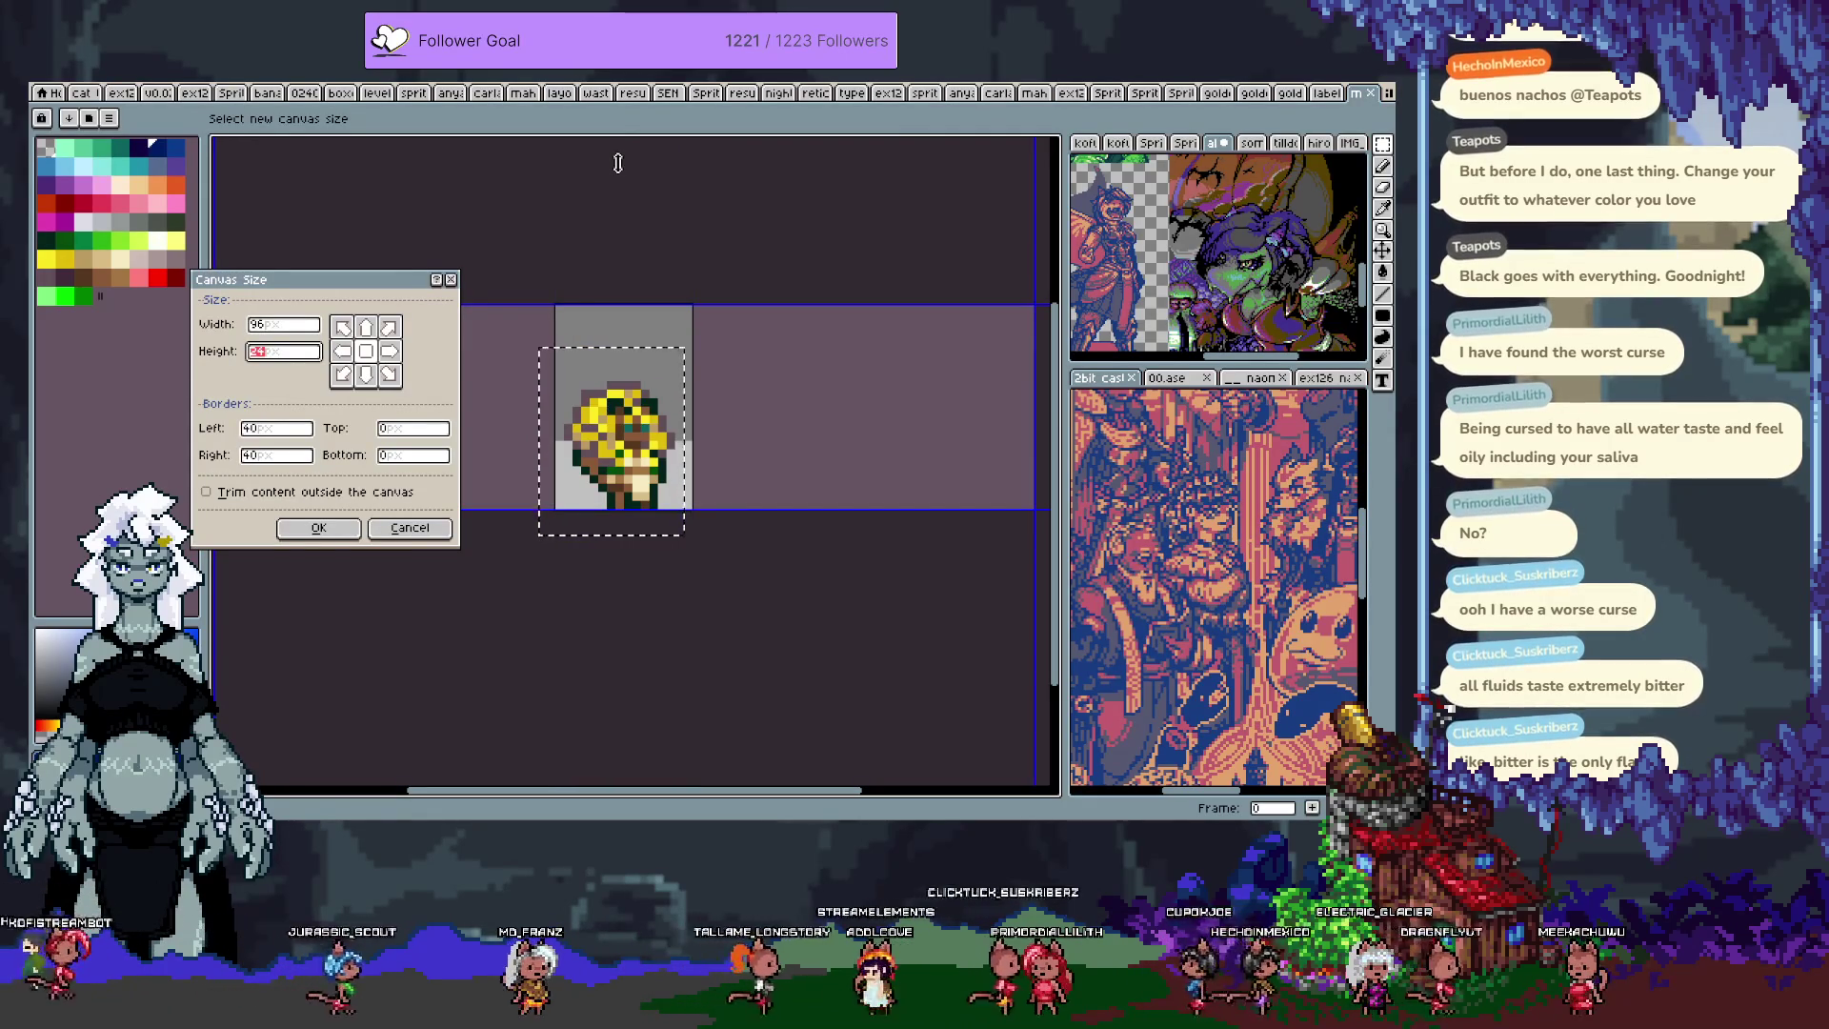
pyautogui.write('24*')
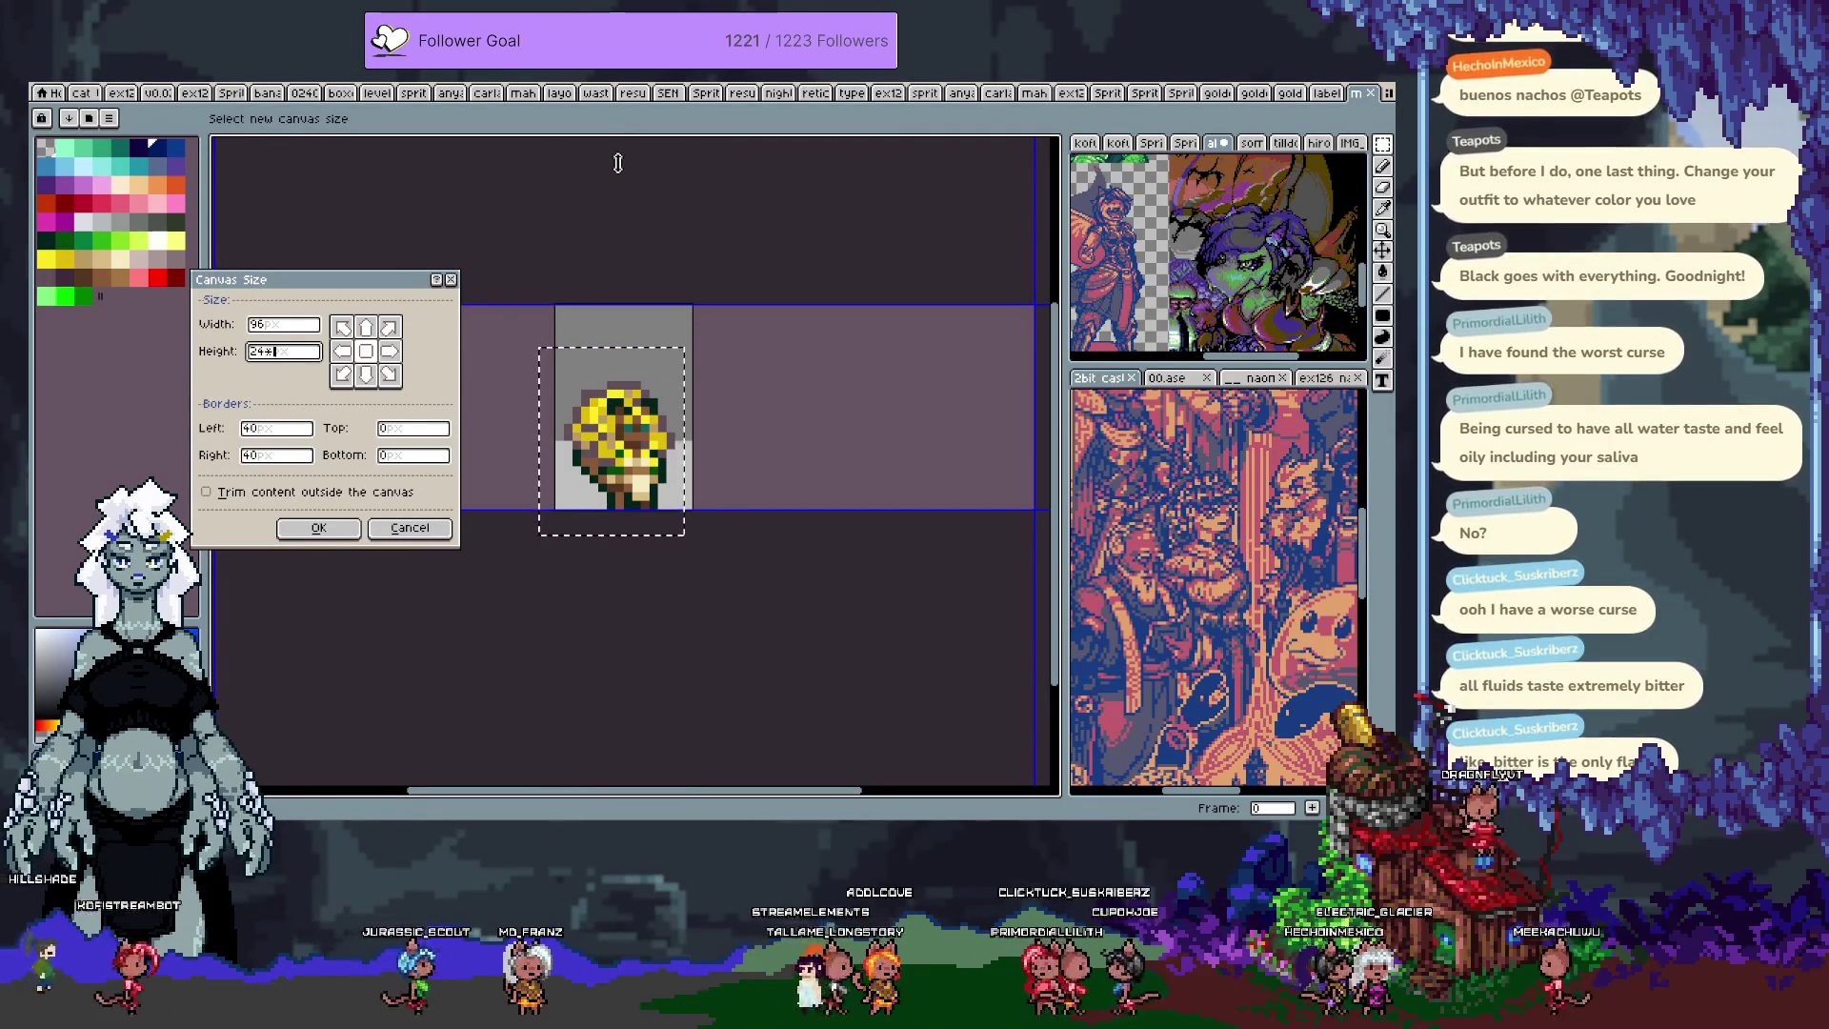
pyautogui.write('8')
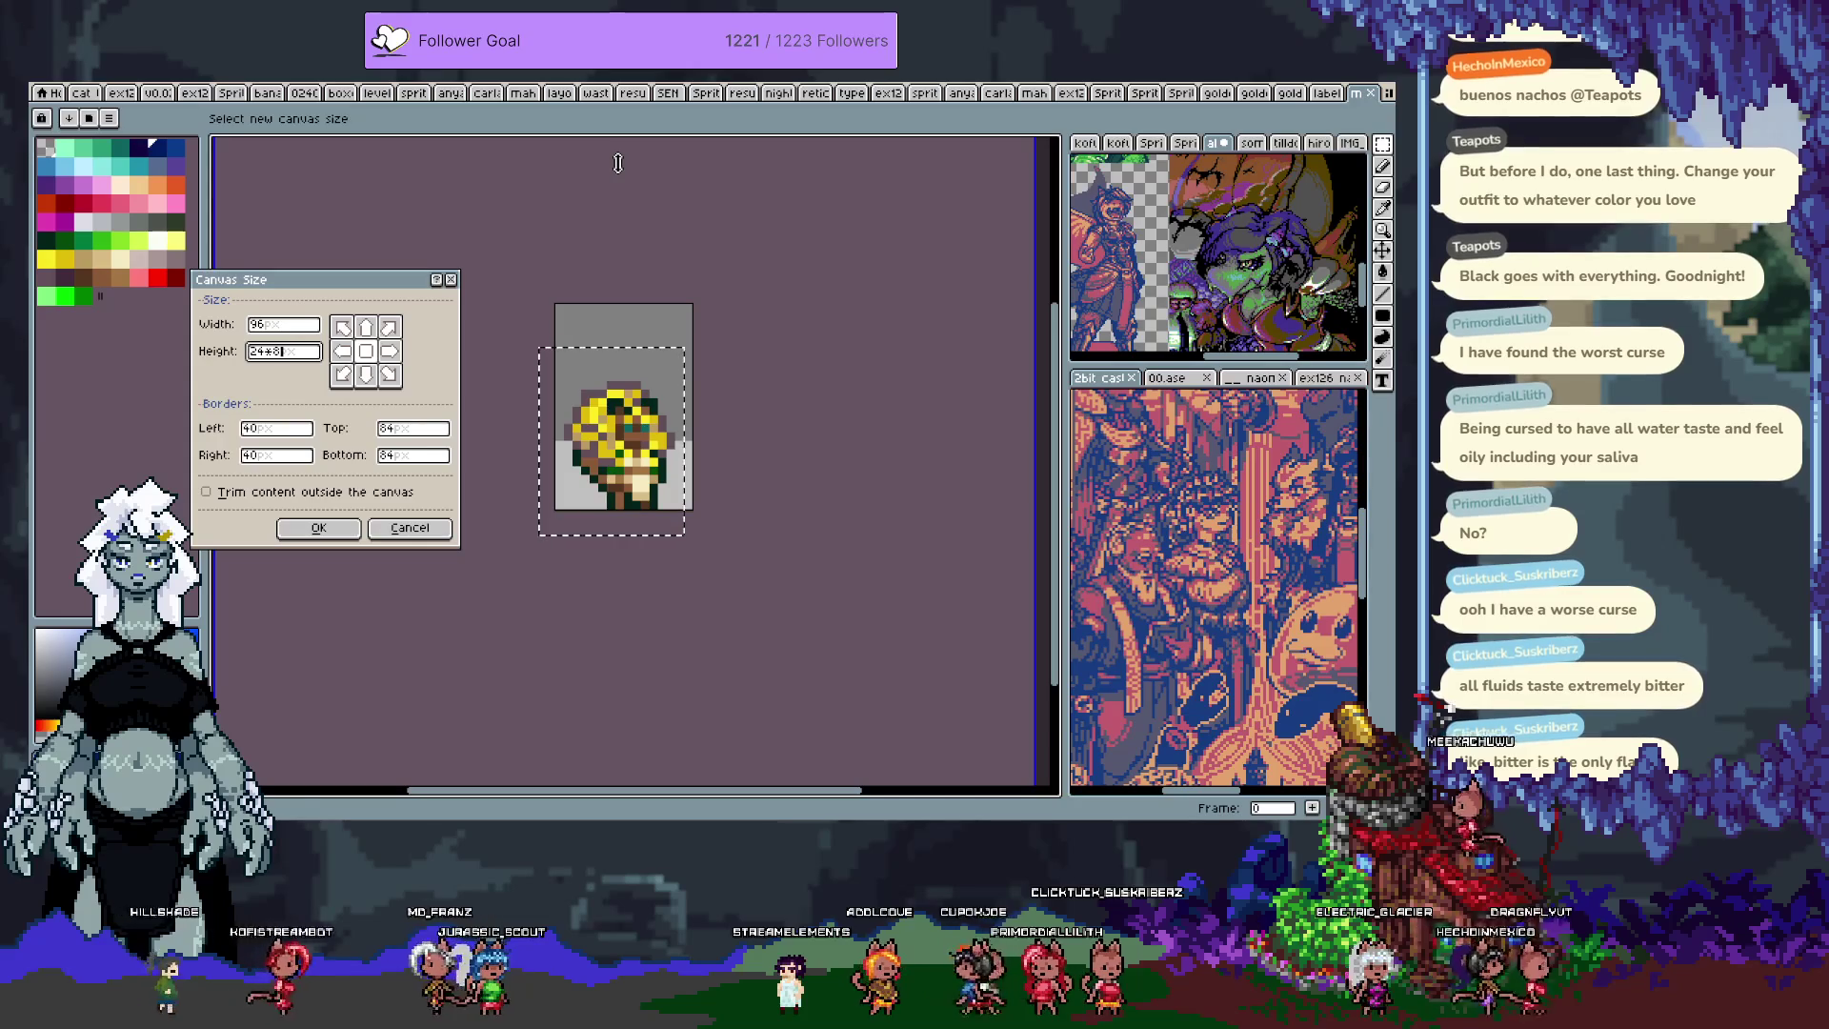
# Step: Apply the 96×192 canvas size anchored at the top-left
pyautogui.click(342, 327)
pyautogui.click(353, 529)
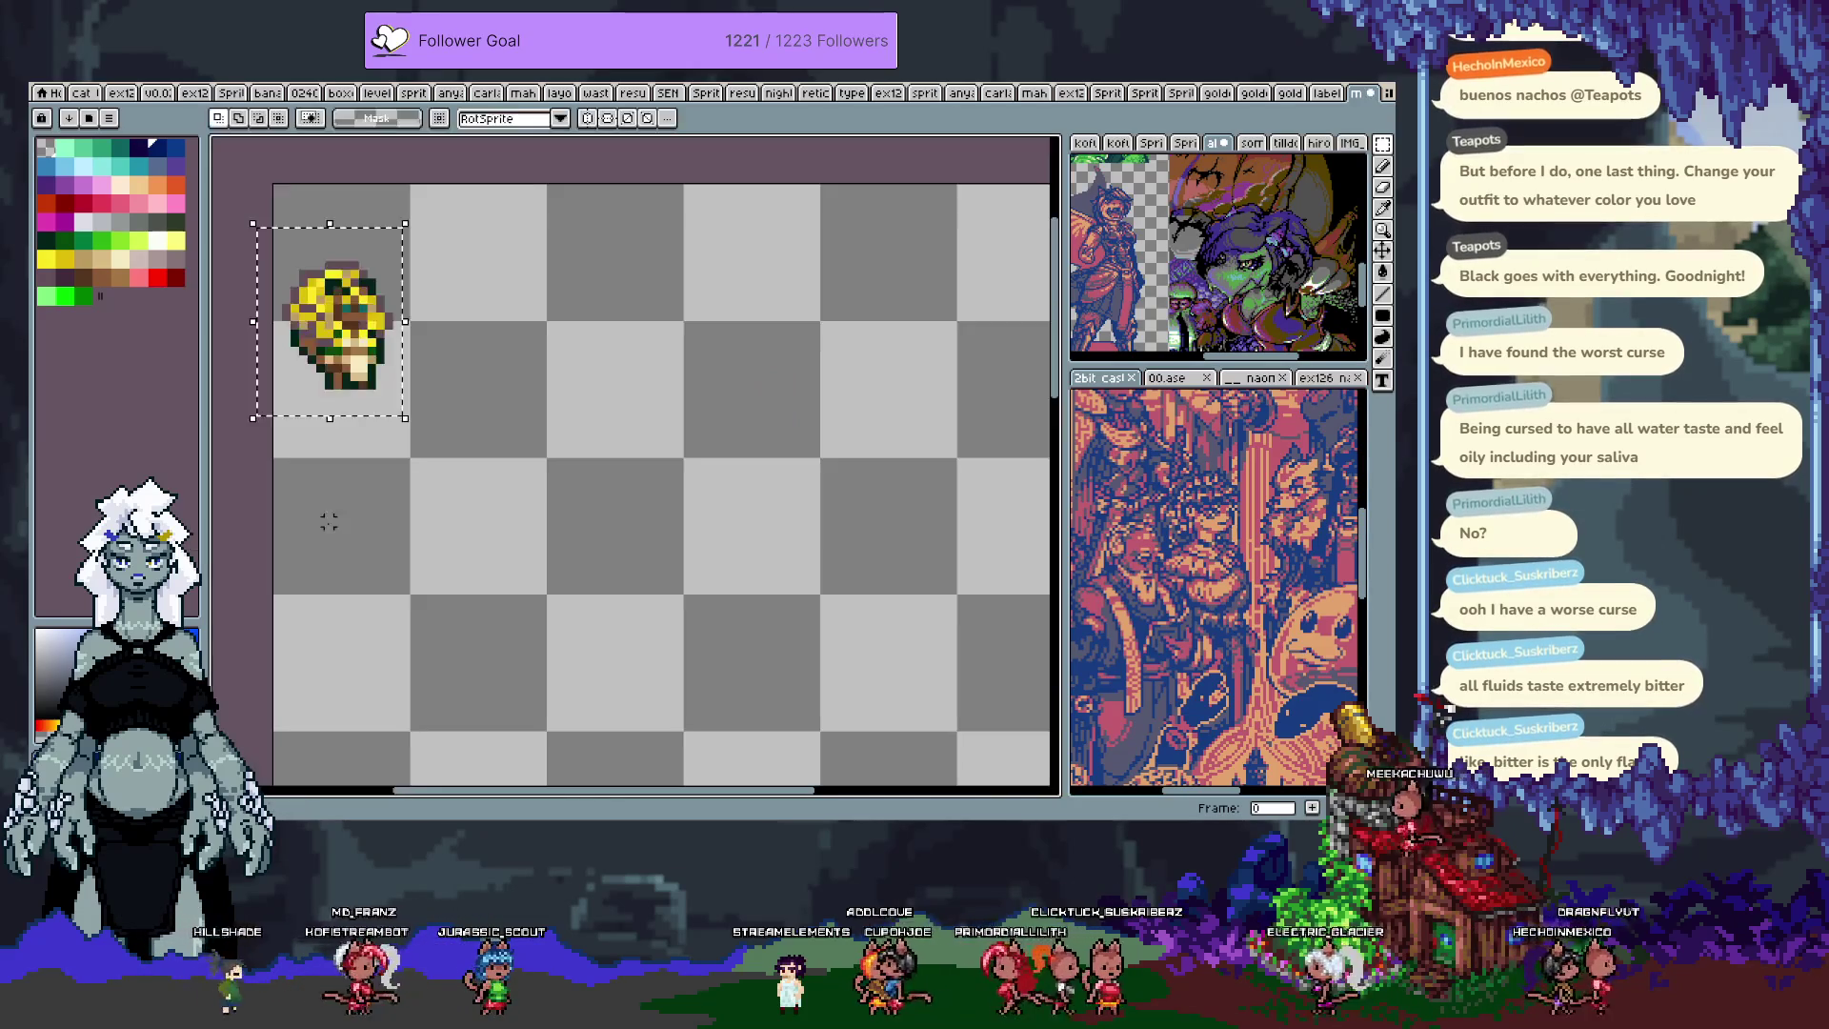
pyautogui.scroll(-1, 518, 461)
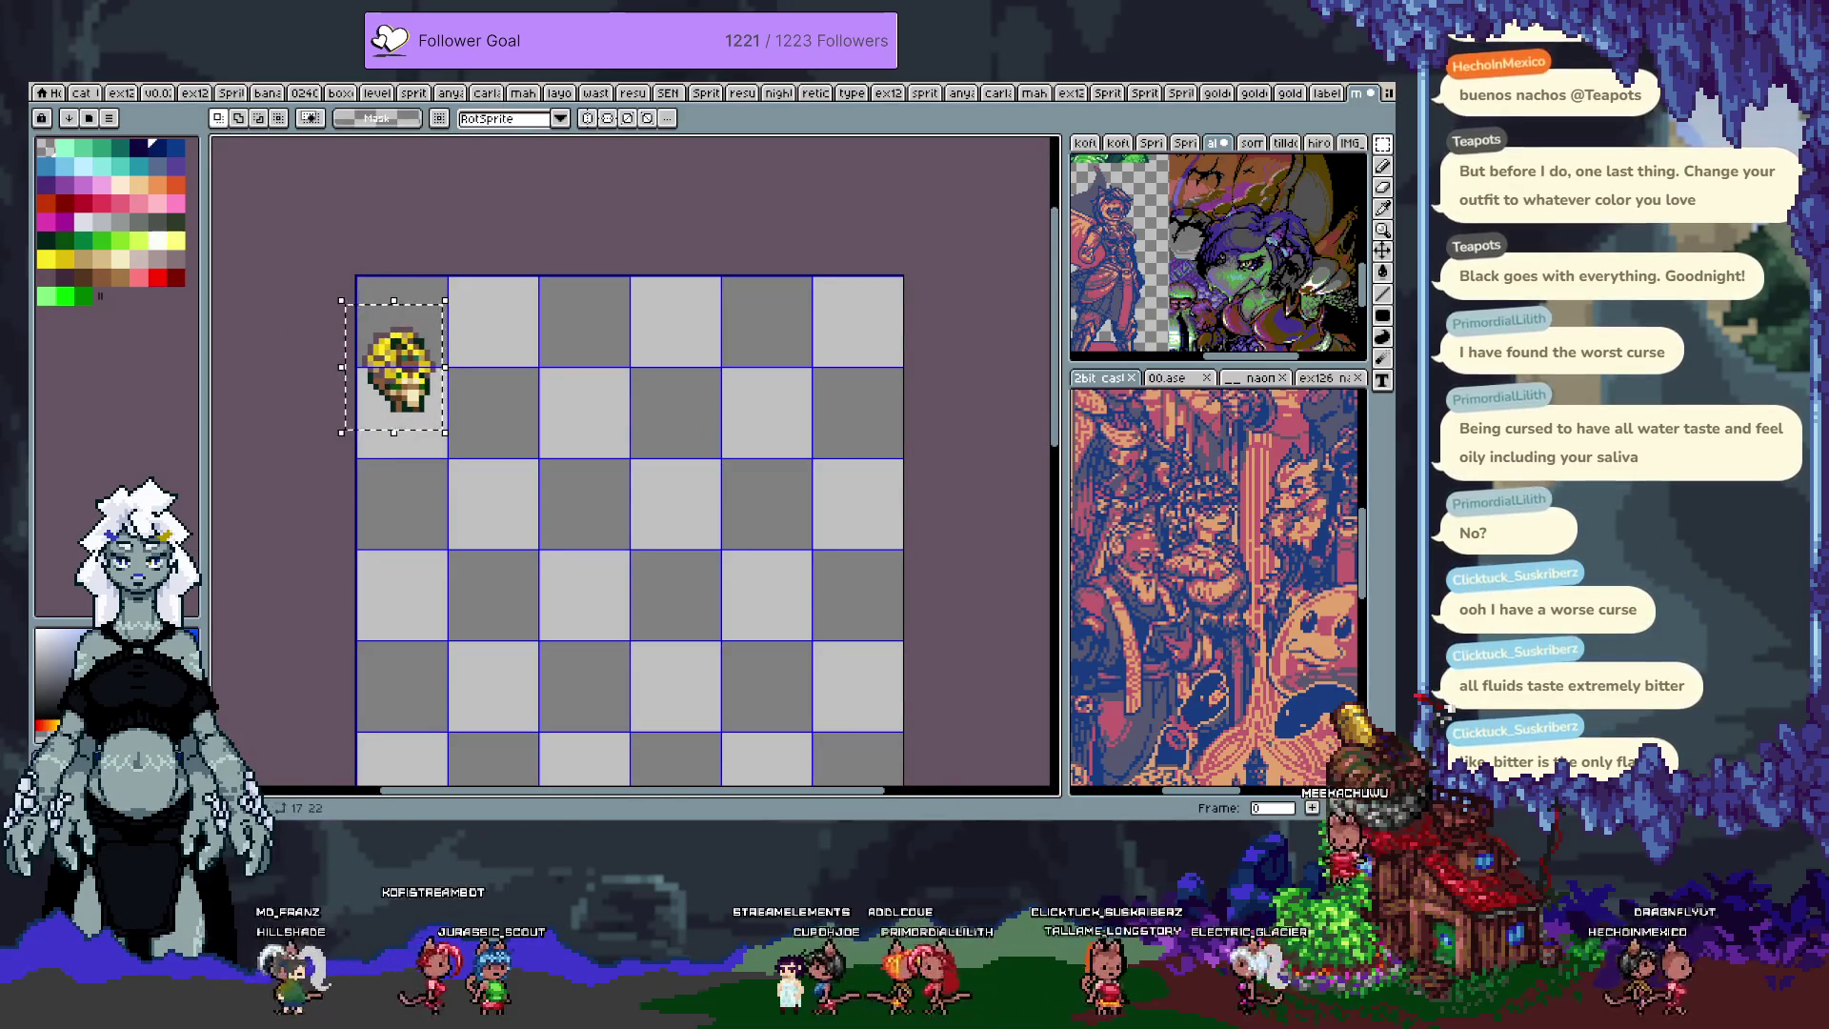
# Step: Set the grid height to 24 and drop the pasted sprite into the first cell
pyautogui.click(286, 83)
pyautogui.moveTo(305, 86)
pyautogui.moveTo(381, 187)
pyautogui.click(533, 190)
pyautogui.press('Tab')
pyautogui.press('Tab')
pyautogui.press('Tab')
pyautogui.write('24')
pyautogui.press('Return')
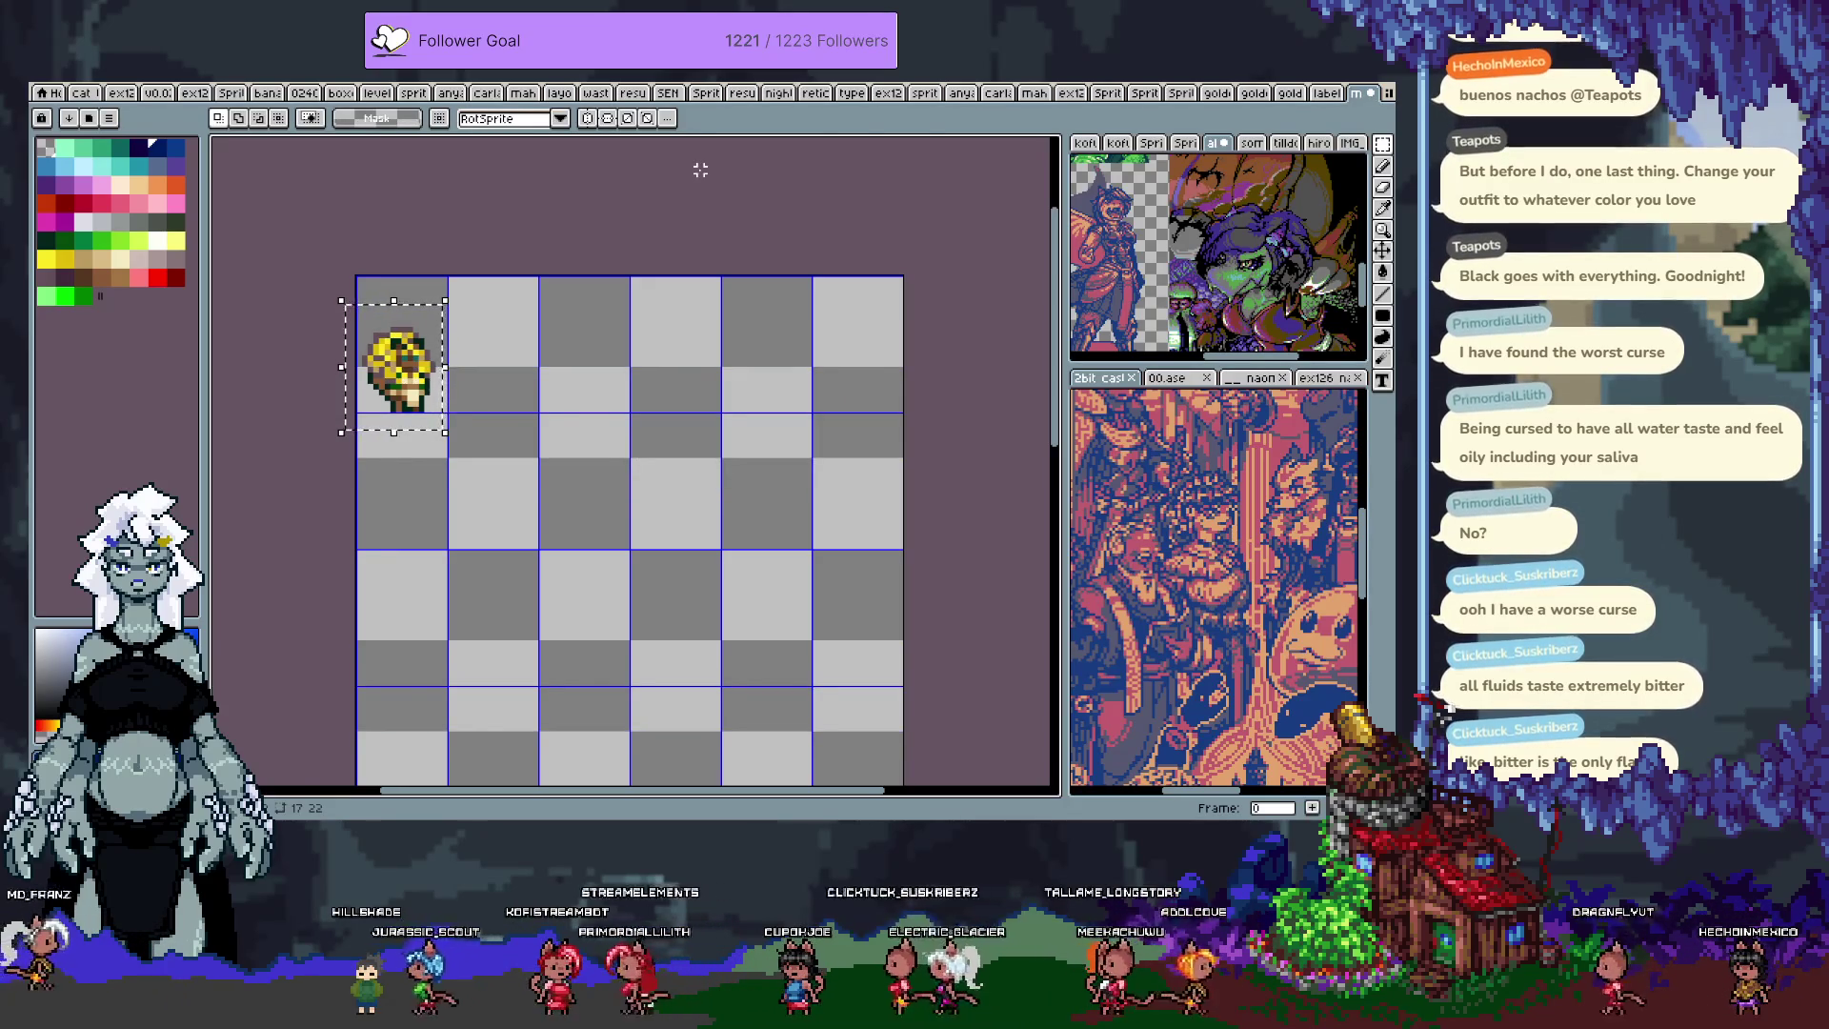
pyautogui.hotkey('ctrl', 'd')
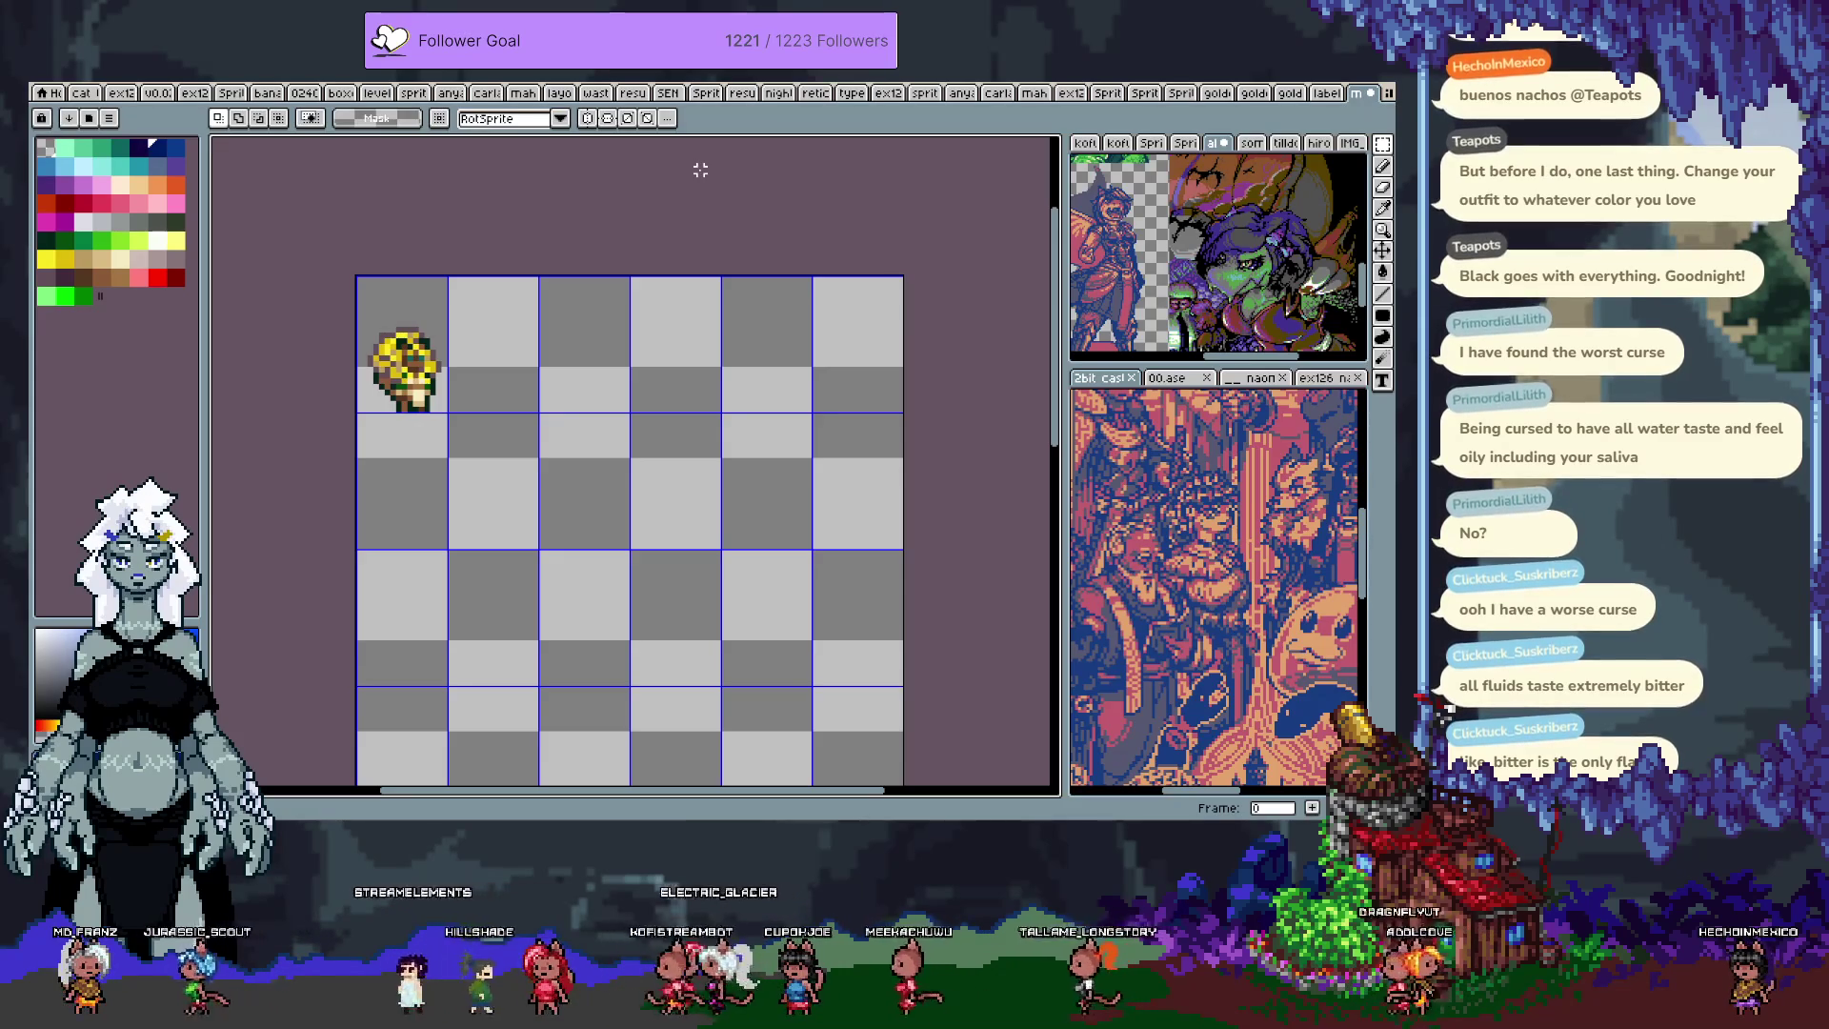
pyautogui.click(81, 94)
pyautogui.press('Left')
pyautogui.press('Left')
pyautogui.press('Left')
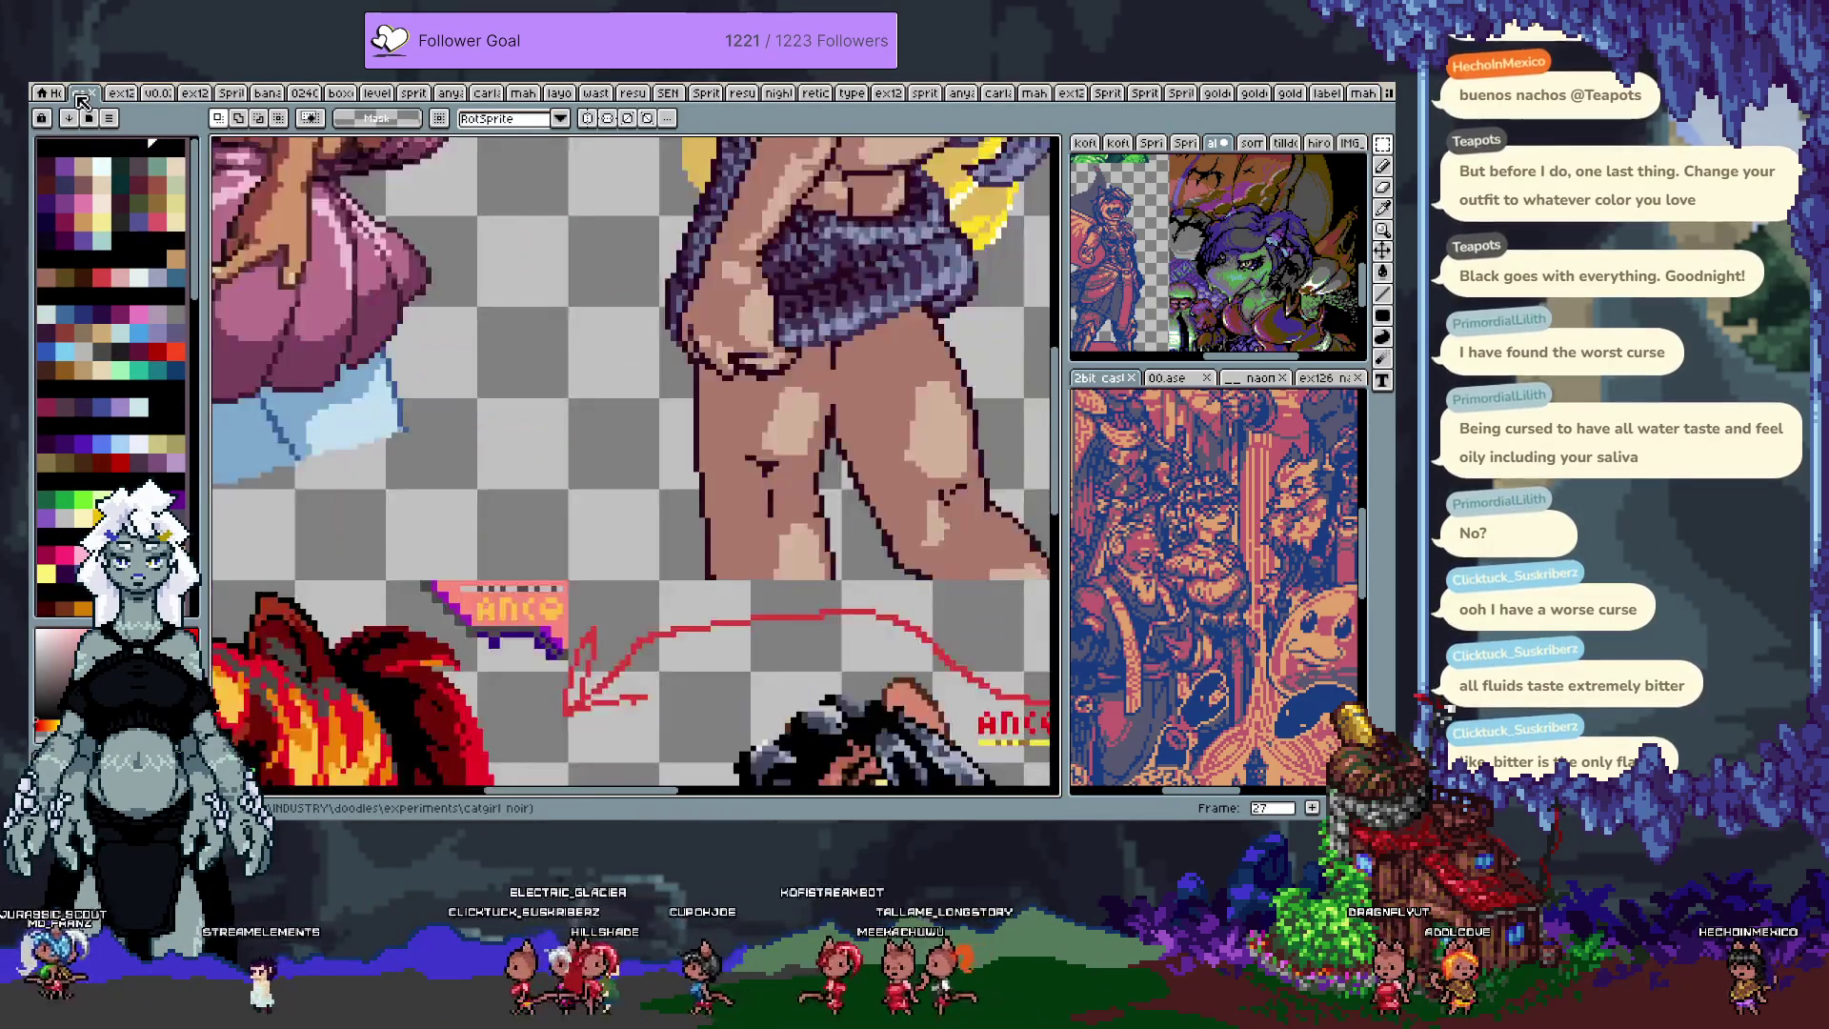
pyautogui.scroll(-2, 452, 370)
pyautogui.press('Left')
pyautogui.press('Left')
pyautogui.press('Left')
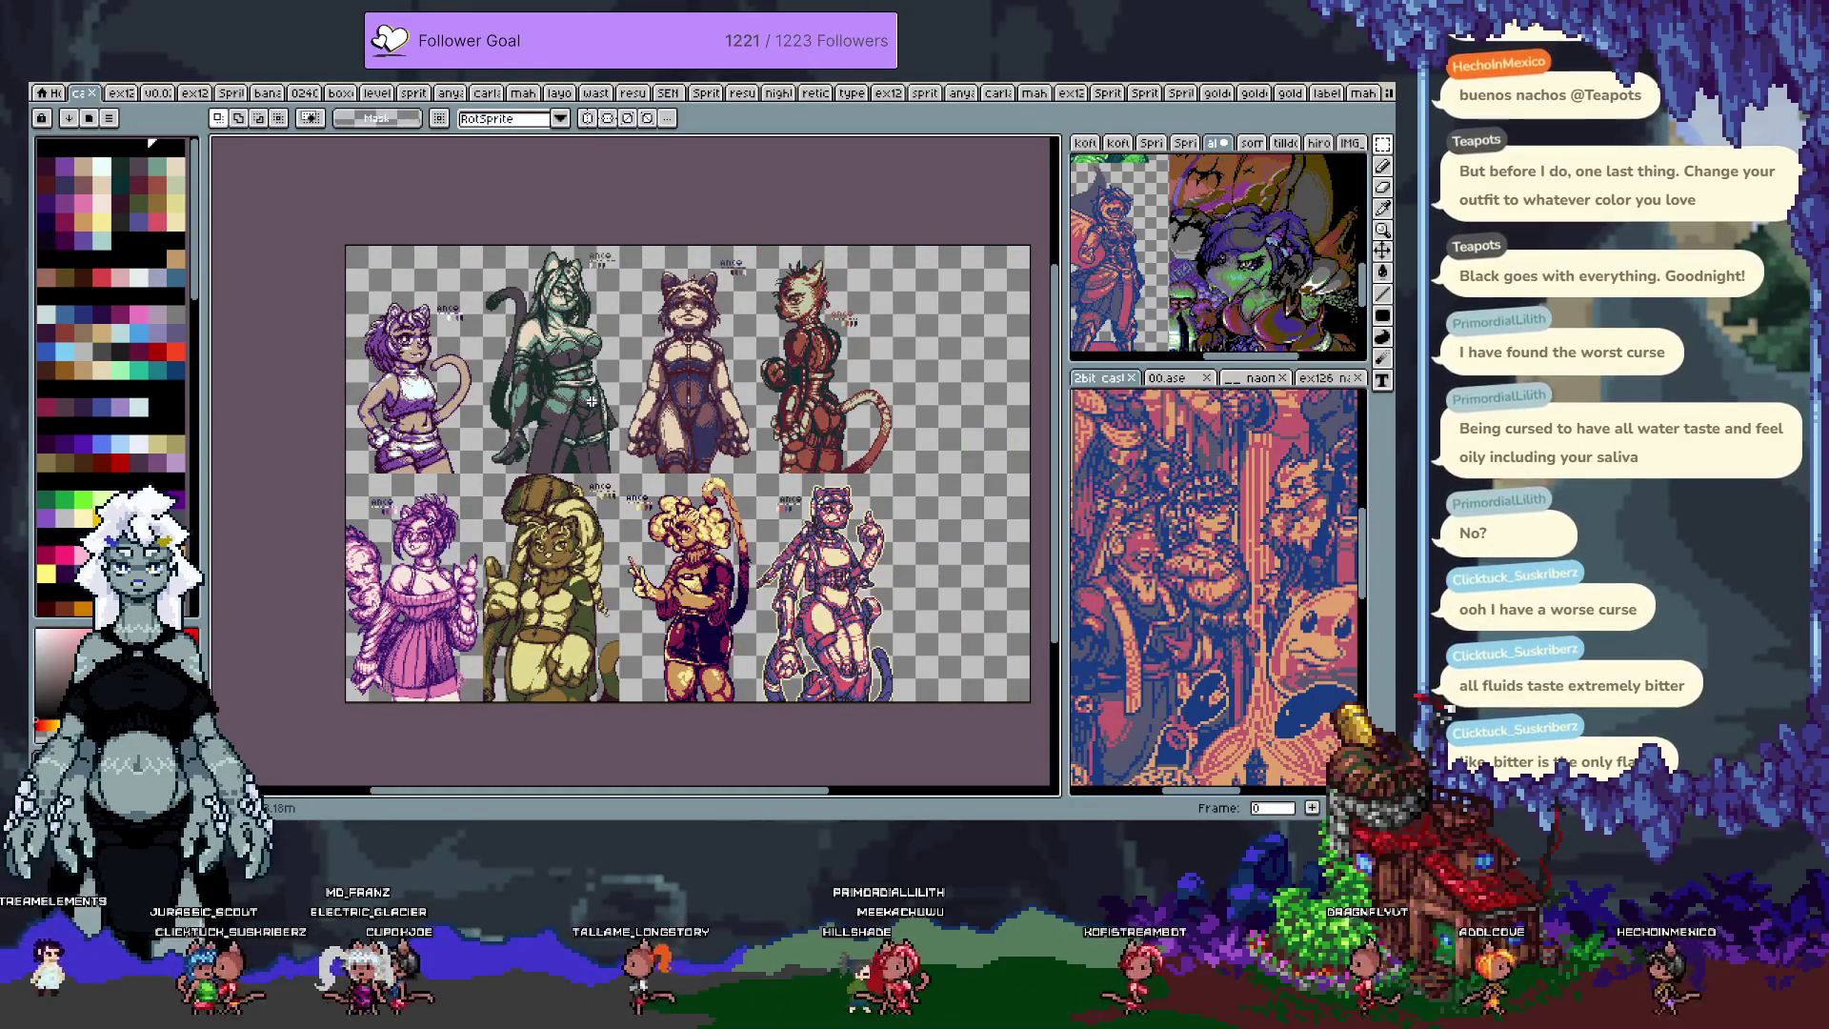
pyautogui.press('Right')
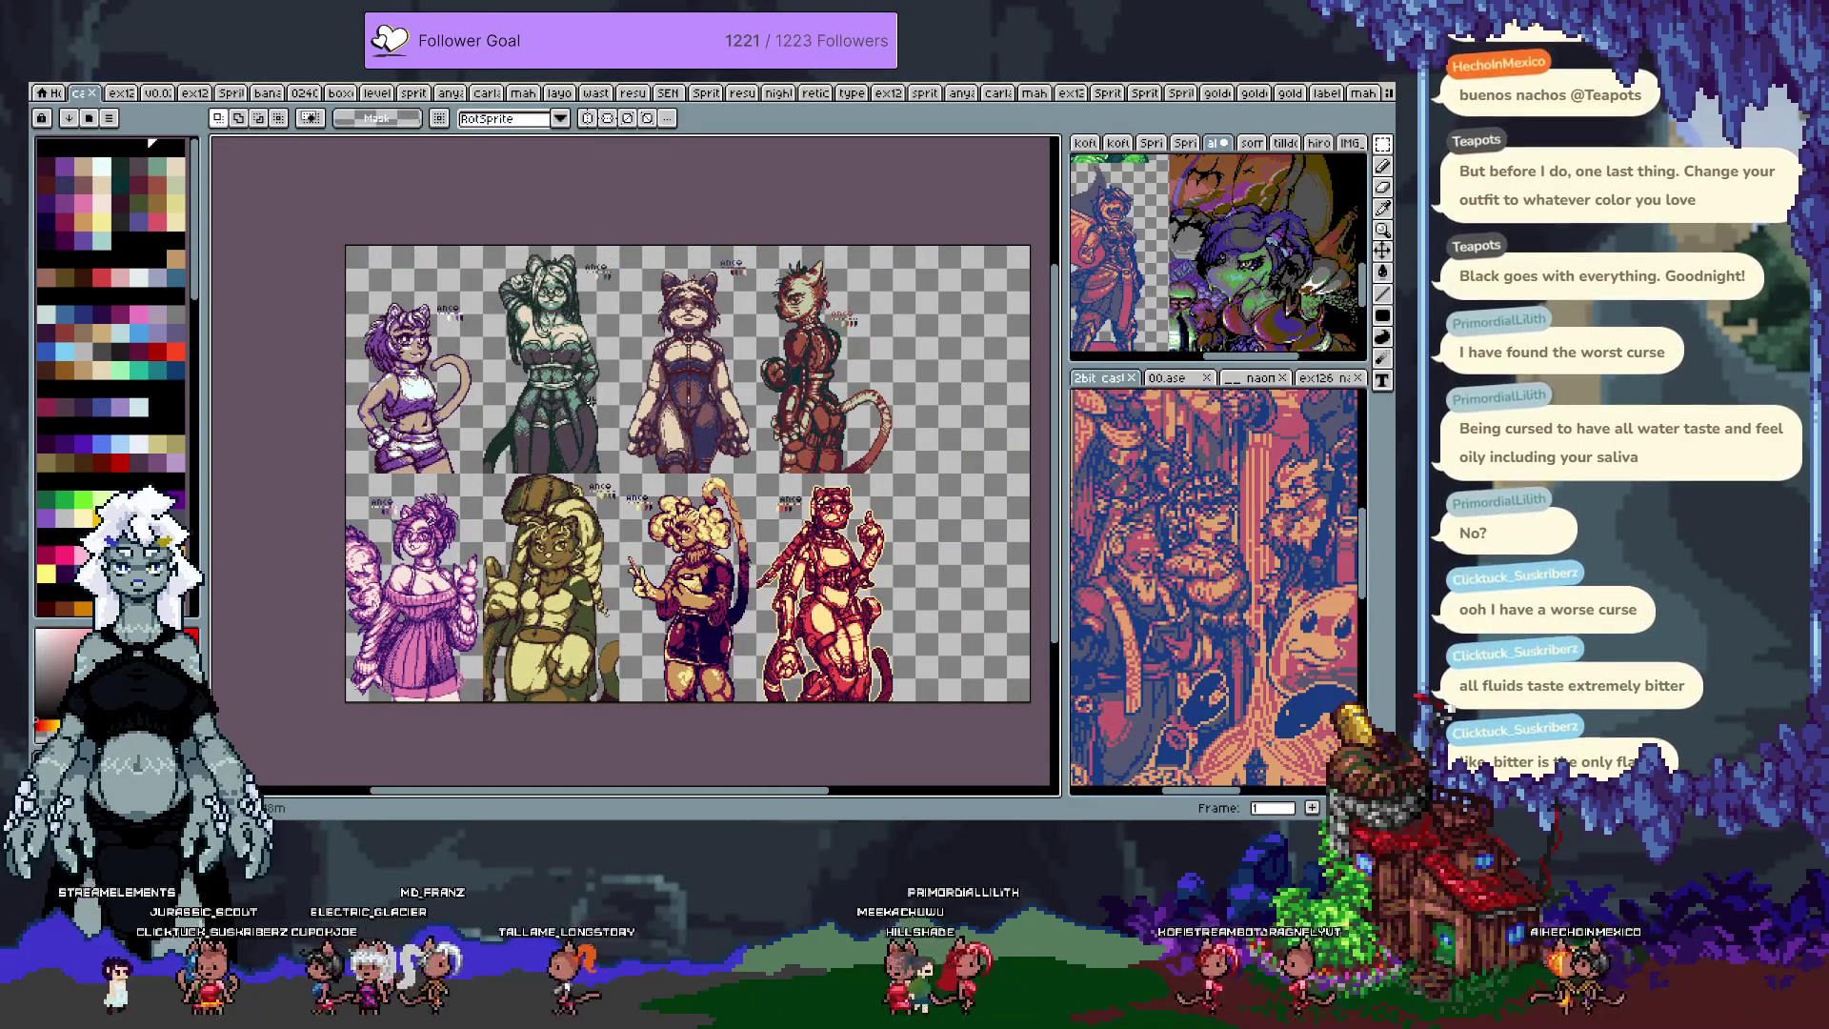
pyautogui.click(1356, 94)
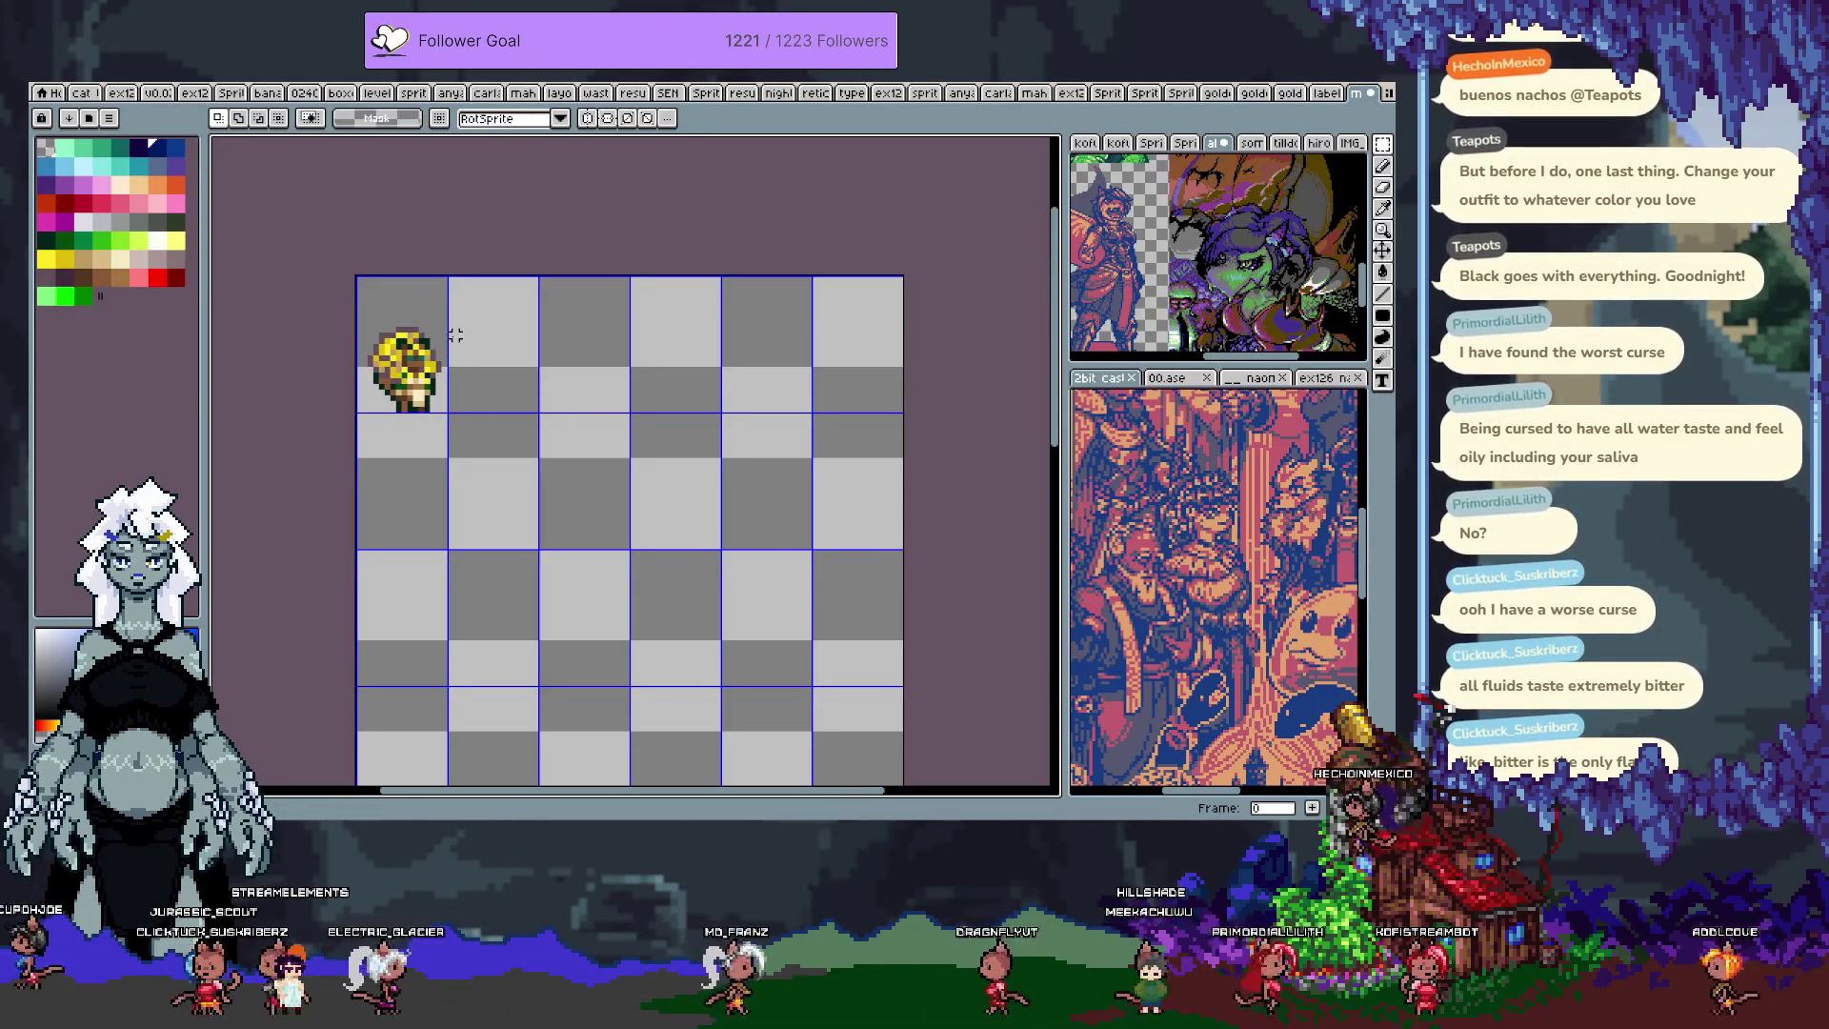
pyautogui.click(83, 96)
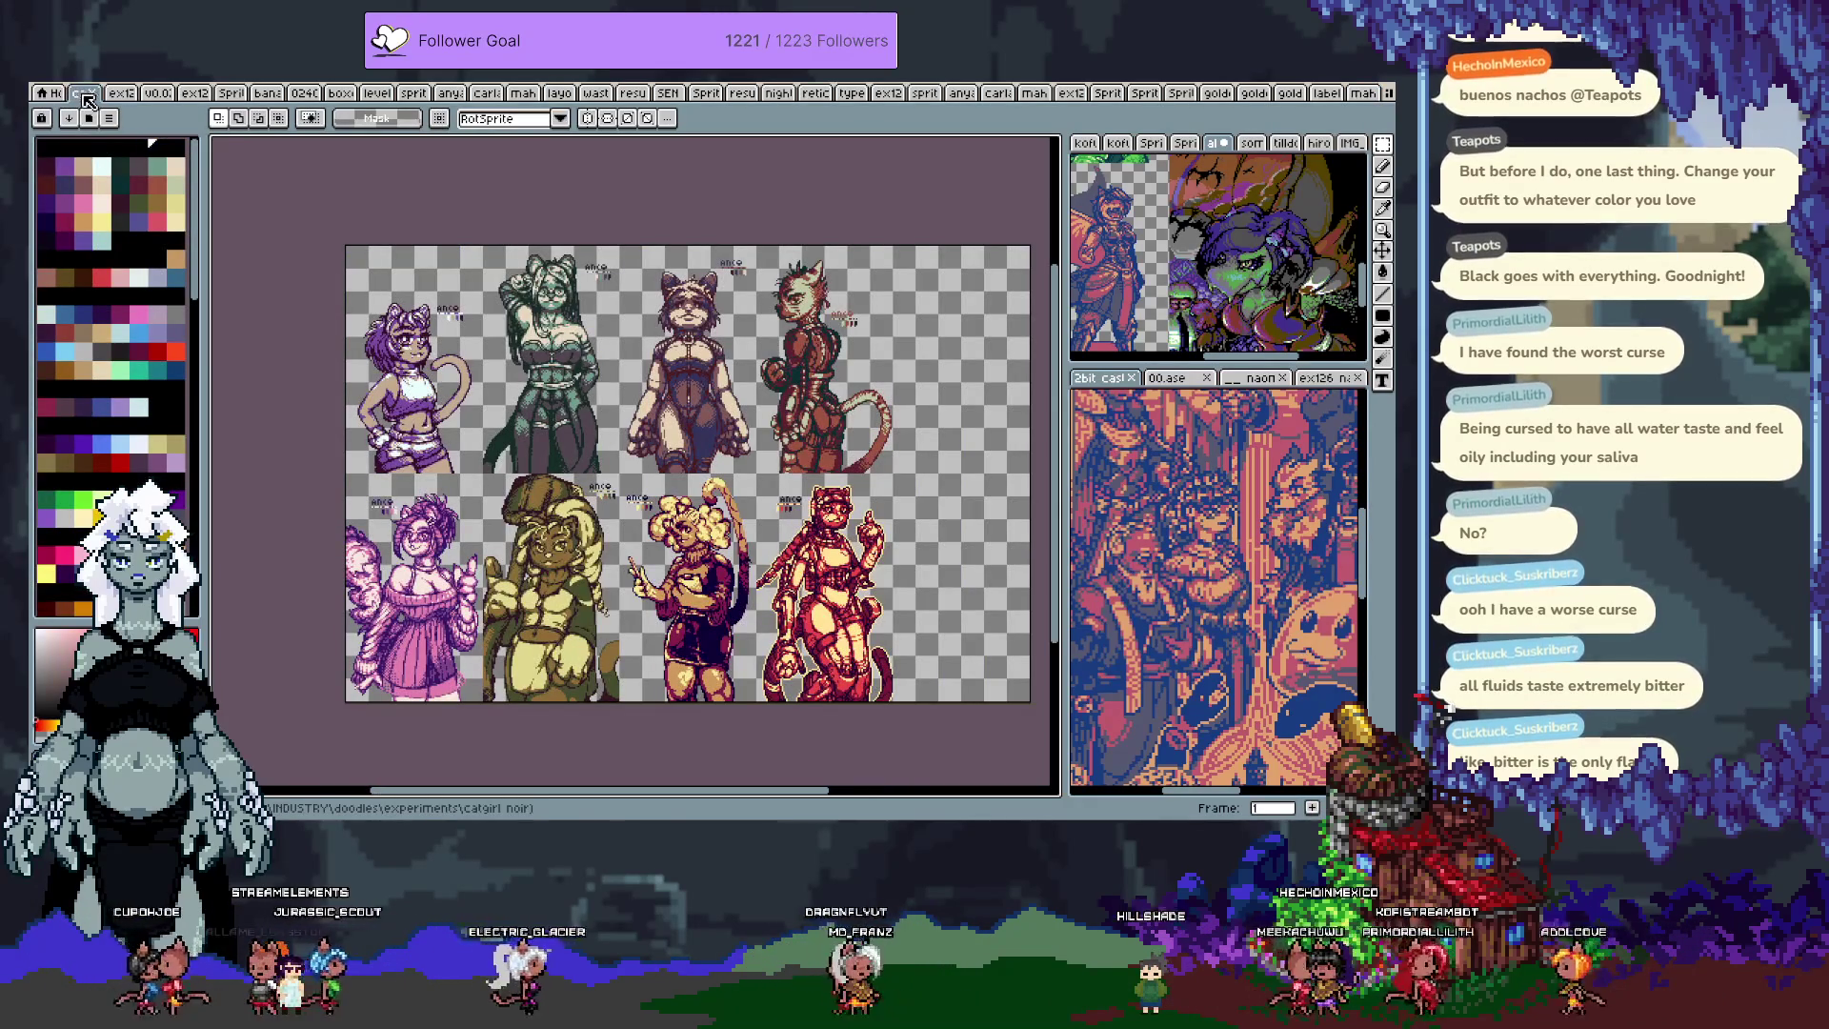
pyautogui.click(1361, 92)
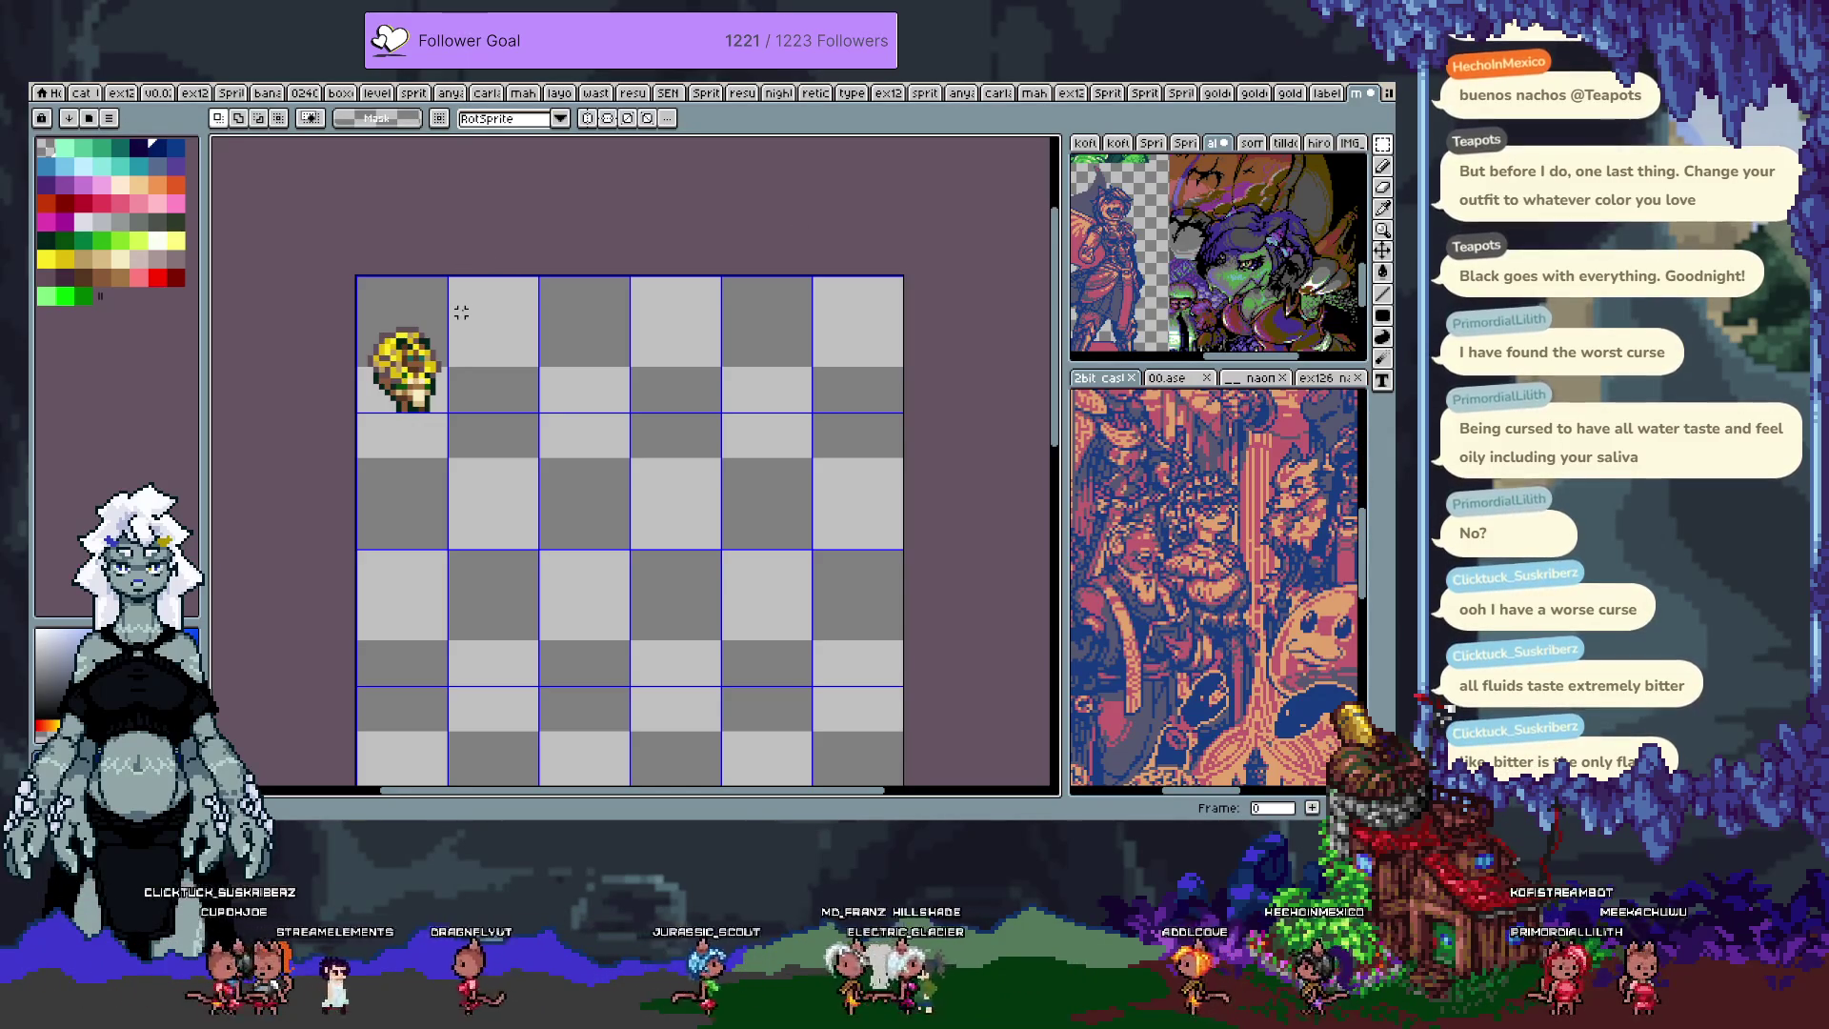
# Step: Centre the character, pick a green from the canvas and paint one of its pixels green
pyautogui.scroll(4, 386, 455)
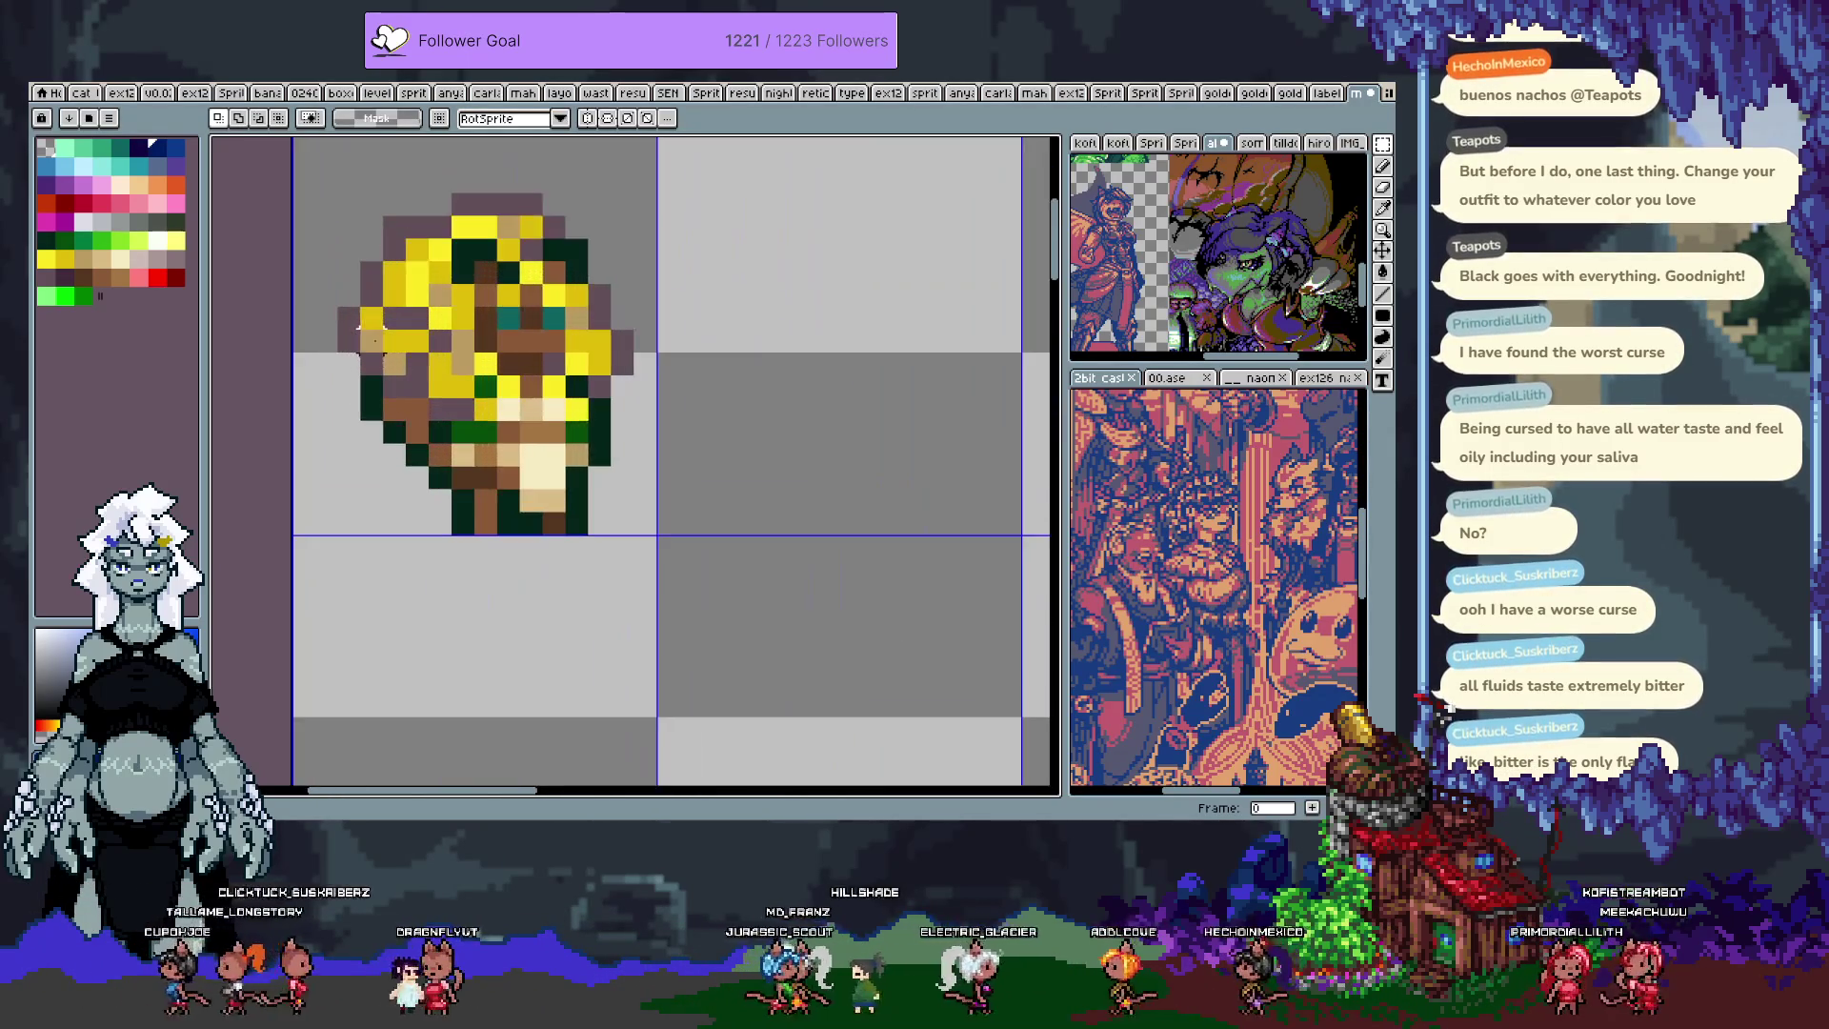
pyautogui.press('h')
pyautogui.moveTo(665, 483); pyautogui.dragTo(726, 489)
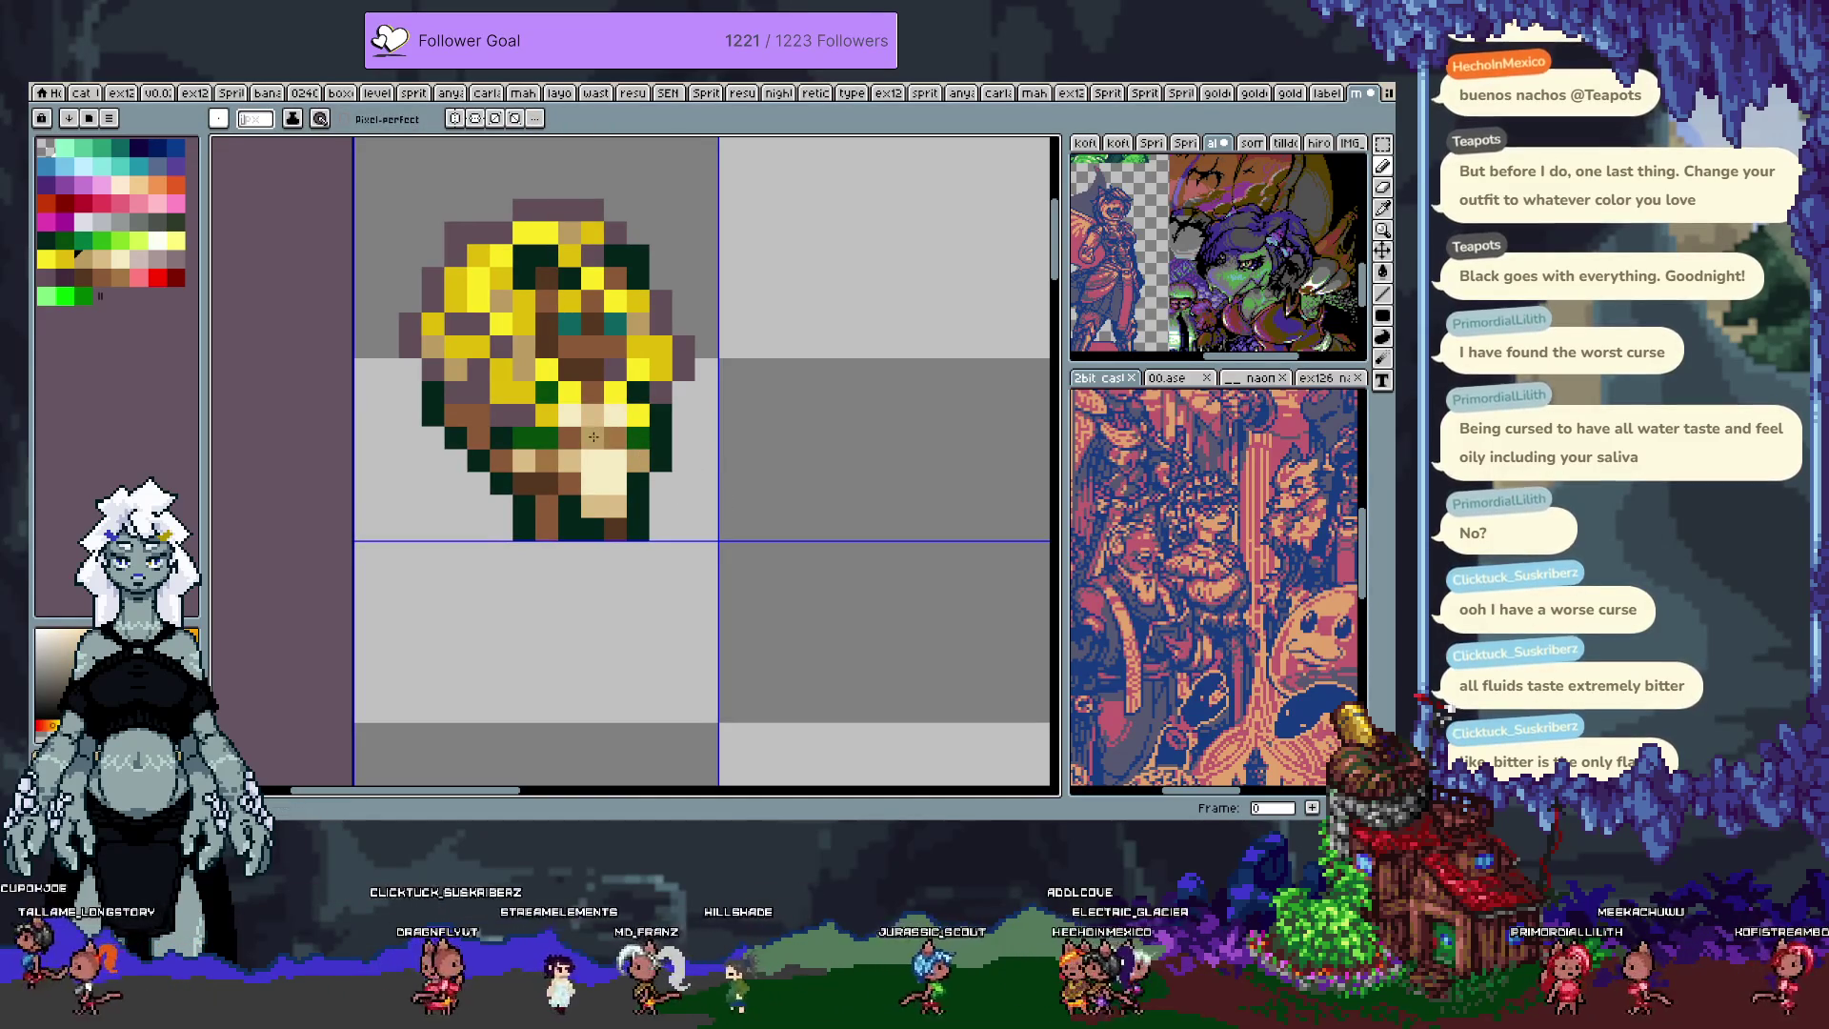
pyautogui.press('i')
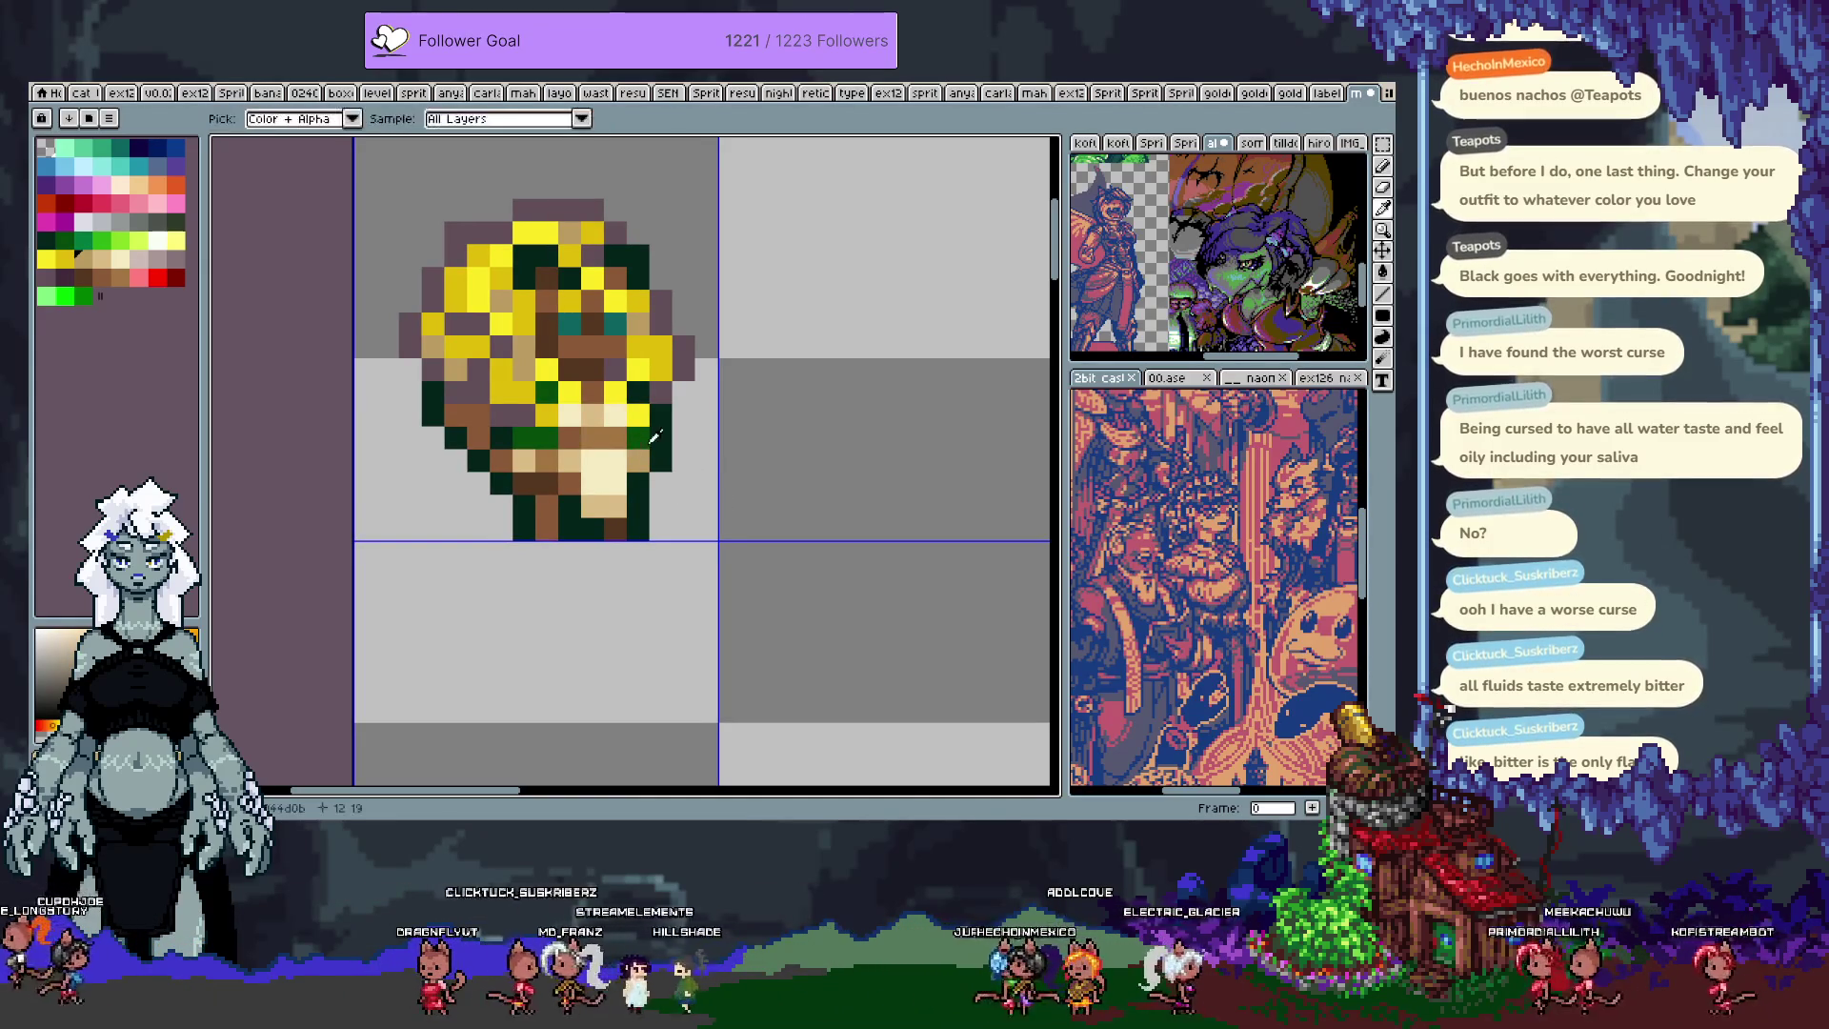
pyautogui.press('b')
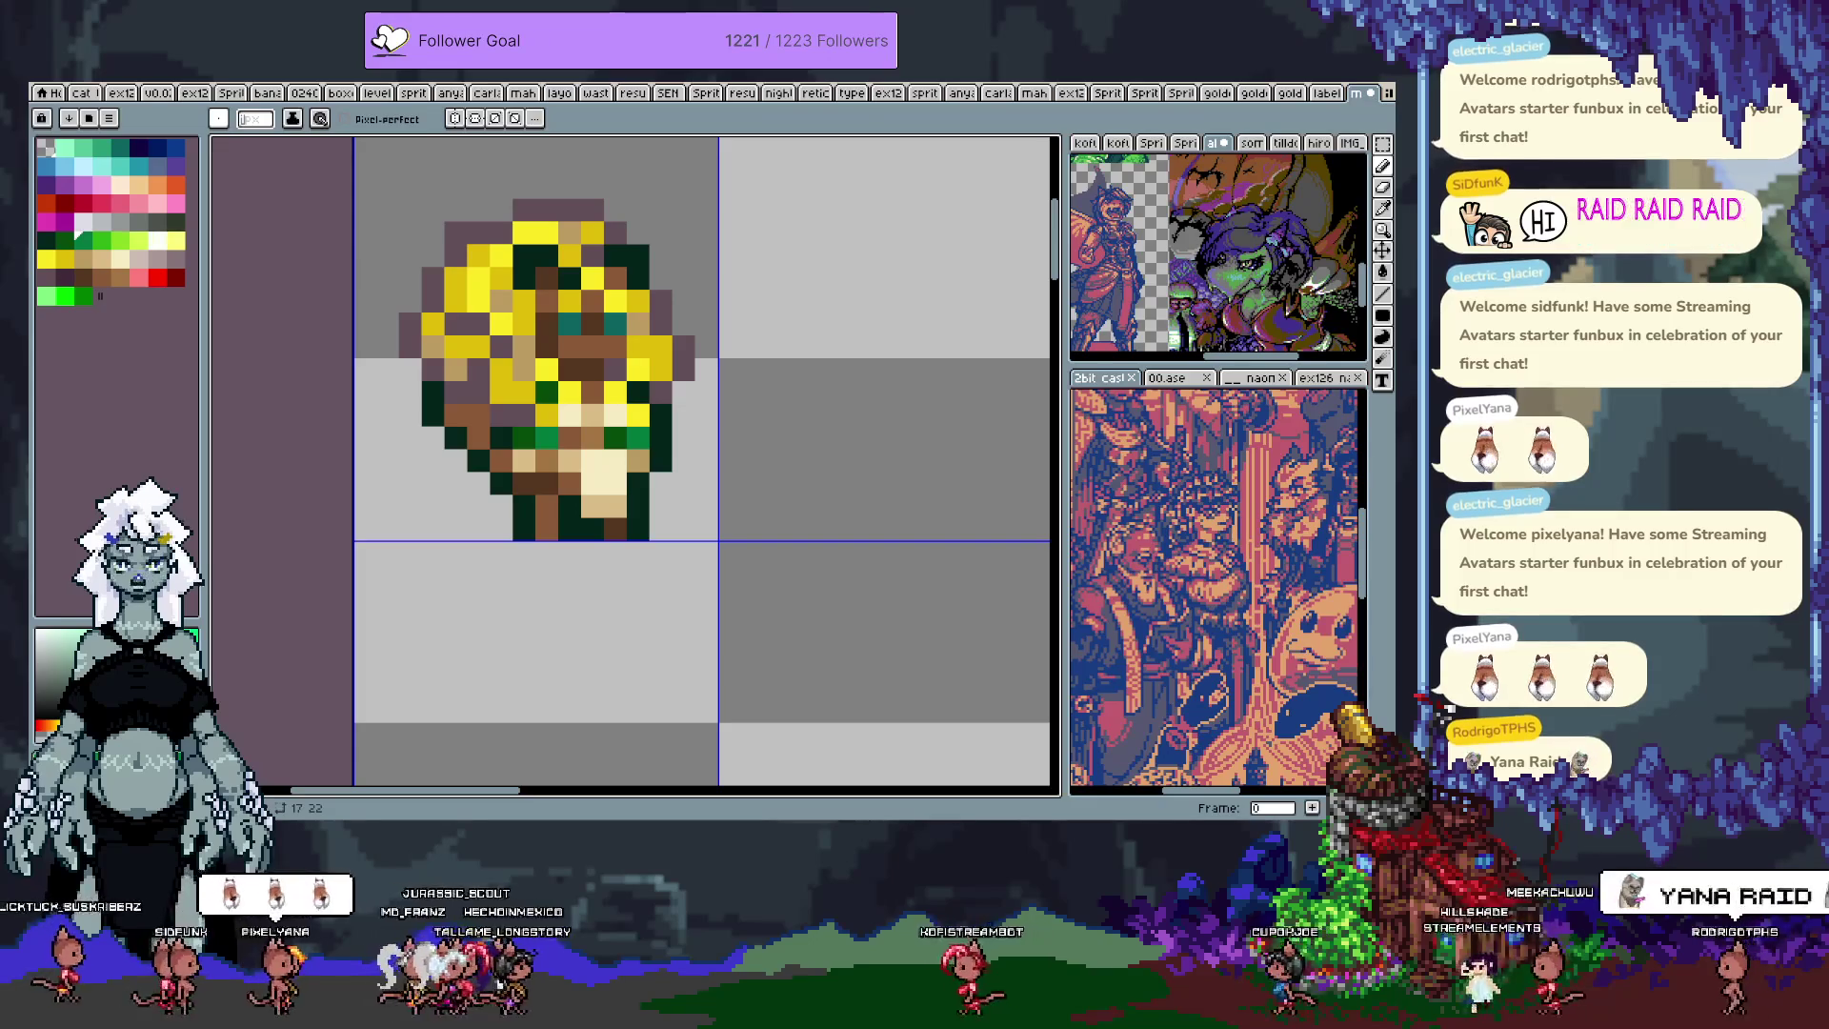
pyautogui.click(433, 390)
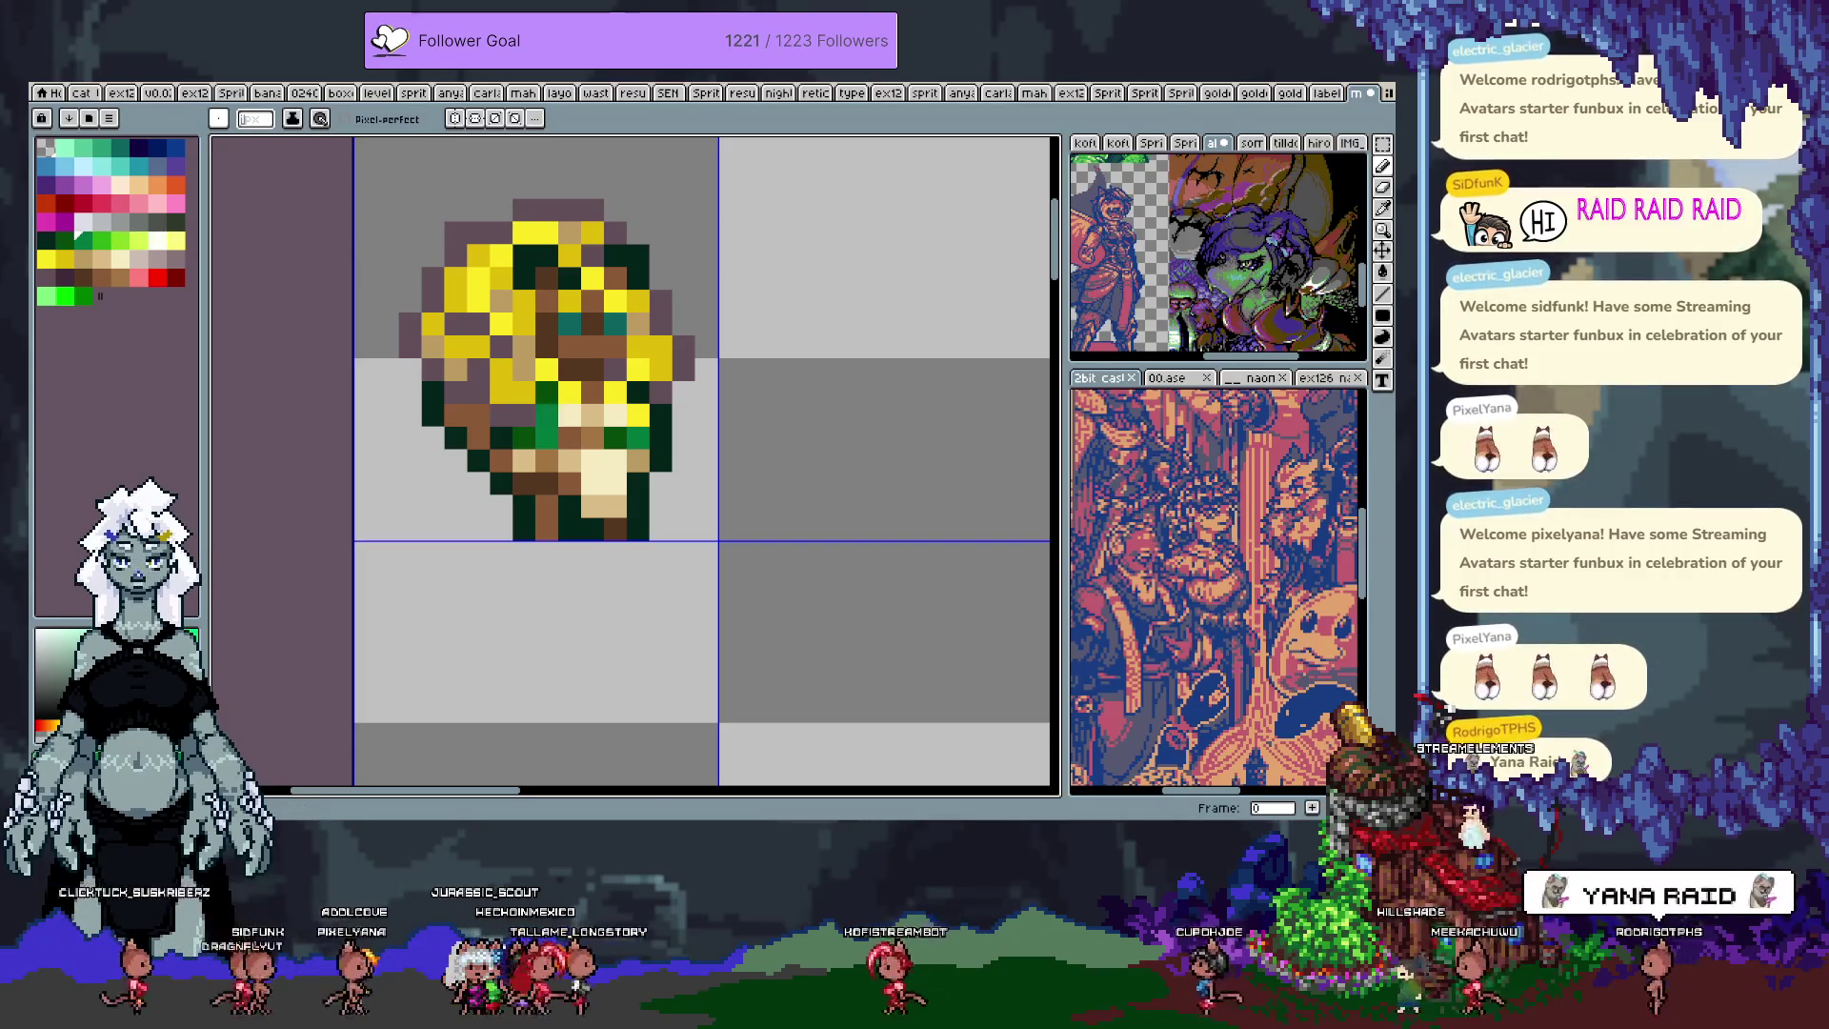
pyautogui.scroll(-3, 727, 436)
pyautogui.moveTo(633, 591); pyautogui.dragTo(511, 556)
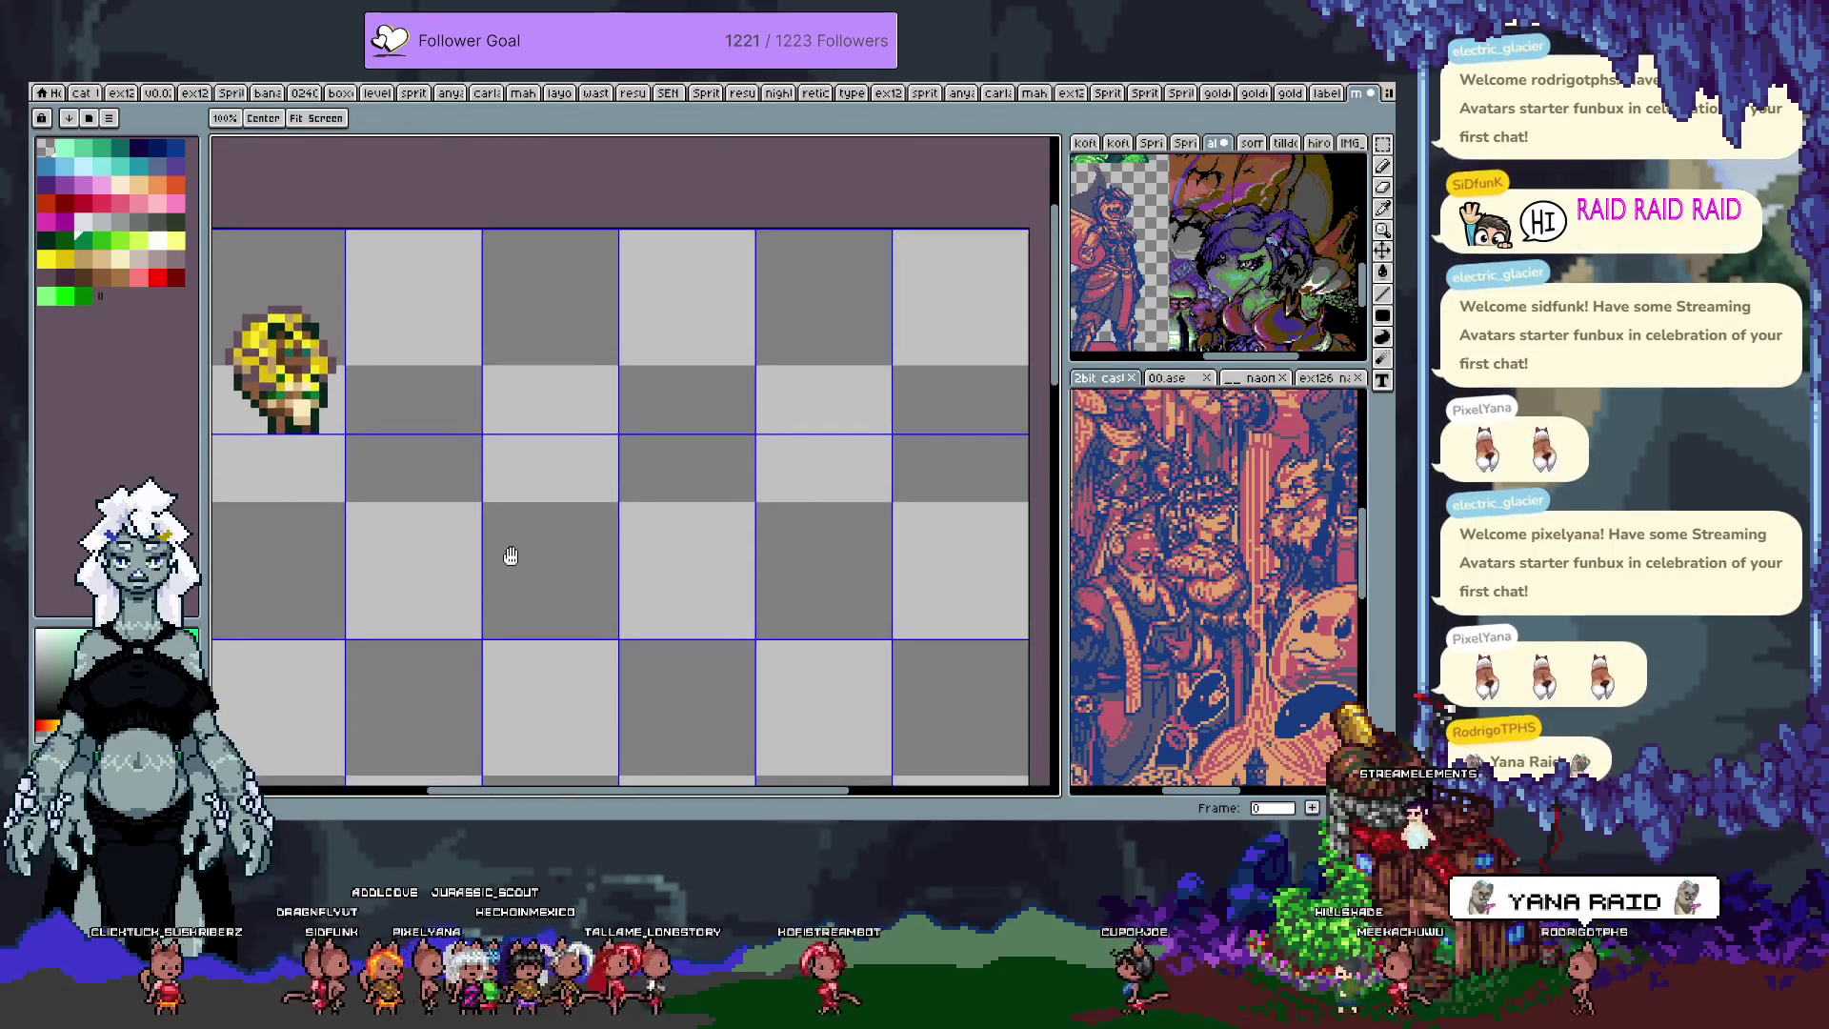
# Step: Switch to the Pencil and zoom out slightly on the sprite sheet
pyautogui.press('b')
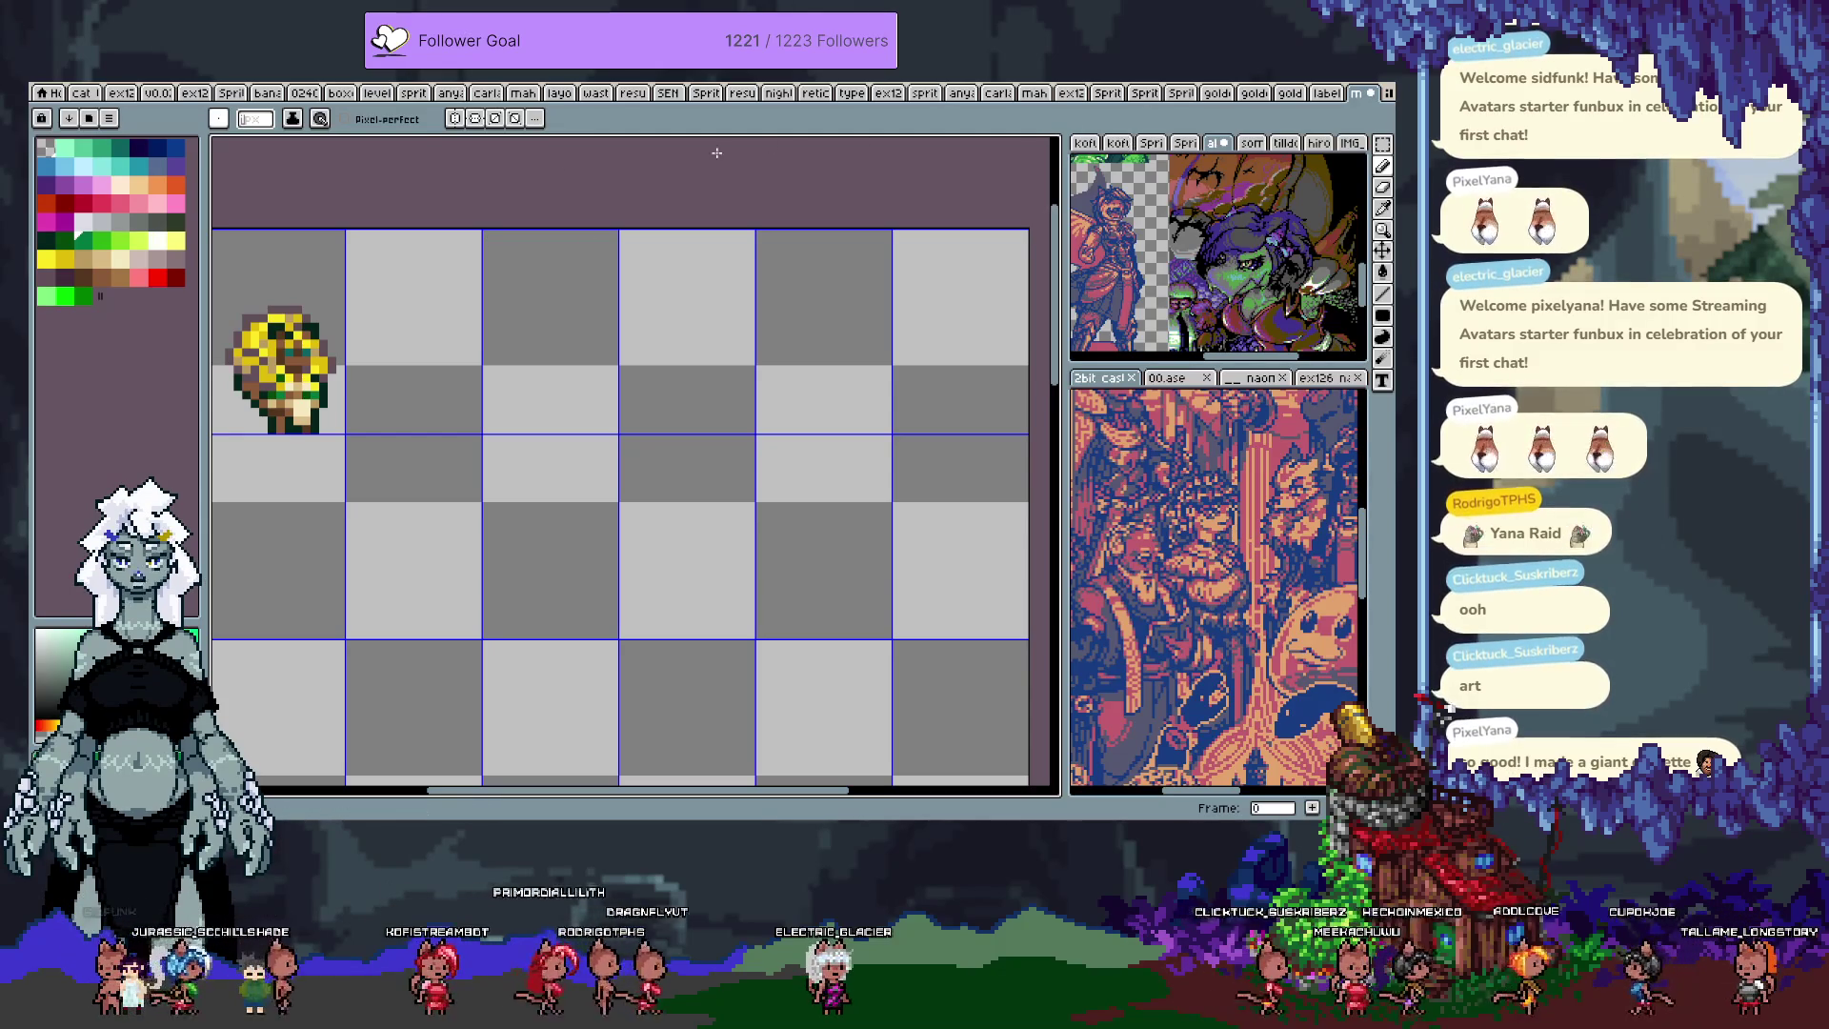
pyautogui.scroll(-2, 633, 359)
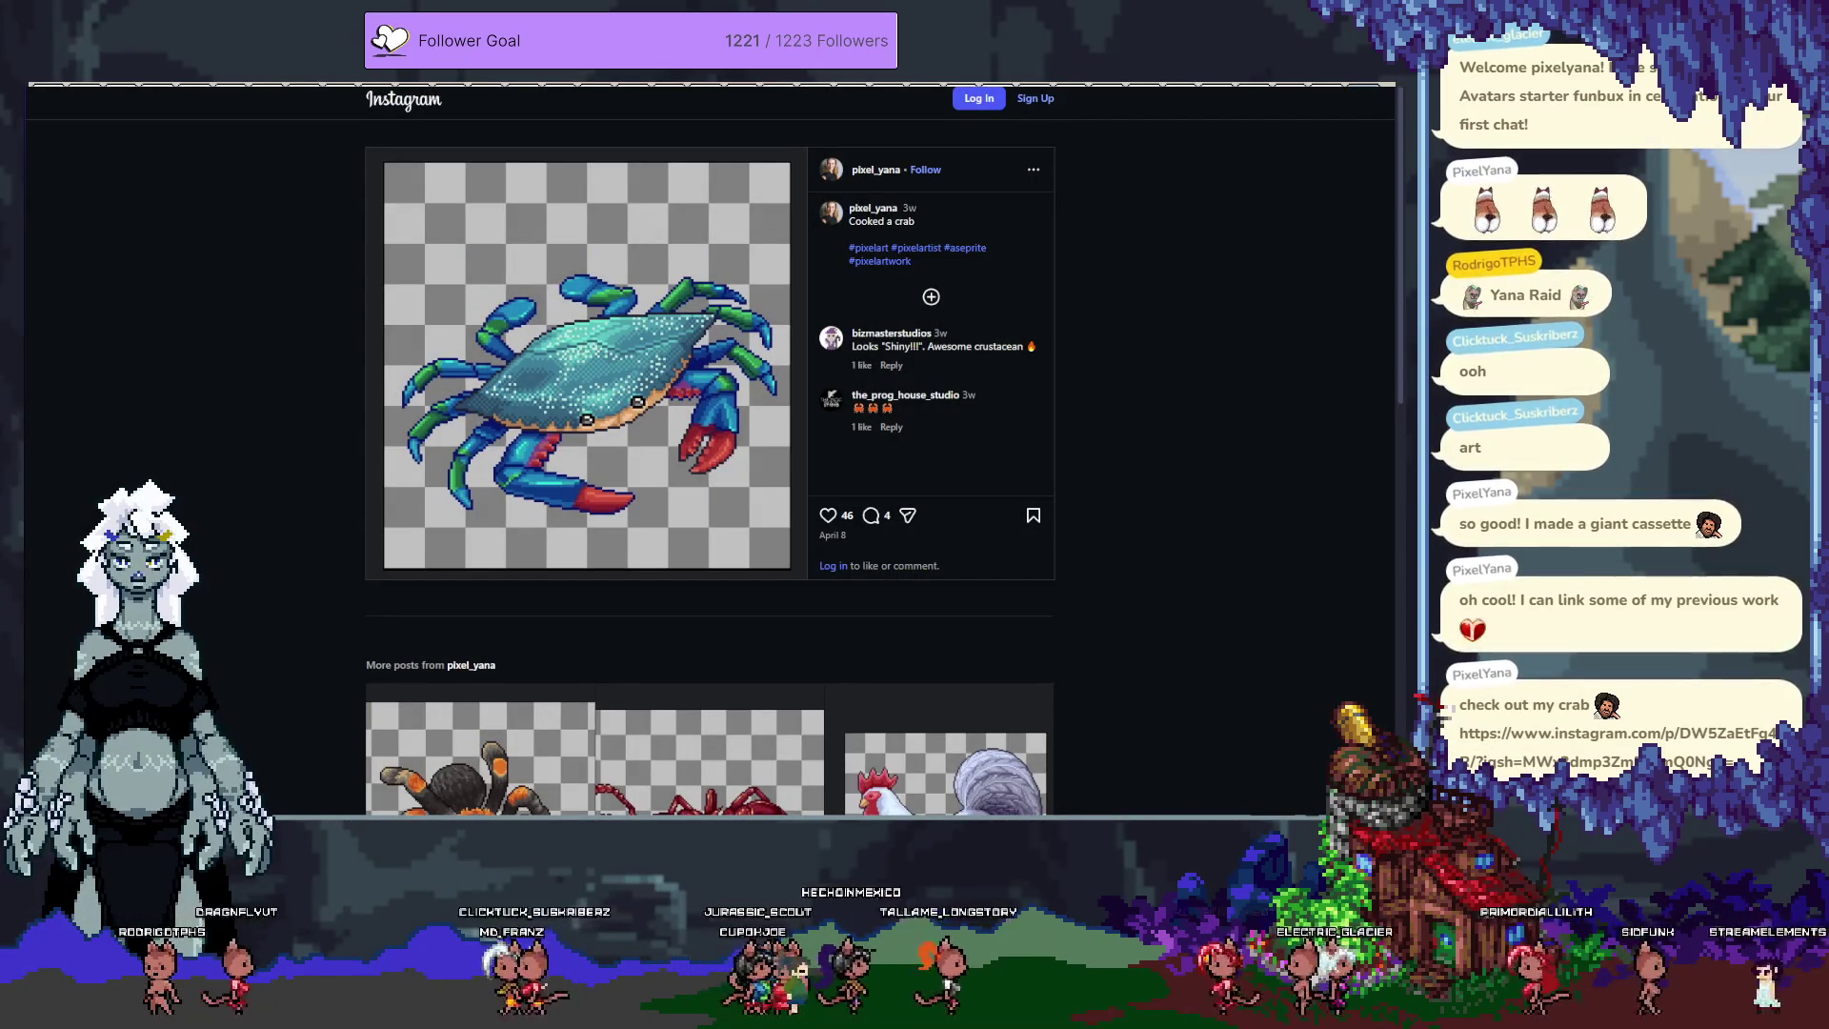
# Step: Enlarge the Instagram crab post, then shrink the page two steps to show more posts
pyautogui.hotkey('ctrl', '0')
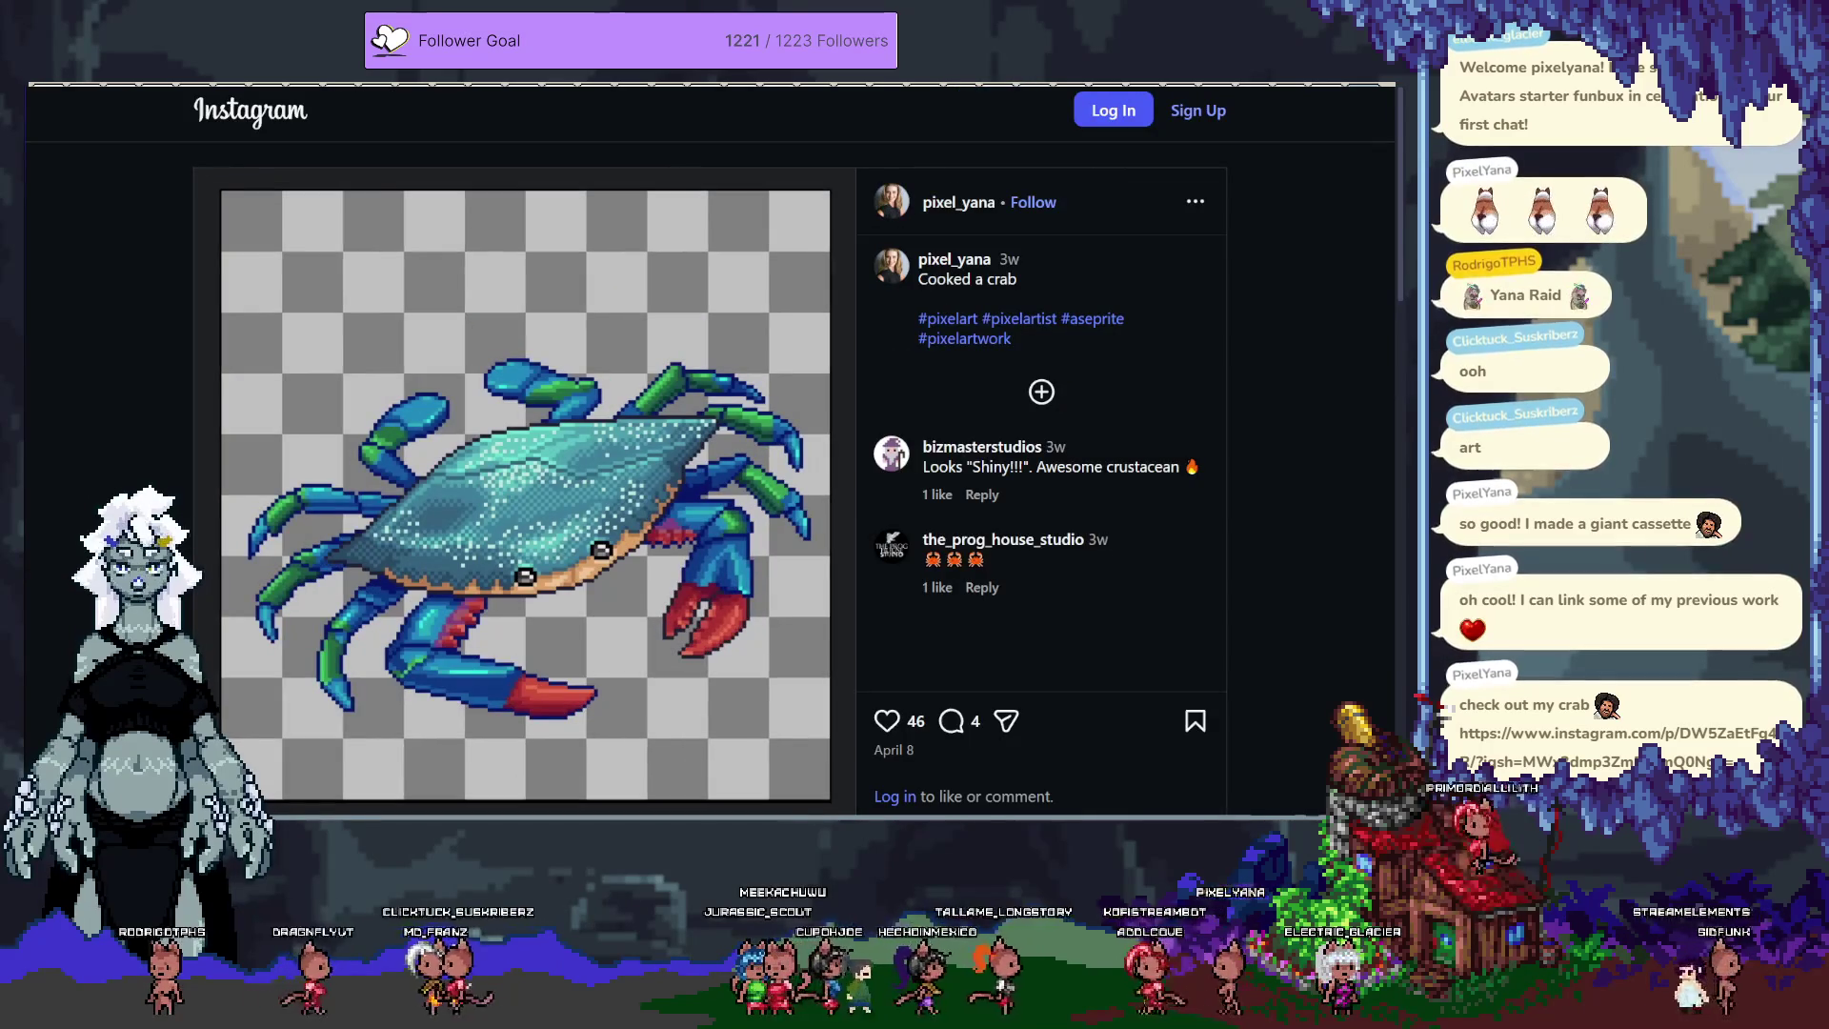
pyautogui.scroll(-2, 628, 457)
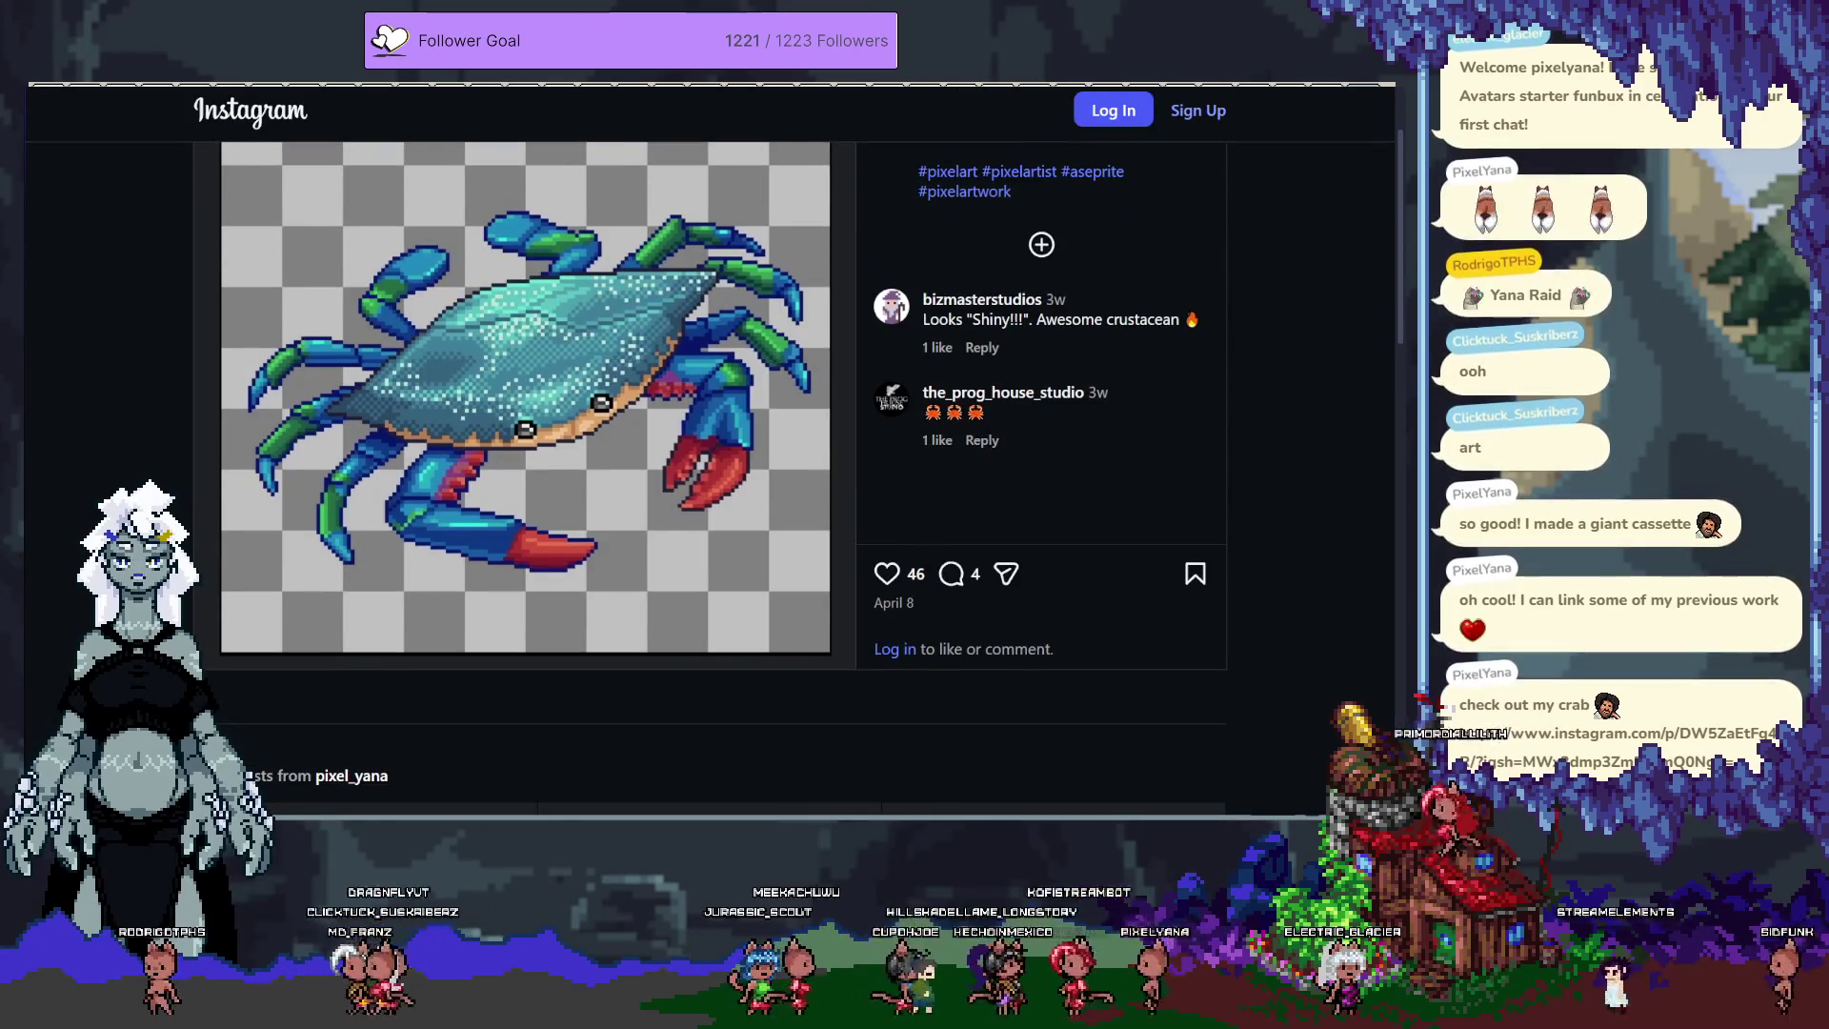
pyautogui.hotkey('ctrl', '+')
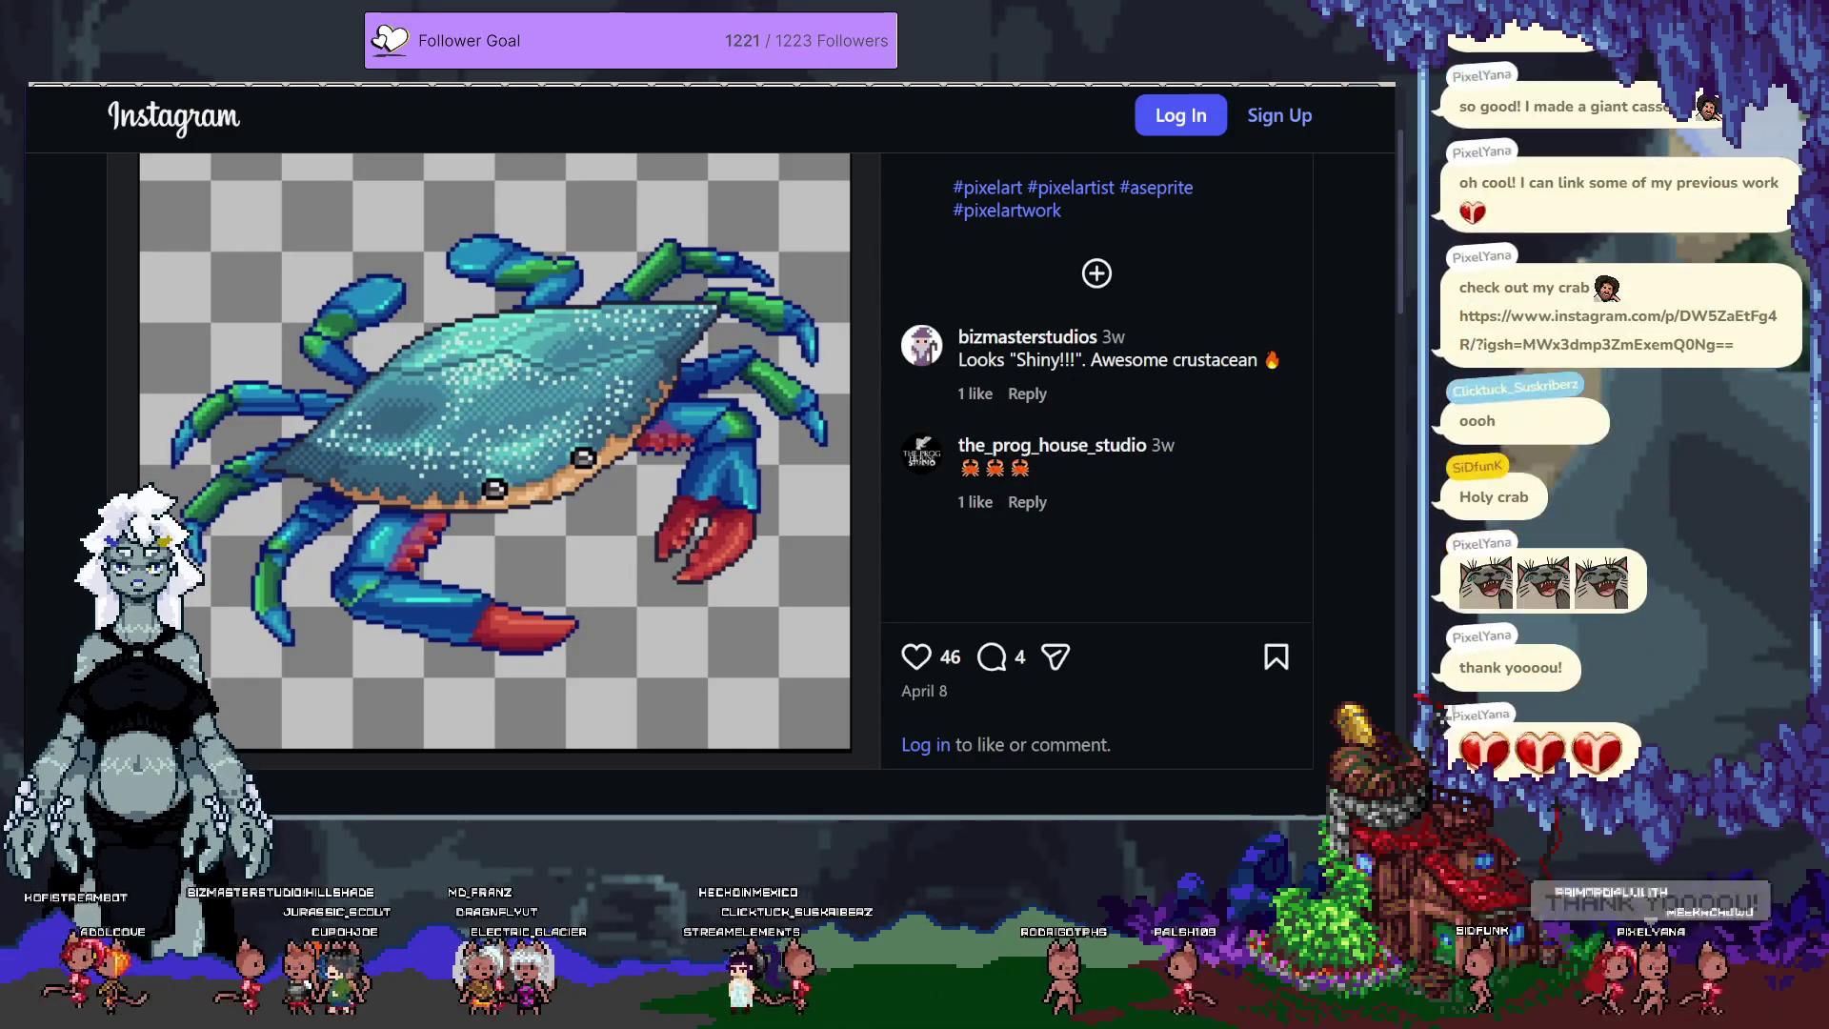
pyautogui.hotkey('ctrl', '-')
pyautogui.hotkey('ctrl', '-')
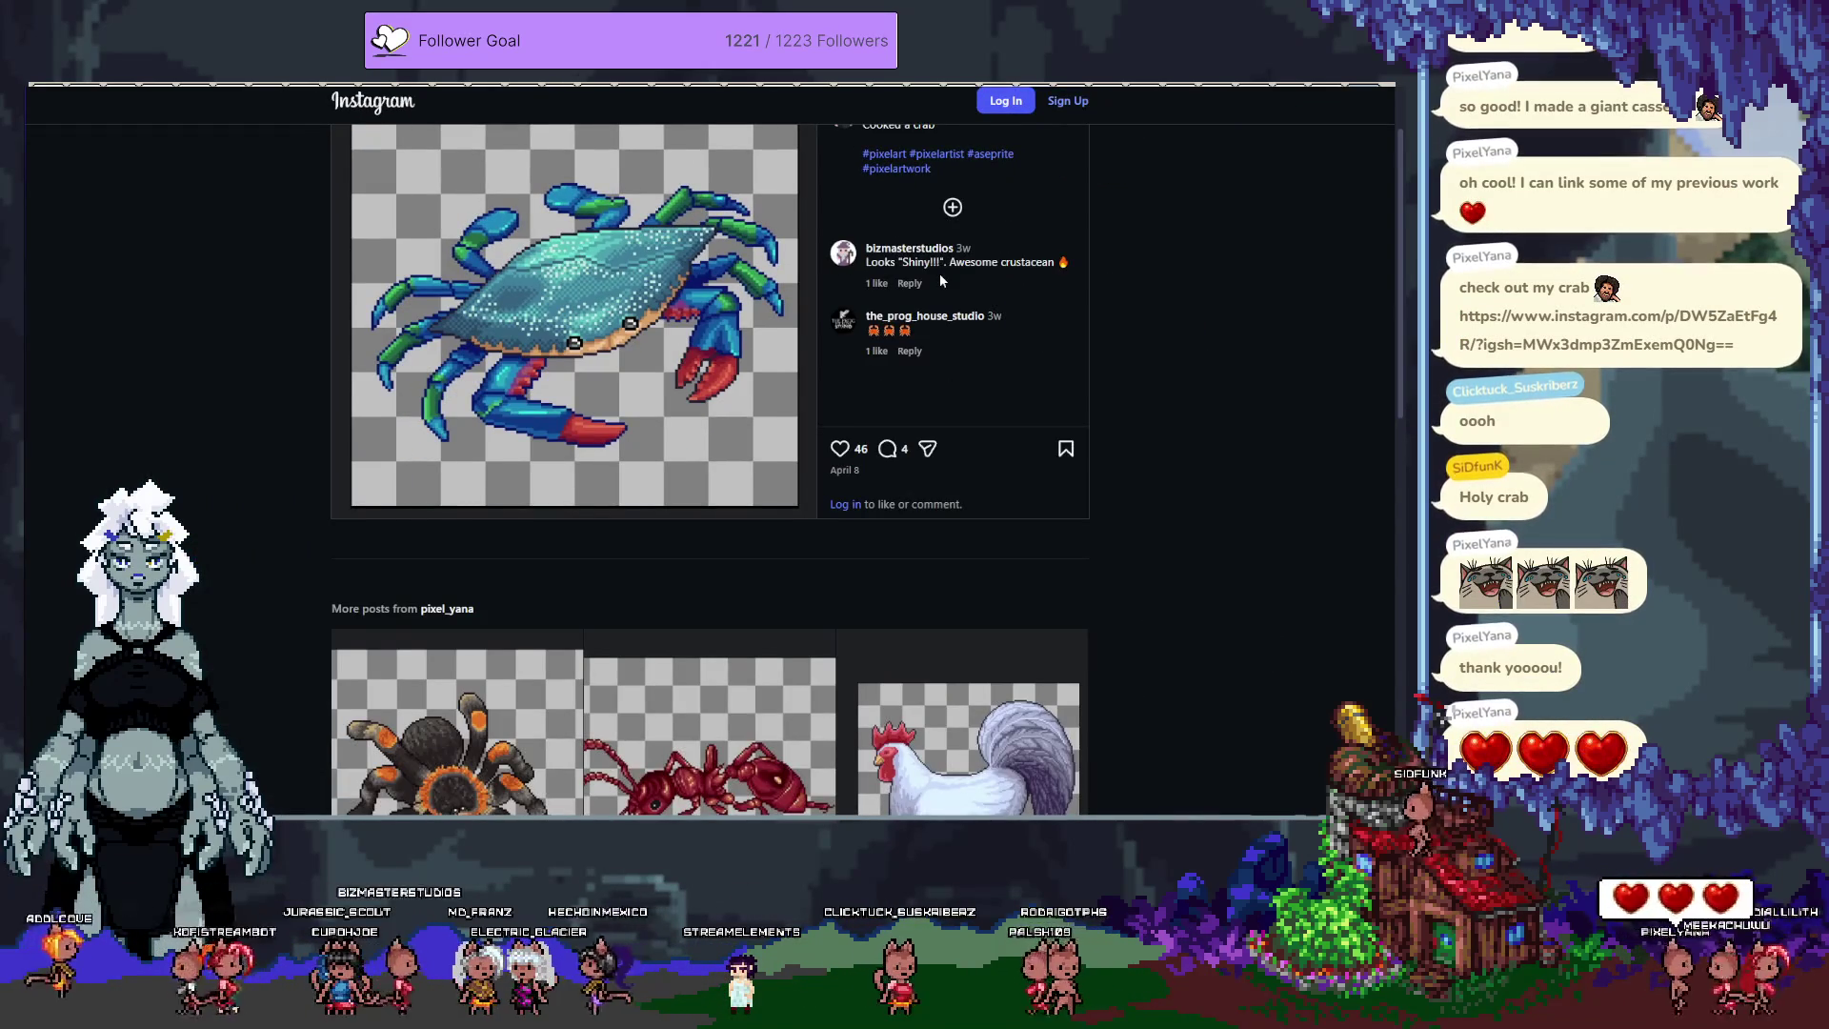
pyautogui.hotkey('ctrl', '-')
# Step: Scroll through the related posts and return to the Aseprite sprite sheet
pyautogui.scroll(-3, 939, 271)
pyautogui.scroll(-2, 1161, 324)
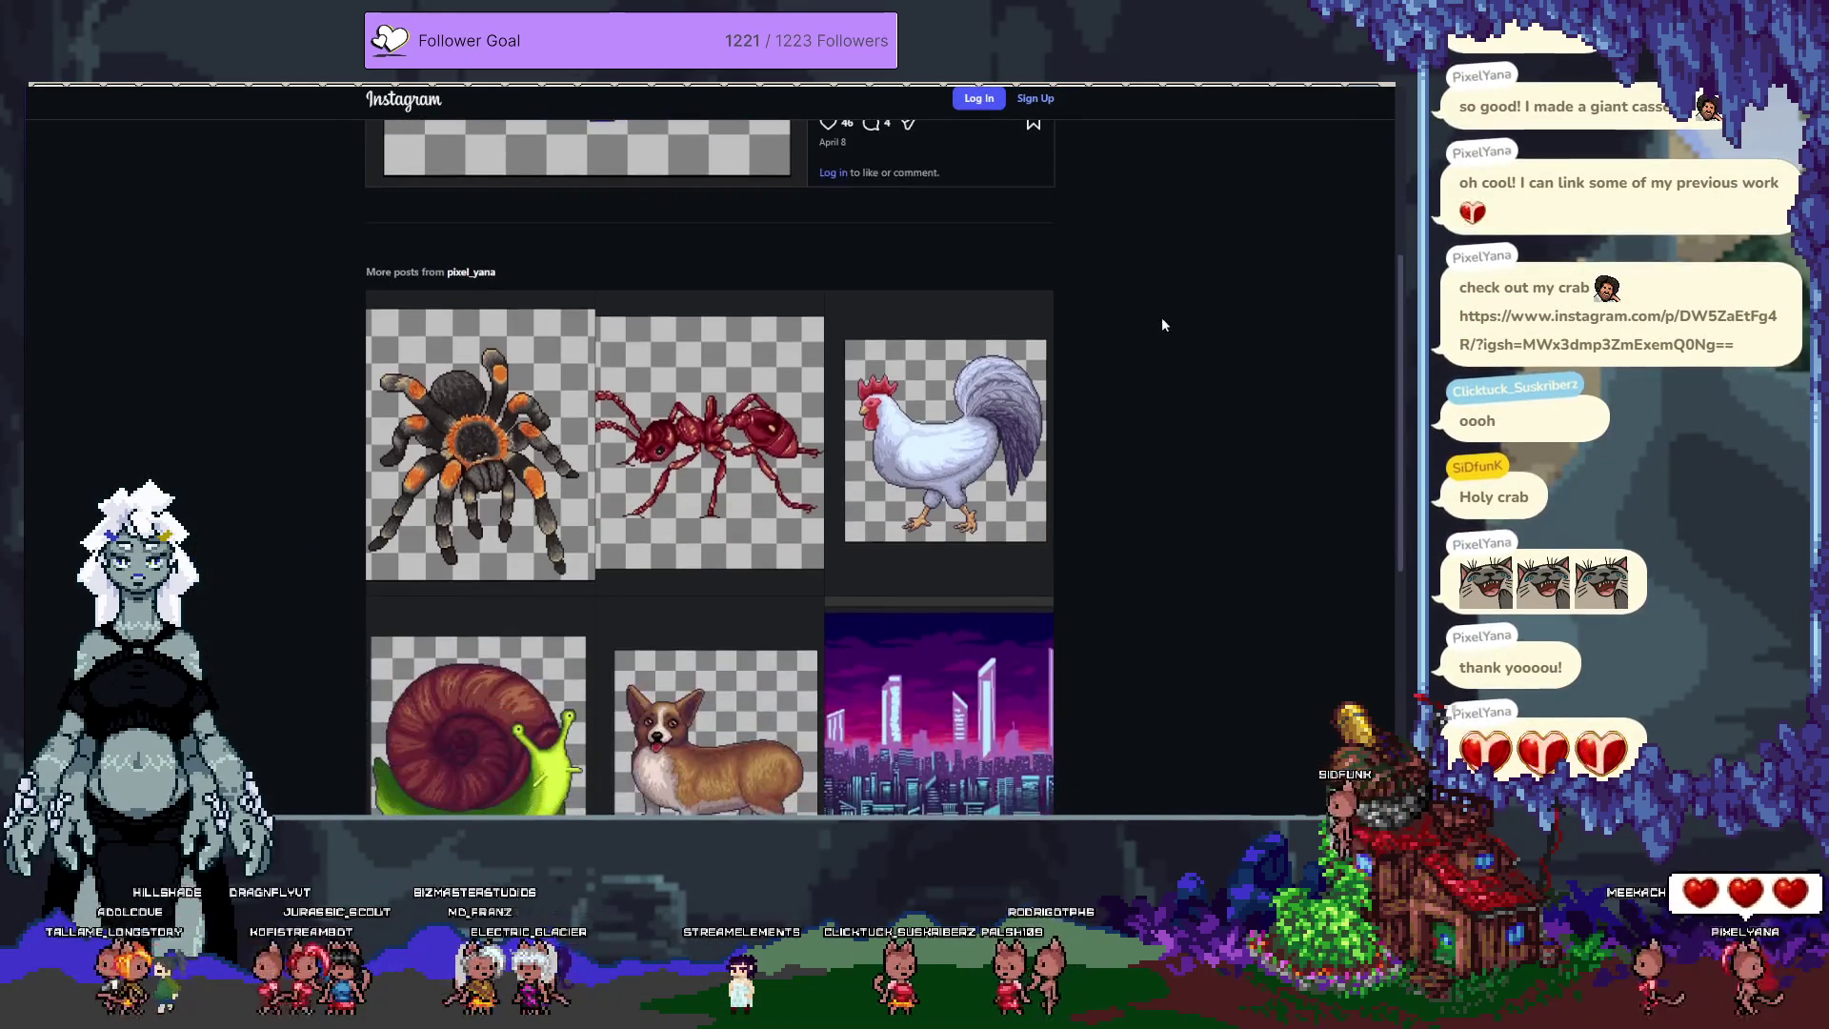
pyautogui.scroll(-2, 1158, 319)
pyautogui.scroll(-2, 1161, 332)
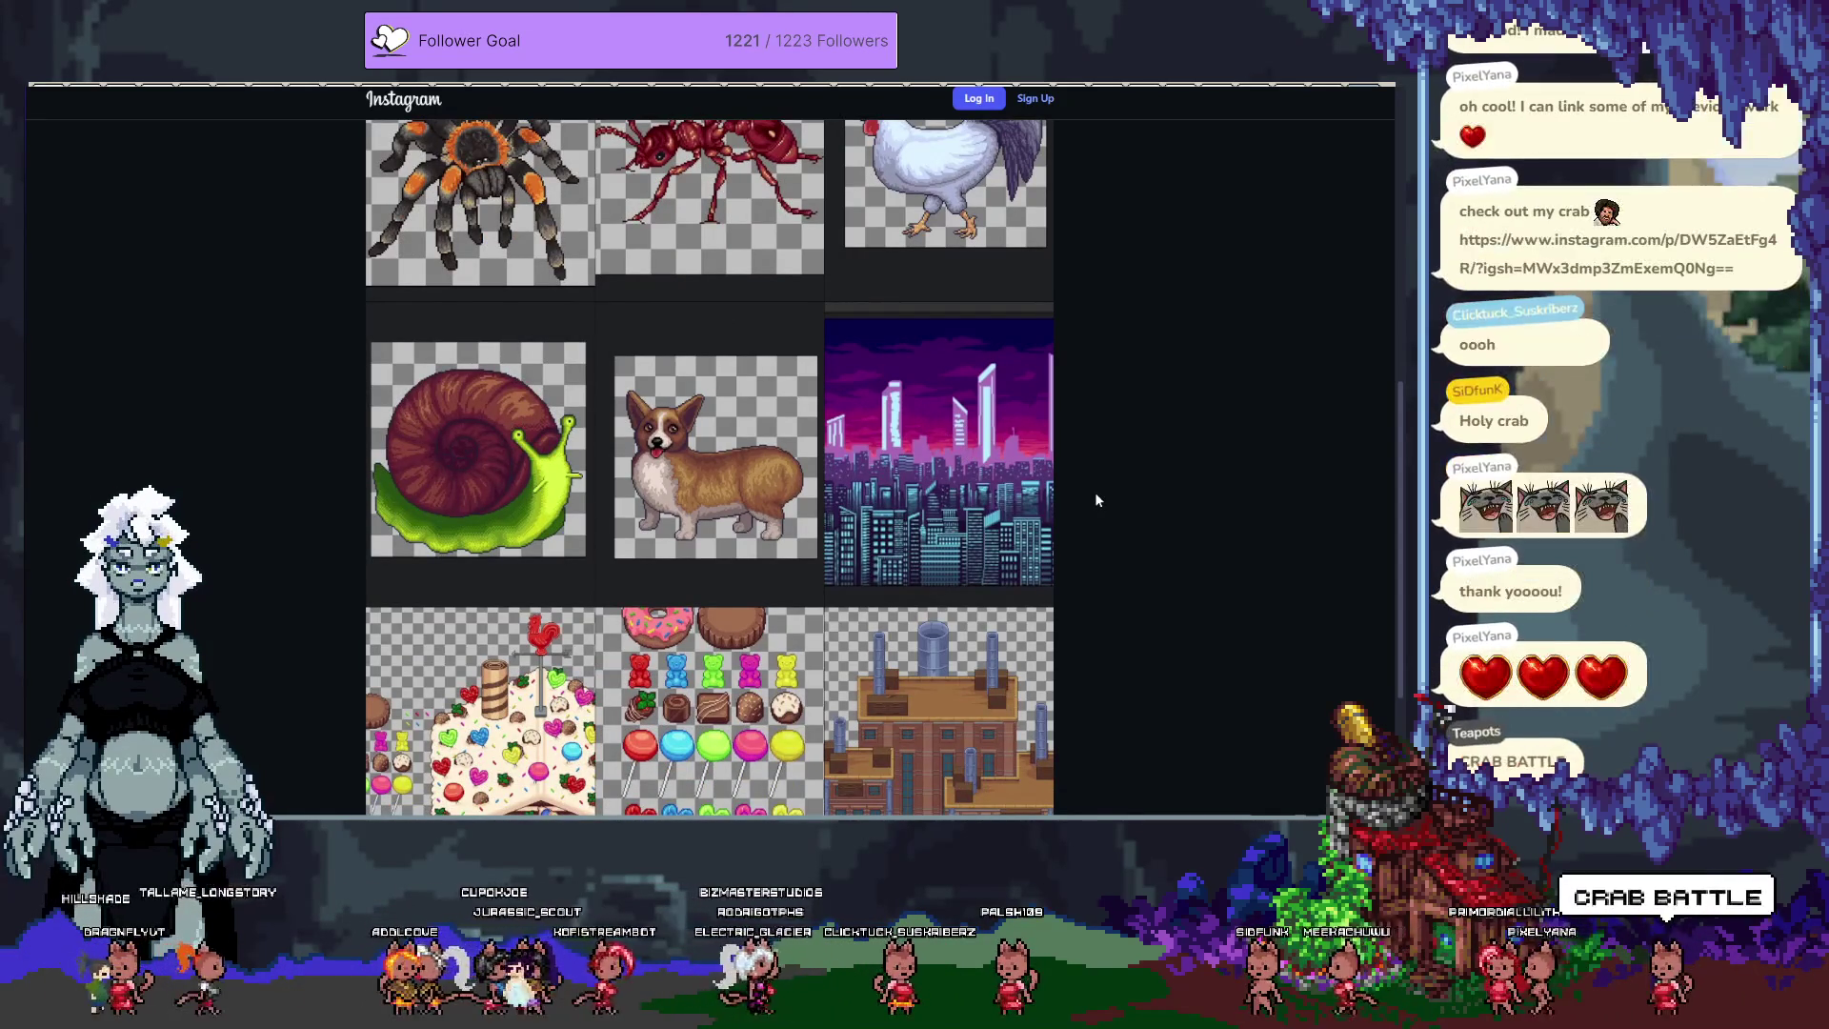
pyautogui.scroll(-3, 1105, 495)
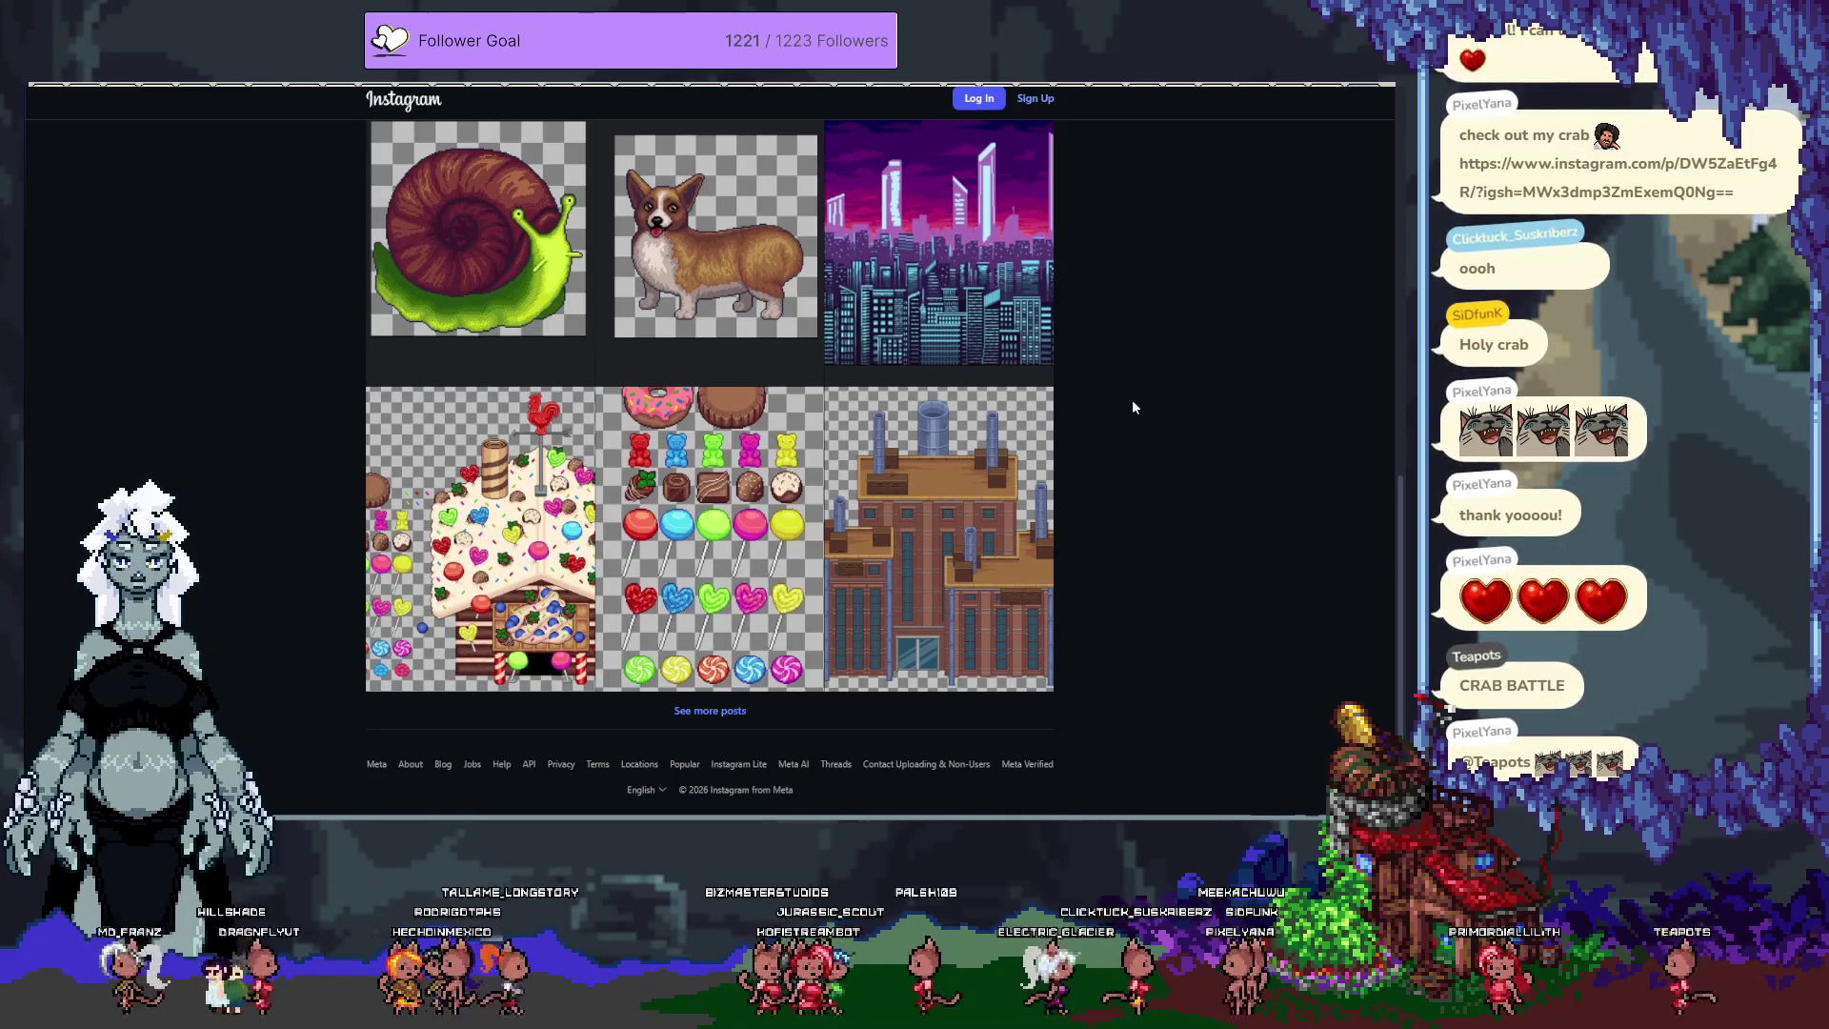
pyautogui.scroll(3, 1127, 400)
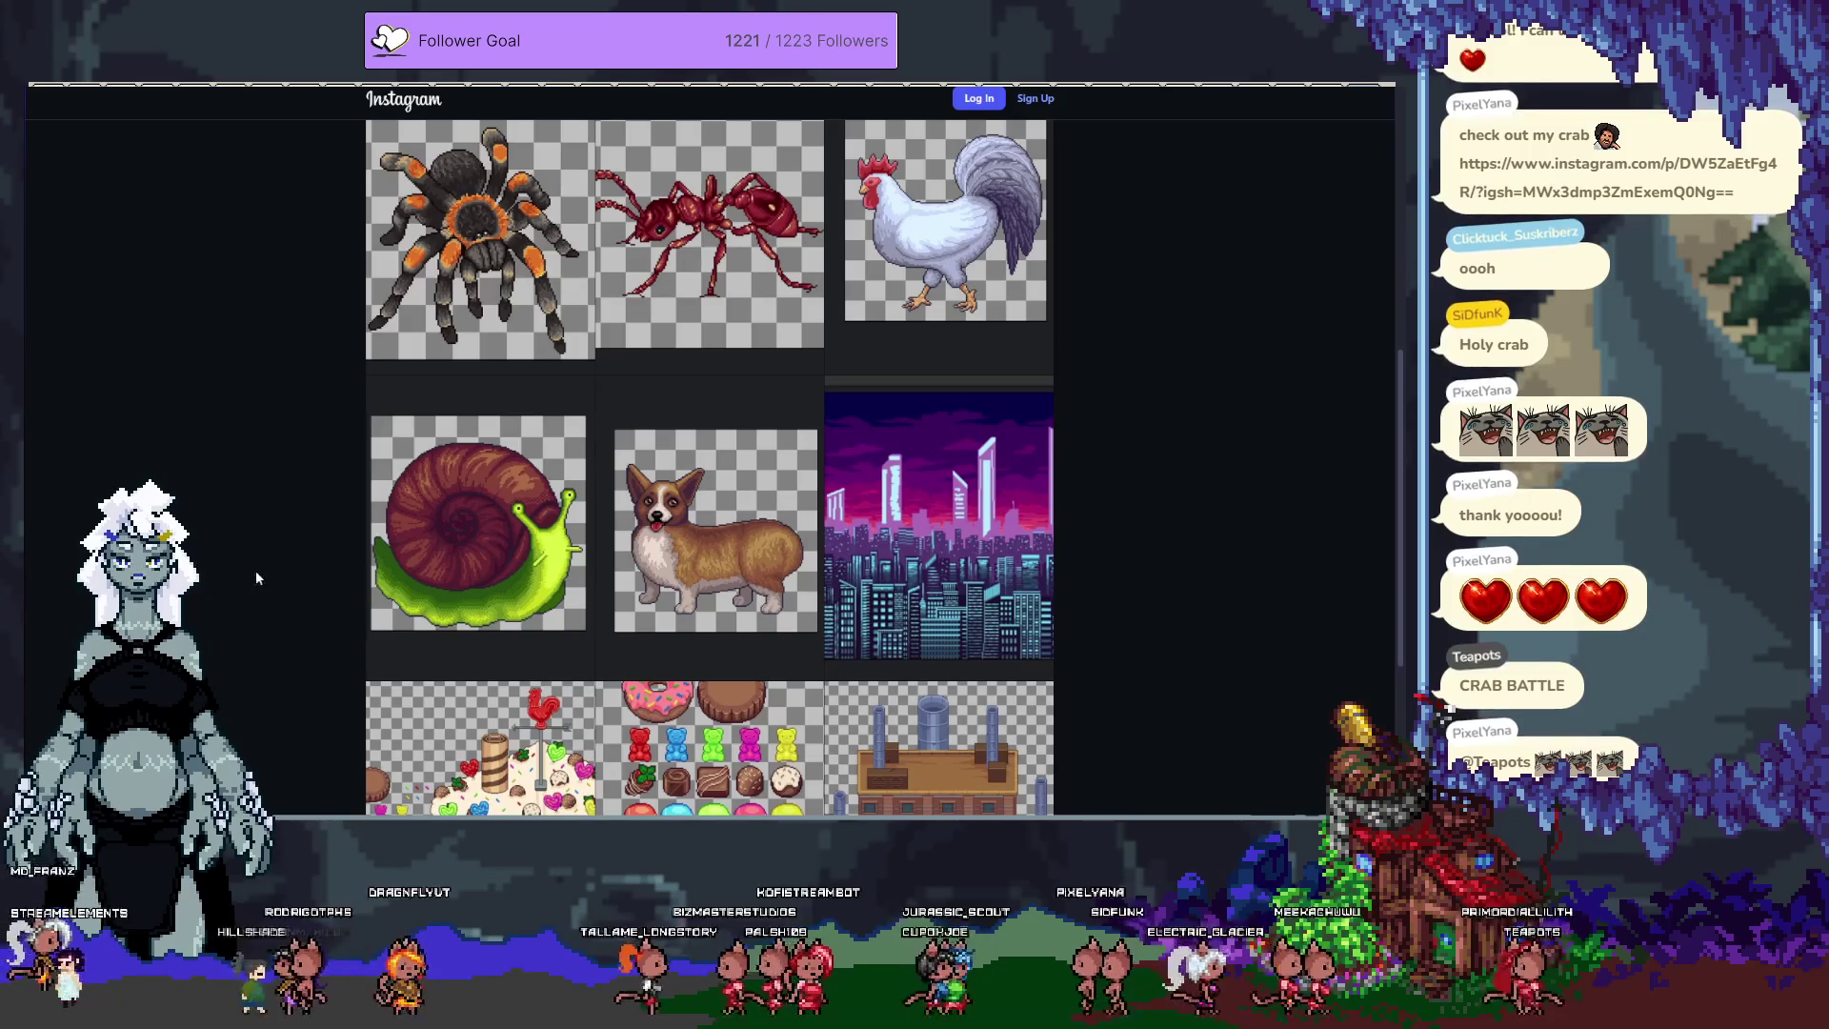
pyautogui.scroll(4, 257, 578)
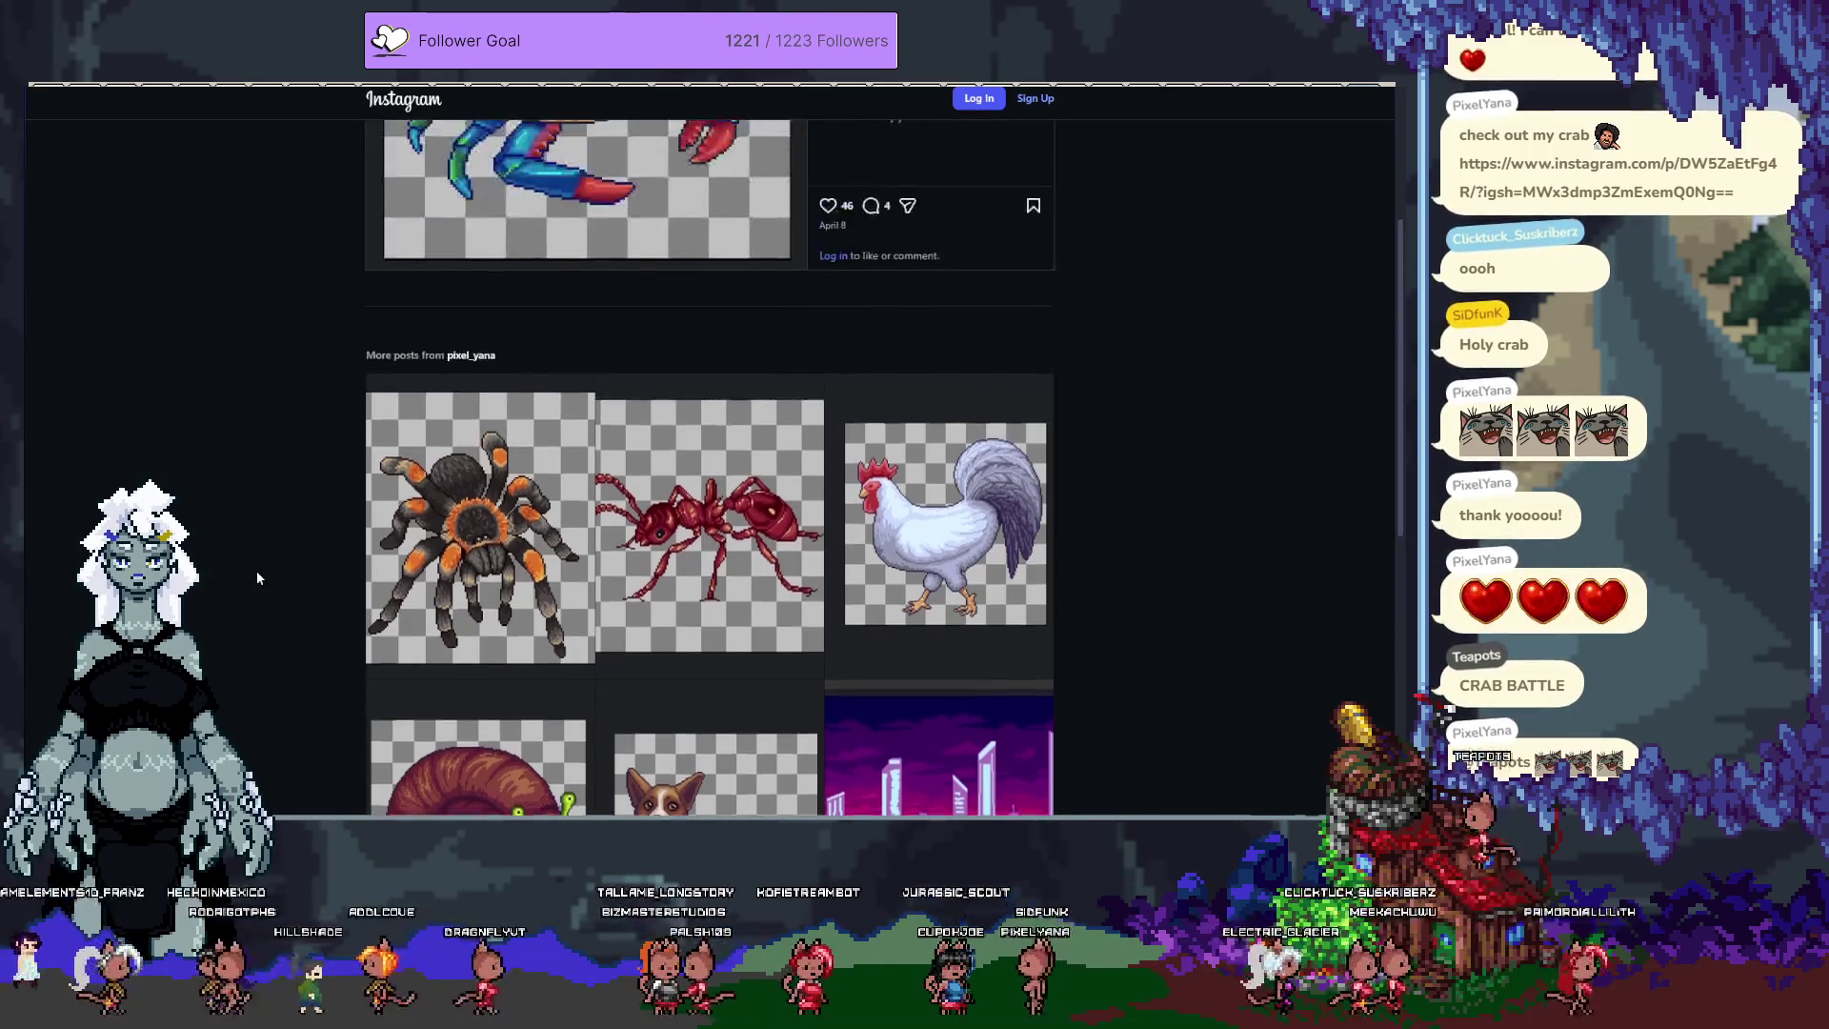
pyautogui.scroll(2, 259, 576)
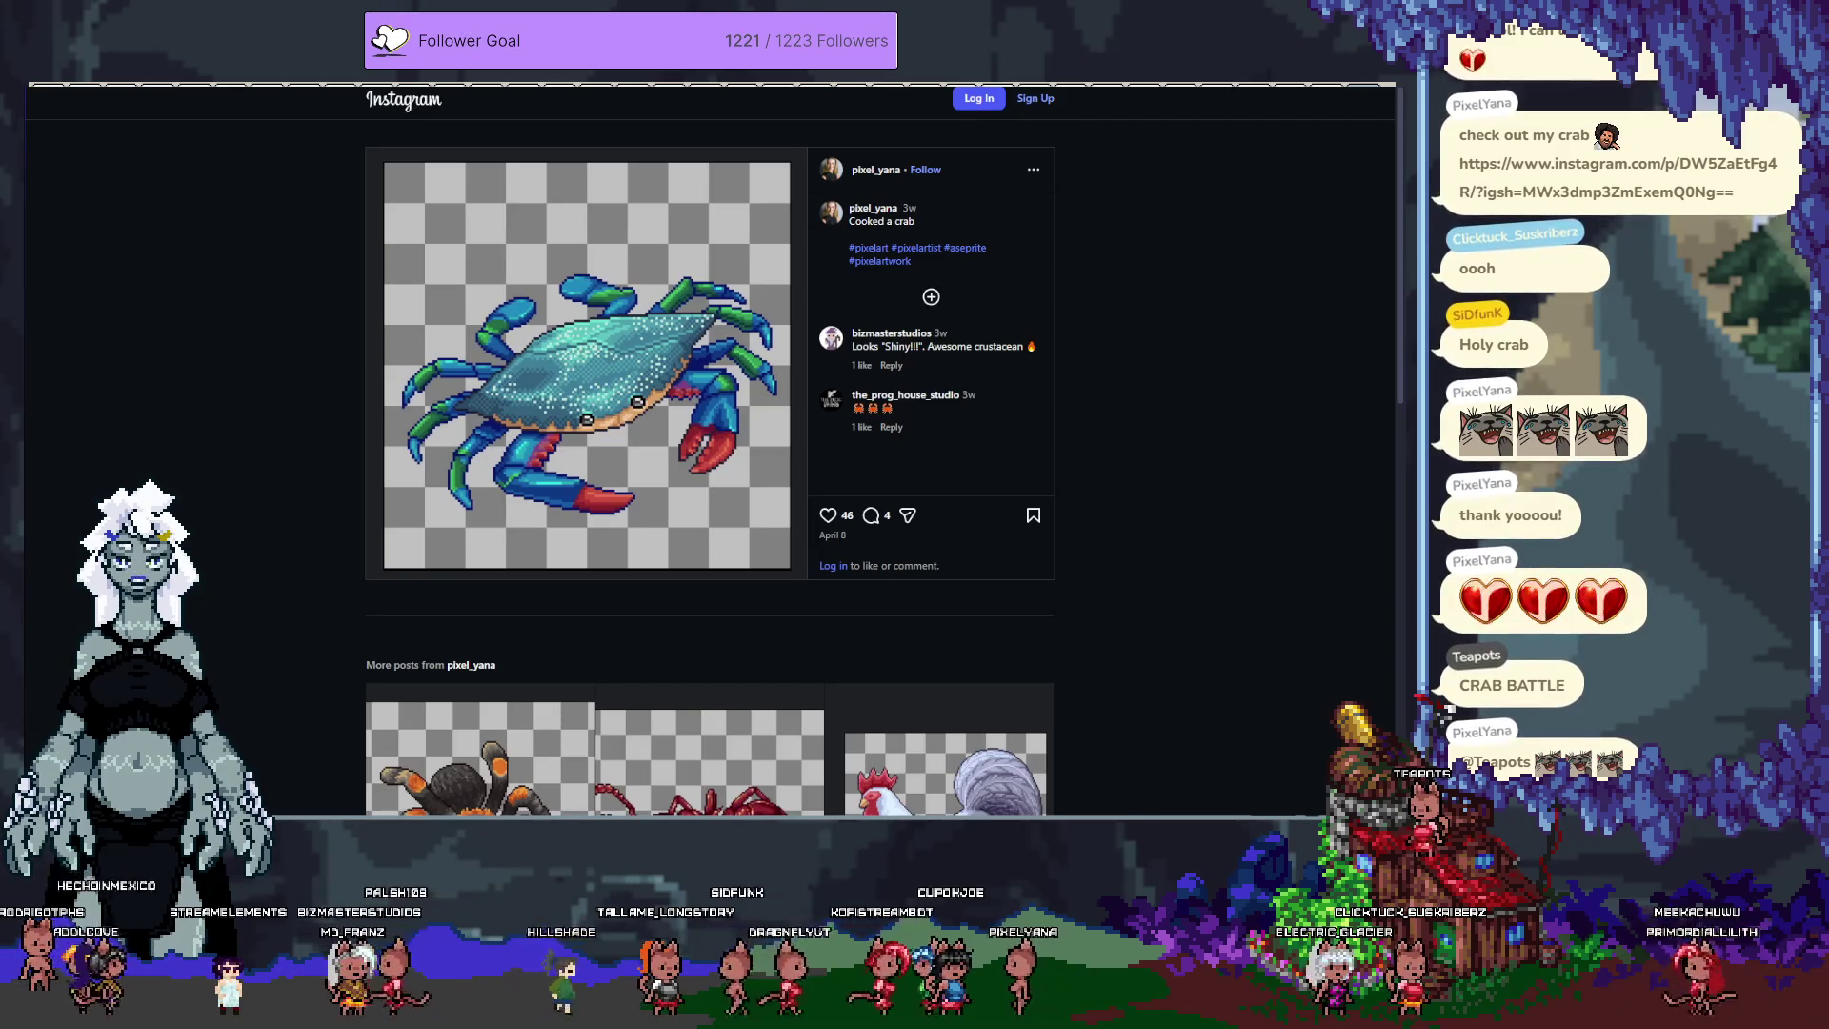
pyautogui.hotkey('alt', 'Tab')
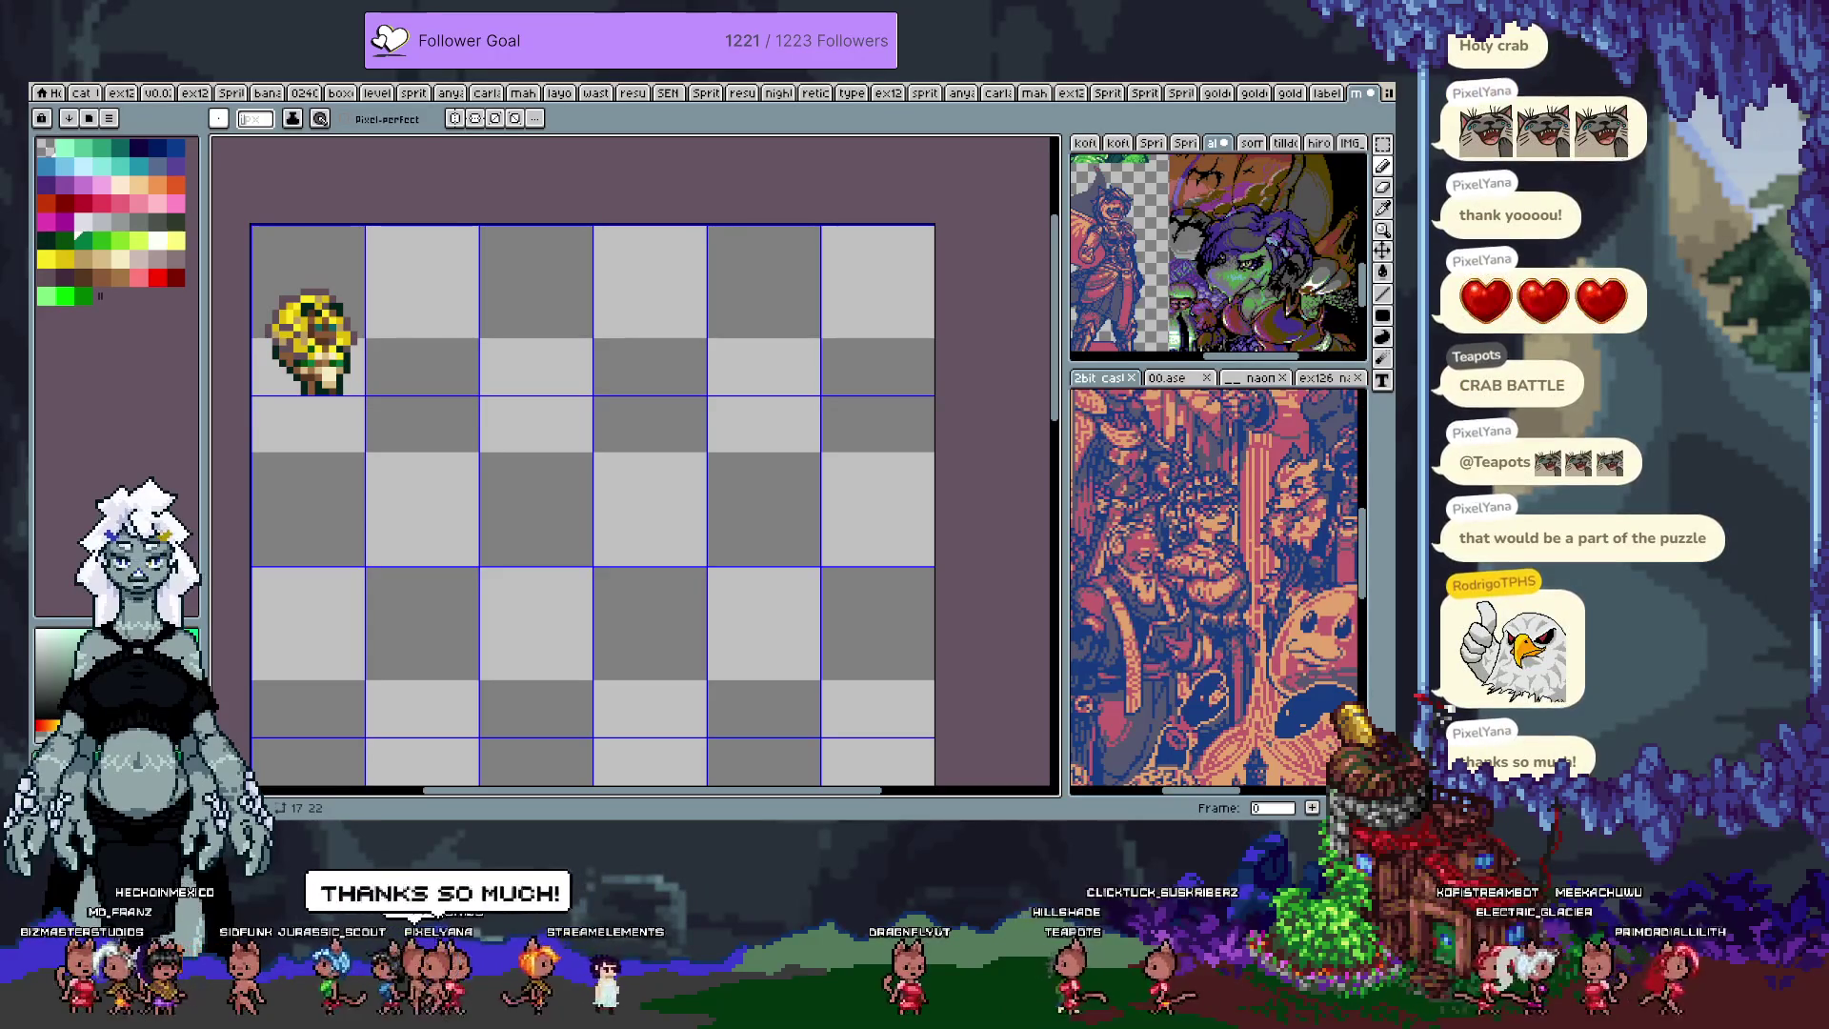
# Step: Run the game script from IDLE and walk the player left and right across the level
pyautogui.hotkey('alt', 'Tab')
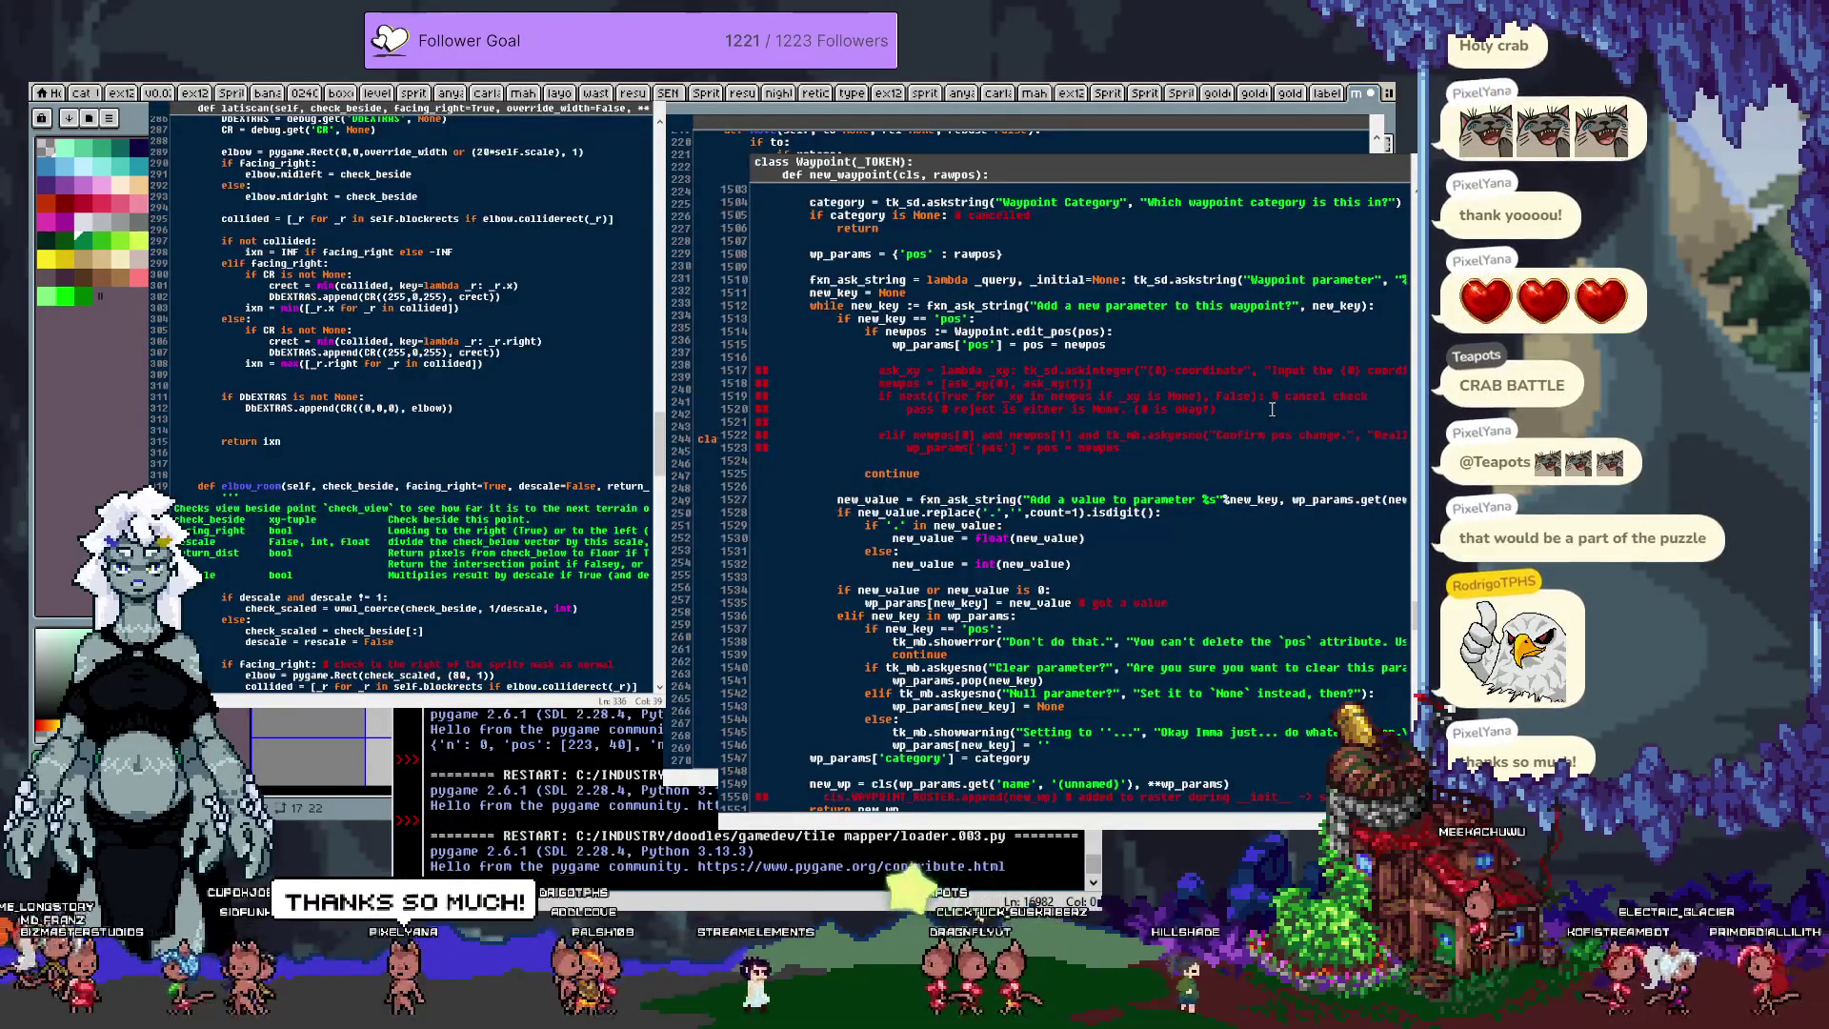
pyautogui.press('F5')
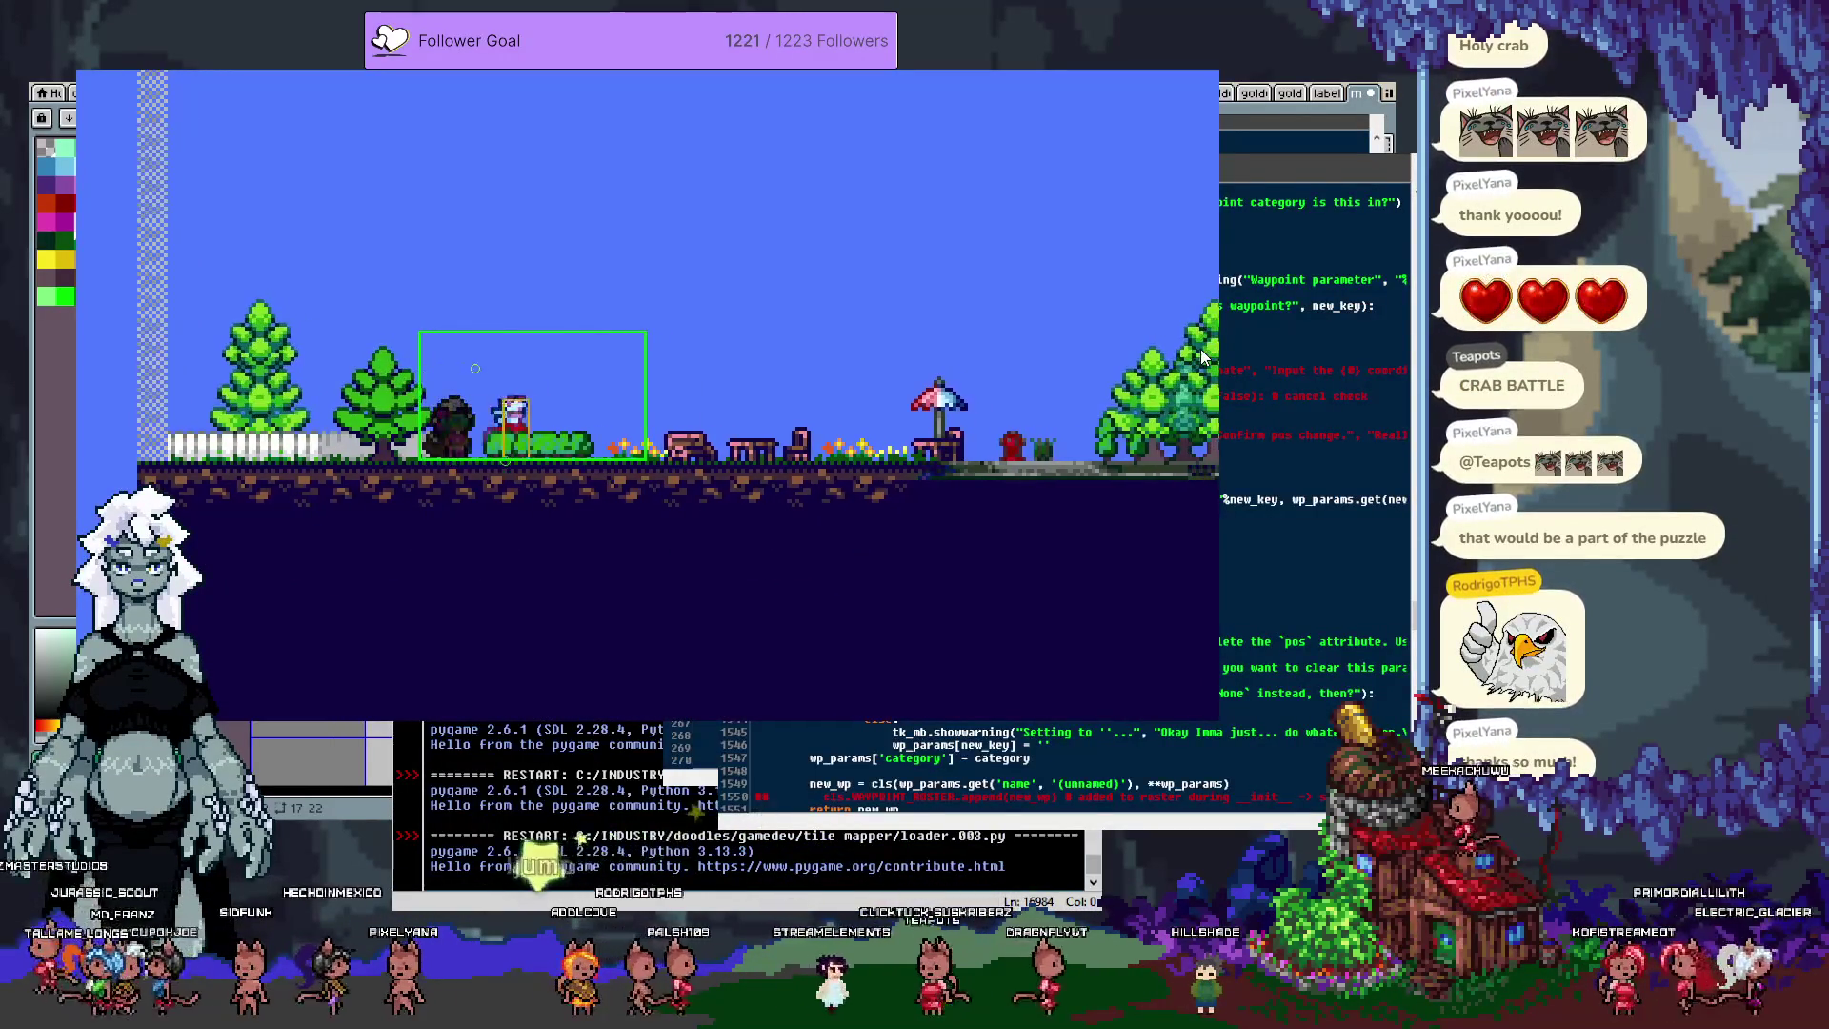
pyautogui.press('Right')
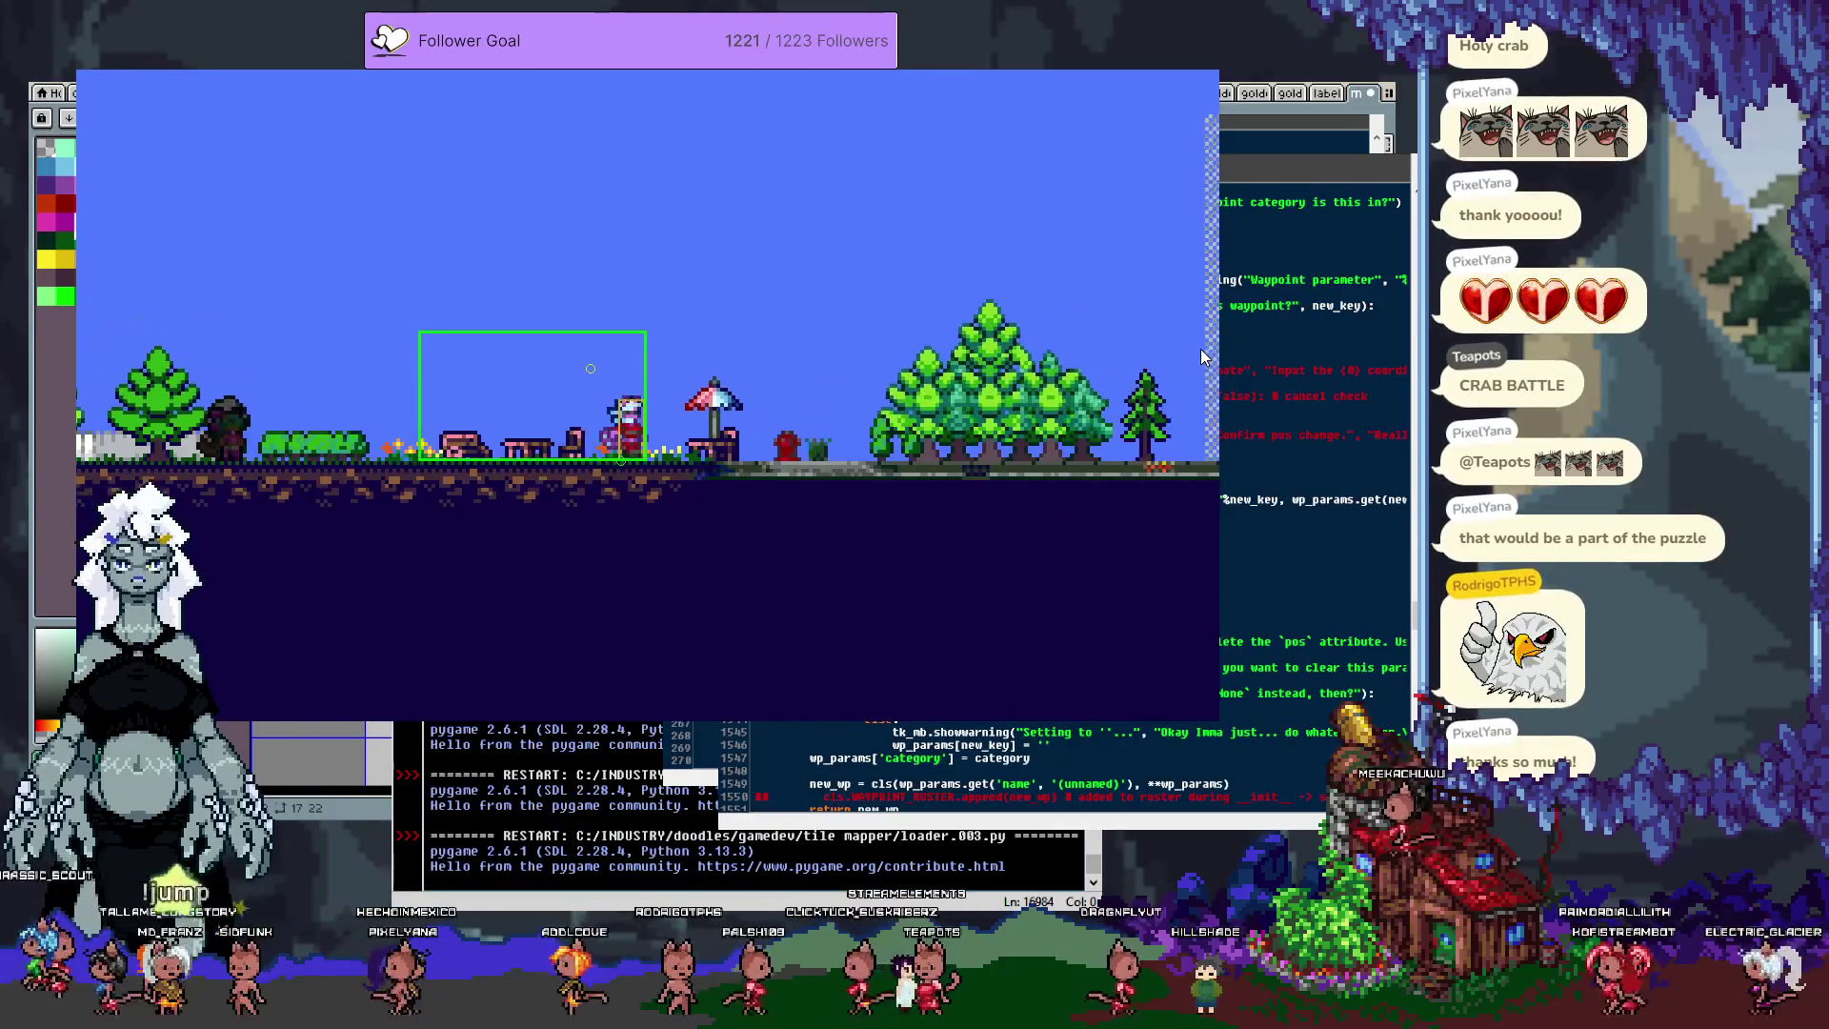
pyautogui.press('Right')
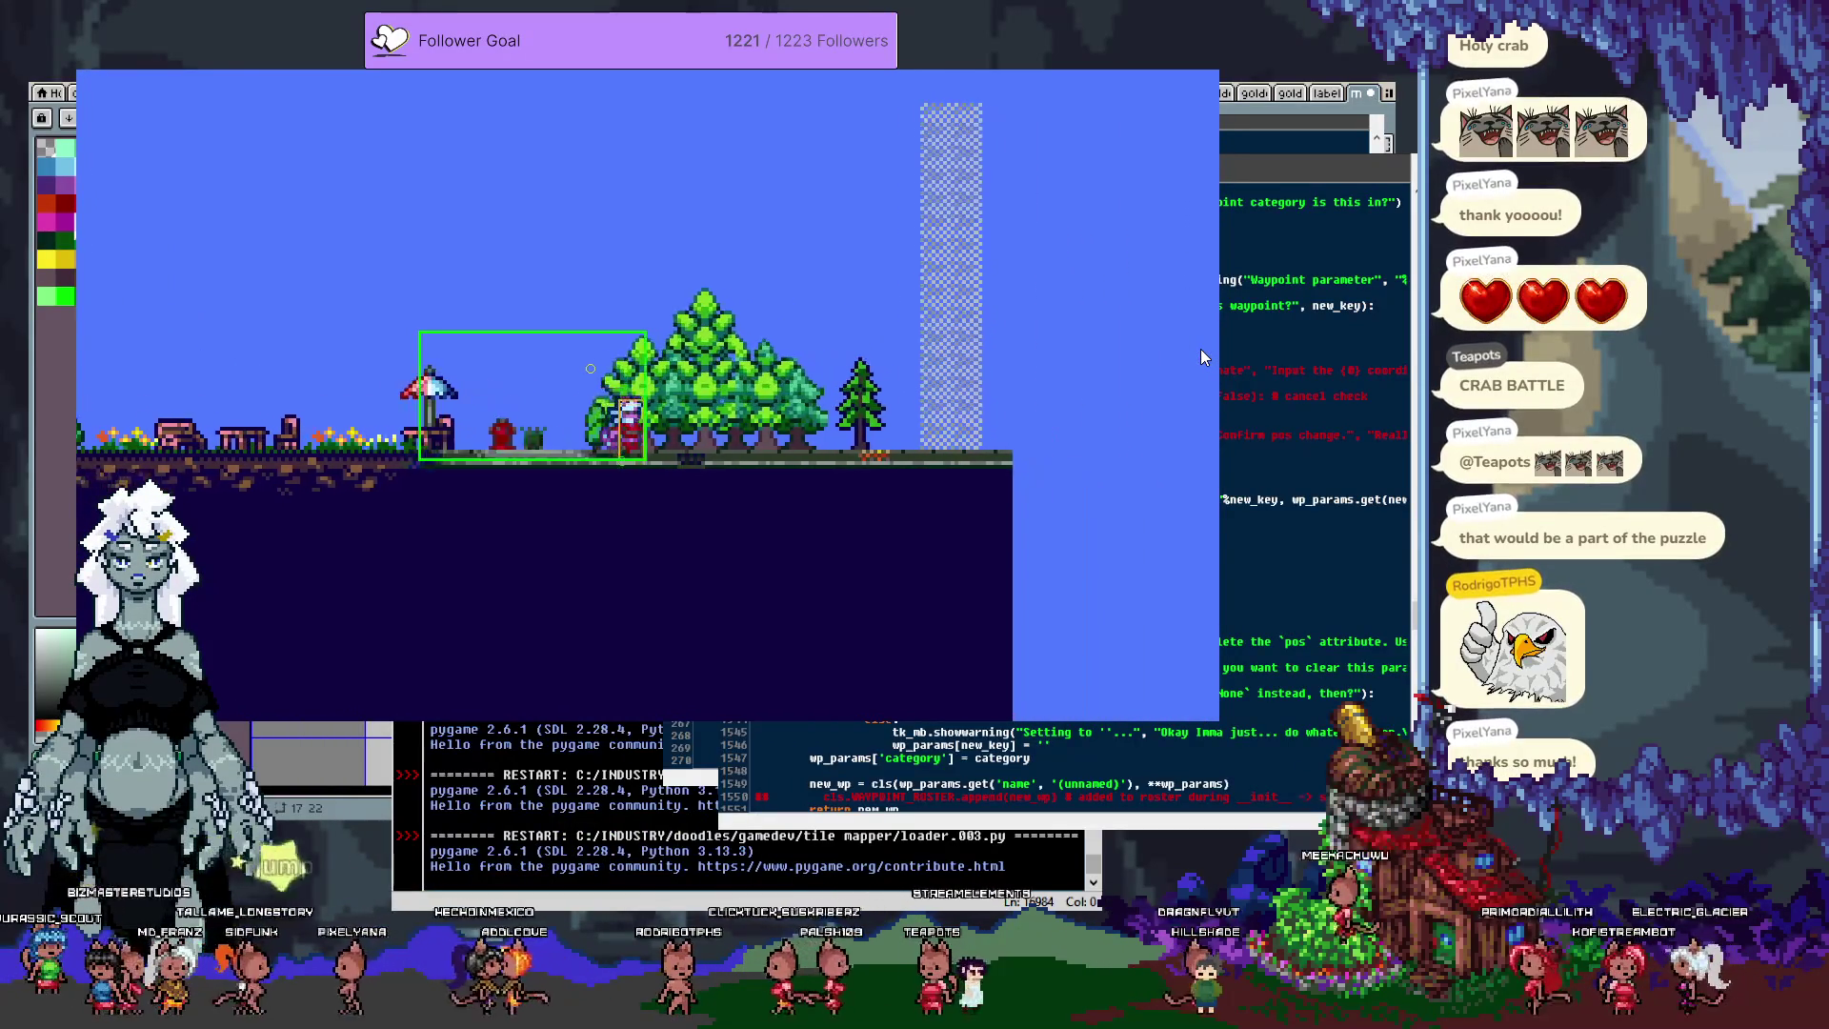
pyautogui.press('Left')
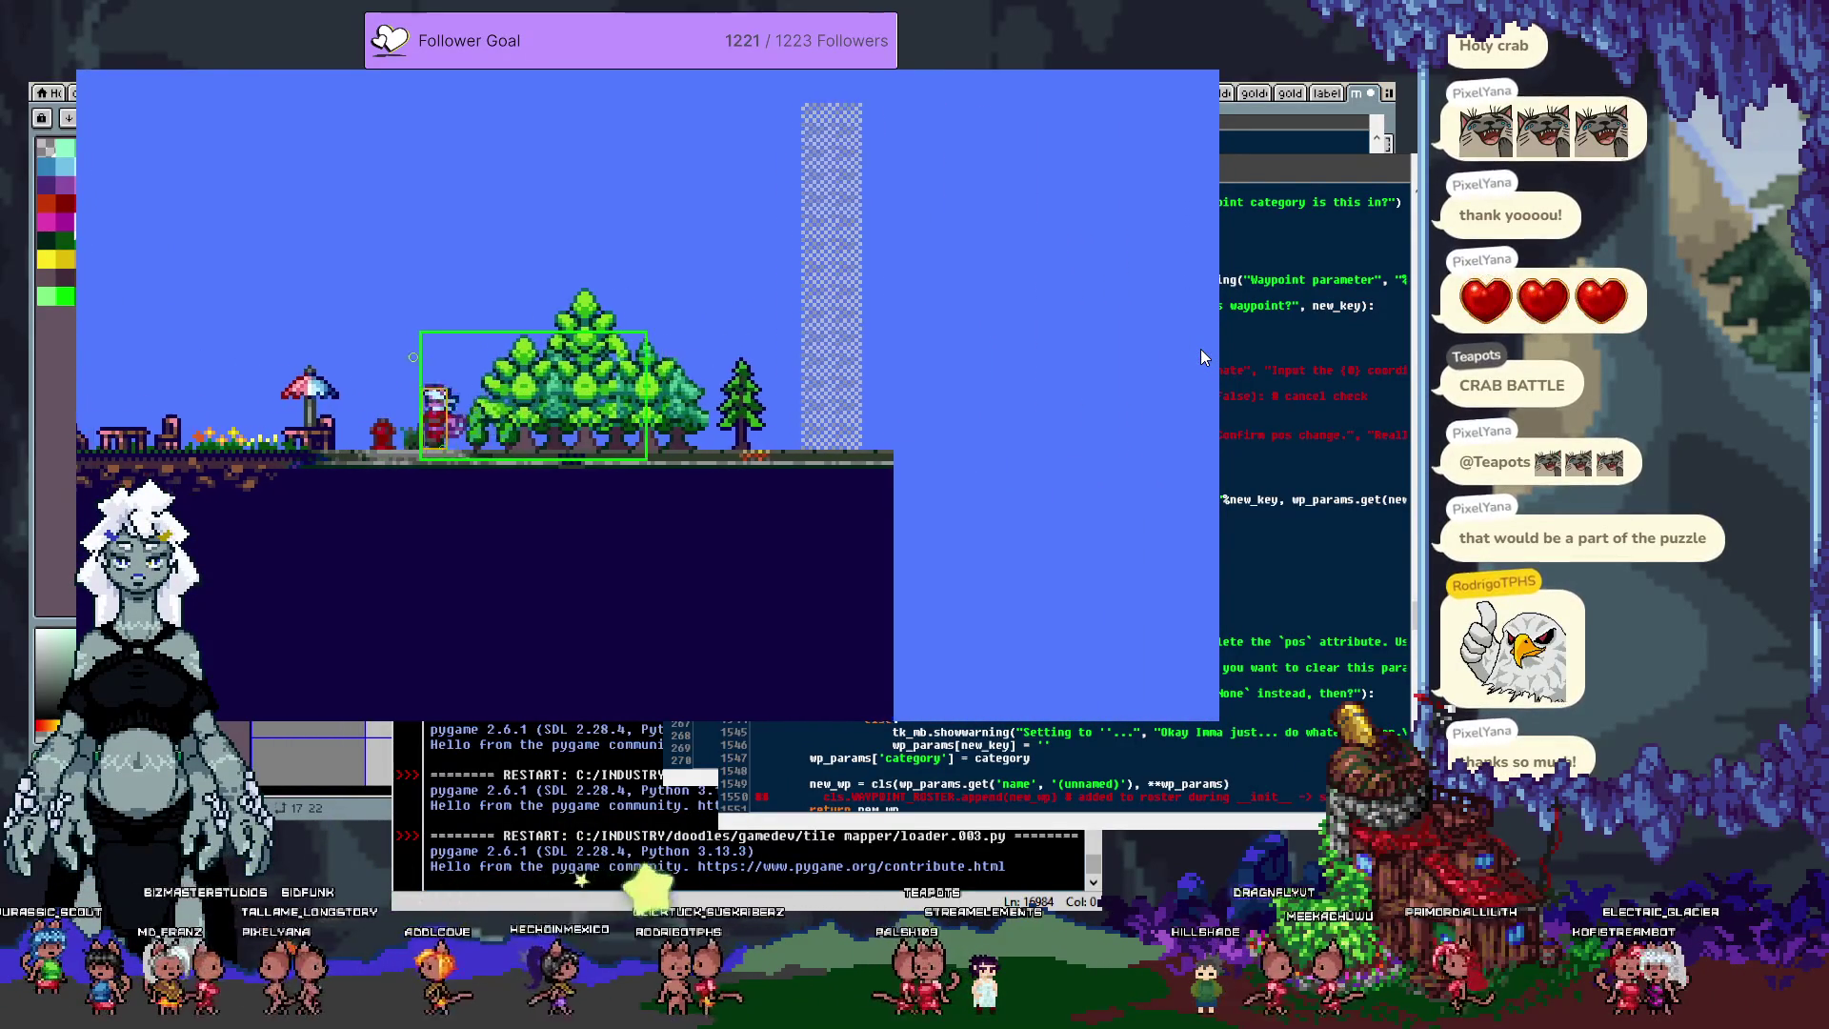
pyautogui.press('Left')
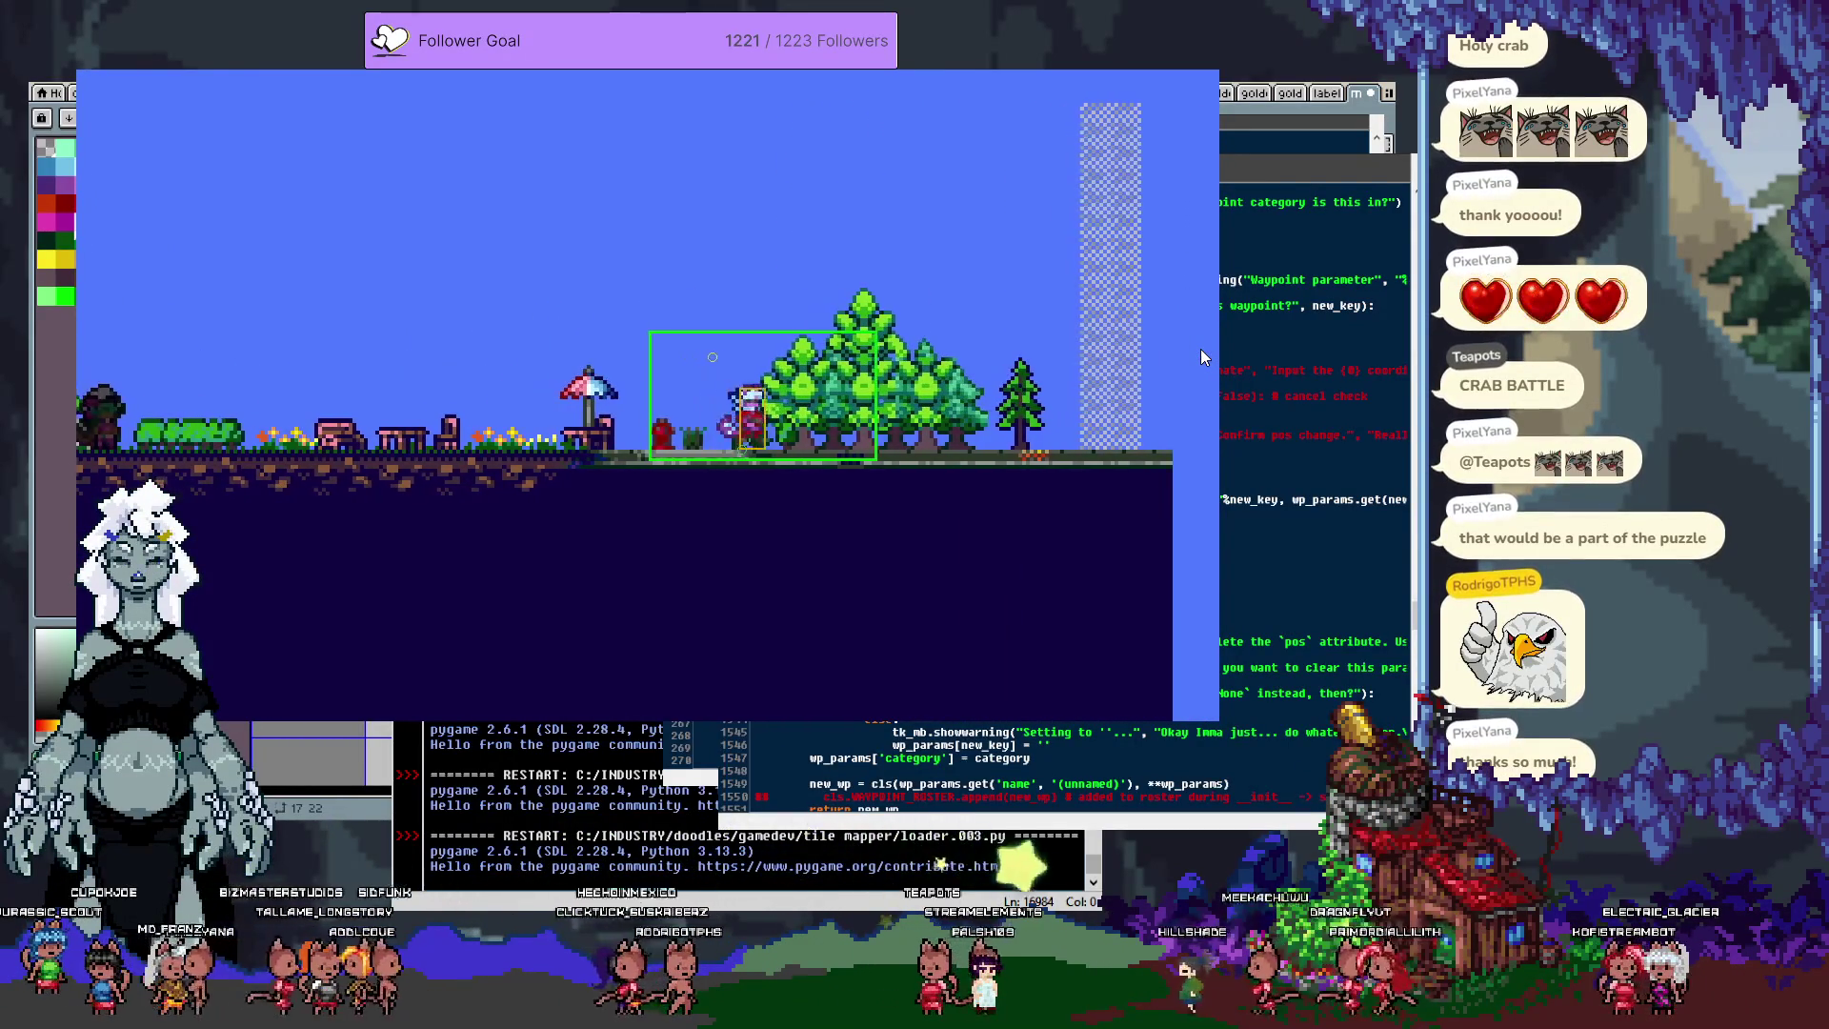
pyautogui.press('Right')
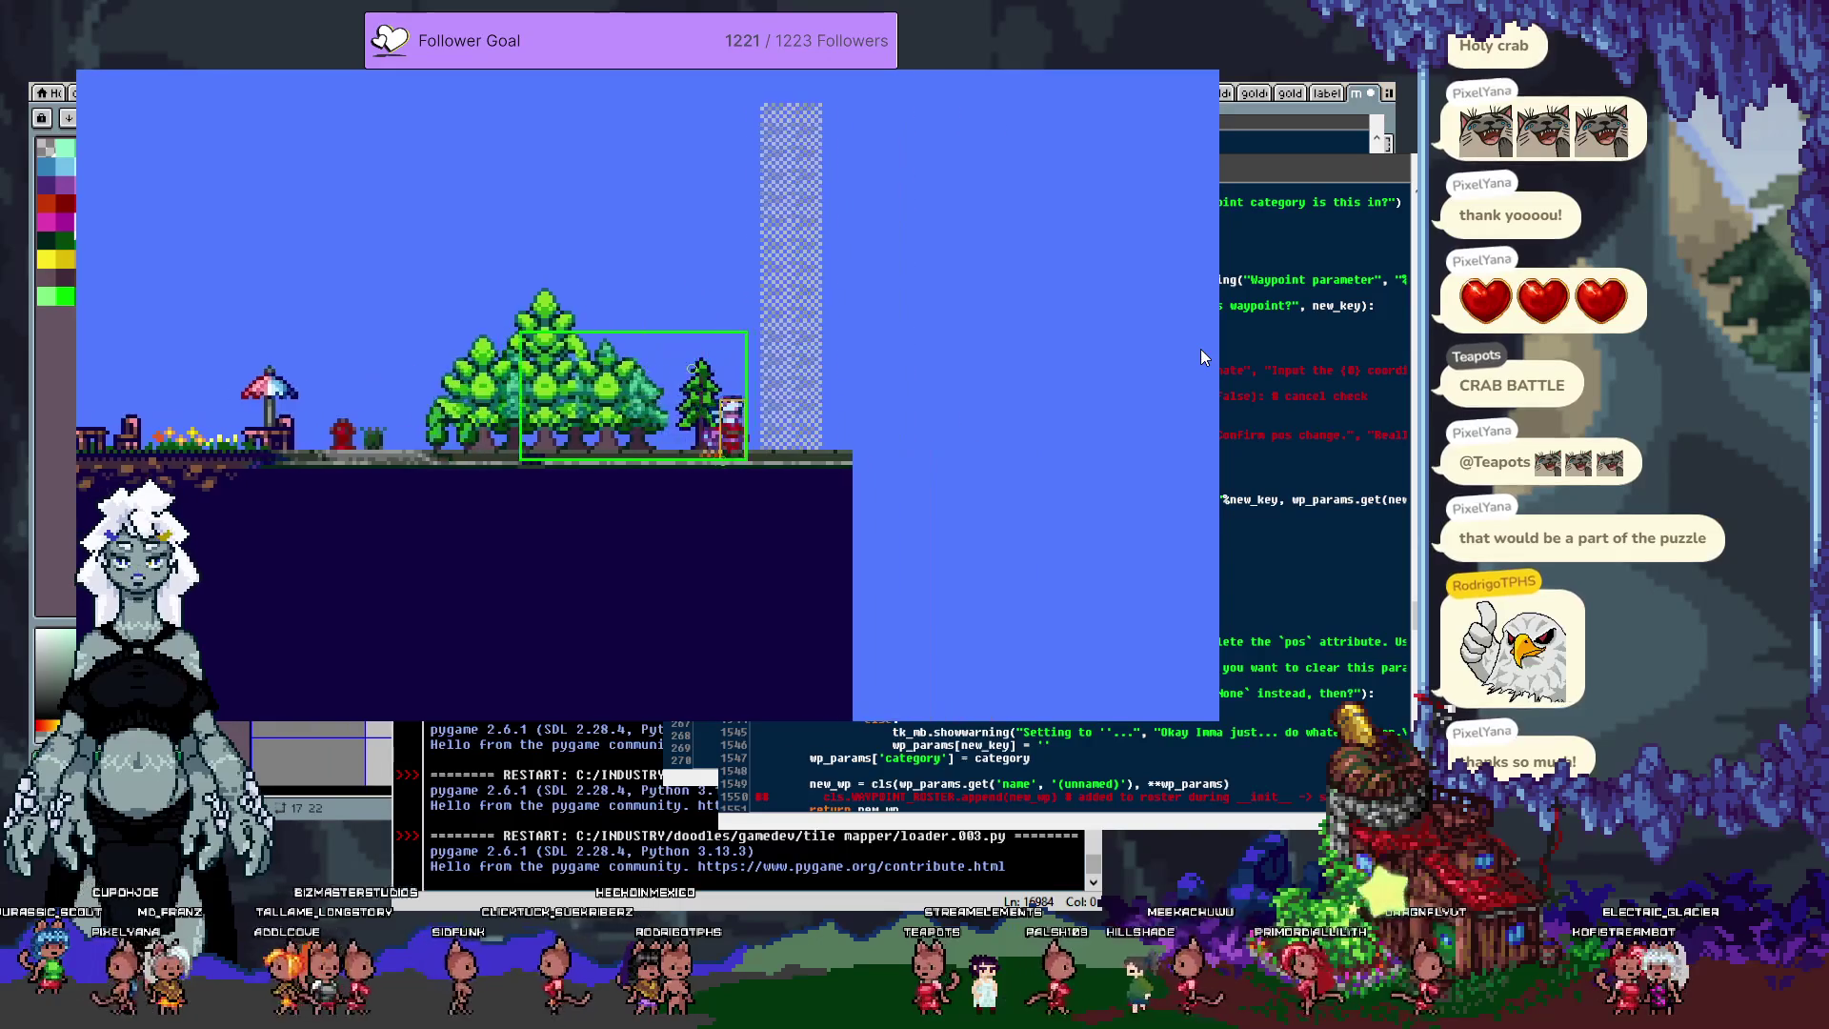
pyautogui.press('Left')
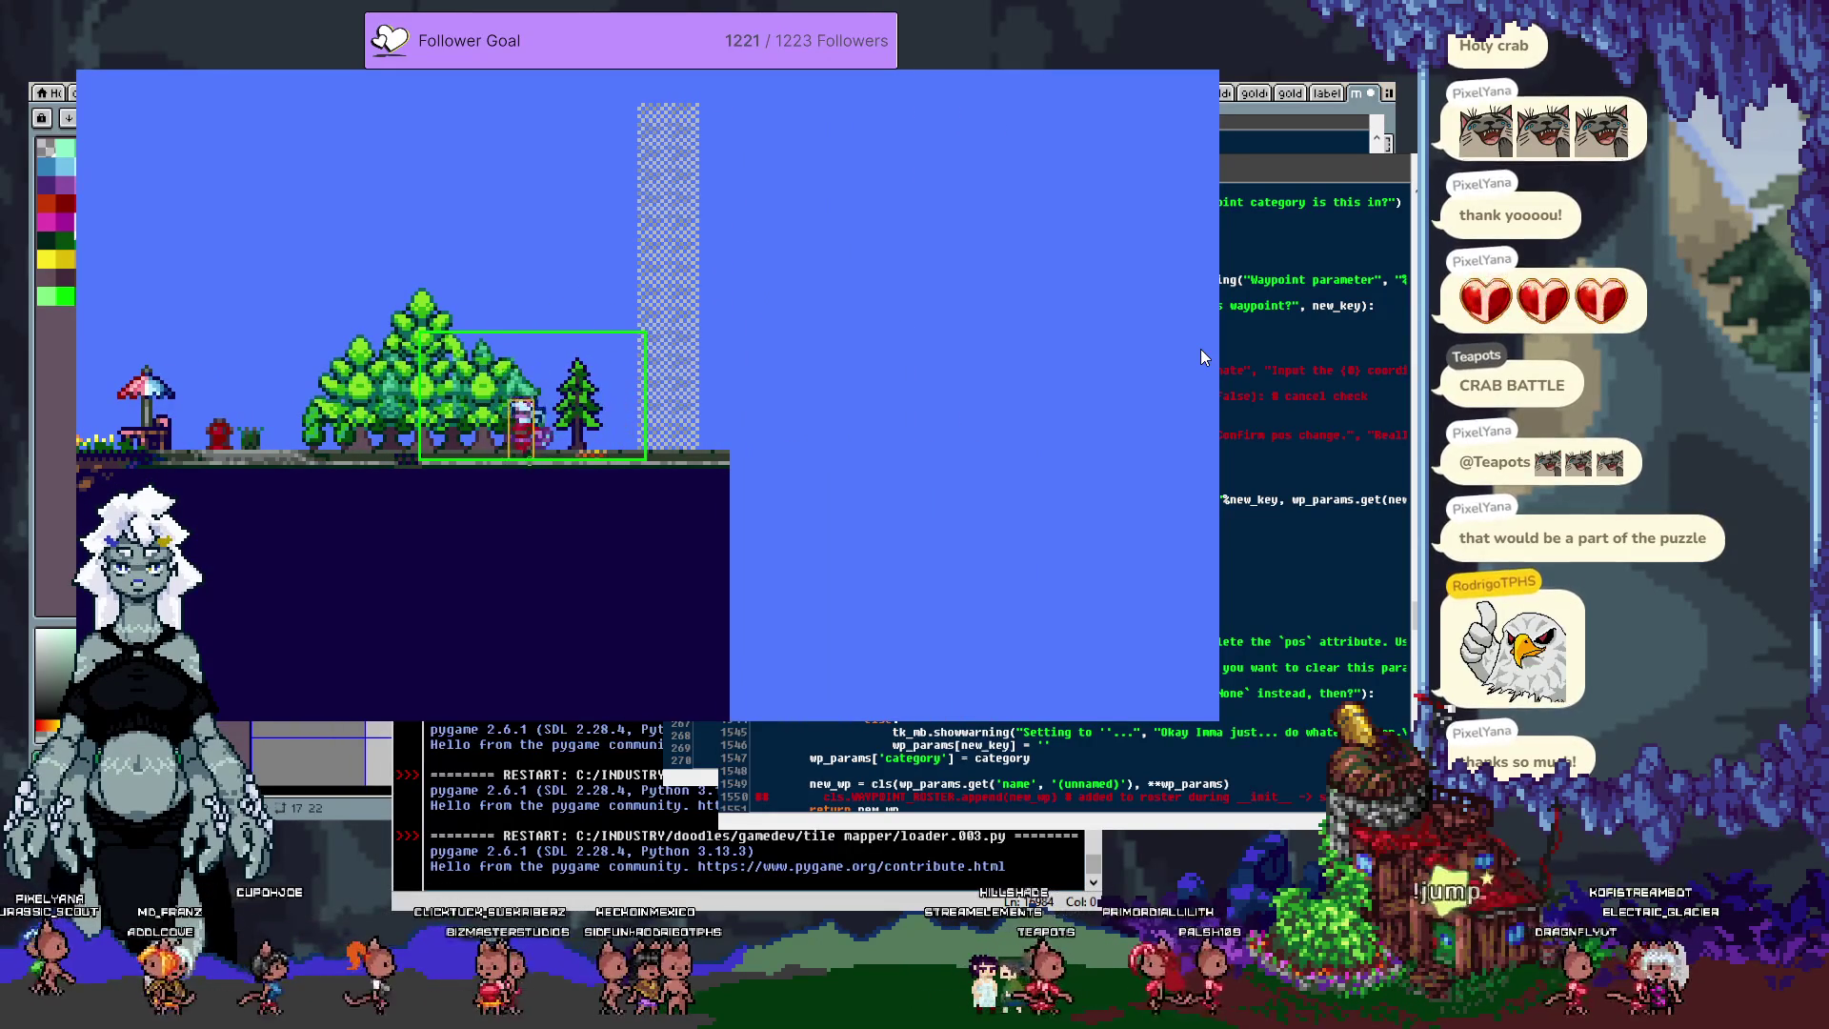
pyautogui.press('Left')
pyautogui.press('Left')
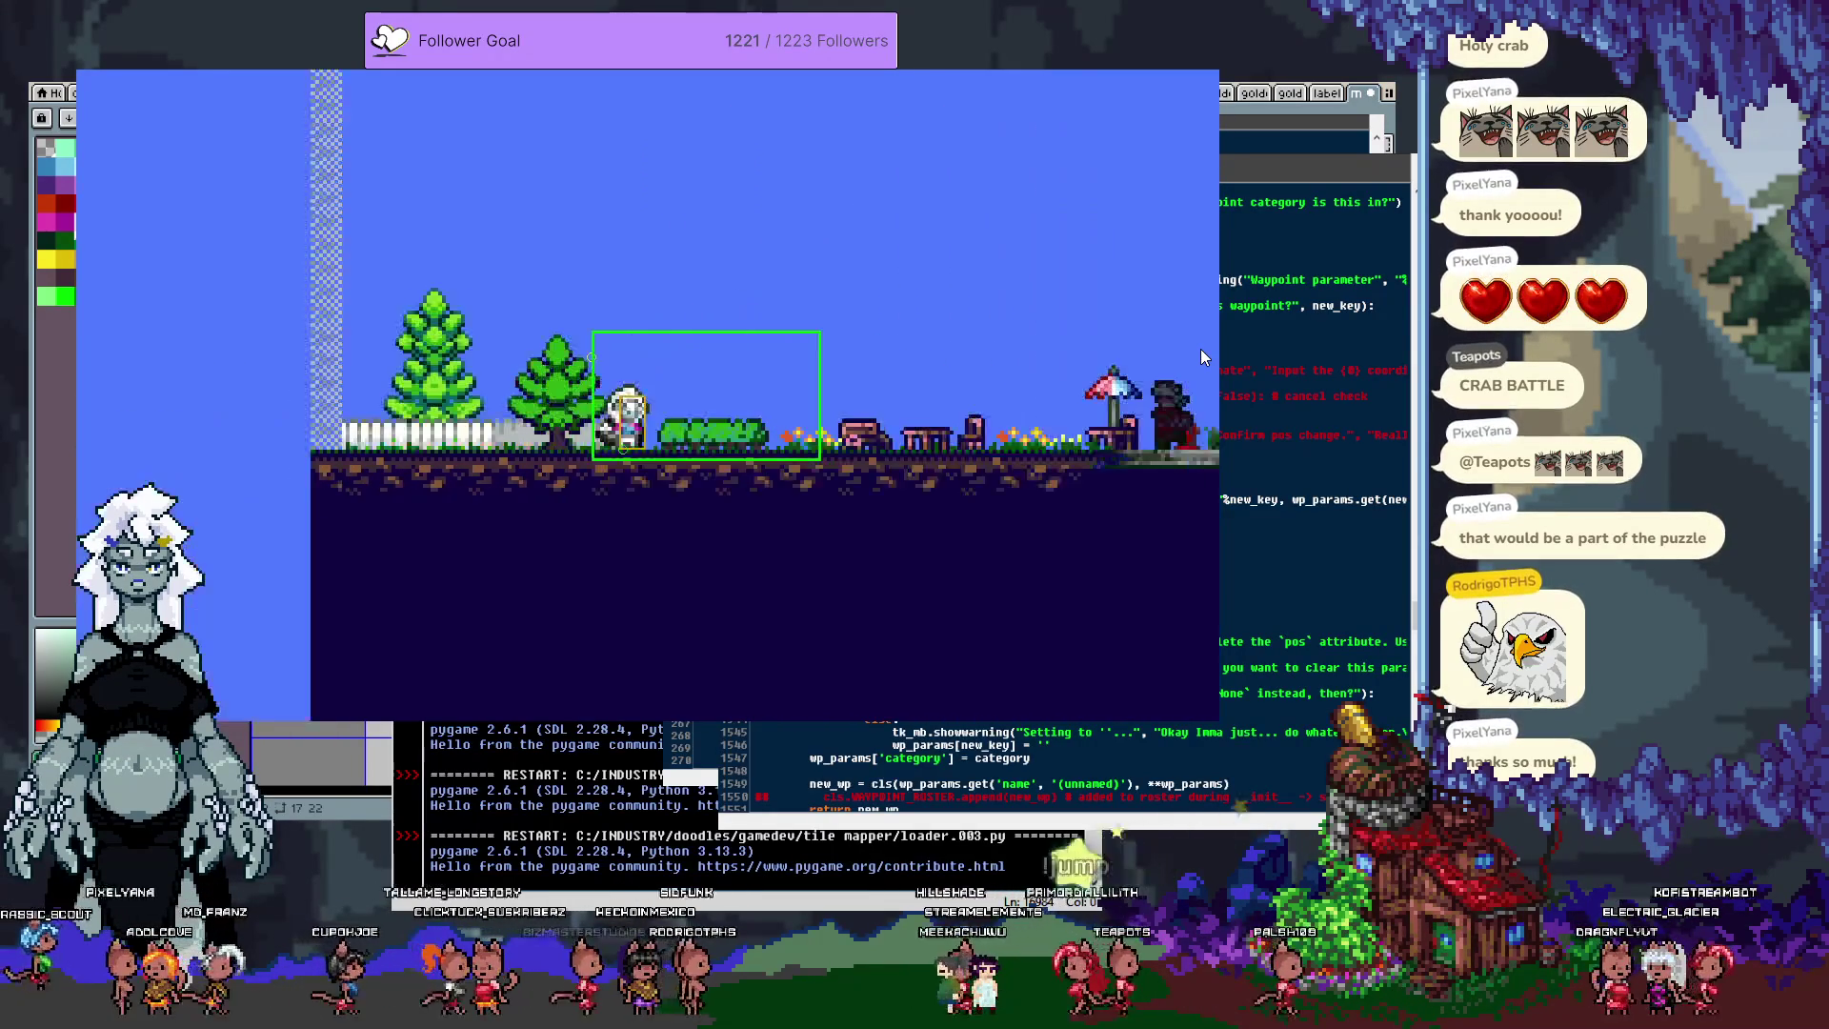
pyautogui.press('Right')
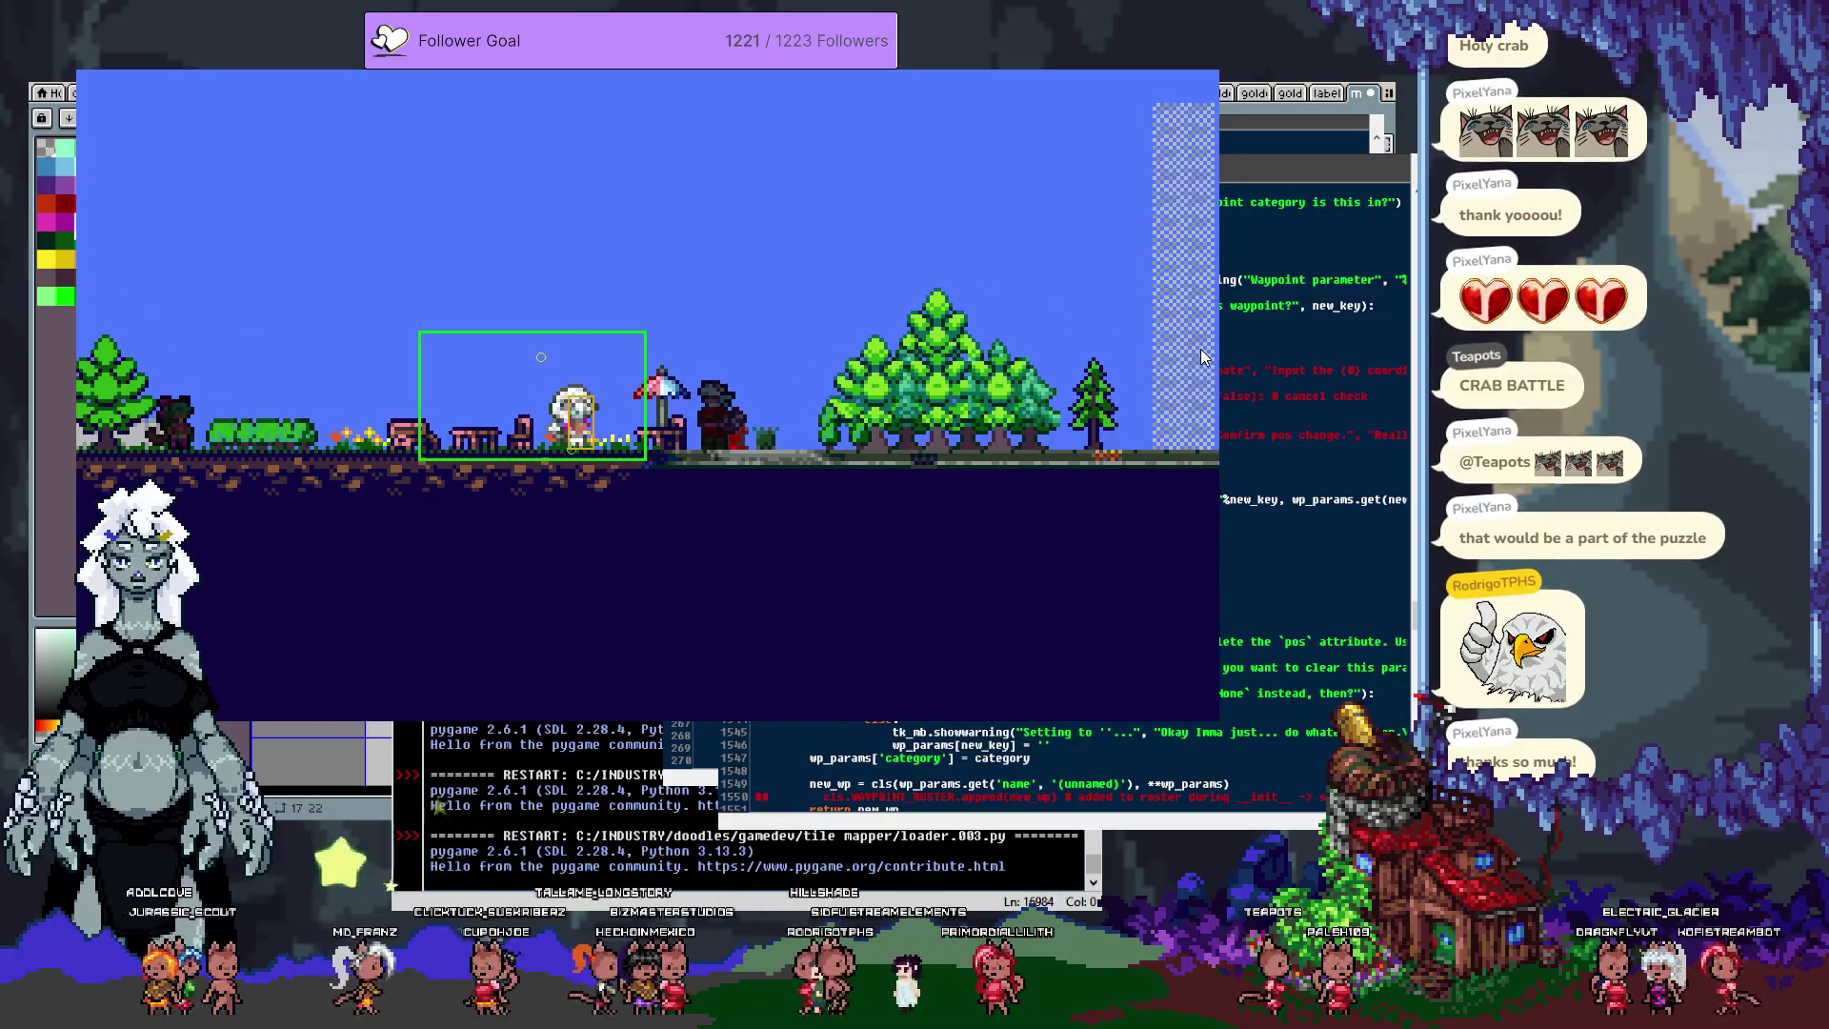
pyautogui.press('Right')
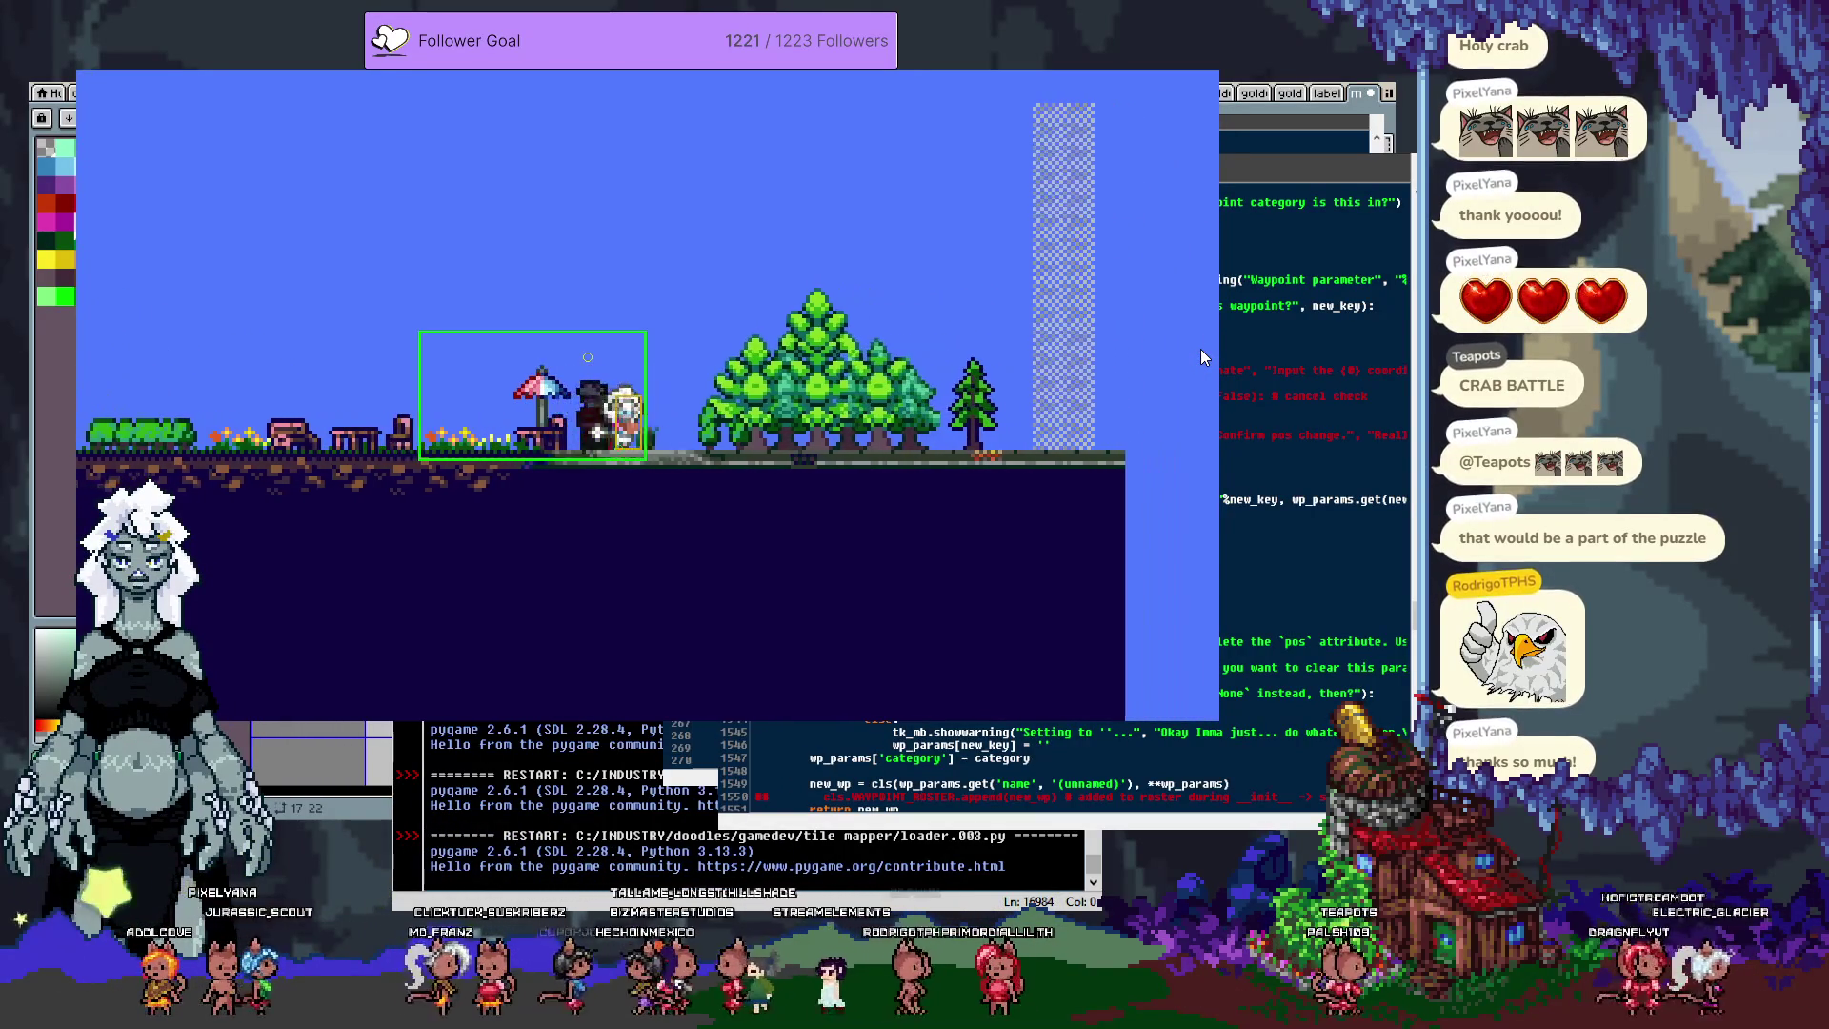
pyautogui.press('Right')
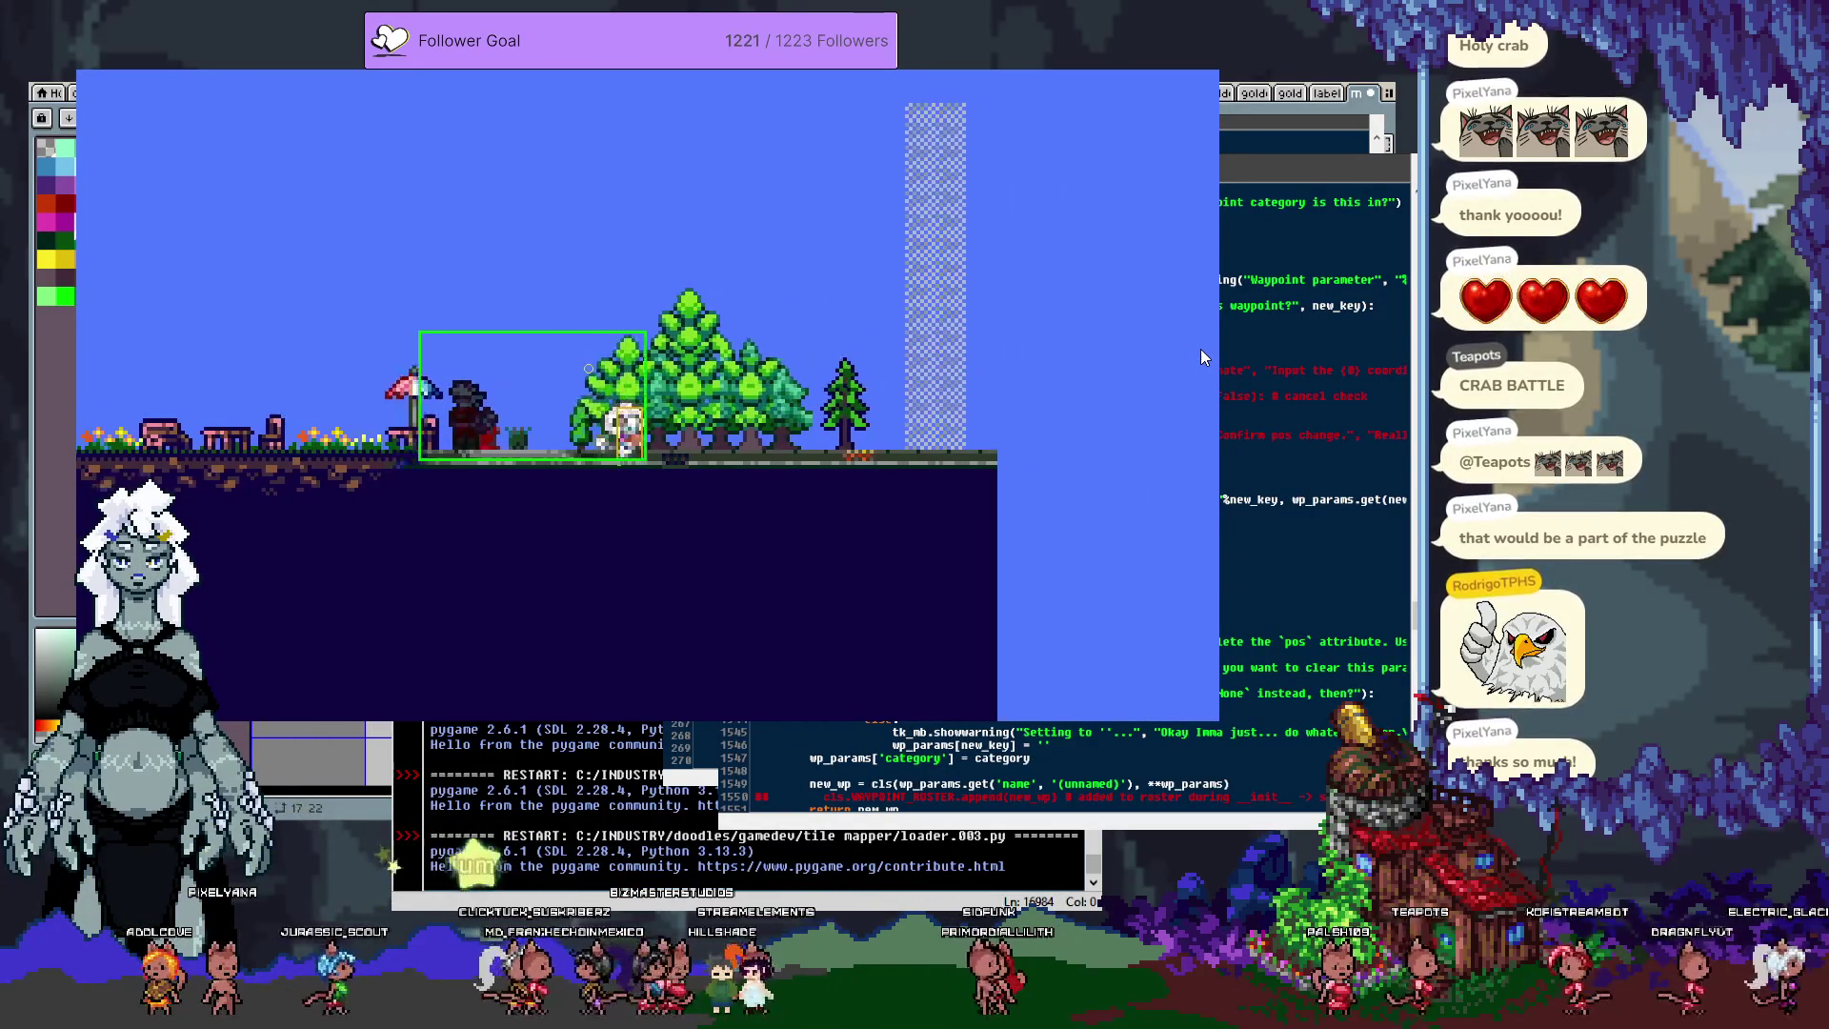
pyautogui.press('Left')
pyautogui.press('Left')
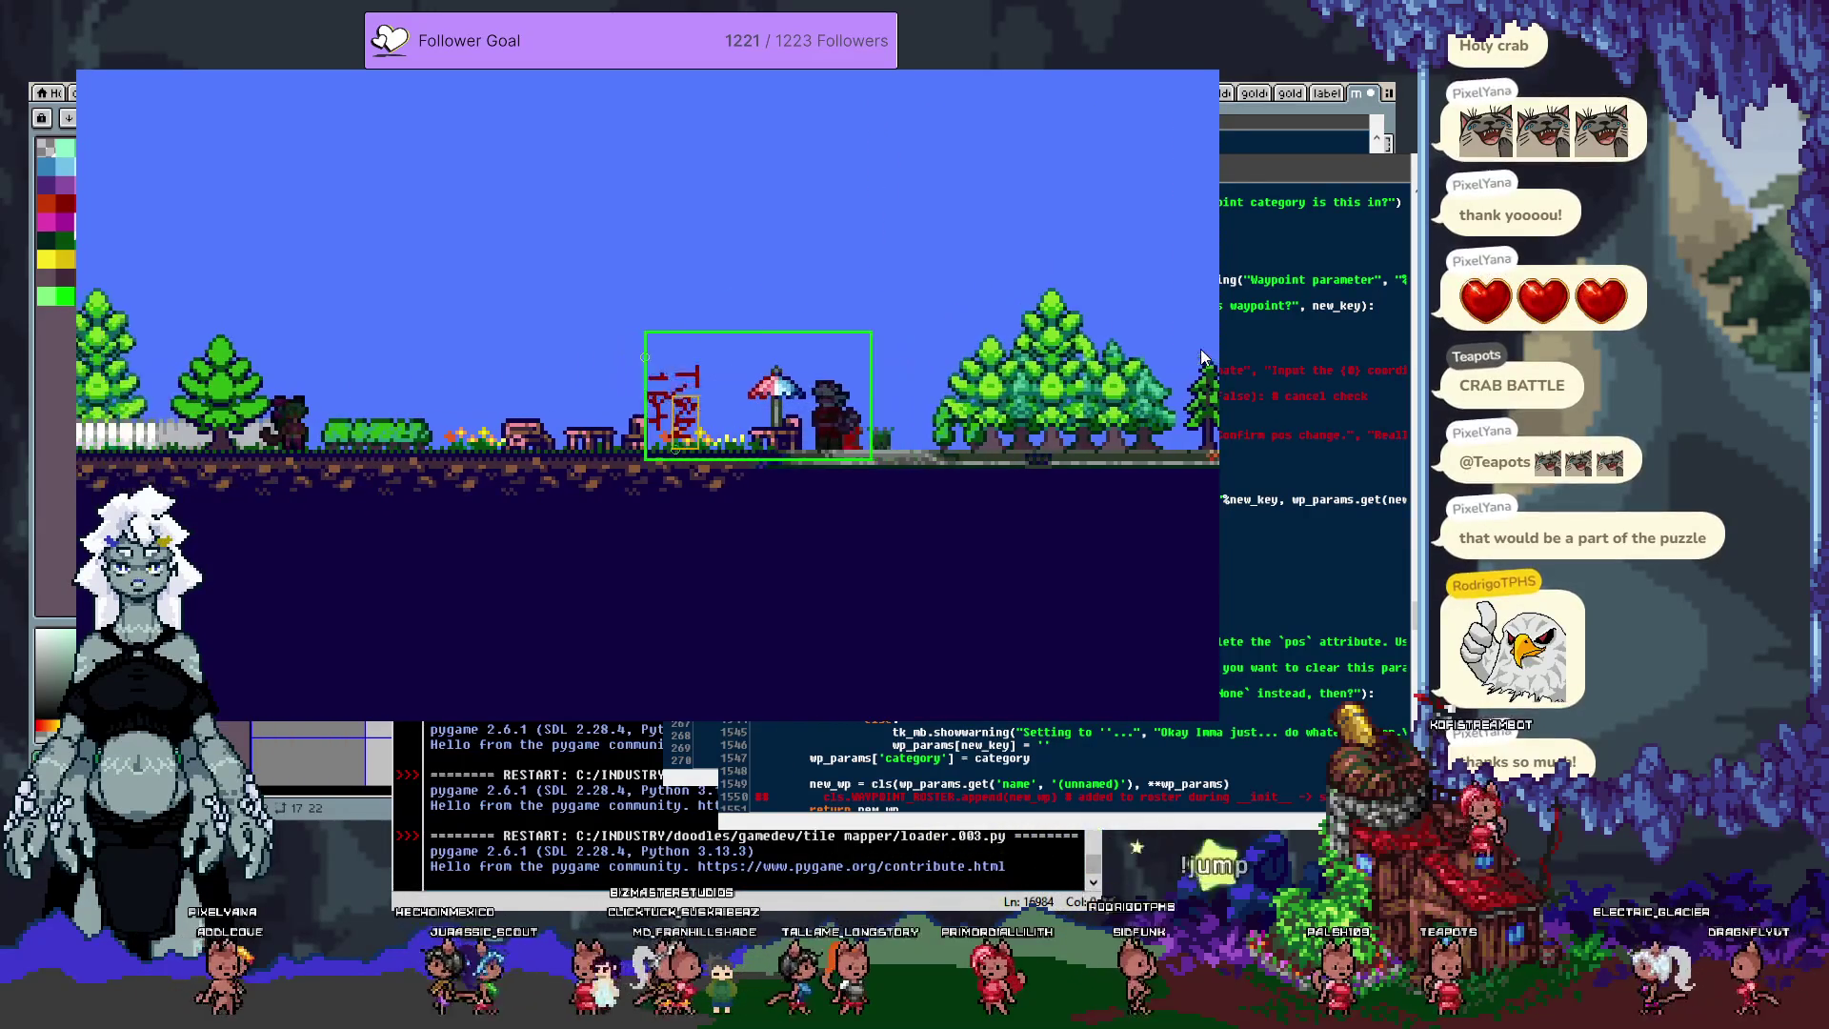
# Step: Try the e and q box-drop keys while walking the player back and forth
pyautogui.press('e')
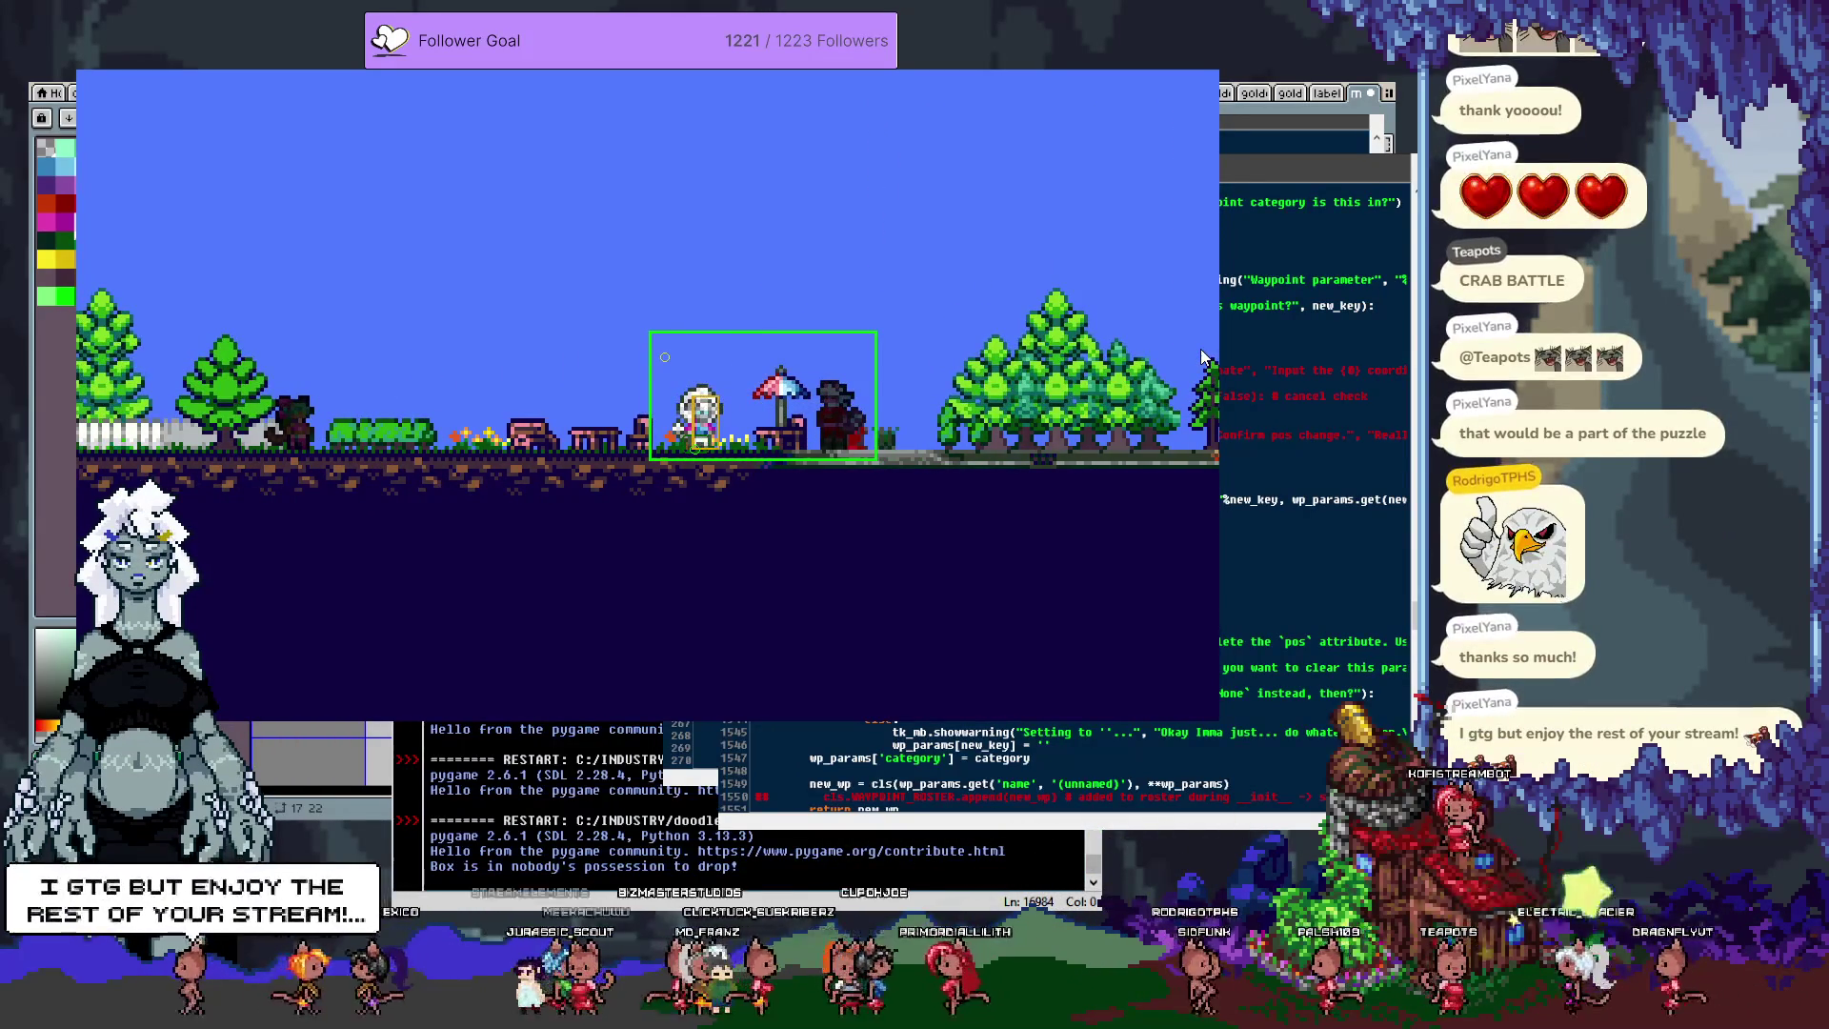
pyautogui.press('Left')
pyautogui.press('Left')
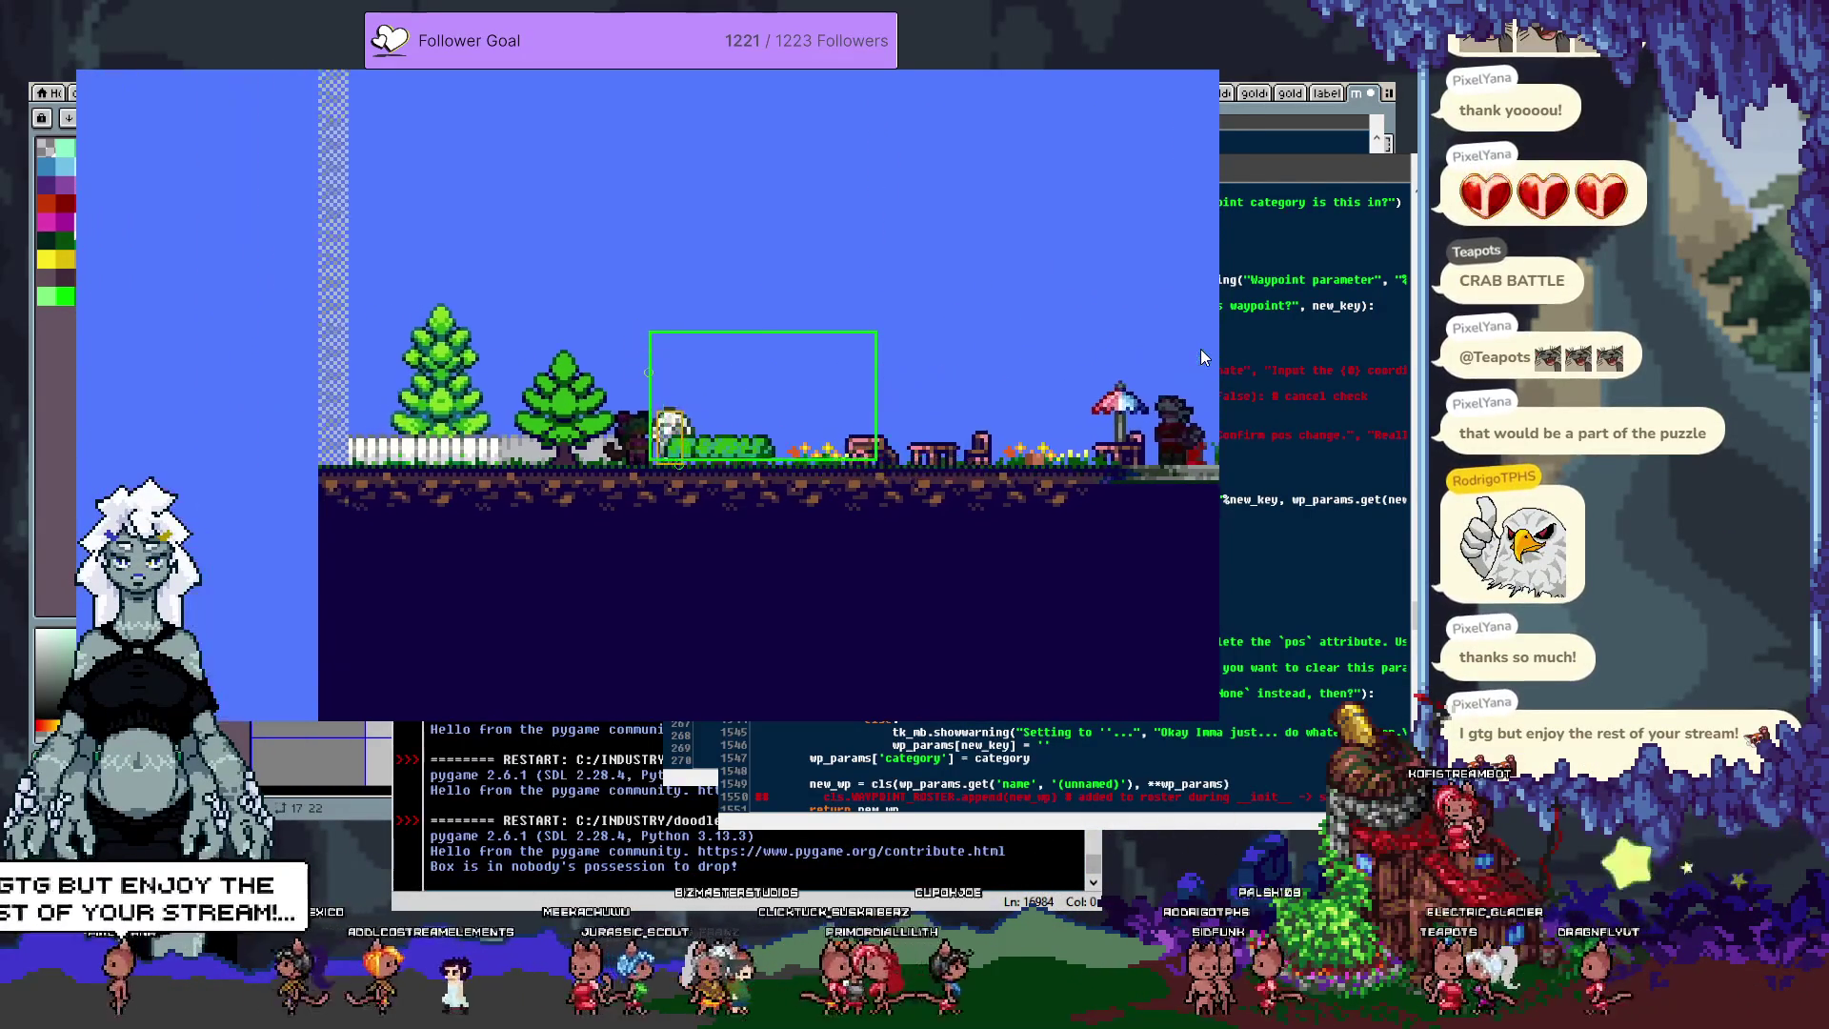
pyautogui.press('Right')
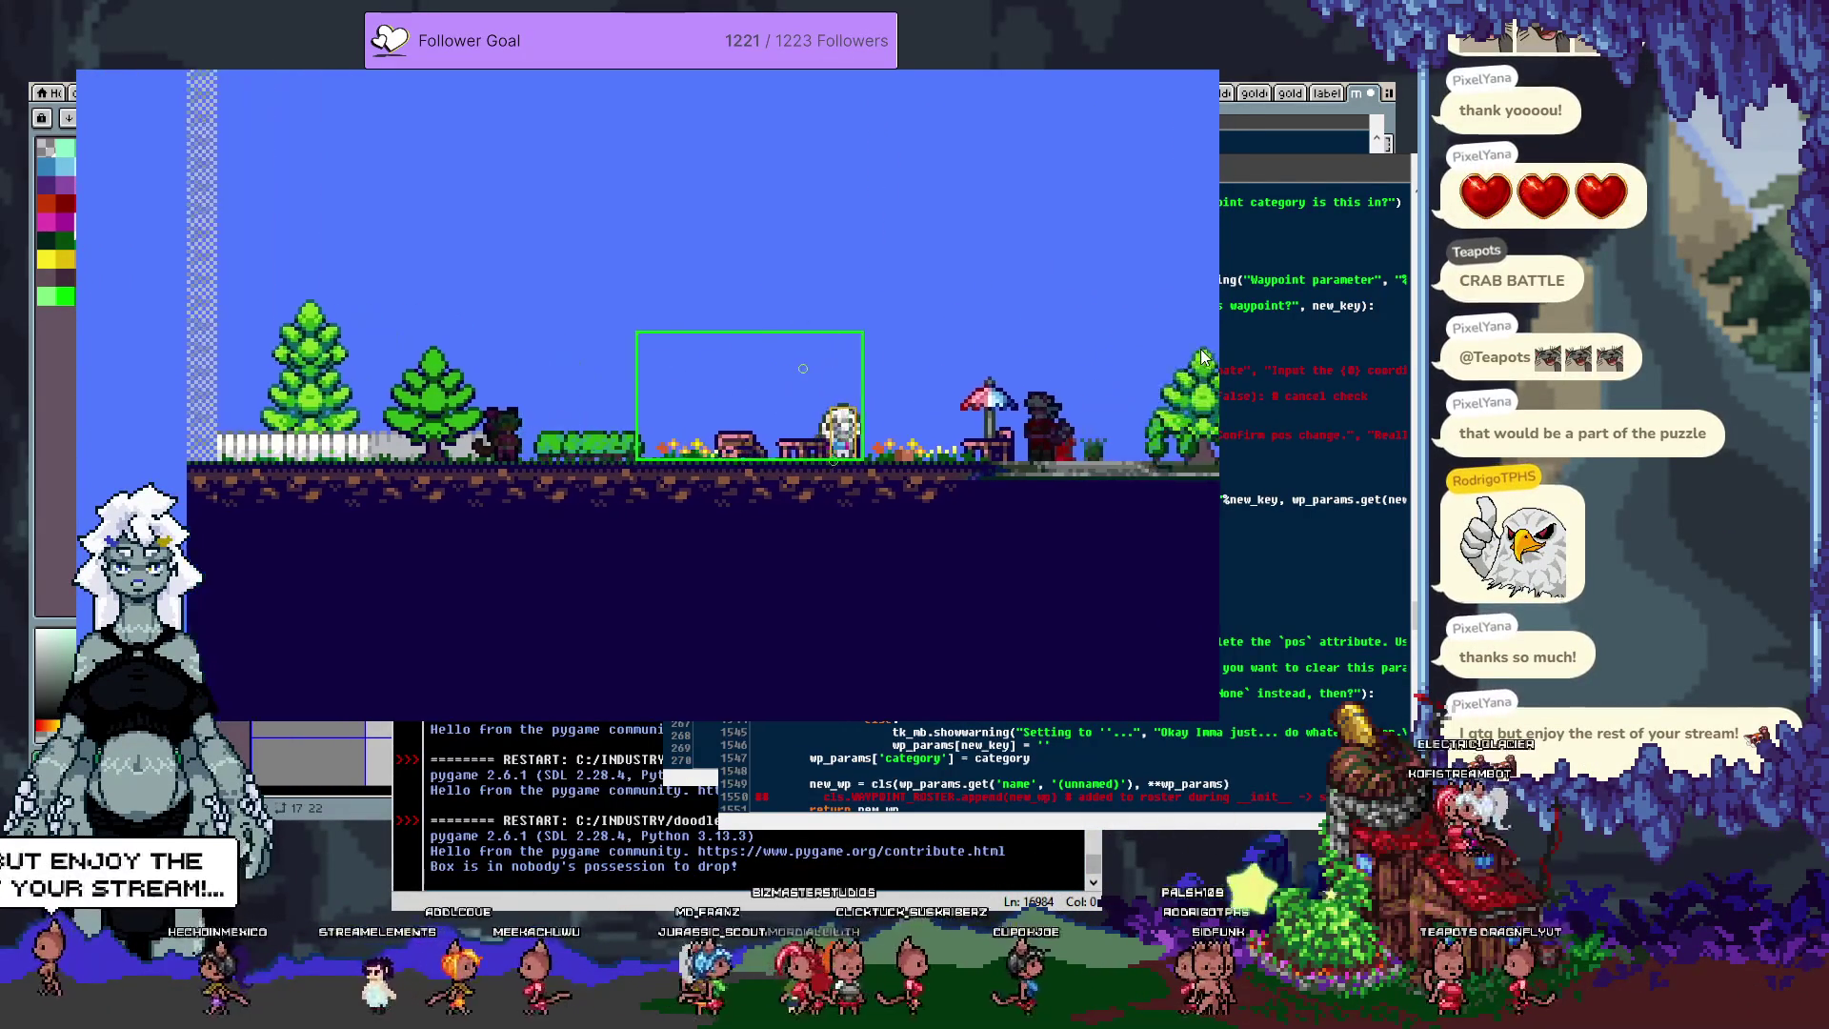
pyautogui.press('Right')
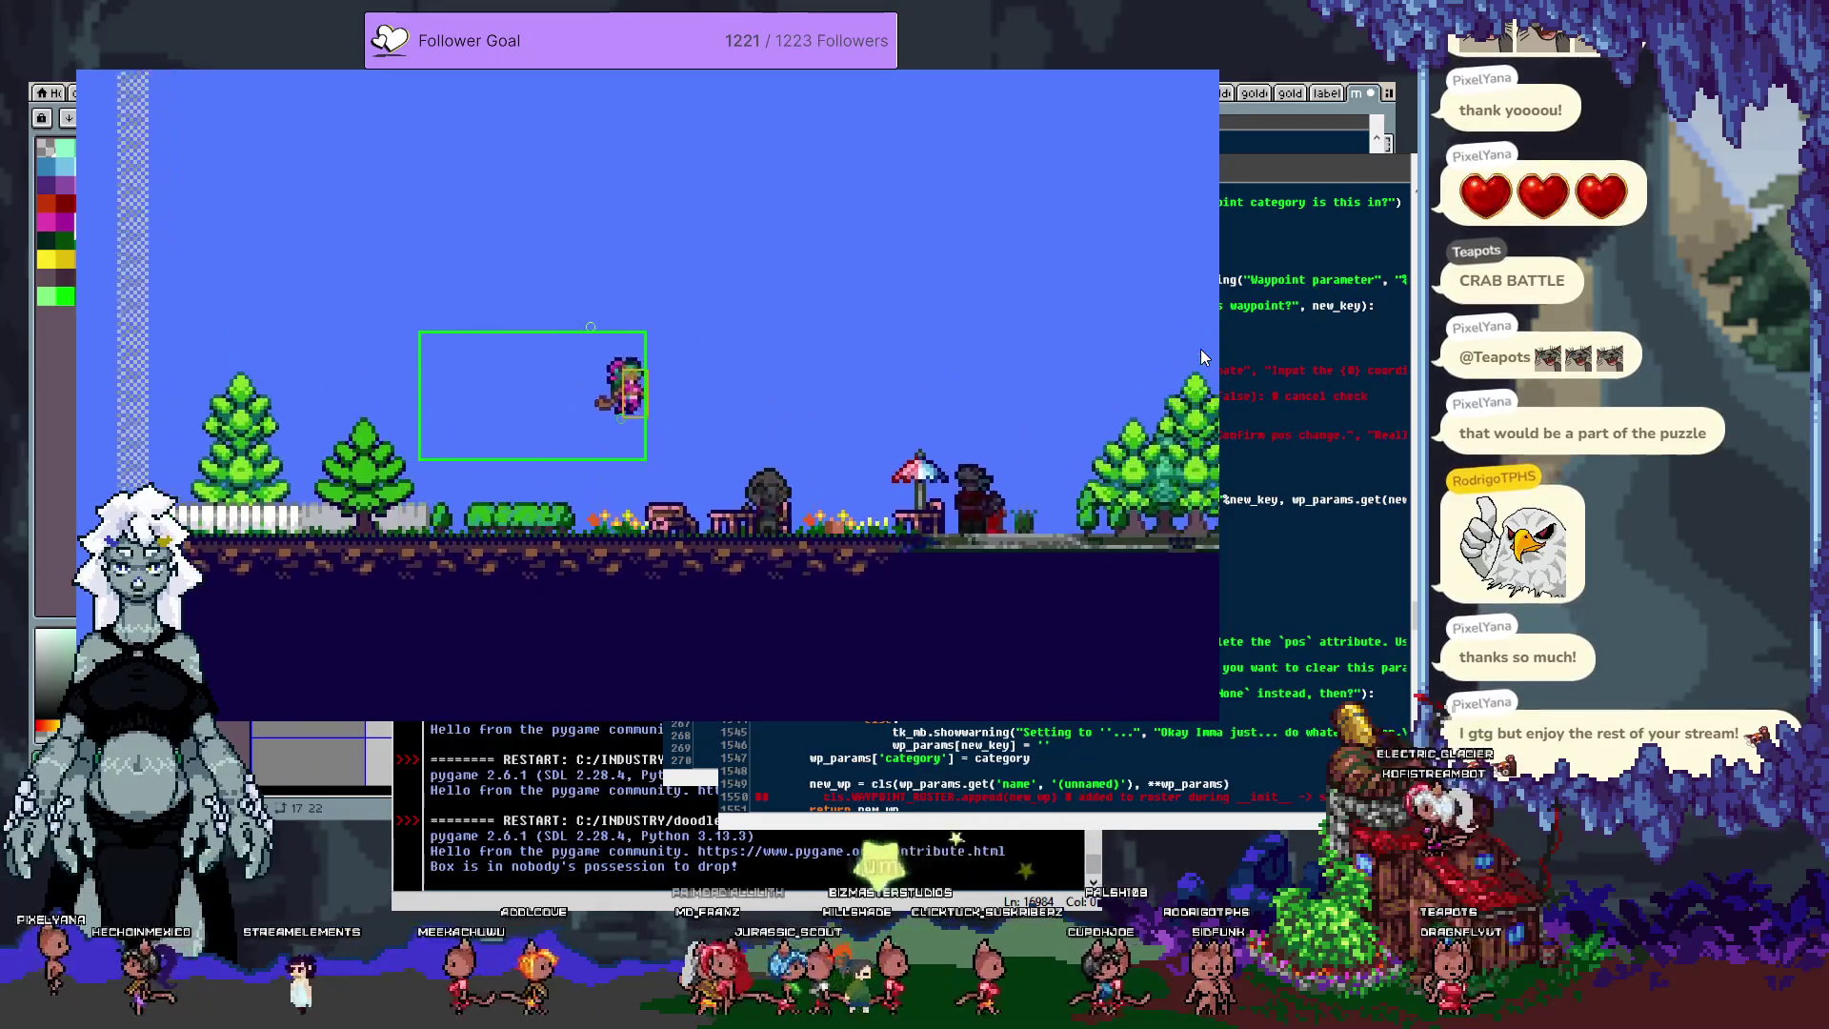
pyautogui.press('Right')
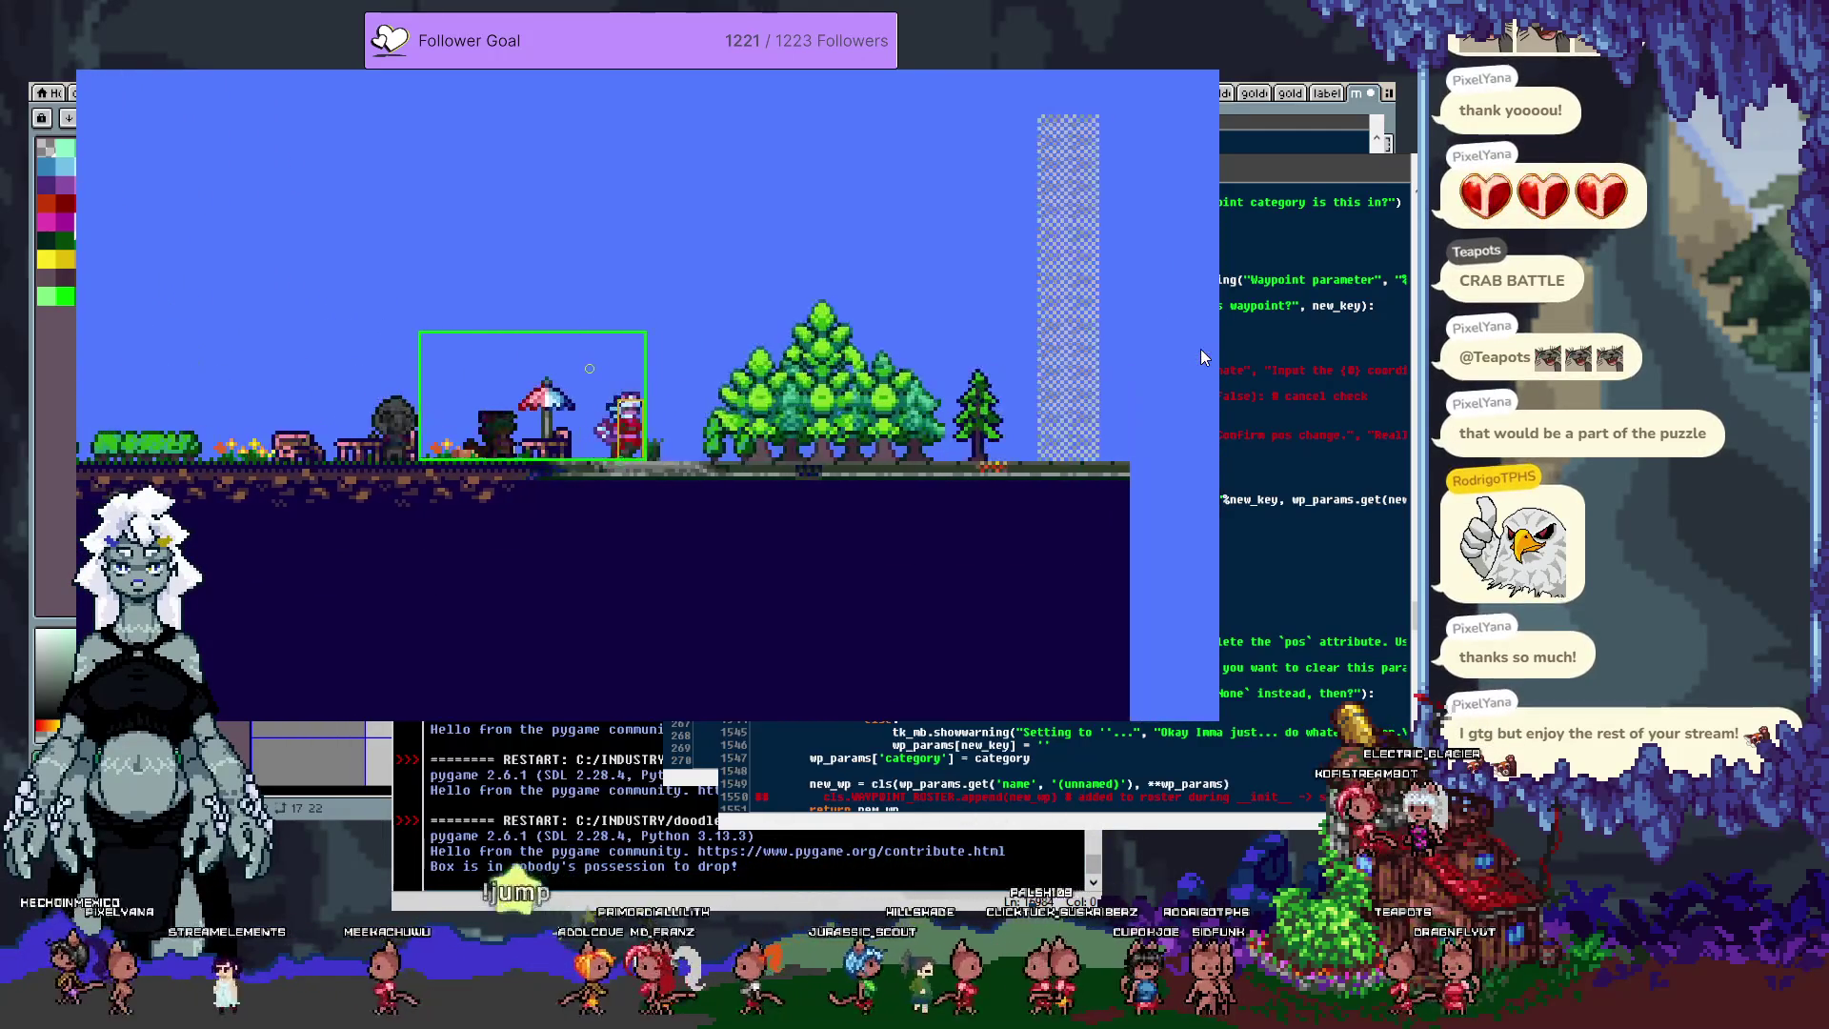
pyautogui.press('Left')
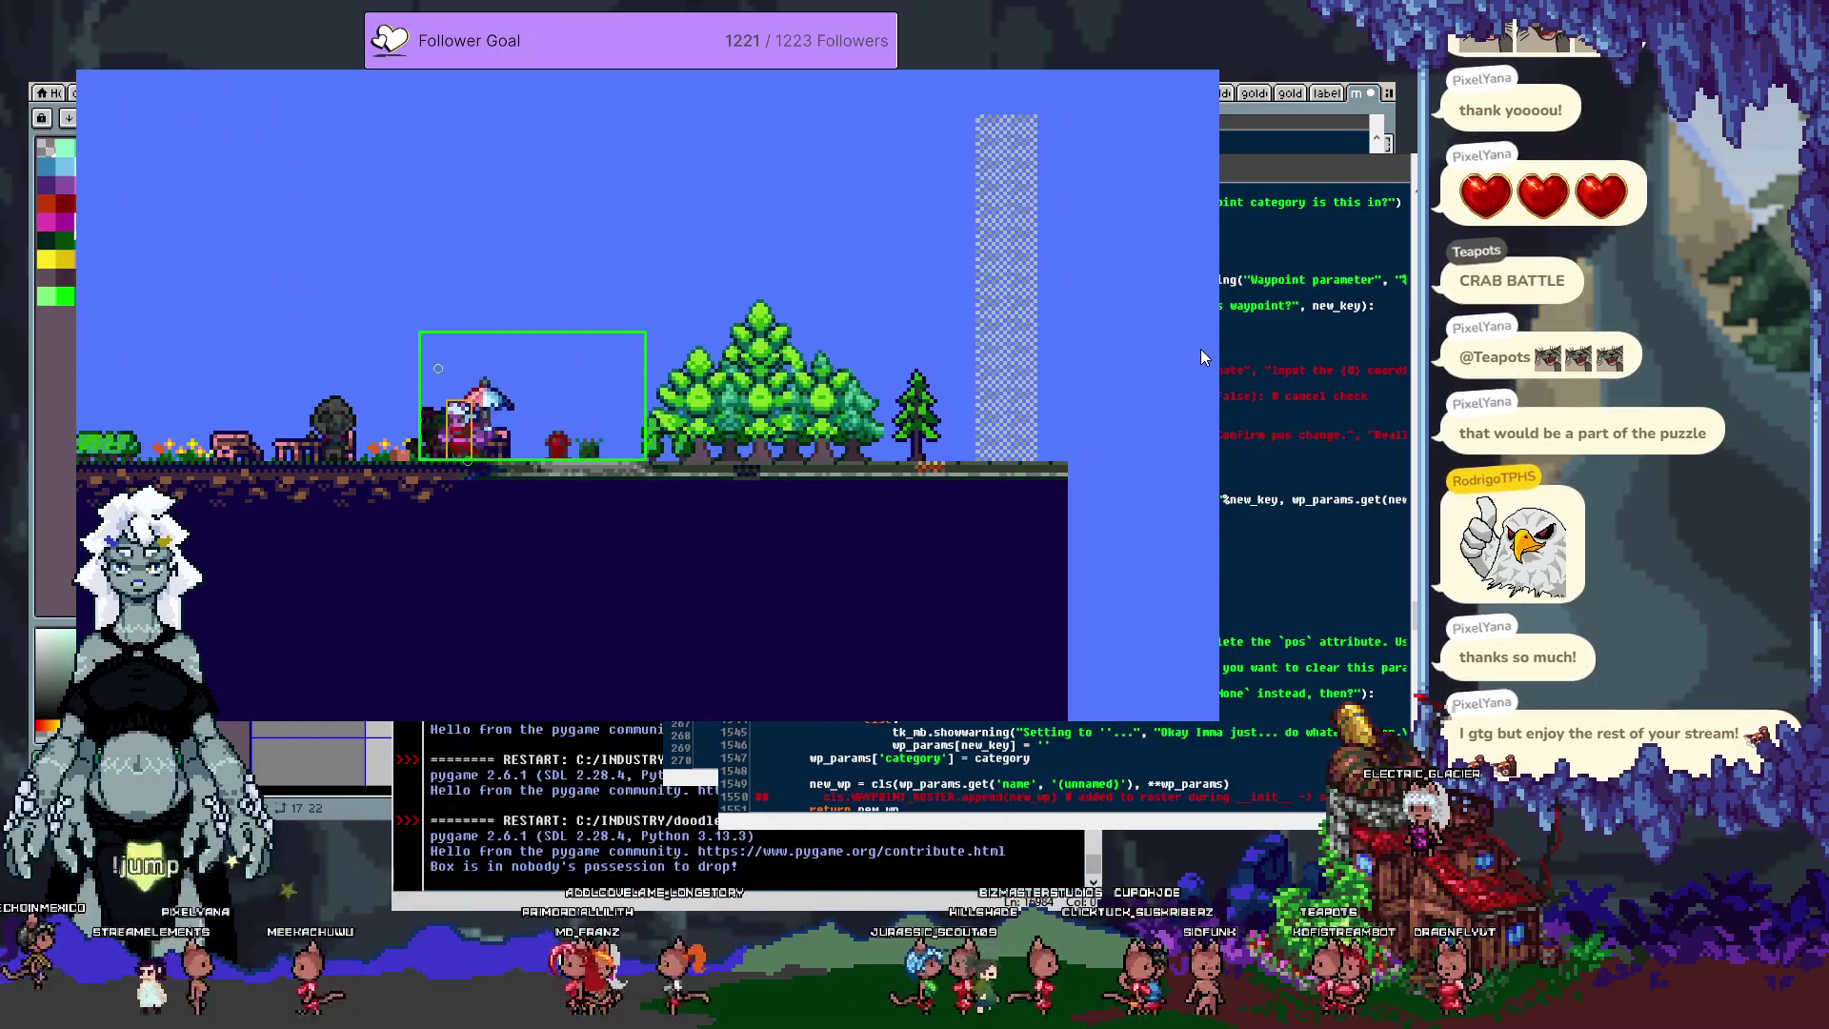
pyautogui.press('Left')
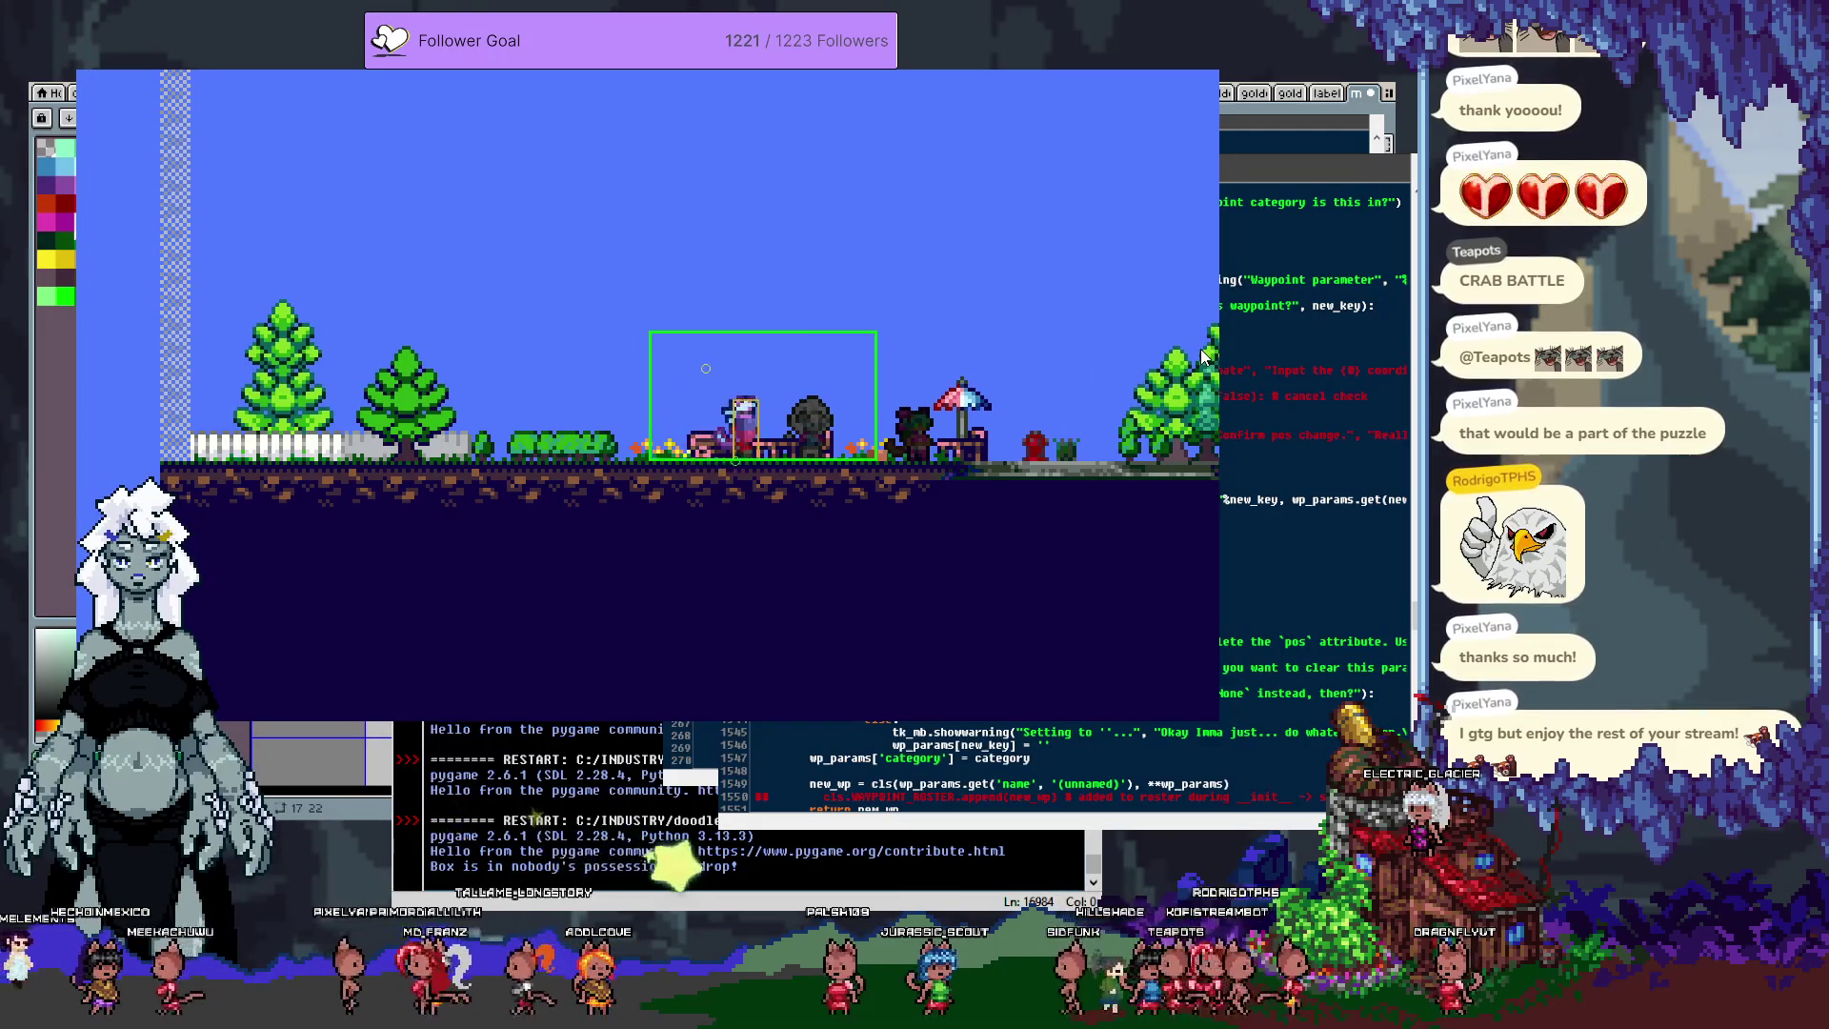
pyautogui.press('Right')
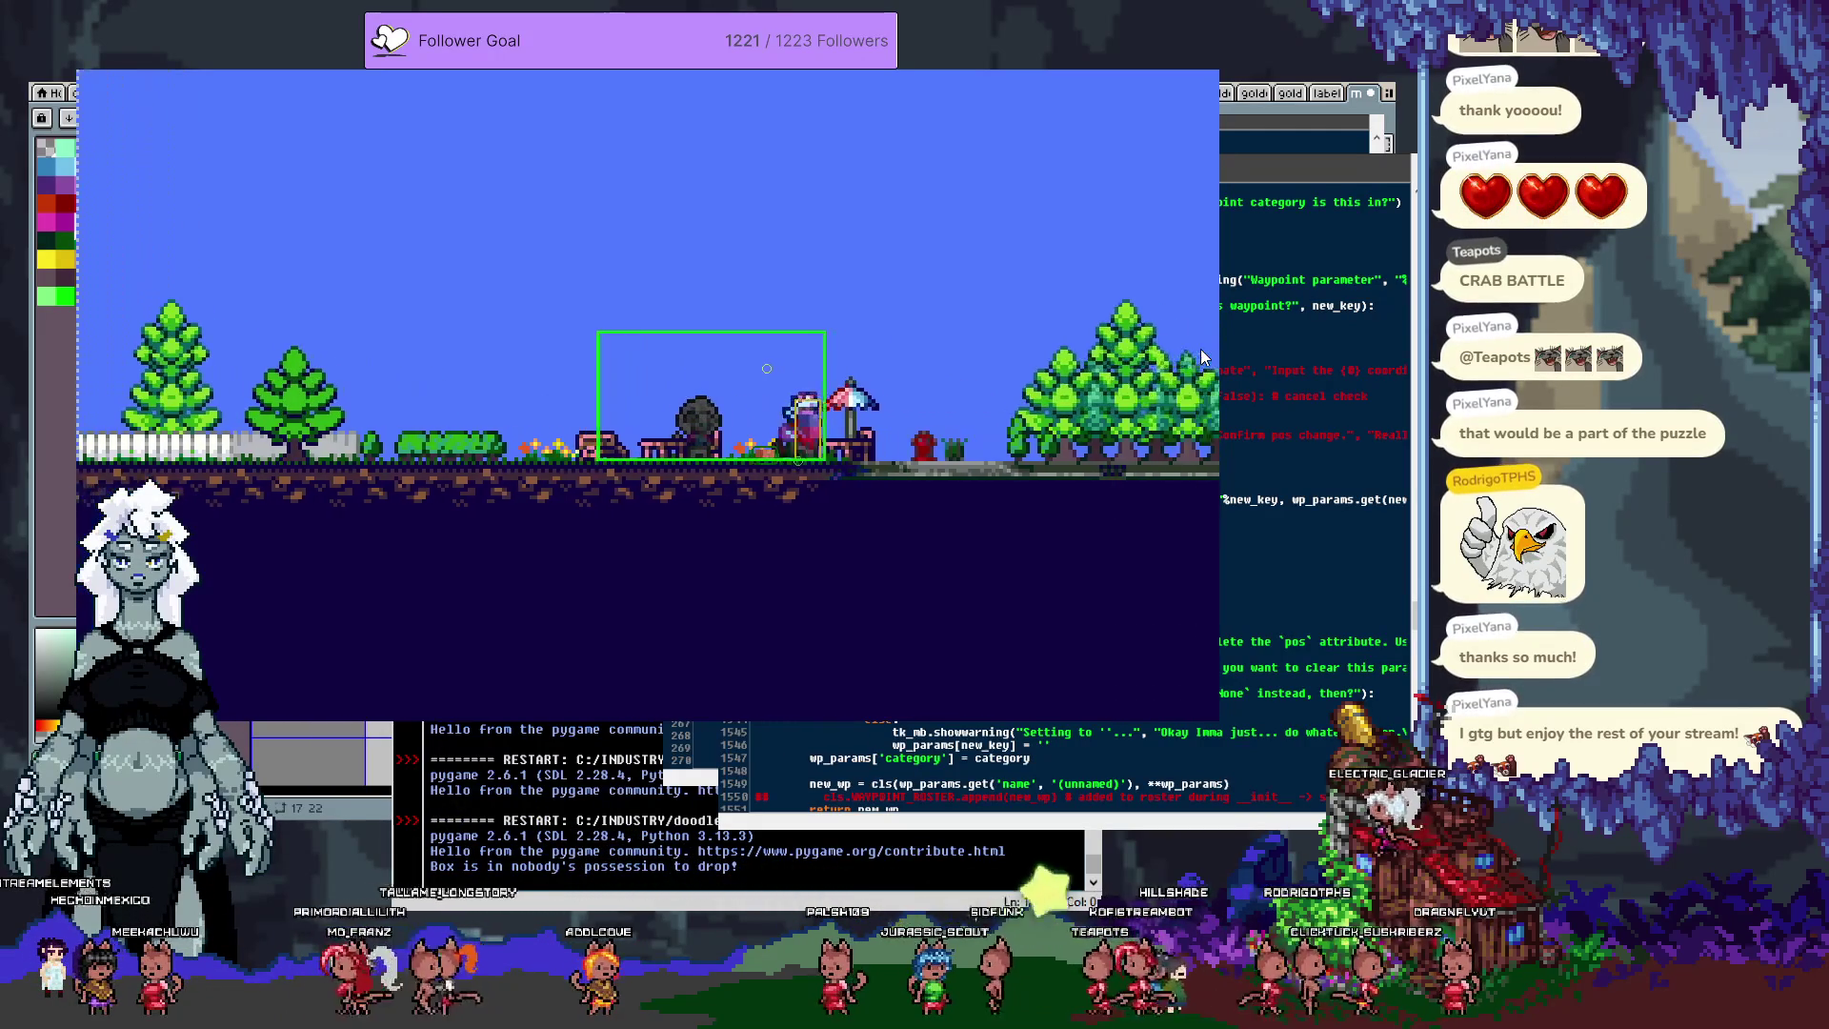
pyautogui.press('Right')
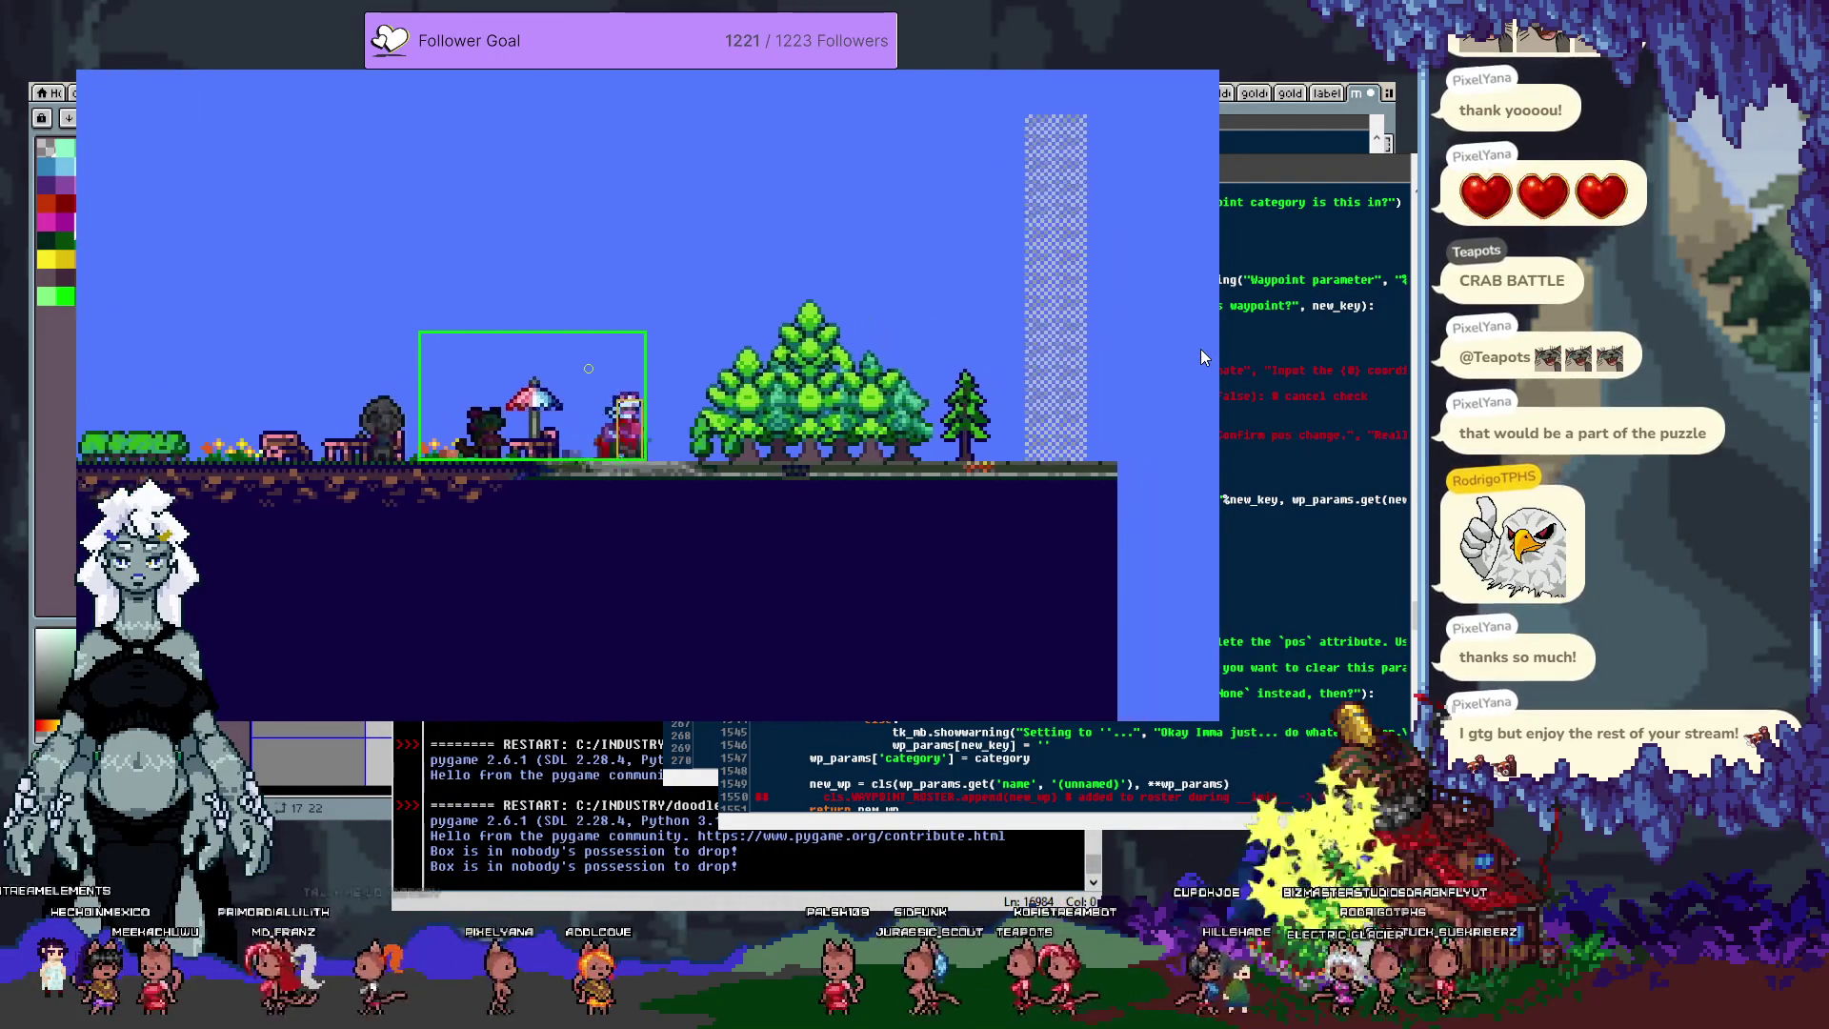
pyautogui.press('q')
pyautogui.press('q')
pyautogui.press('Left')
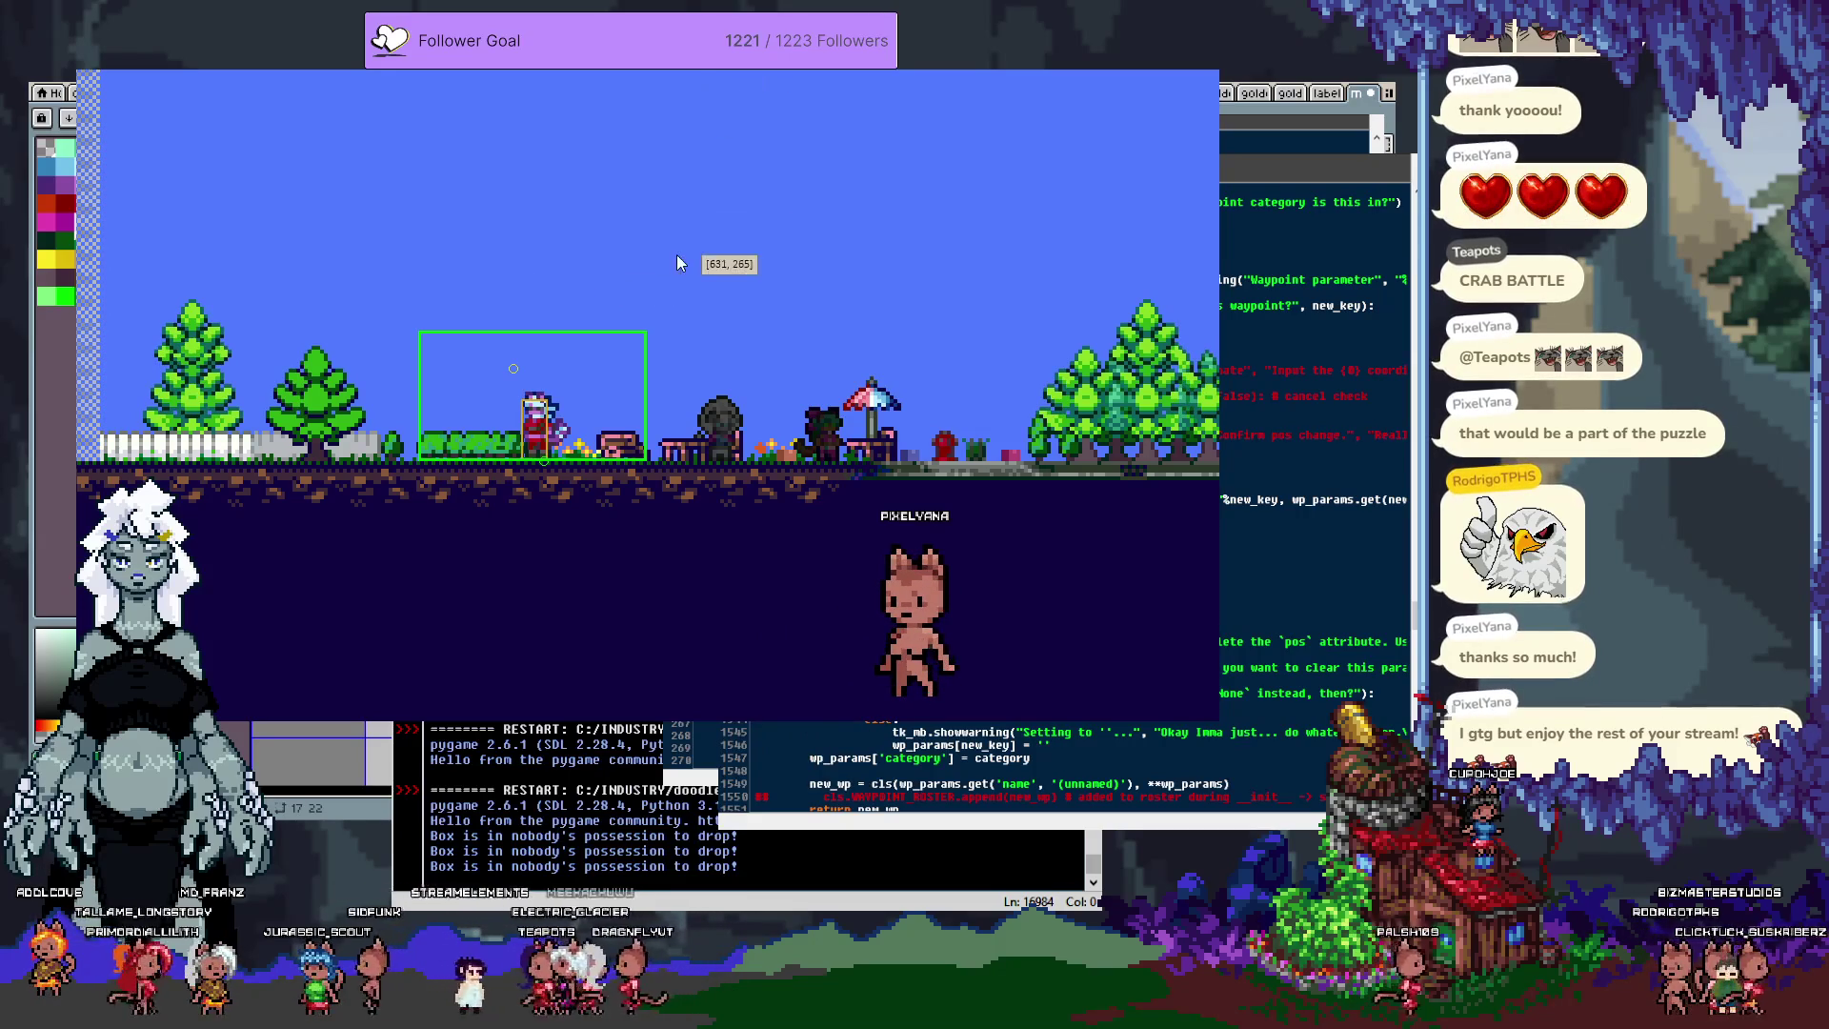
pyautogui.press('Right')
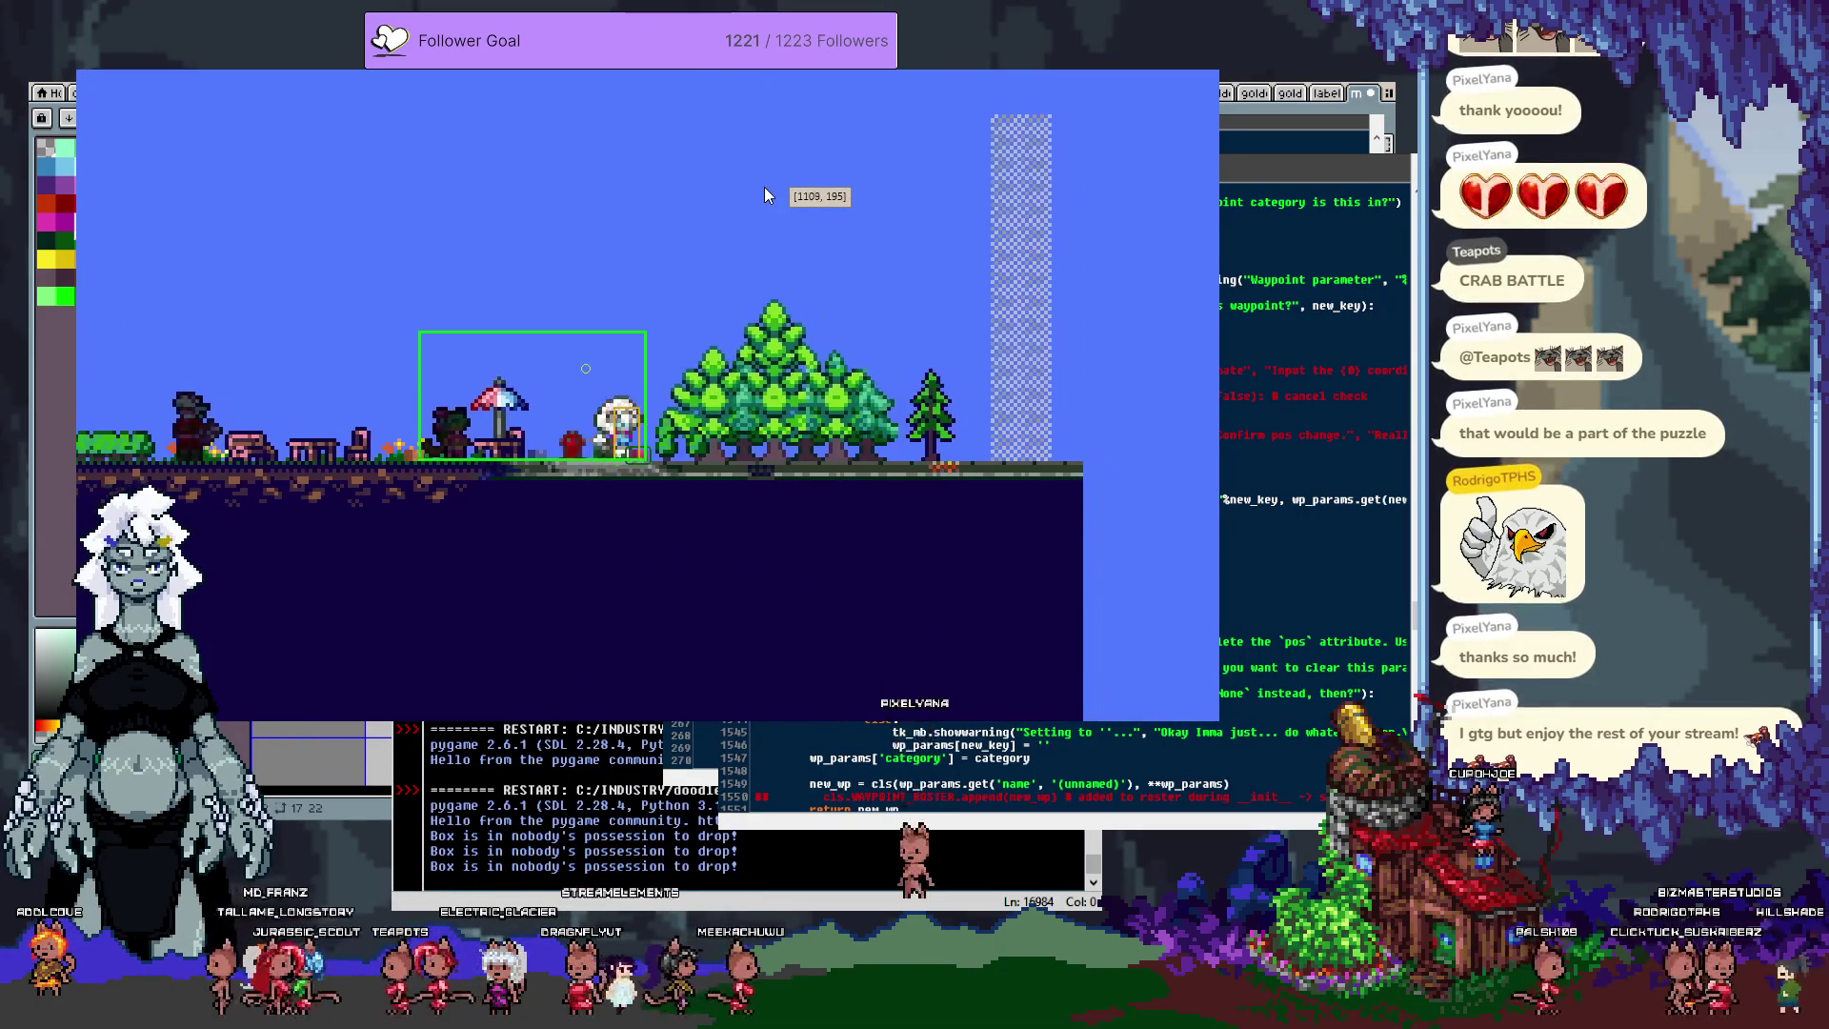
# Step: Switch to the other character with Tab, nudge it right, switch back and close the game
pyautogui.press('Tab')
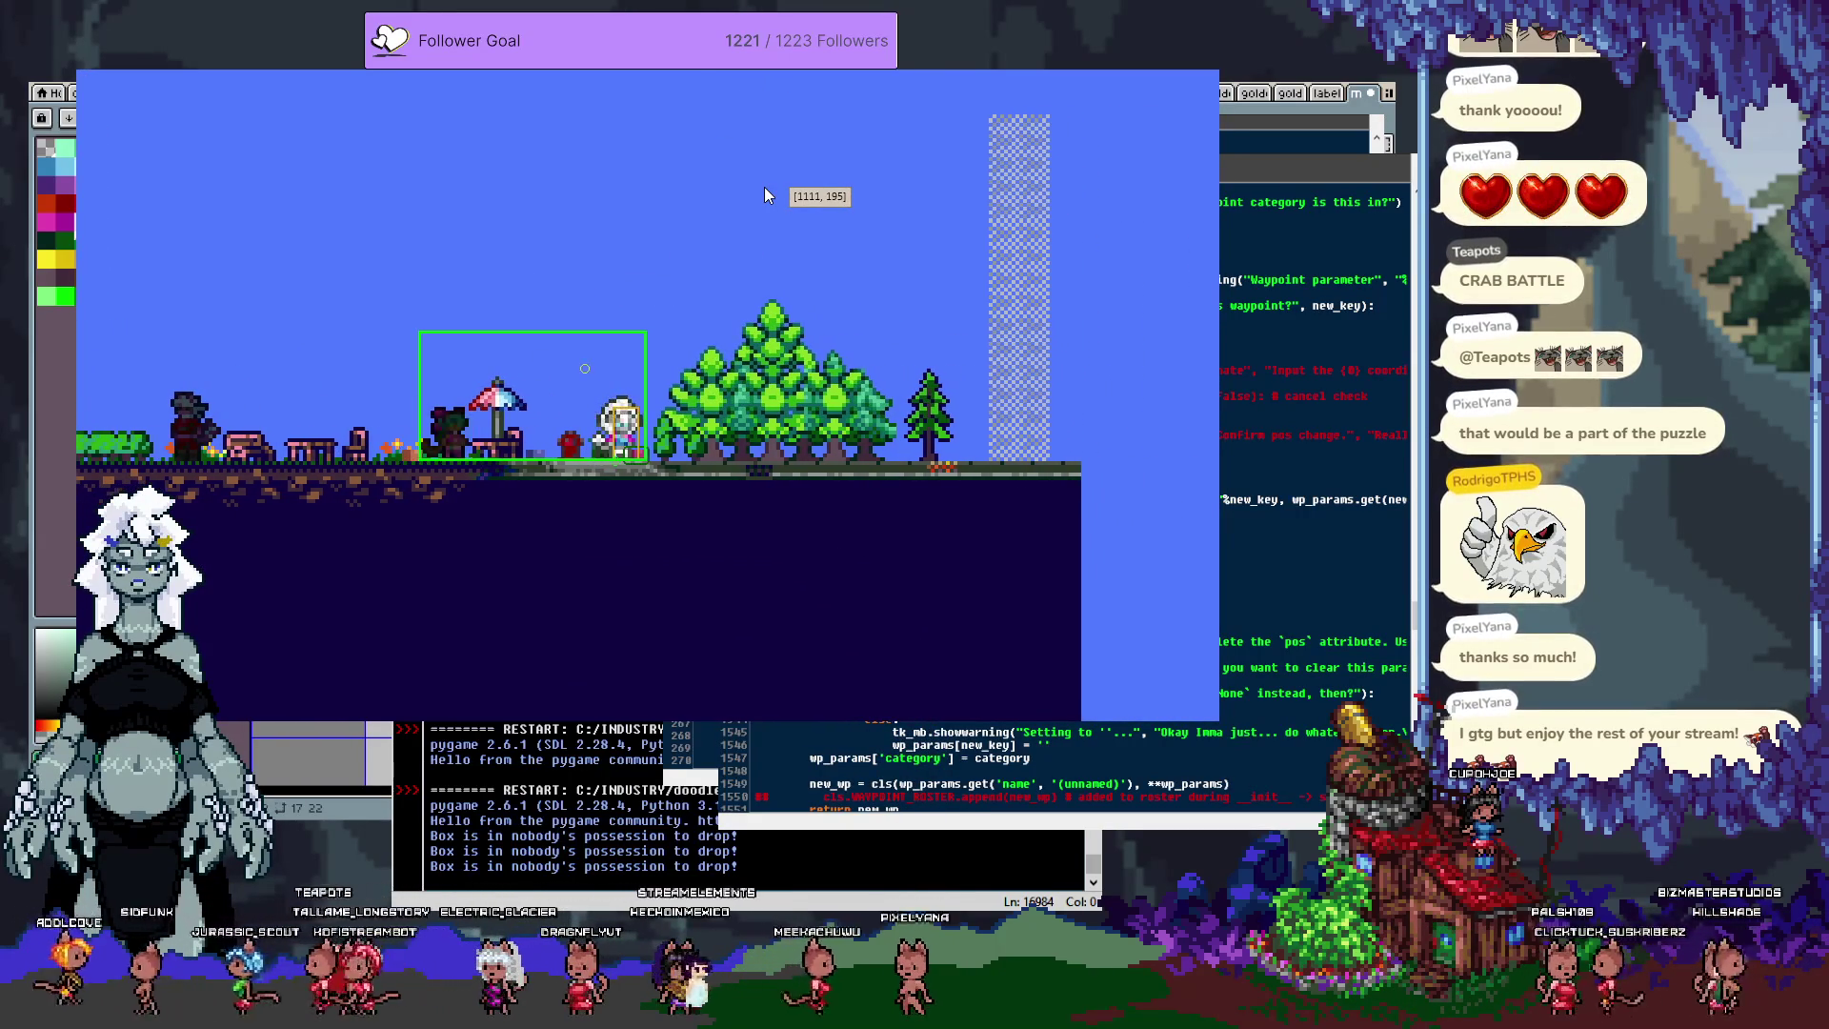
pyautogui.press('Right')
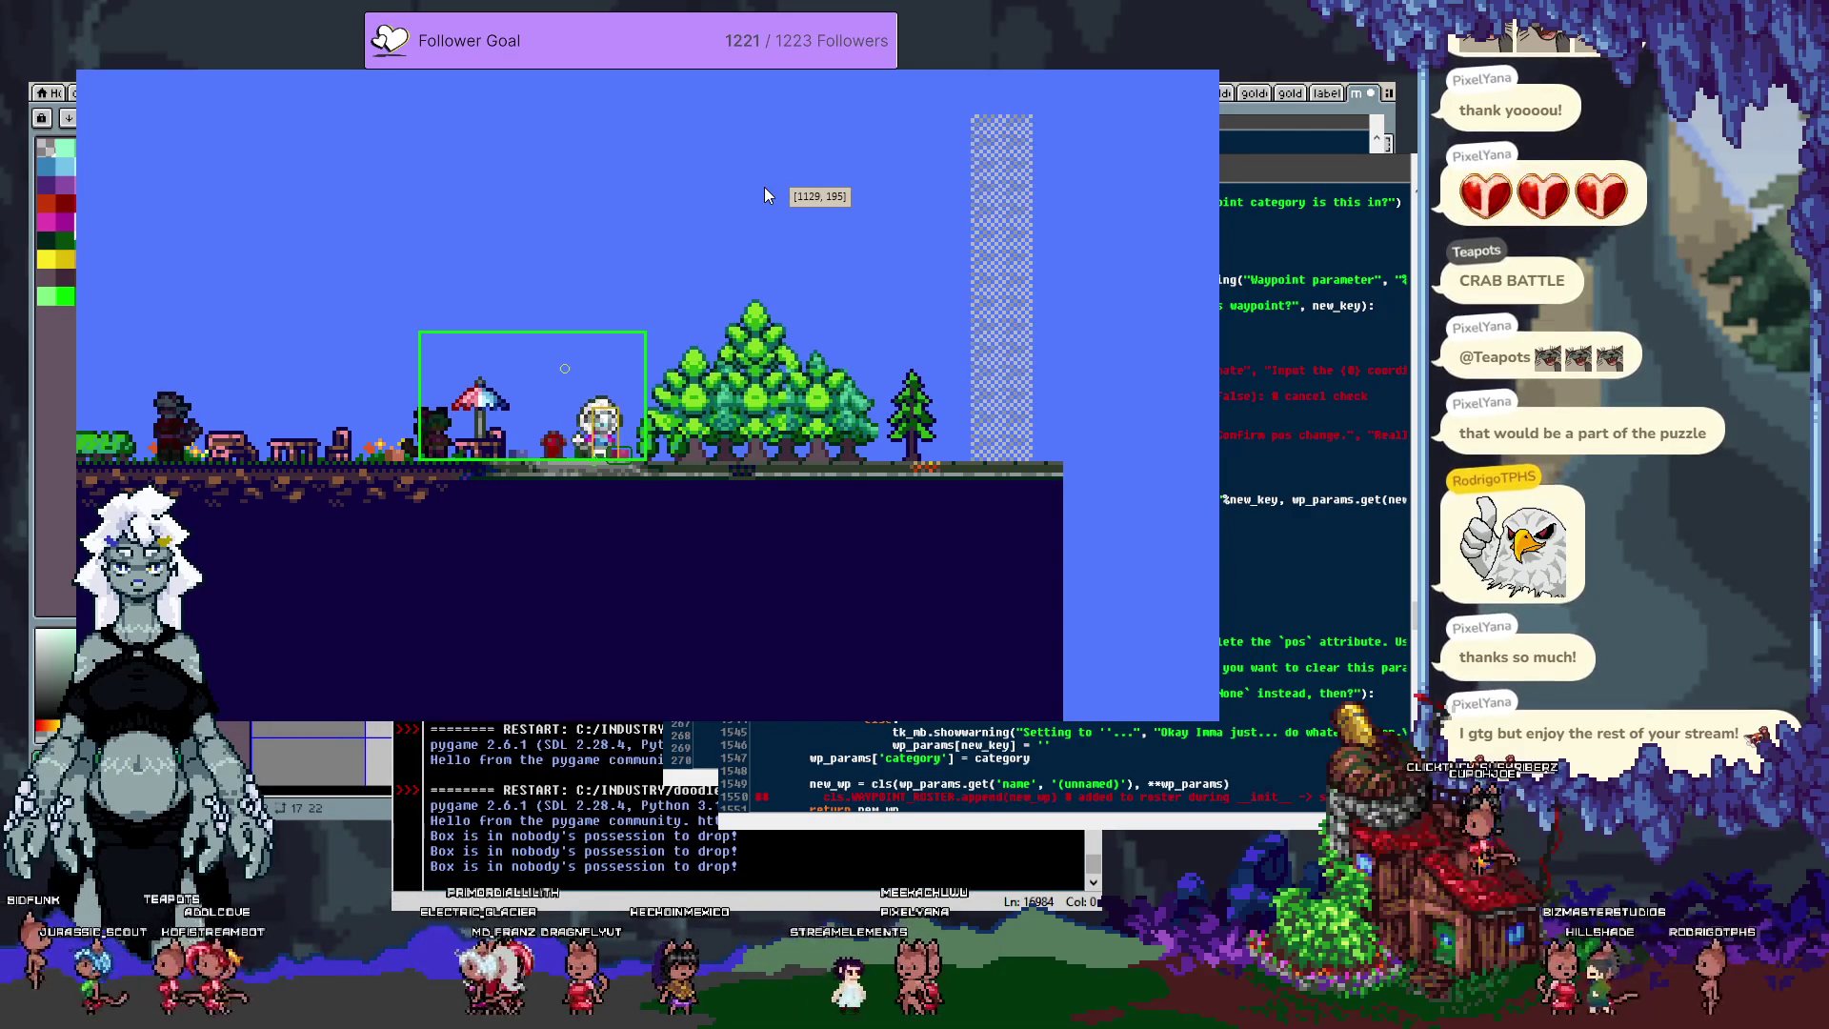
pyautogui.press('Tab')
pyautogui.press('Tab')
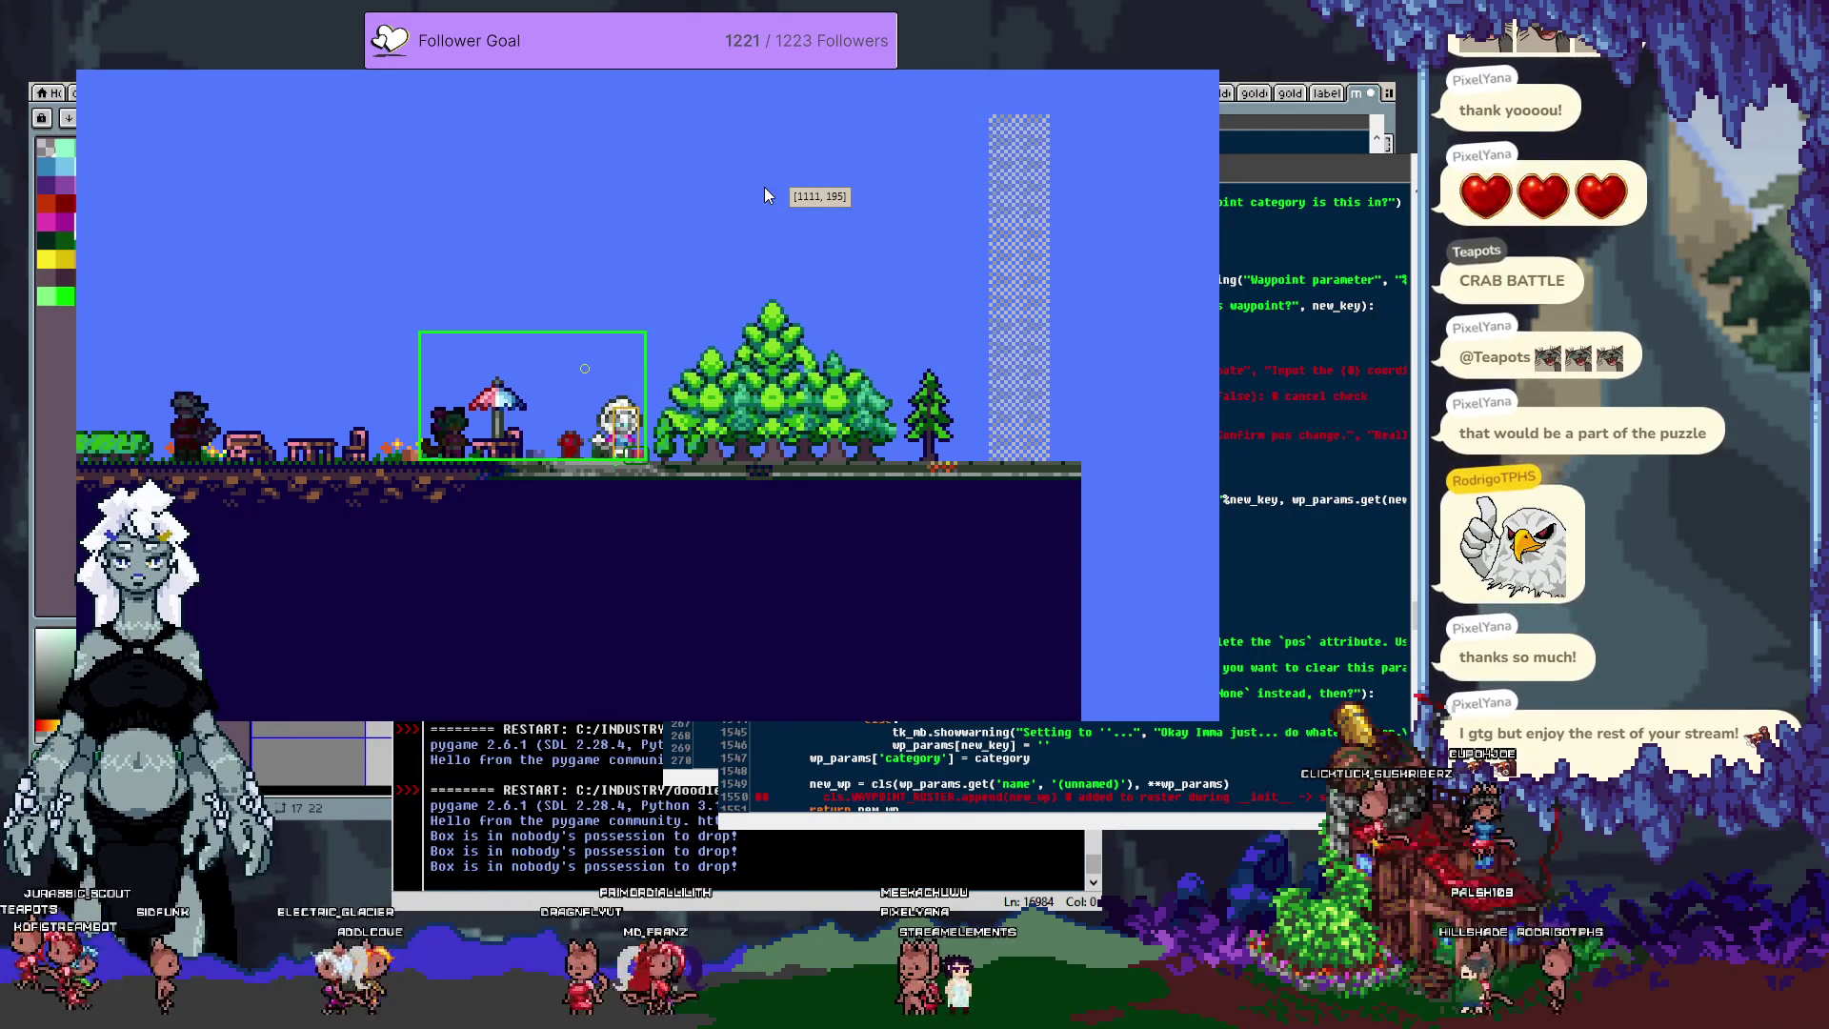
pyautogui.press('Escape')
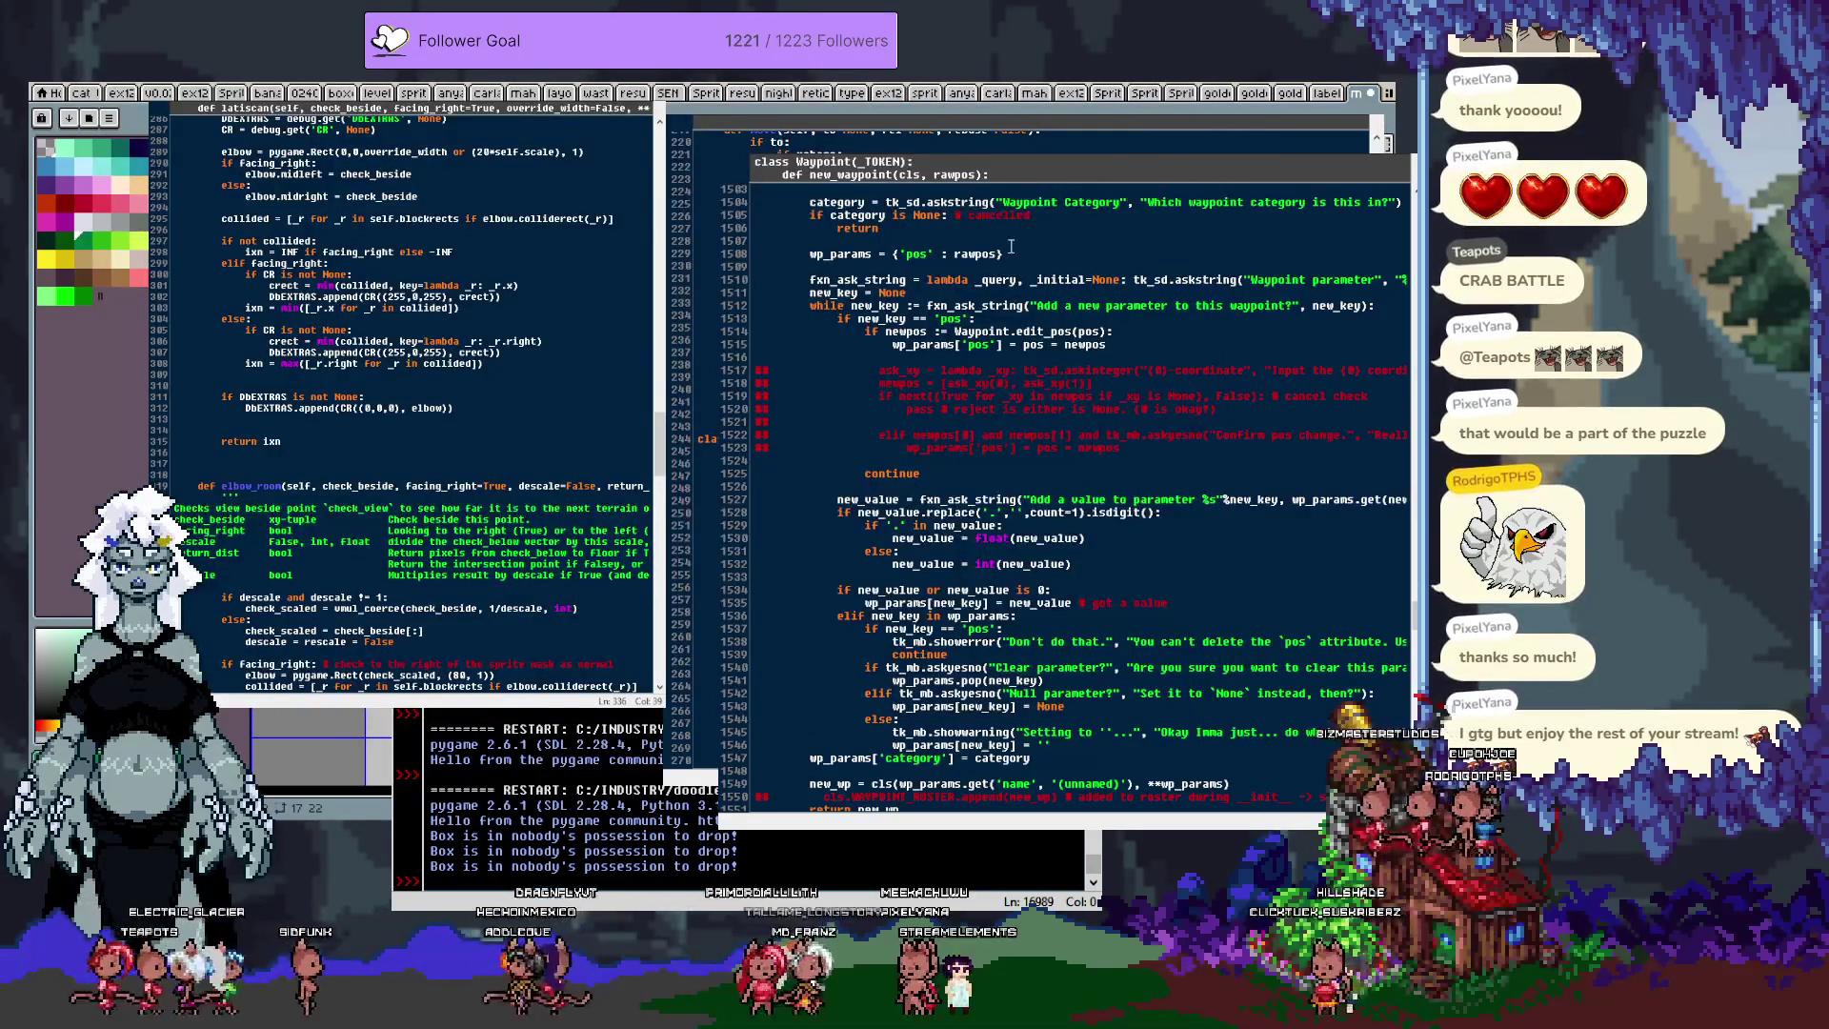
# Step: Rerun loader.003.py and walk the character right, trying space to drop a box near the teal box
pyautogui.press('F5')
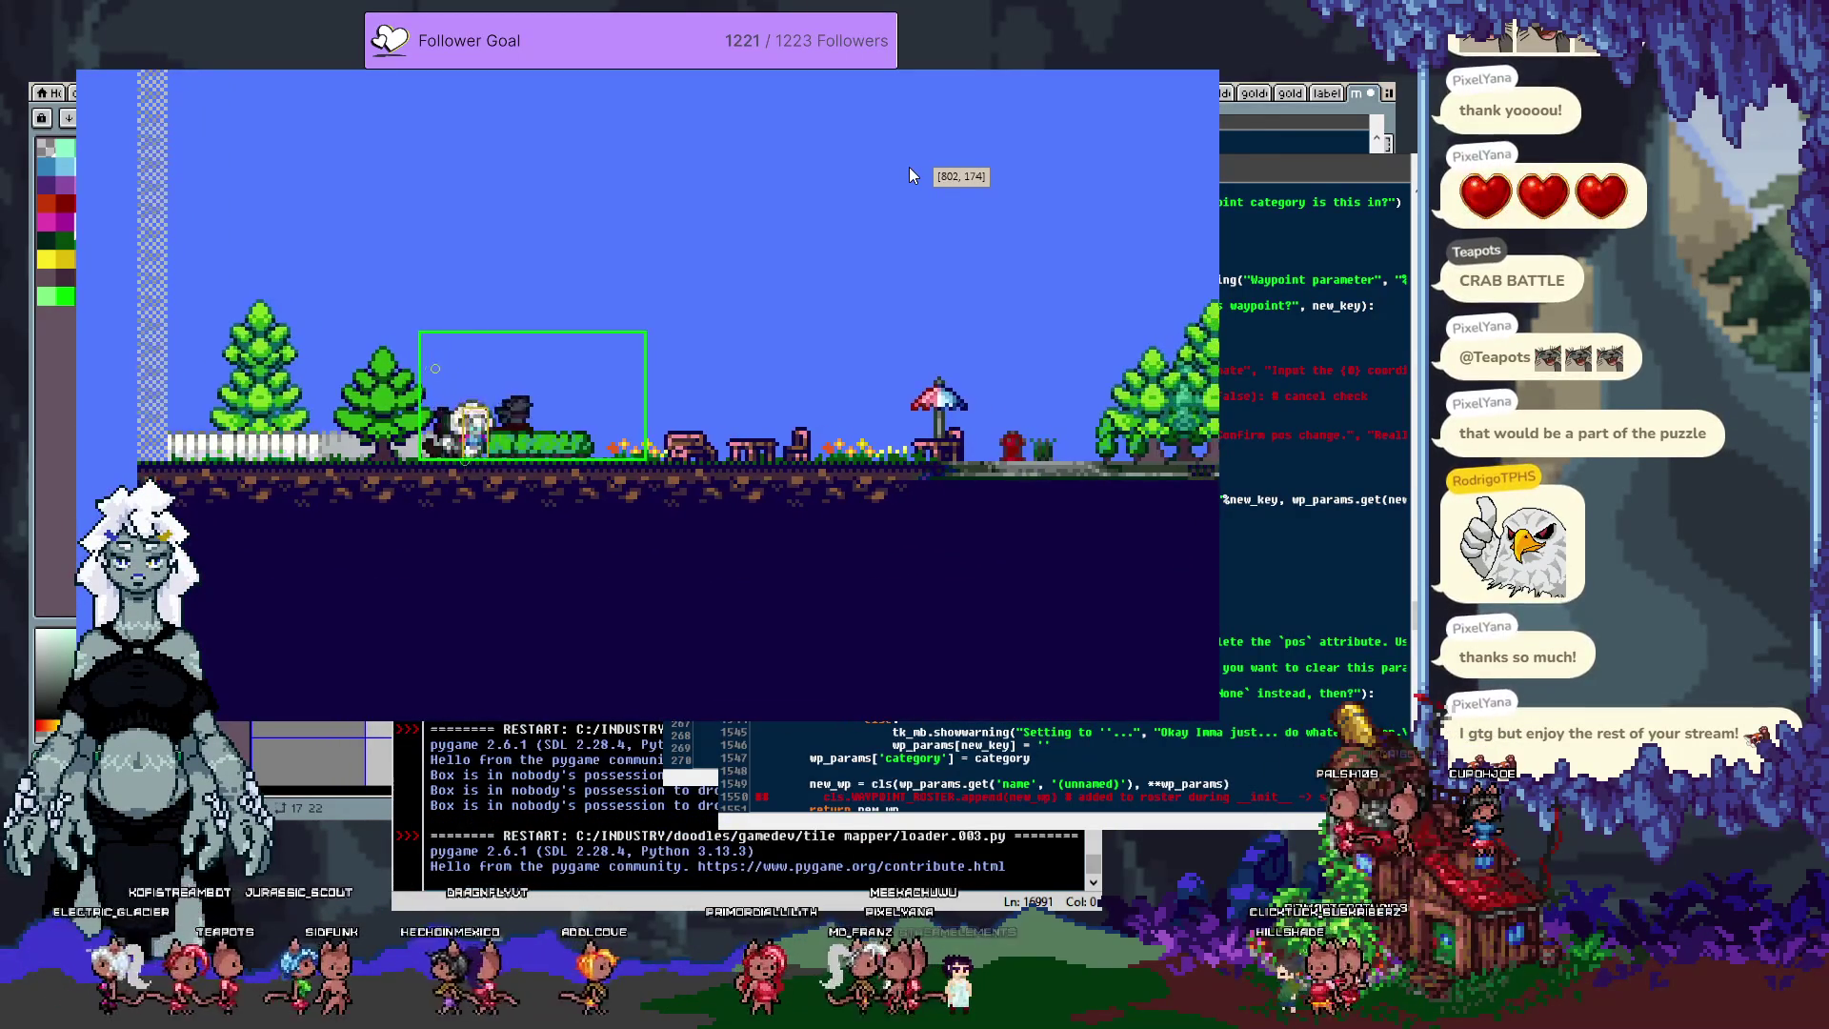
pyautogui.press('Right')
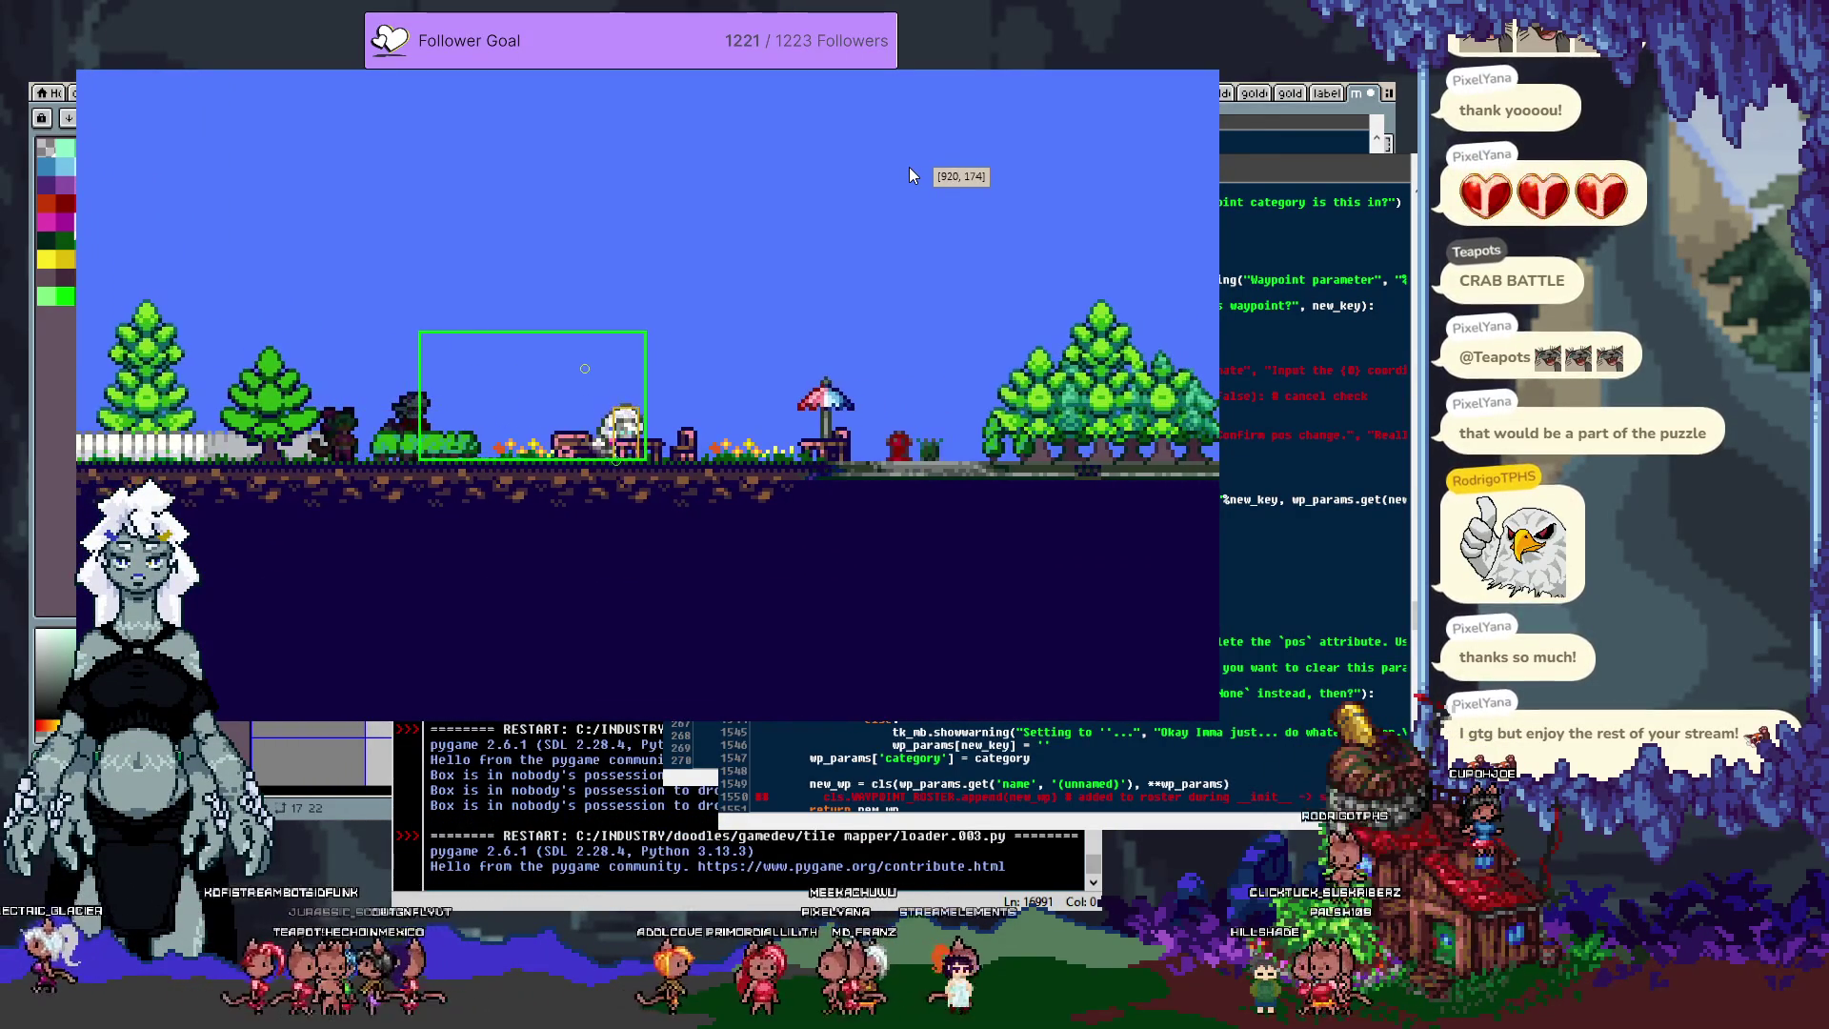
pyautogui.press('Right')
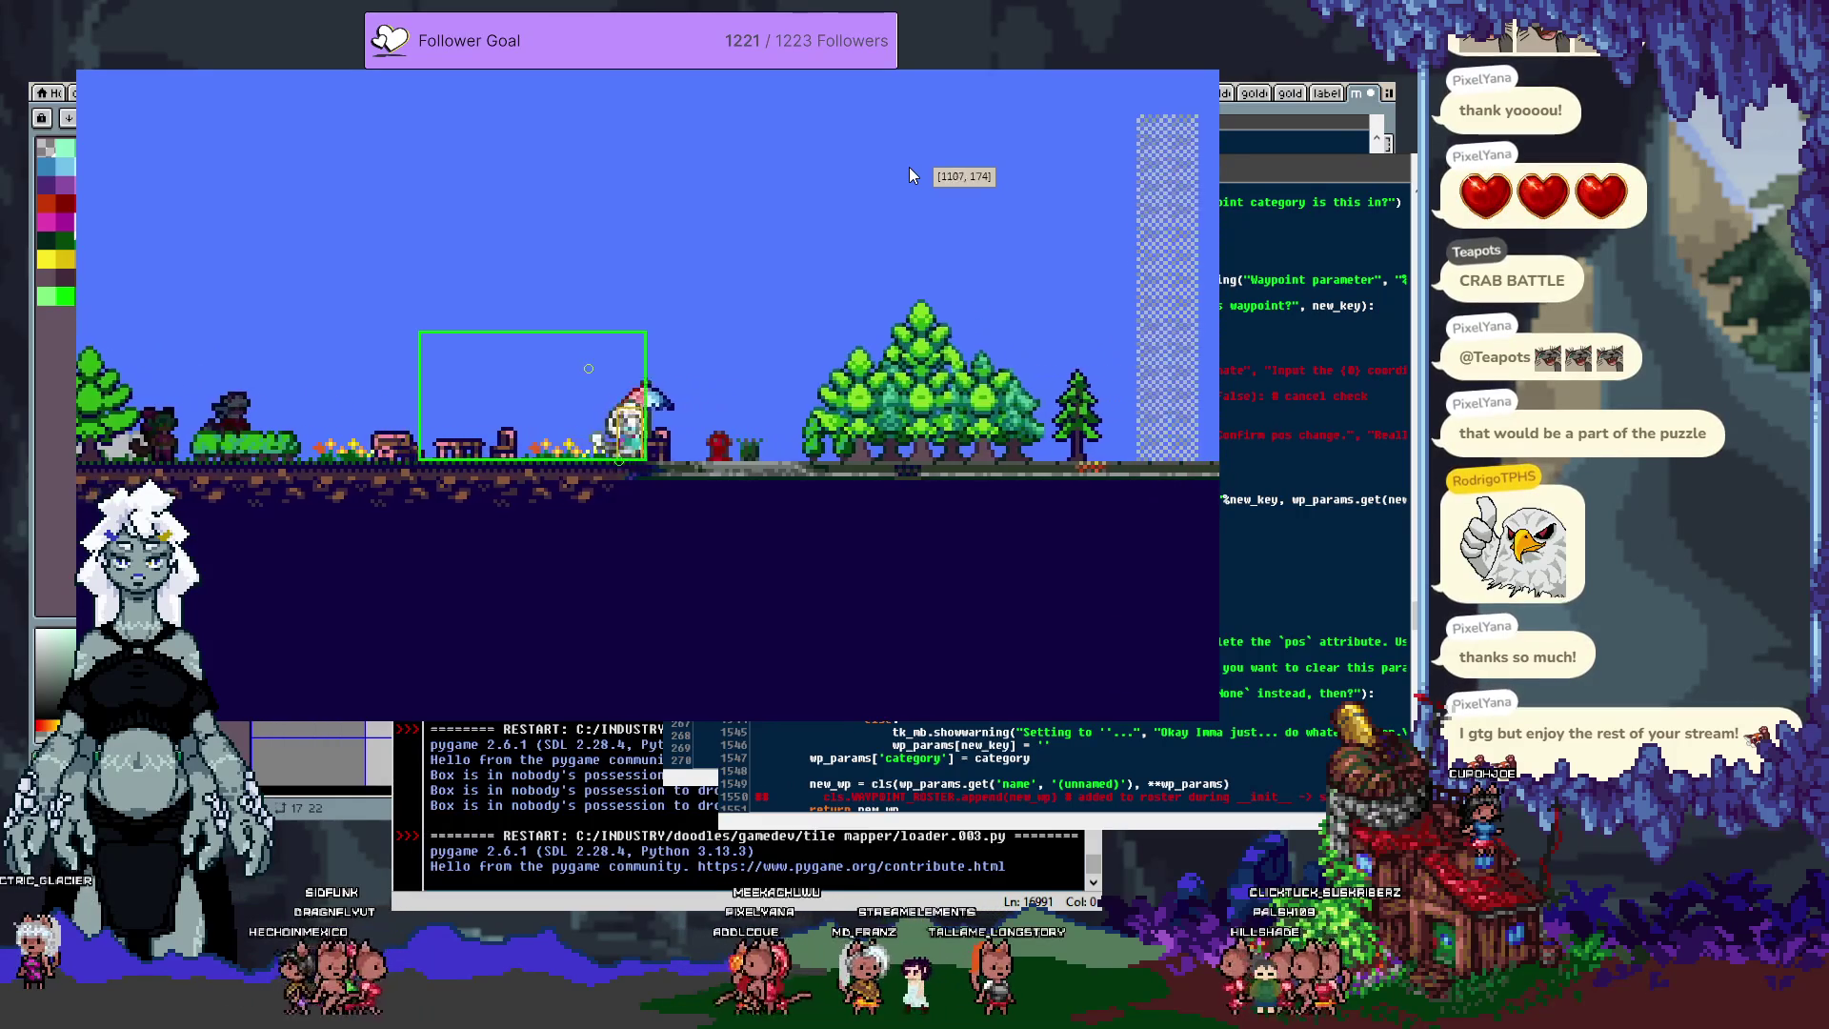
pyautogui.press('space')
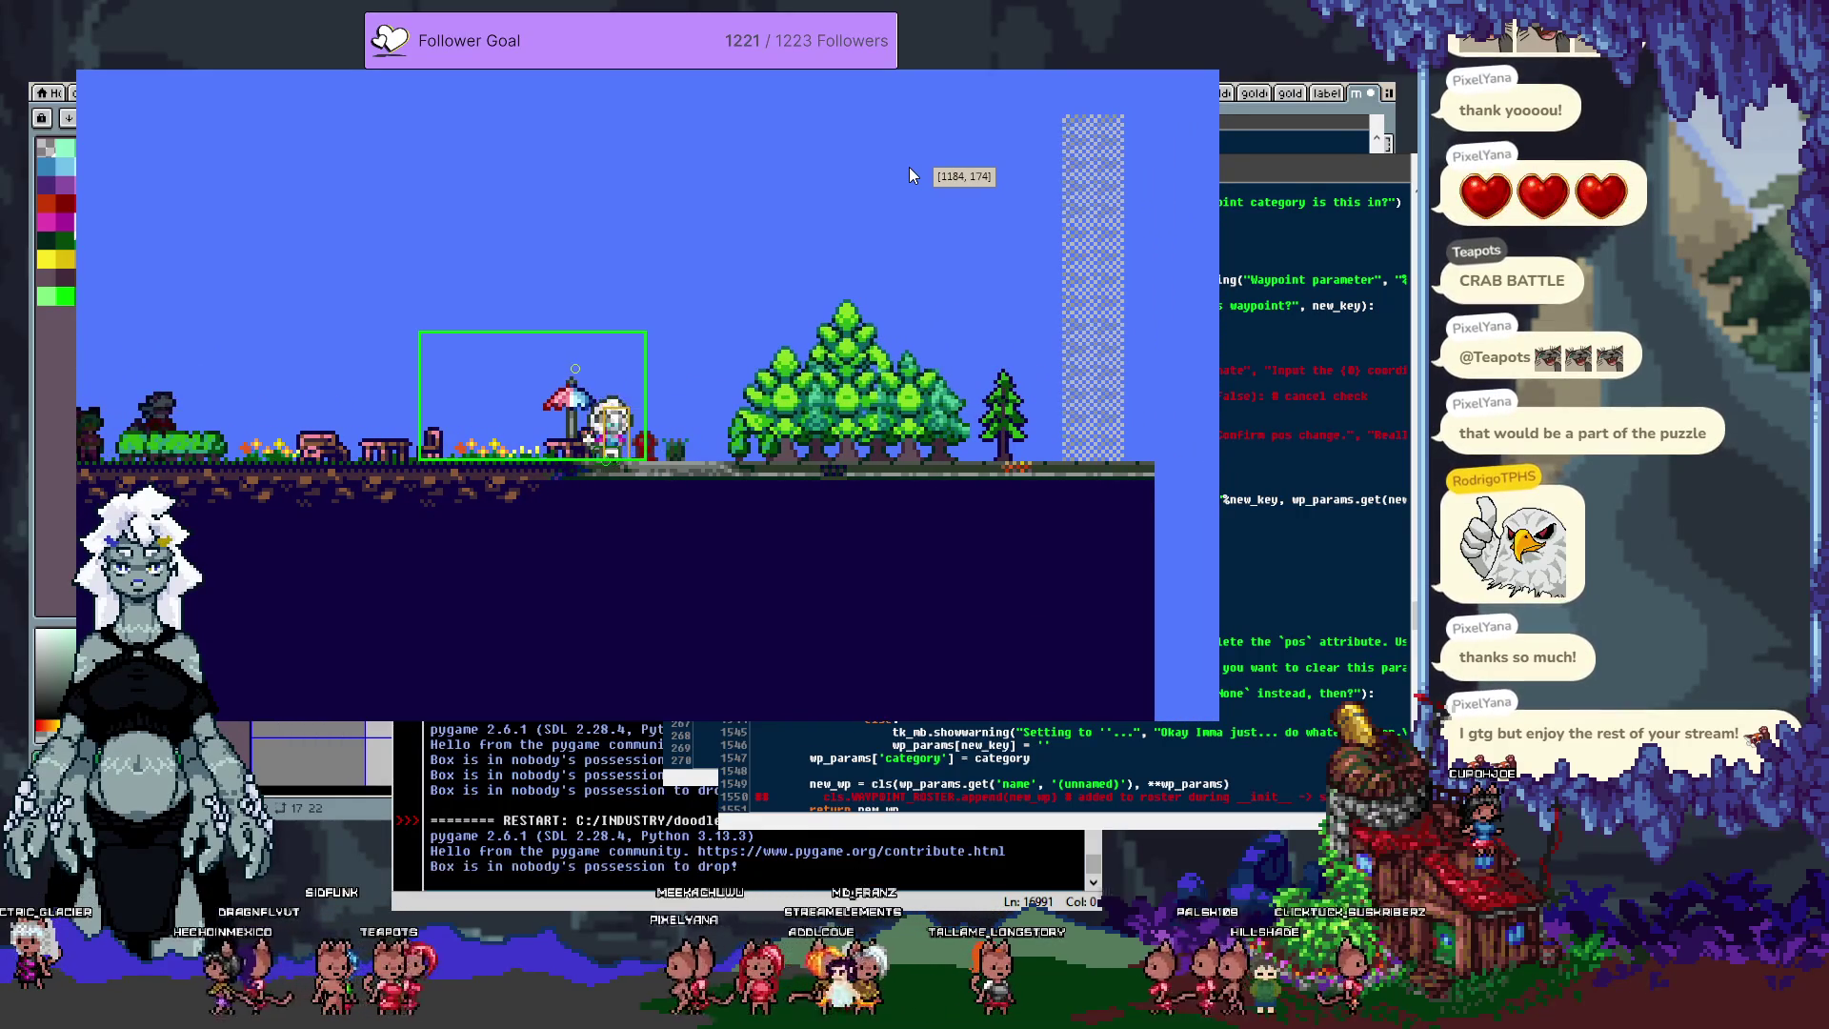
pyautogui.press('Left')
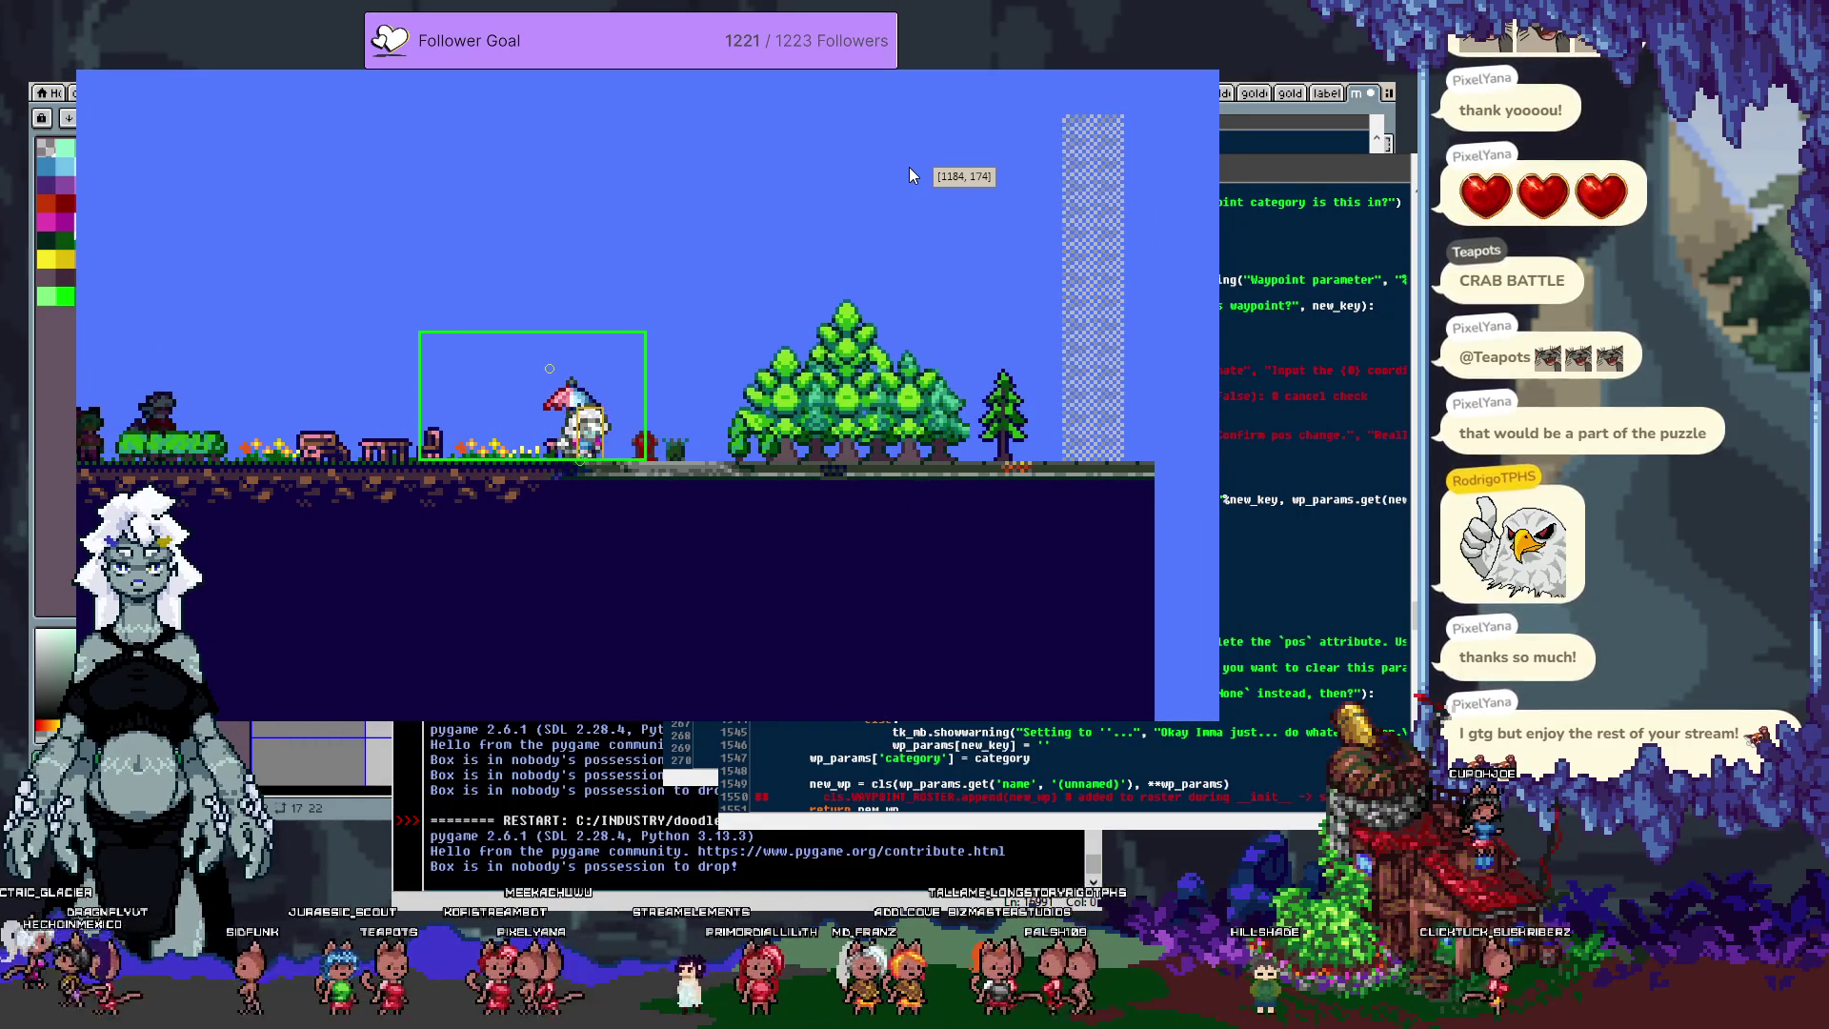
pyautogui.press('Right')
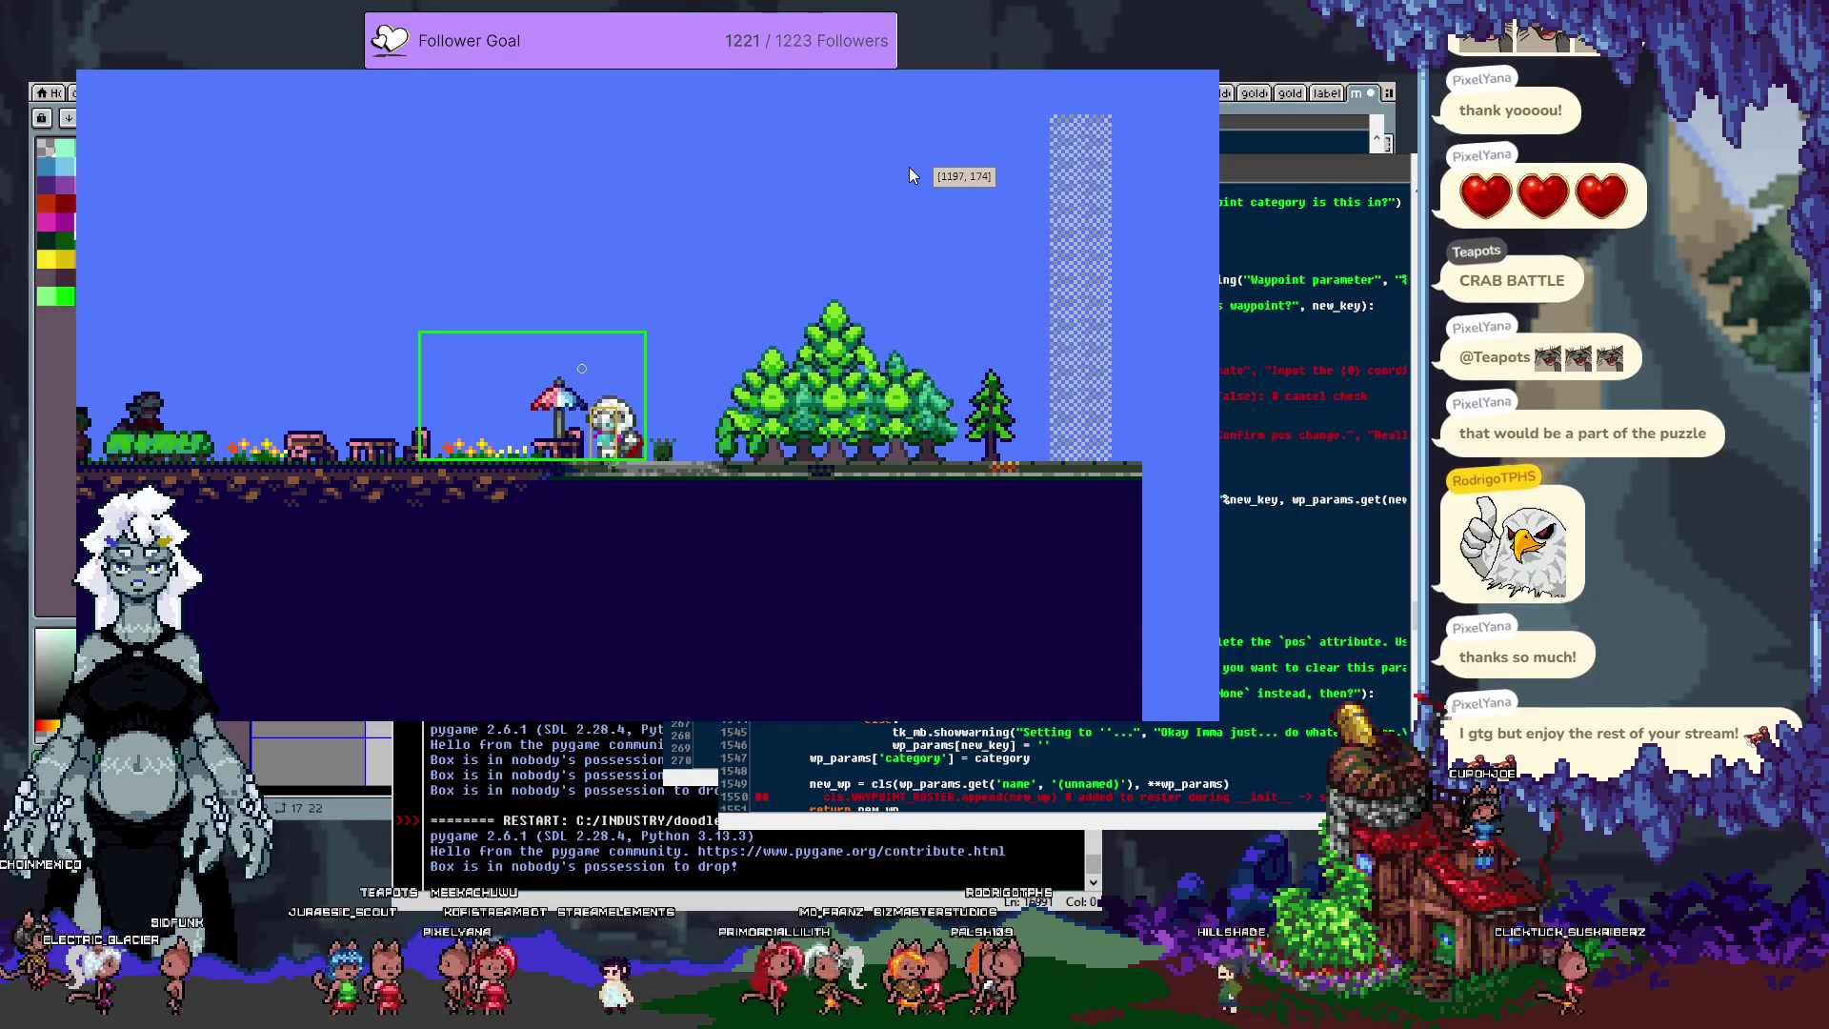
pyautogui.press('Right')
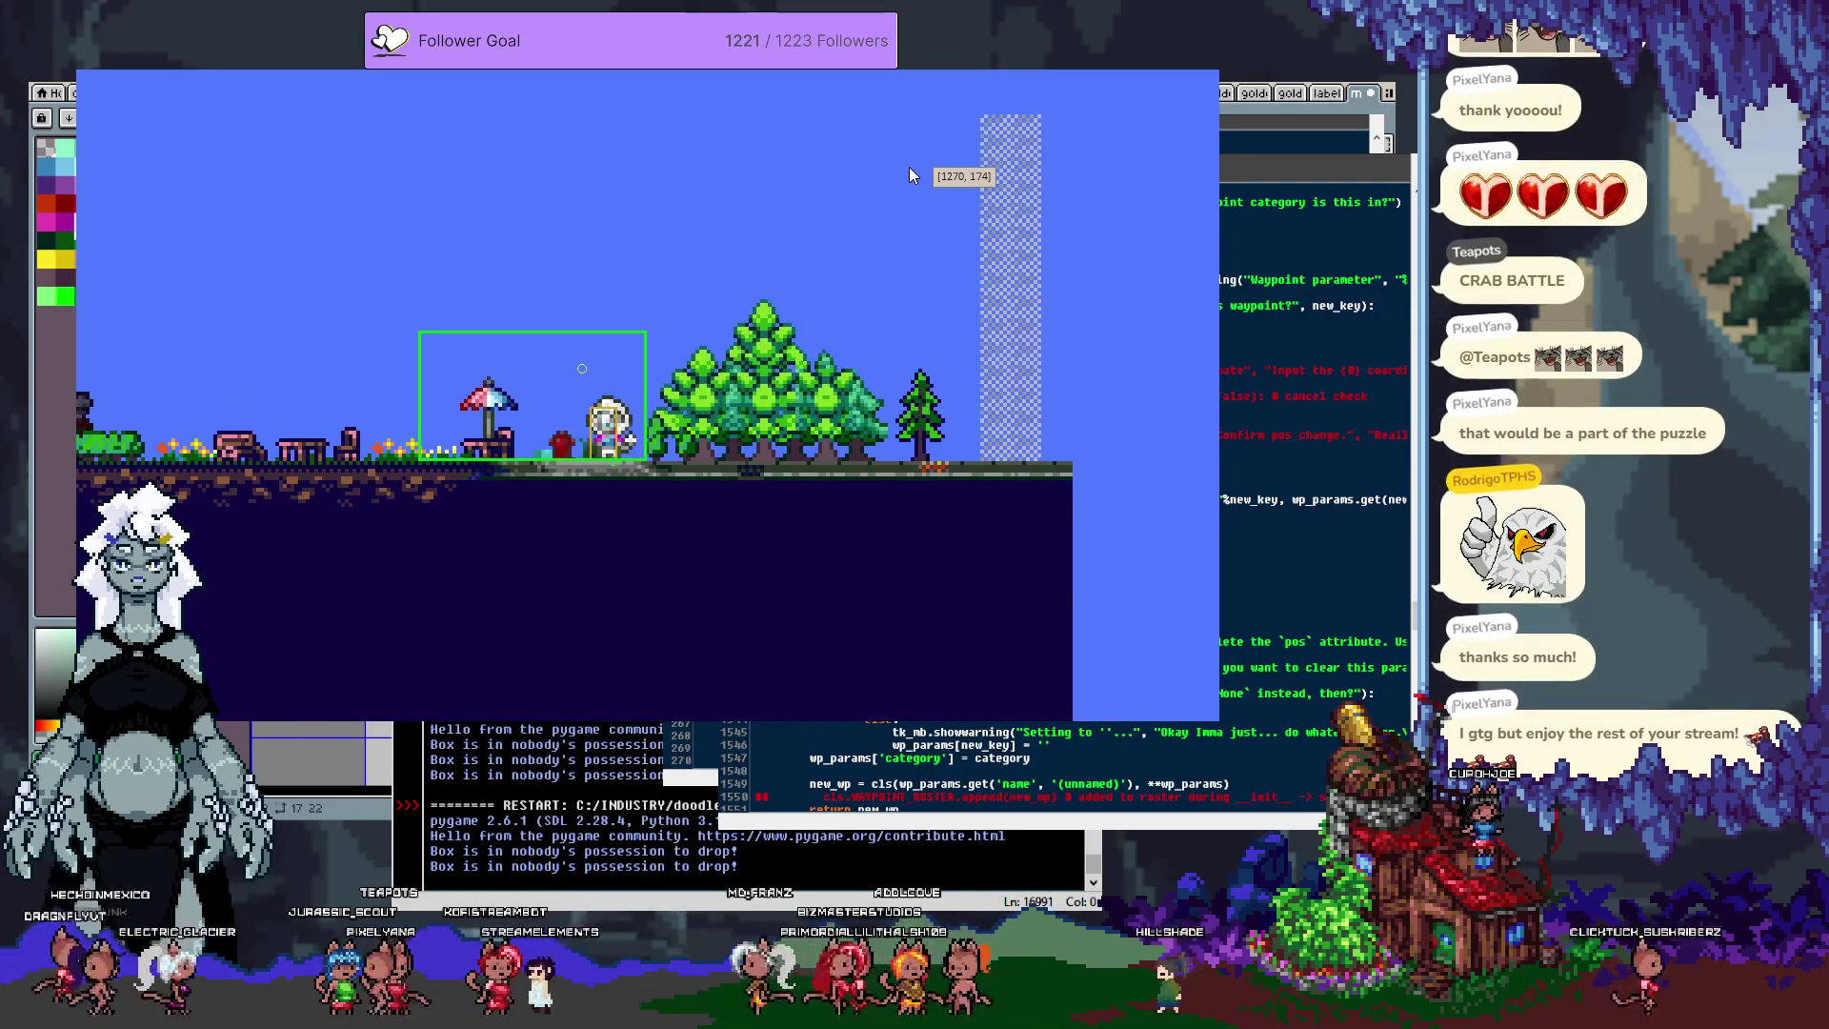
pyautogui.press('Left')
pyautogui.press('Right')
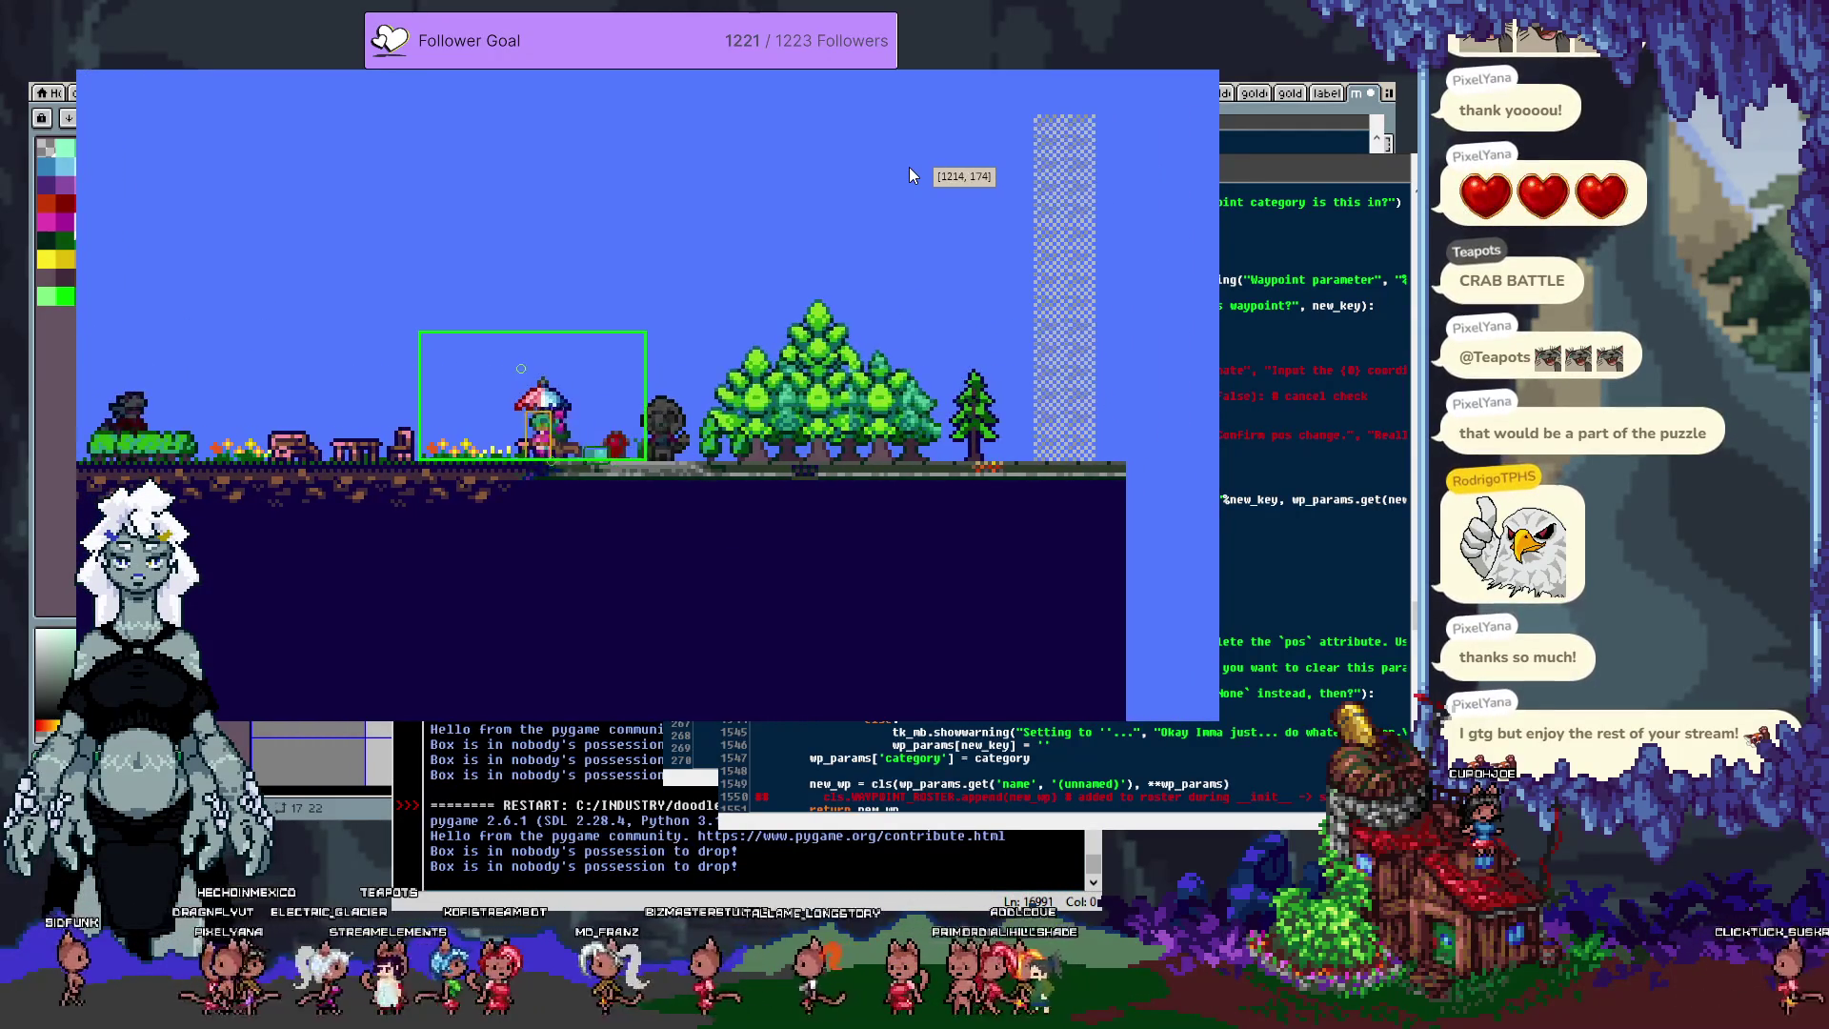
pyautogui.press('Right')
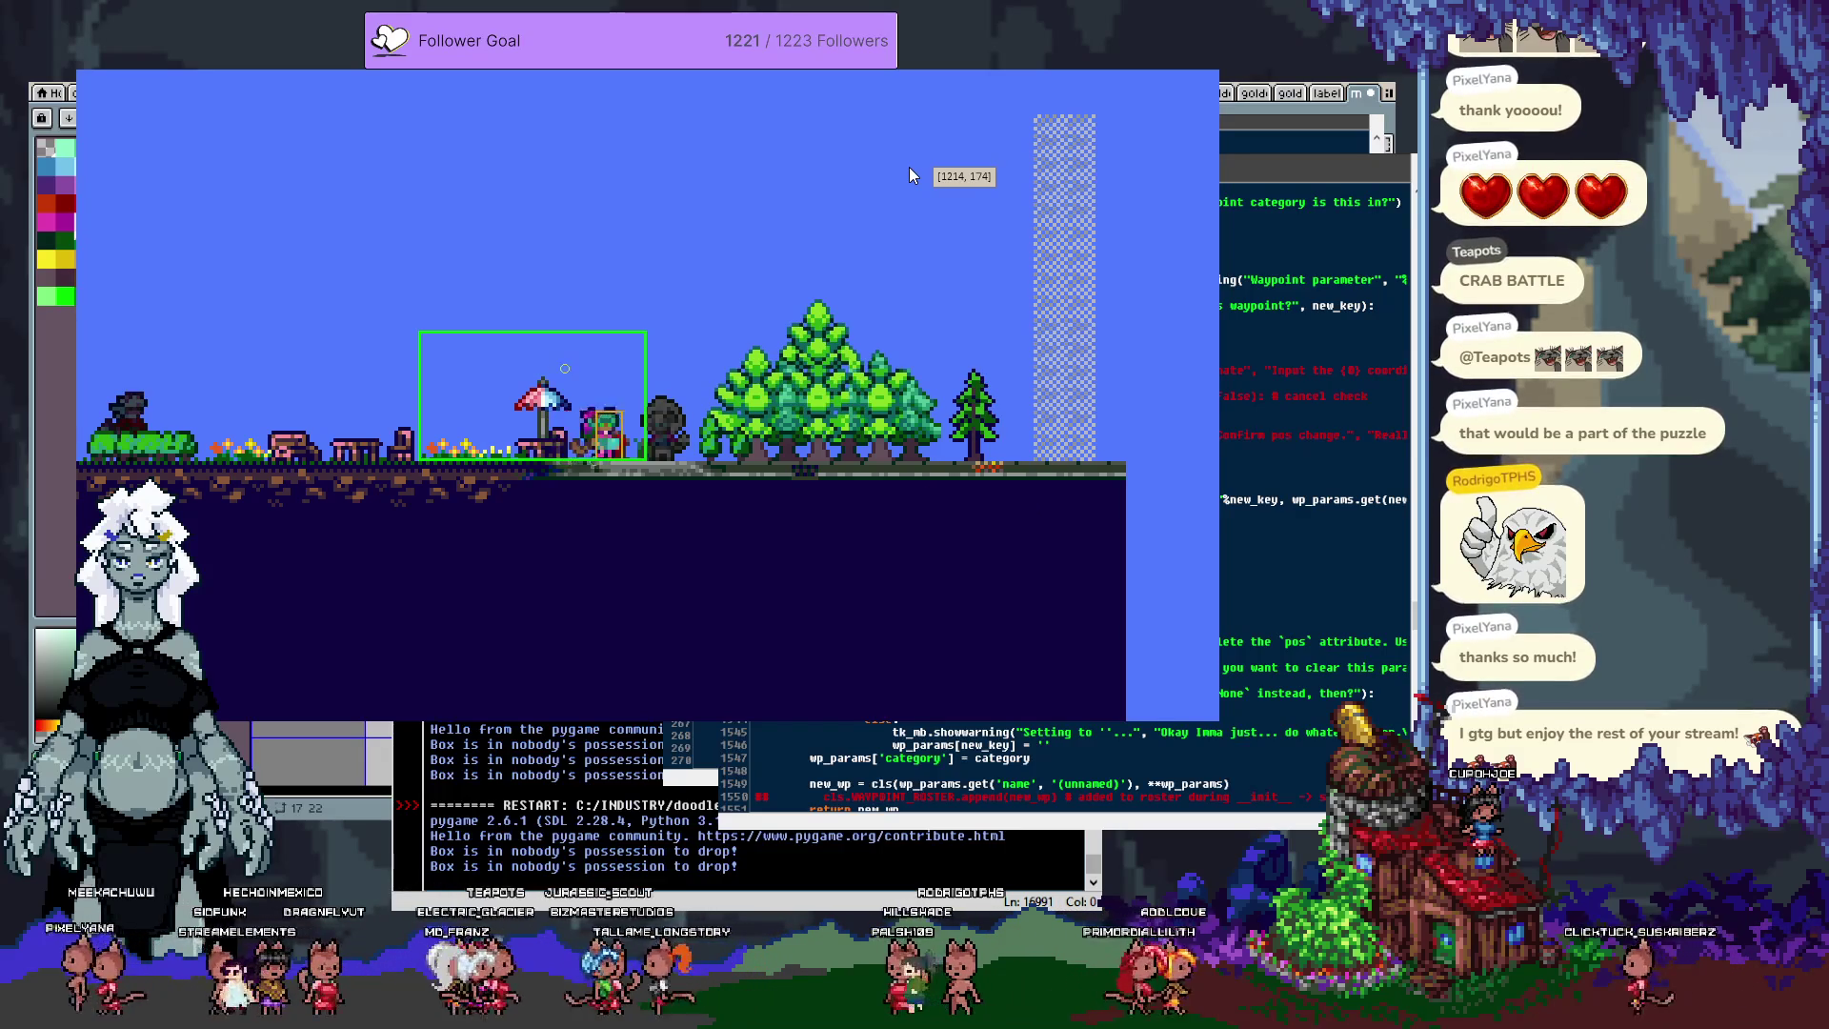
pyautogui.press('Right')
pyautogui.press('Right')
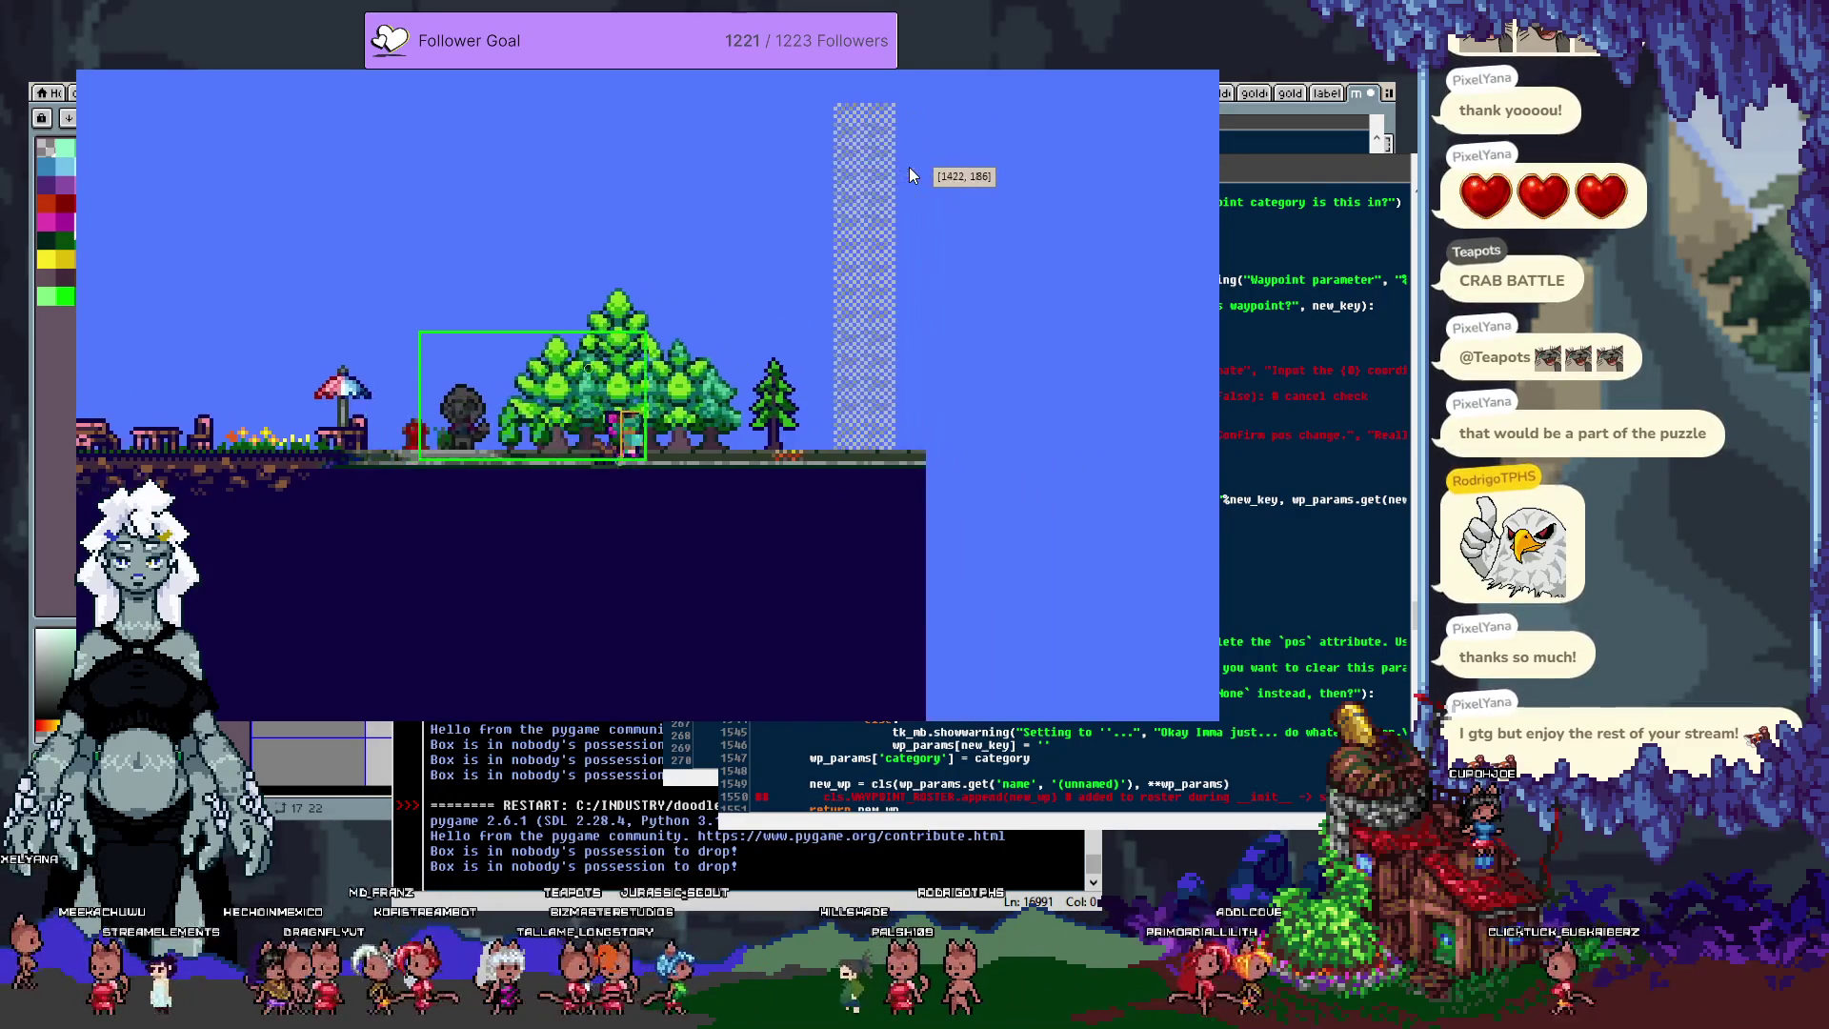
pyautogui.press('Right')
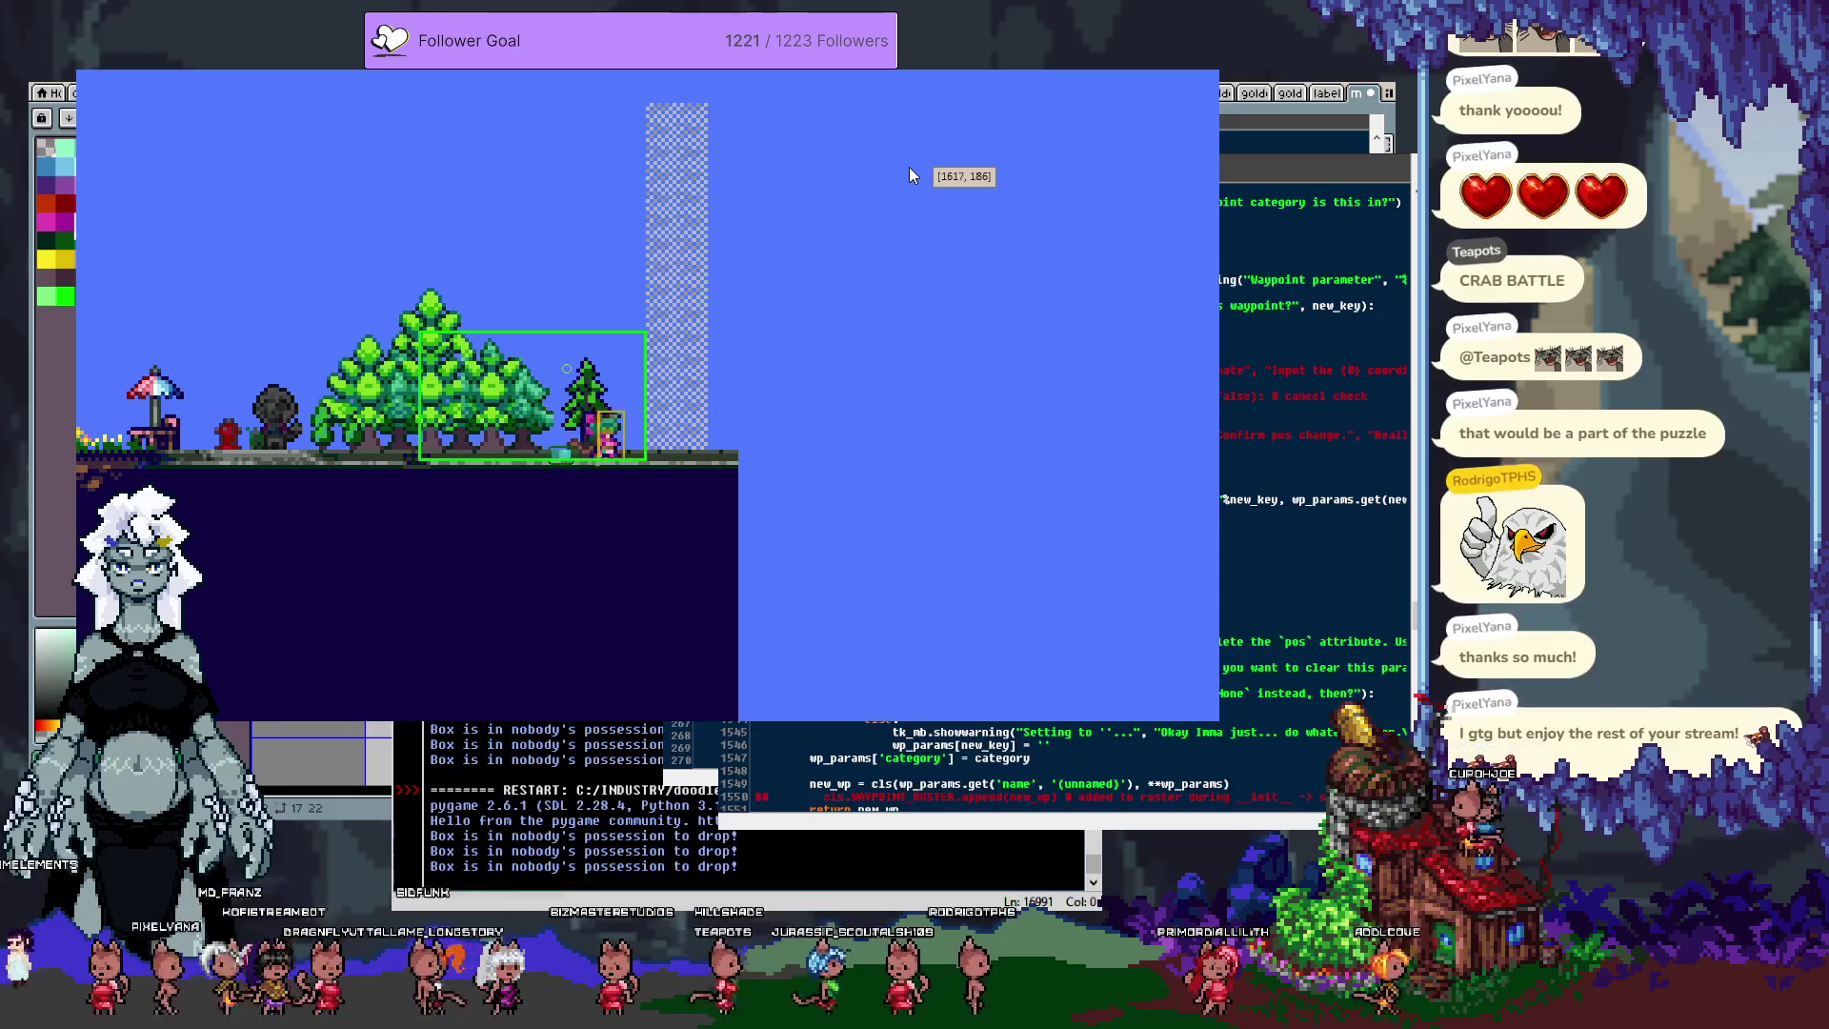
pyautogui.press('Right')
# Step: Walk the character to the level's right edge and back left, then close the game window
pyautogui.press('Right')
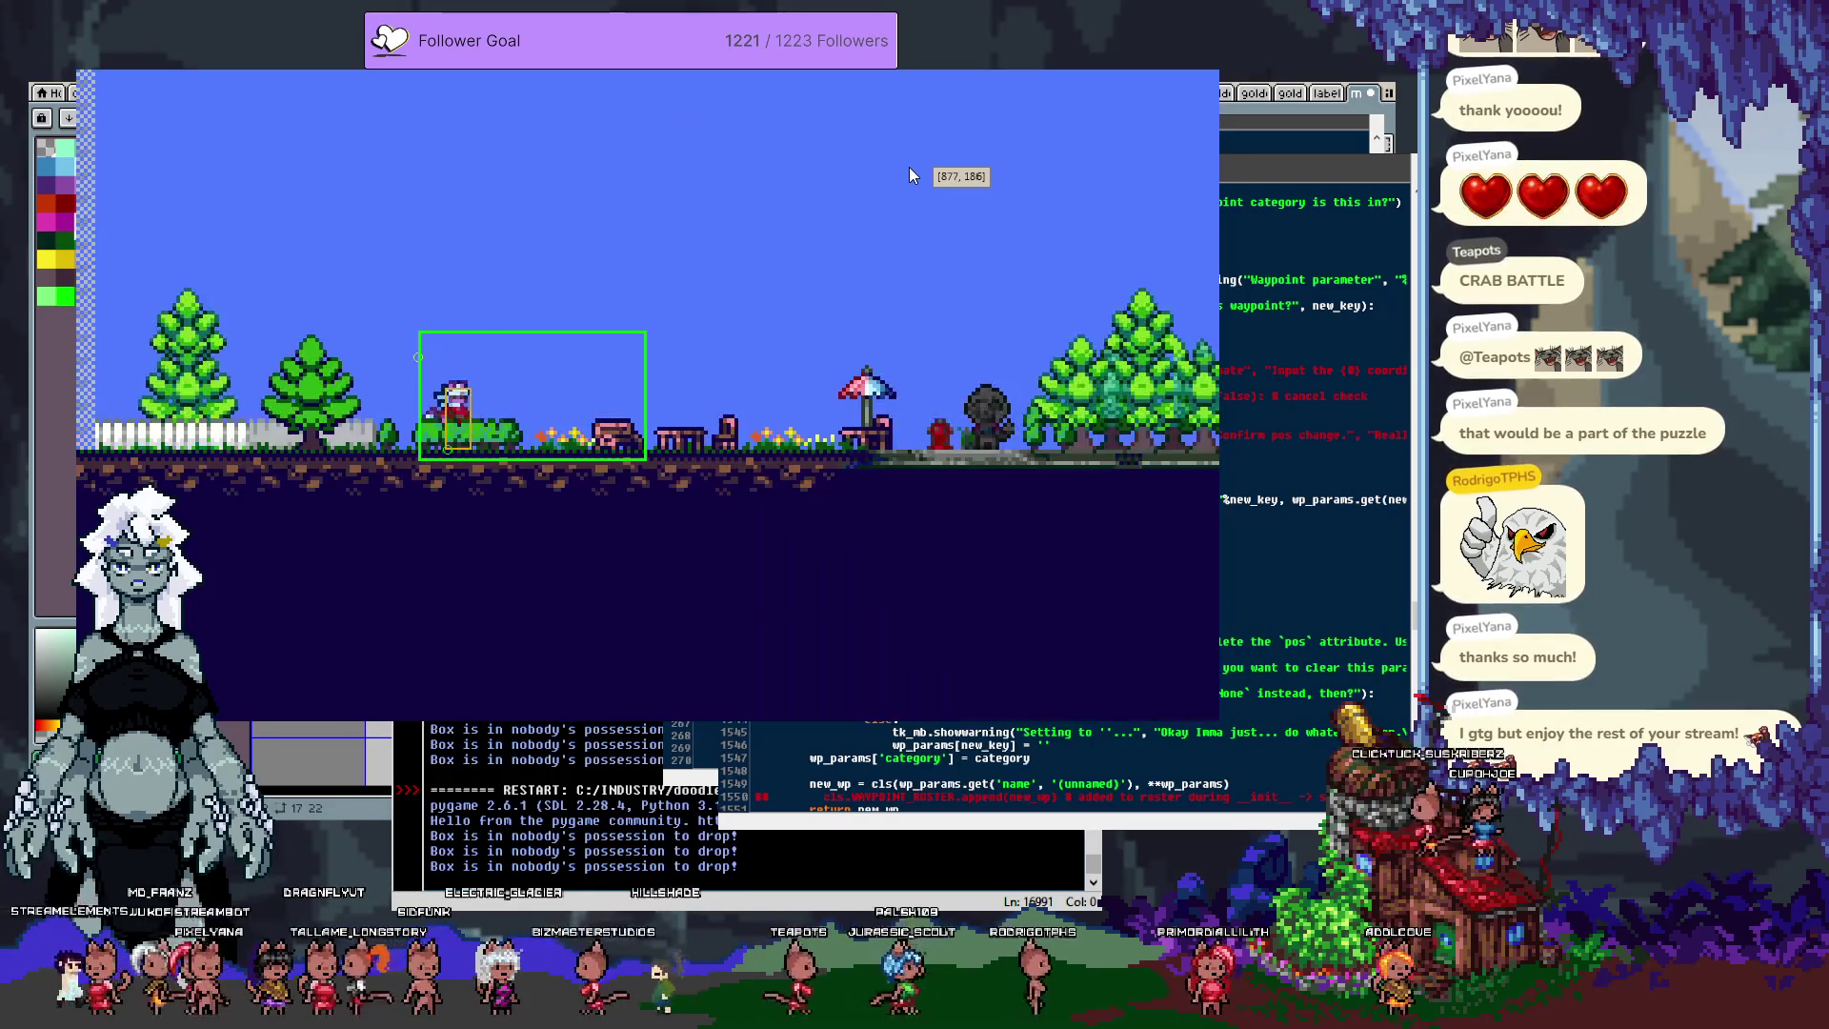
pyautogui.press('Right')
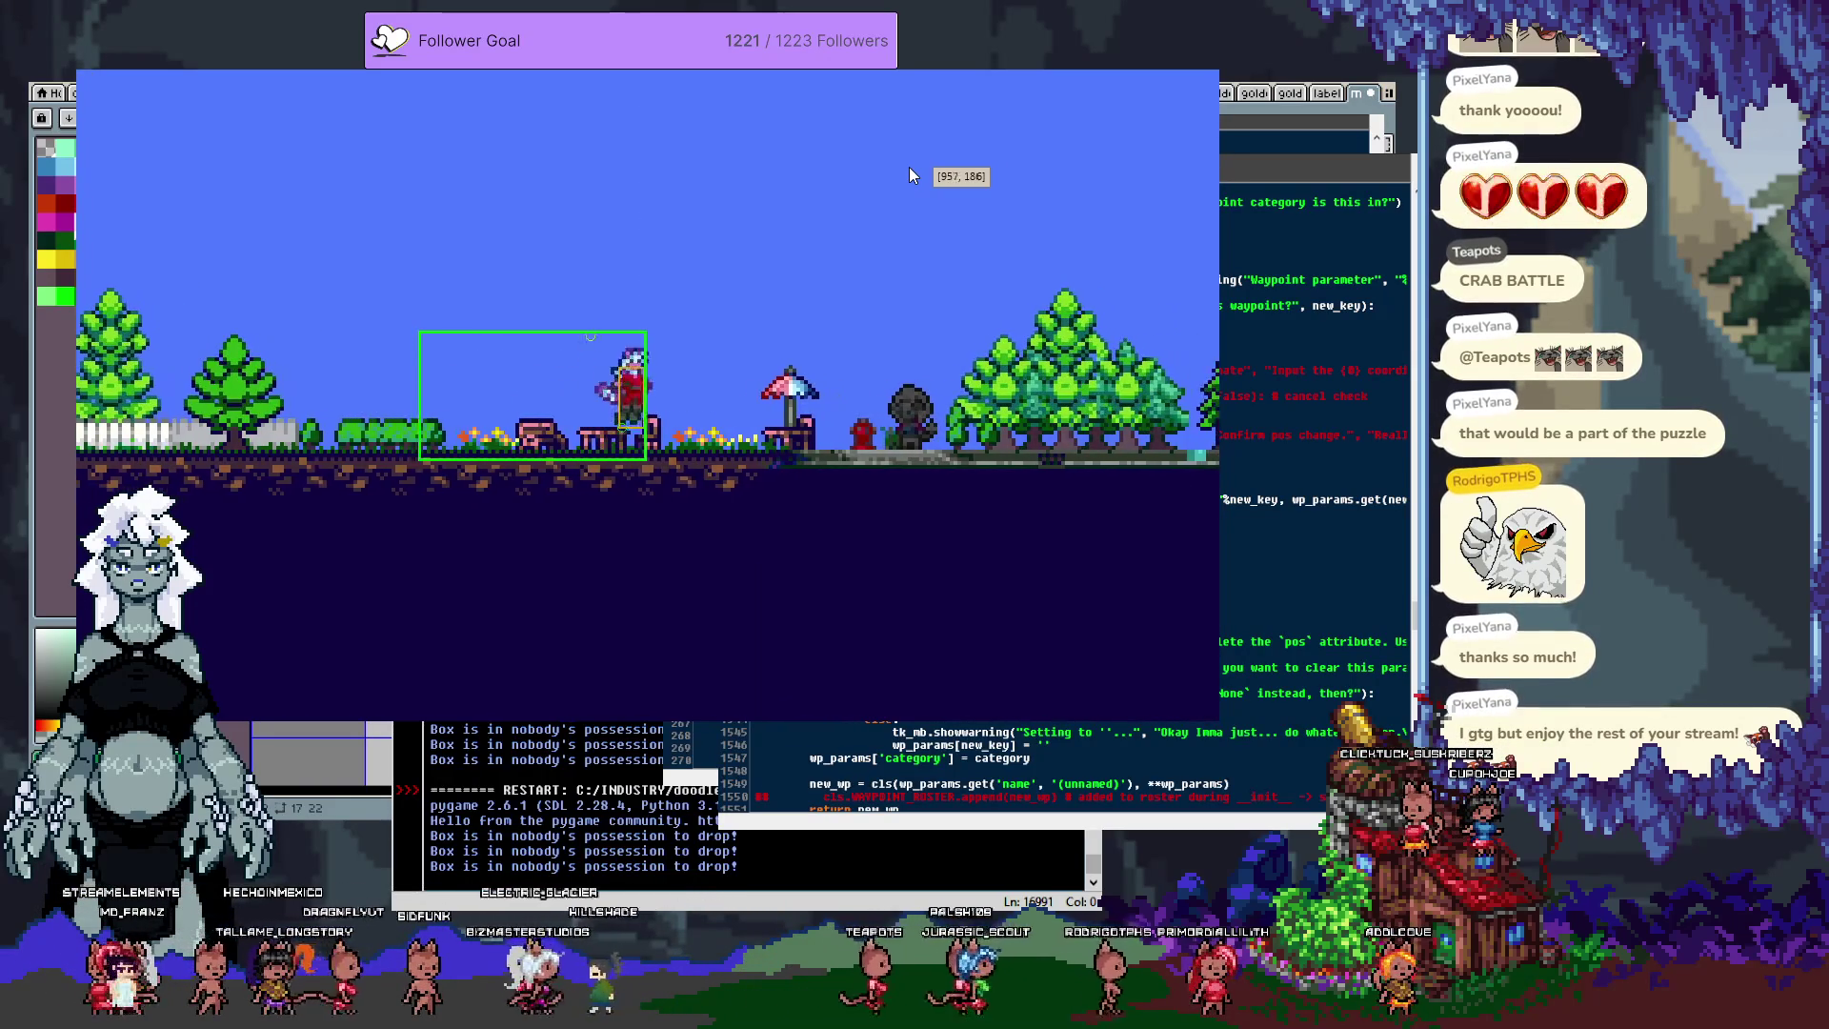
pyautogui.press('Right')
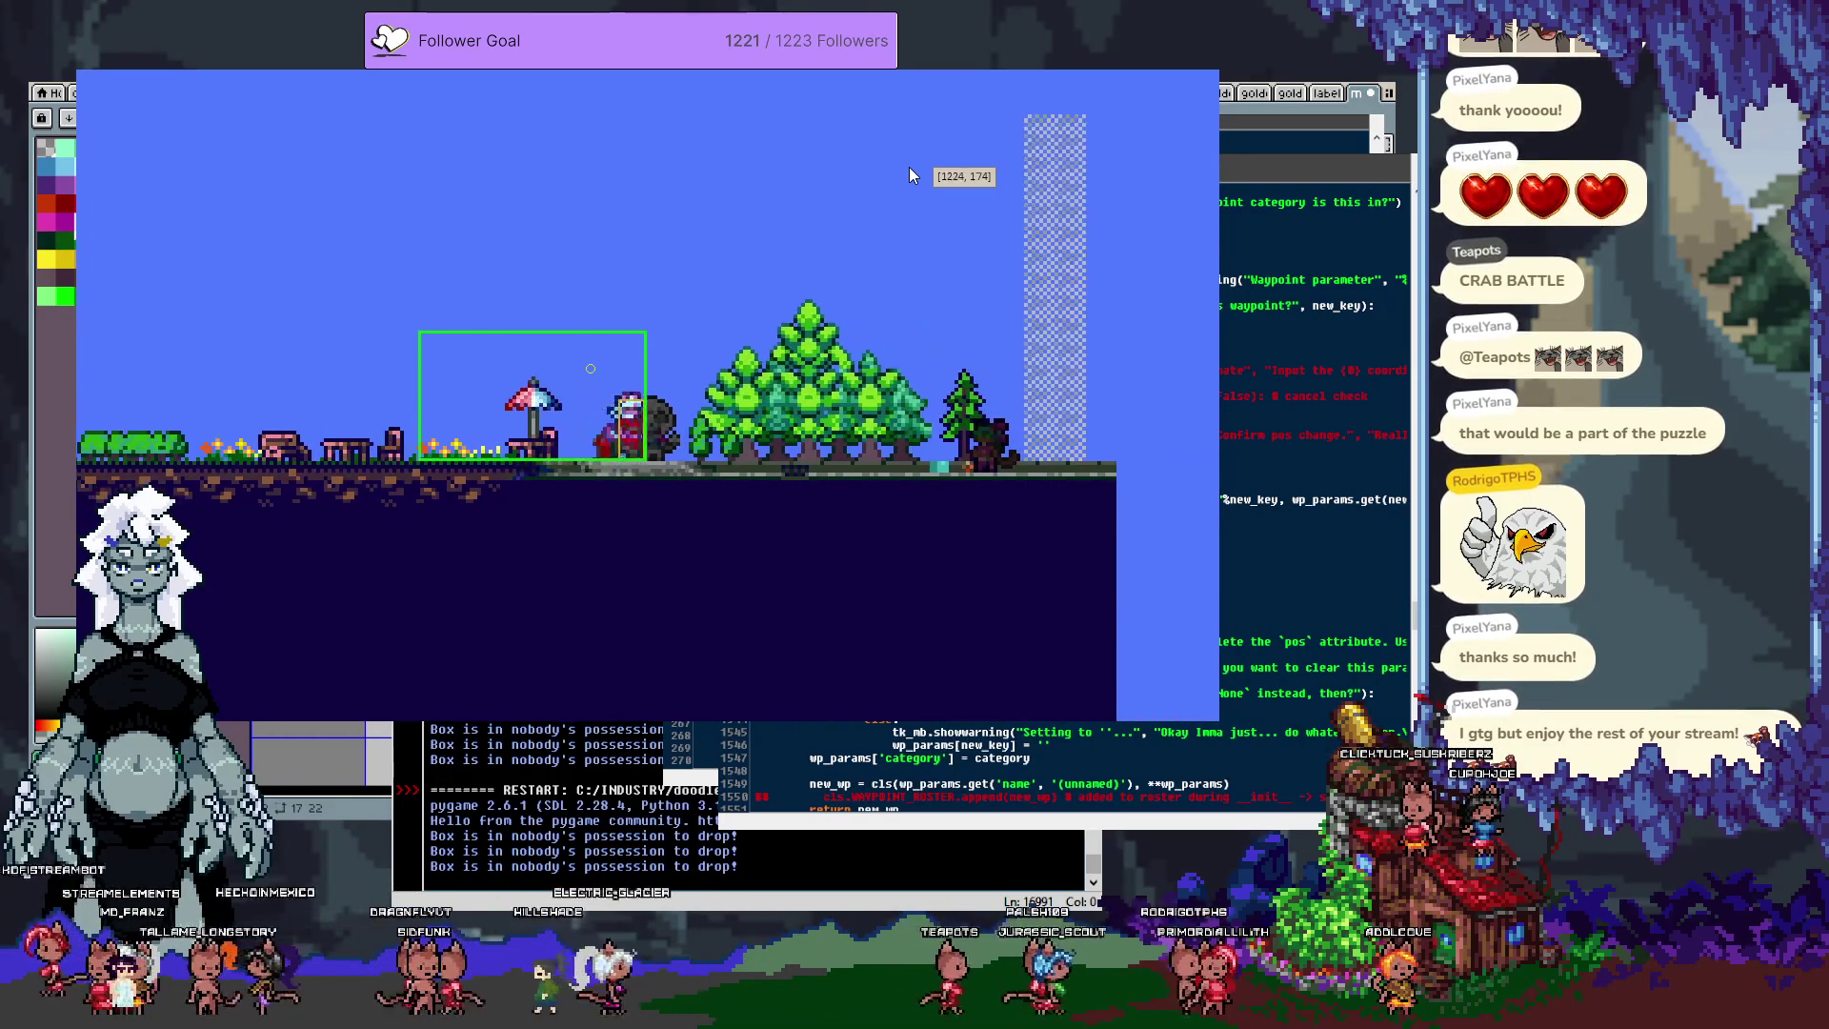
pyautogui.press('Right')
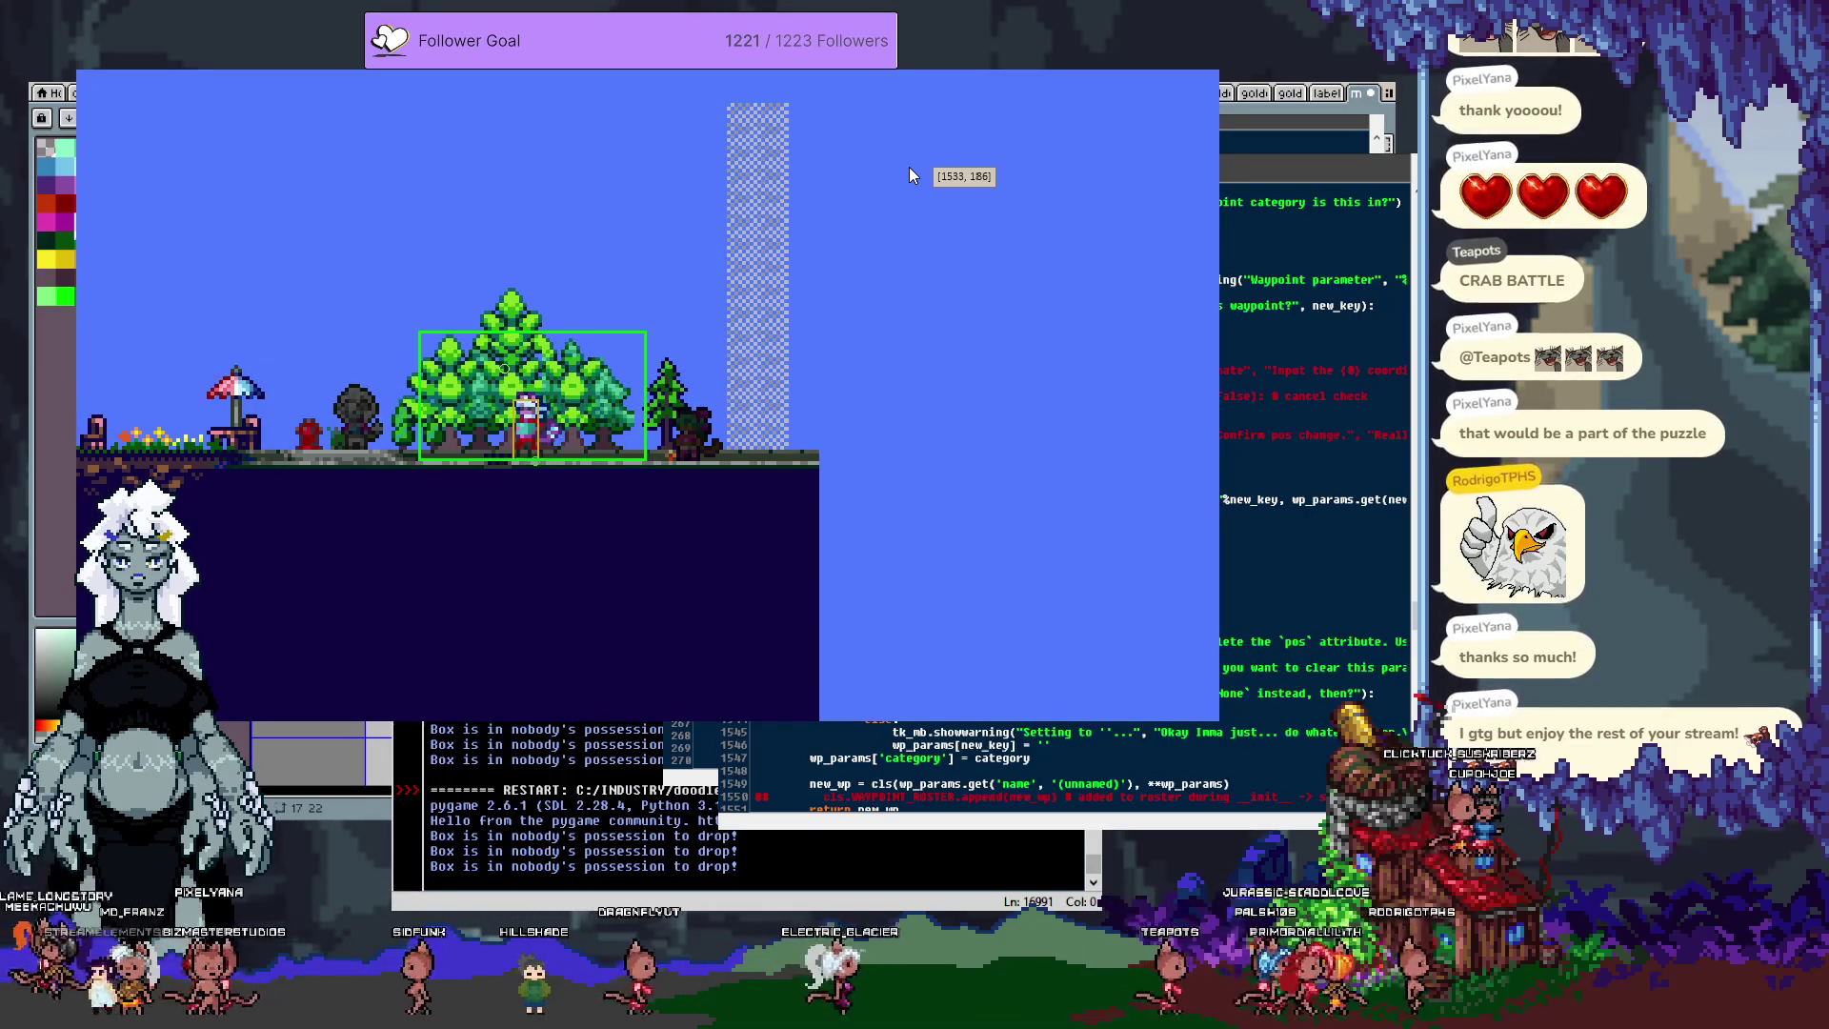
pyautogui.press('Left')
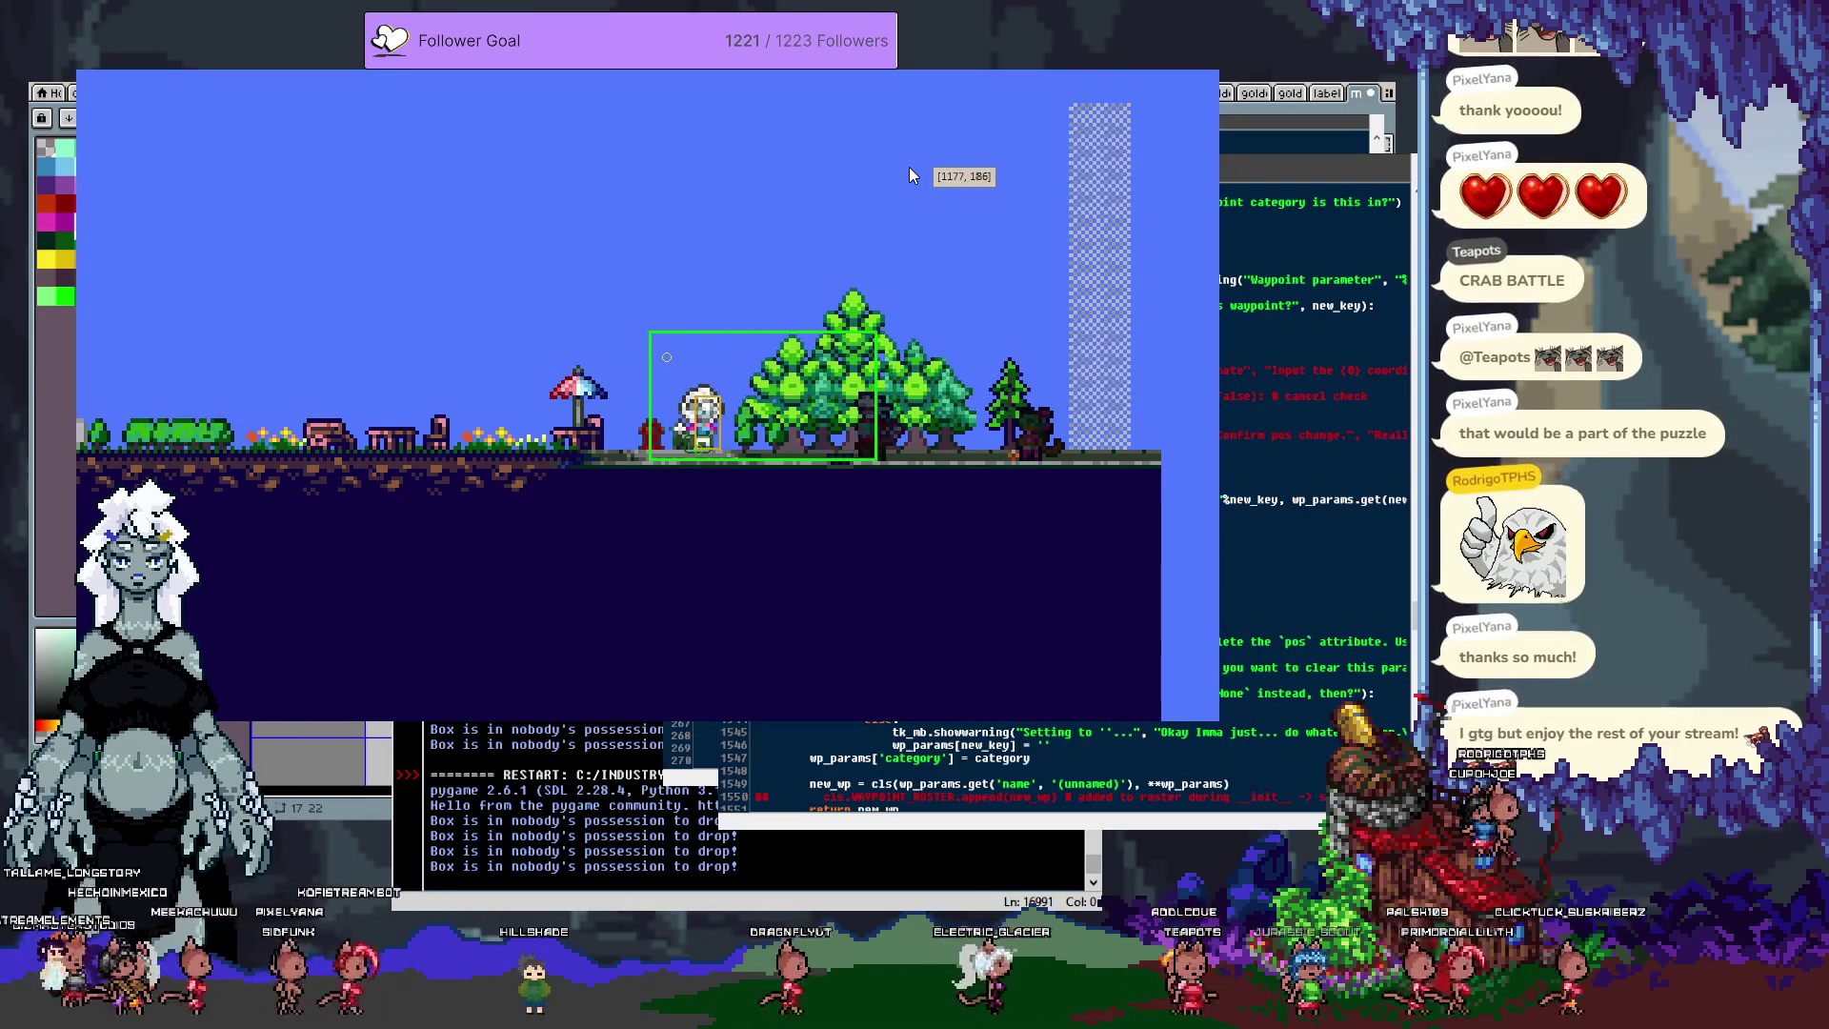
pyautogui.press('Left')
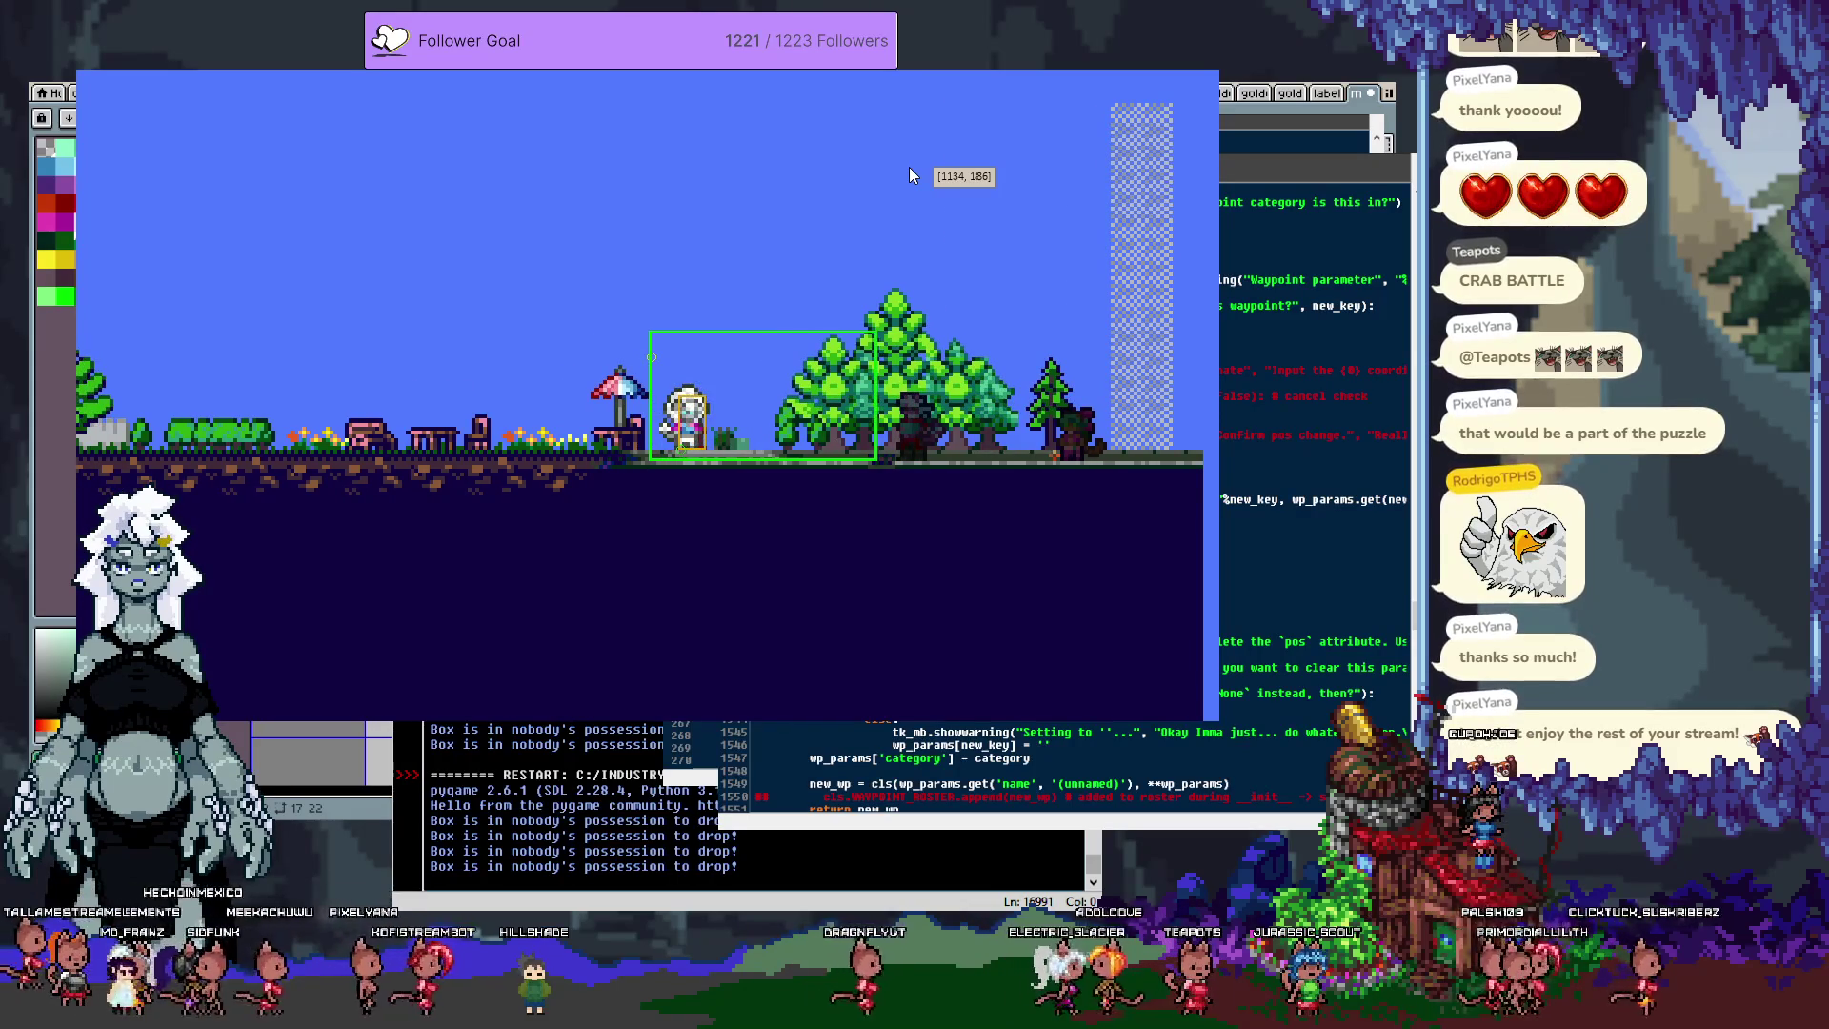
pyautogui.press('Right')
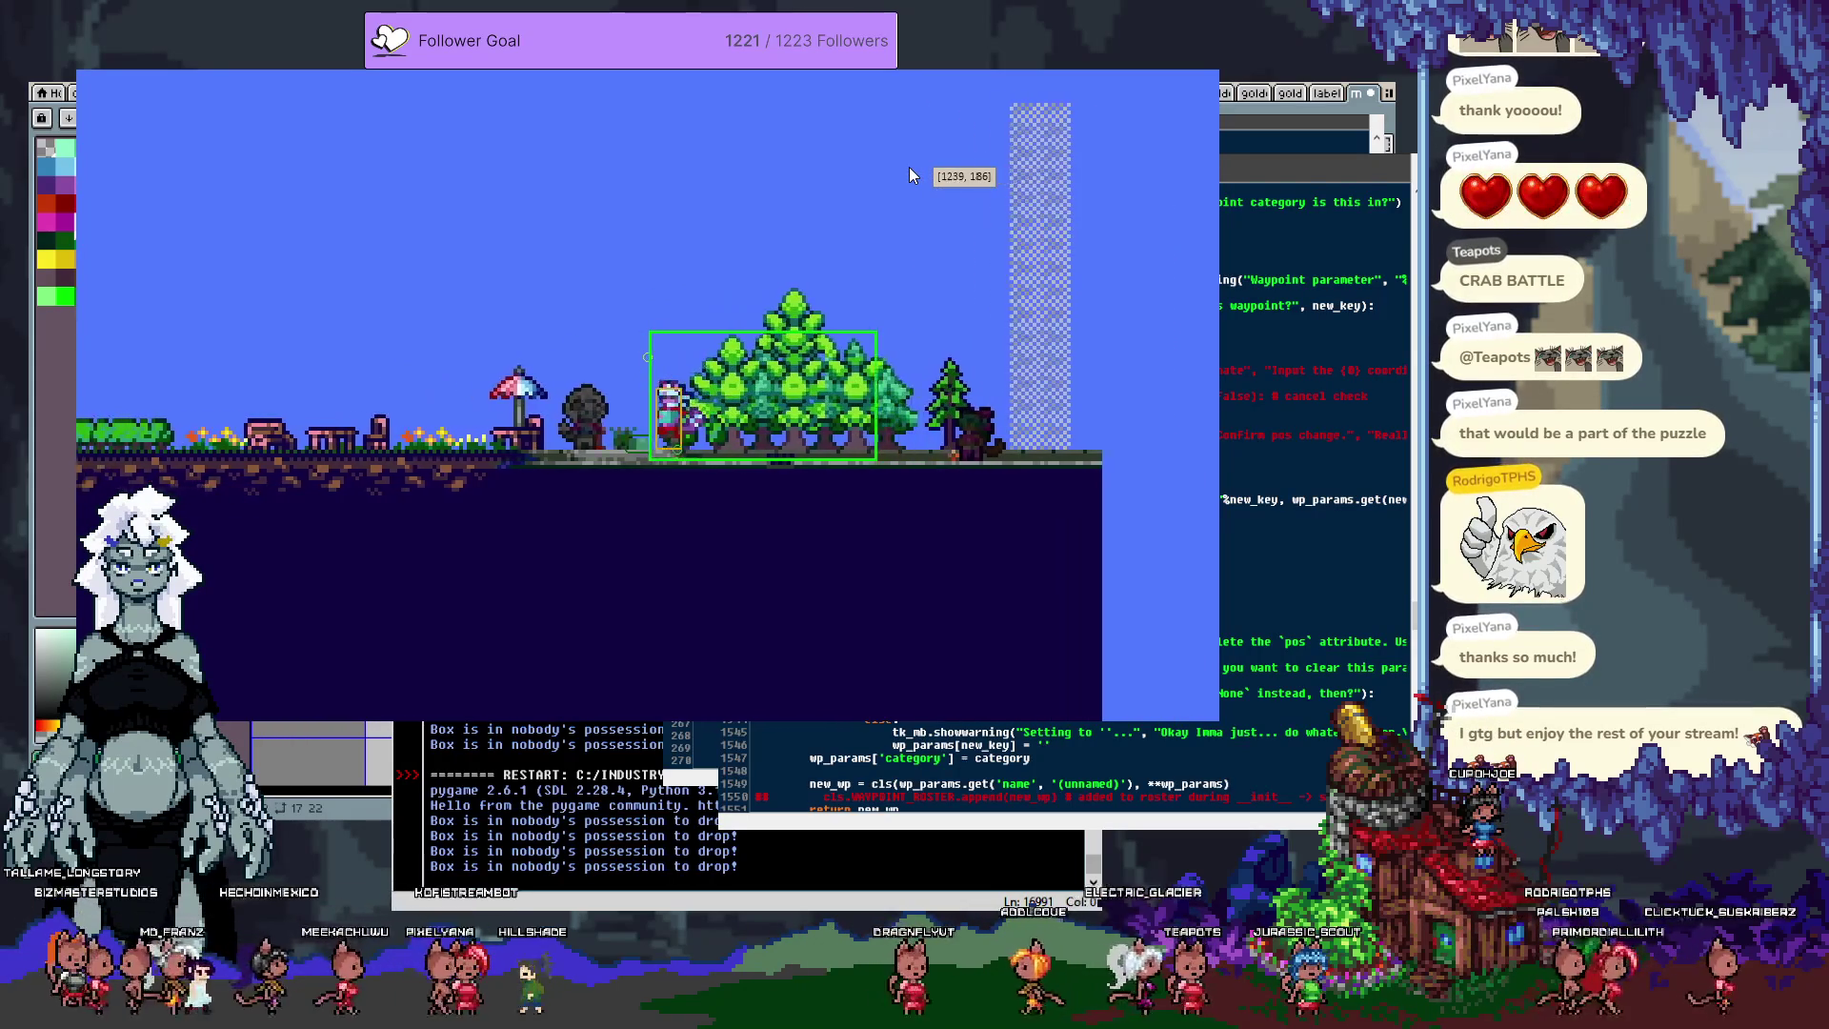
pyautogui.press('Left')
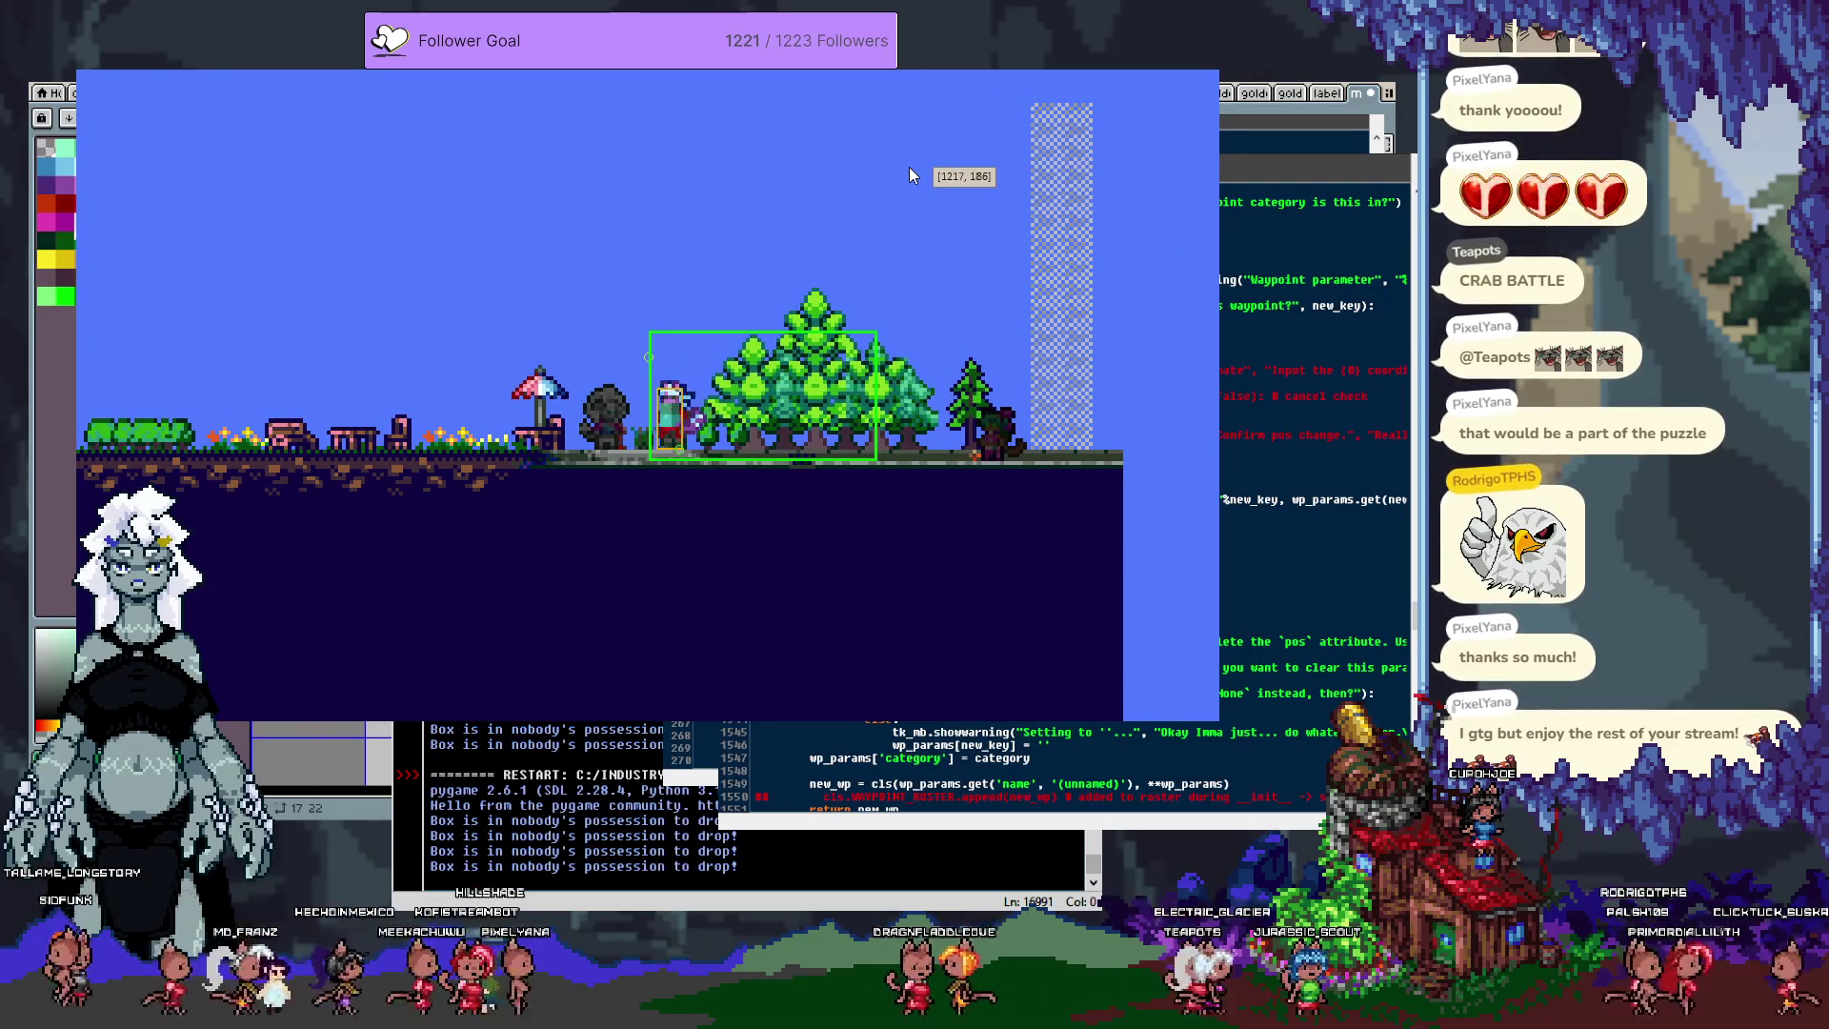
pyautogui.press('Left')
pyautogui.press('Left')
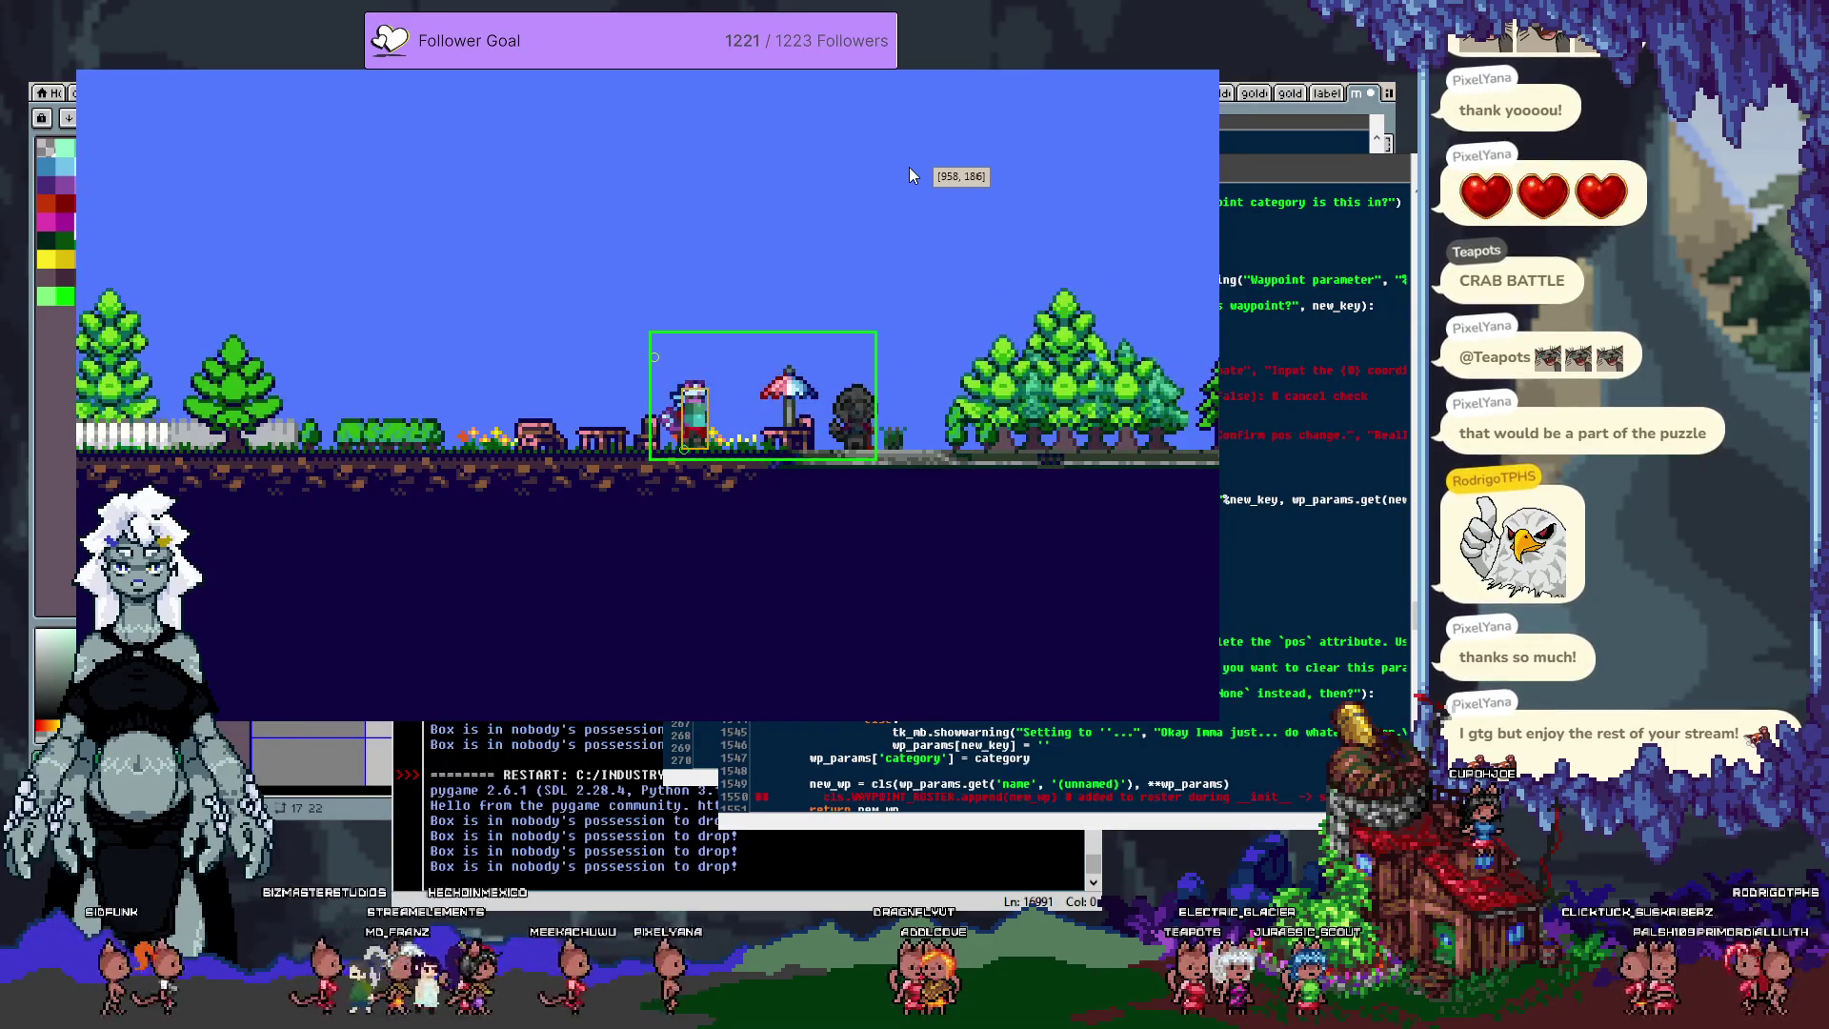
pyautogui.press('Left')
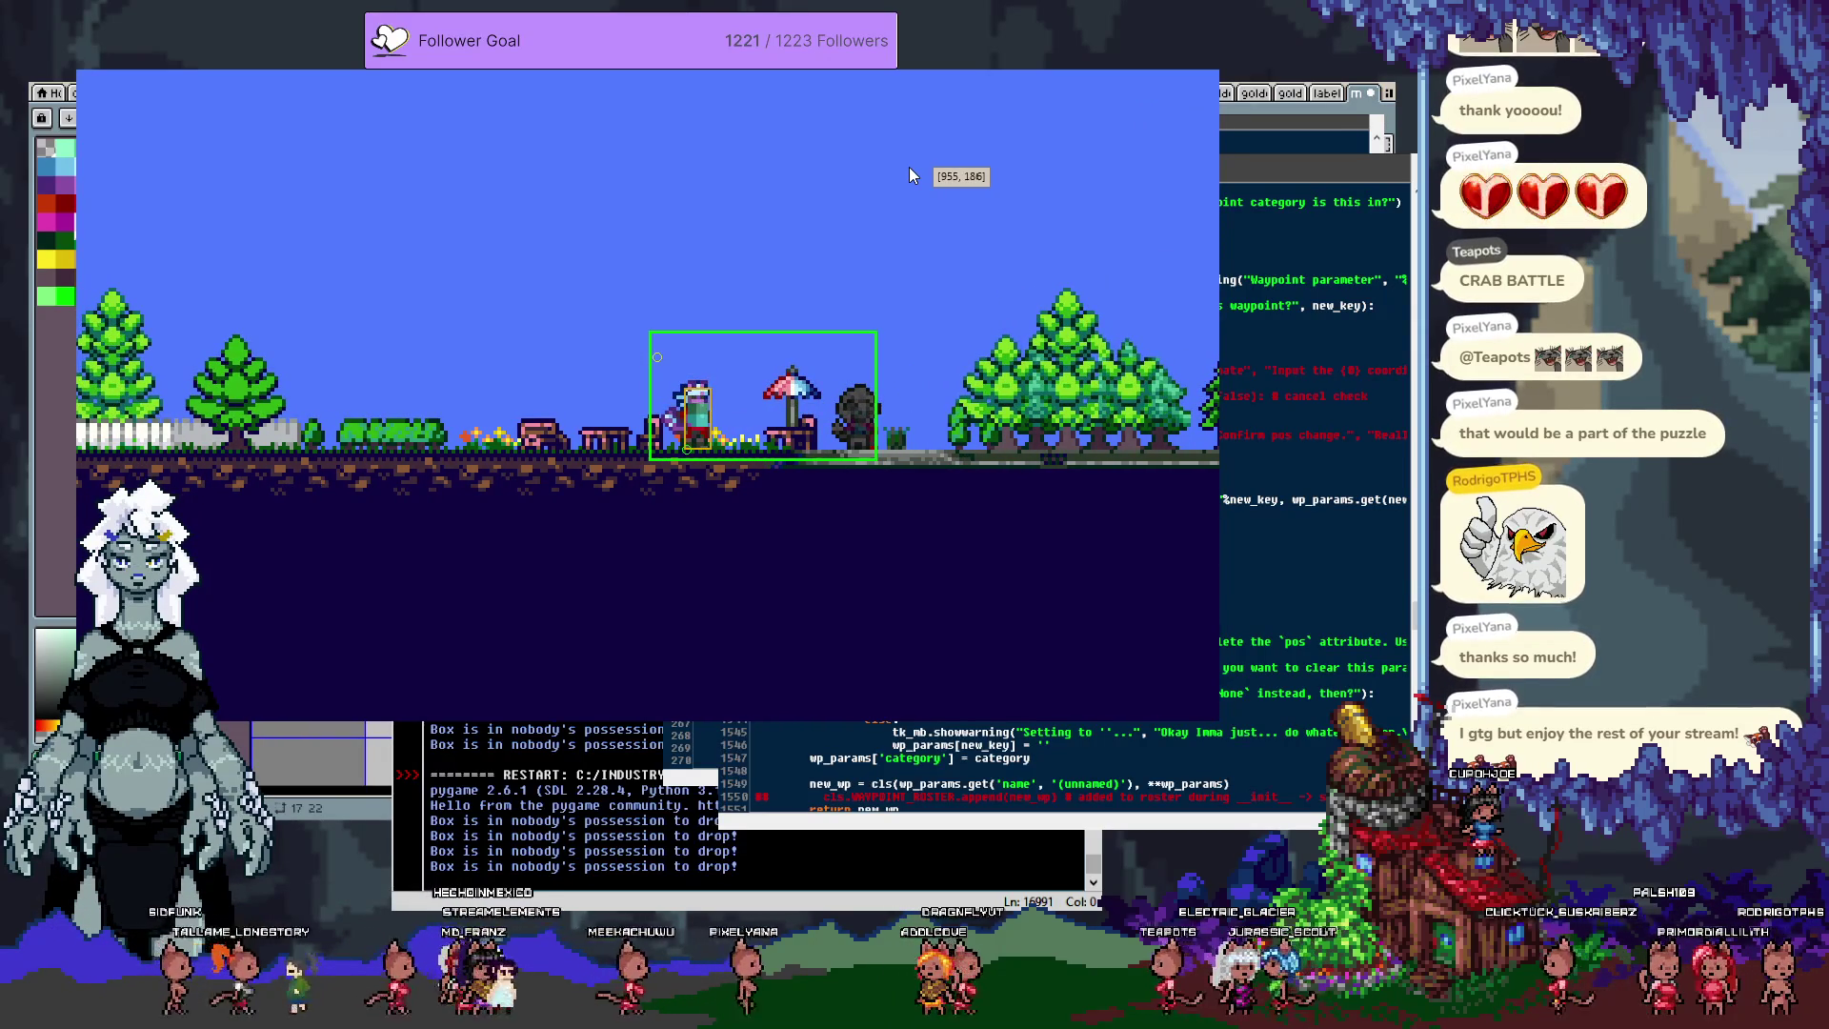
pyautogui.press('Escape')
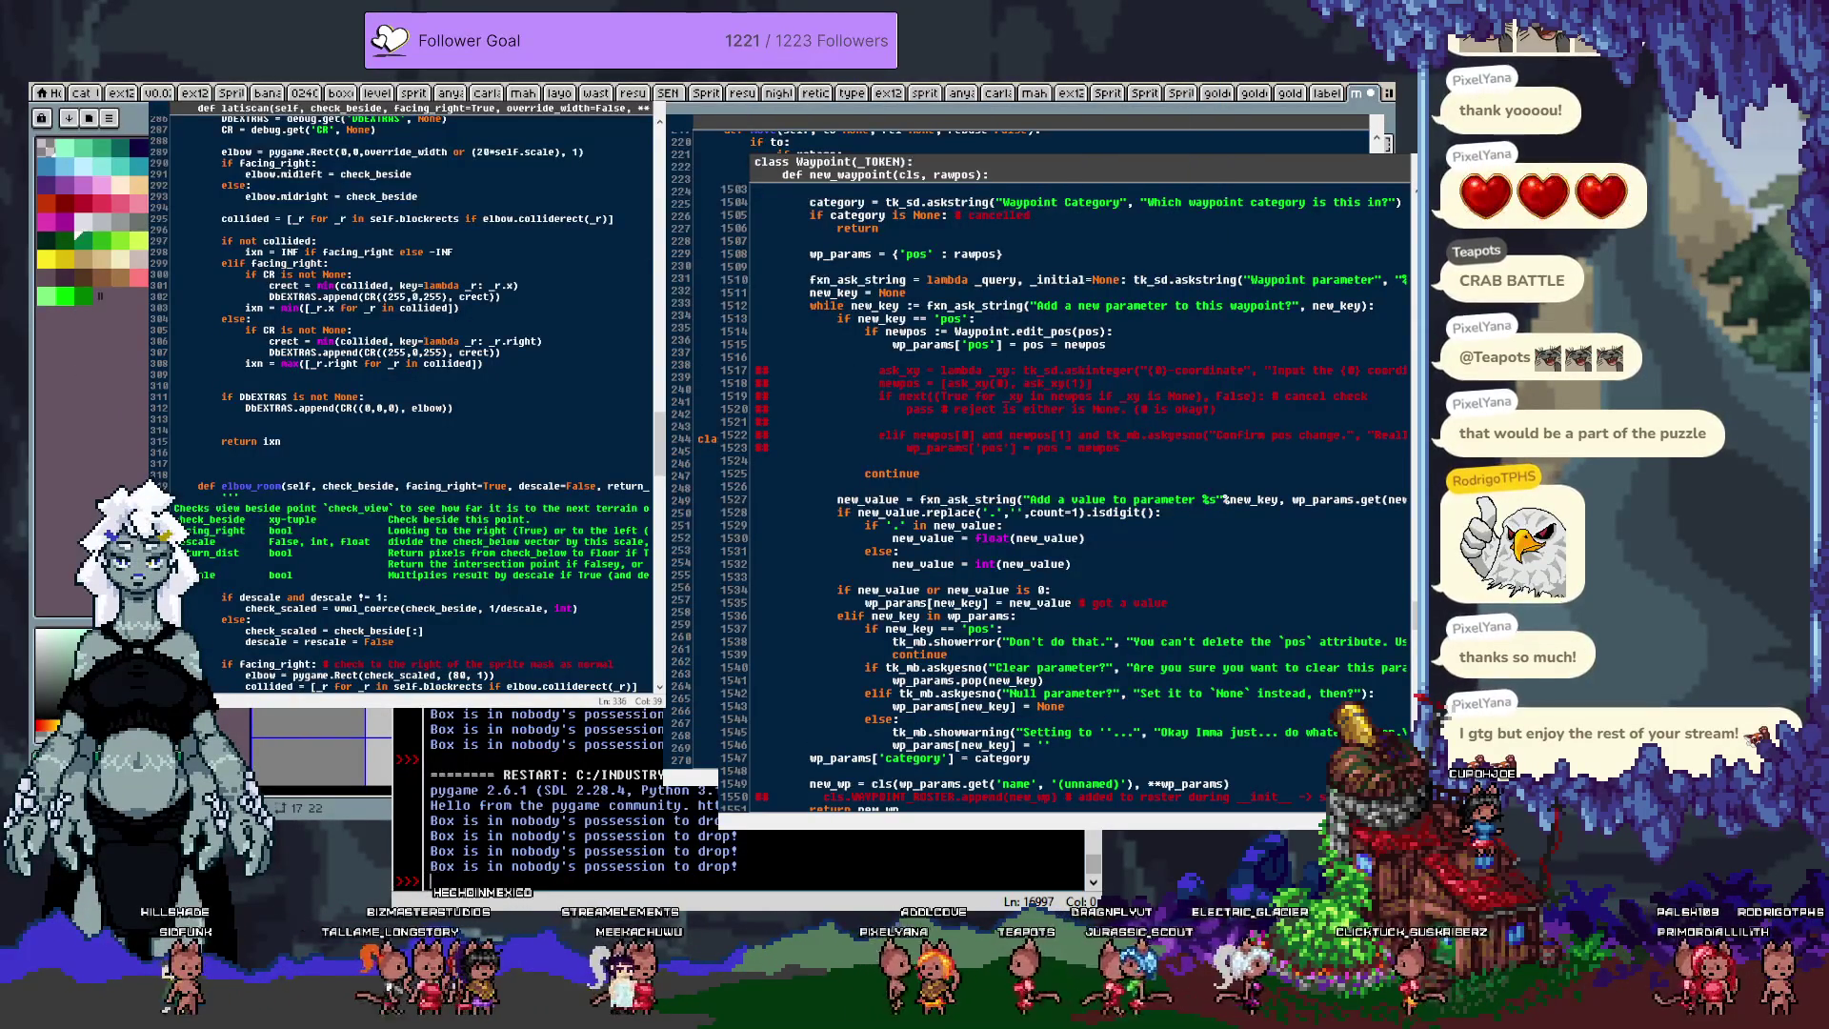
# Step: Leave IDLE for Aseprite and bring up the catgirl sprite sheet
pyautogui.hotkey('alt', 'Tab')
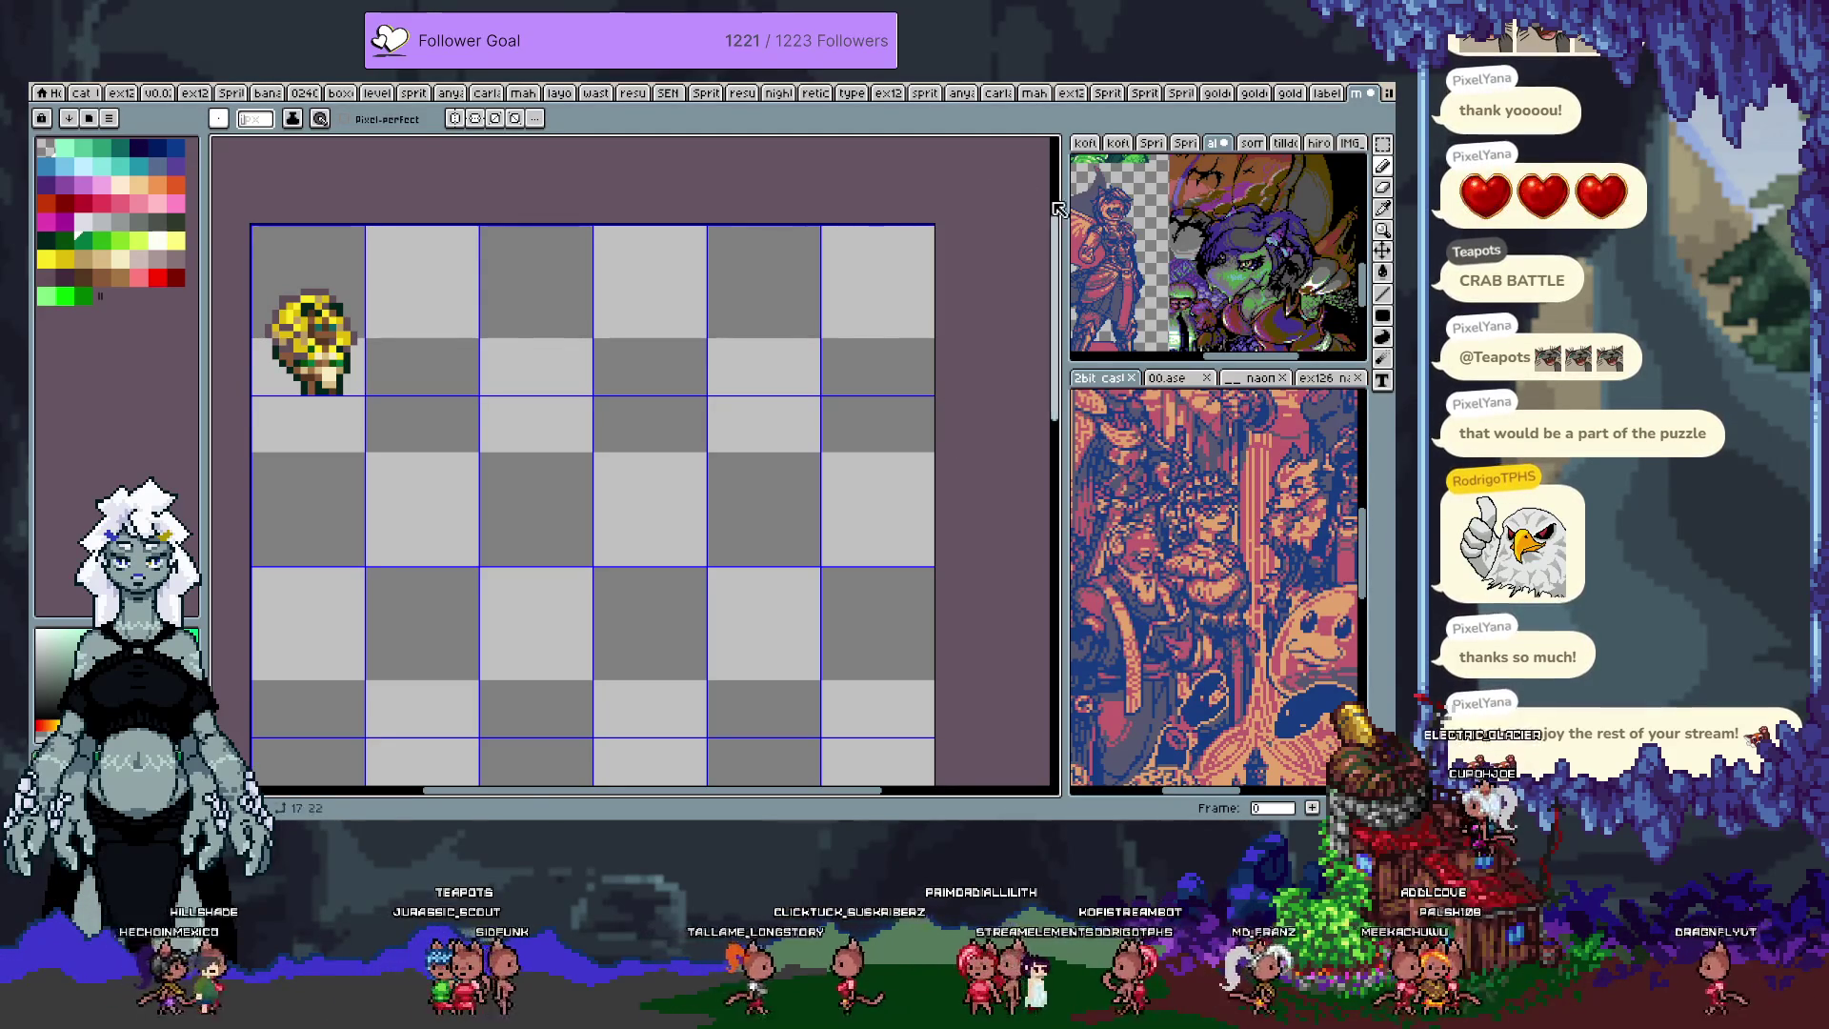
pyautogui.click(82, 95)
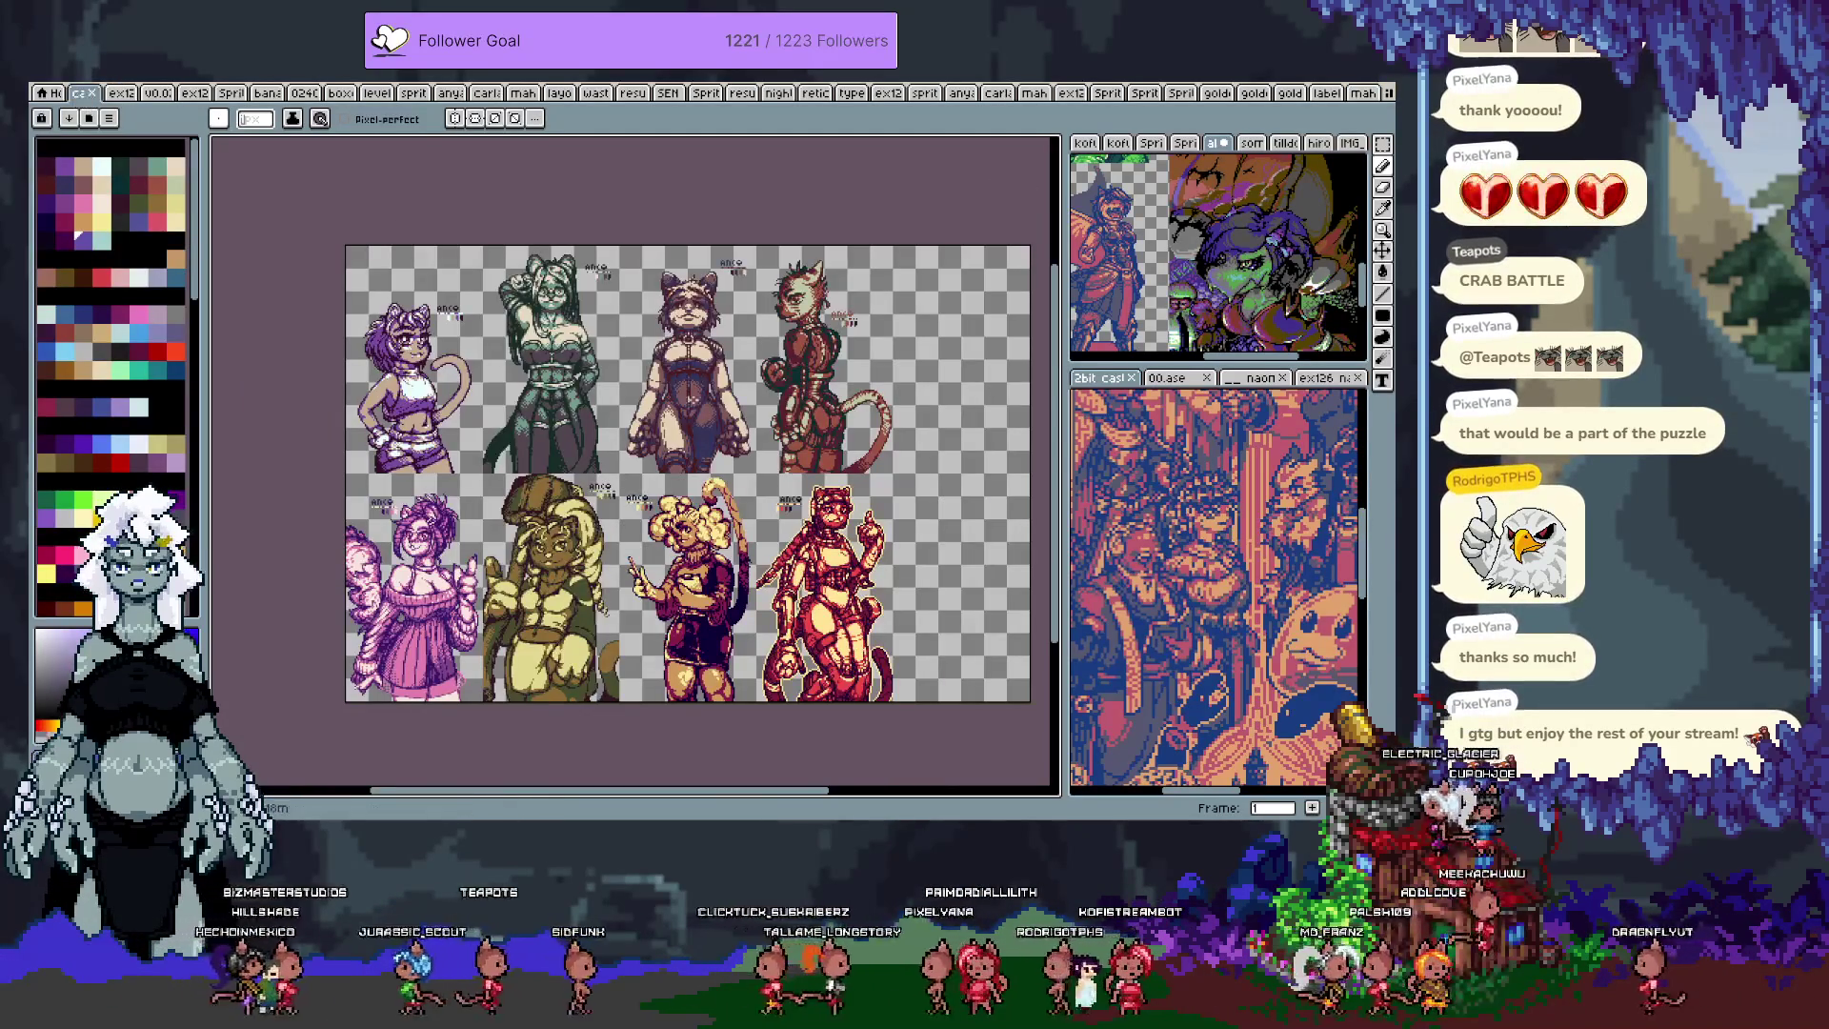
# Step: Zoom in, select the middle row of five characters on the catgirl sheet, and return to the grid sheet
pyautogui.press('Return')
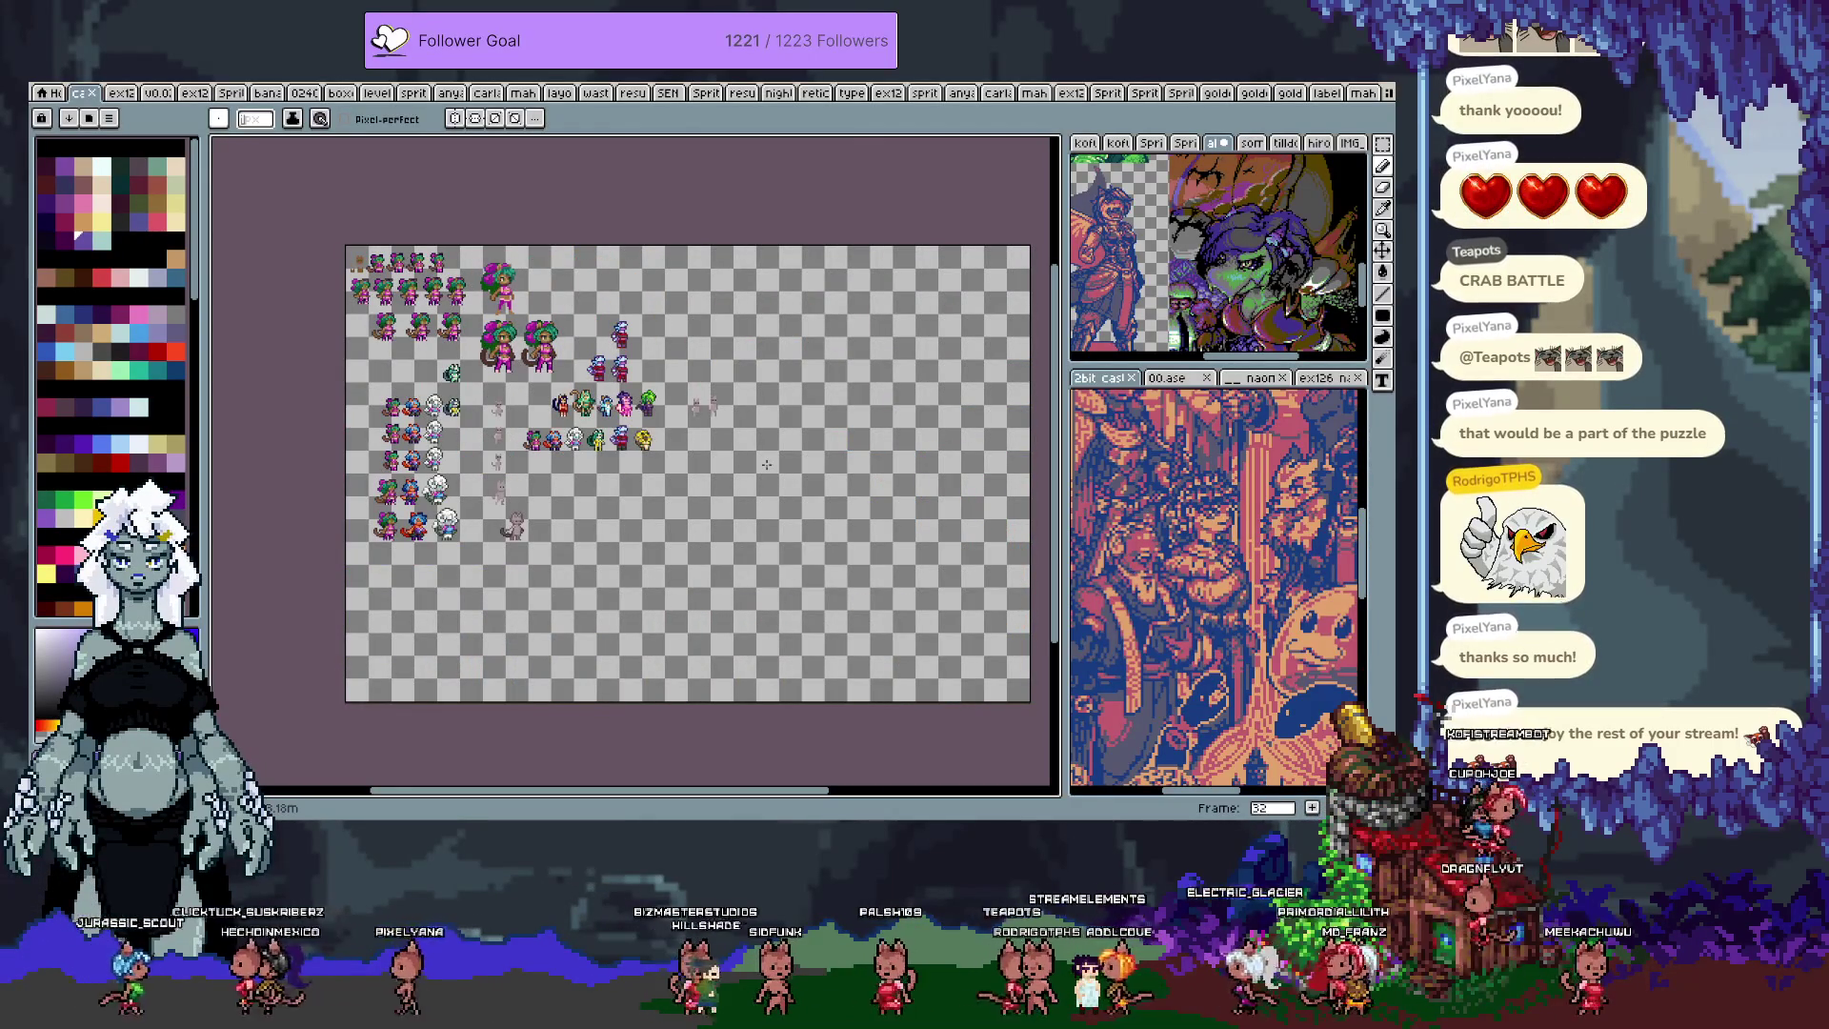
pyautogui.scroll(3, 726, 411)
pyautogui.scroll(1, 702, 373)
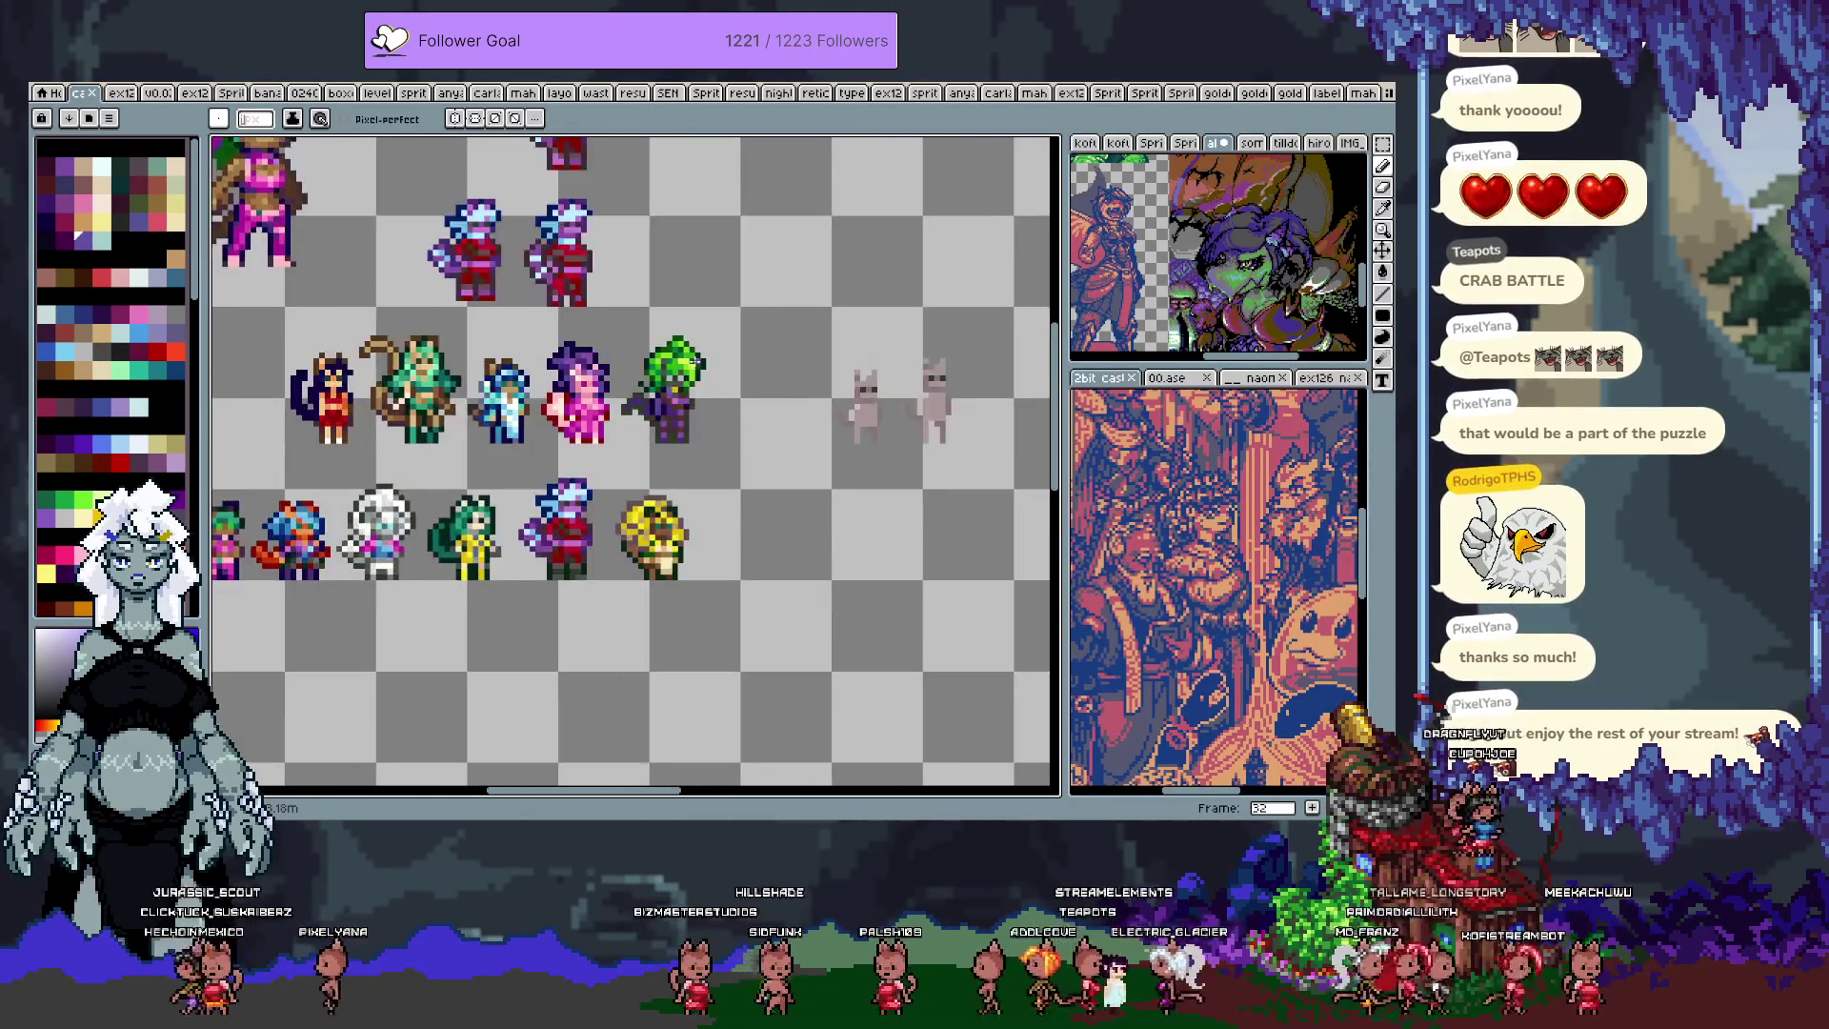
pyautogui.press('m')
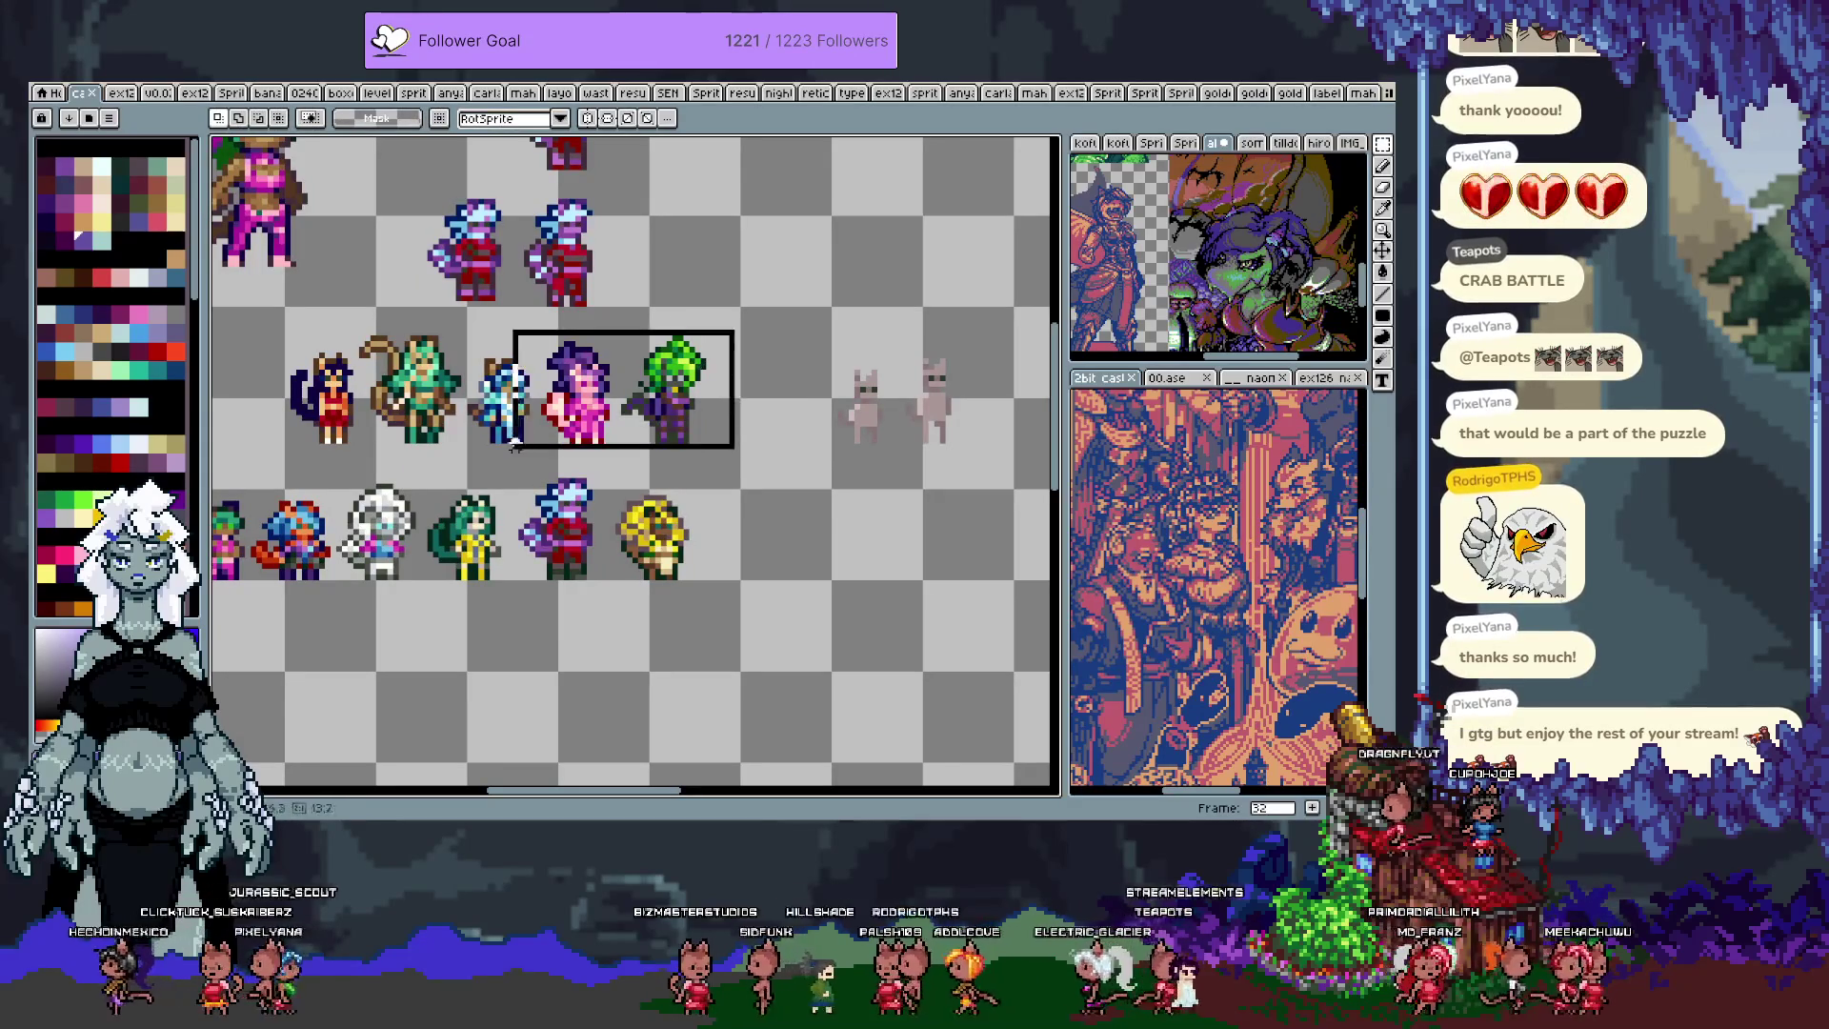
pyautogui.moveTo(256, 317); pyautogui.dragTo(748, 458)
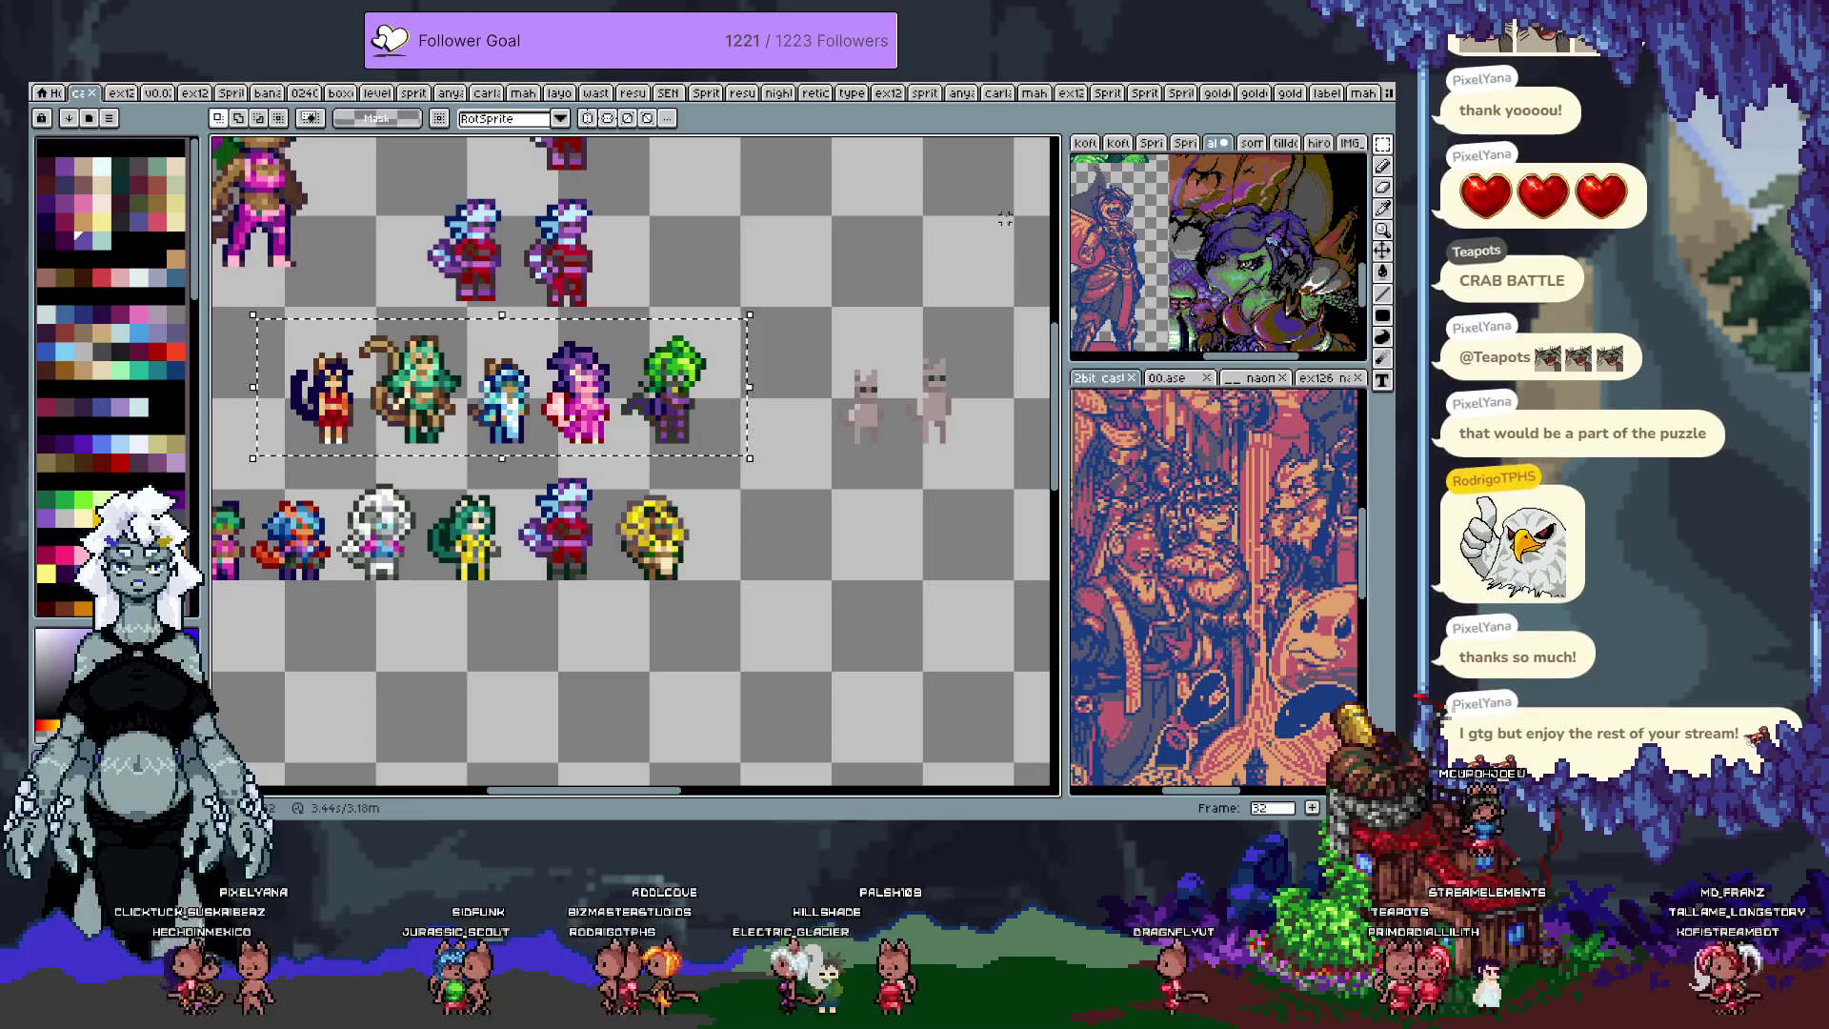
pyautogui.click(1362, 94)
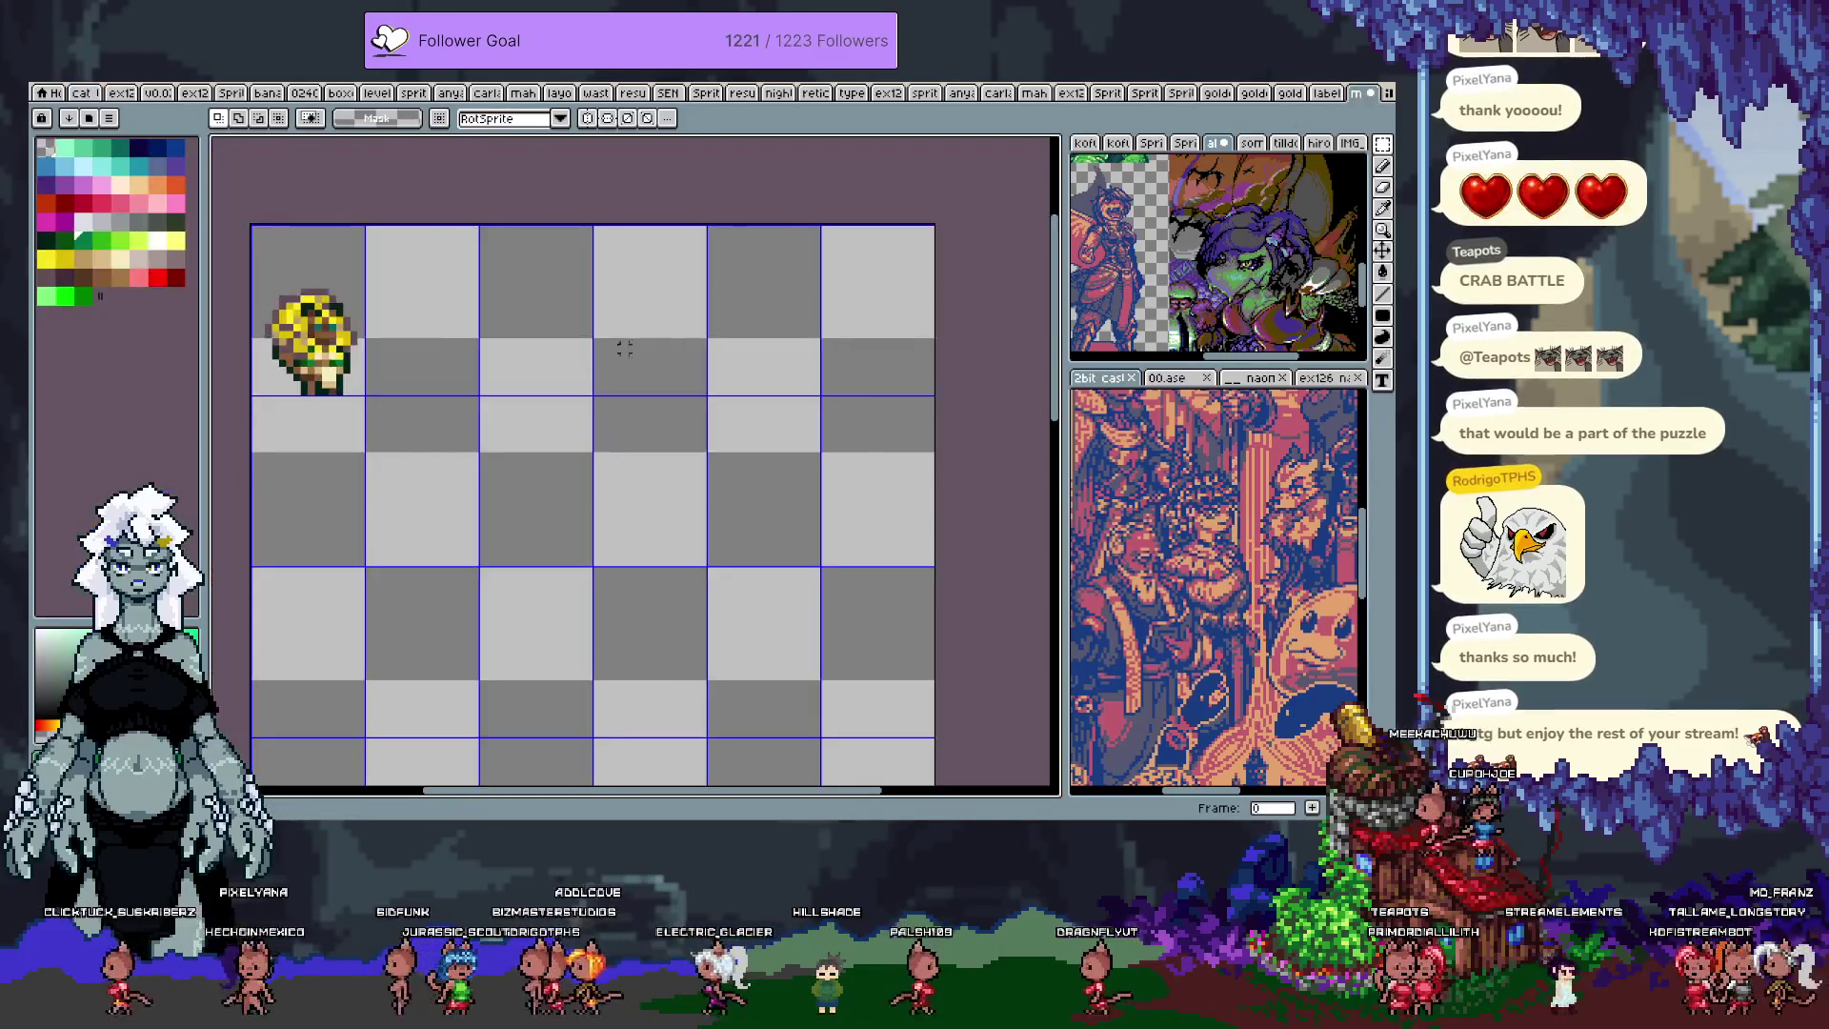
# Step: Paste the character row into the grid's second row and move the four right-hand sprites down one row
pyautogui.hotkey('ctrl', 'v')
pyautogui.click(674, 591)
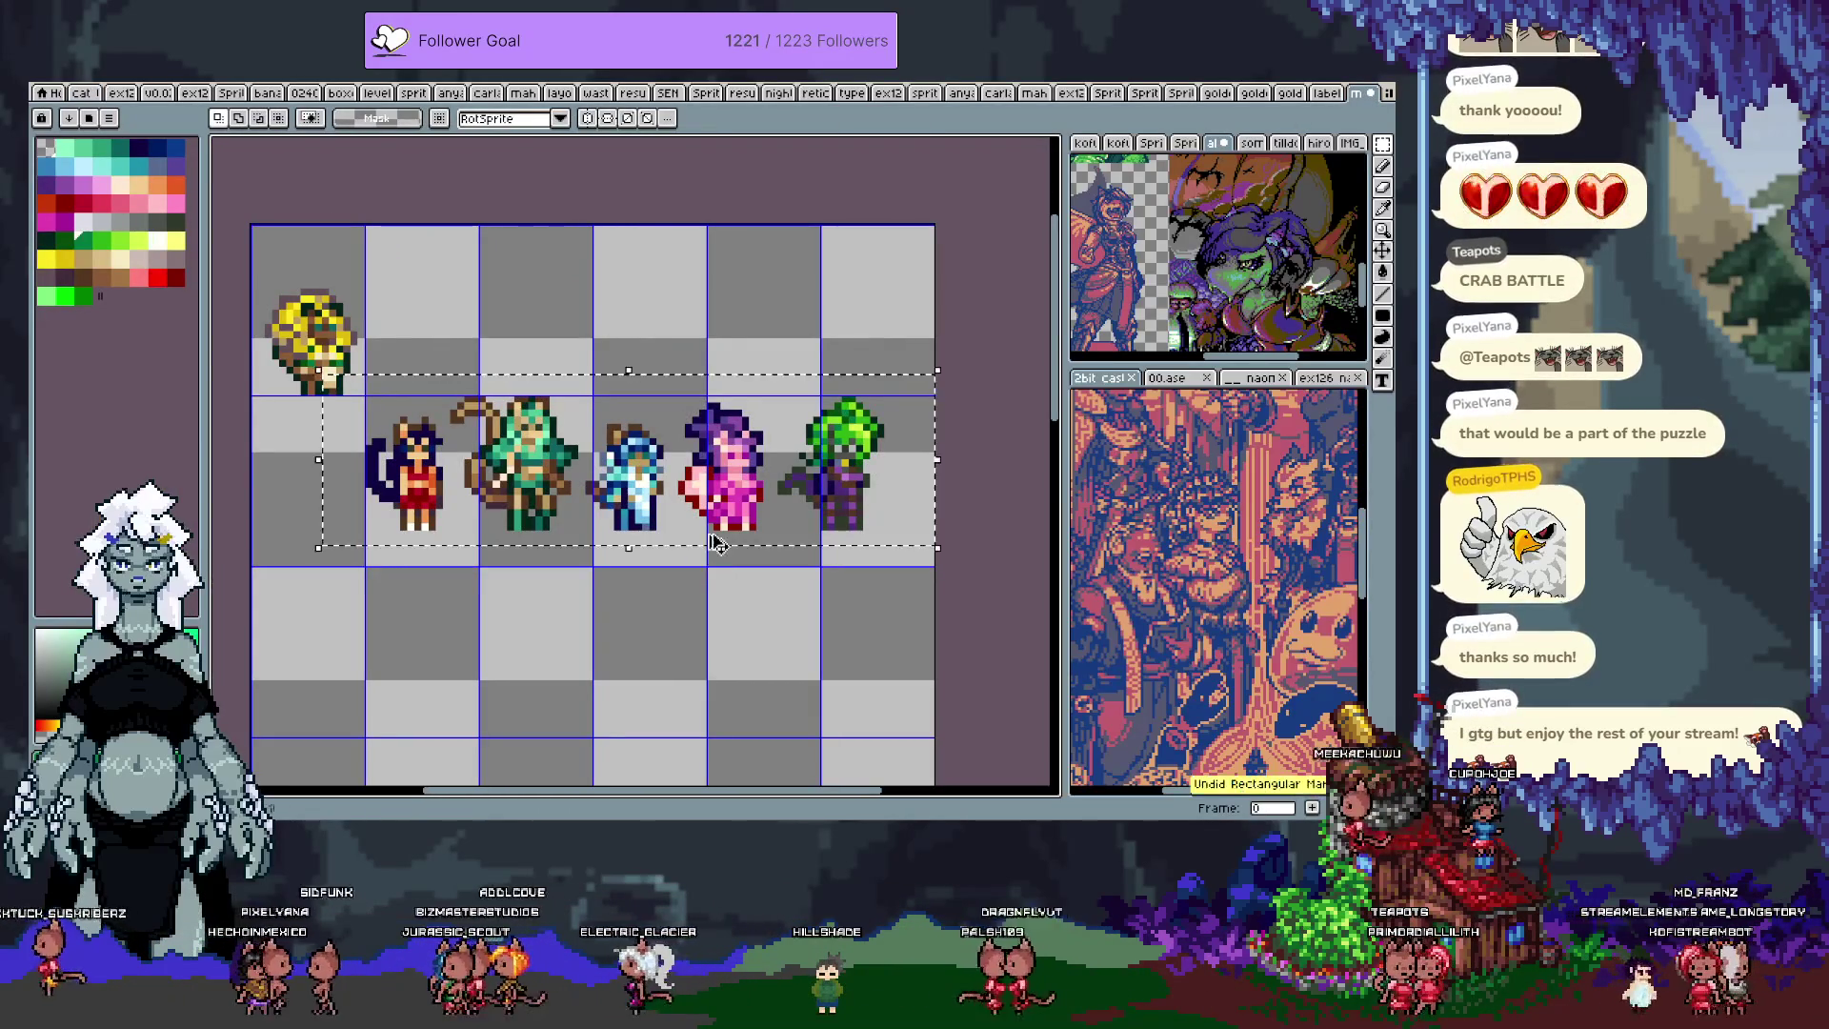
pyautogui.hotkey('ctrl', 'z')
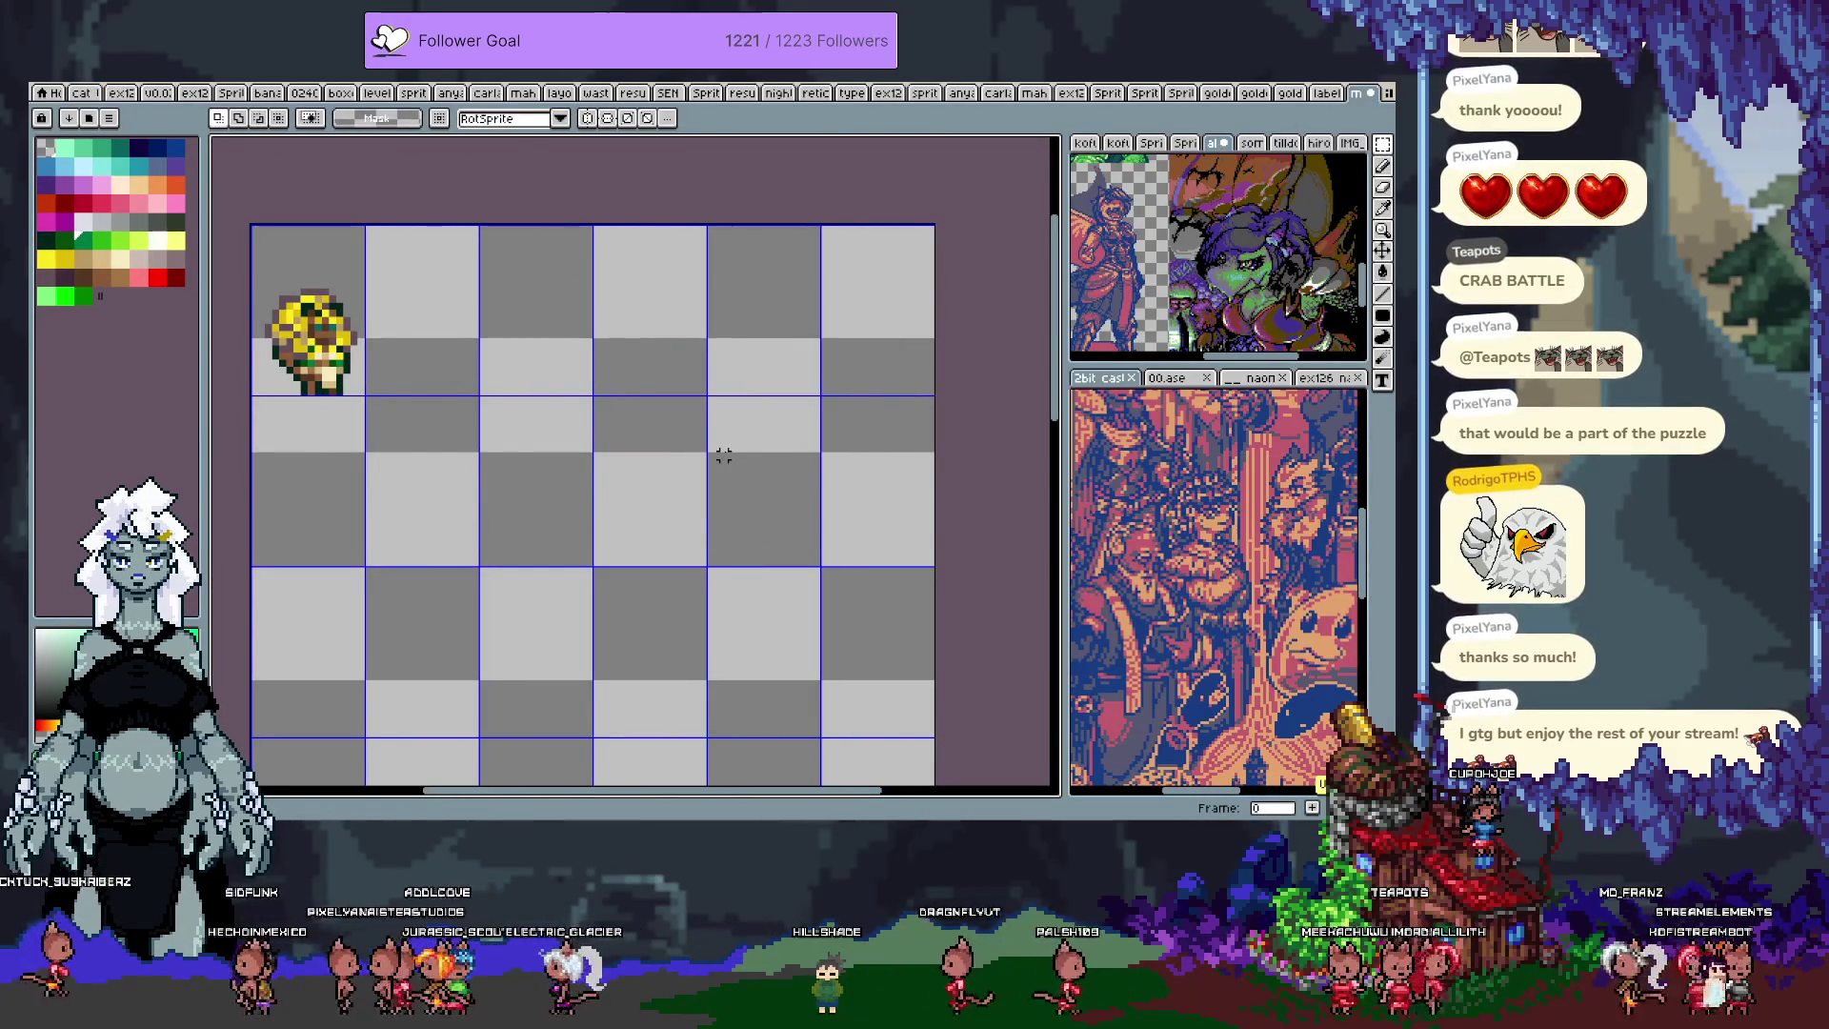
pyautogui.hotkey('ctrl', 'v')
pyautogui.moveTo(724, 457); pyautogui.dragTo(621, 482)
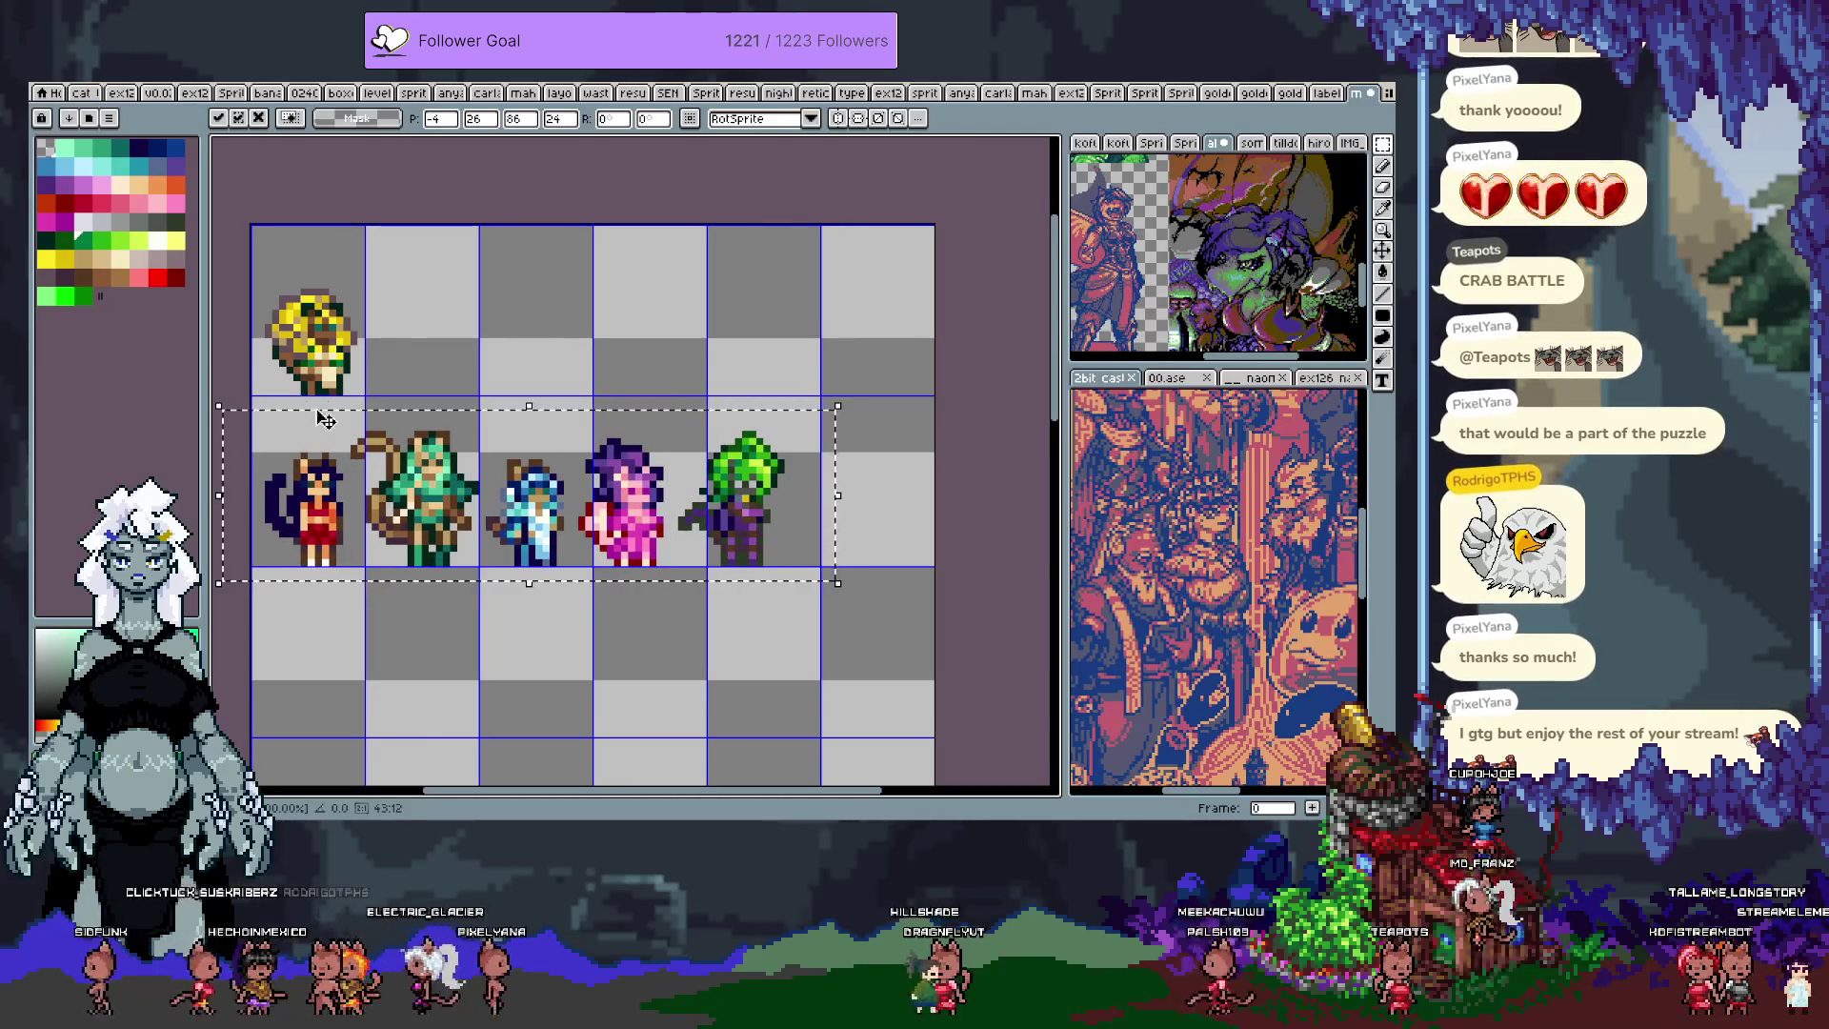
pyautogui.moveTo(348, 534); pyautogui.dragTo(263, 553)
pyautogui.moveTo(452, 540)
pyautogui.mouseDown()
pyautogui.moveTo(381, 705)
pyautogui.moveTo(532, 674)
pyautogui.moveTo(596, 489)
pyautogui.mouseUp()
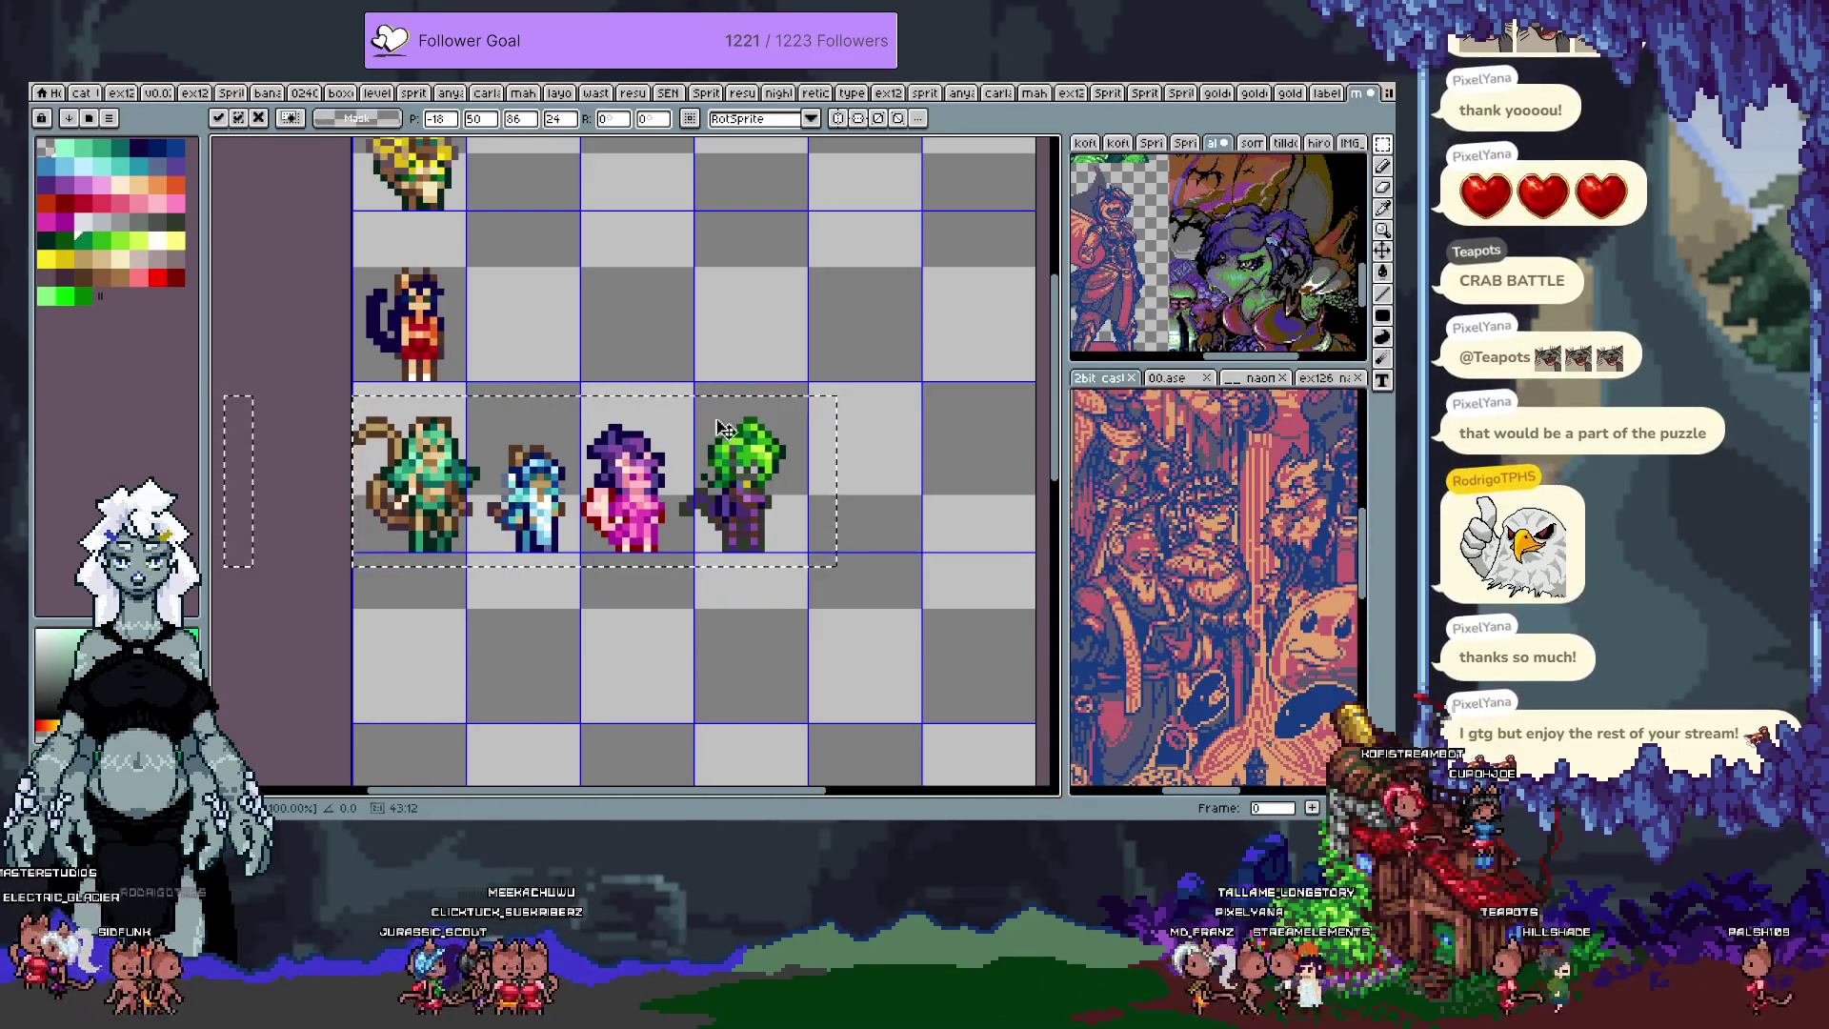
# Step: Move the blue, pink and green characters down one grid row and commit their position
pyautogui.click(995, 94)
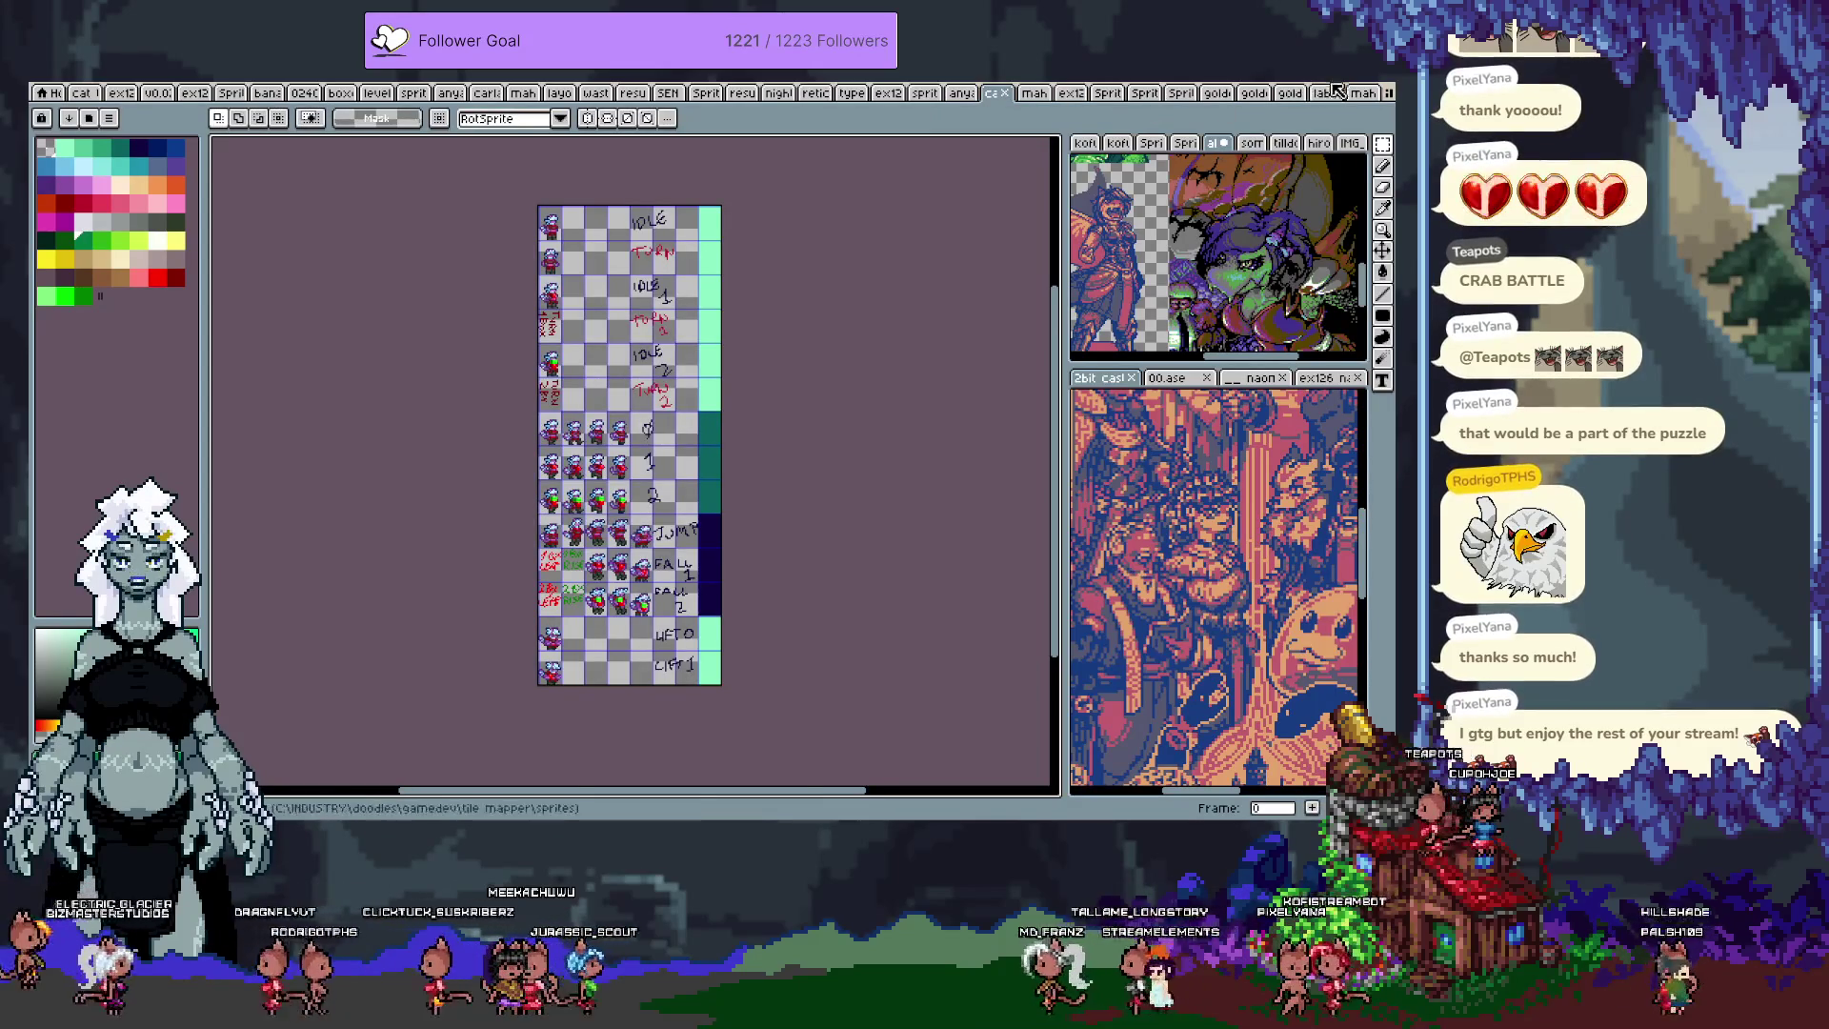
pyautogui.hotkey('ctrl', 'Tab')
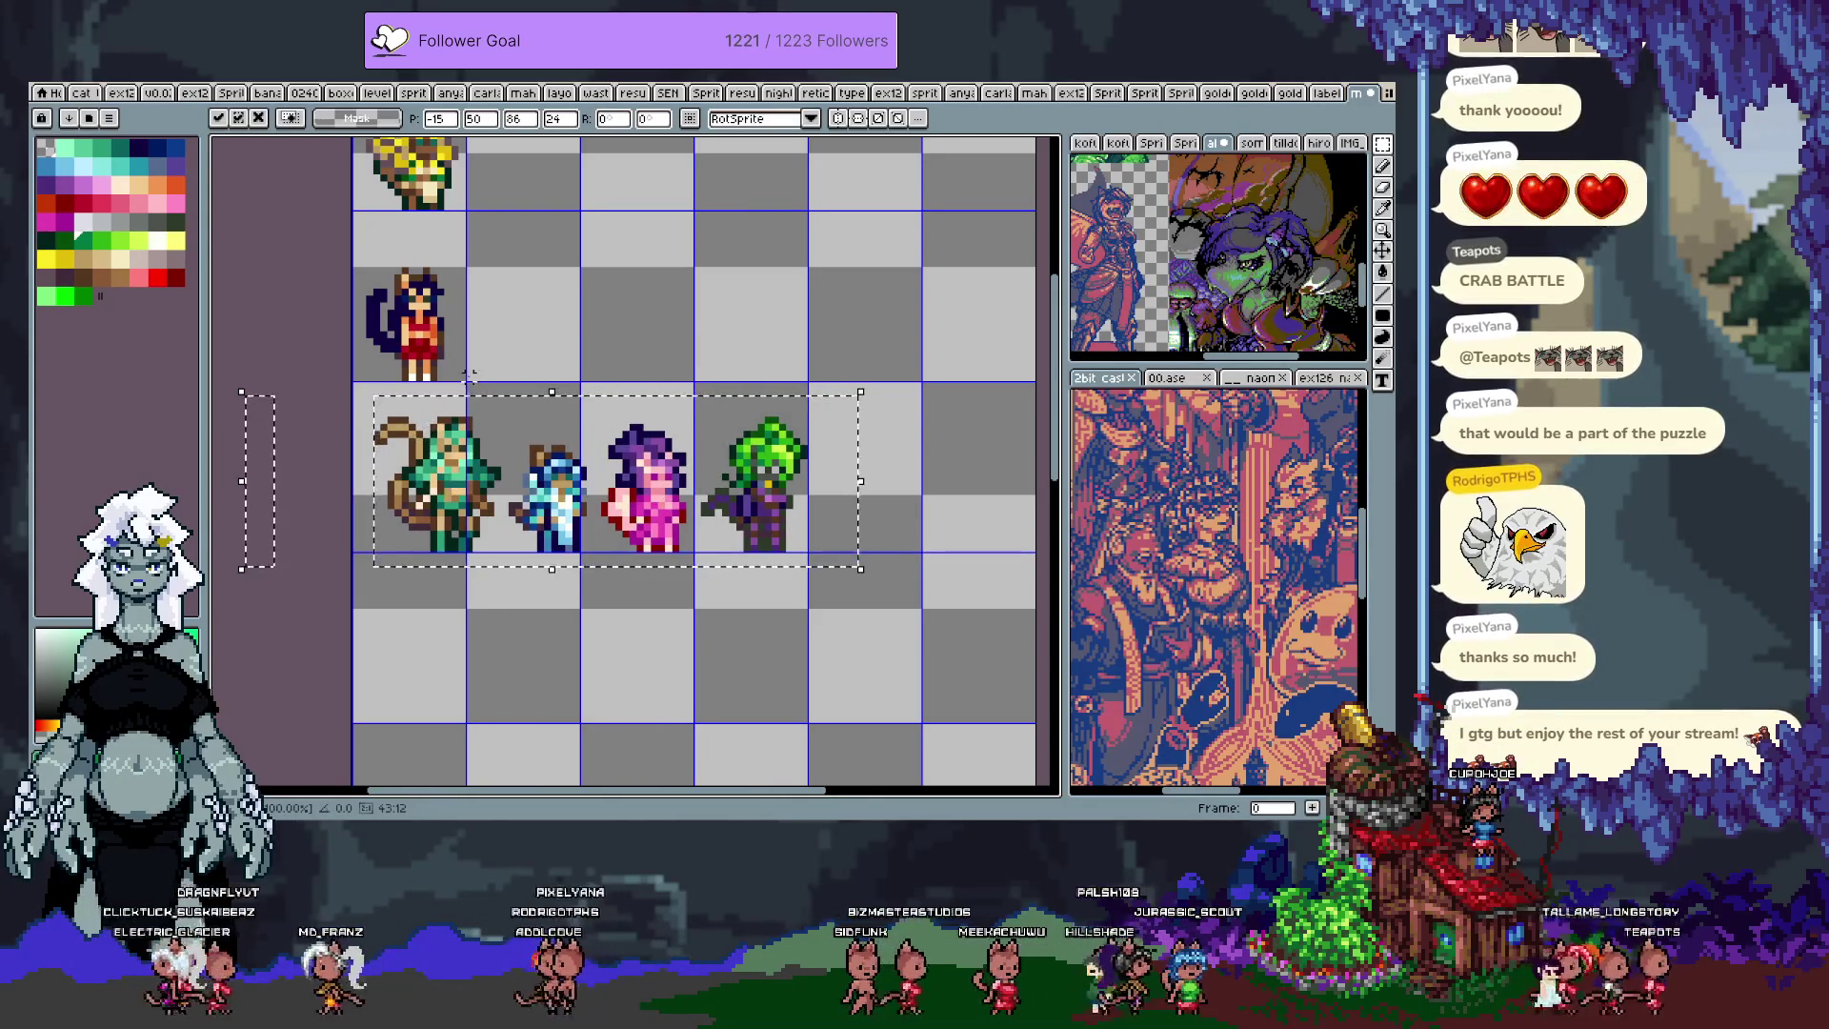
pyautogui.scroll(-1, 457, 371)
pyautogui.moveTo(537, 404); pyautogui.dragTo(546, 449)
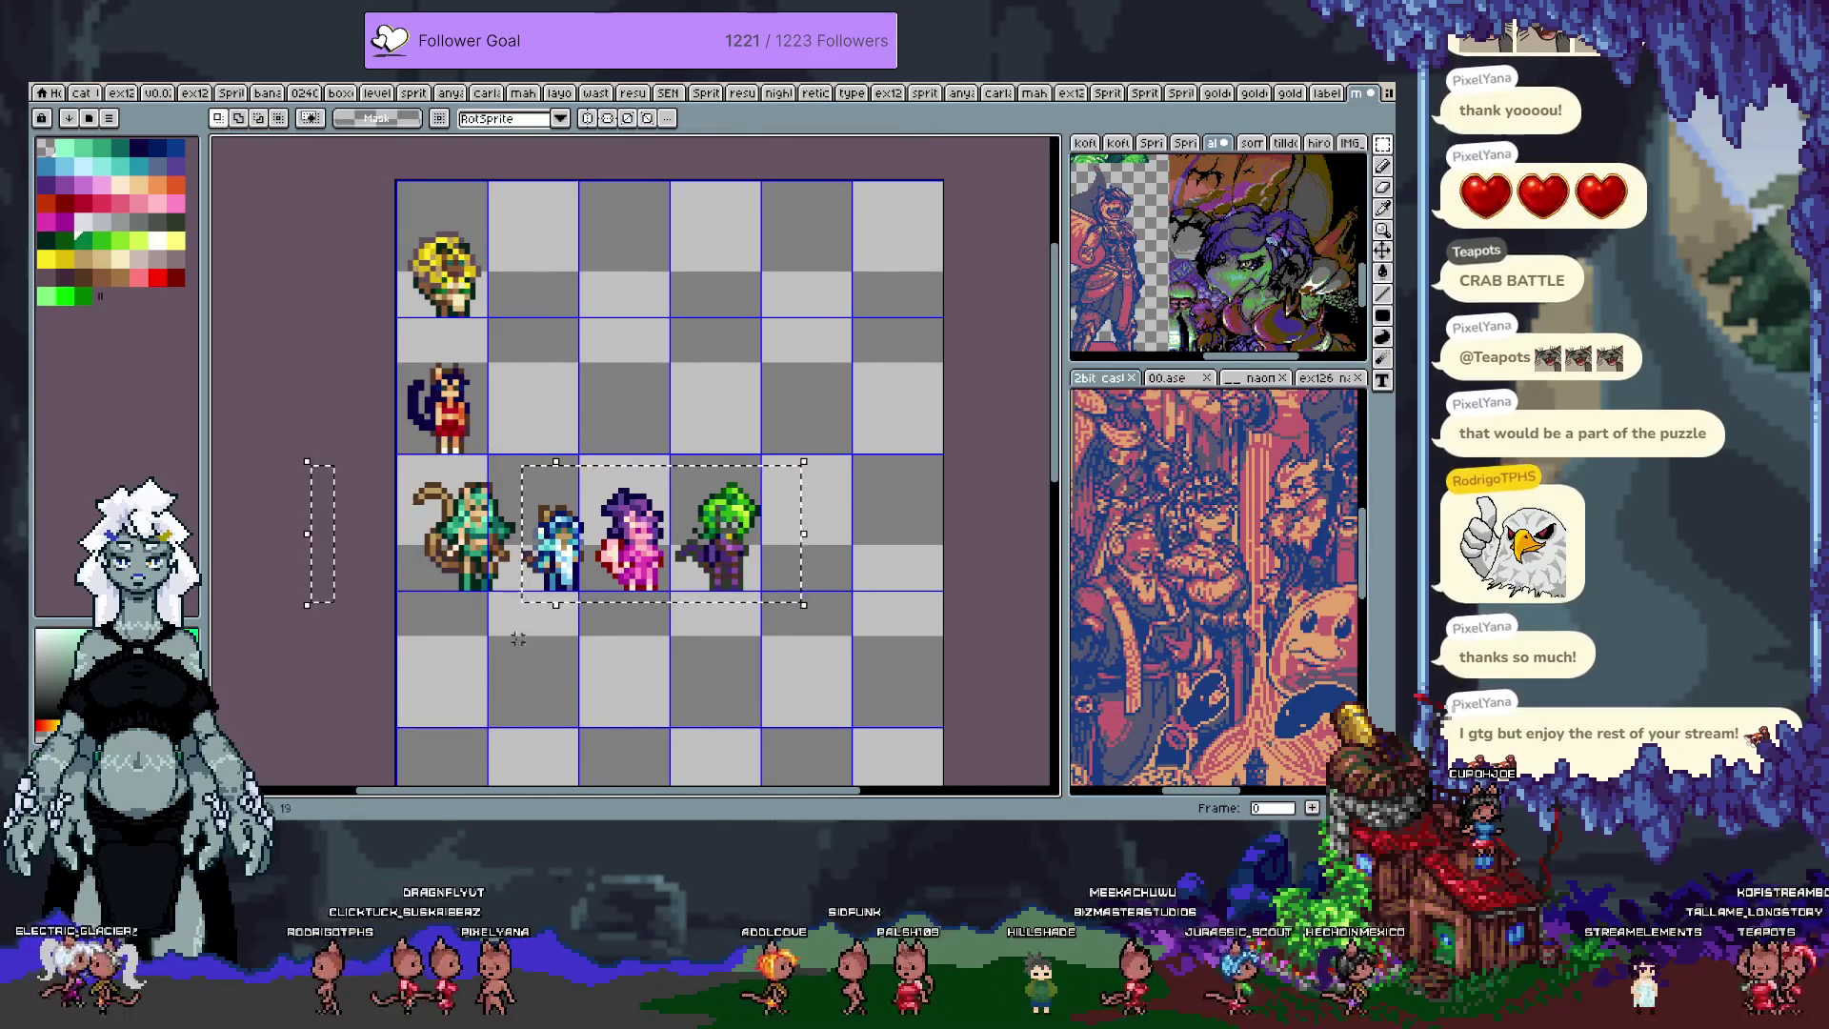
pyautogui.scroll(-5, 651, 332)
pyautogui.moveTo(650, 332); pyautogui.dragTo(540, 461)
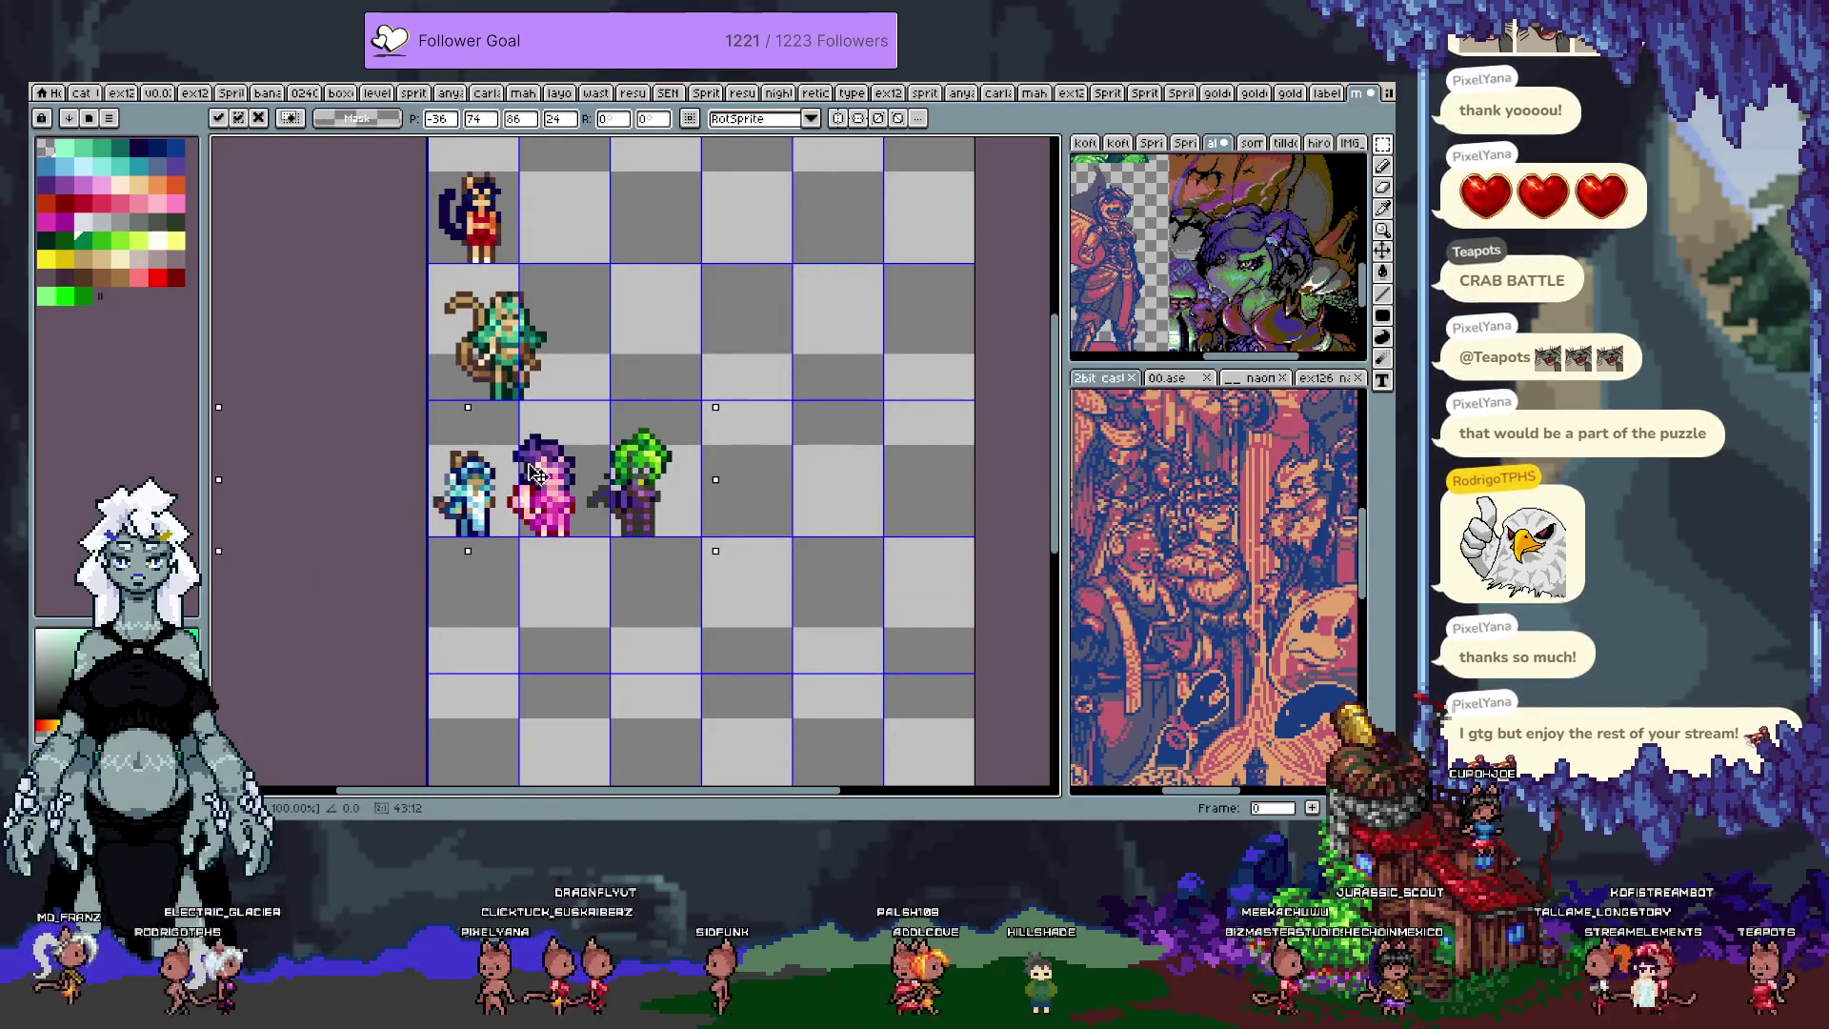
pyautogui.moveTo(533, 473); pyautogui.dragTo(540, 474)
pyautogui.press('Return')
# Step: Drop the pink and green characters another row, then give the green one its own cell
pyautogui.moveTo(474, 408); pyautogui.dragTo(722, 551)
pyautogui.moveTo(589, 486)
pyautogui.mouseDown()
pyautogui.moveTo(551, 619)
pyautogui.moveTo(515, 616)
pyautogui.mouseUp()
pyautogui.press('Down')
pyautogui.press('Down')
pyautogui.press('Return')
pyautogui.scroll(-1, 389, 691)
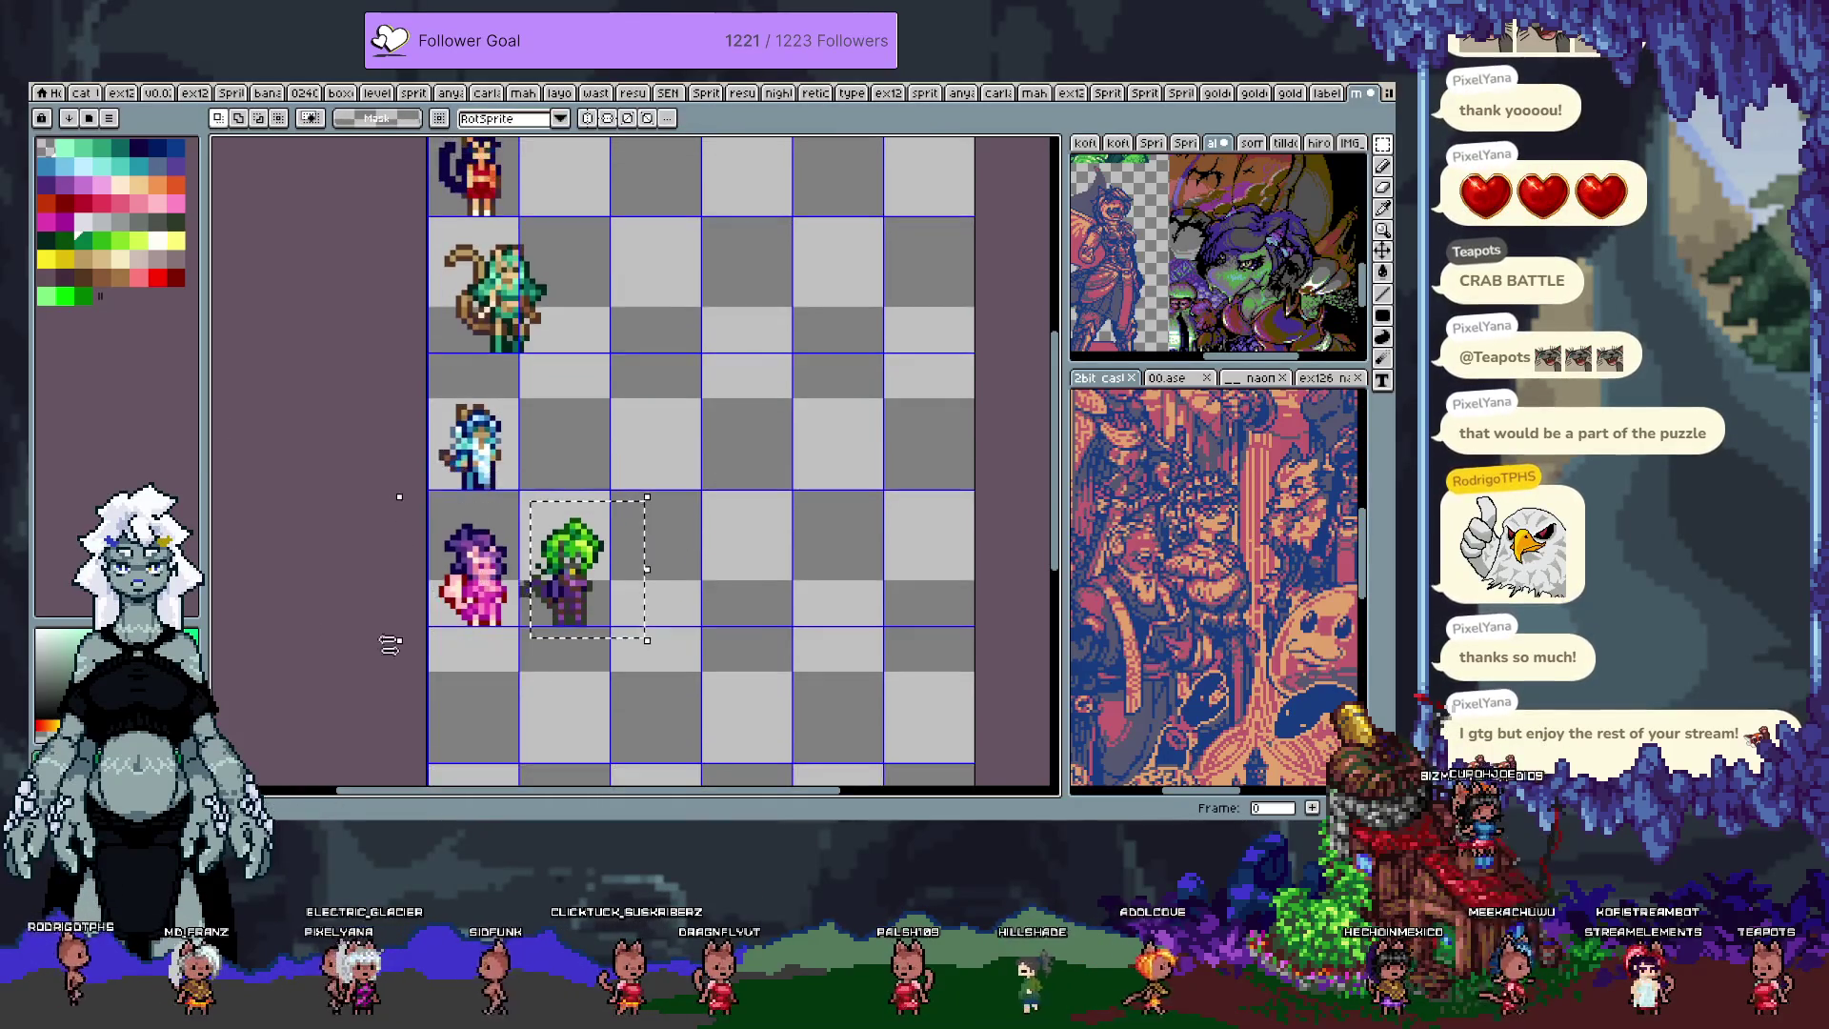
pyautogui.scroll(2, 534, 575)
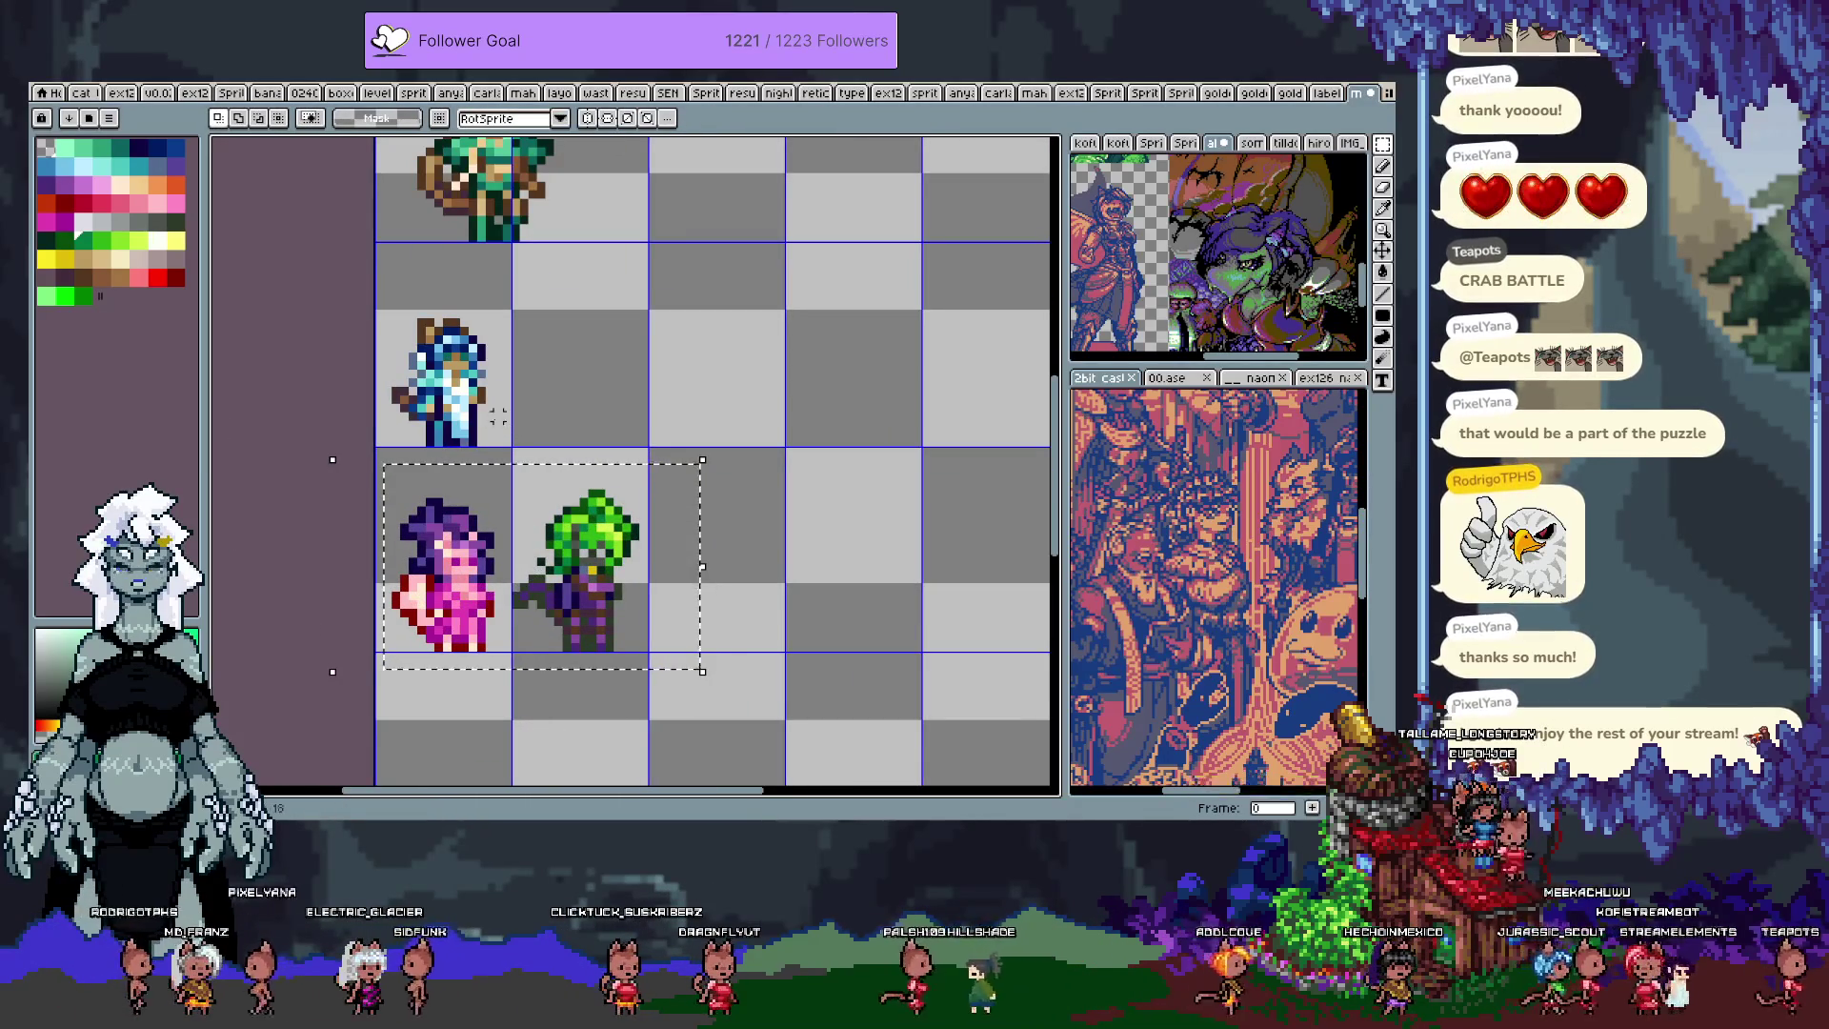
pyautogui.moveTo(633, 515)
pyautogui.mouseDown()
pyautogui.moveTo(620, 329)
pyautogui.moveTo(584, 540)
pyautogui.moveTo(533, 524)
pyautogui.mouseUp()
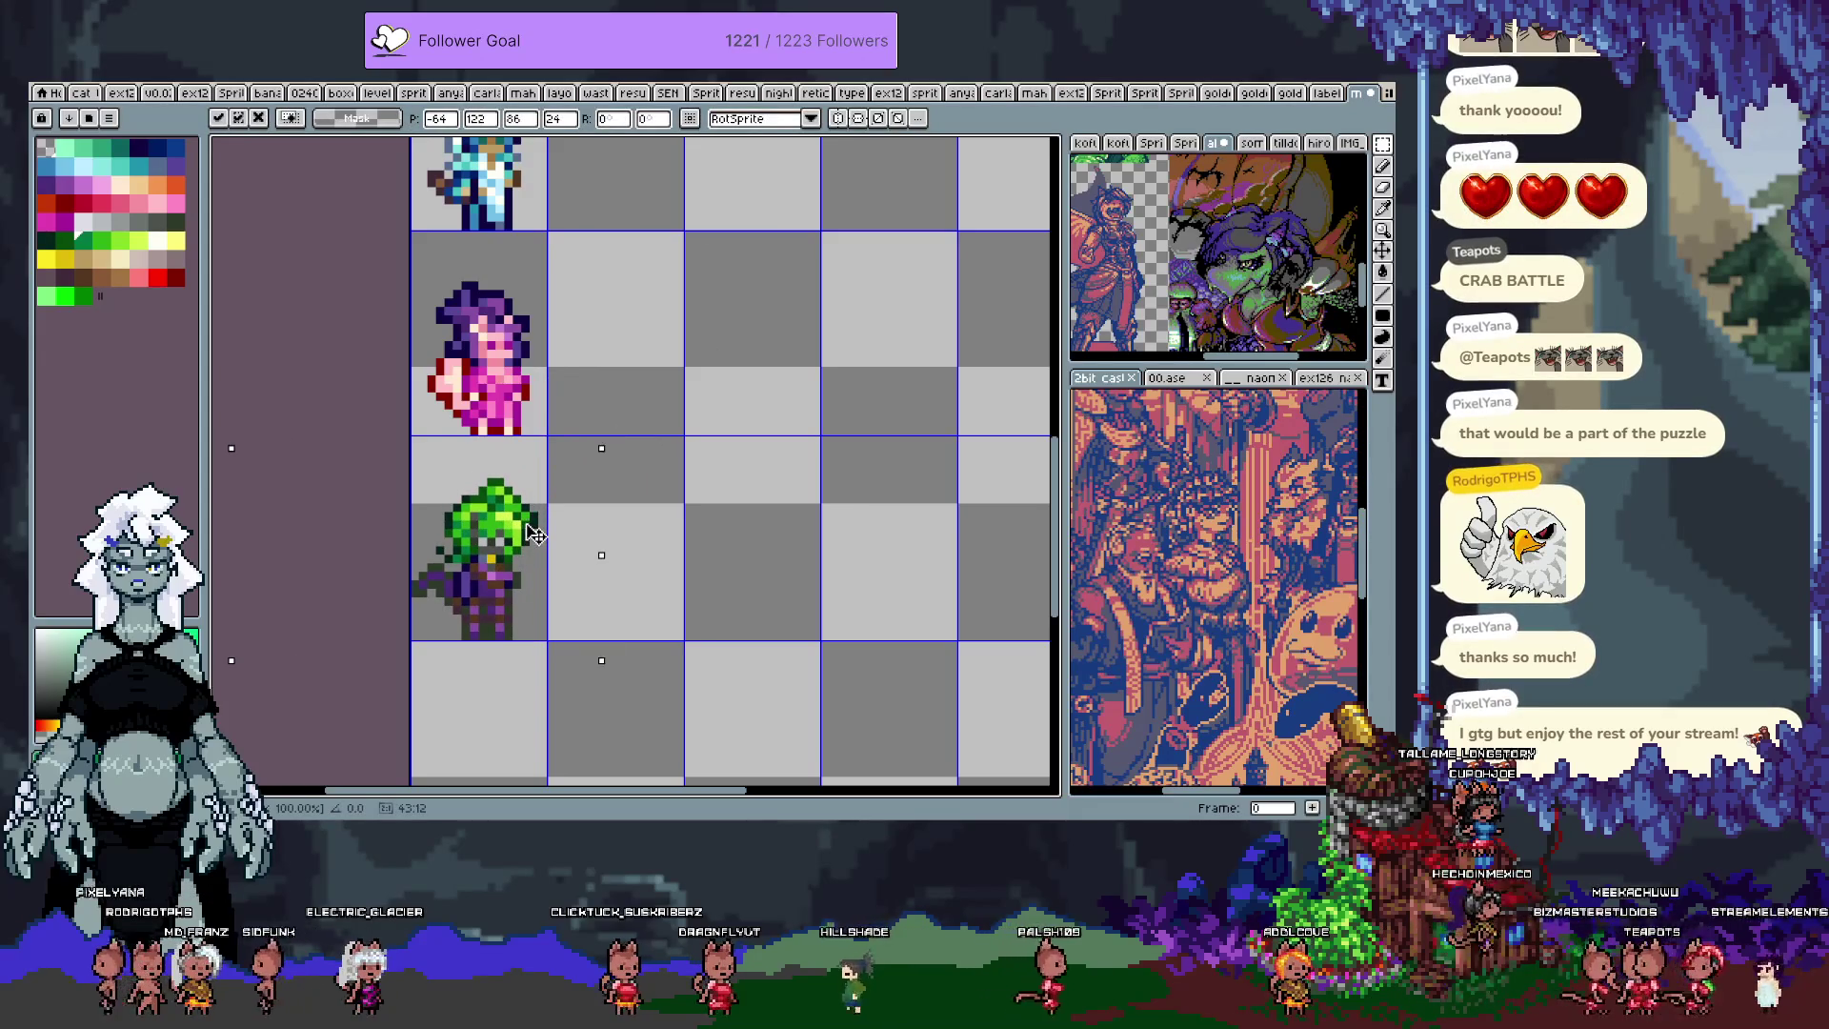
pyautogui.press('h')
pyautogui.scroll(-3, 578, 482)
pyautogui.moveTo(621, 447); pyautogui.dragTo(595, 564)
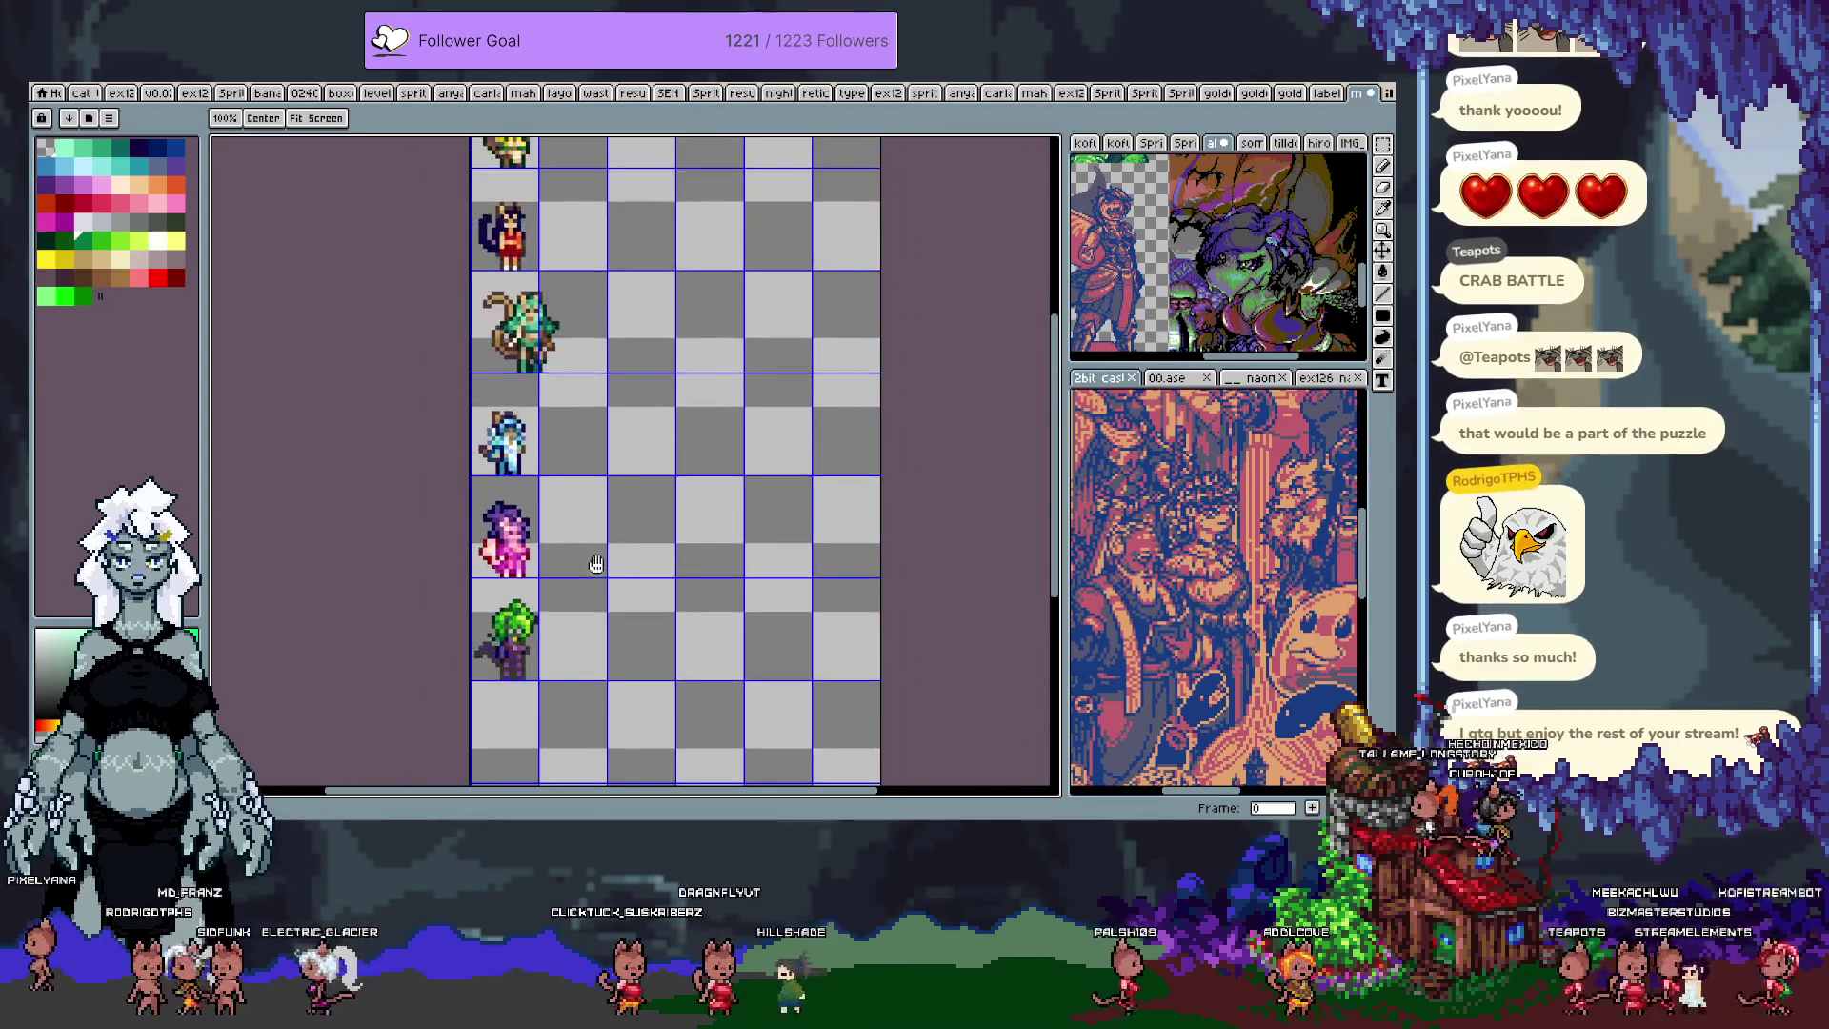
pyautogui.moveTo(605, 486); pyautogui.dragTo(610, 583)
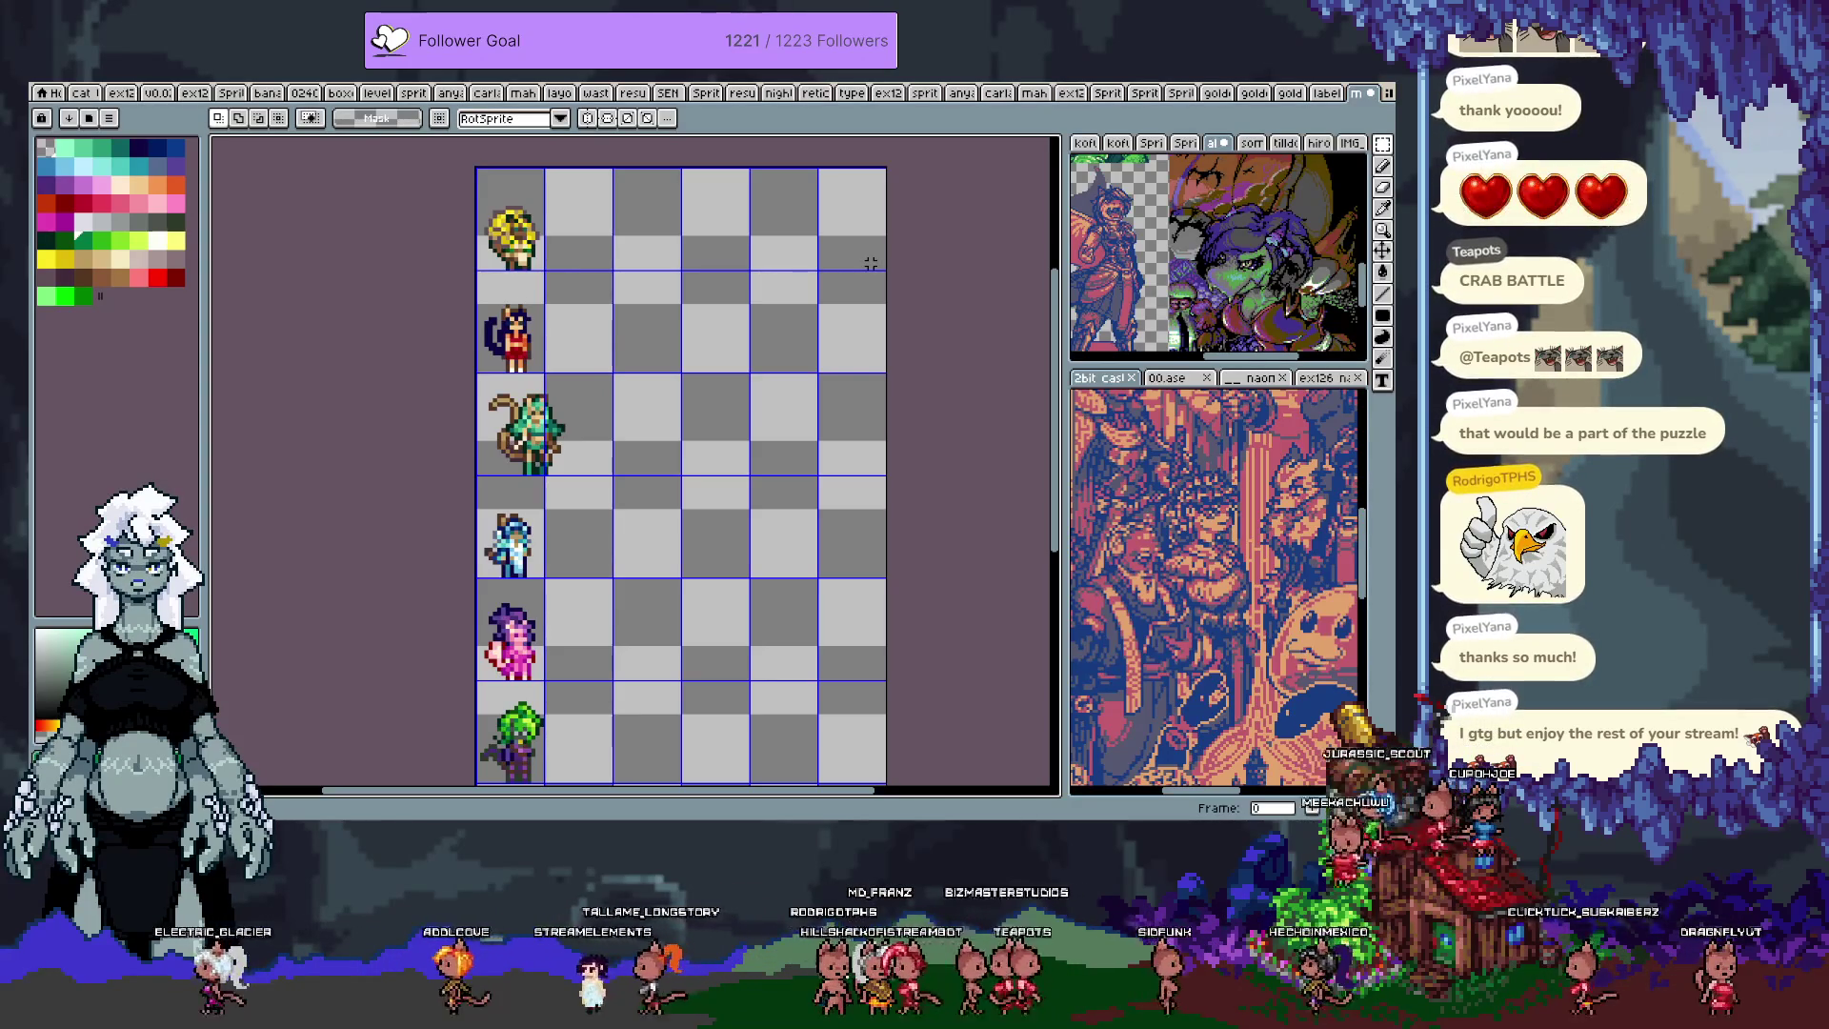
# Step: Marquee the green-clad third character and create a new sprite from it with Ctrl+Alt+N
pyautogui.moveTo(583, 374)
pyautogui.mouseDown()
pyautogui.moveTo(523, 476)
pyautogui.moveTo(473, 495)
pyautogui.mouseUp()
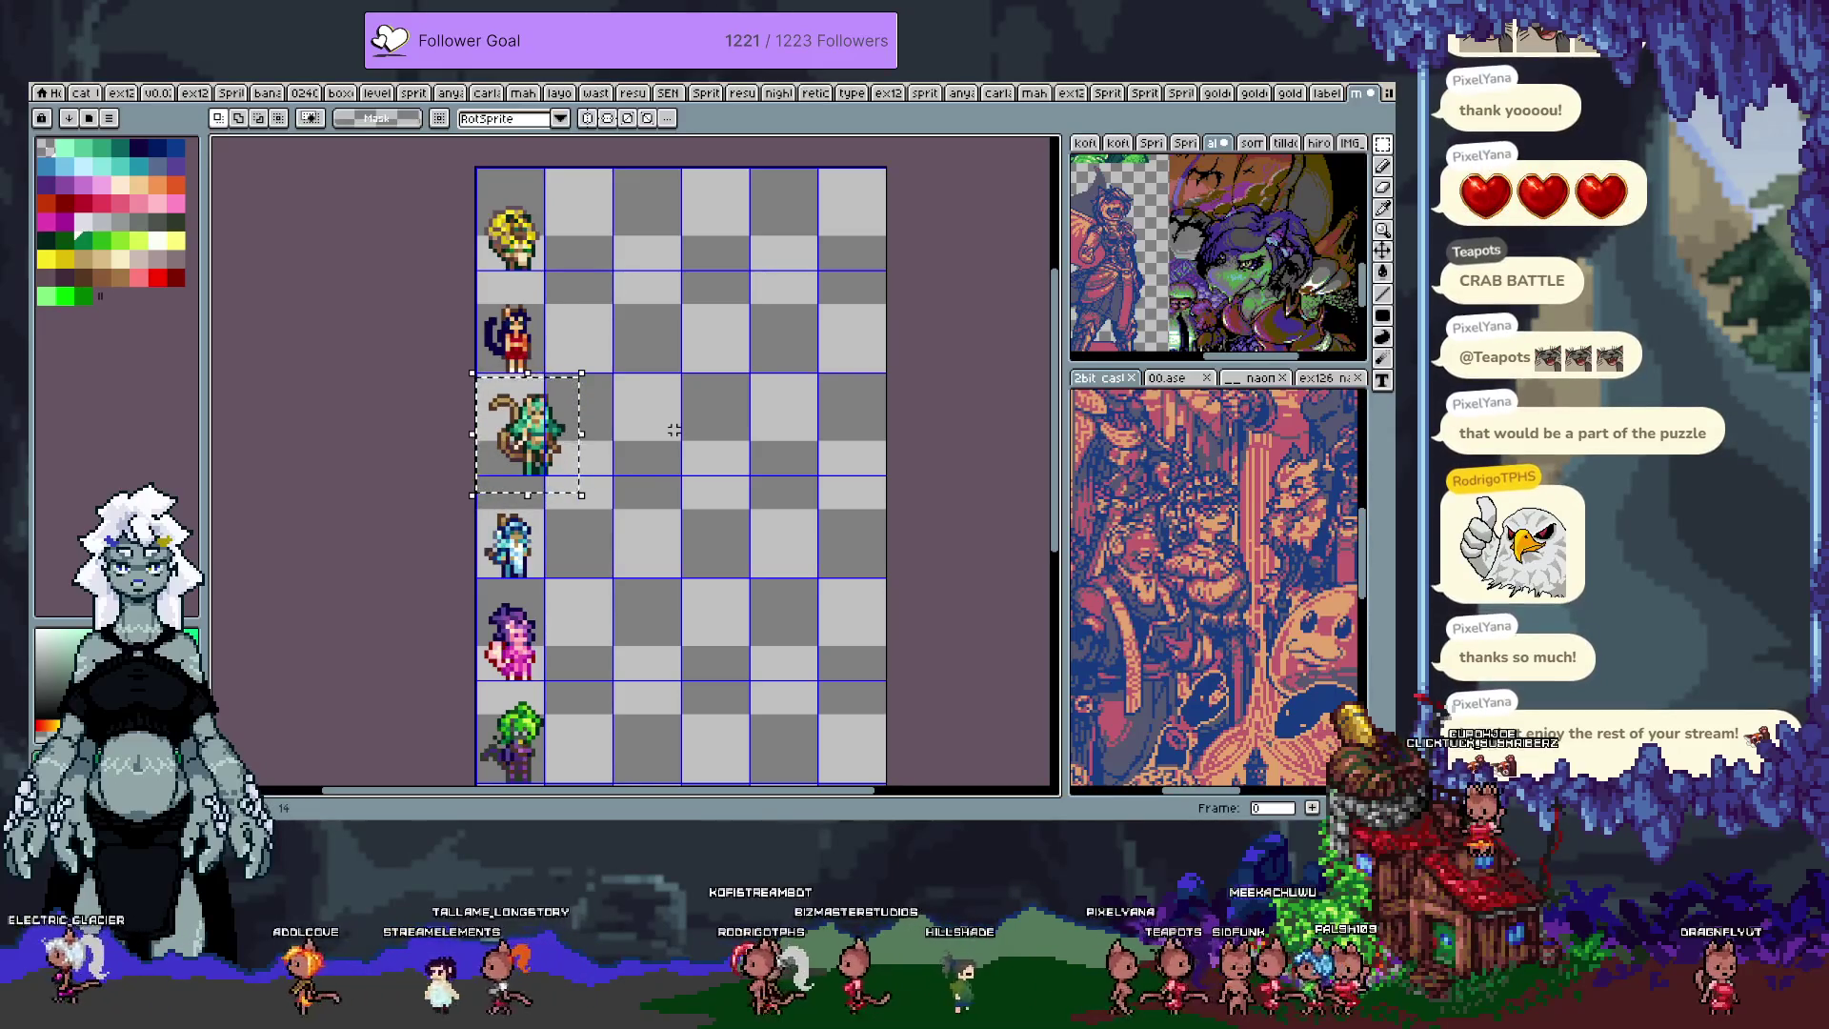
pyautogui.hotkey('ctrl', 'alt', 'n')
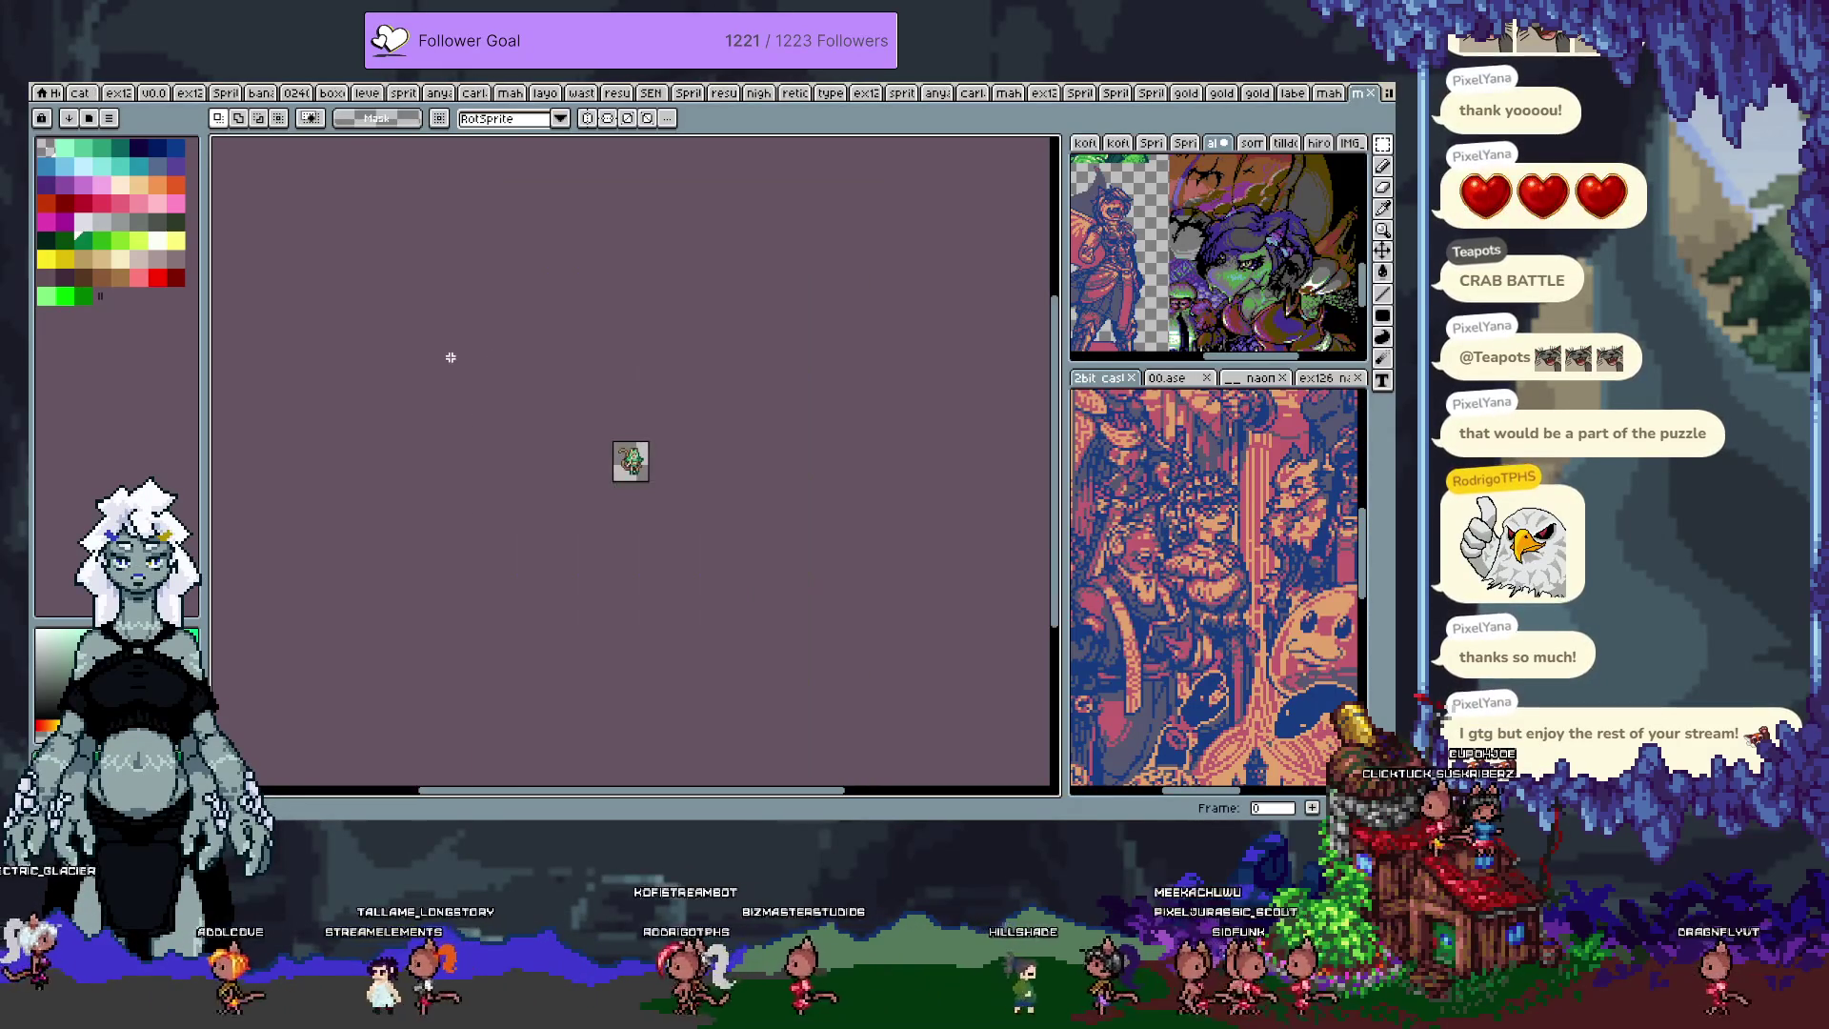
# Step: Shift the green character down and slightly left so its feet rest on the canvas bottom
pyautogui.scroll(4, 476, 410)
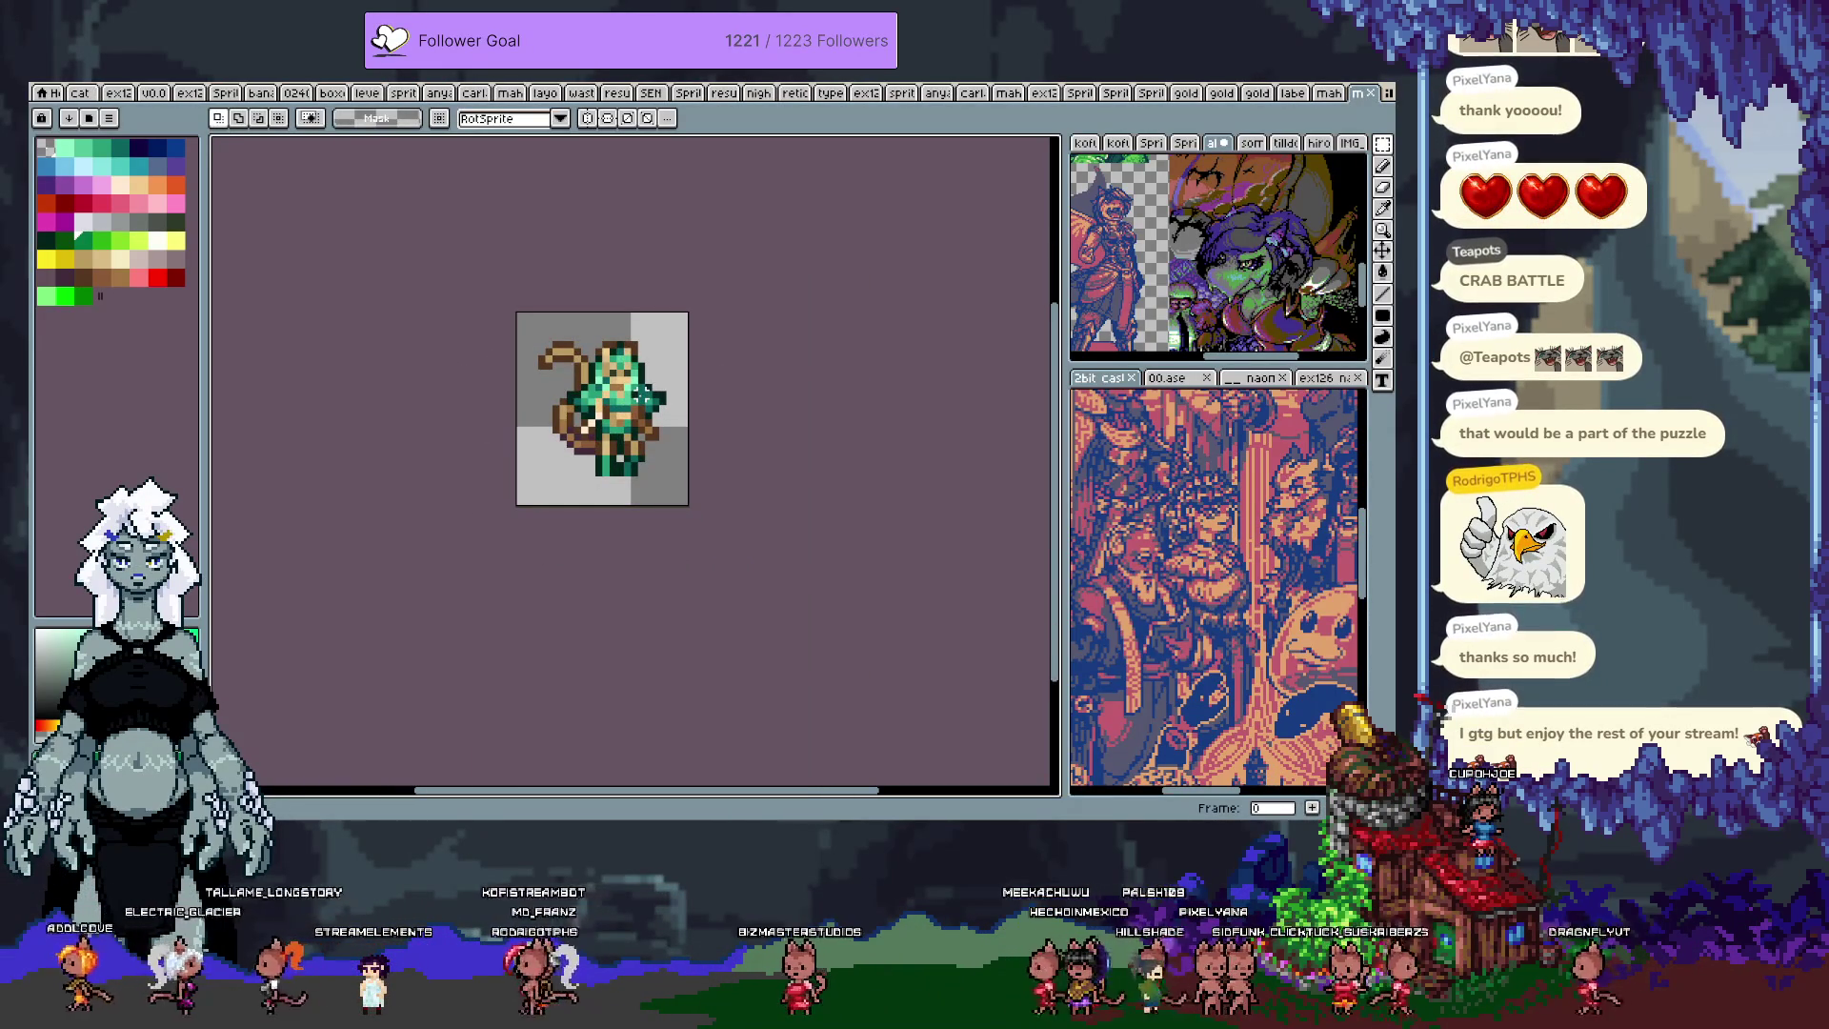
pyautogui.moveTo(519, 322); pyautogui.dragTo(686, 505)
pyautogui.hotkey('ctrl', 'z')
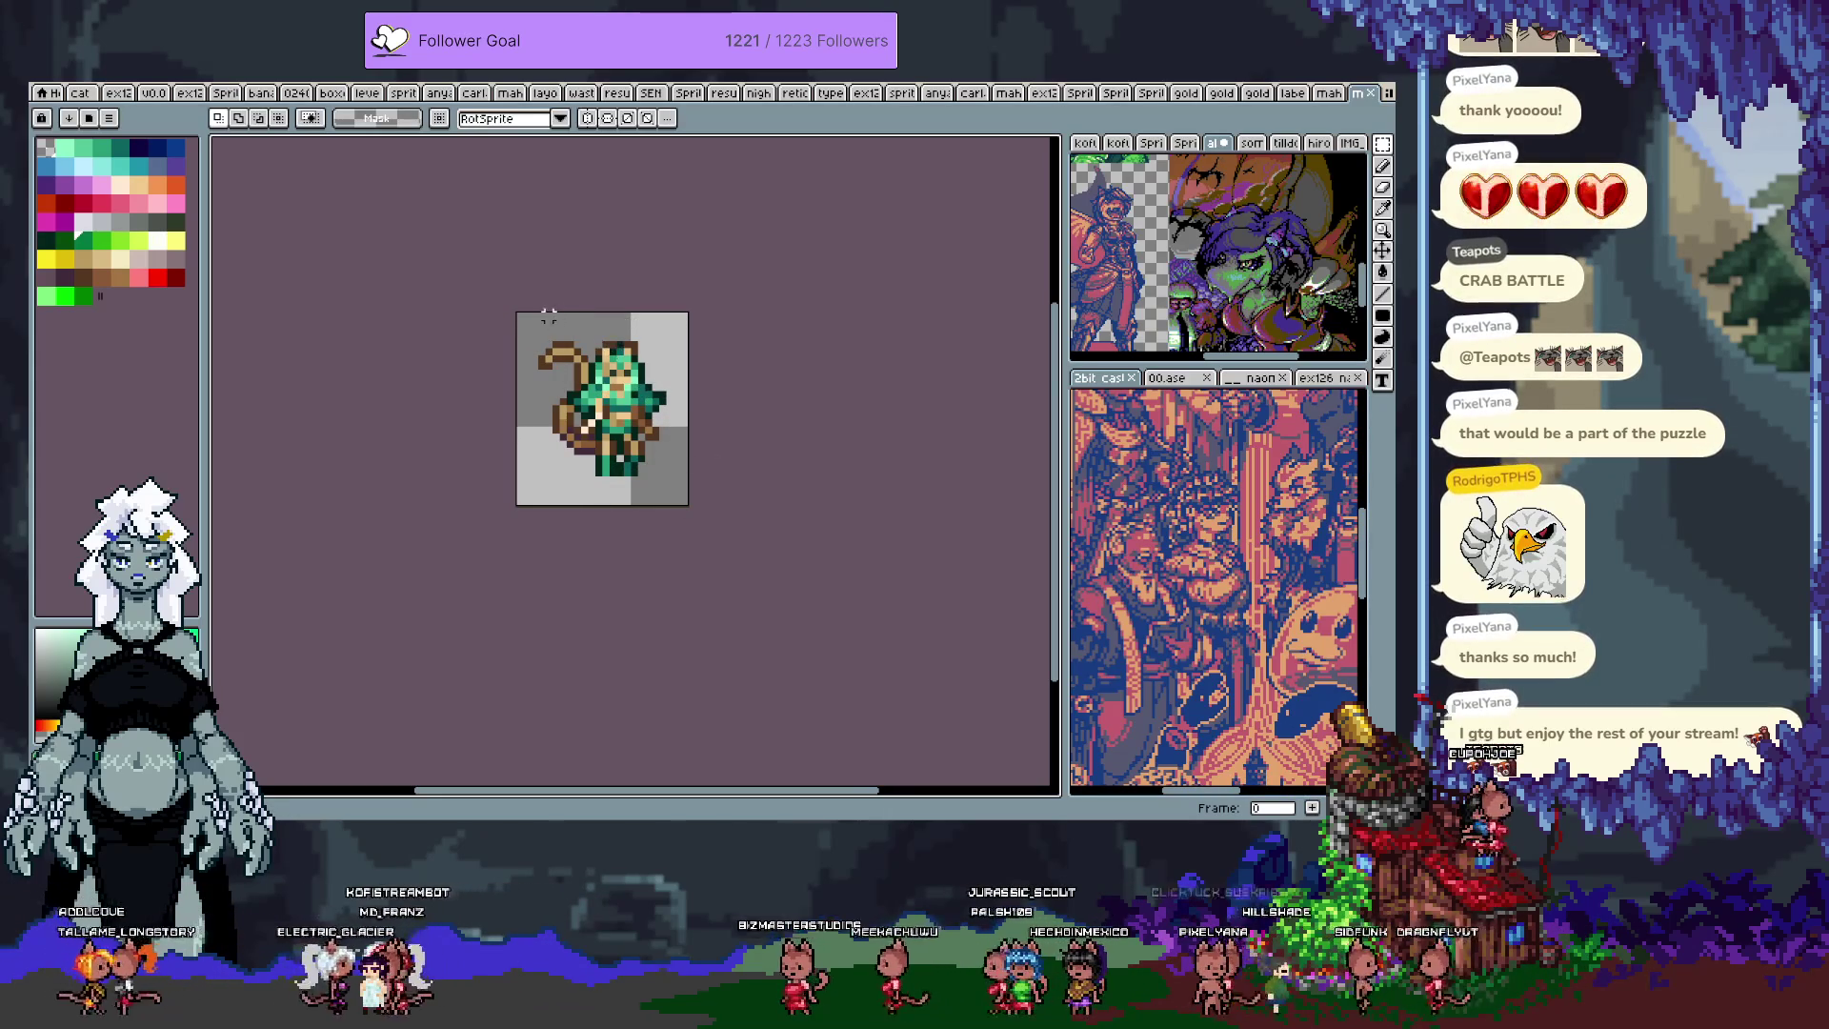
pyautogui.moveTo(517, 314); pyautogui.dragTo(688, 481)
pyautogui.moveTo(635, 426); pyautogui.dragTo(635, 457)
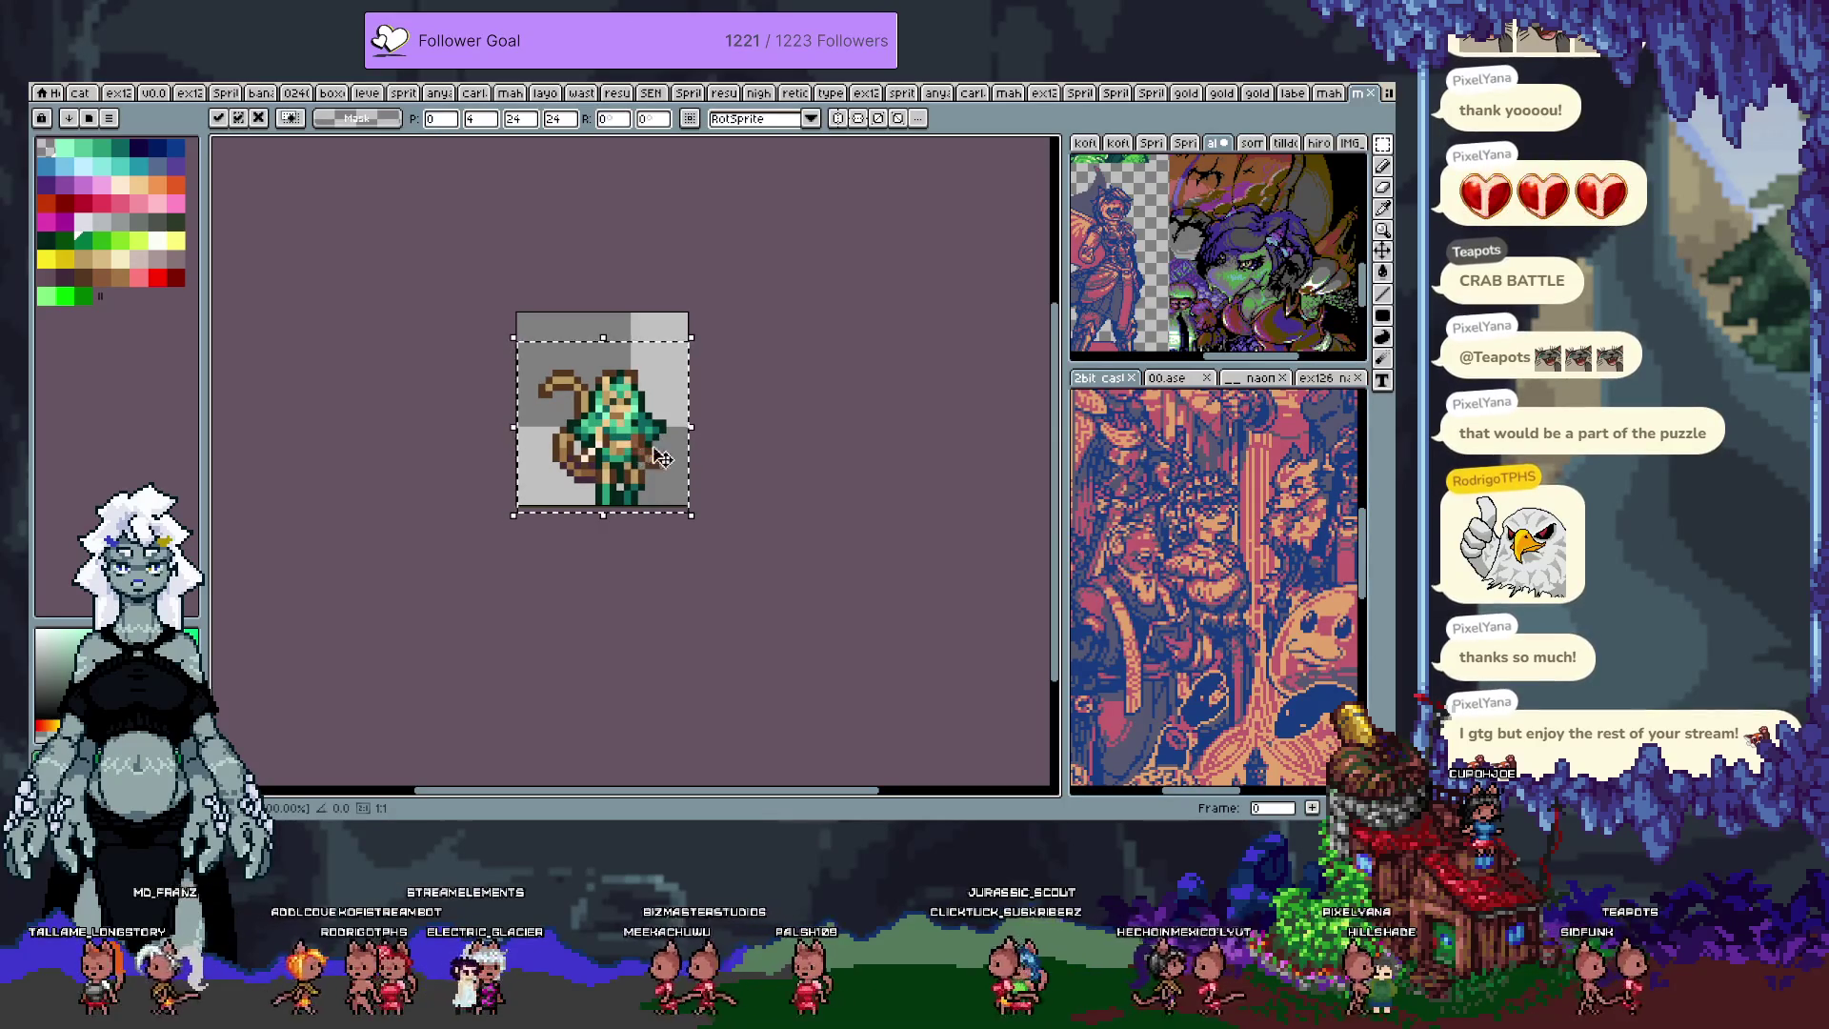
pyautogui.click(392, 278)
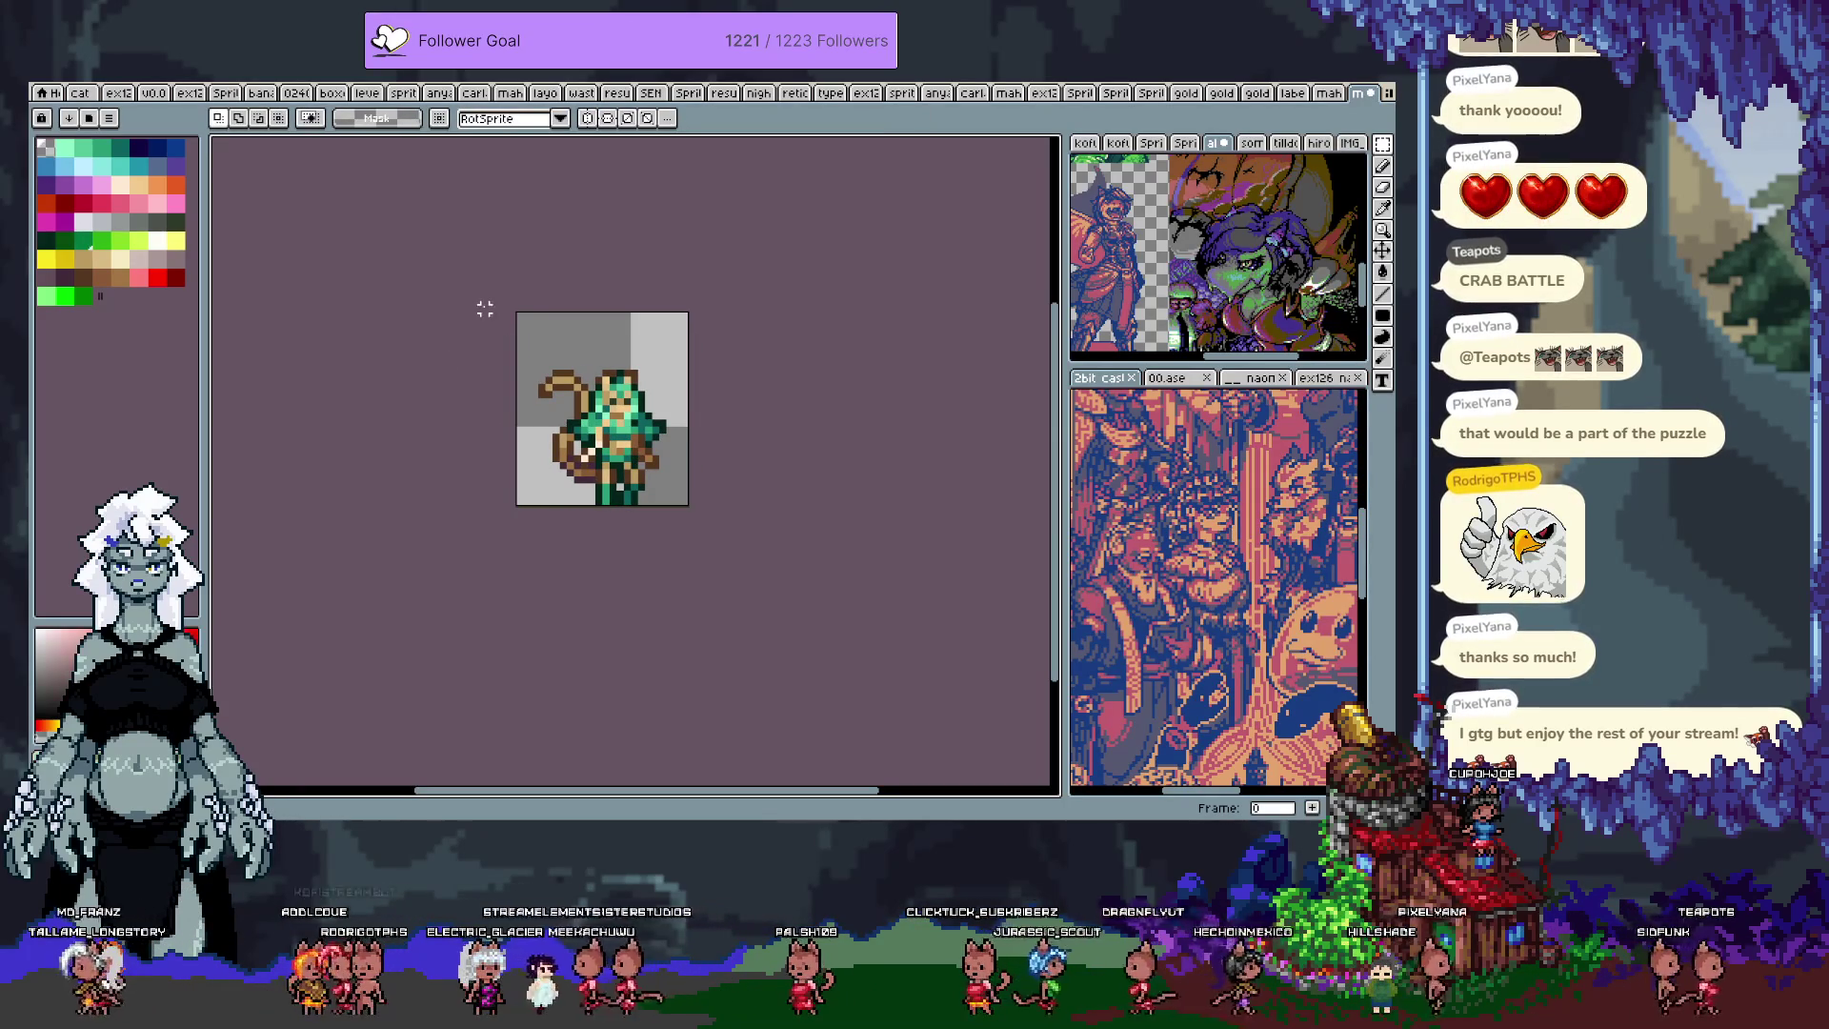
pyautogui.hotkey('alt', 's')
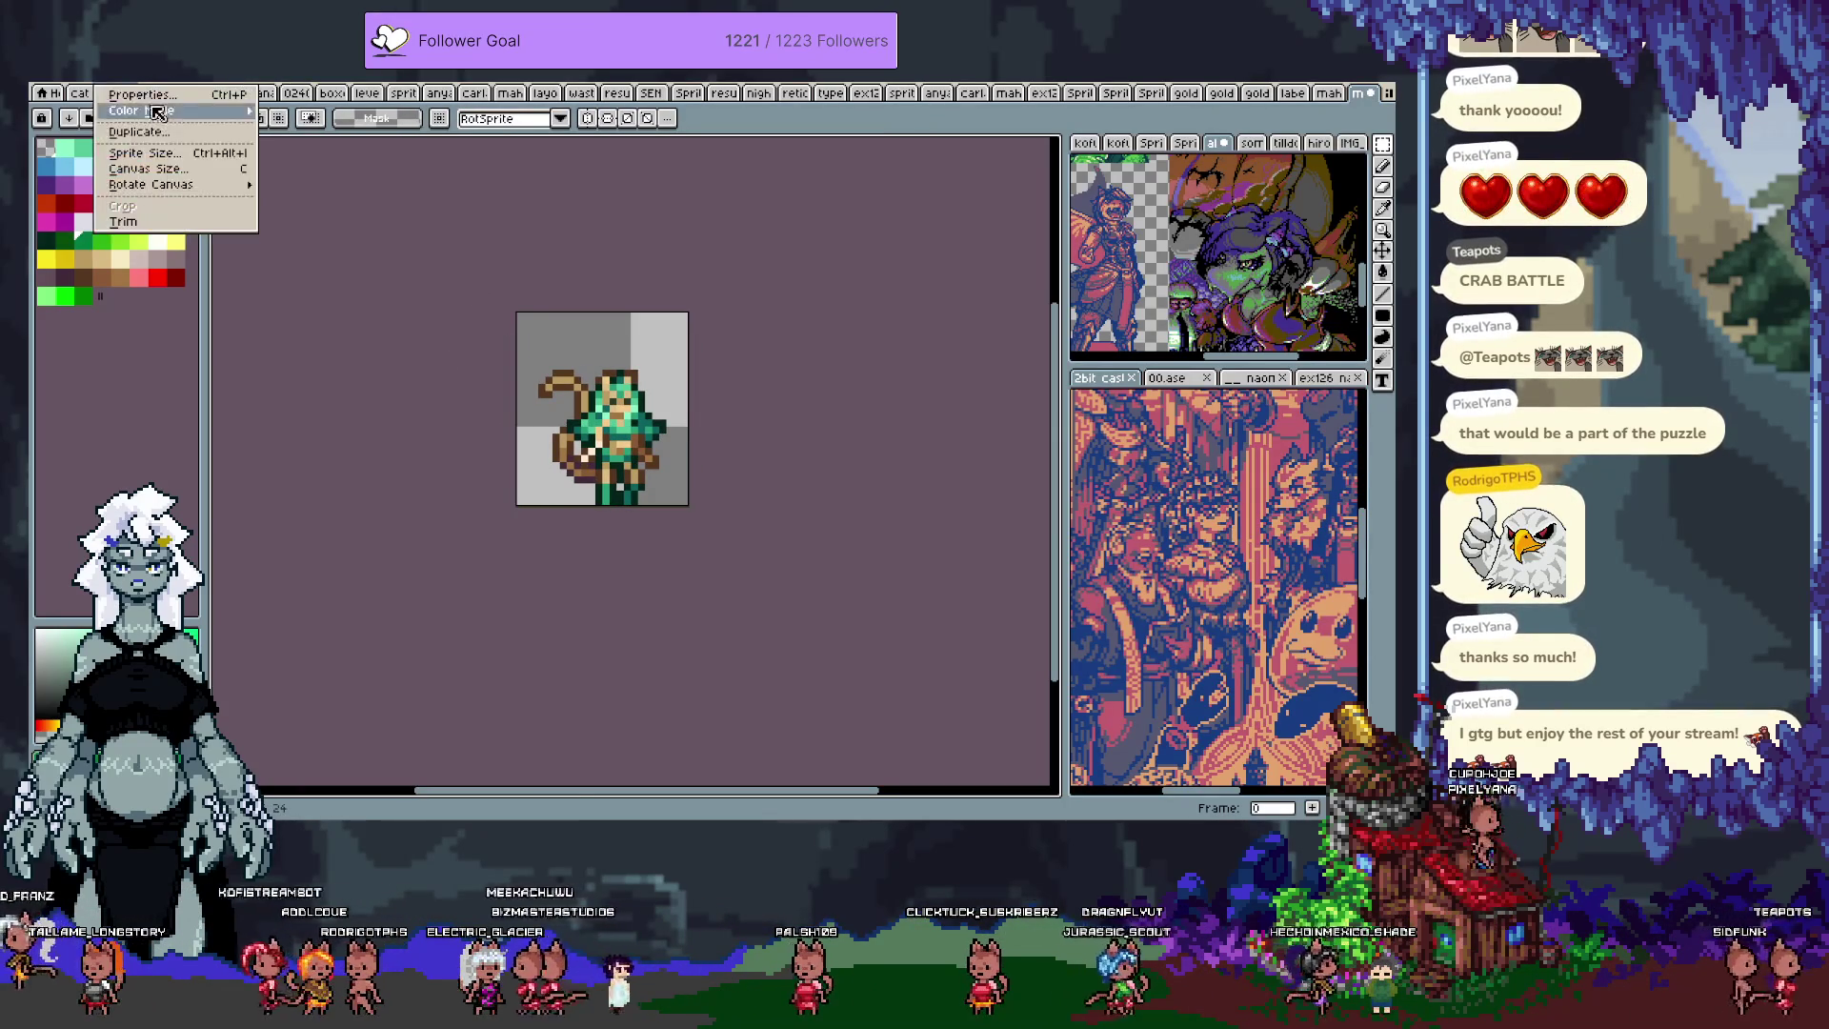
# Step: Set Canvas Size to width 144, height 216 with the top-left anchor
pyautogui.click(184, 168)
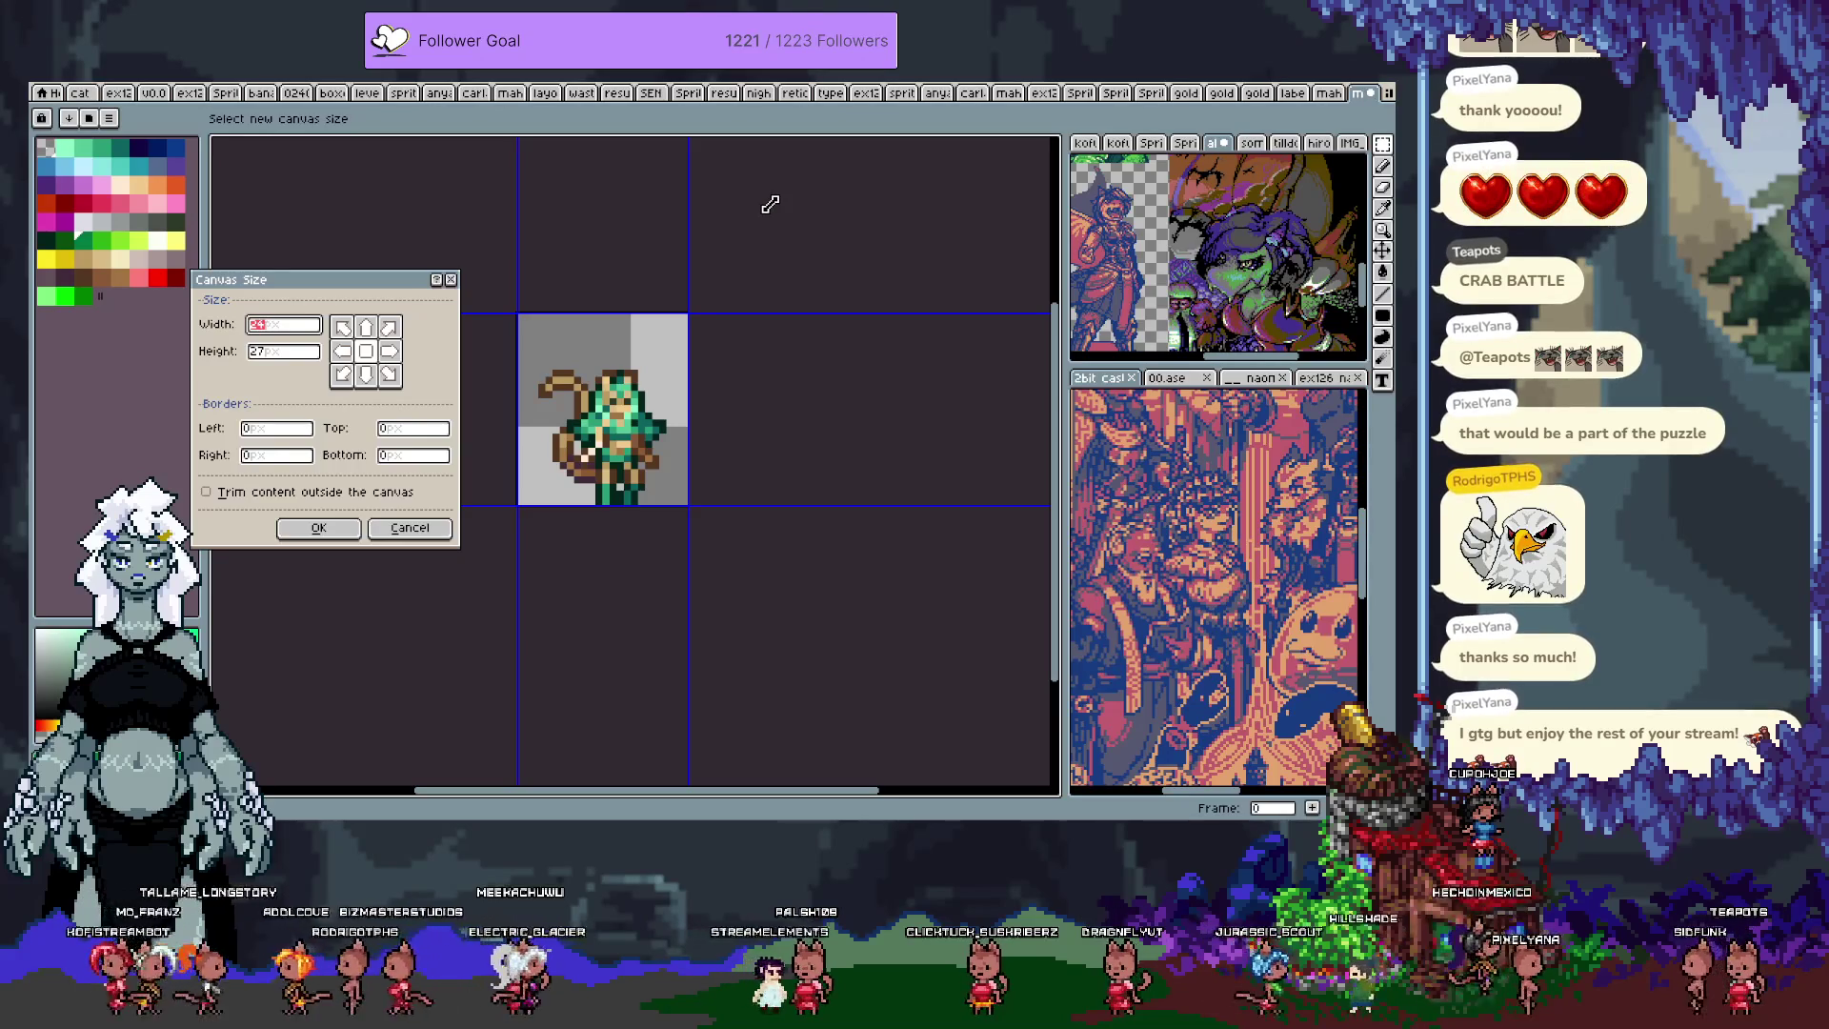
pyautogui.write('144')
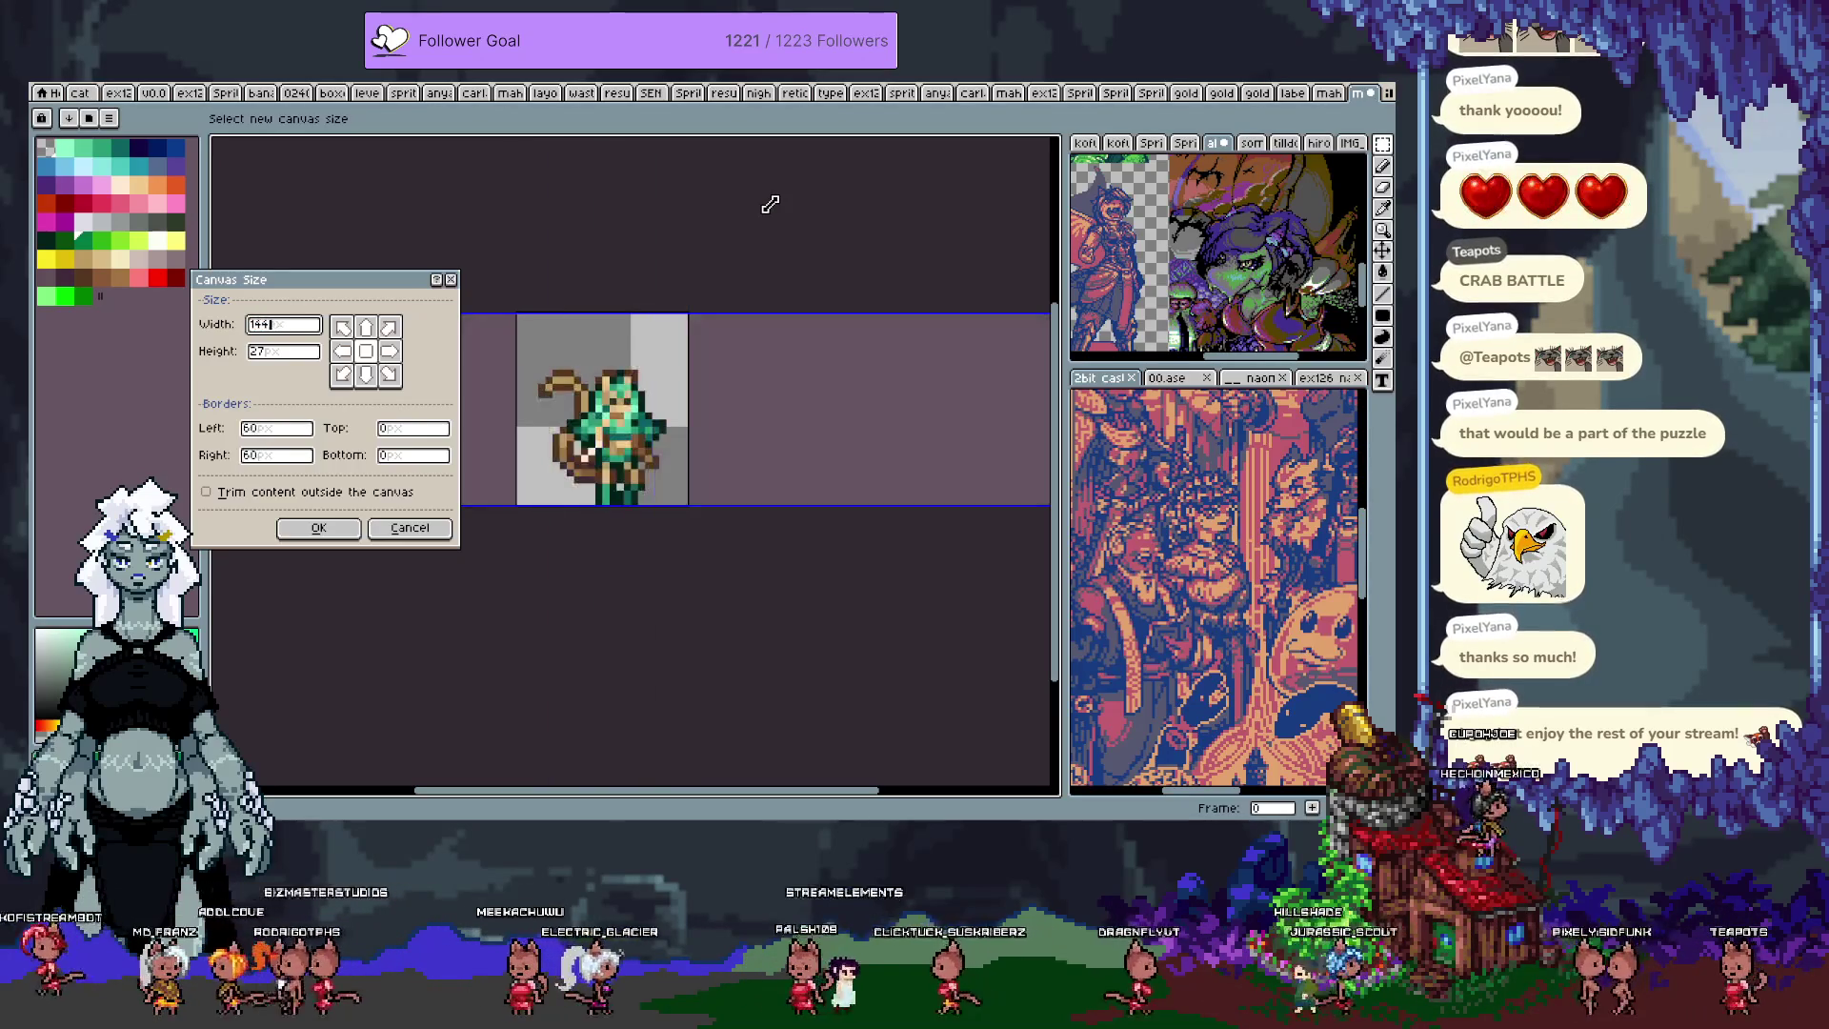
pyautogui.press('Tab')
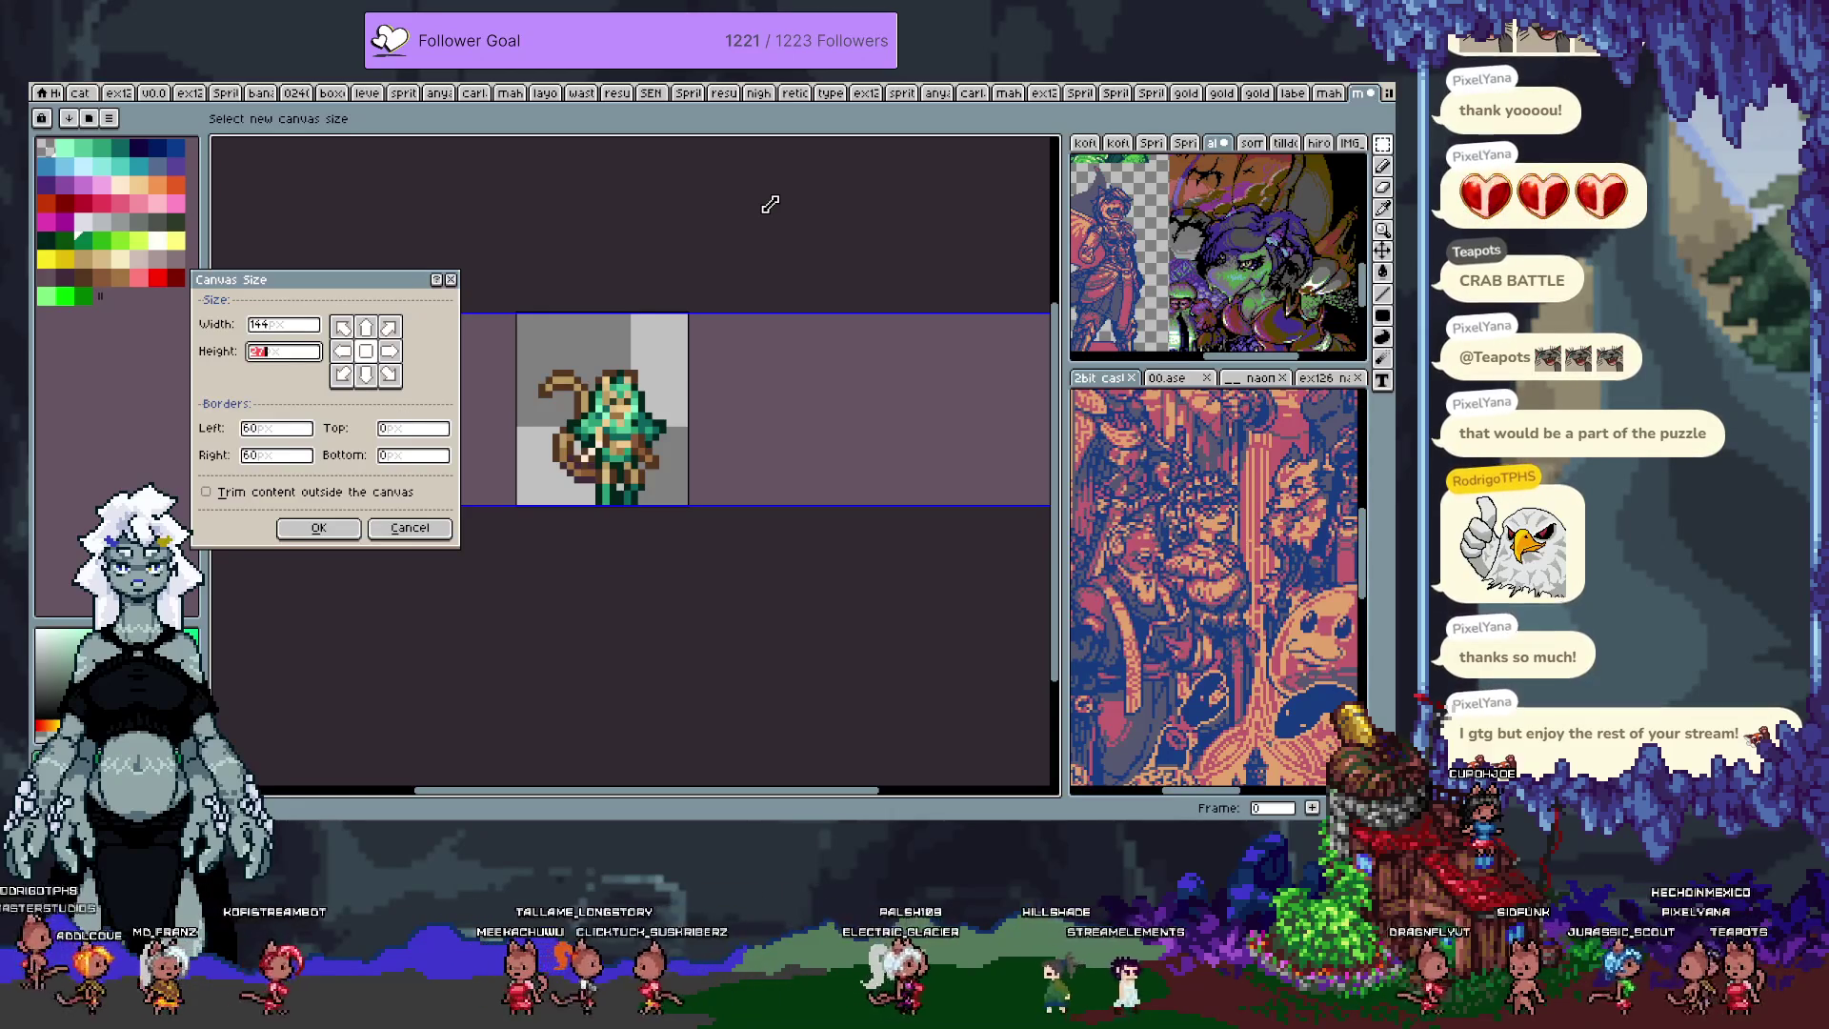
pyautogui.write('216')
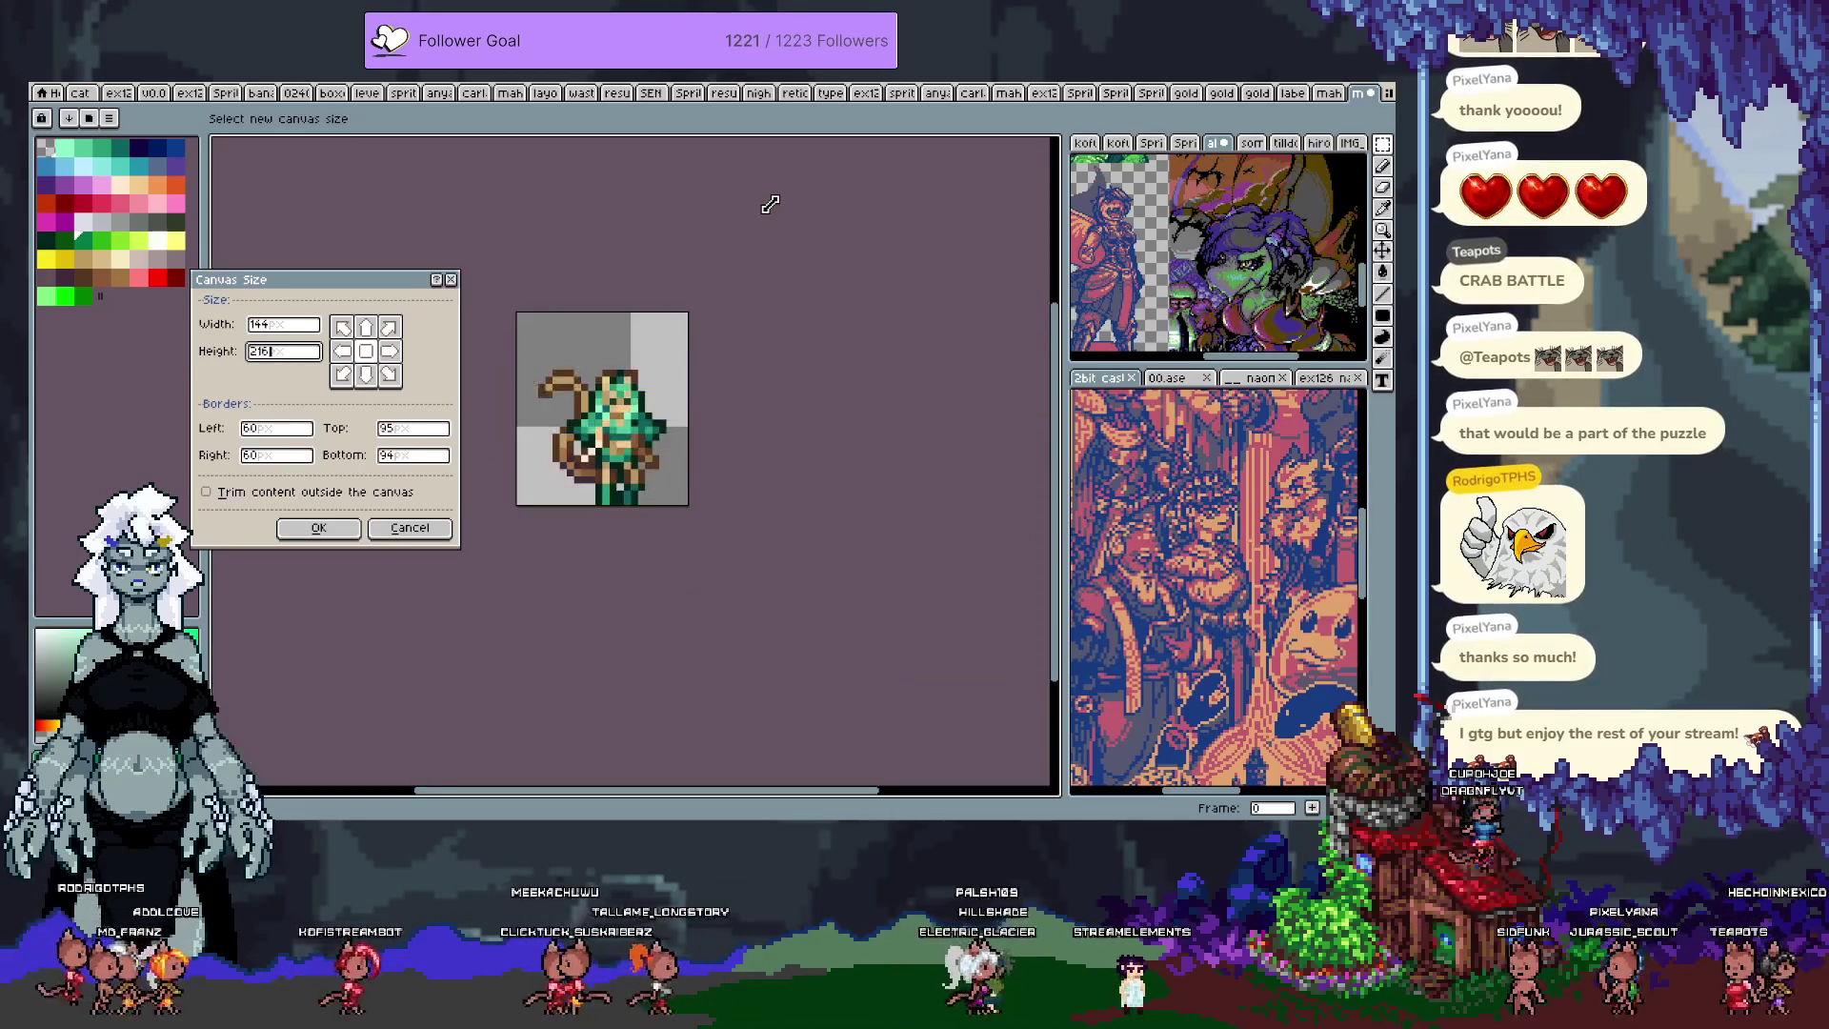
pyautogui.click(338, 330)
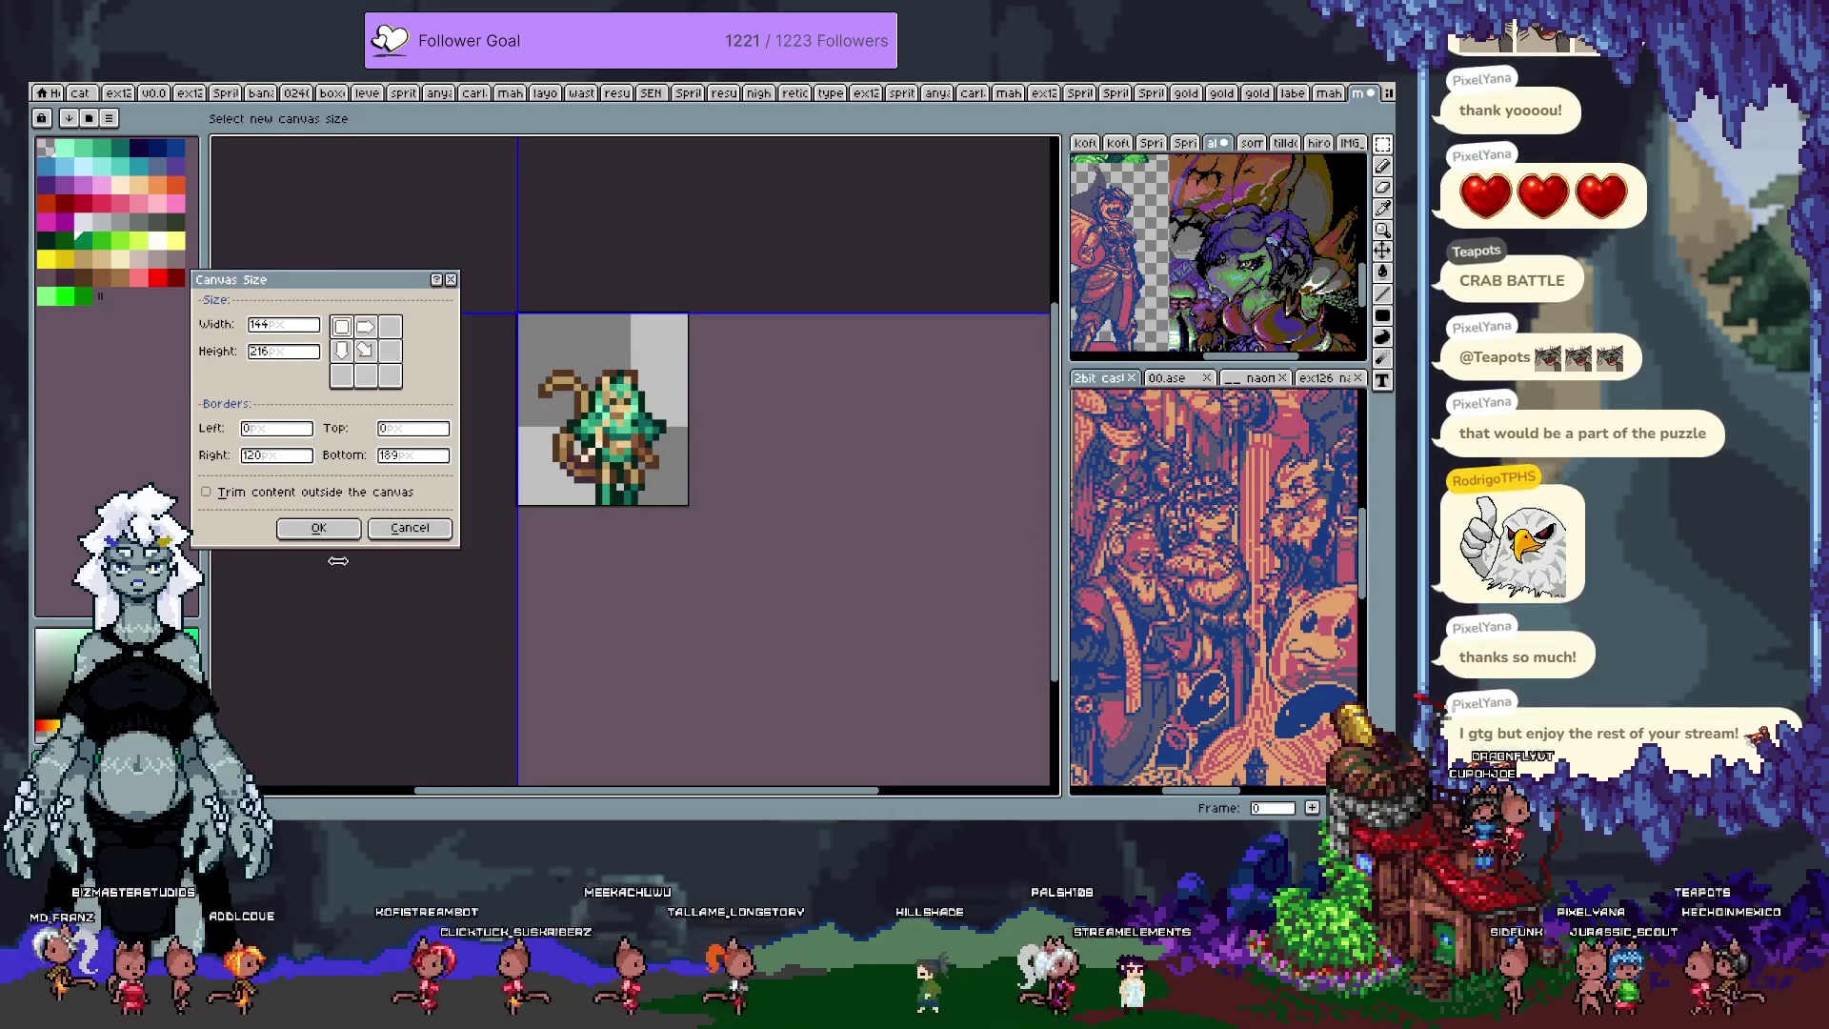
pyautogui.click(319, 529)
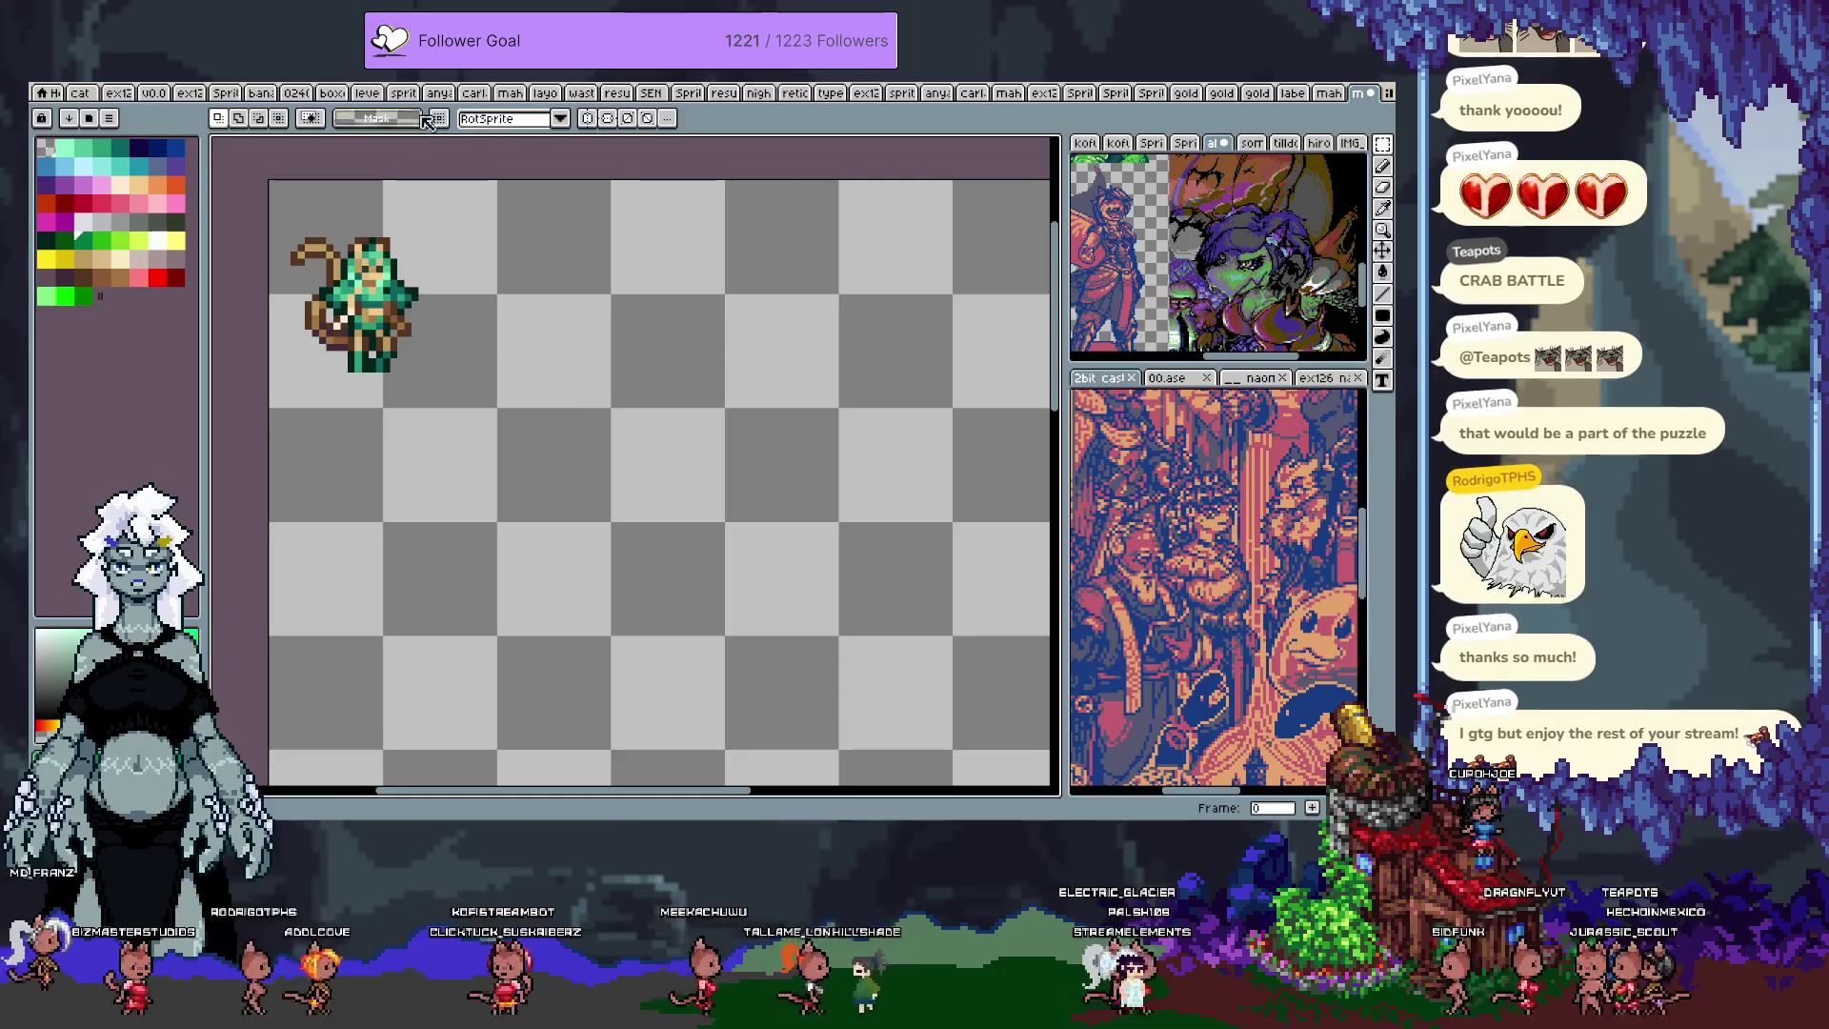
# Step: Apply the Grid Settings from the View menu to overlay a grid on the canvas
pyautogui.click(290, 84)
pyautogui.moveTo(439, 184)
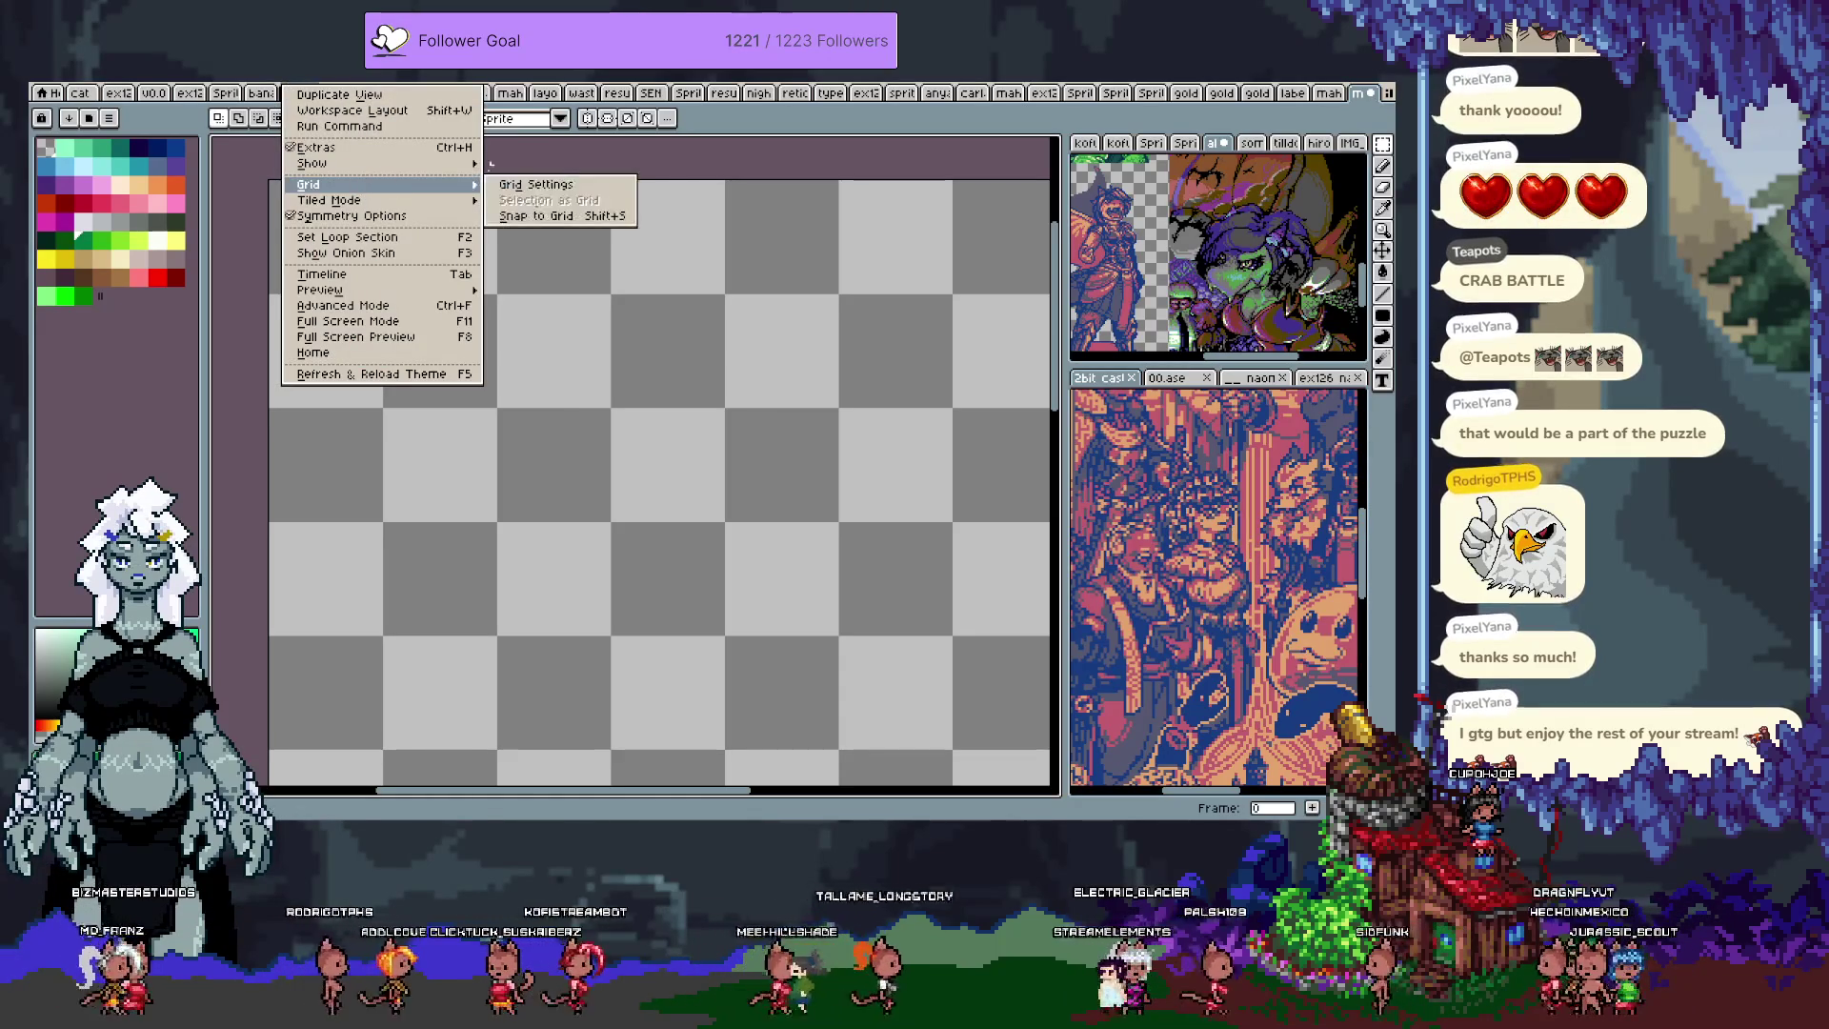
pyautogui.click(523, 188)
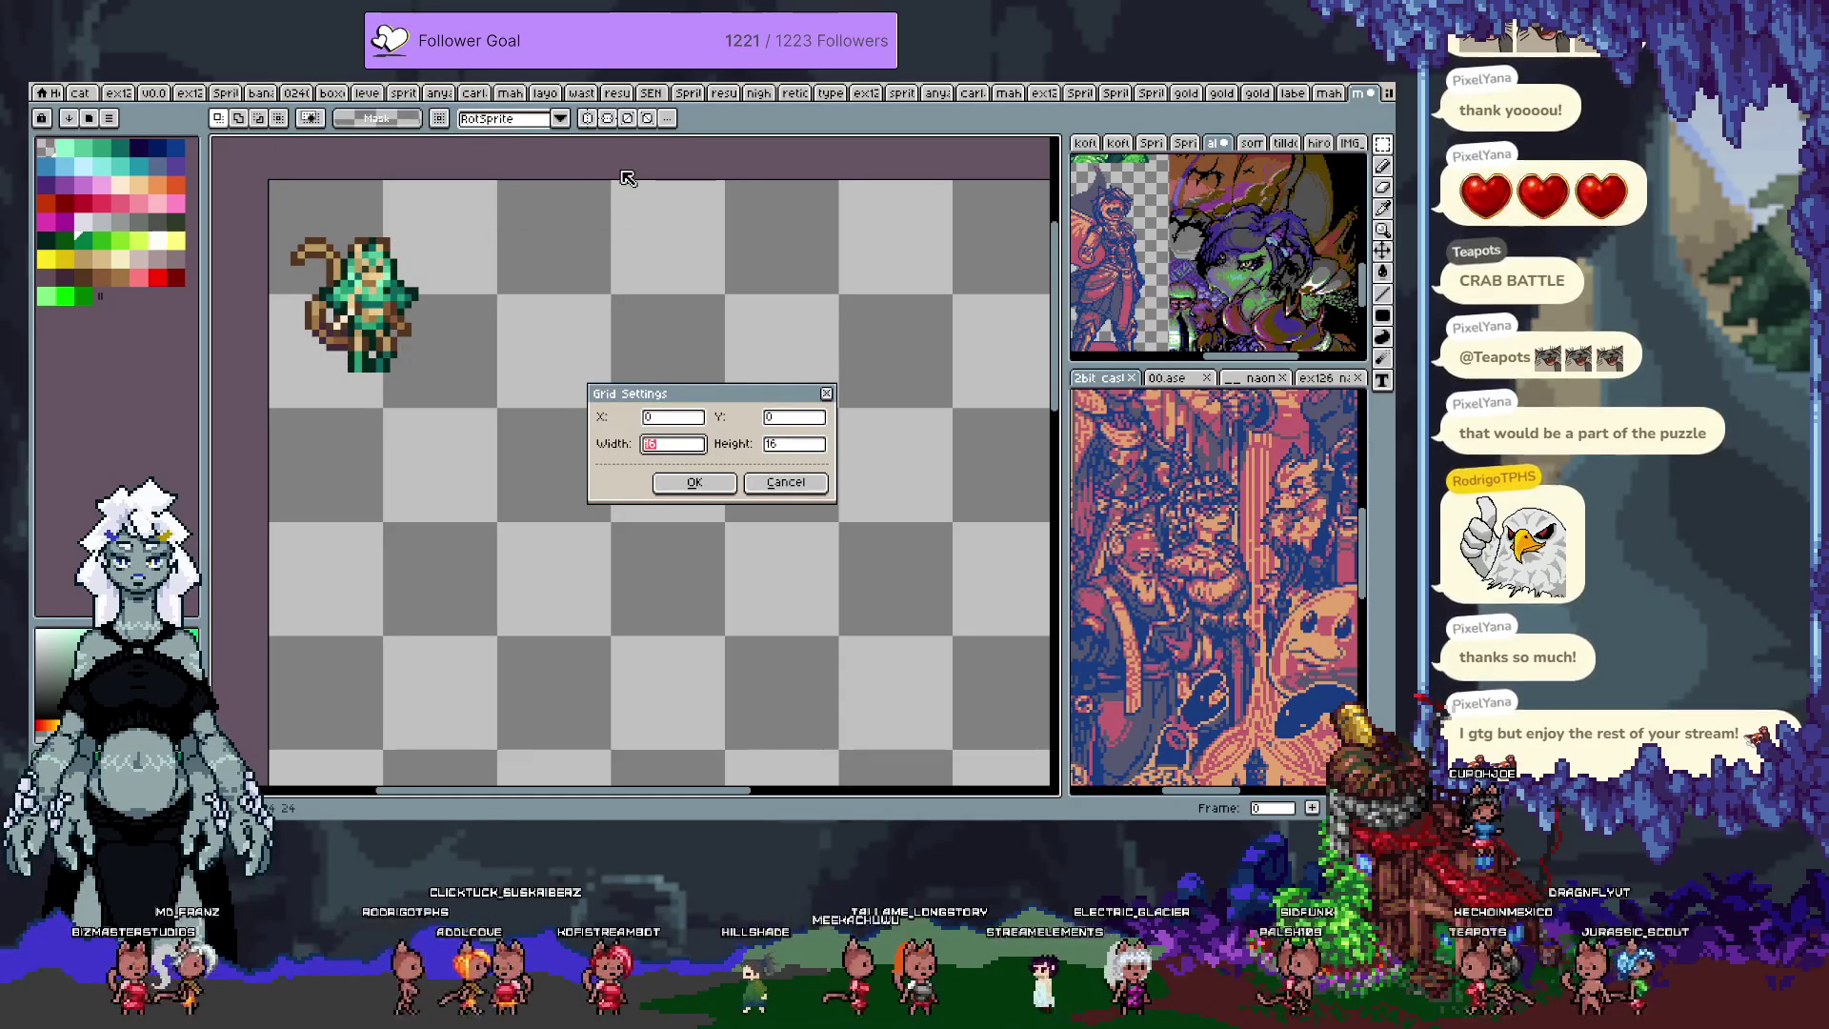
pyautogui.press('Return')
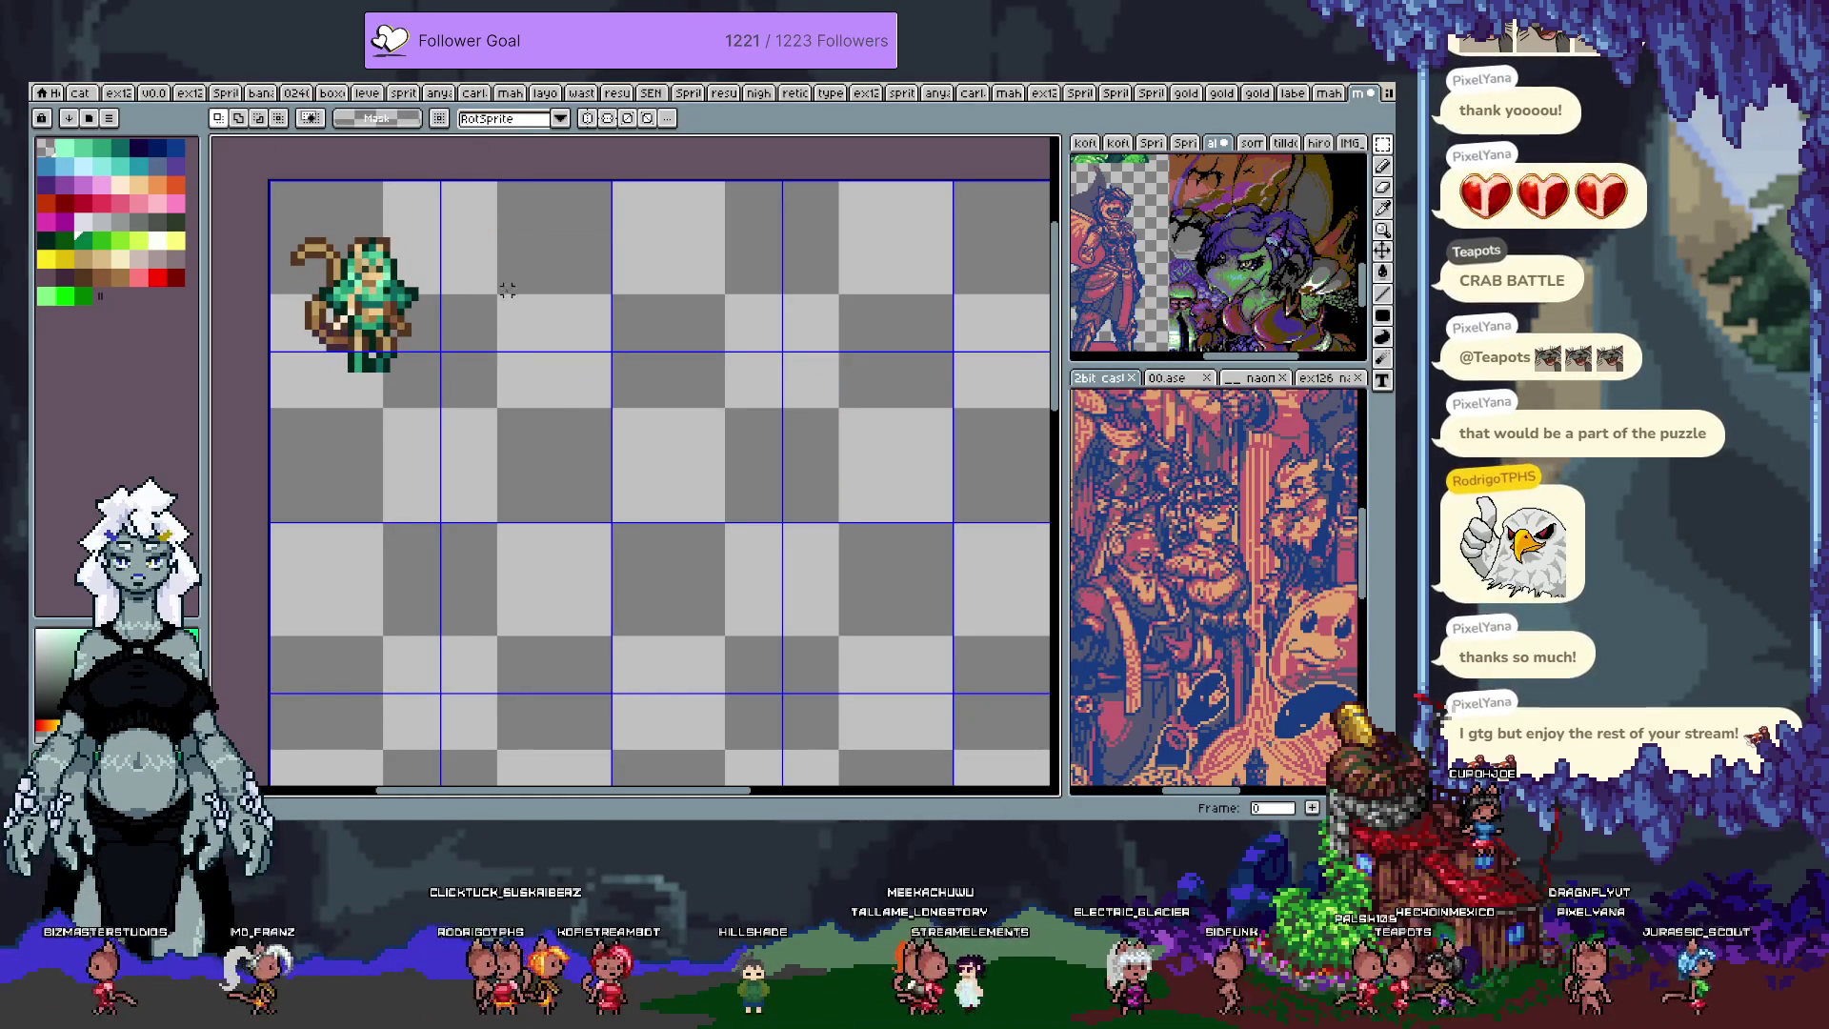
# Step: Move the green character into the top-left grid cell, then bring up the Open file dialog
pyautogui.moveTo(274, 217)
pyautogui.mouseDown()
pyautogui.moveTo(436, 375)
pyautogui.moveTo(401, 348)
pyautogui.mouseUp()
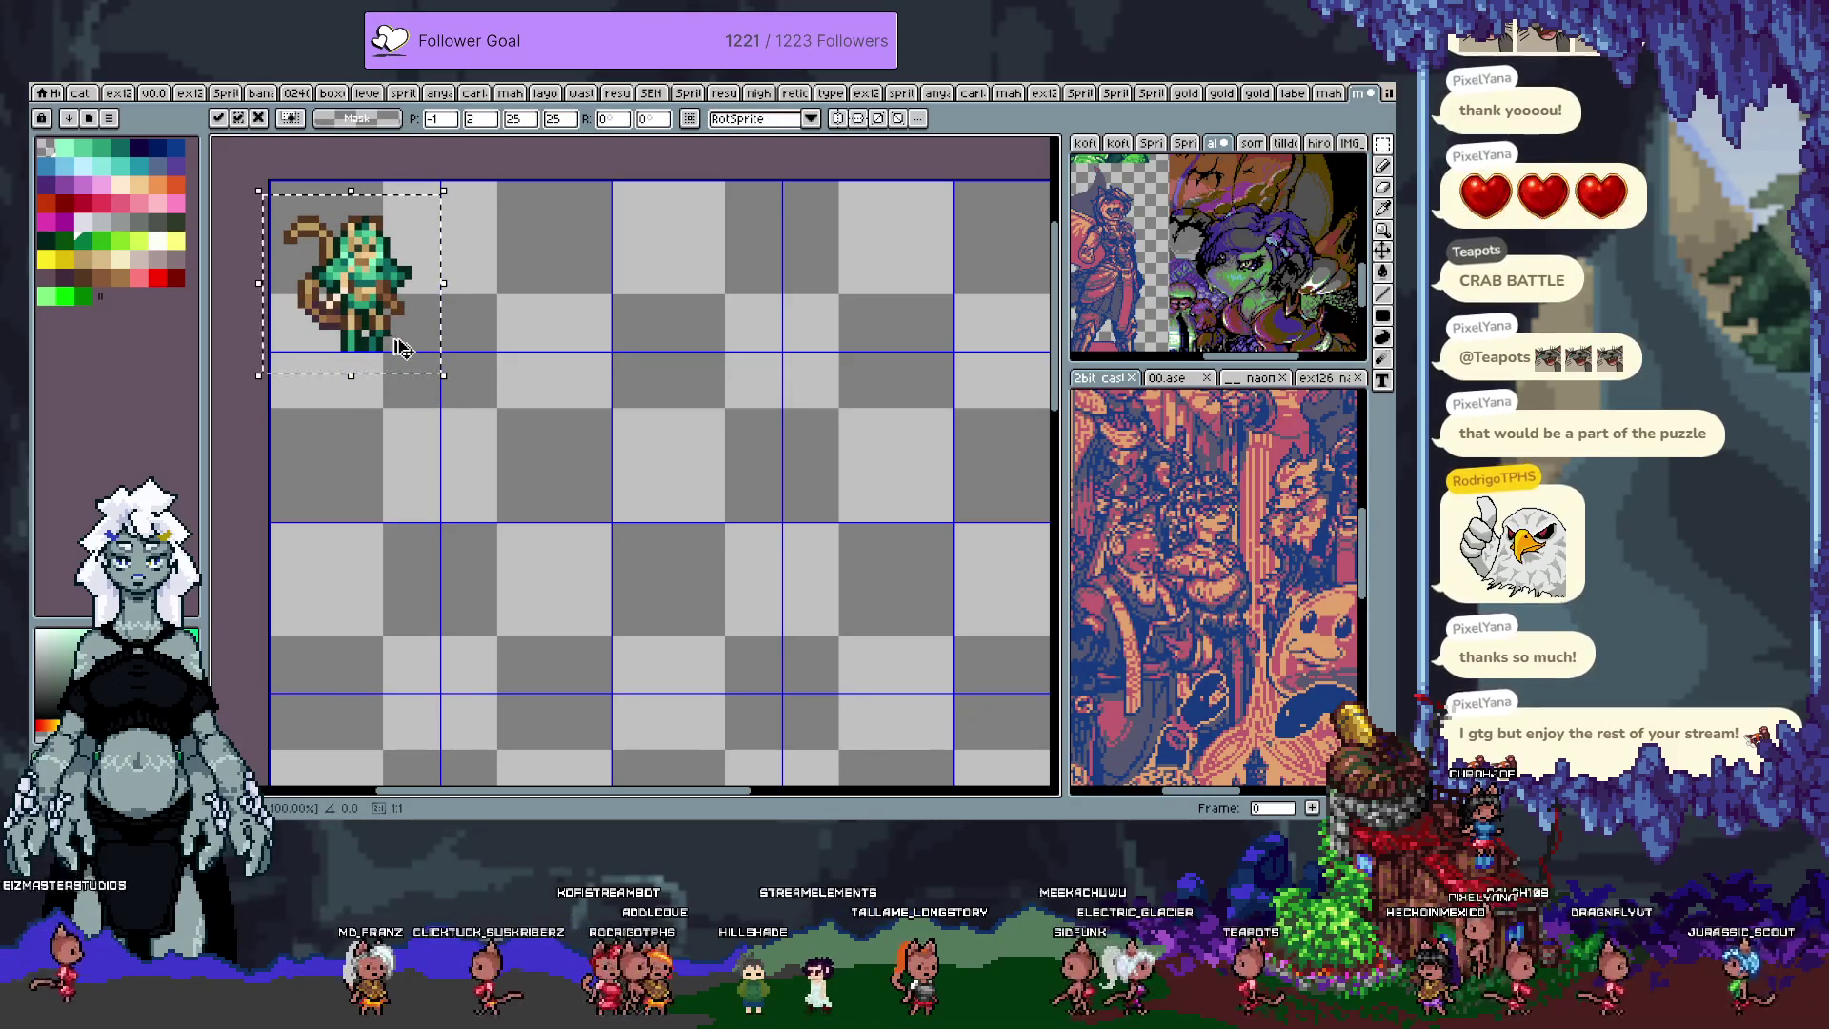
pyautogui.press('Return')
pyautogui.scroll(-5, 604, 360)
pyautogui.scroll(-1, 604, 360)
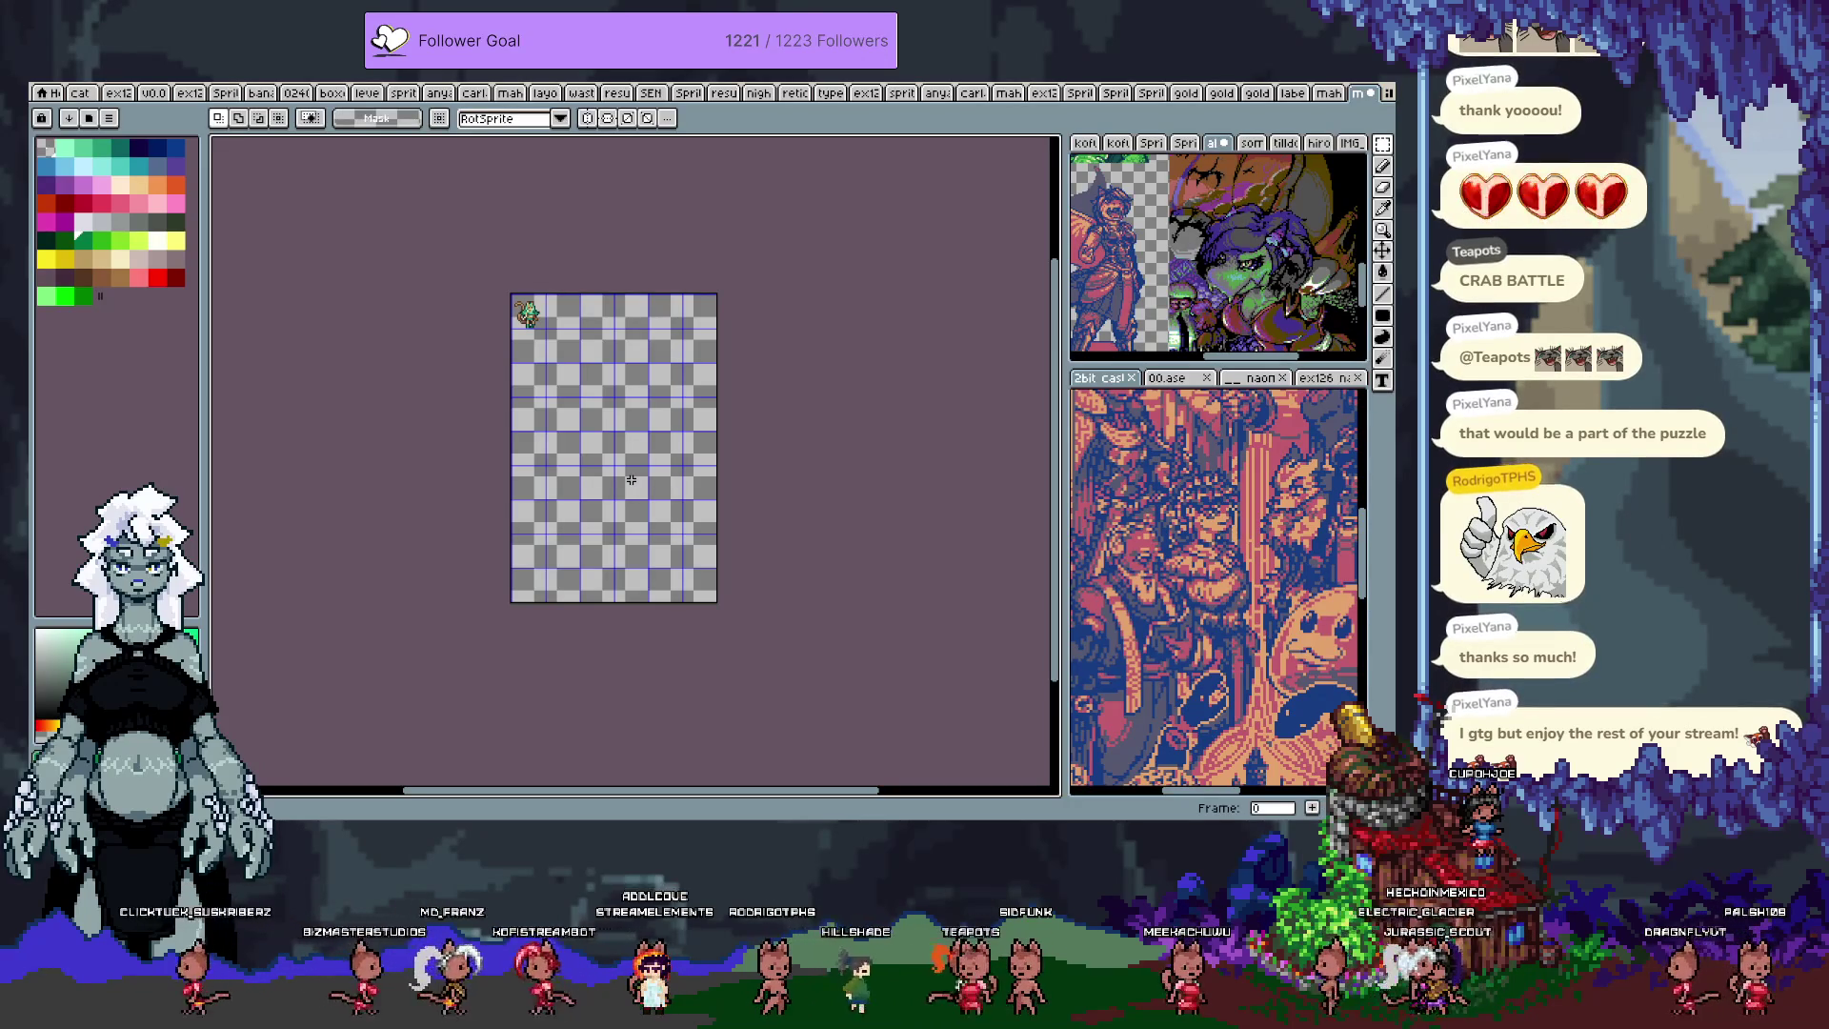
pyautogui.scroll(1, 624, 528)
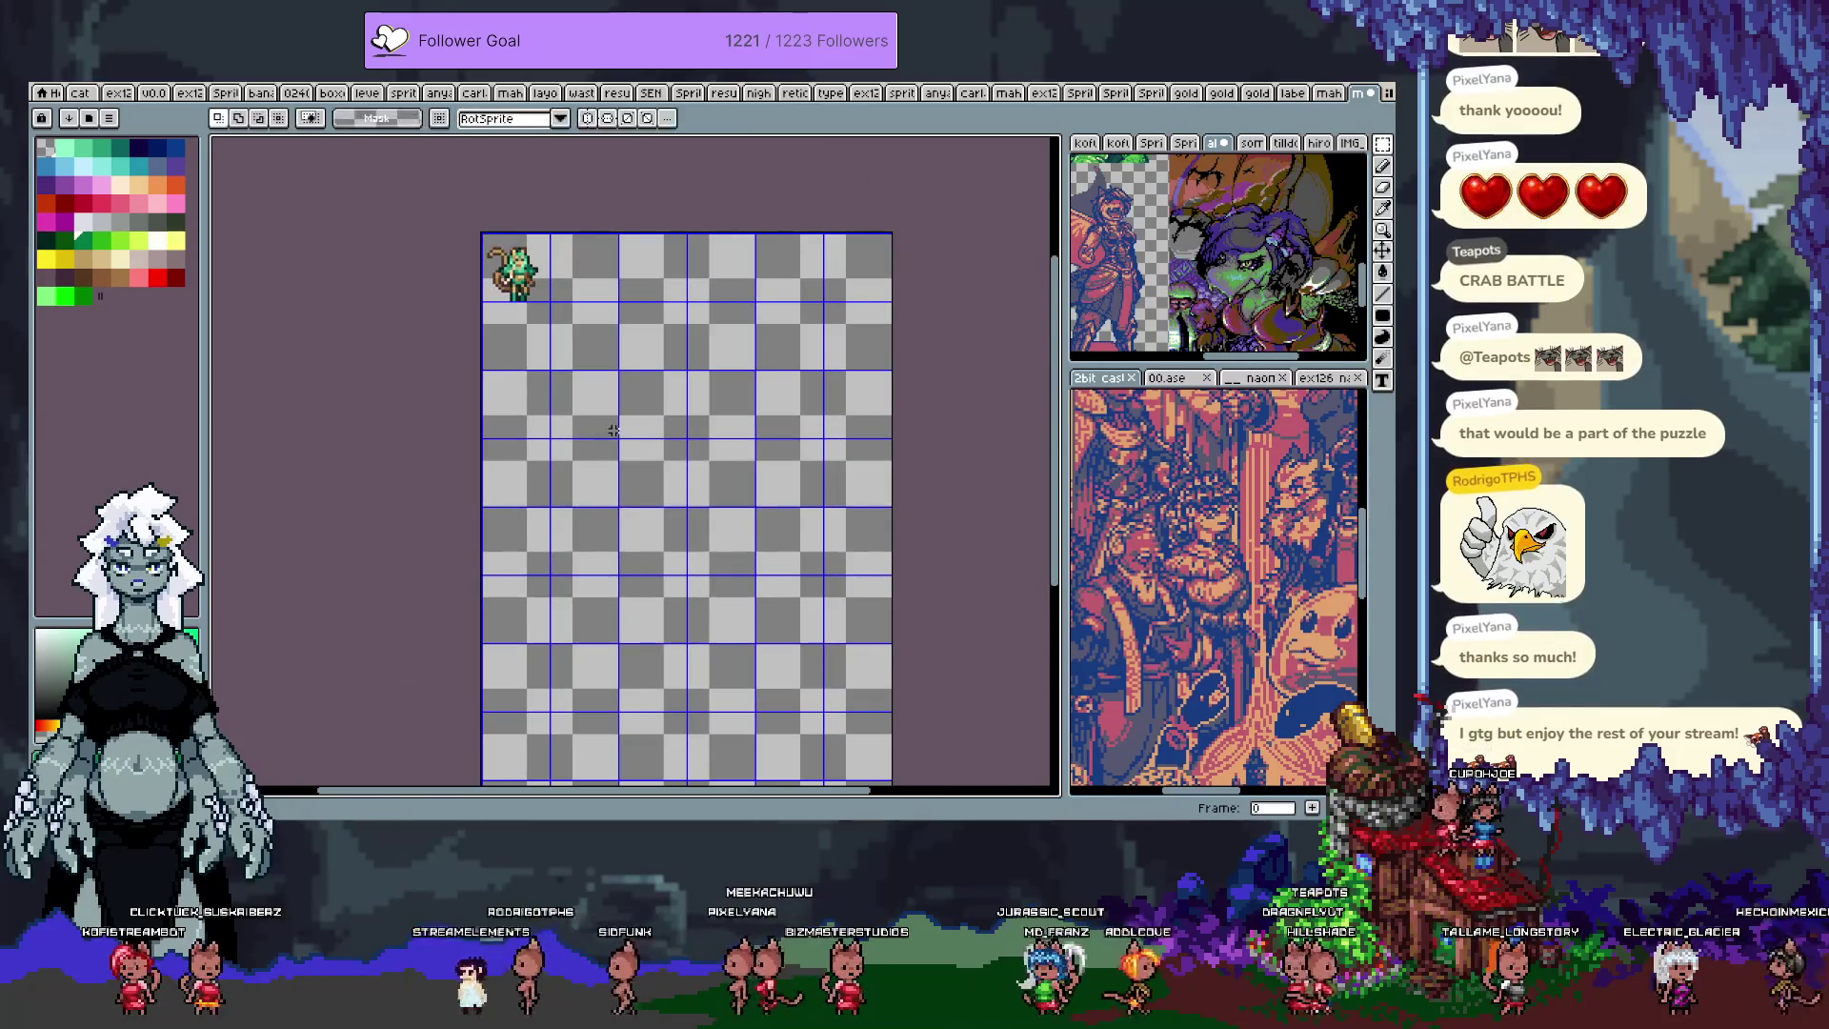
pyautogui.hotkey('ctrl', 'o')
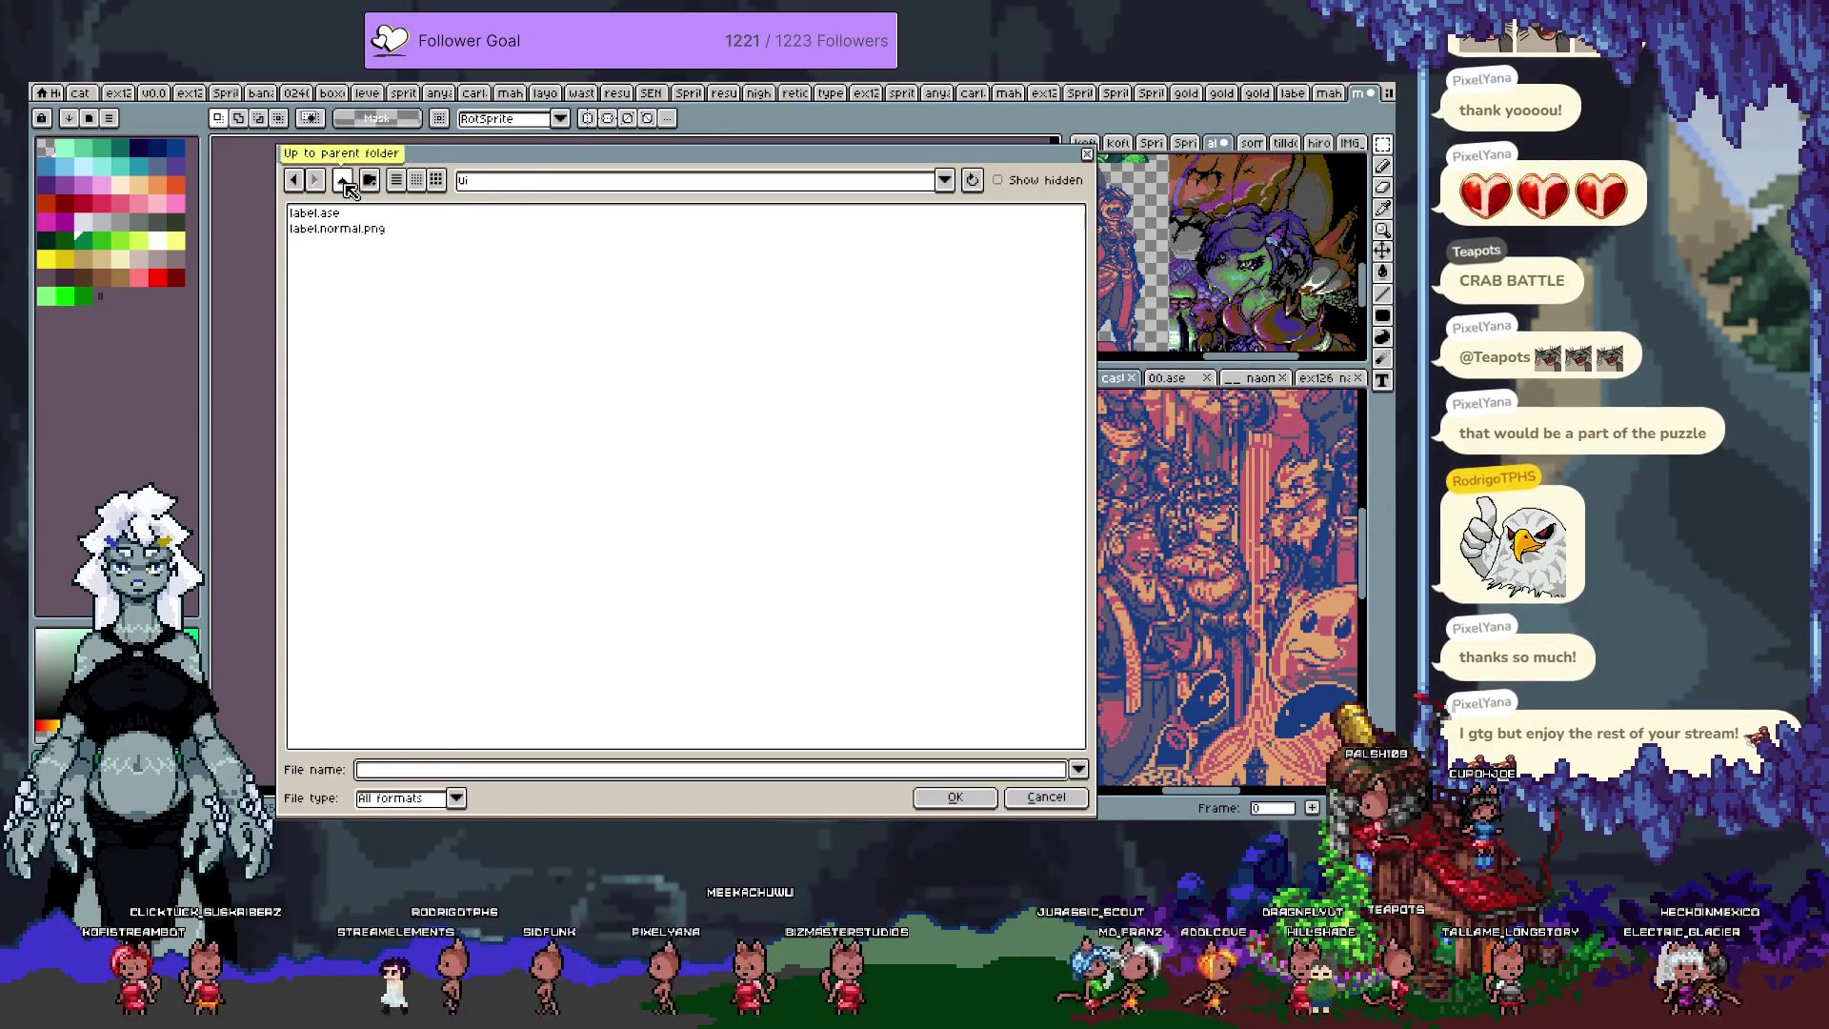
# Step: Go up to doodles and open avatars > portraits > 192px-0240509
pyautogui.click(343, 181)
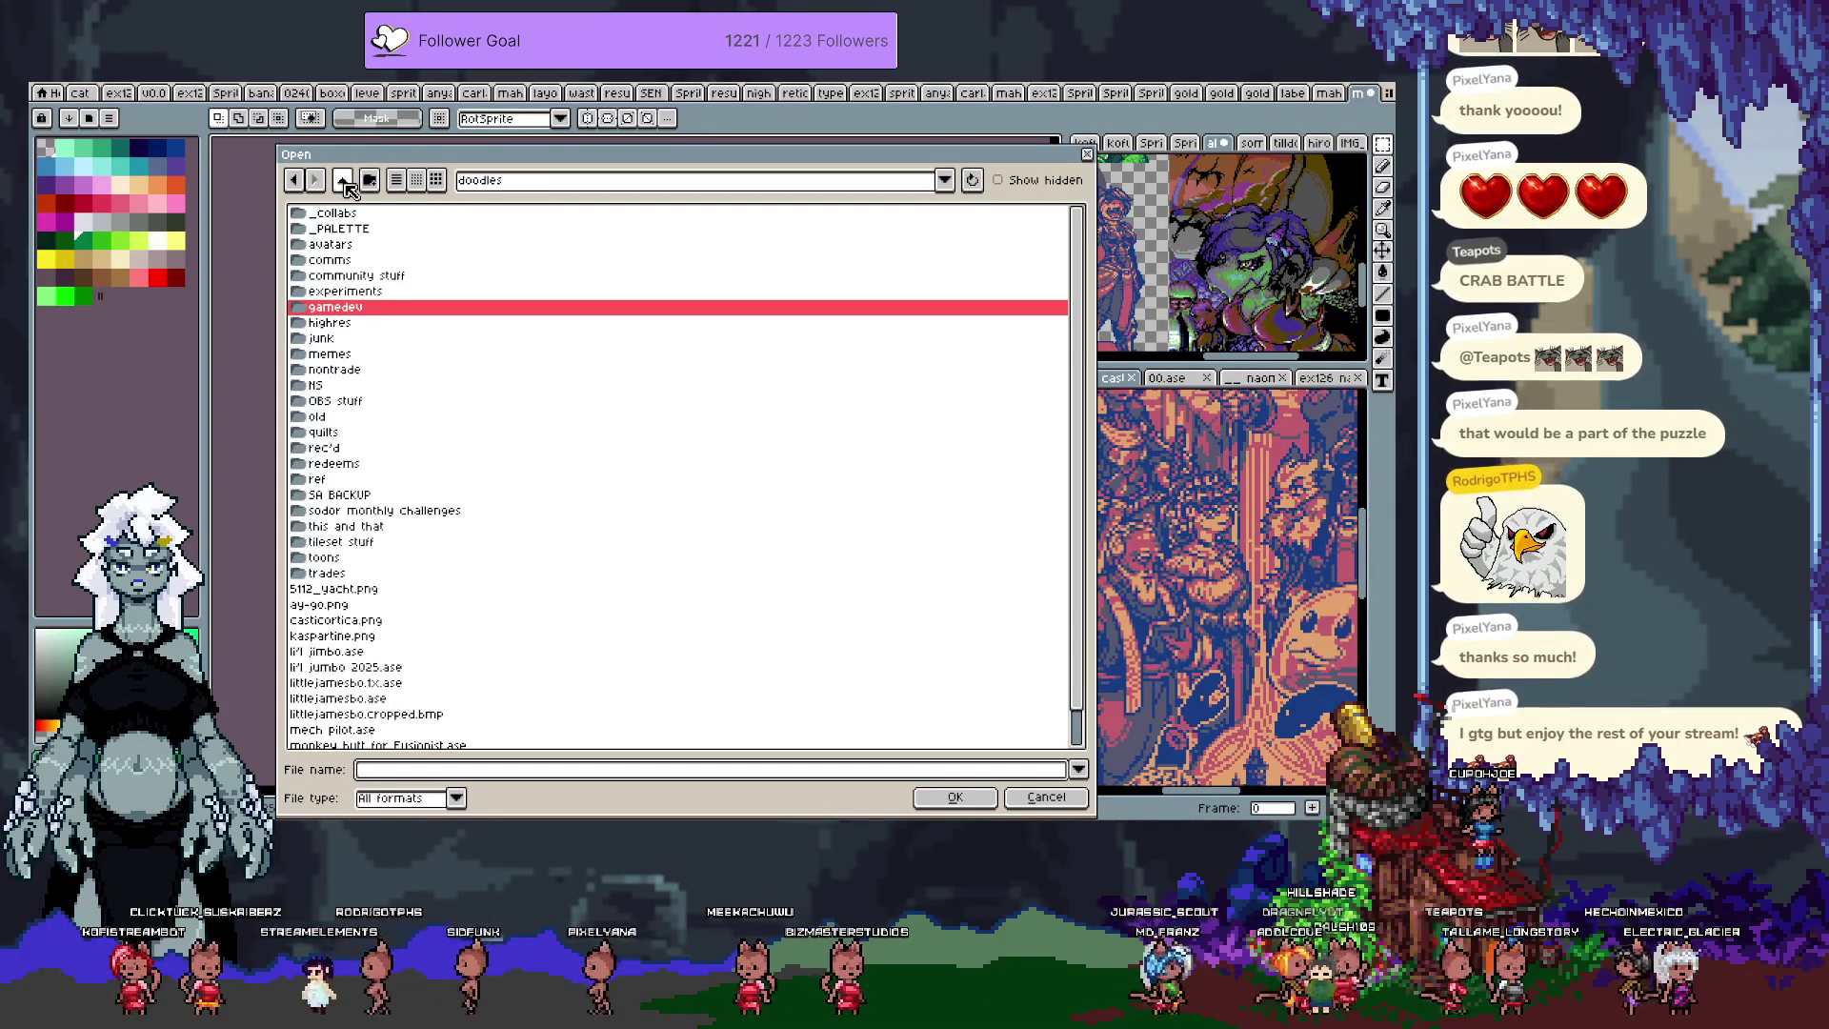
pyautogui.doubleClick(341, 245)
pyautogui.doubleClick(349, 221)
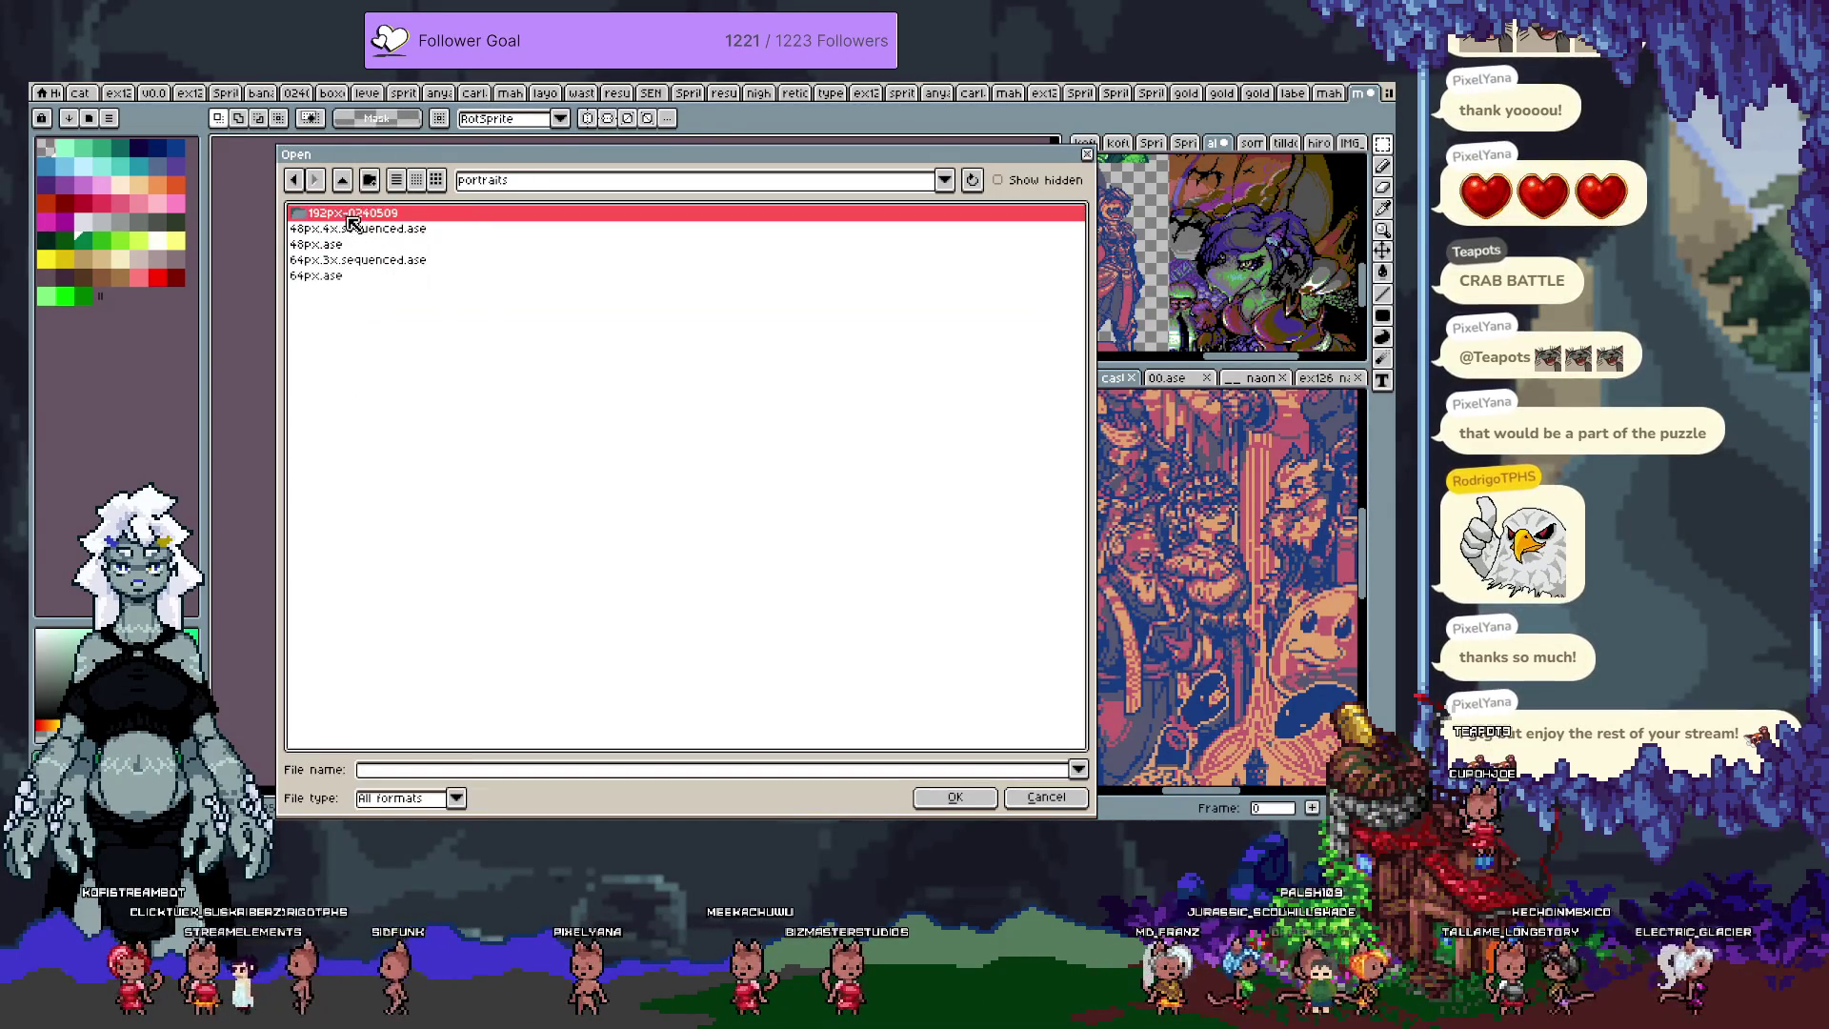
pyautogui.doubleClick(350, 218)
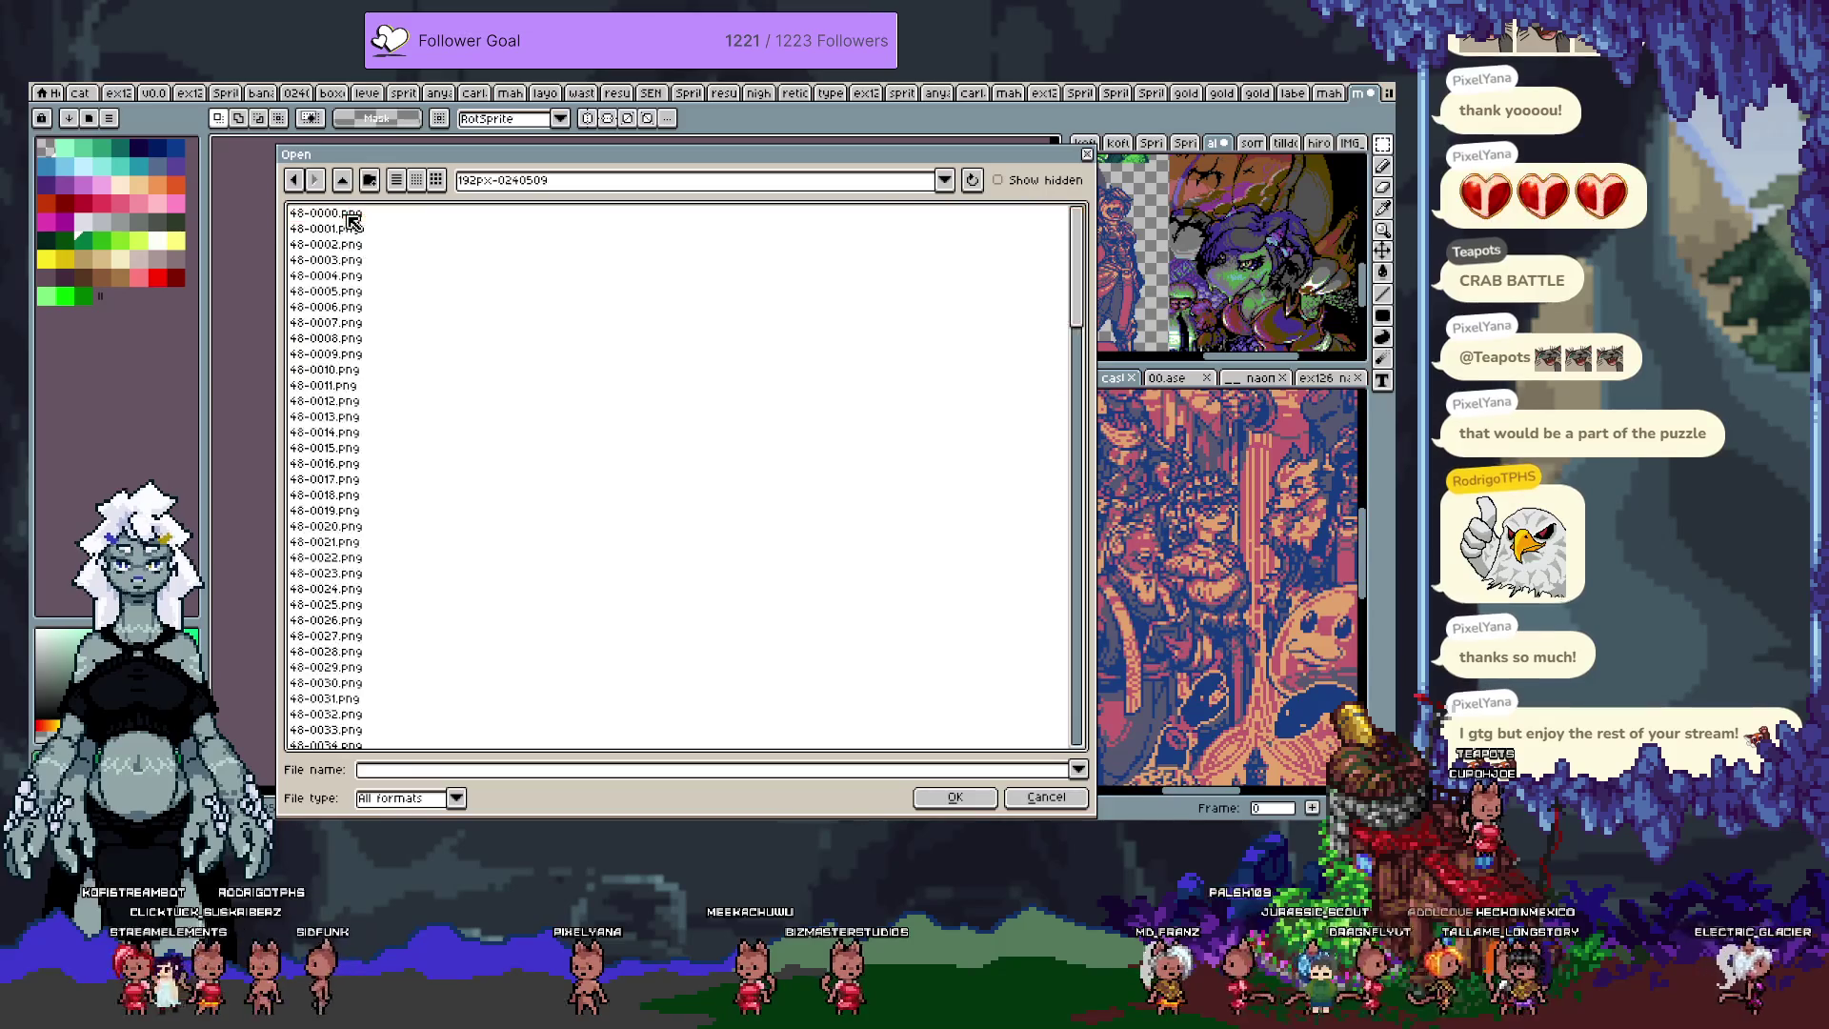
# Step: Browse the portrait previews, open 48-0022.png and answer the animation notice
pyautogui.press('Down')
pyautogui.press('Down')
pyautogui.press('Down')
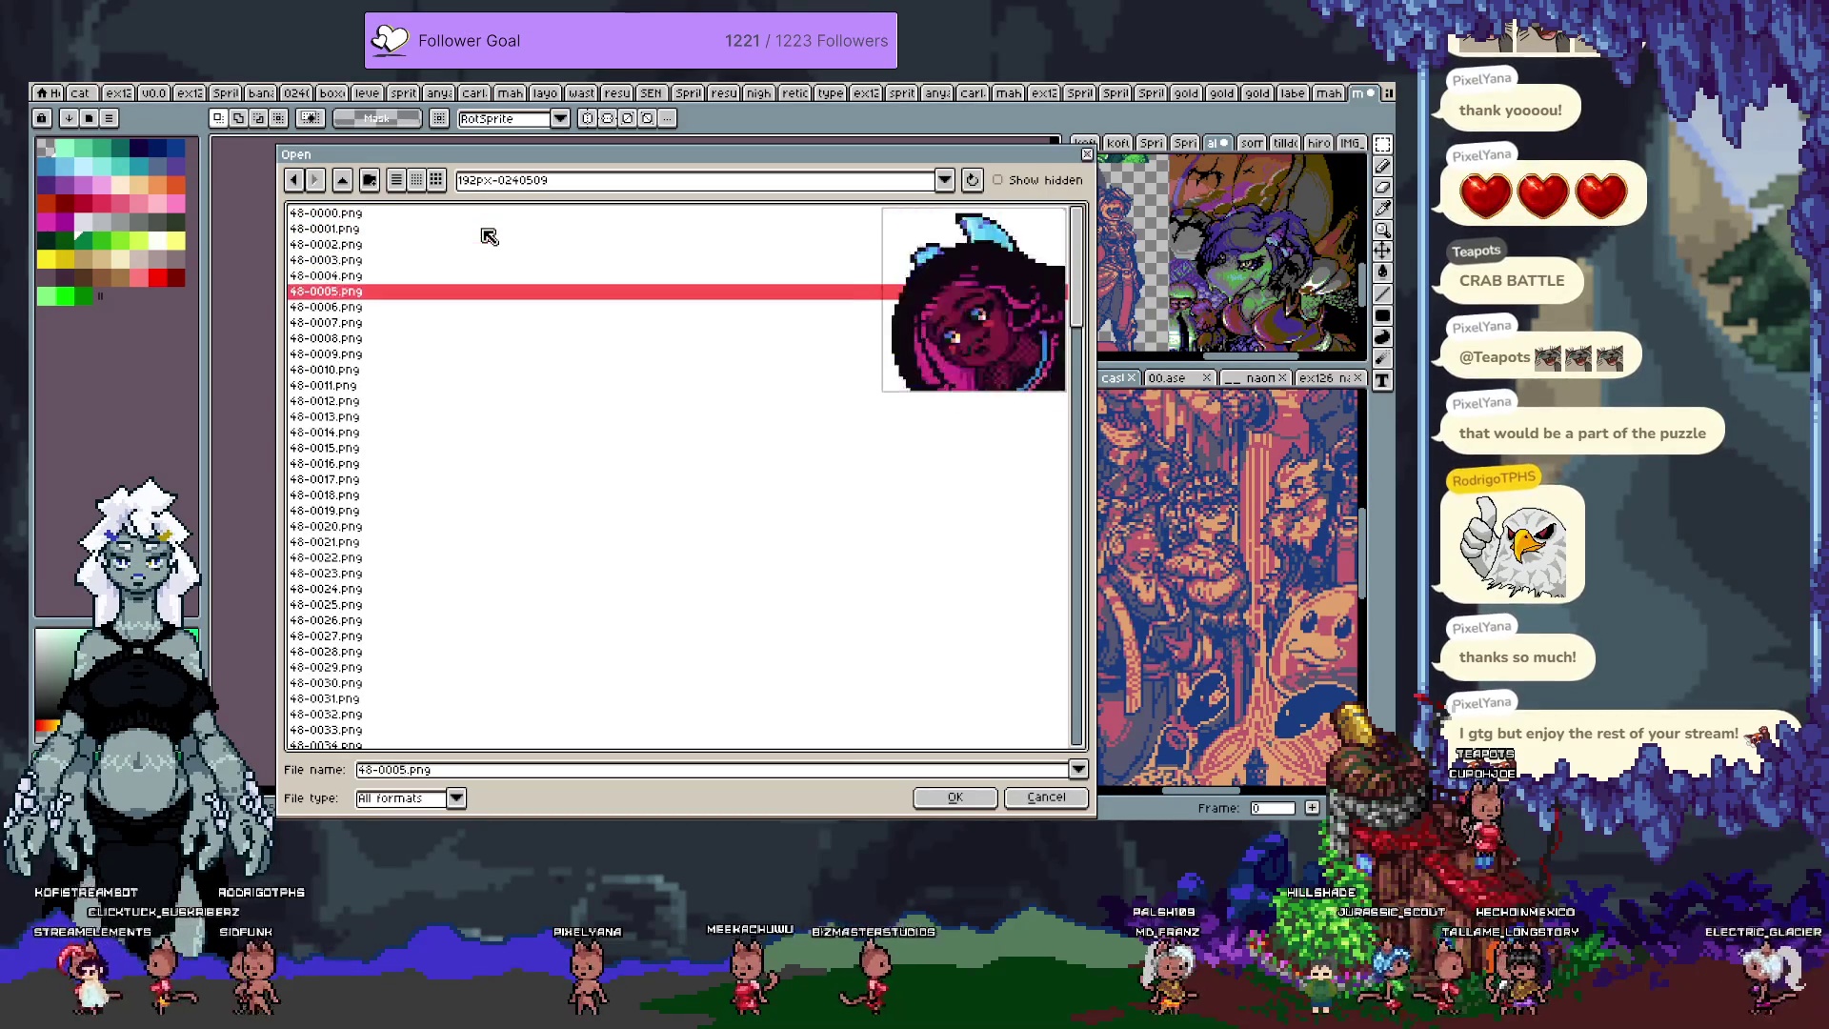
pyautogui.press('Down')
pyautogui.press('Down')
pyautogui.press('Down')
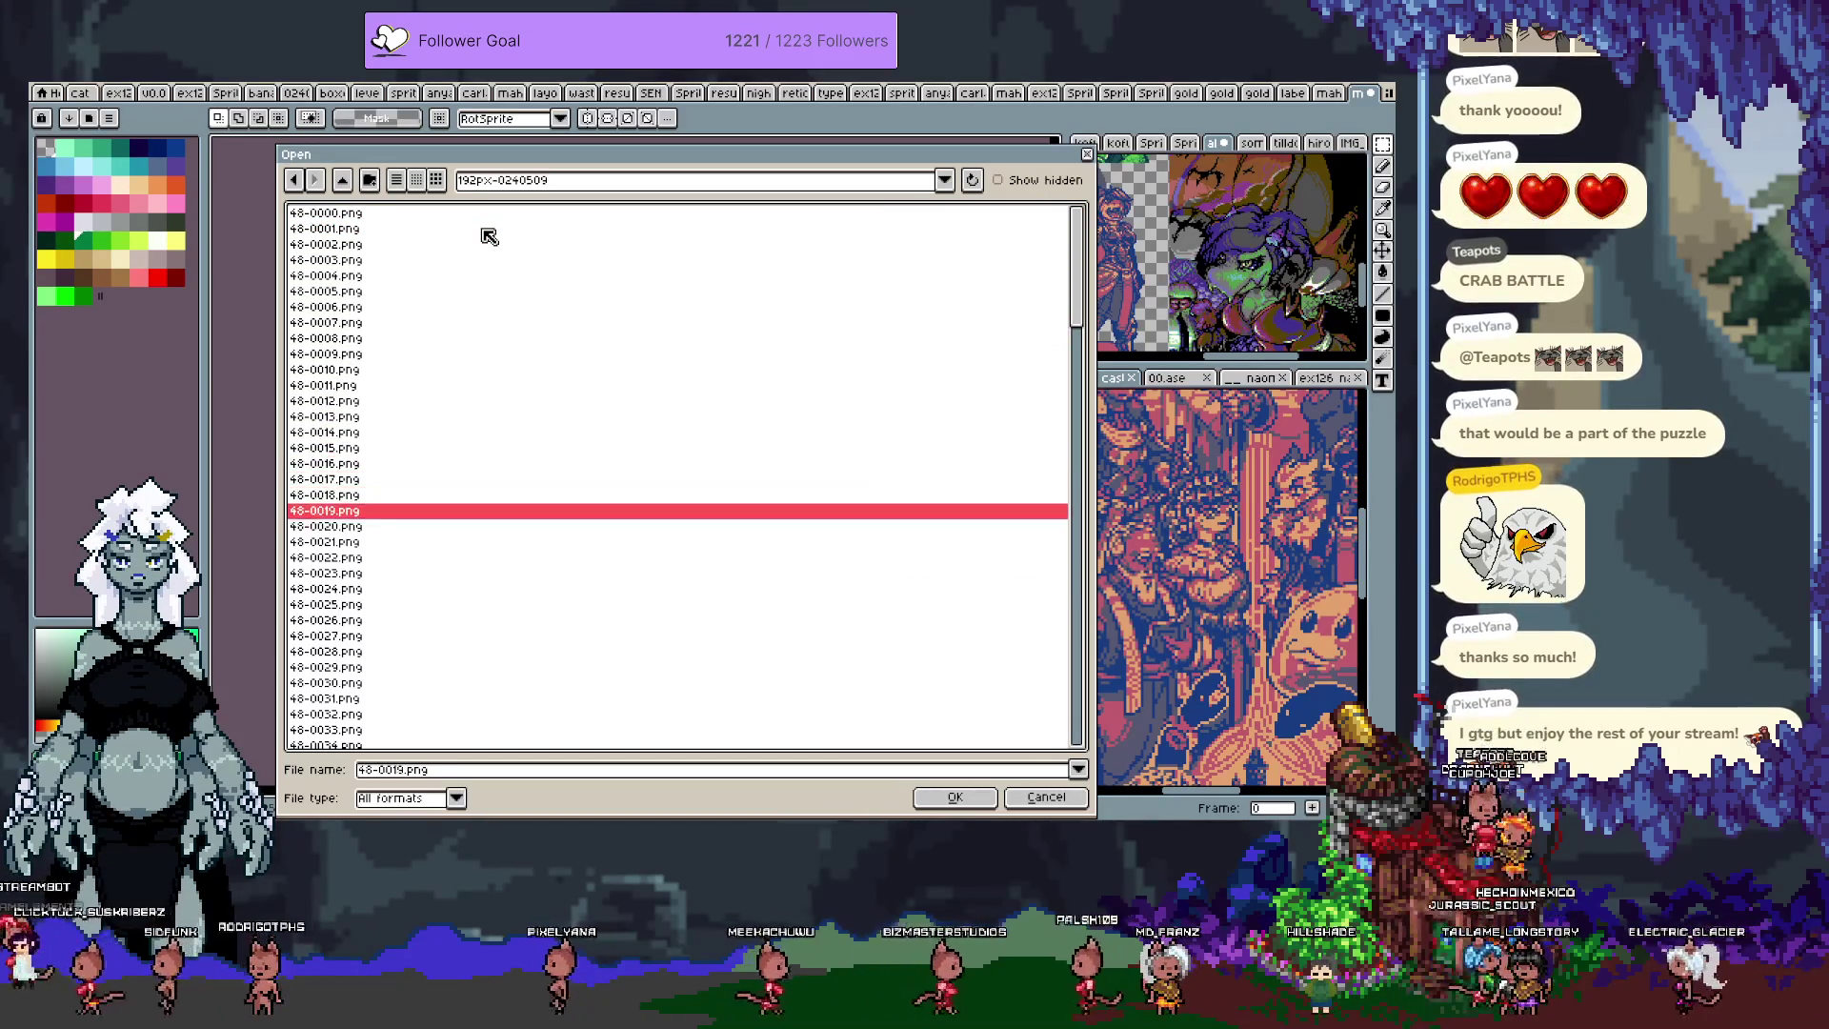
pyautogui.press('Up')
pyautogui.press('Up')
pyautogui.press('Up')
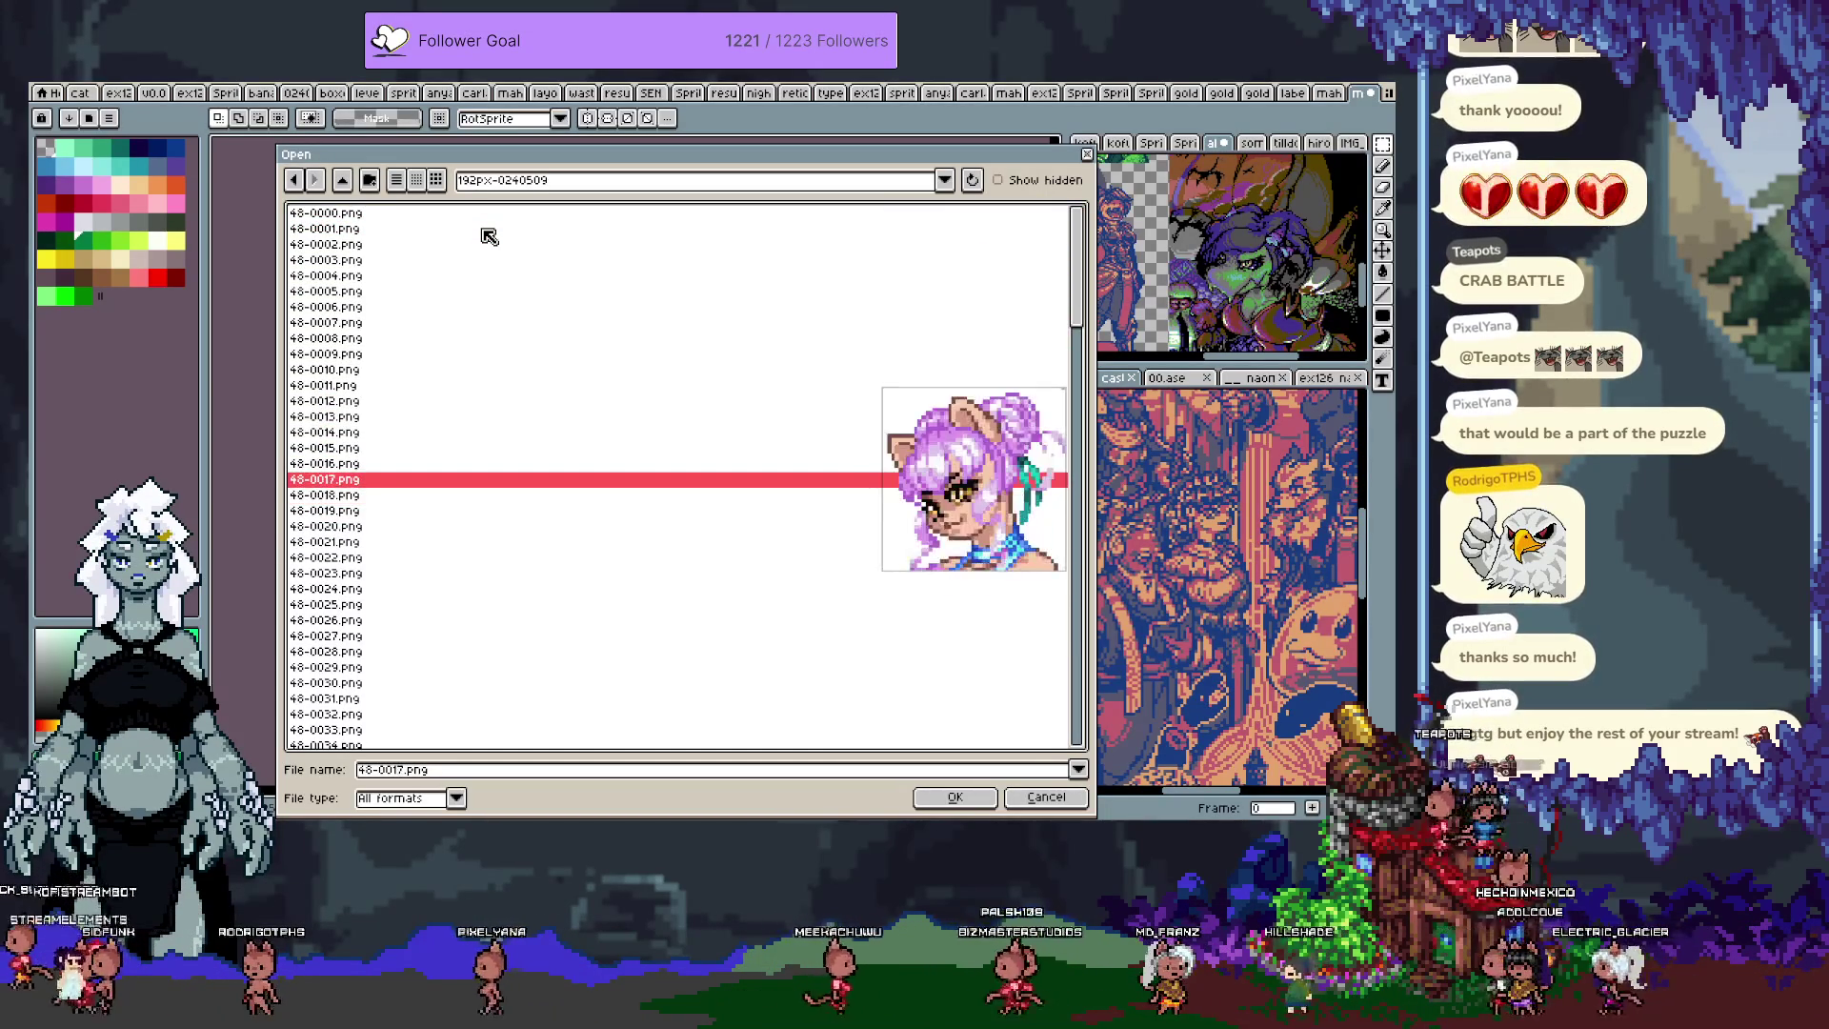
pyautogui.press('Up')
pyautogui.press('Up')
pyautogui.press('Up')
pyautogui.press('Down')
pyautogui.press('Down')
pyautogui.press('Down')
pyautogui.press('Down')
pyautogui.press('Down')
pyautogui.press('Down')
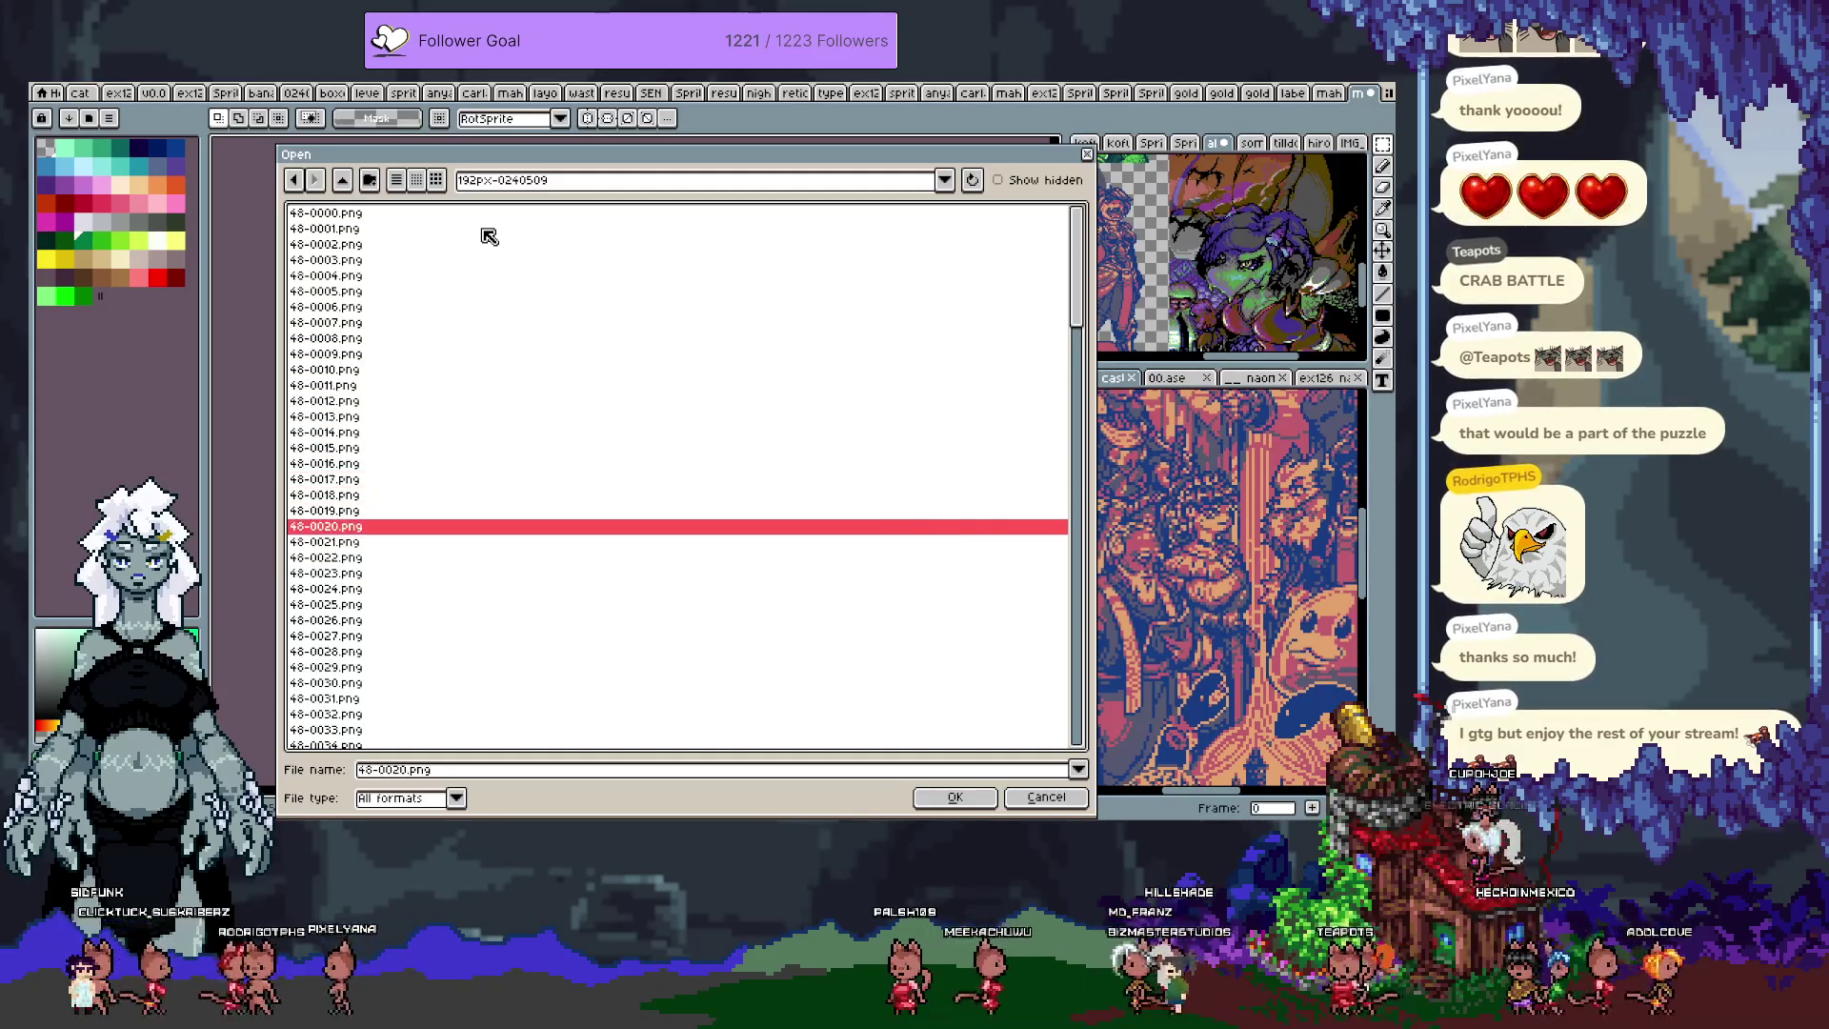
pyautogui.press('Up')
pyautogui.press('Up')
pyautogui.press('Up')
pyautogui.press('Up')
pyautogui.press('Down')
pyautogui.press('Down')
pyautogui.press('Down')
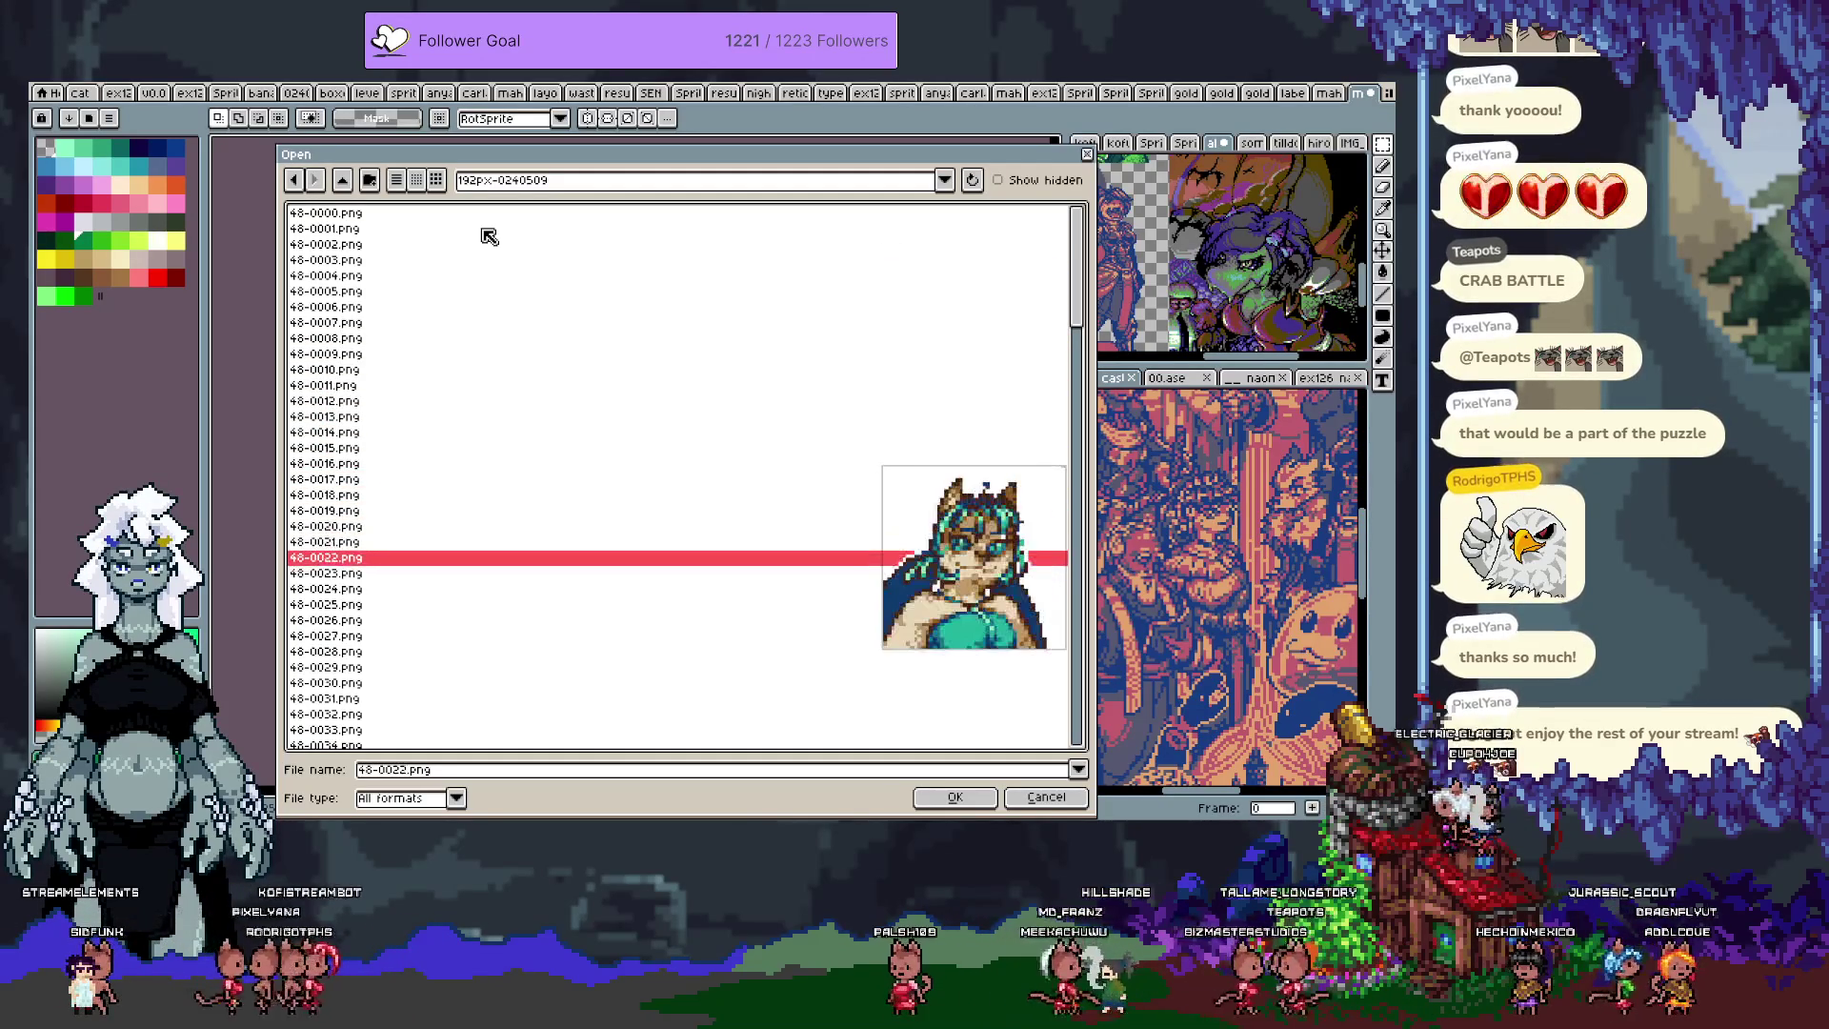
pyautogui.press('Down')
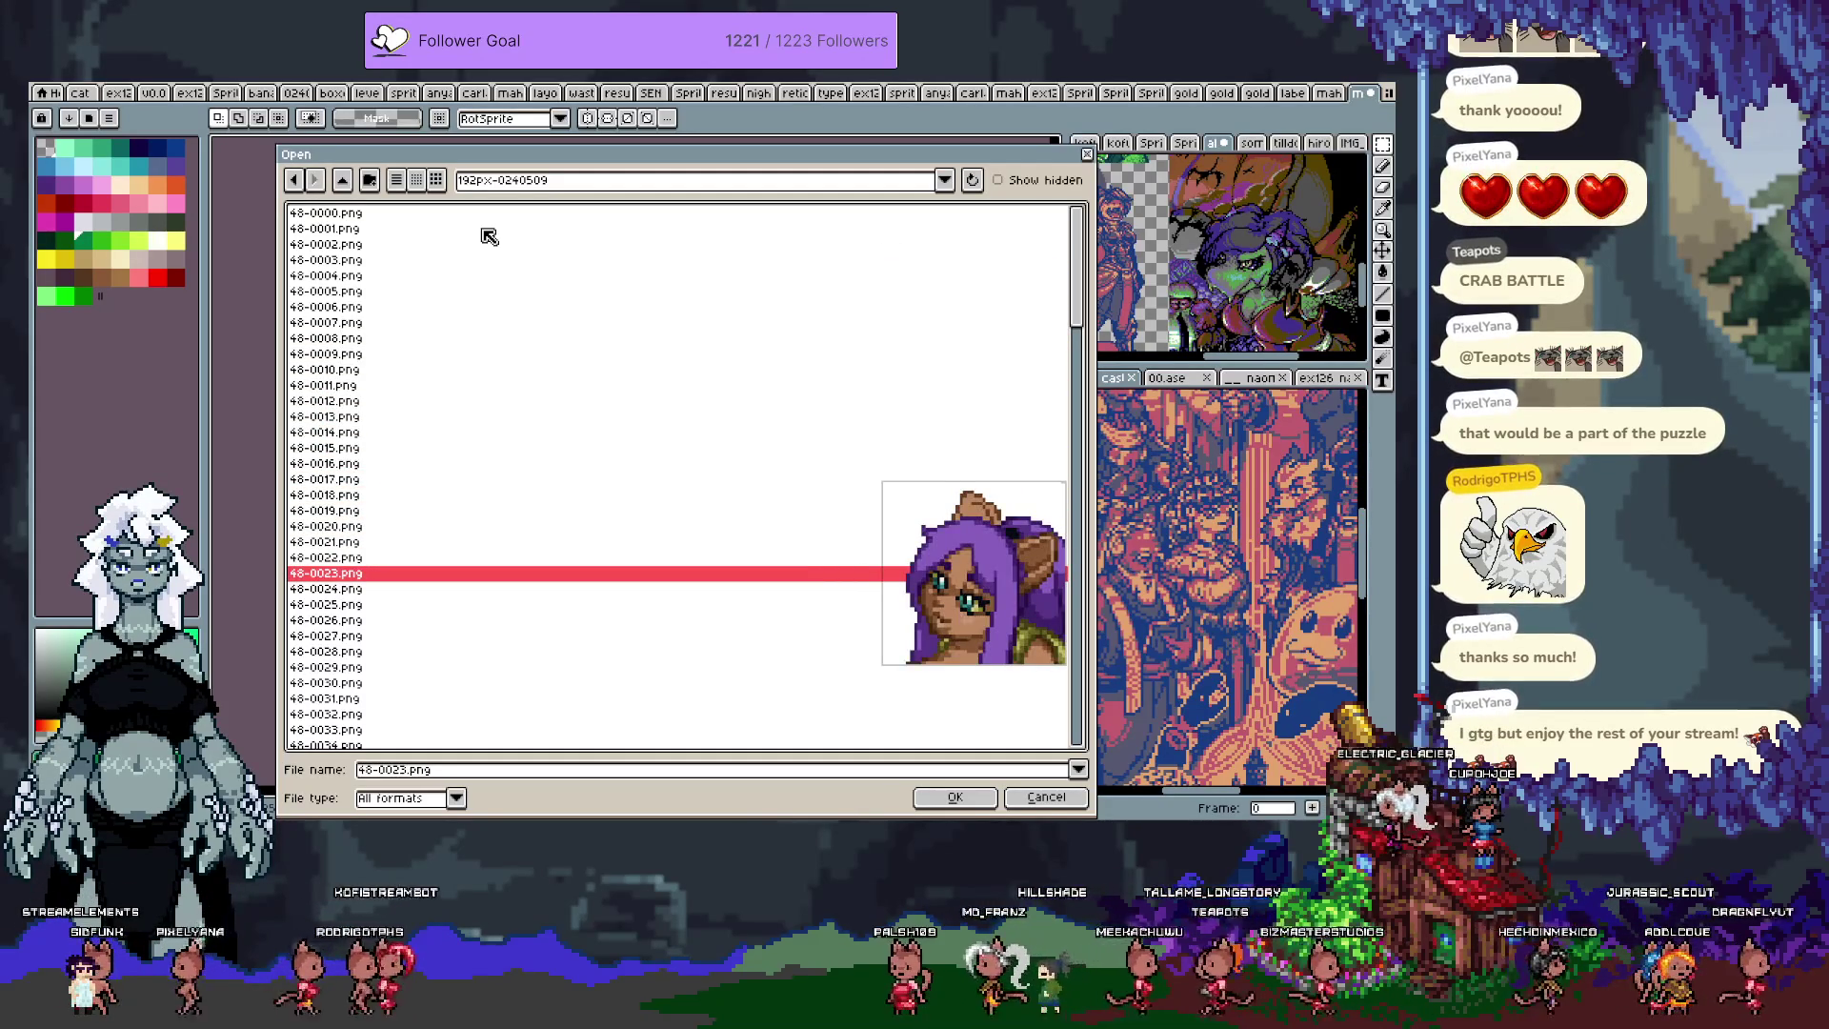
pyautogui.press('Up')
pyautogui.press('Return')
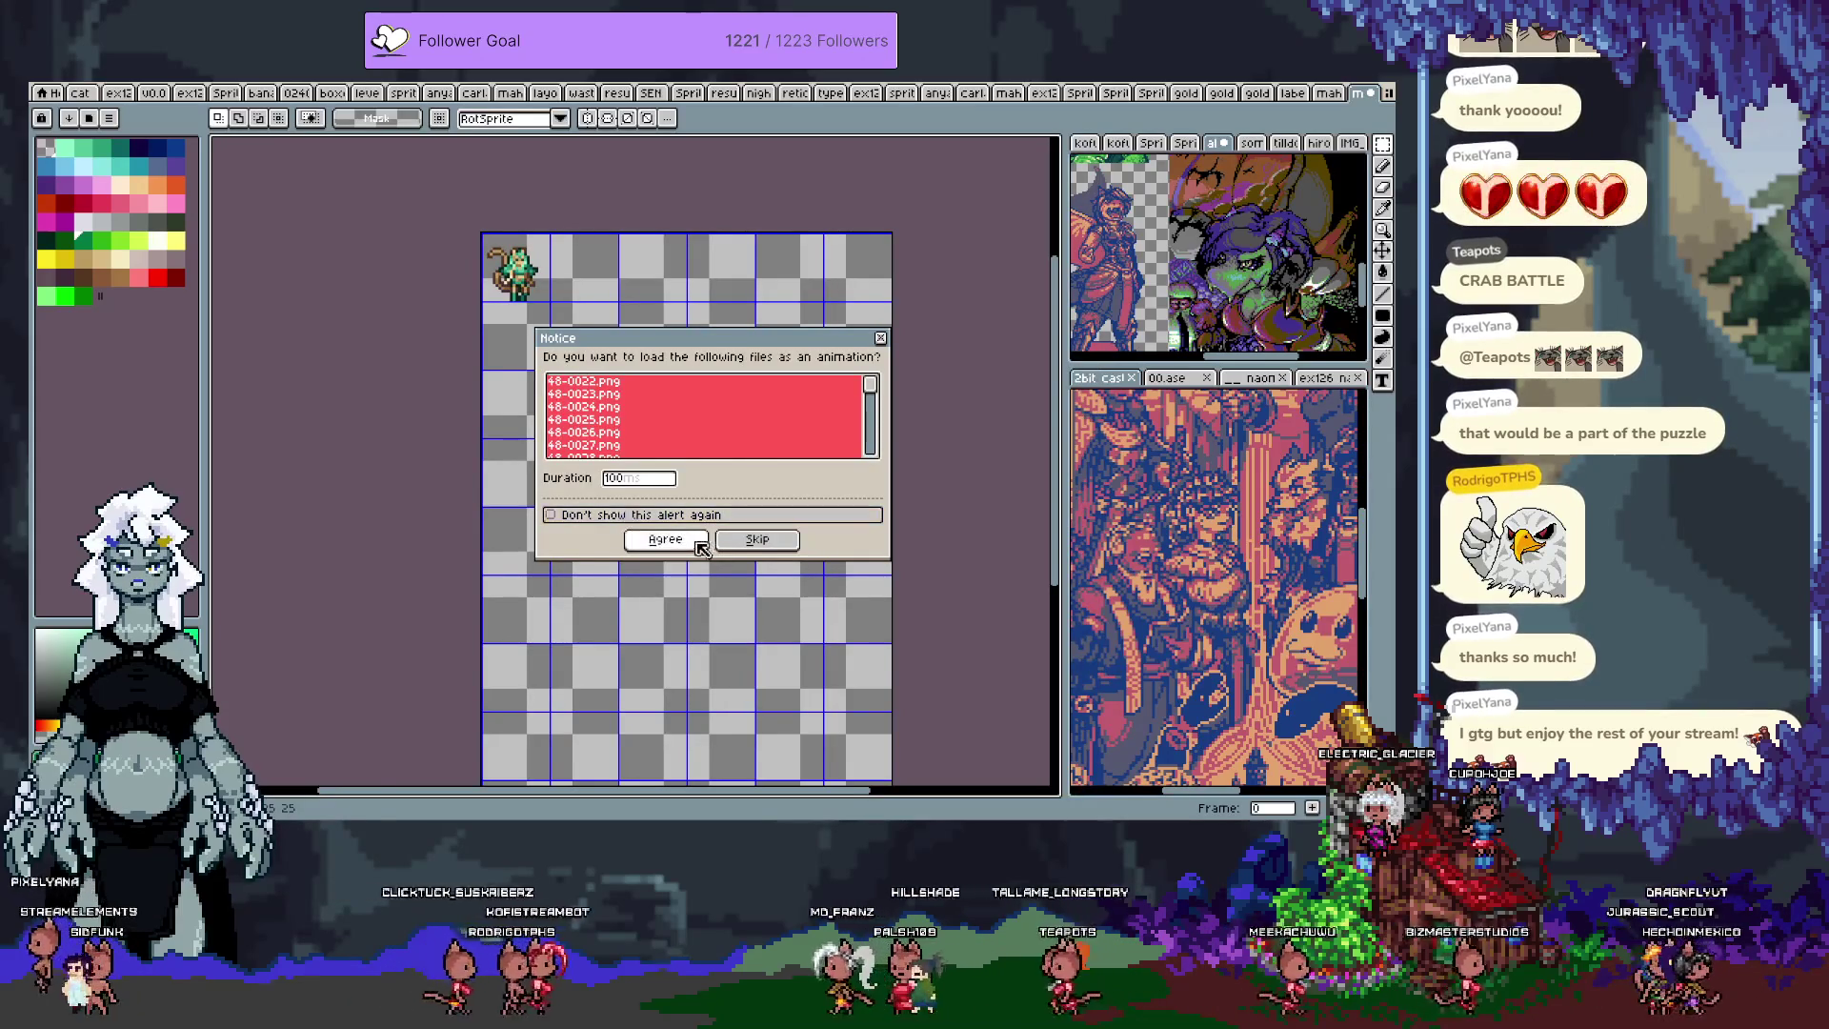
pyautogui.click(756, 541)
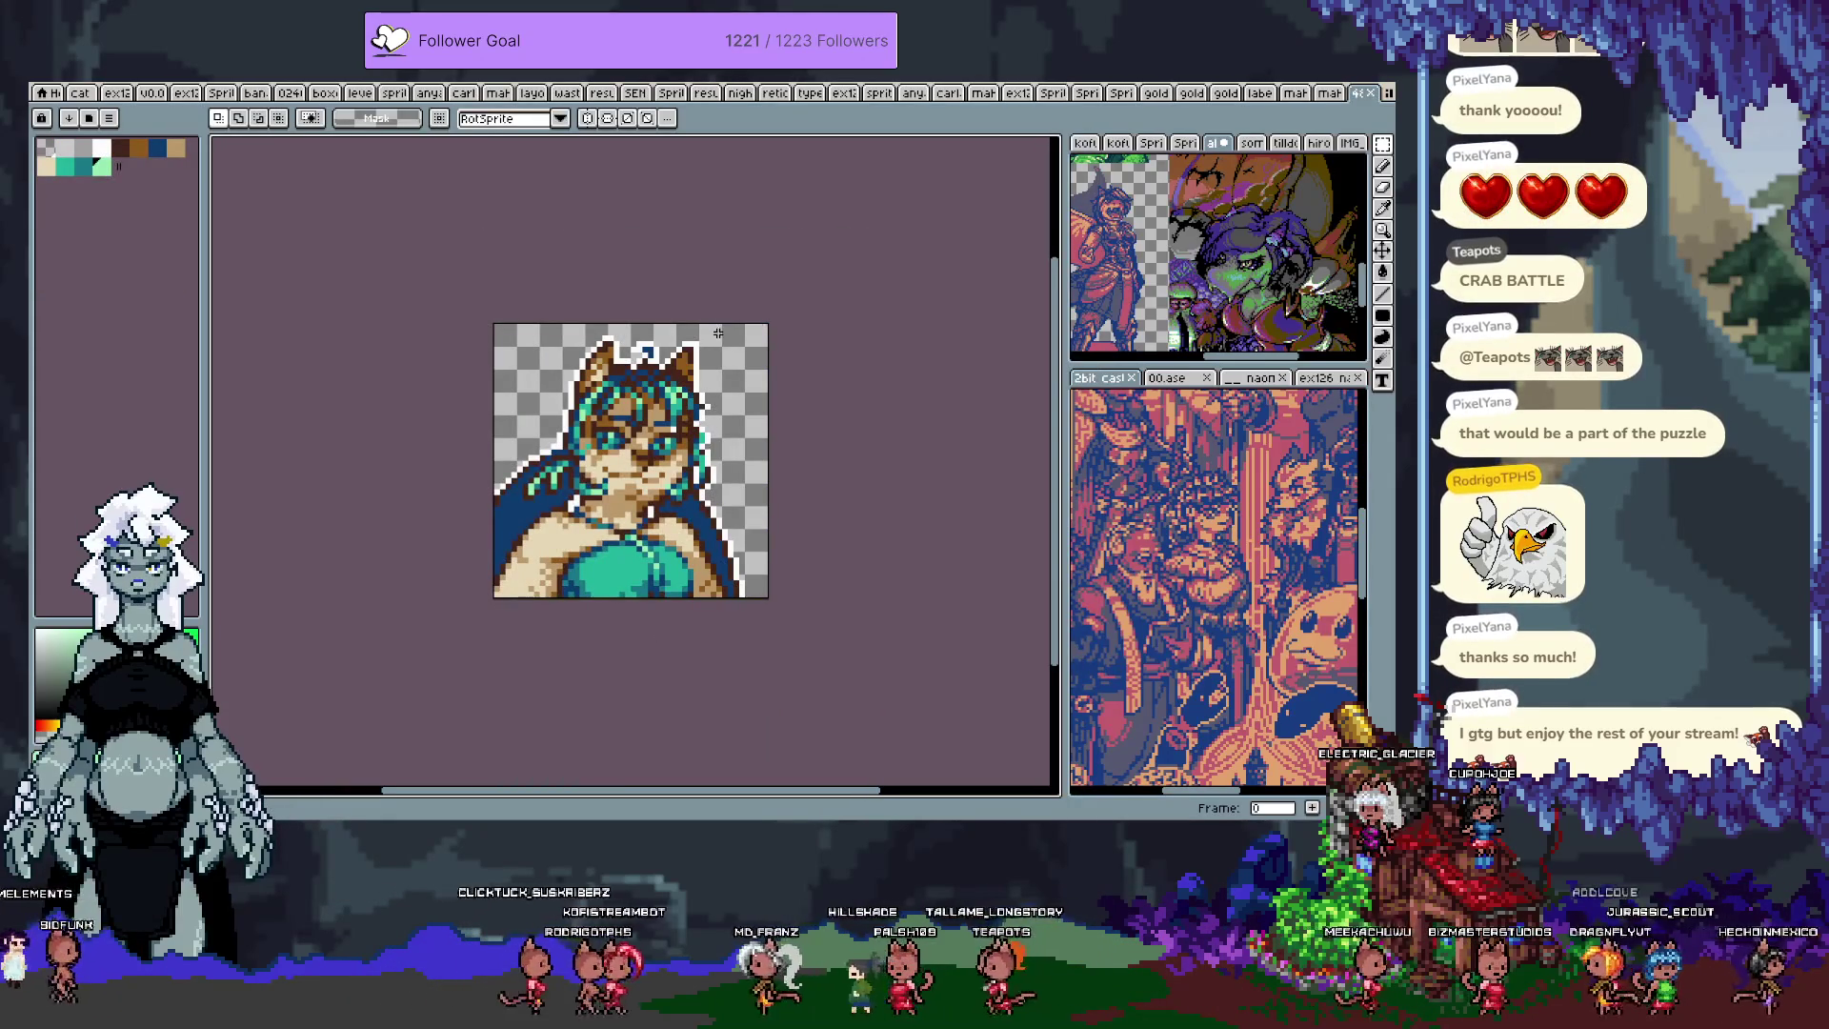
# Step: Zoom in on the cat-girl portrait's face to inspect it, then zoom back out
pyautogui.scroll(4, 658, 411)
pyautogui.scroll(1, 658, 411)
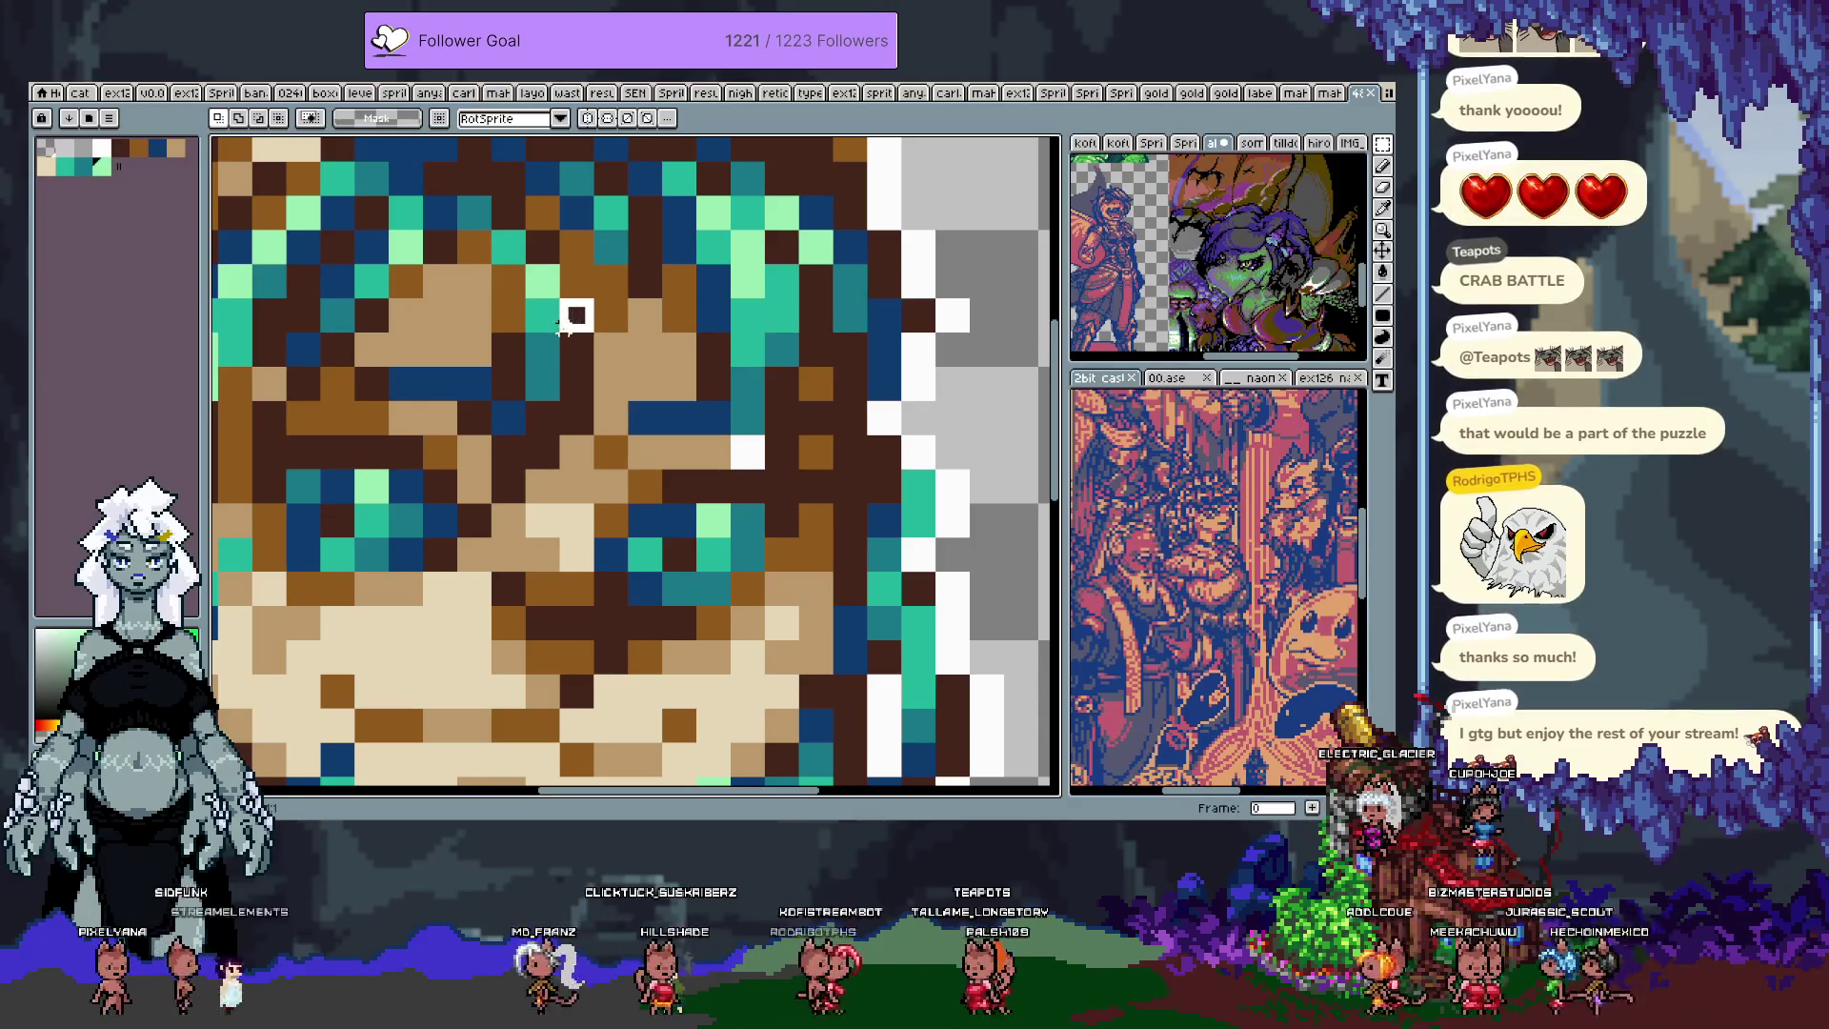
pyautogui.moveTo(577, 311); pyautogui.dragTo(572, 329)
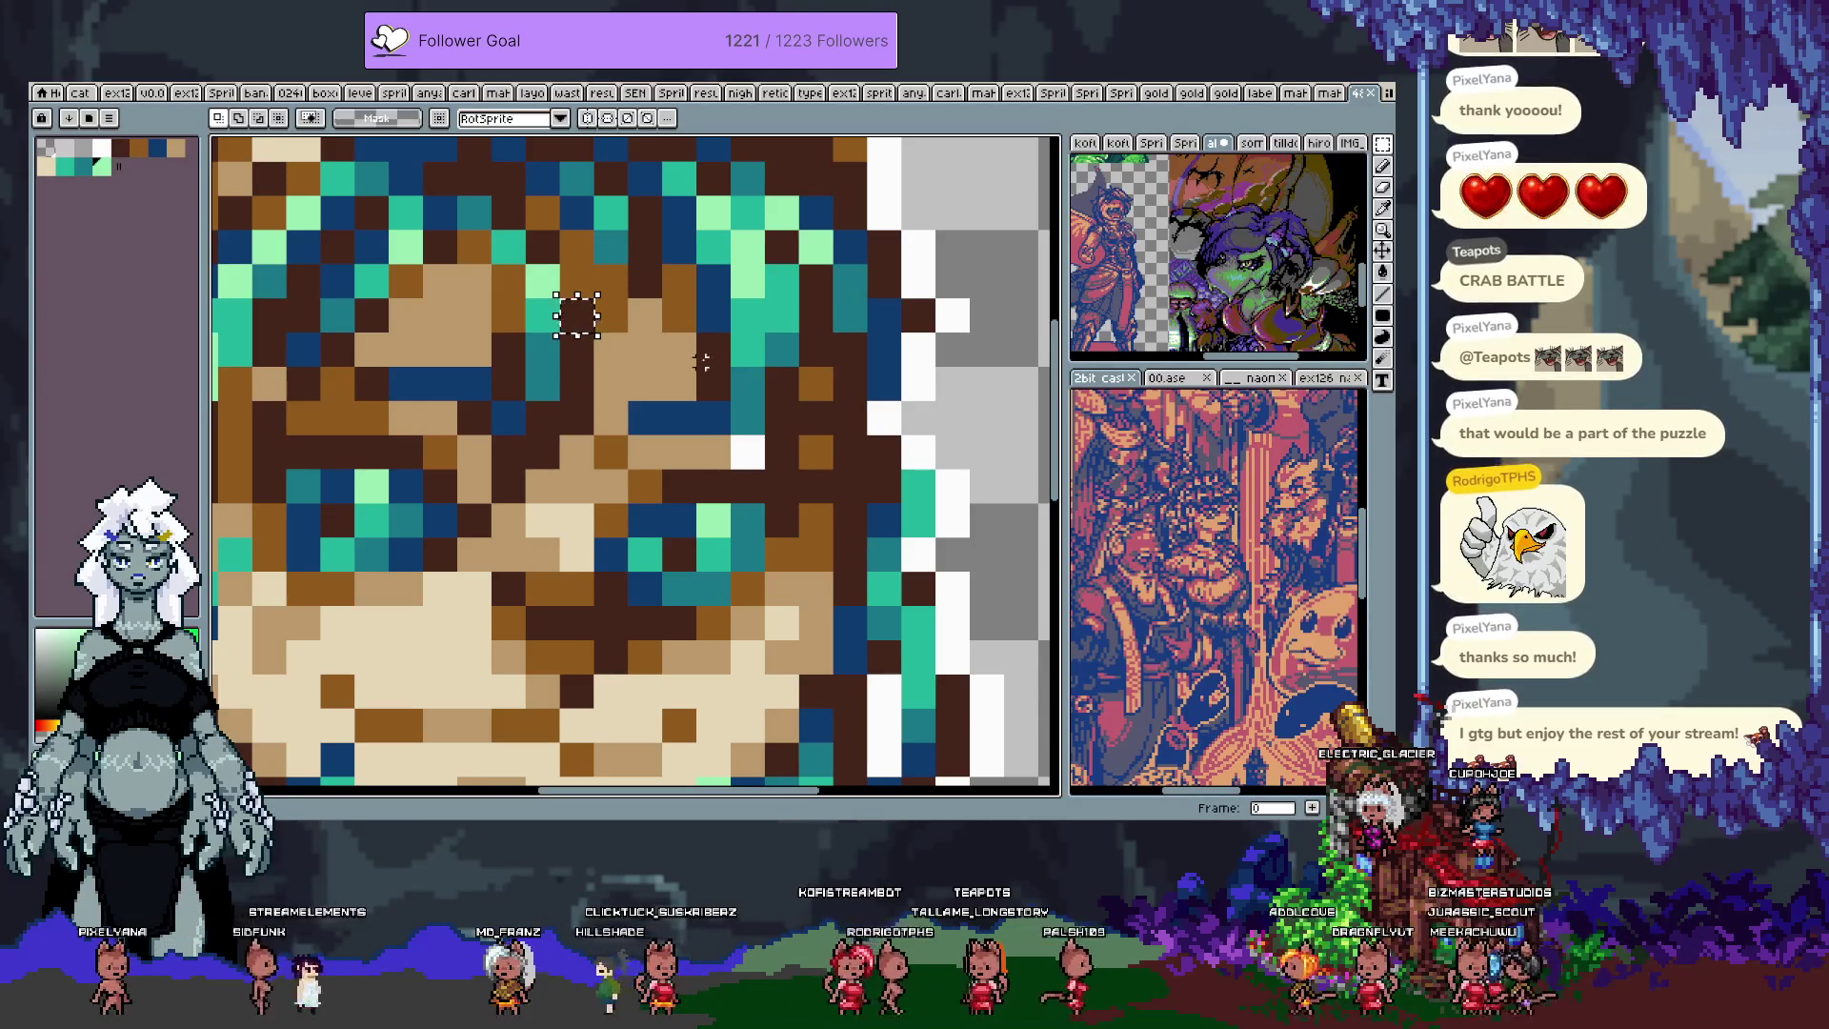
pyautogui.scroll(-3, 710, 369)
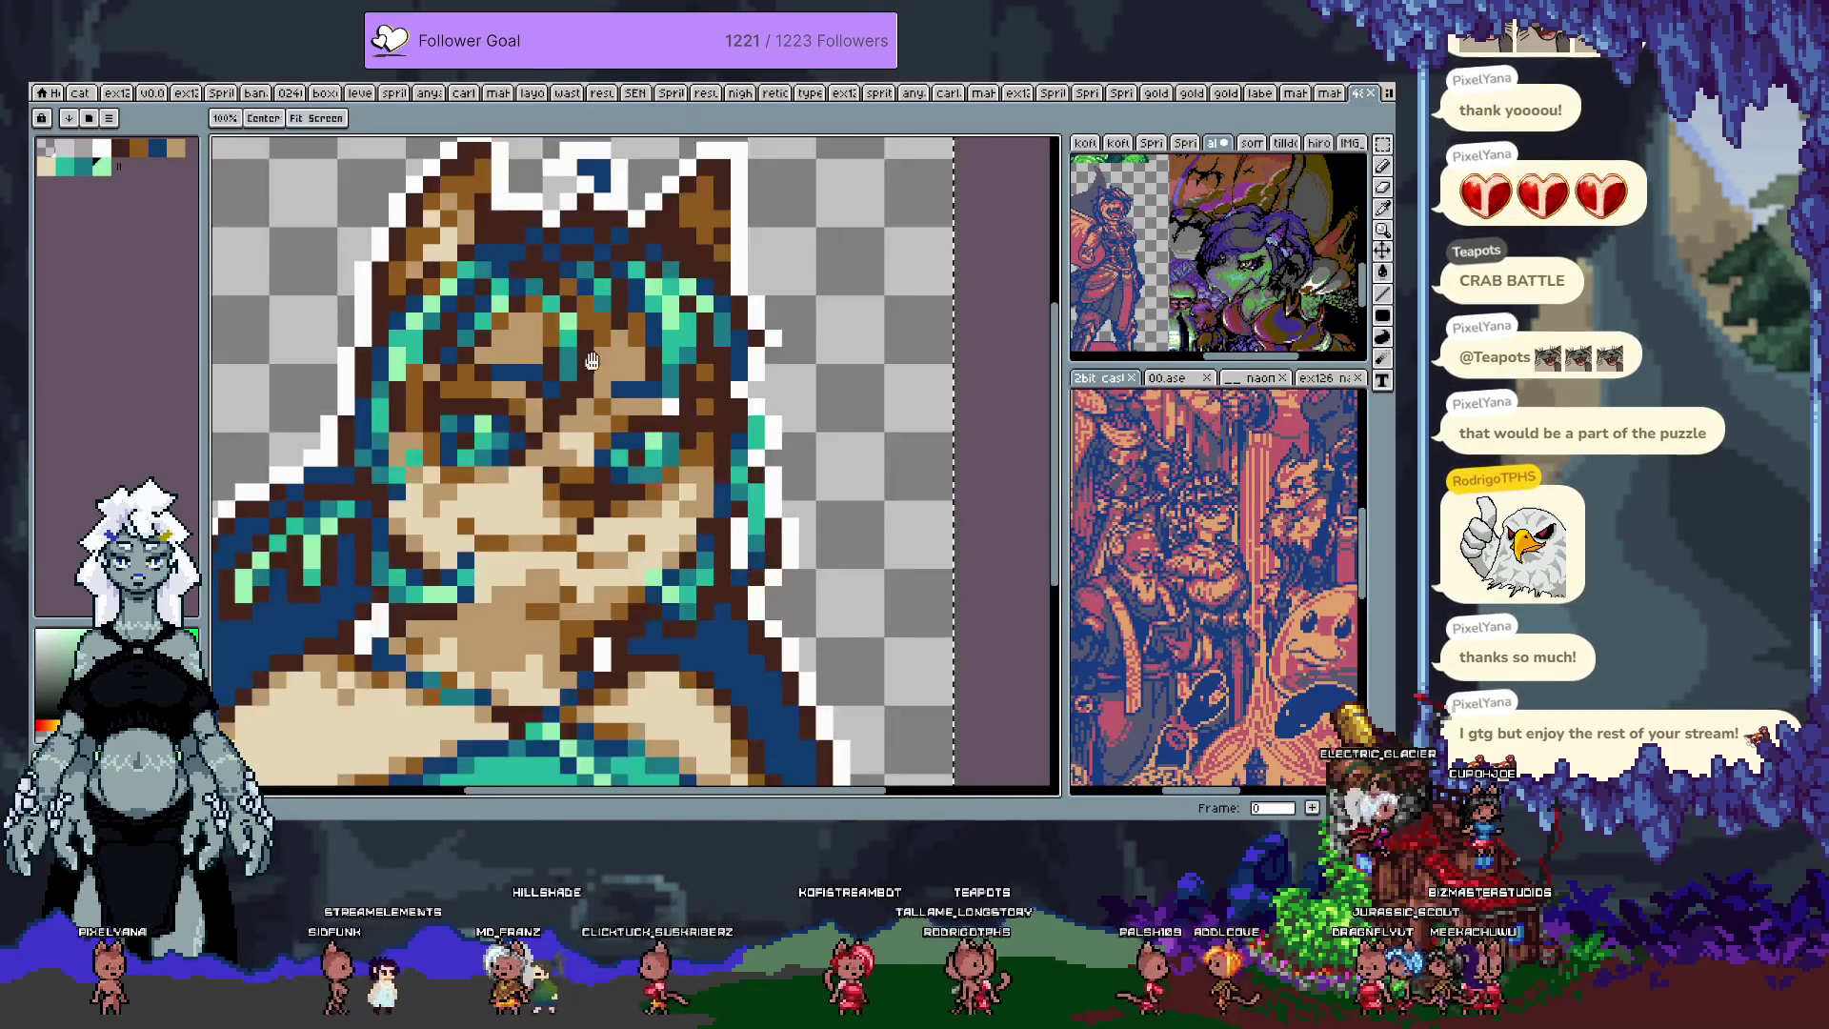
pyautogui.click(119, 84)
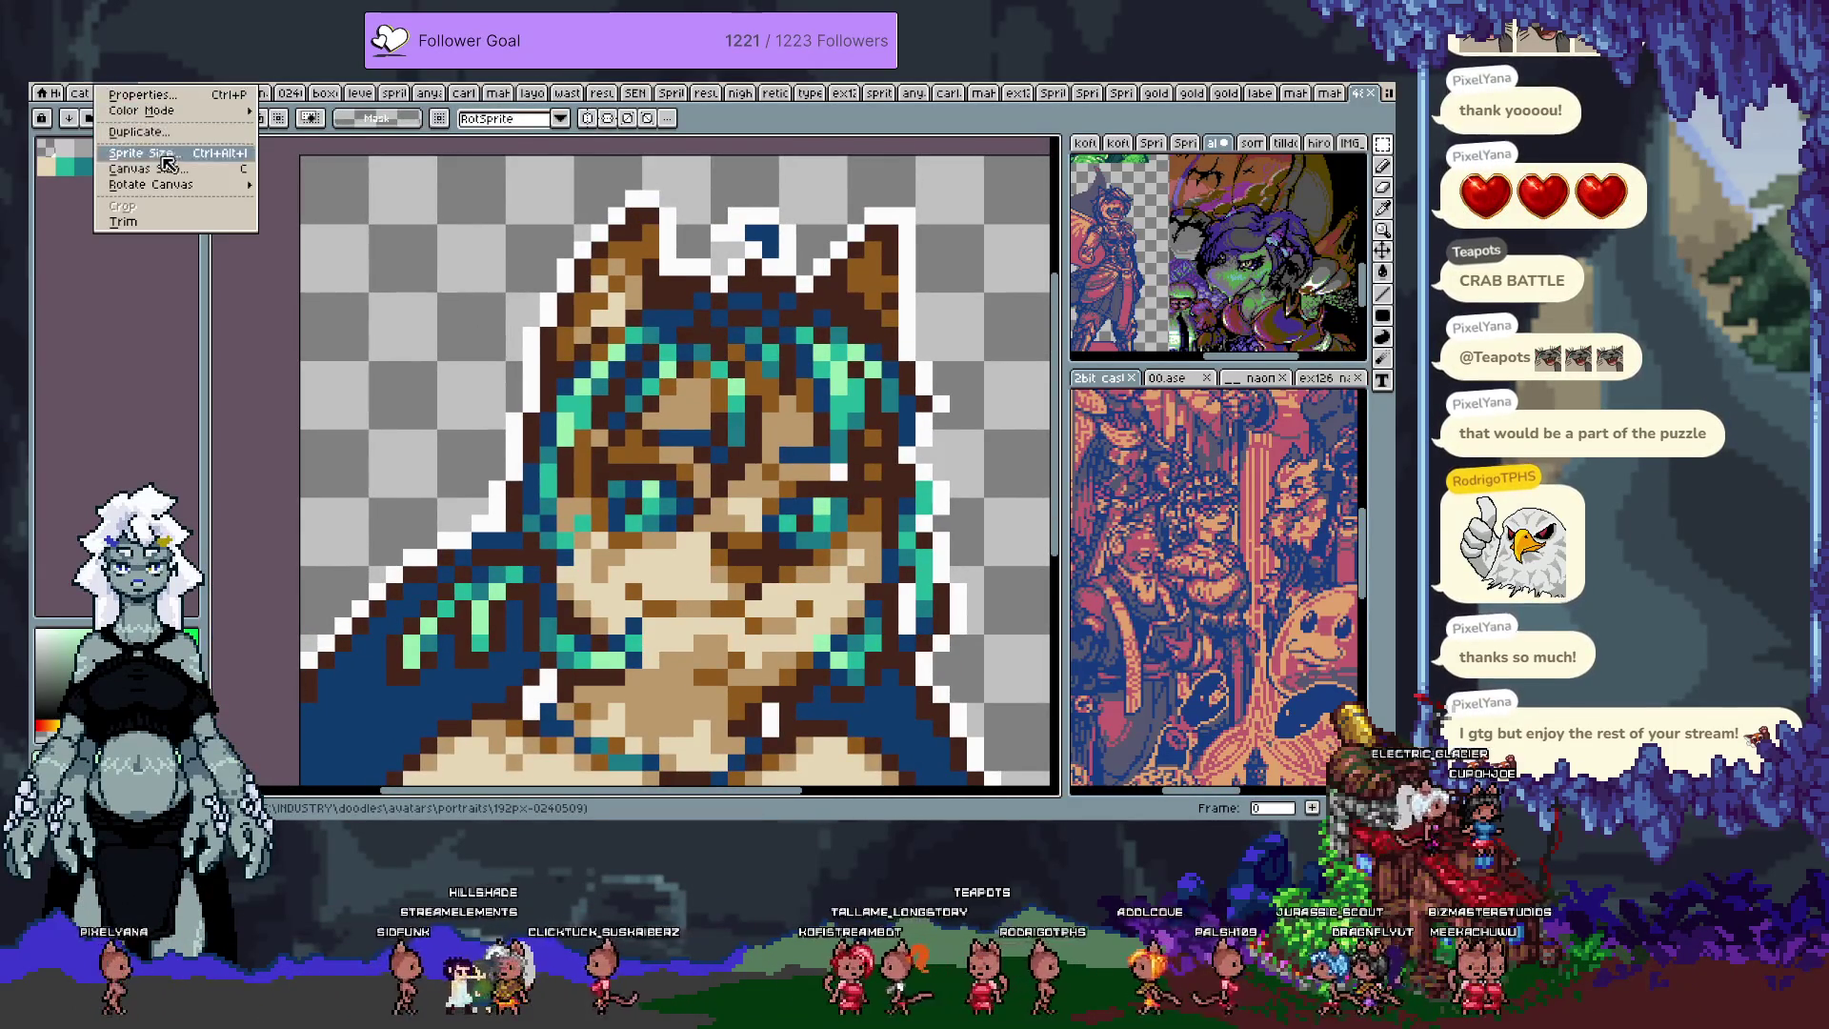
# Step: Shrink the portrait to 48×48 and close its file without saving
pyautogui.click(164, 158)
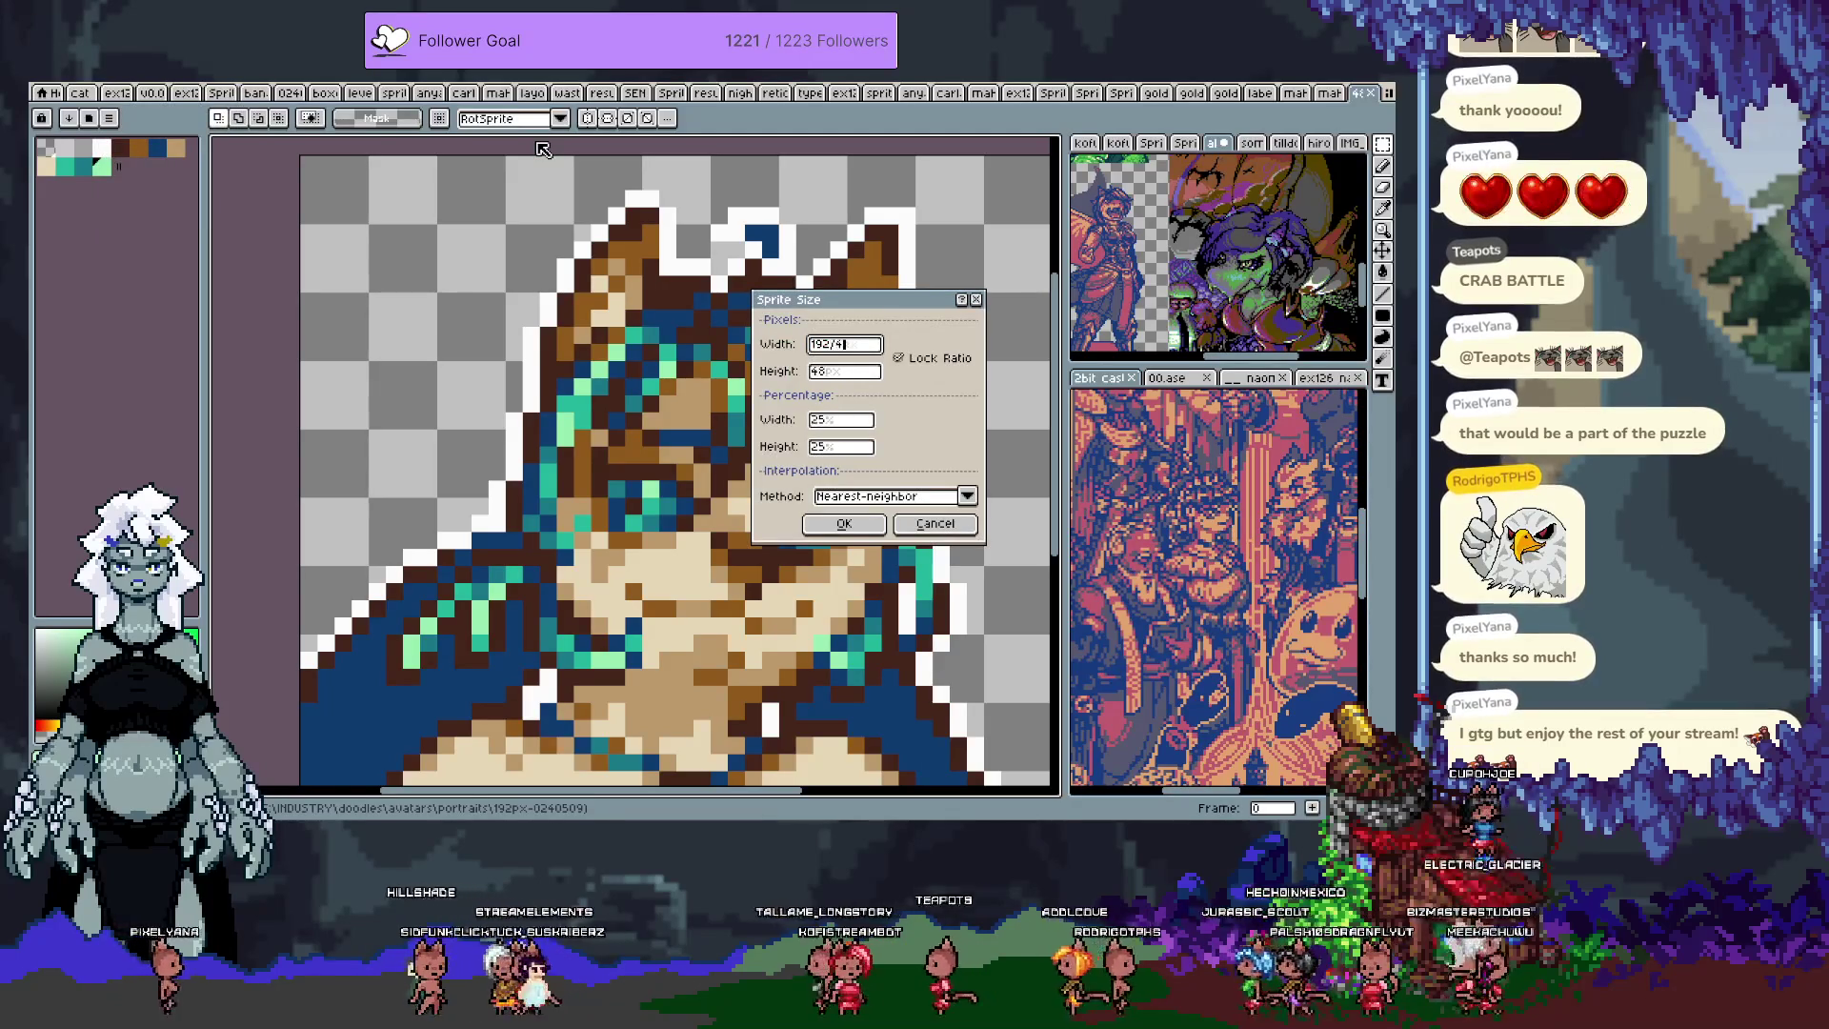
pyautogui.press('Return')
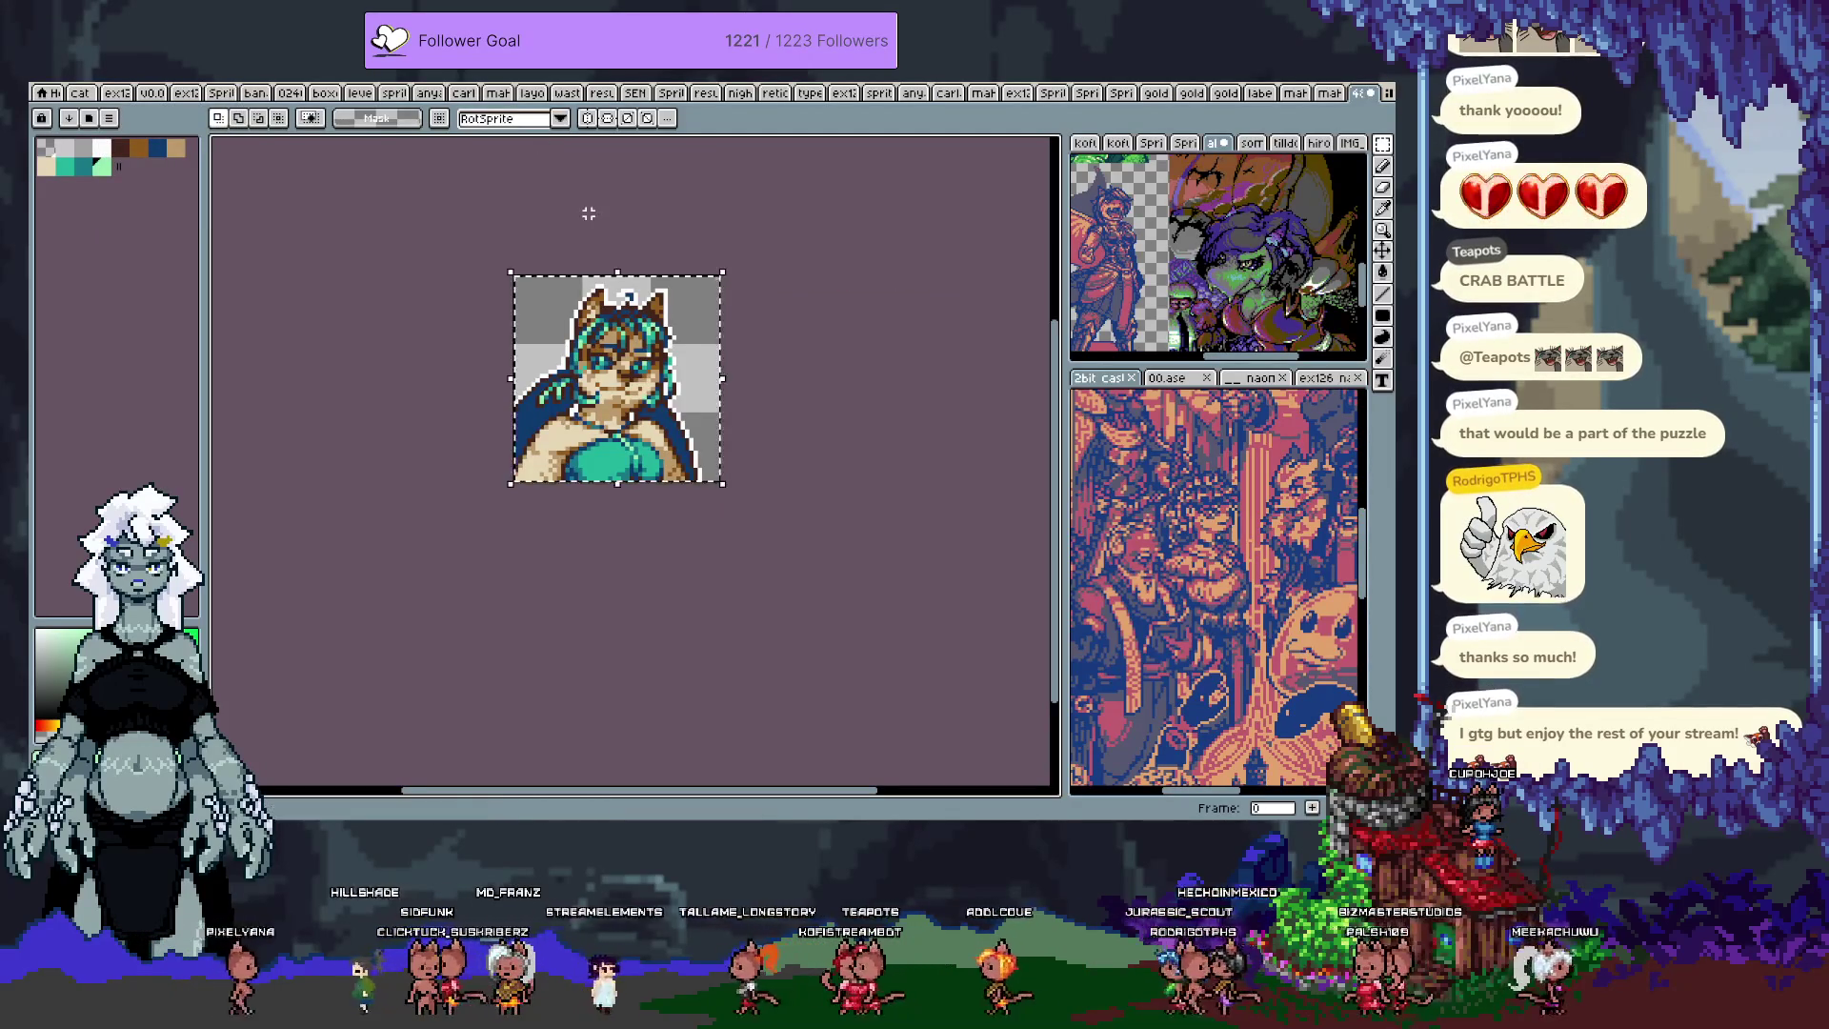
pyautogui.hotkey('ctrl', 'w')
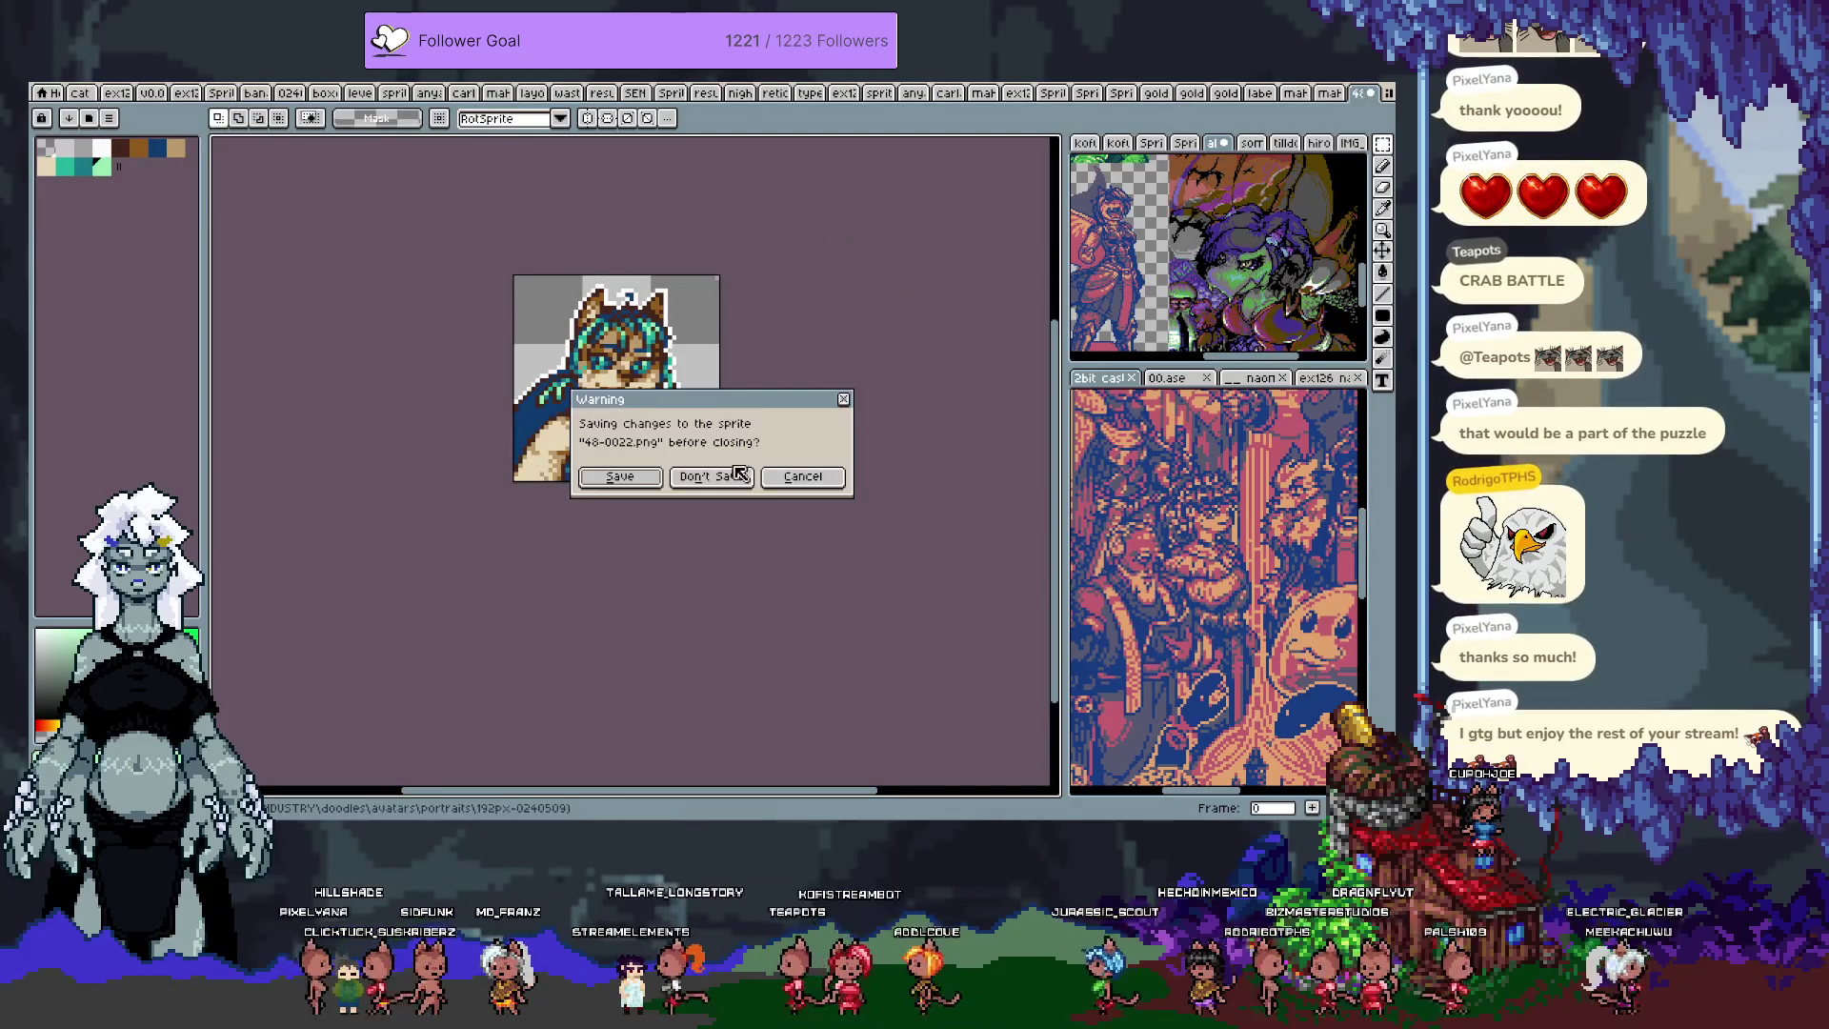
pyautogui.click(716, 474)
# Step: Paste the portrait onto the sprite sheet, discarding a misplaced first paste
pyautogui.hotkey('ctrl', 'v')
pyautogui.moveTo(576, 338)
pyautogui.mouseDown()
pyautogui.moveTo(709, 555)
pyautogui.moveTo(689, 324)
pyautogui.mouseUp()
pyautogui.press('Escape')
pyautogui.scroll(-1, 709, 555)
pyautogui.hotkey('ctrl', 'v')
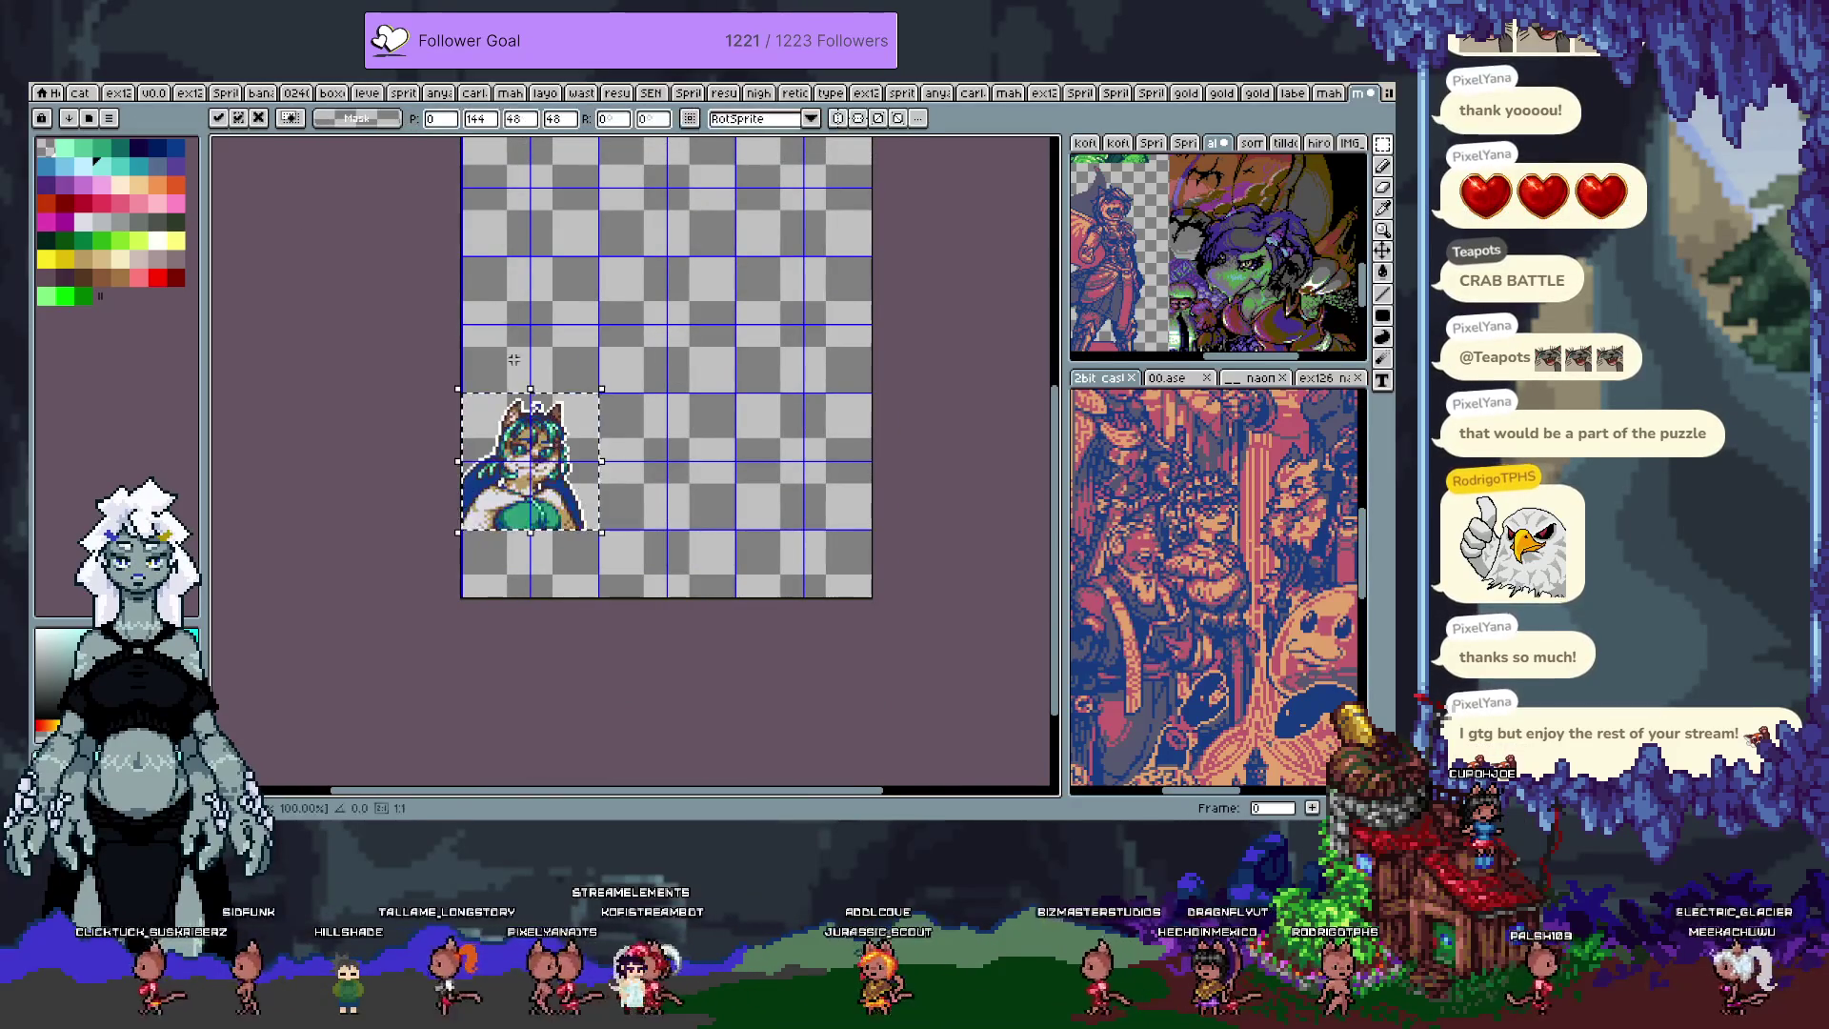
# Step: Nudge the pasted portrait up into the top row beside the green character and commit it
pyautogui.moveTo(554, 510); pyautogui.dragTo(827, 579)
pyautogui.press('Left')
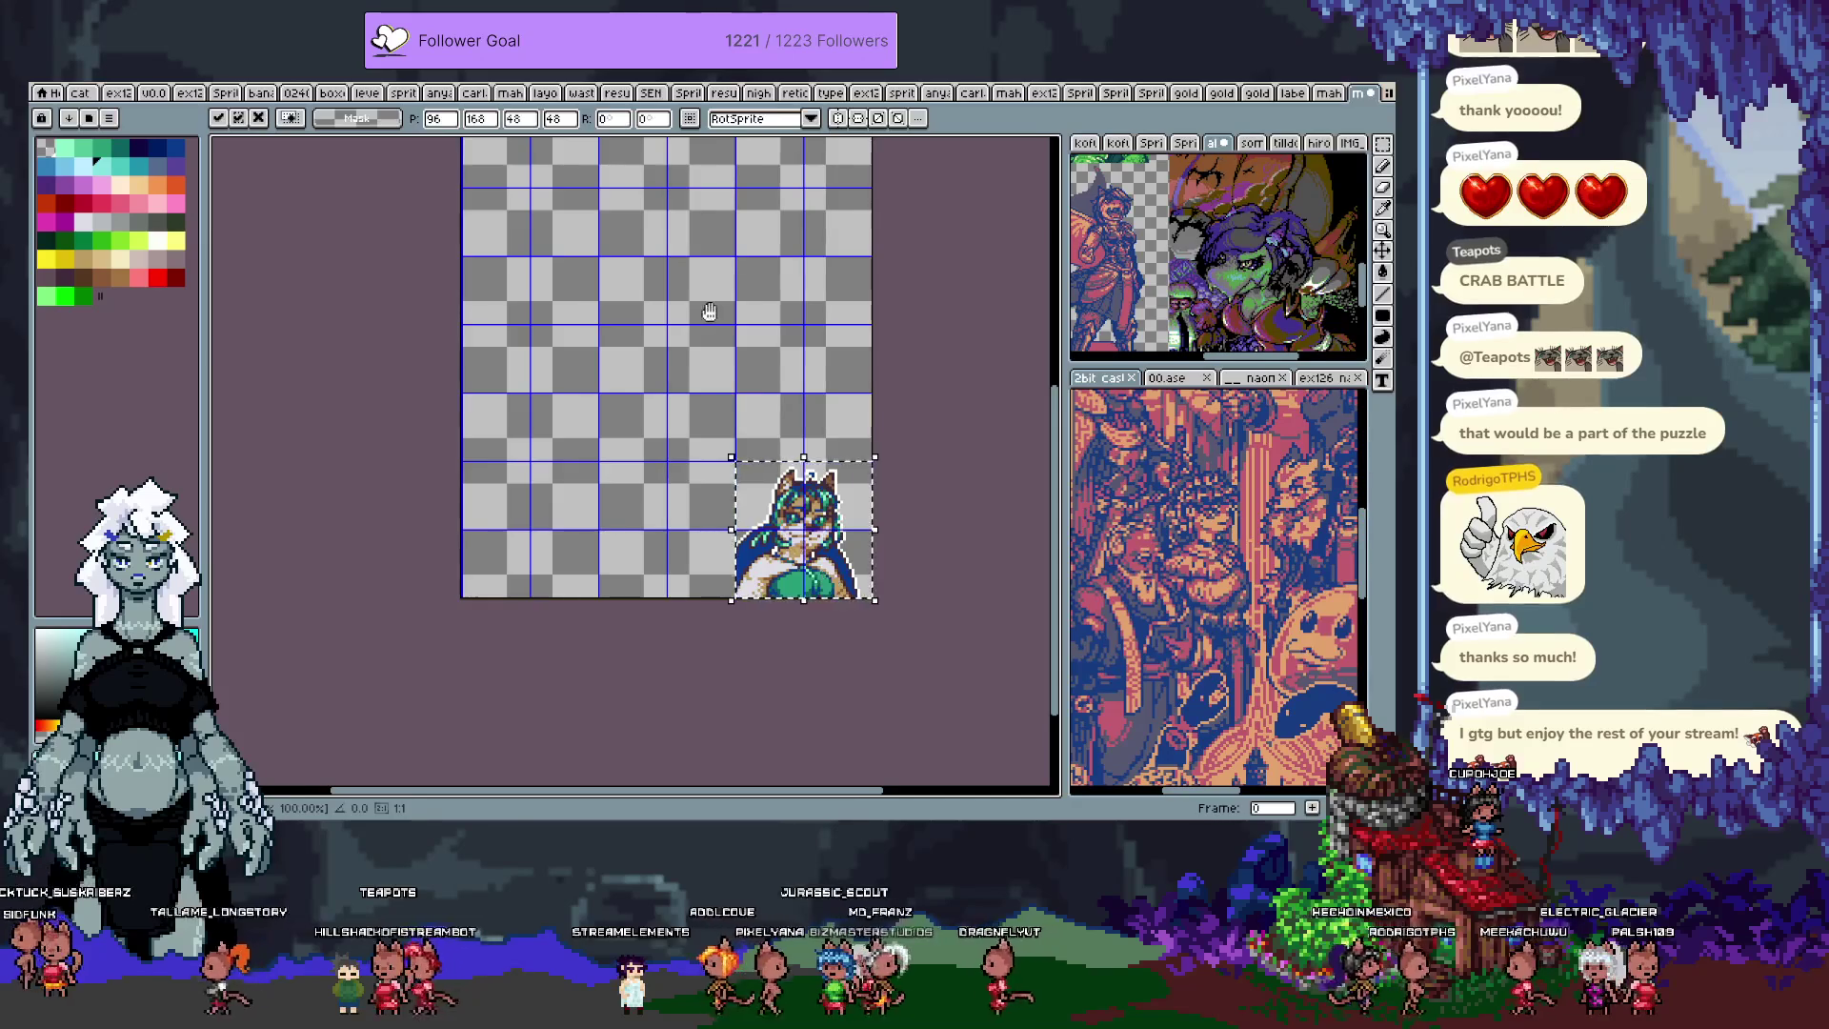
pyautogui.hotkey('ctrl', 'Tab')
pyautogui.scroll(4, 566, 385)
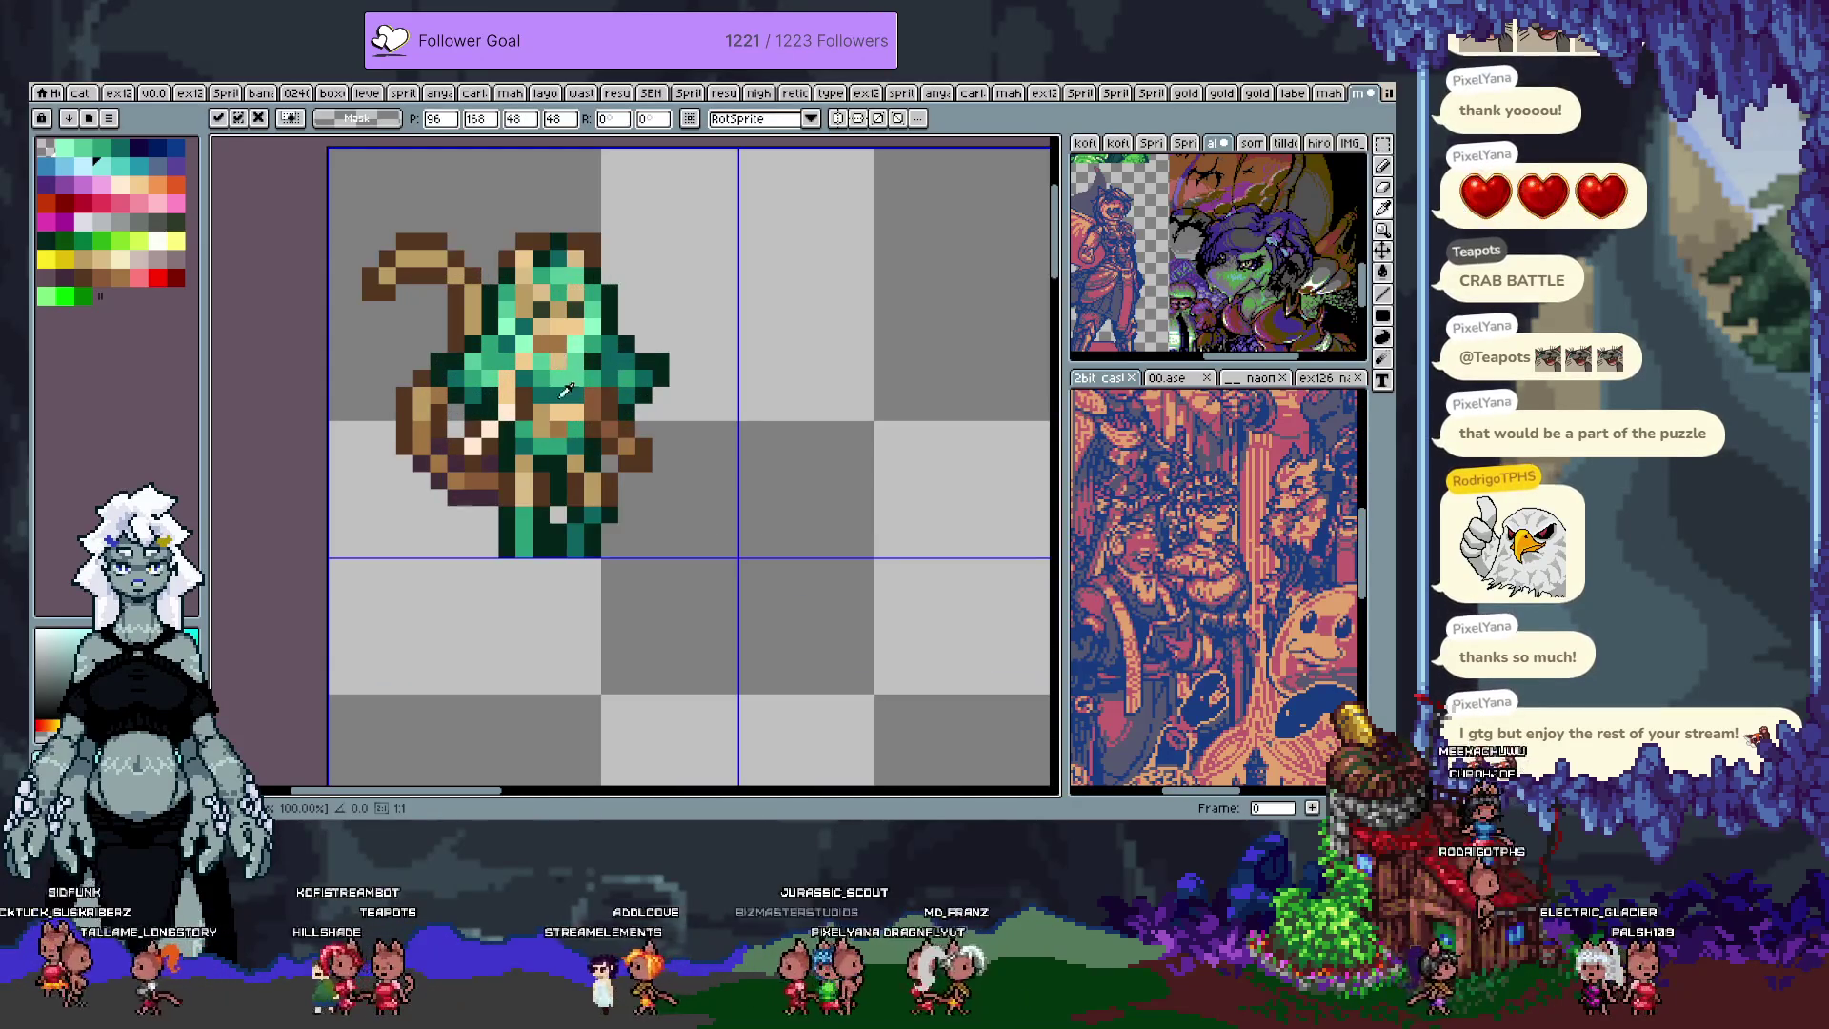
pyautogui.hotkey('ctrl', 'Tab')
pyautogui.scroll(2, 653, 489)
pyautogui.hotkey('shift', 'Up')
pyautogui.hotkey('shift', 'Up')
pyautogui.hotkey('shift', 'Up')
pyautogui.hotkey('shift', 'Left')
pyautogui.press('Return')
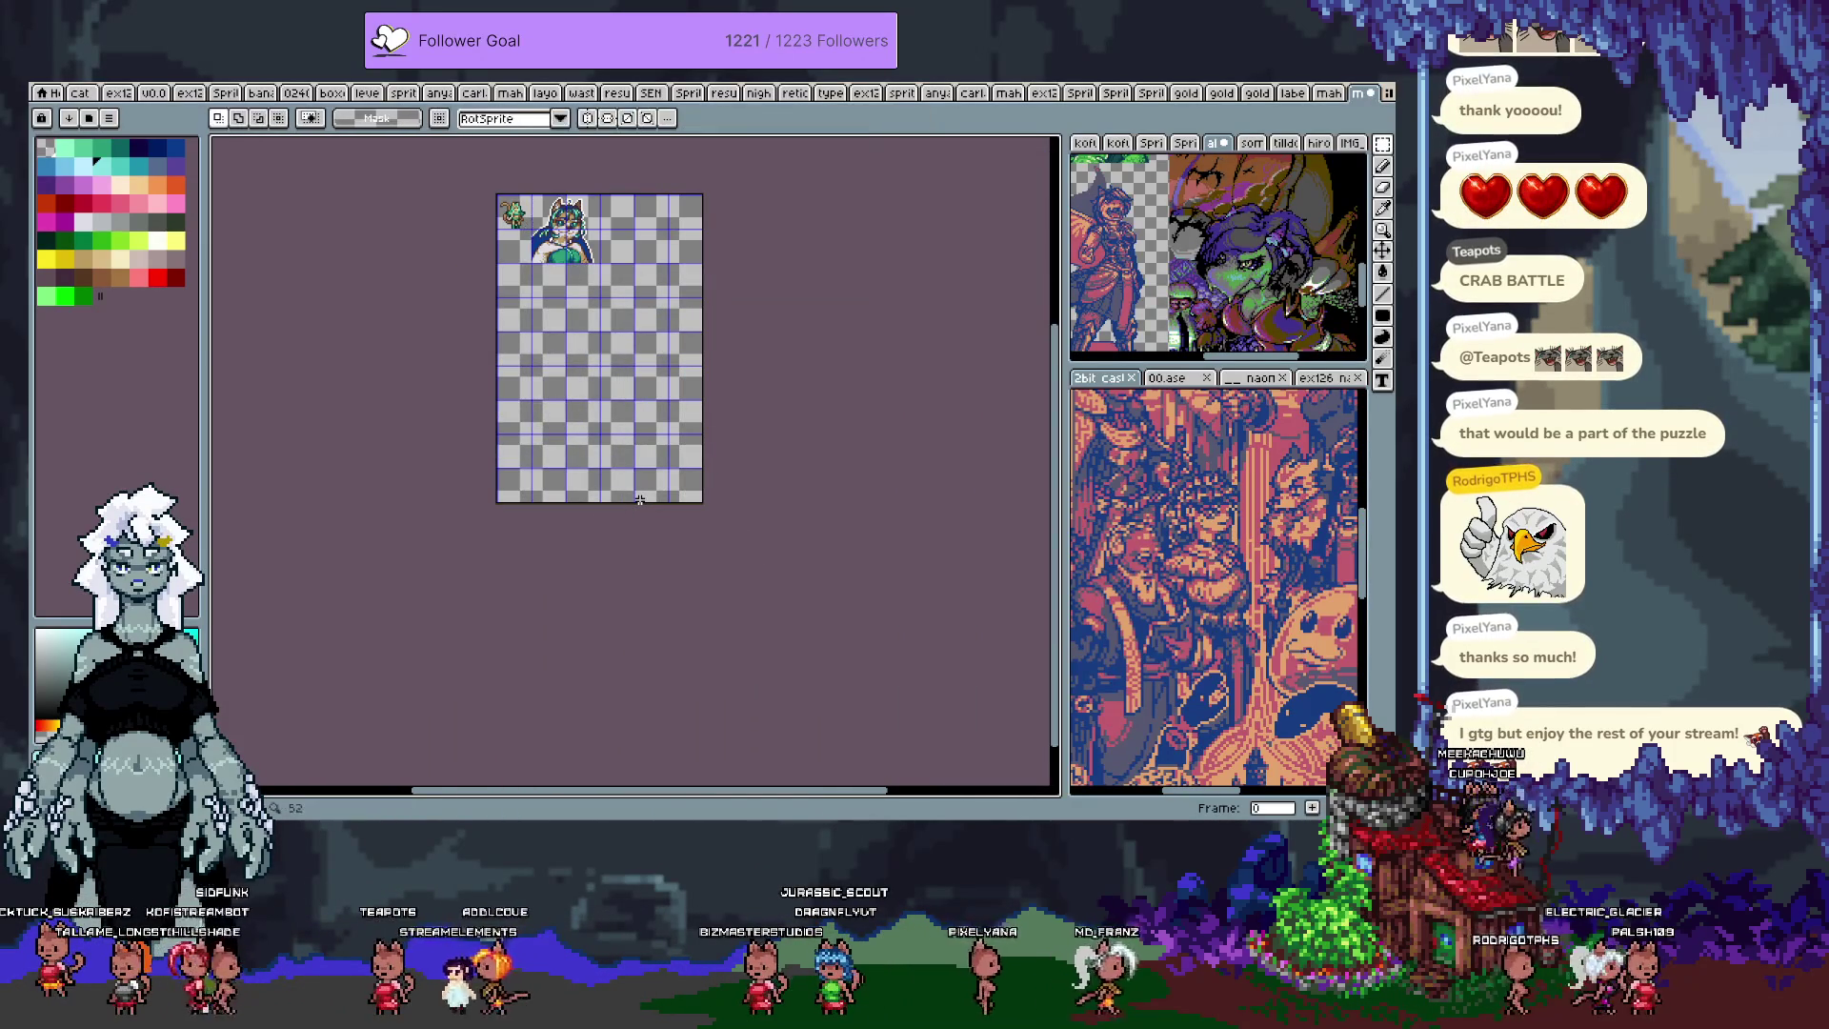
pyautogui.scroll(4, 588, 217)
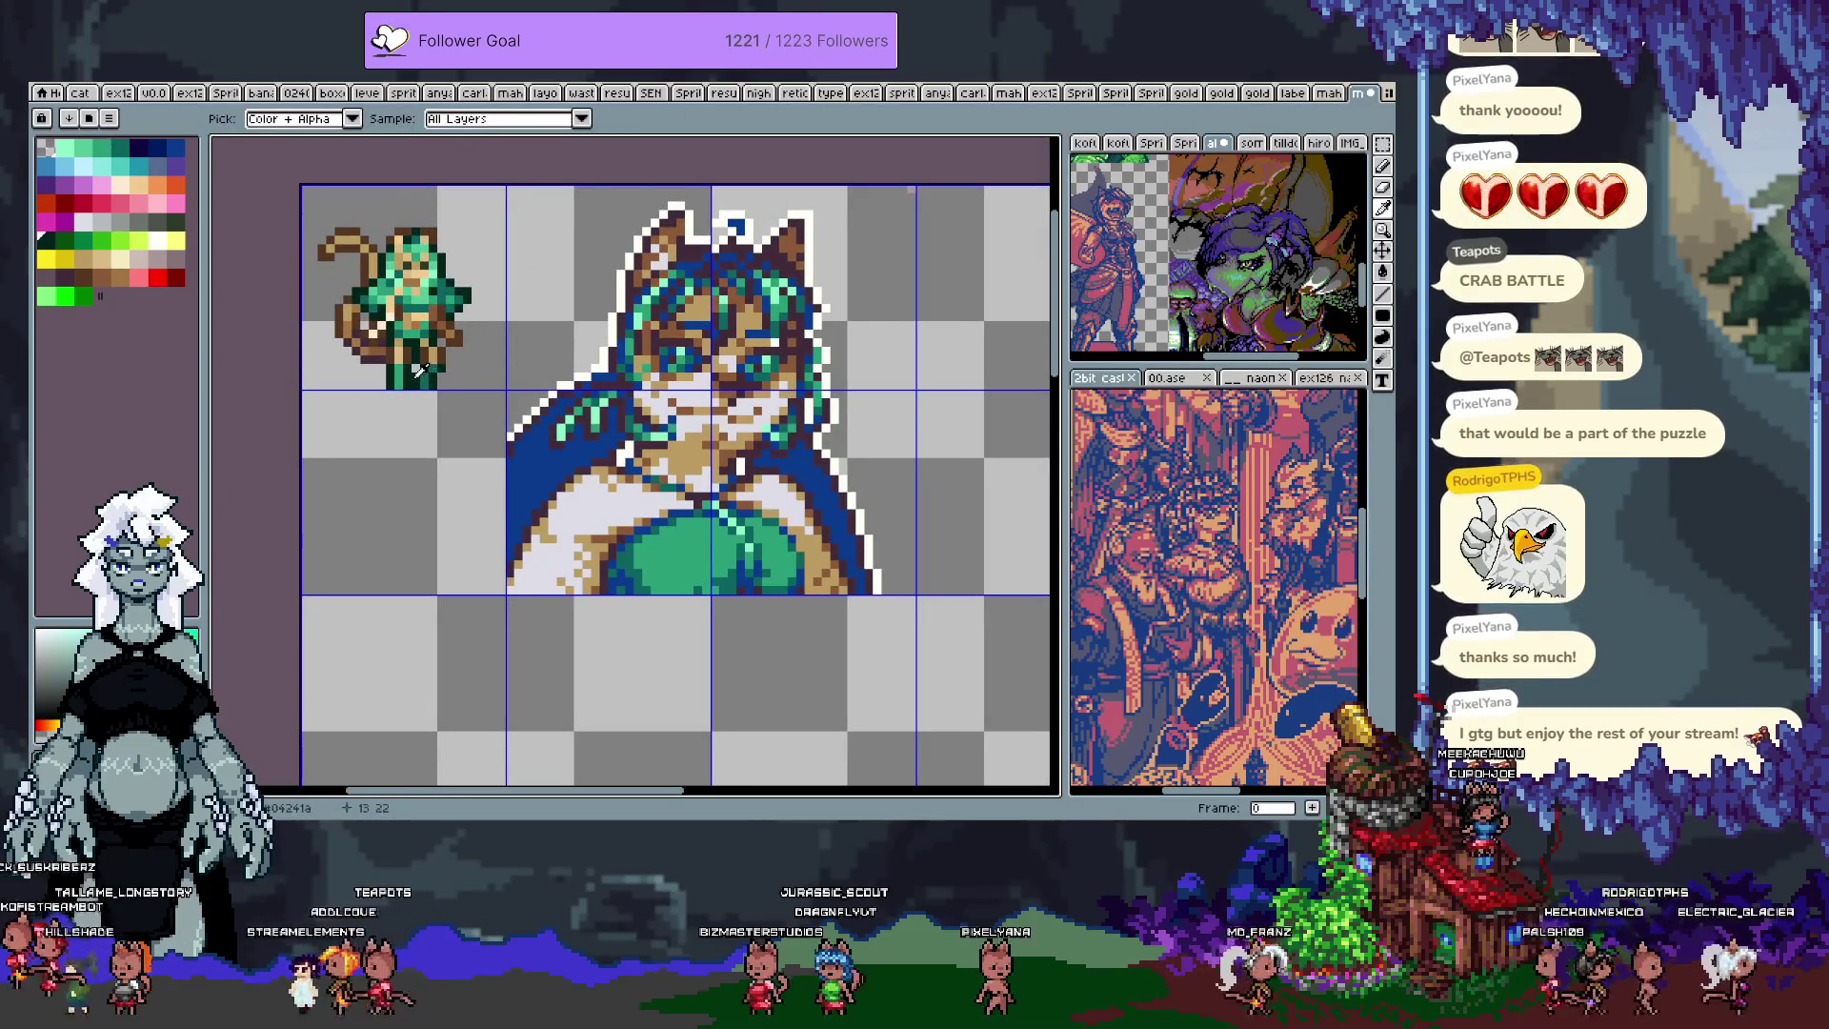
pyautogui.press('m')
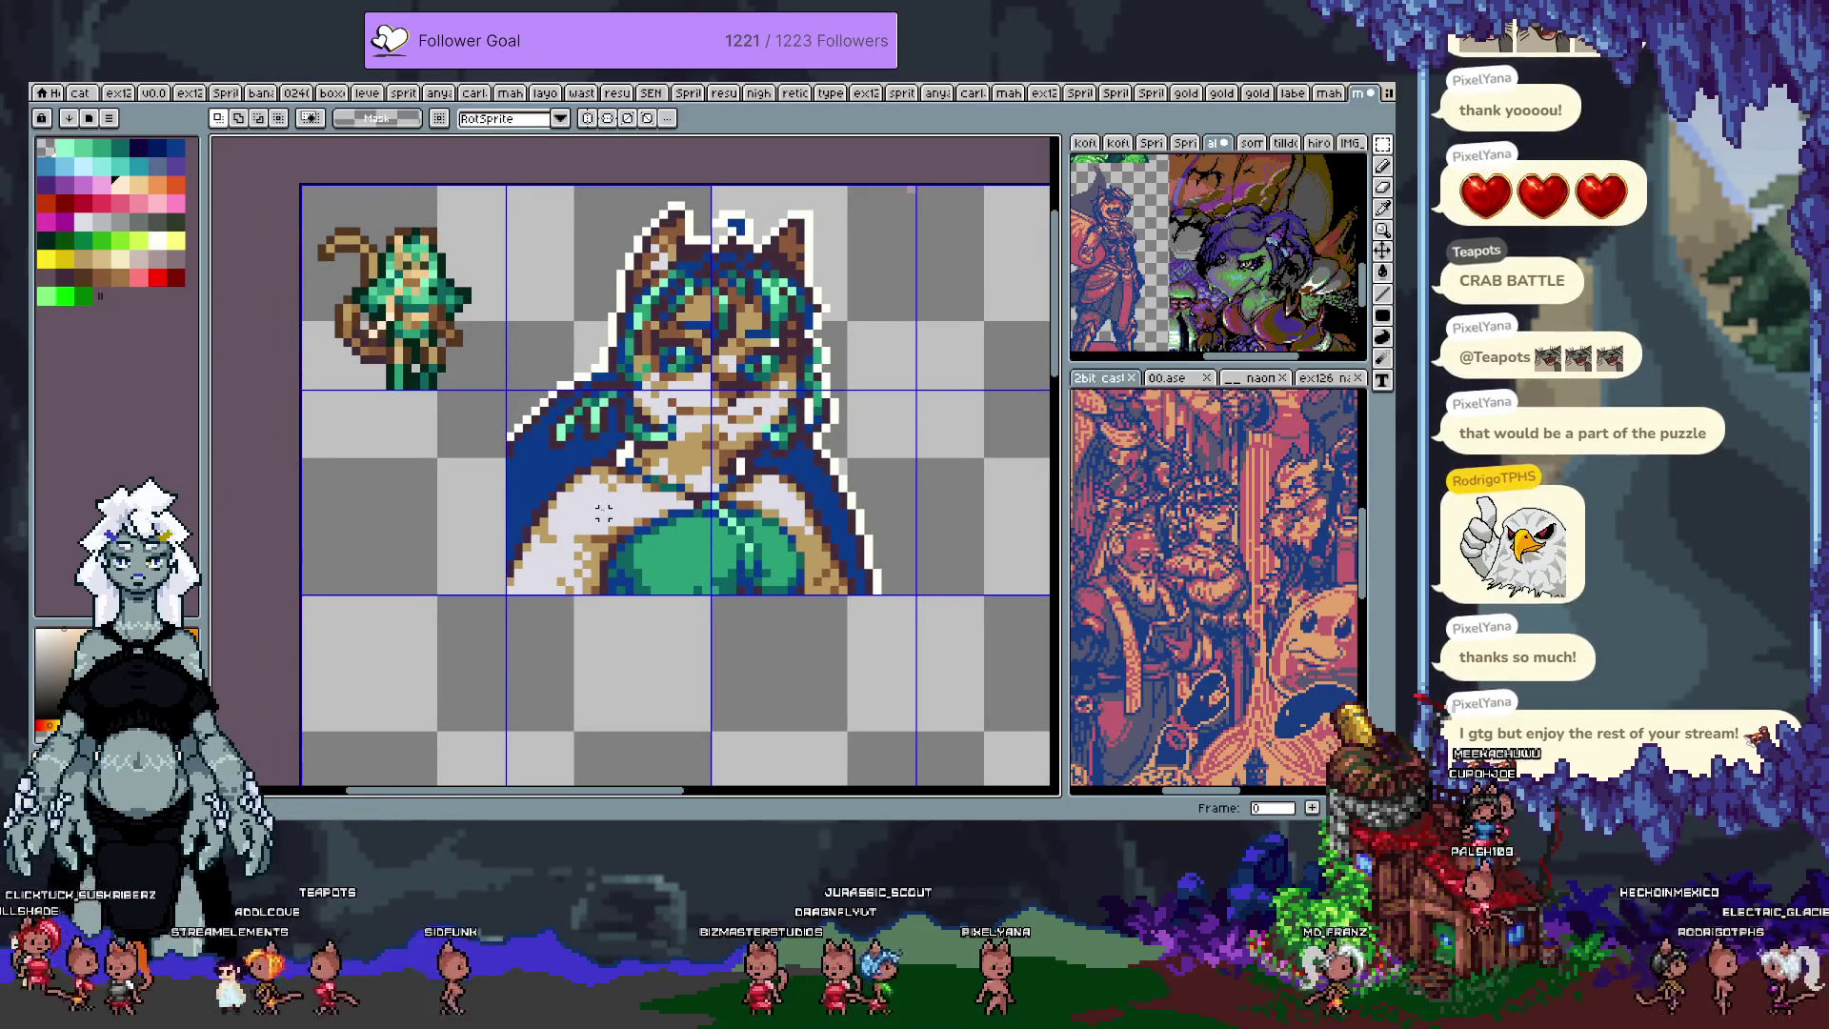
pyautogui.moveTo(603, 513); pyautogui.dragTo(910, 195)
pyautogui.press('Delete')
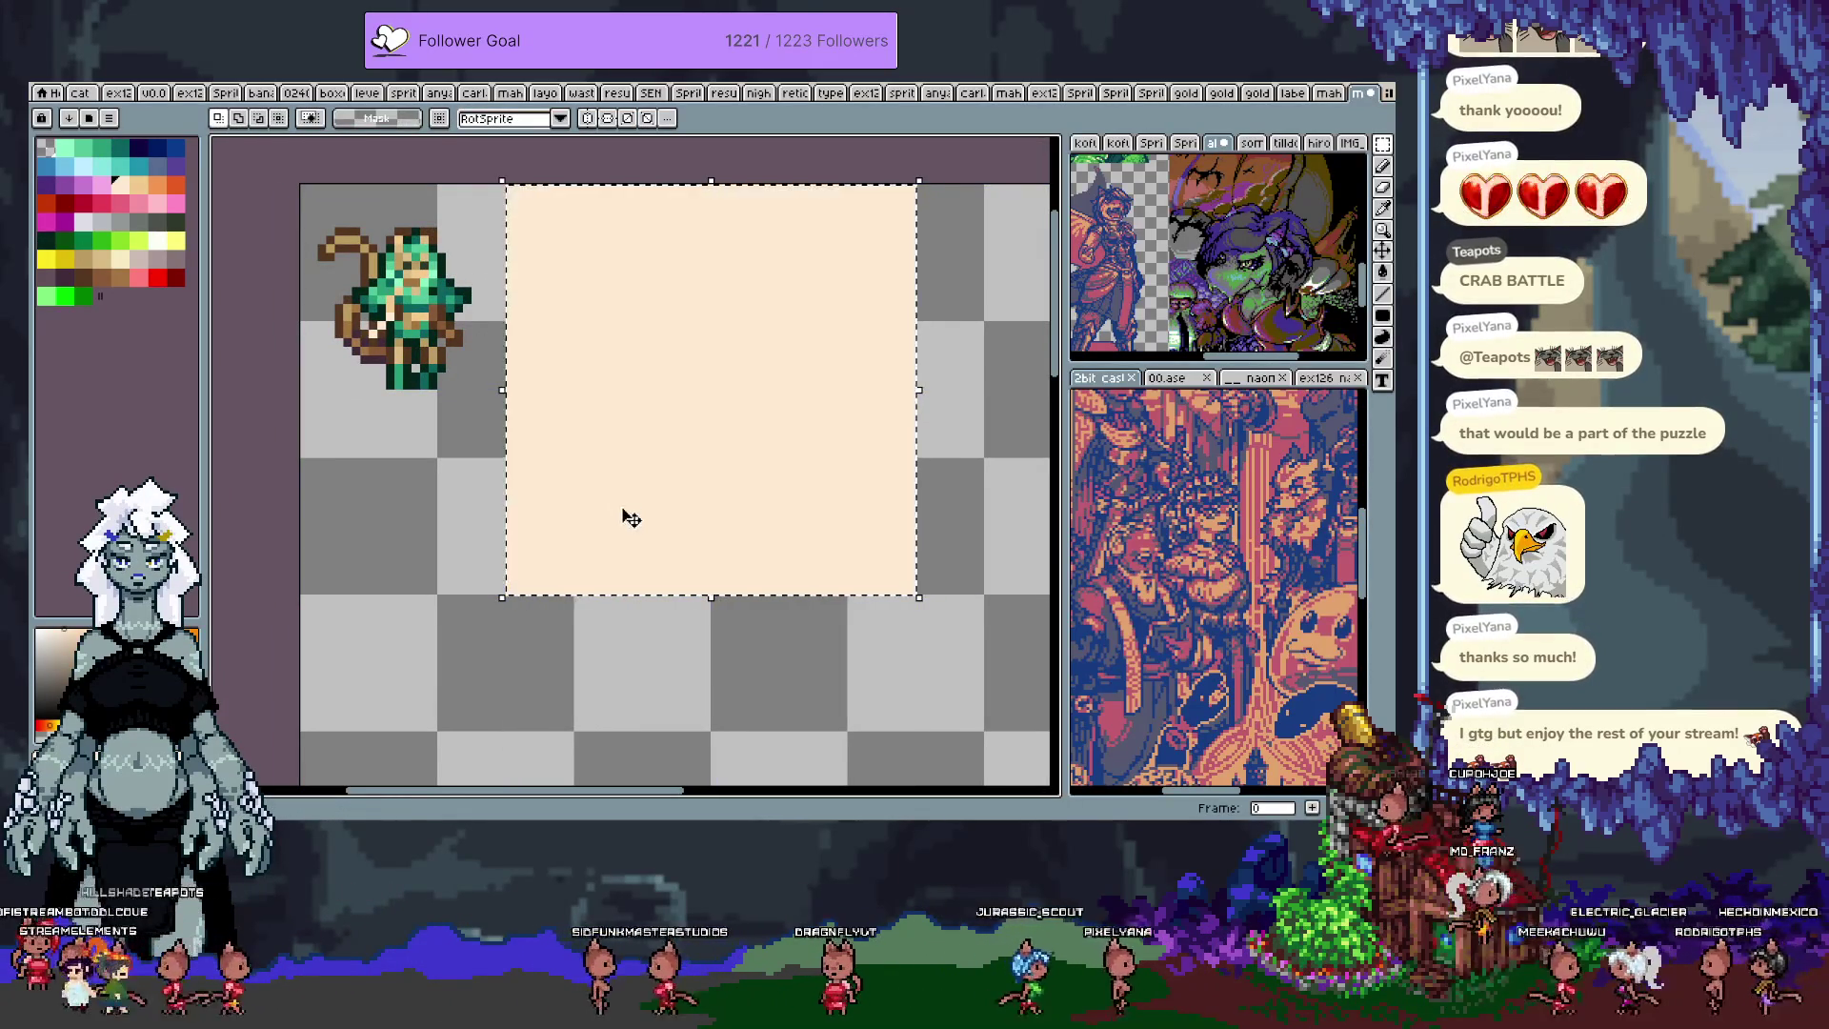
pyautogui.hotkey('ctrl', 'z')
pyautogui.press('g')
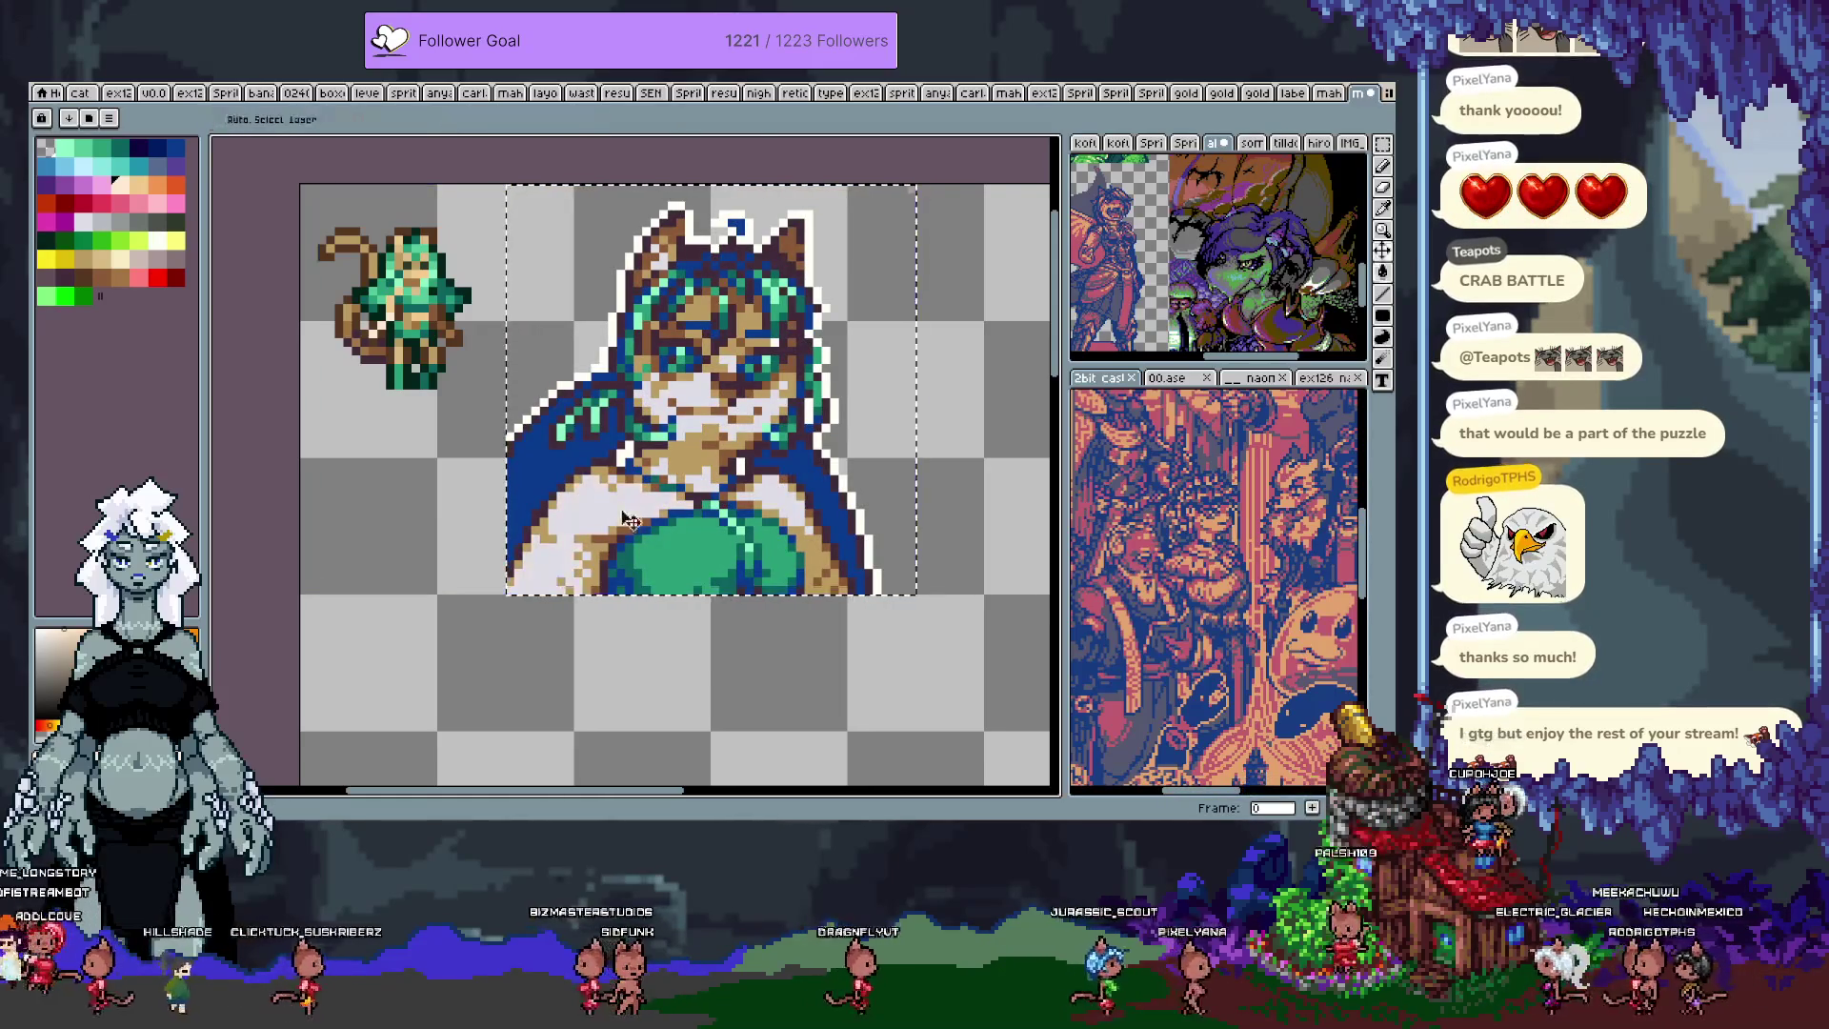
pyautogui.scroll(1, 416, 279)
pyautogui.press('i')
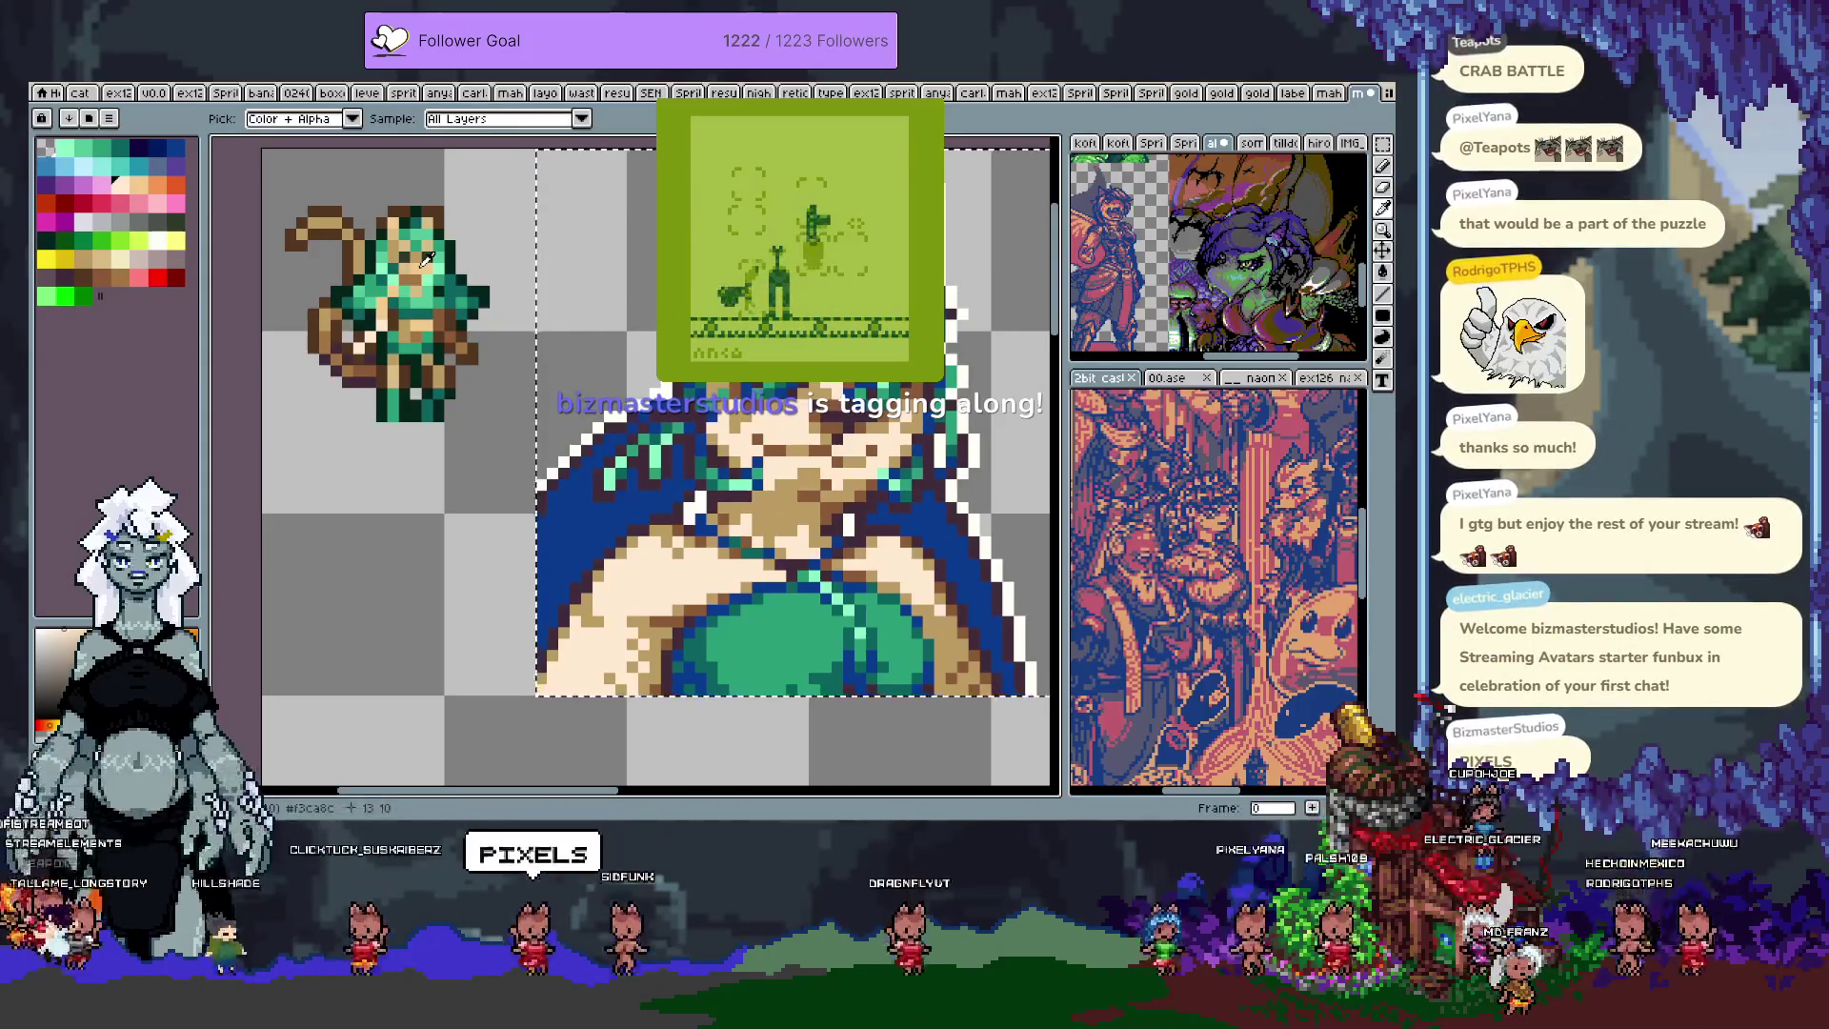
pyautogui.press('w')
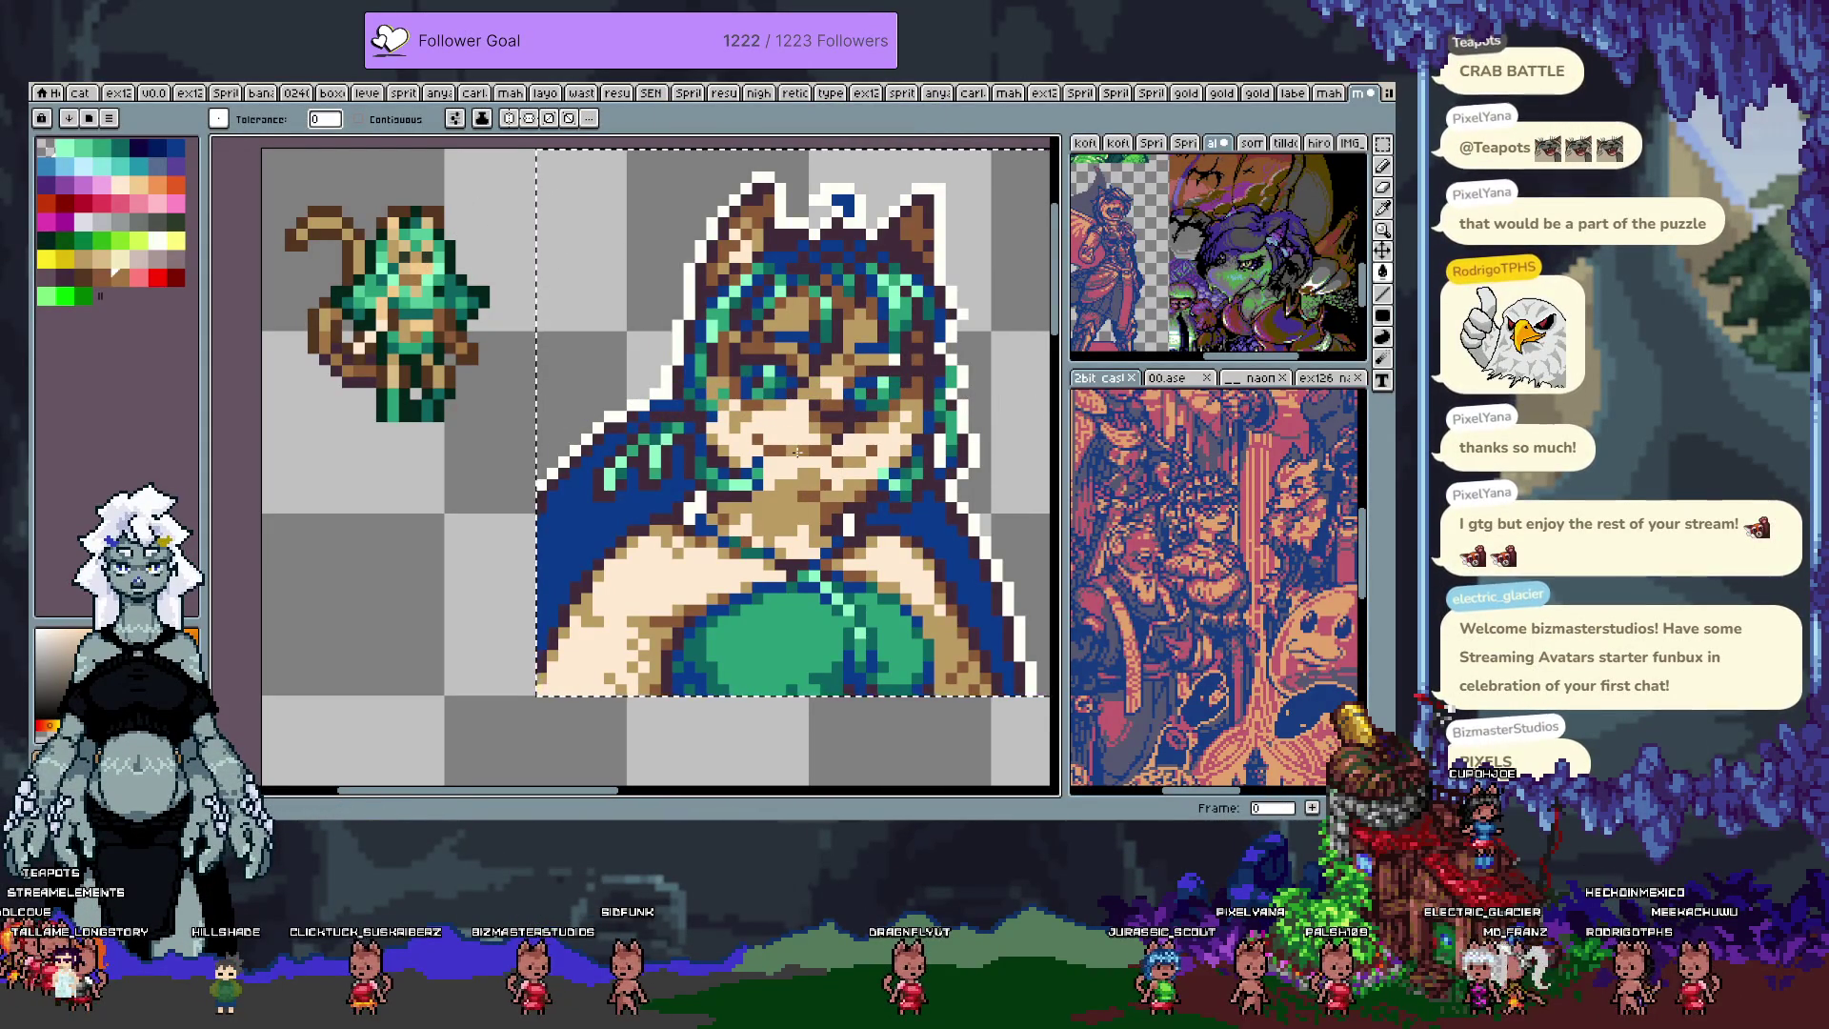
# Step: Recolour the portrait's light cream skin pixels tan
pyautogui.scroll(1, 818, 446)
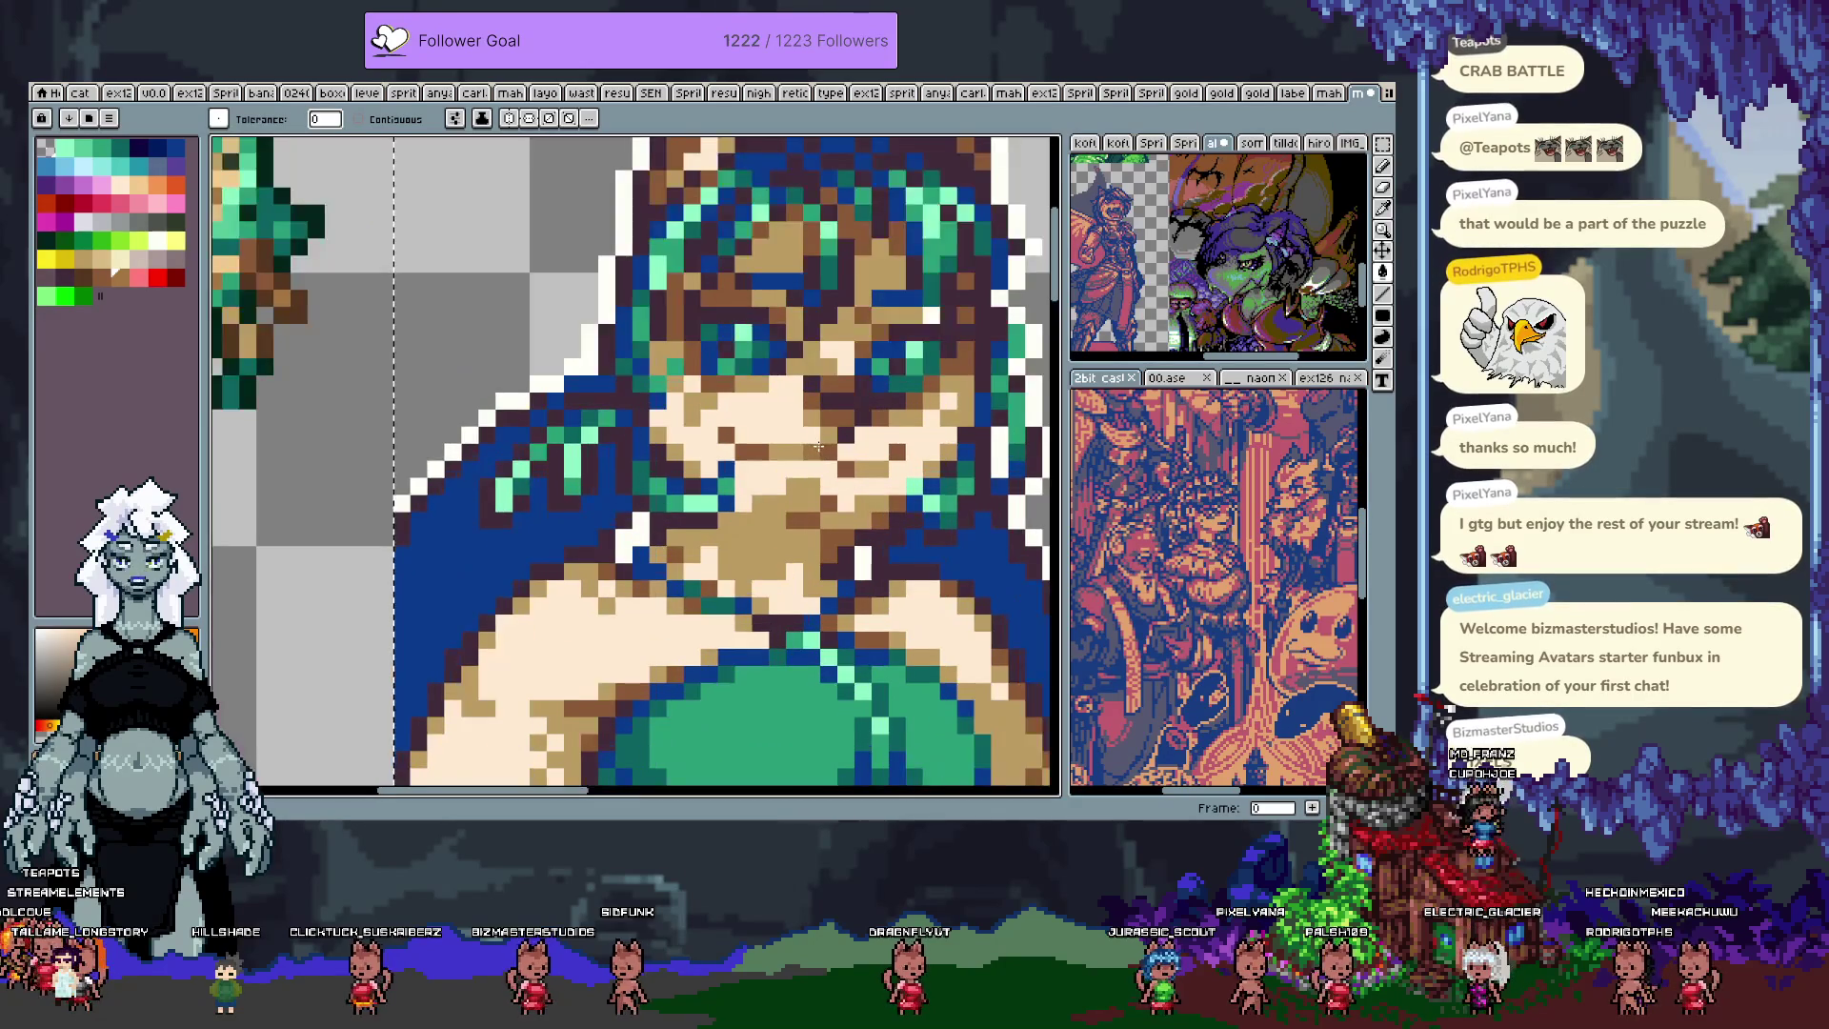
pyautogui.scroll(-1, 786, 450)
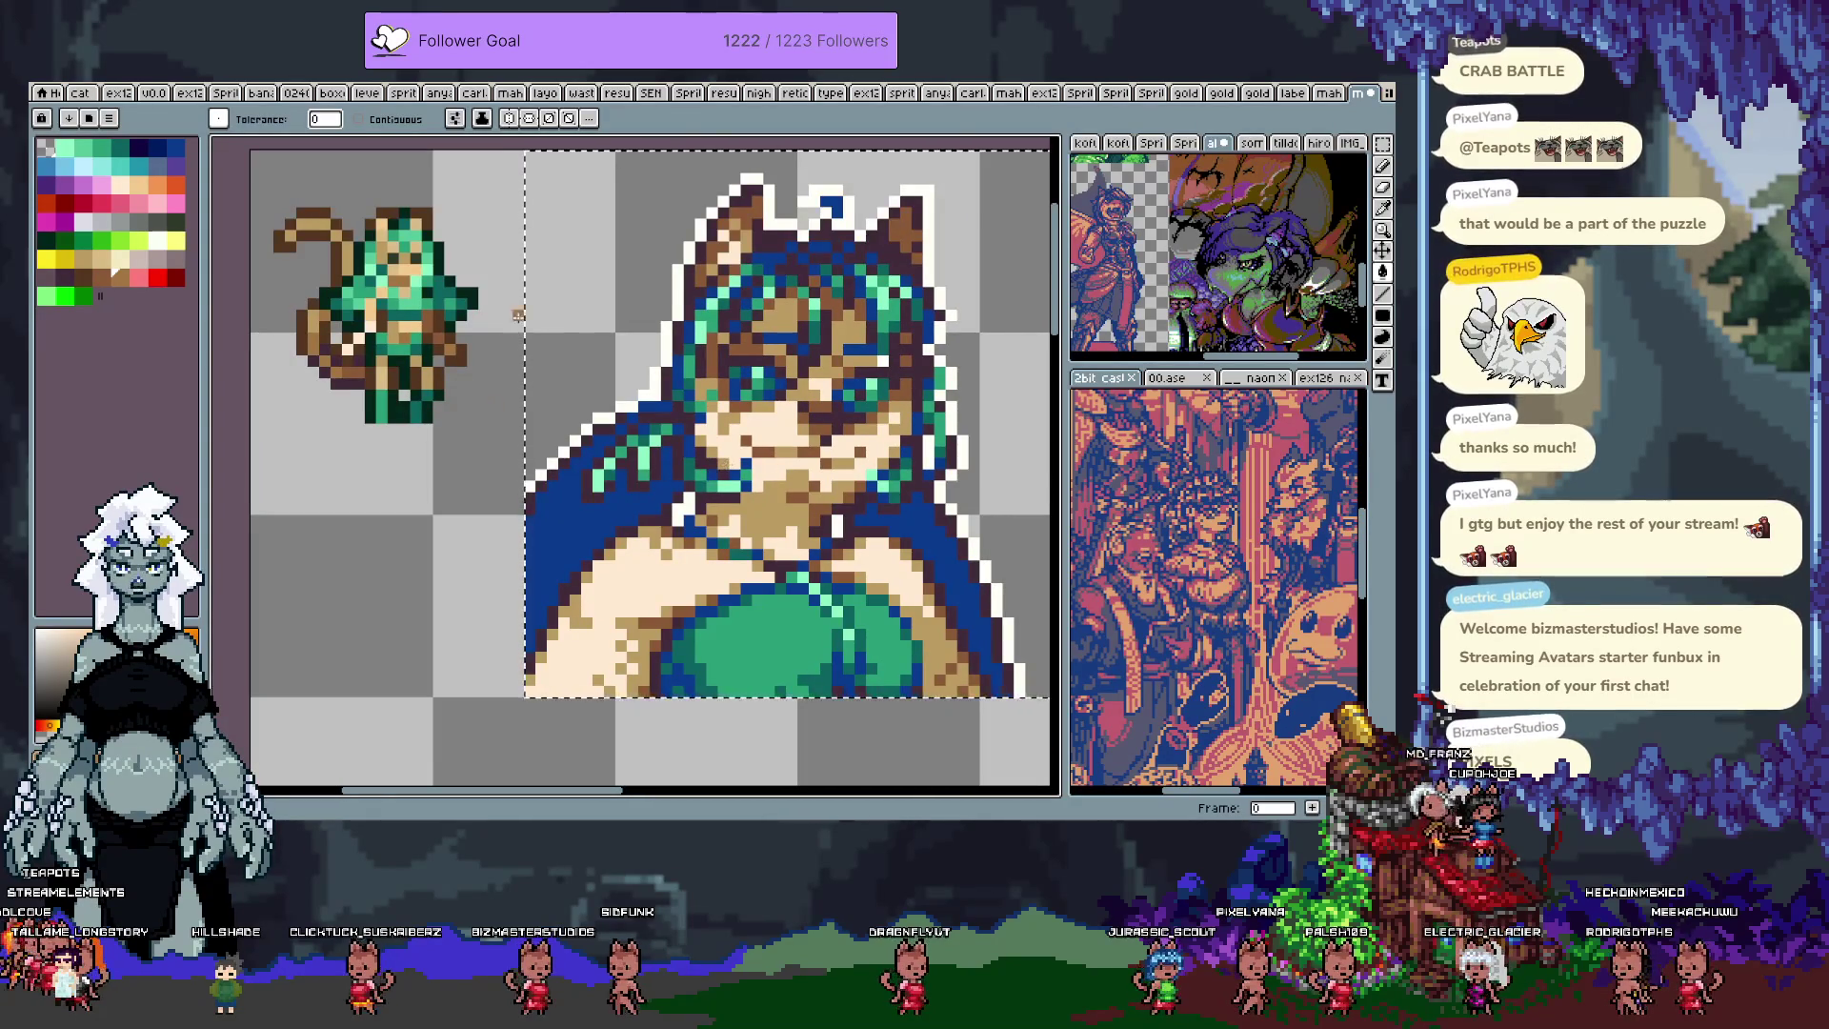
pyautogui.click(757, 509)
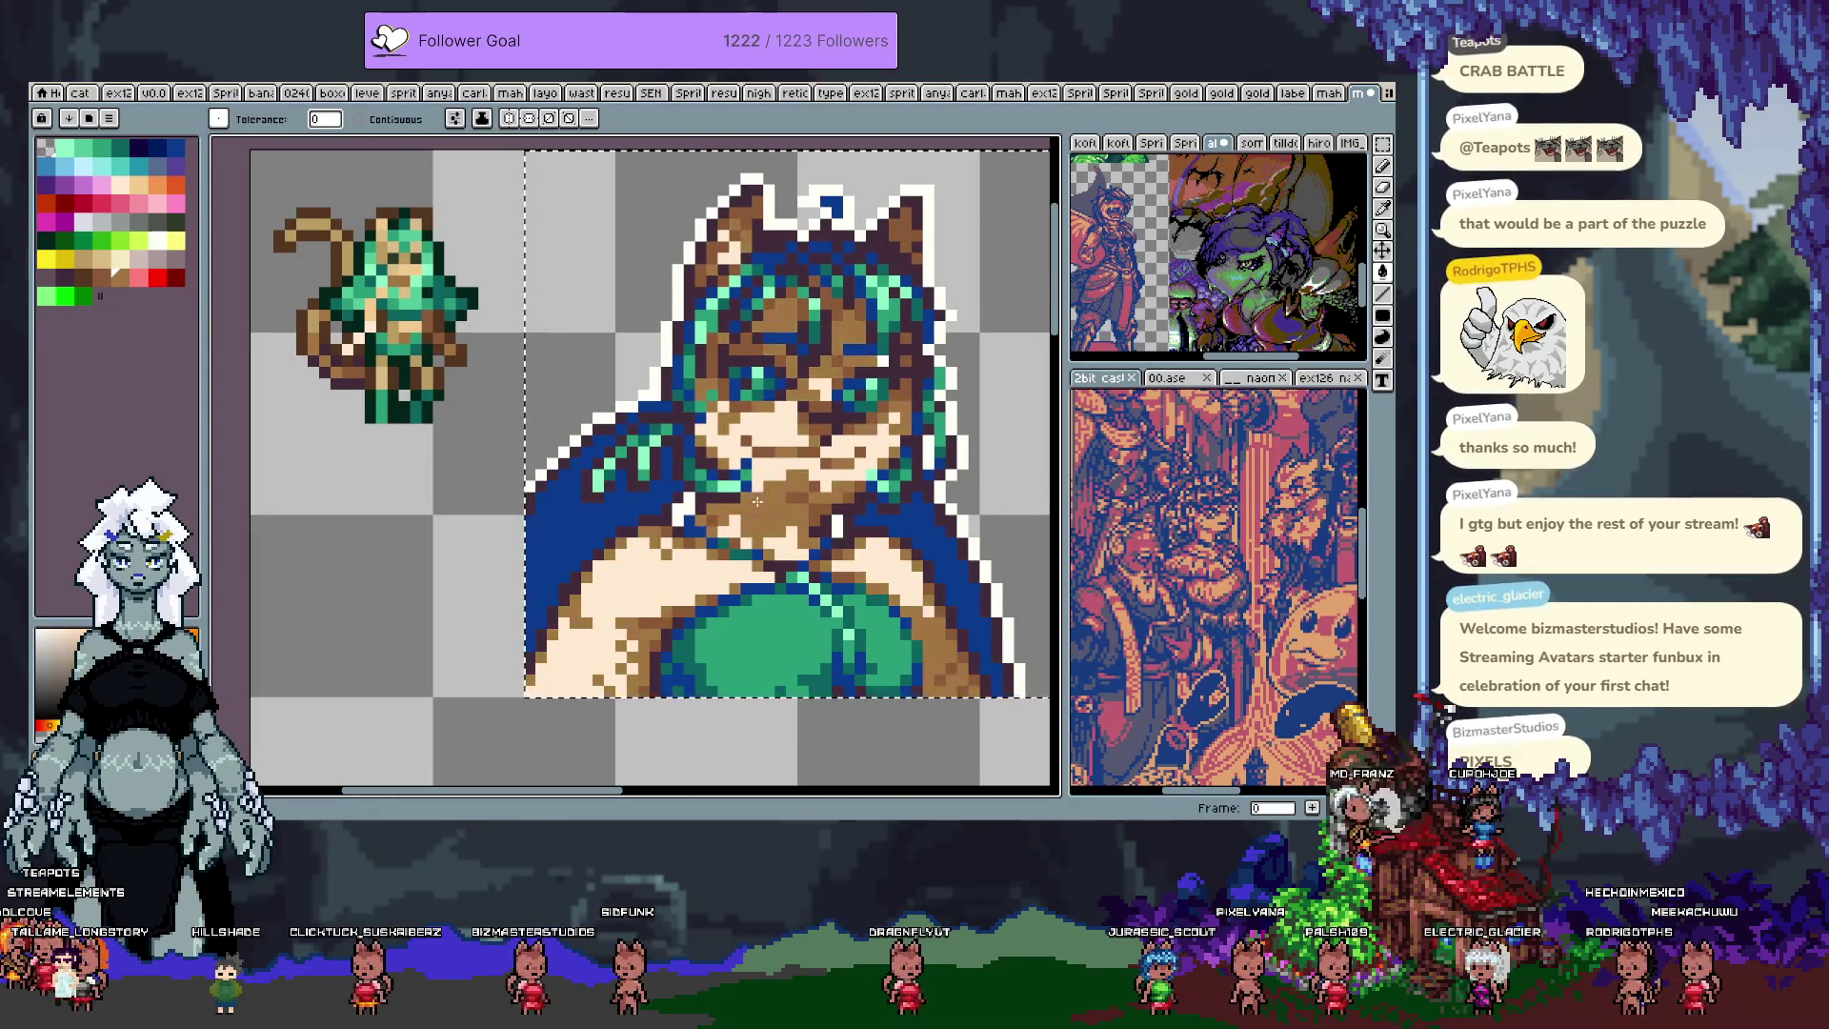
pyautogui.hotkey('ctrl', 'z')
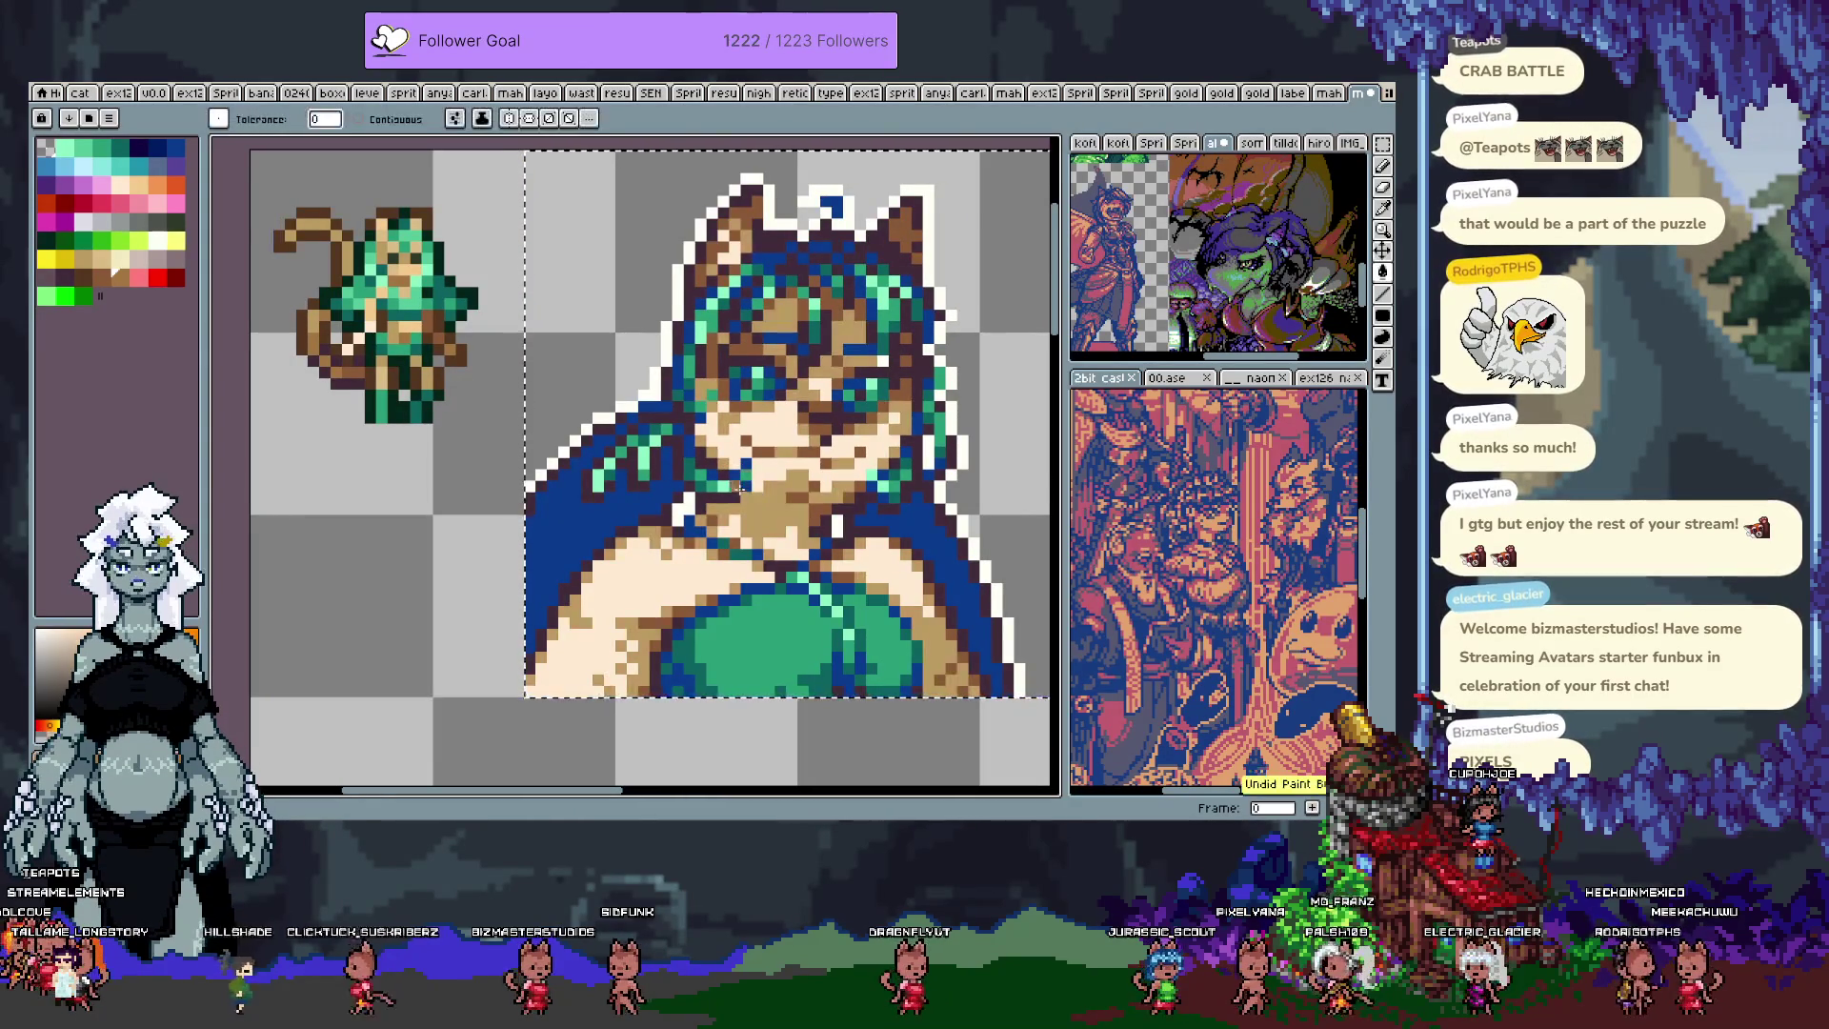
pyautogui.press('i')
pyautogui.press('g')
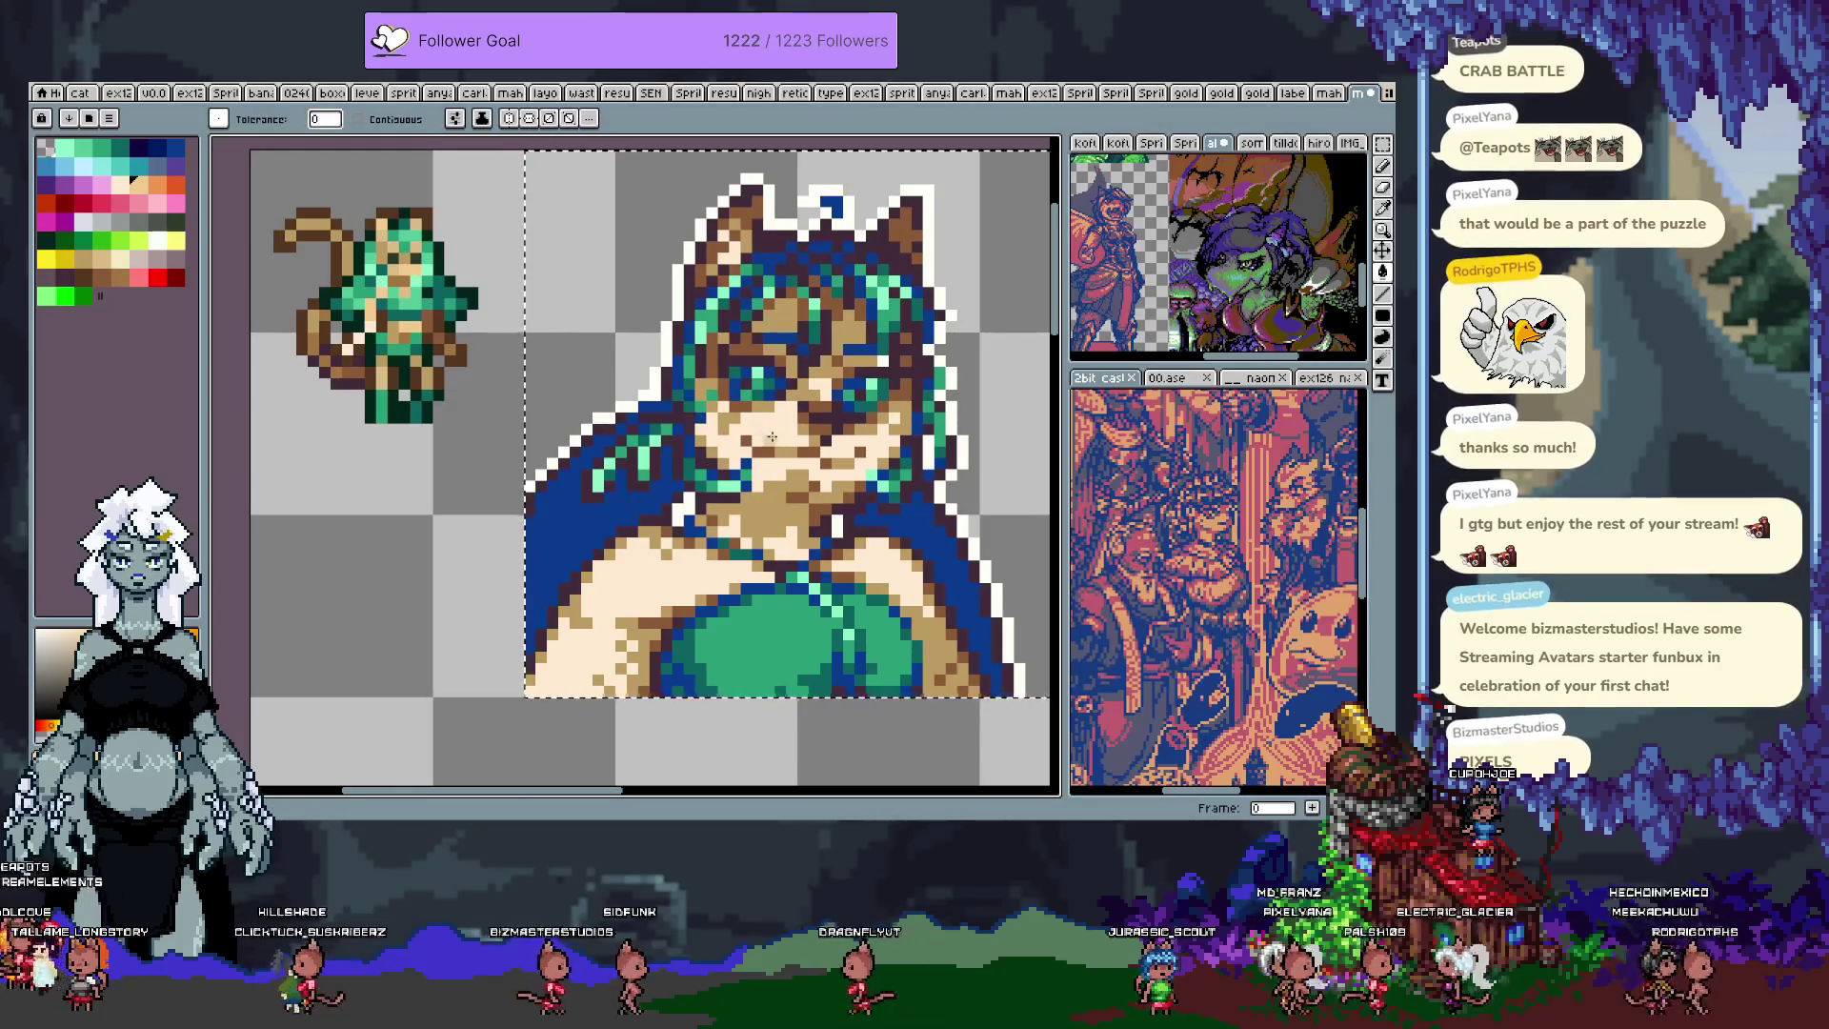
pyautogui.click(770, 430)
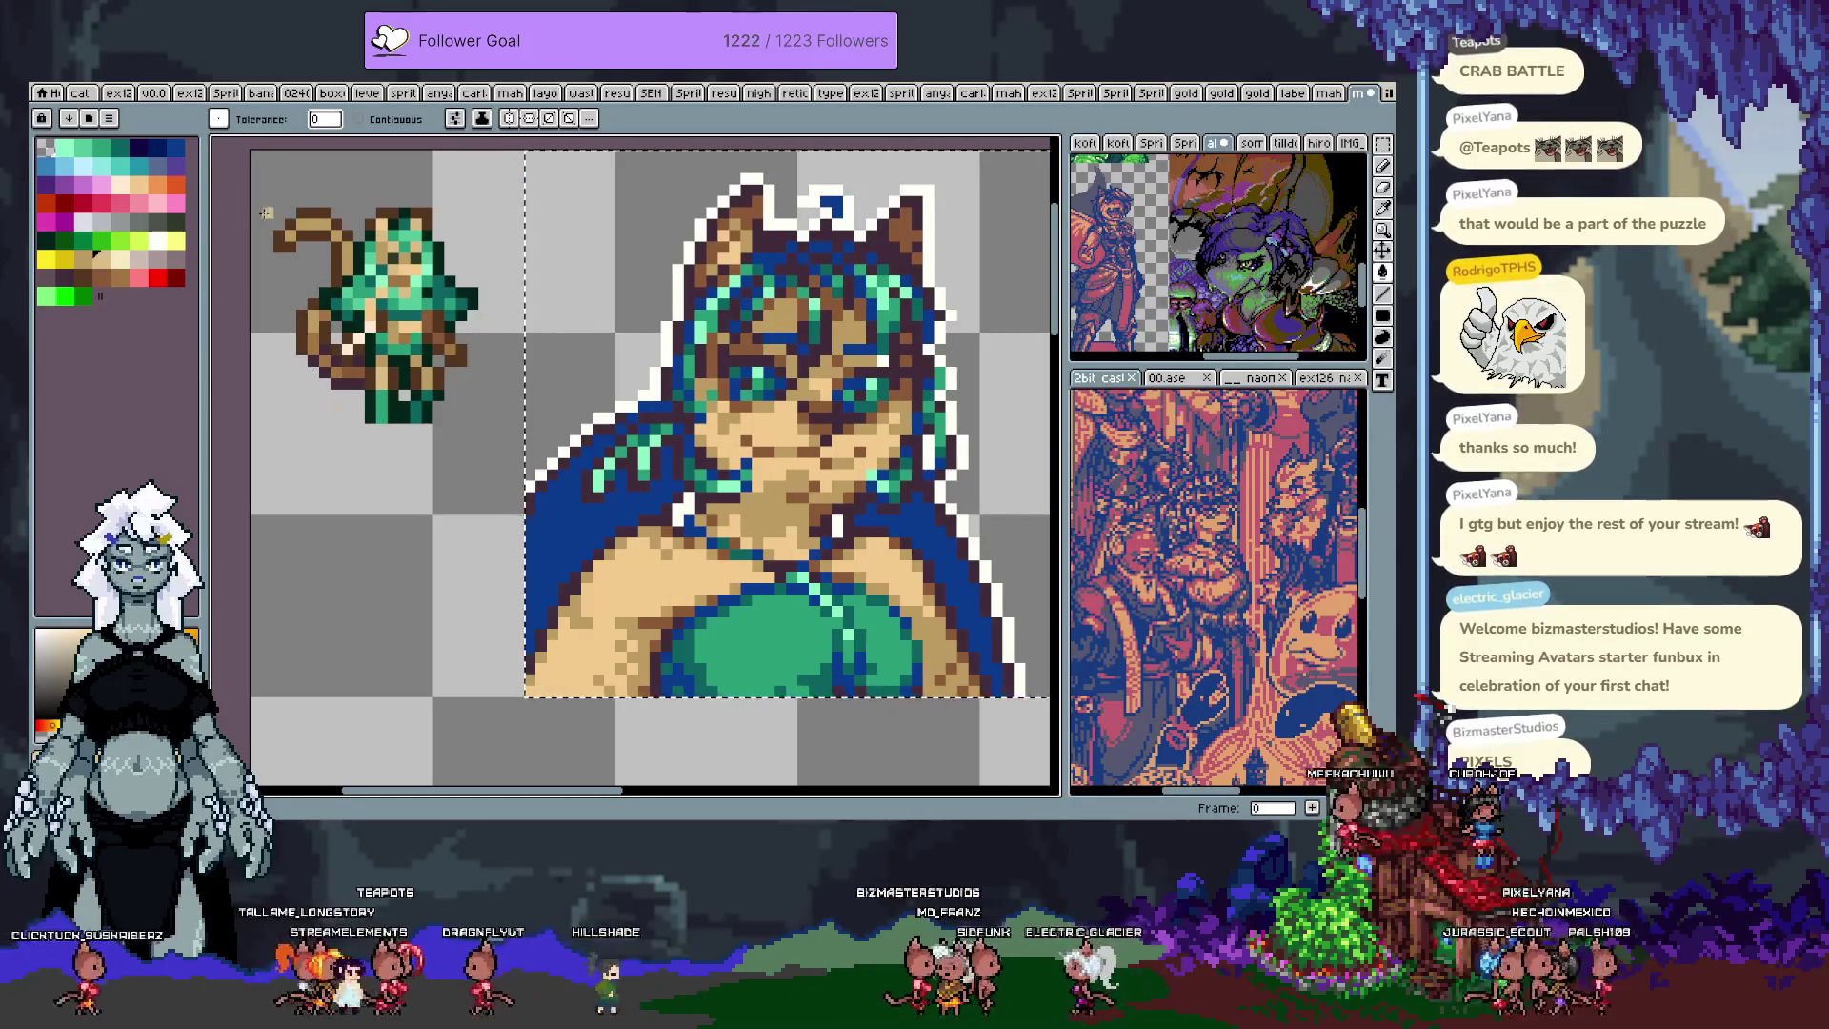
# Step: Fill only the connected green chest area a lighter green sampled from the small sprite
pyautogui.press('i')
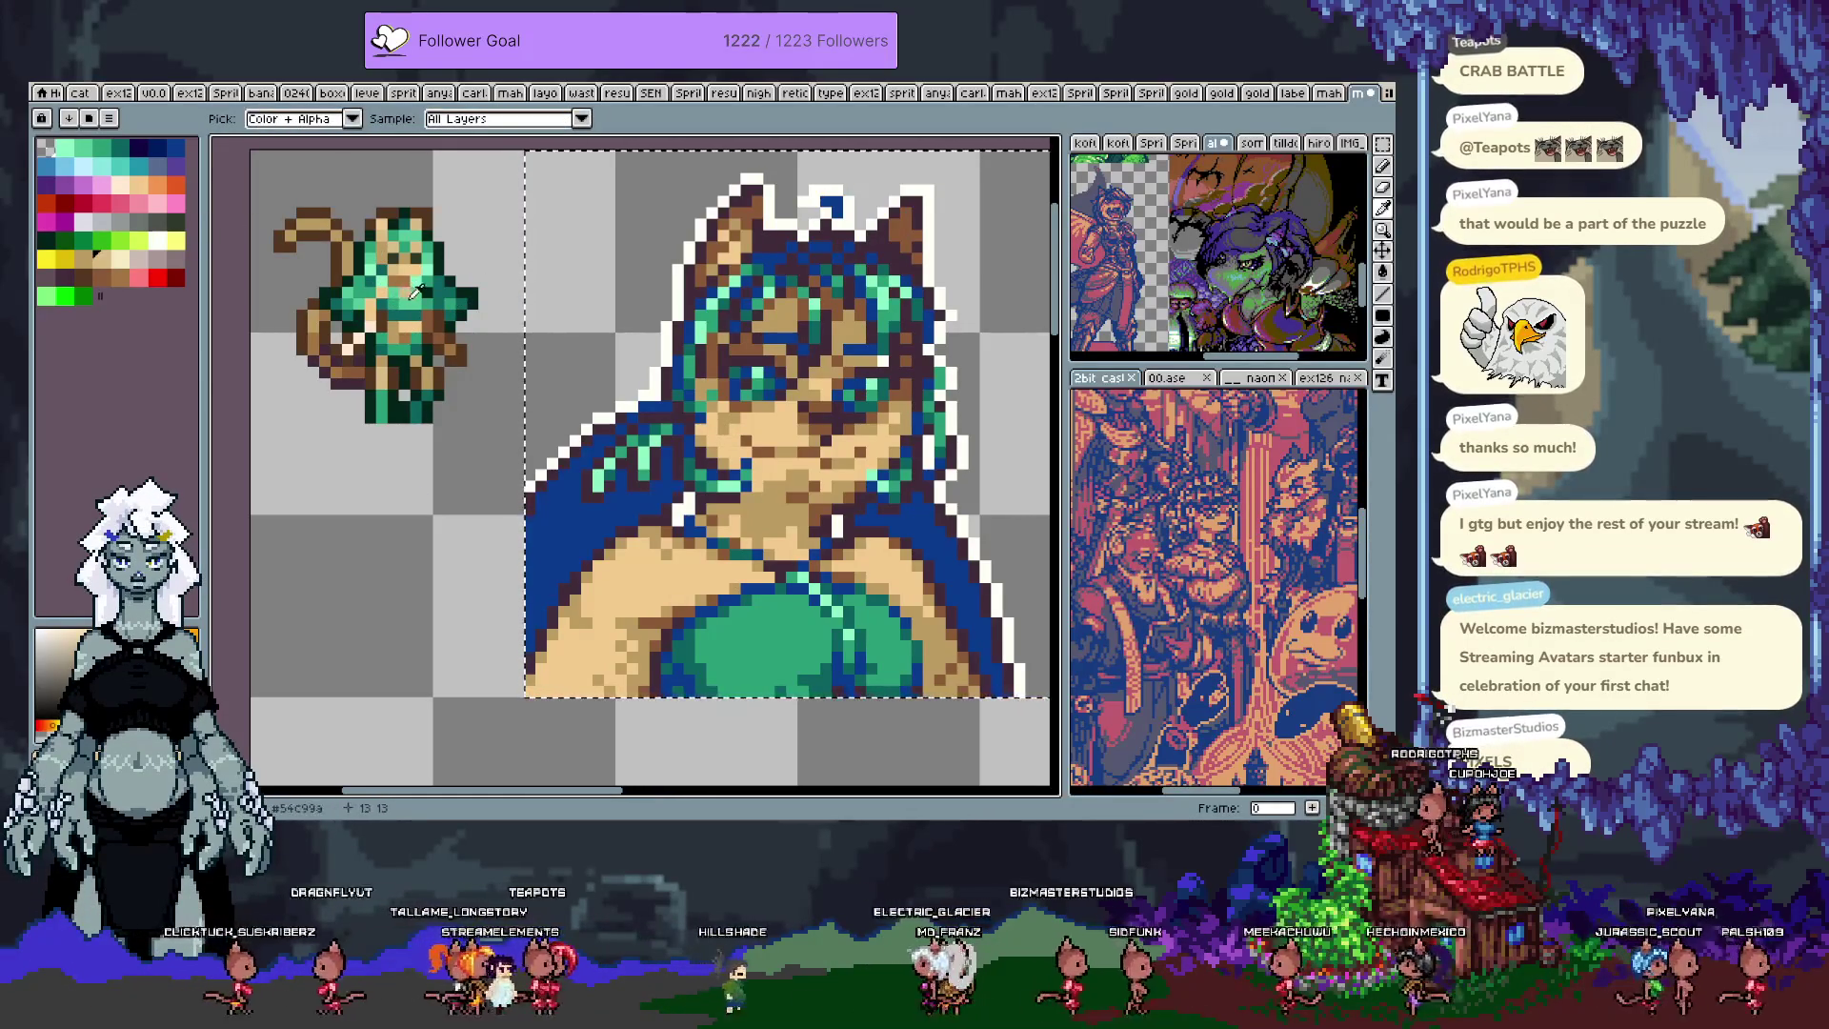
pyautogui.press('g')
pyautogui.click(770, 632)
pyautogui.hotkey('ctrl', 'z')
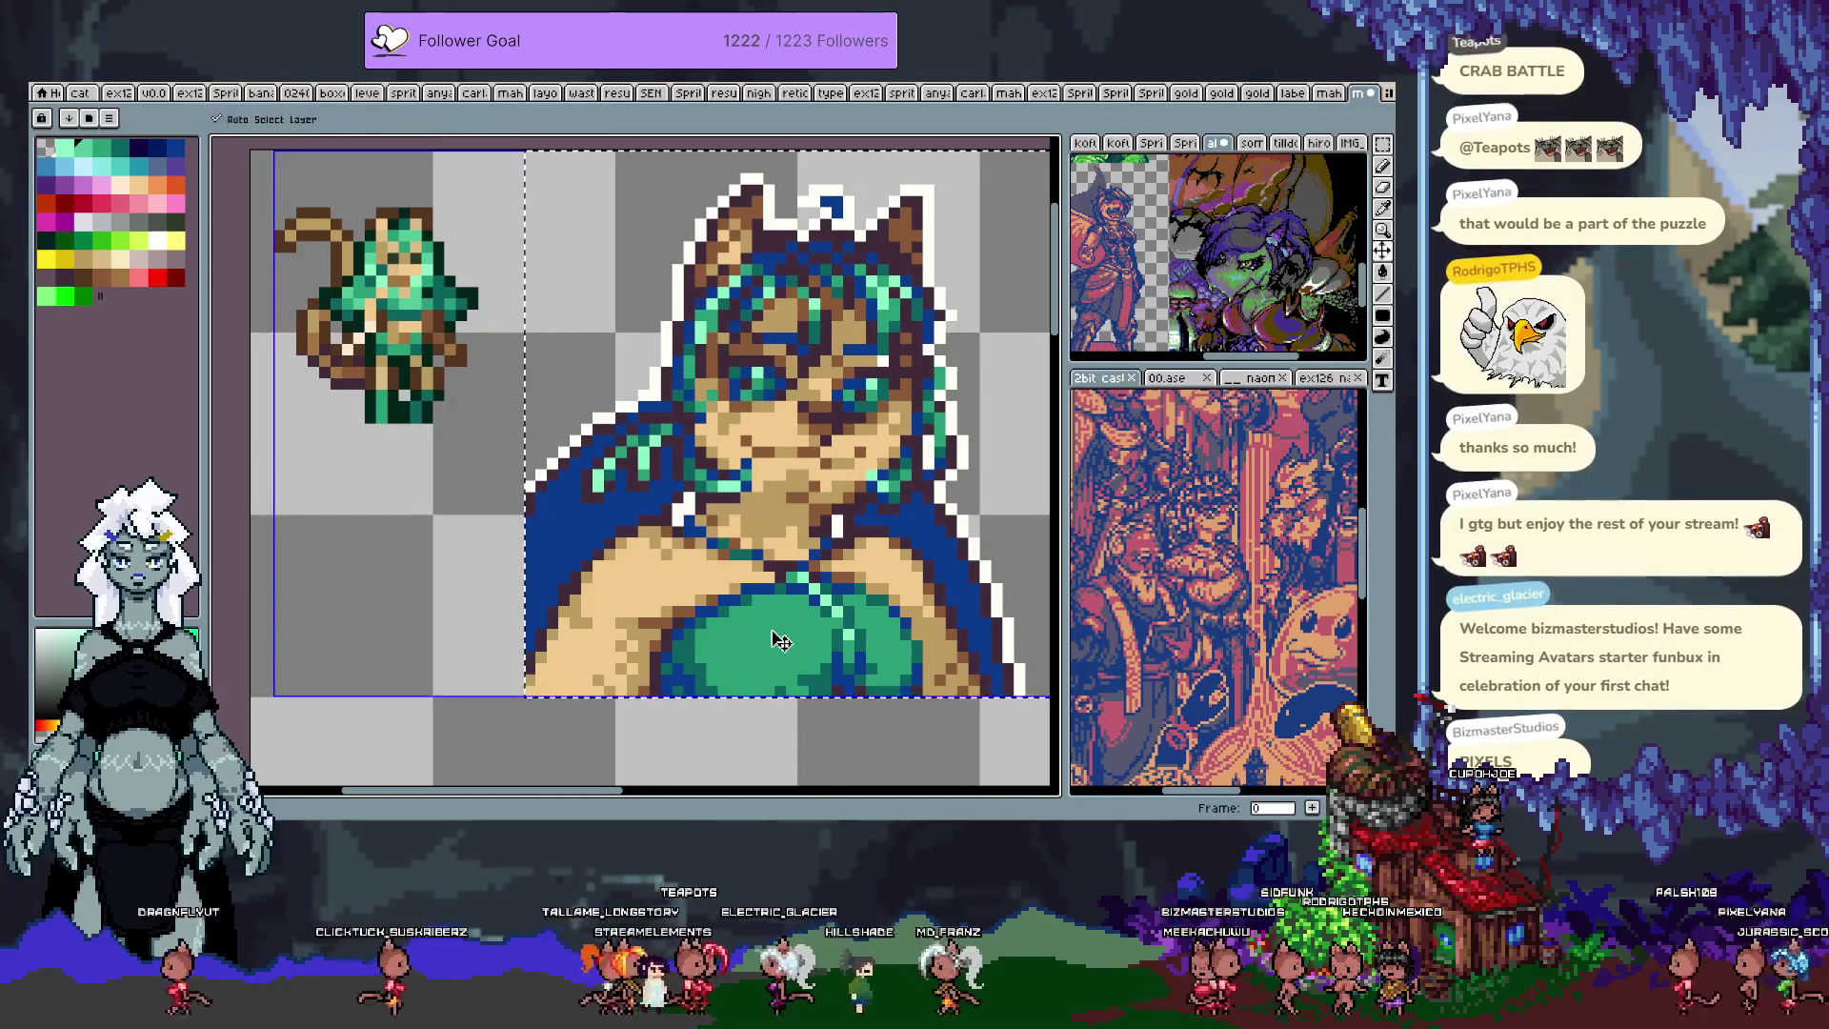
pyautogui.click(778, 631)
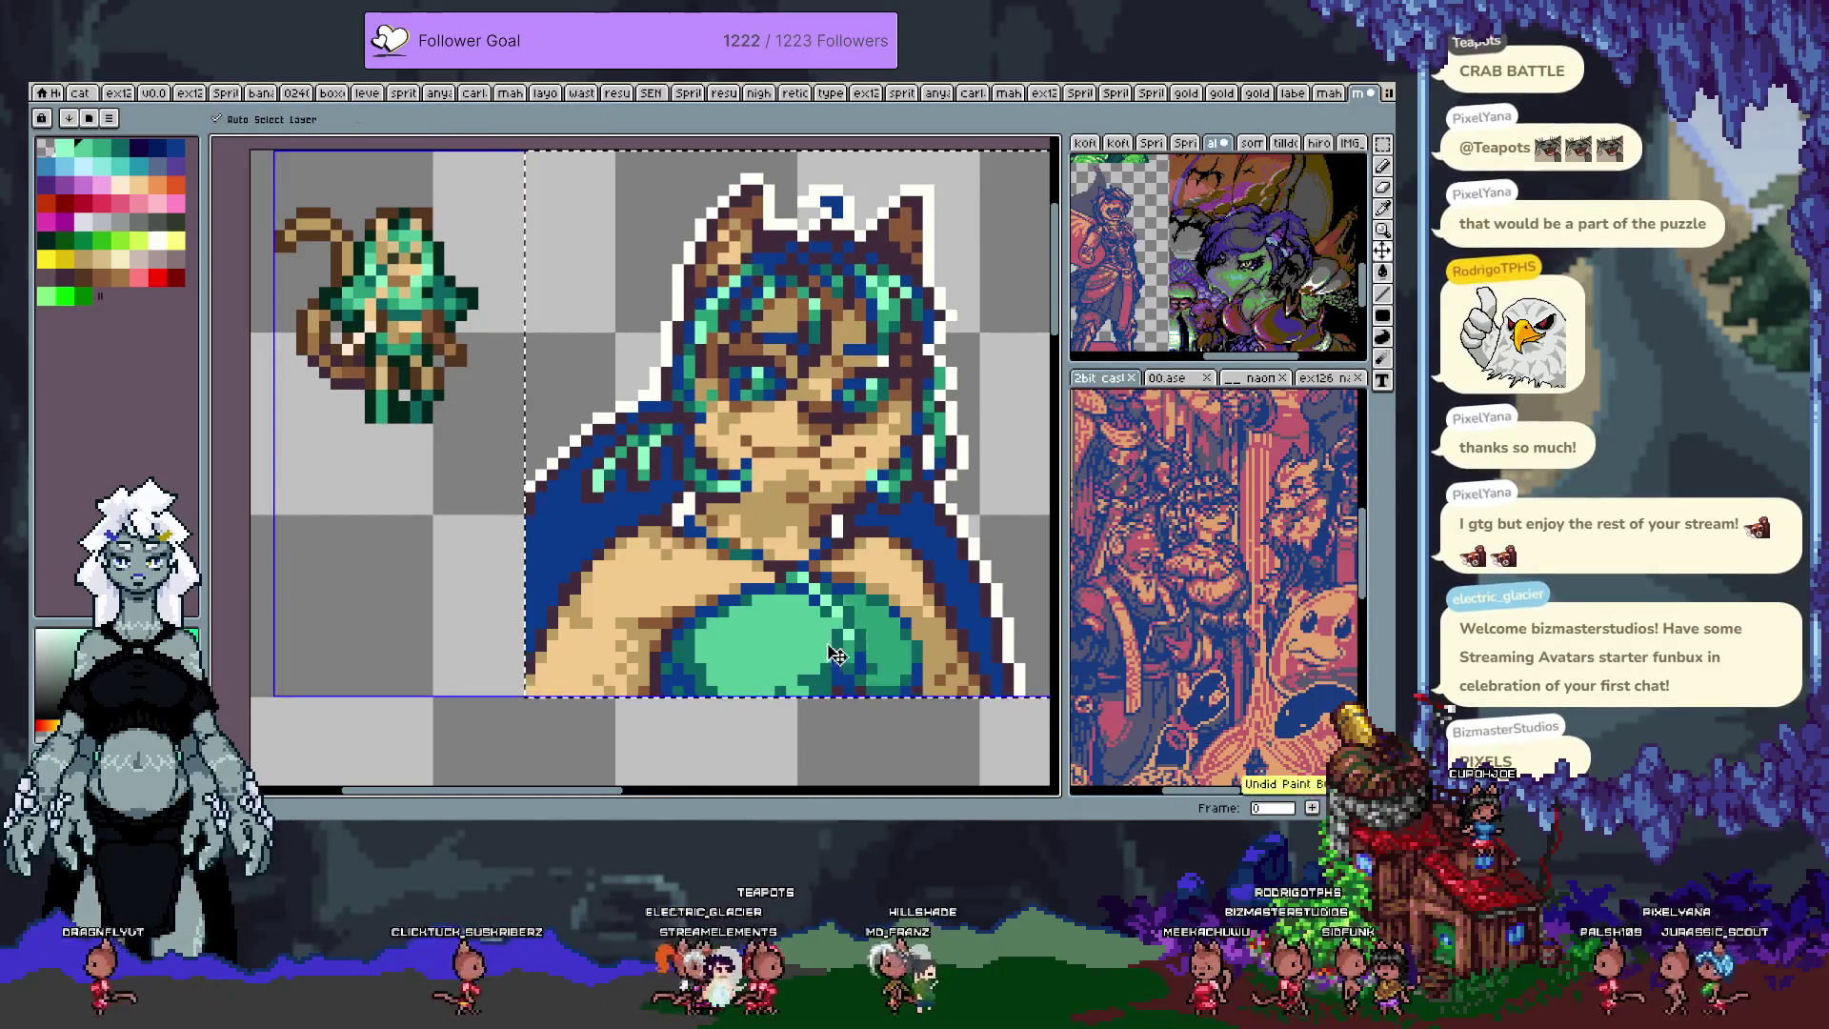
# Step: Select the lighter green chest area and try painting light stripes, then undo them
pyautogui.press('b')
pyautogui.press('w')
pyautogui.scroll(-2, 843, 620)
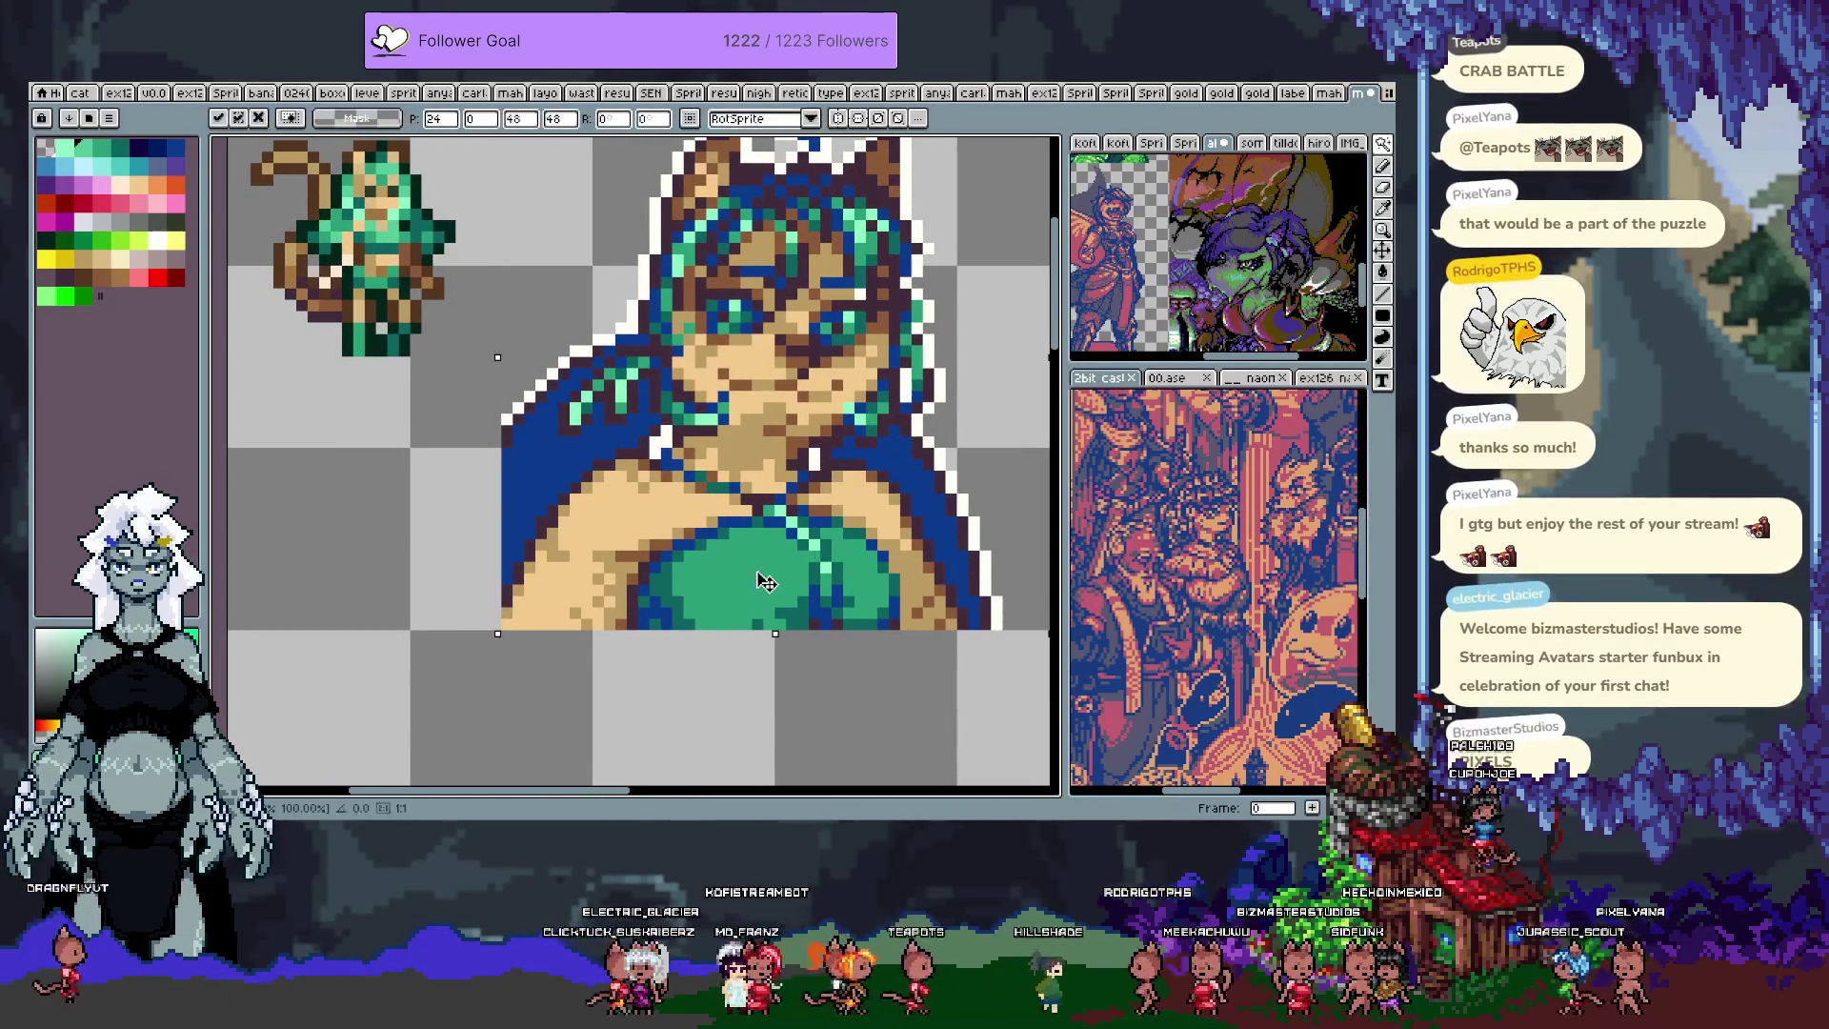
pyautogui.click(759, 577)
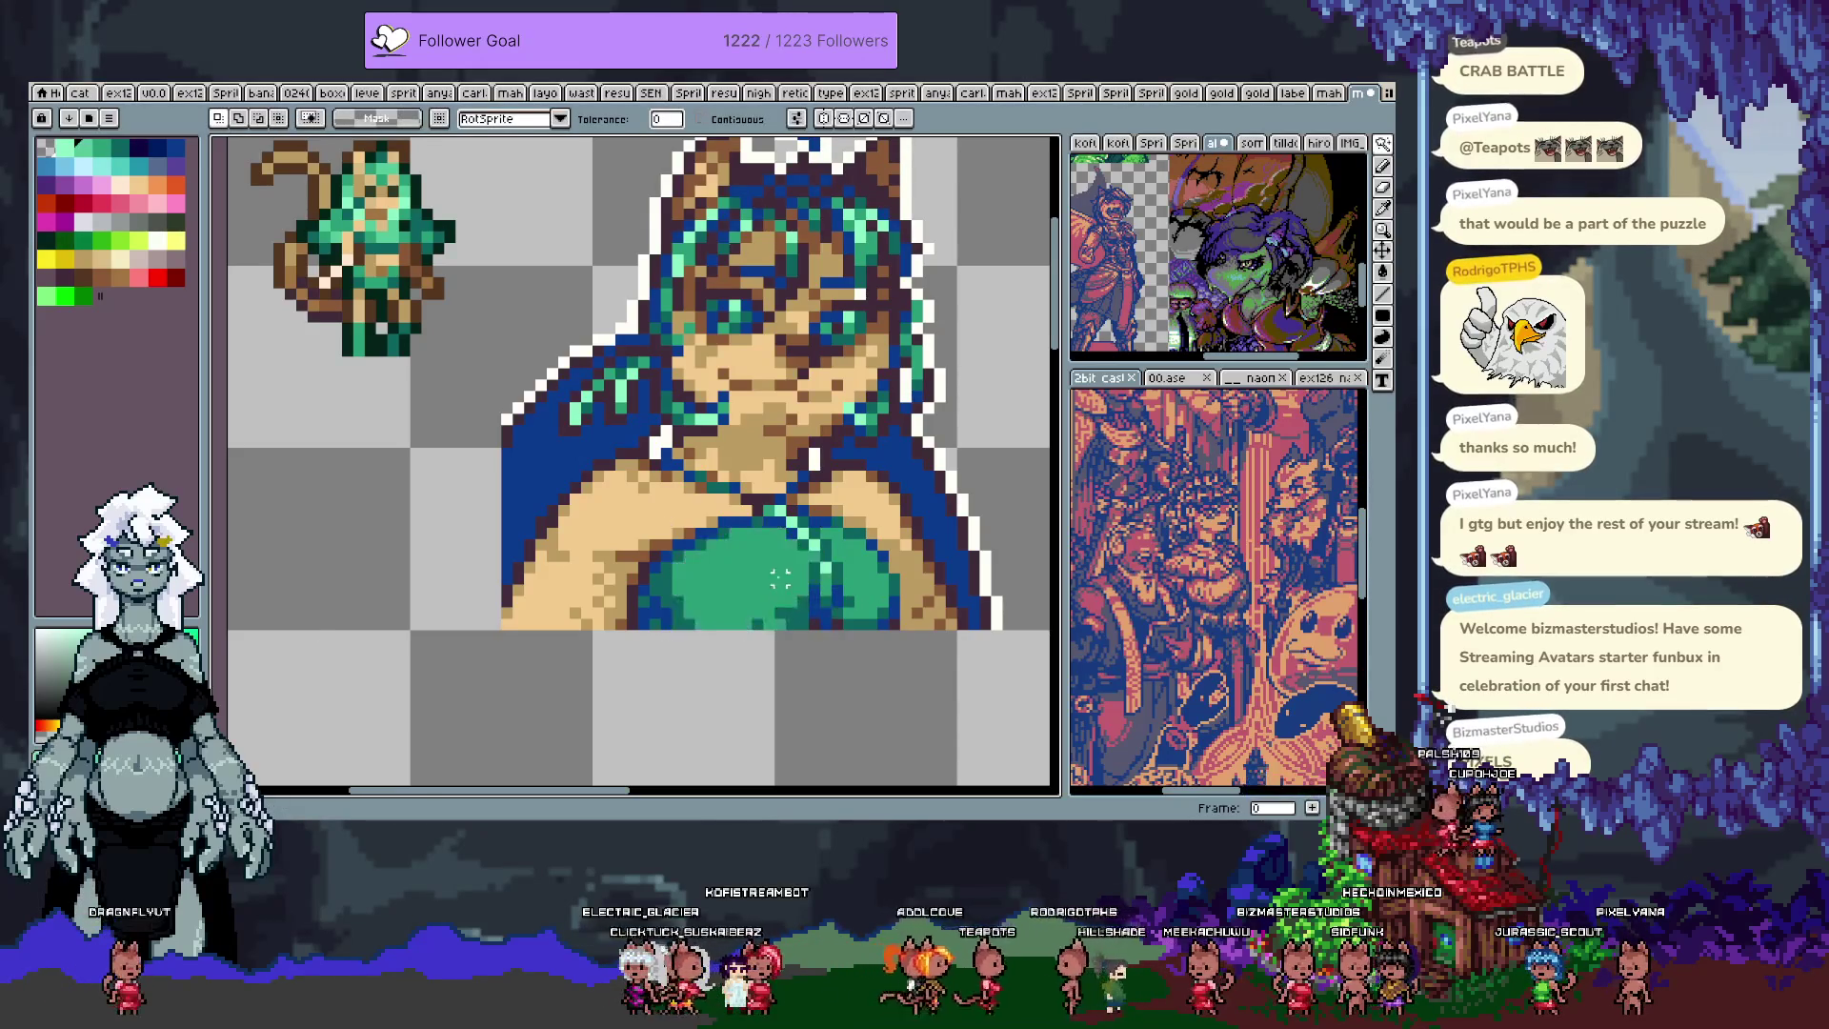
pyautogui.press('b')
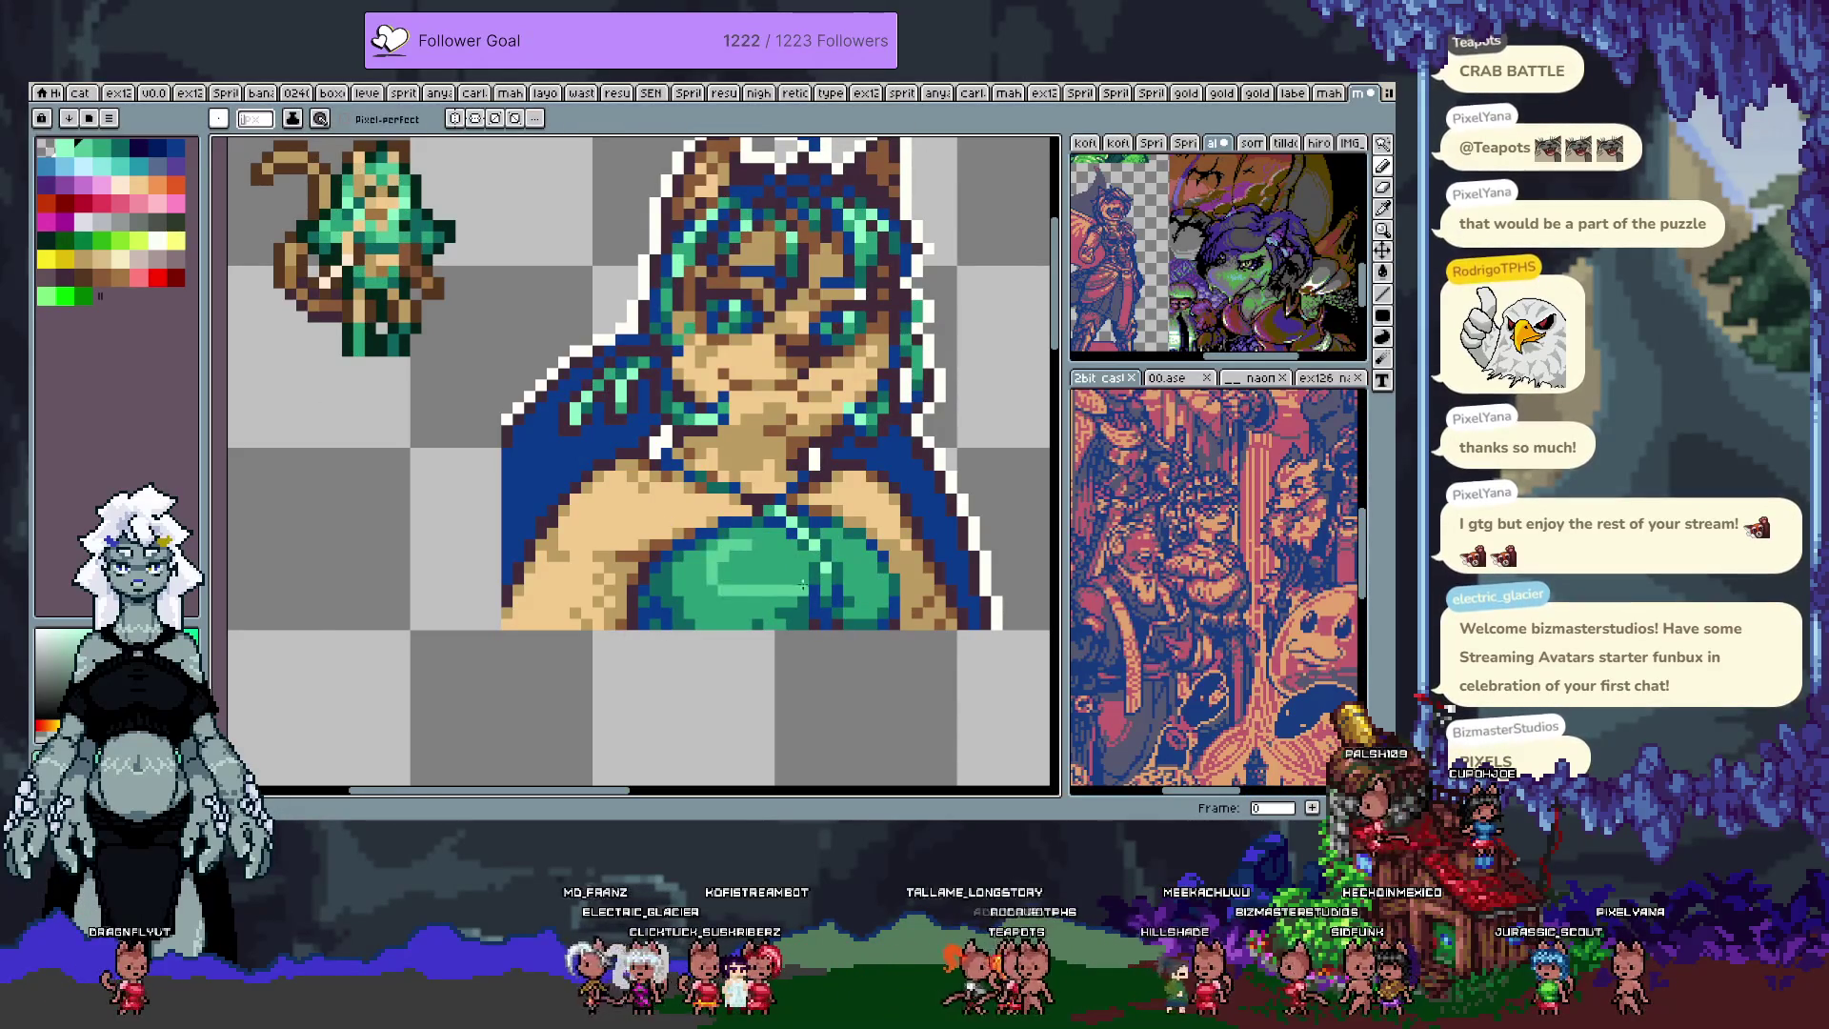
pyautogui.moveTo(781, 553); pyautogui.dragTo(724, 595)
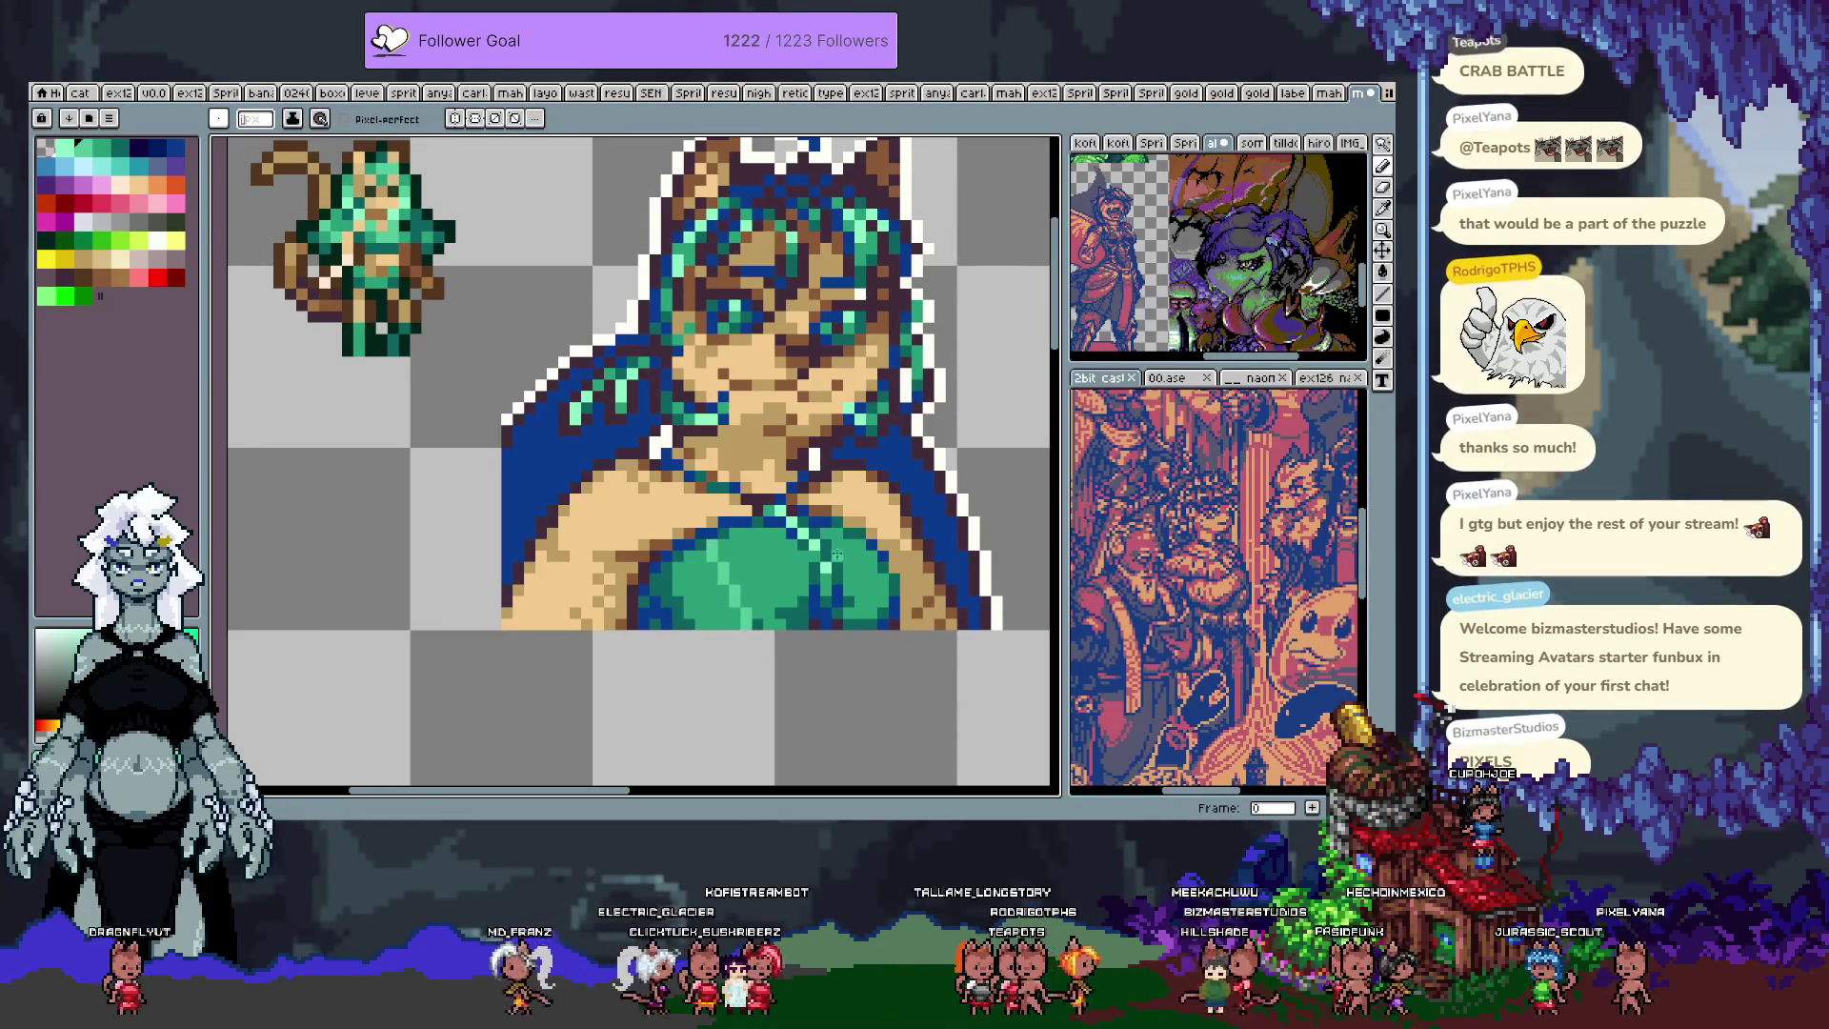
pyautogui.hotkey('ctrl', 'z')
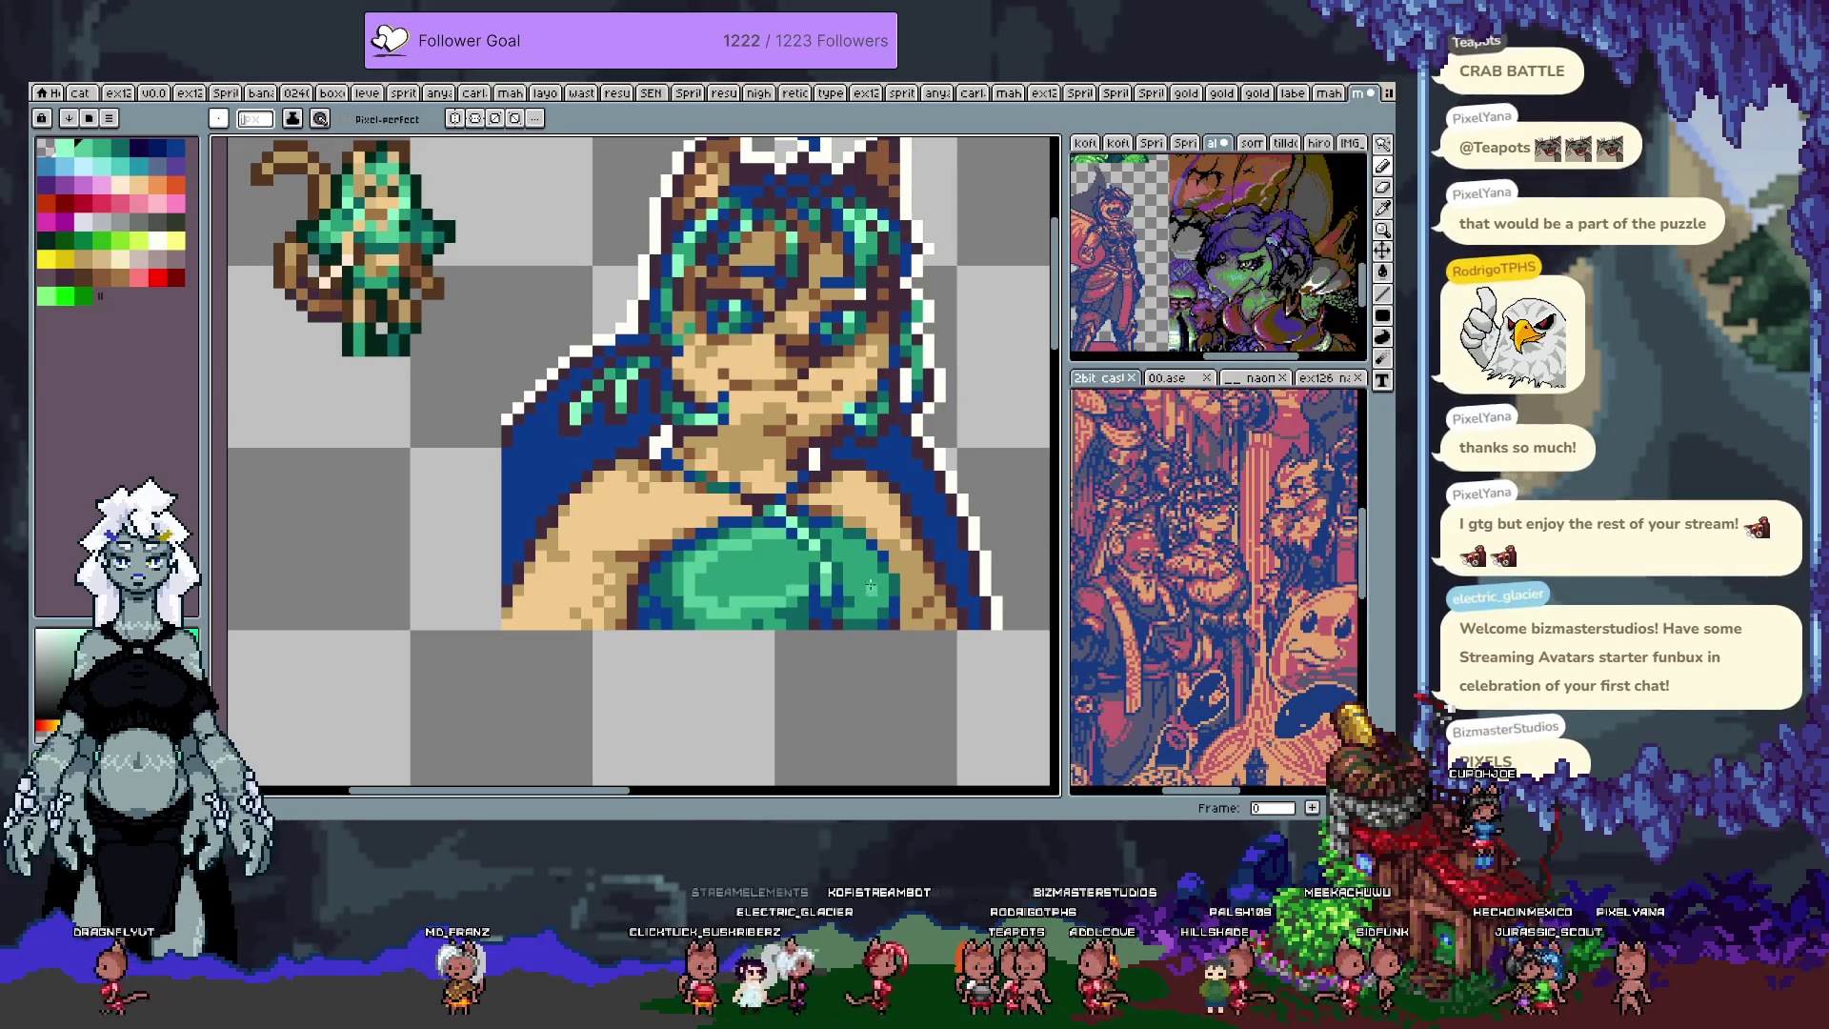
pyautogui.press('g')
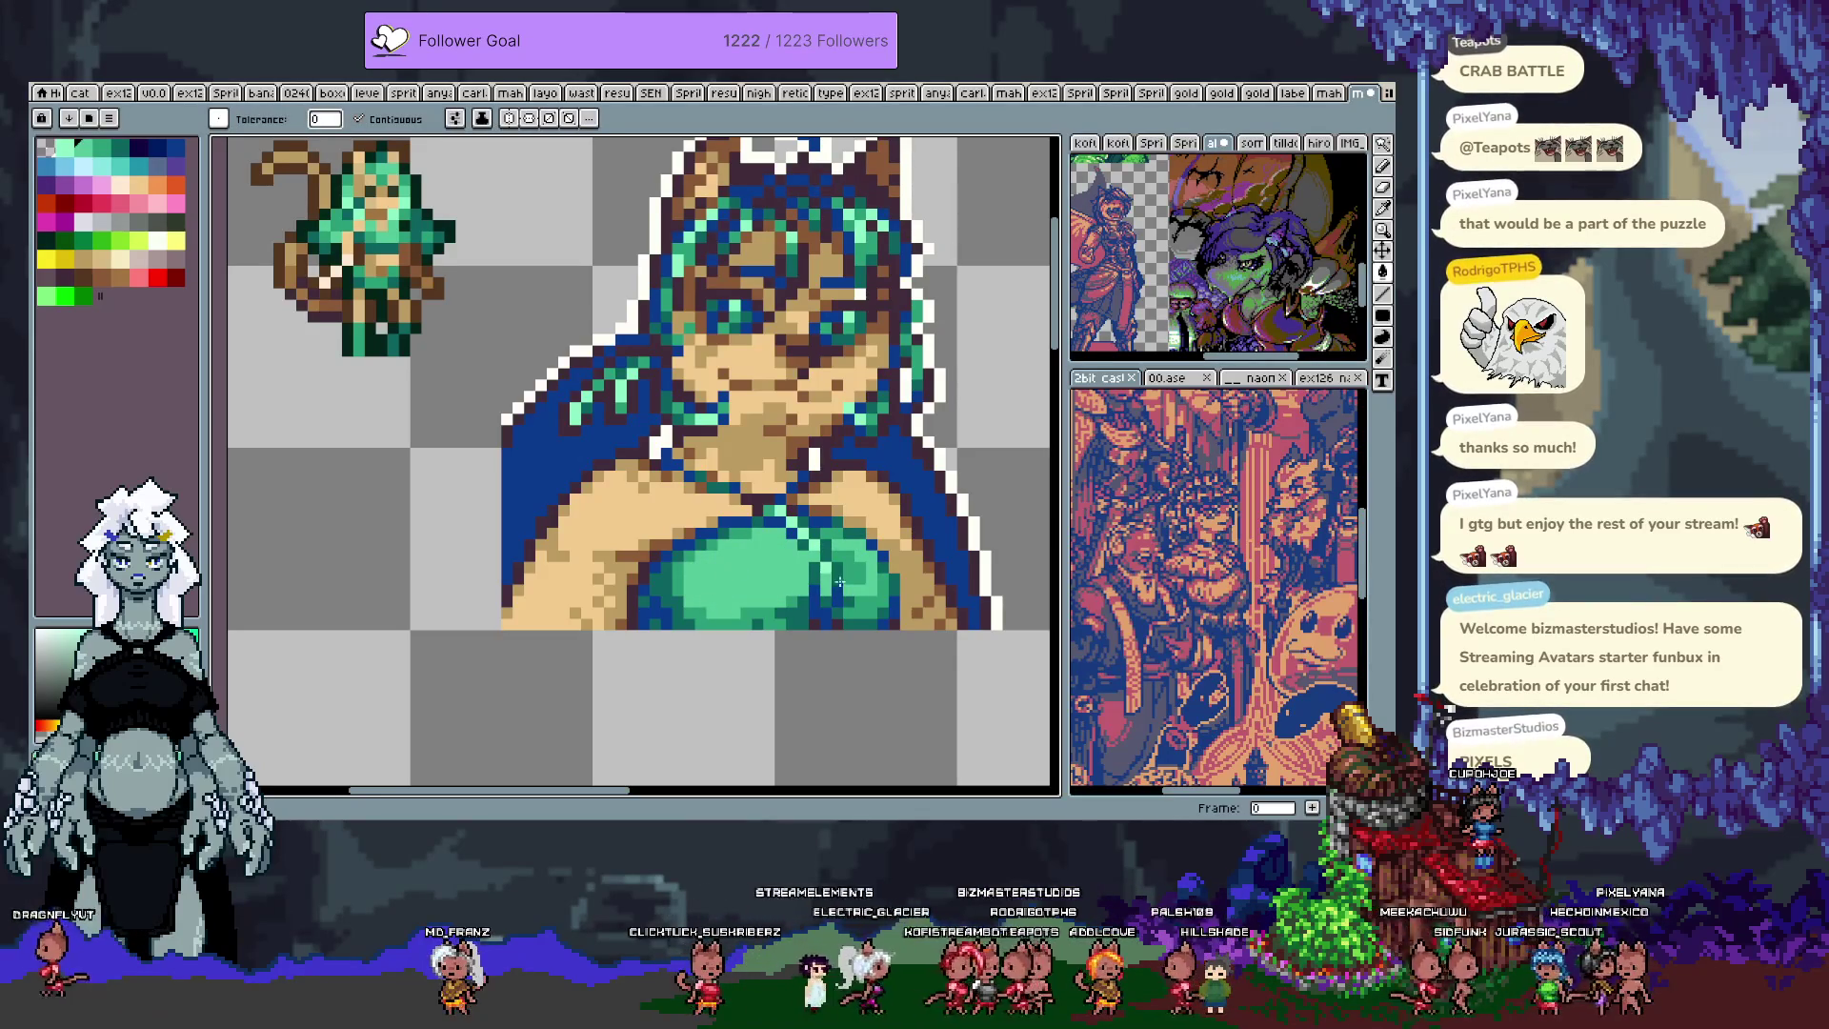
pyautogui.press('b')
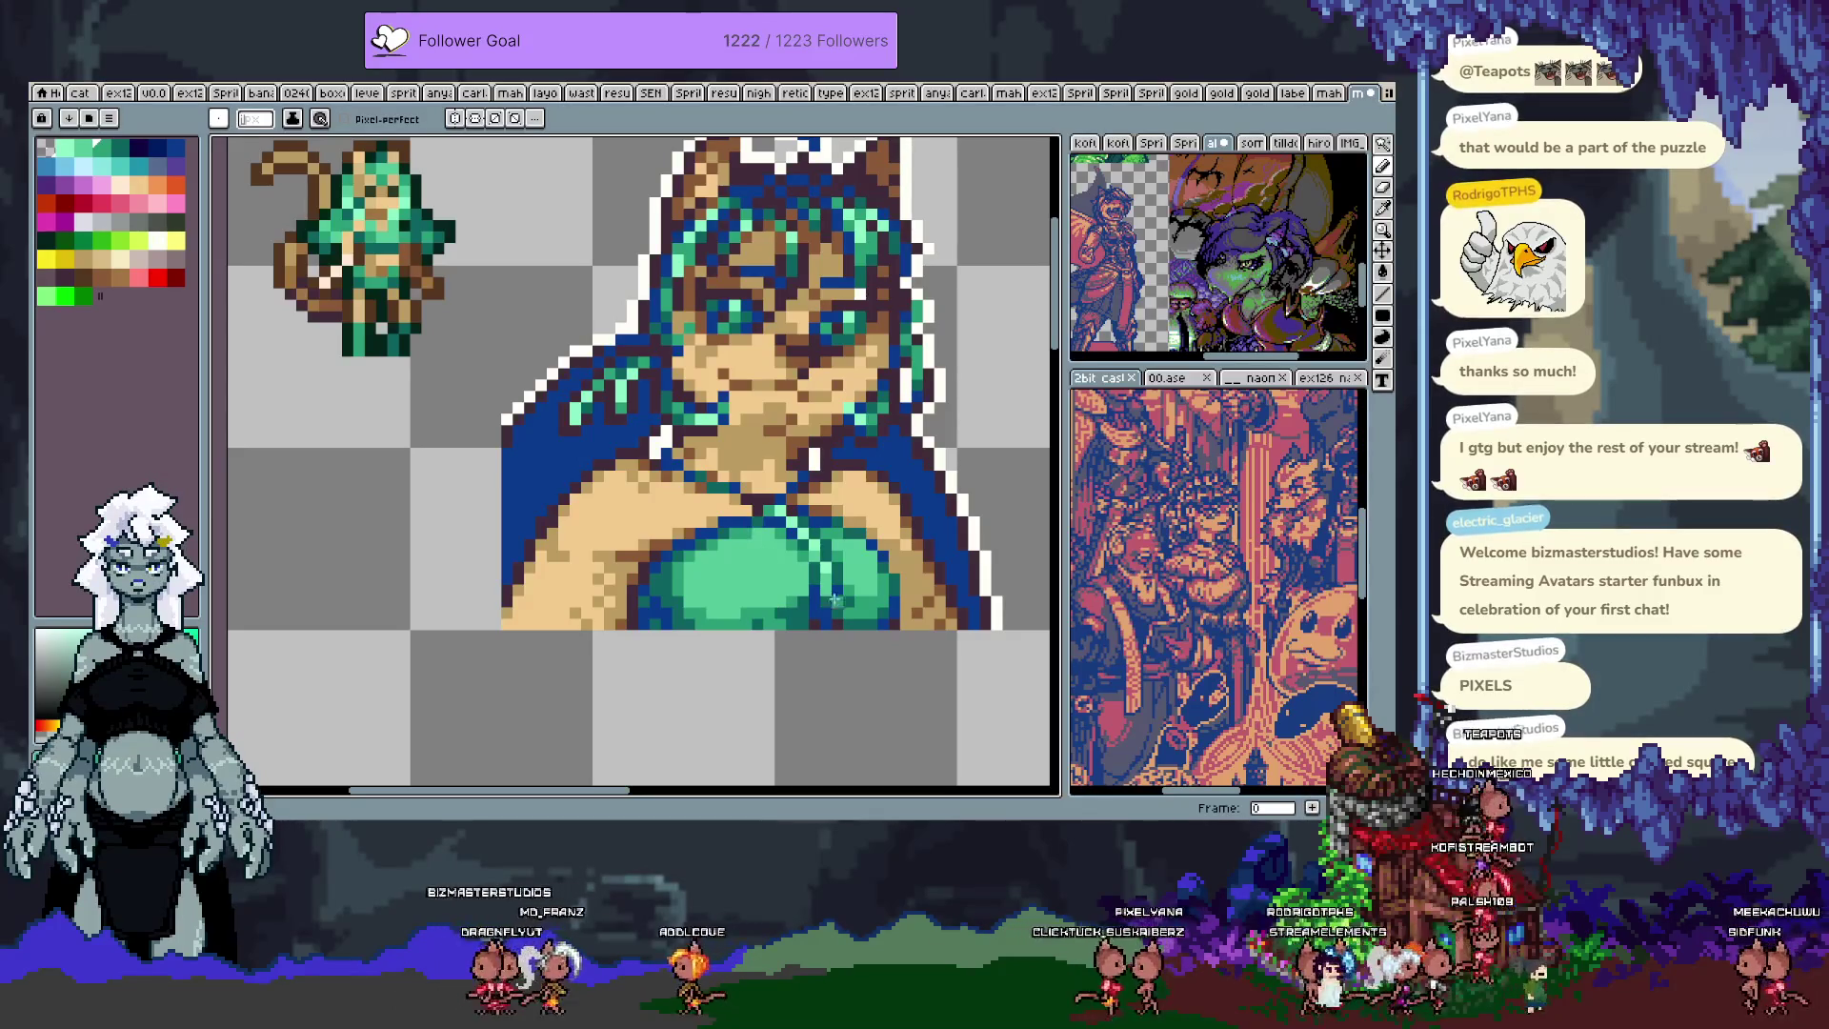
# Step: Paint lighter peach skin-tone highlights on the portrait's shoulder
pyautogui.moveTo(776, 593); pyautogui.dragTo(751, 538)
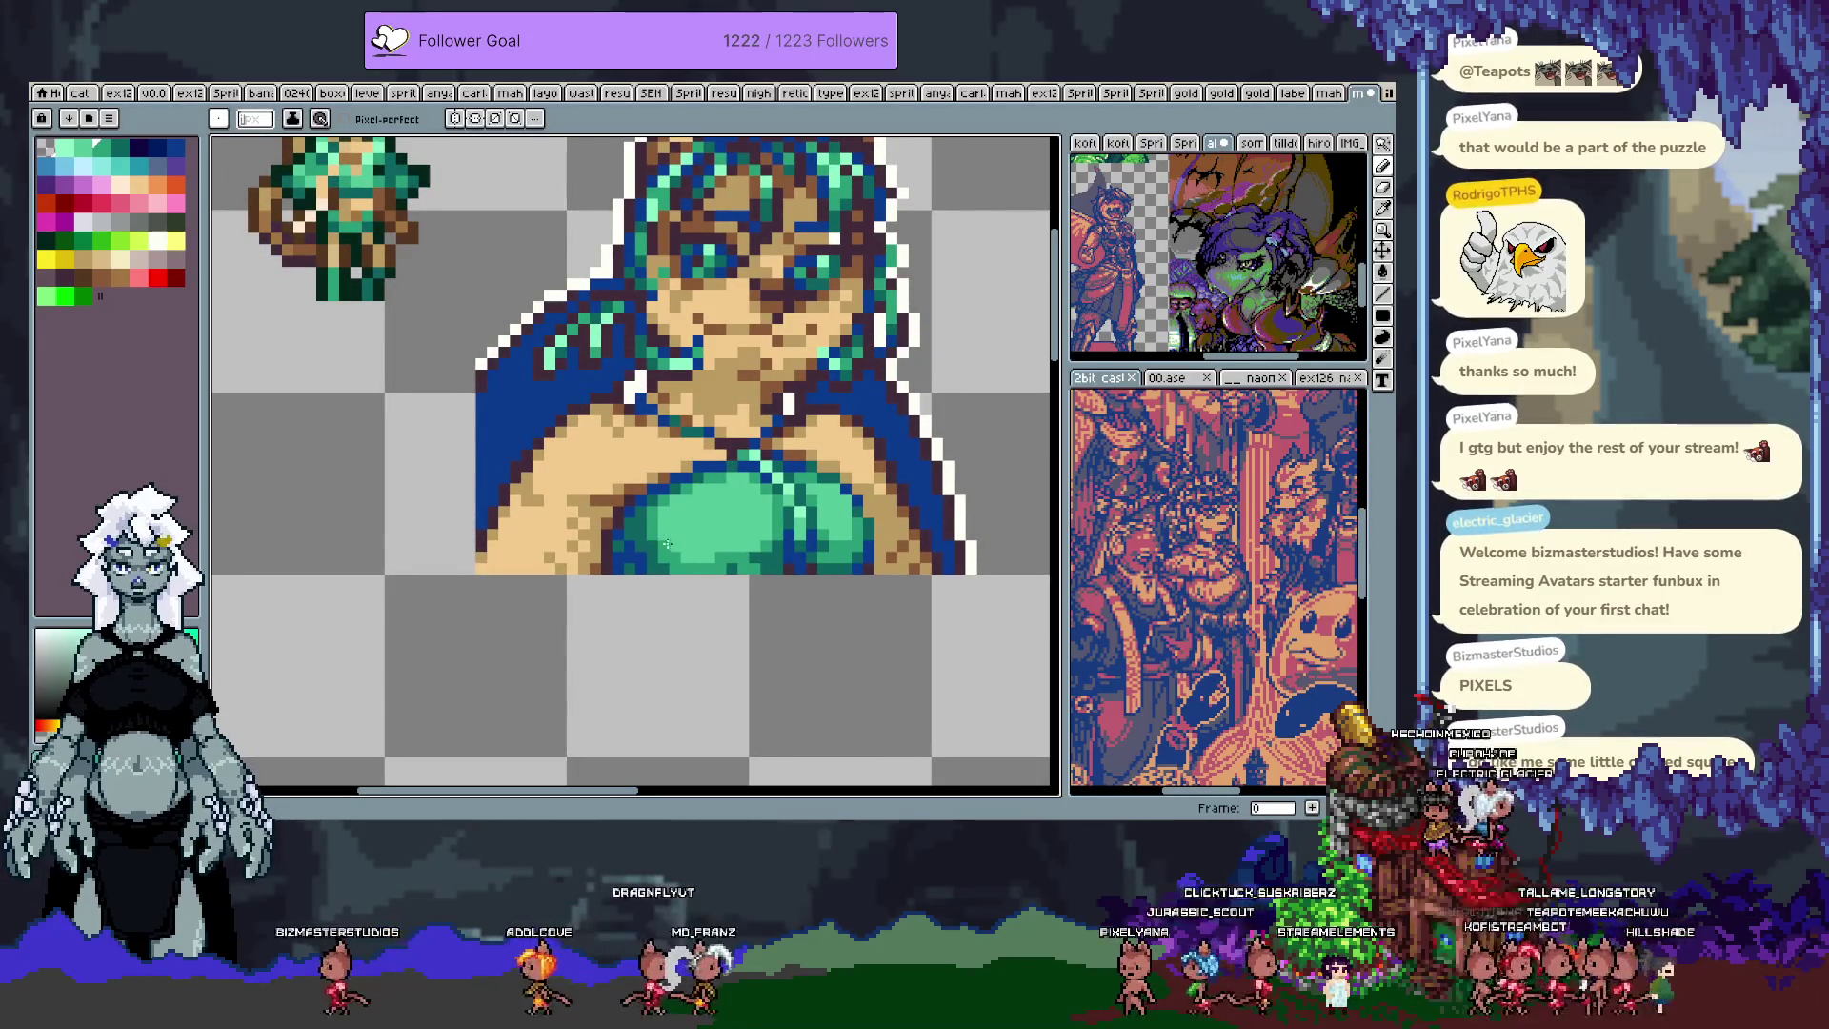
pyautogui.moveTo(757, 392); pyautogui.dragTo(742, 441)
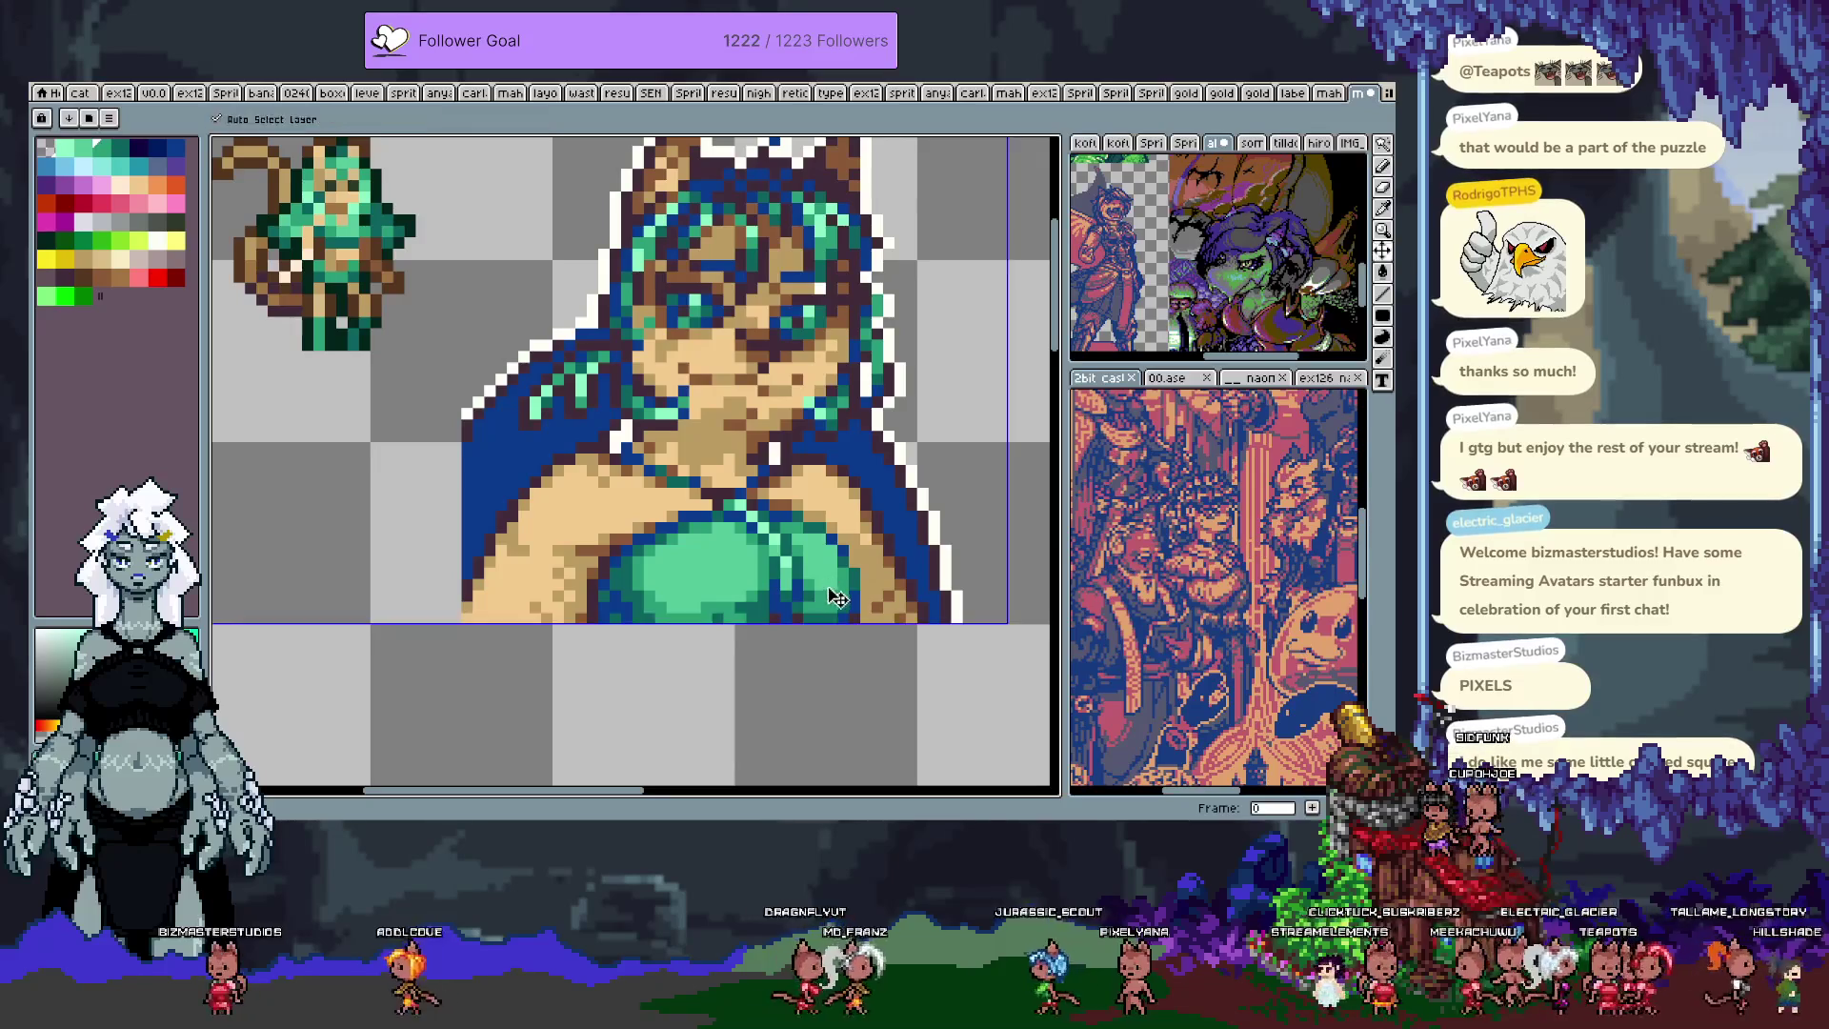
pyautogui.moveTo(814, 624); pyautogui.dragTo(791, 532)
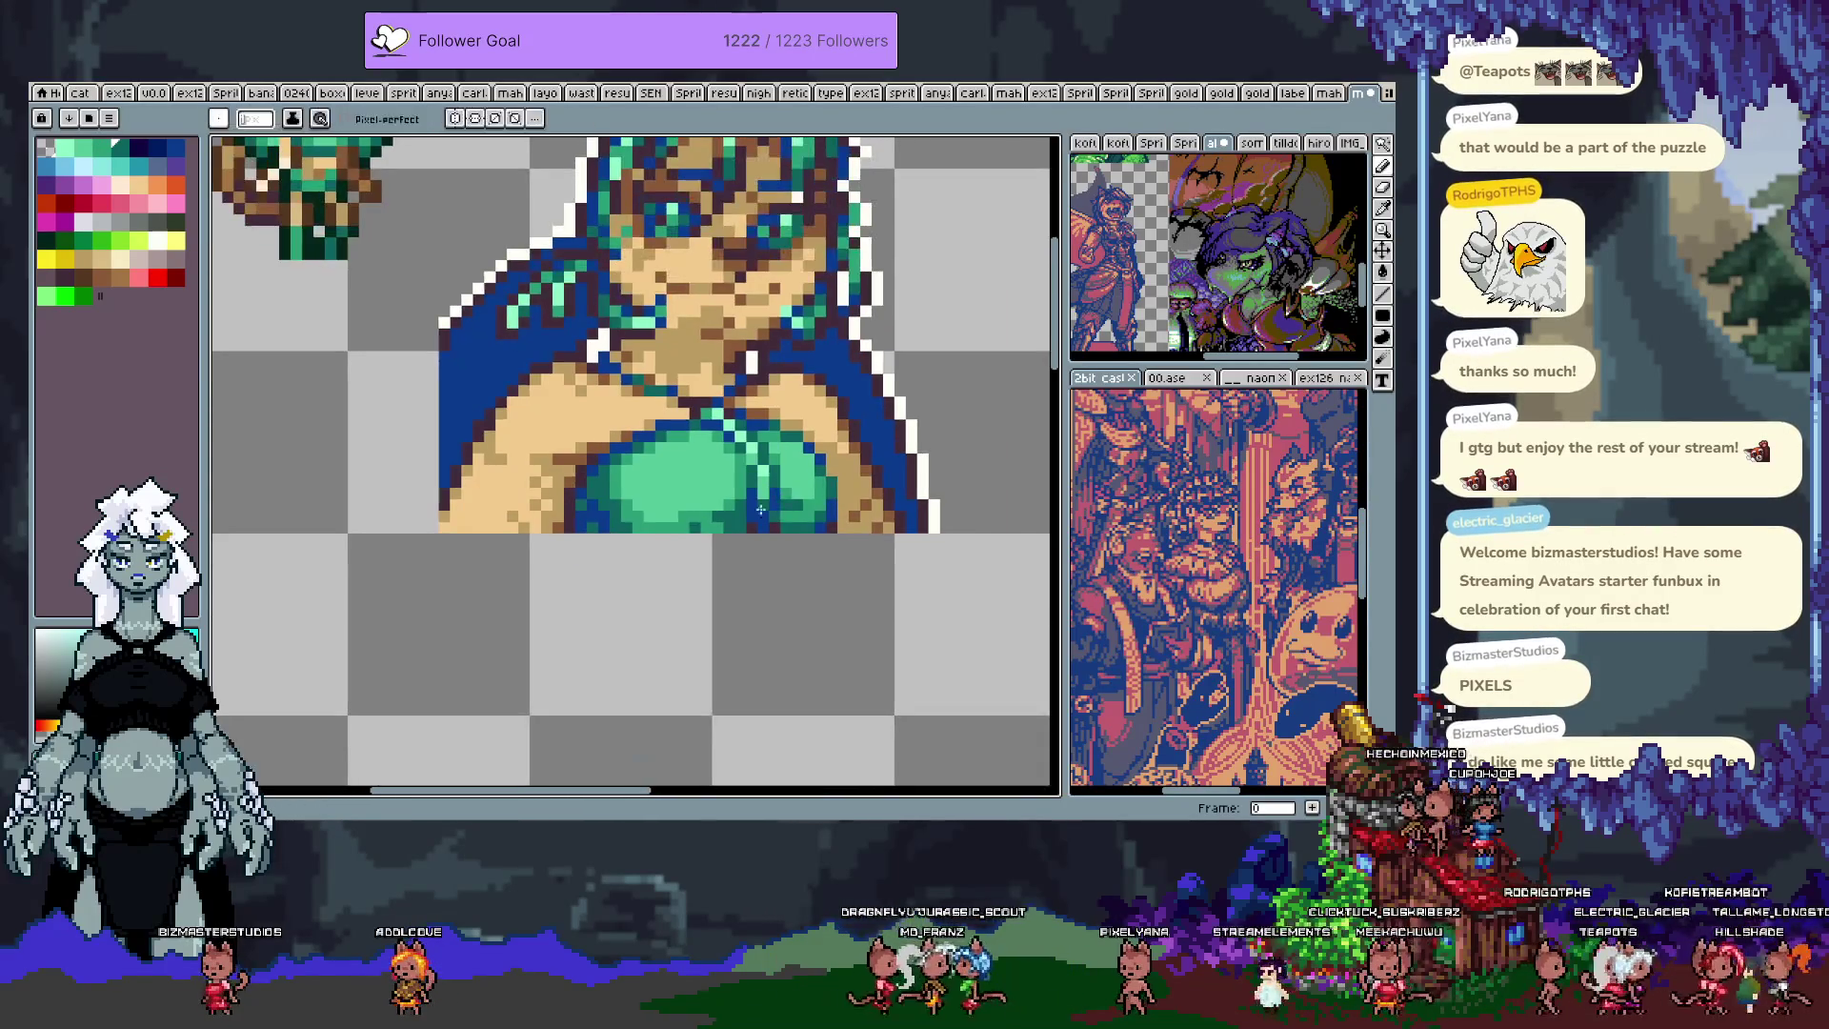
pyautogui.press('alt')
pyautogui.press('space')
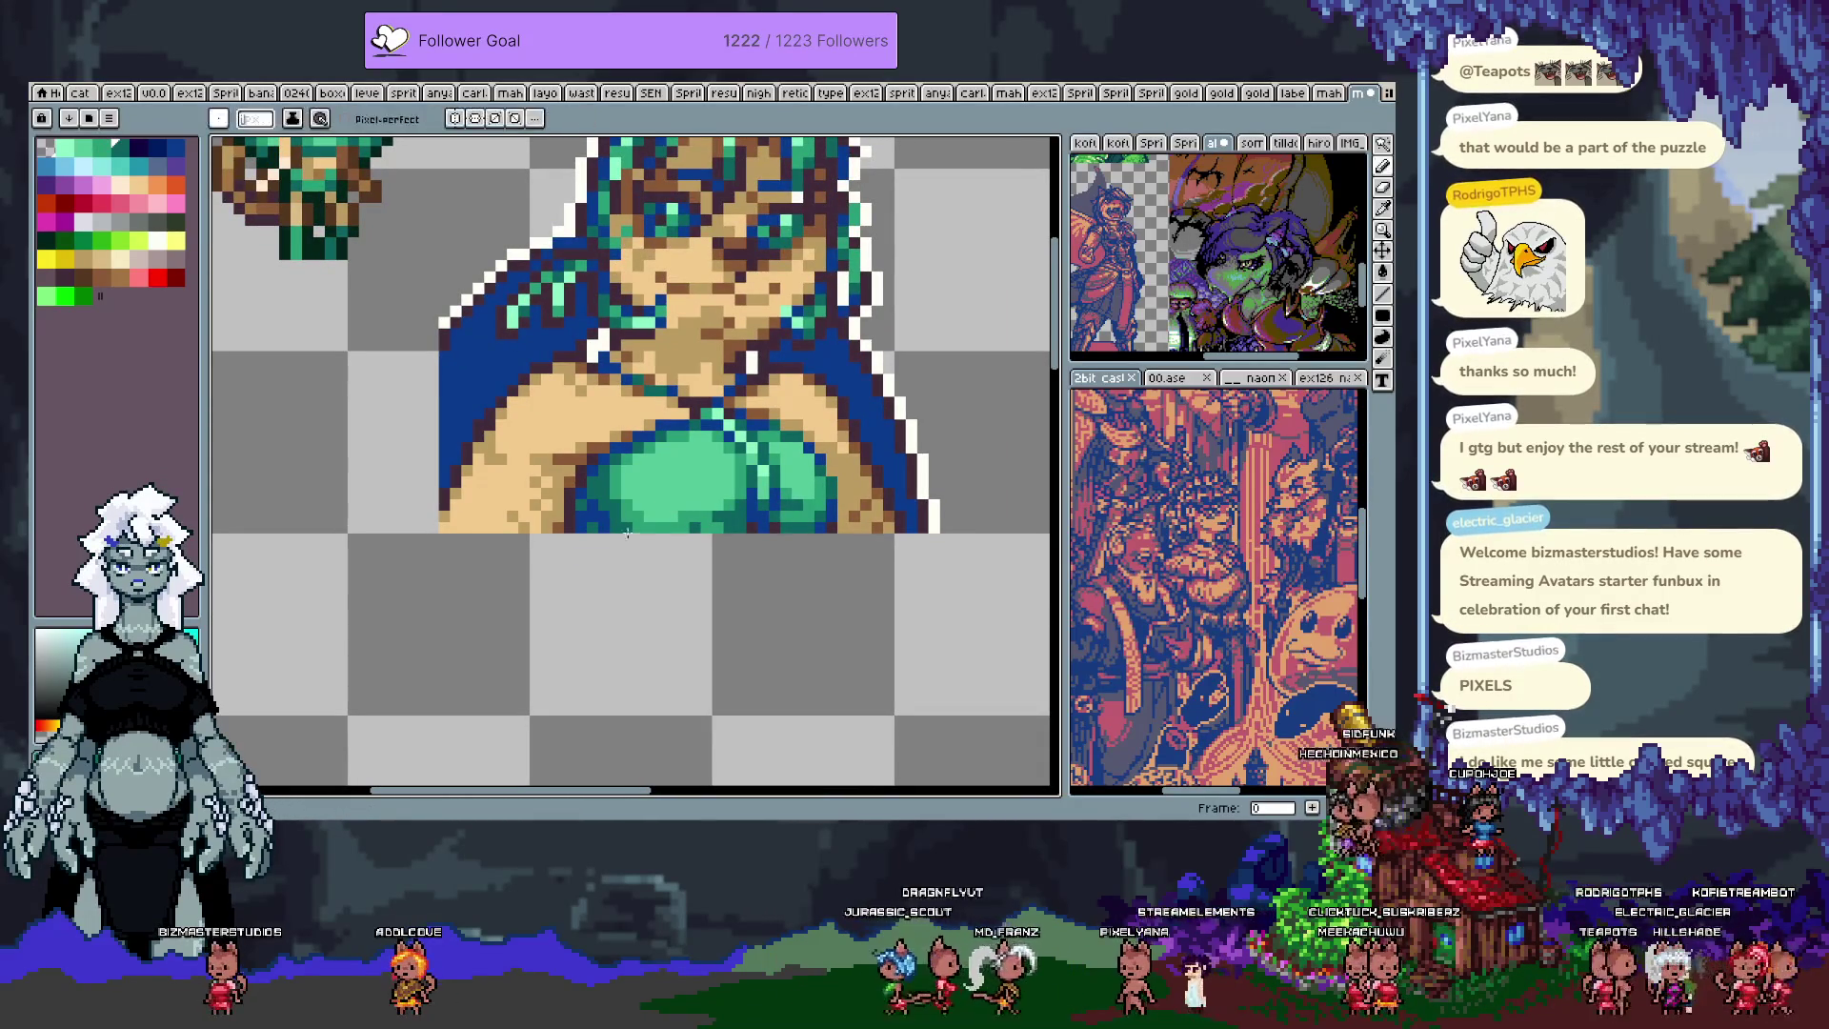
pyautogui.moveTo(636, 437); pyautogui.dragTo(638, 575)
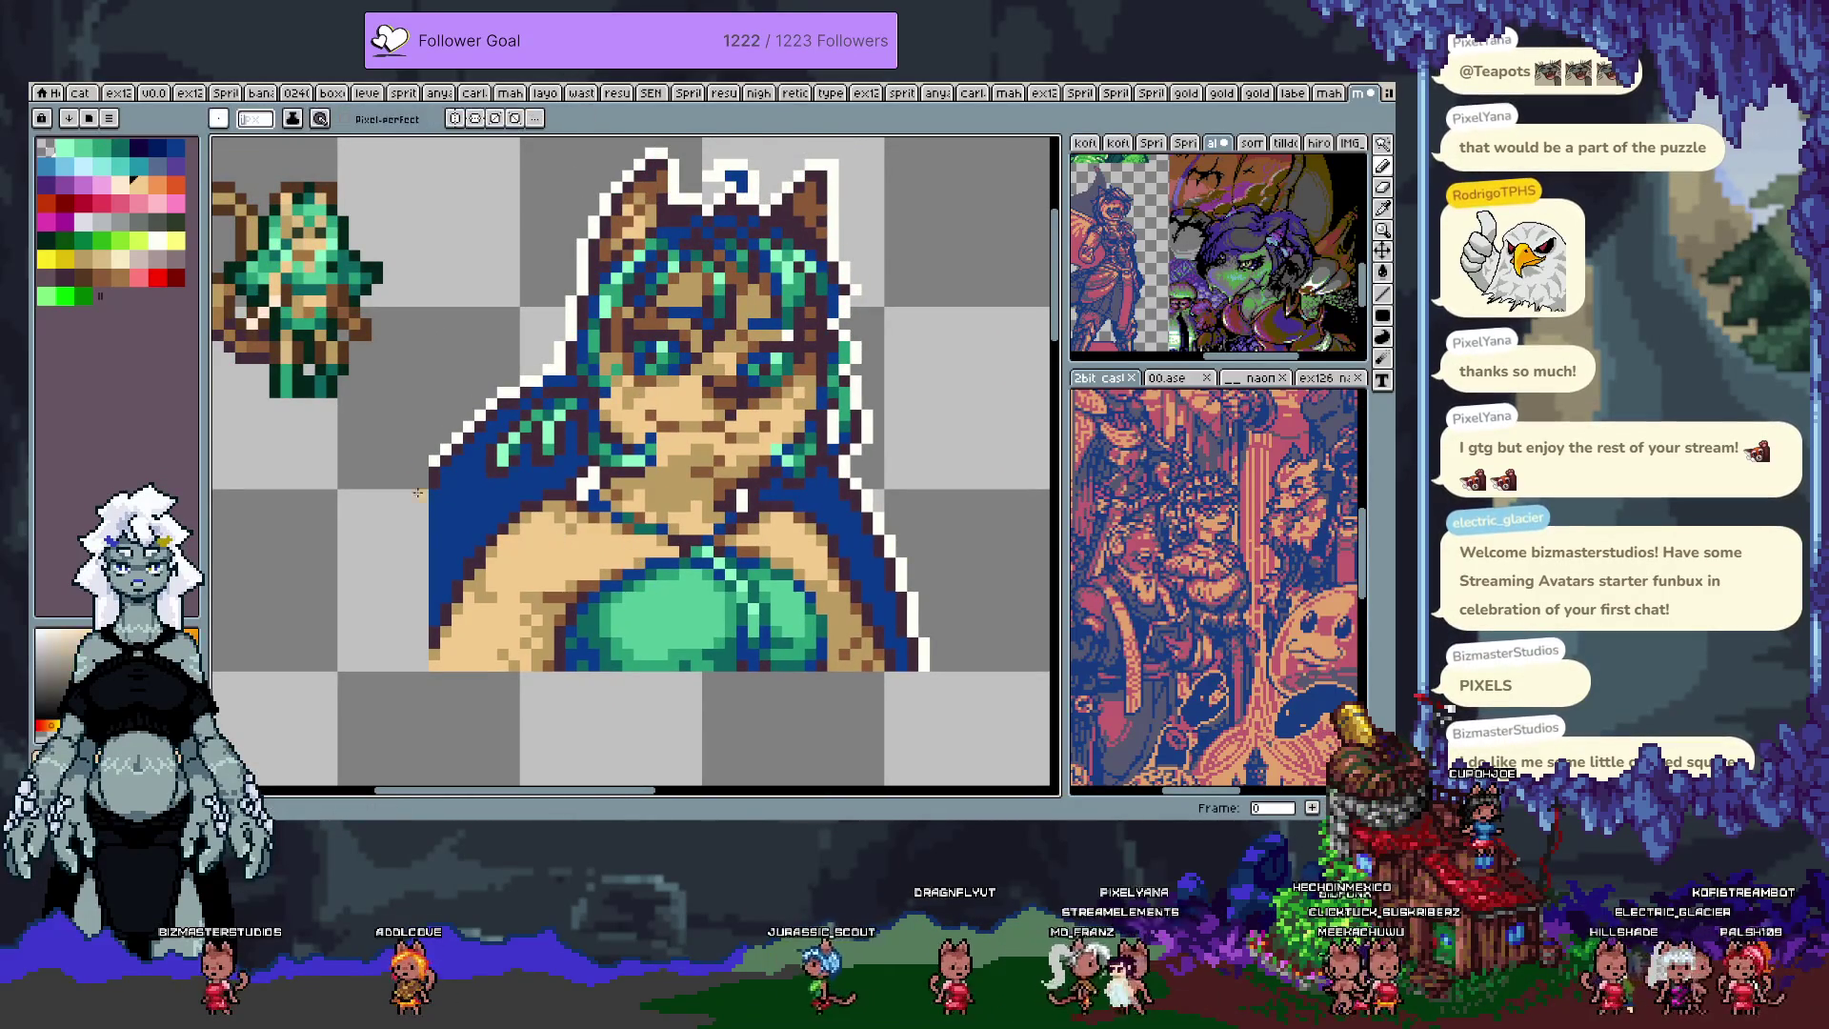
pyautogui.keyDown('alt'); pyautogui.click(279, 293); pyautogui.keyUp('alt')
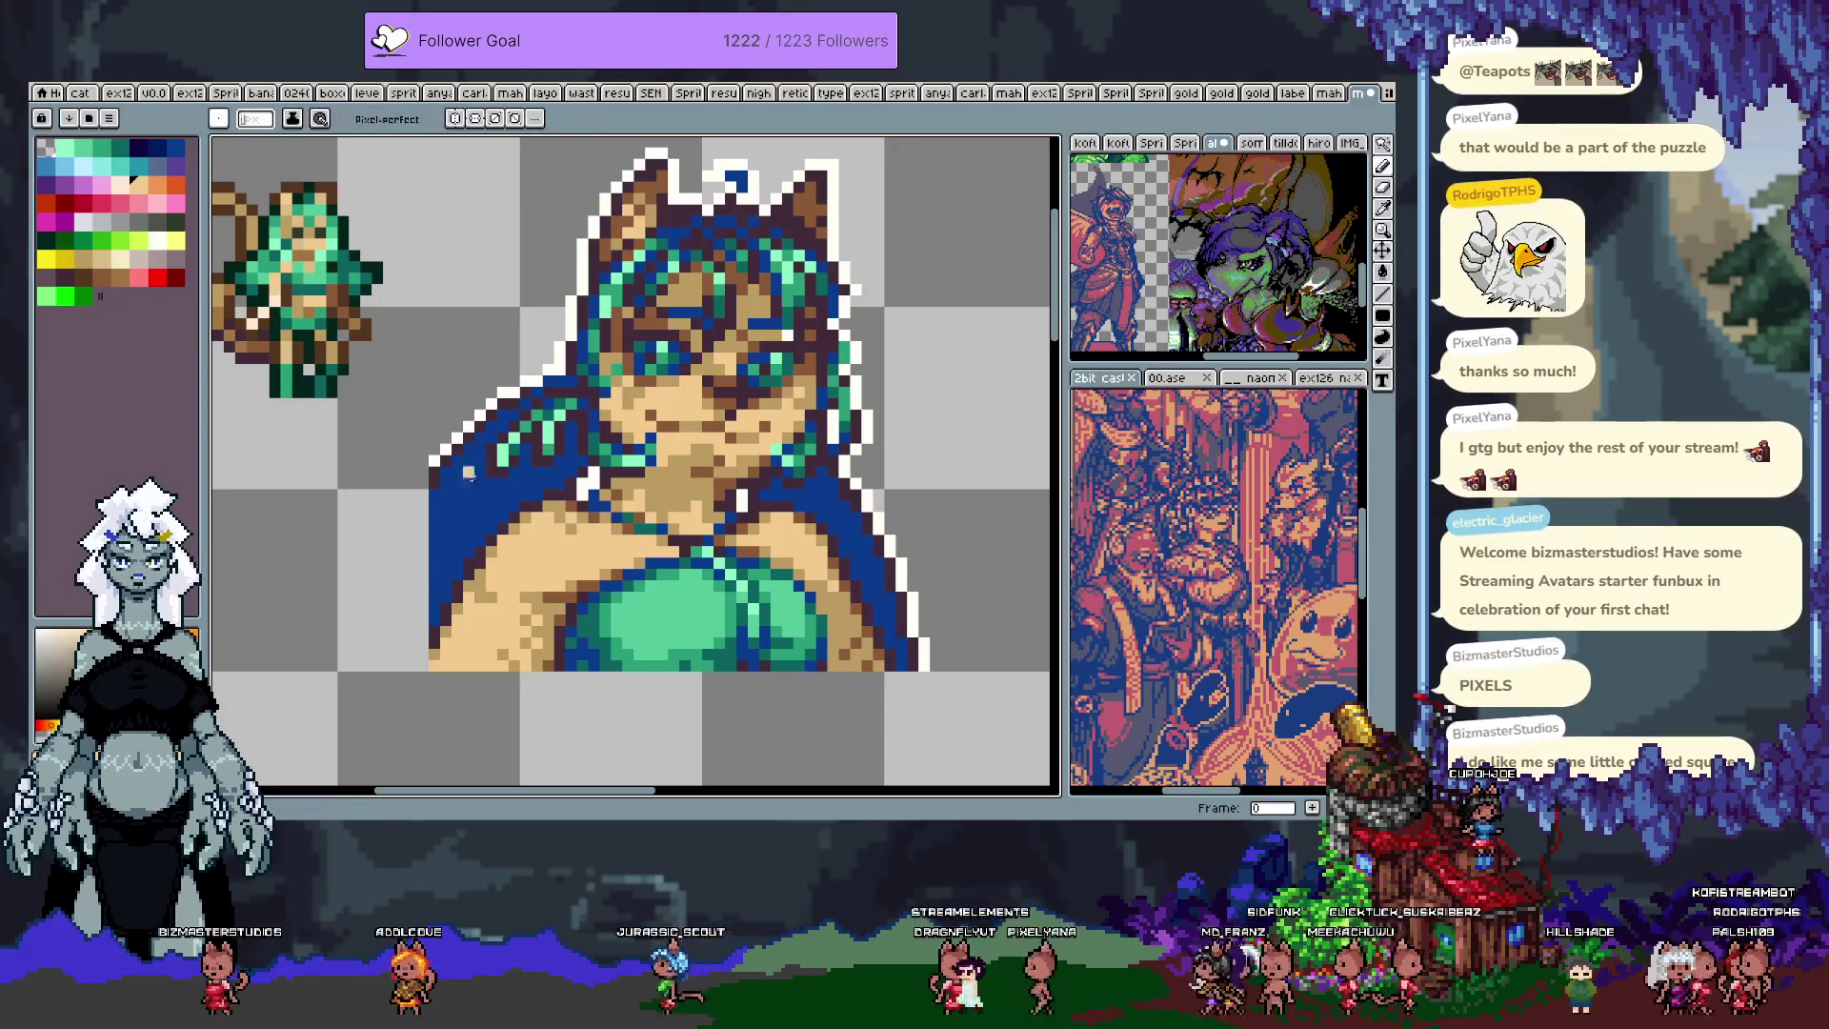
pyautogui.keyDown('alt'); pyautogui.click(590, 530); pyautogui.keyUp('alt')
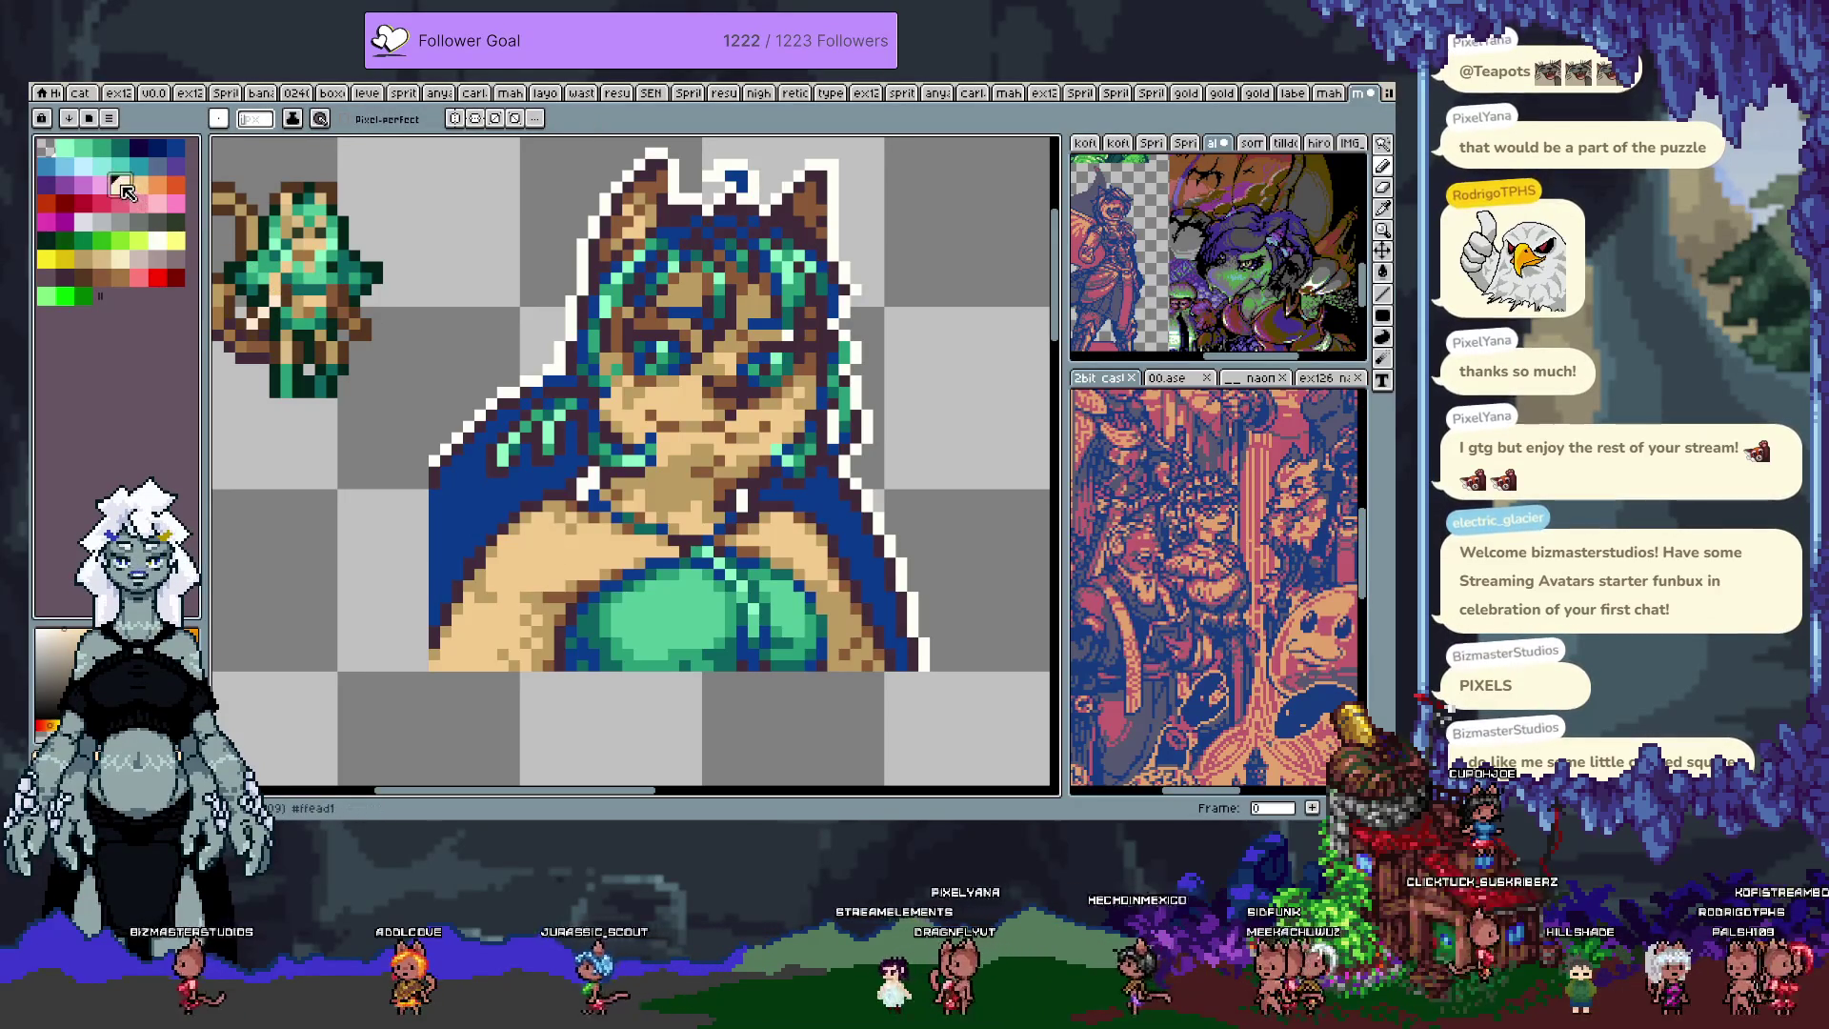
pyautogui.moveTo(505, 556); pyautogui.dragTo(555, 539)
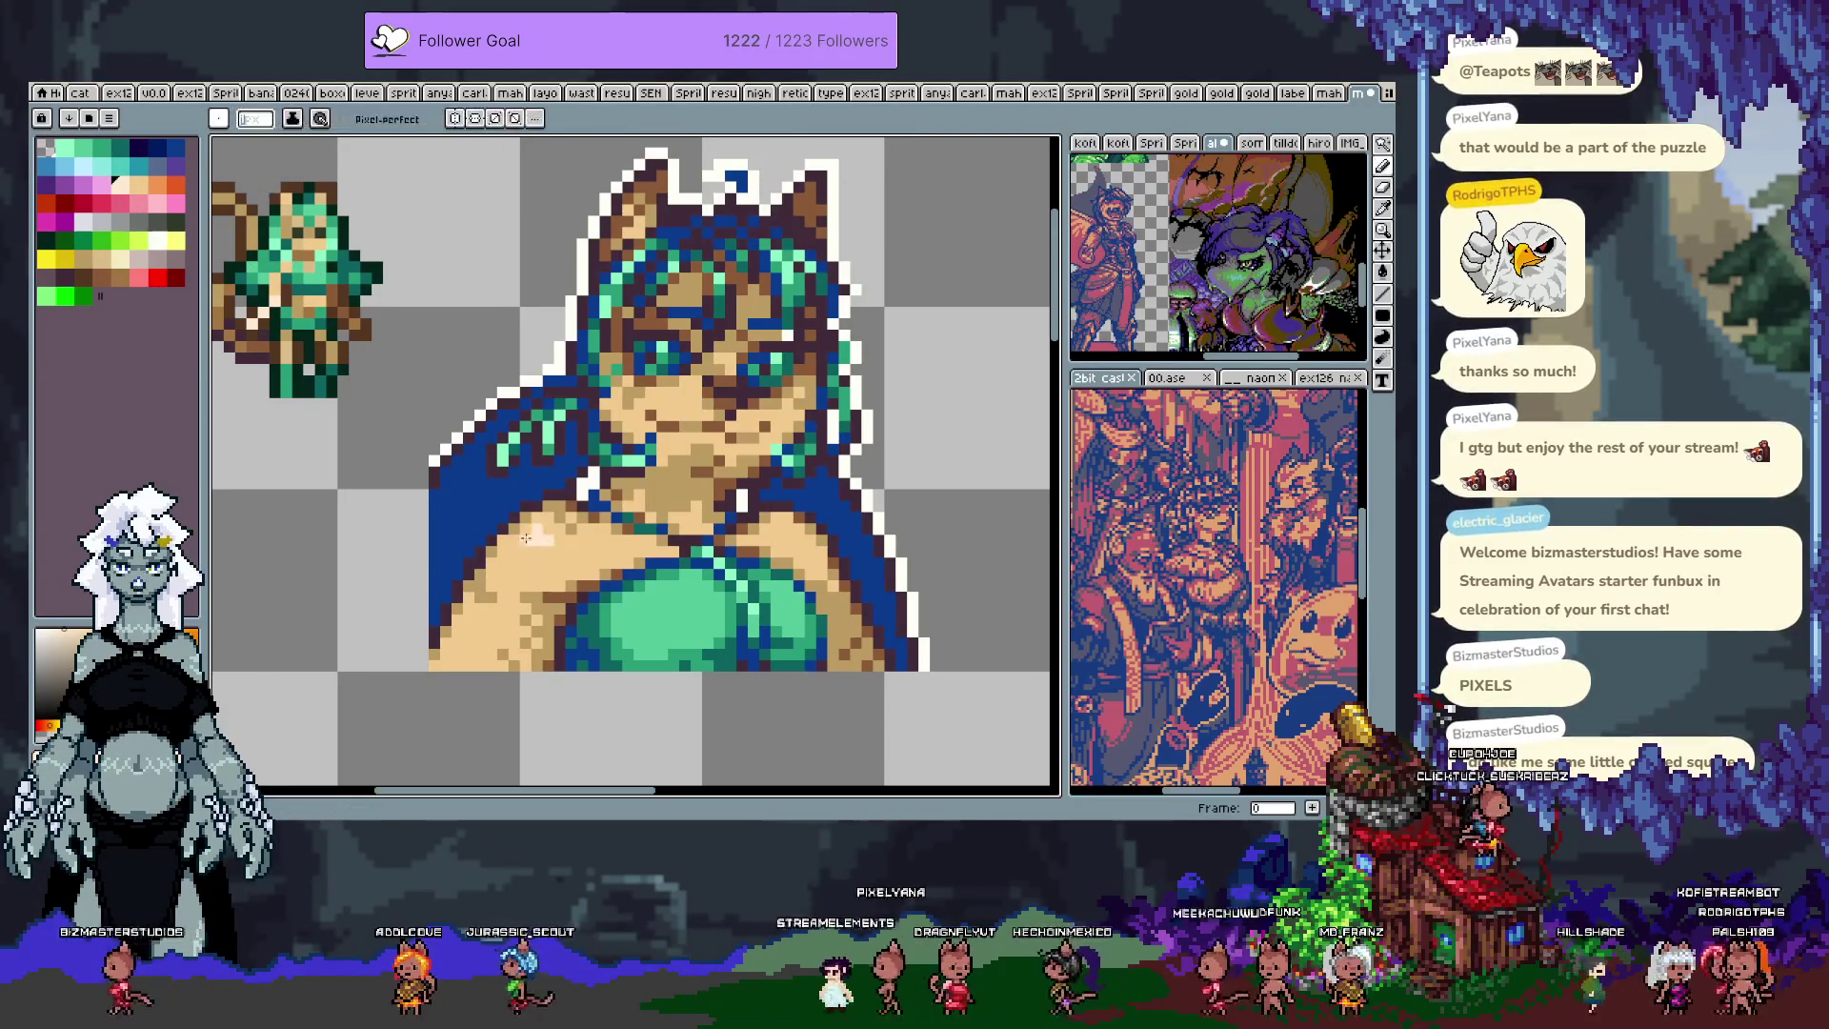
pyautogui.click(656, 393)
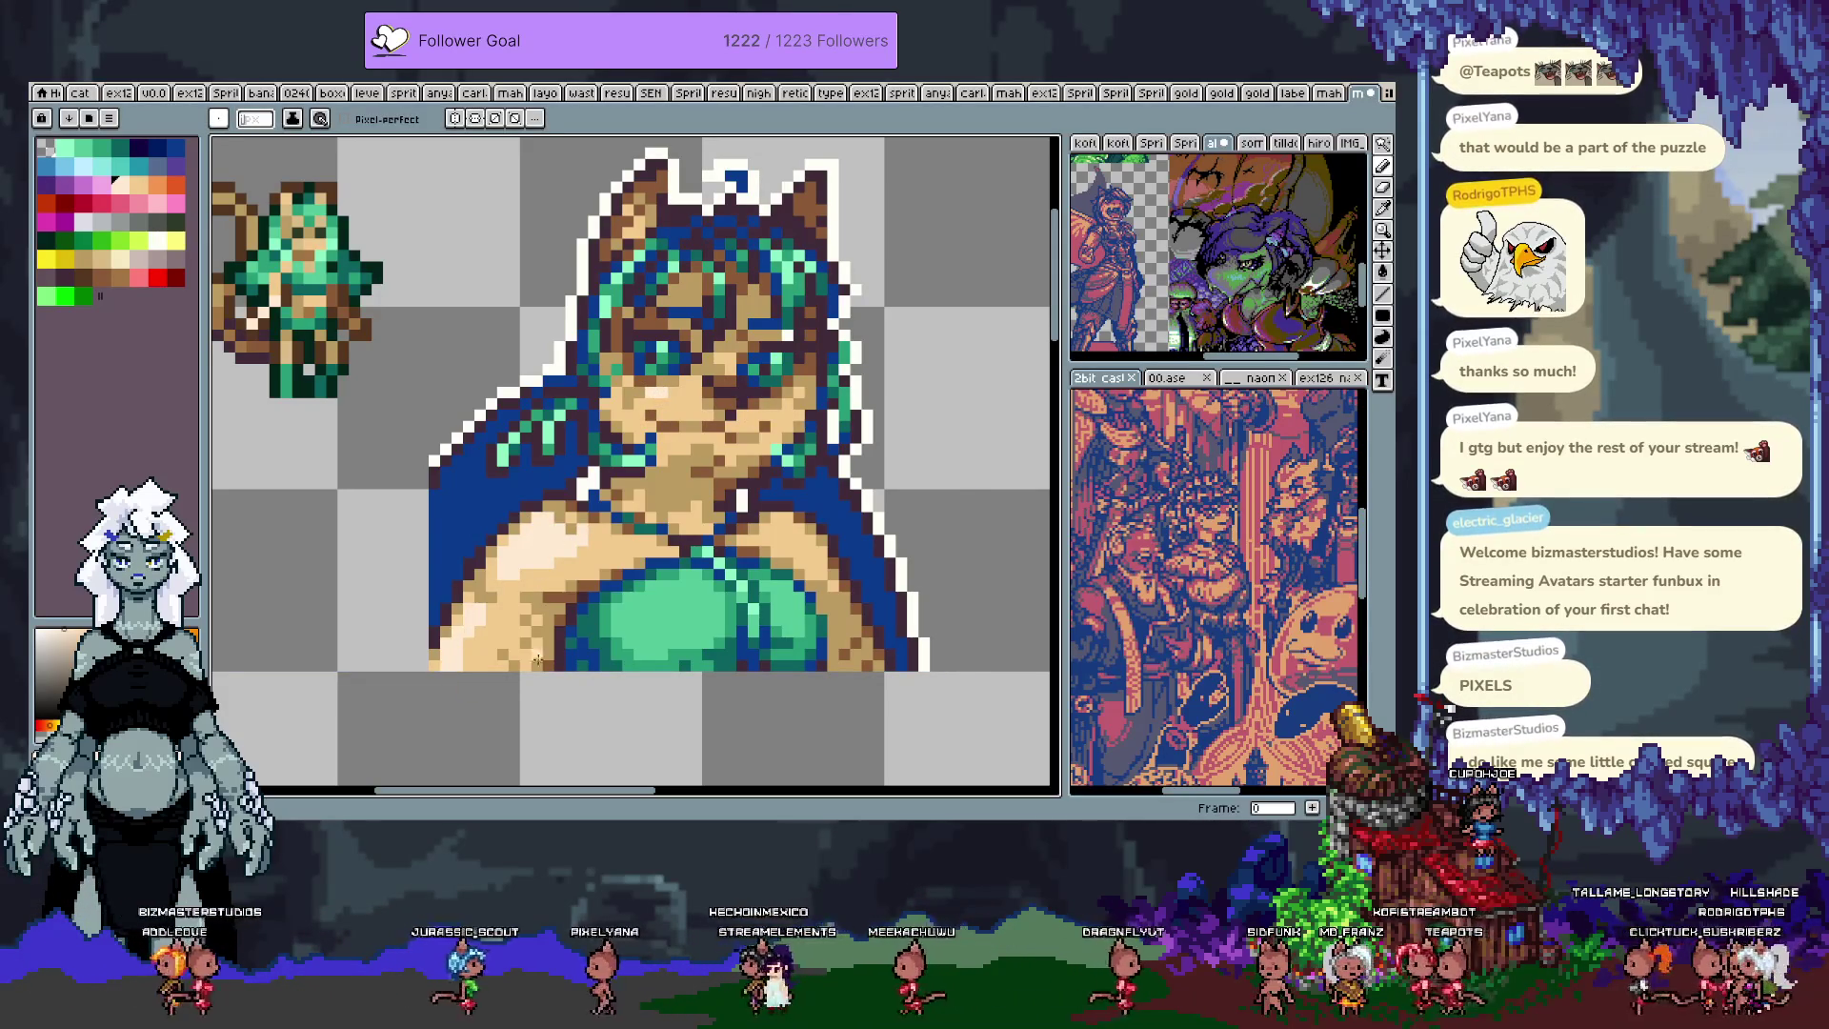
pyautogui.hotkey('ctrl', 'z')
pyautogui.moveTo(602, 540); pyautogui.dragTo(634, 541)
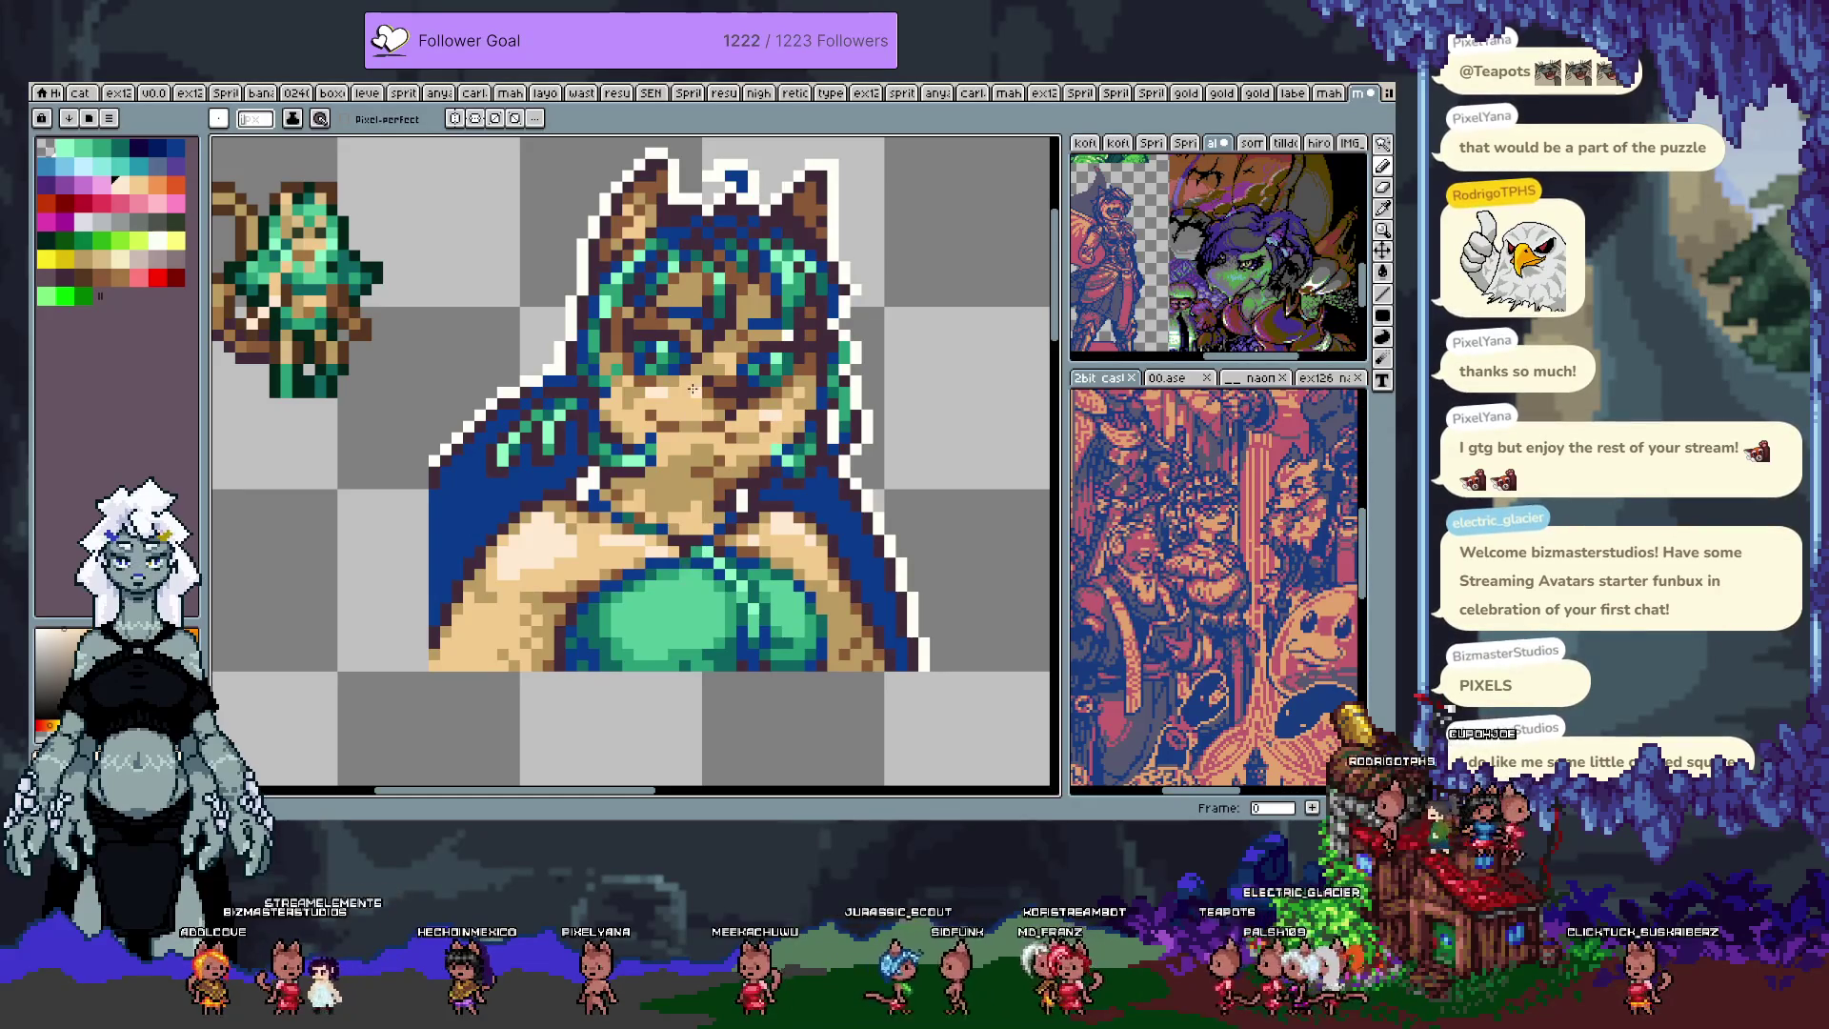
# Step: Select the cat-girl portrait with a rectangle and move it to the sheet's lower right
pyautogui.scroll(-4, 692, 388)
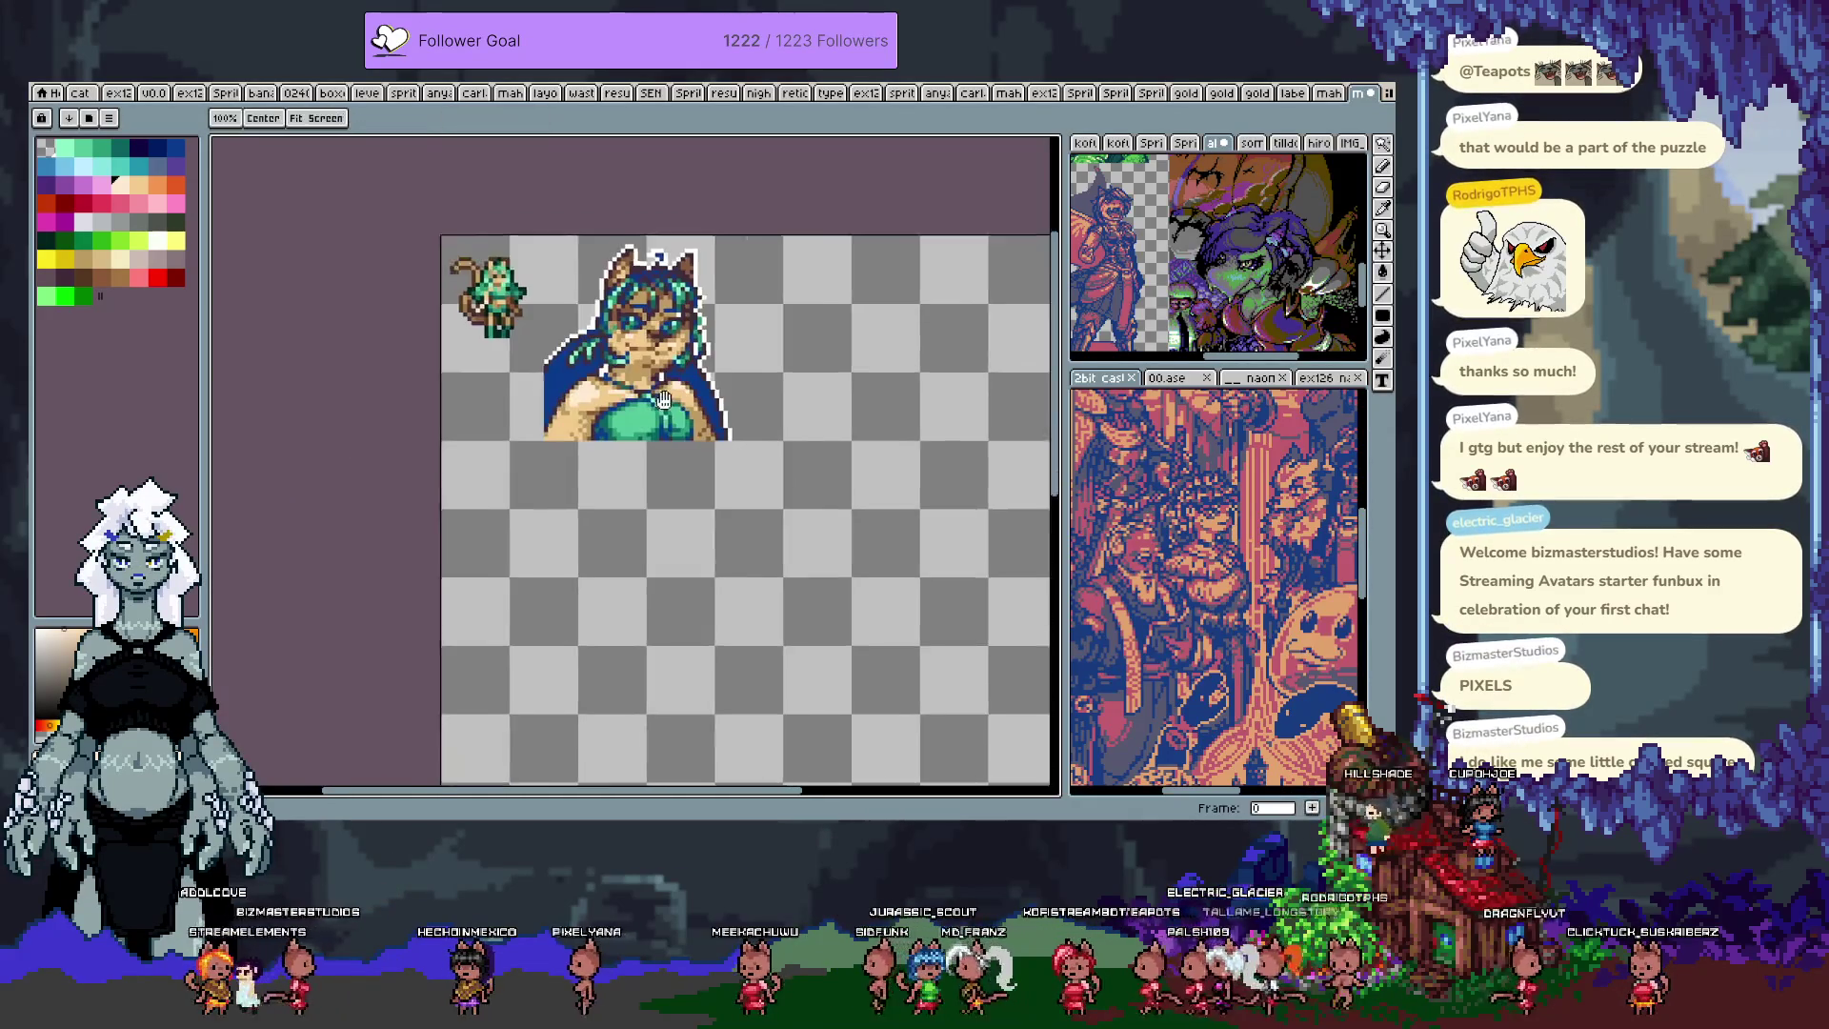
pyautogui.scroll(4, 600, 366)
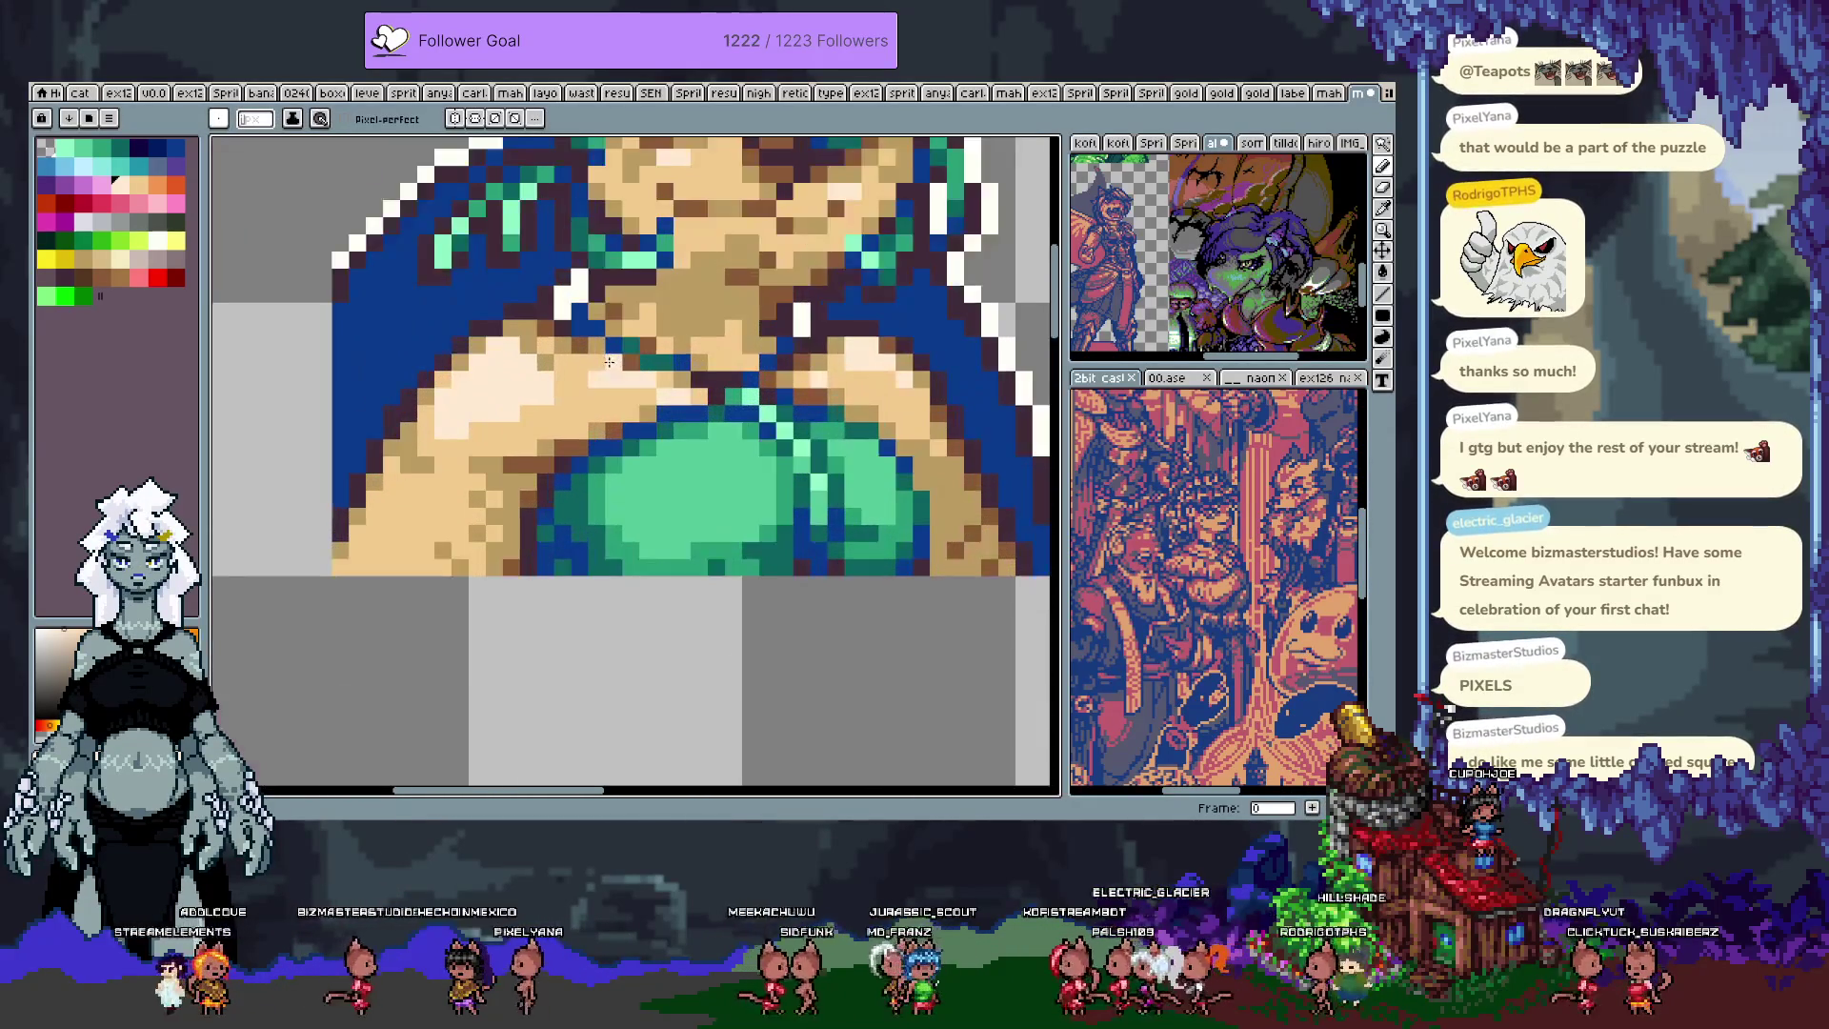
pyautogui.press('b')
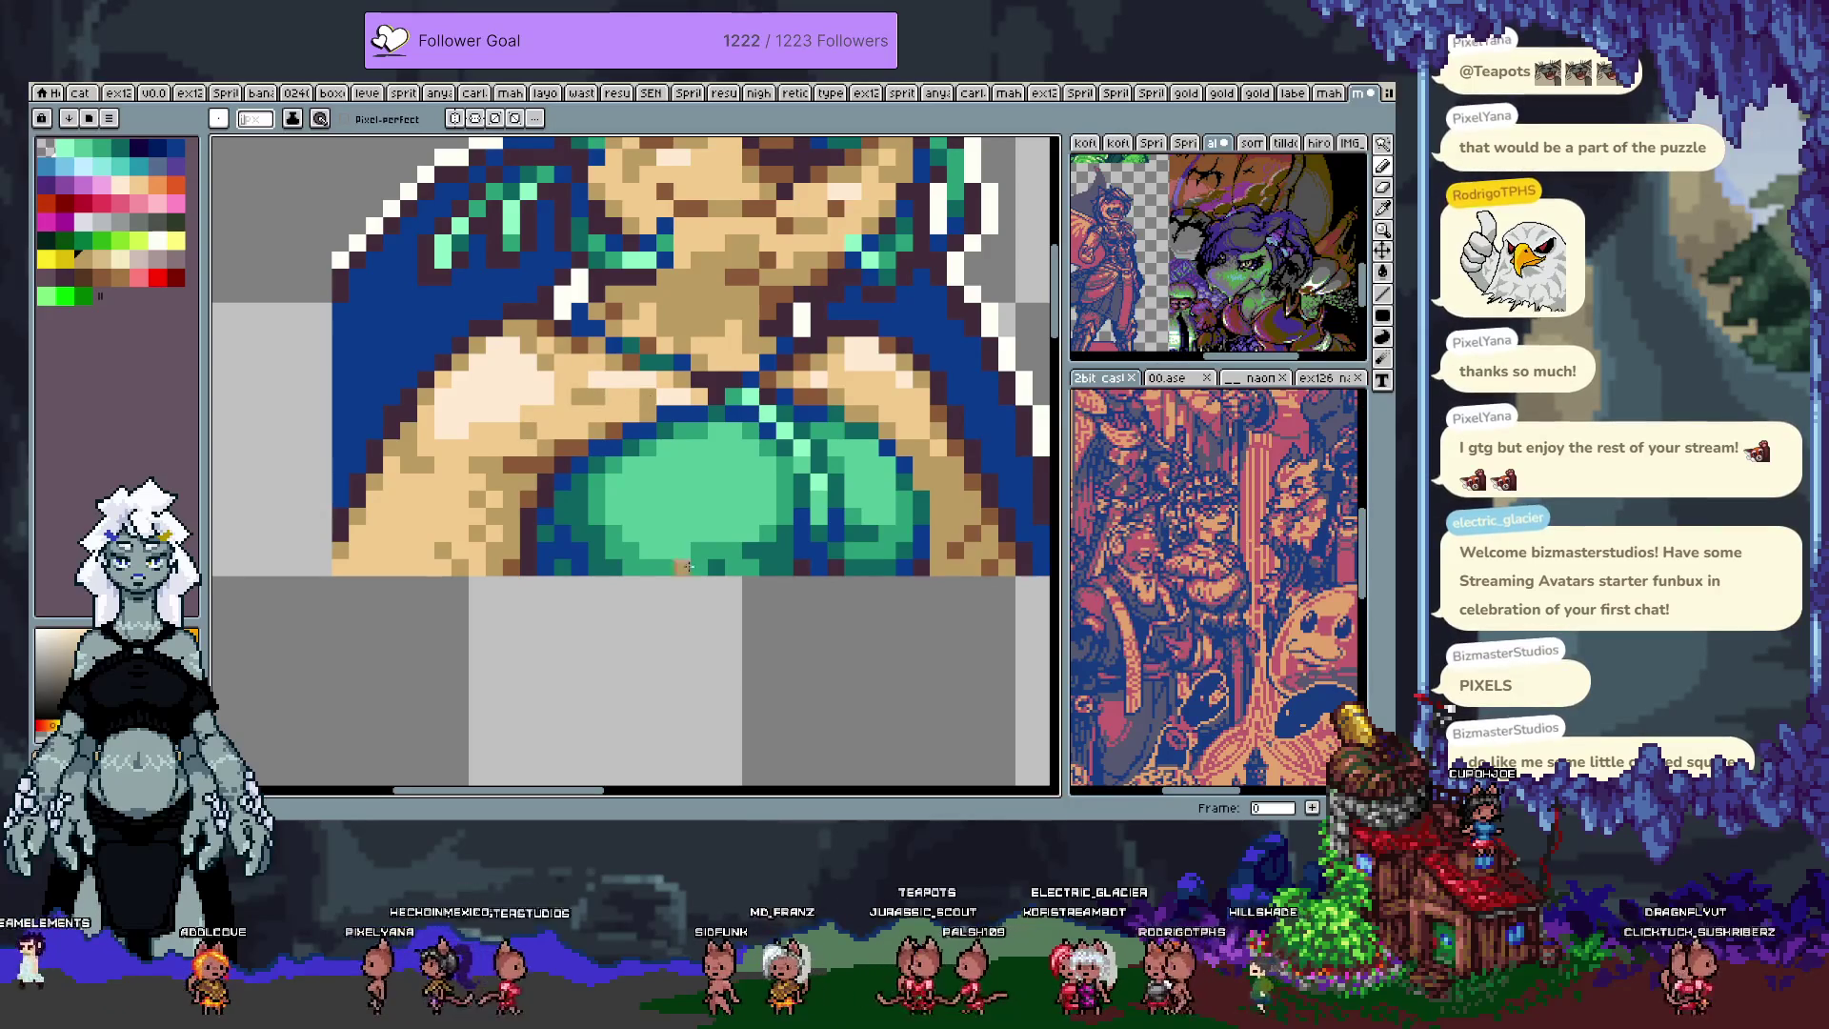
pyautogui.scroll(-5, 845, 563)
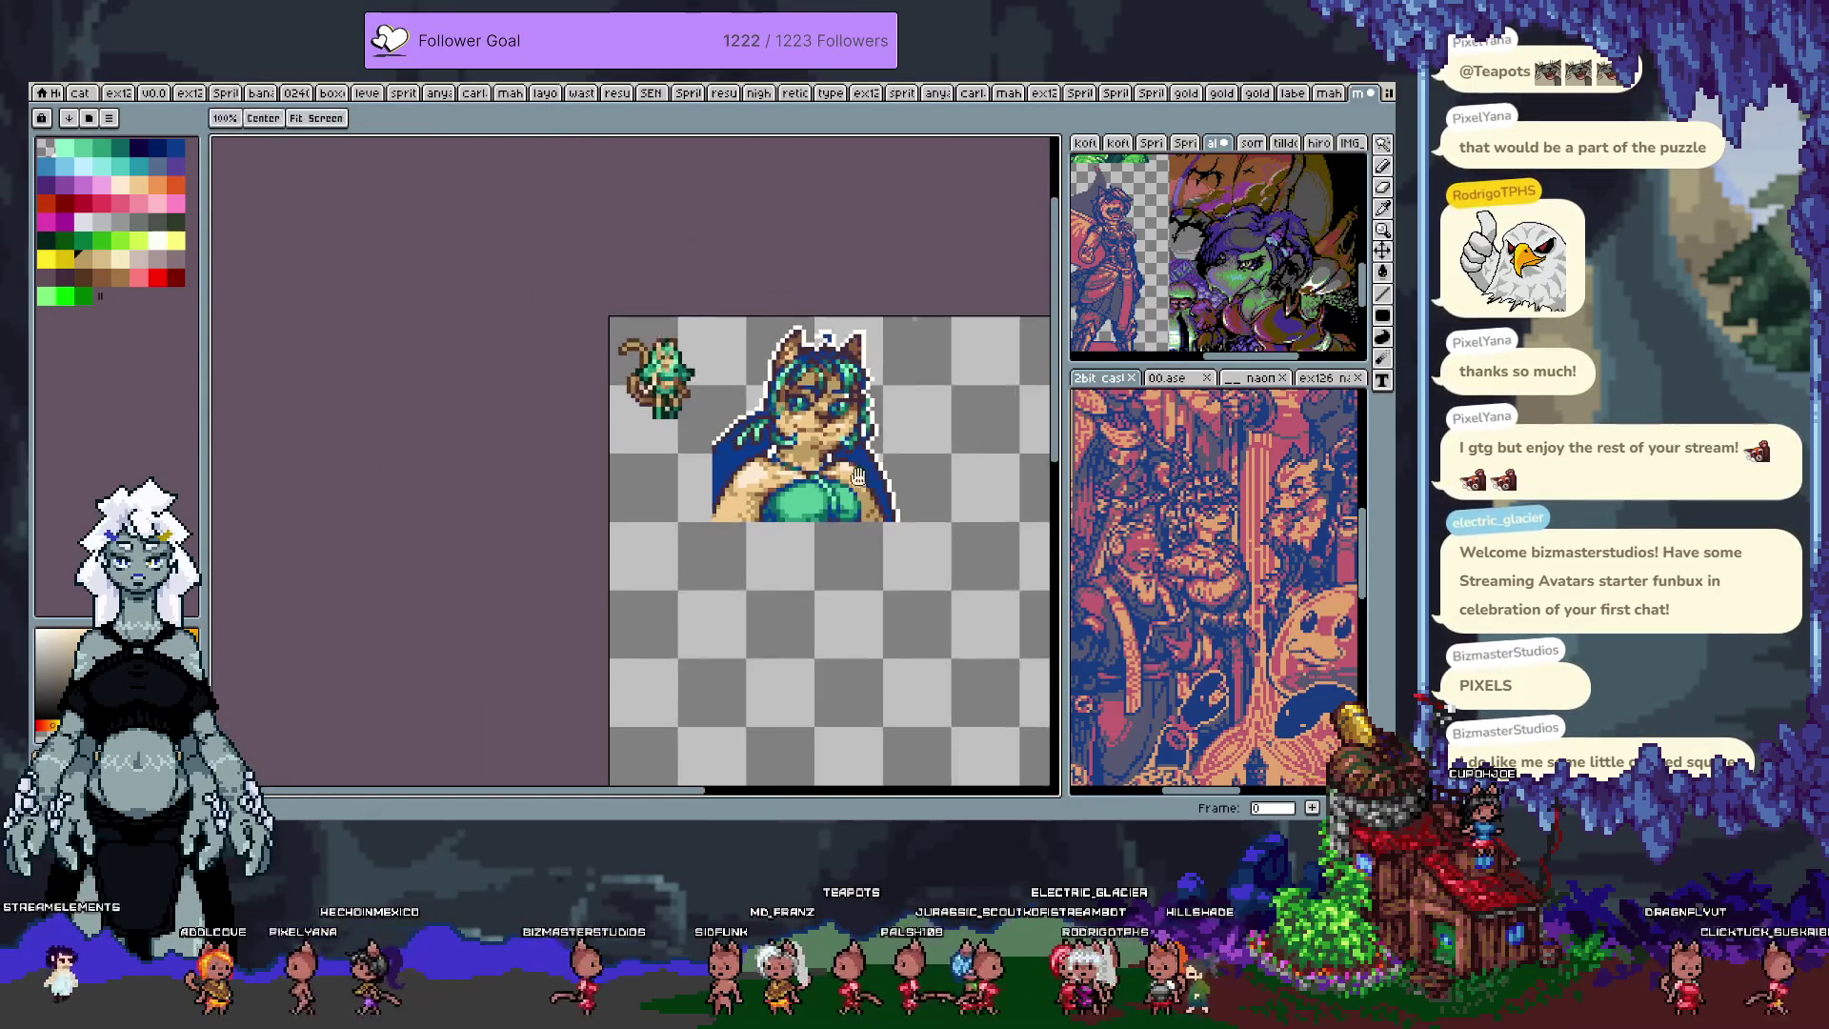
pyautogui.scroll(2, 825, 282)
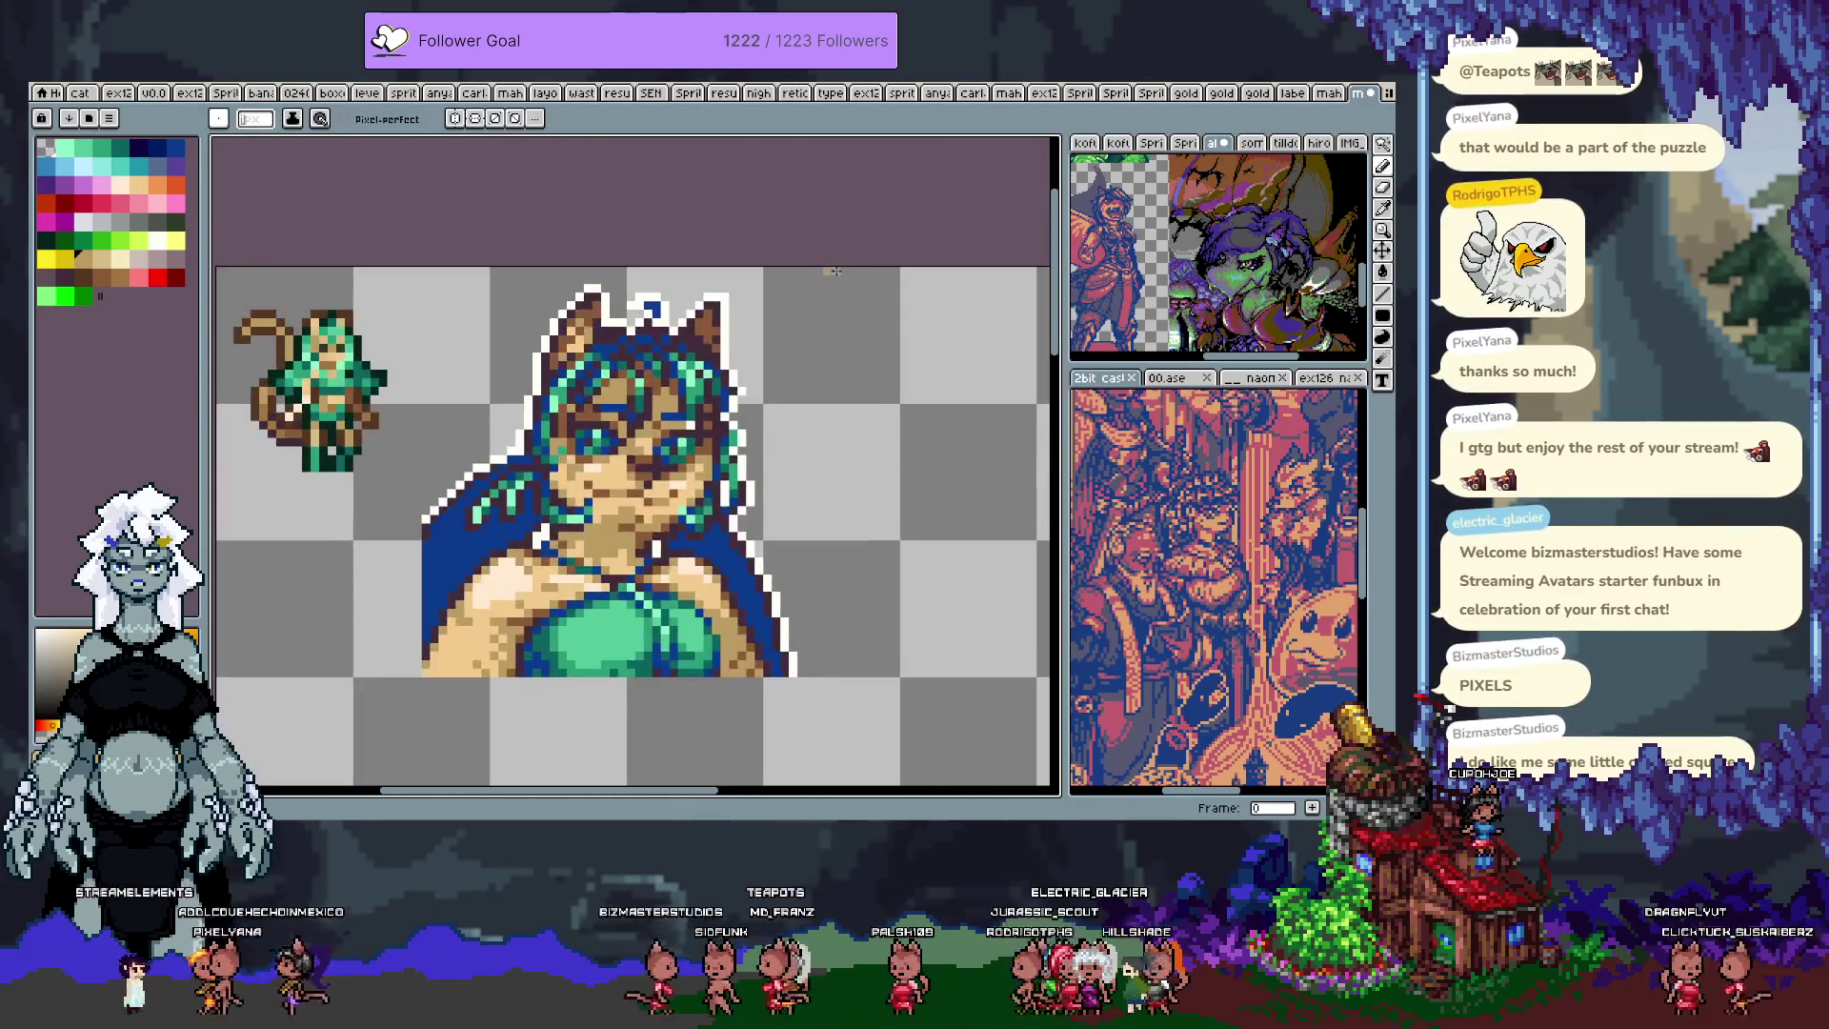
pyautogui.scroll(-1, 795, 425)
pyautogui.press('m')
pyautogui.moveTo(825, 636)
pyautogui.mouseDown()
pyautogui.moveTo(485, 295)
pyautogui.moveTo(653, 486)
pyautogui.moveTo(678, 685)
pyautogui.mouseUp()
pyautogui.scroll(-3, 517, 255)
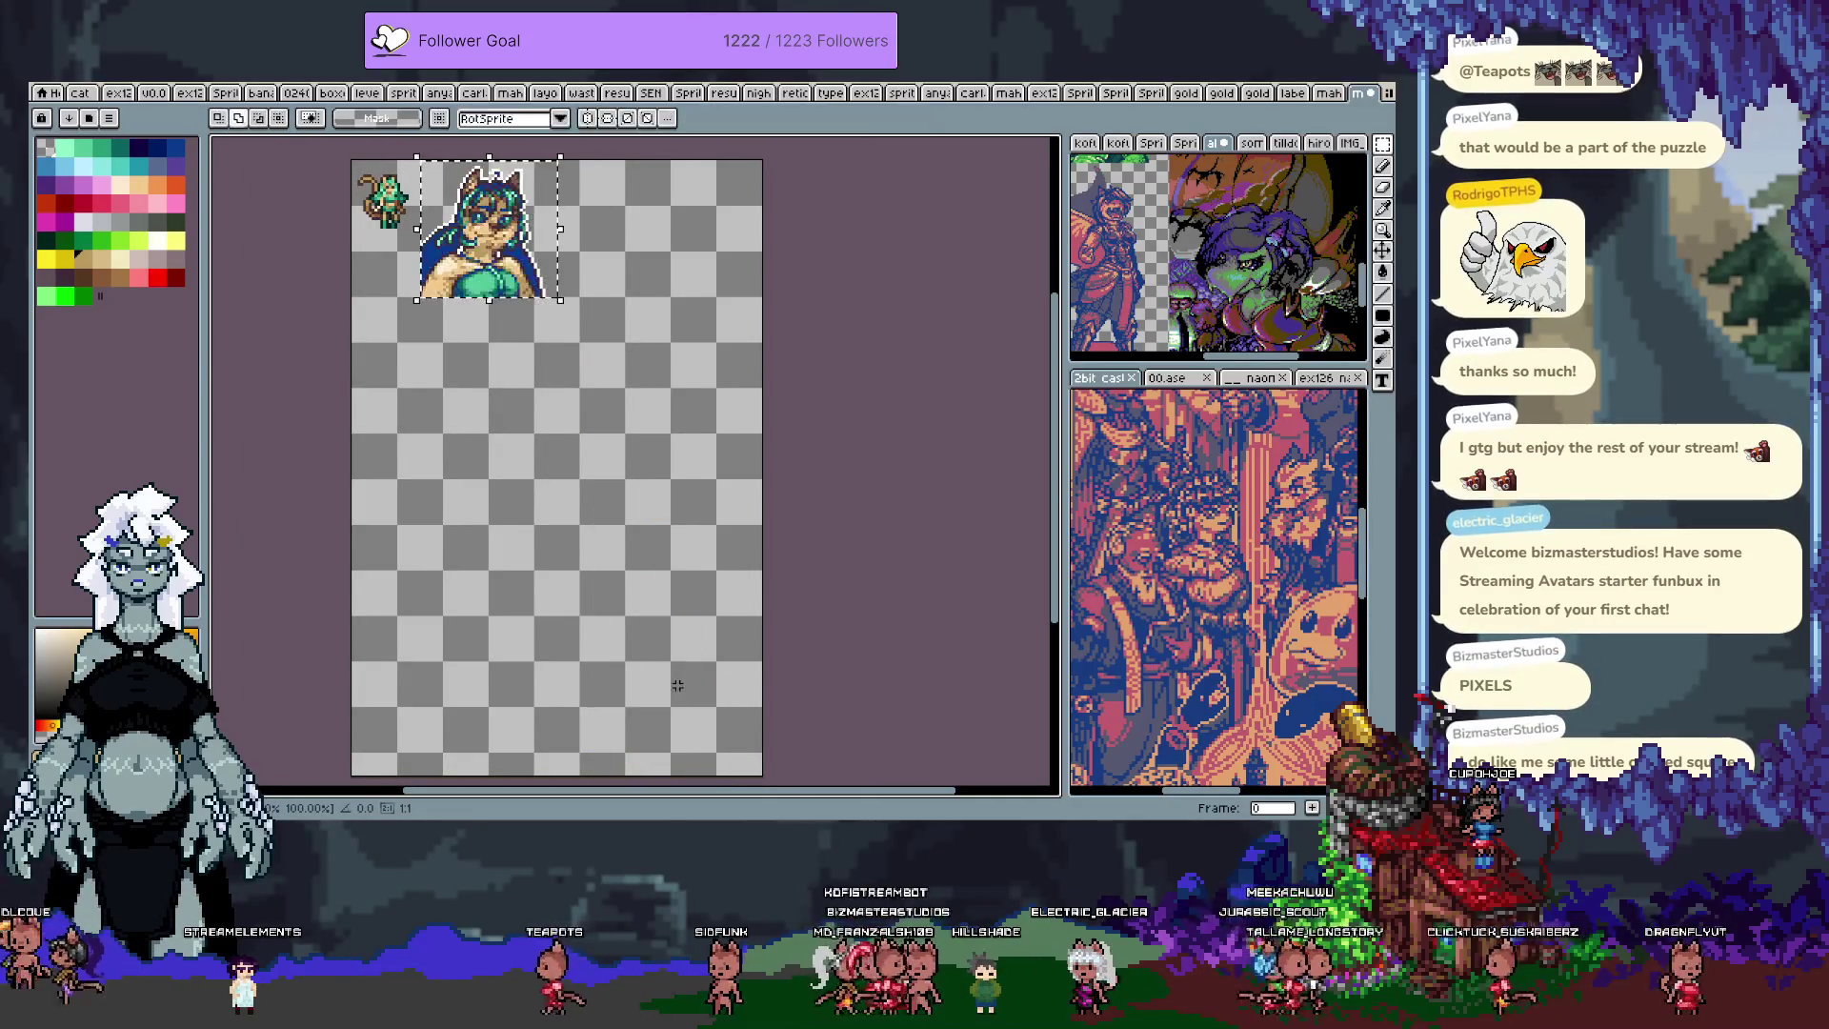
pyautogui.moveTo(421, 296)
pyautogui.mouseDown()
pyautogui.moveTo(279, 361)
pyautogui.moveTo(342, 364)
pyautogui.moveTo(693, 570)
pyautogui.mouseUp()
# Step: Drop the portrait at the sheet's bottom edge, show the grid, and fill the top-right cell light green
pyautogui.moveTo(678, 685); pyautogui.dragTo(678, 829)
pyautogui.press('Return')
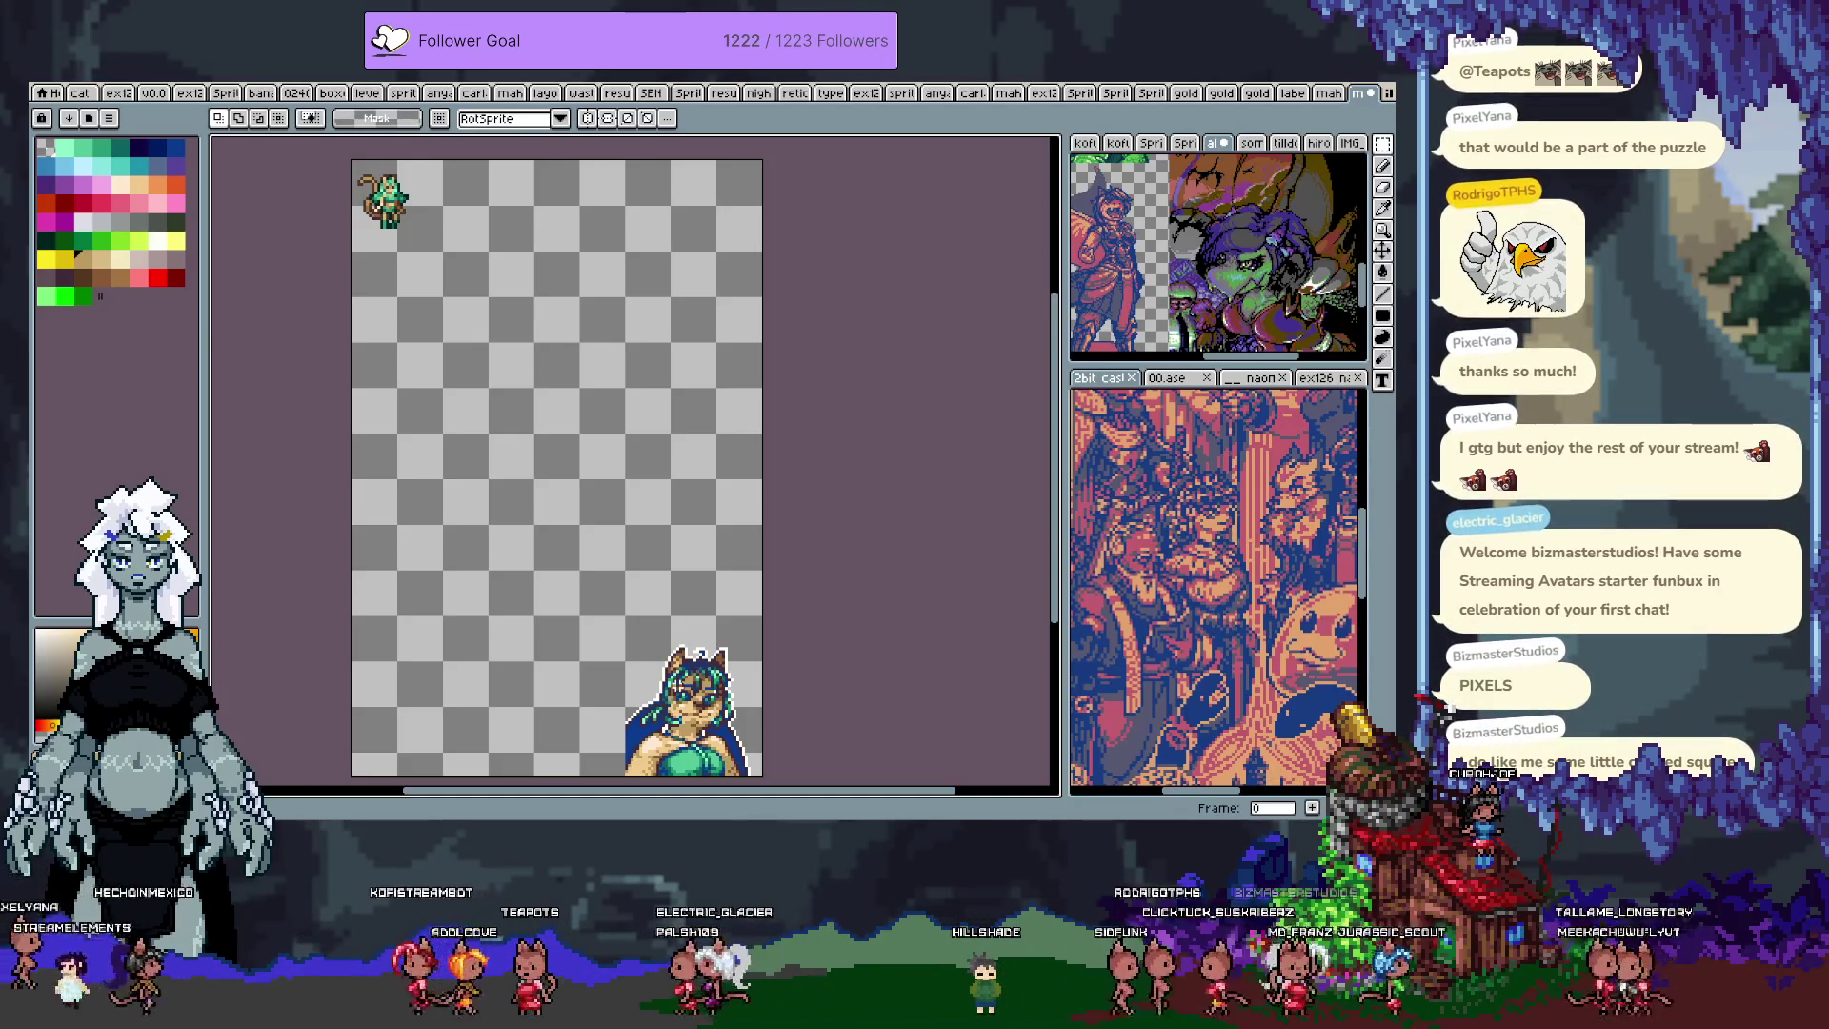
pyautogui.hotkey('ctrl', "'")
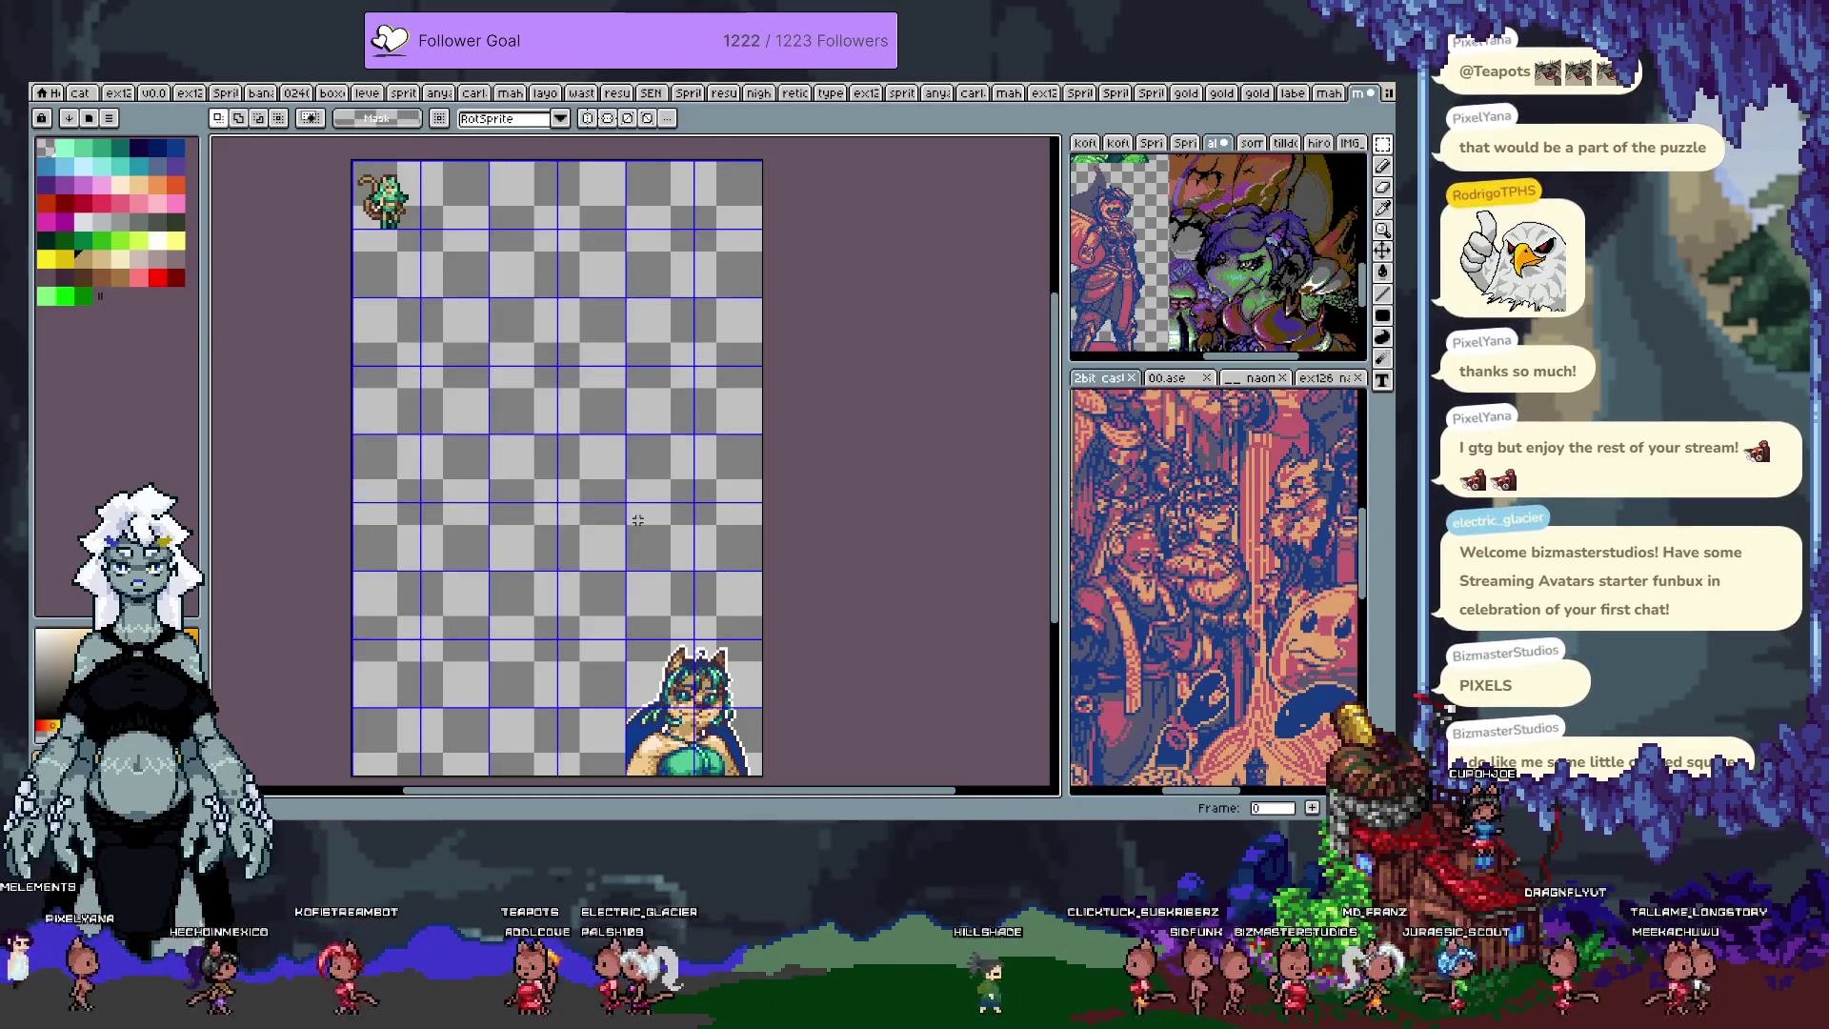
pyautogui.click(64, 151)
pyautogui.press('g')
pyautogui.click(753, 214)
# Step: Slide the portrait four cells left into the bottom-left cell and begin Save As
pyautogui.moveTo(640, 352); pyautogui.dragTo(773, 422)
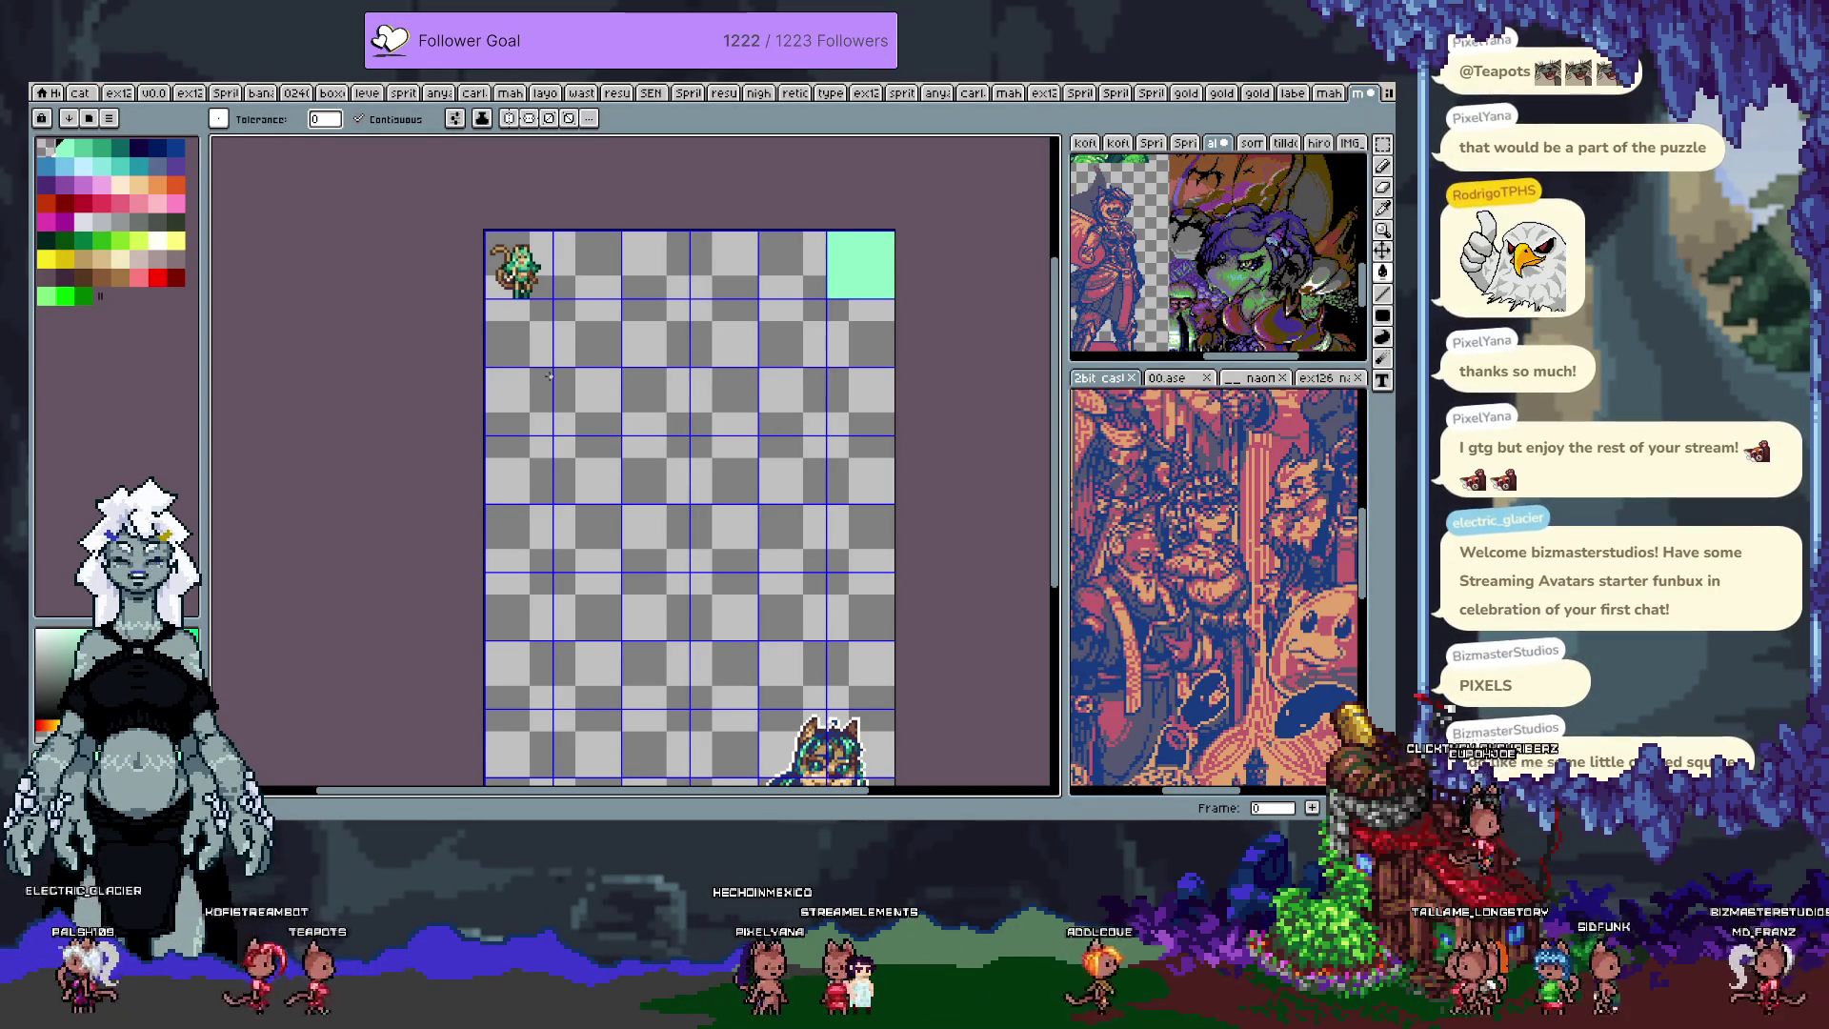
pyautogui.press('space')
pyautogui.moveTo(811, 594); pyautogui.dragTo(794, 428)
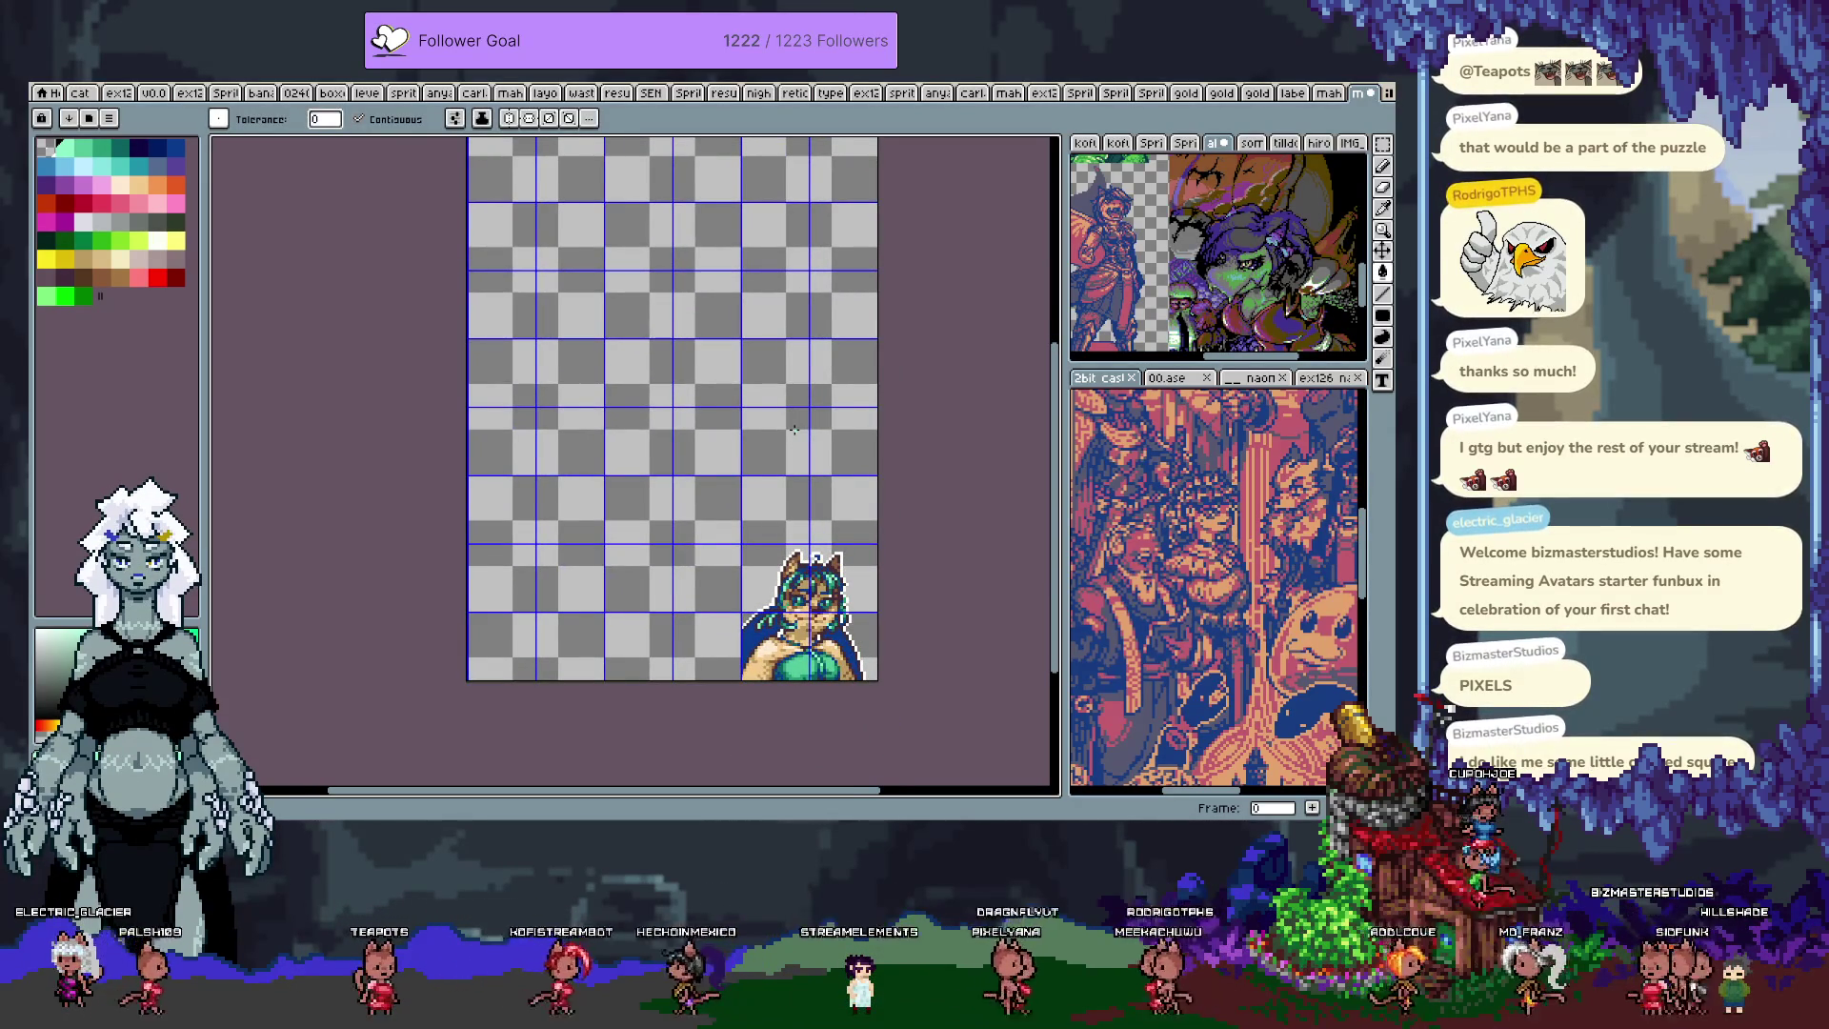
pyautogui.hotkey('ctrl', 'shift', 'd')
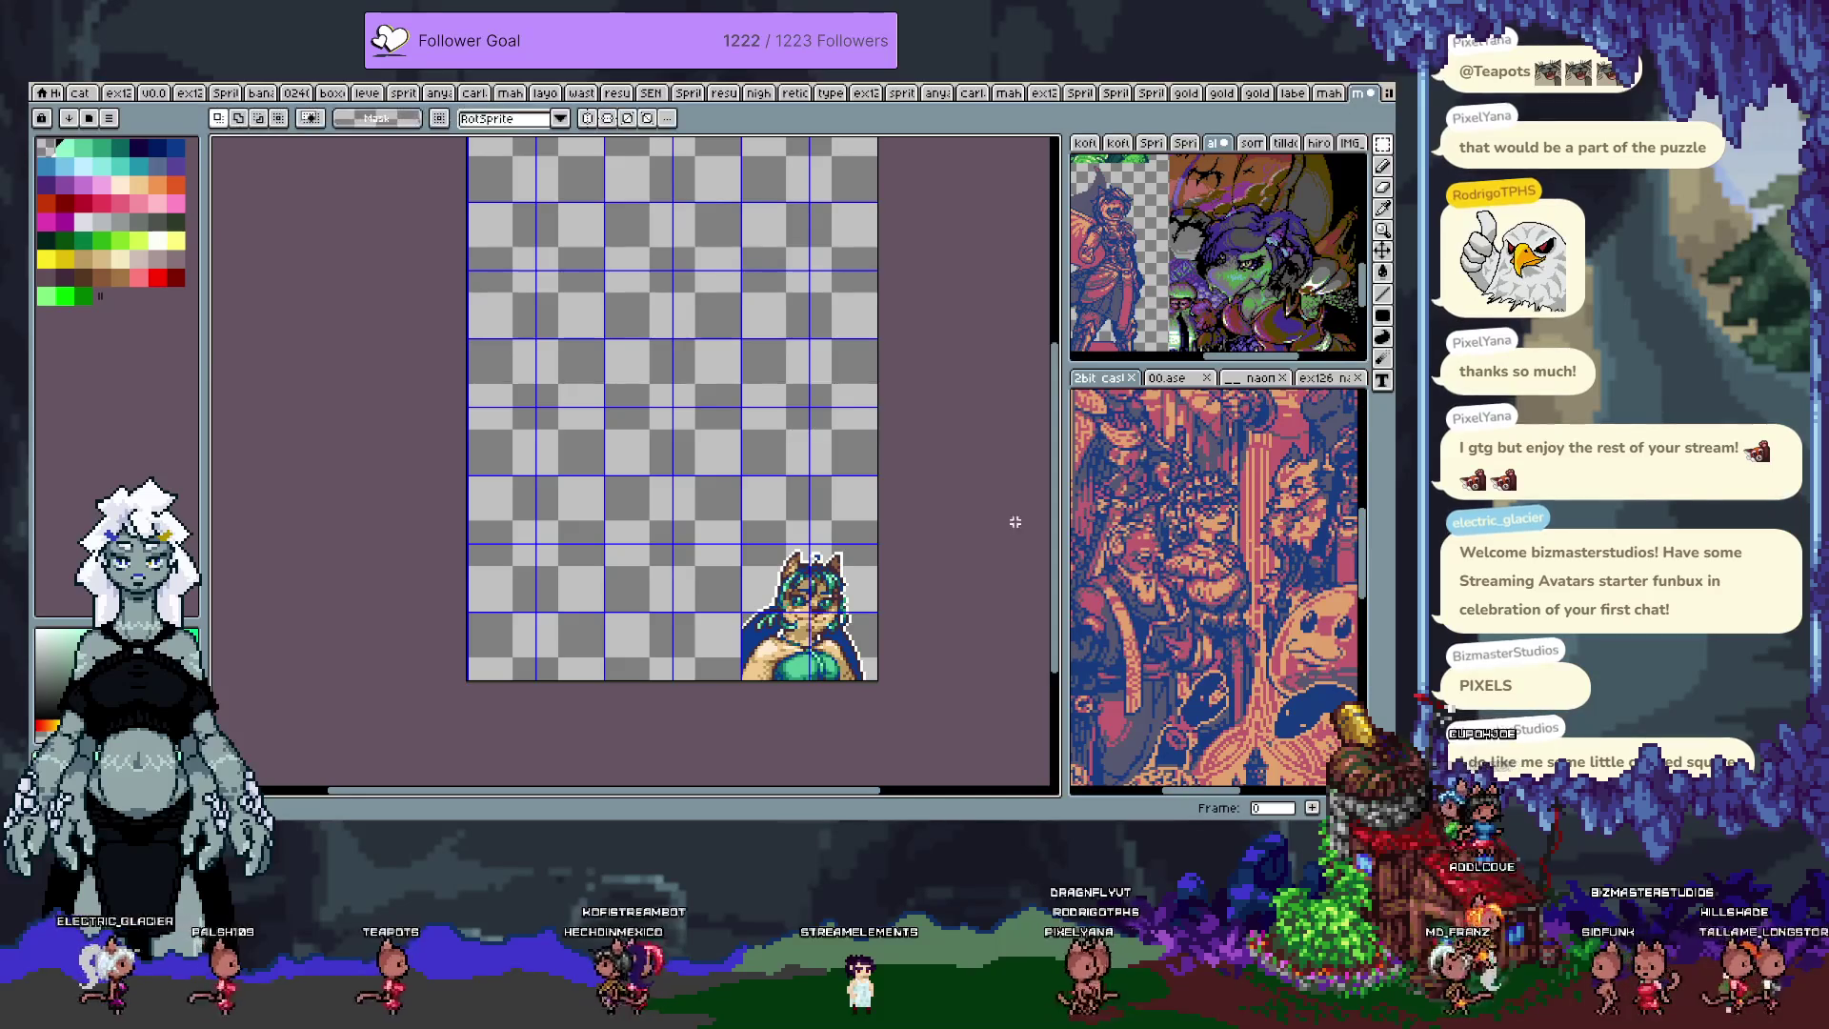
pyautogui.press('Left')
pyautogui.press('Left')
pyautogui.press('Left')
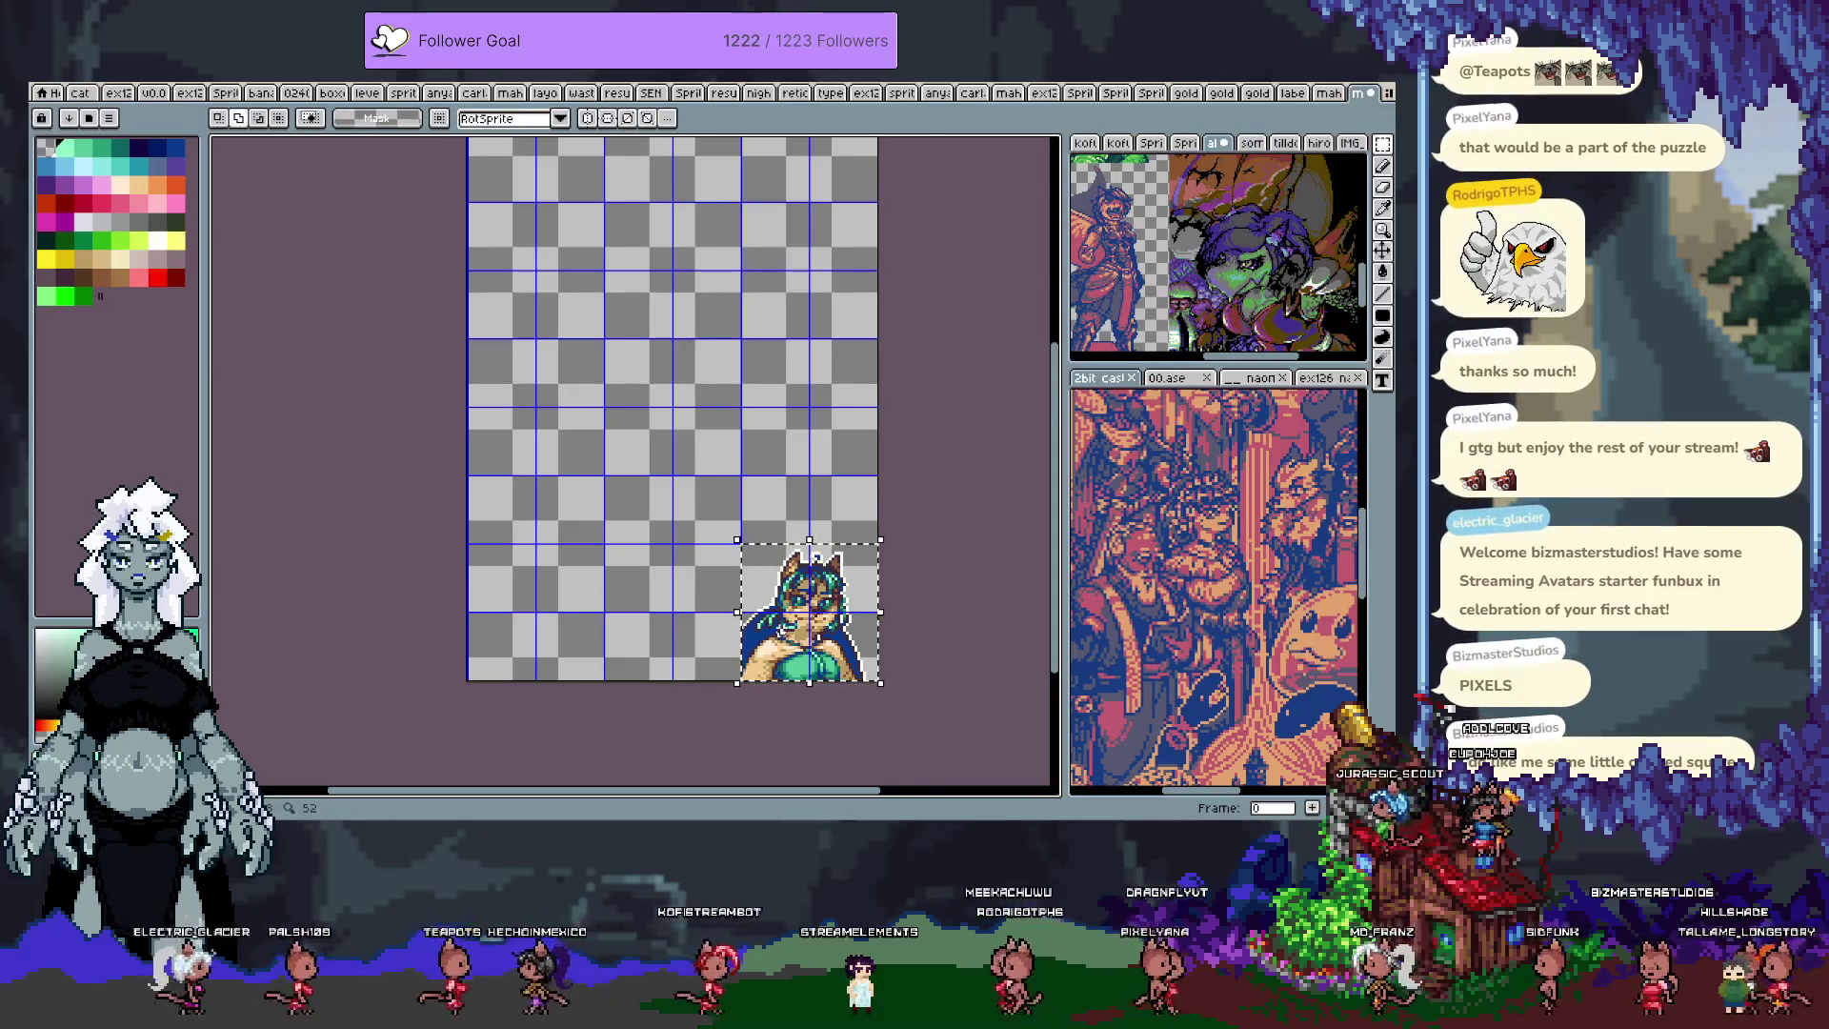
pyautogui.hotkey('ctrl', 'shift', 's')
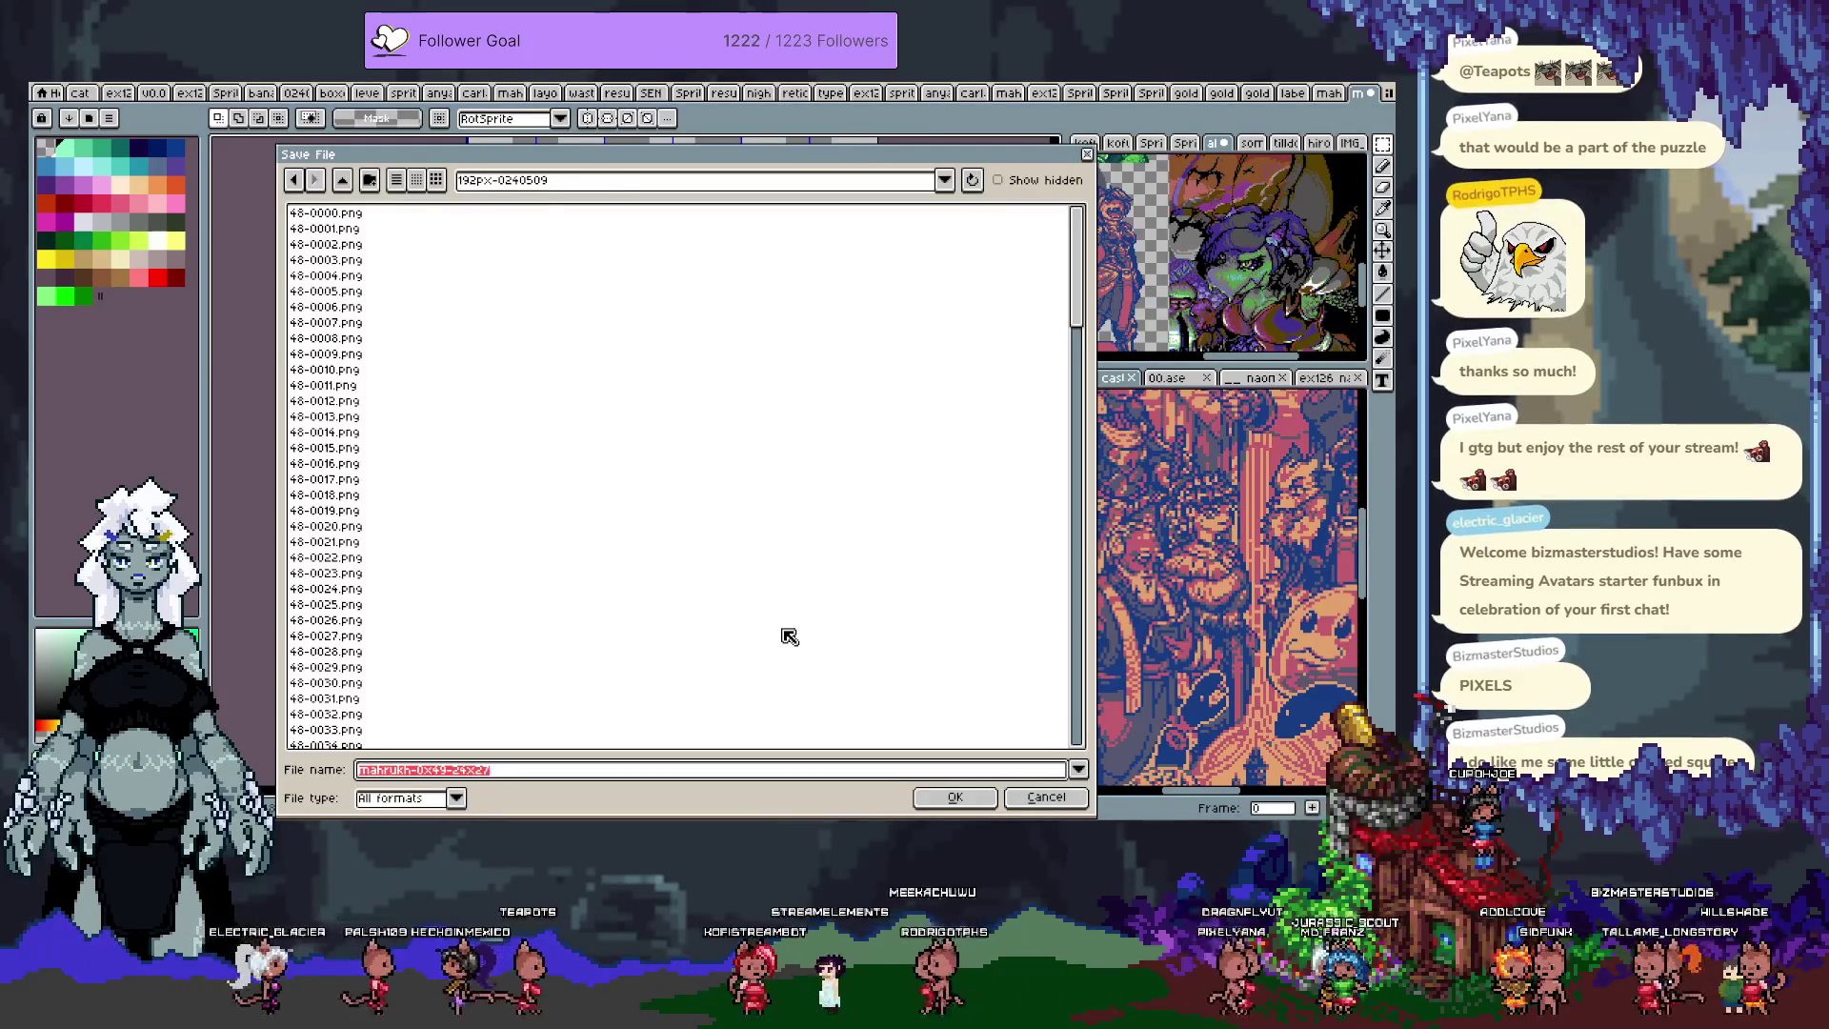
# Step: Browse to the tile mapper sprites folder and create a new npcs folder in it
pyautogui.click(610, 183)
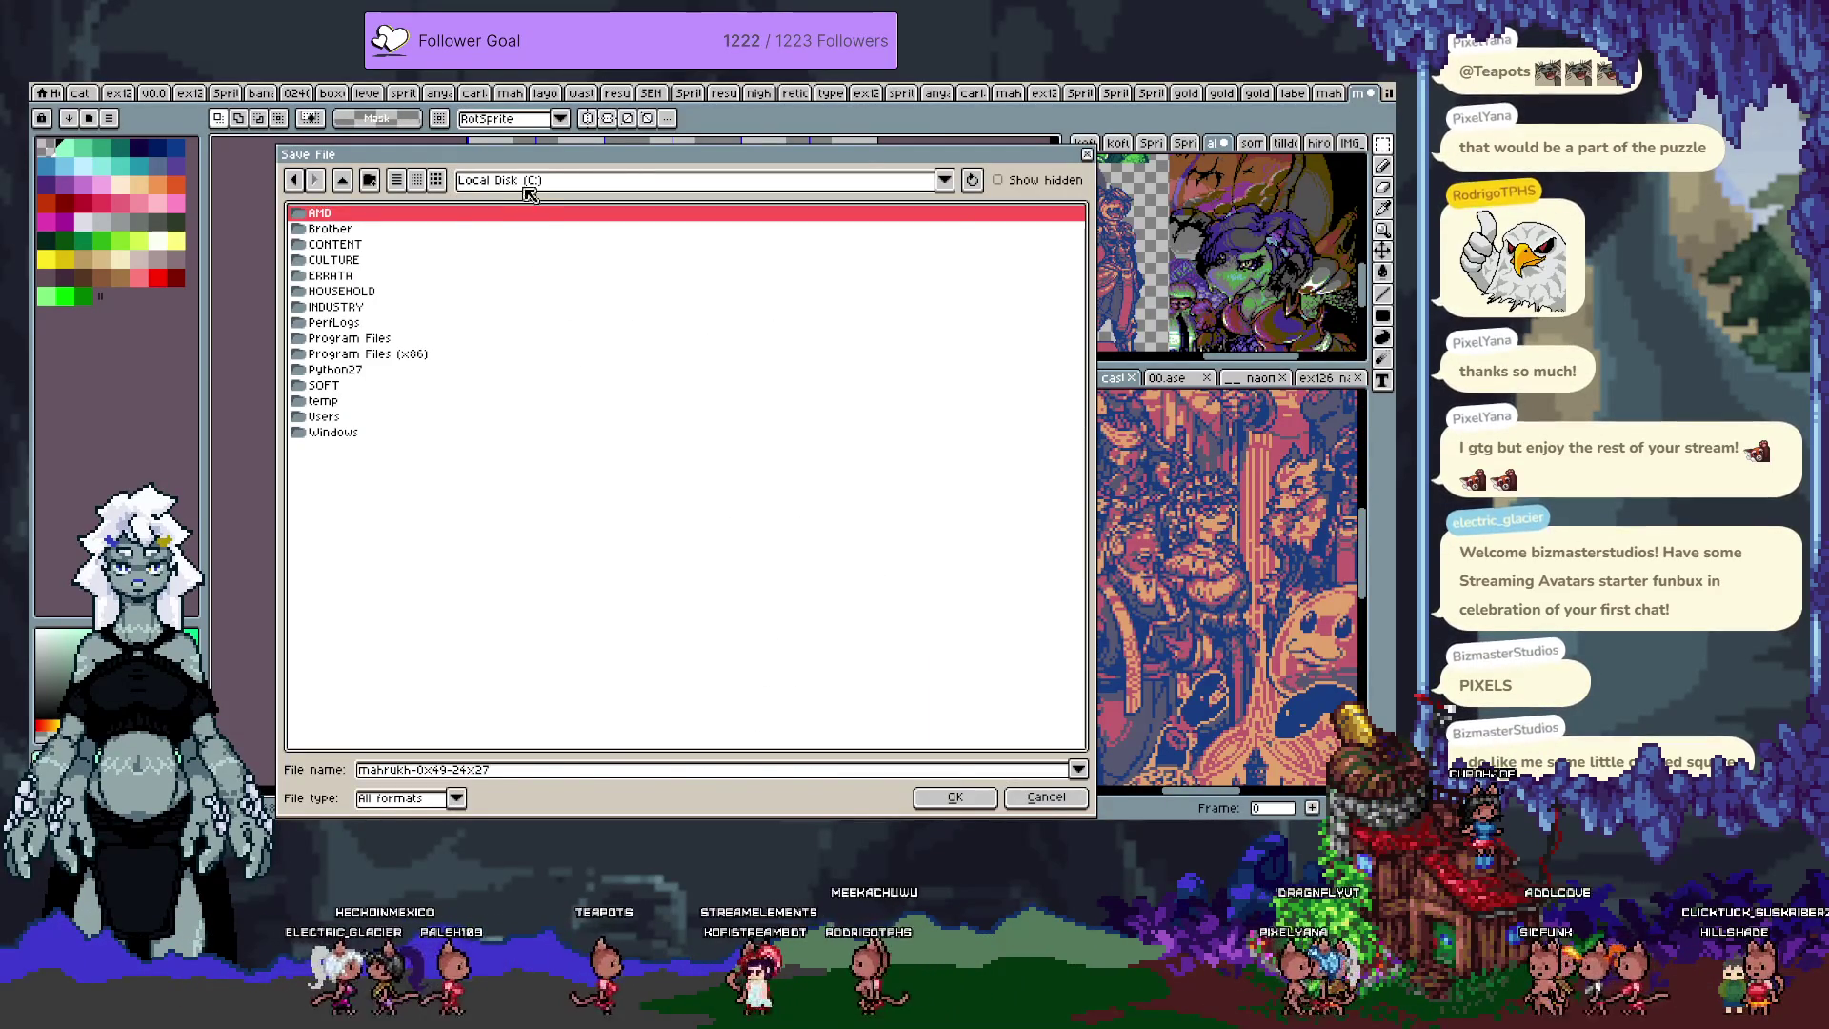
pyautogui.click(531, 183)
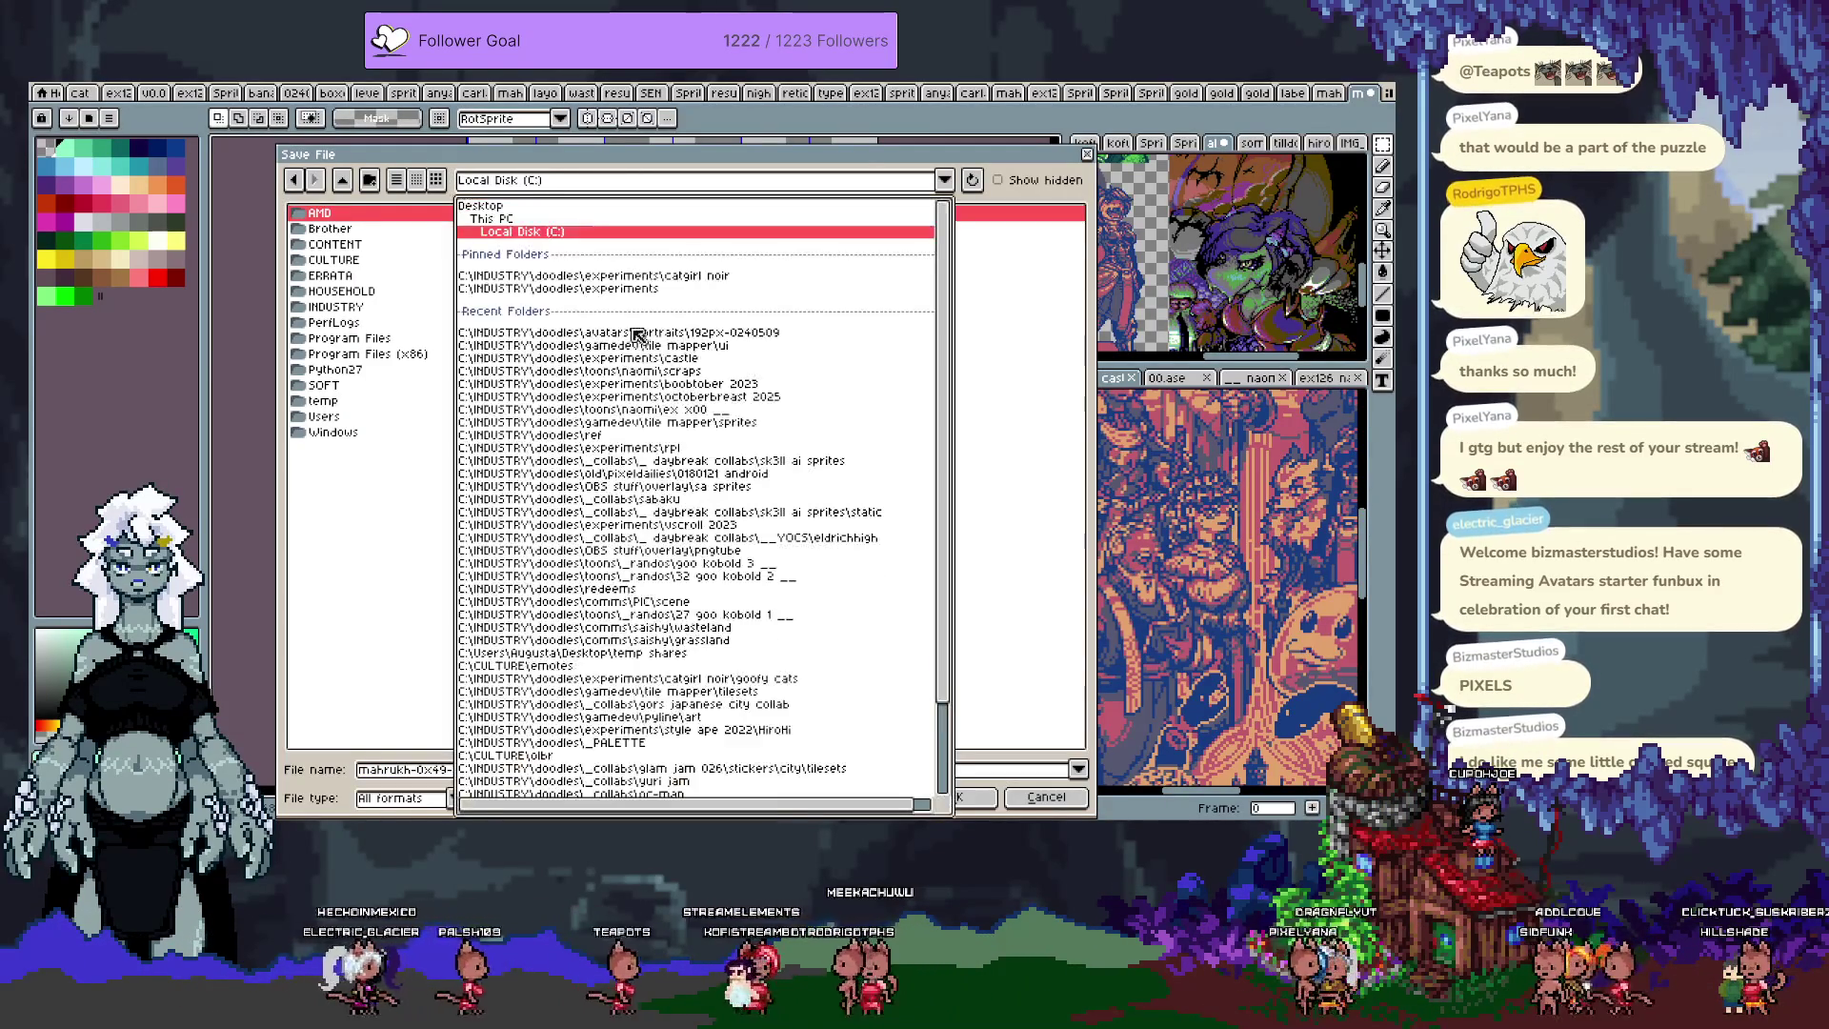
pyautogui.click(747, 344)
pyautogui.press('BackSpace')
pyautogui.doubleClick(362, 279)
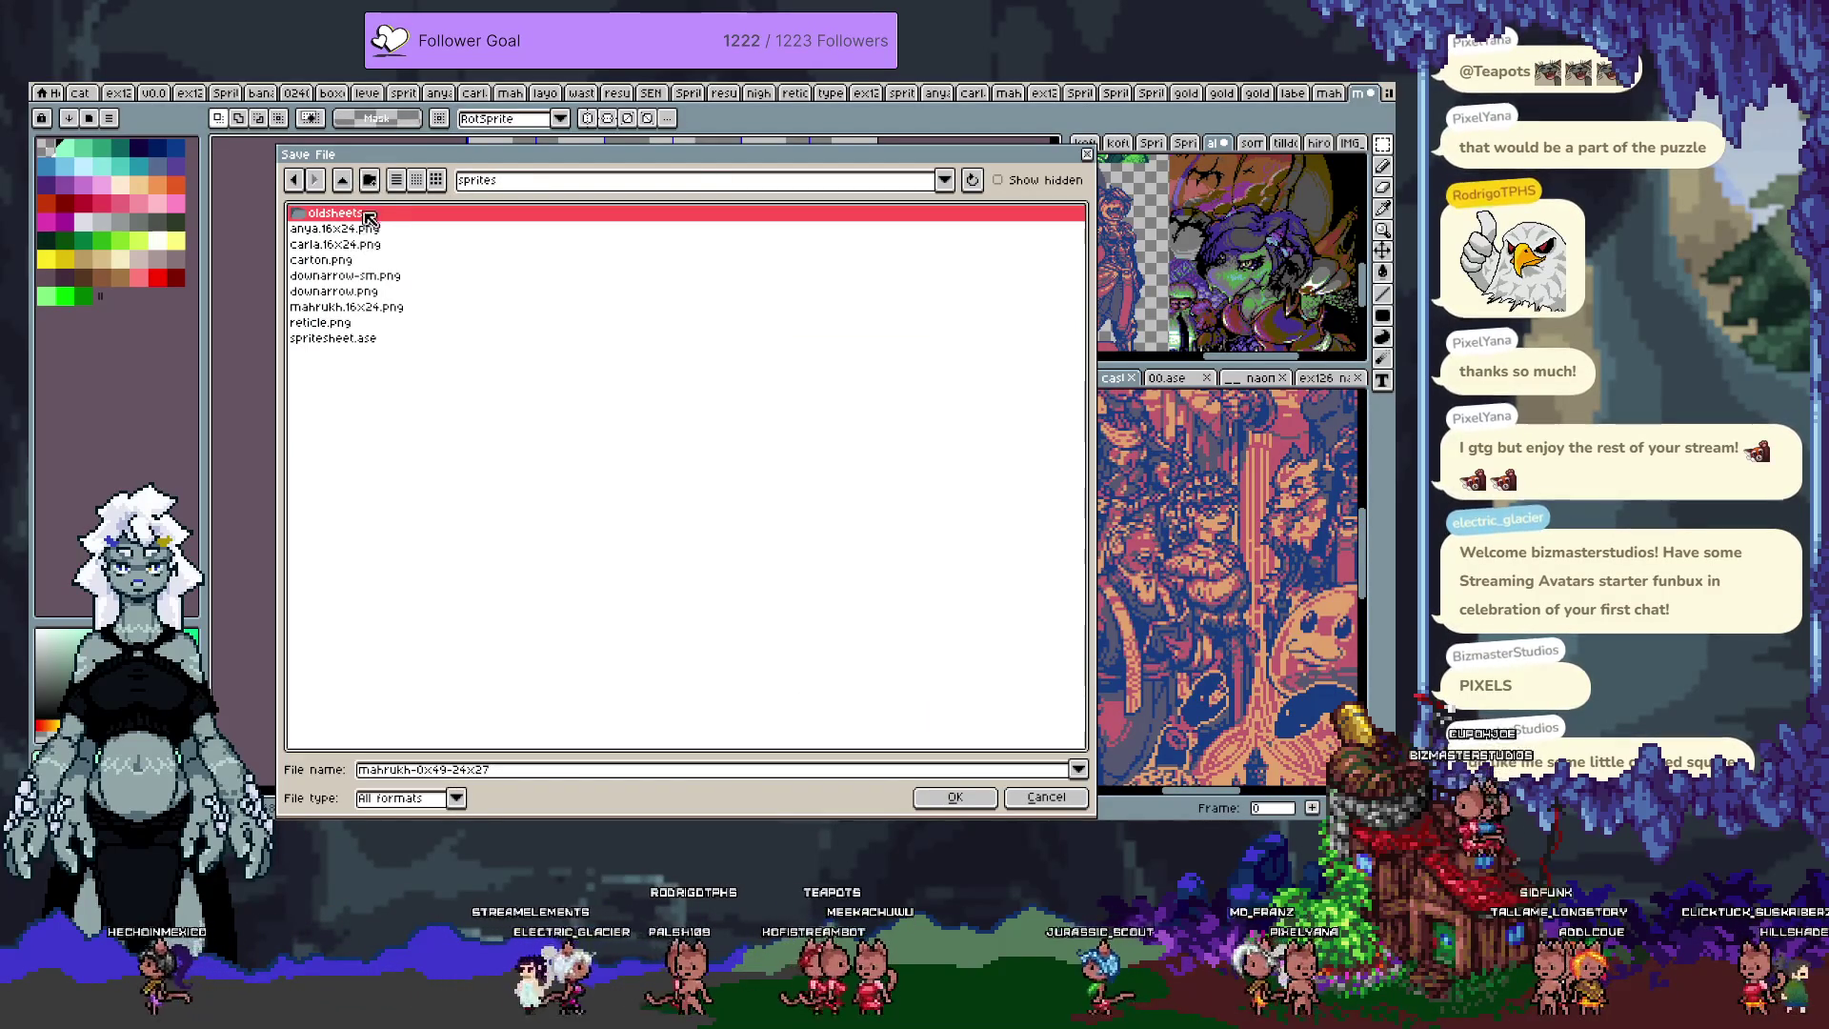
pyautogui.click(370, 181)
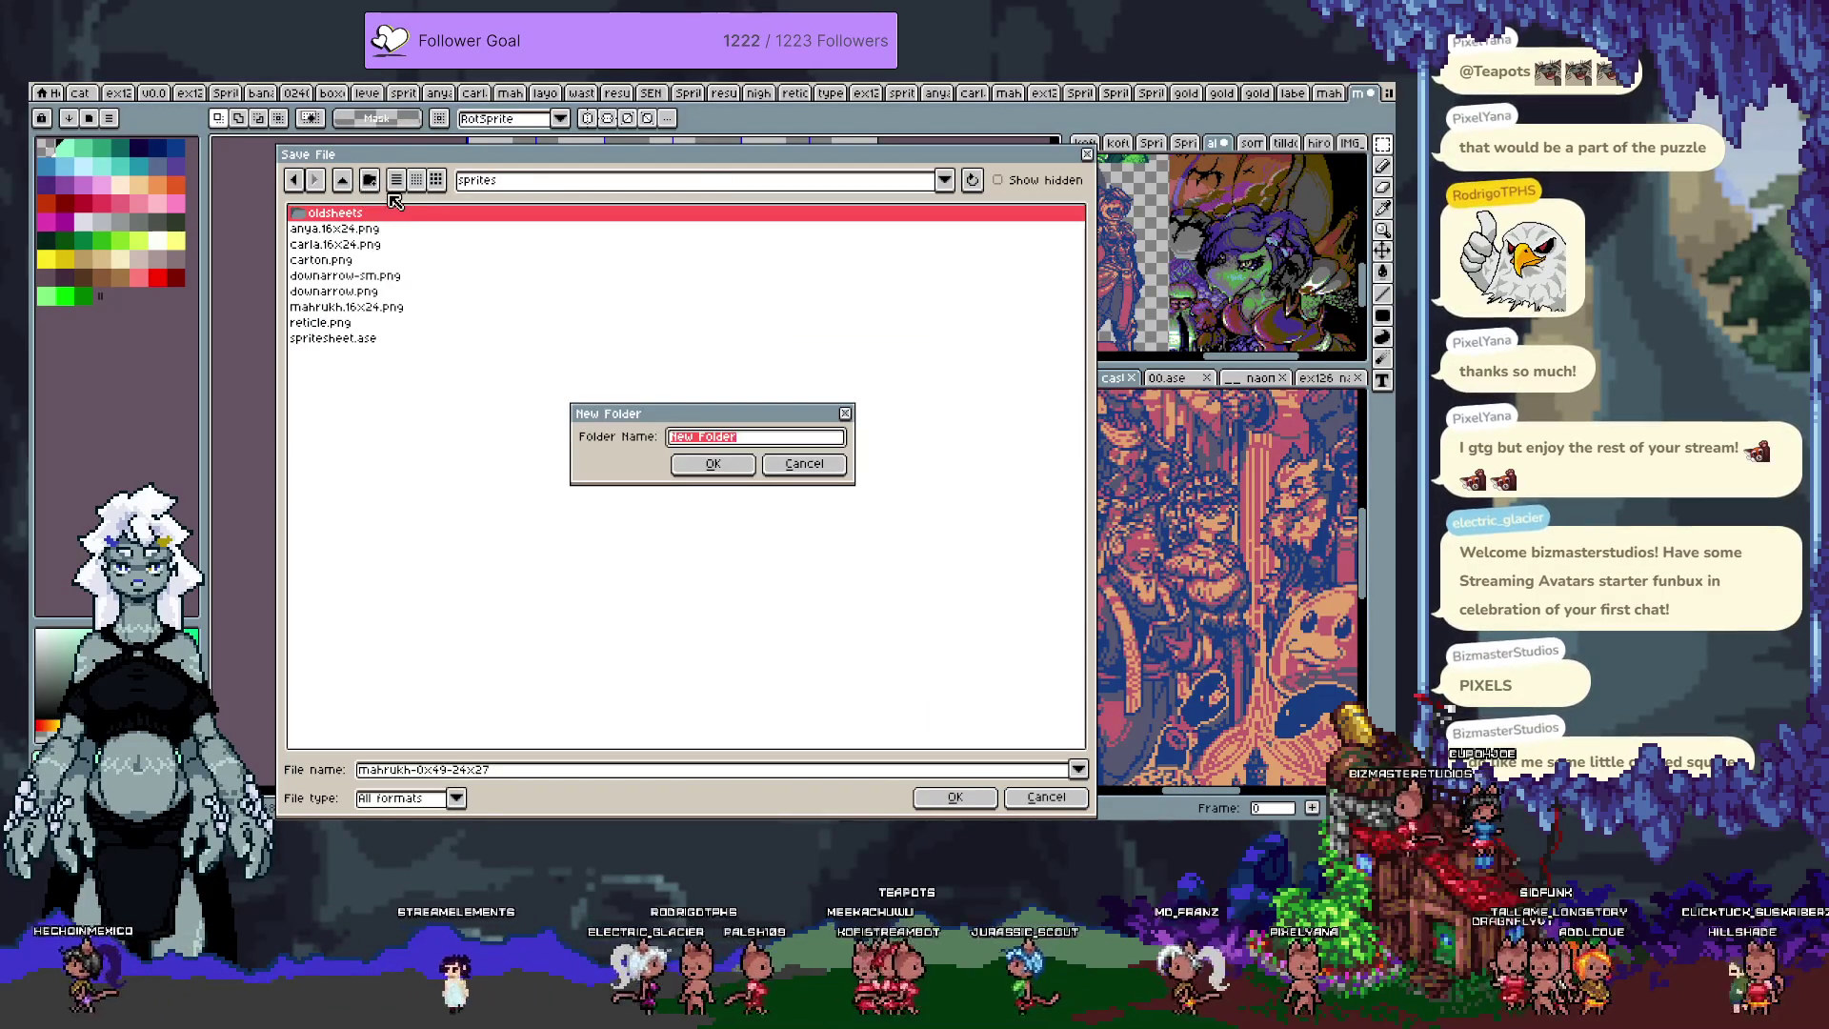
pyautogui.write('npcs')
pyautogui.press('Return')
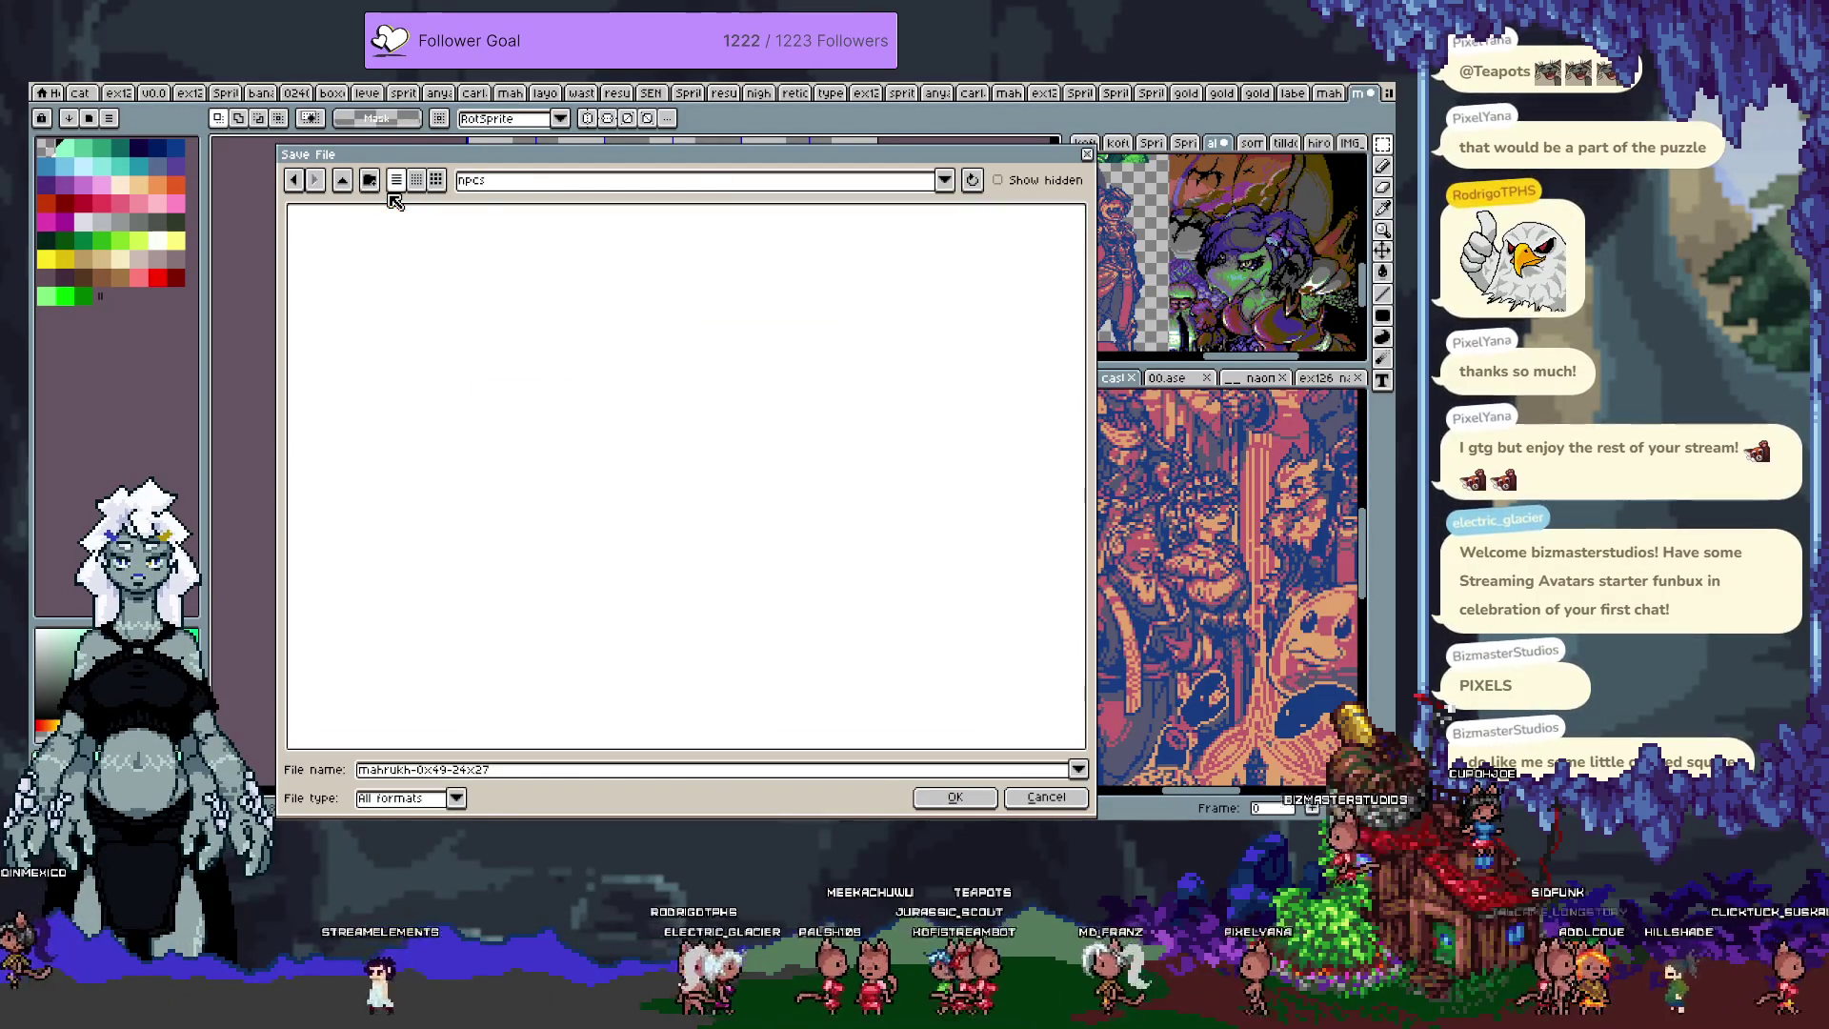
# Step: Save the sprite sheet there as miya.24x24.png
pyautogui.click(534, 772)
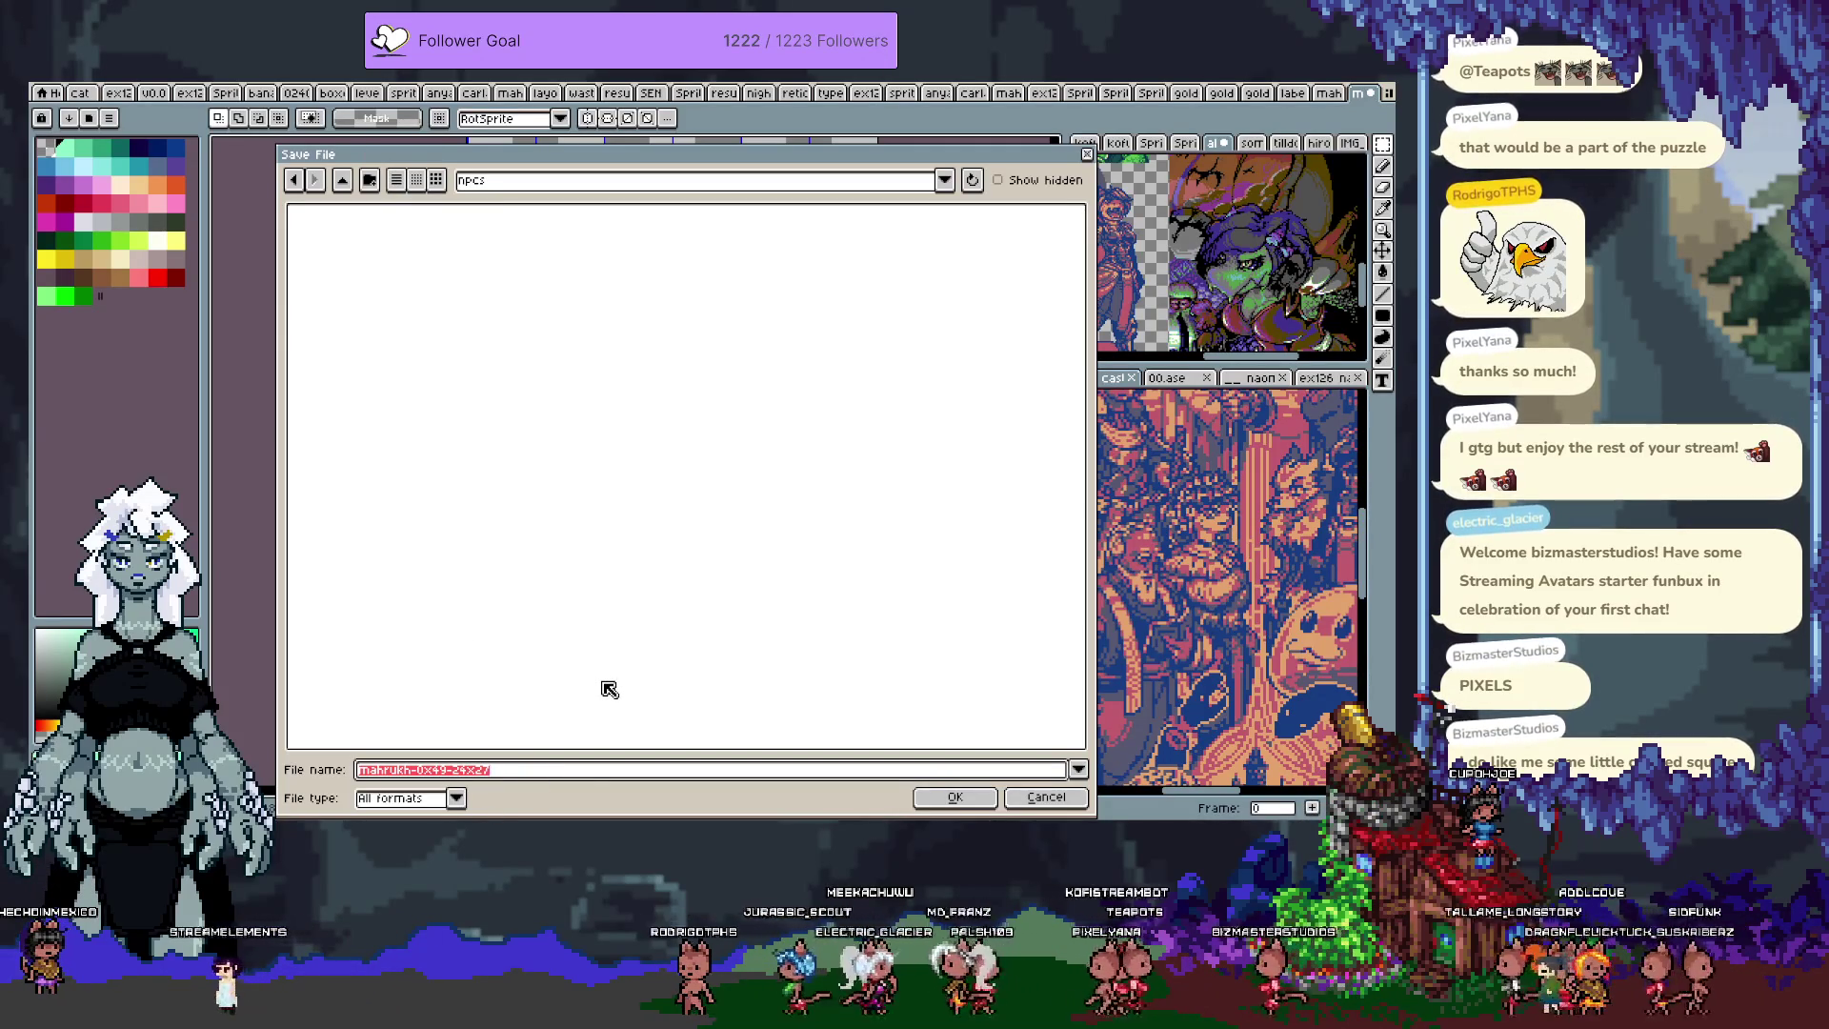
pyautogui.press('BackSpace')
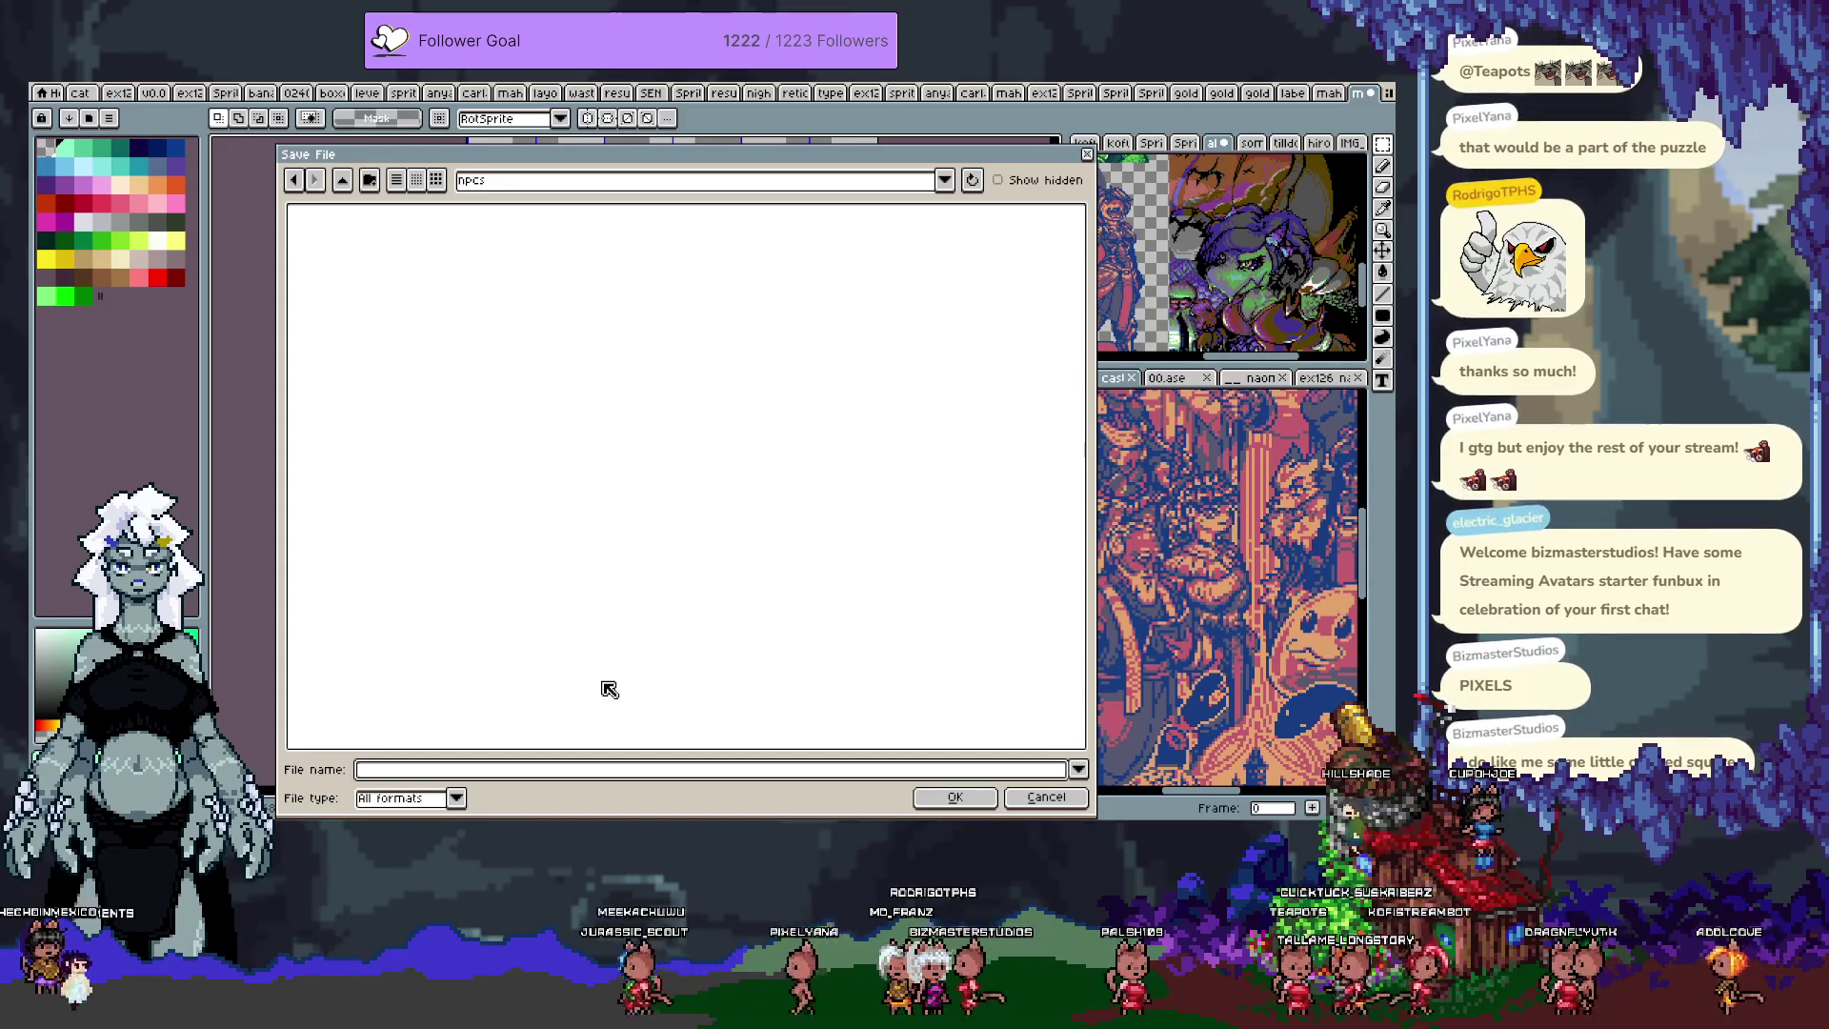
pyautogui.write('miya')
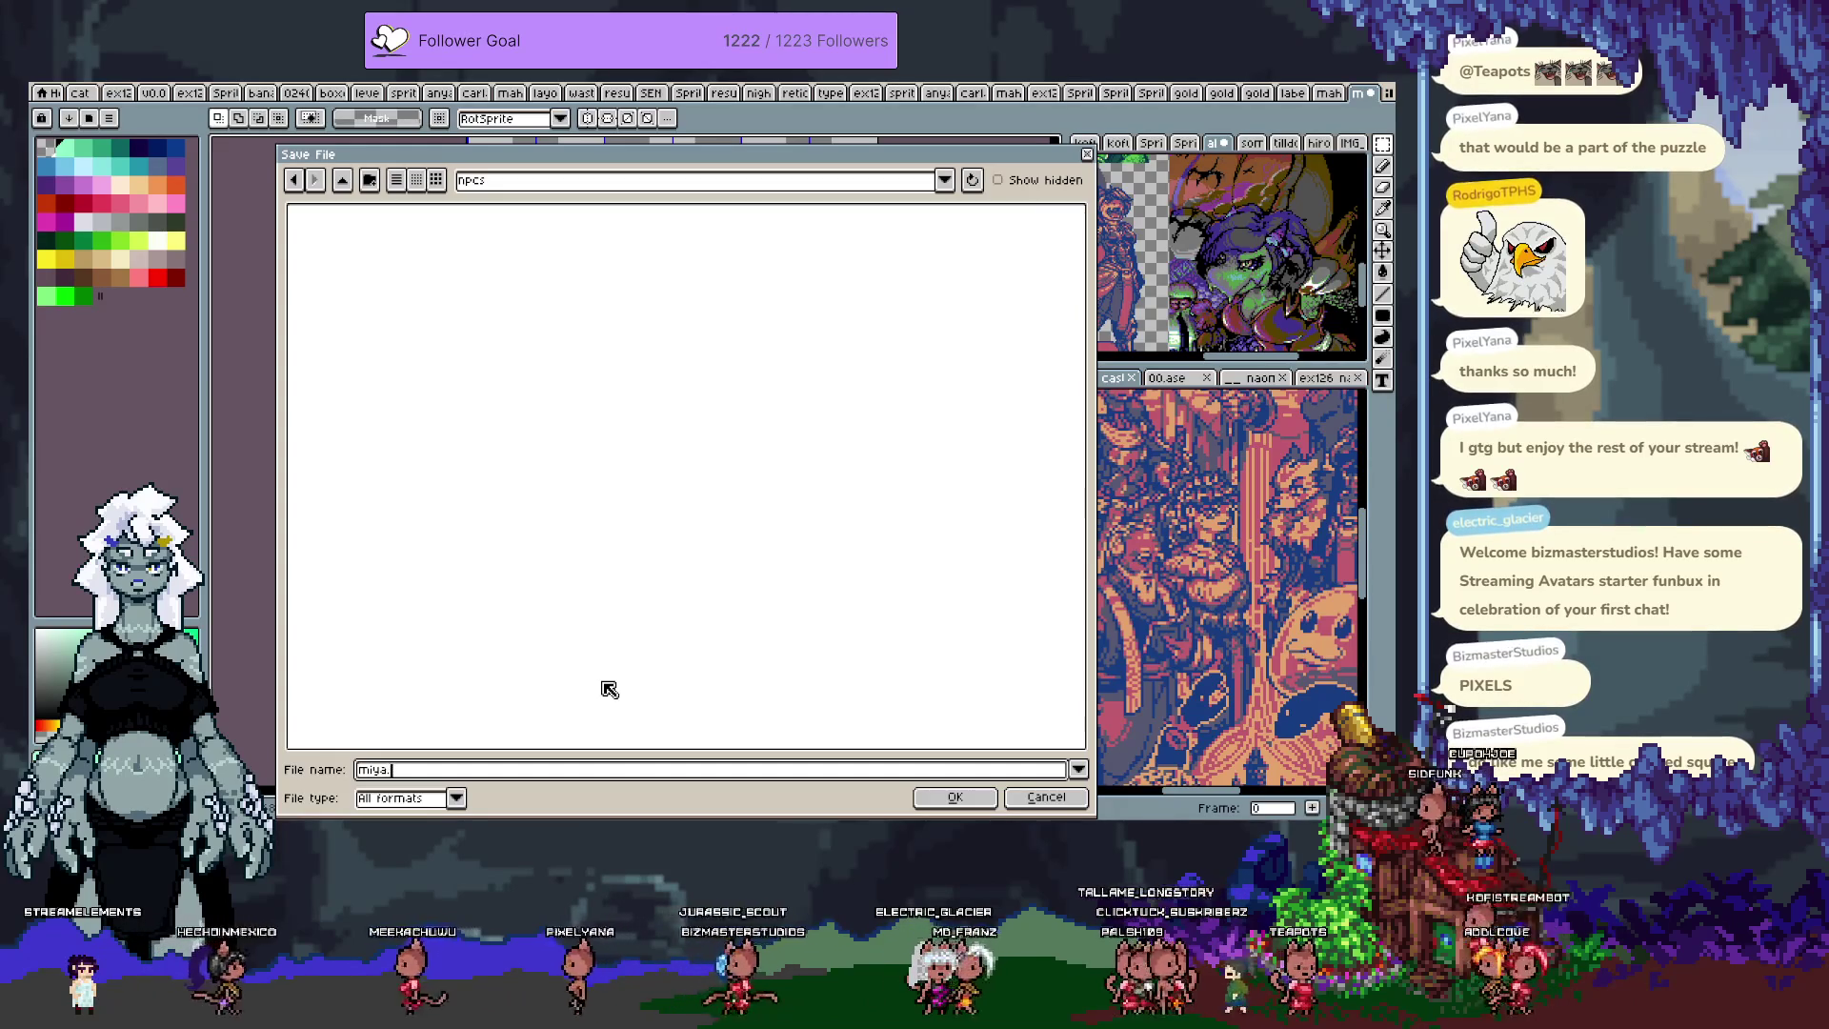
pyautogui.write('.24x24')
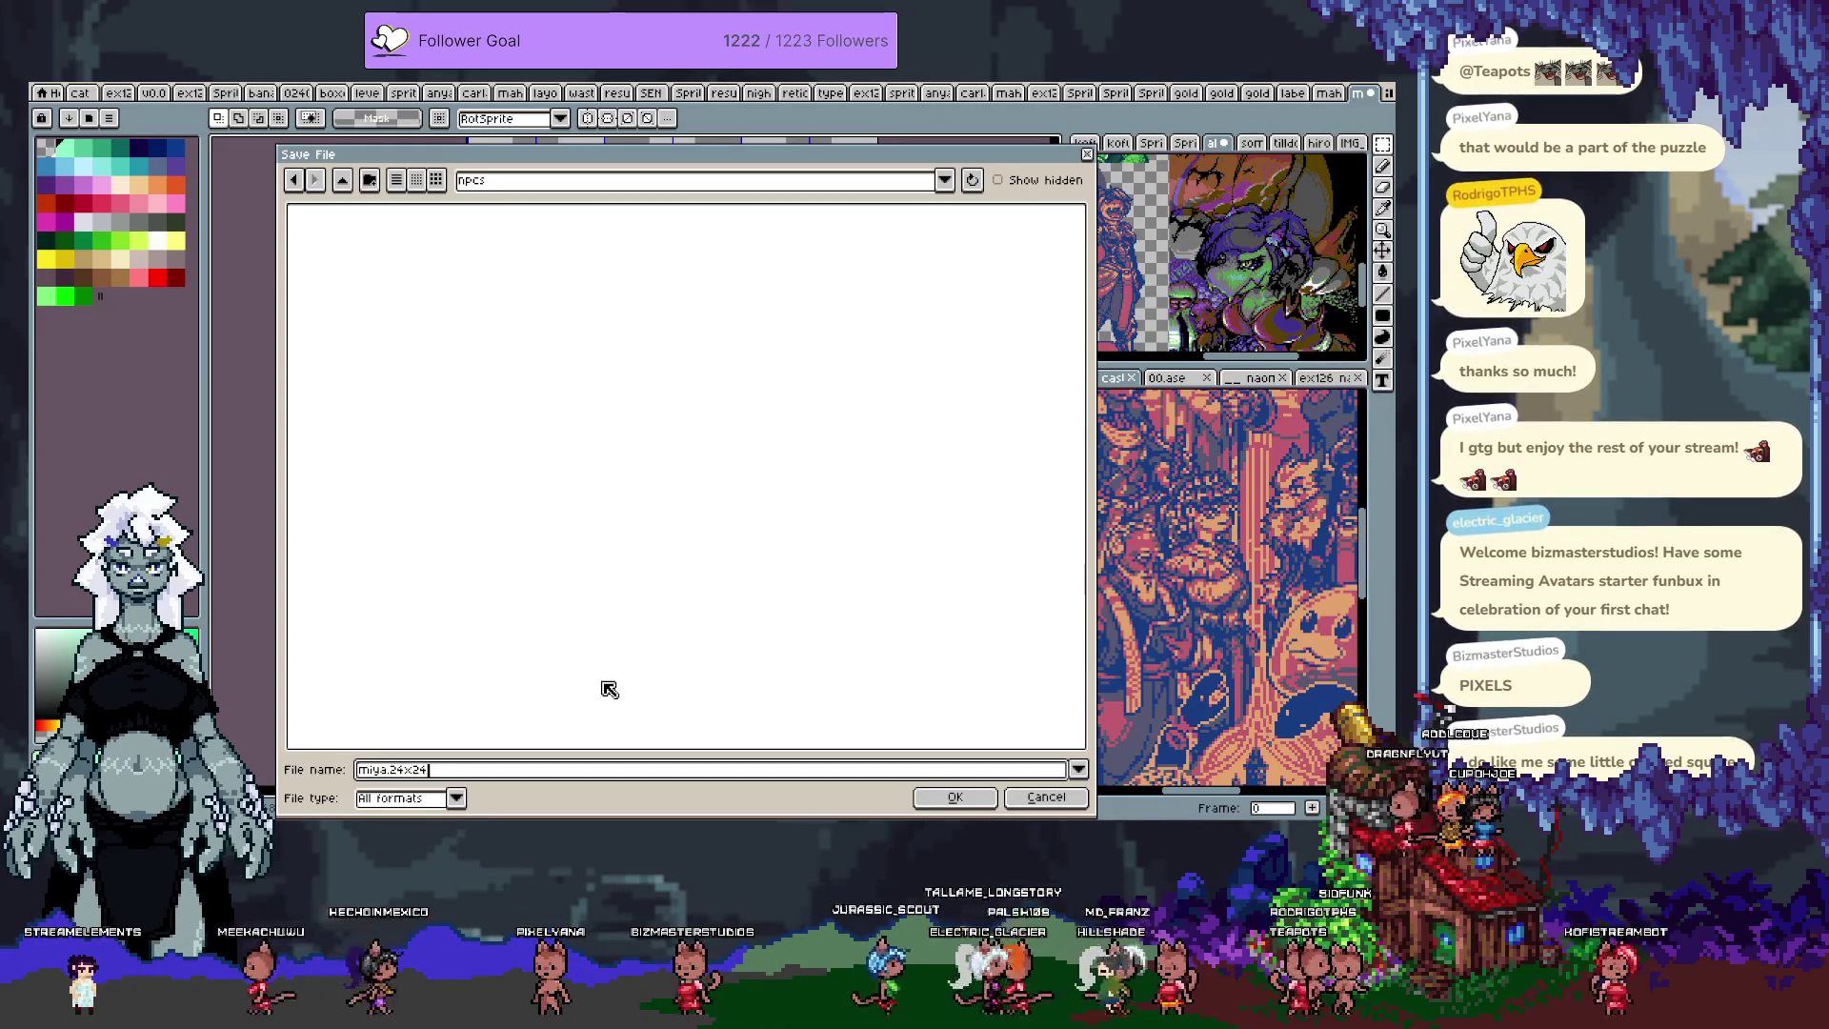
pyautogui.write('.ps')
pyautogui.press('BackSpace')
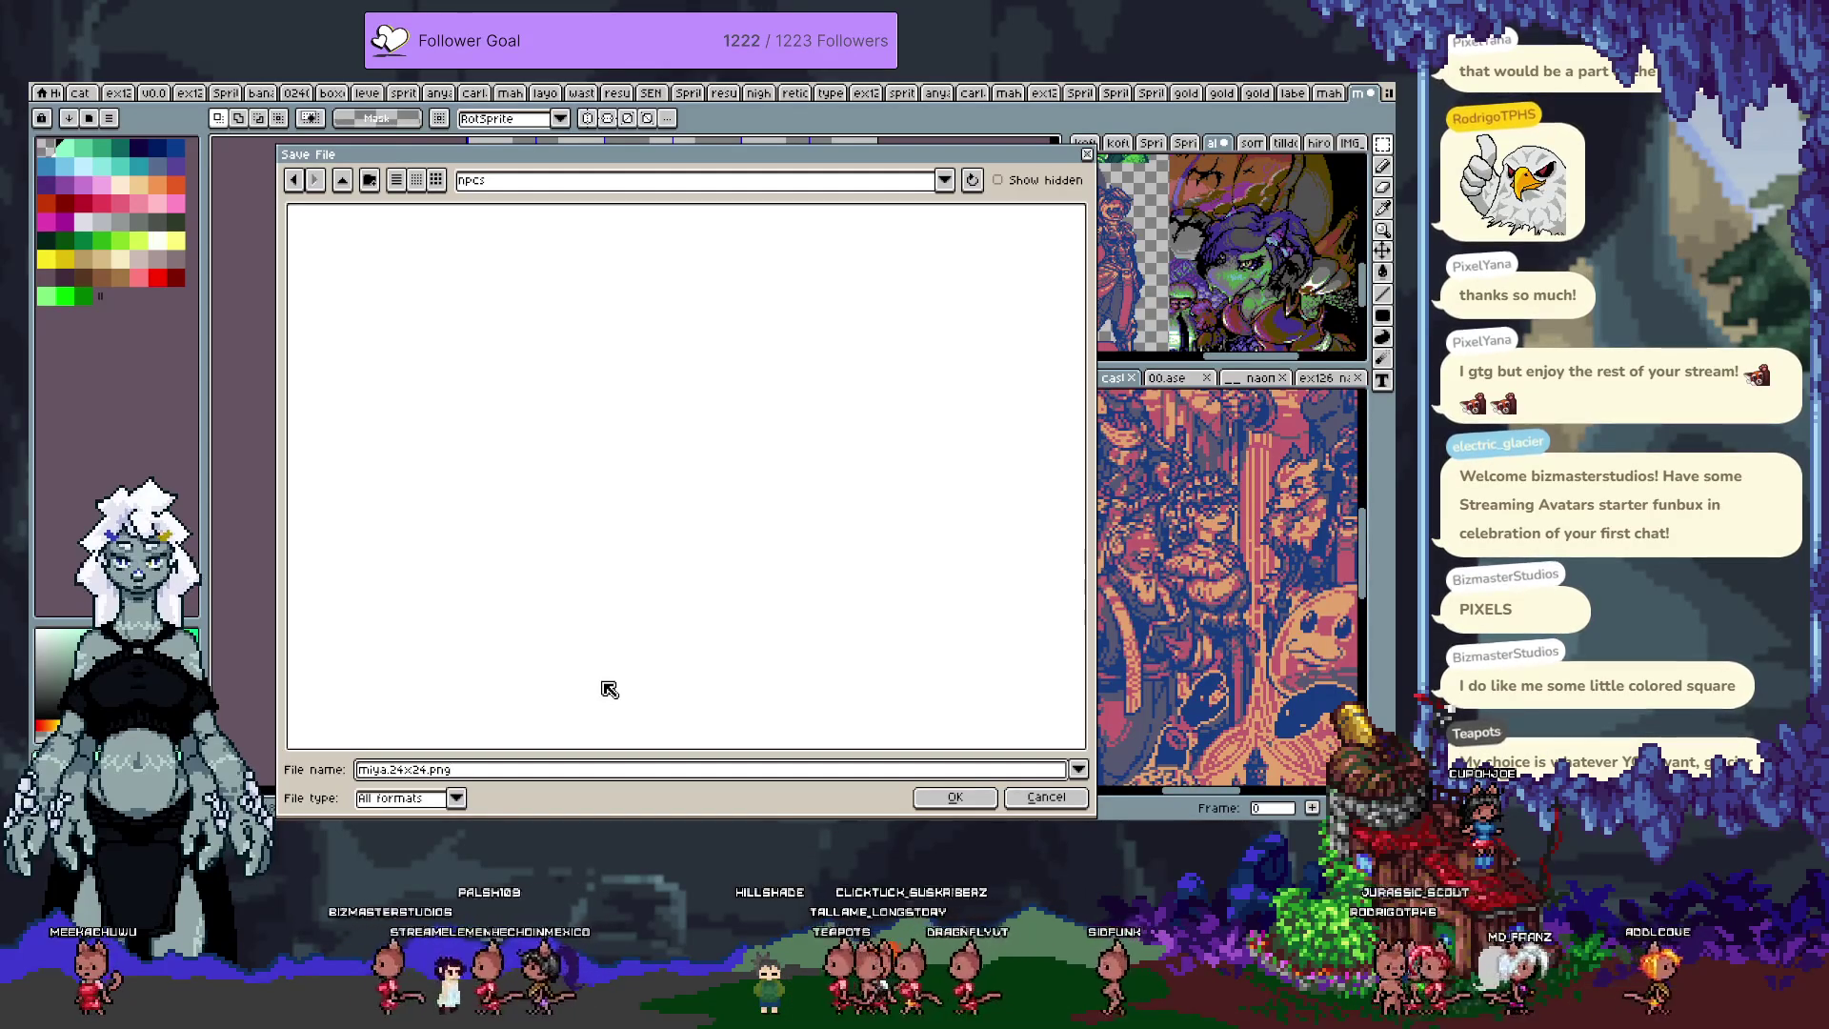
pyautogui.press('Return')
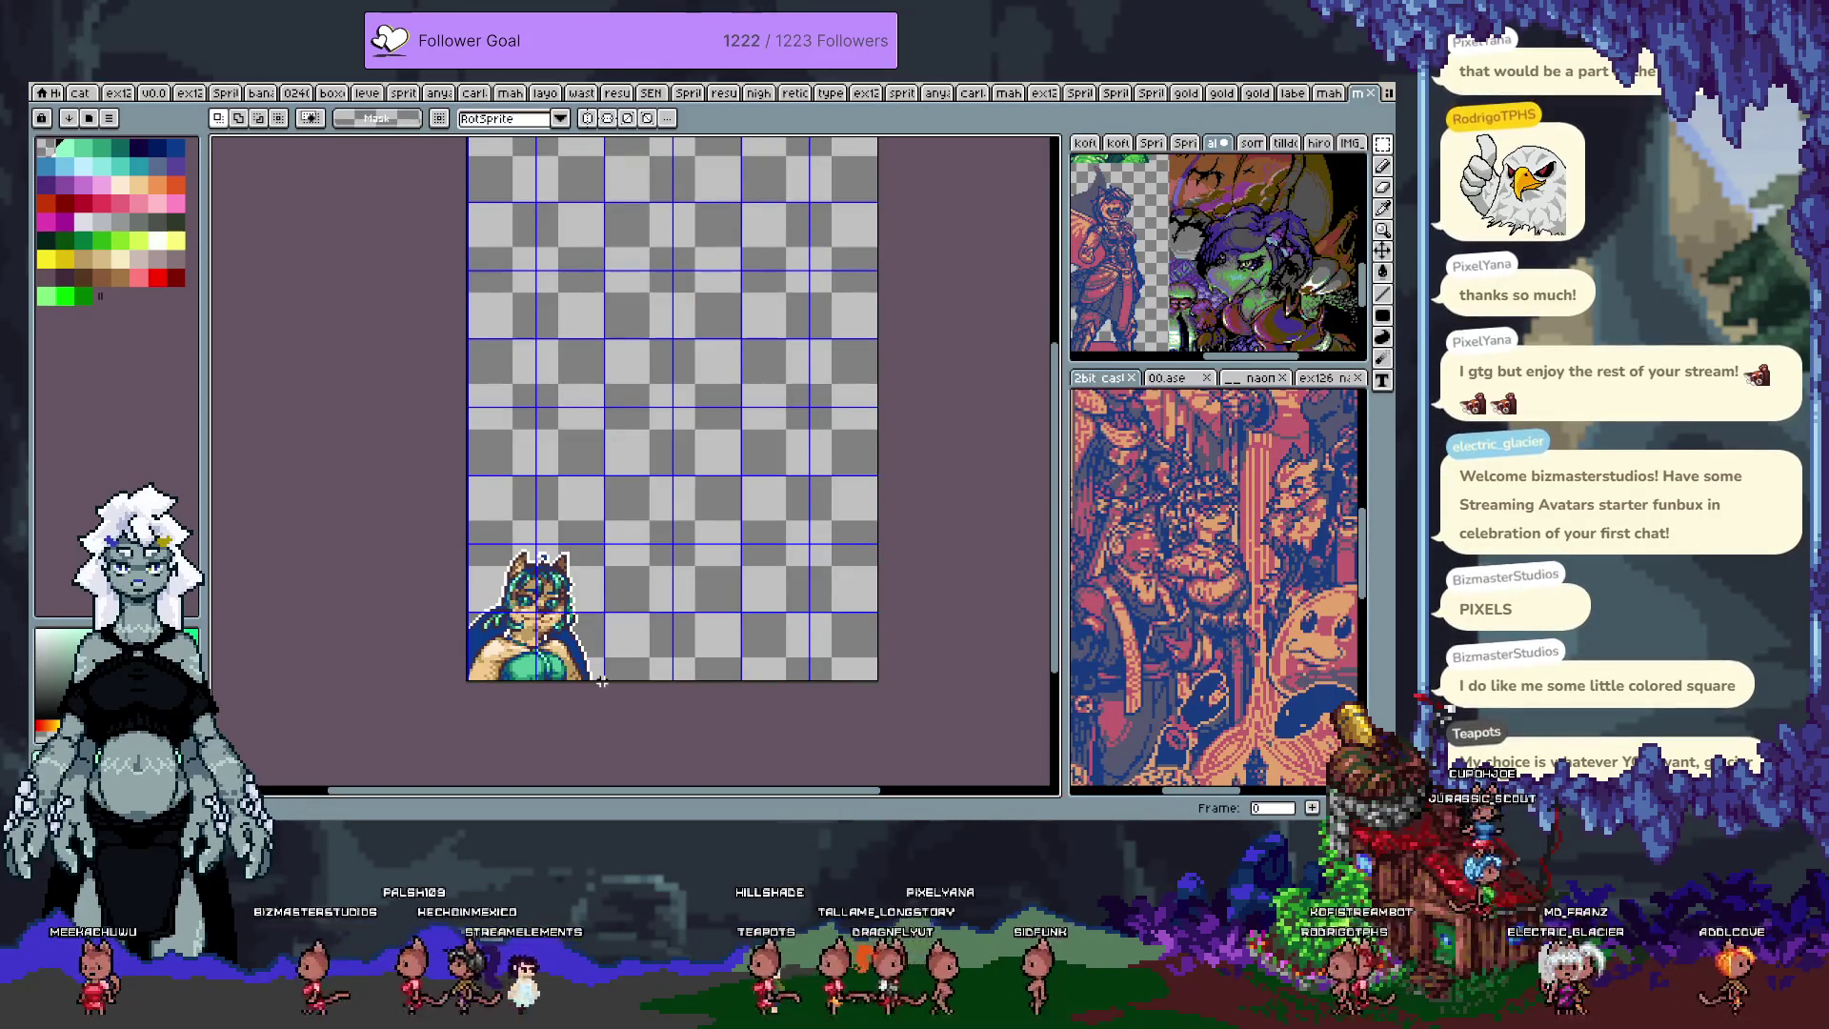
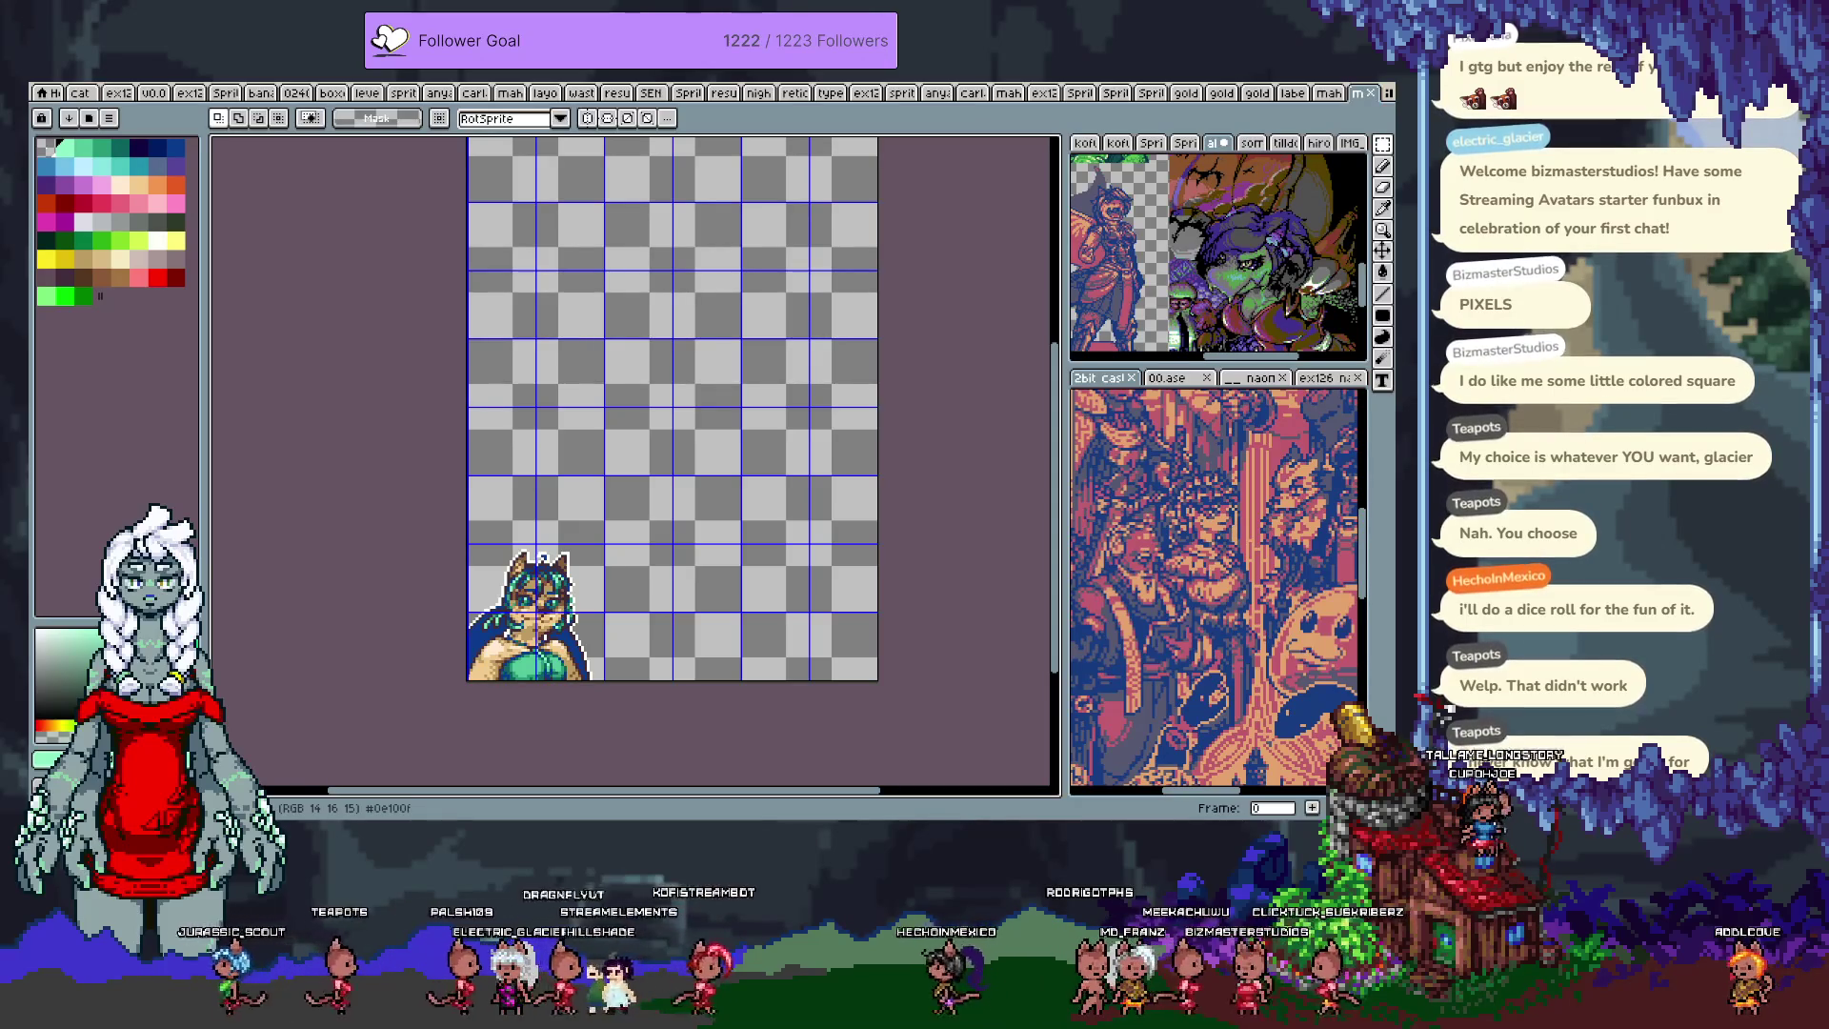
# Step: Zoom in and duplicate the cat-girl bust one grid cell to the right
pyautogui.scroll(1, 582, 588)
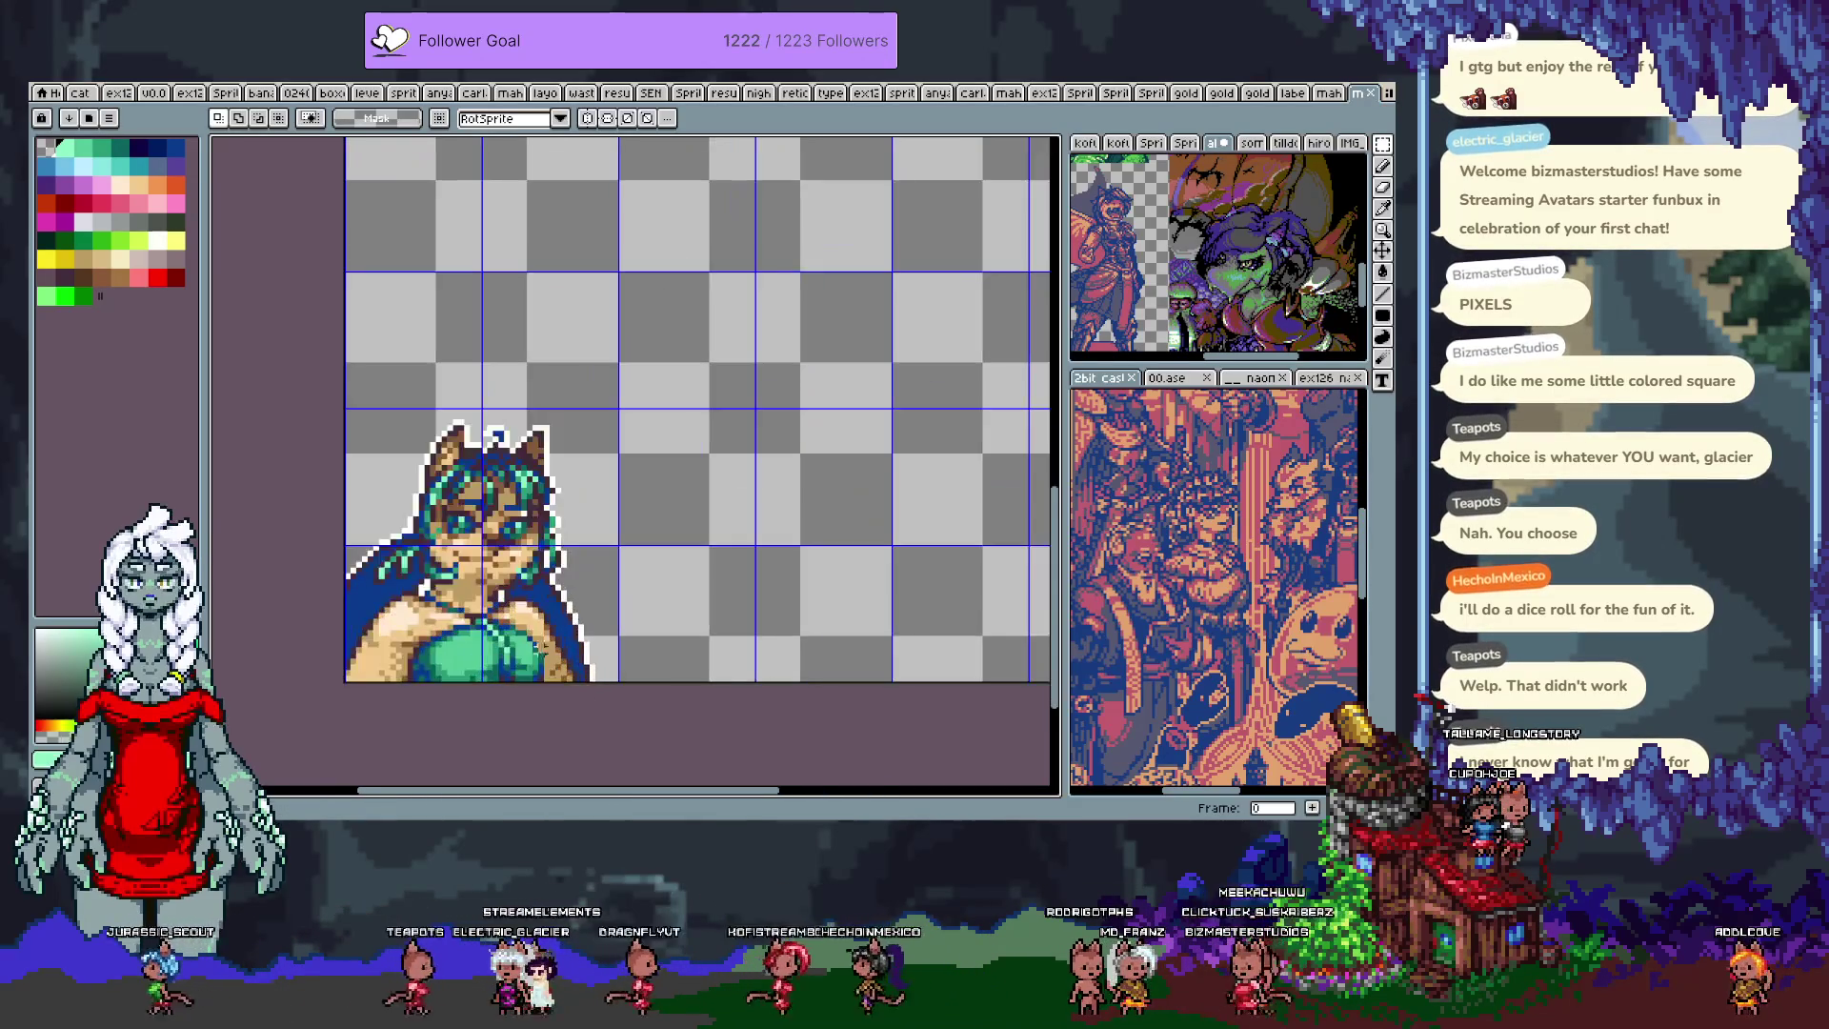
pyautogui.moveTo(519, 609); pyautogui.dragTo(550, 527)
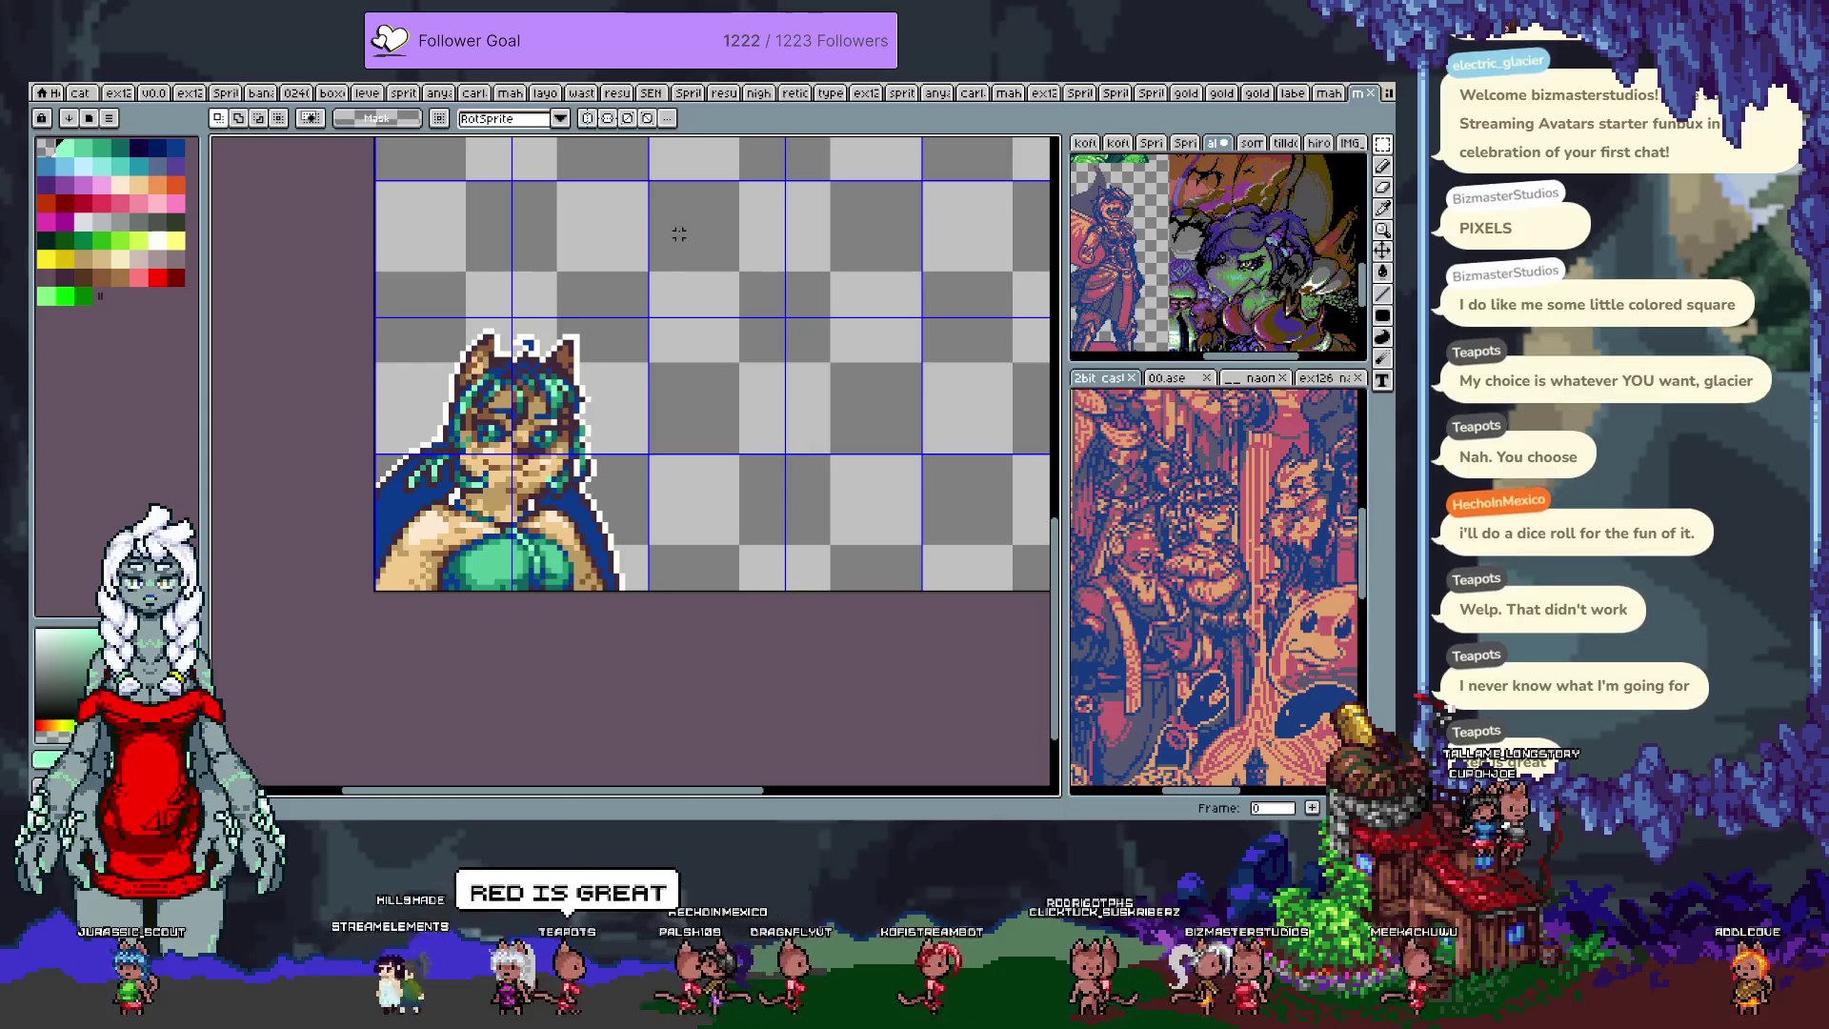
pyautogui.moveTo(624, 412); pyautogui.dragTo(390, 581)
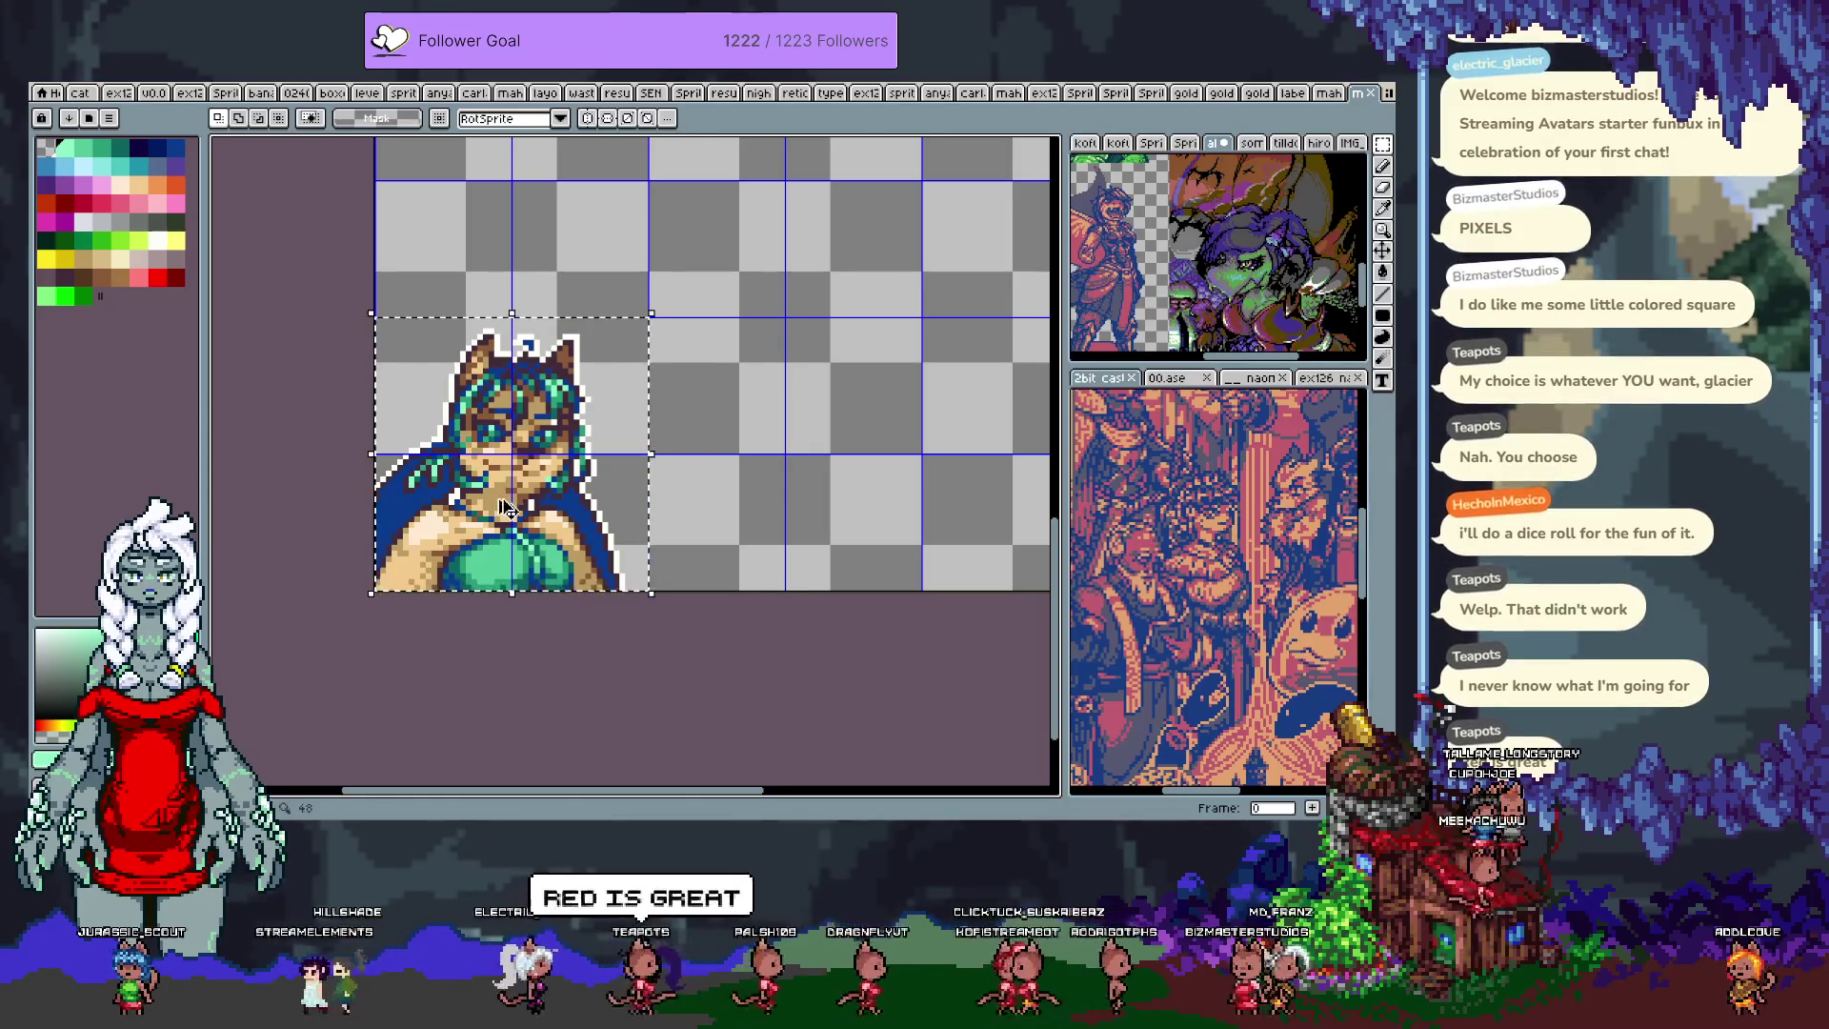
pyautogui.hotkey('ctrl', 'c')
pyautogui.hotkey('ctrl', 'v')
pyautogui.hotkey('shift', 'Right')
pyautogui.press('Return')
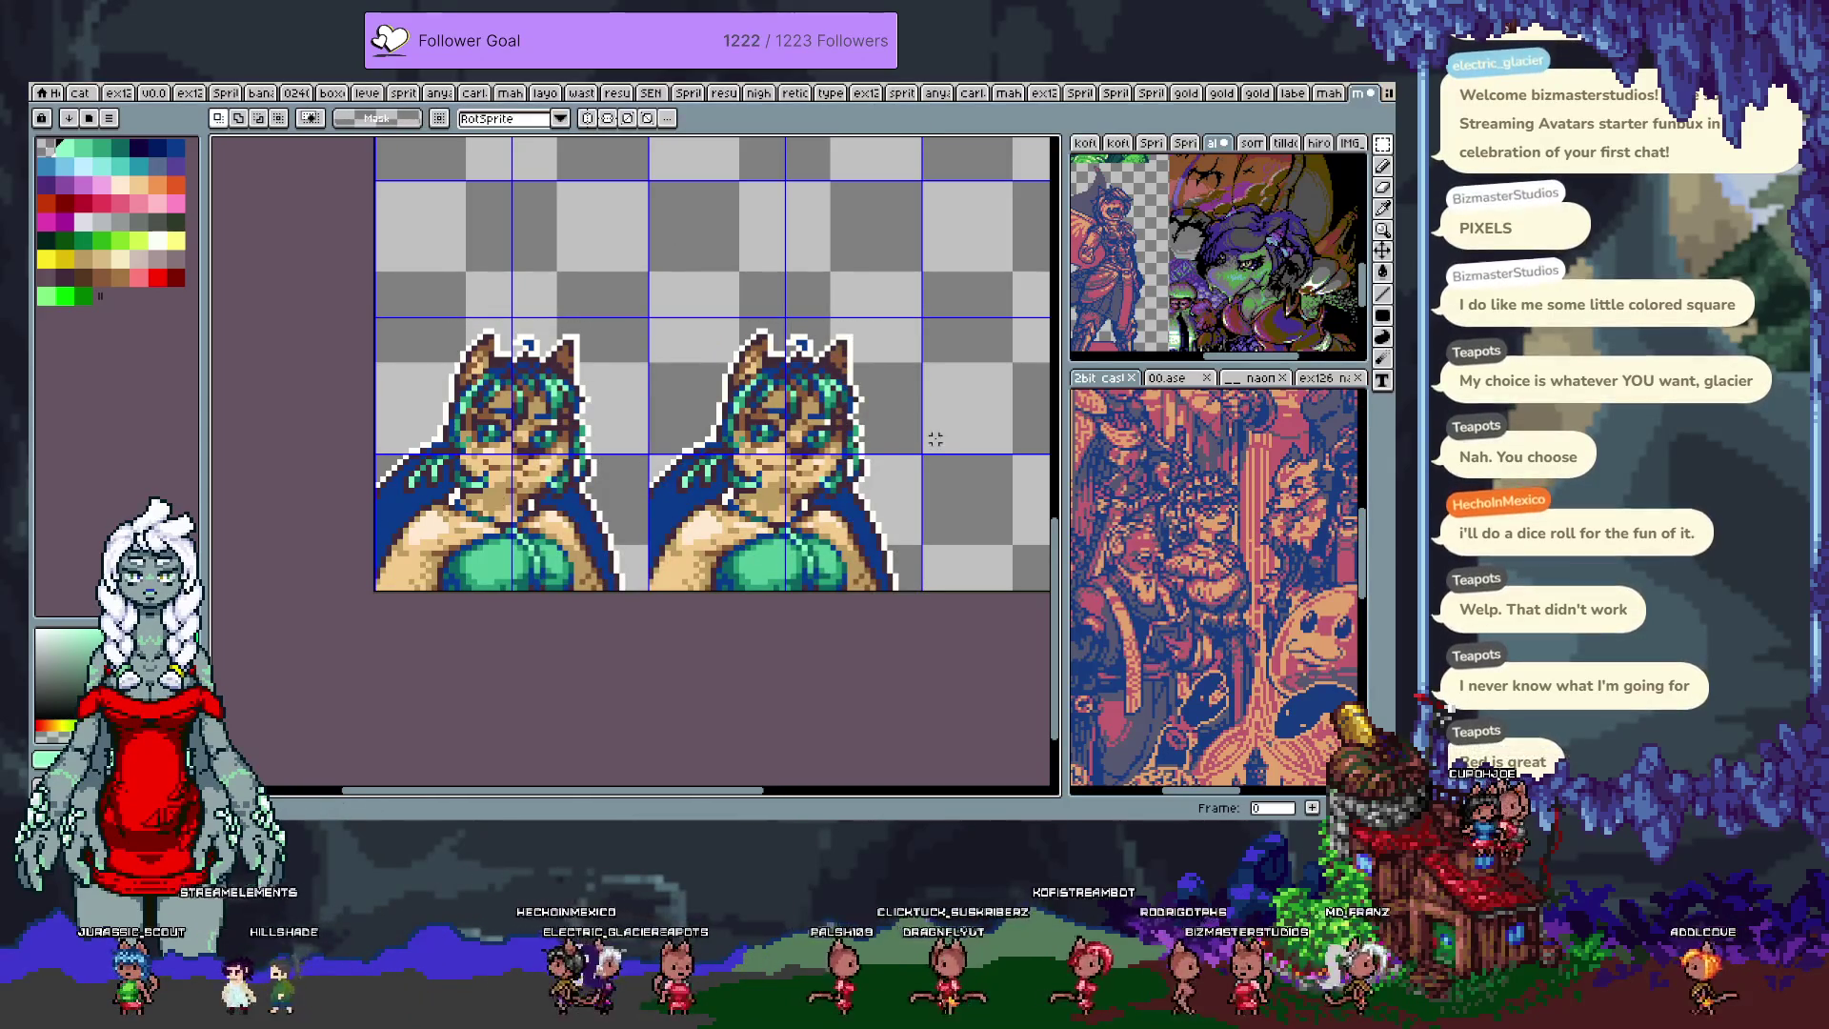
# Step: Zoom onto the copy's face and eyedrop a drawing colour from it
pyautogui.scroll(2, 799, 458)
pyautogui.moveTo(798, 457); pyautogui.dragTo(687, 398)
pyautogui.press('i')
pyautogui.keyDown('alt'); pyautogui.click(680, 382); pyautogui.keyUp('alt')
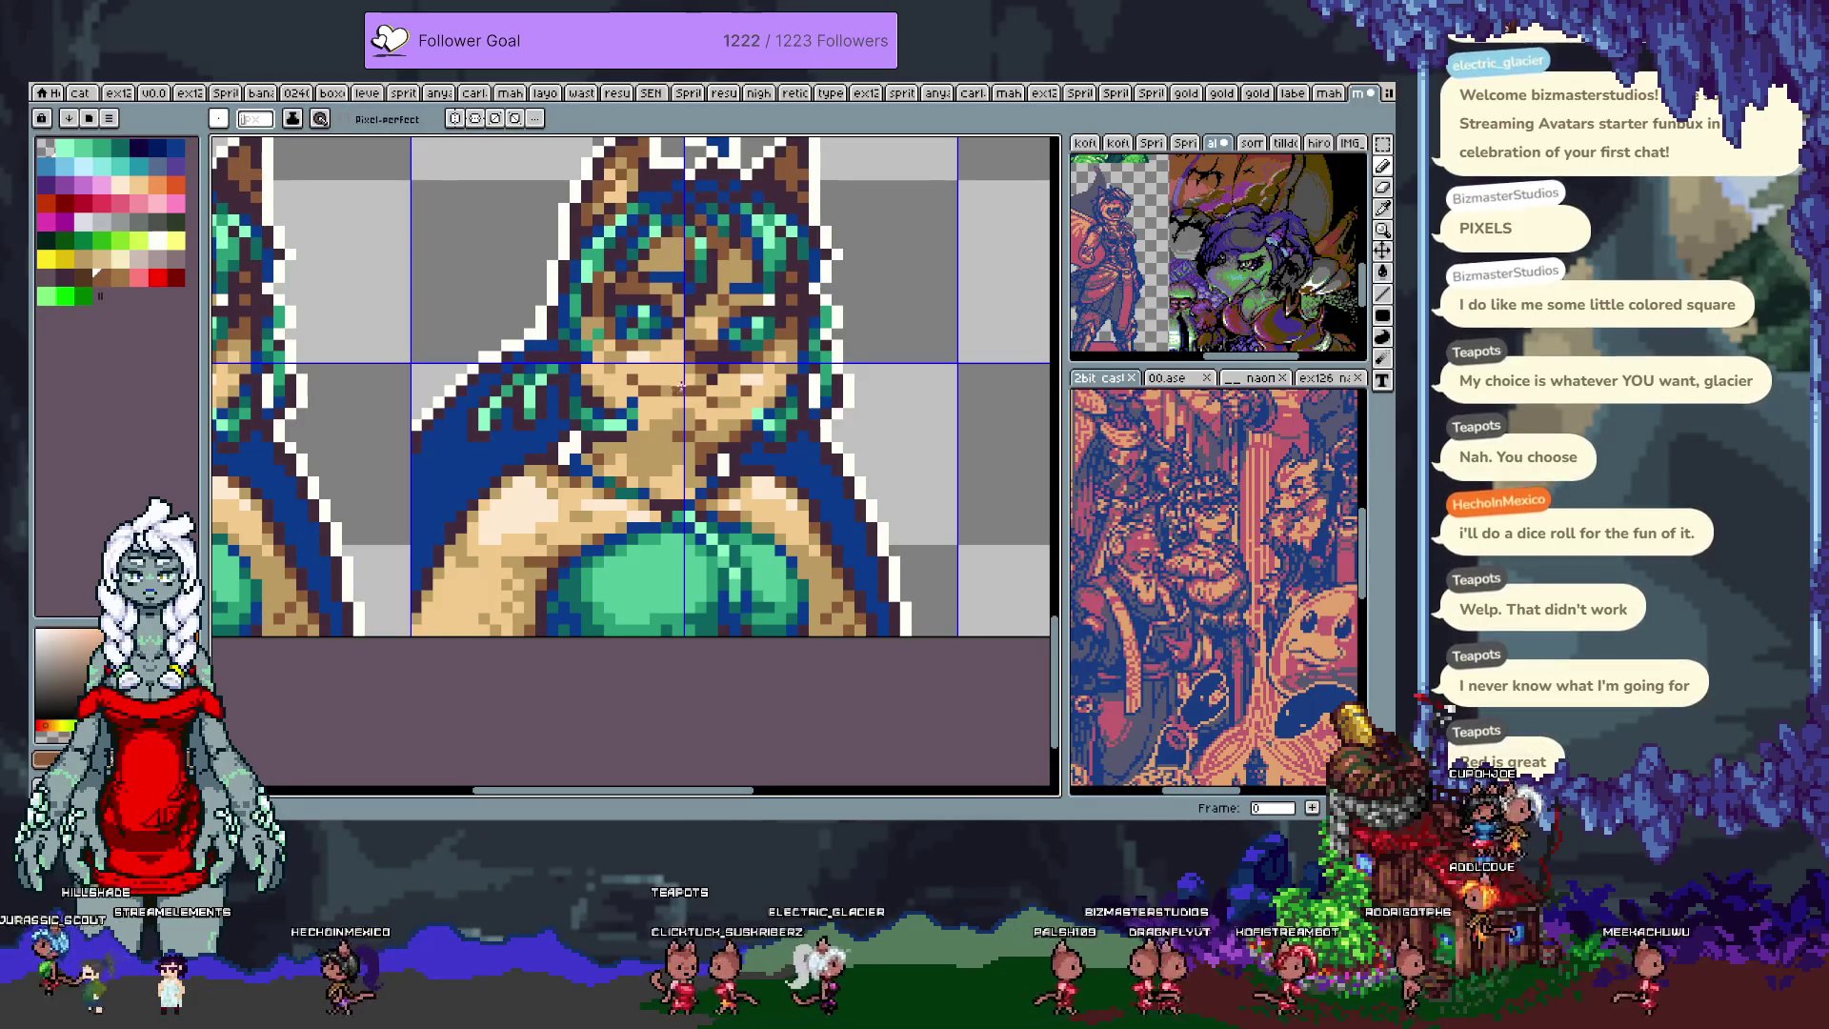
pyautogui.hotkey('ctrl', "'")
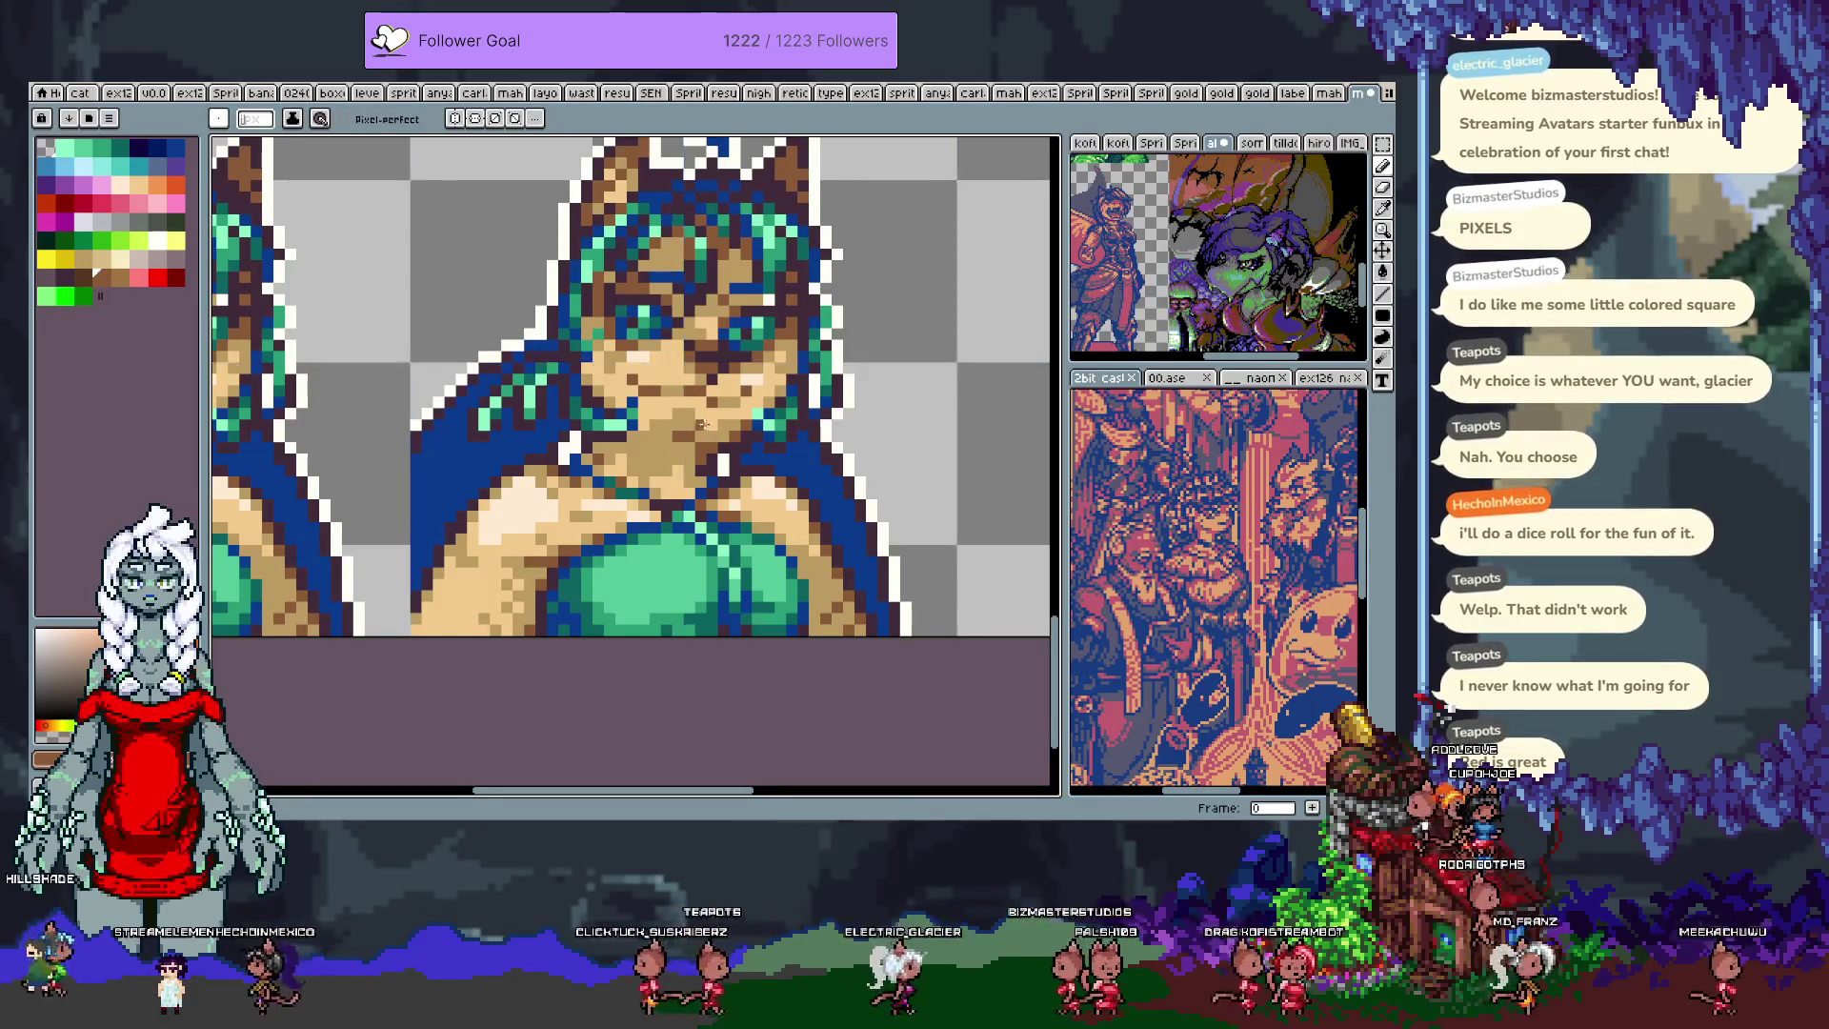
pyautogui.moveTo(688, 392); pyautogui.dragTo(657, 396)
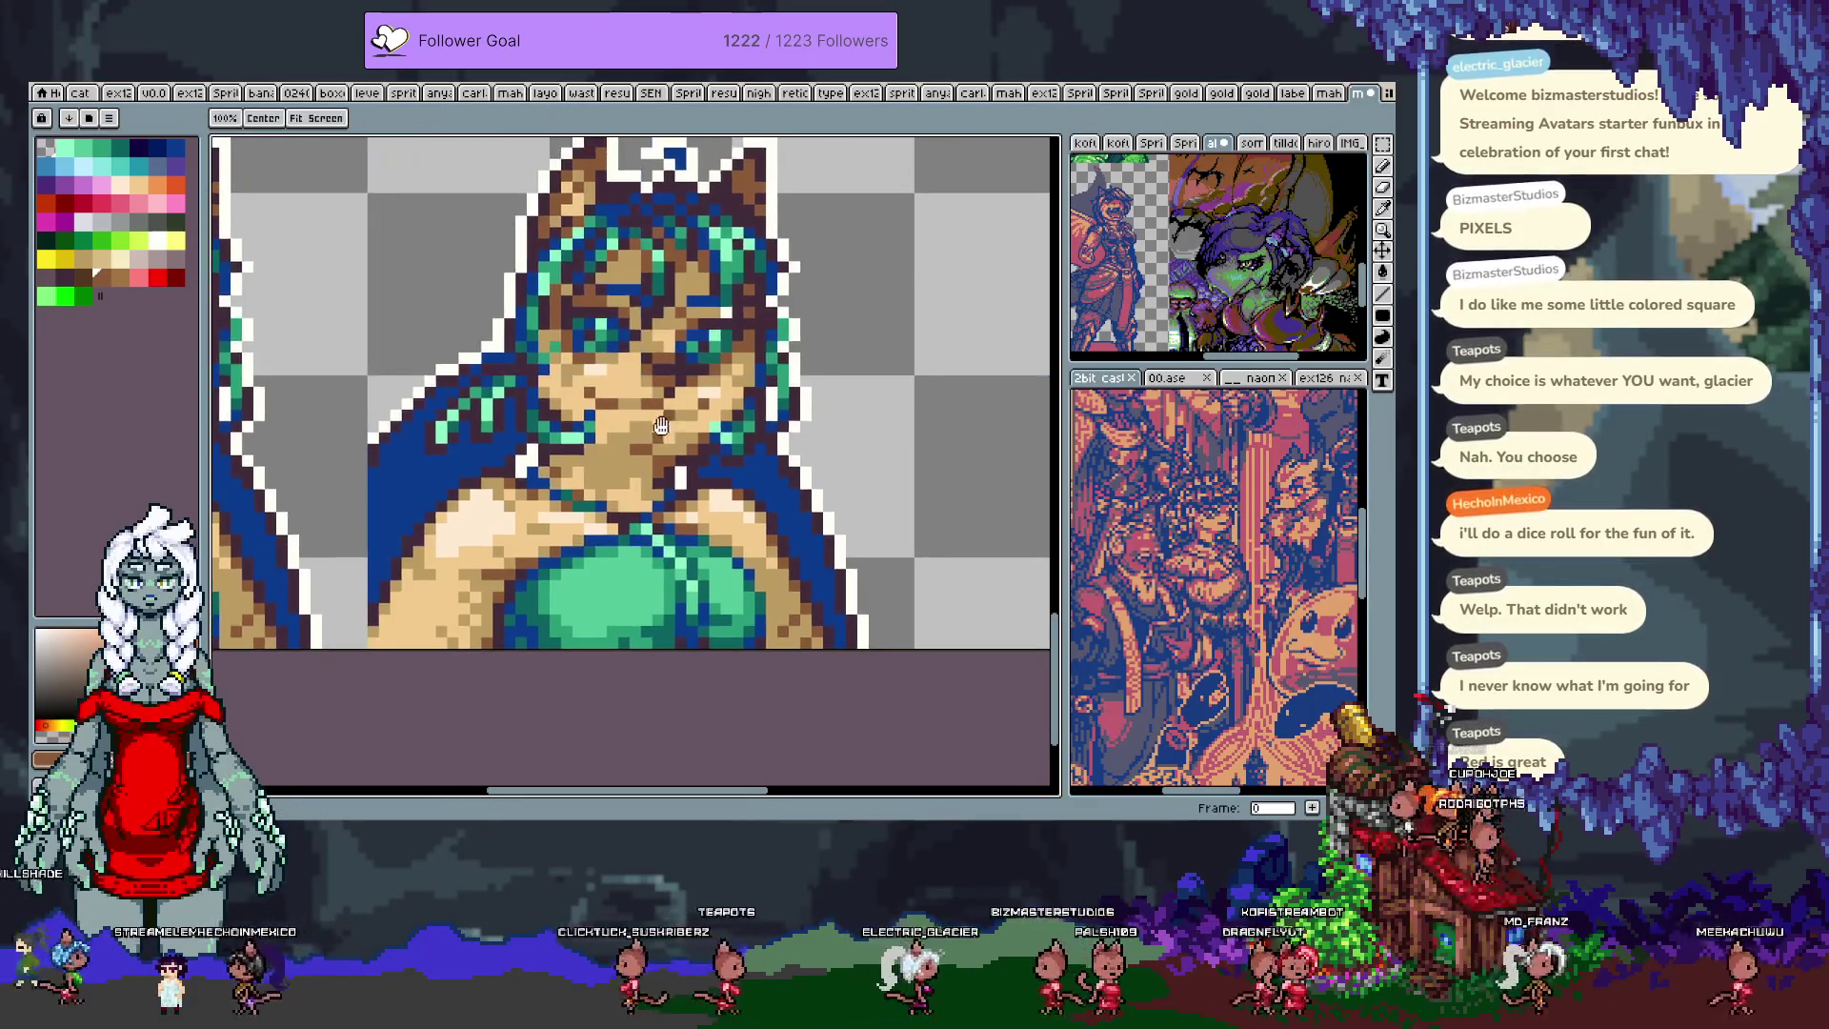
pyautogui.press('i')
pyautogui.click(612, 402)
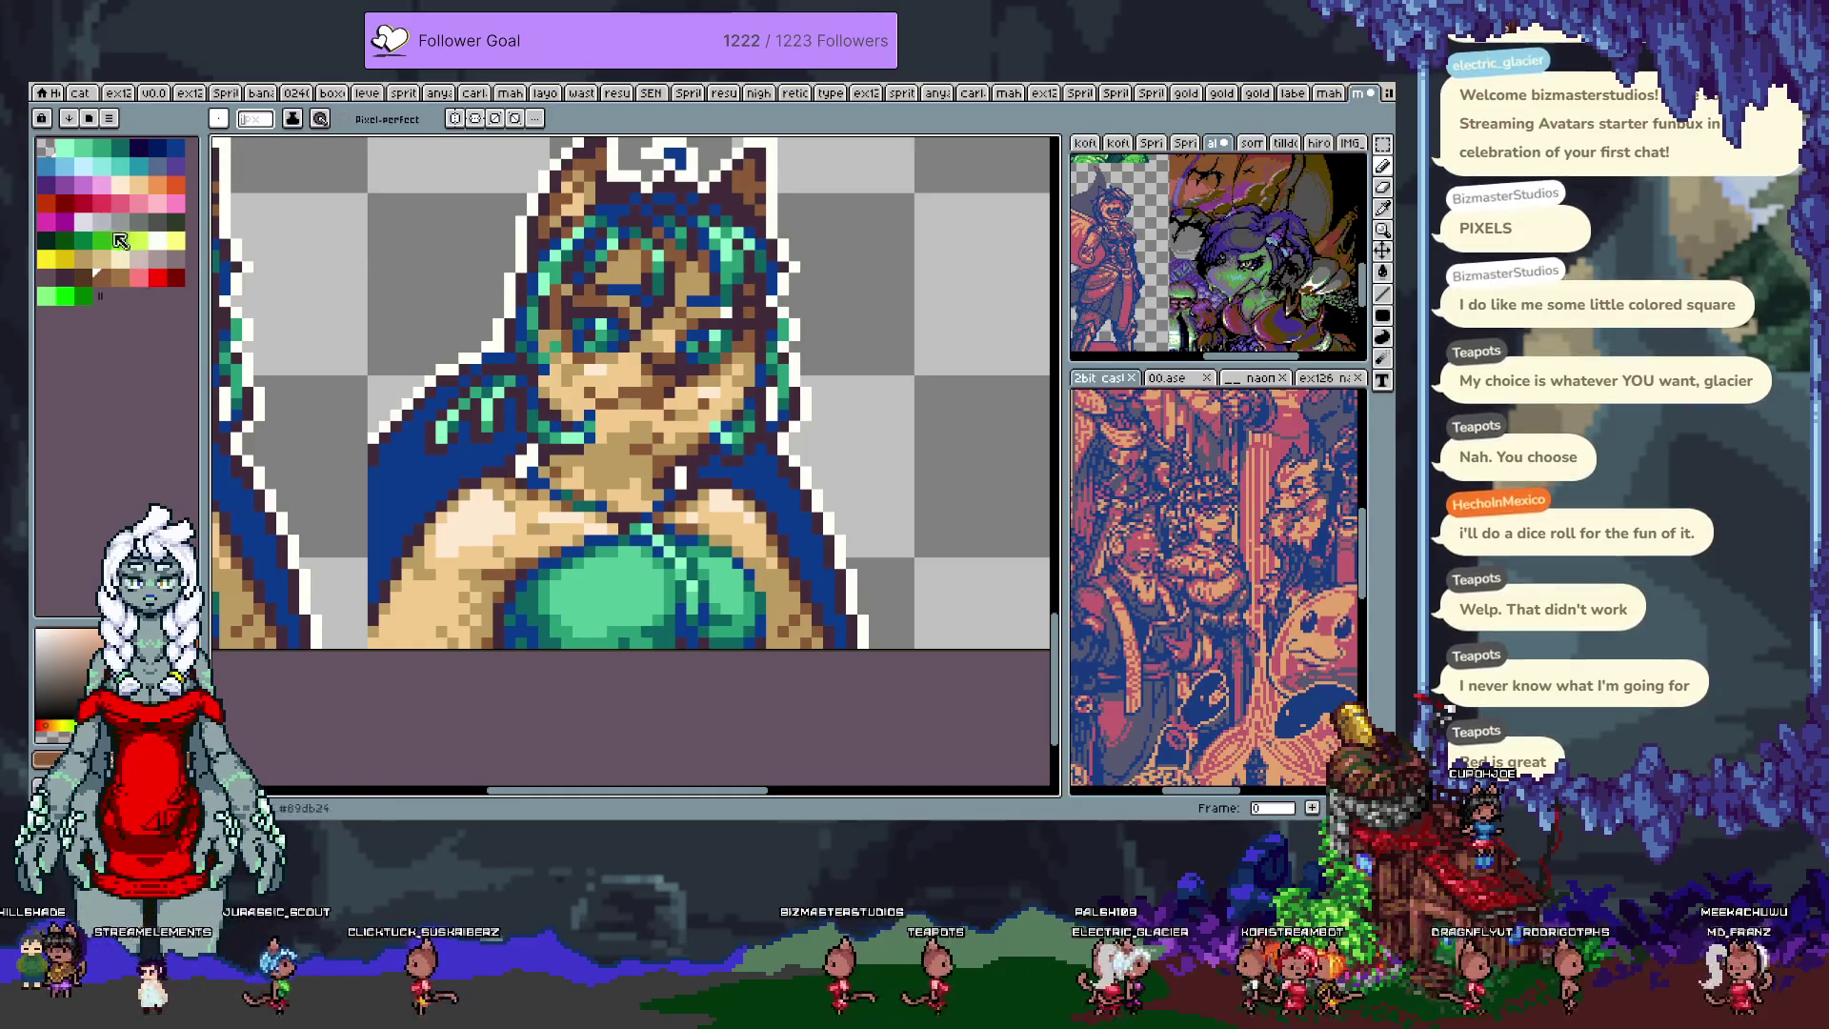
pyautogui.click(46, 203)
pyautogui.moveTo(624, 403); pyautogui.dragTo(650, 404)
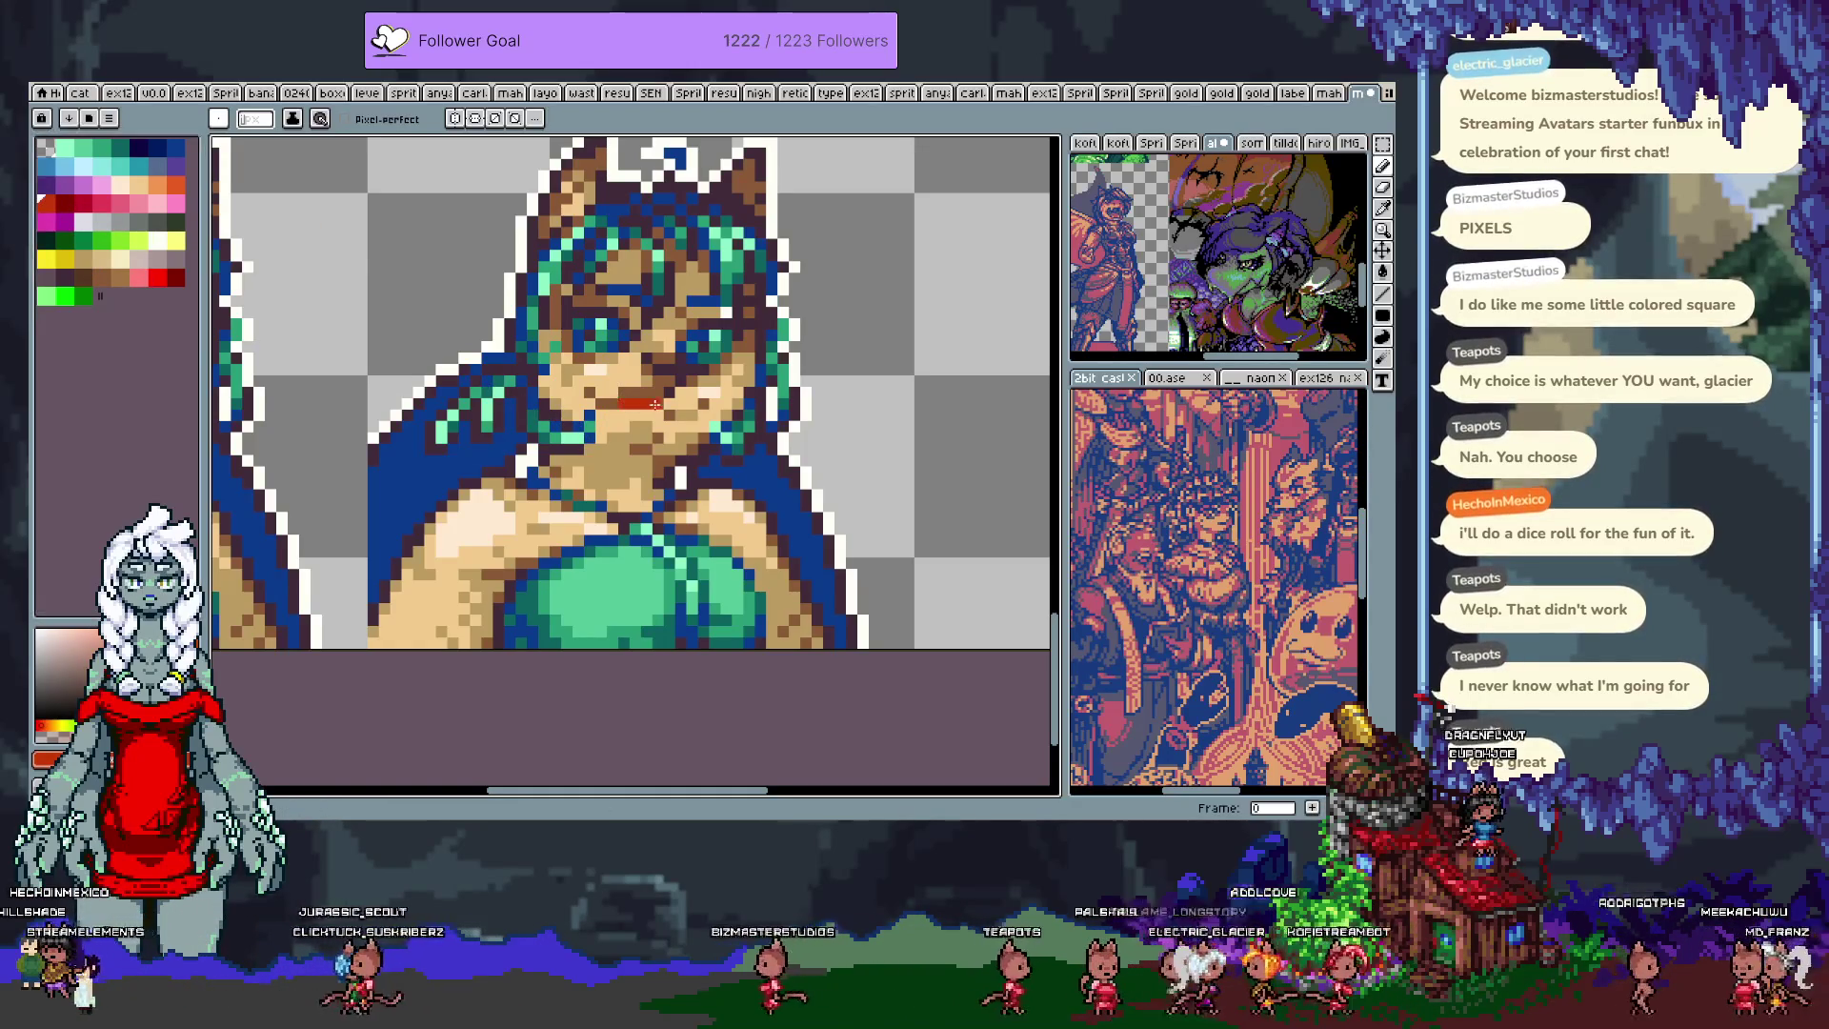
pyautogui.press(']')
pyautogui.moveTo(619, 404); pyautogui.dragTo(657, 406)
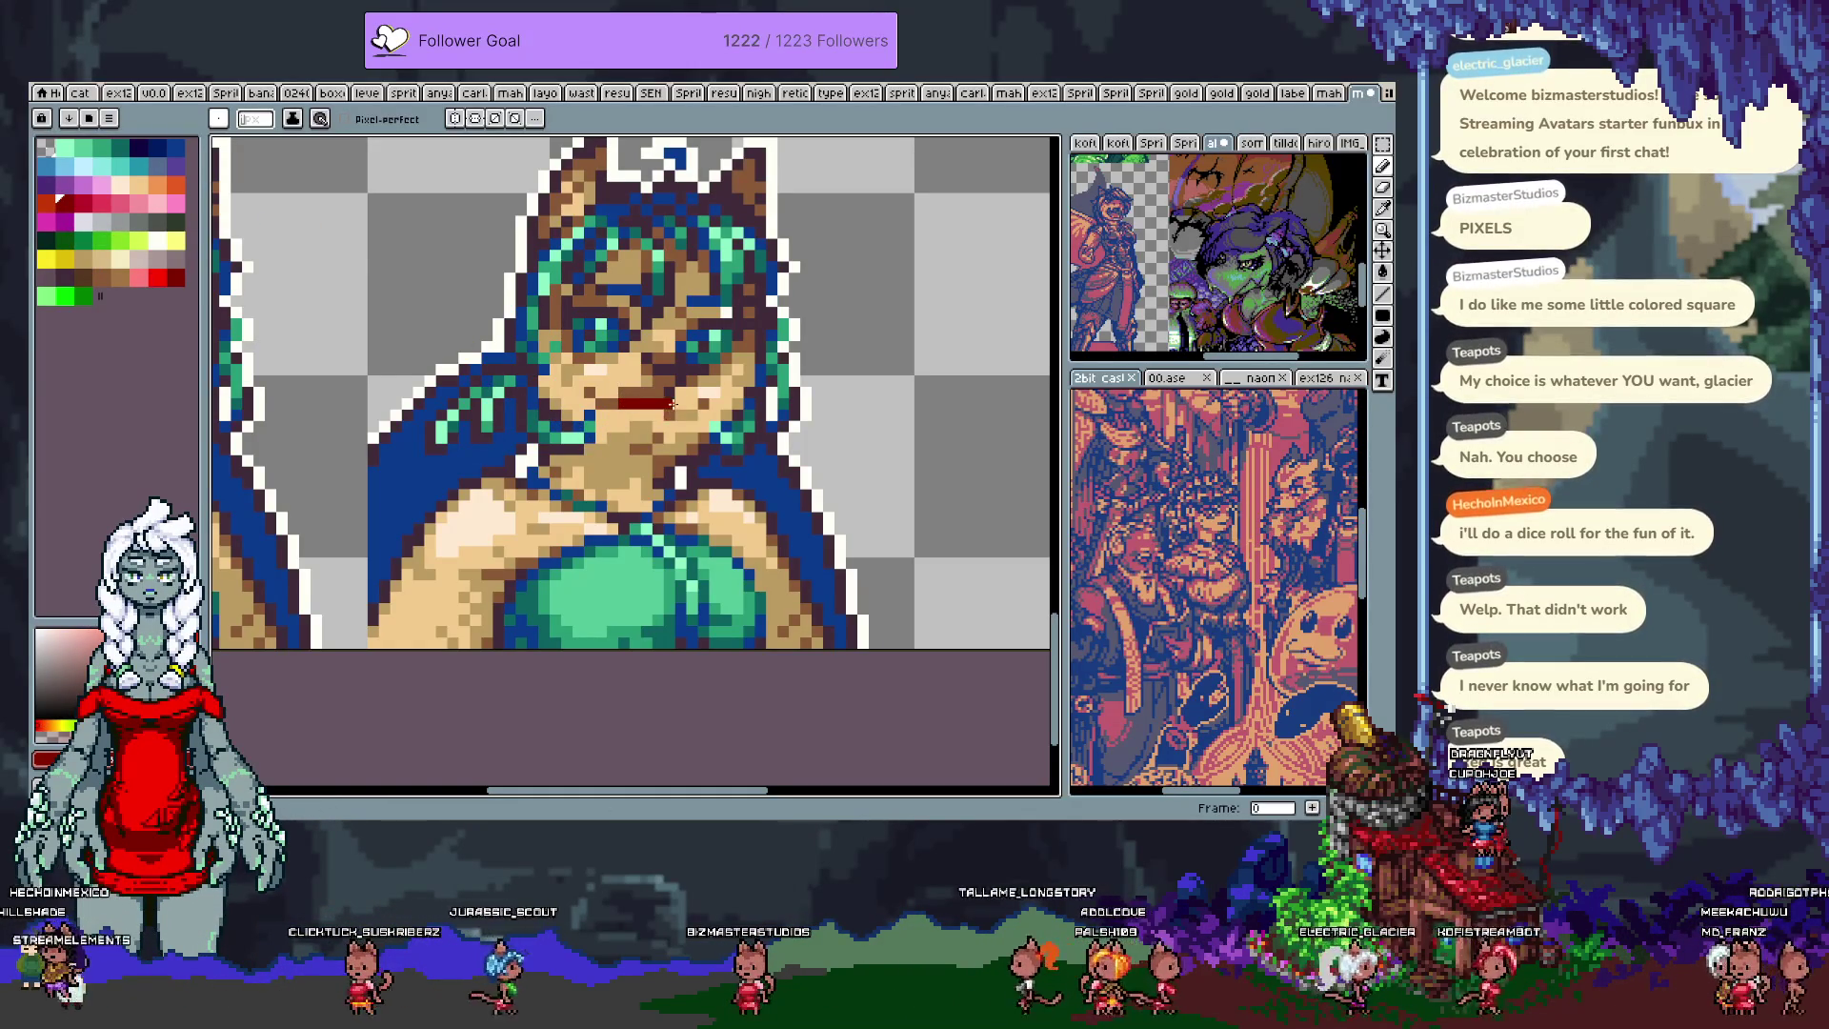
pyautogui.keyDown('alt'); pyautogui.click(655, 392); pyautogui.keyUp('alt')
pyautogui.keyDown('alt'); pyautogui.click(663, 402); pyautogui.keyUp('alt')
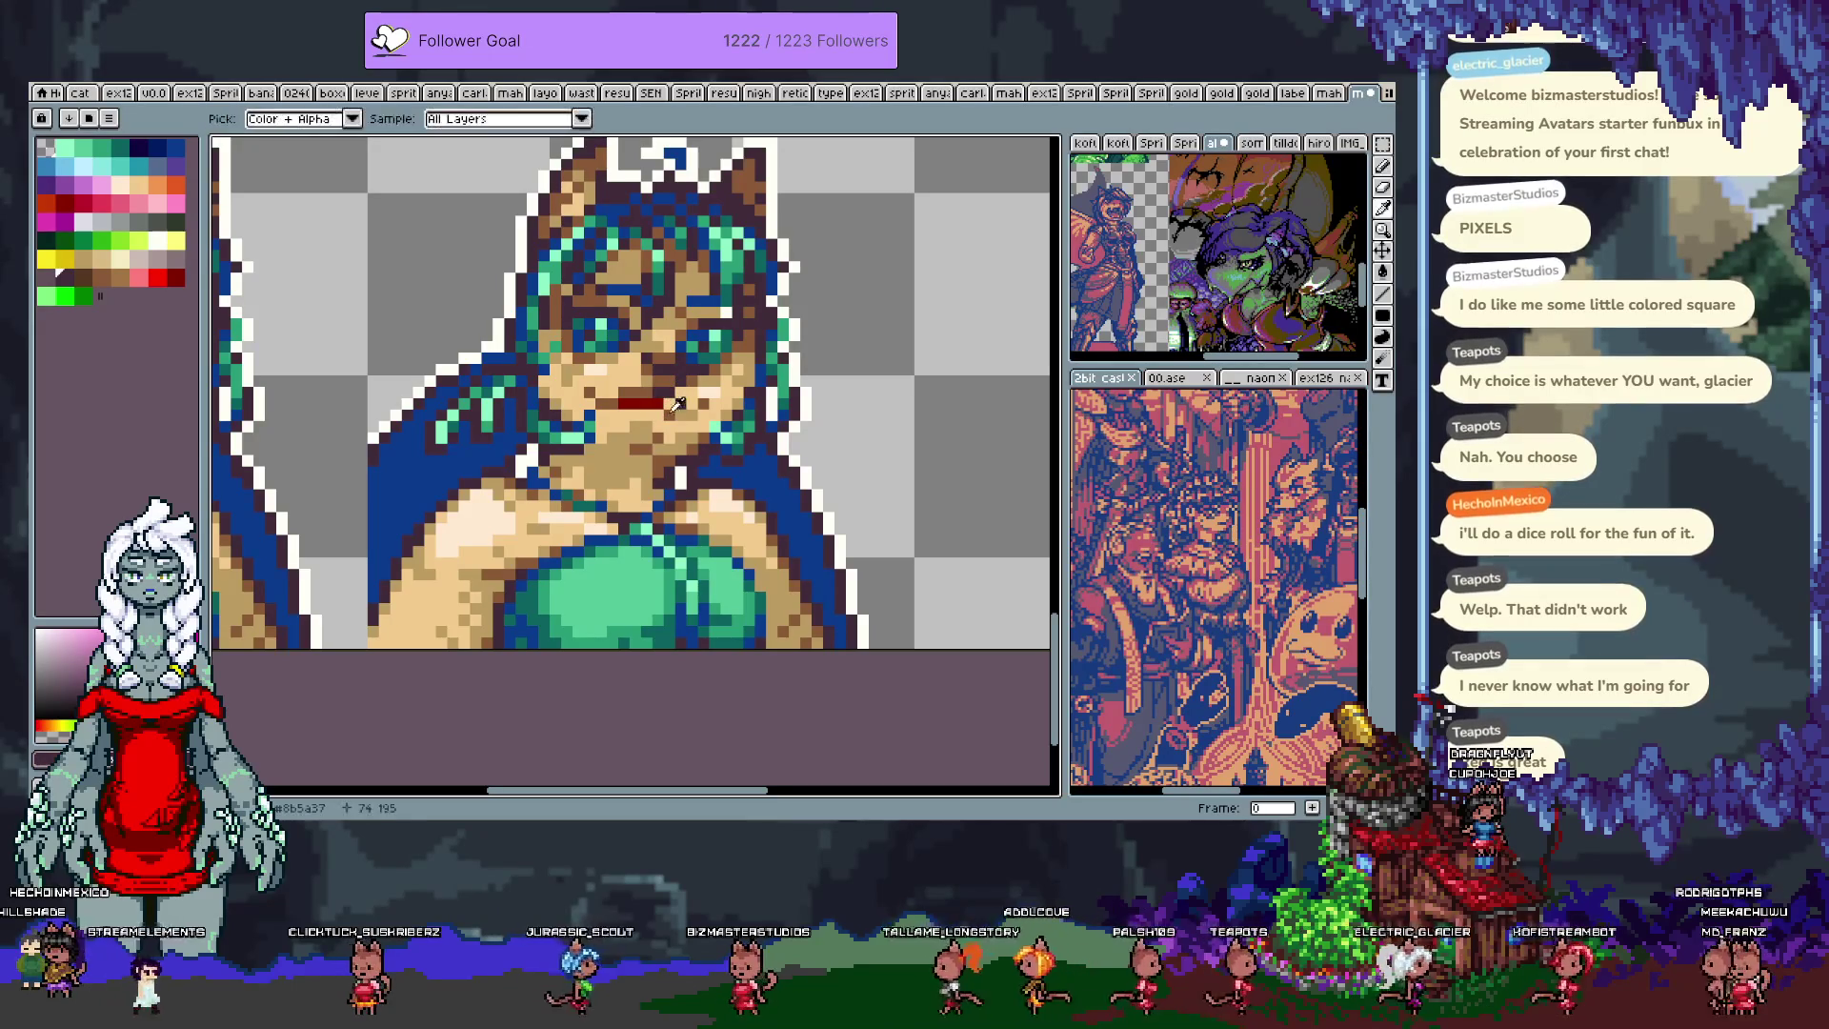
pyautogui.moveTo(657, 411); pyautogui.dragTo(685, 411)
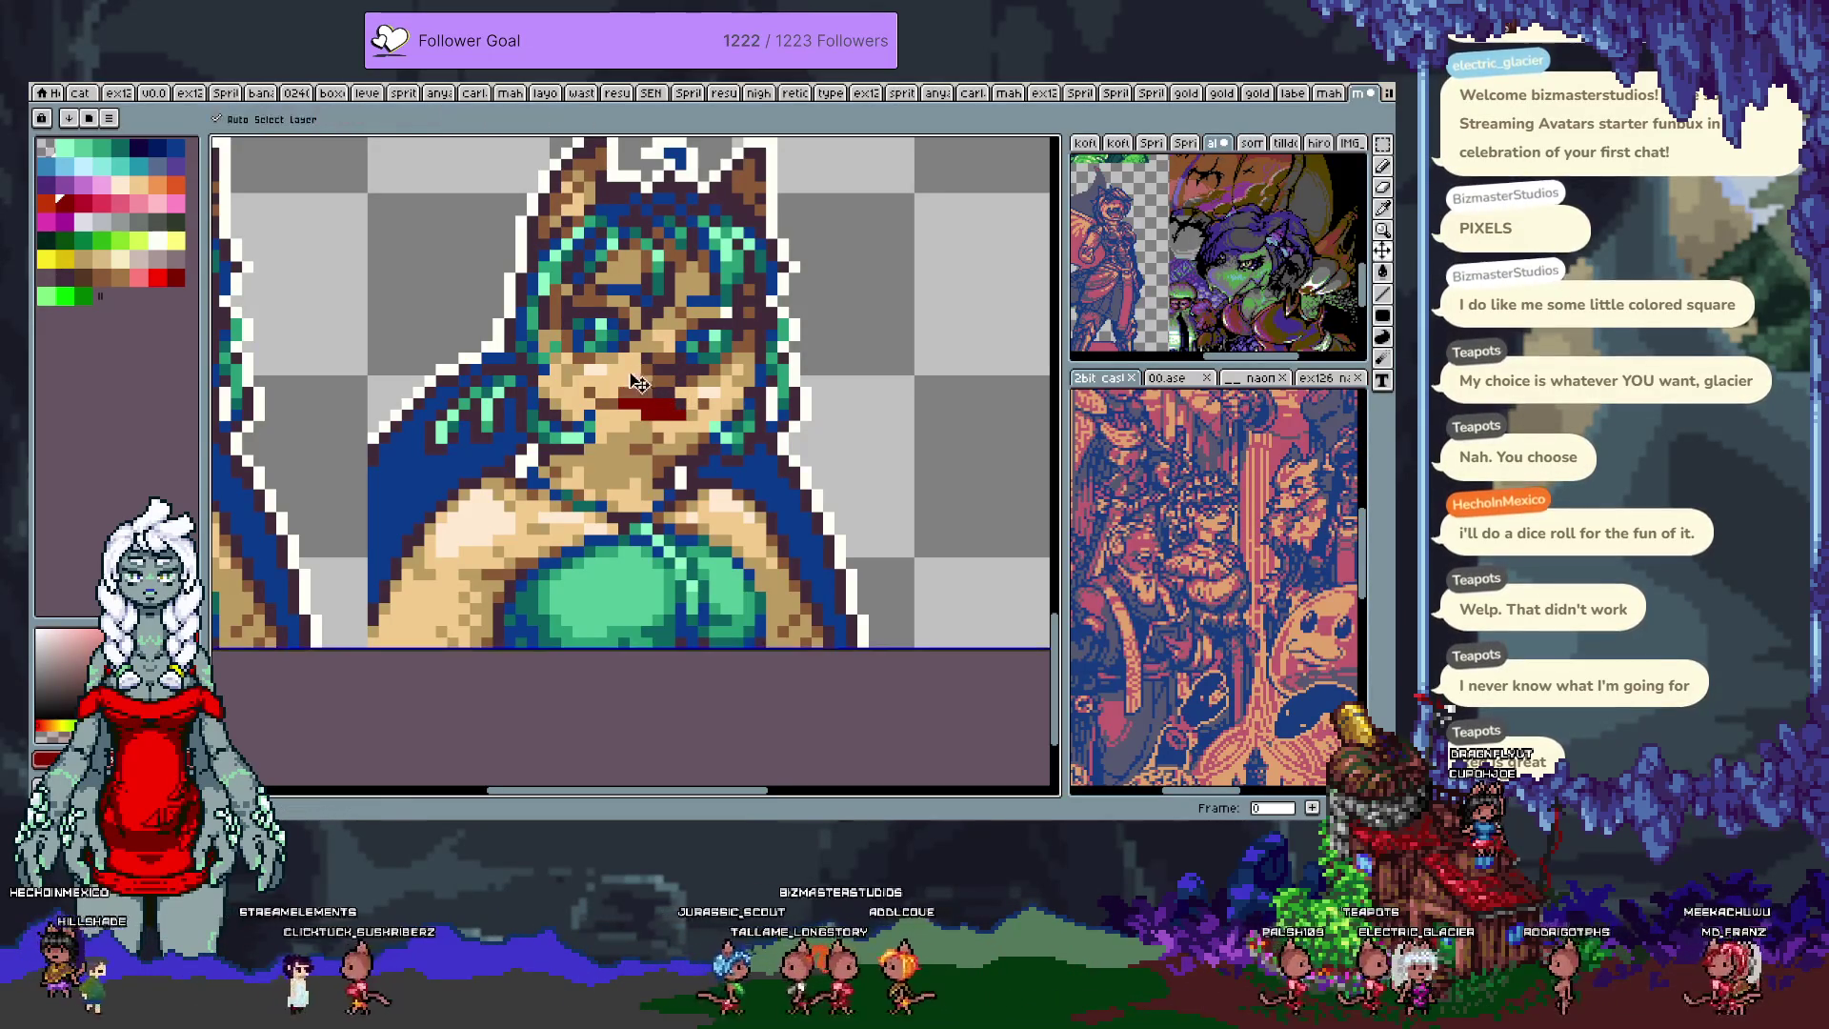
pyautogui.hotkey('ctrl', 'z')
pyautogui.hotkey('ctrl', 'z')
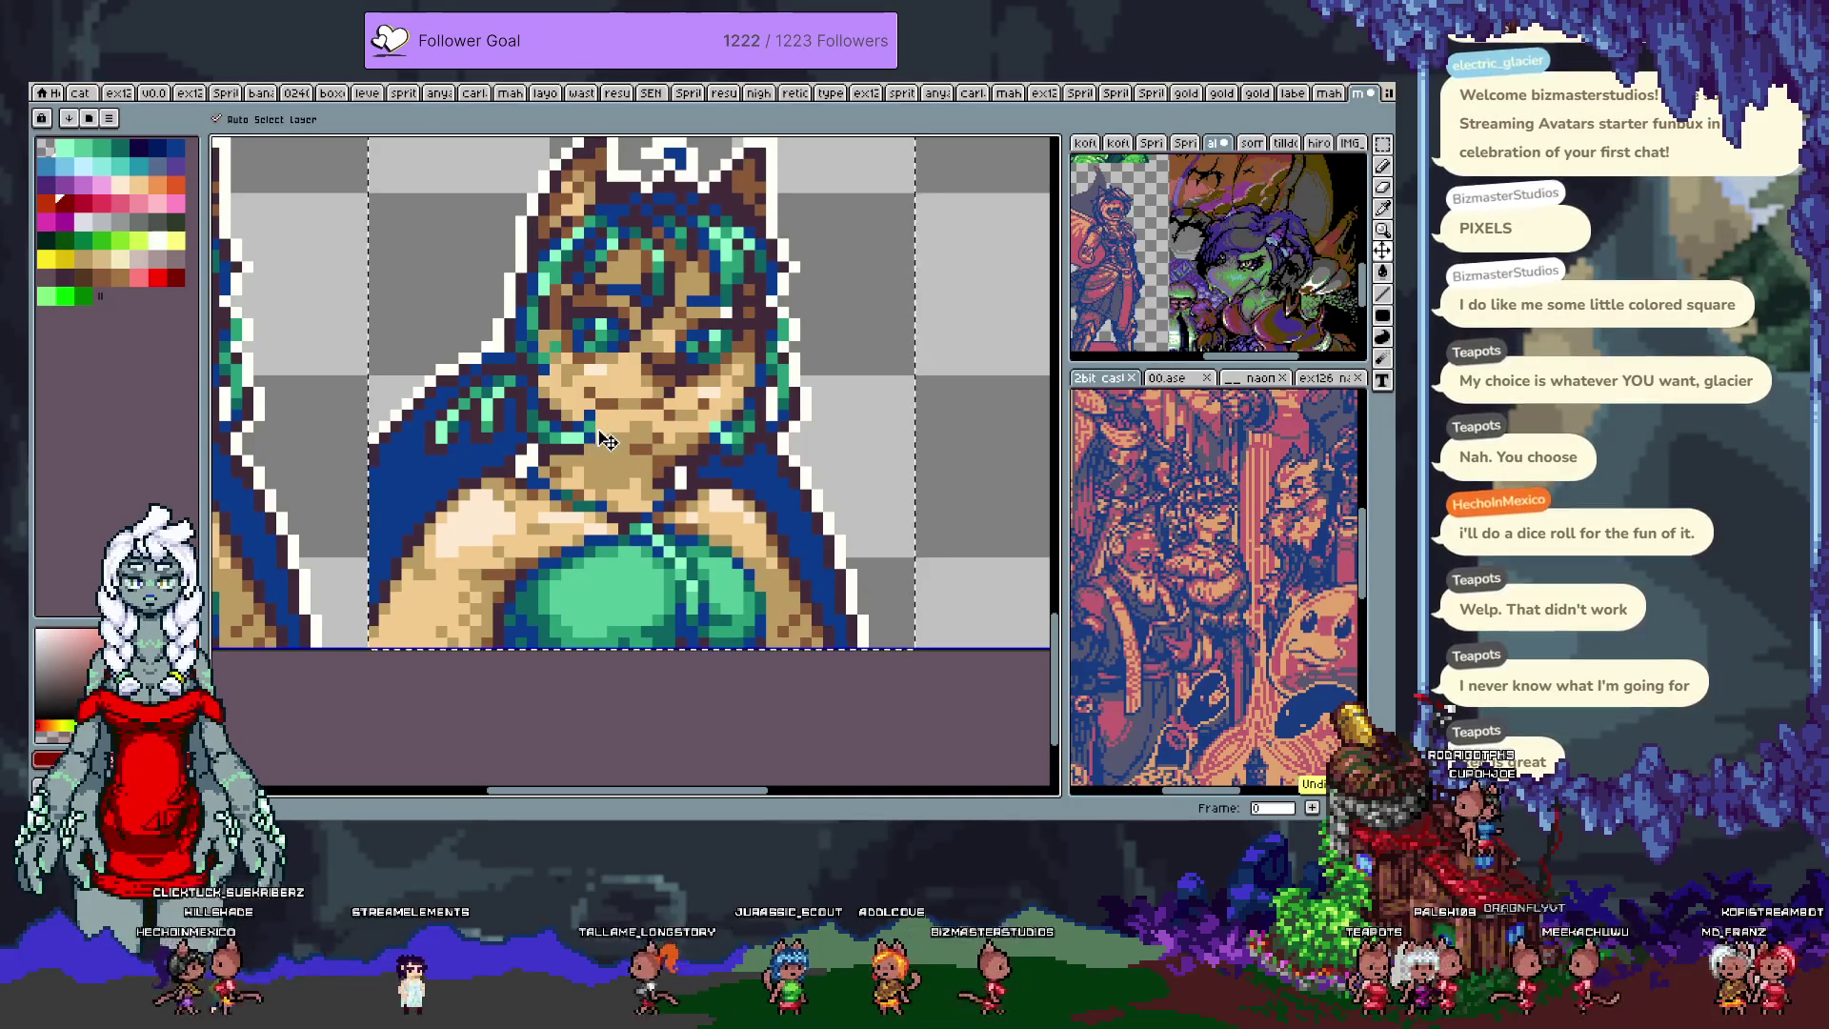
pyautogui.keyDown('alt'); pyautogui.click(618, 414); pyautogui.keyUp('alt')
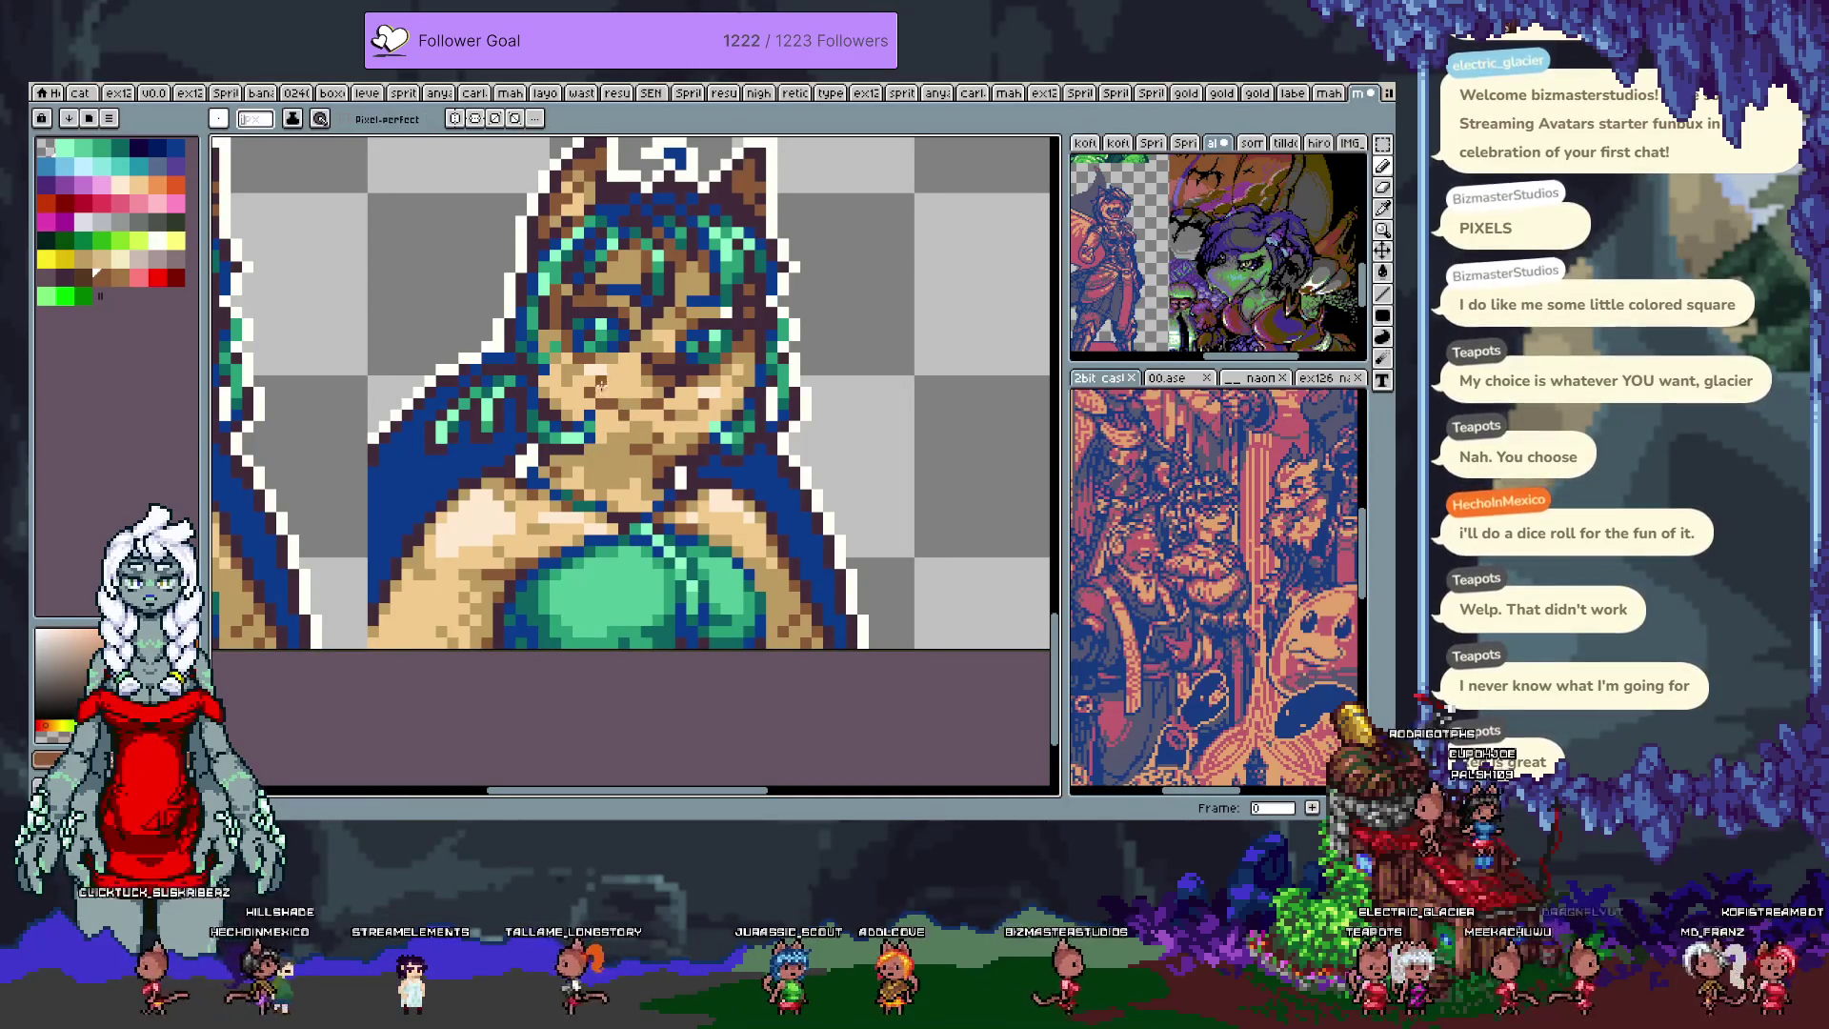
# Step: Sample the face's skin and brown tones, then draw a dark-brown mouth line
pyautogui.keyDown('alt'); pyautogui.click(606, 385); pyautogui.keyUp('alt')
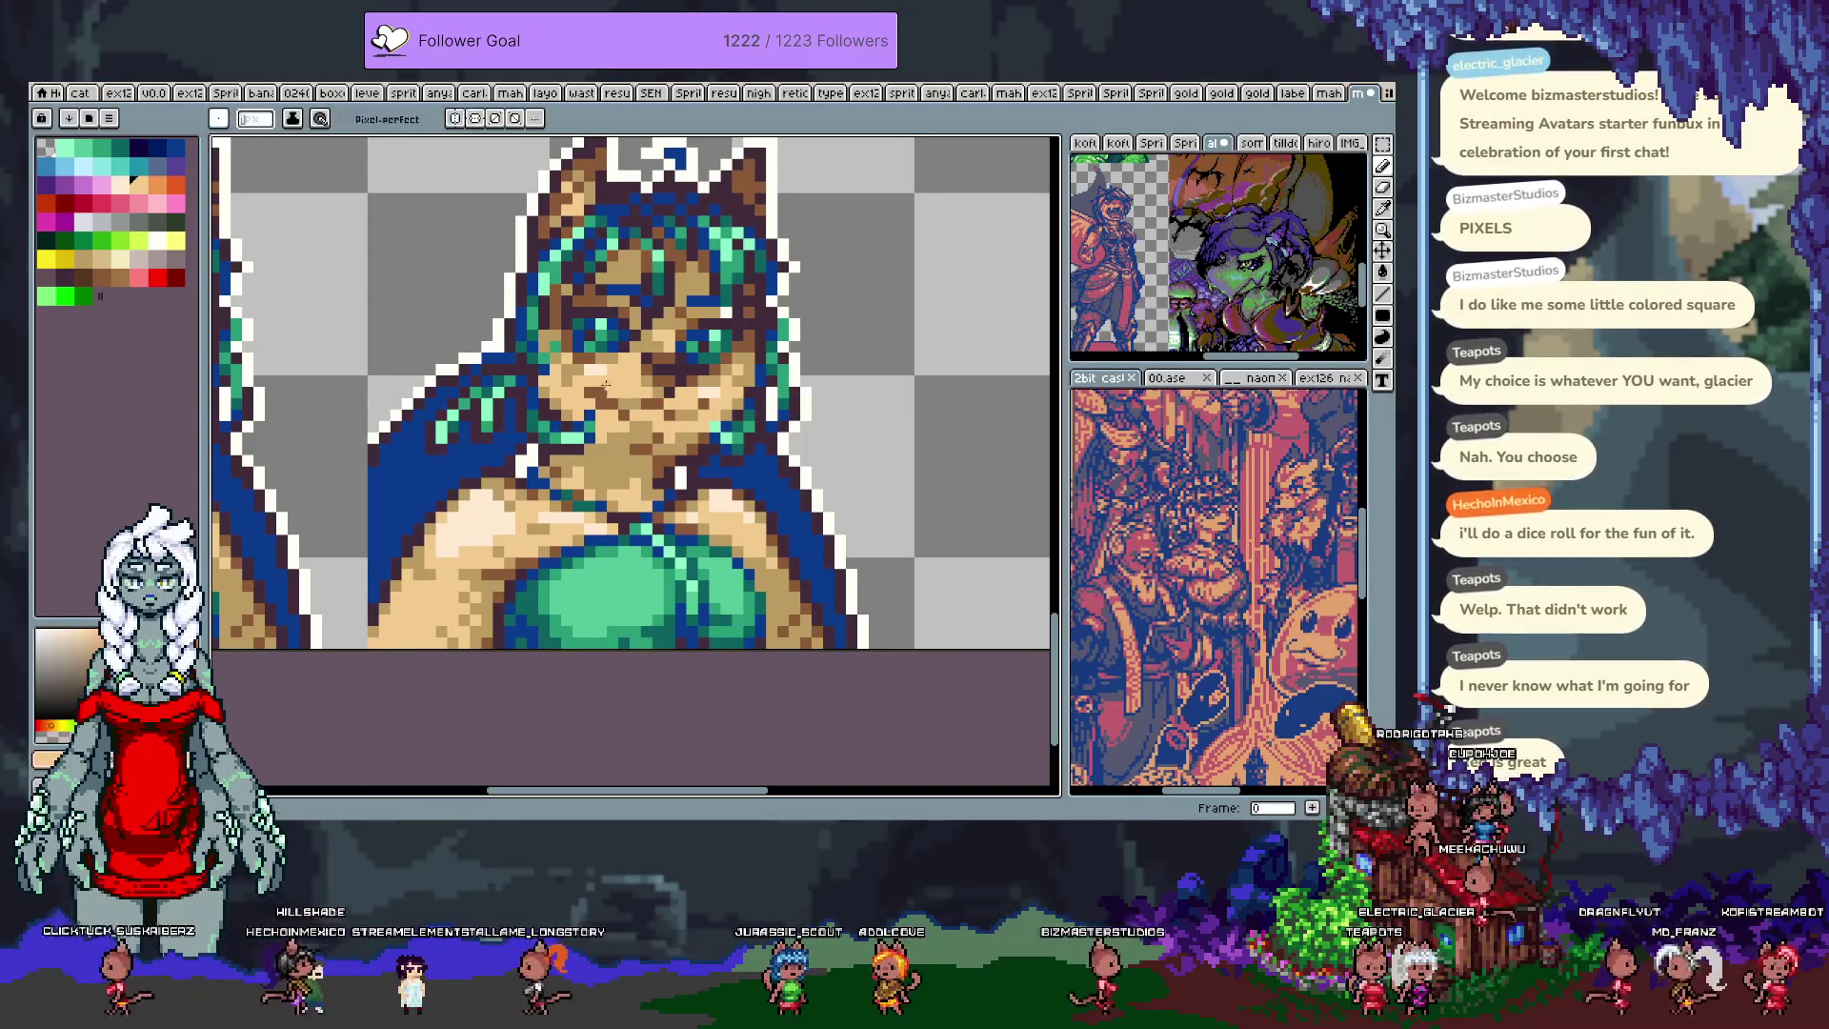
pyautogui.keyDown('alt'); pyautogui.click(640, 425); pyautogui.keyUp('alt')
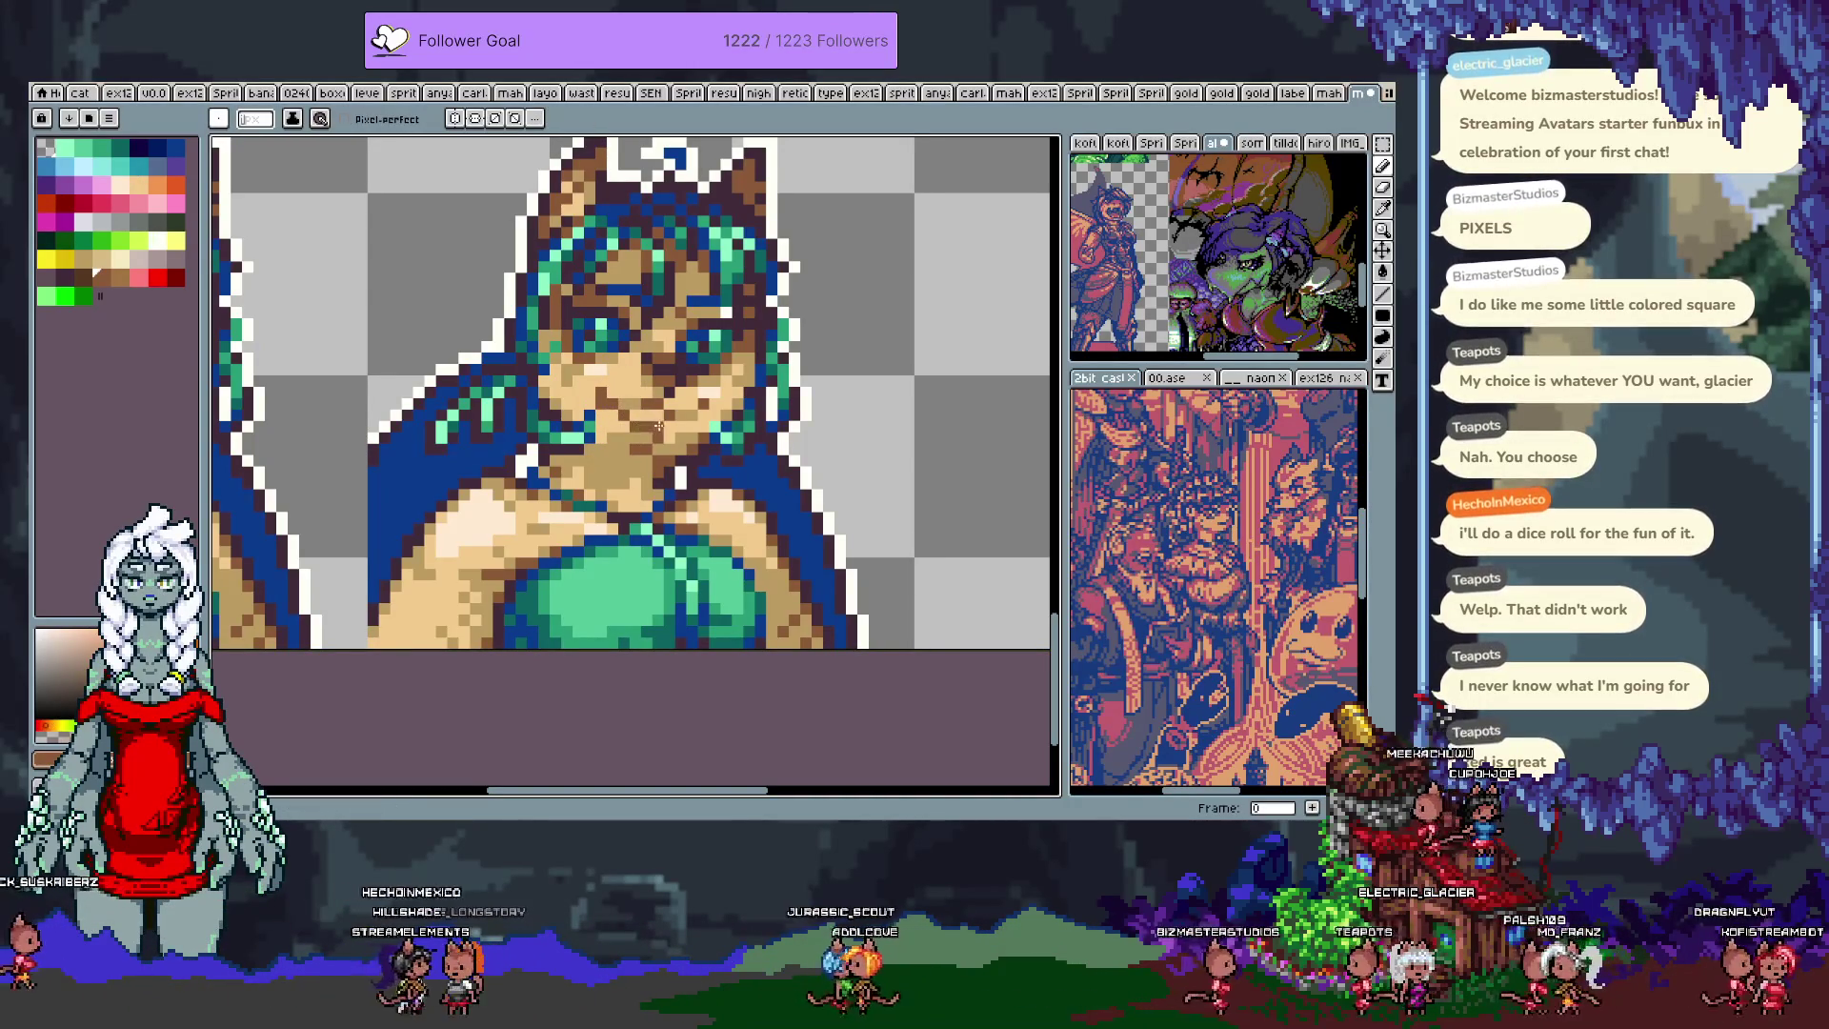
pyautogui.keyDown('alt'); pyautogui.click(655, 429); pyautogui.keyUp('alt')
pyautogui.keyDown('alt'); pyautogui.click(636, 426); pyautogui.keyUp('alt')
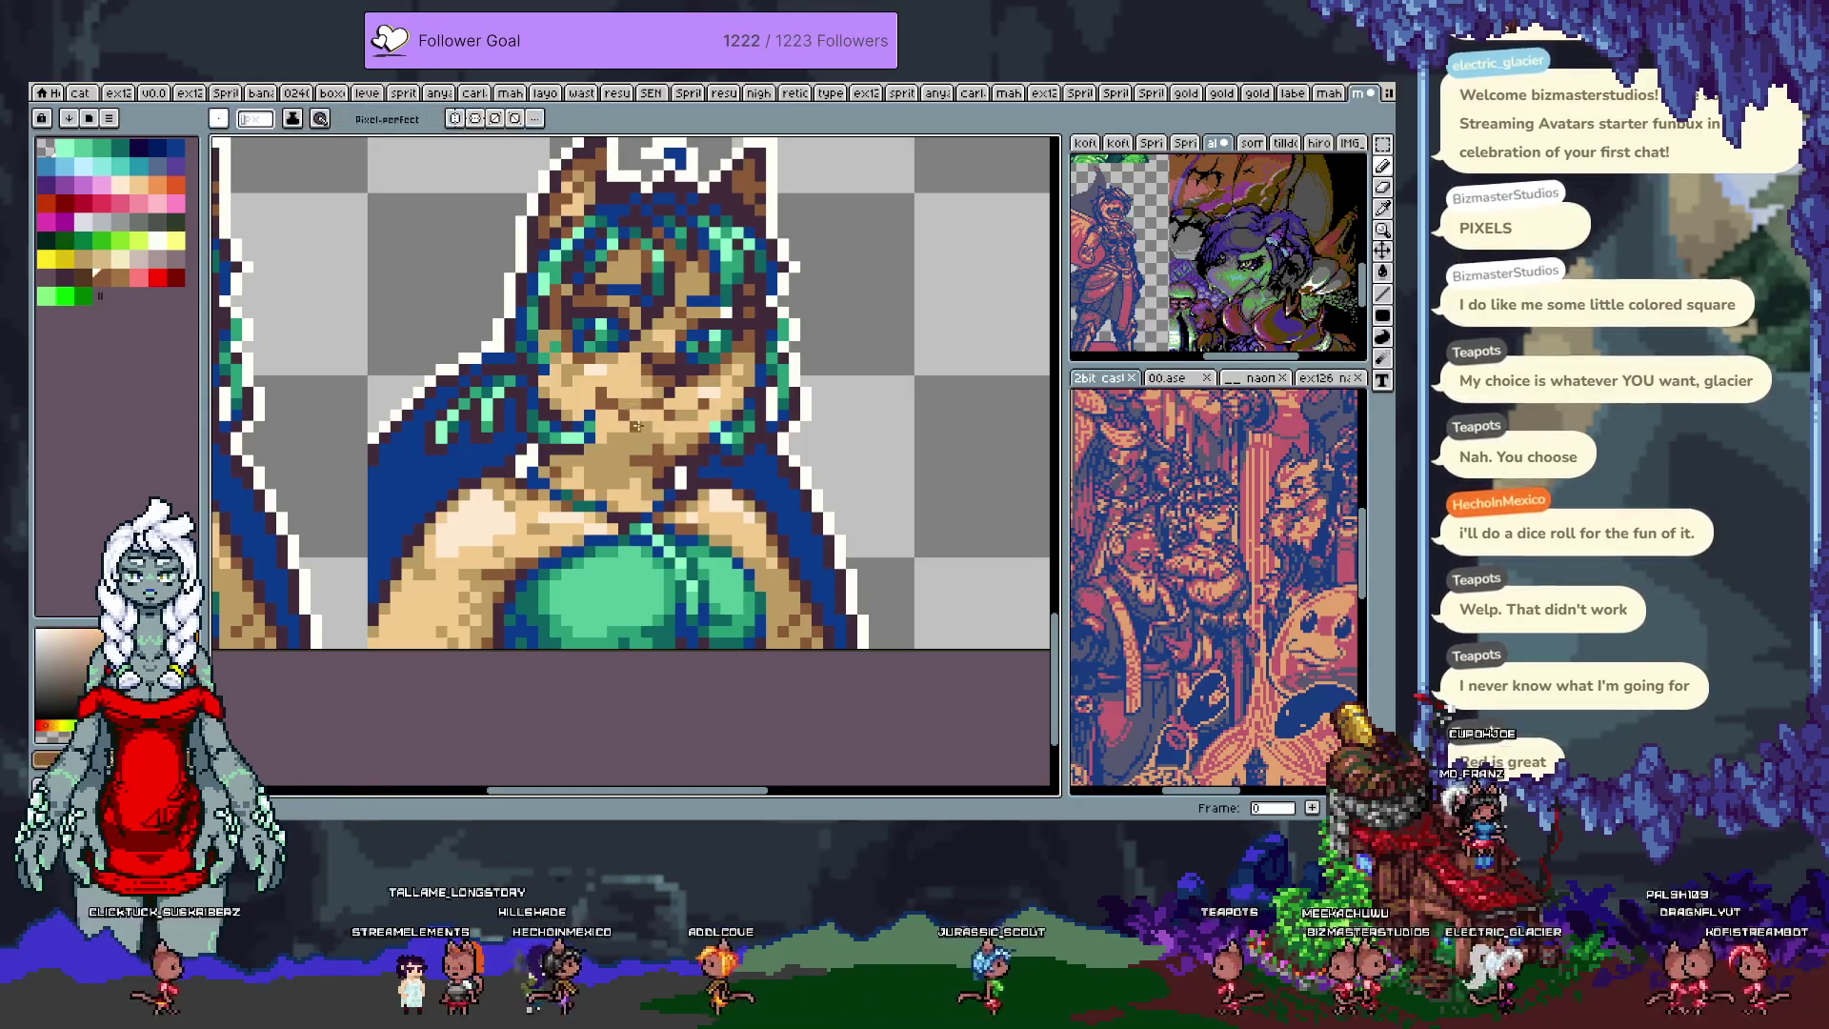
pyautogui.keyDown('alt'); pyautogui.click(674, 417); pyautogui.keyUp('alt')
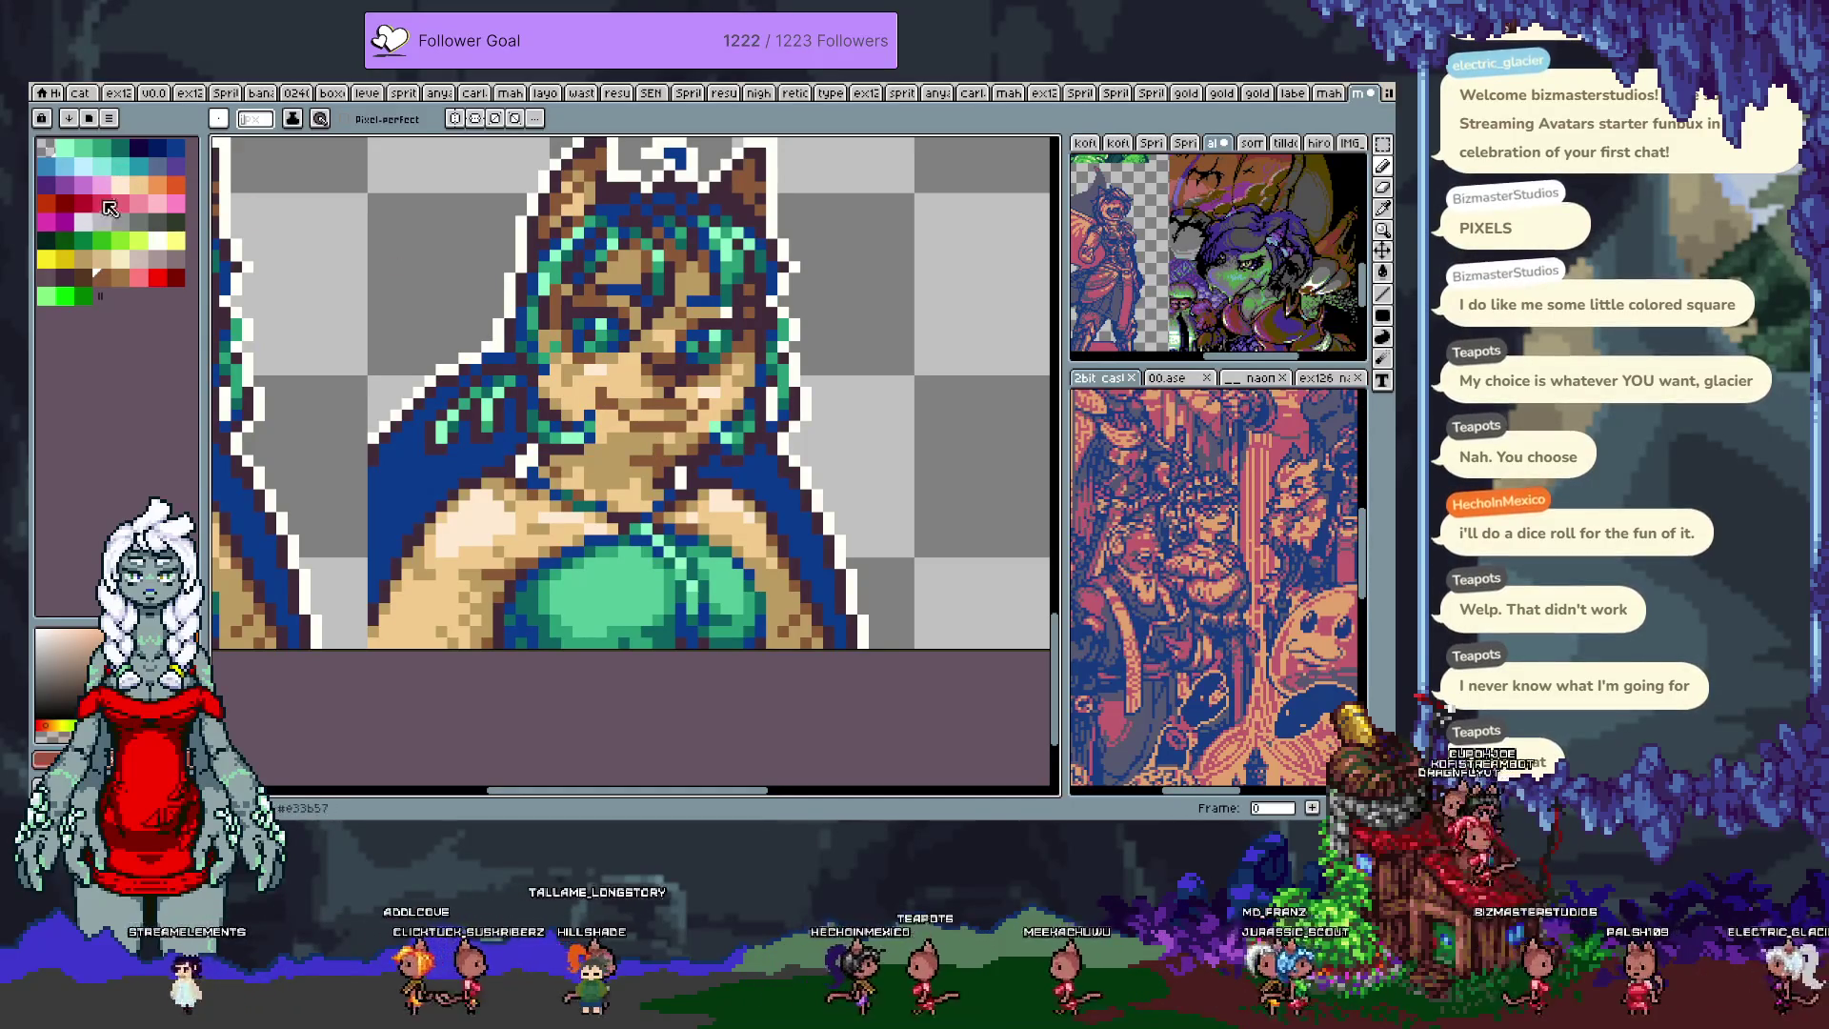
pyautogui.click(83, 277)
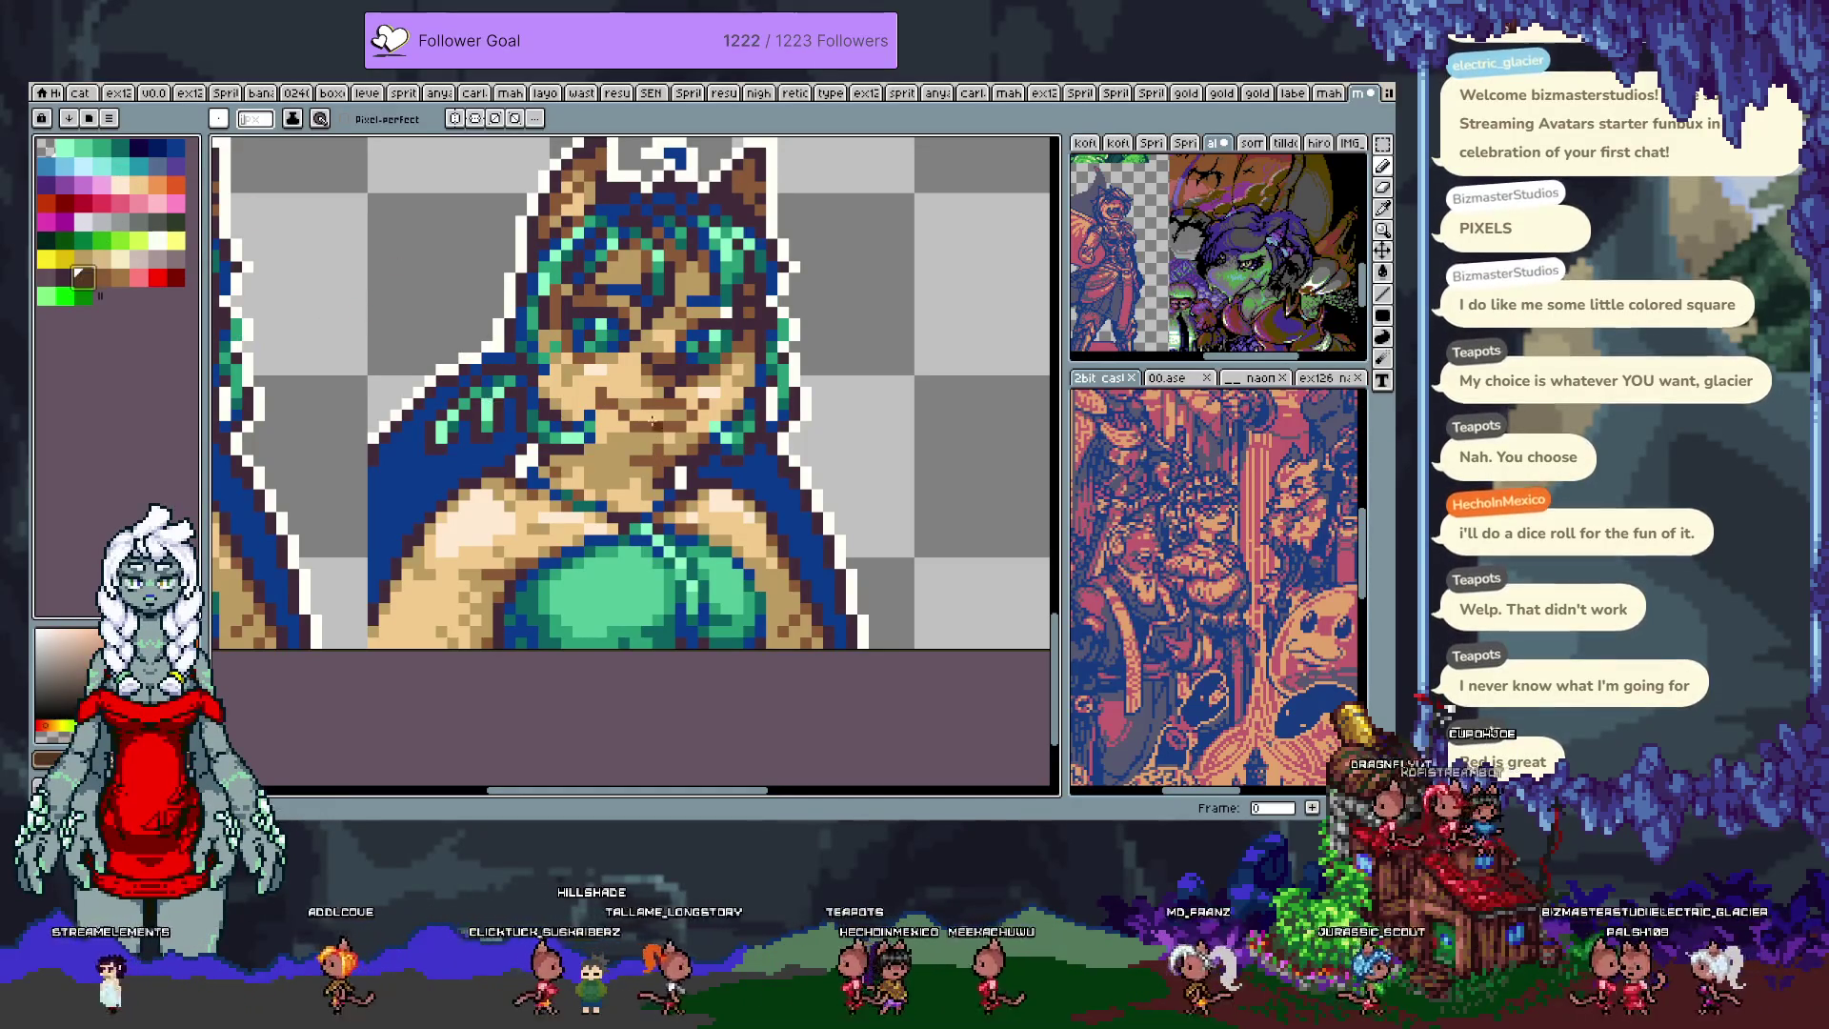
pyautogui.moveTo(624, 413); pyautogui.dragTo(681, 413)
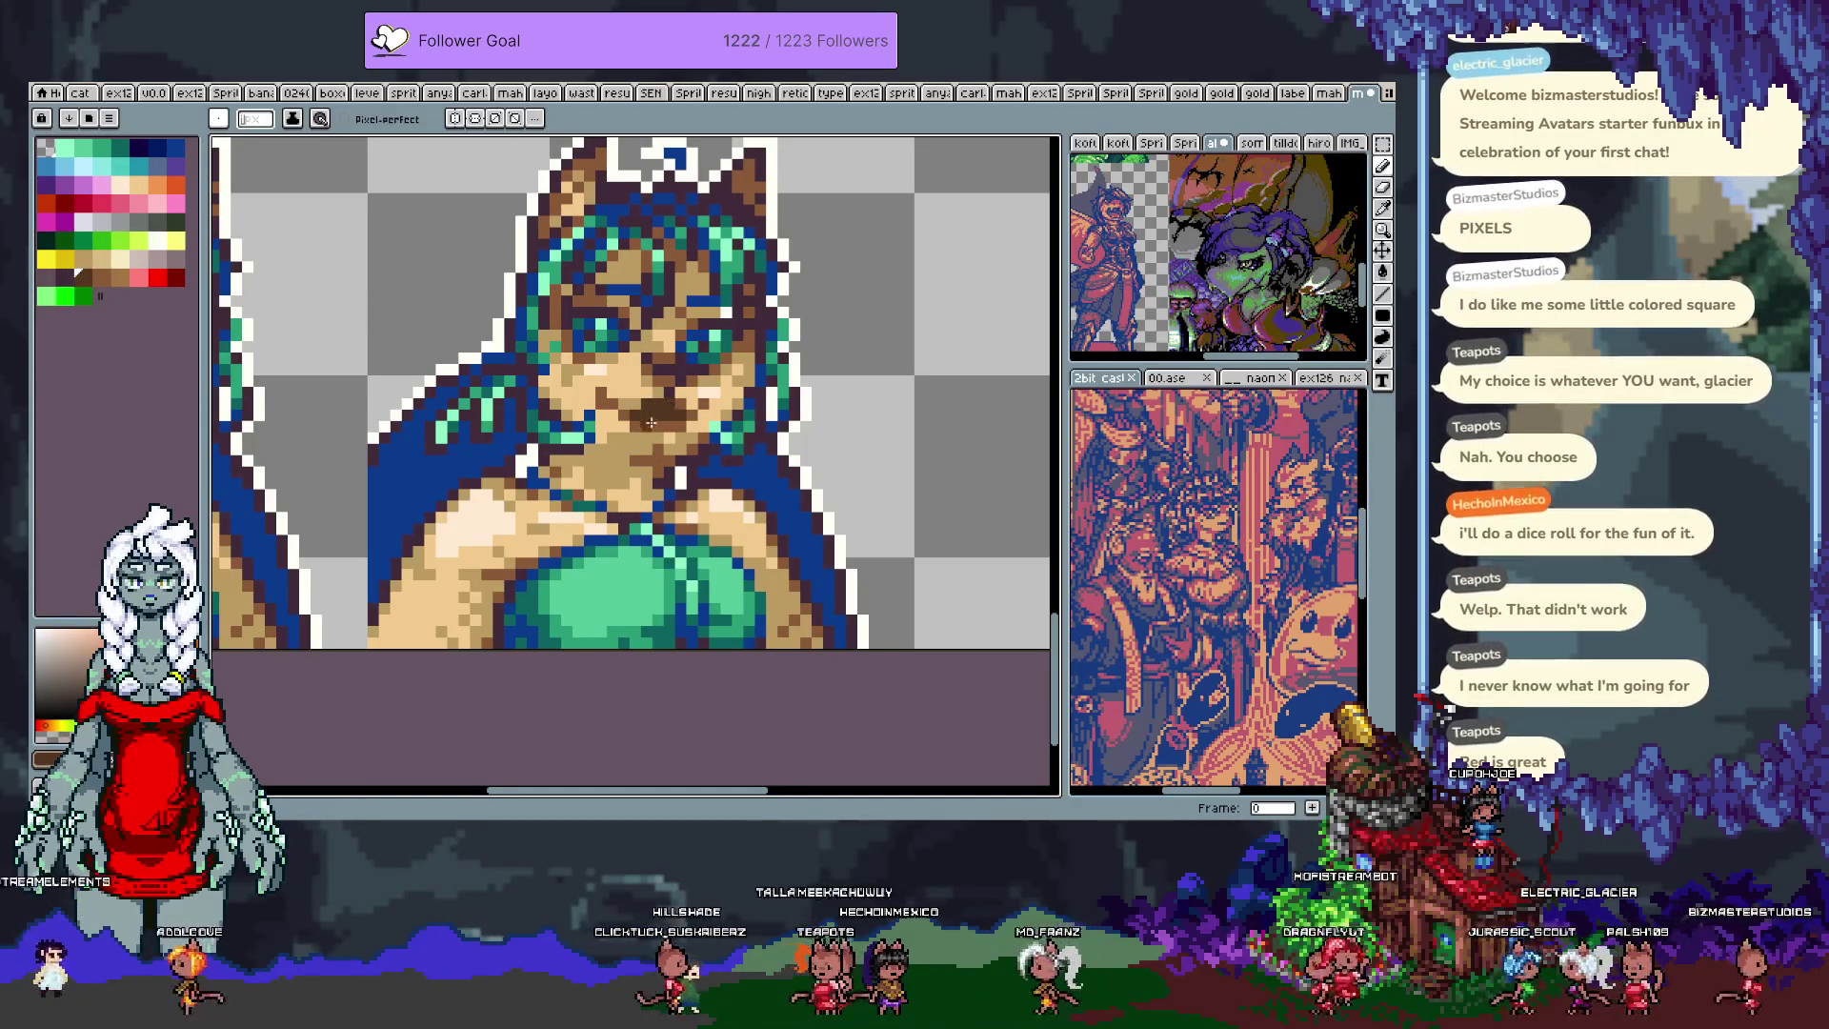
# Step: Try a red mouth line, then undo it back to the brown version
pyautogui.click(73, 204)
pyautogui.moveTo(629, 413); pyautogui.dragTo(675, 415)
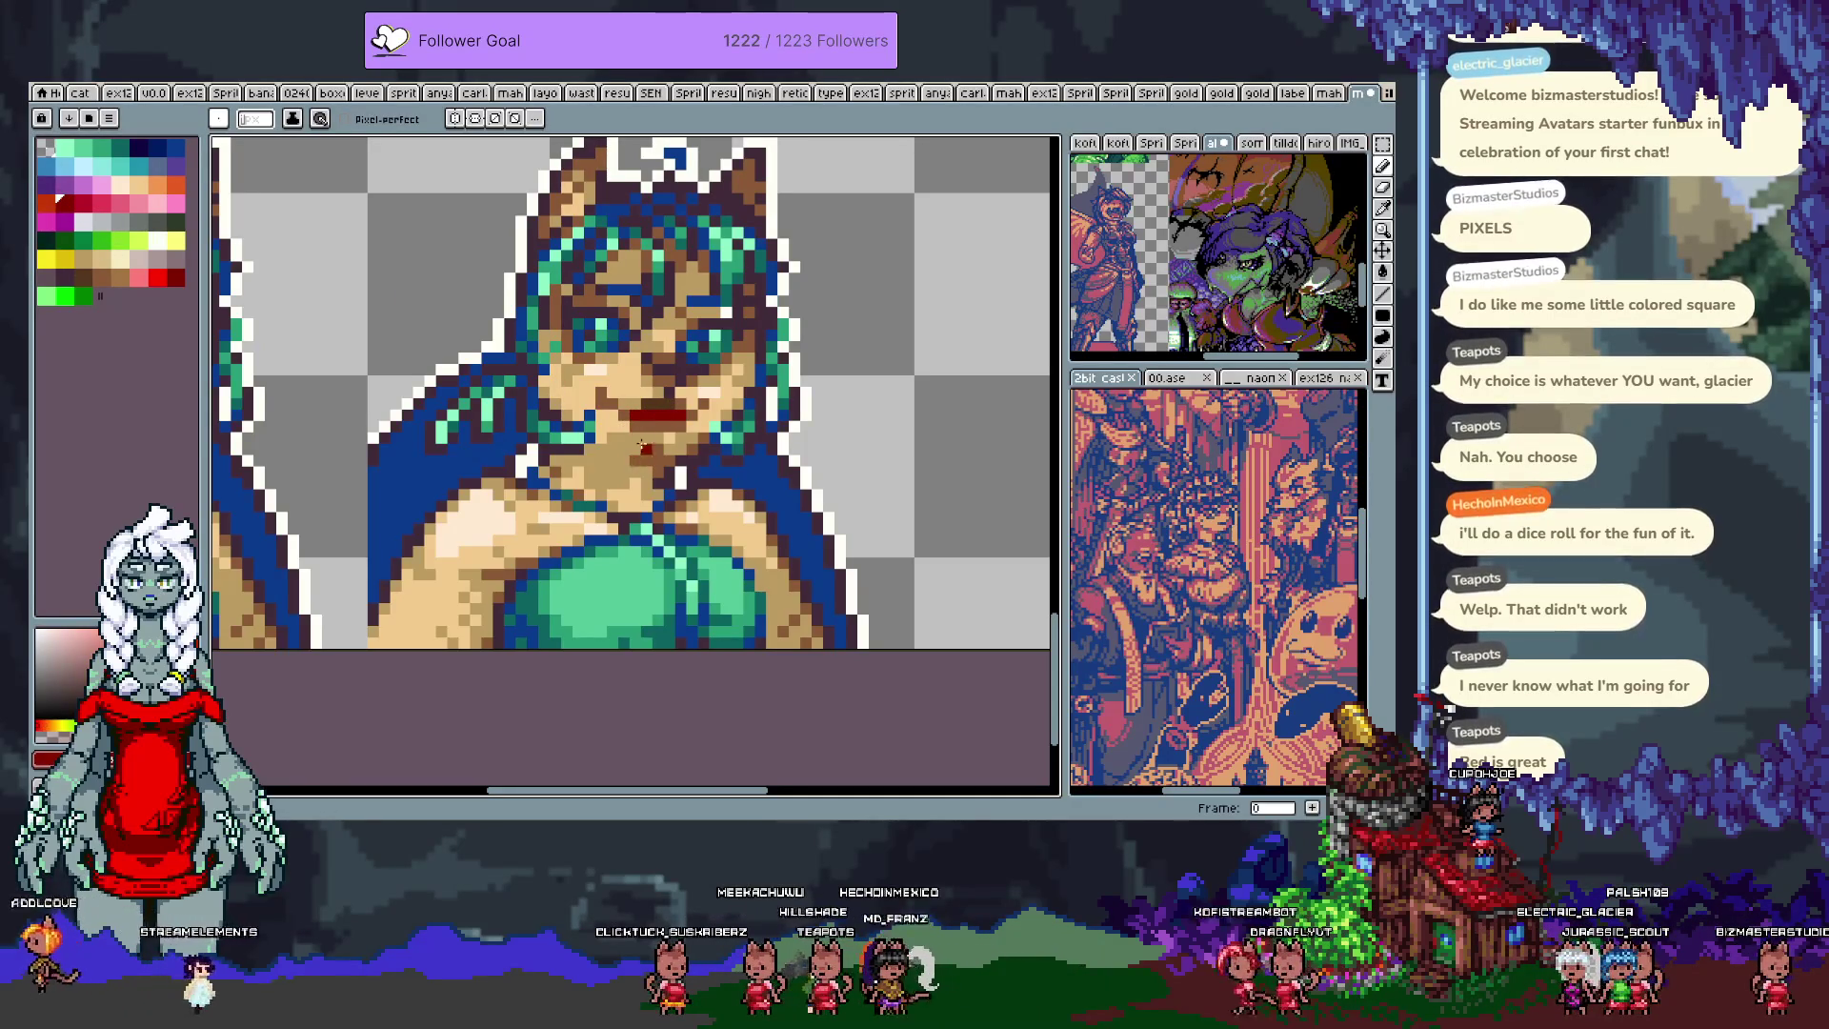
pyautogui.press('i')
pyautogui.click(612, 386)
pyautogui.press('b')
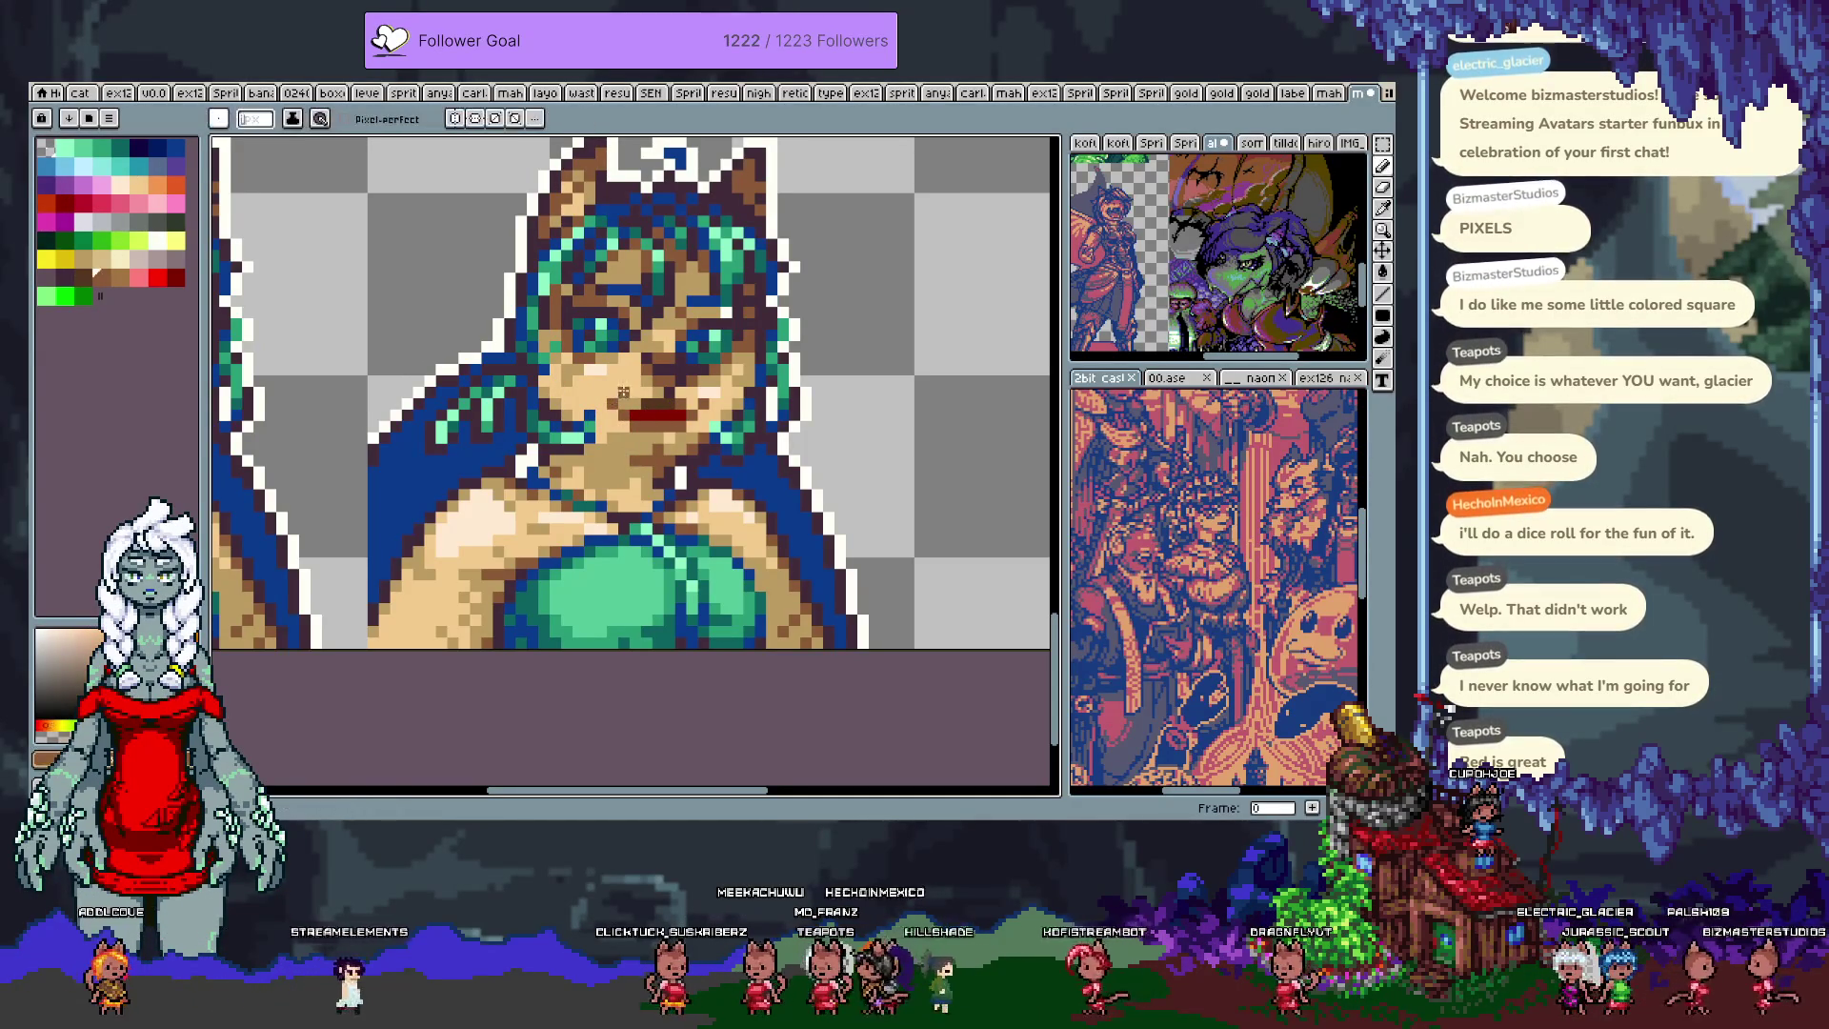
pyautogui.hotkey('ctrl', 'z')
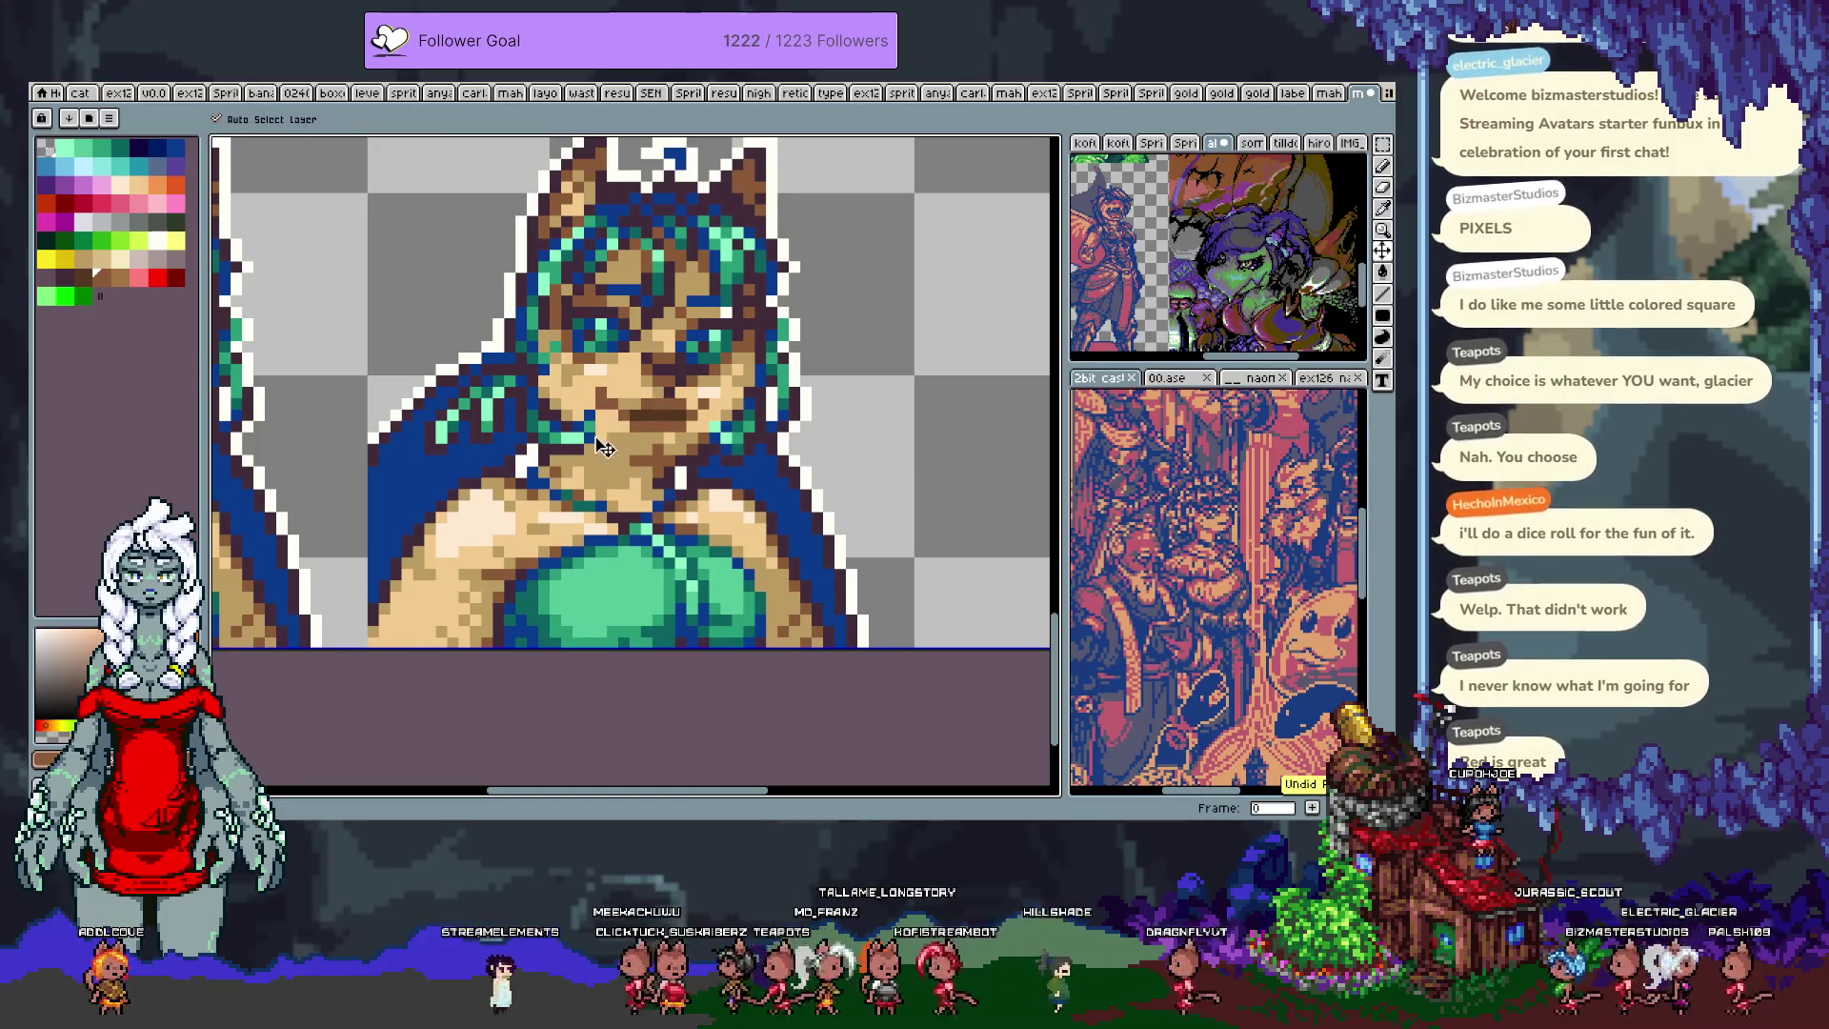
pyautogui.hotkey('ctrl', 'z')
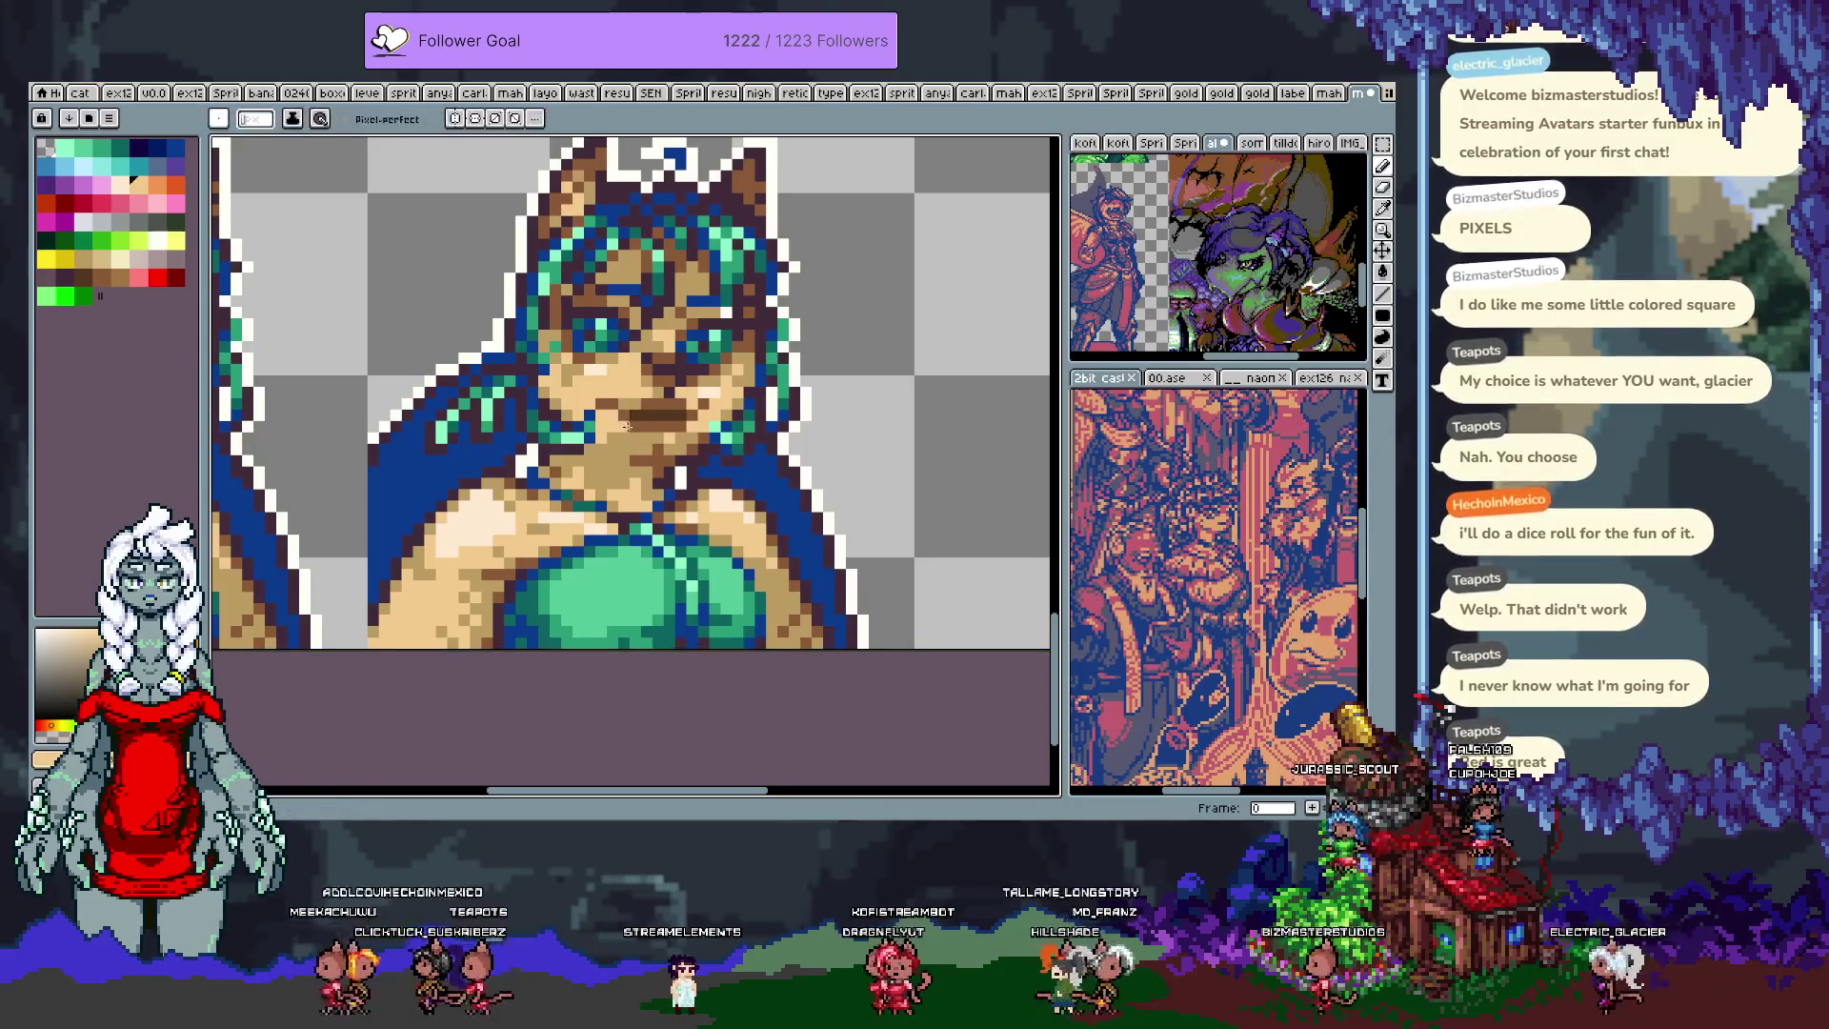
# Step: Touch up the mouth with peach over the top and darker brown pixels
pyautogui.keyDown('alt'); pyautogui.click(640, 408); pyautogui.keyUp('alt')
pyautogui.click(639, 408)
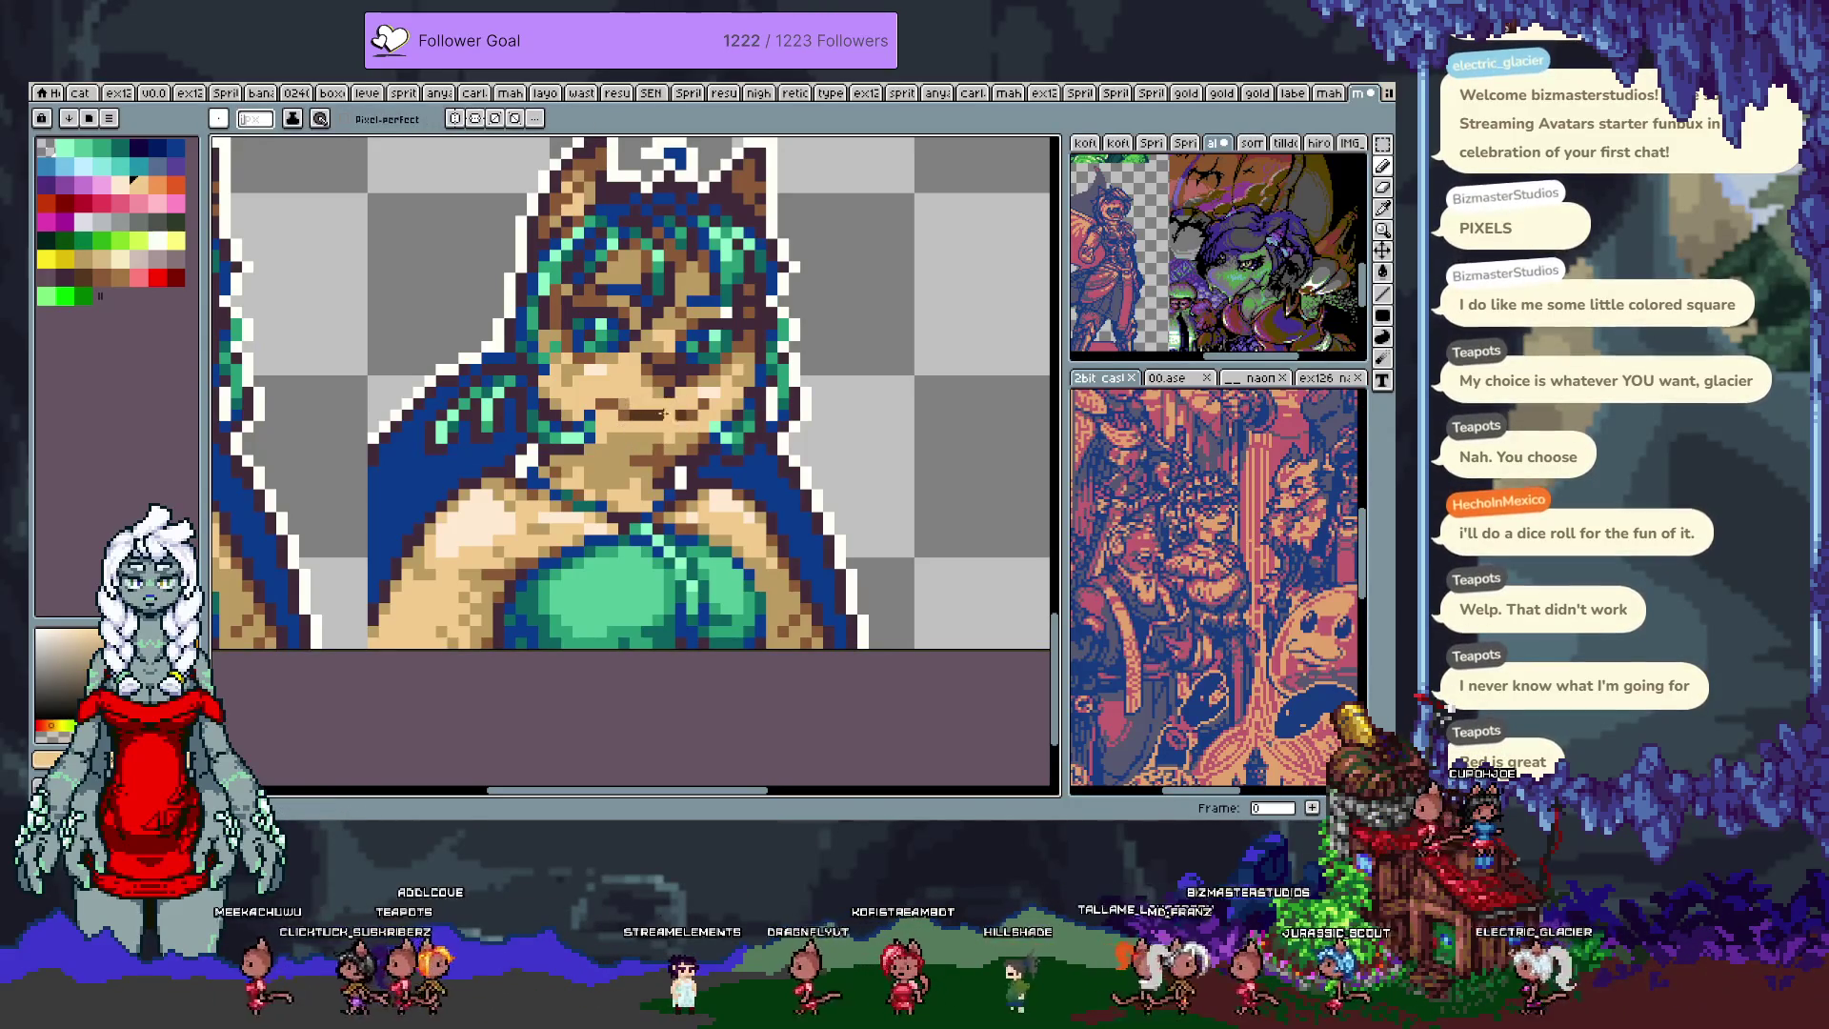
pyautogui.keyDown('alt'); pyautogui.click(630, 413); pyautogui.keyUp('alt')
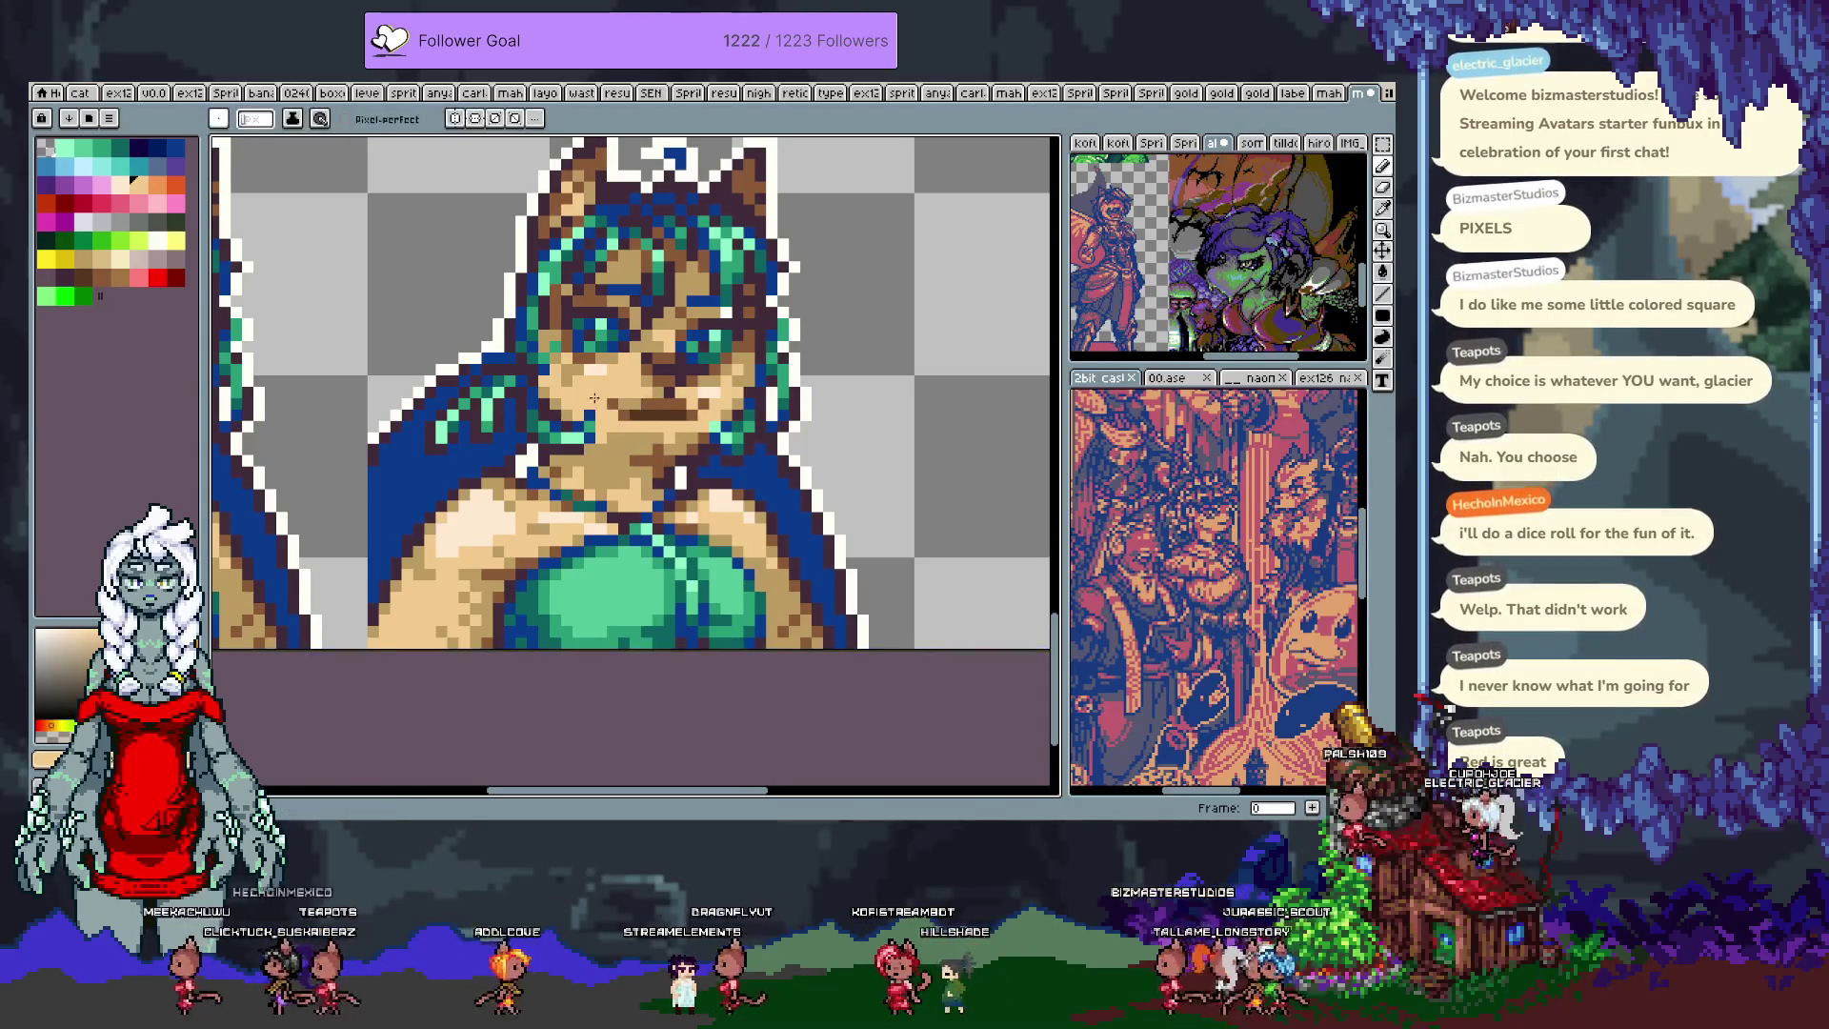
pyautogui.click(628, 411)
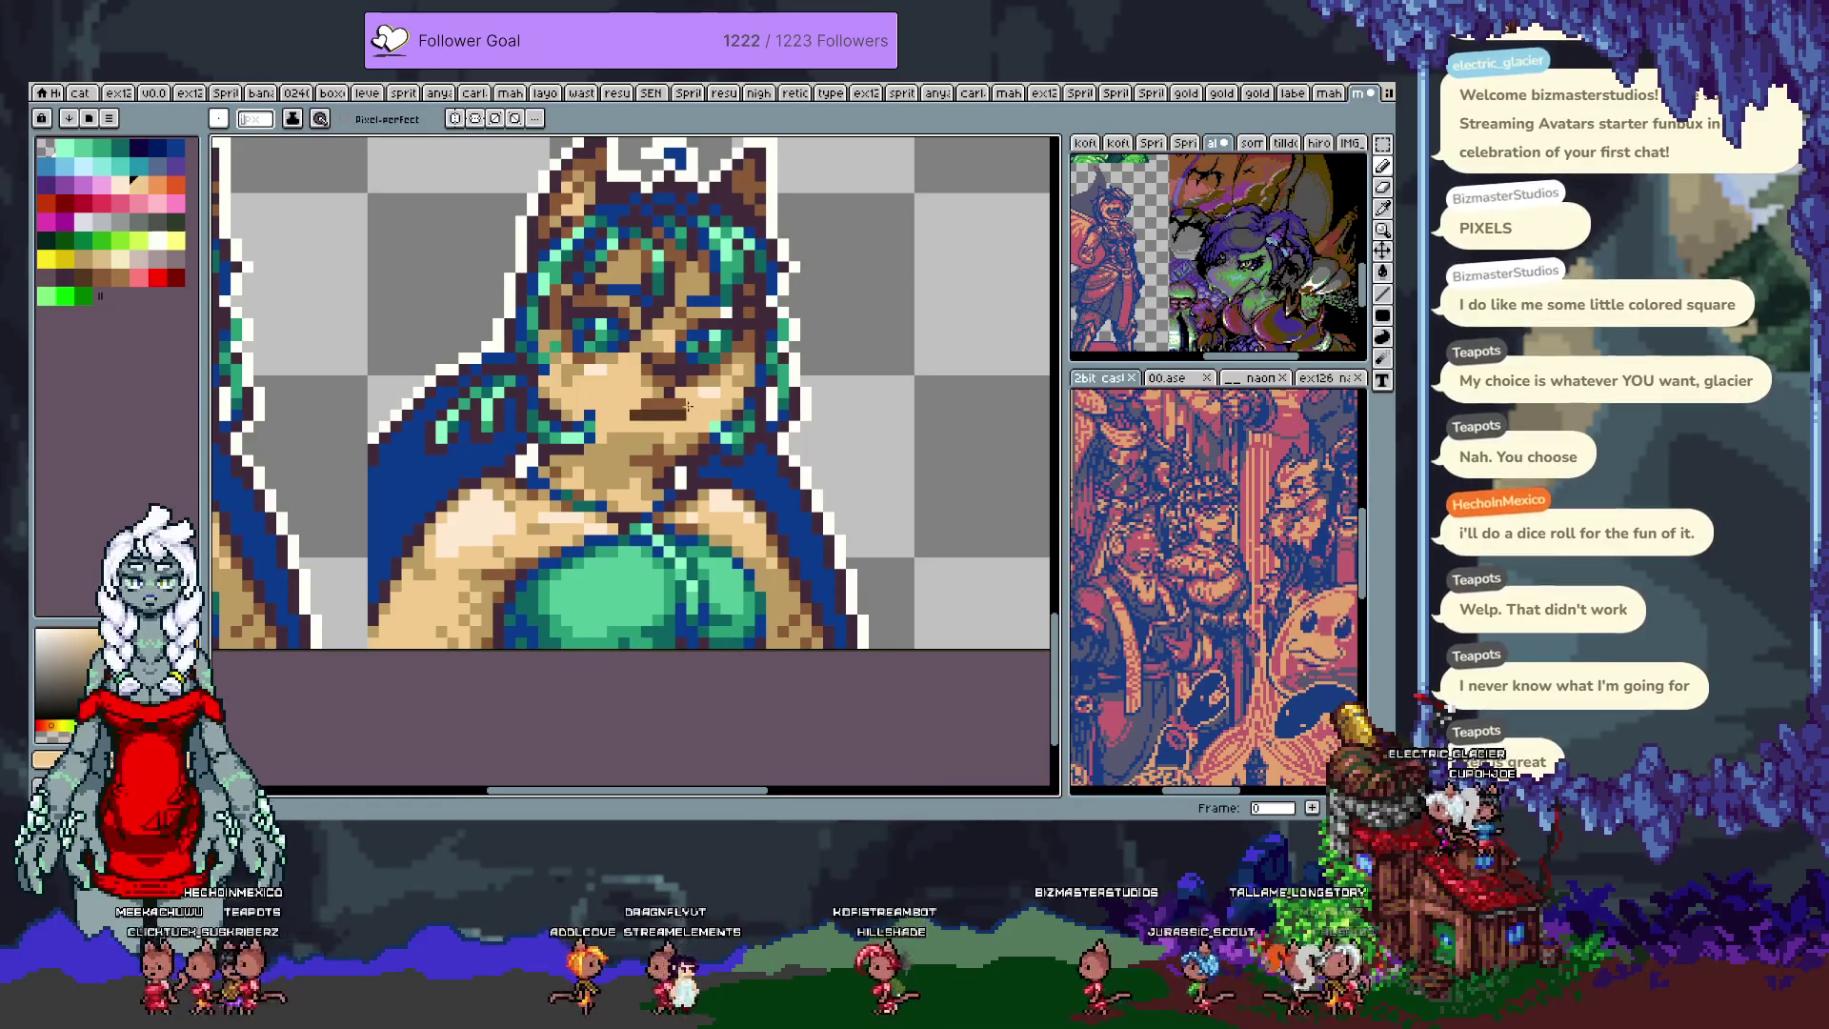
pyautogui.keyDown('alt'); pyautogui.click(657, 404); pyautogui.keyUp('alt')
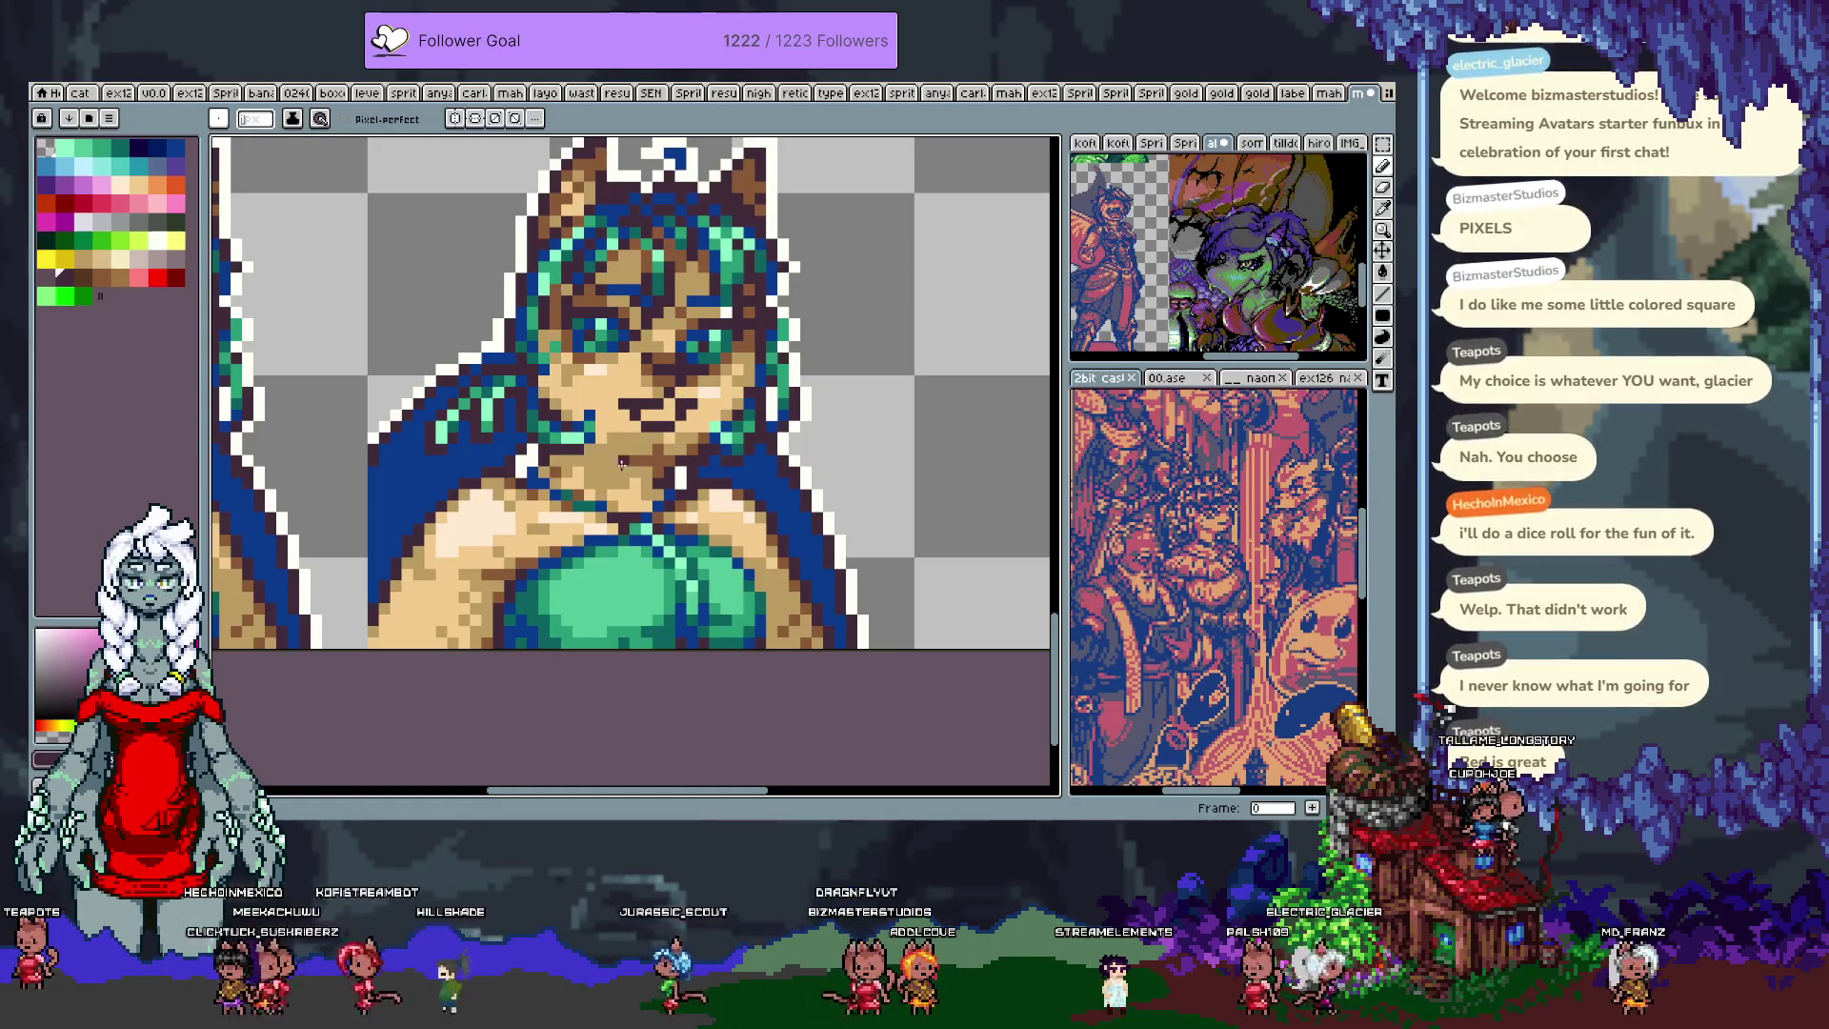
# Step: Sample the dark brown near the mouth, then return to the Pencil with dark red
pyautogui.press('alt')
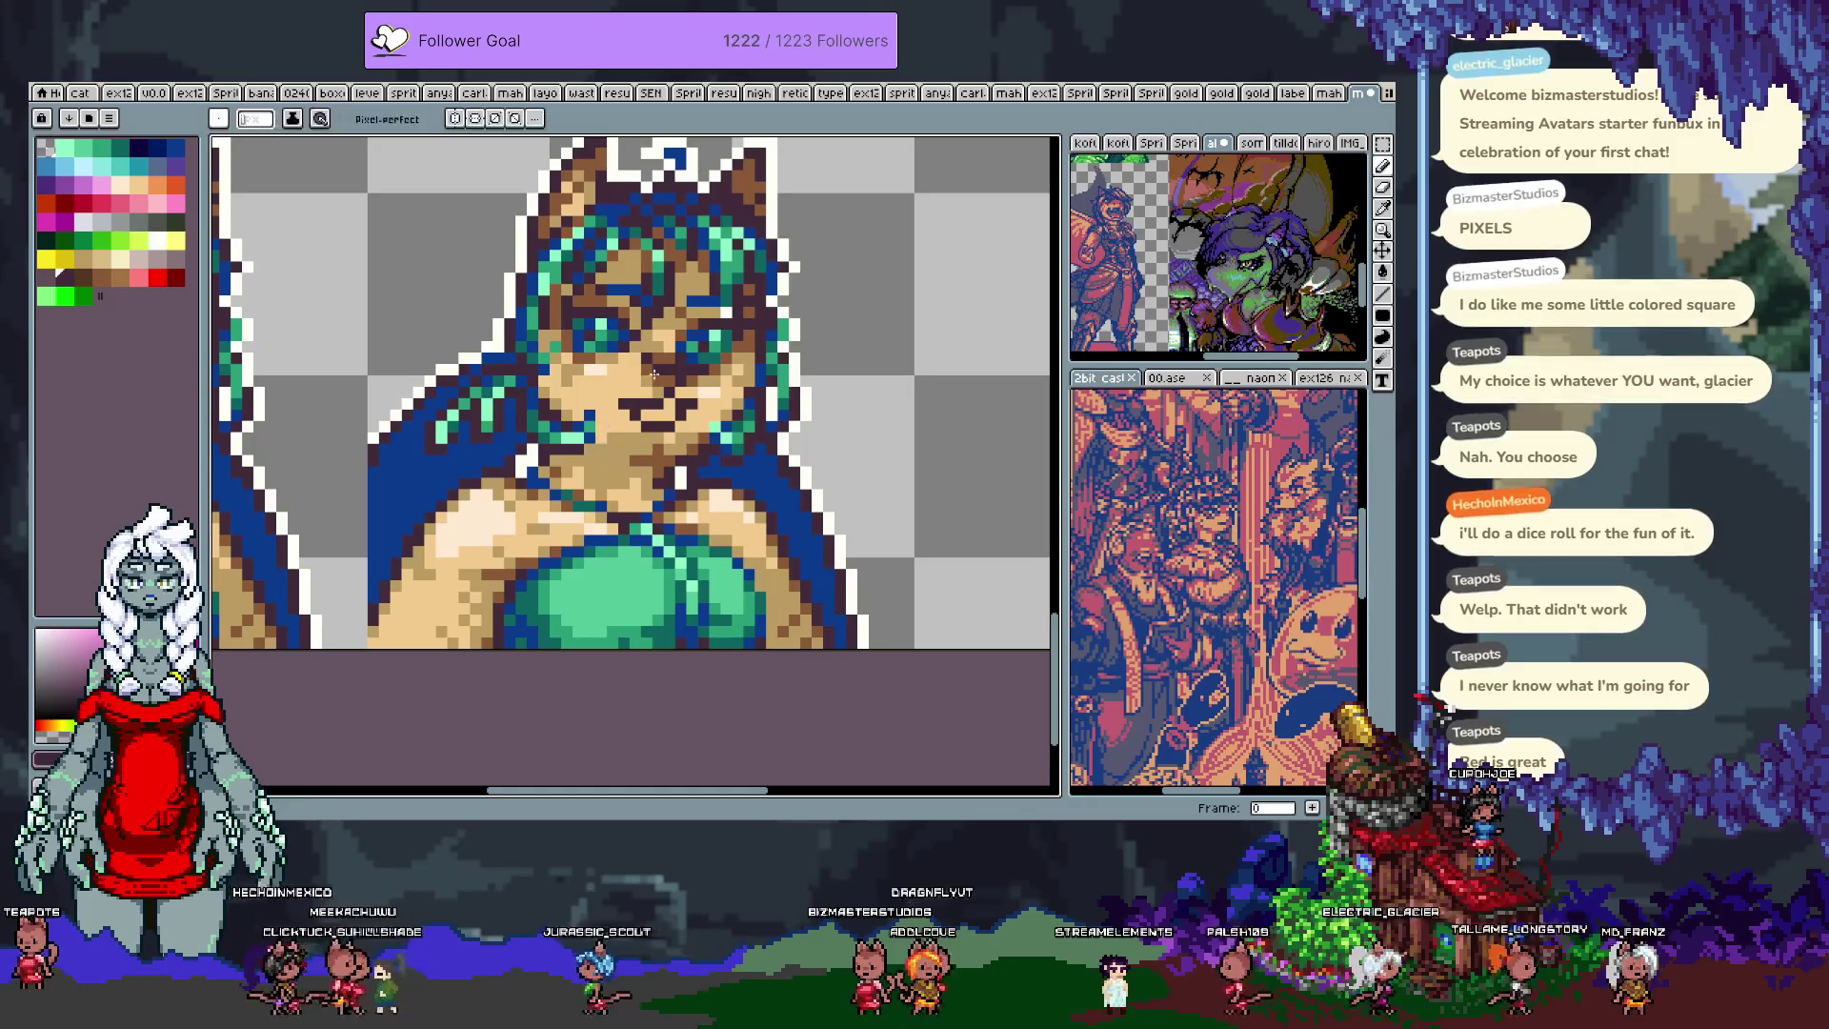
pyautogui.keyDown('alt'); pyautogui.click(662, 374); pyautogui.keyUp('alt')
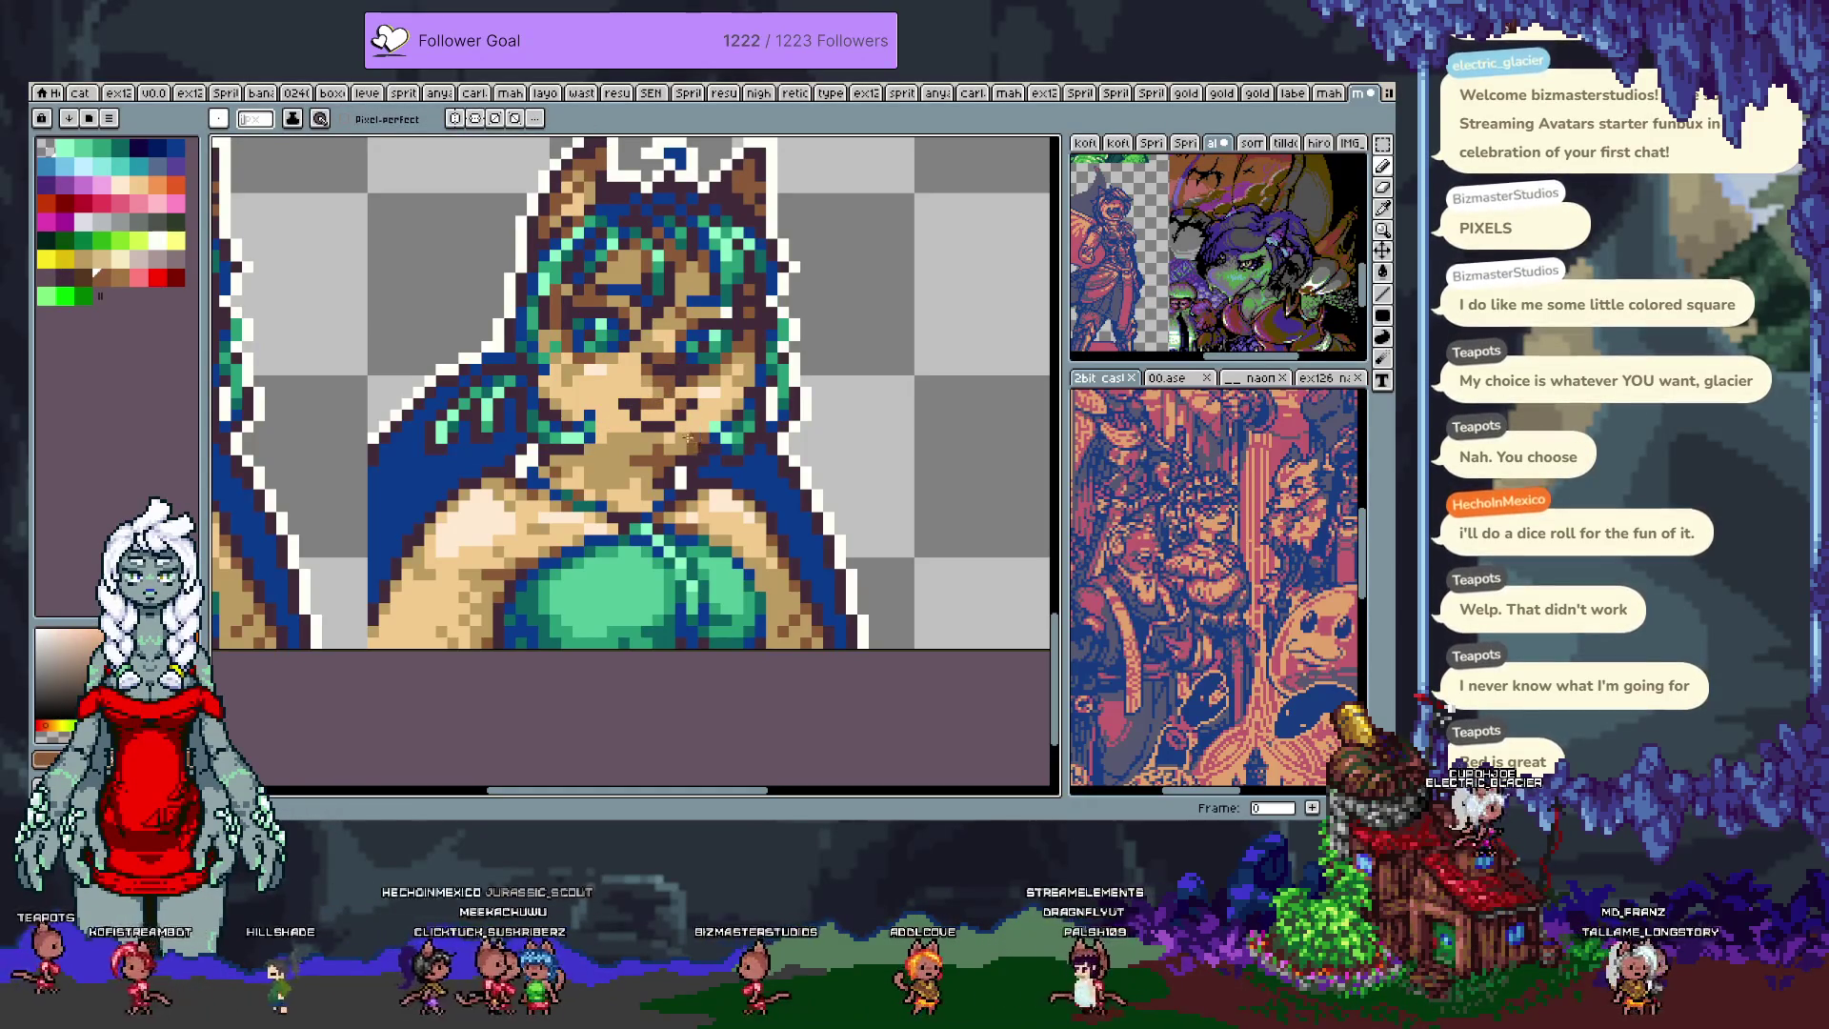
pyautogui.press('alt')
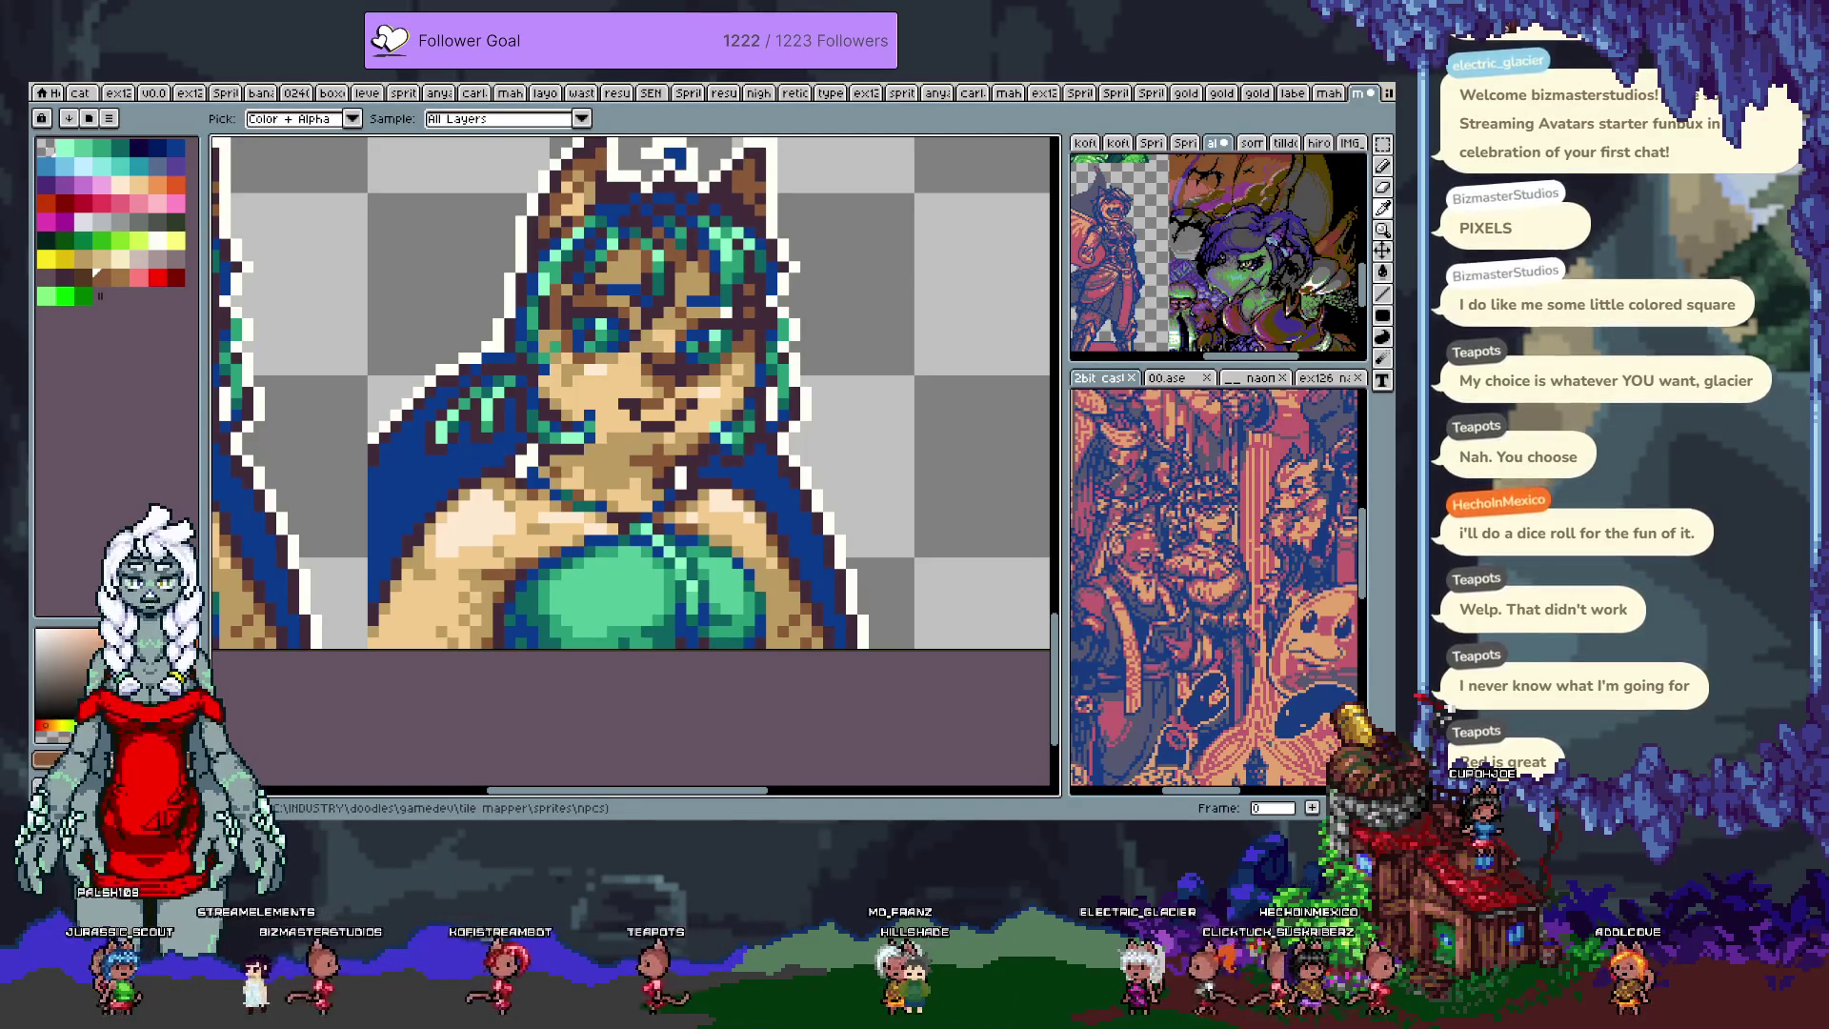
pyautogui.press('b')
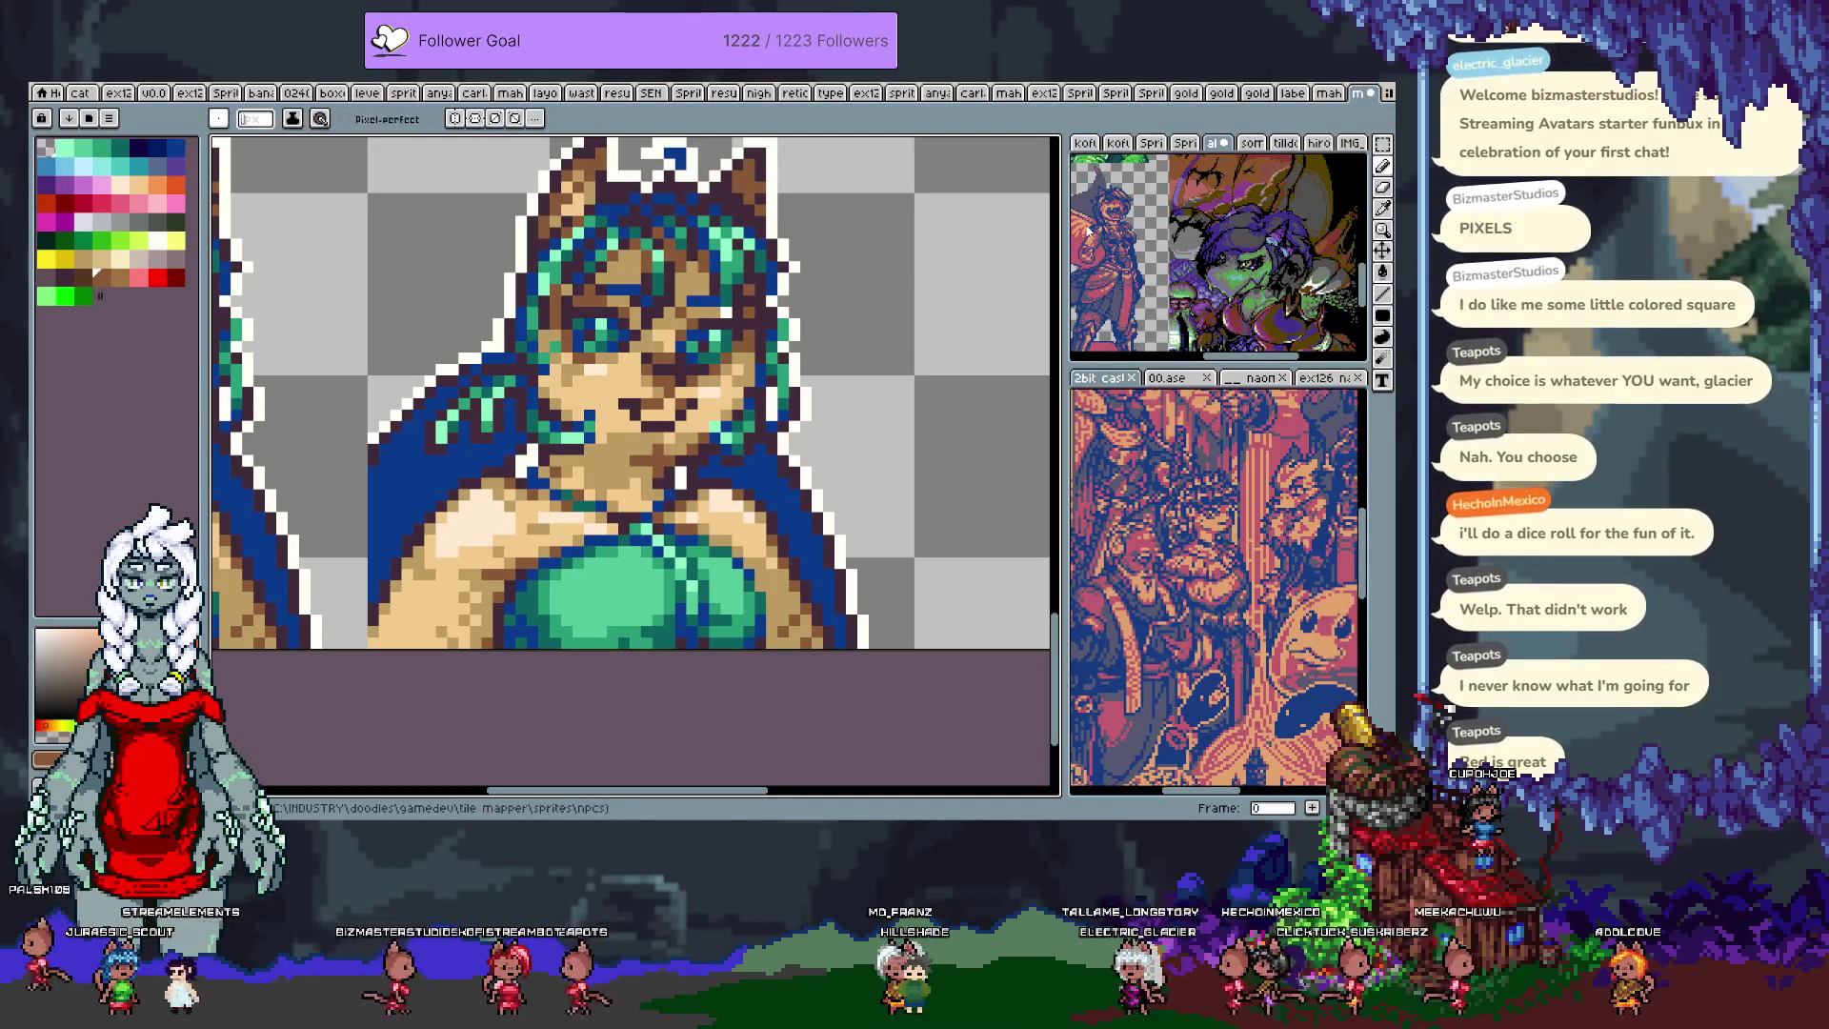
pyautogui.click(87, 209)
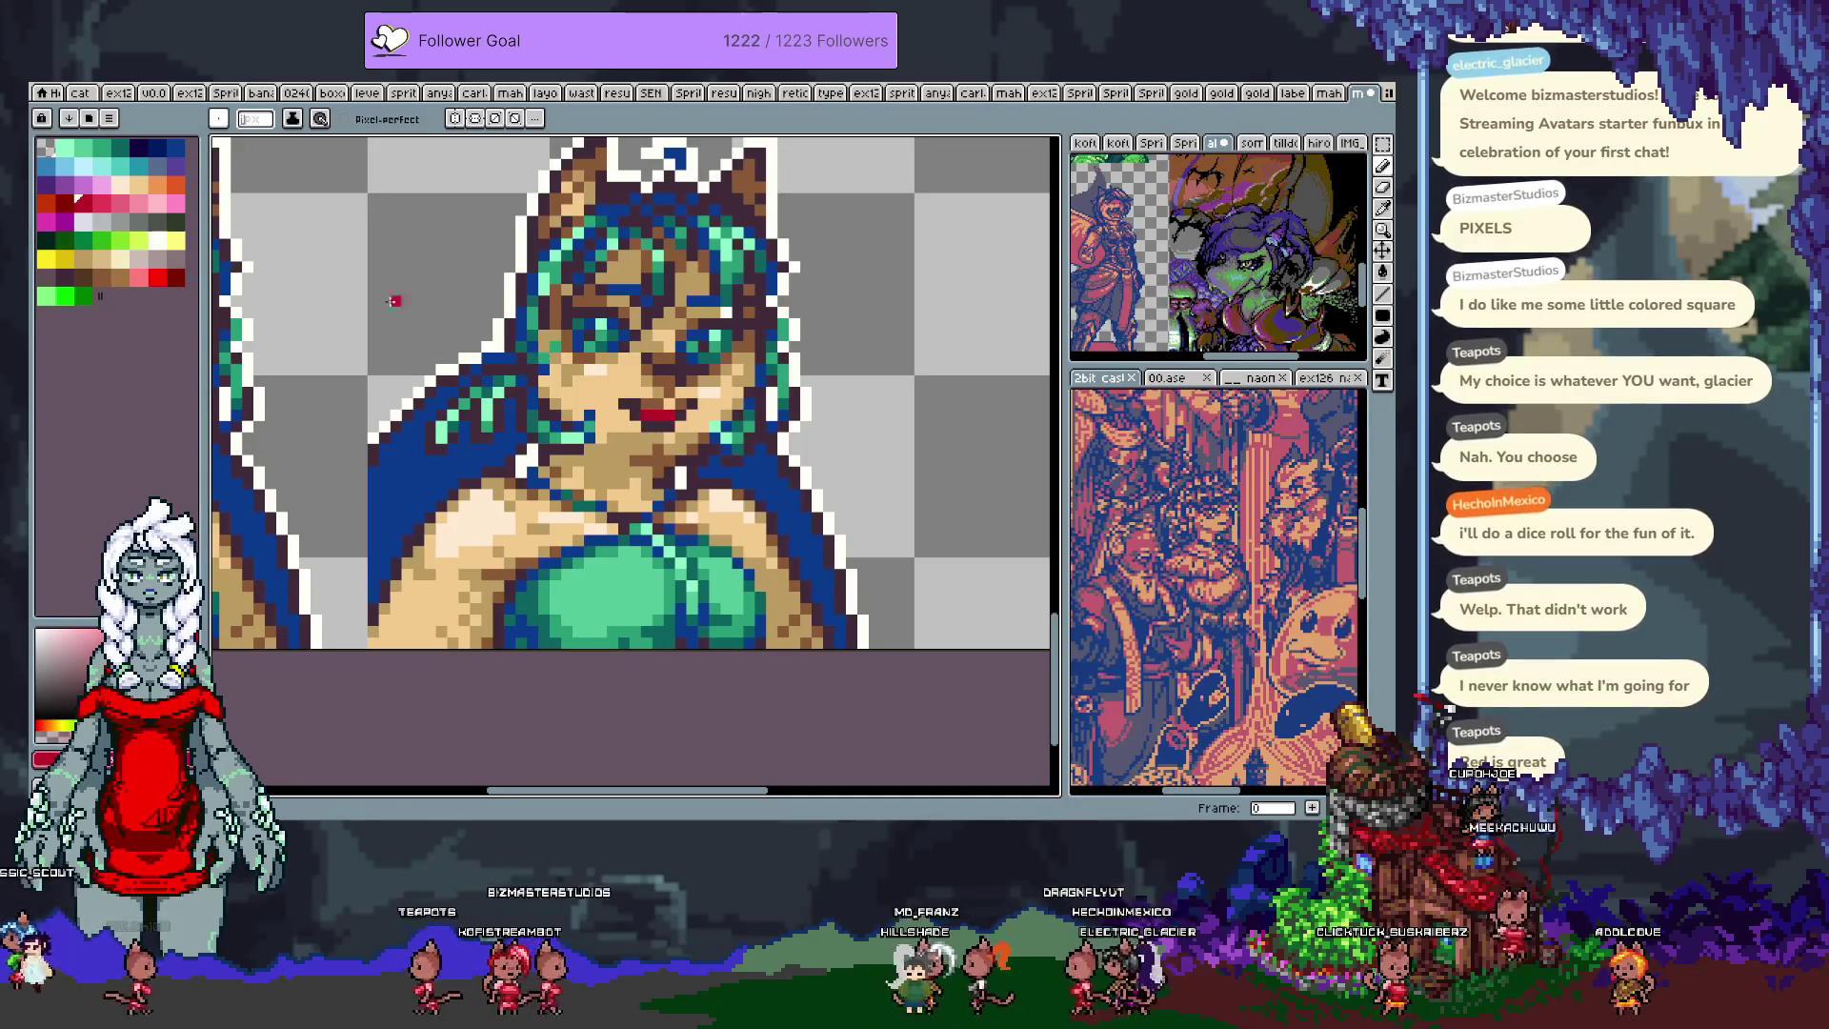
# Step: Paint the mouth in a brighter red with the Pencil
pyautogui.press('v')
pyautogui.click(68, 201)
pyautogui.press('b')
pyautogui.moveTo(644, 411); pyautogui.dragTo(673, 412)
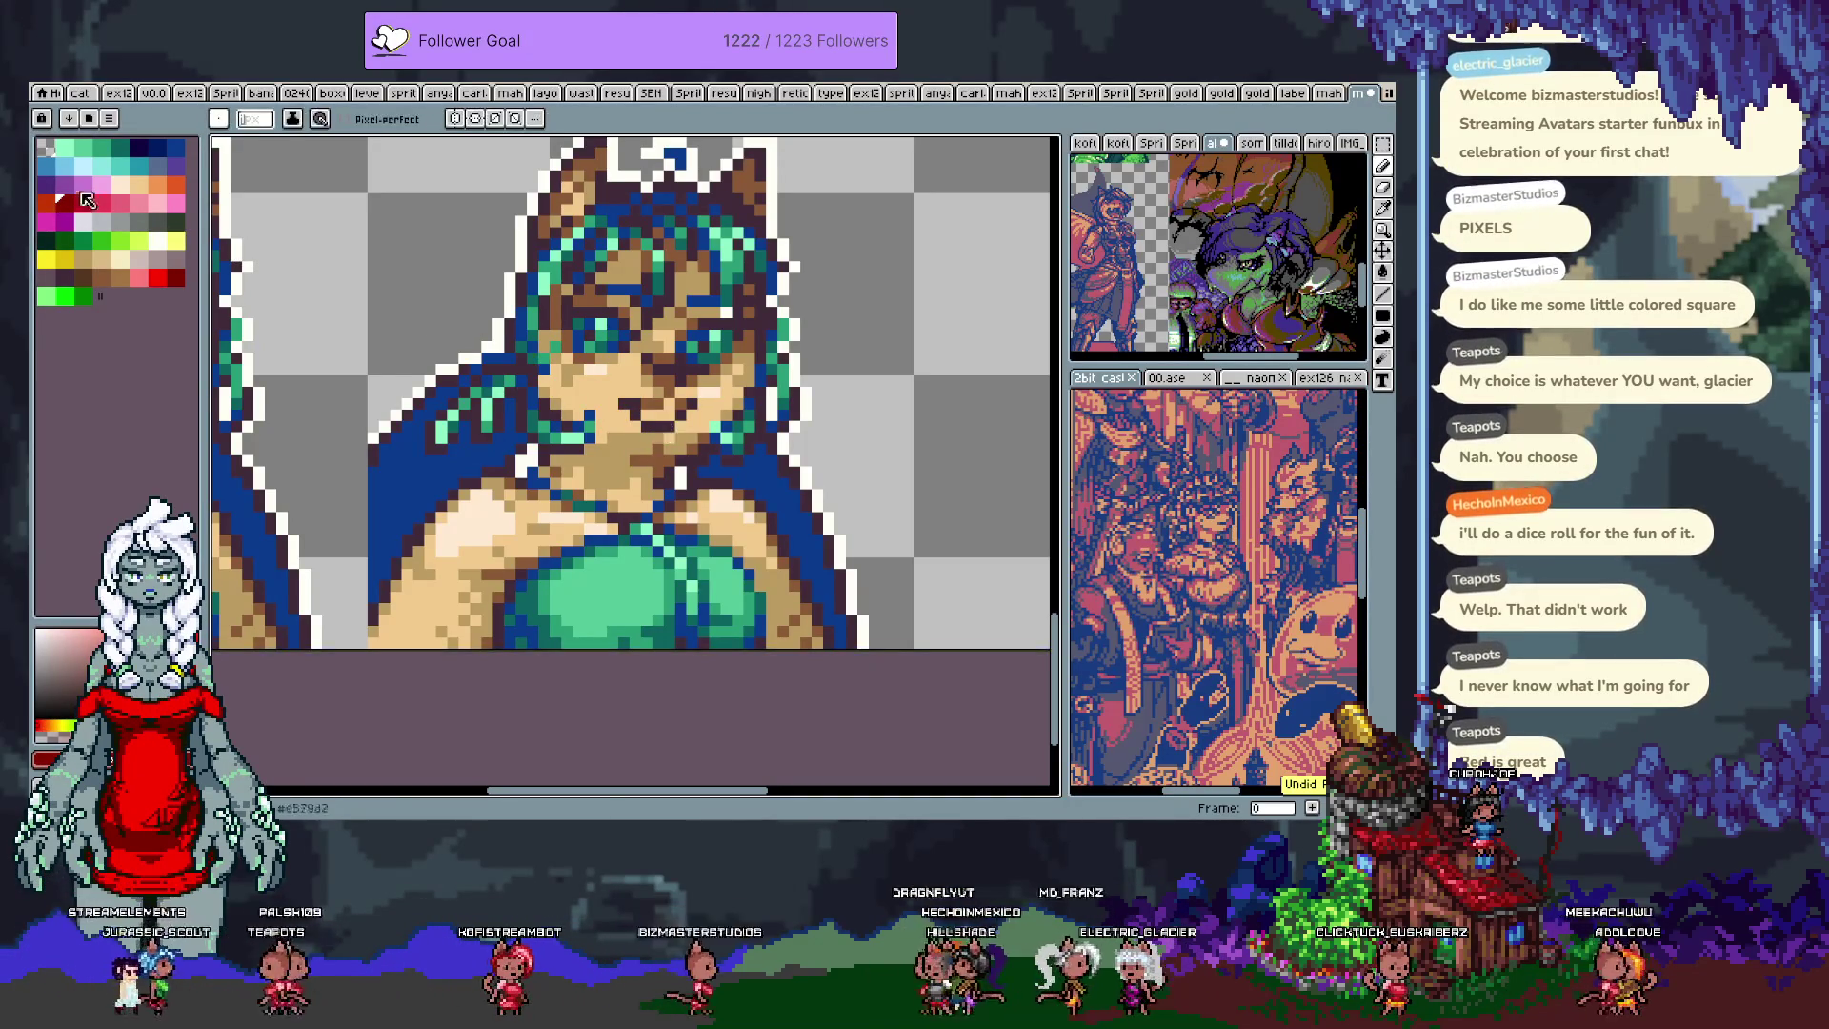
pyautogui.hotkey('ctrl', 'z')
pyautogui.hotkey('ctrl', 'y')
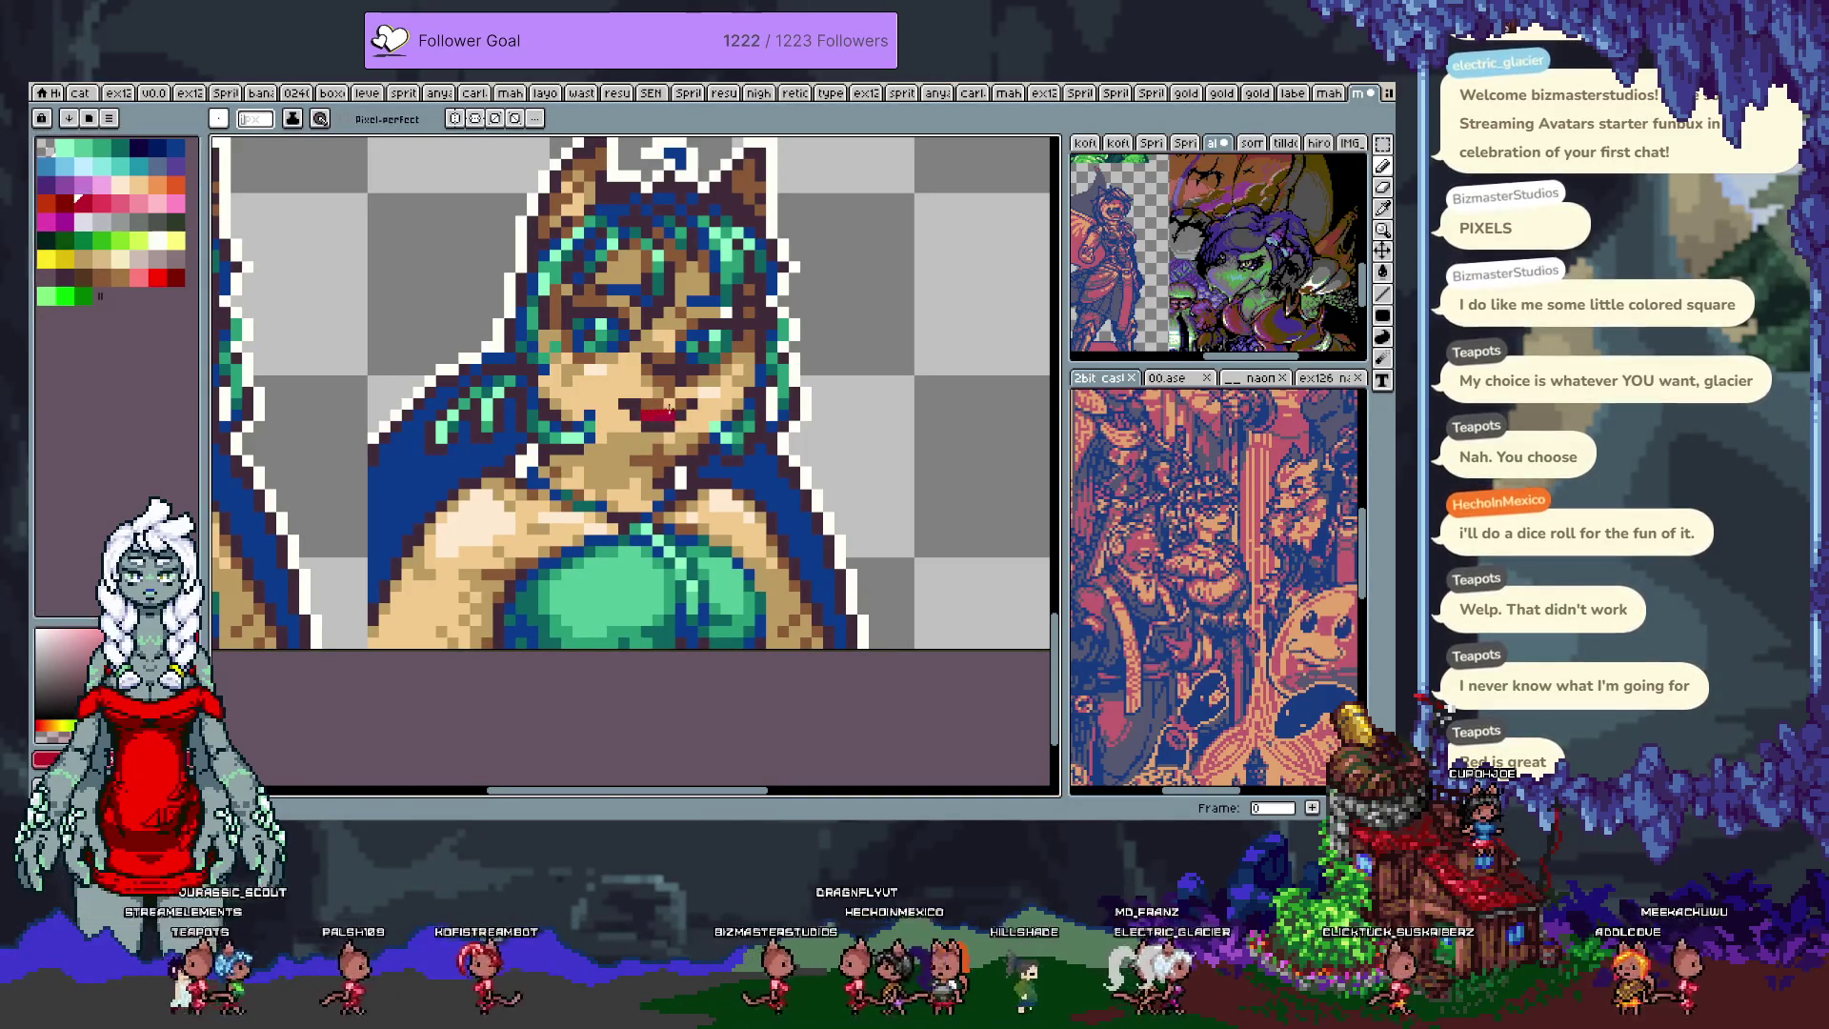
# Step: Test brown, grey and pink pixels inside the mouth, undoing the pink
pyautogui.keyDown('alt'); pyautogui.click(625, 411); pyautogui.keyUp('alt')
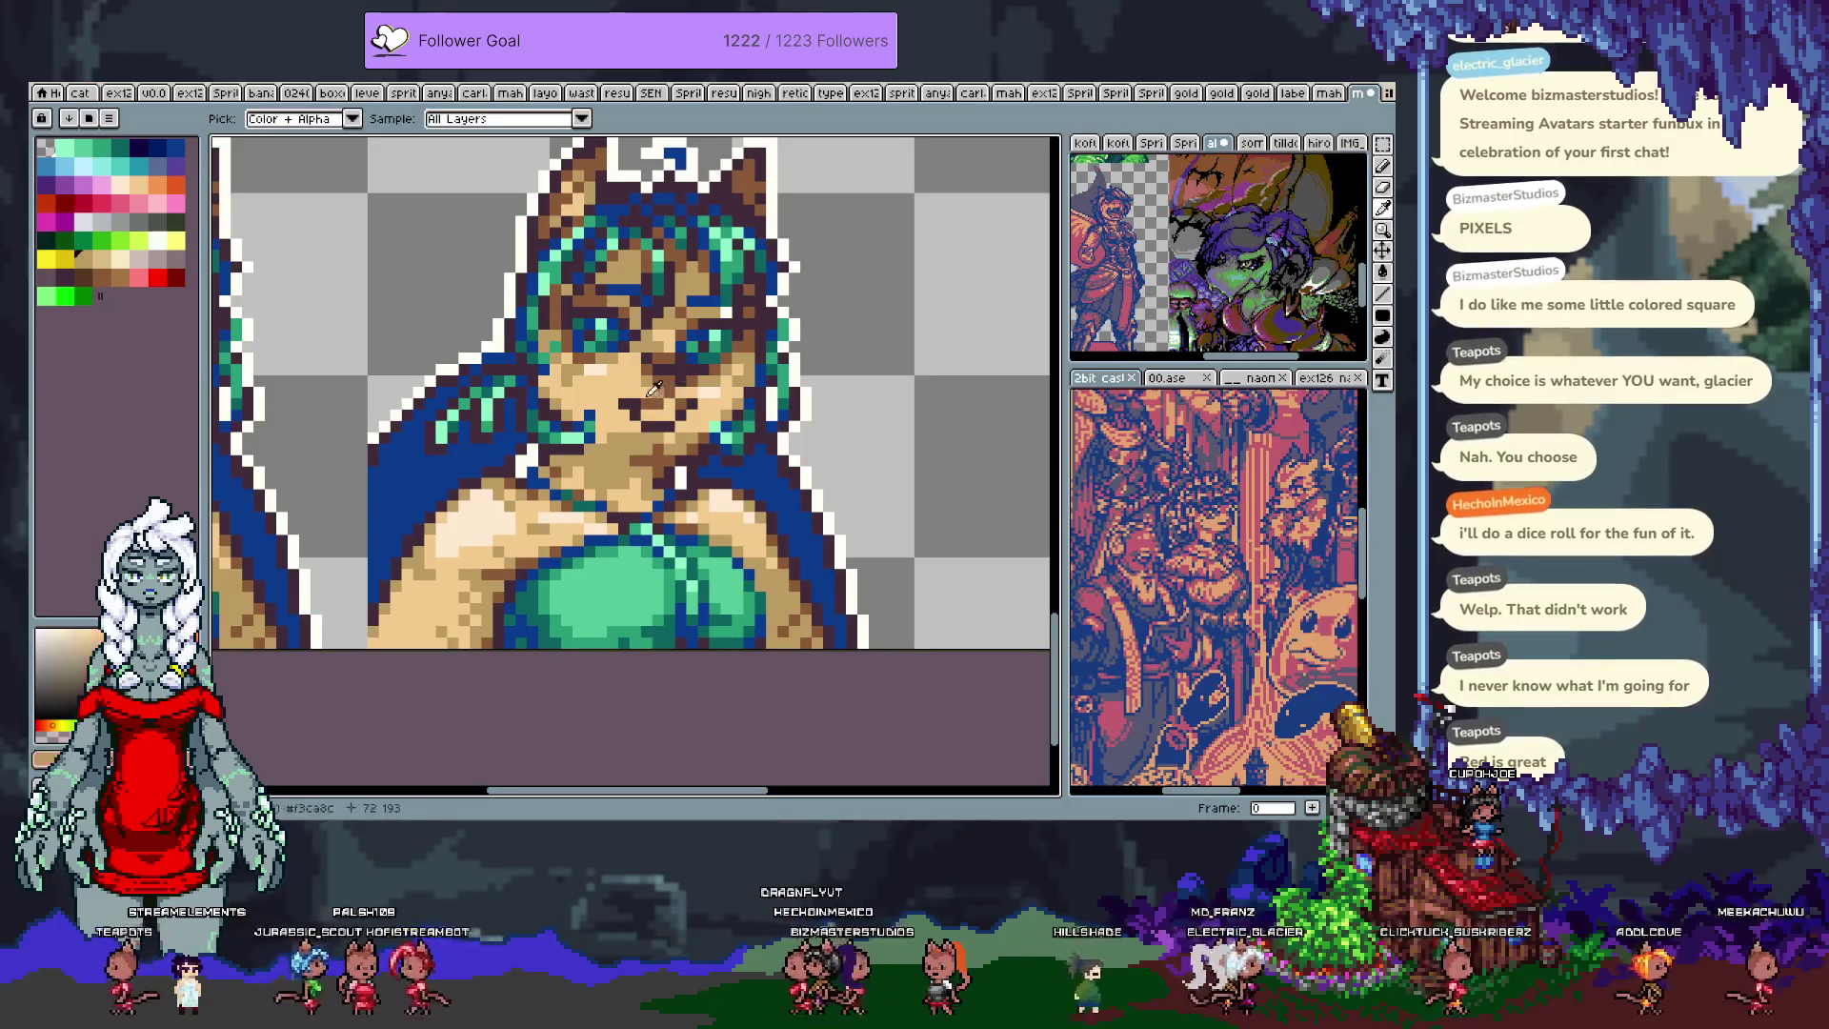
pyautogui.hotkey('ctrl', 'z')
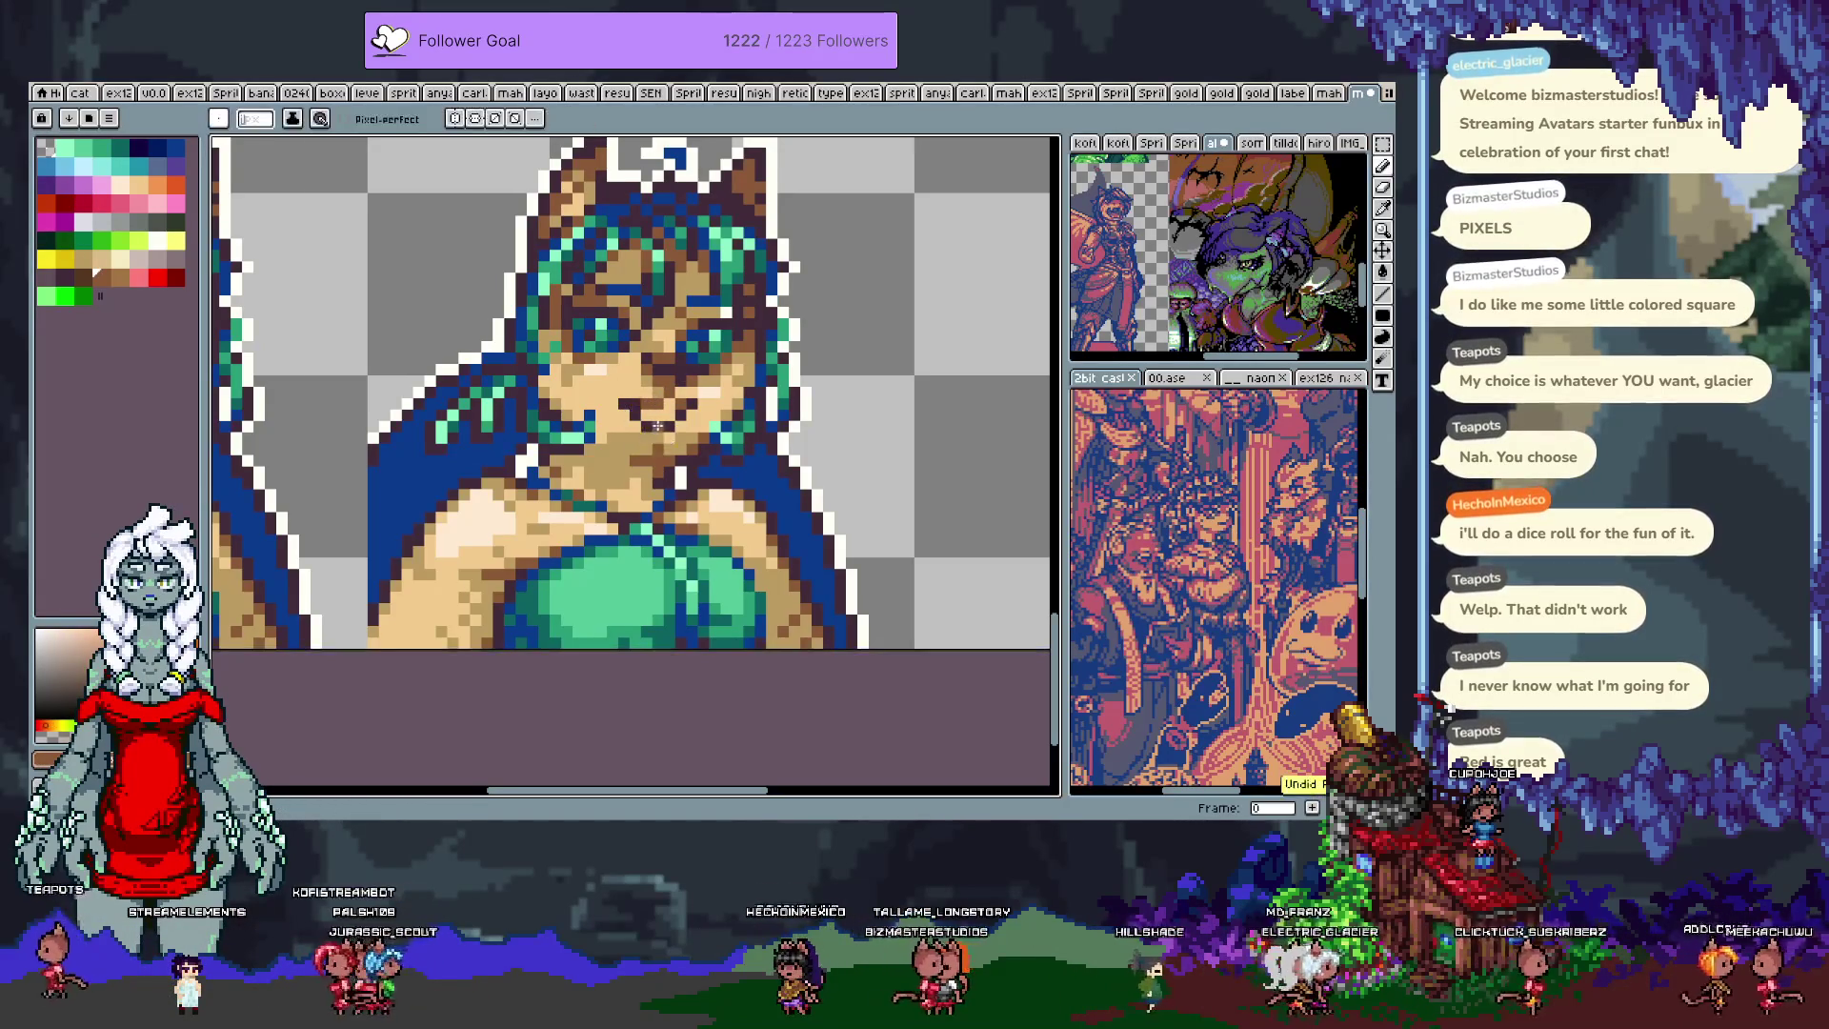
pyautogui.click(140, 223)
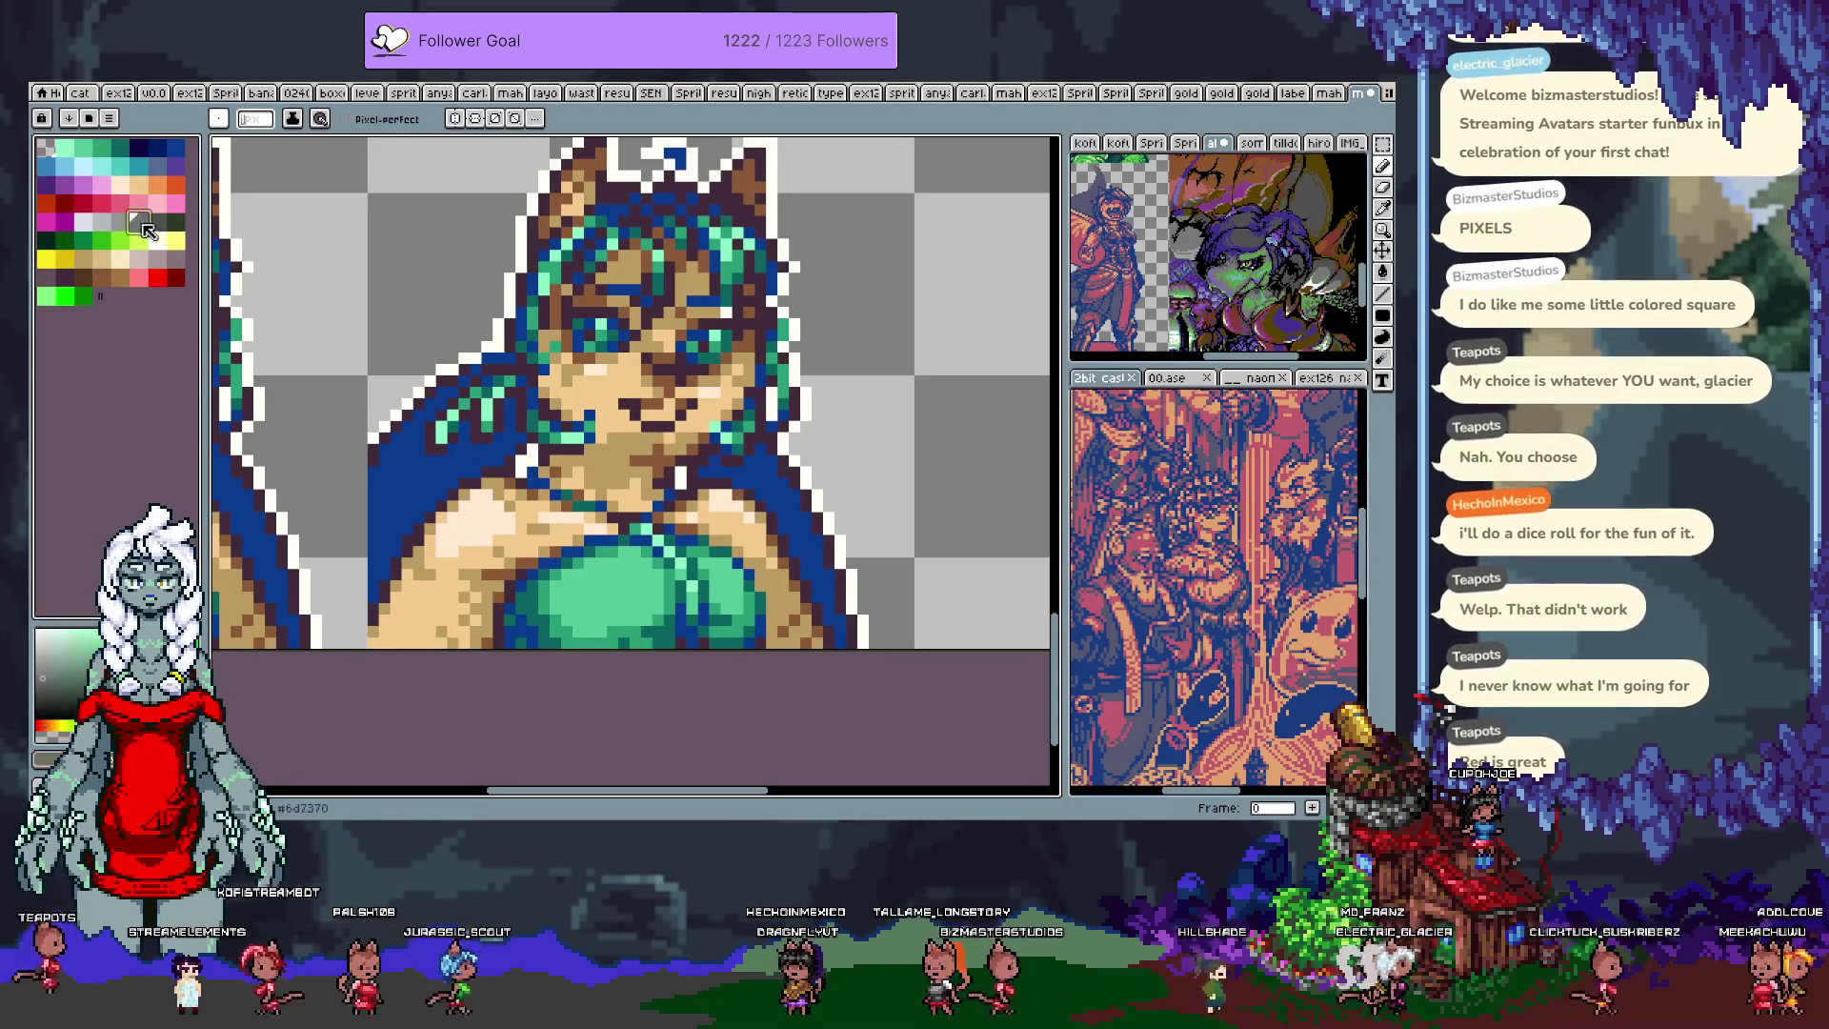
pyautogui.click(84, 222)
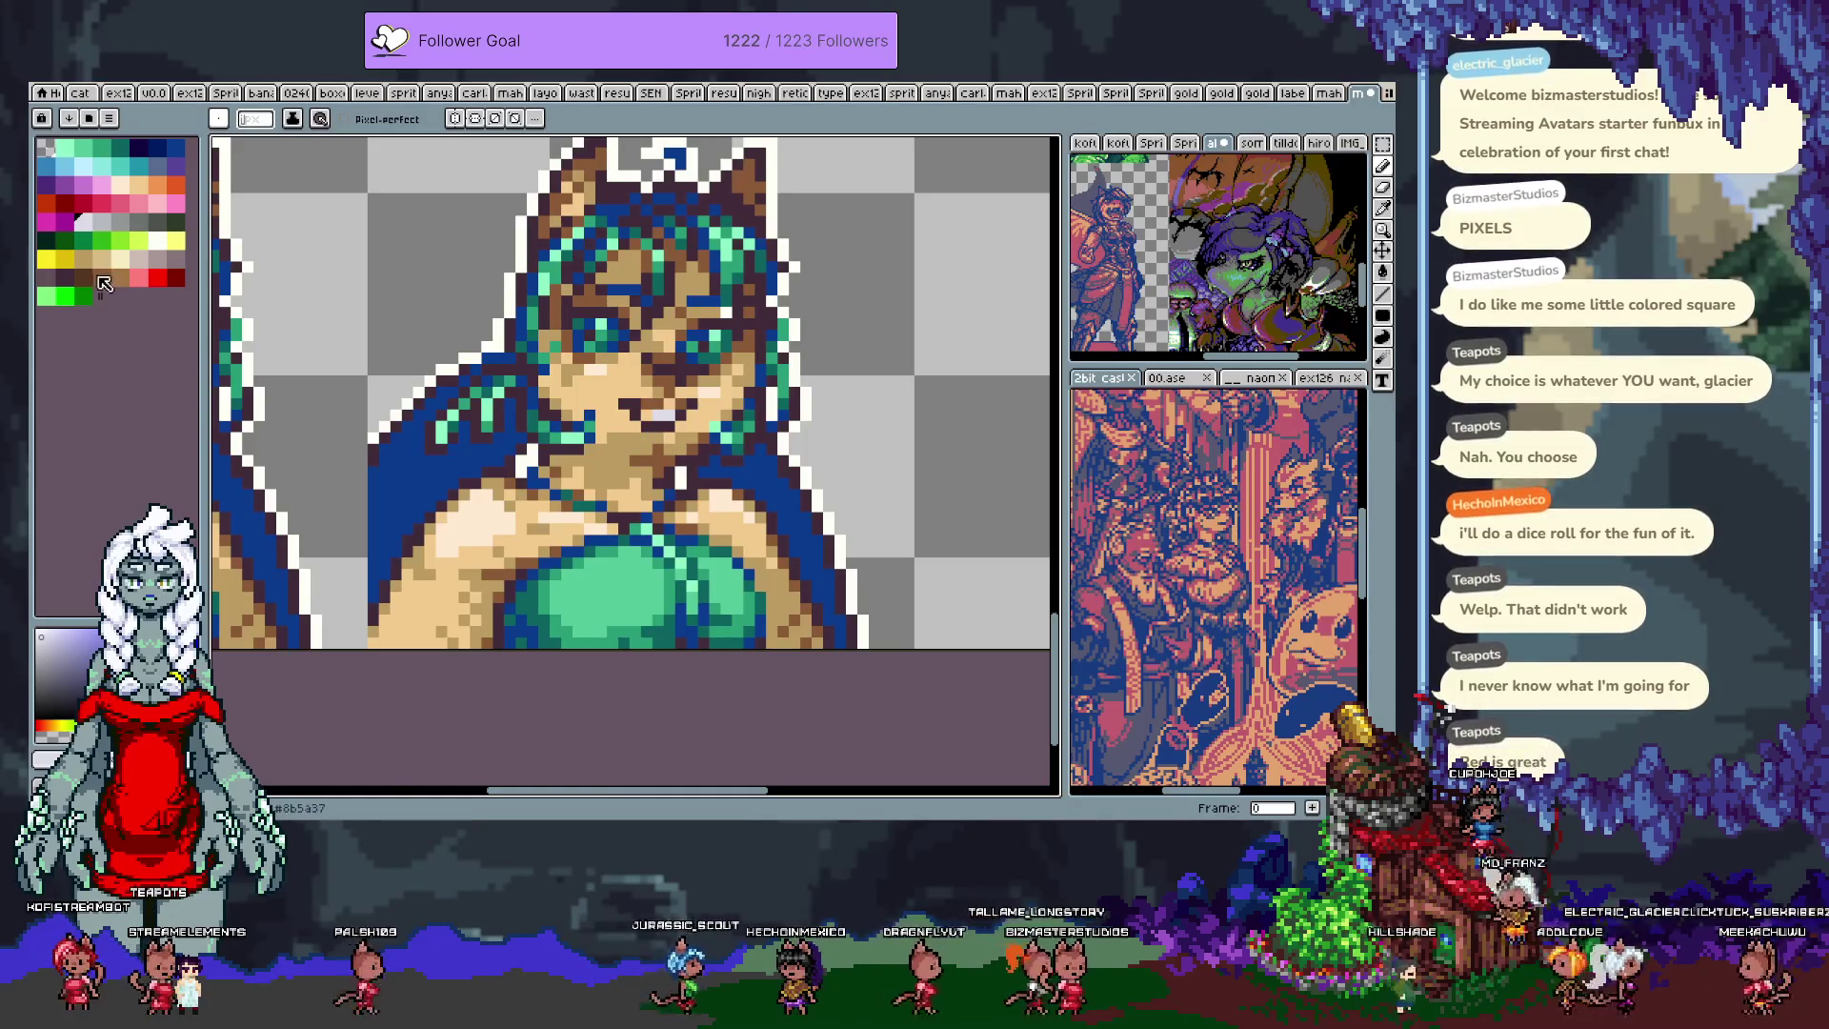
pyautogui.click(105, 207)
pyautogui.click(637, 416)
pyautogui.hotkey('ctrl', 'z')
pyautogui.keyDown('alt'); pyautogui.click(664, 413); pyautogui.keyUp('alt')
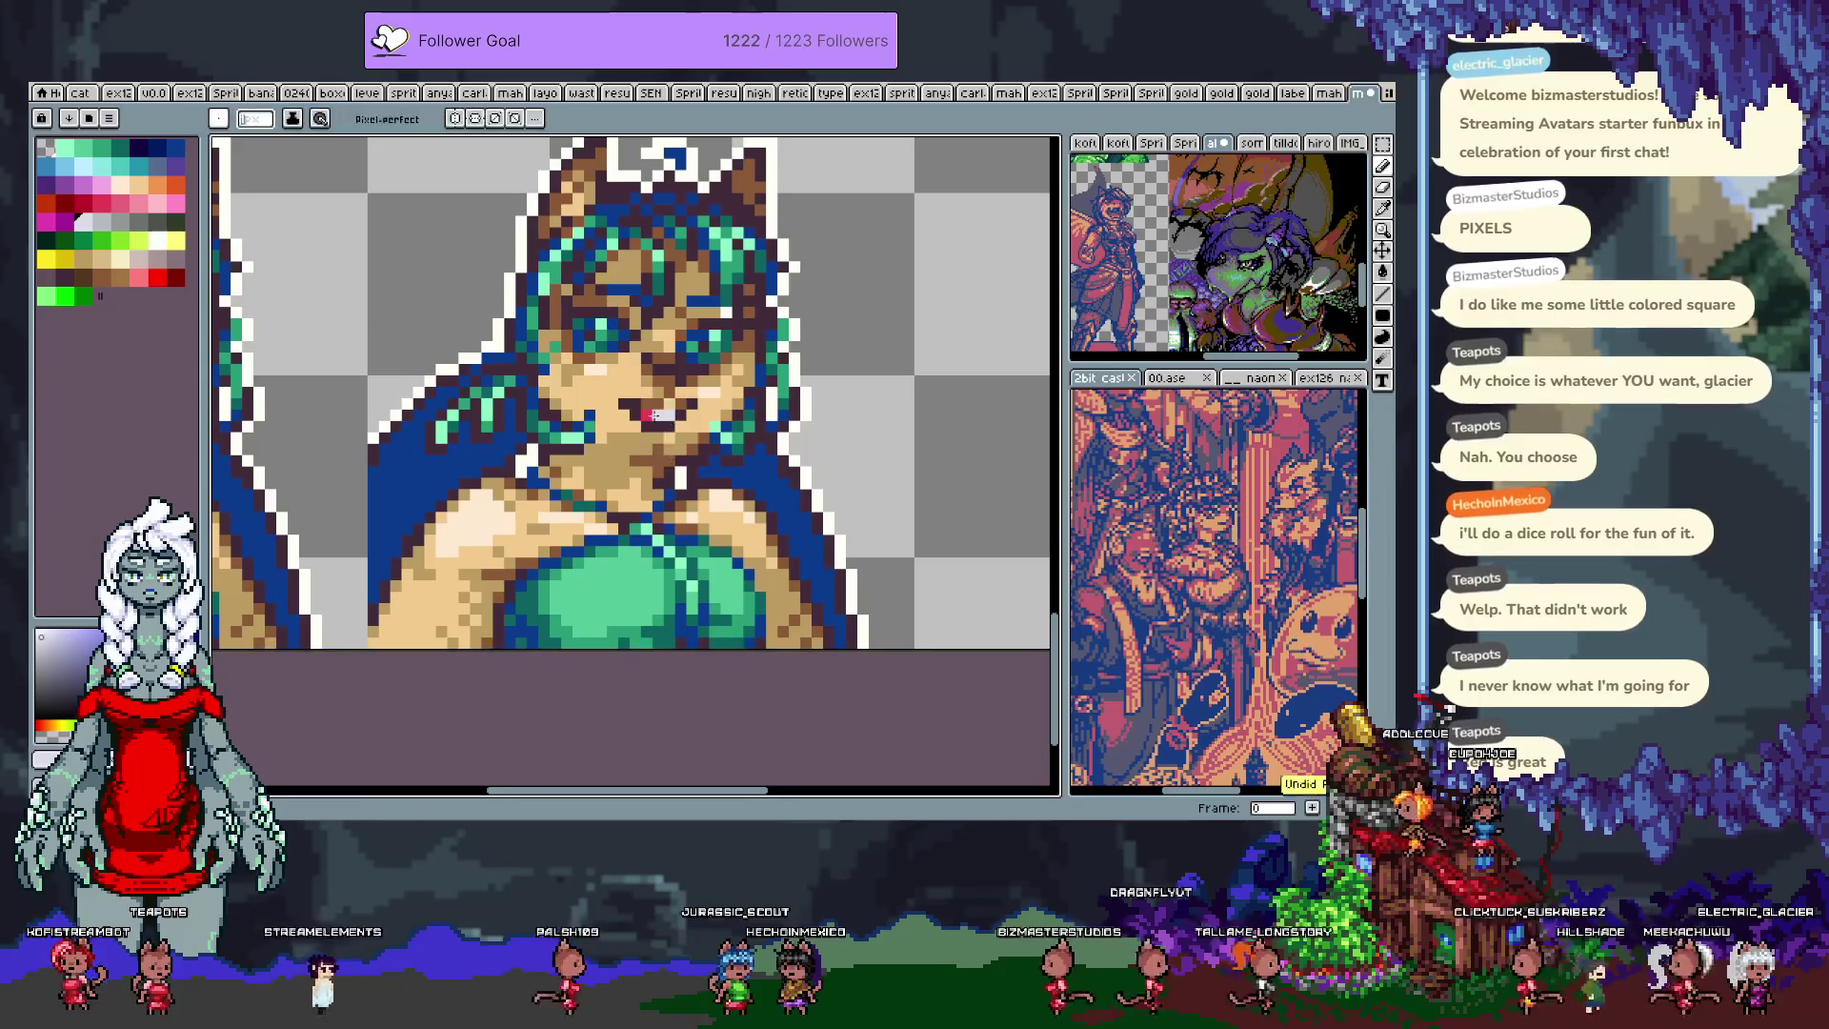
pyautogui.keyDown('alt'); pyautogui.click(671, 411); pyautogui.keyUp('alt')
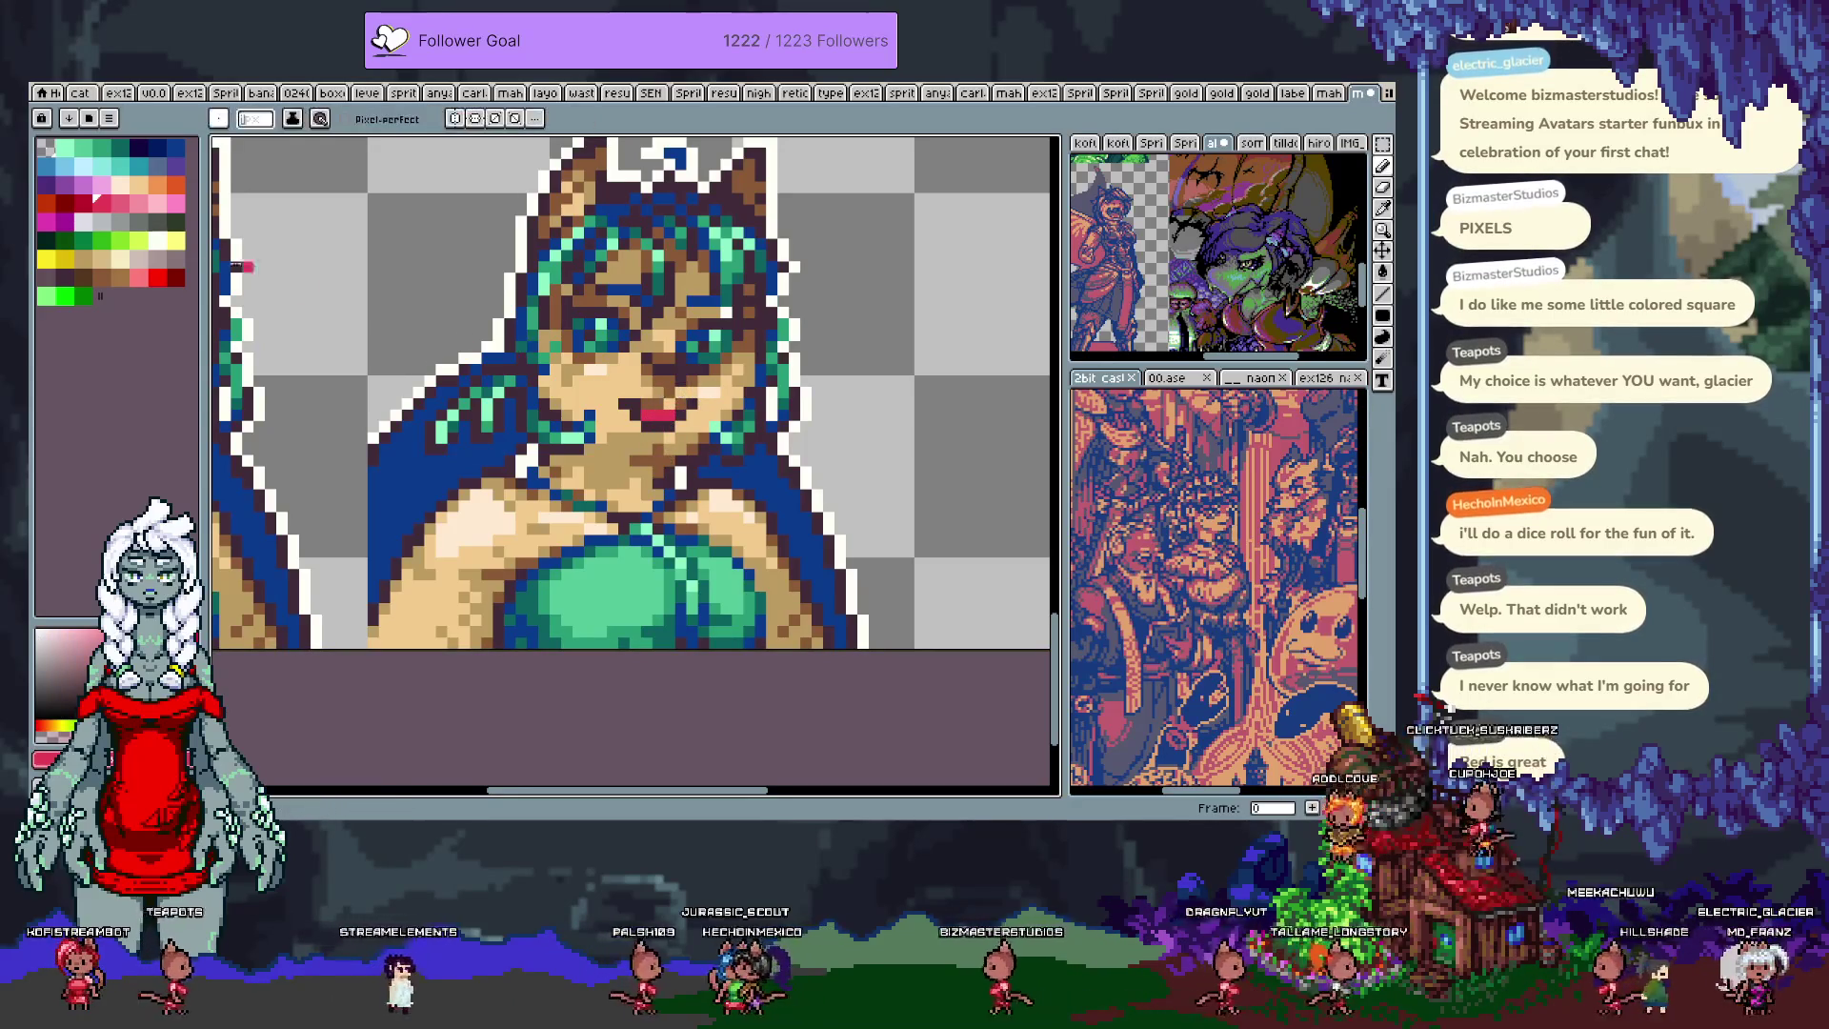
pyautogui.click(90, 222)
# Step: Sample face skin tones, remove a stray chin pixel, and try then undo light teeth pixels
pyautogui.keyDown('alt'); pyautogui.click(650, 423); pyautogui.keyUp('alt')
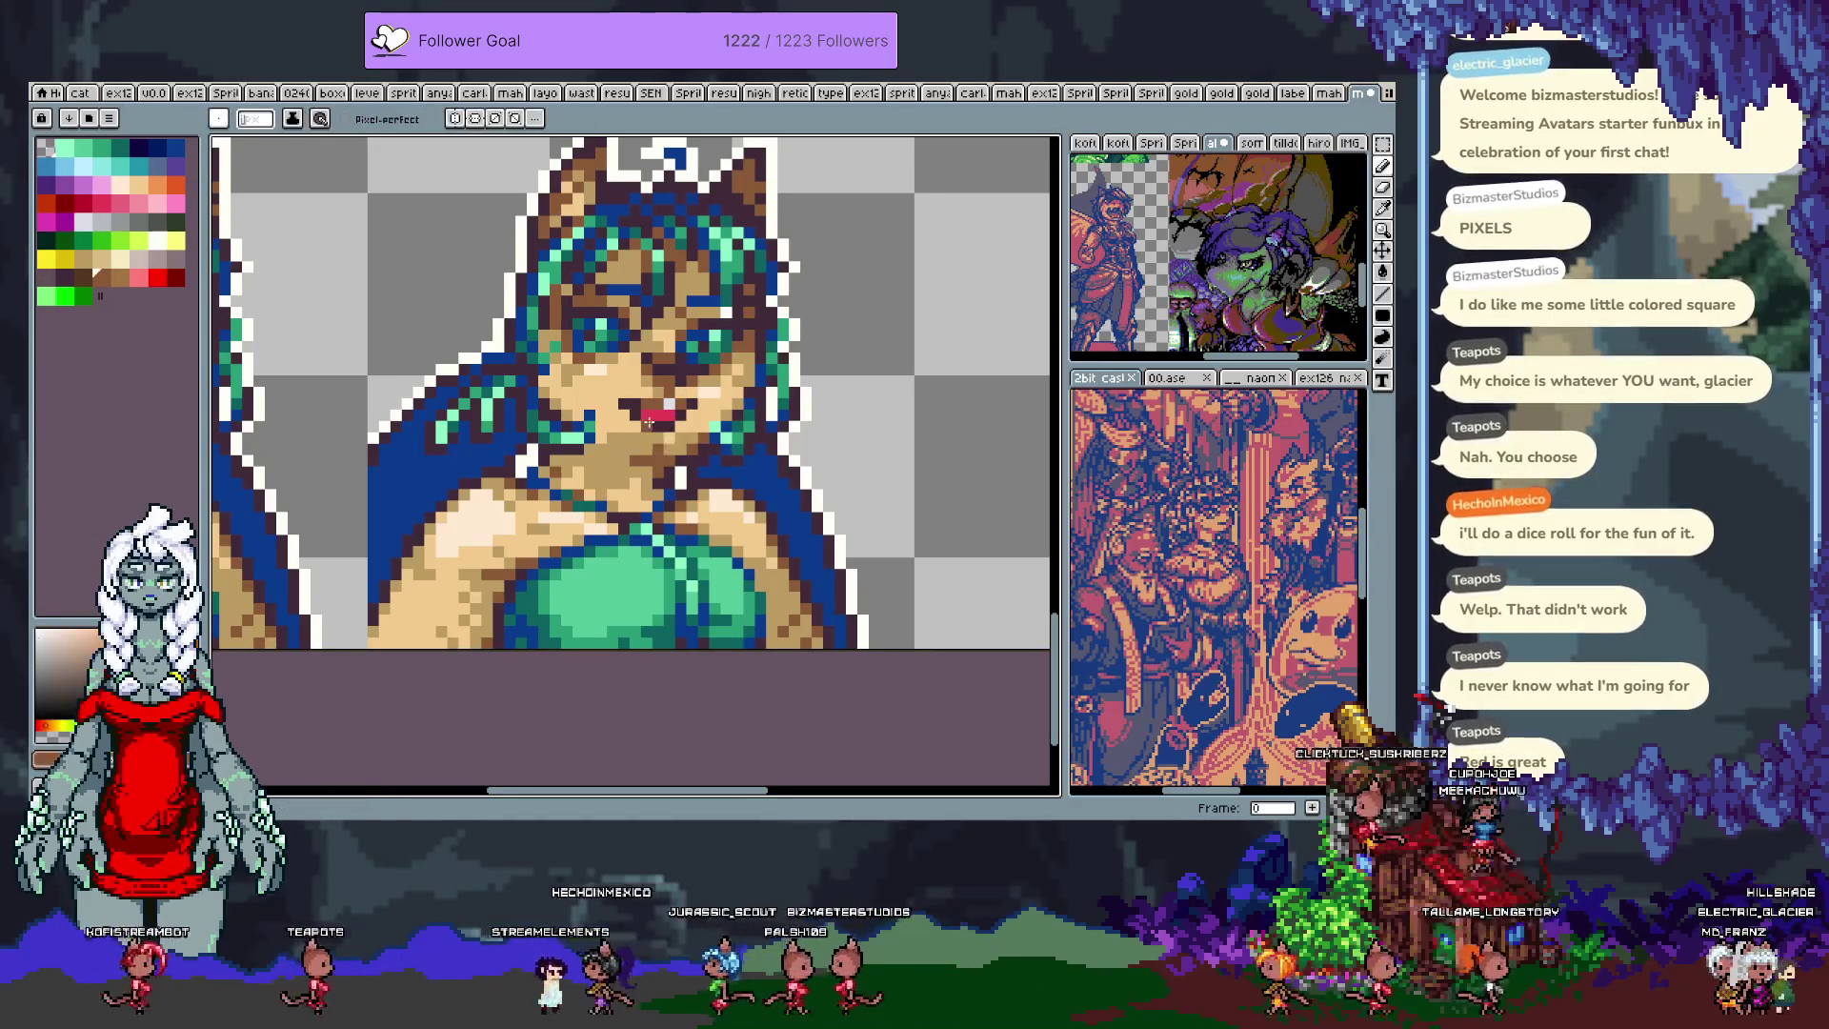
pyautogui.keyDown('alt'); pyautogui.click(664, 434); pyautogui.keyUp('alt')
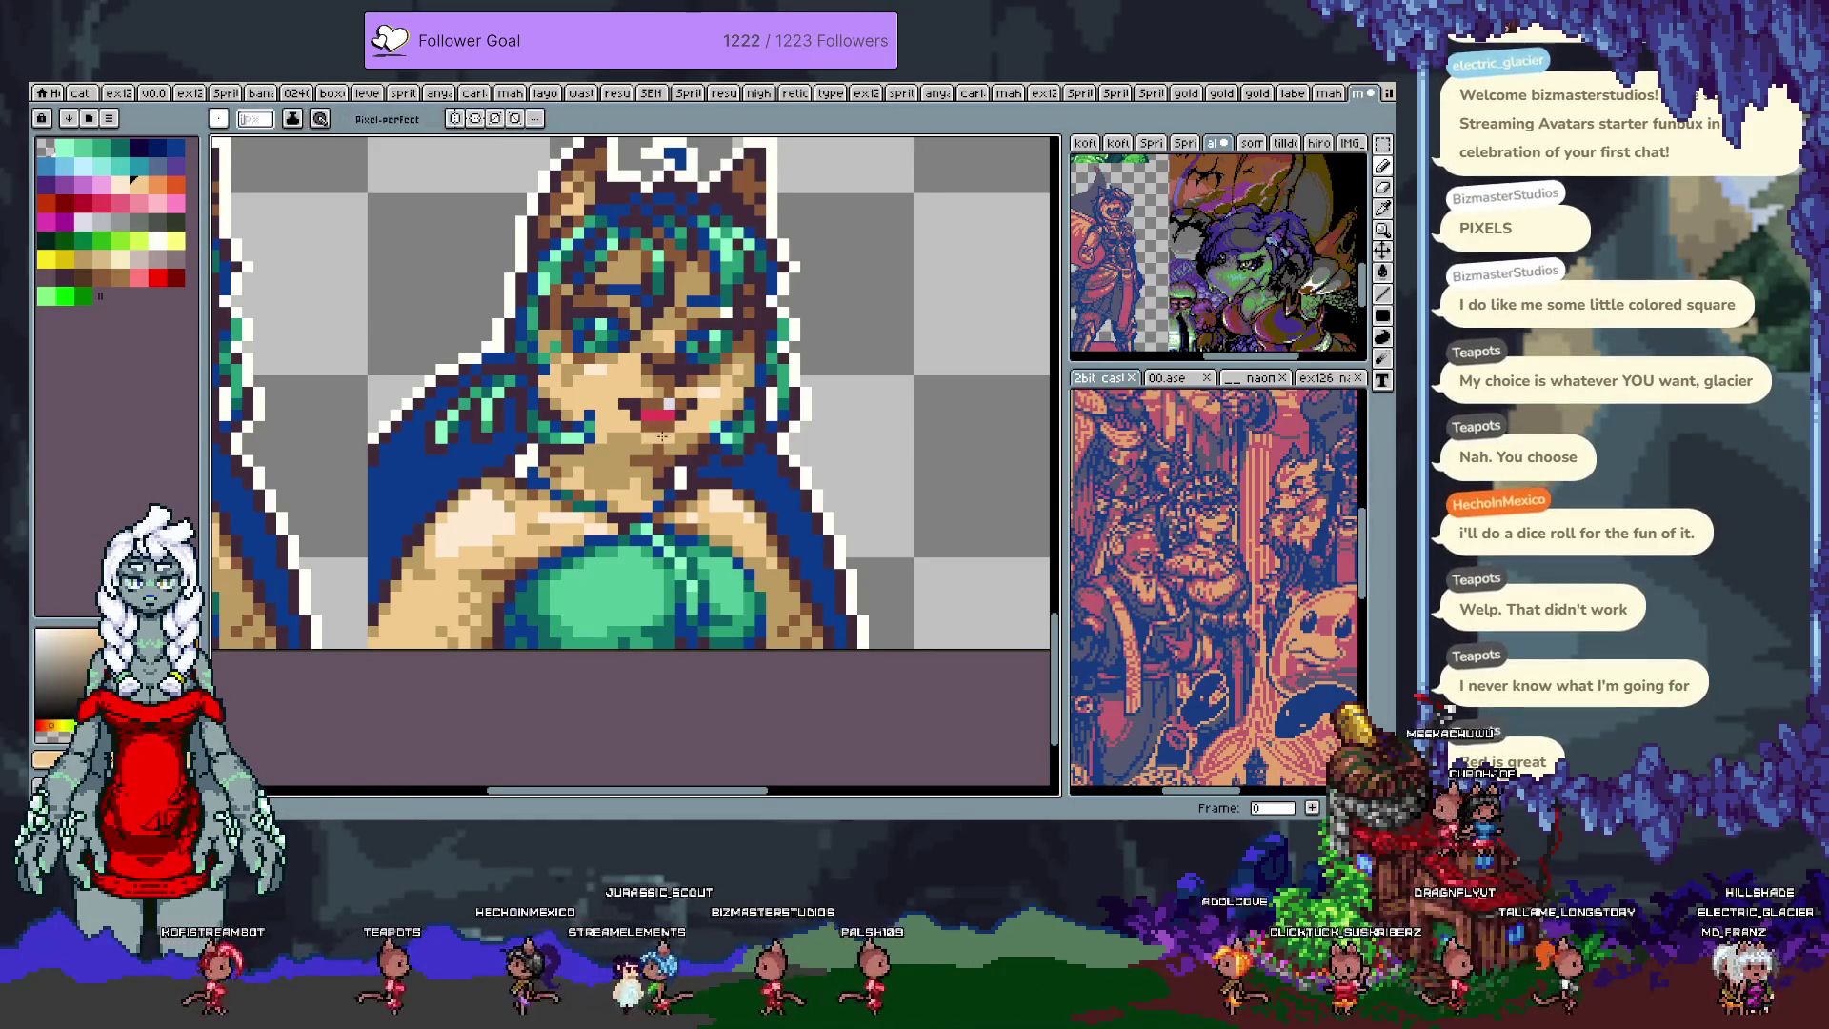
pyautogui.keyDown('alt'); pyautogui.click(624, 457); pyautogui.keyUp('alt')
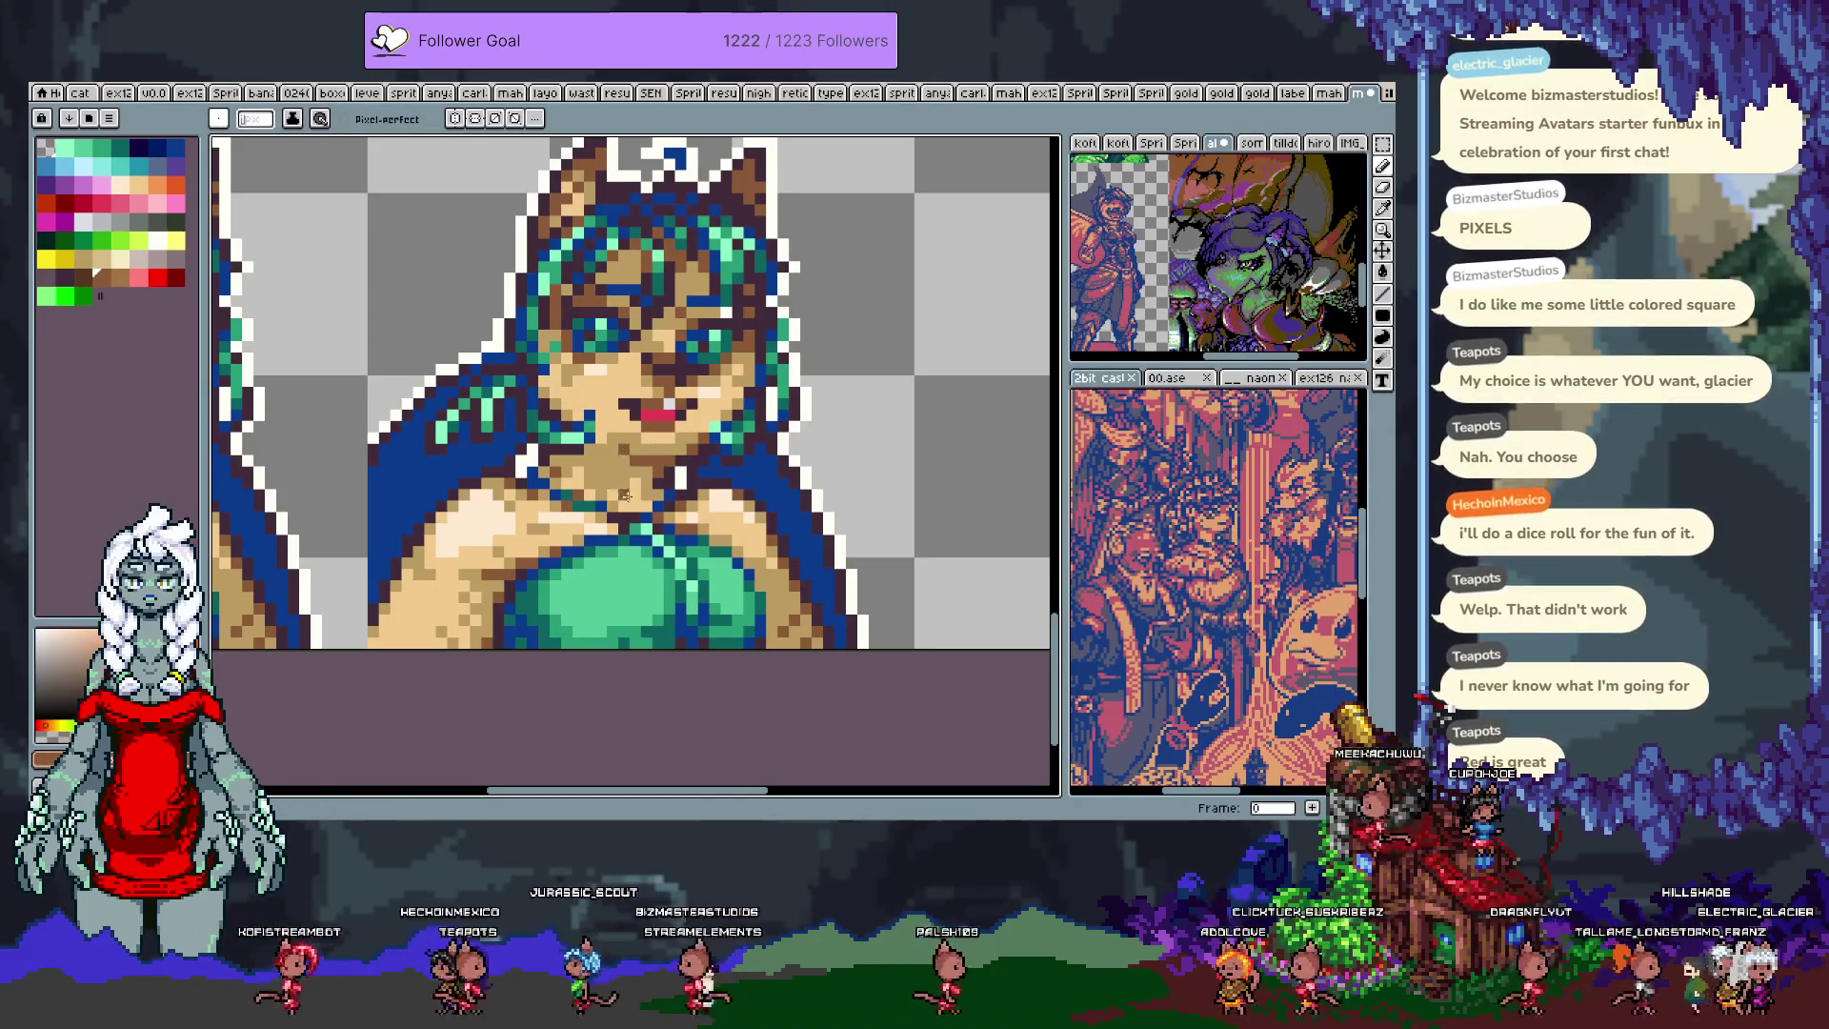
pyautogui.keyDown('alt'); pyautogui.click(624, 440); pyautogui.keyUp('alt')
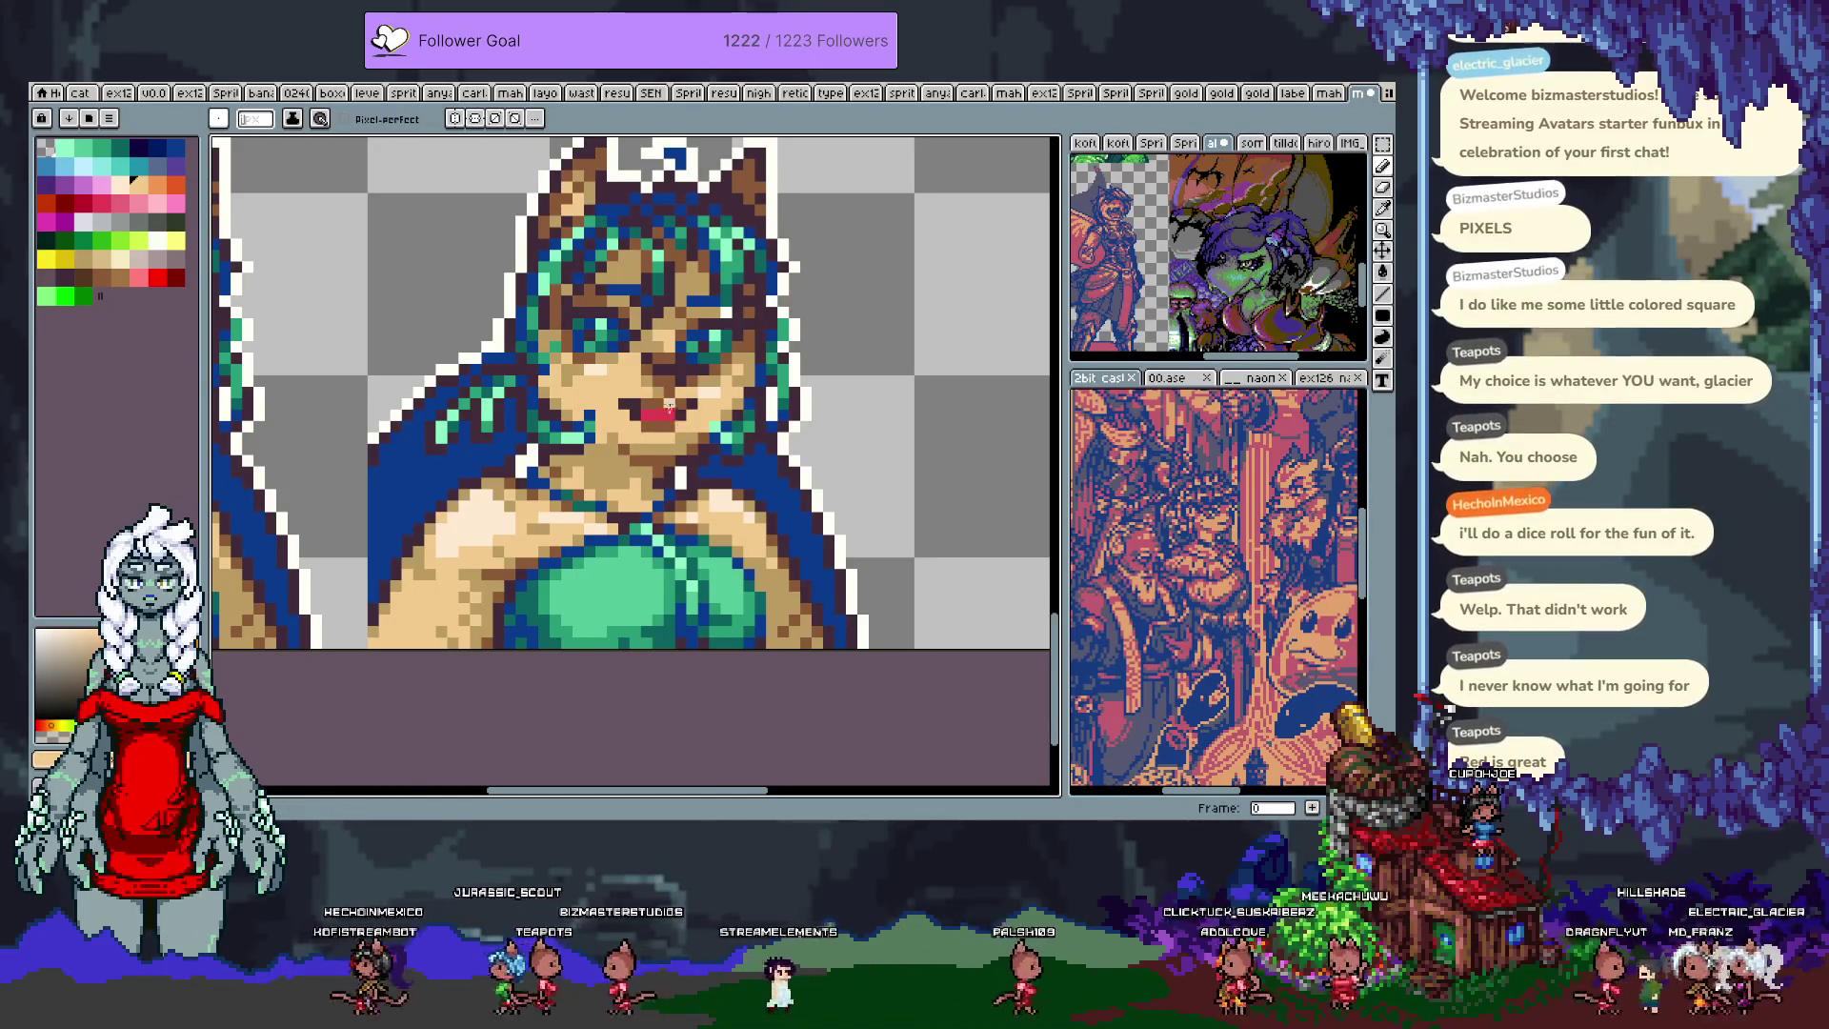
pyautogui.keyDown('alt'); pyautogui.click(665, 412); pyautogui.keyUp('alt')
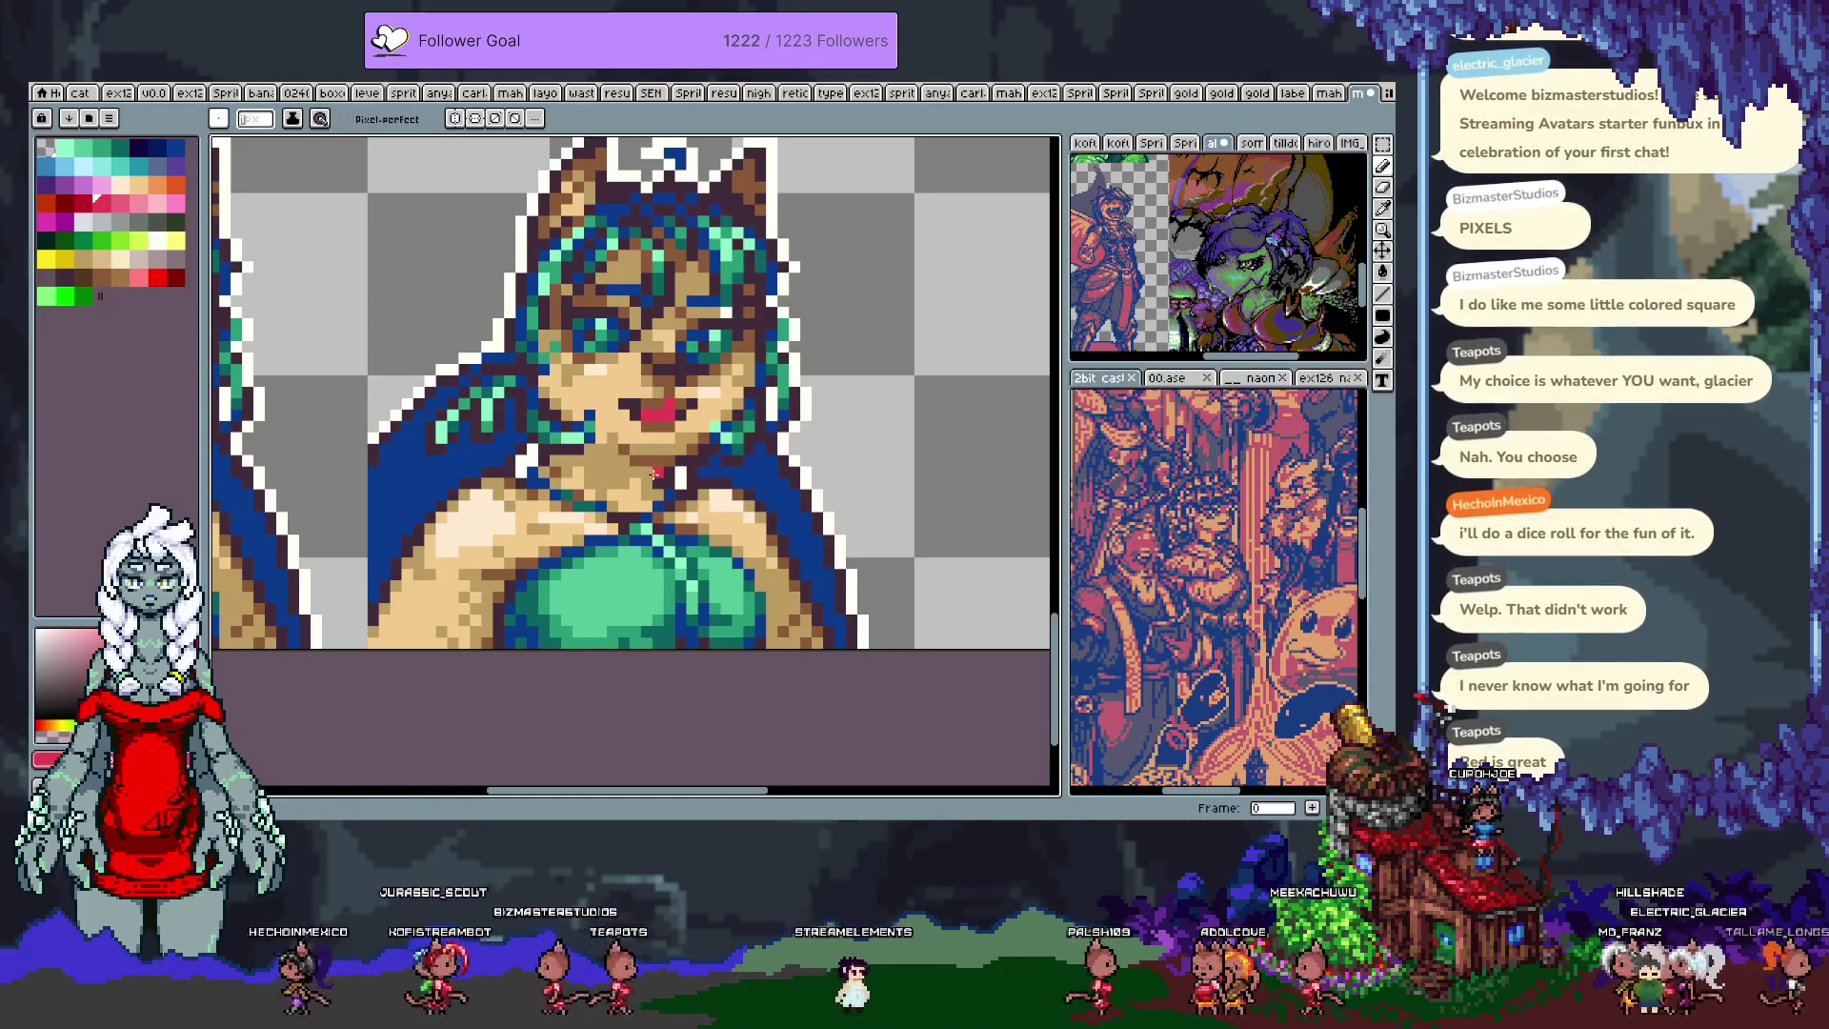
pyautogui.hotkey('ctrl', 'z')
pyautogui.moveTo(647, 413); pyautogui.dragTo(671, 412)
pyautogui.hotkey('ctrl', 'z')
# Step: Repaint the white mouth pixels red and test neighbouring red shades
pyautogui.keyDown('alt'); pyautogui.click(679, 413); pyautogui.keyUp('alt')
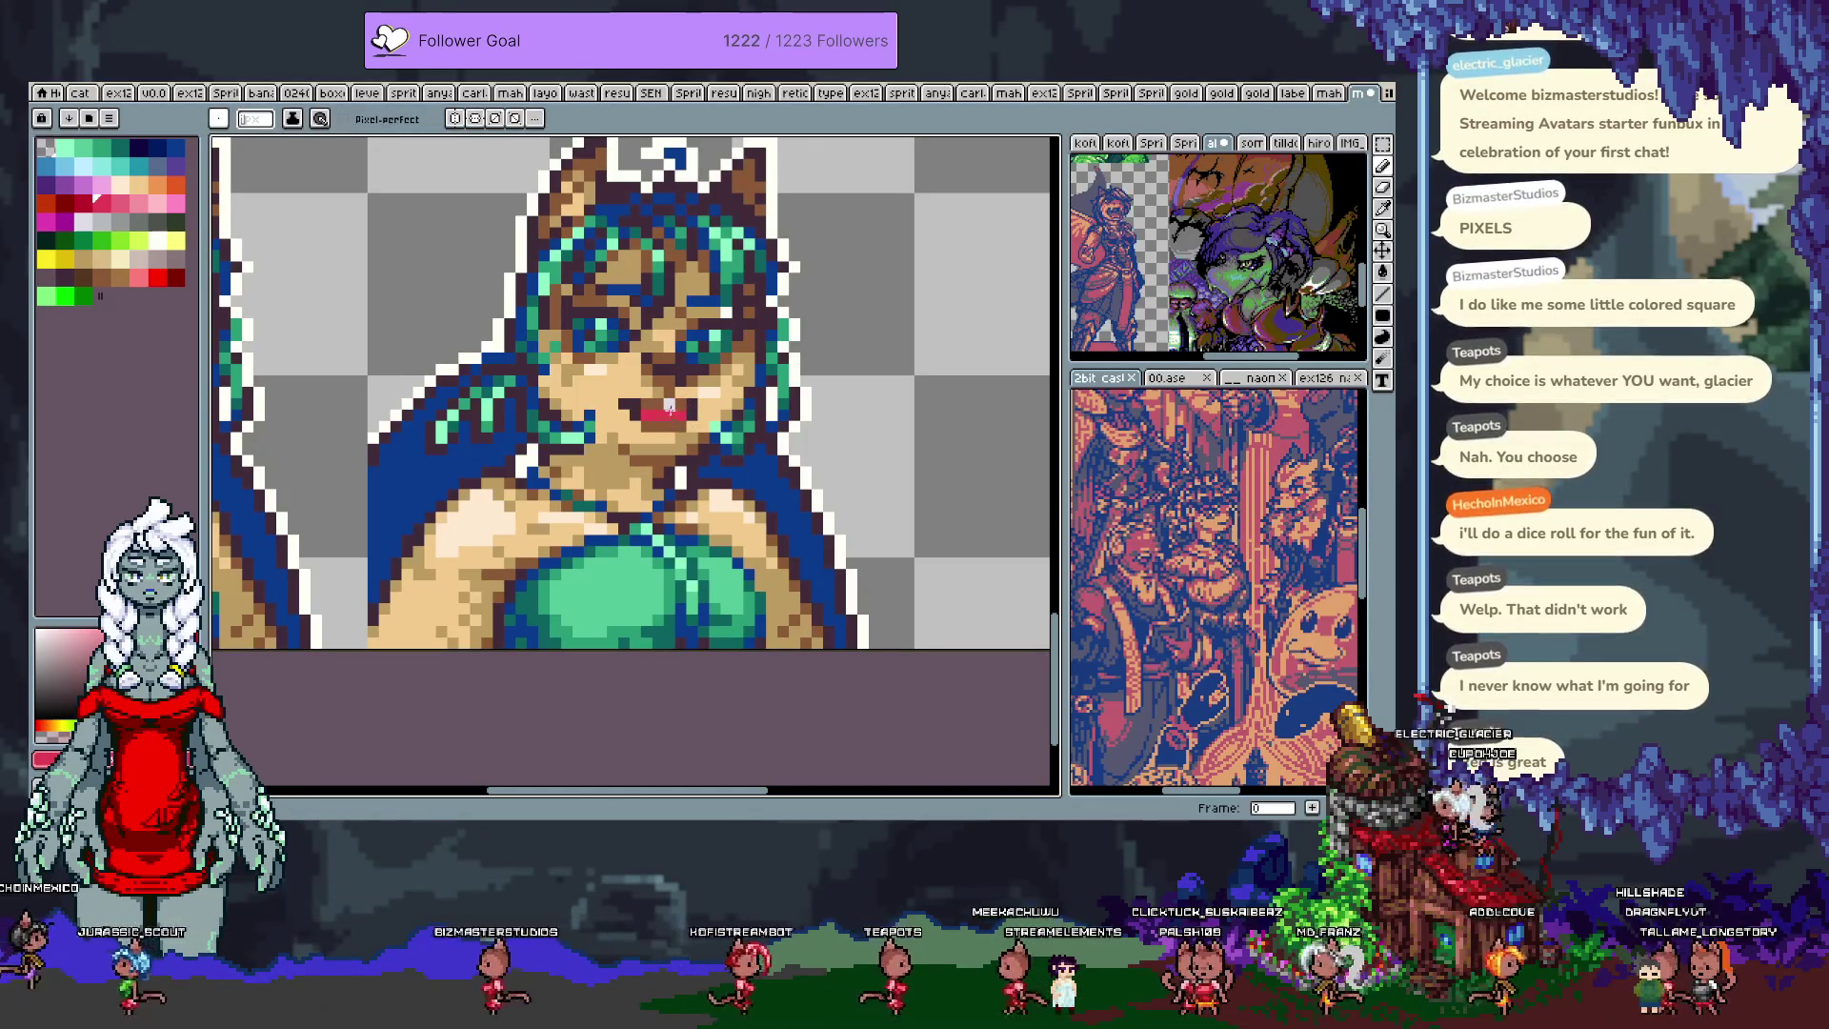
pyautogui.keyDown('alt'); pyautogui.click(657, 413); pyautogui.keyUp('alt')
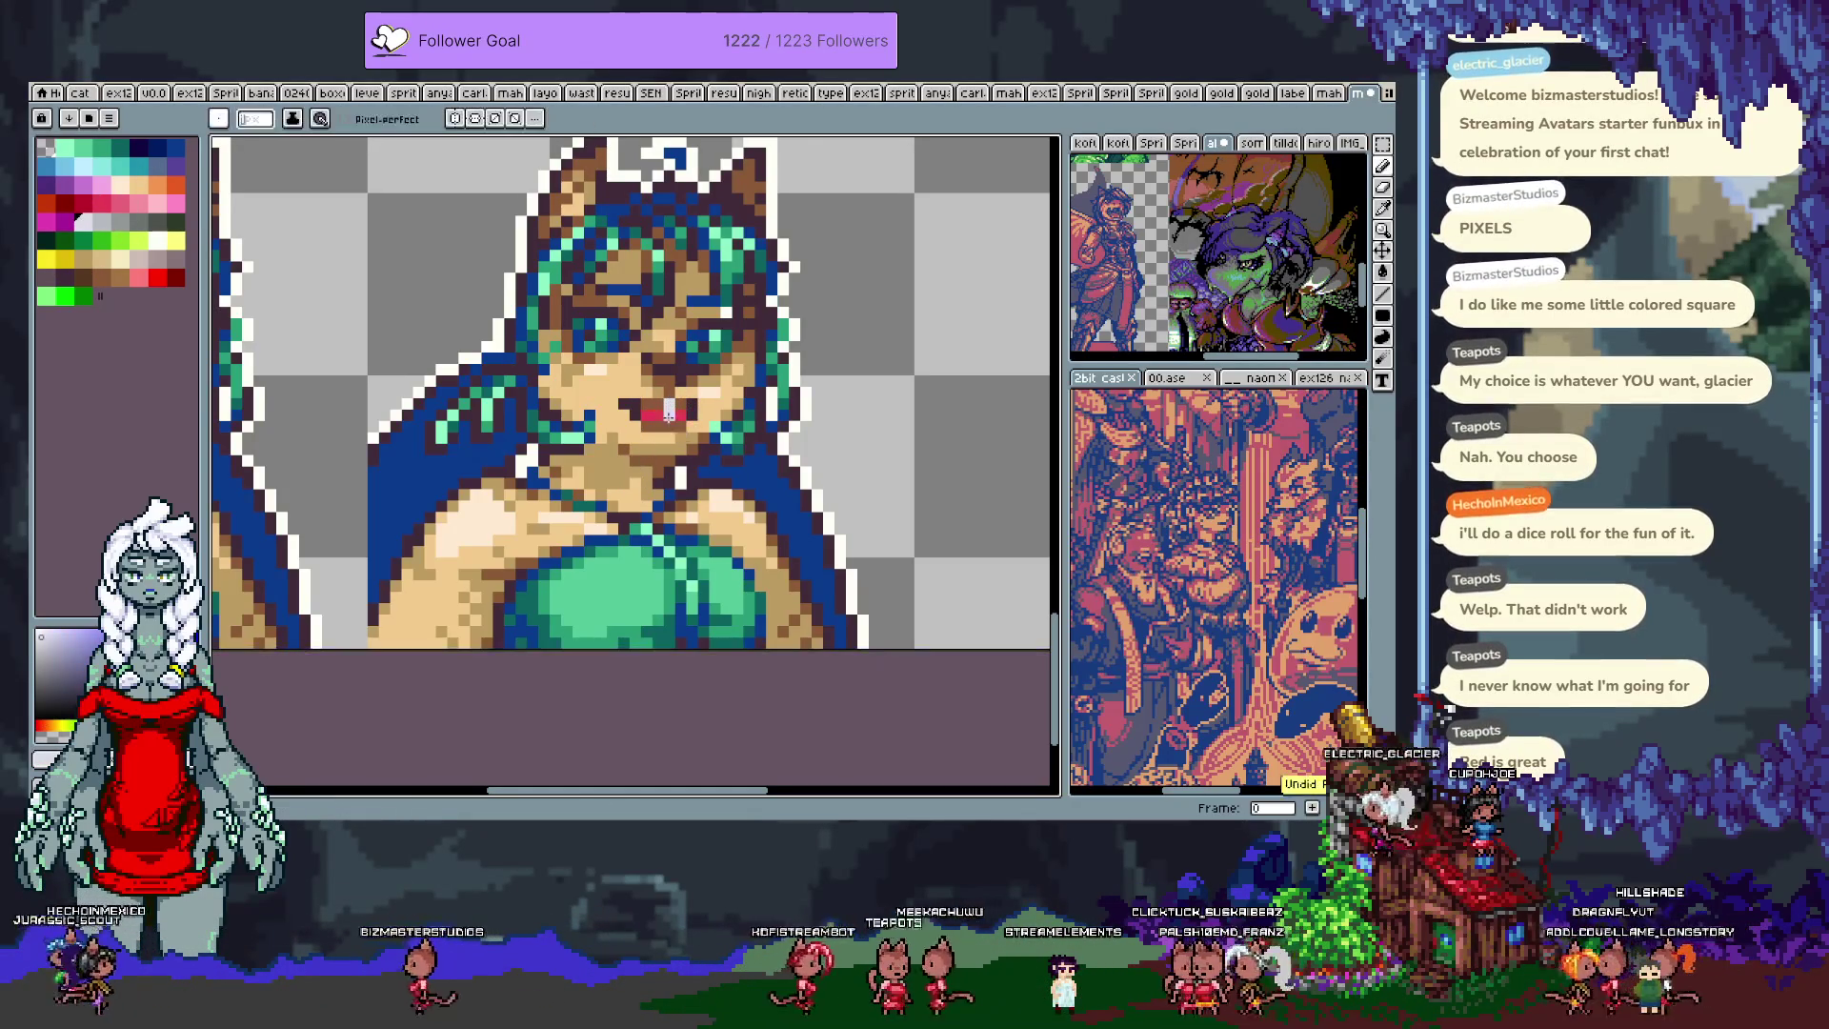
pyautogui.keyDown('alt'); pyautogui.click(648, 414); pyautogui.keyUp('alt')
pyautogui.moveTo(682, 413); pyautogui.dragTo(660, 413)
pyautogui.keyDown('alt'); pyautogui.click(680, 378); pyautogui.keyUp('alt')
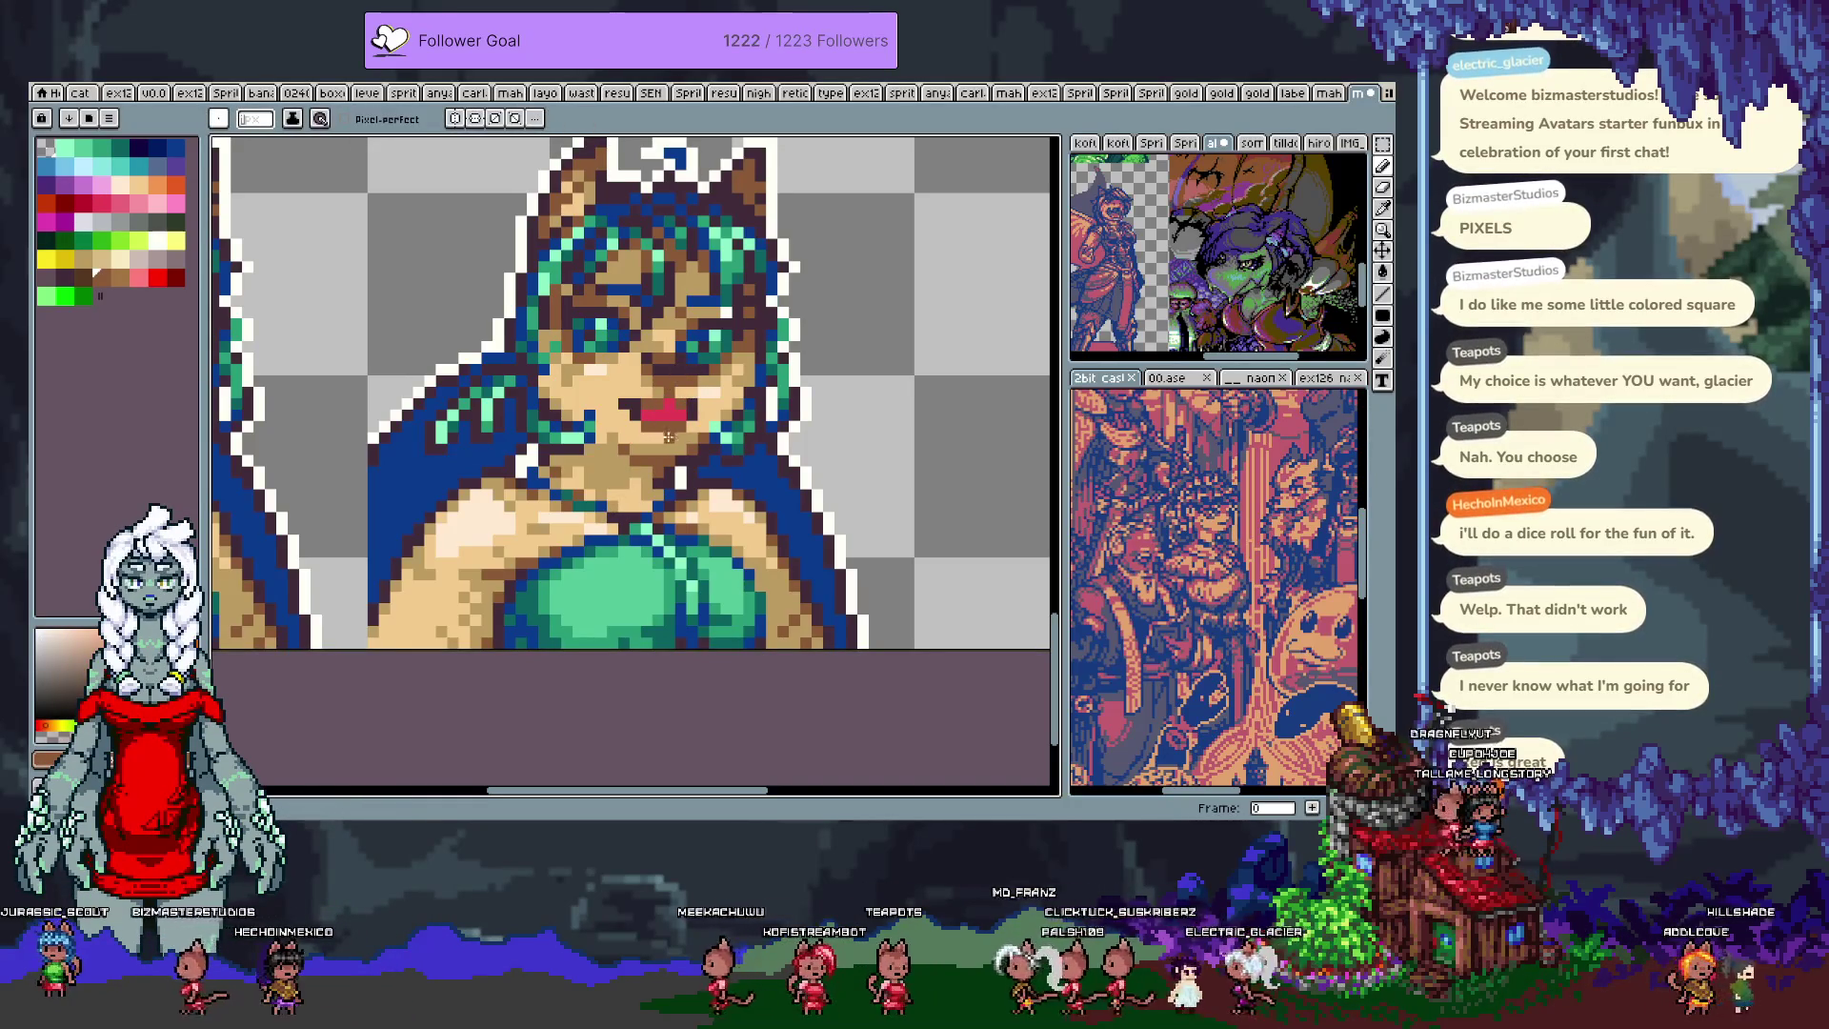
pyautogui.keyDown('alt'); pyautogui.click(664, 382); pyautogui.keyUp('alt')
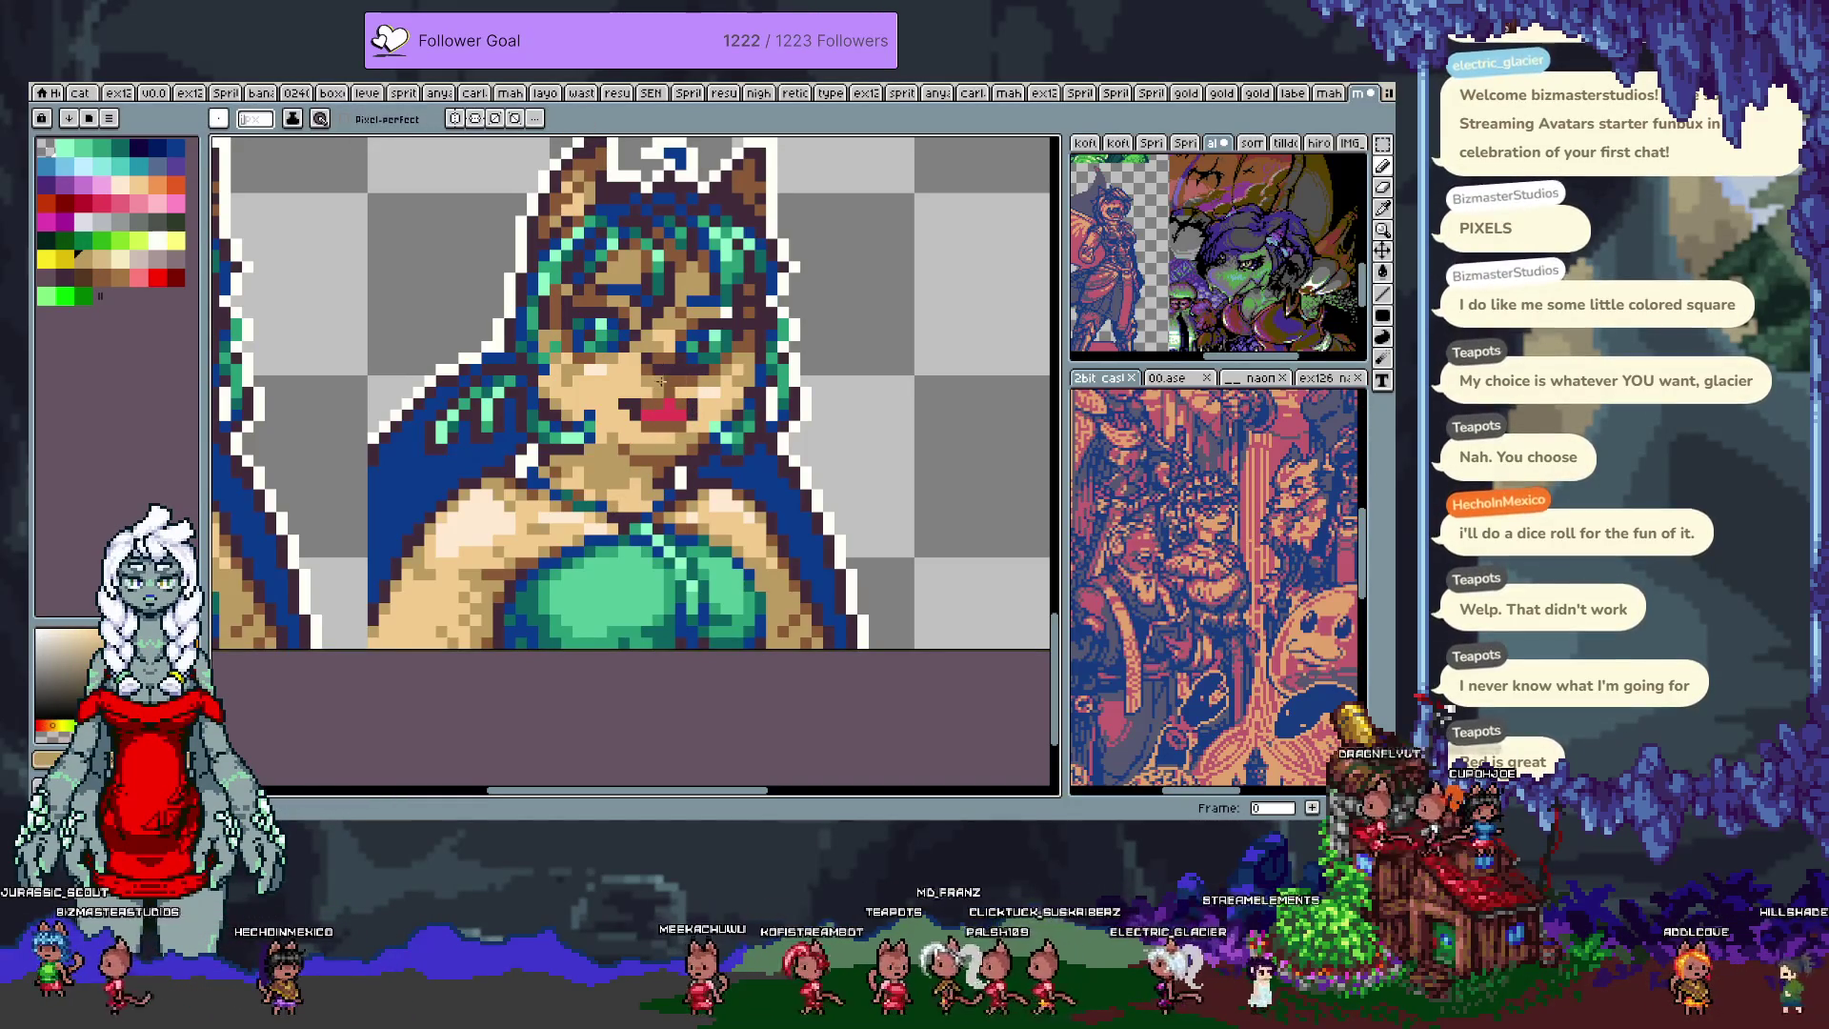
pyautogui.keyDown('alt'); pyautogui.click(666, 414); pyautogui.keyUp('alt')
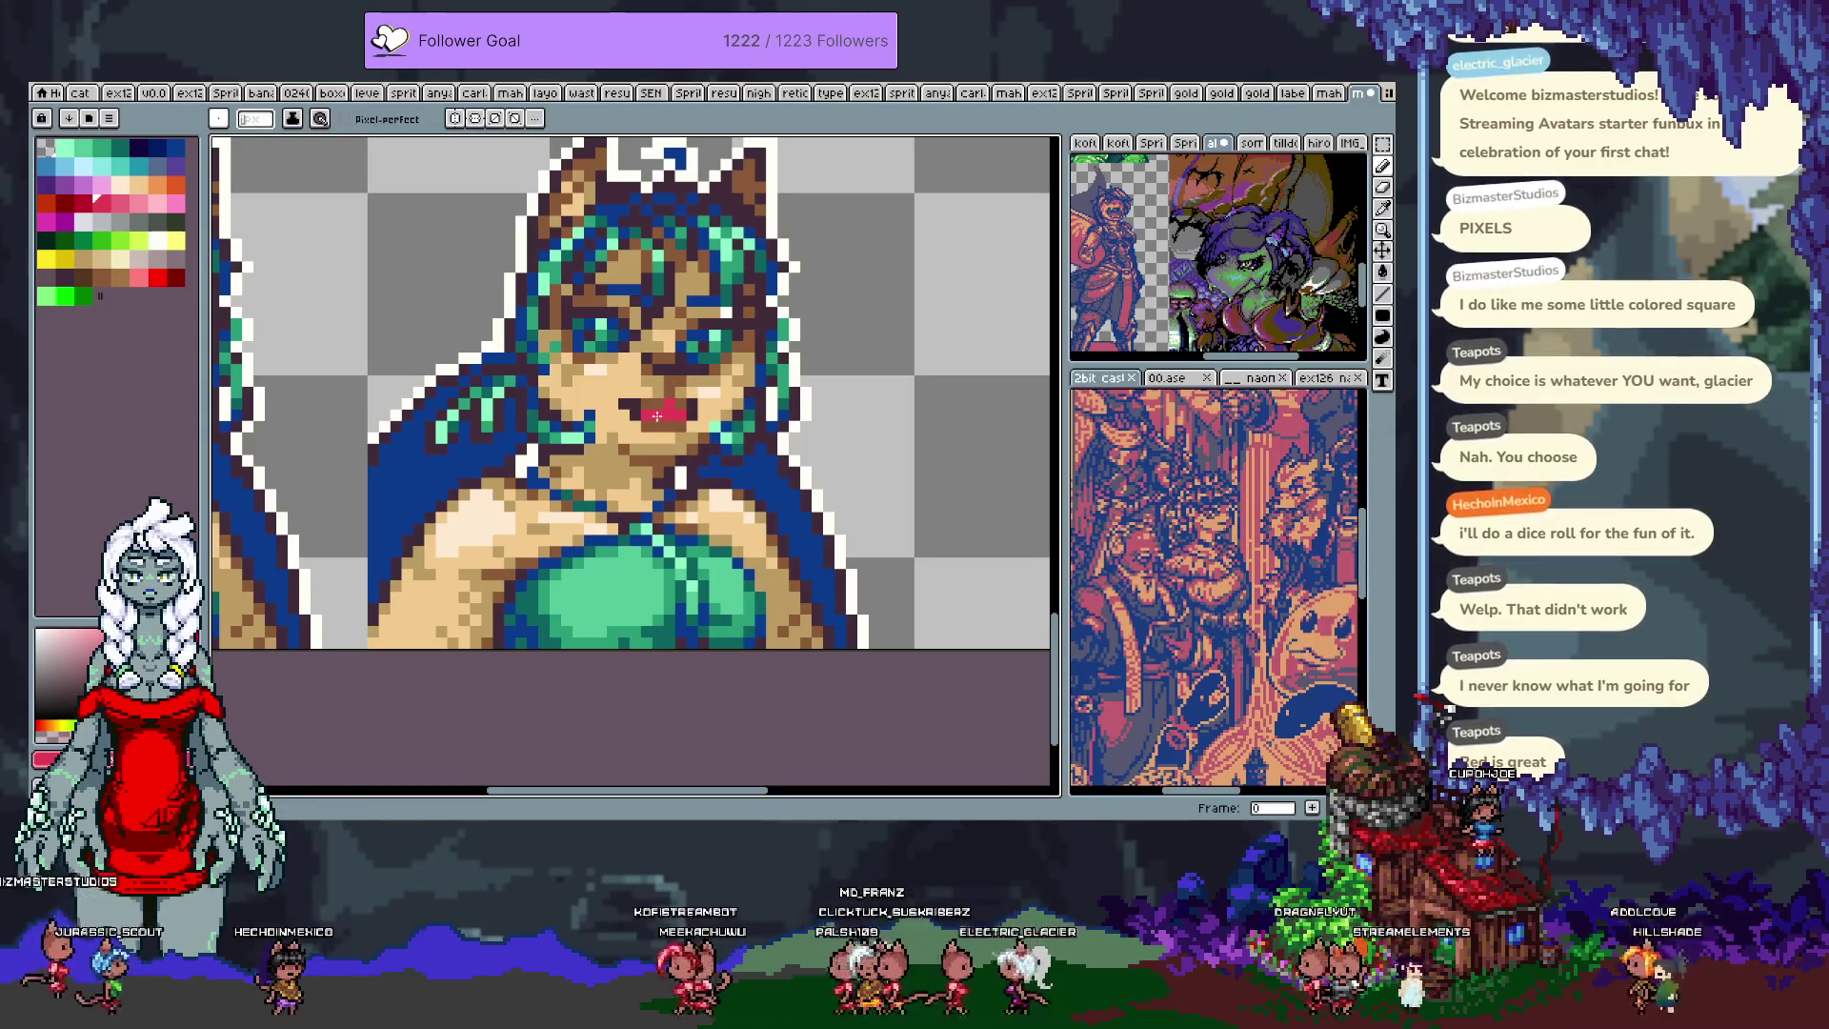
pyautogui.keyDown('alt'); pyautogui.click(667, 406); pyautogui.keyUp('alt')
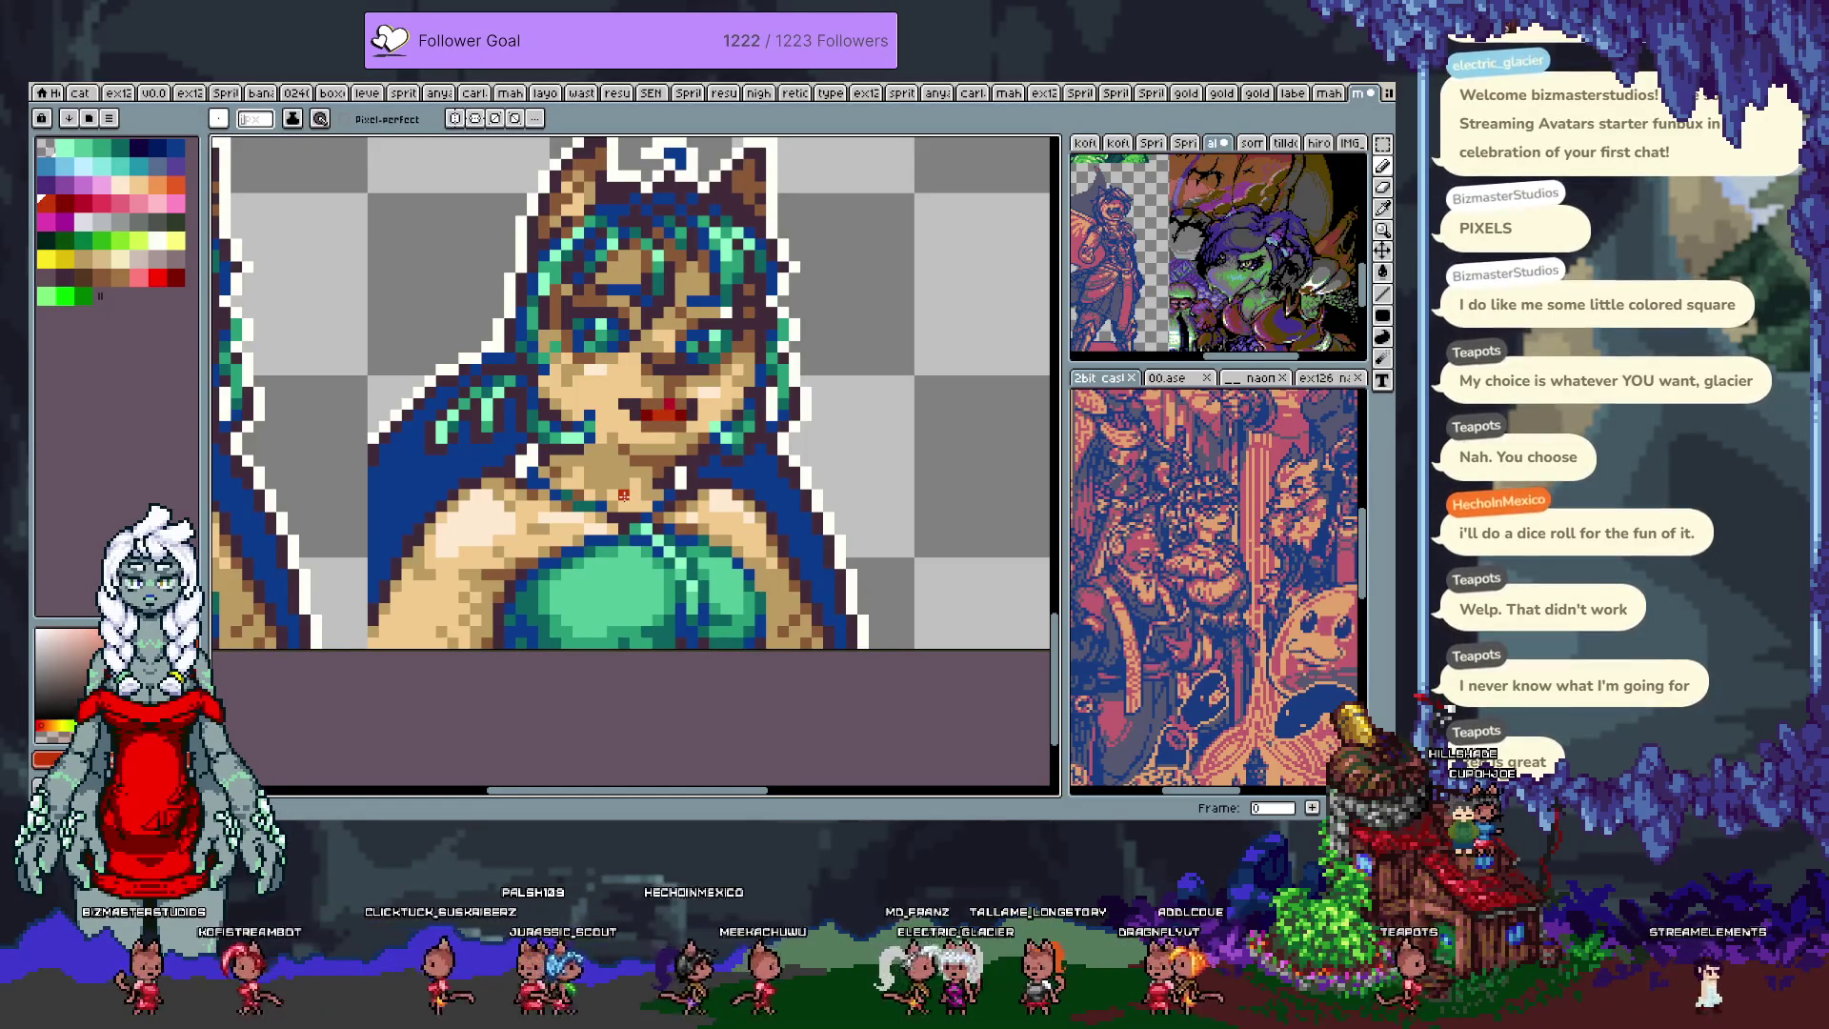
pyautogui.hotkey('ctrl', 'z')
# Step: Shade the red mouth's top edge and corners with dark-brown pixels, undoing a stray one
pyautogui.scroll(4, 726, 385)
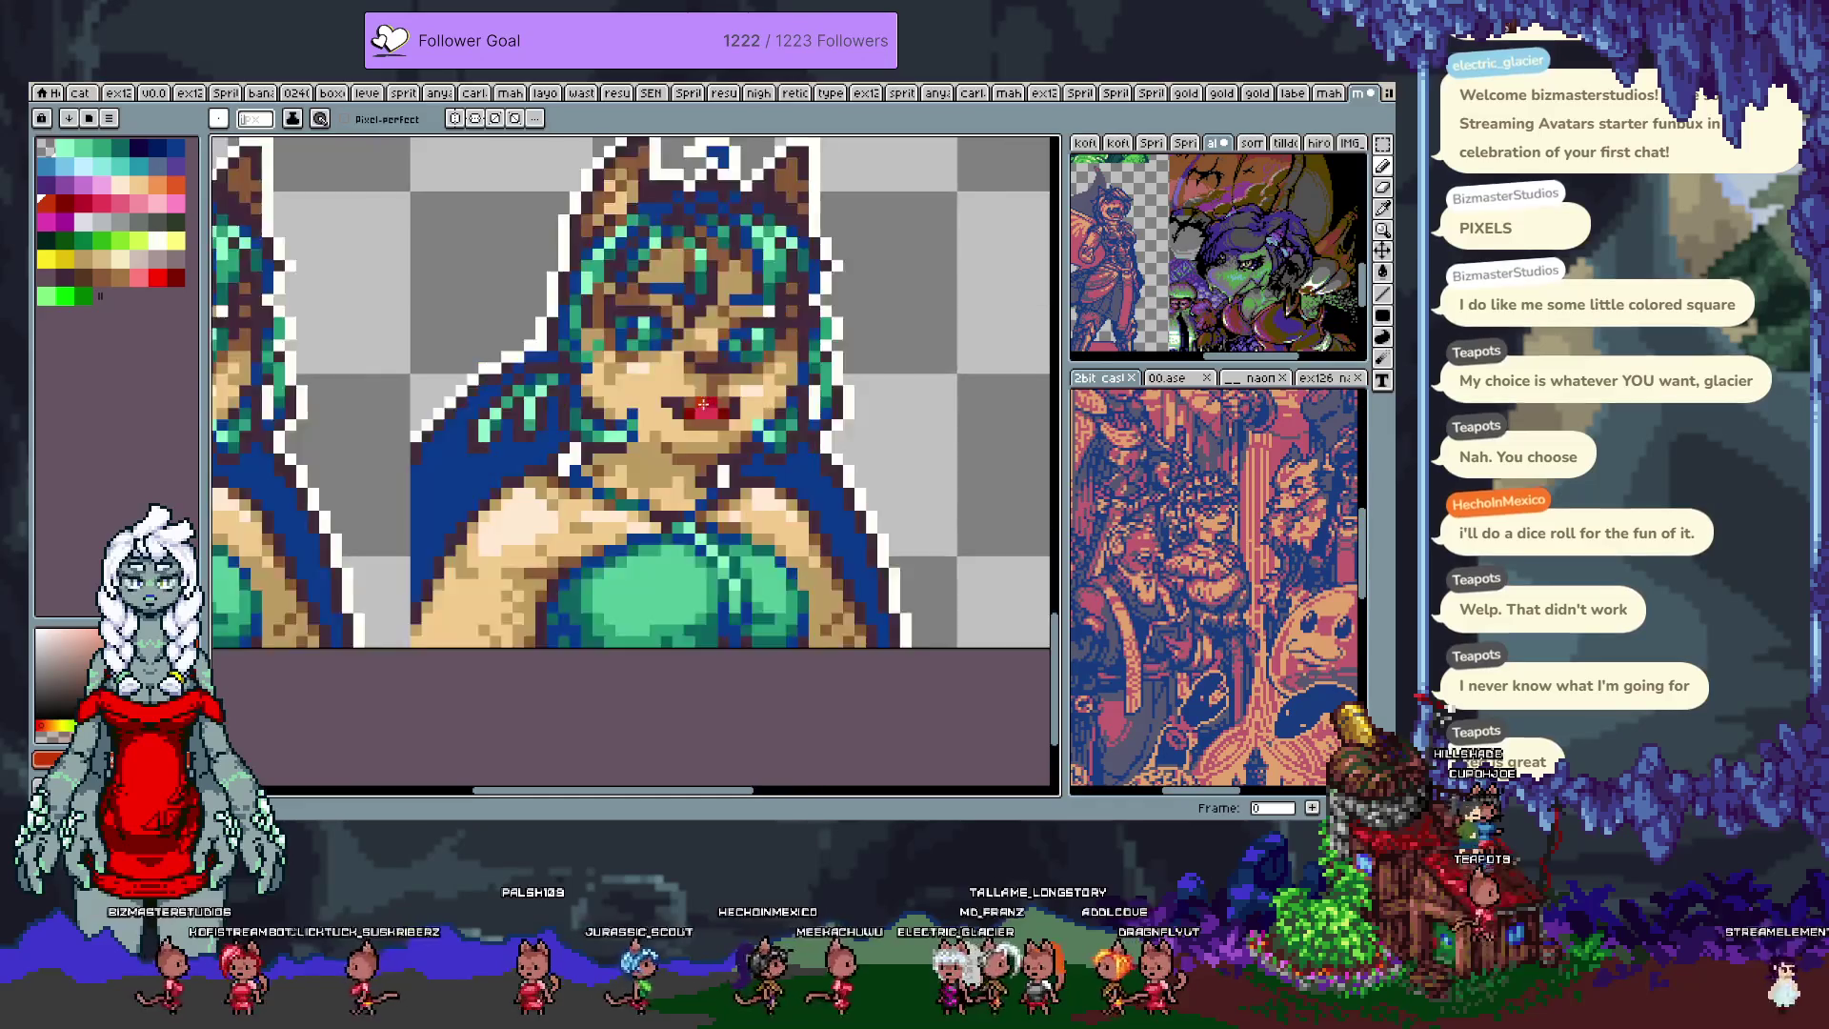
pyautogui.press('alt')
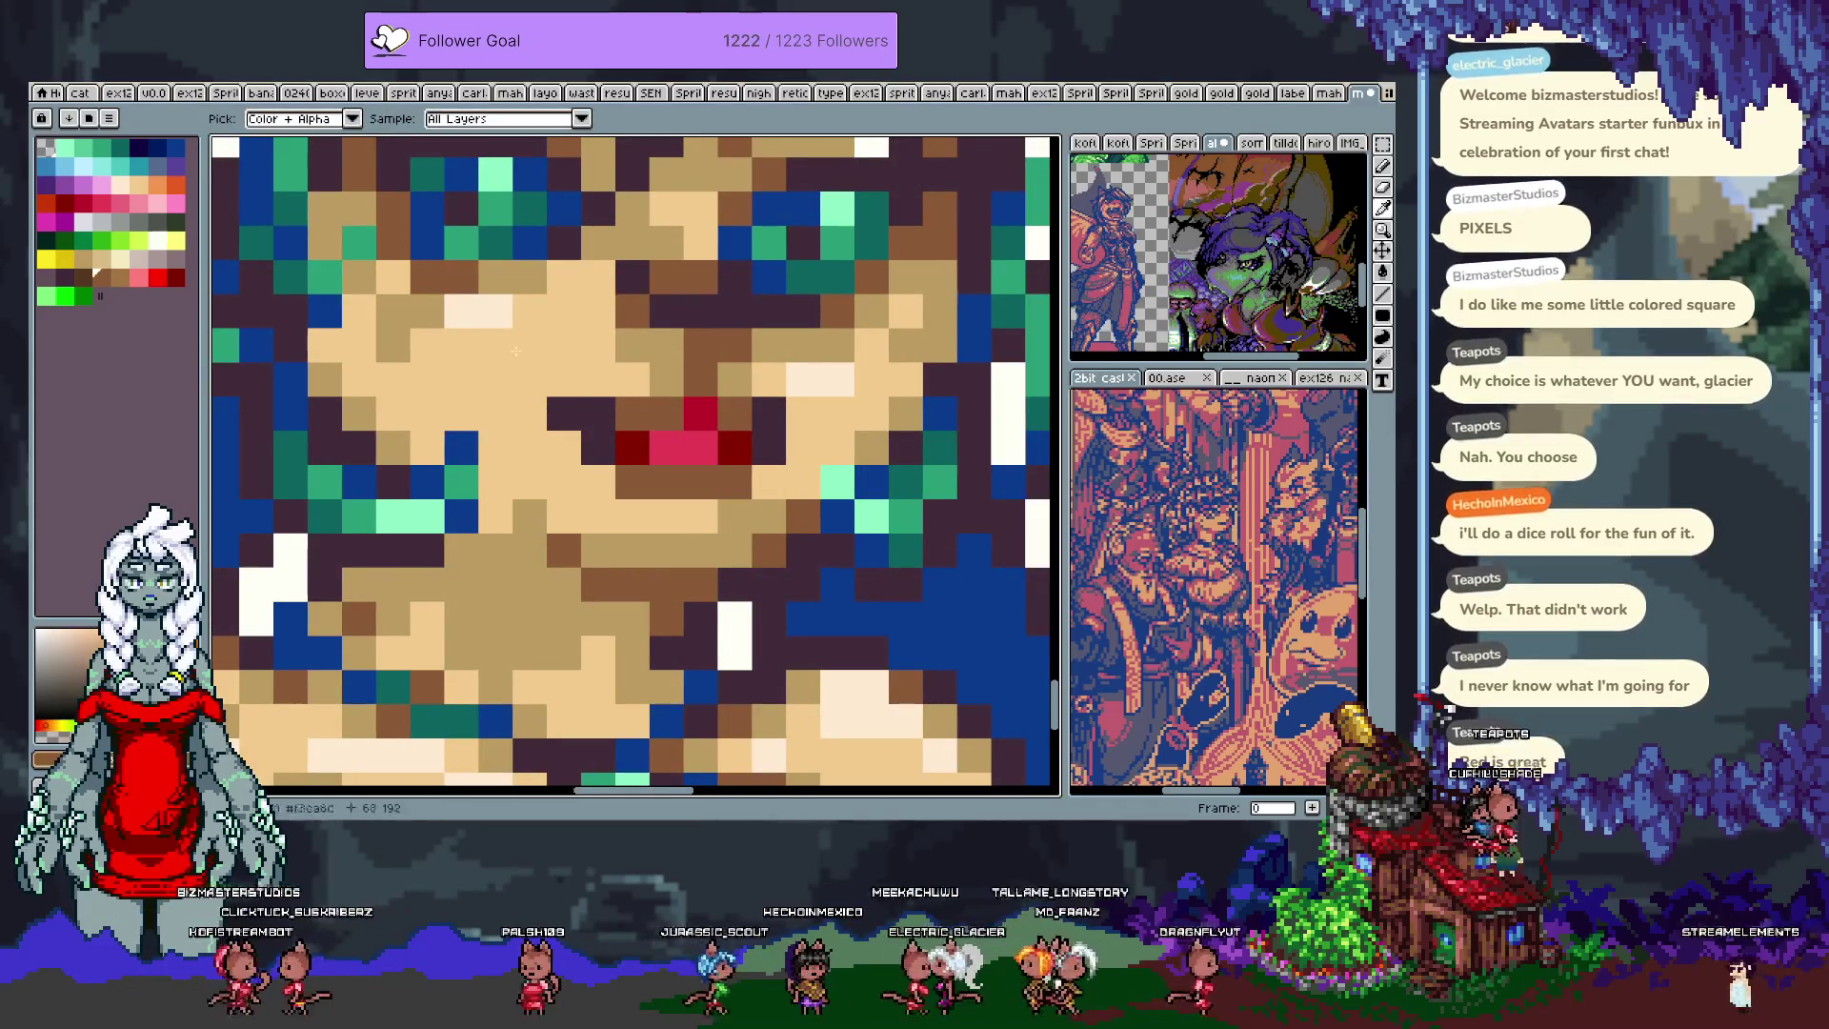
pyautogui.keyDown('alt'); pyautogui.click(488, 307); pyautogui.keyUp('alt')
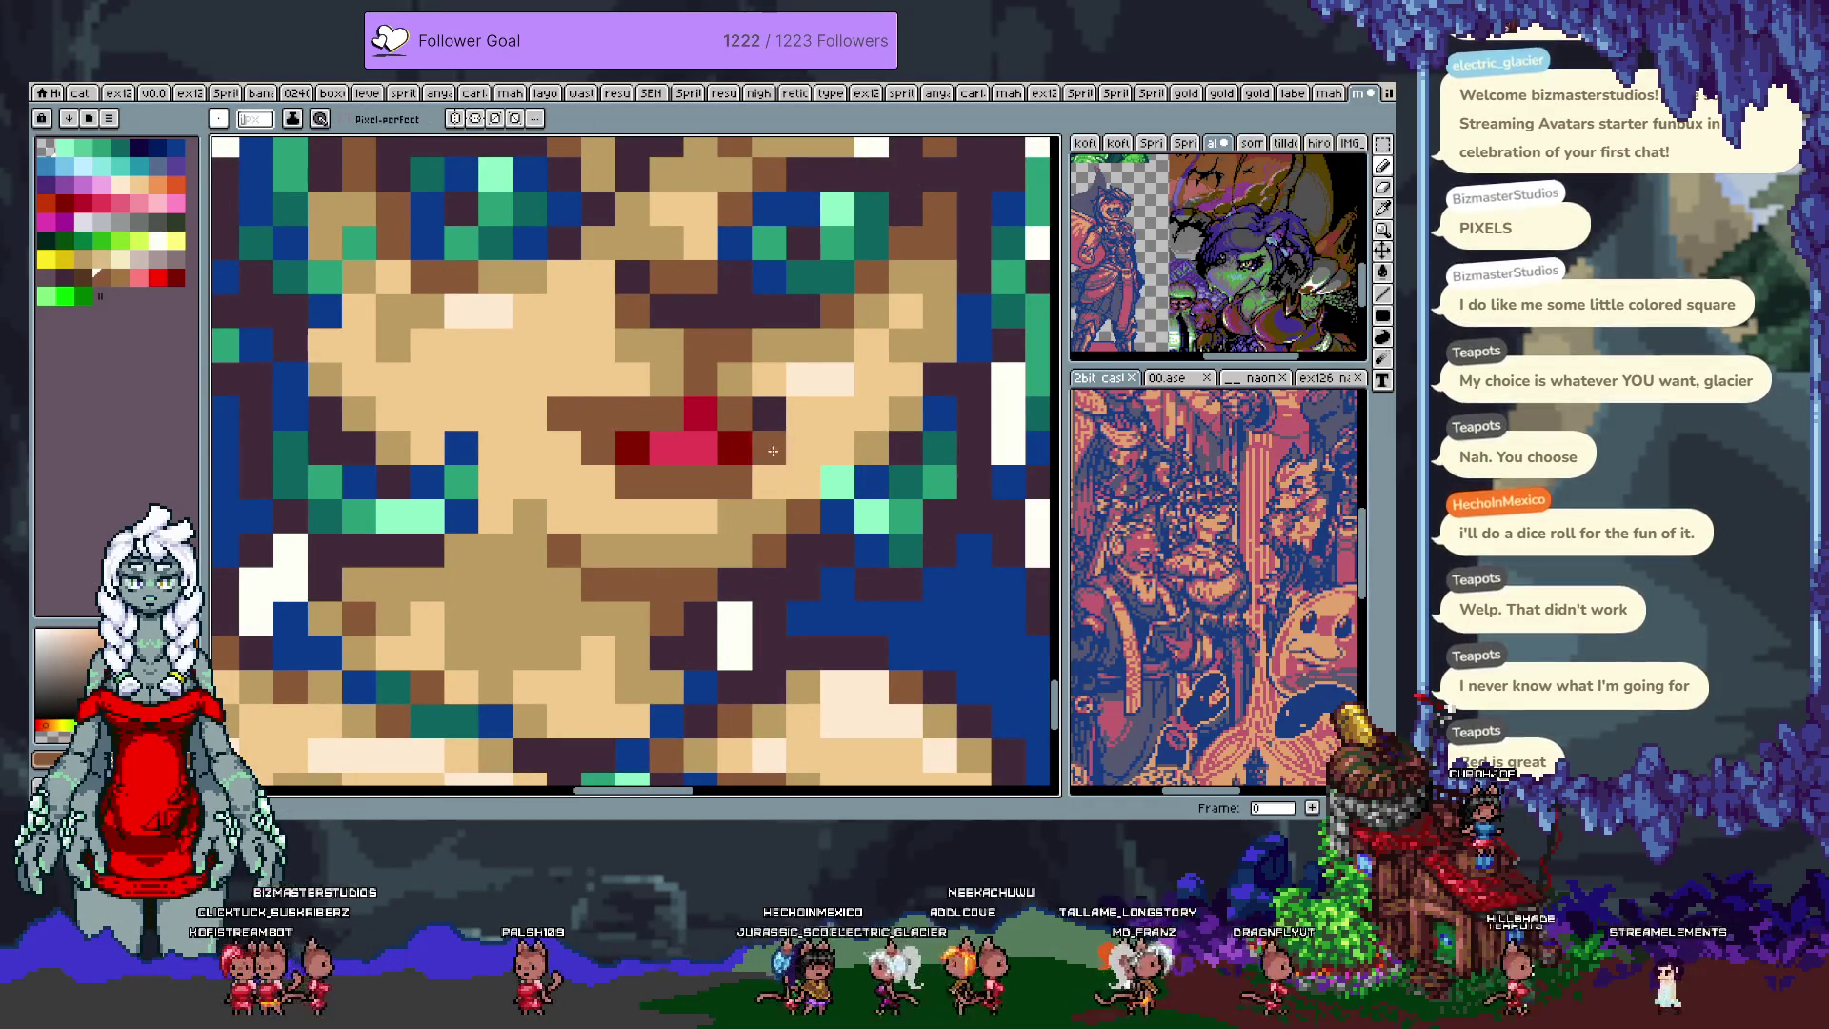
pyautogui.click(83, 276)
pyautogui.click(400, 421)
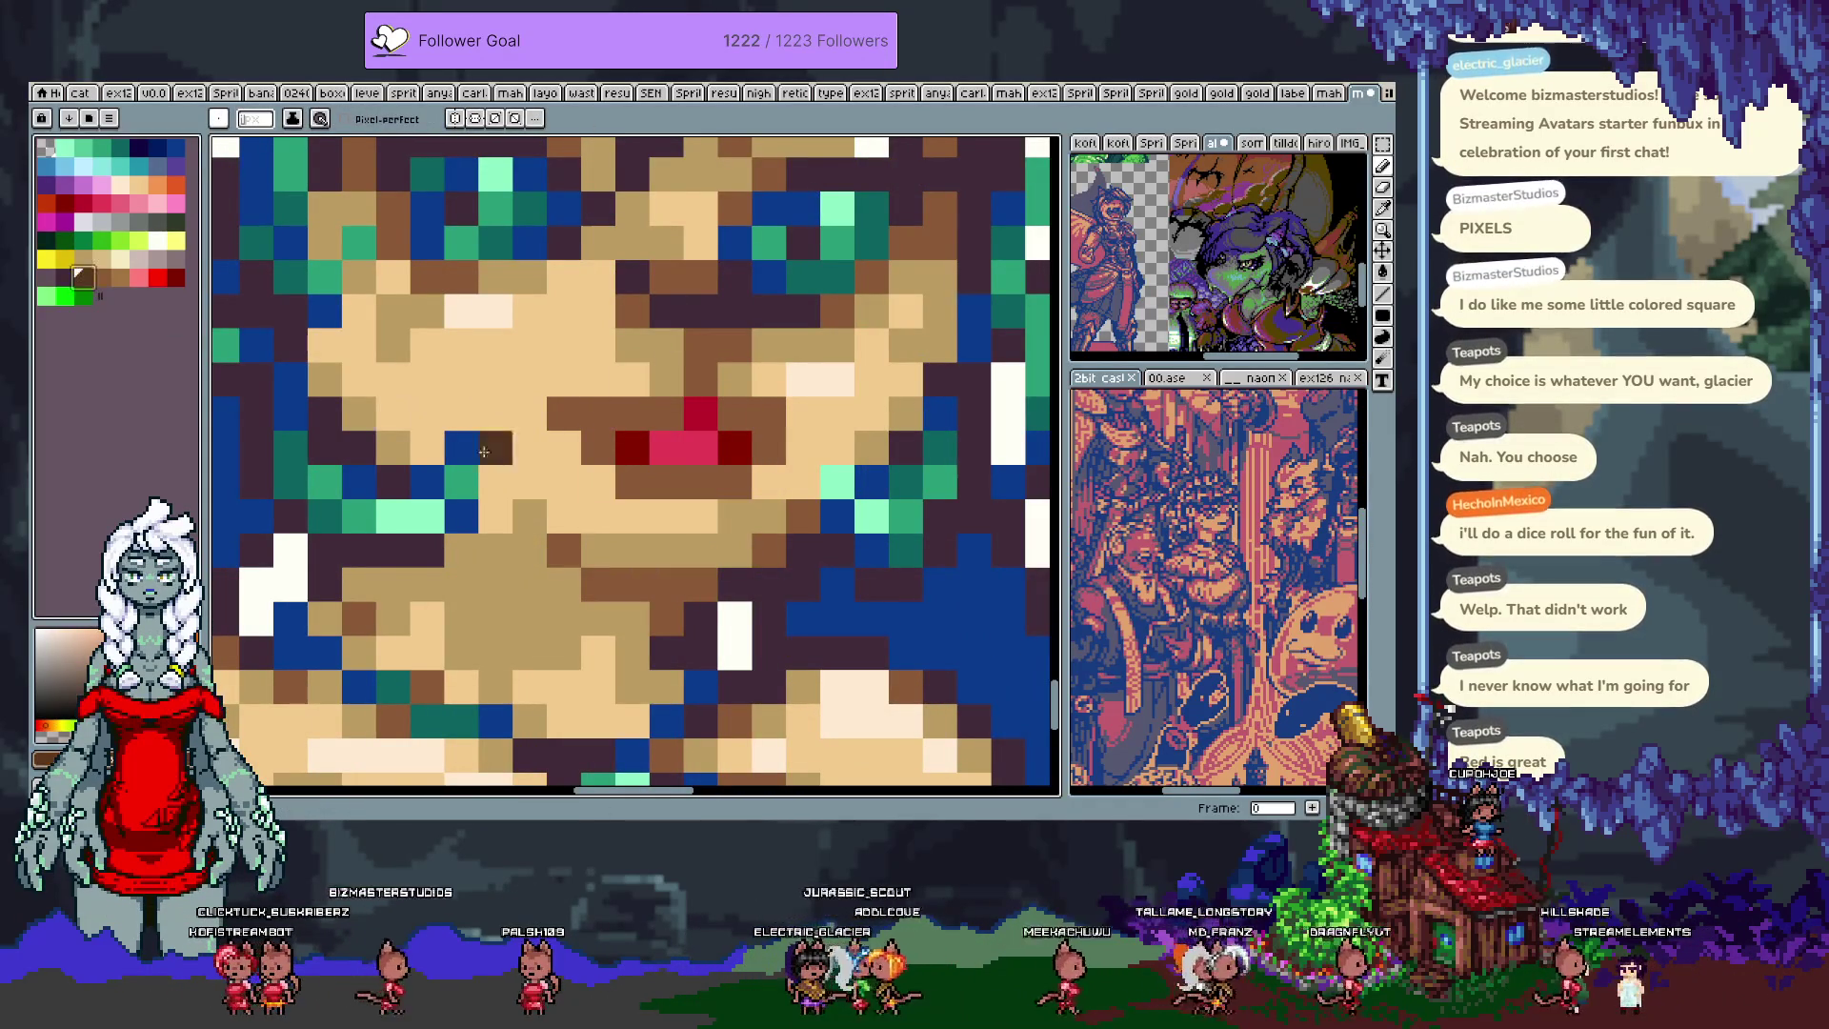
pyautogui.keyDown('alt'); pyautogui.click(569, 413); pyautogui.keyUp('alt')
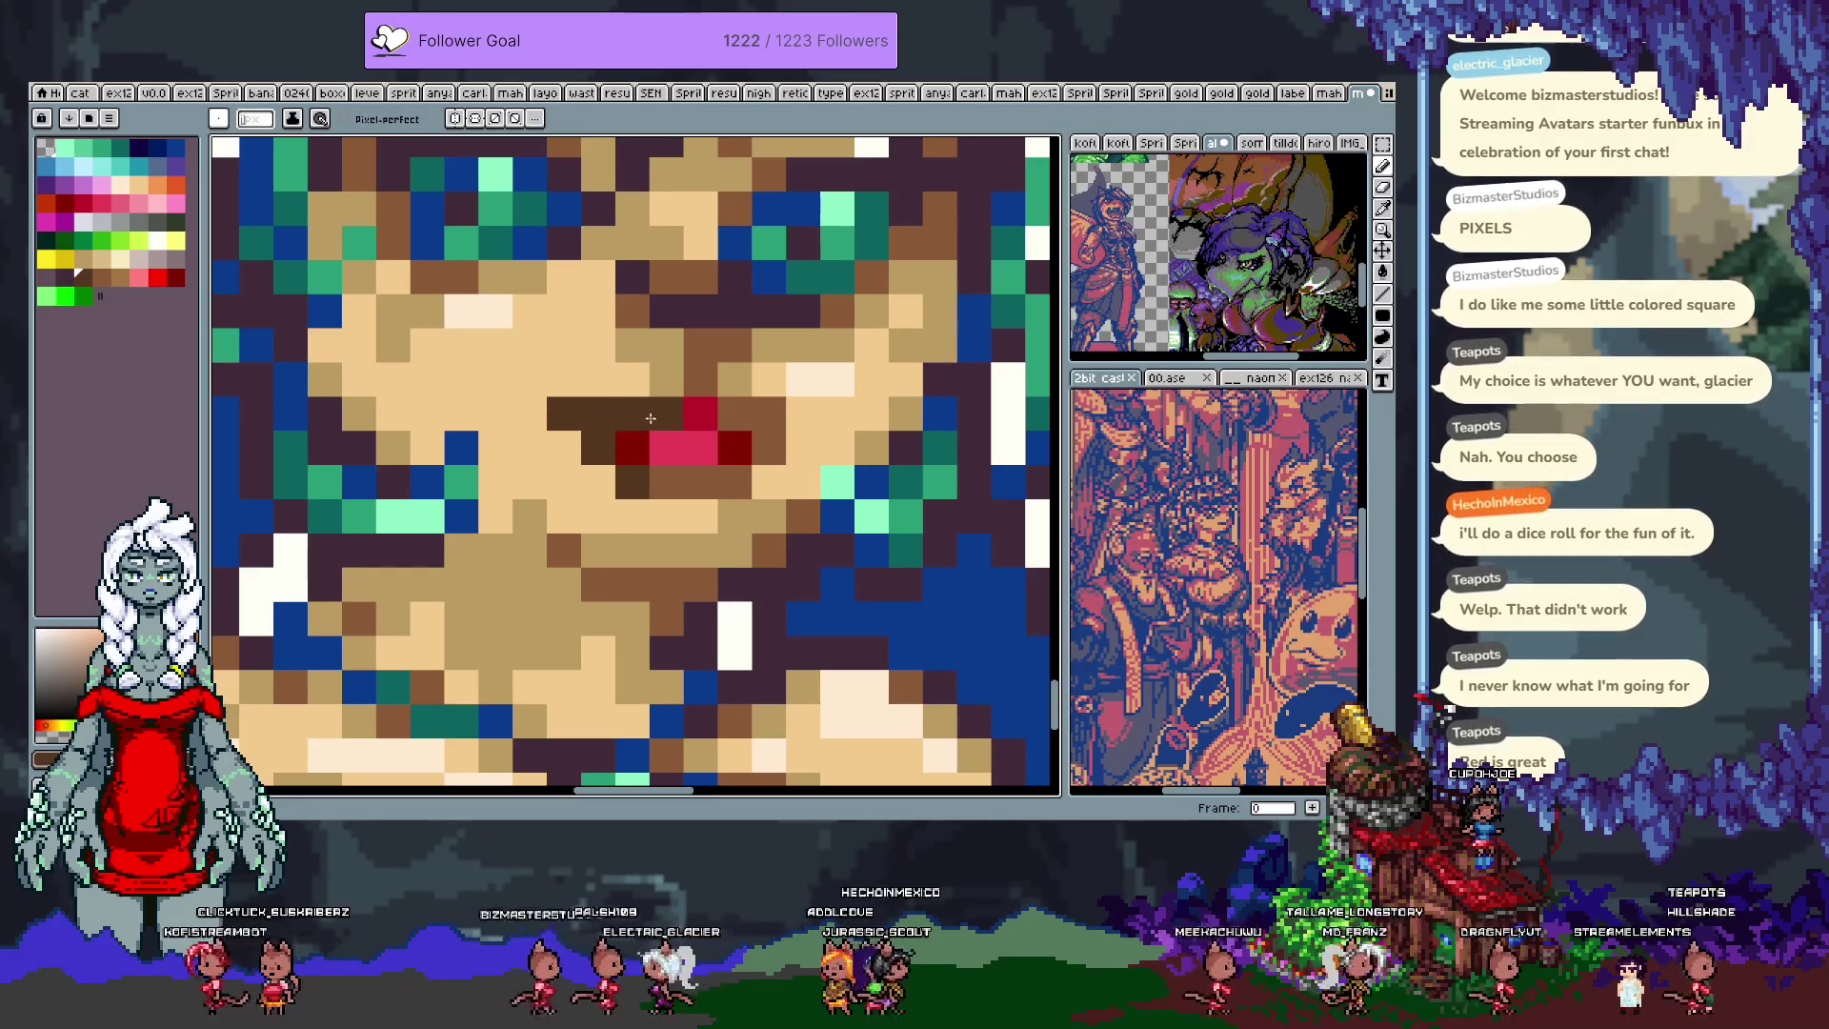
pyautogui.hotkey('ctrl', 'z')
pyautogui.hotkey('ctrl', 'z')
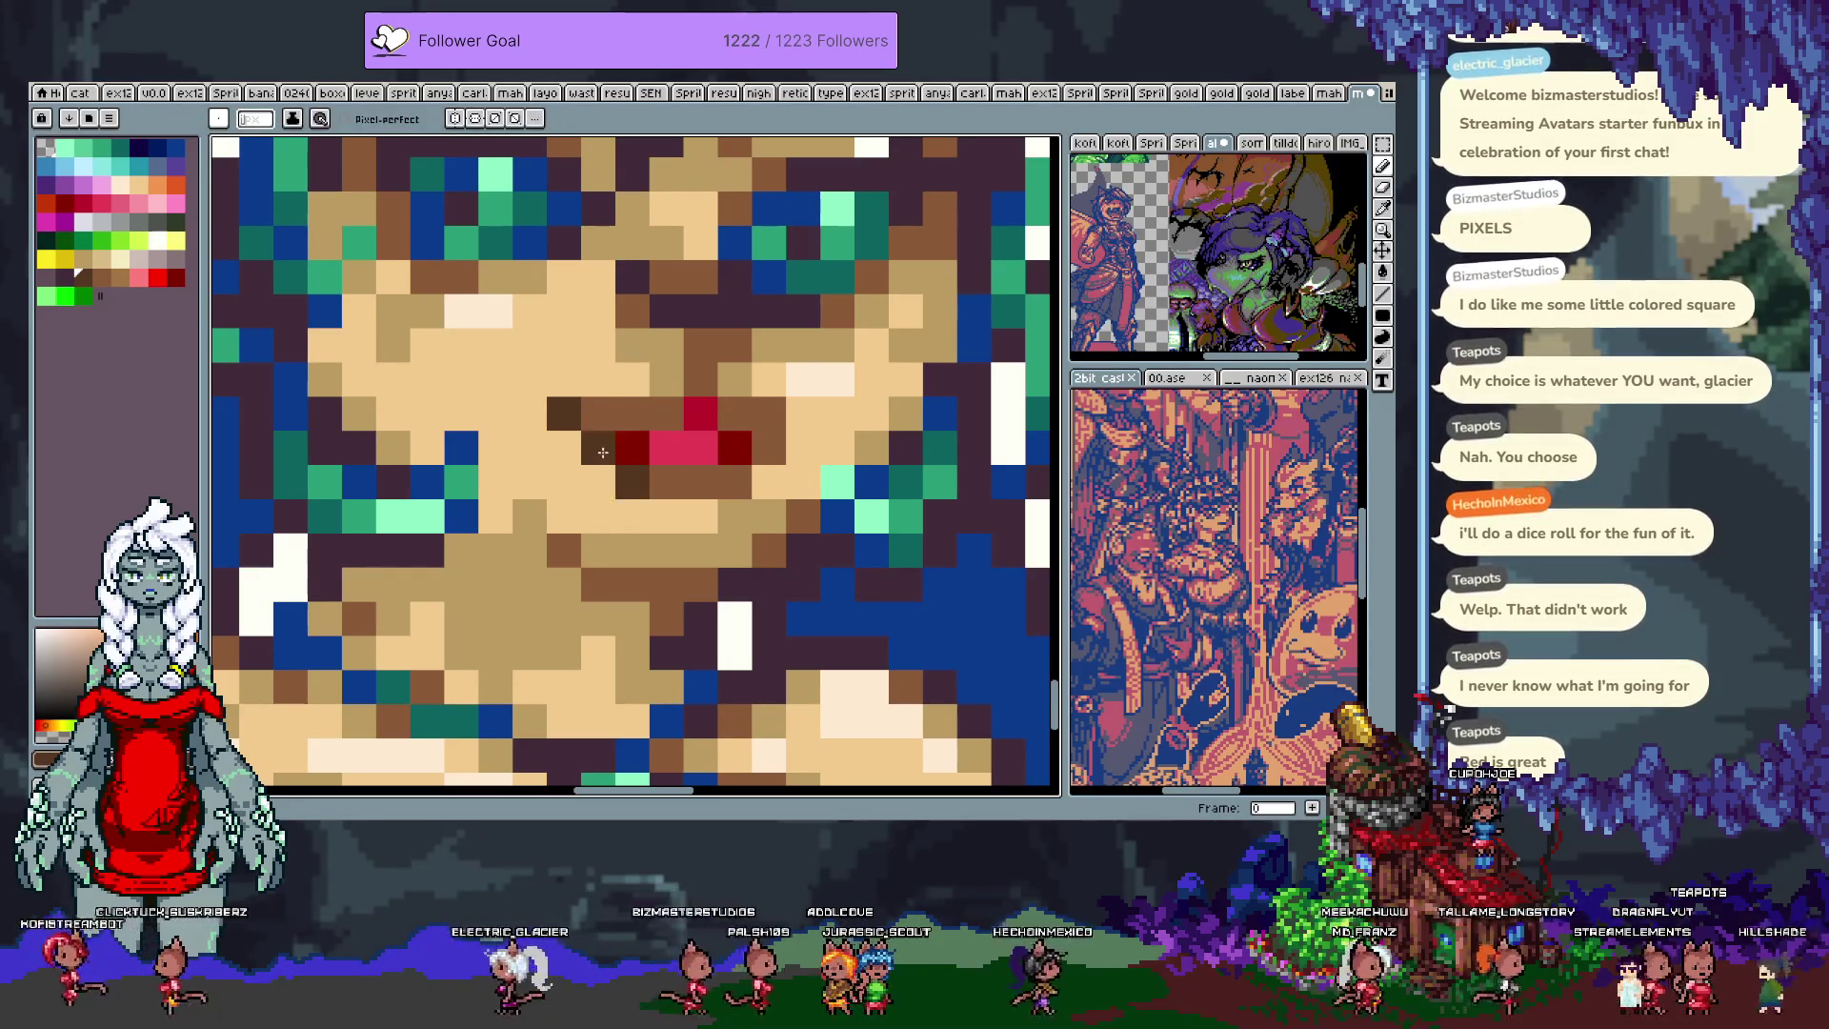
pyautogui.moveTo(602, 453); pyautogui.dragTo(628, 423)
pyautogui.moveTo(759, 472); pyautogui.dragTo(758, 420)
pyautogui.scroll(-3, 702, 526)
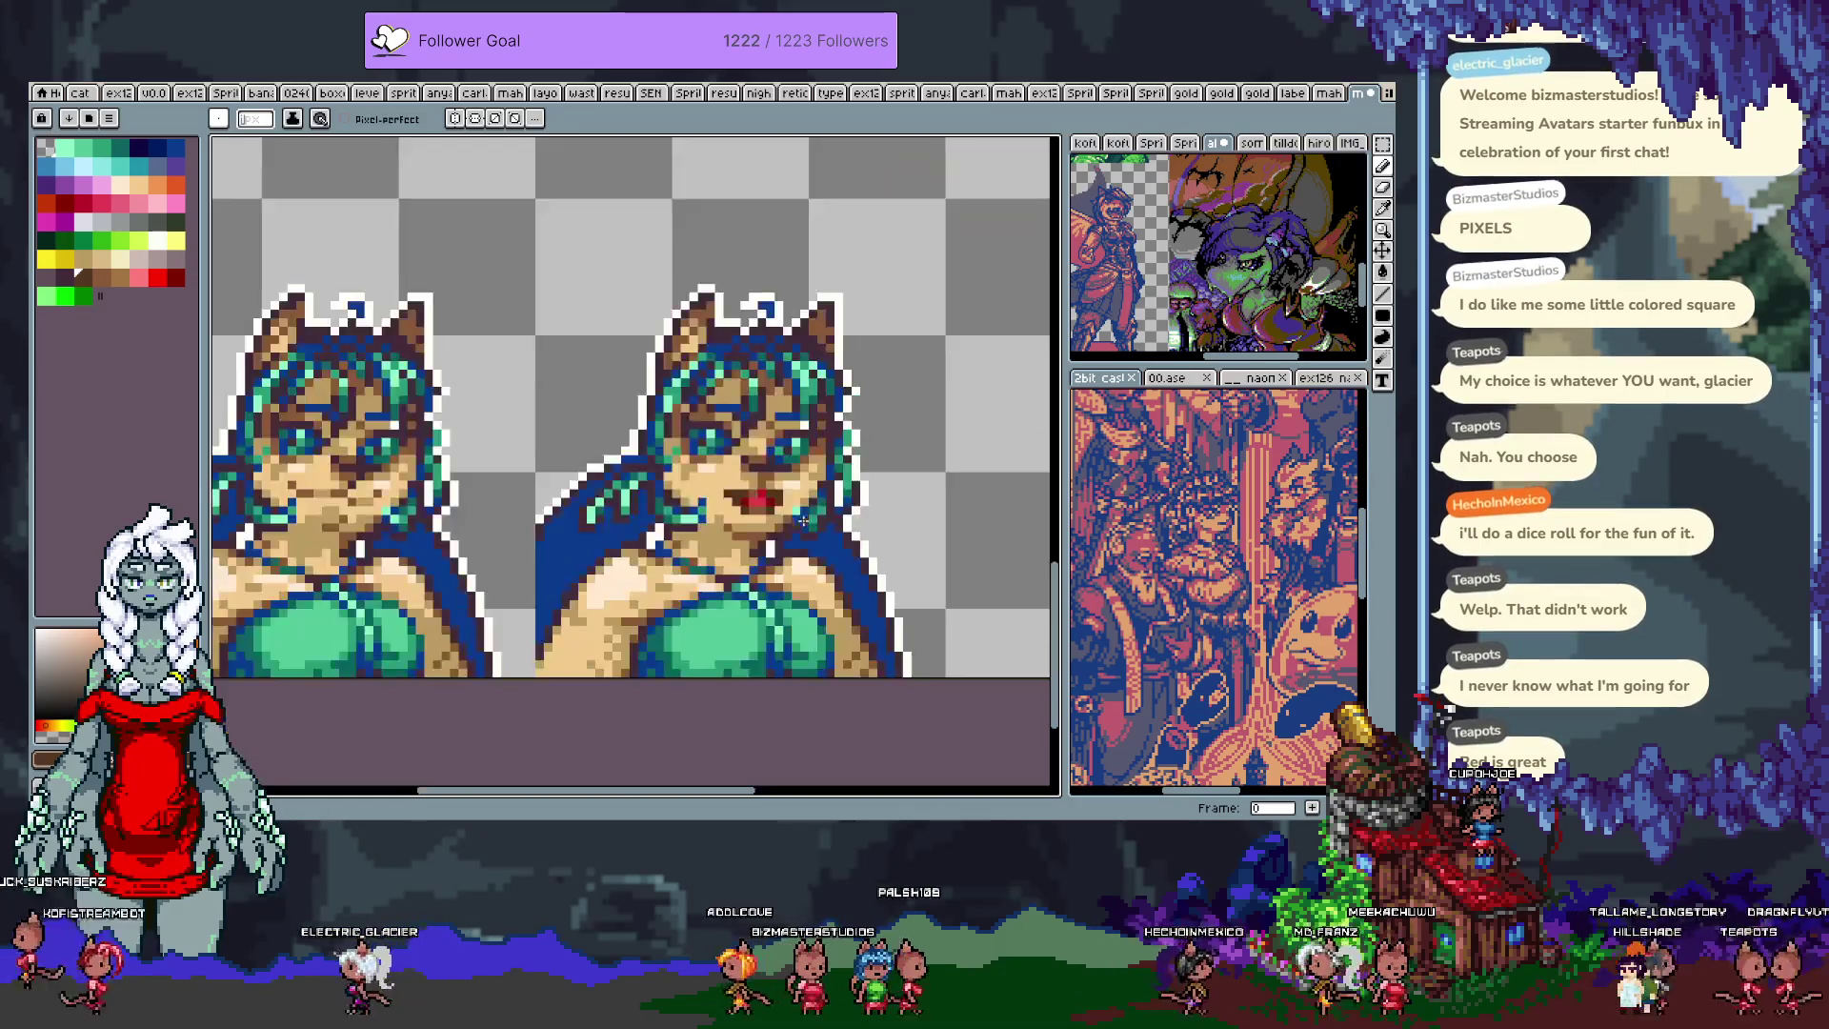
# Step: Undo a mouth stroke and sample beige and light skin colours from the face
pyautogui.scroll(2, 779, 501)
pyautogui.hotkey('ctrl', 'z')
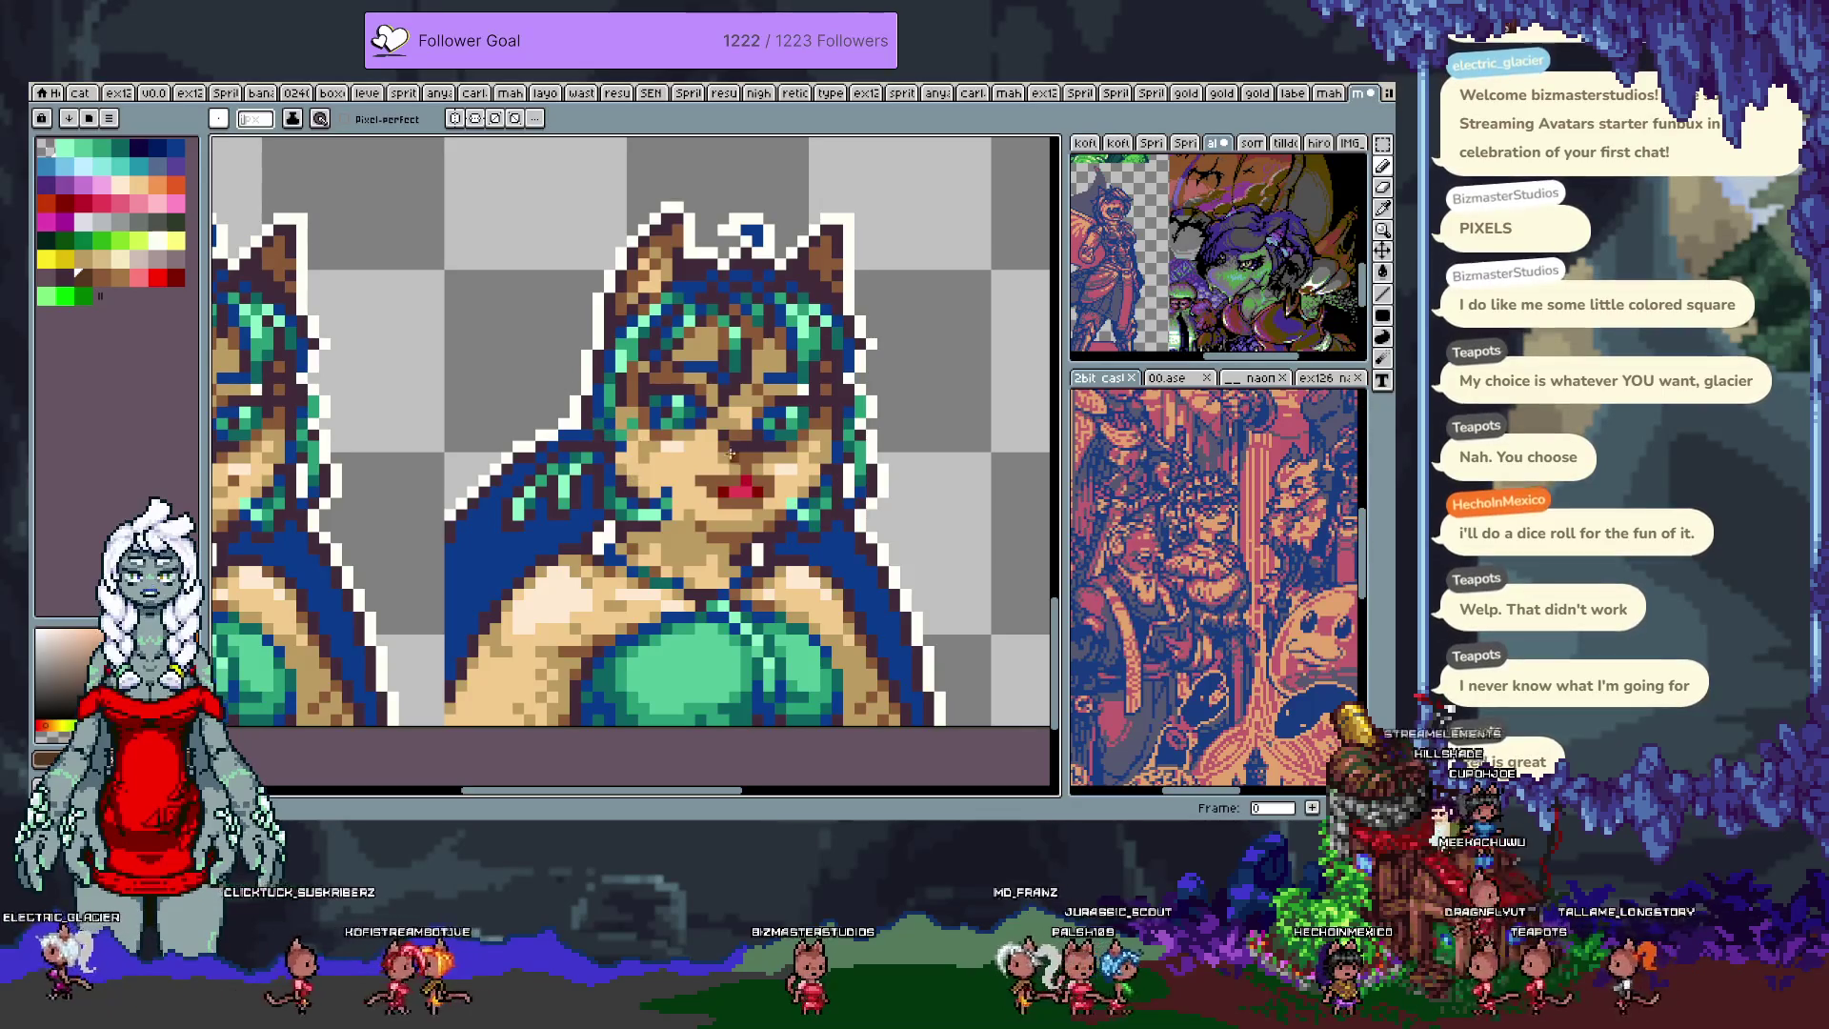
pyautogui.moveTo(756, 481); pyautogui.dragTo(865, 445)
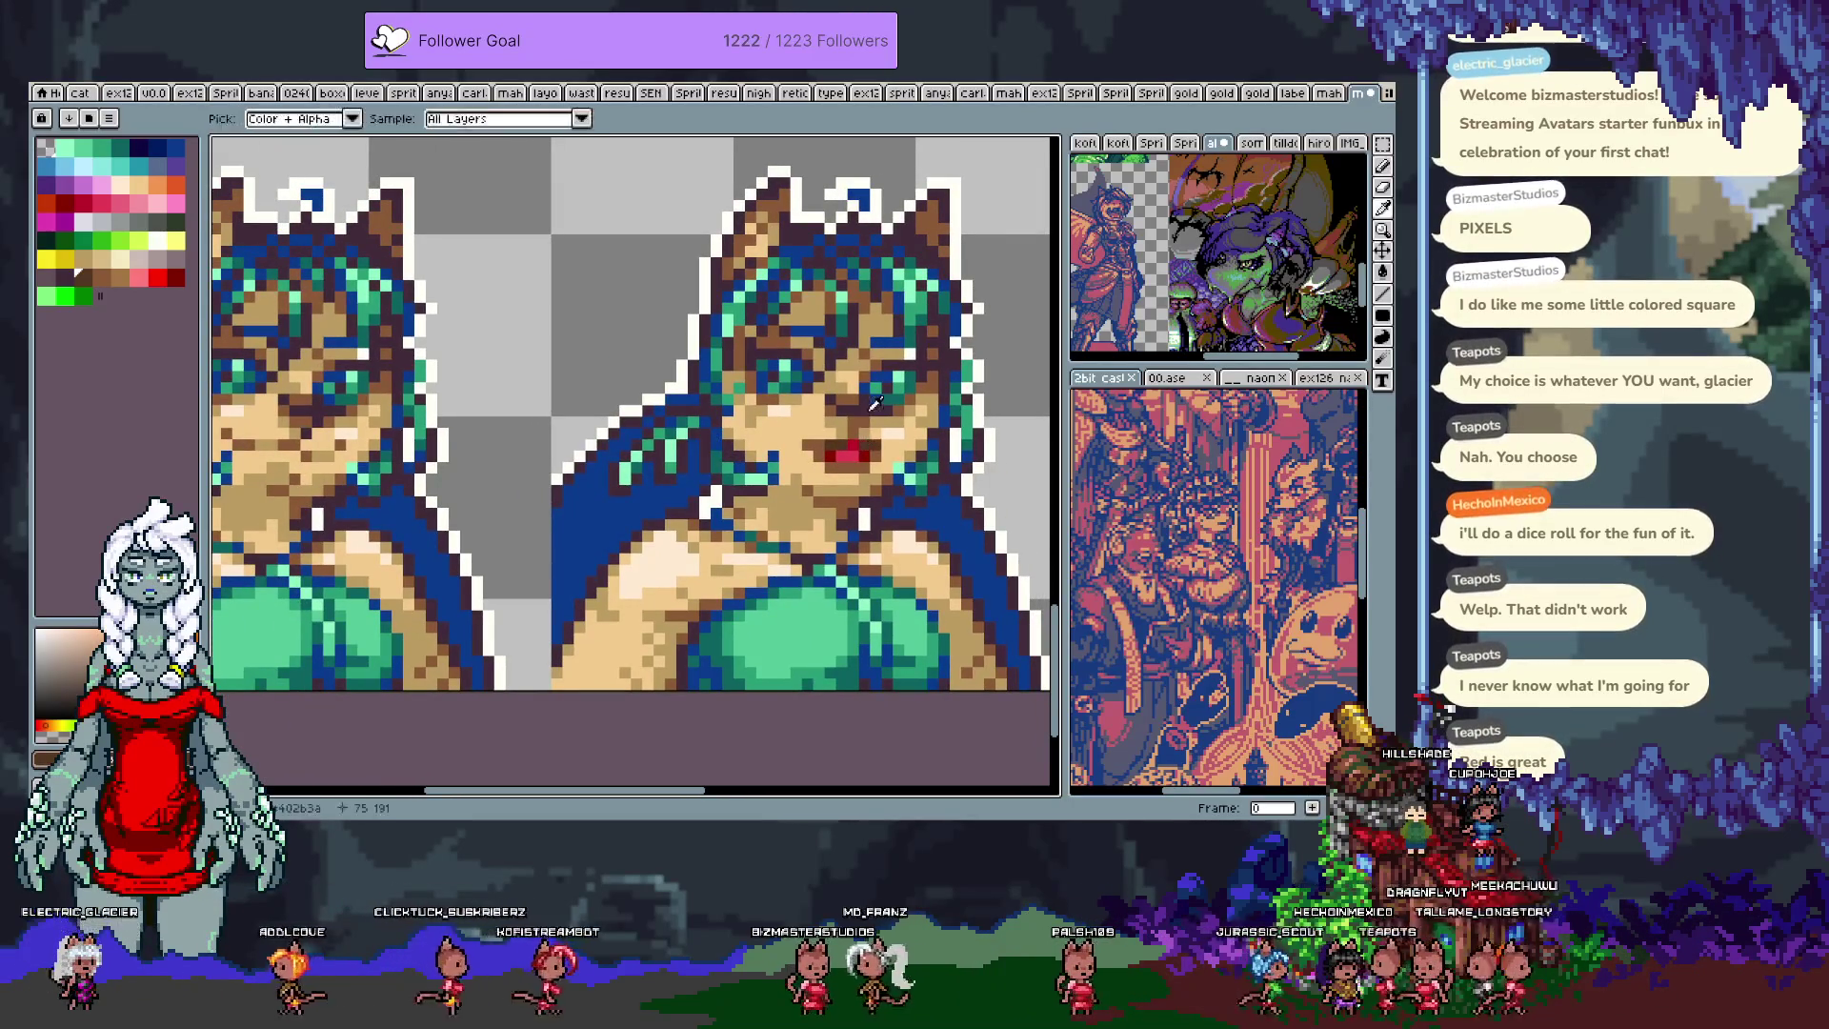
pyautogui.keyDown('alt'); pyautogui.click(802, 430); pyautogui.keyUp('alt')
pyautogui.keyDown('alt'); pyautogui.click(797, 432); pyautogui.keyUp('alt')
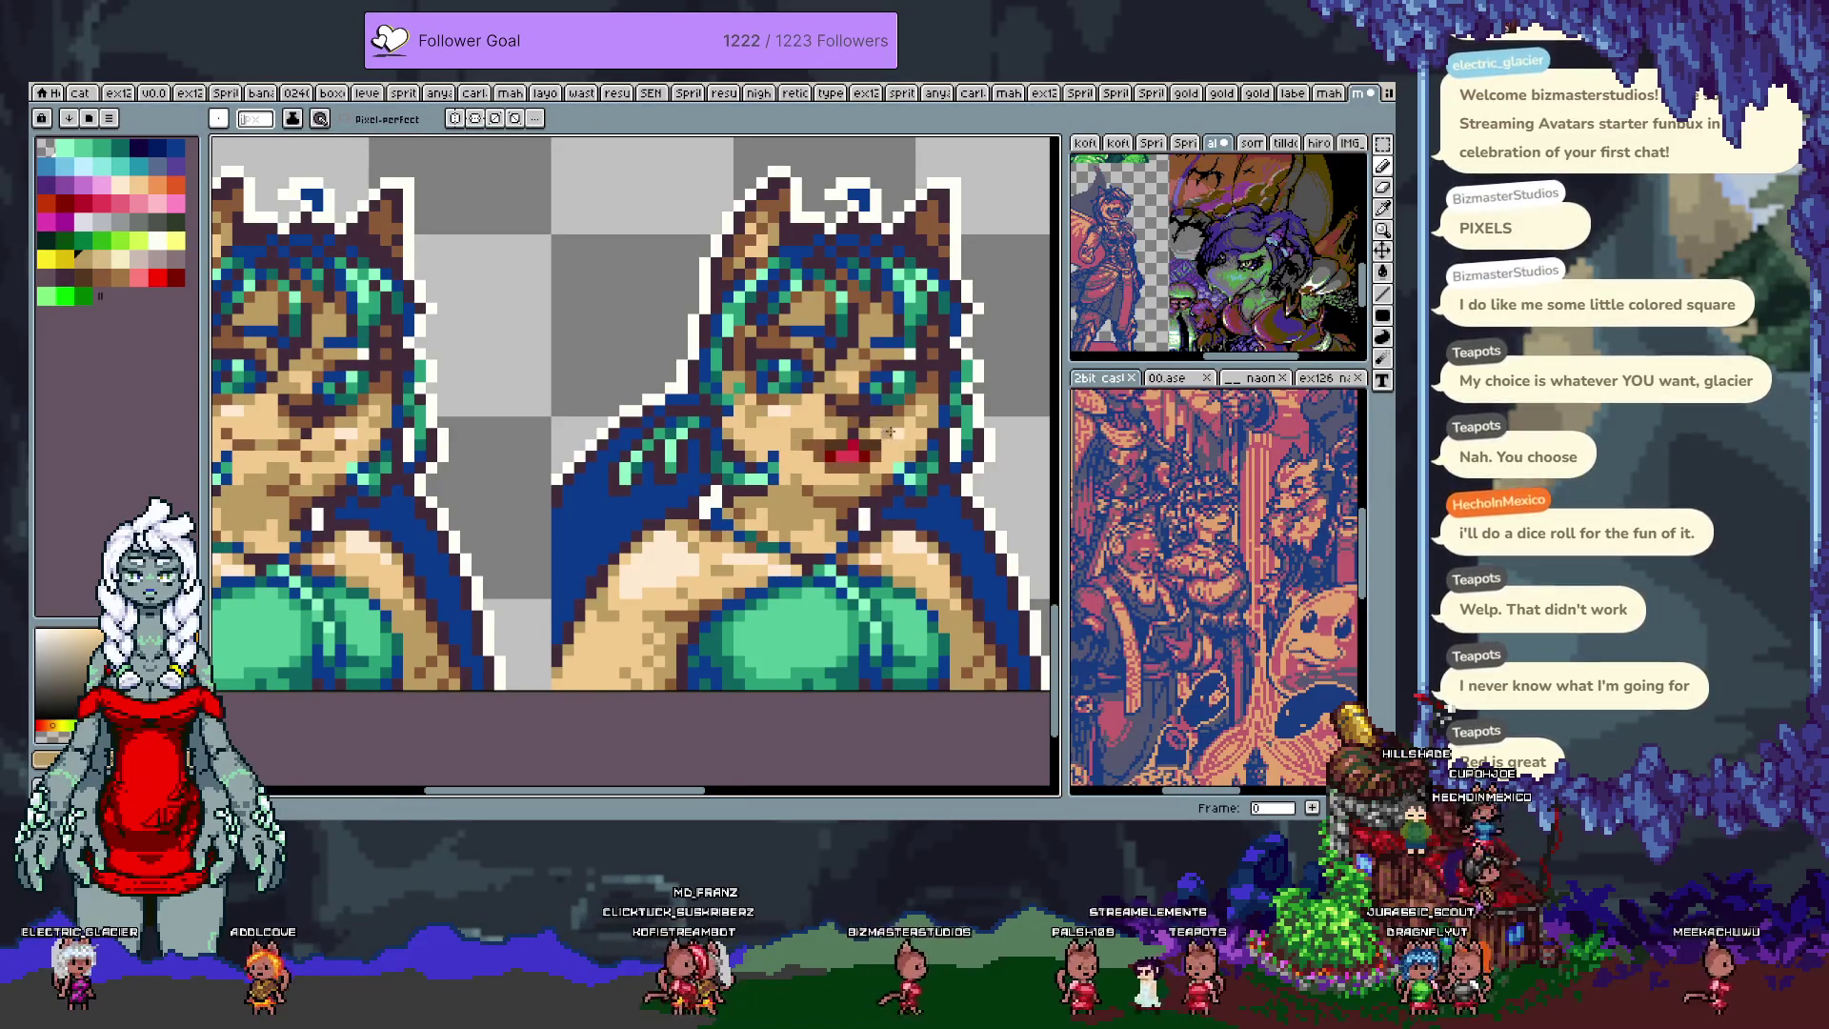
pyautogui.keyDown('alt'); pyautogui.click(903, 436); pyautogui.keyUp('alt')
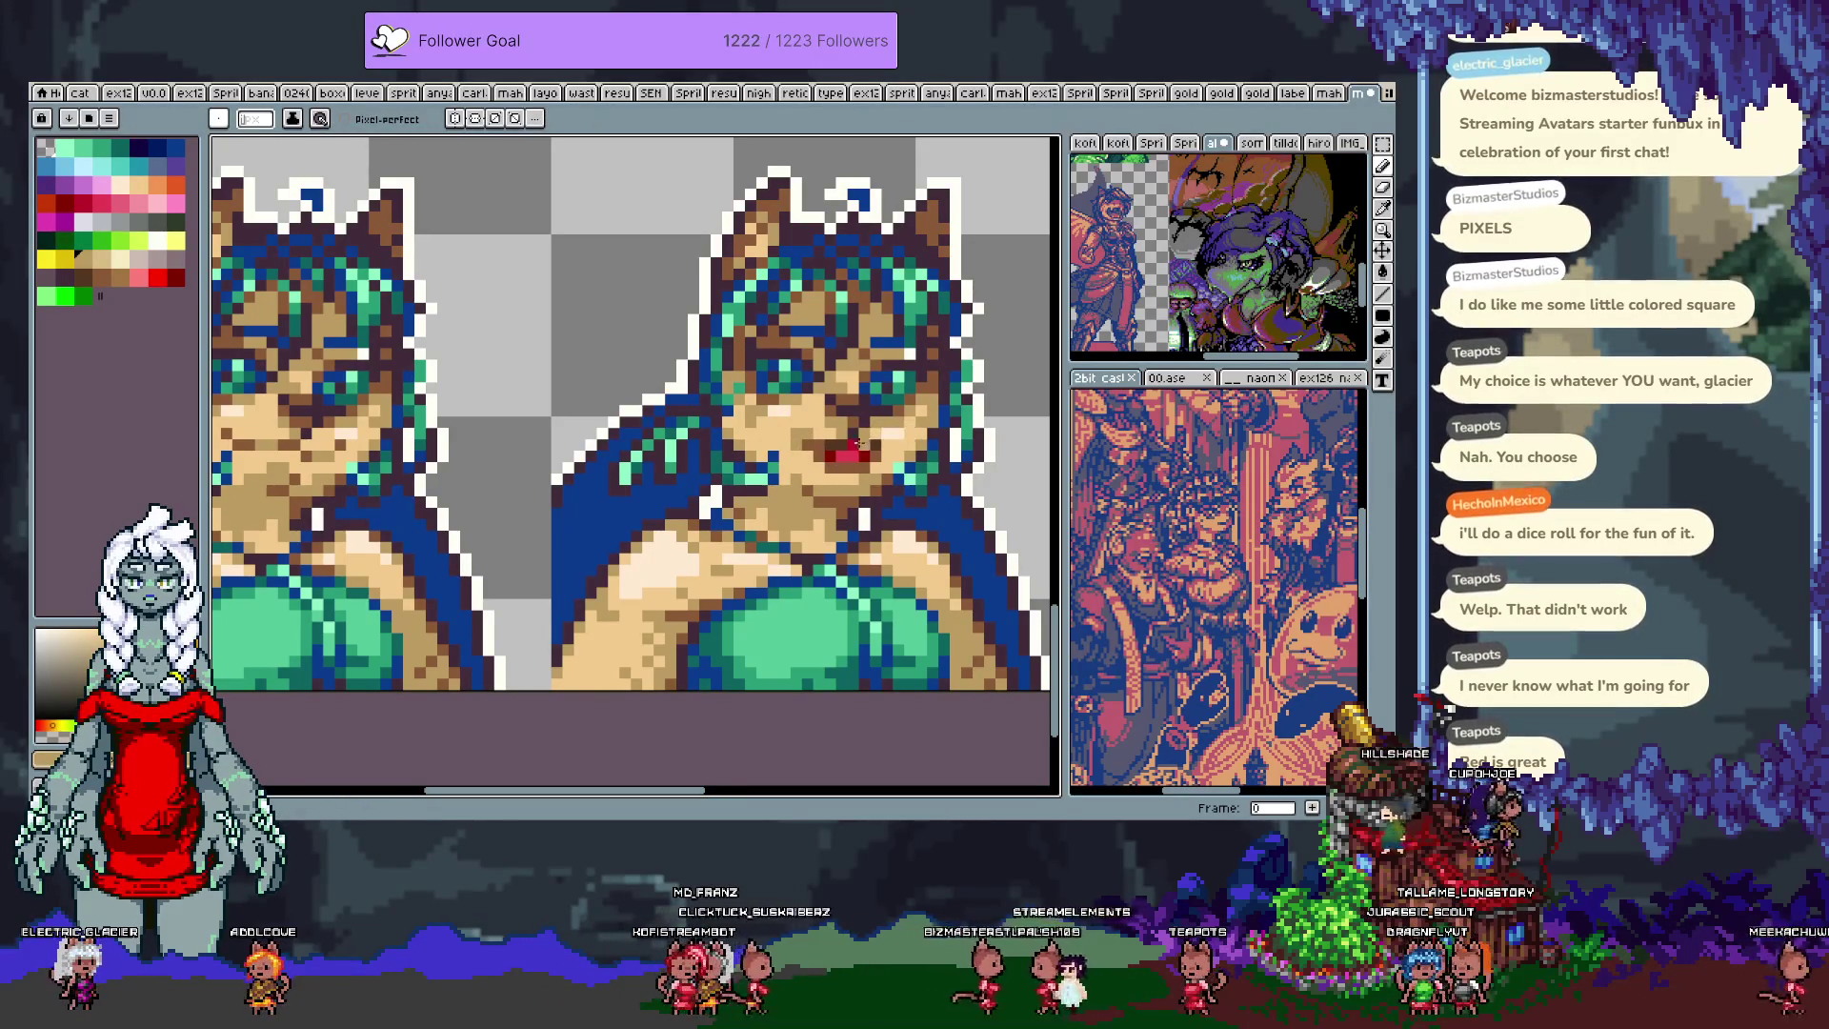
pyautogui.keyDown('alt'); pyautogui.click(842, 470); pyautogui.keyUp('alt')
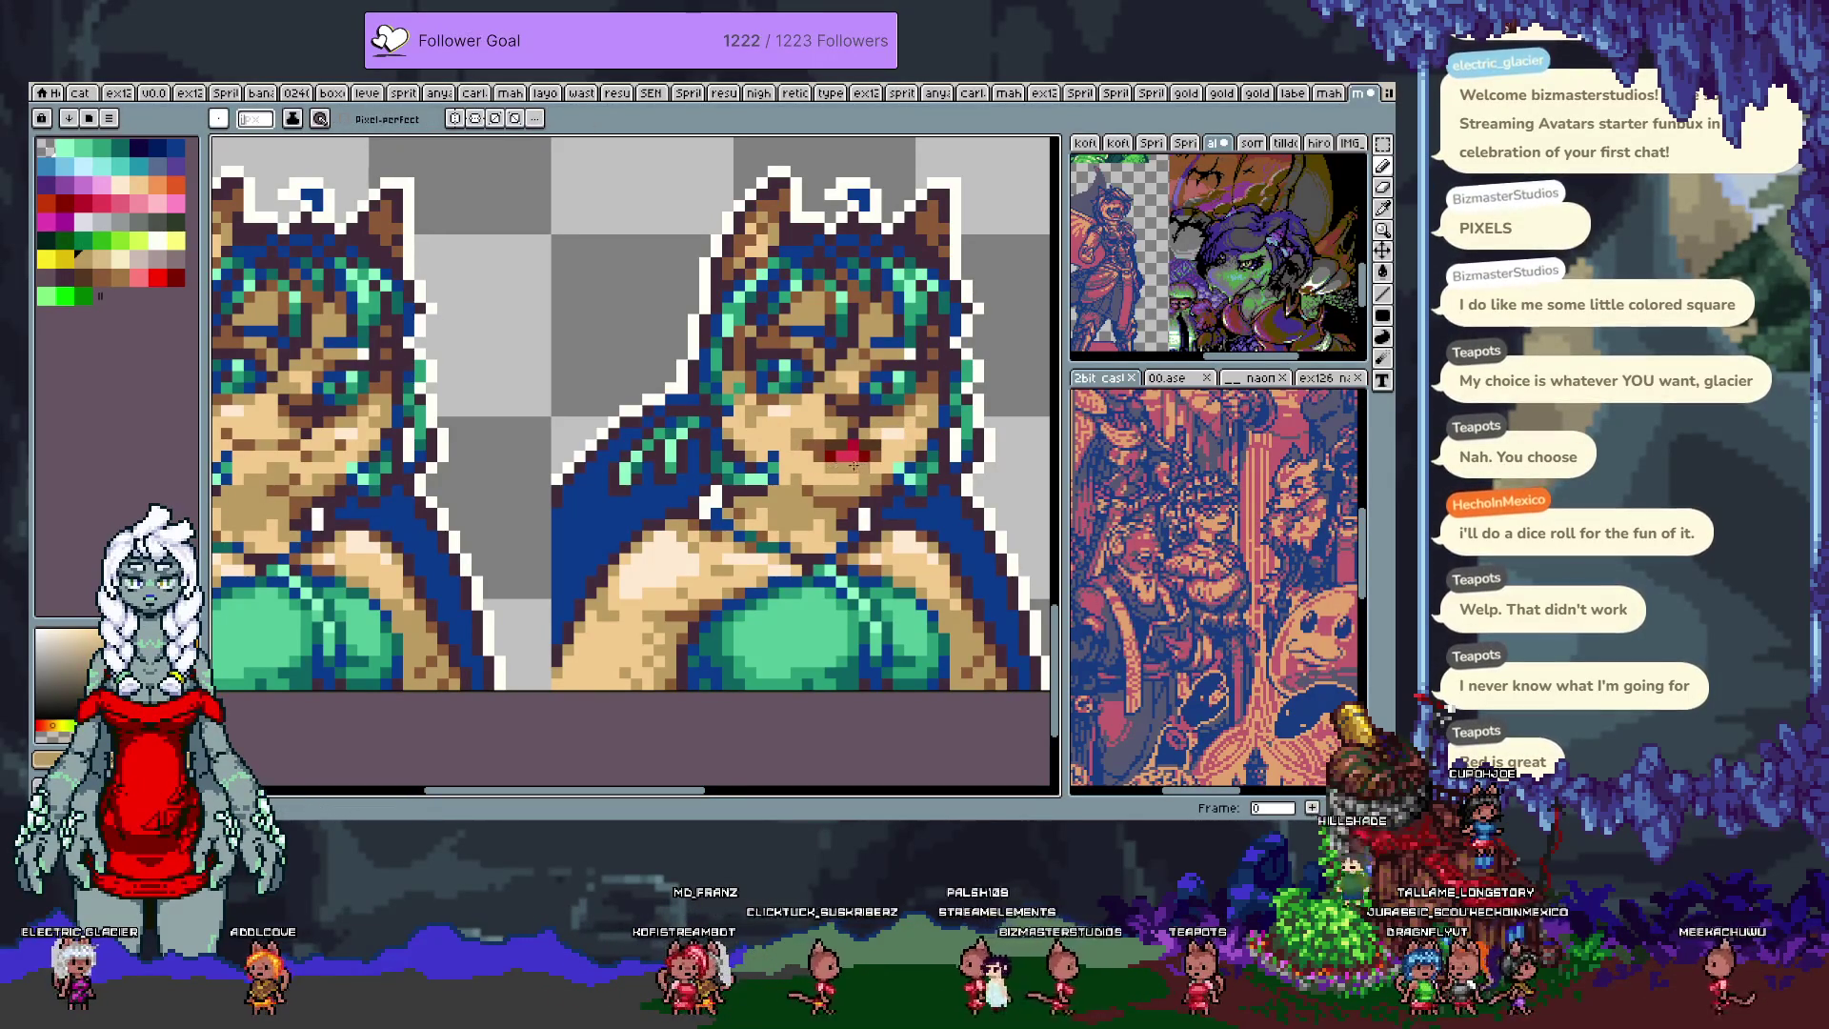
# Step: Undo the remaining mouth strokes, leaving small red lips
pyautogui.hotkey('ctrl', 'z')
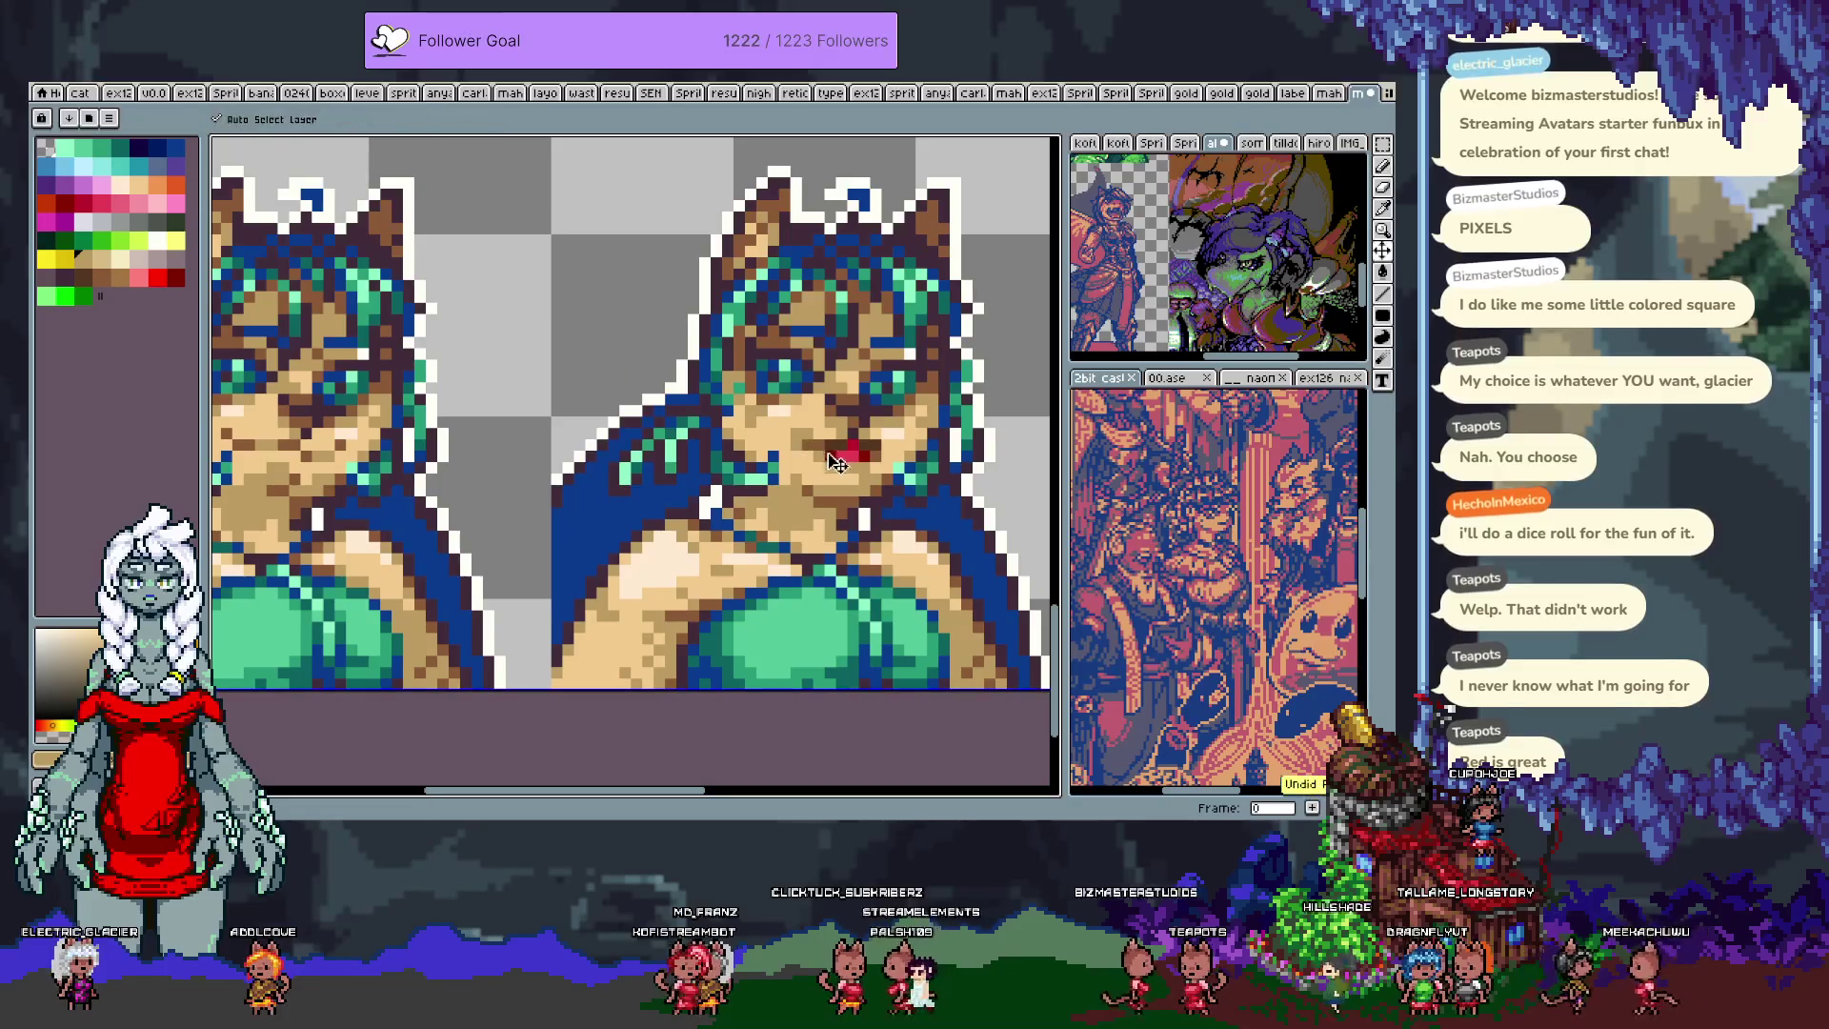
pyautogui.hotkey('ctrl', 'z')
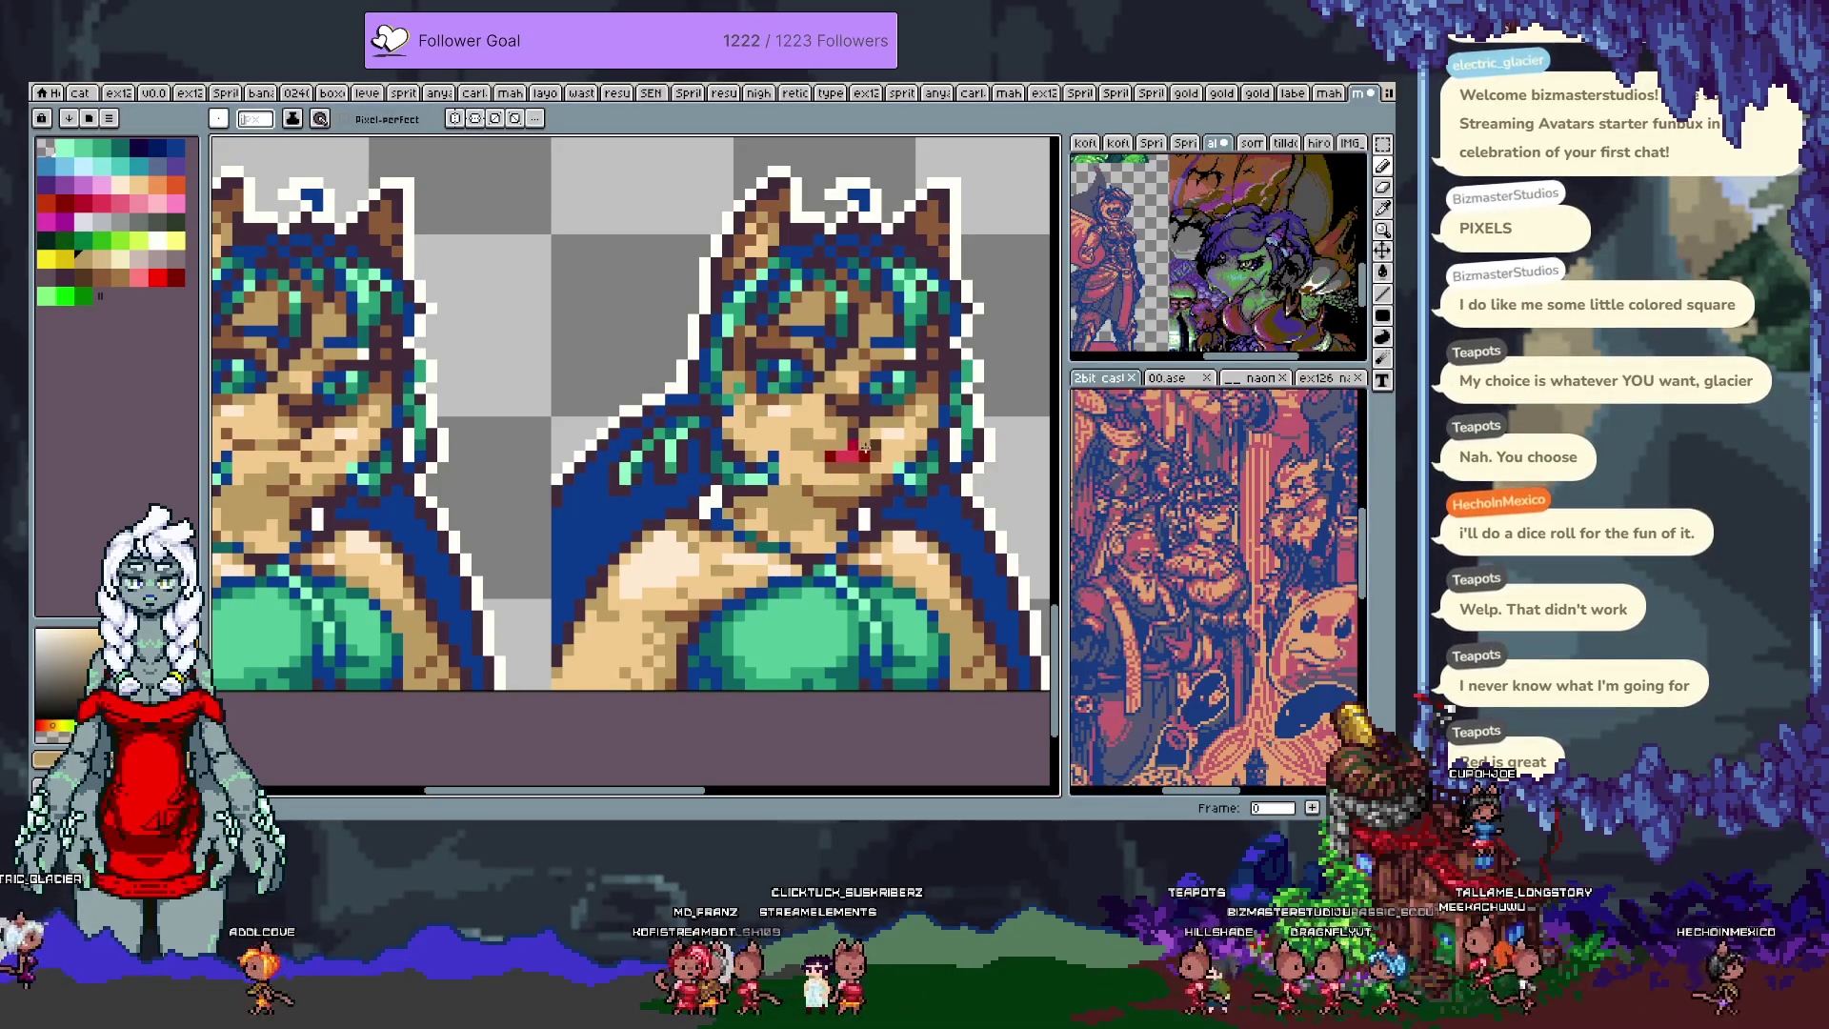
pyautogui.keyDown('alt'); pyautogui.click(842, 460); pyautogui.keyUp('alt')
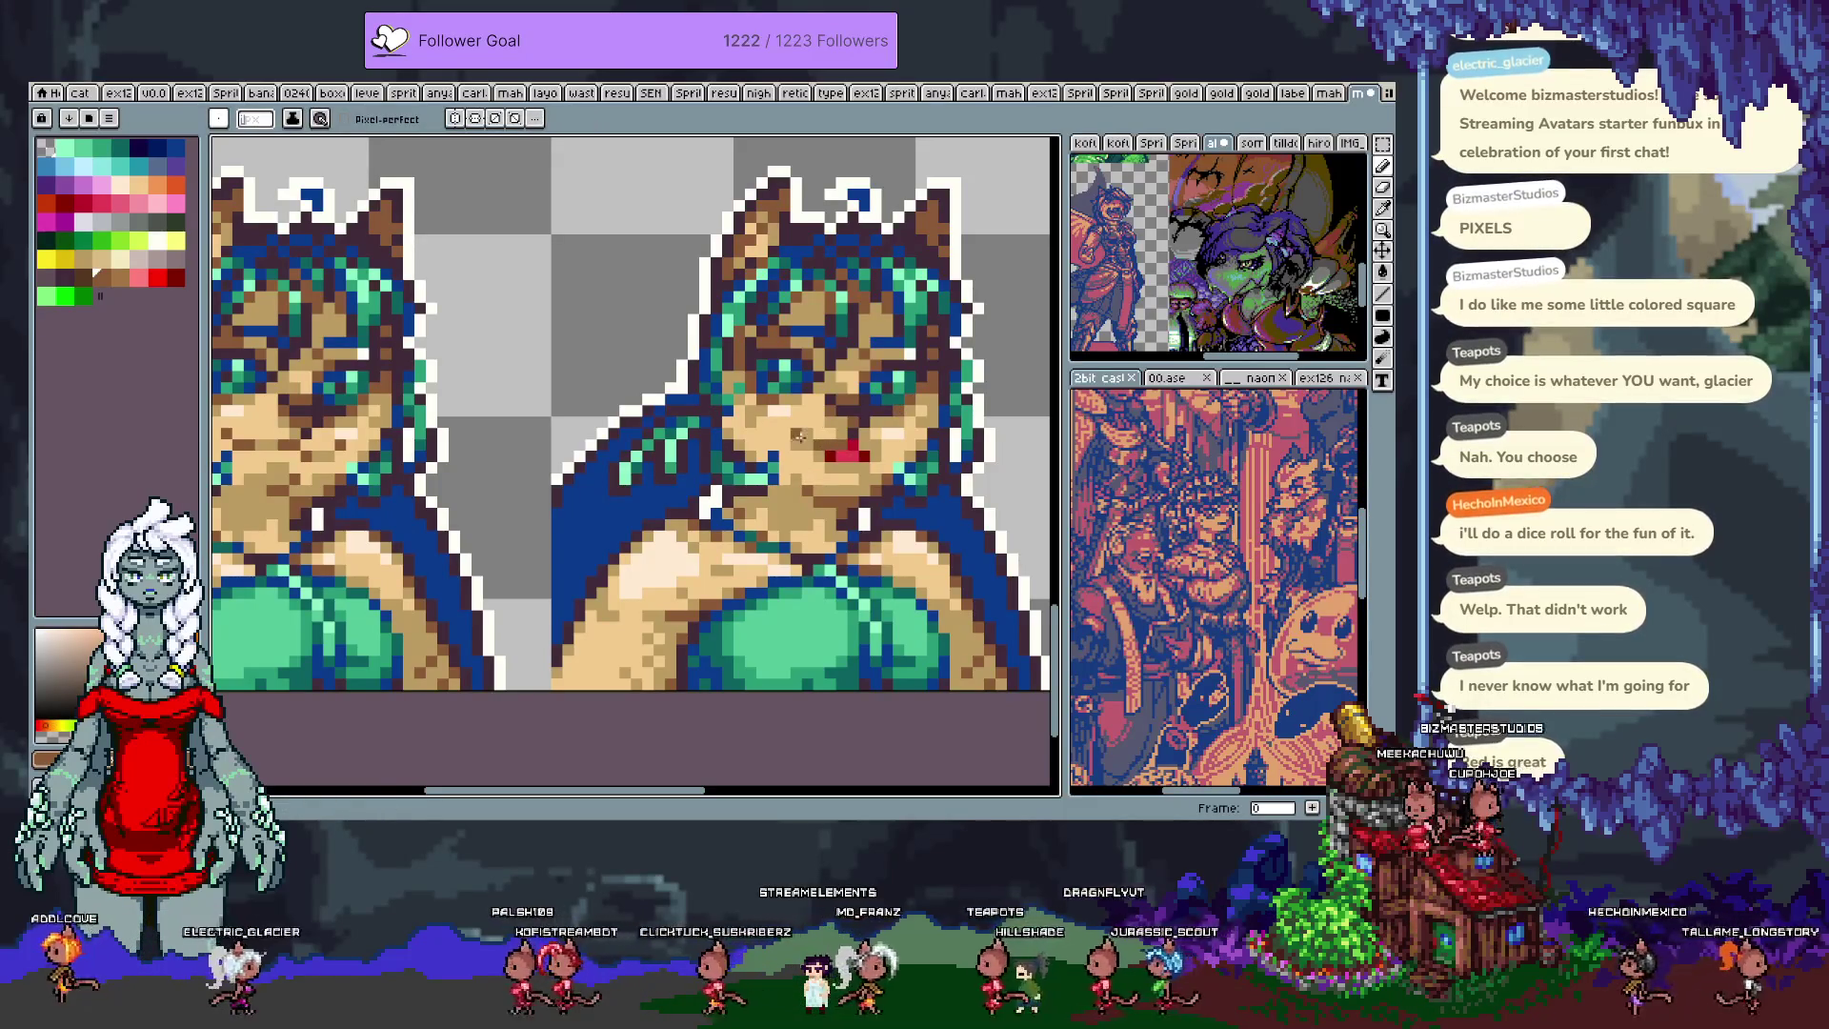
pyautogui.hotkey('ctrl', 'z')
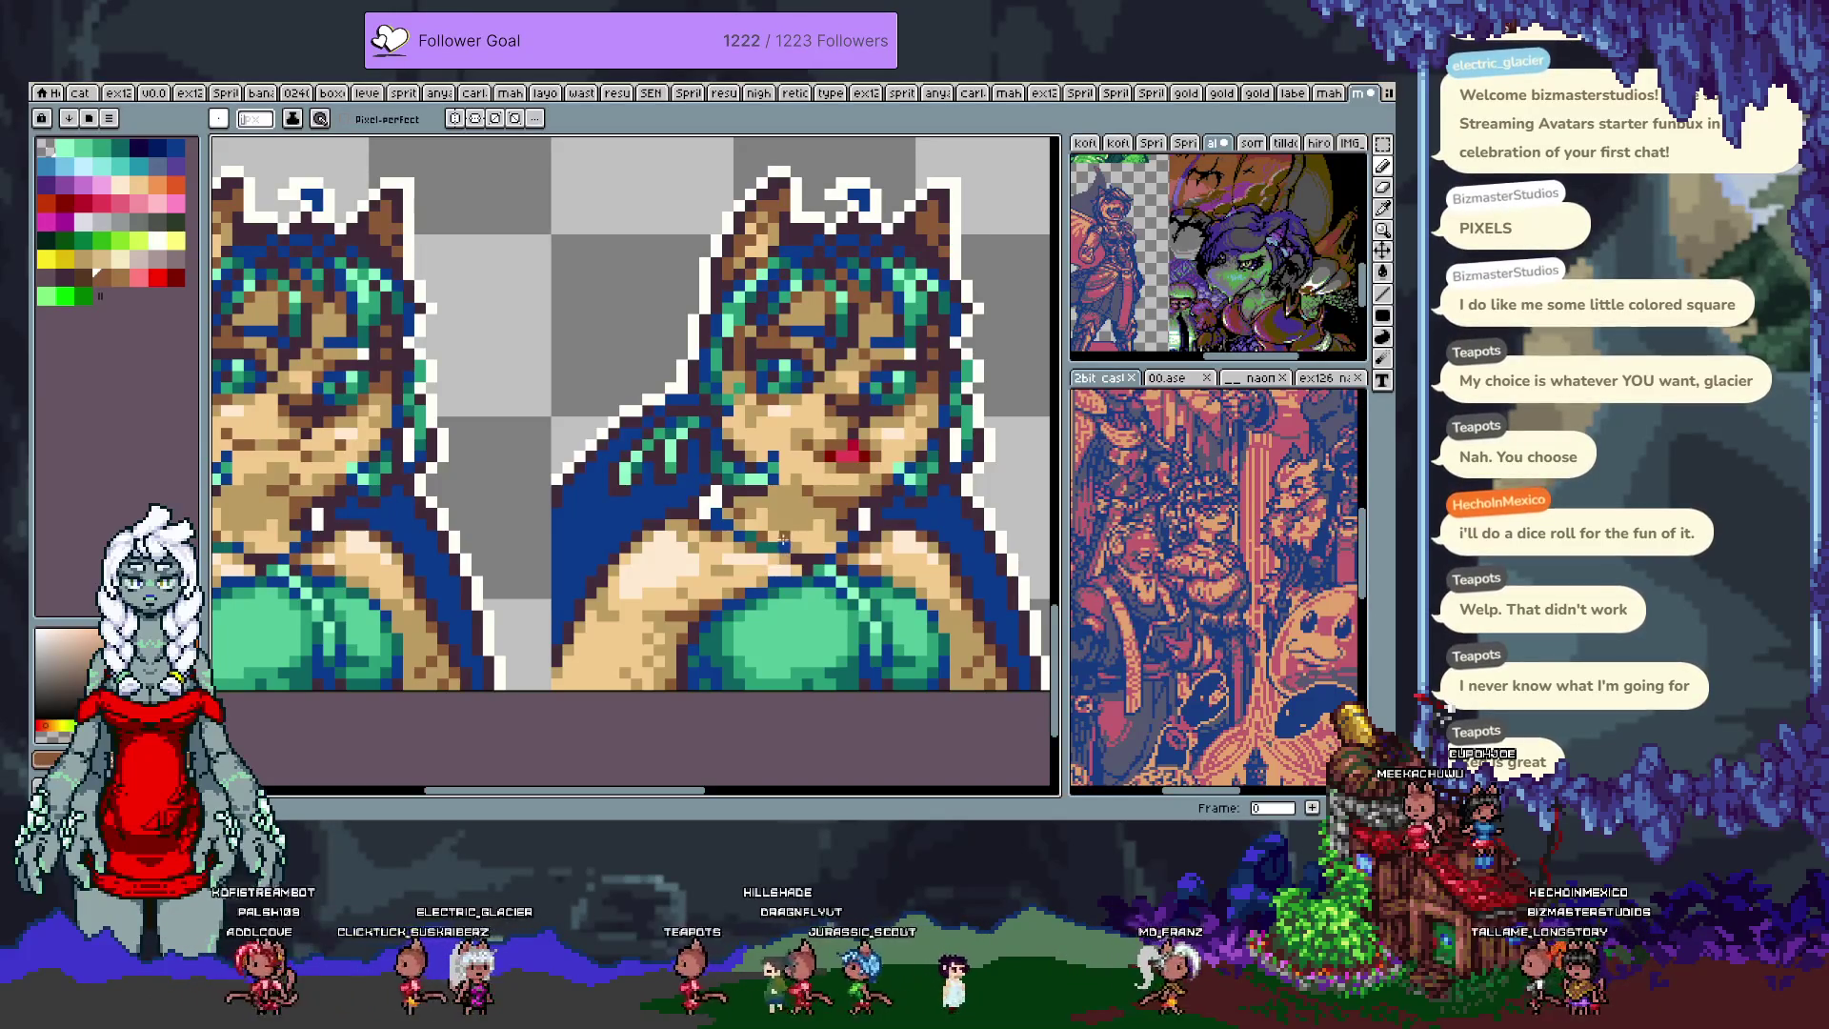
pyautogui.hotkey('ctrl', 'z')
pyautogui.scroll(-3, 759, 540)
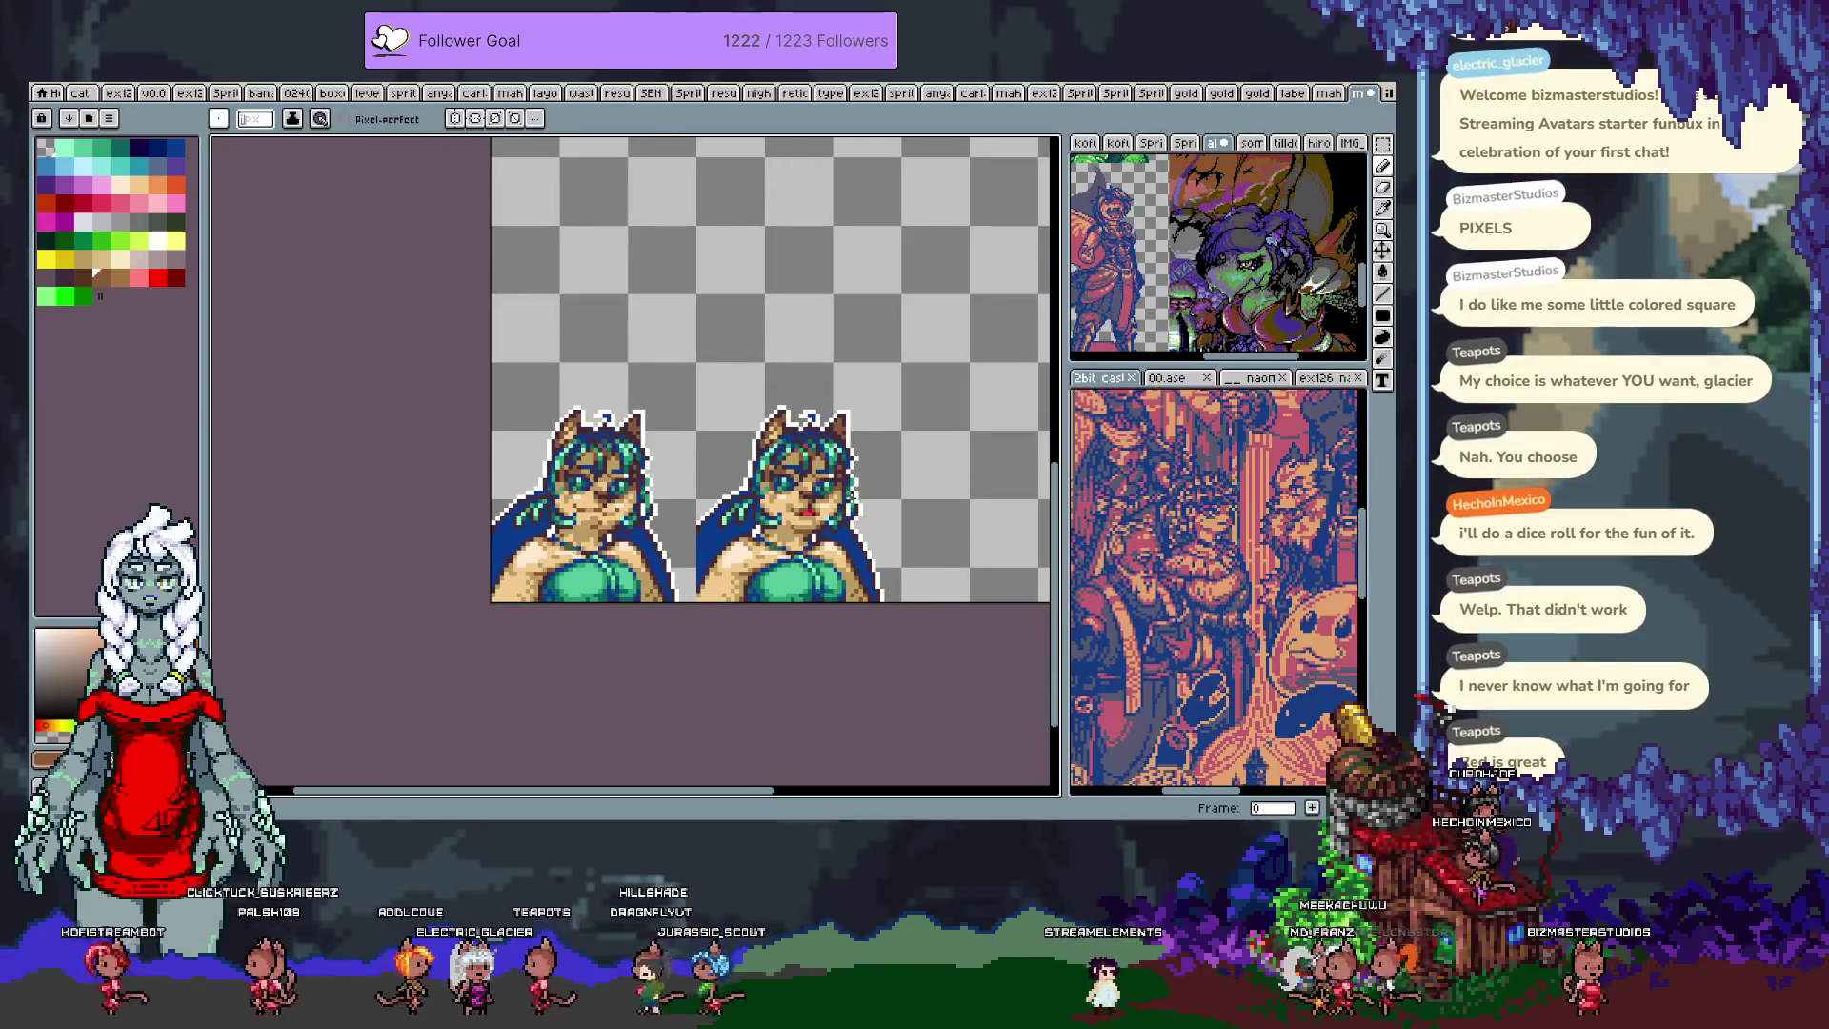
# Step: Save the sprite and trial-place a pasted bust beside the row, then cancel it
pyautogui.hotkey('ctrl', 's')
pyautogui.moveTo(857, 505); pyautogui.dragTo(795, 484)
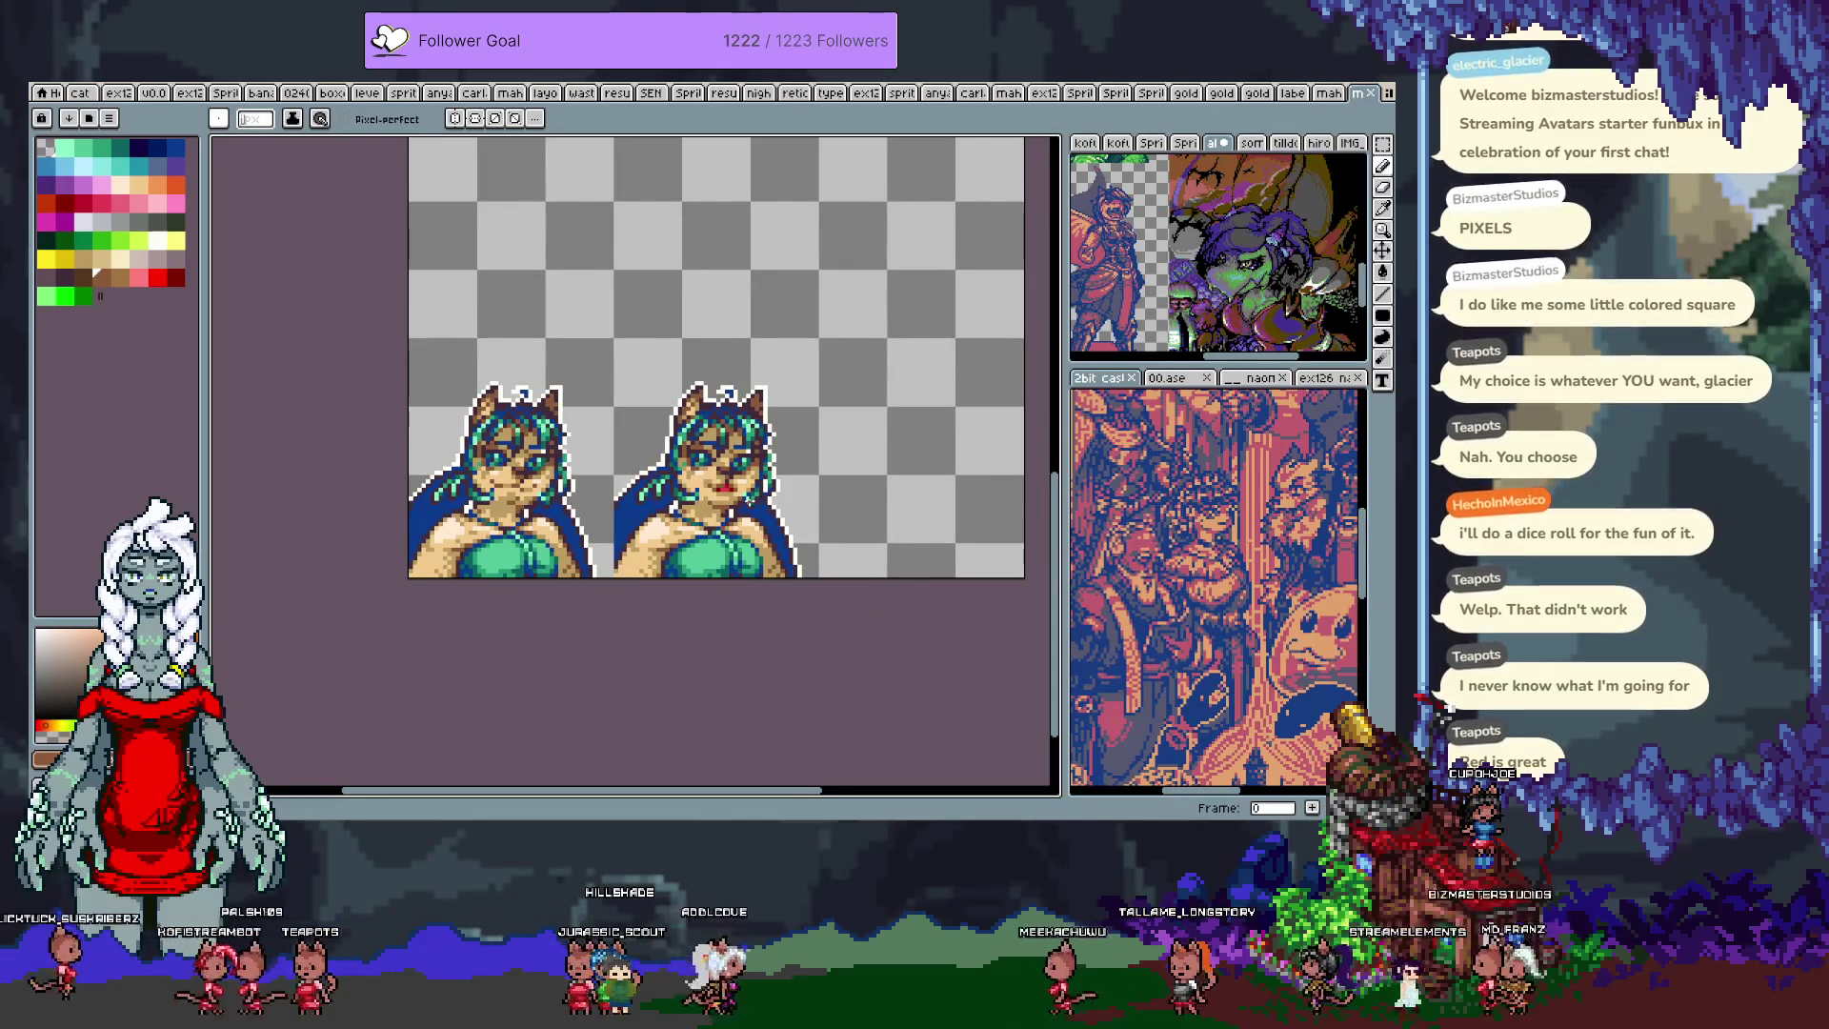
pyautogui.hotkey('ctrl', 'v')
pyautogui.moveTo(443, 502); pyautogui.dragTo(753, 502)
pyautogui.hotkey('shift', 'Right')
pyautogui.hotkey('shift', 'Right')
pyautogui.hotkey('shift', 'Right')
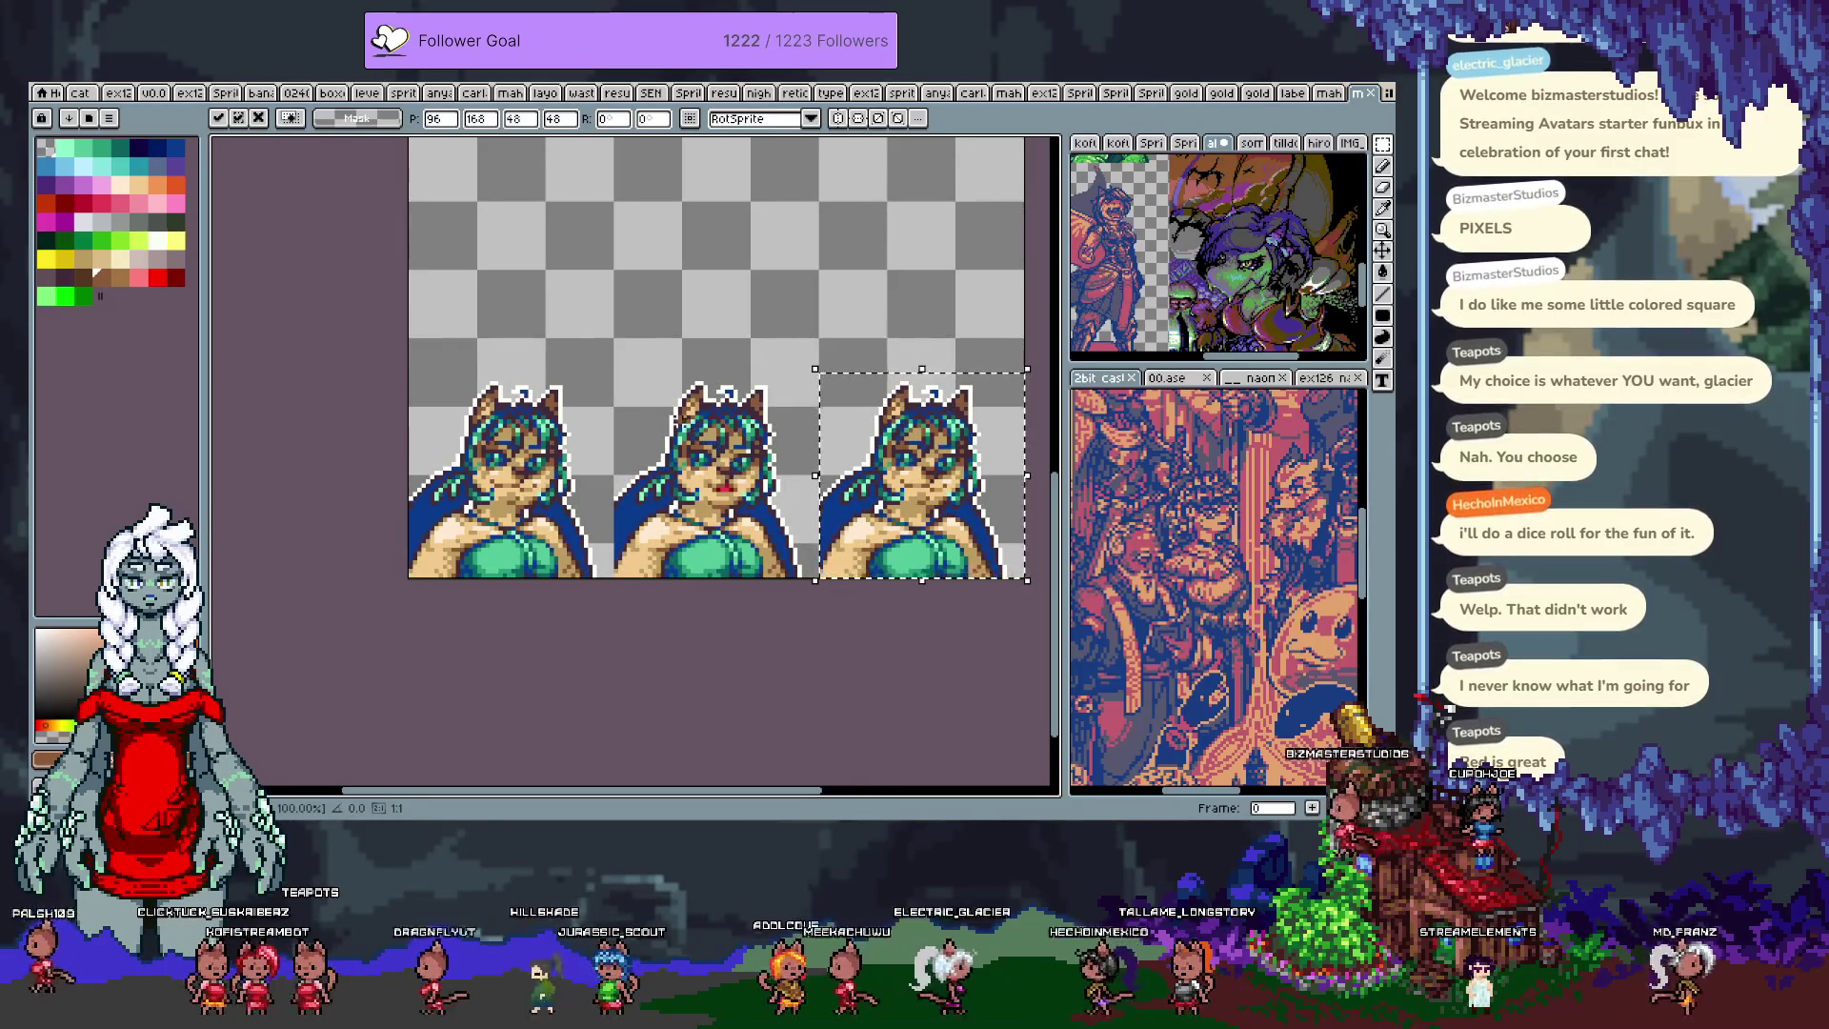
pyautogui.hotkey('shift', 'Left')
pyautogui.hotkey('shift', 'Left')
pyautogui.press('Escape')
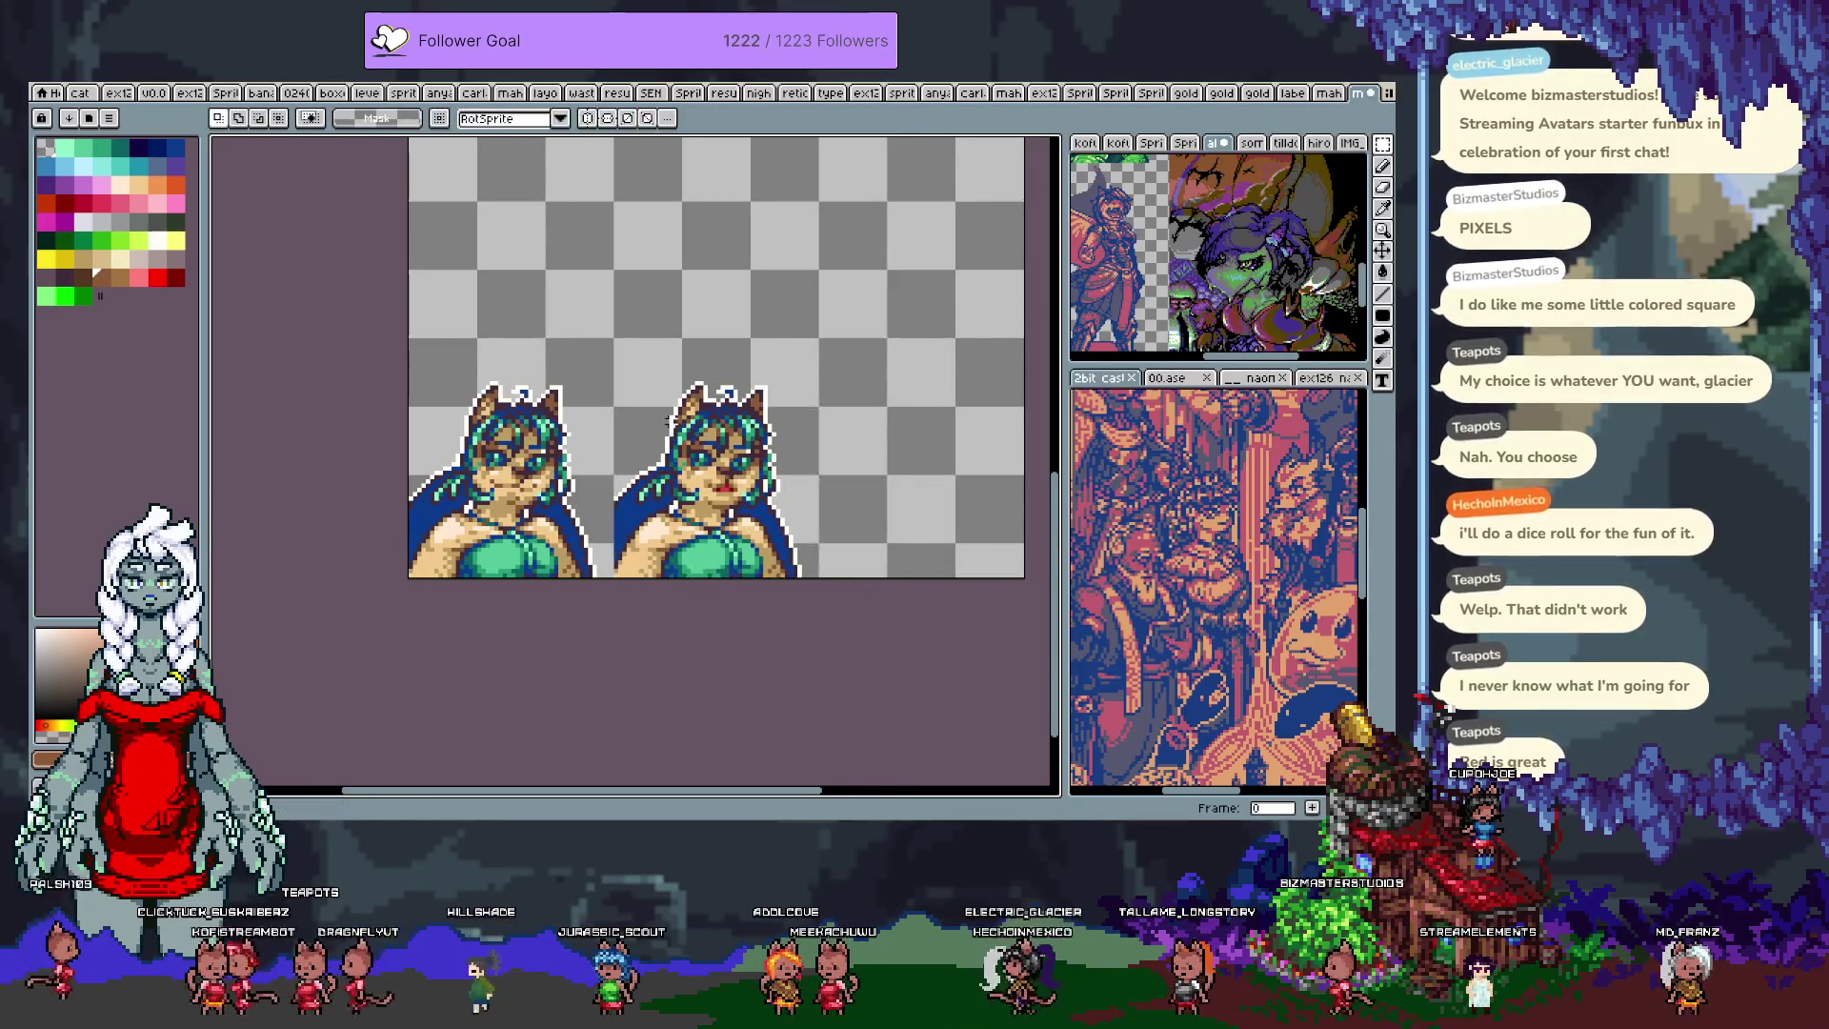
# Step: Move the red-lipped bust to the third frame and paste a neutral bust into the middle
pyautogui.hotkey('ctrl', 'v')
pyautogui.hotkey('shift', 'Right')
pyautogui.hotkey('shift', 'Right')
pyautogui.hotkey('shift', 'Right')
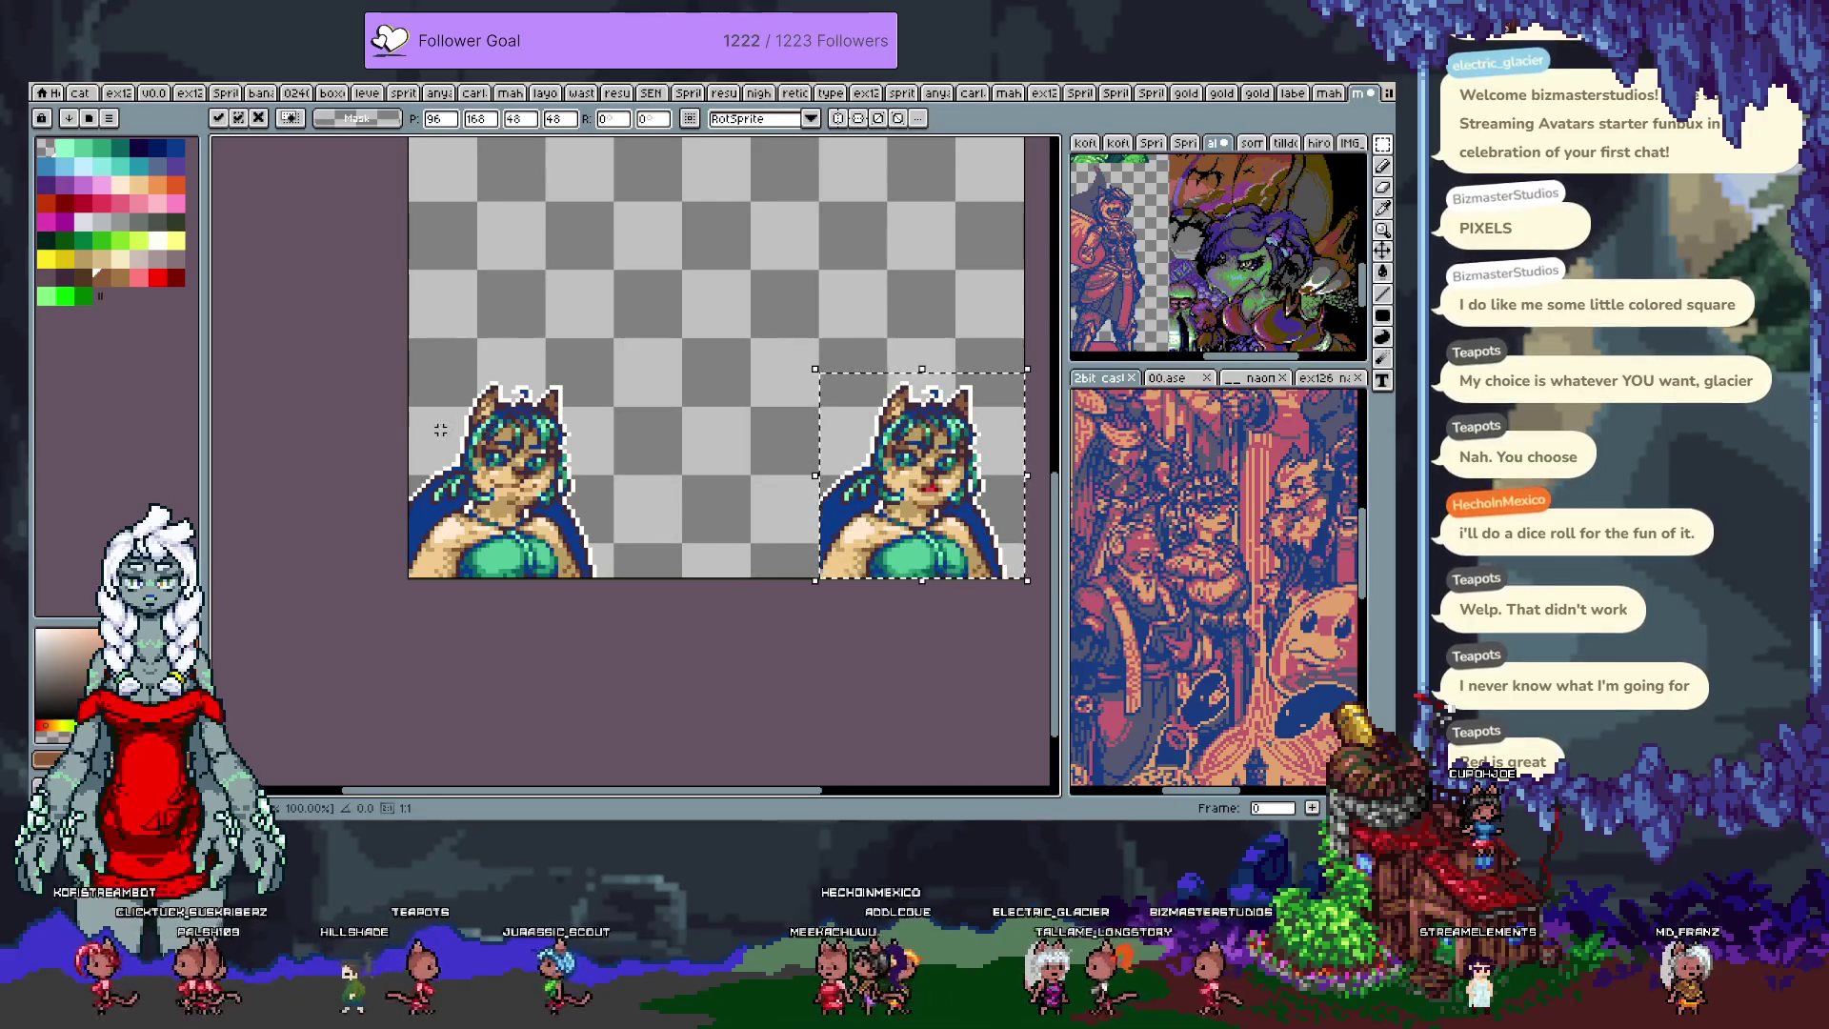
pyautogui.press('Return')
pyautogui.hotkey('ctrl', 'v')
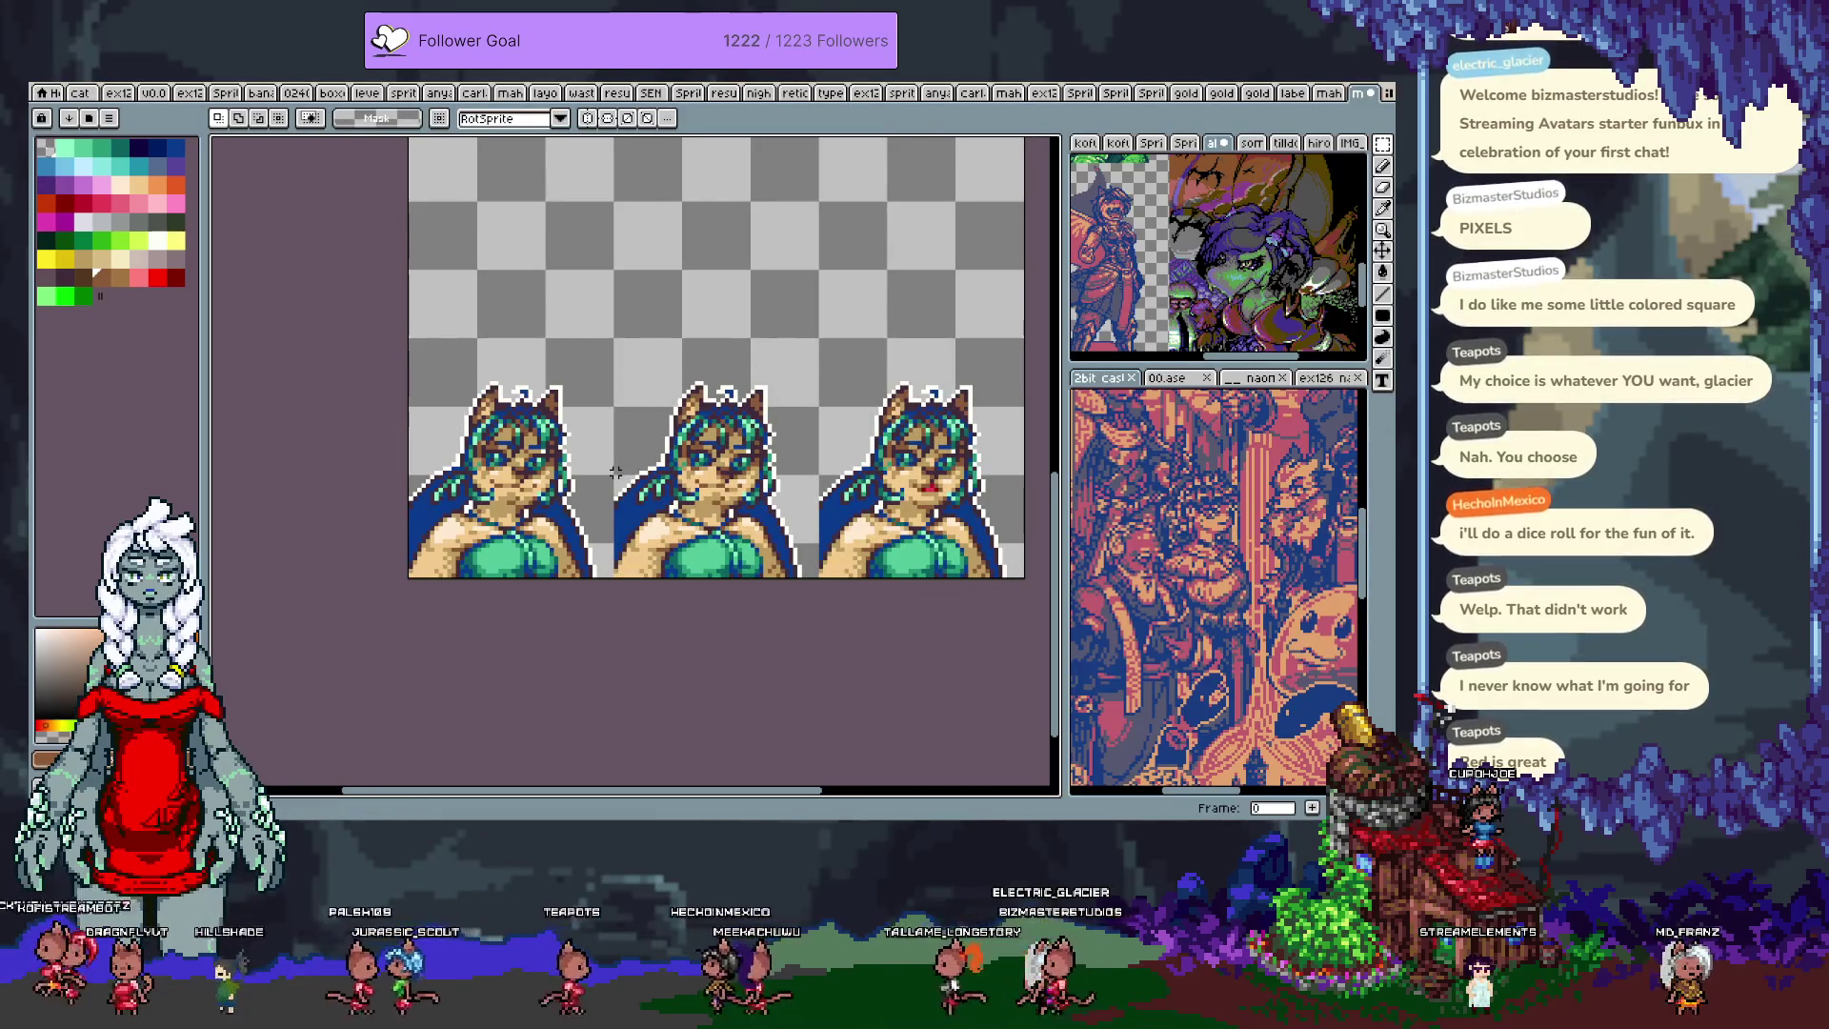
pyautogui.scroll(2, 615, 472)
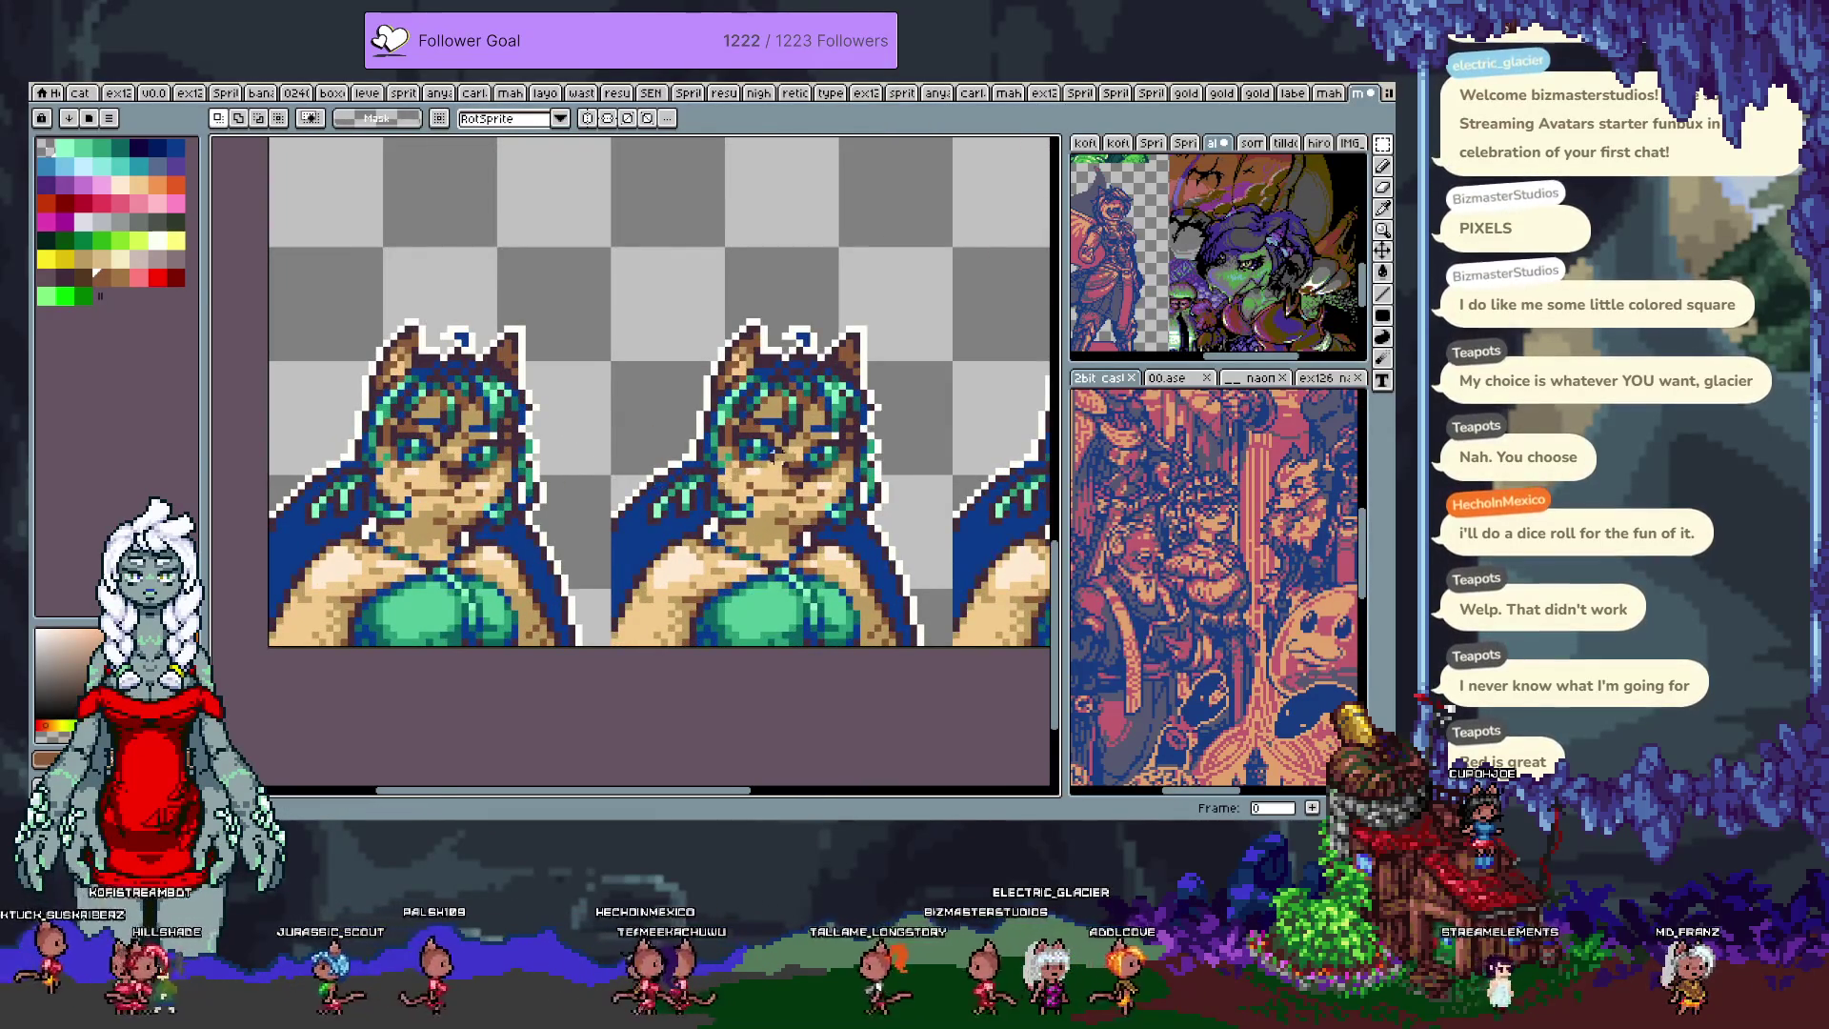
# Step: Paint brown over the bust's left eye to close it
pyautogui.scroll(1, 762, 464)
pyautogui.scroll(1, 616, 368)
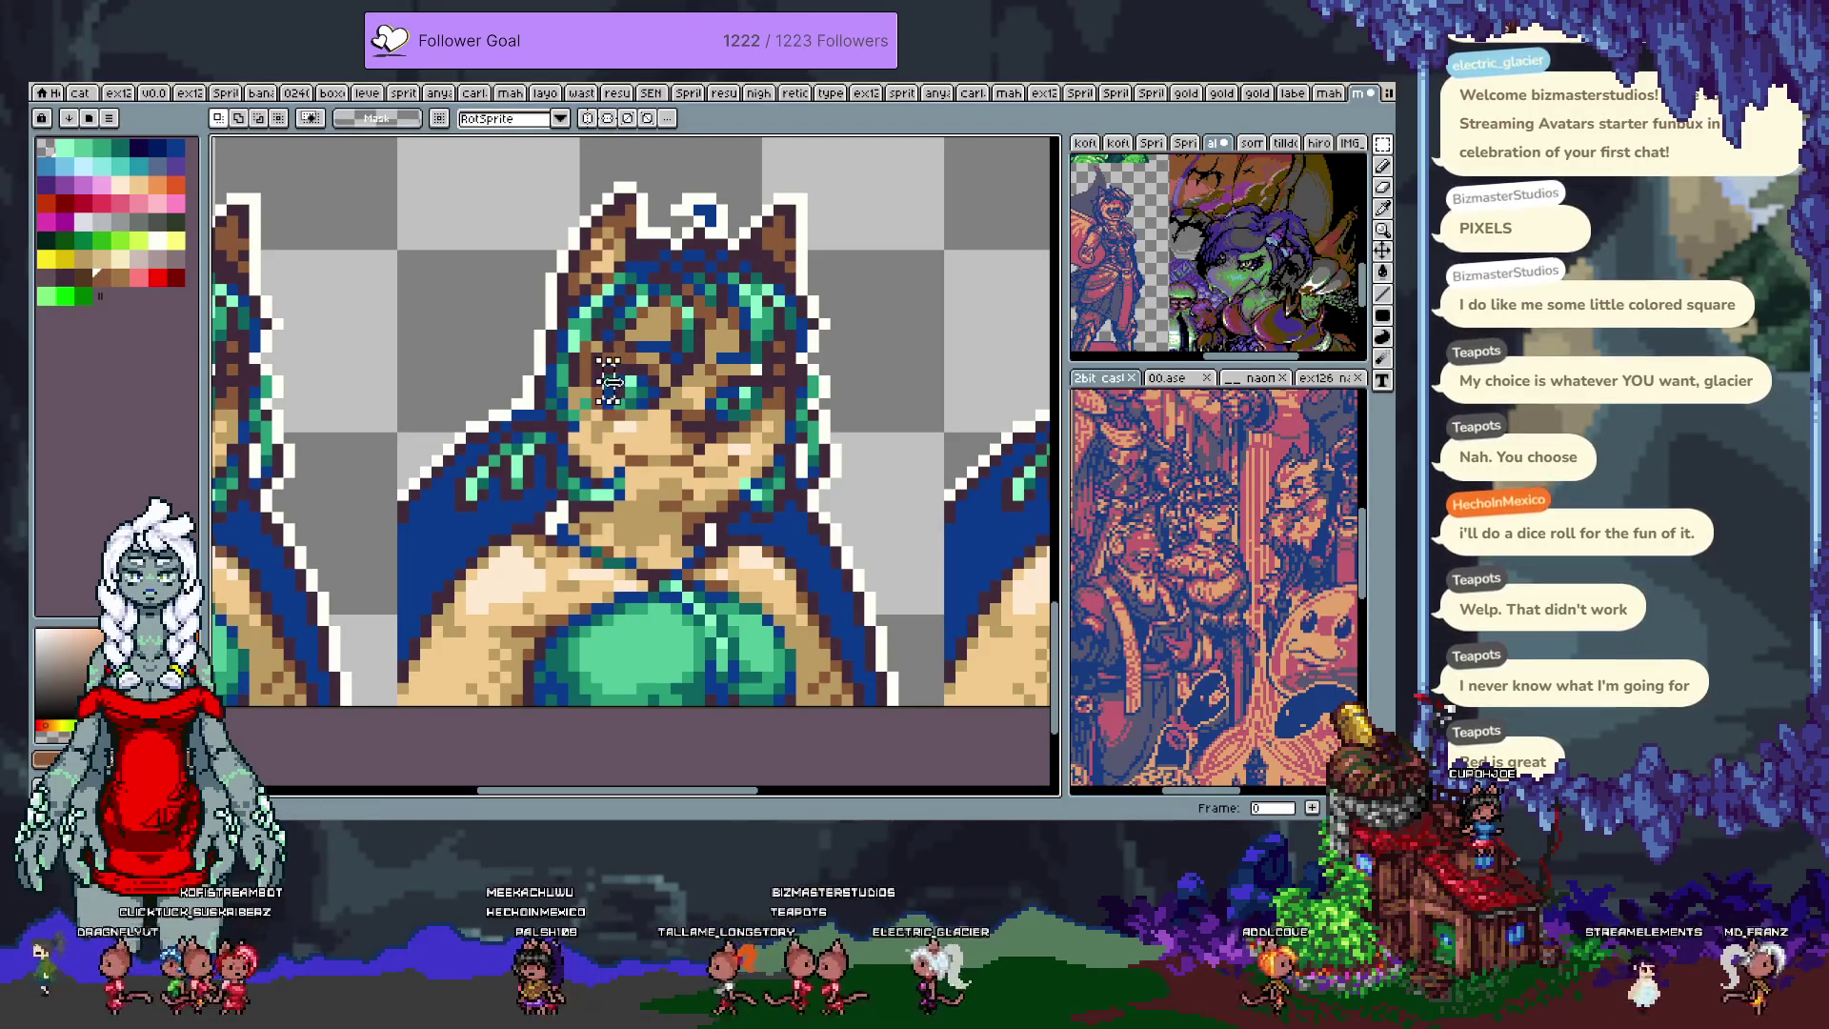
pyautogui.press('b')
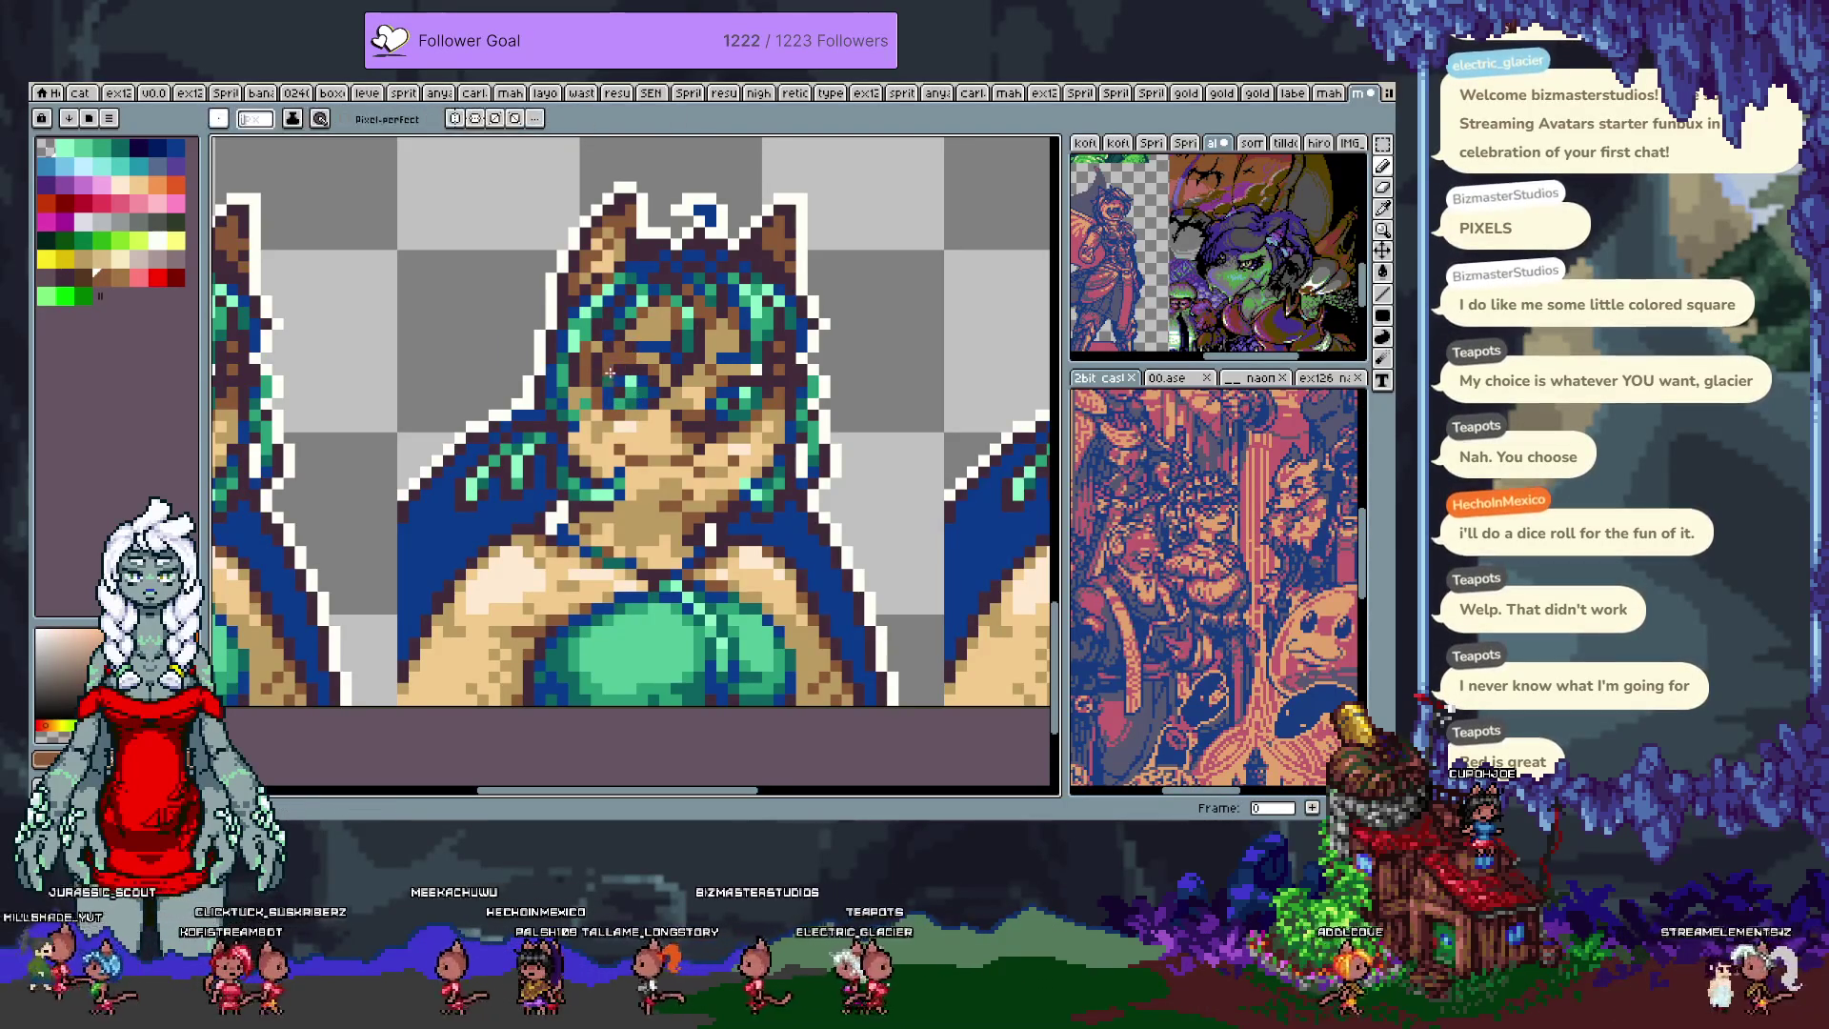
pyautogui.moveTo(610, 376); pyautogui.dragTo(630, 387)
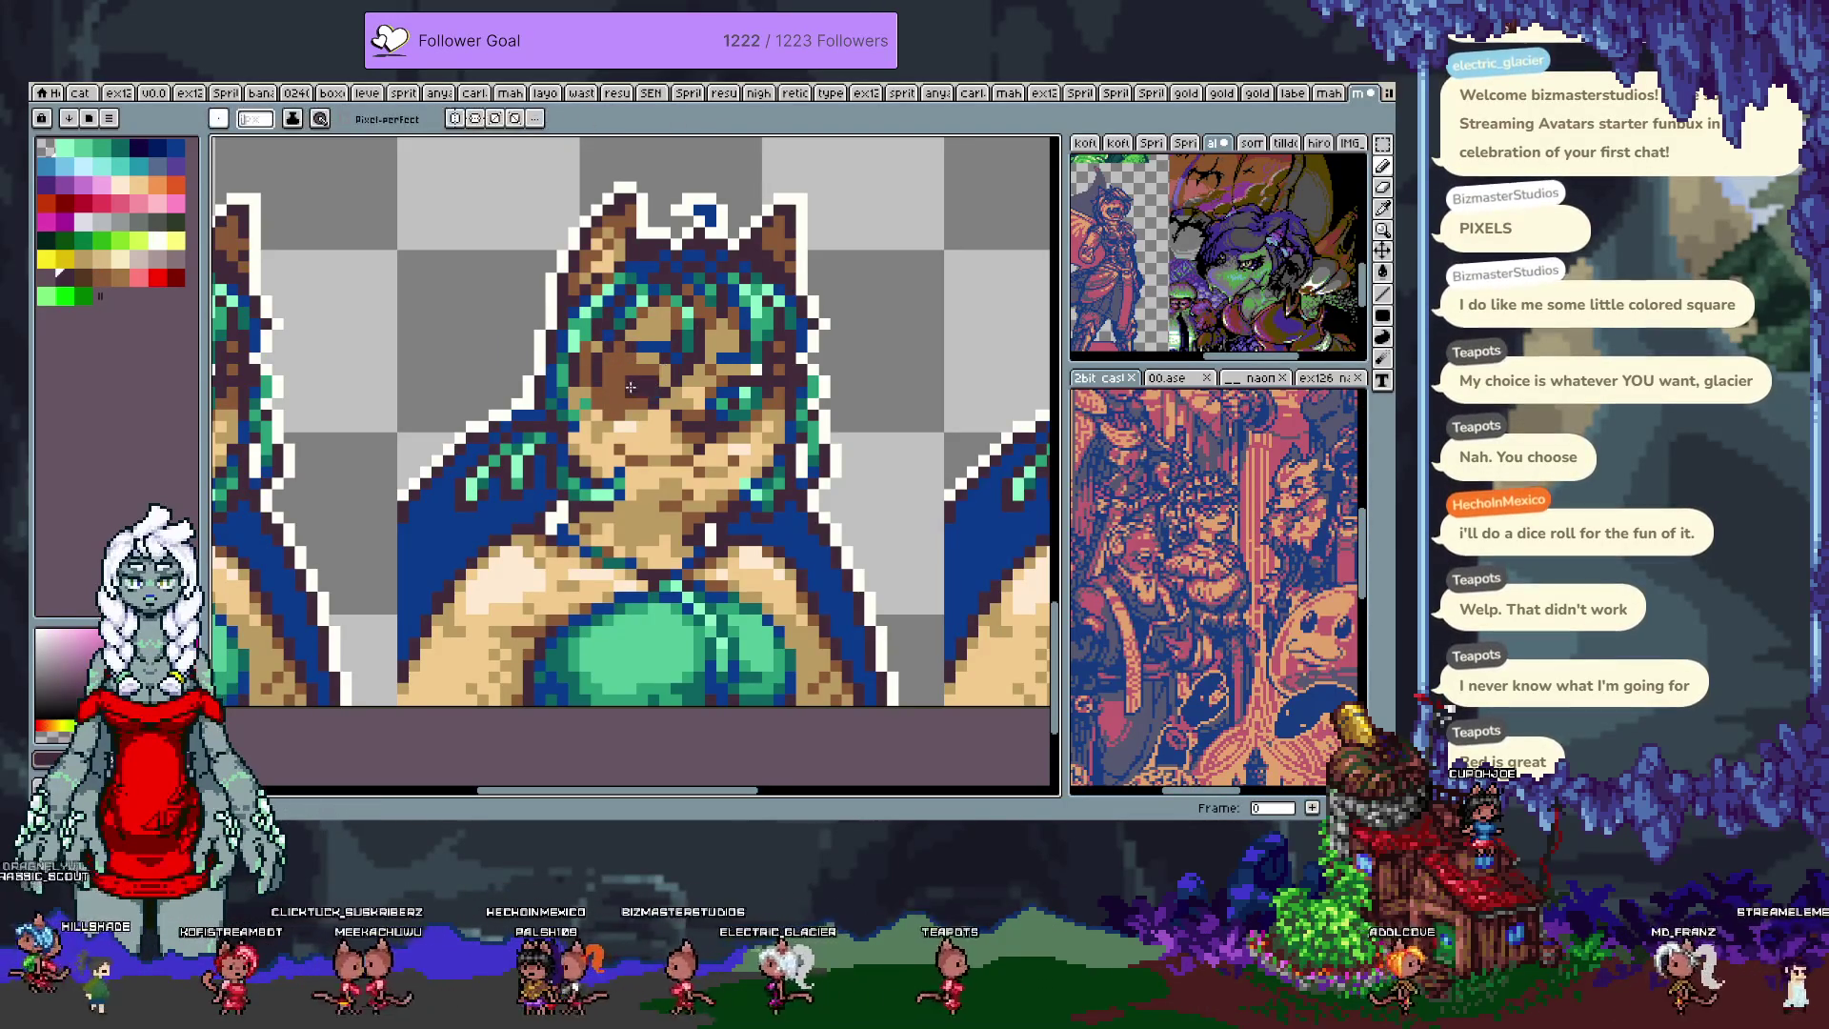
pyautogui.moveTo(734, 384); pyautogui.dragTo(651, 376)
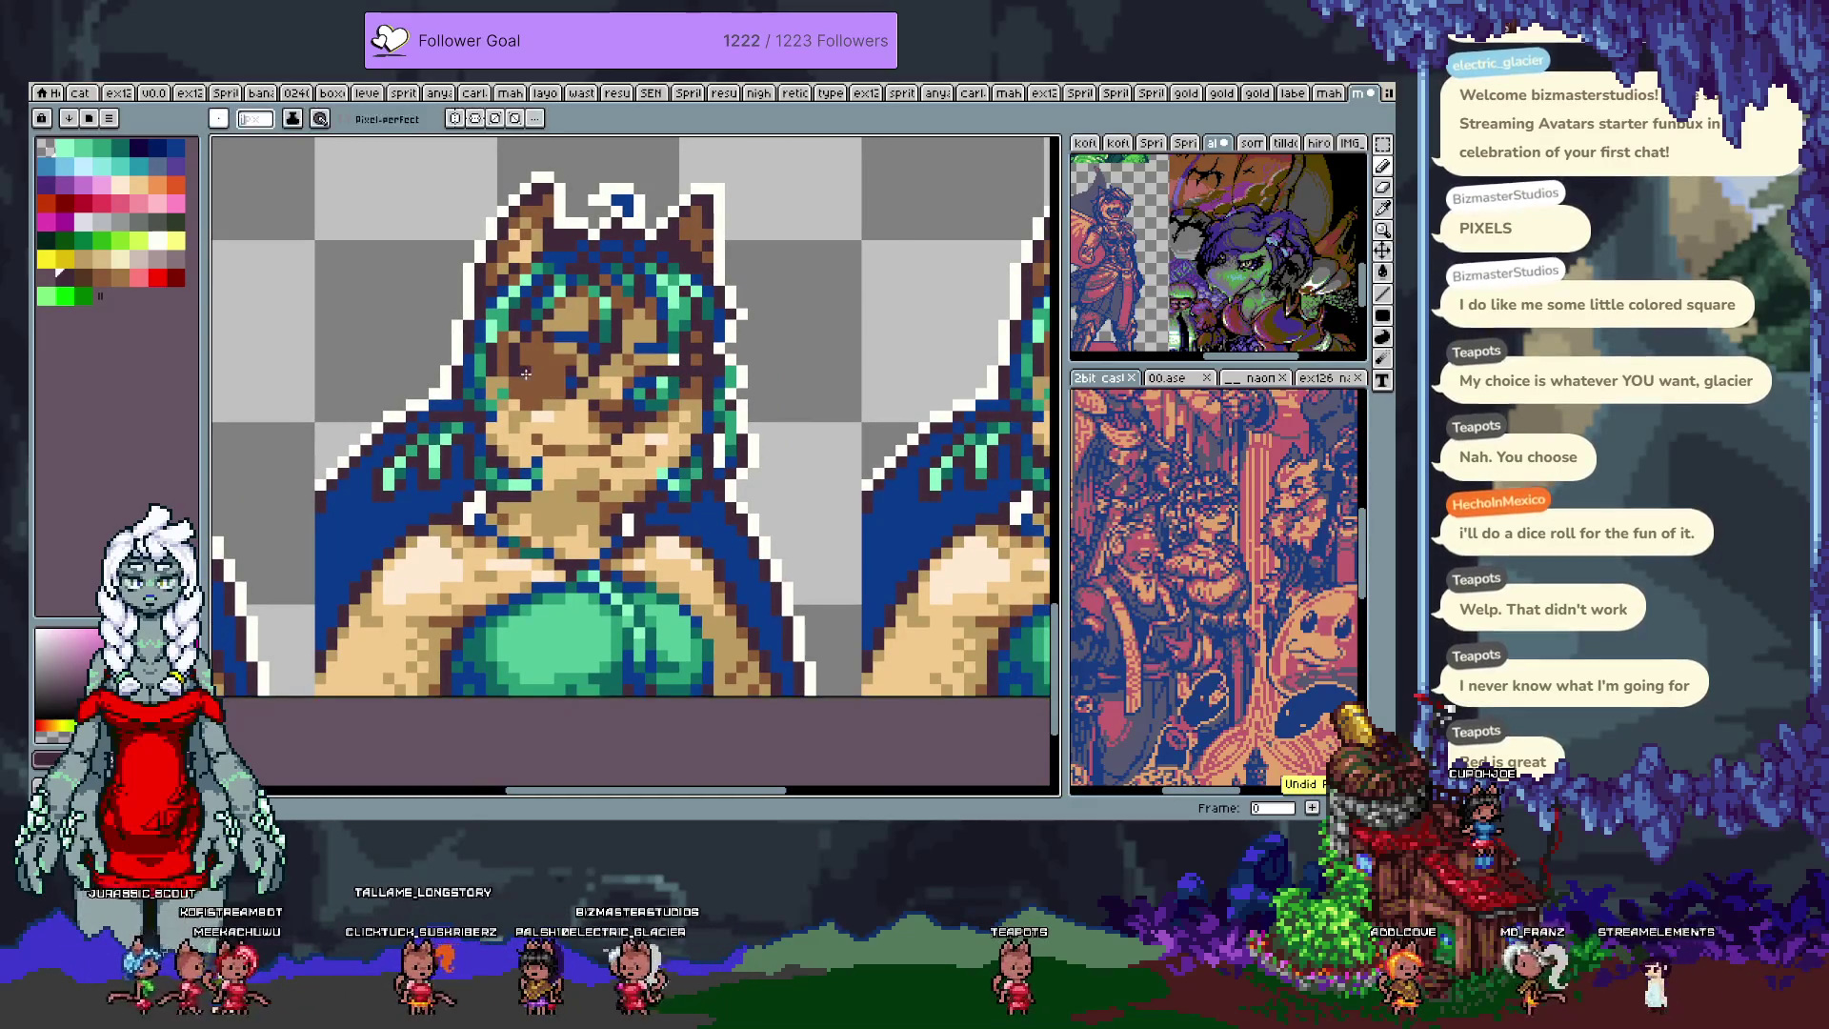
# Step: Move the closed eye up one pixel and fill the gap below with tan skin
pyautogui.press('alt')
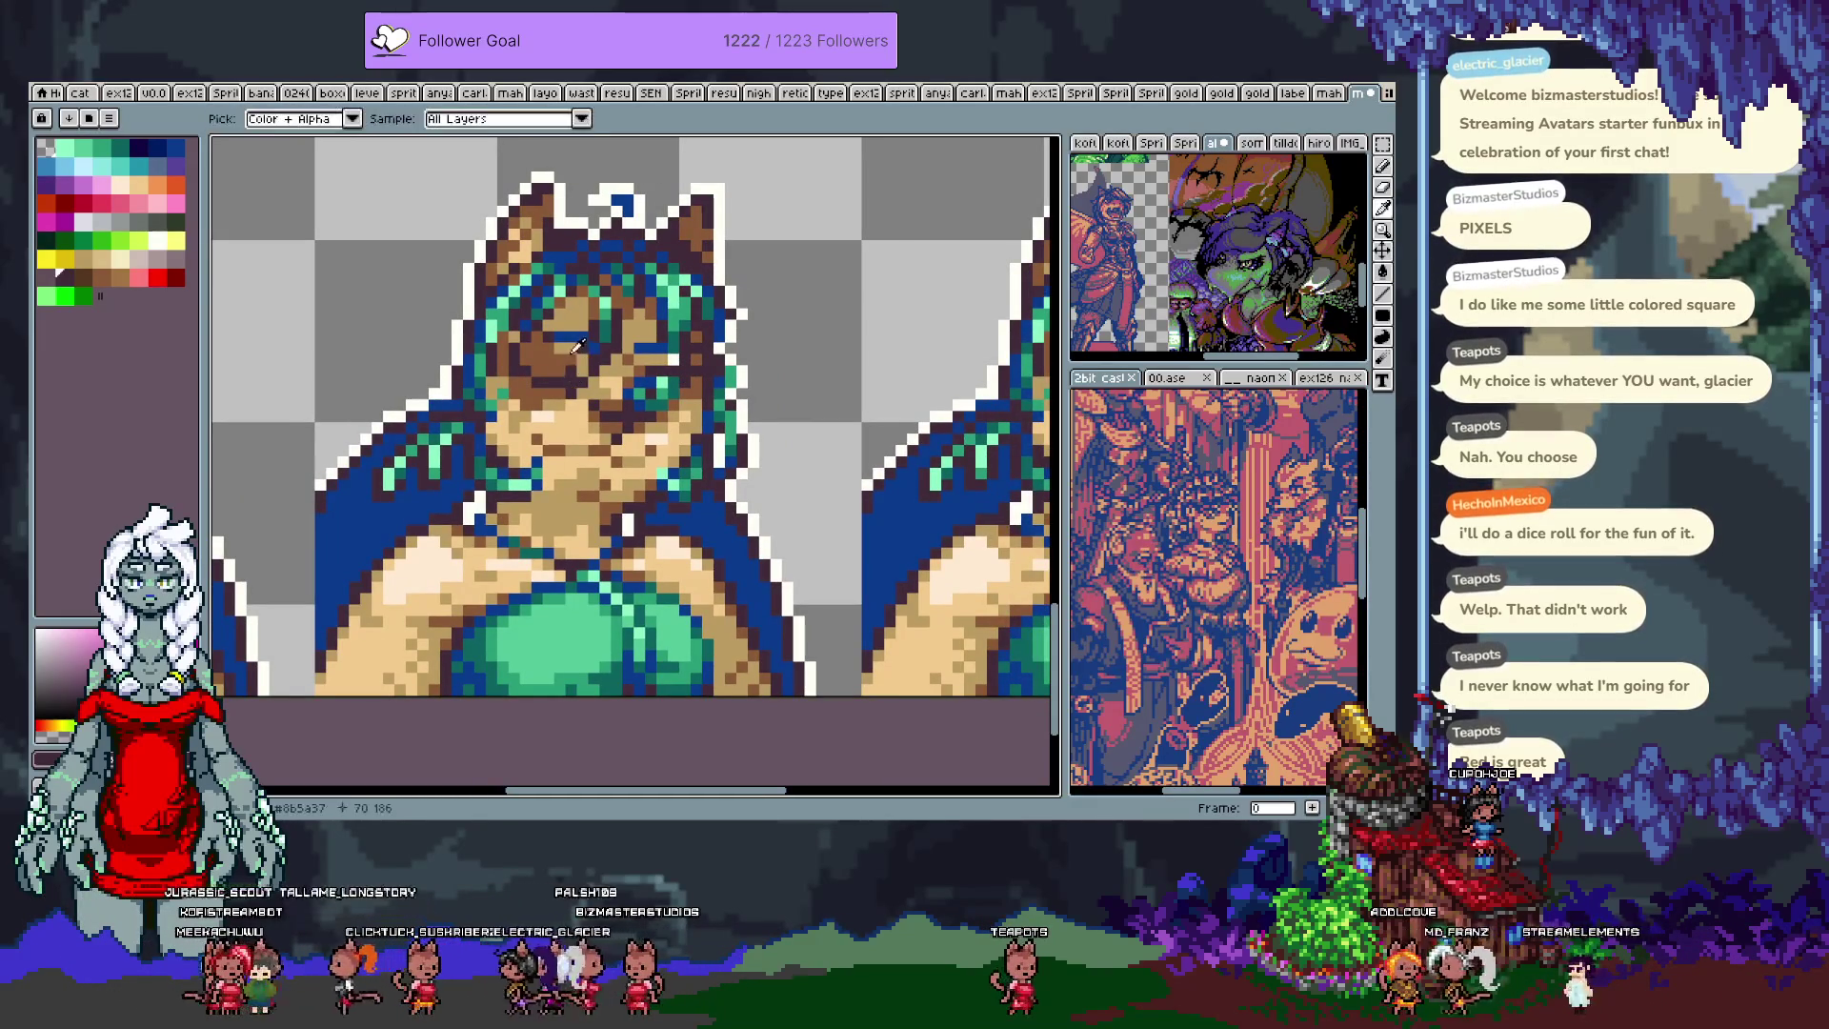
pyautogui.keyDown('alt'); pyautogui.click(577, 347); pyautogui.keyUp('alt')
pyautogui.press('alt')
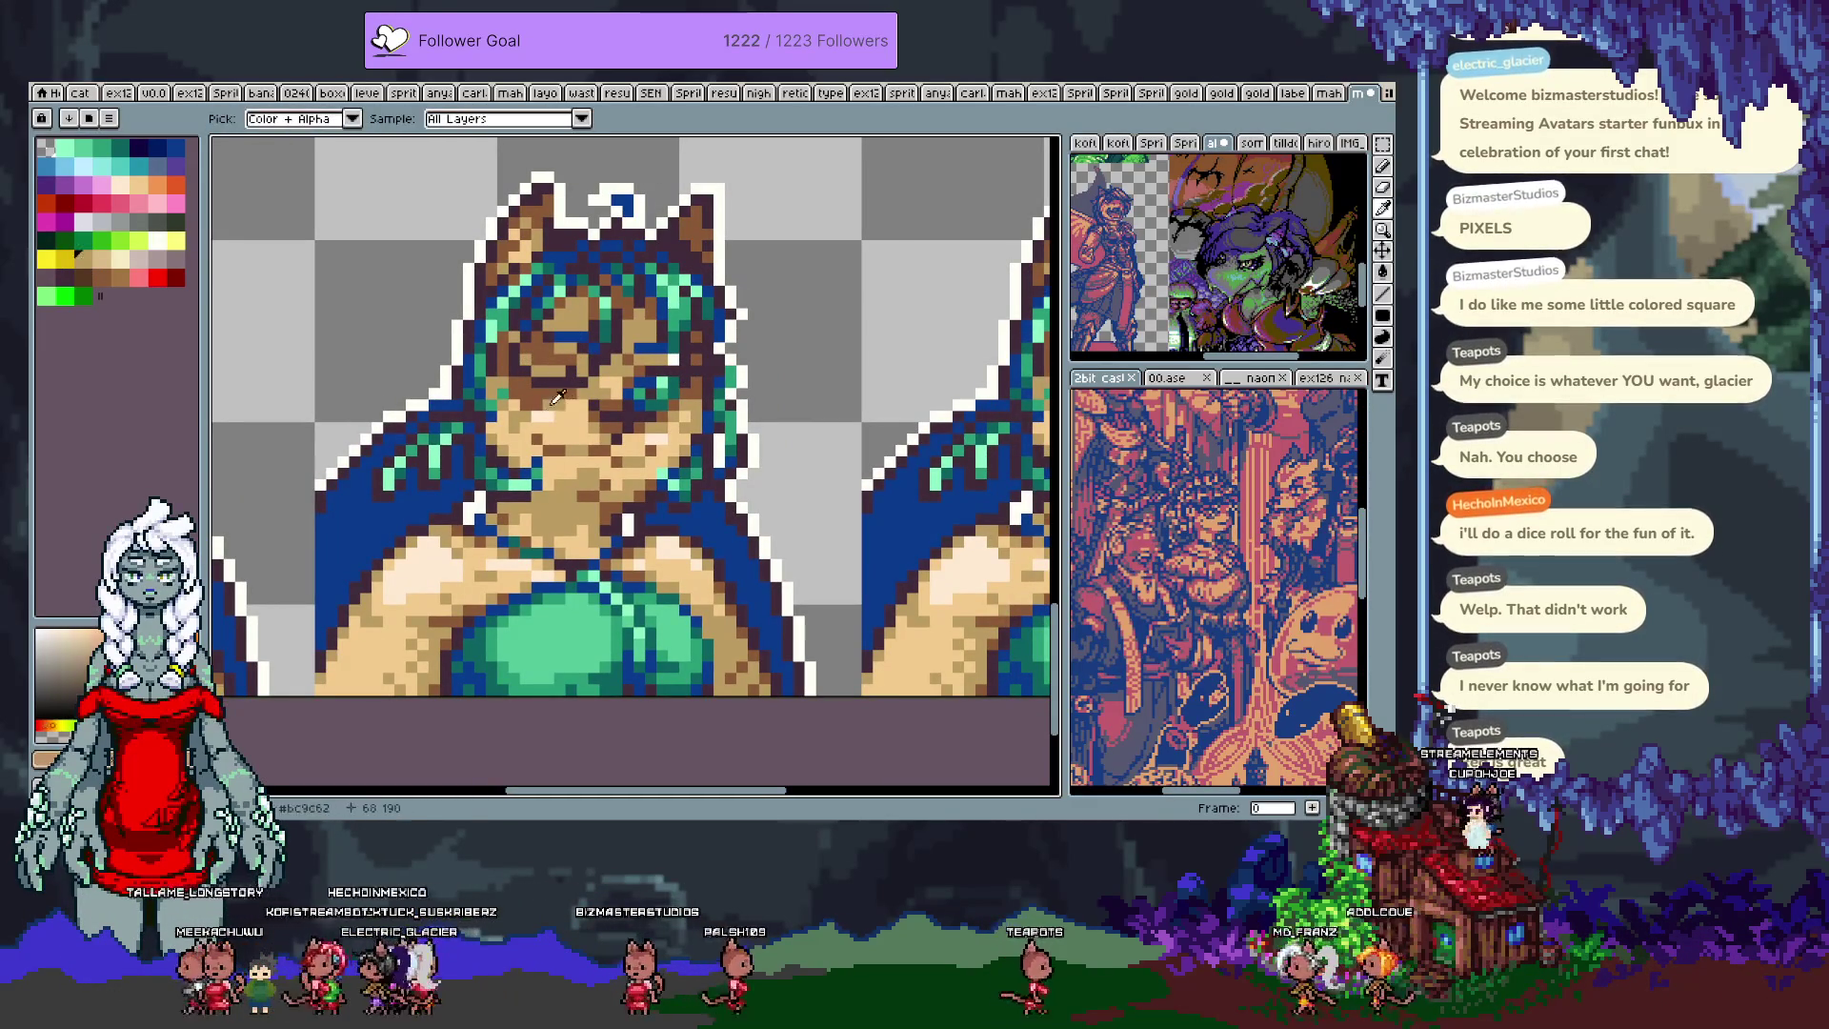
pyautogui.press('m')
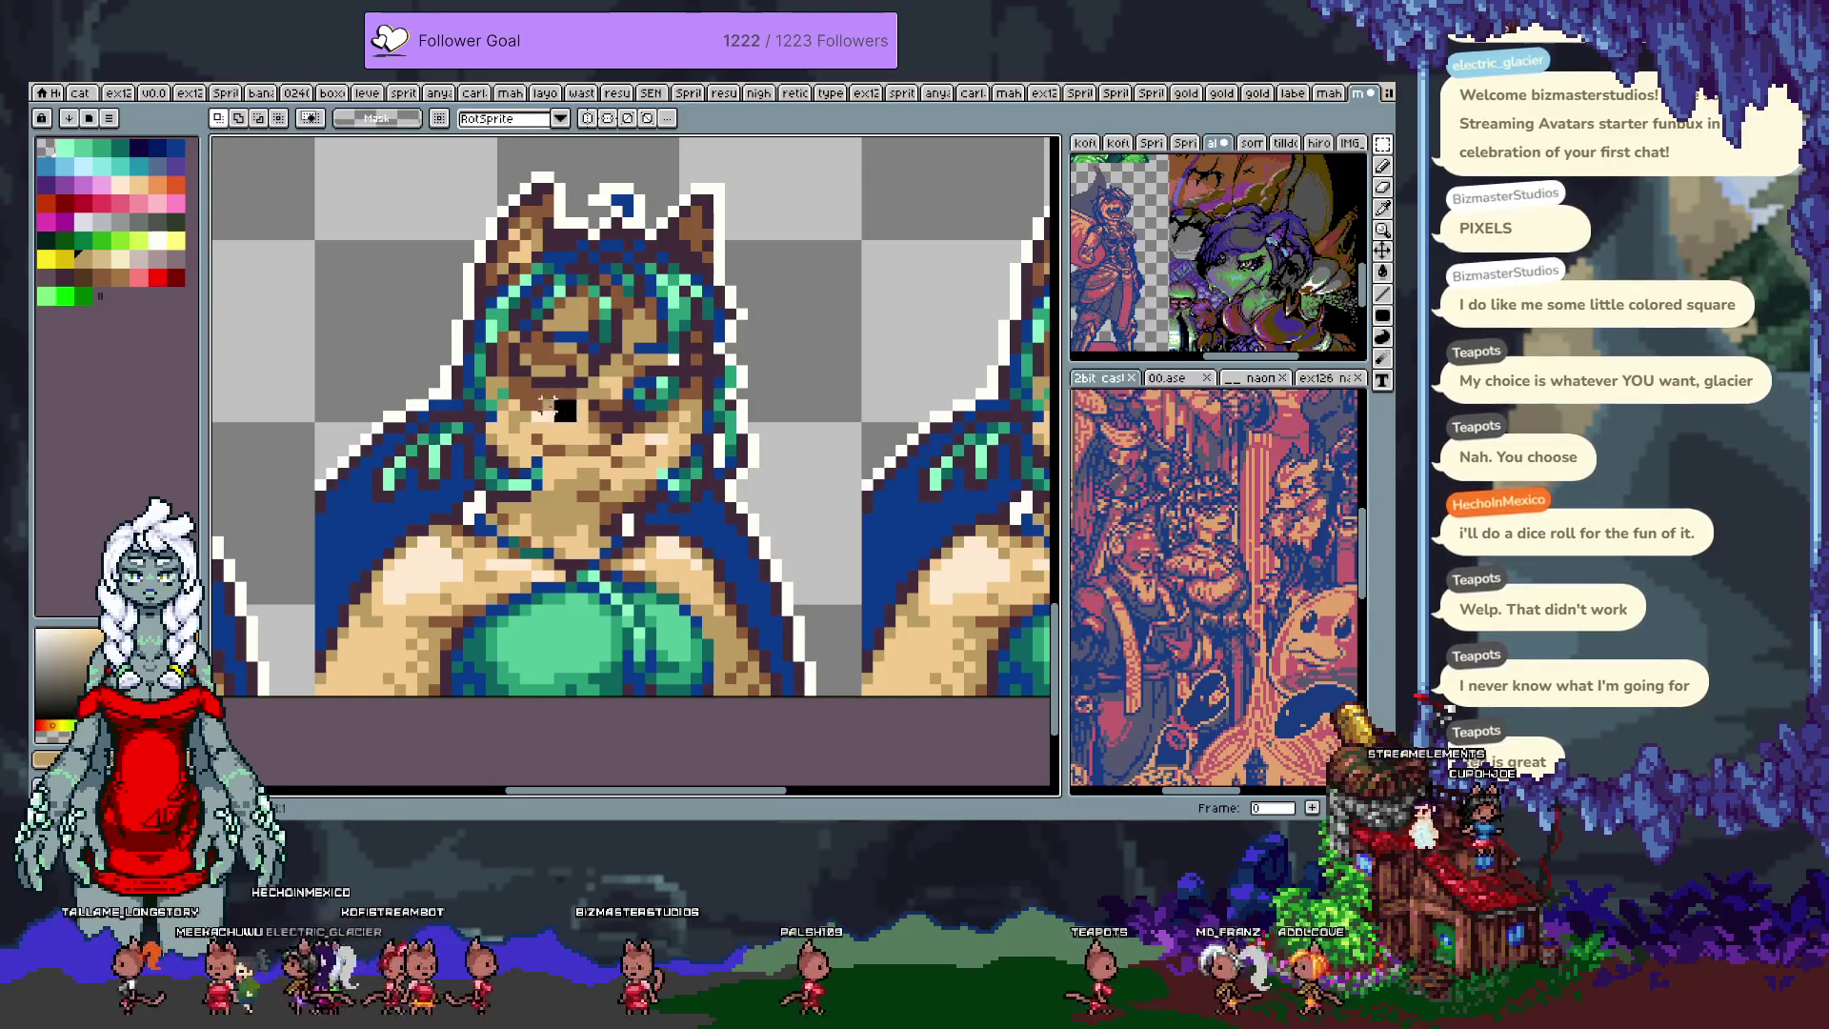
pyautogui.moveTo(515, 385); pyautogui.dragTo(581, 425)
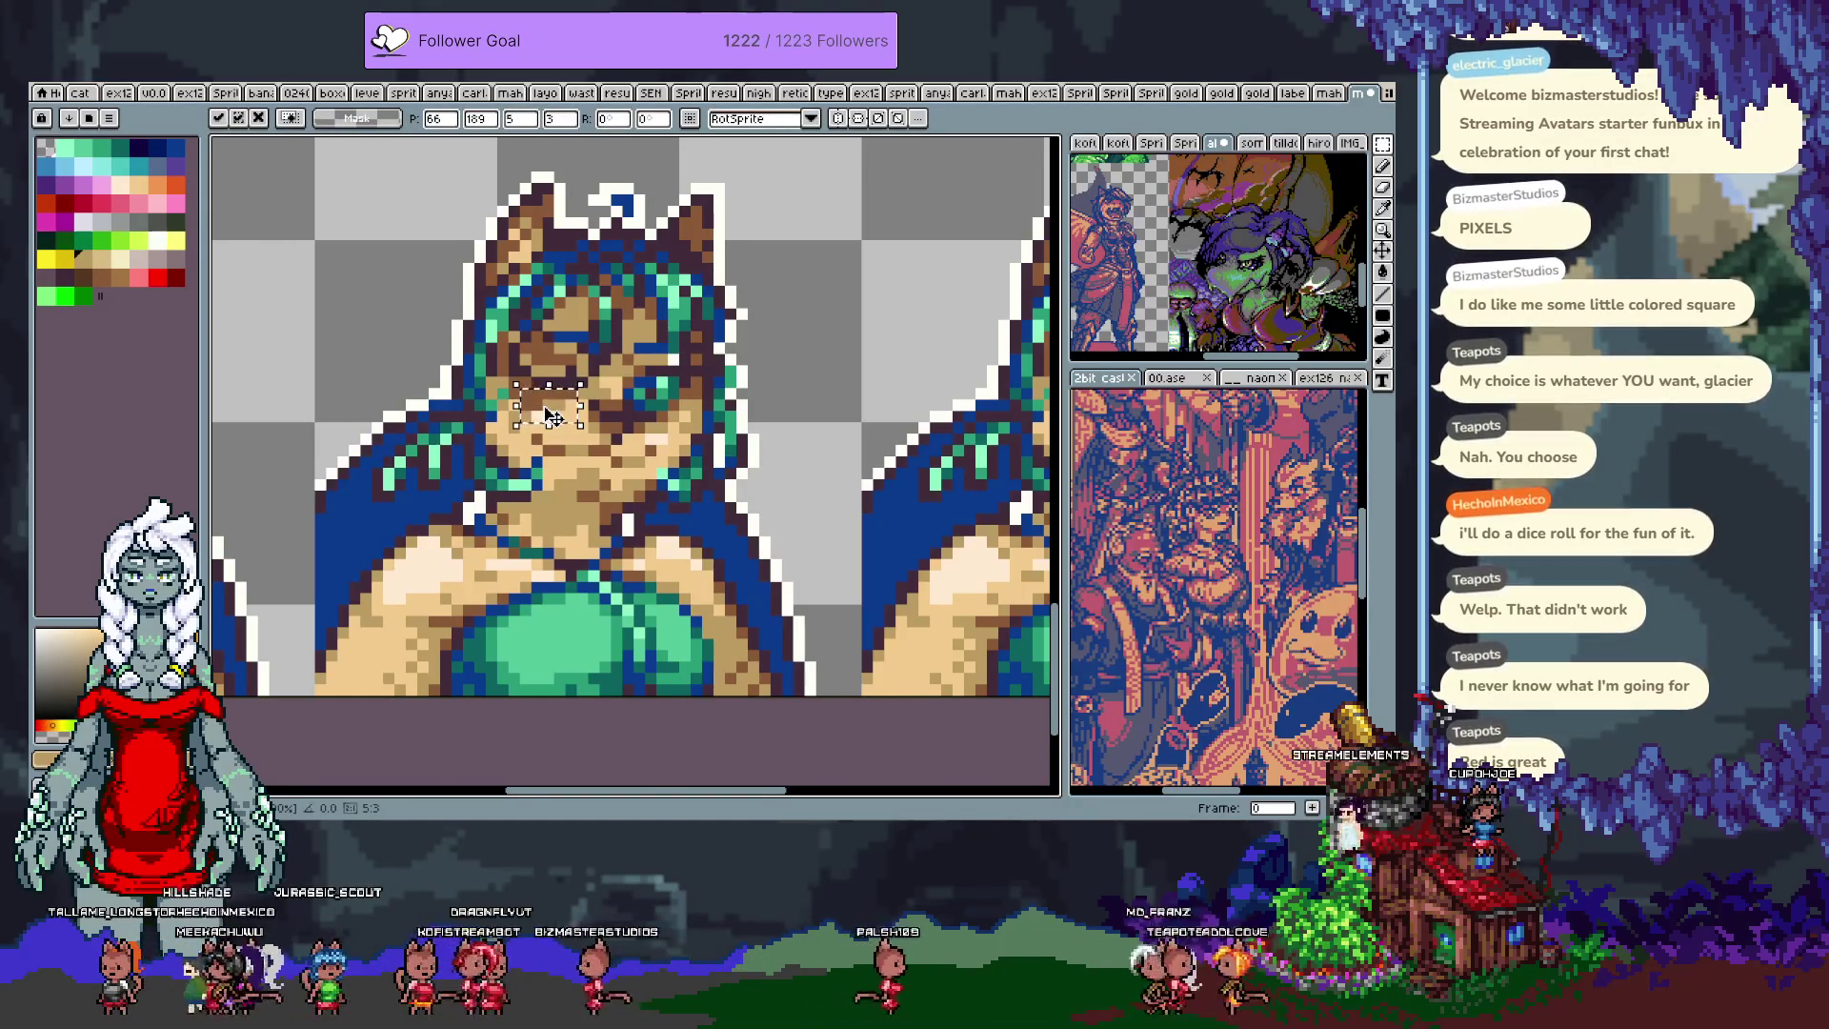
pyautogui.scroll(1, 551, 415)
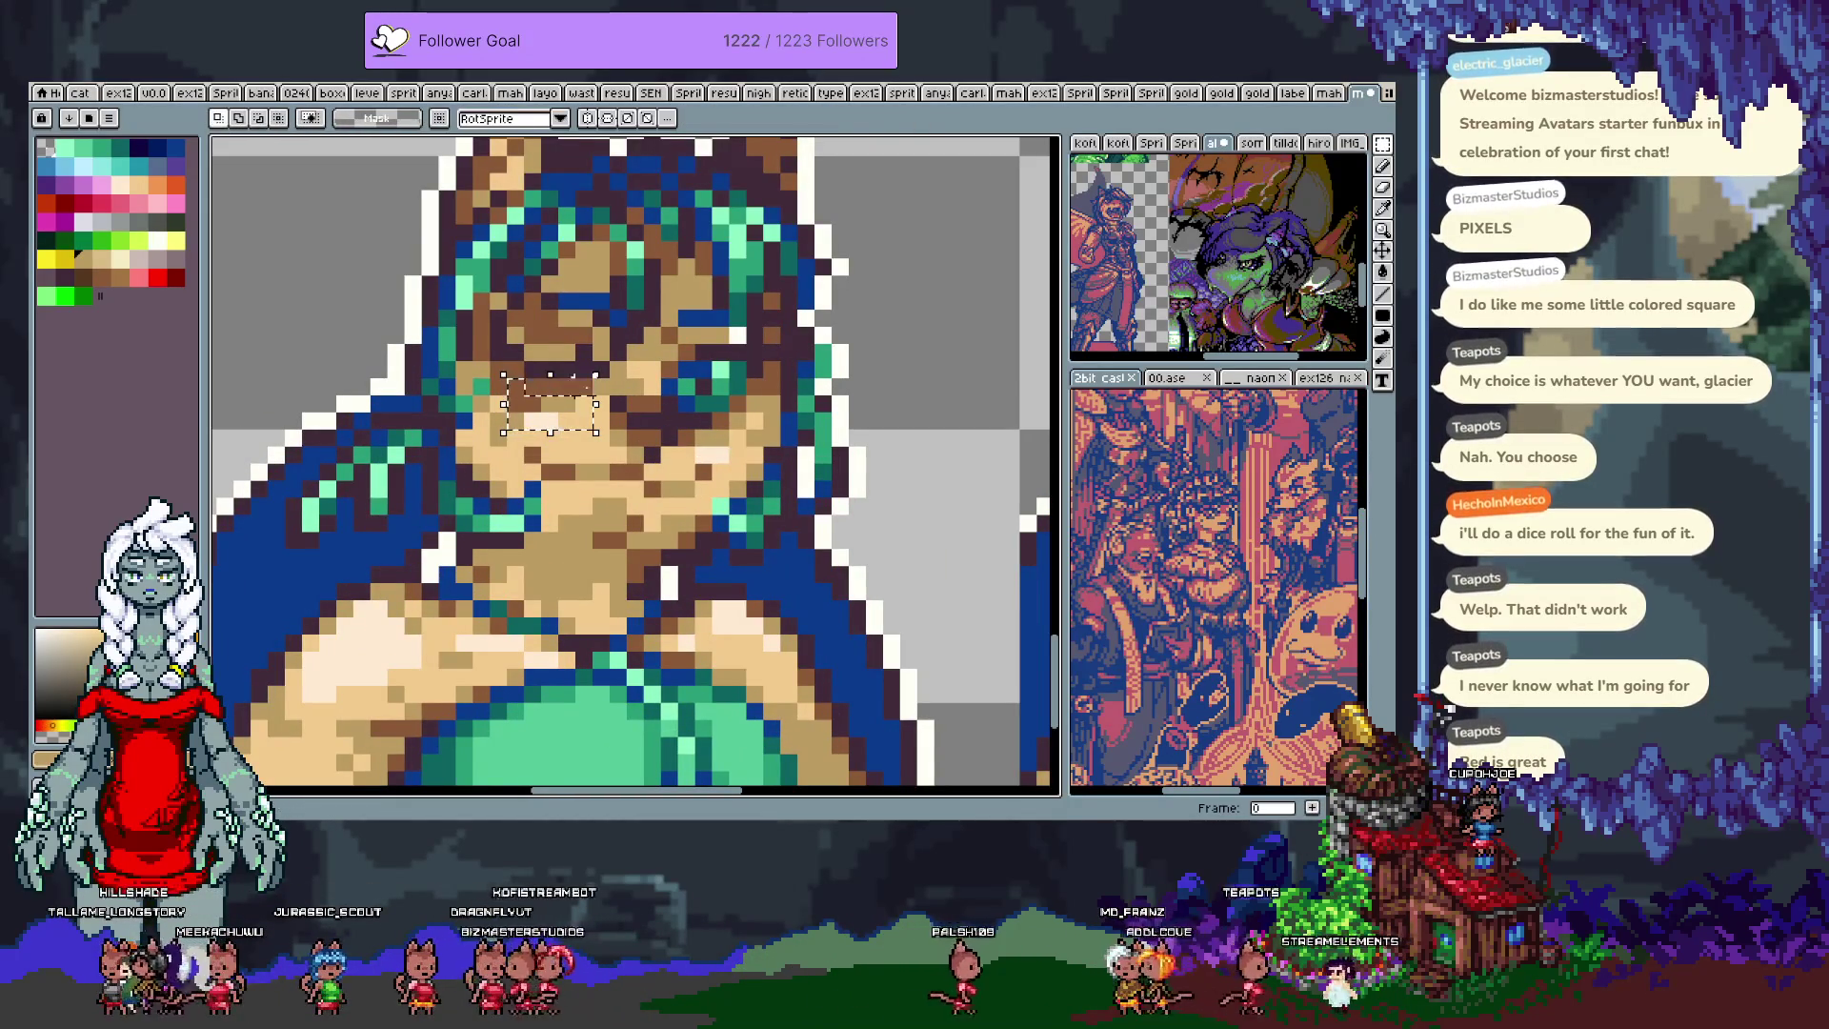
pyautogui.moveTo(582, 403); pyautogui.dragTo(583, 386)
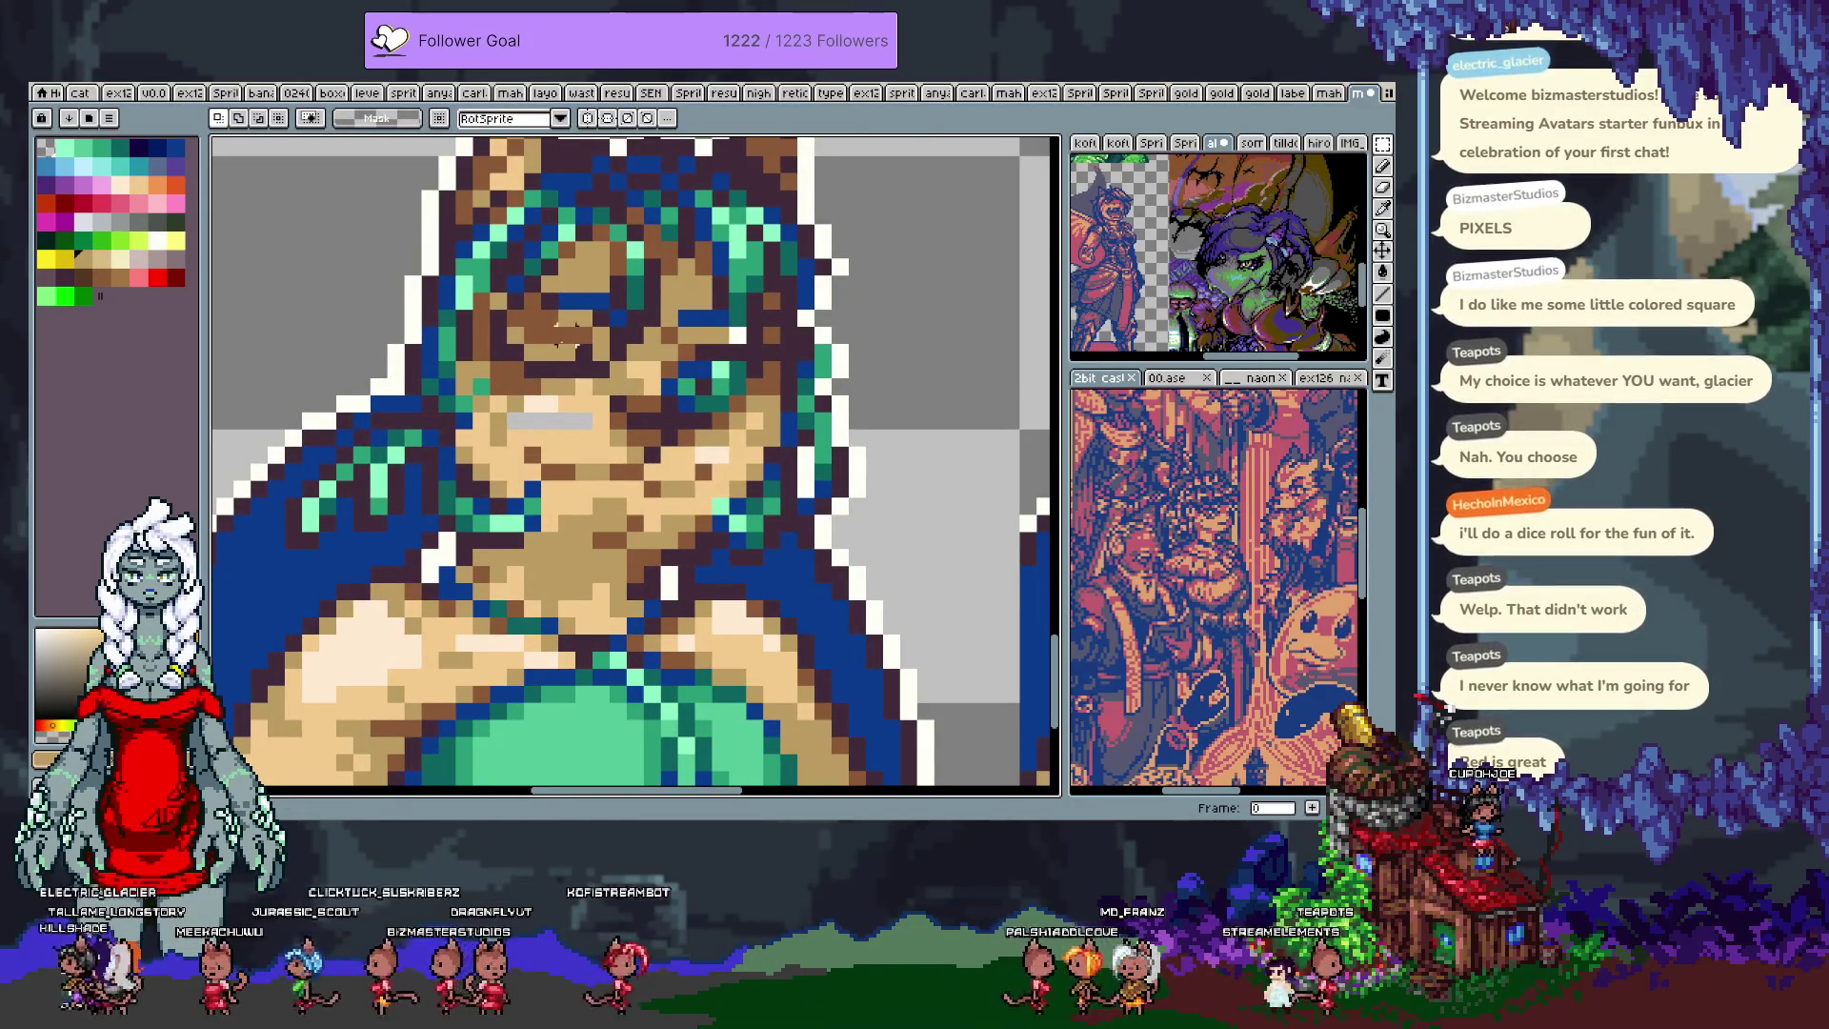
pyautogui.press('b')
pyautogui.click(521, 419)
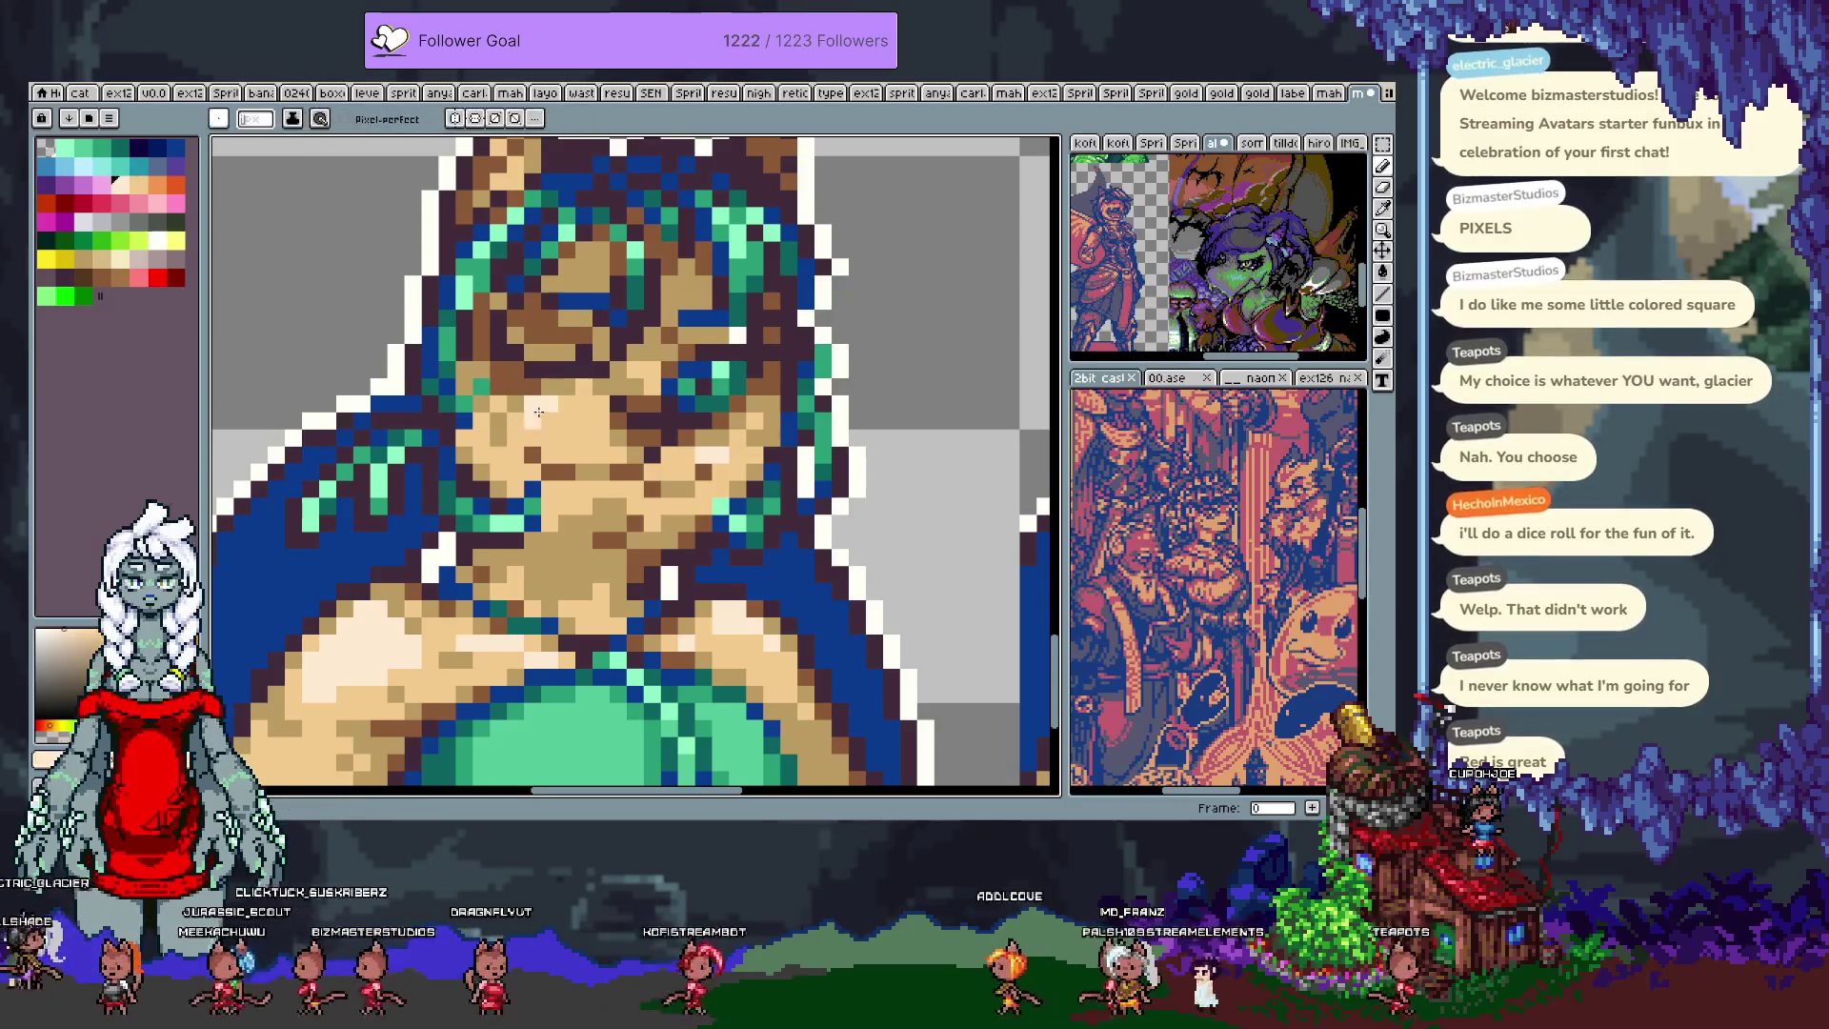
# Step: Add a row of dark-blue outline pixels to the closed eye
pyautogui.press('i')
pyautogui.moveTo(569, 433); pyautogui.dragTo(505, 429)
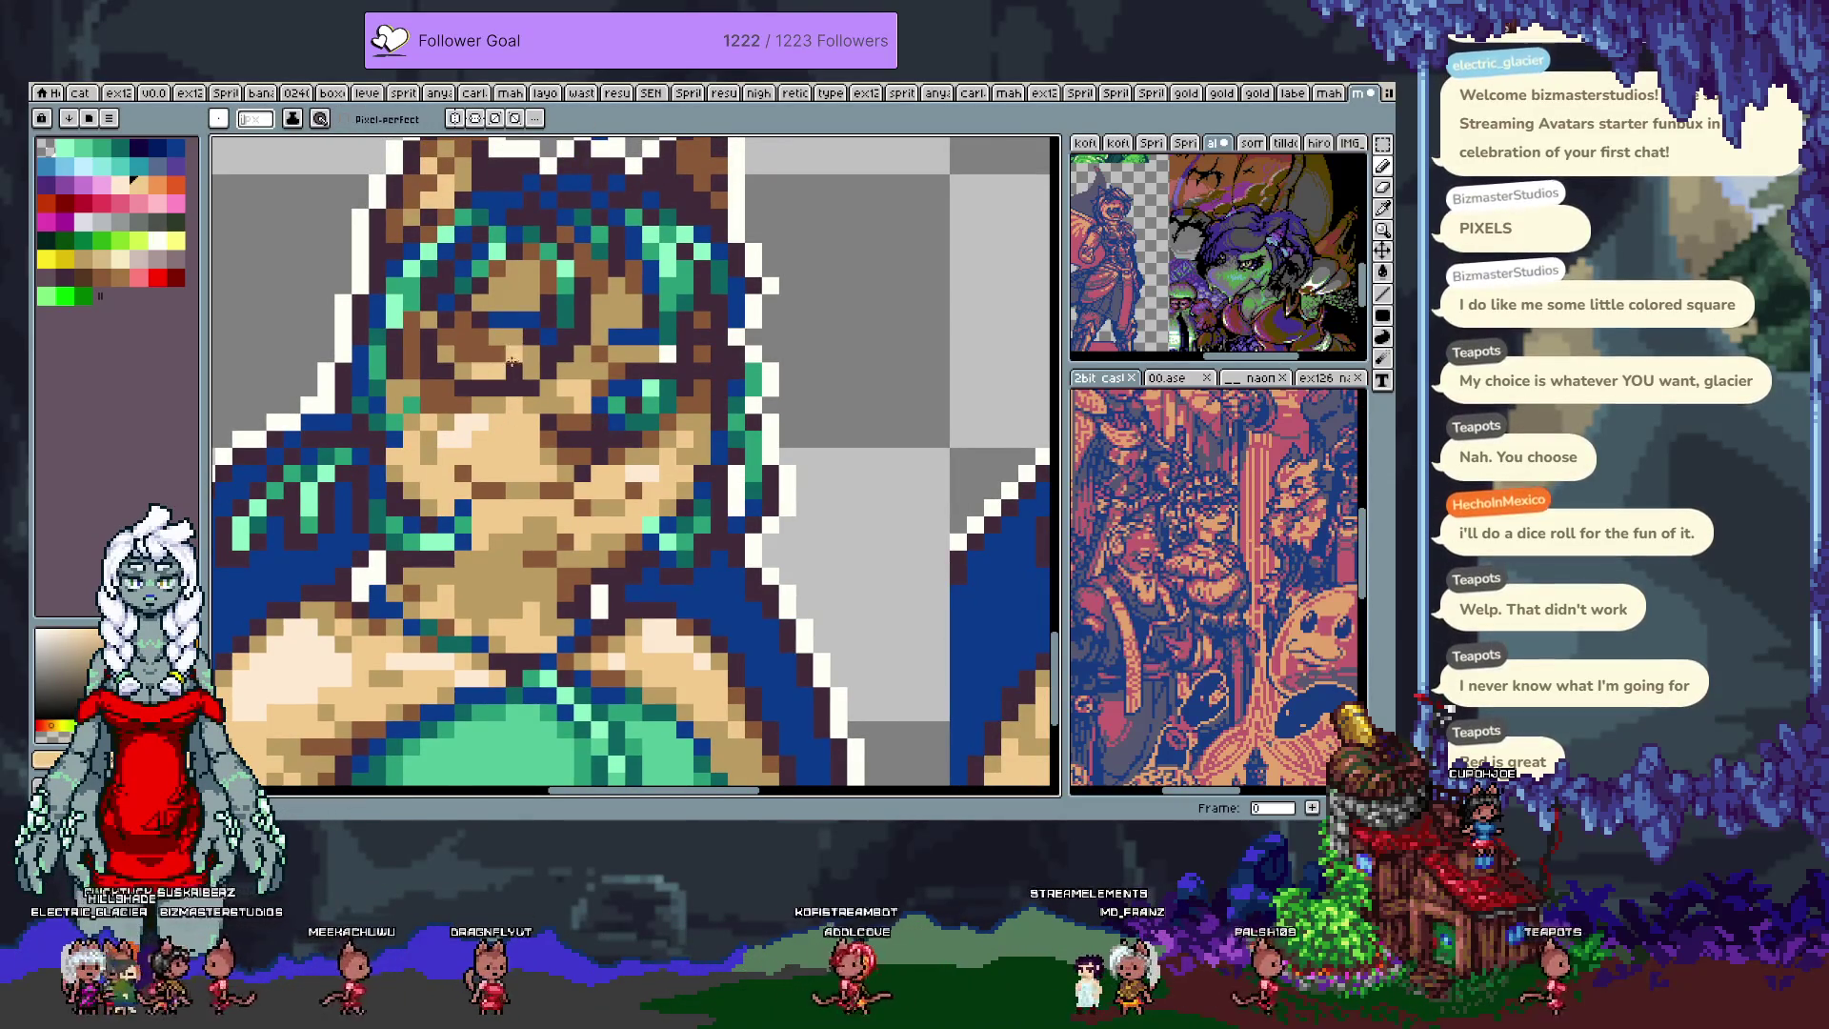
pyautogui.click(502, 354)
pyautogui.click(496, 347)
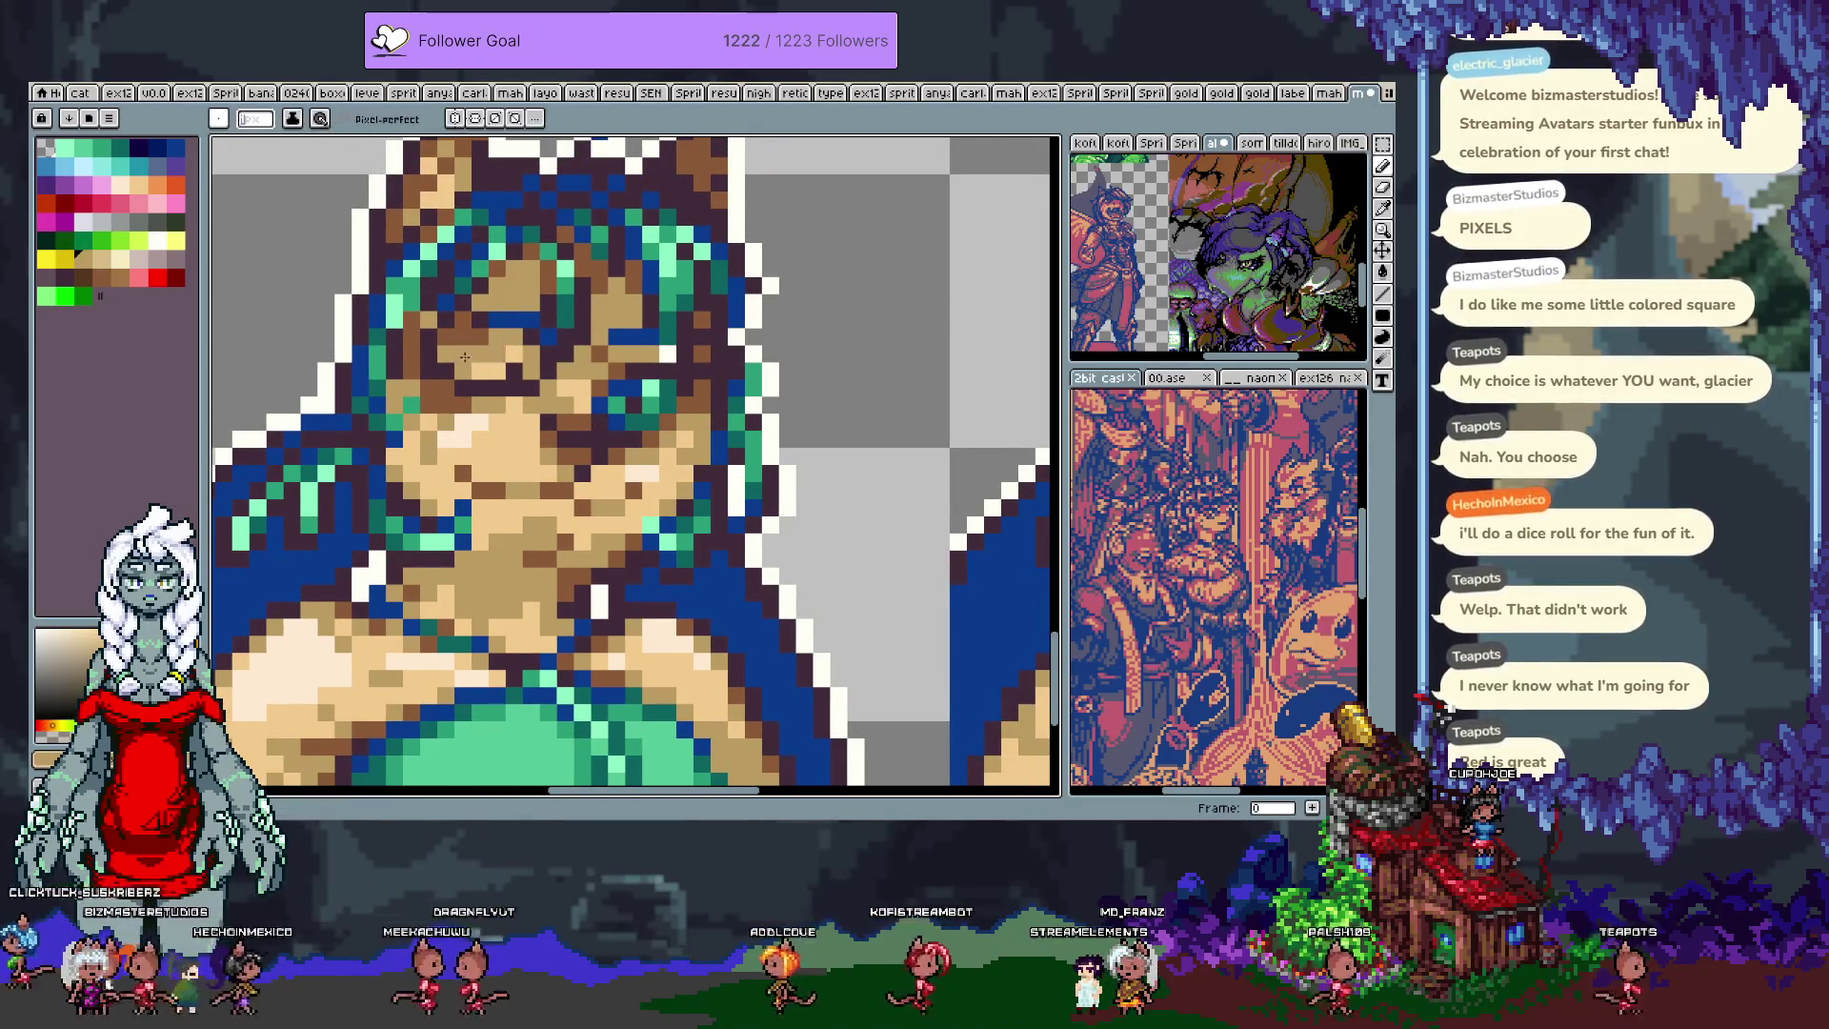
pyautogui.press('b')
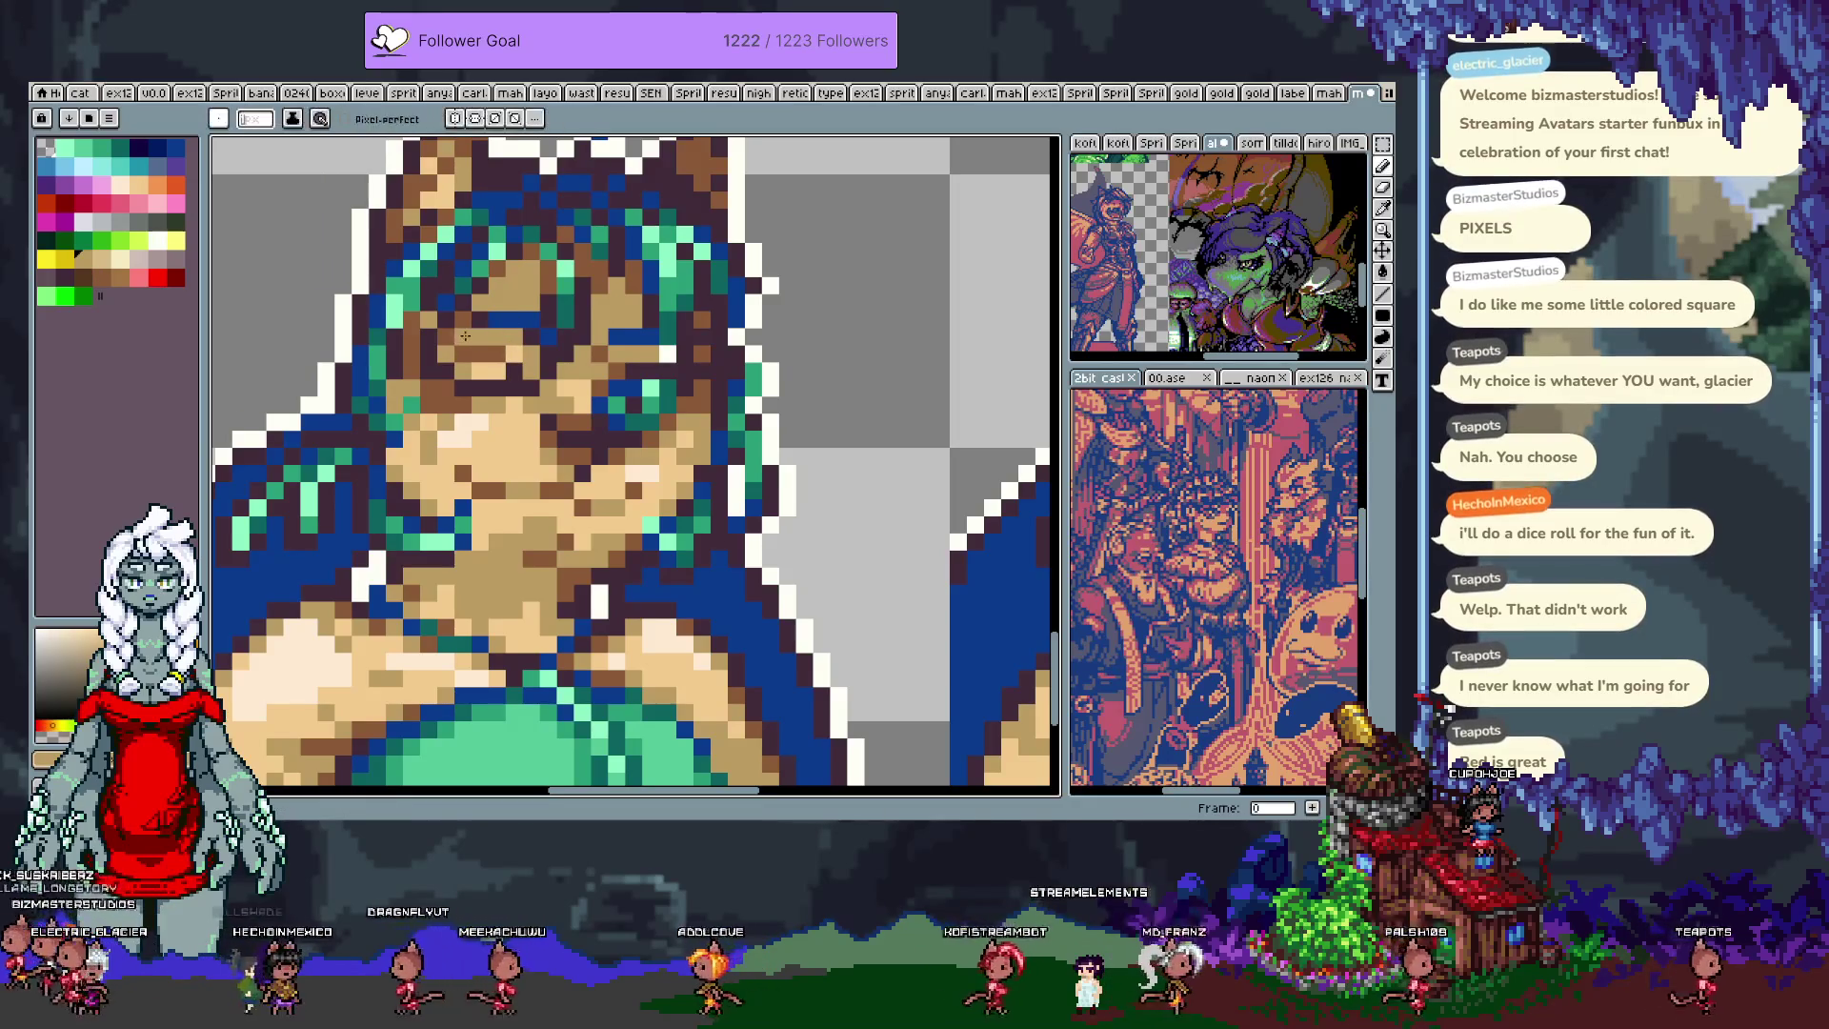
pyautogui.keyDown('alt'); pyautogui.click(510, 333); pyautogui.keyUp('alt')
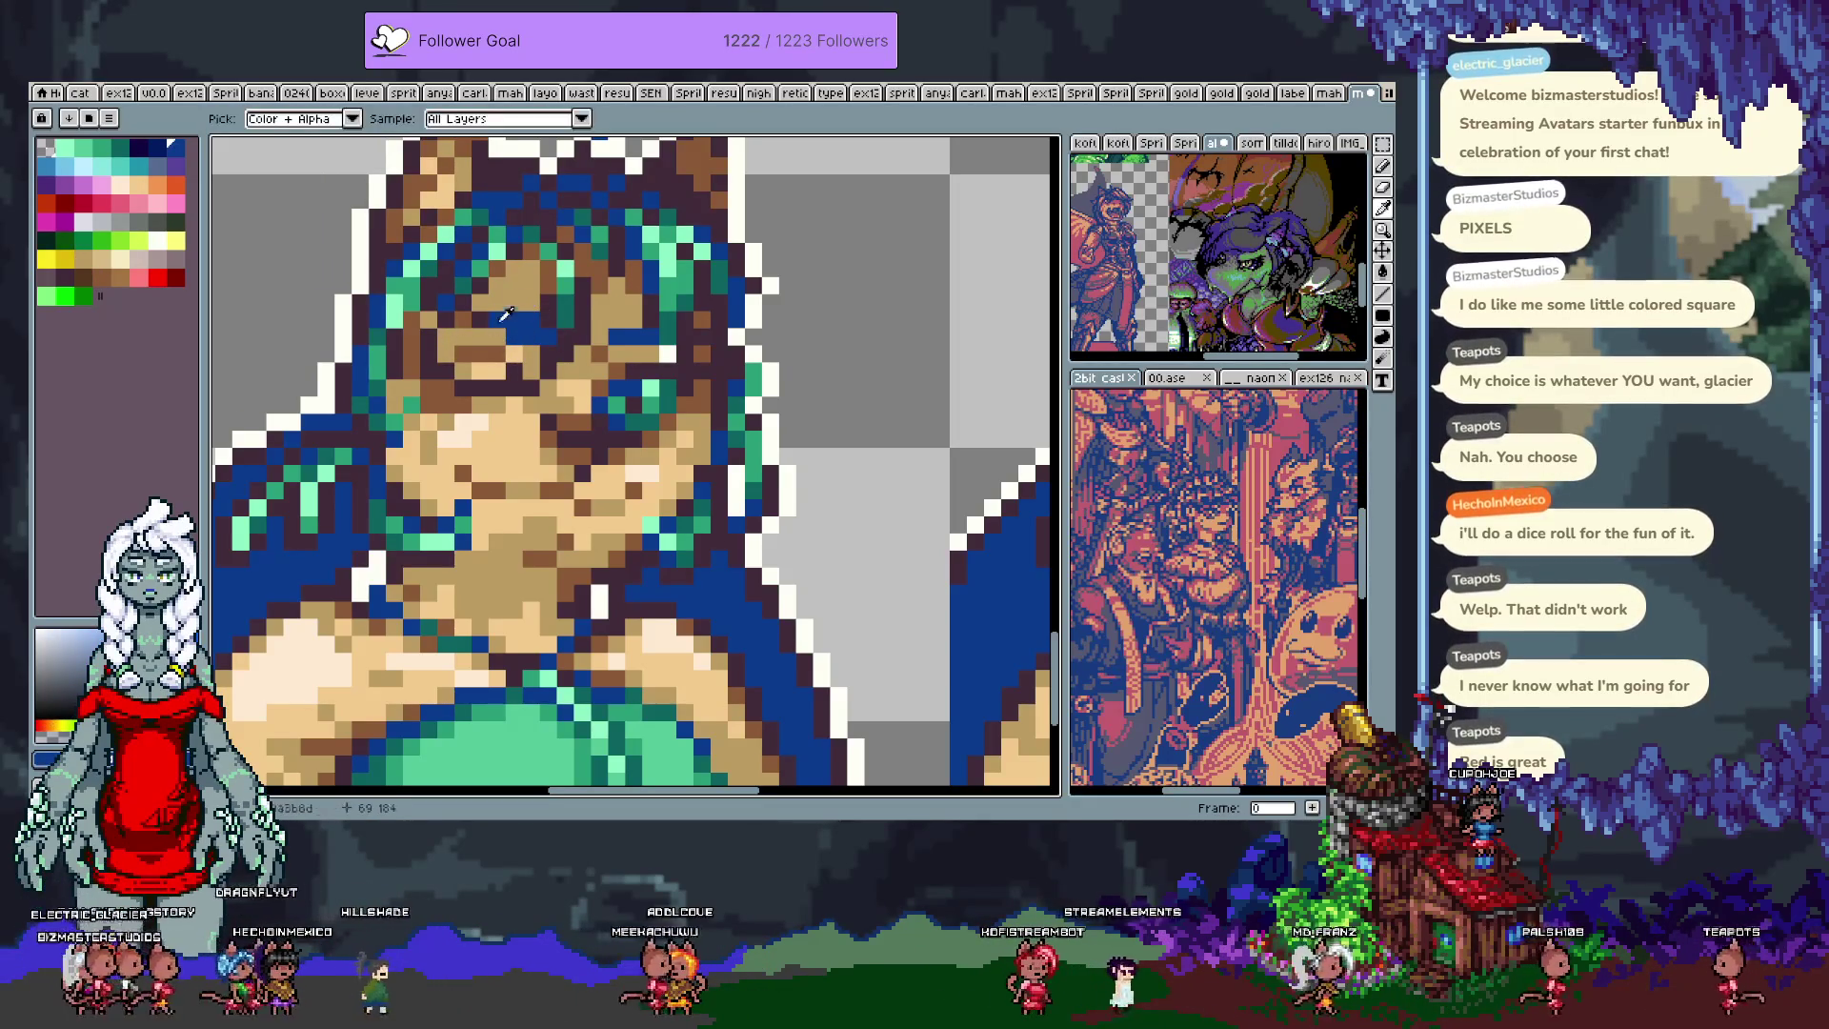
pyautogui.moveTo(515, 334); pyautogui.dragTo(541, 335)
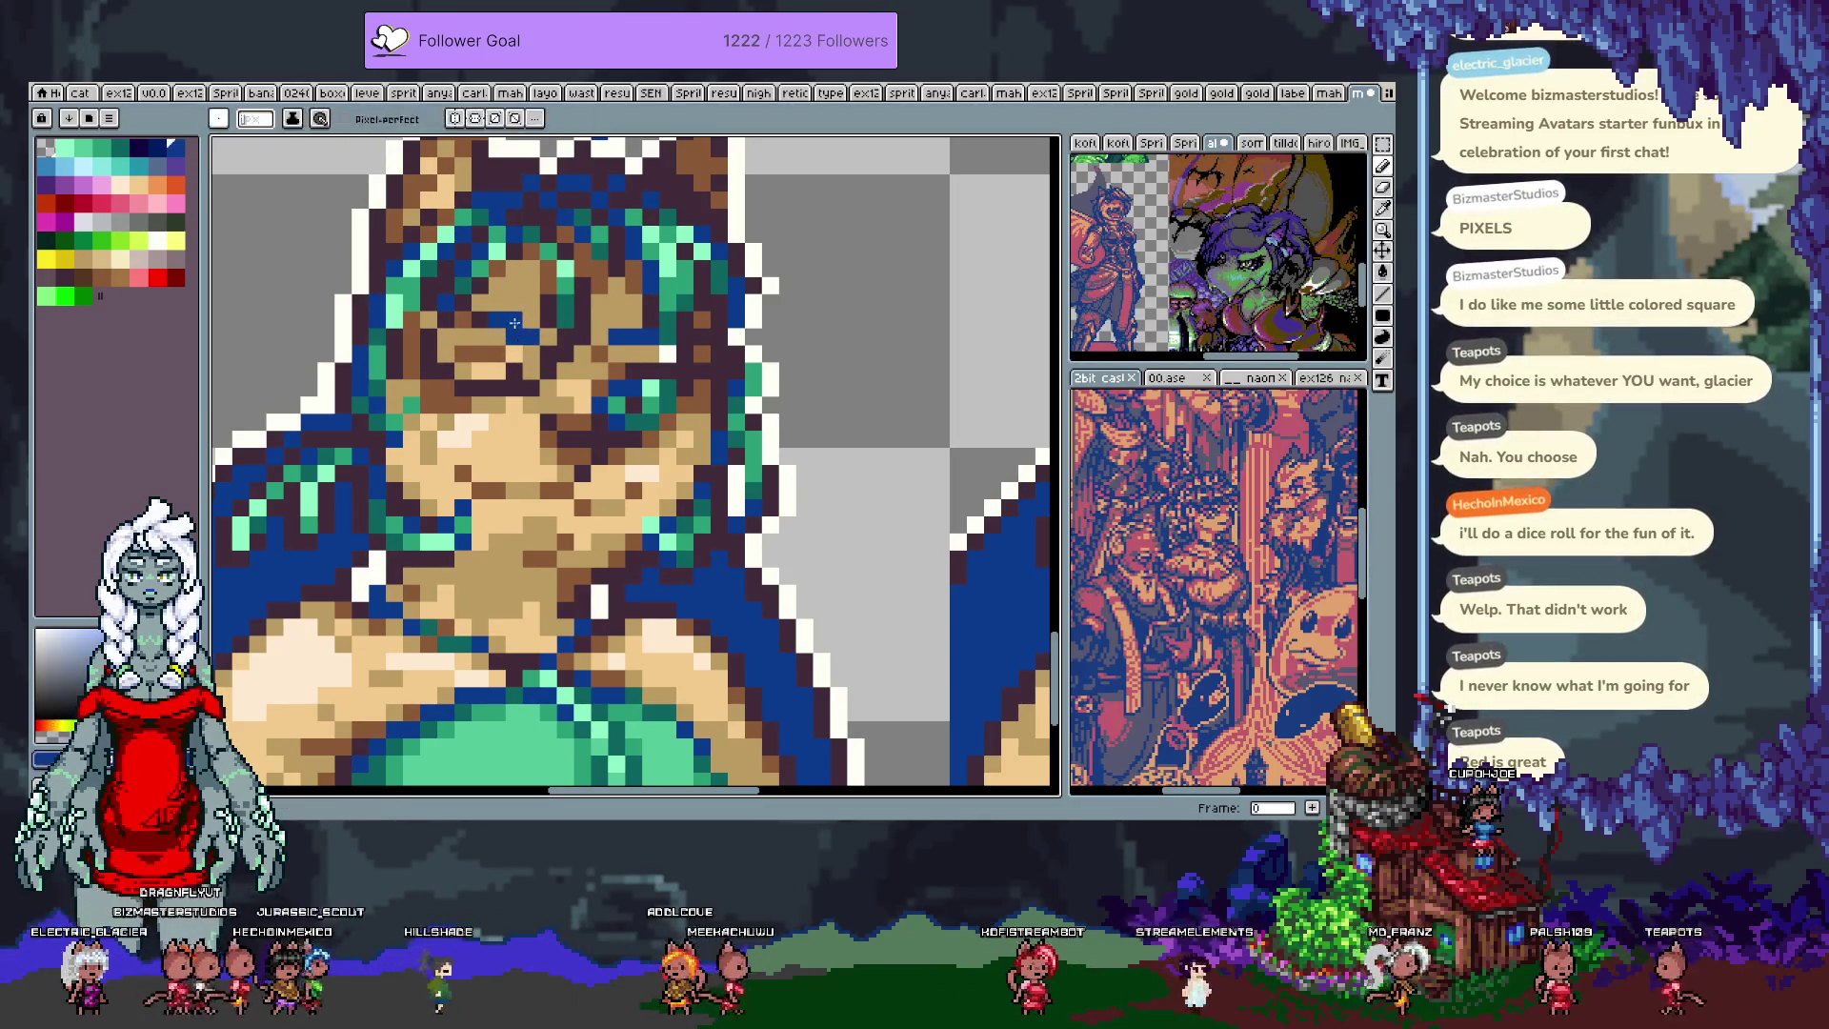
# Step: Sample the face's browns and skin tones, settling on mid brown #8b5a37 for shading
pyautogui.keyDown('alt'); pyautogui.click(515, 318); pyautogui.keyUp('alt')
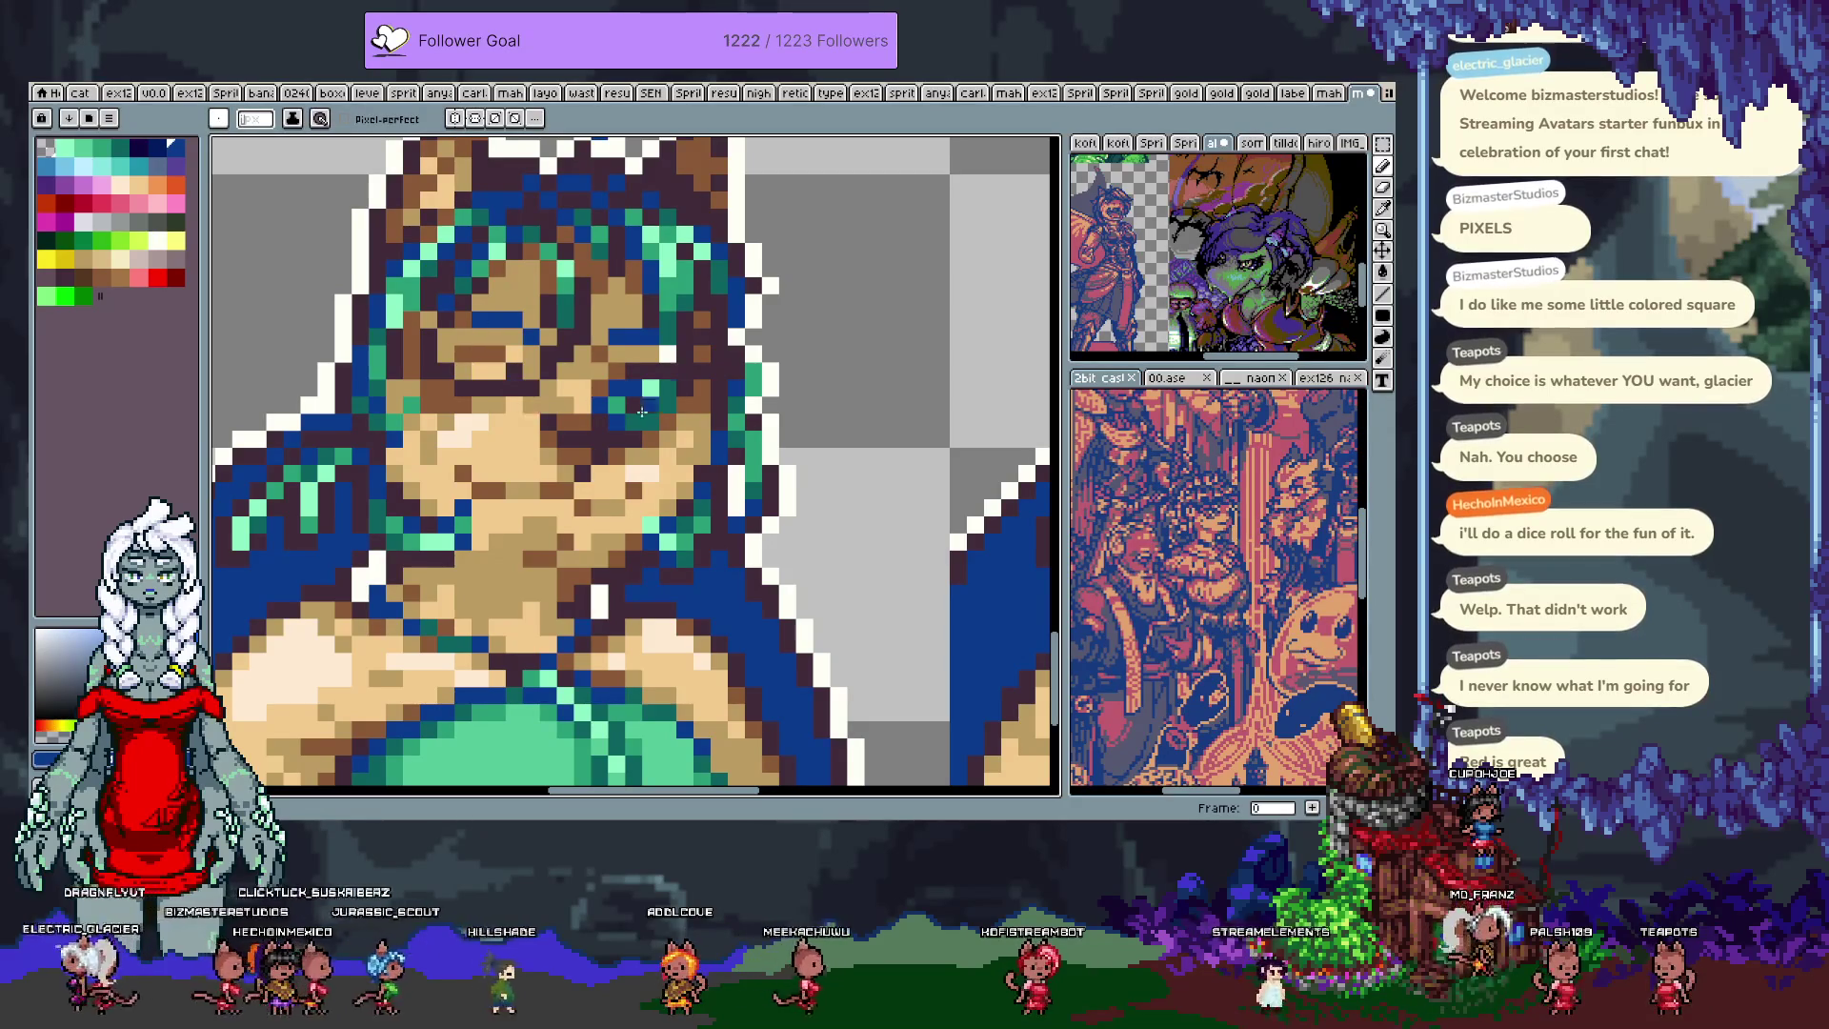
pyautogui.keyDown('alt'); pyautogui.click(617, 401); pyautogui.keyUp('alt')
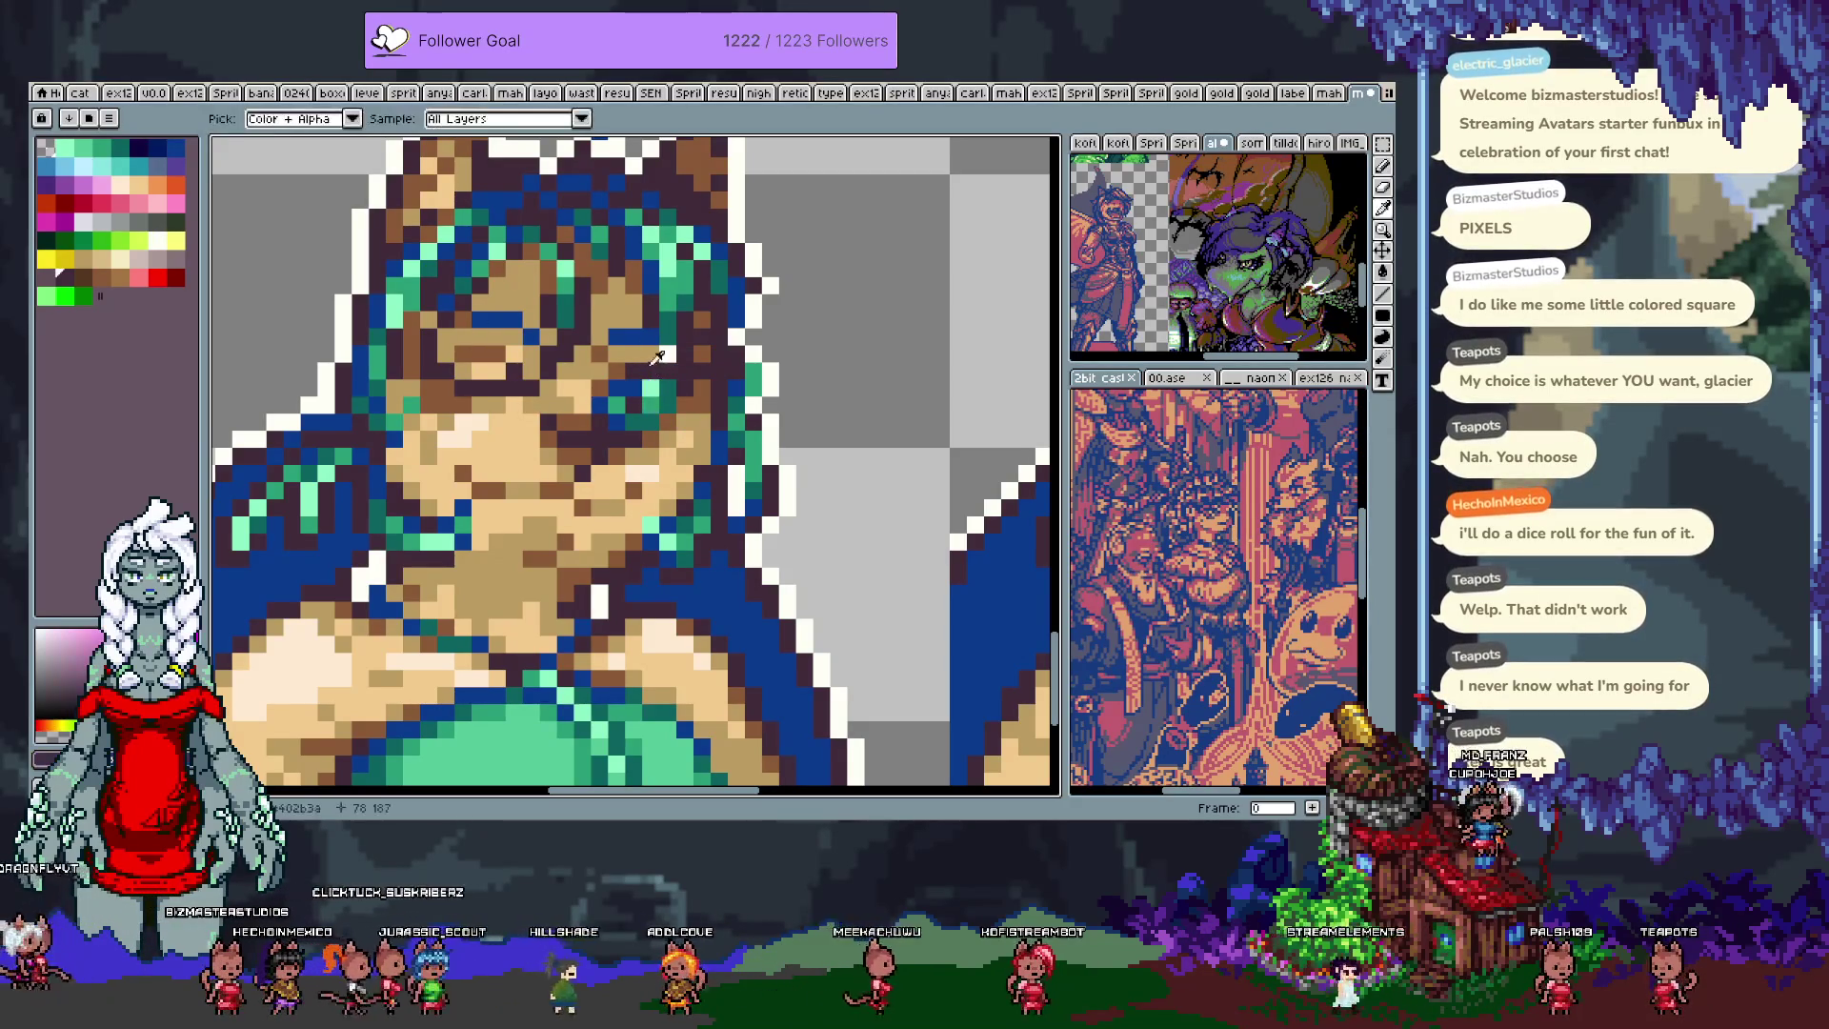
pyautogui.keyDown('alt'); pyautogui.click(627, 387); pyautogui.keyUp('alt')
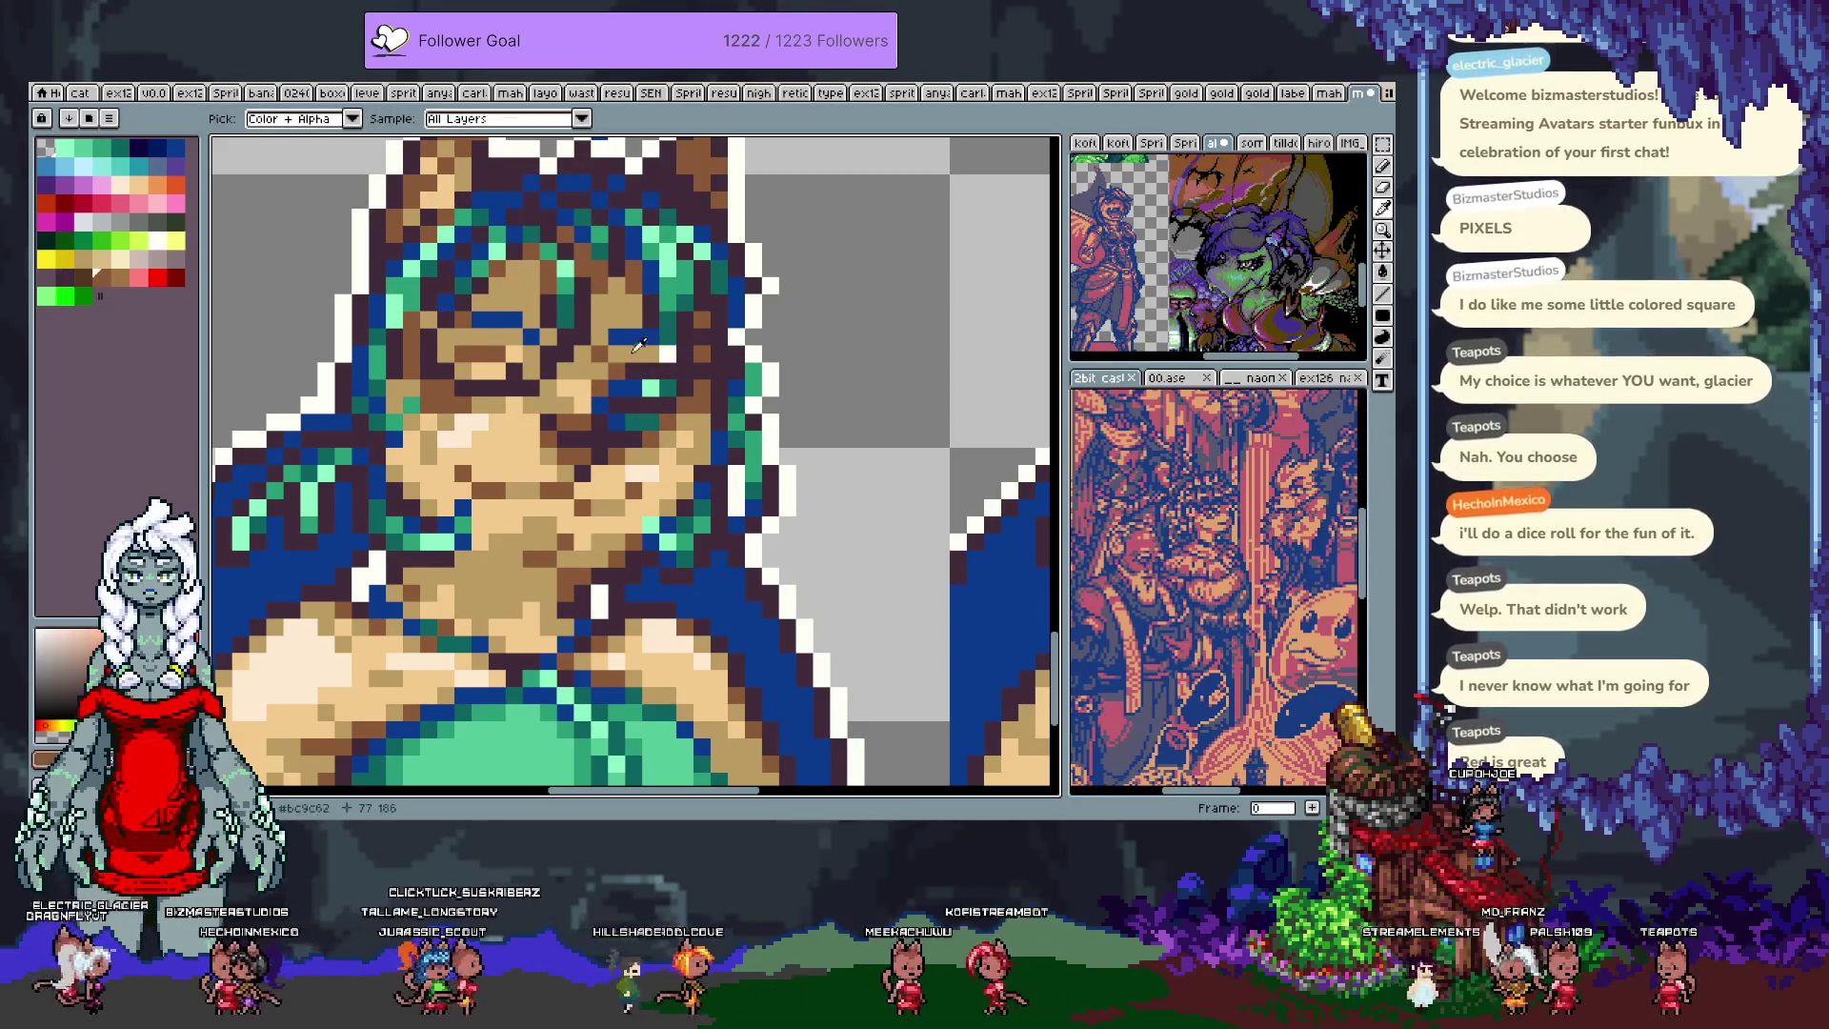
pyautogui.keyDown('alt'); pyautogui.click(614, 372); pyautogui.keyUp('alt')
pyautogui.keyDown('alt'); pyautogui.click(620, 376); pyautogui.keyUp('alt')
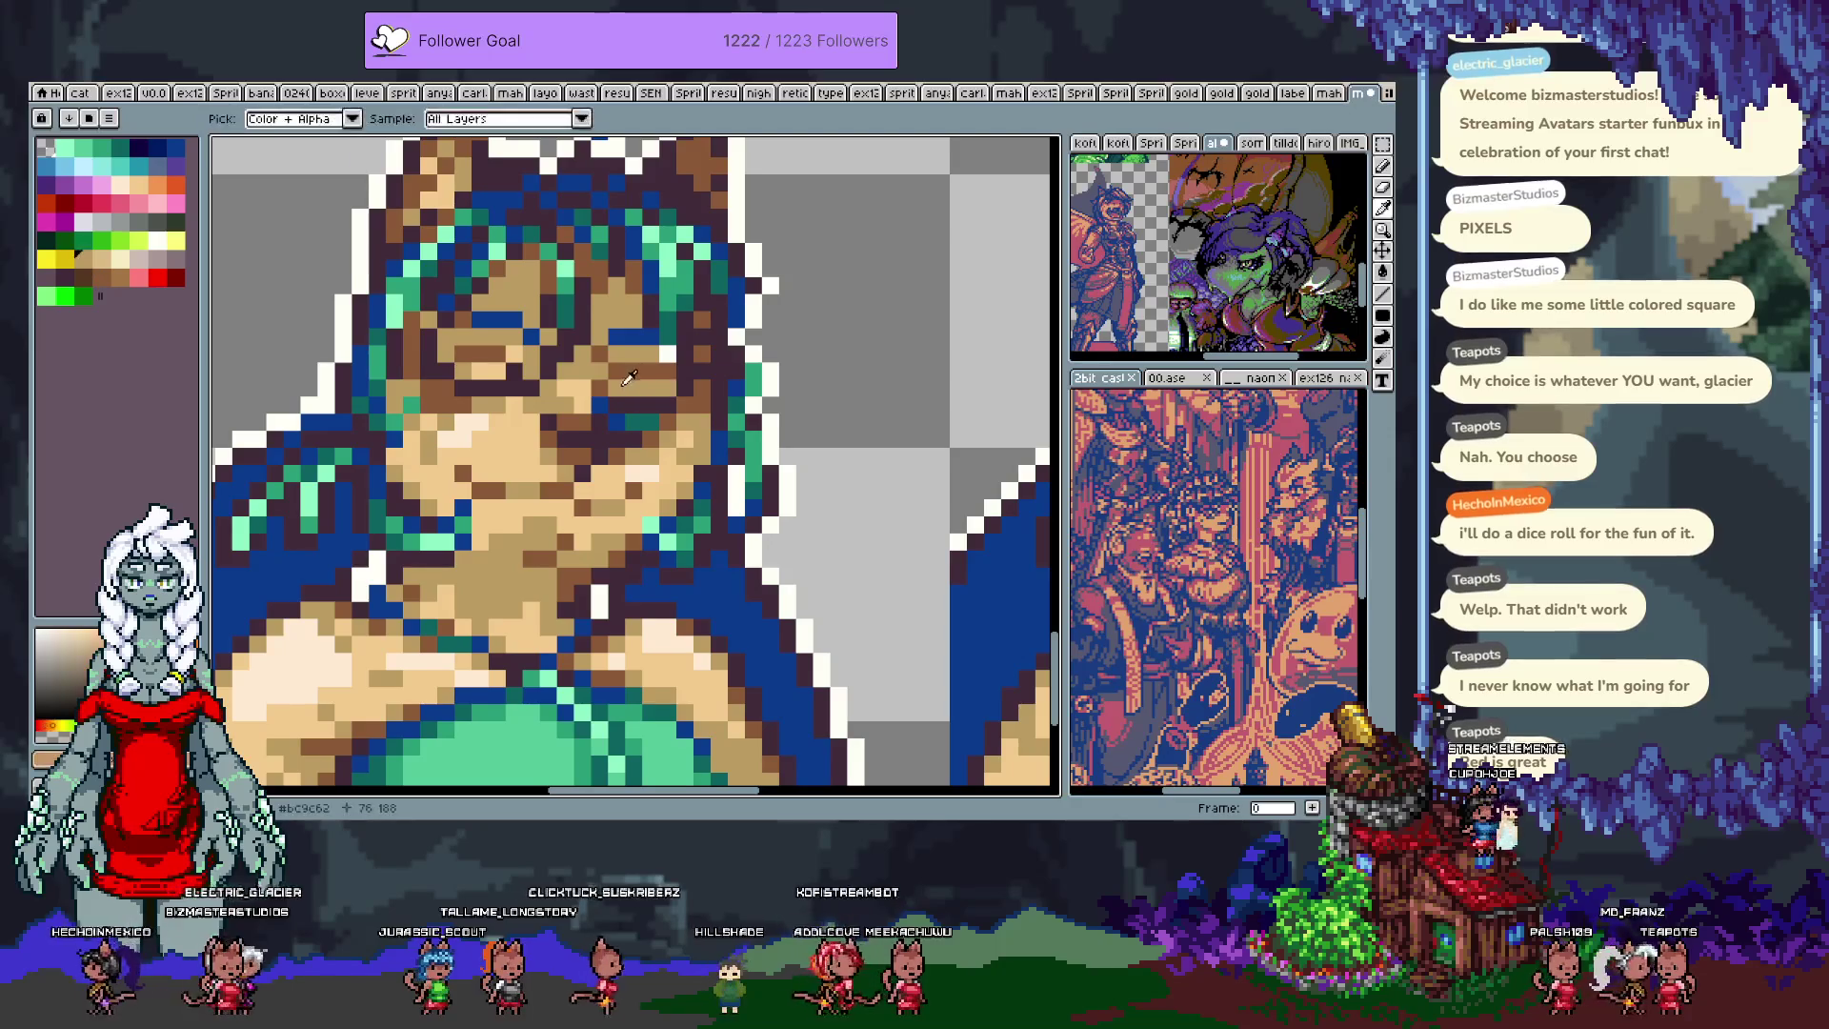
pyautogui.keyDown('alt'); pyautogui.click(621, 377); pyautogui.keyUp('alt')
pyautogui.keyDown('alt'); pyautogui.click(621, 373); pyautogui.keyUp('alt')
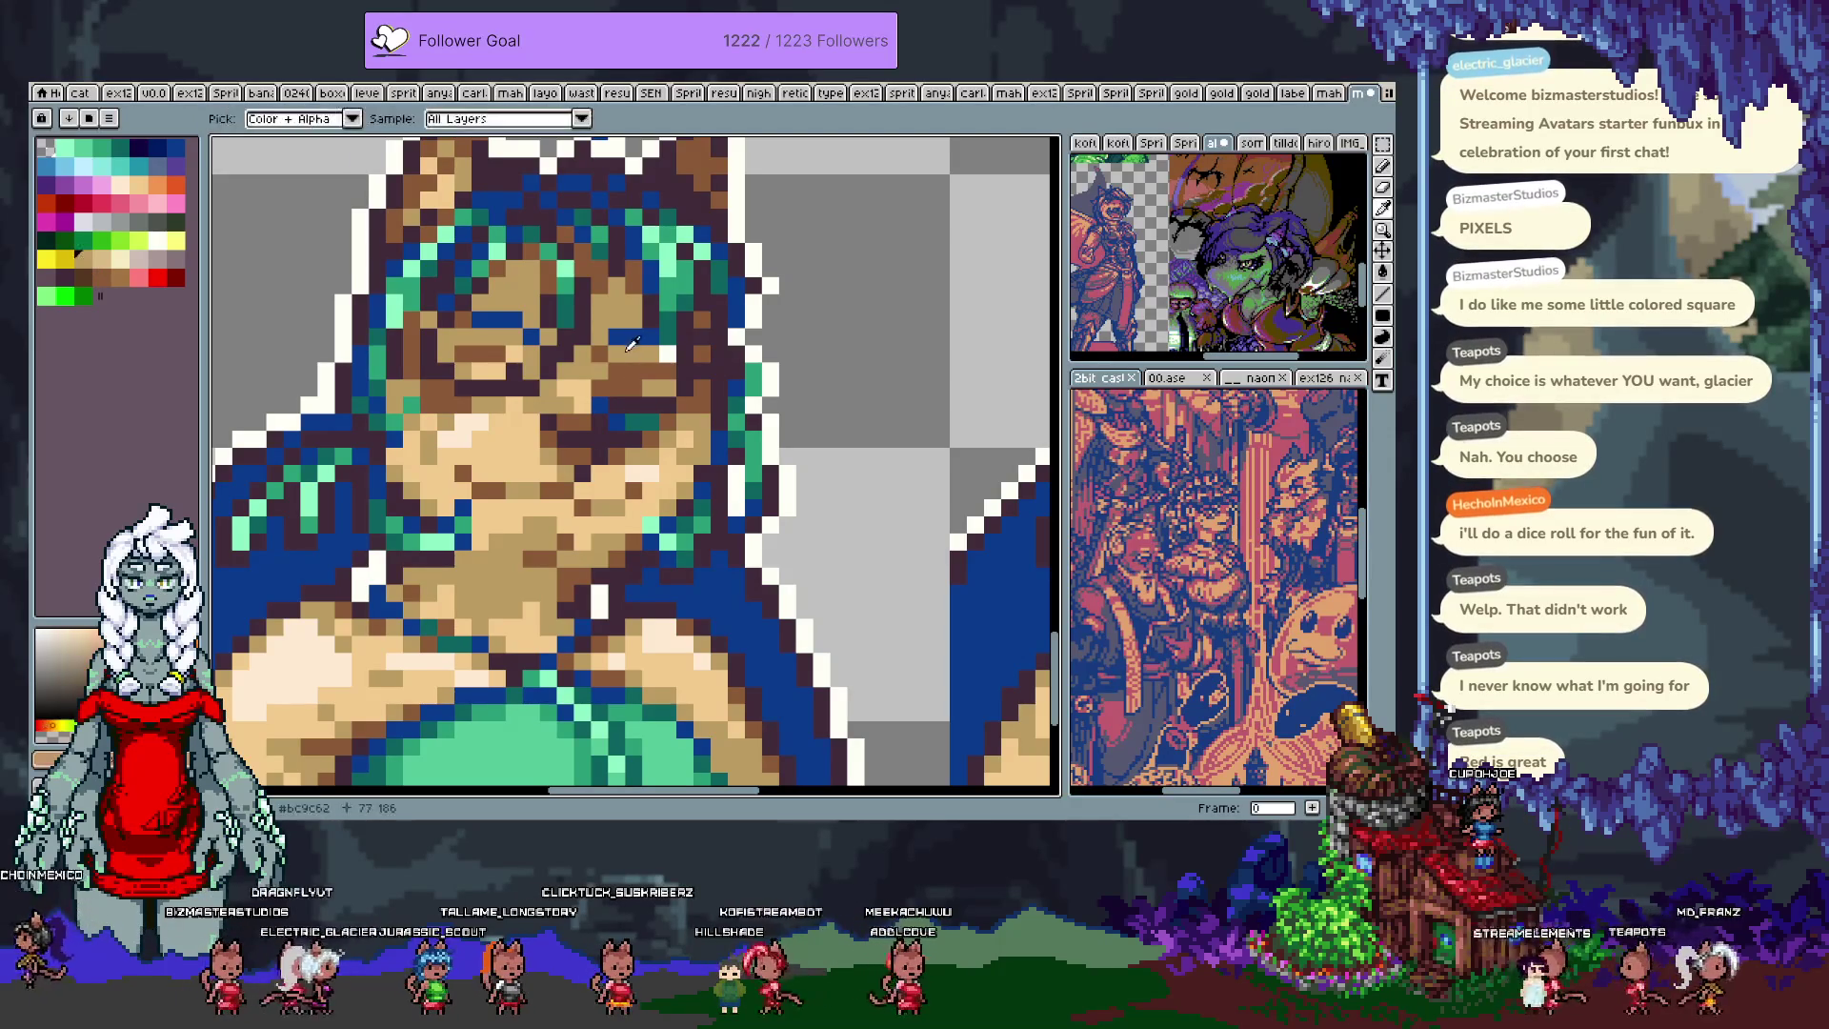
pyautogui.keyDown('alt'); pyautogui.click(646, 351); pyautogui.keyUp('alt')
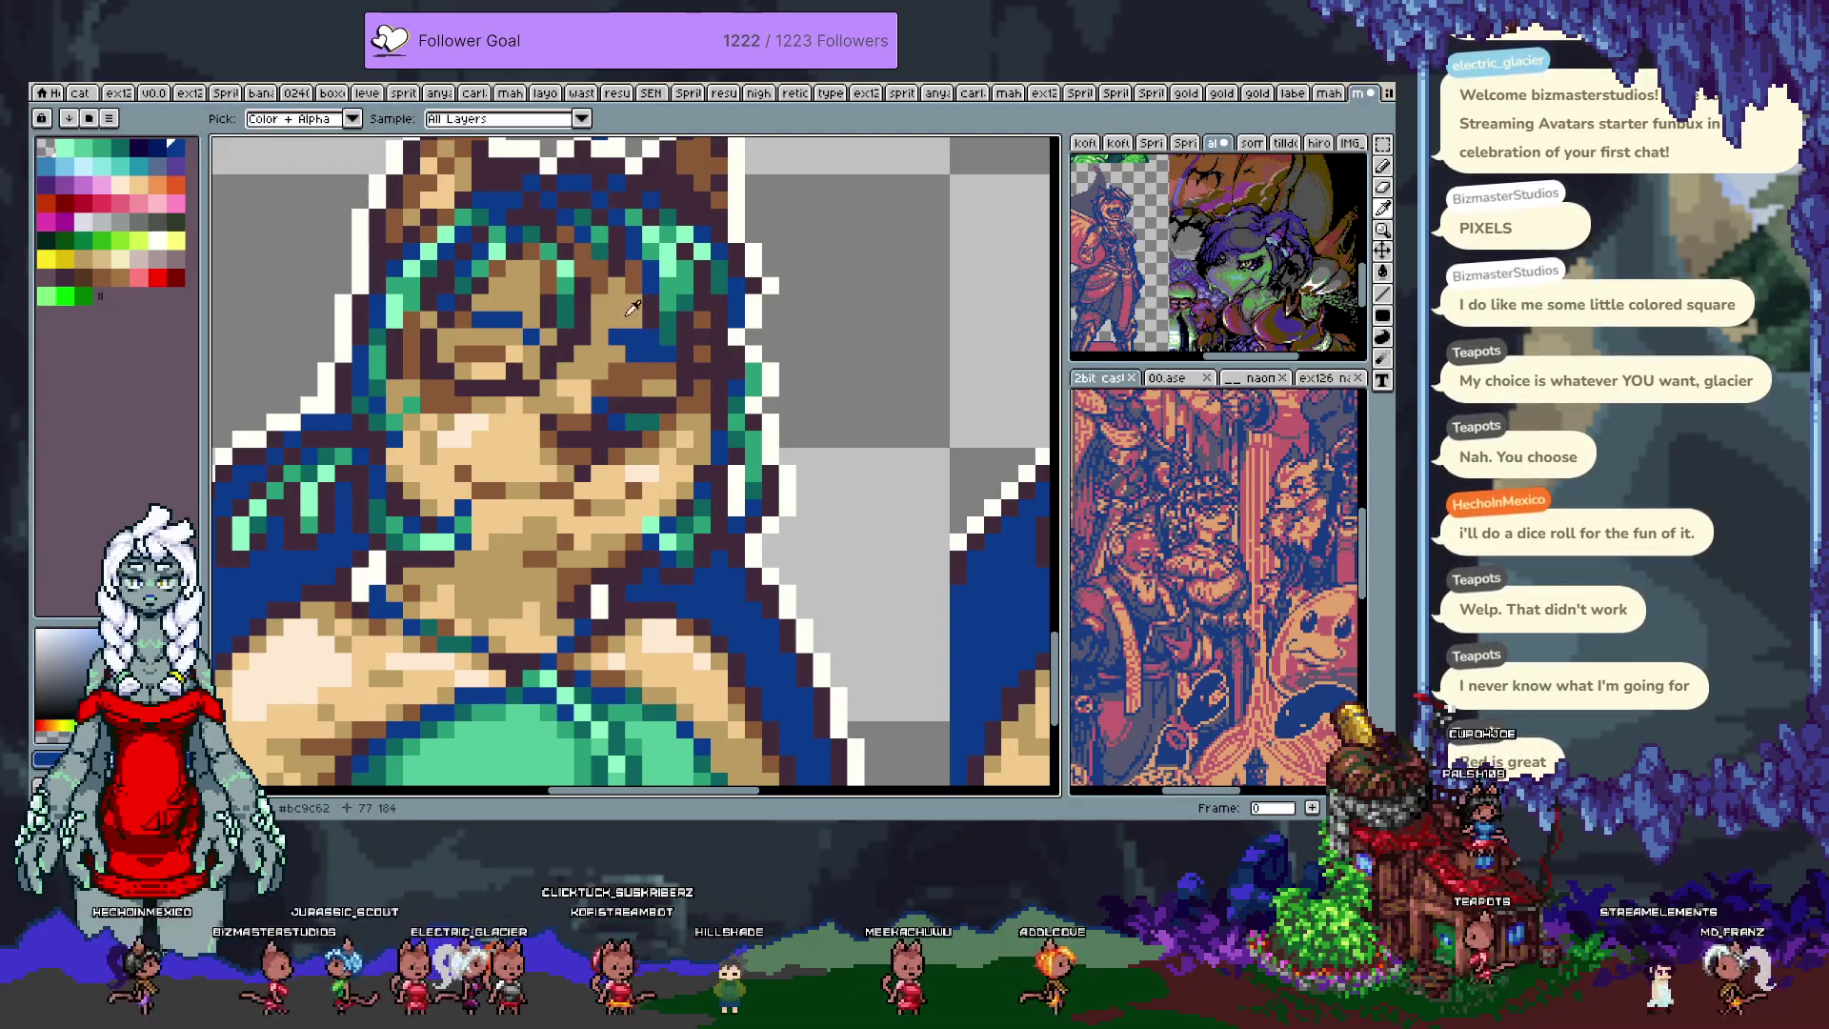
pyautogui.keyDown('alt'); pyautogui.click(666, 343); pyautogui.keyUp('alt')
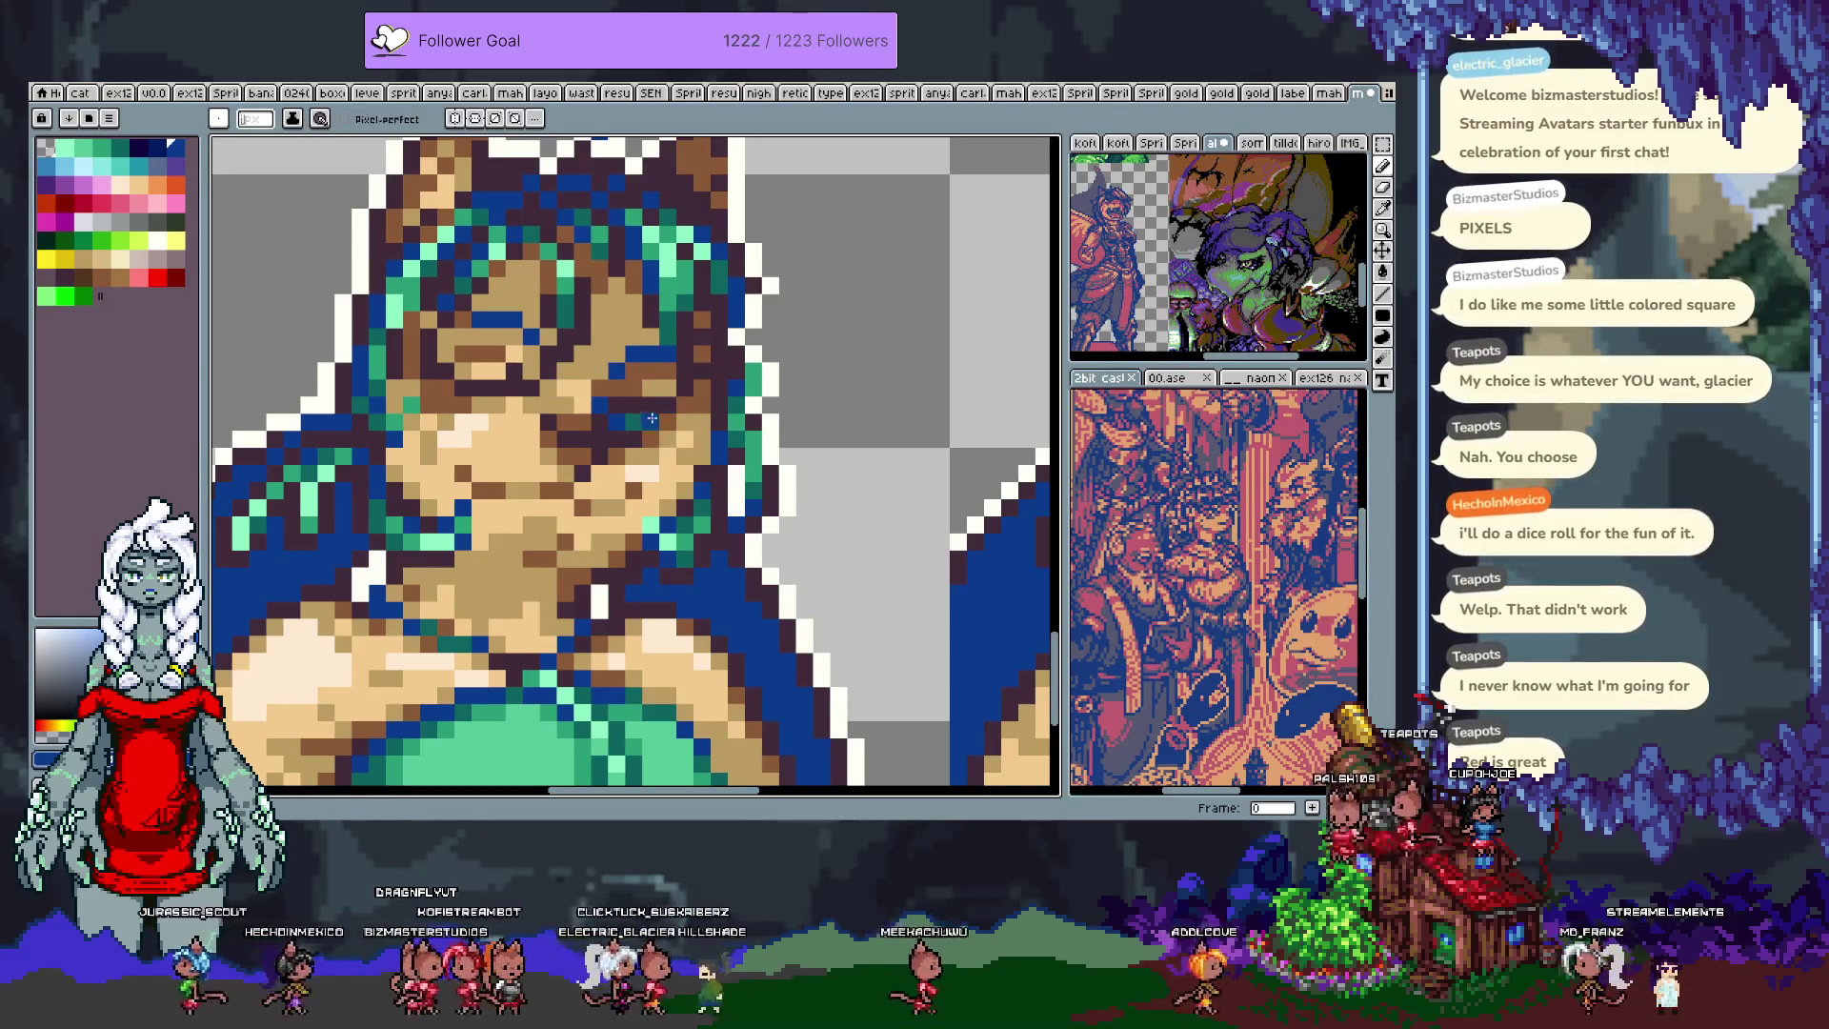
pyautogui.keyDown('alt'); pyautogui.click(490, 349); pyautogui.keyUp('alt')
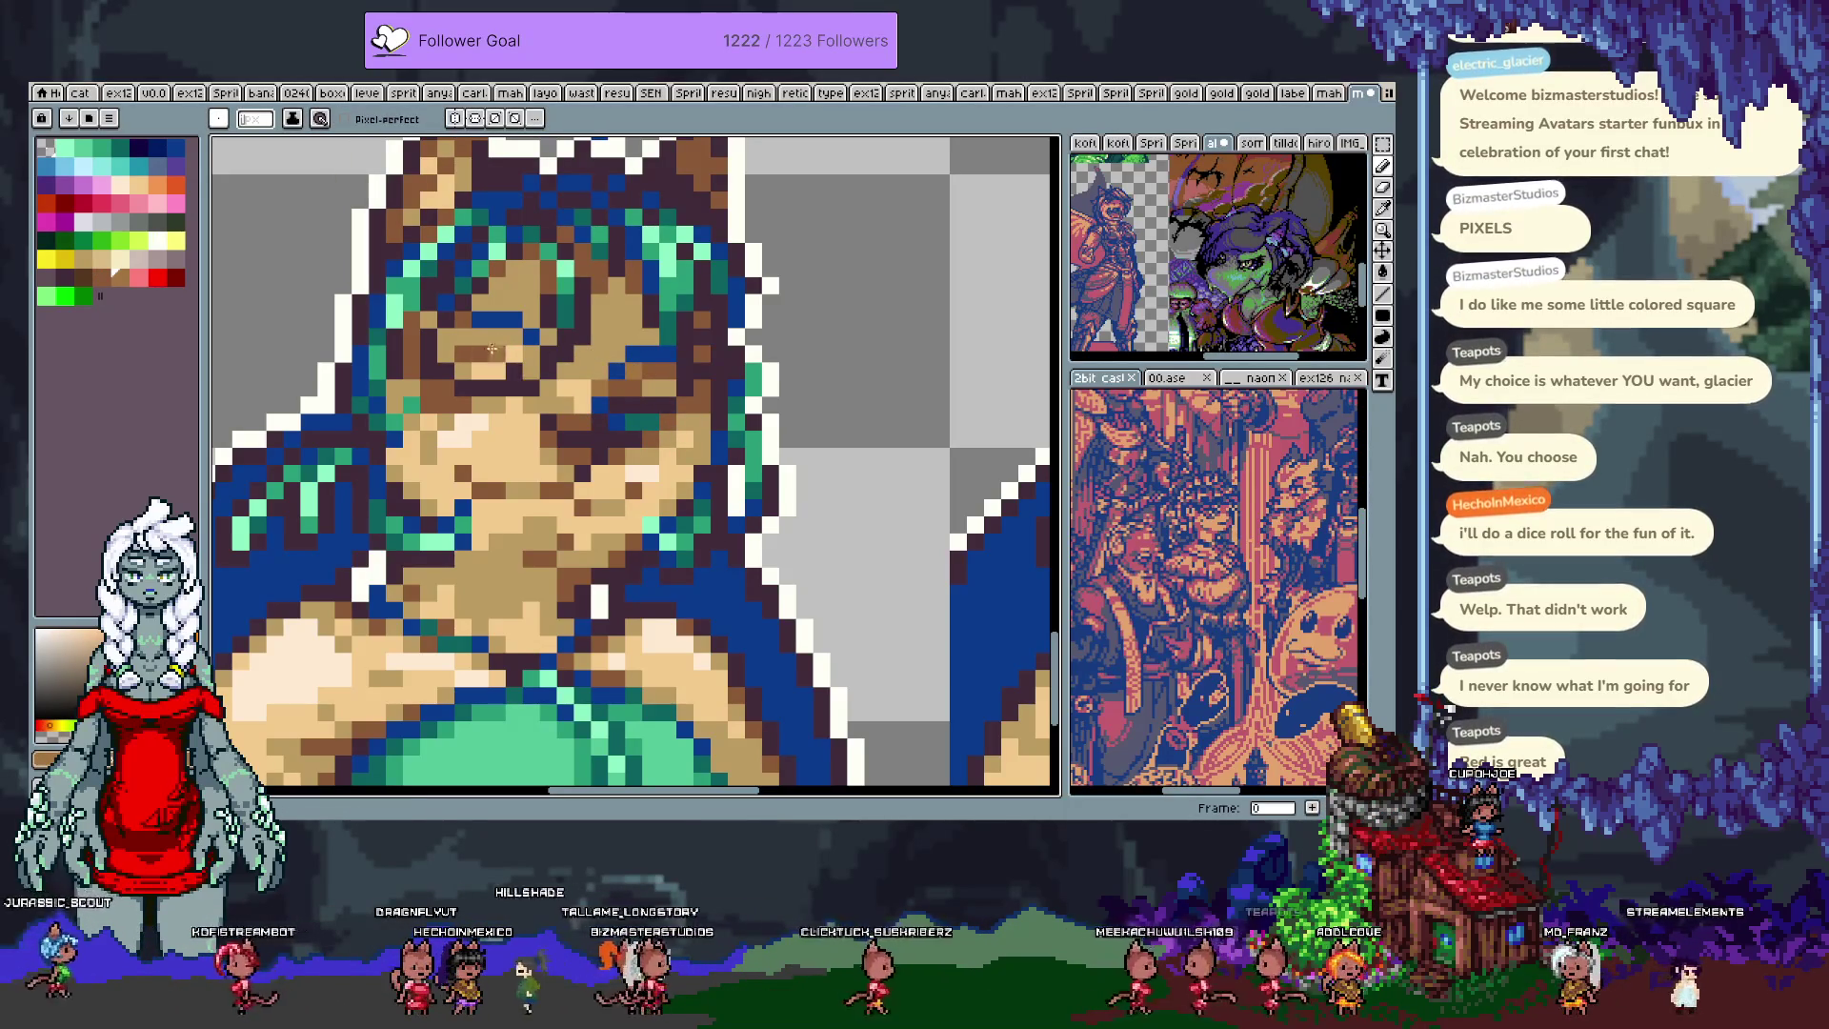
pyautogui.keyDown('alt'); pyautogui.click(496, 409); pyautogui.keyUp('alt')
pyautogui.keyDown('alt'); pyautogui.click(451, 412); pyautogui.keyUp('alt')
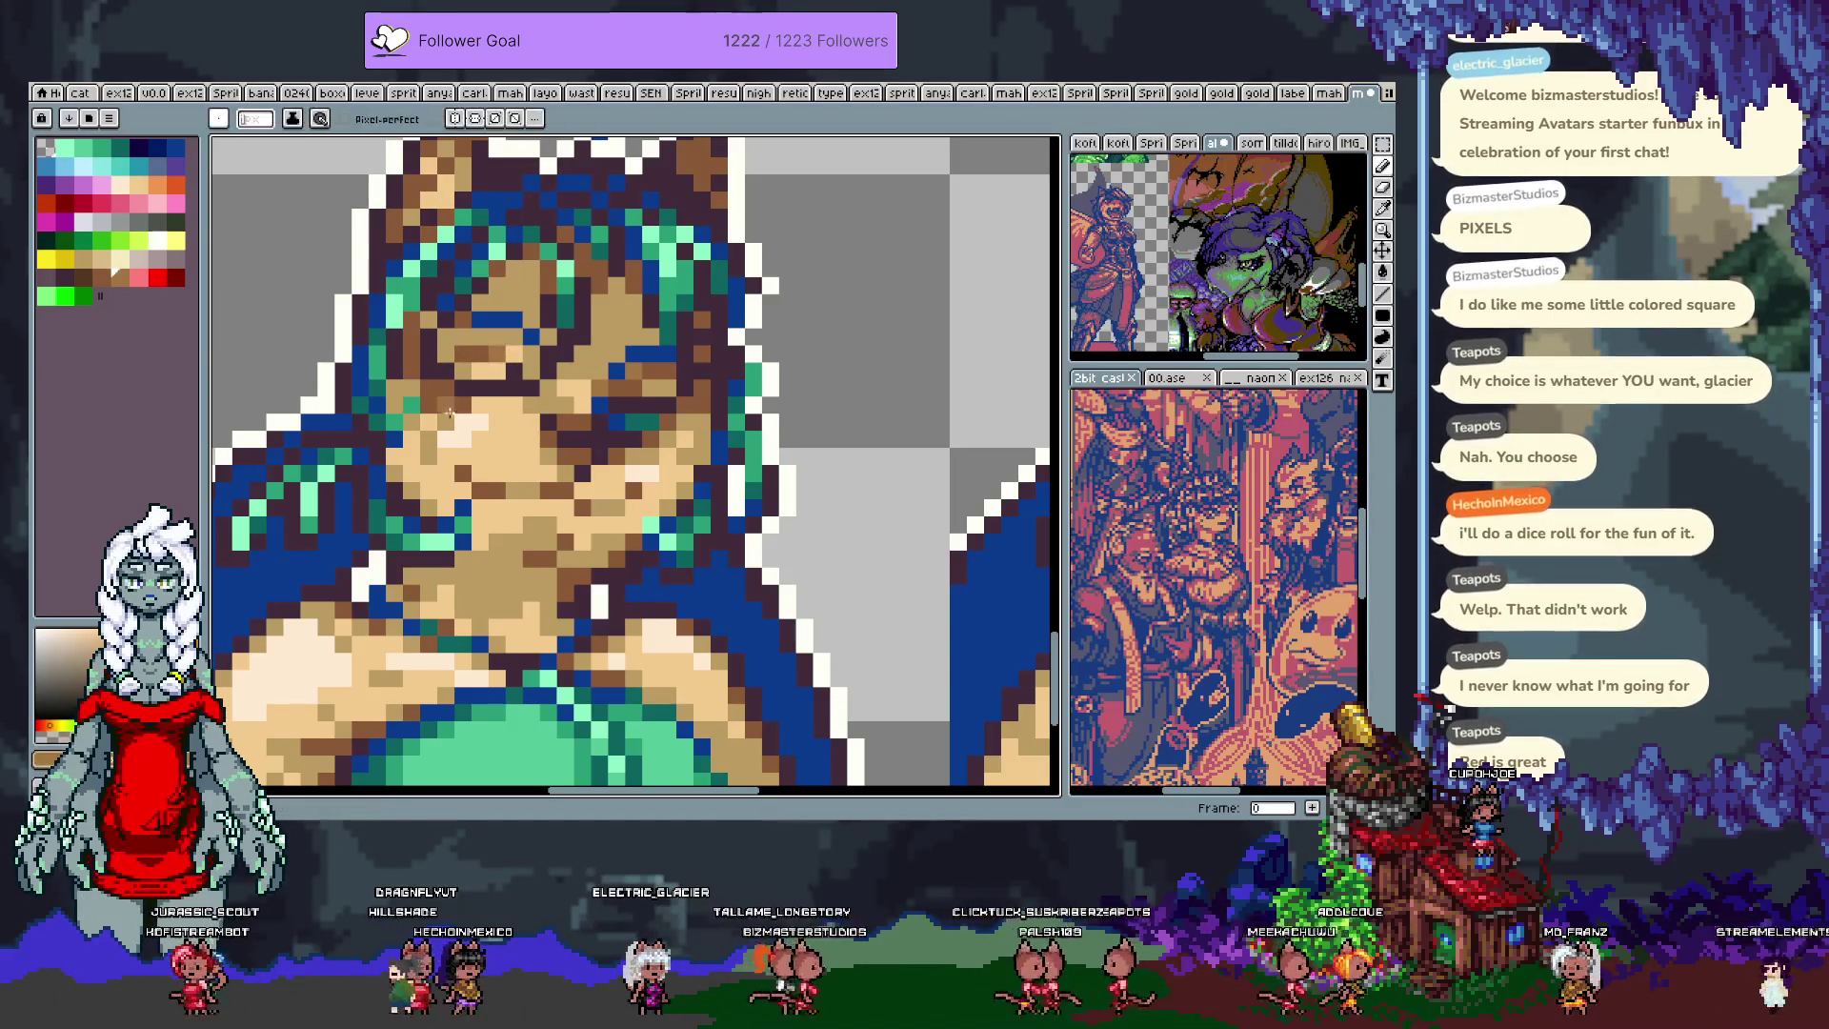
# Step: Undo a bad stroke, retouch face shading with peach, tan #a37643 and navy, then save
pyautogui.hotkey('ctrl', 'z')
pyautogui.keyDown('alt'); pyautogui.click(438, 410); pyautogui.keyUp('alt')
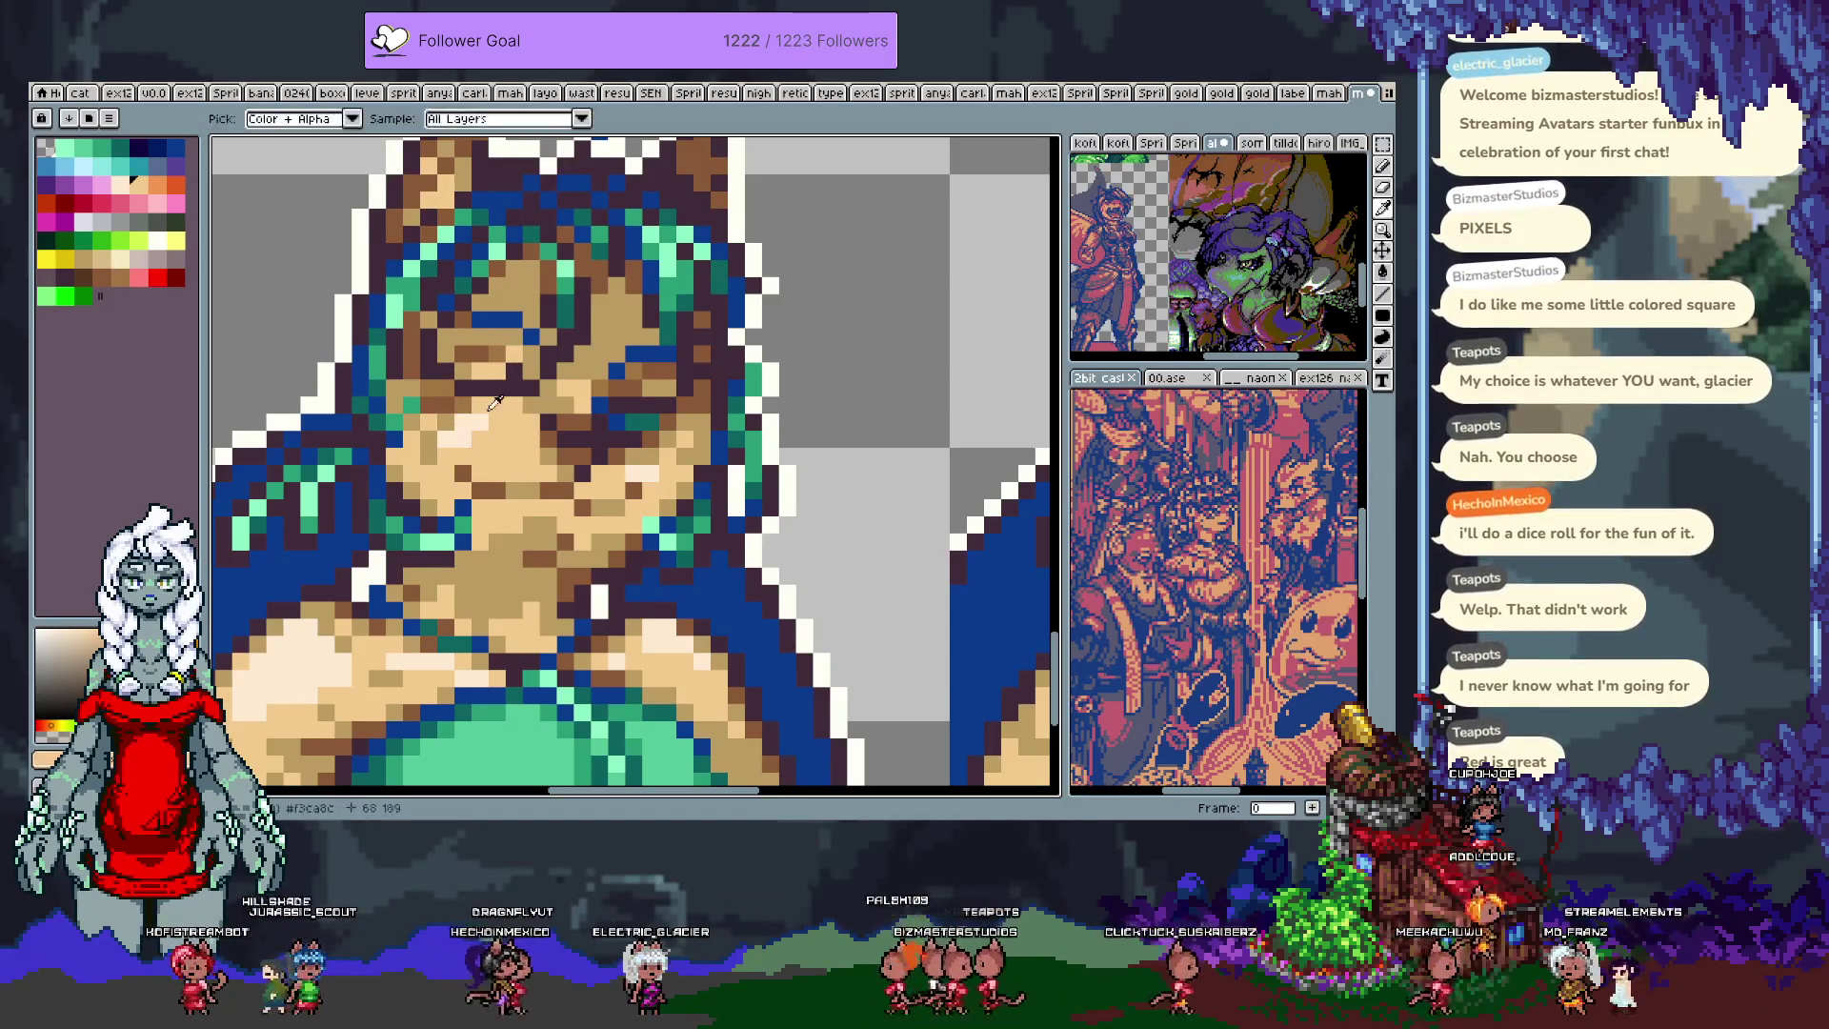
pyautogui.keyDown('alt'); pyautogui.click(650, 386); pyautogui.keyUp('alt')
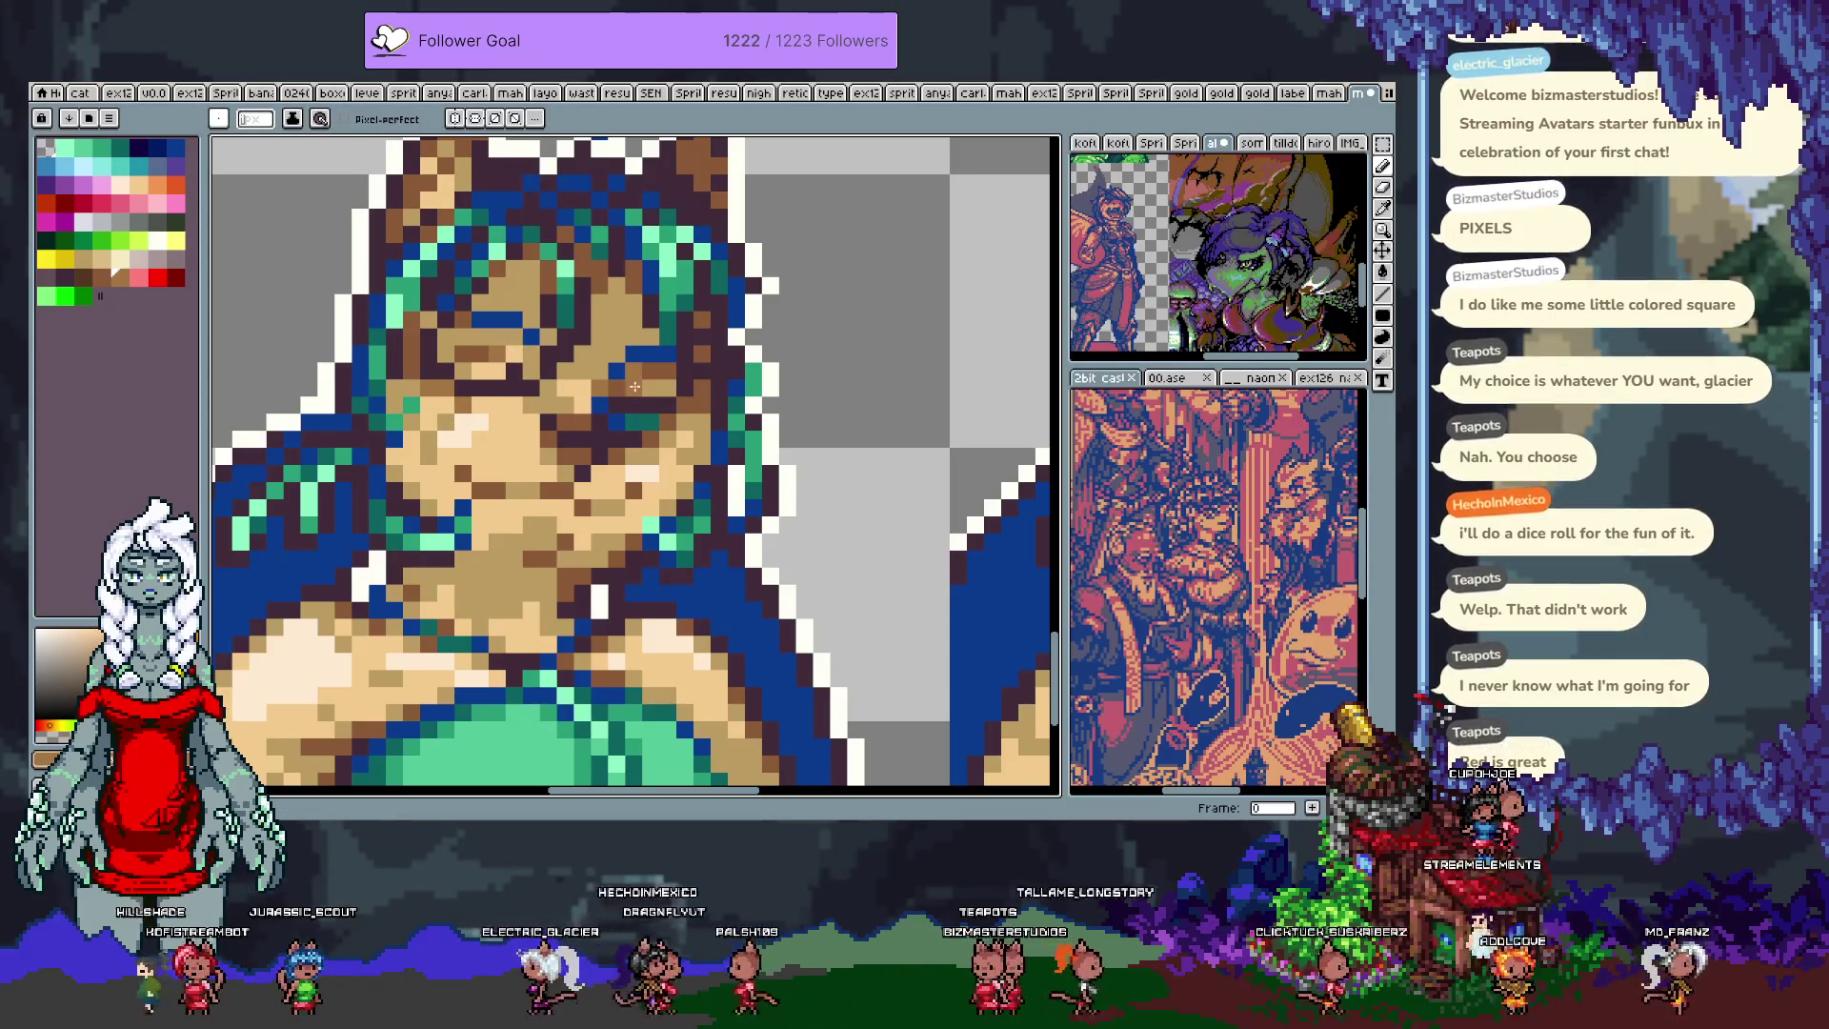
pyautogui.keyDown('alt'); pyautogui.click(606, 381); pyautogui.keyUp('alt')
pyautogui.keyDown('alt'); pyautogui.click(591, 361); pyautogui.keyUp('alt')
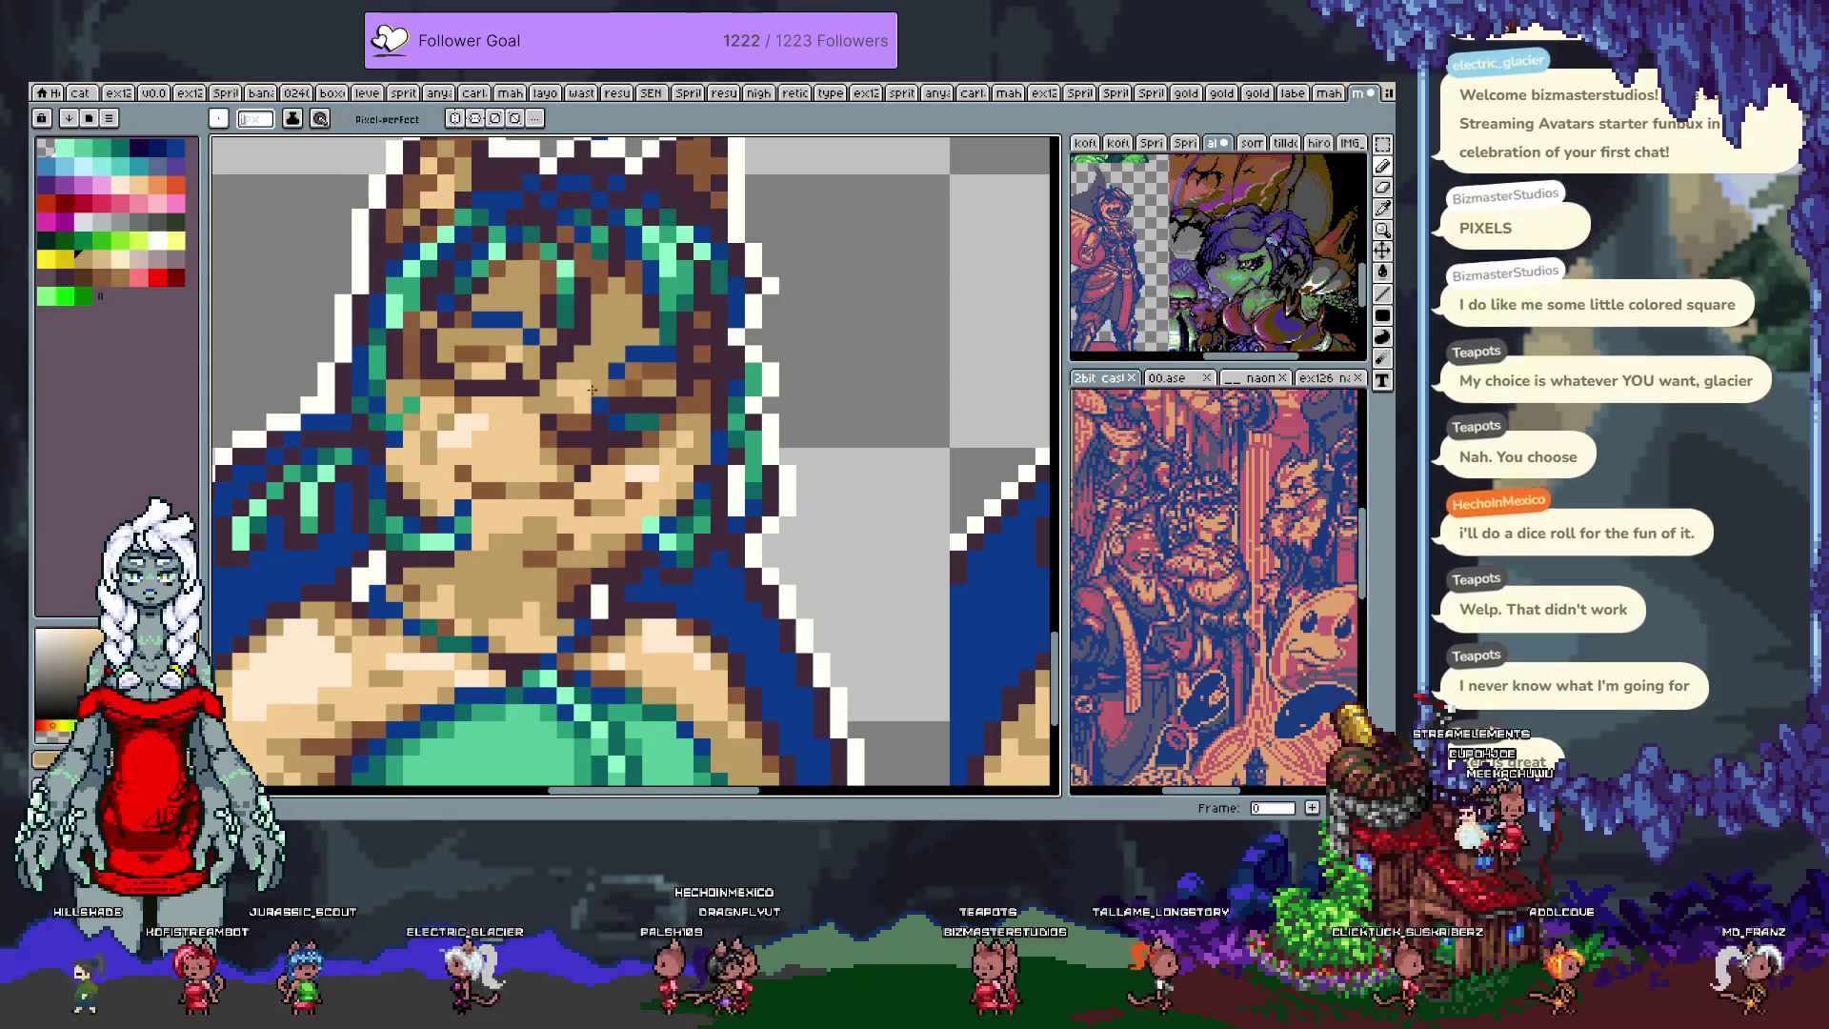
pyautogui.keyDown('alt'); pyautogui.click(618, 362); pyautogui.keyUp('alt')
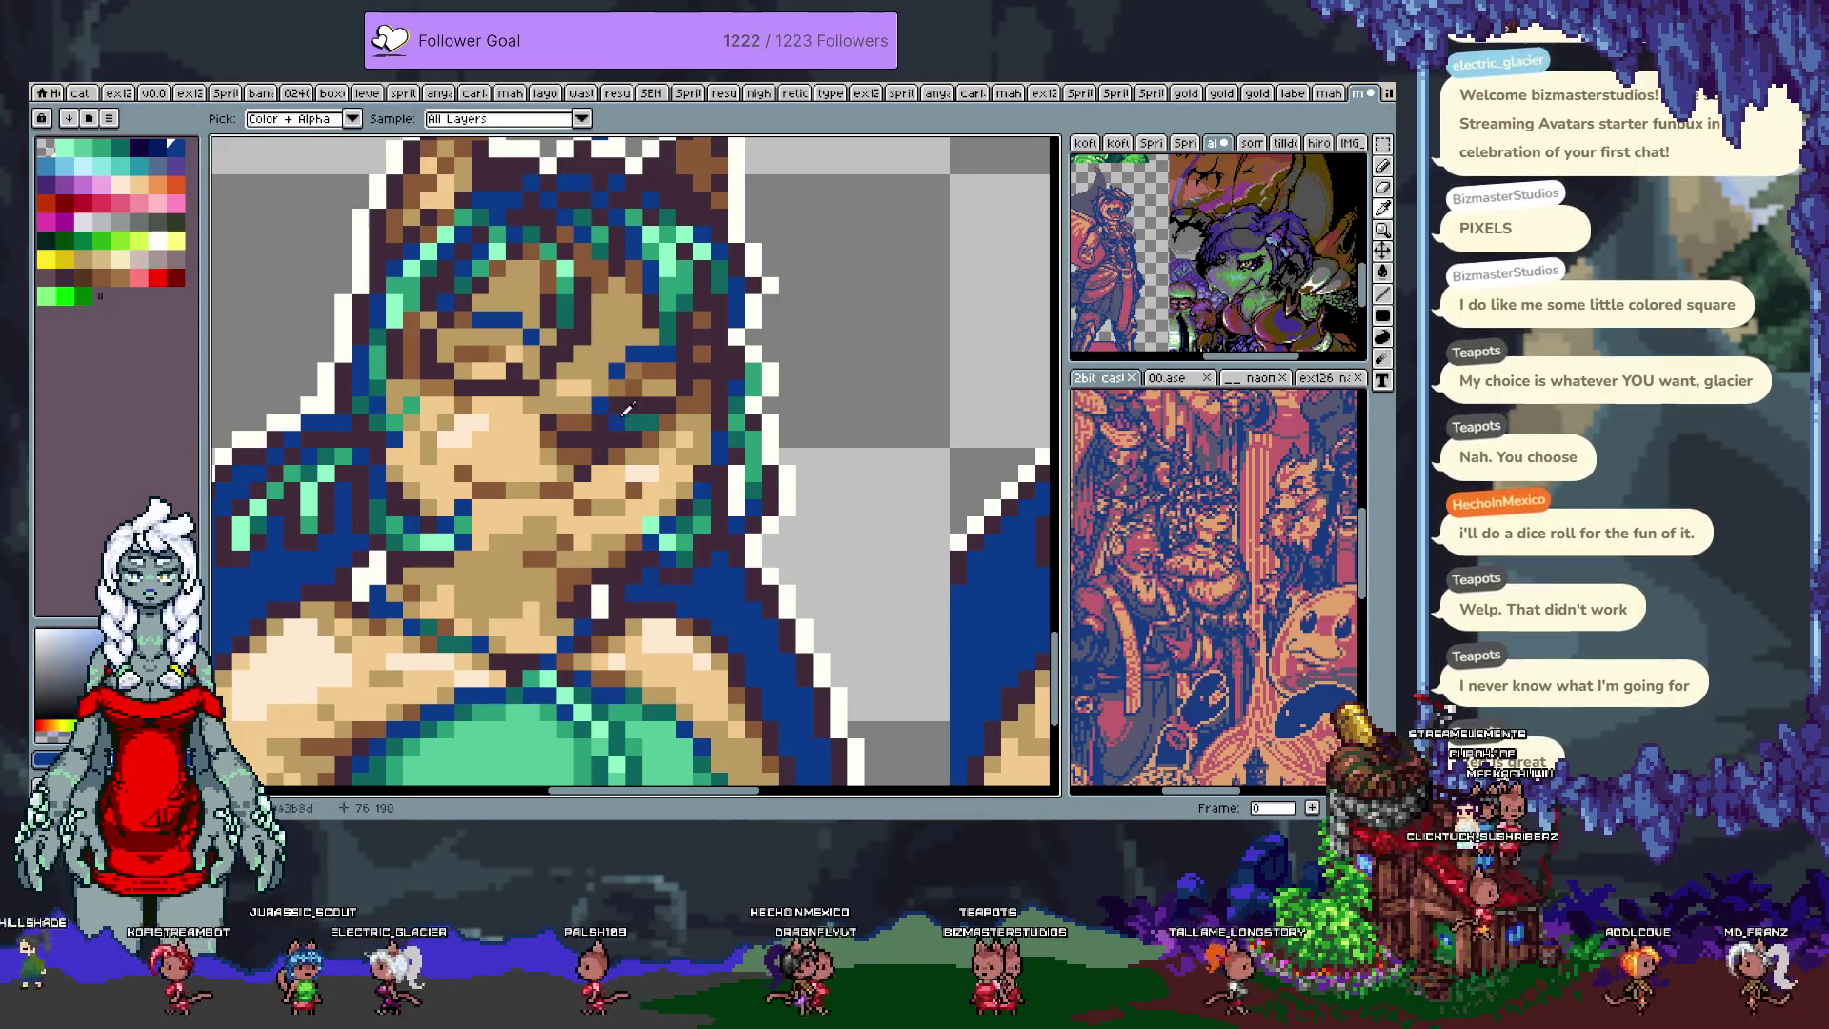
pyautogui.scroll(-2, 610, 402)
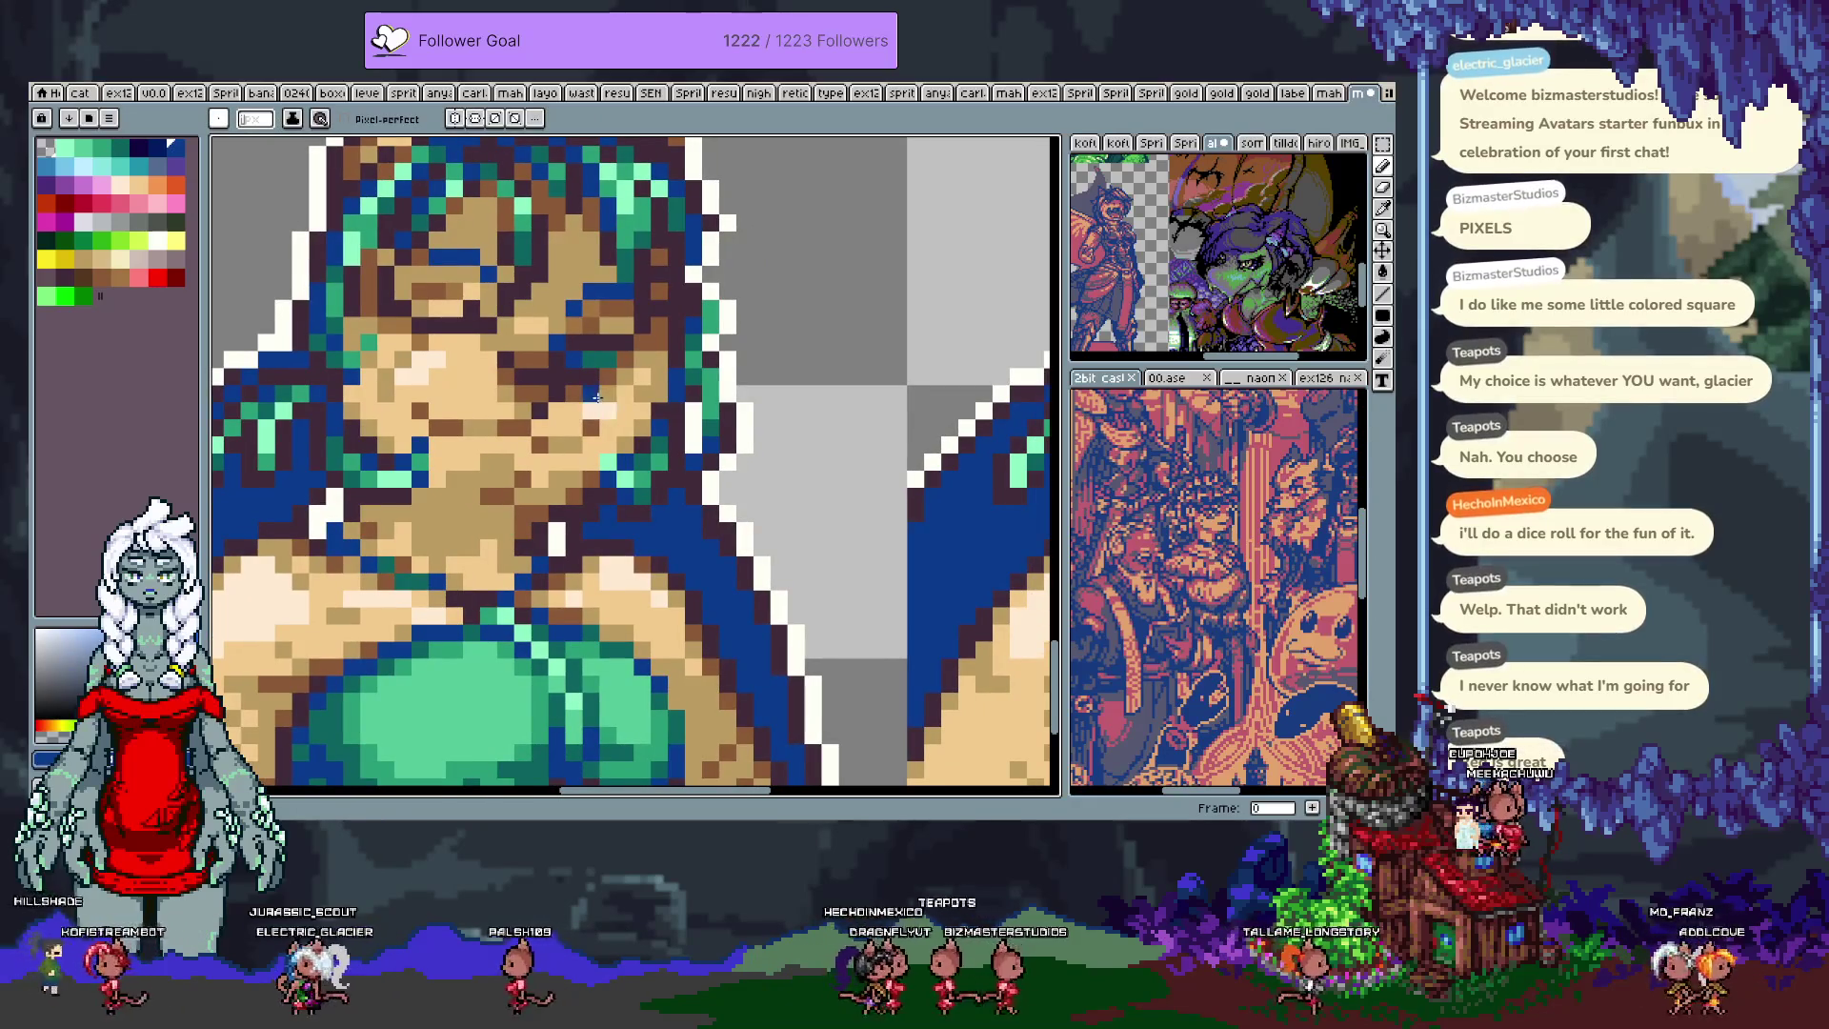
pyautogui.press('alt')
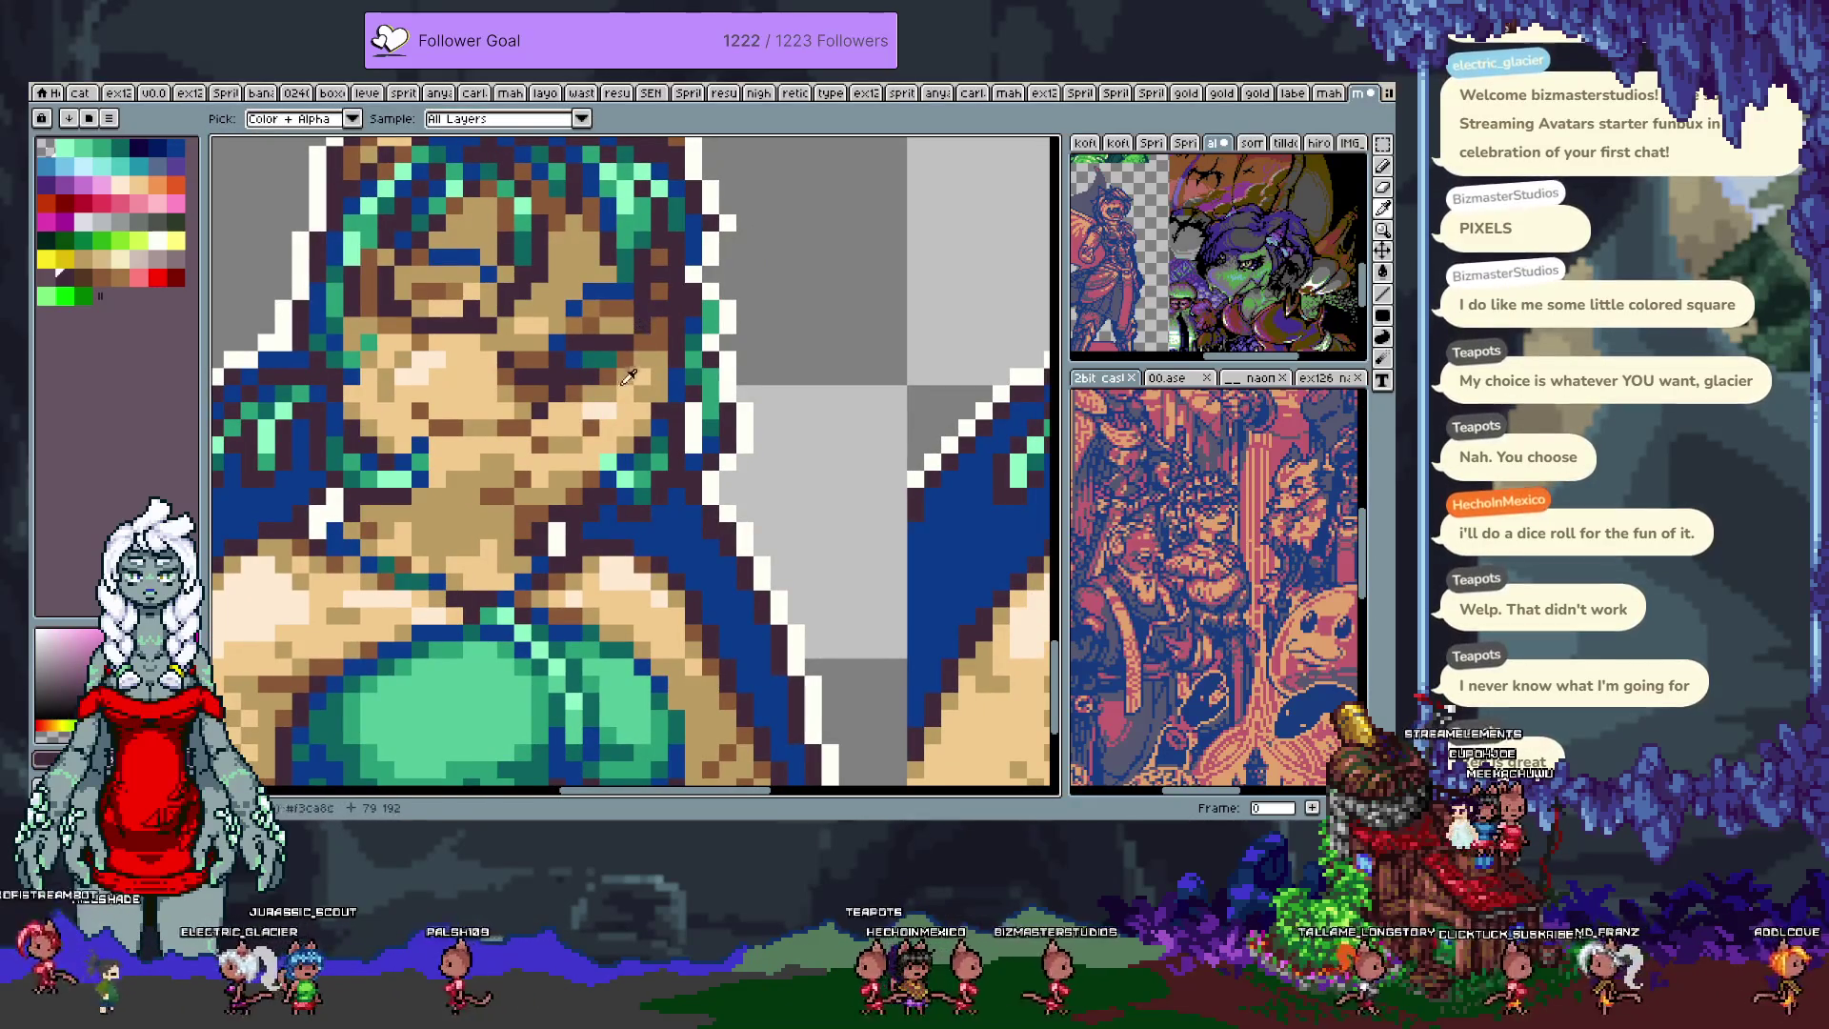
pyautogui.keyDown('alt'); pyautogui.click(642, 362); pyautogui.keyUp('alt')
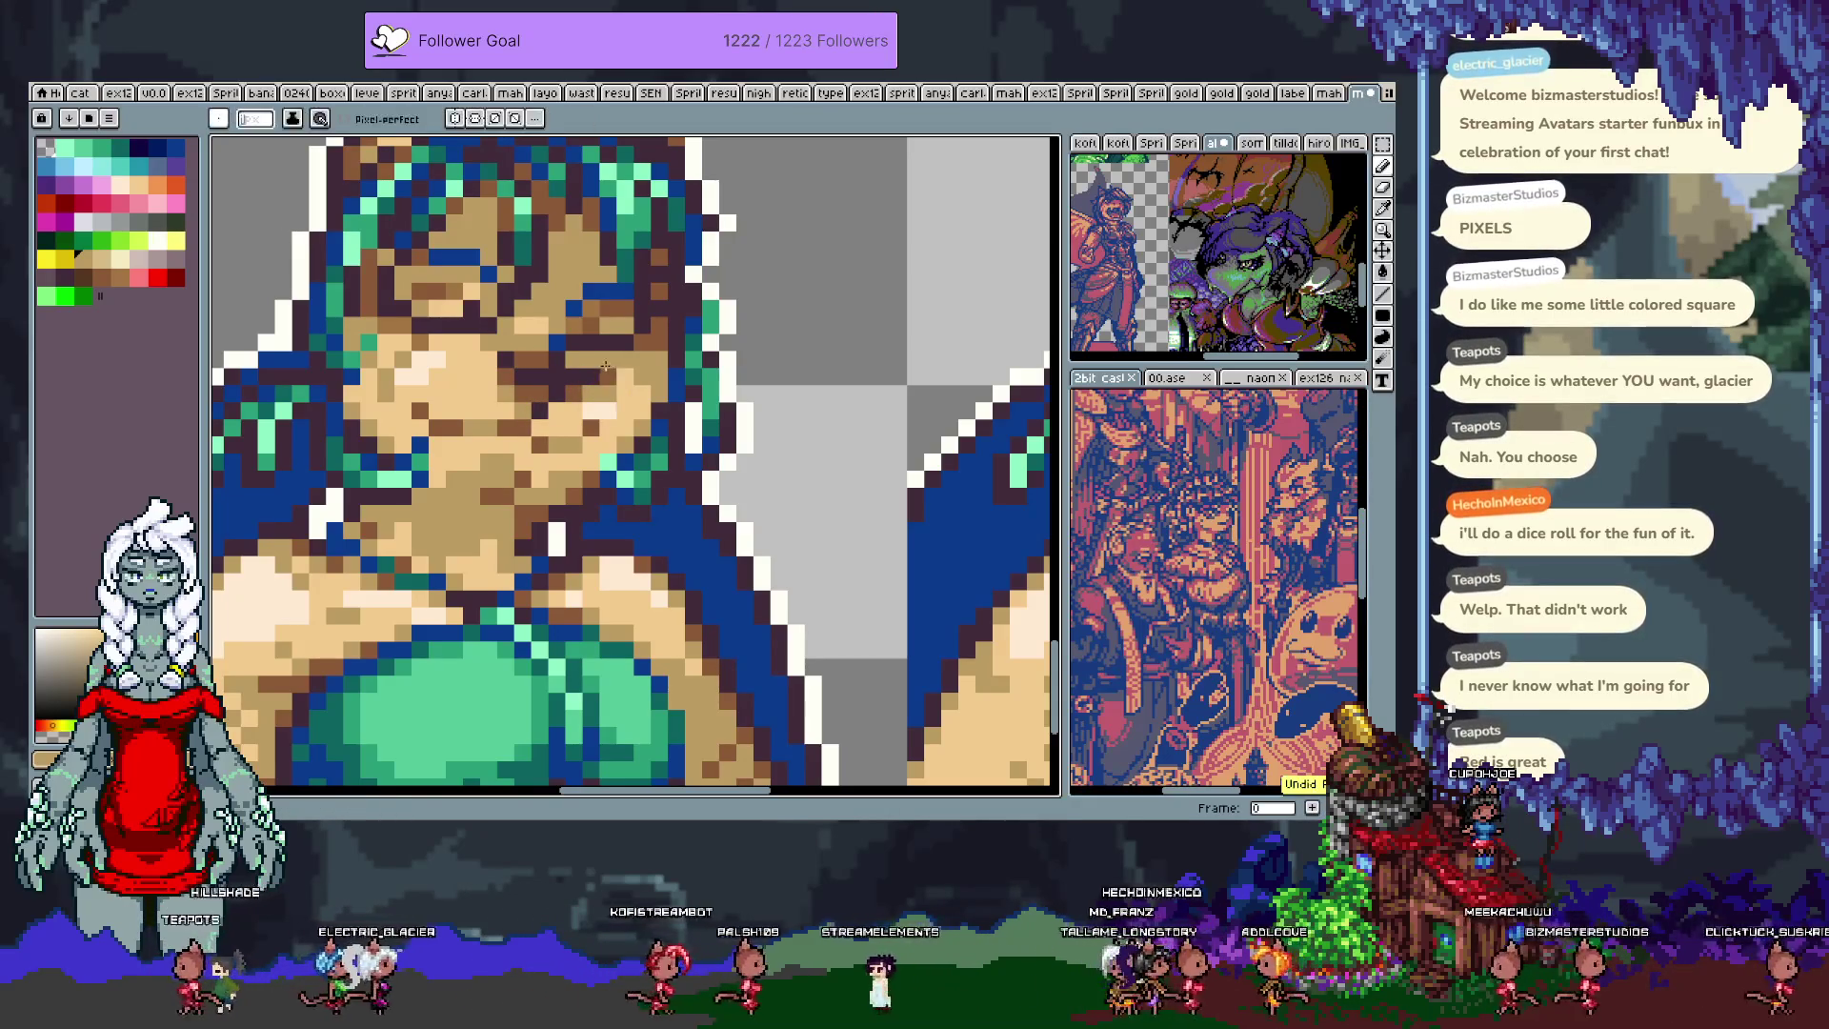
pyautogui.hotkey('ctrl', 's')
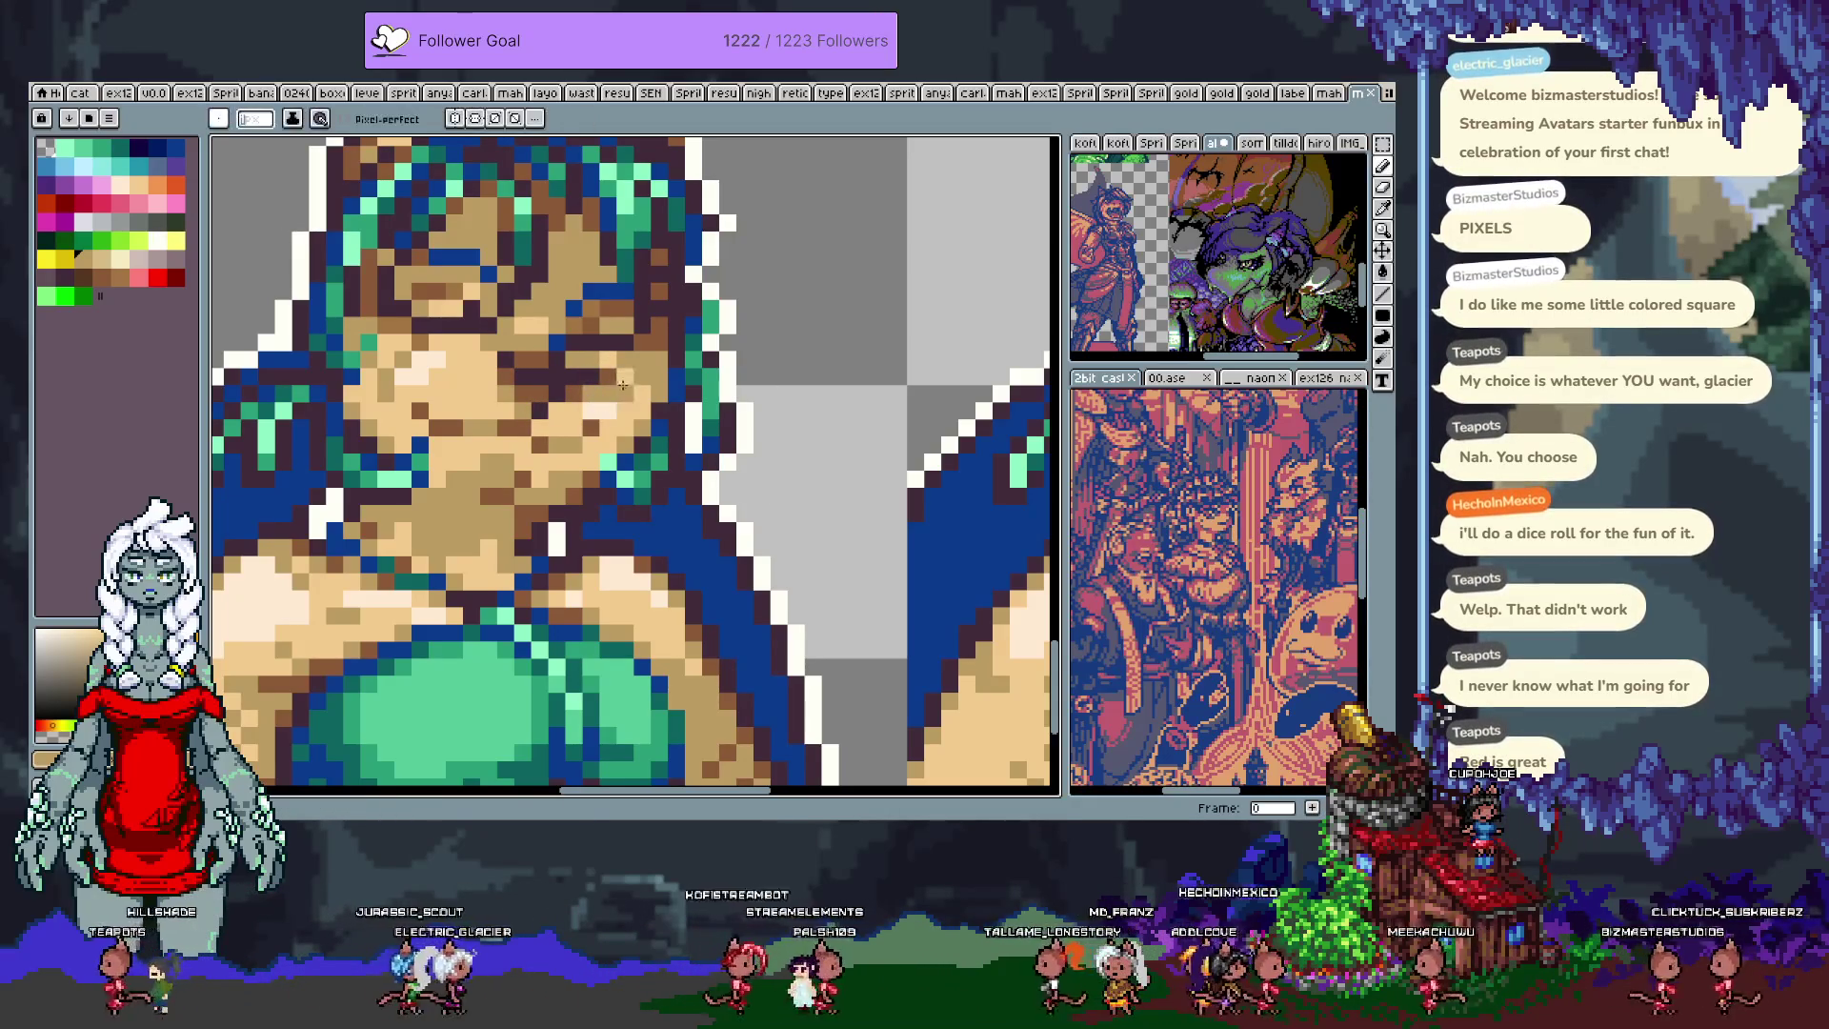
# Step: Bring the small full-body sprite at the top-left into view and marquee-select it
pyautogui.scroll(-5, 616, 392)
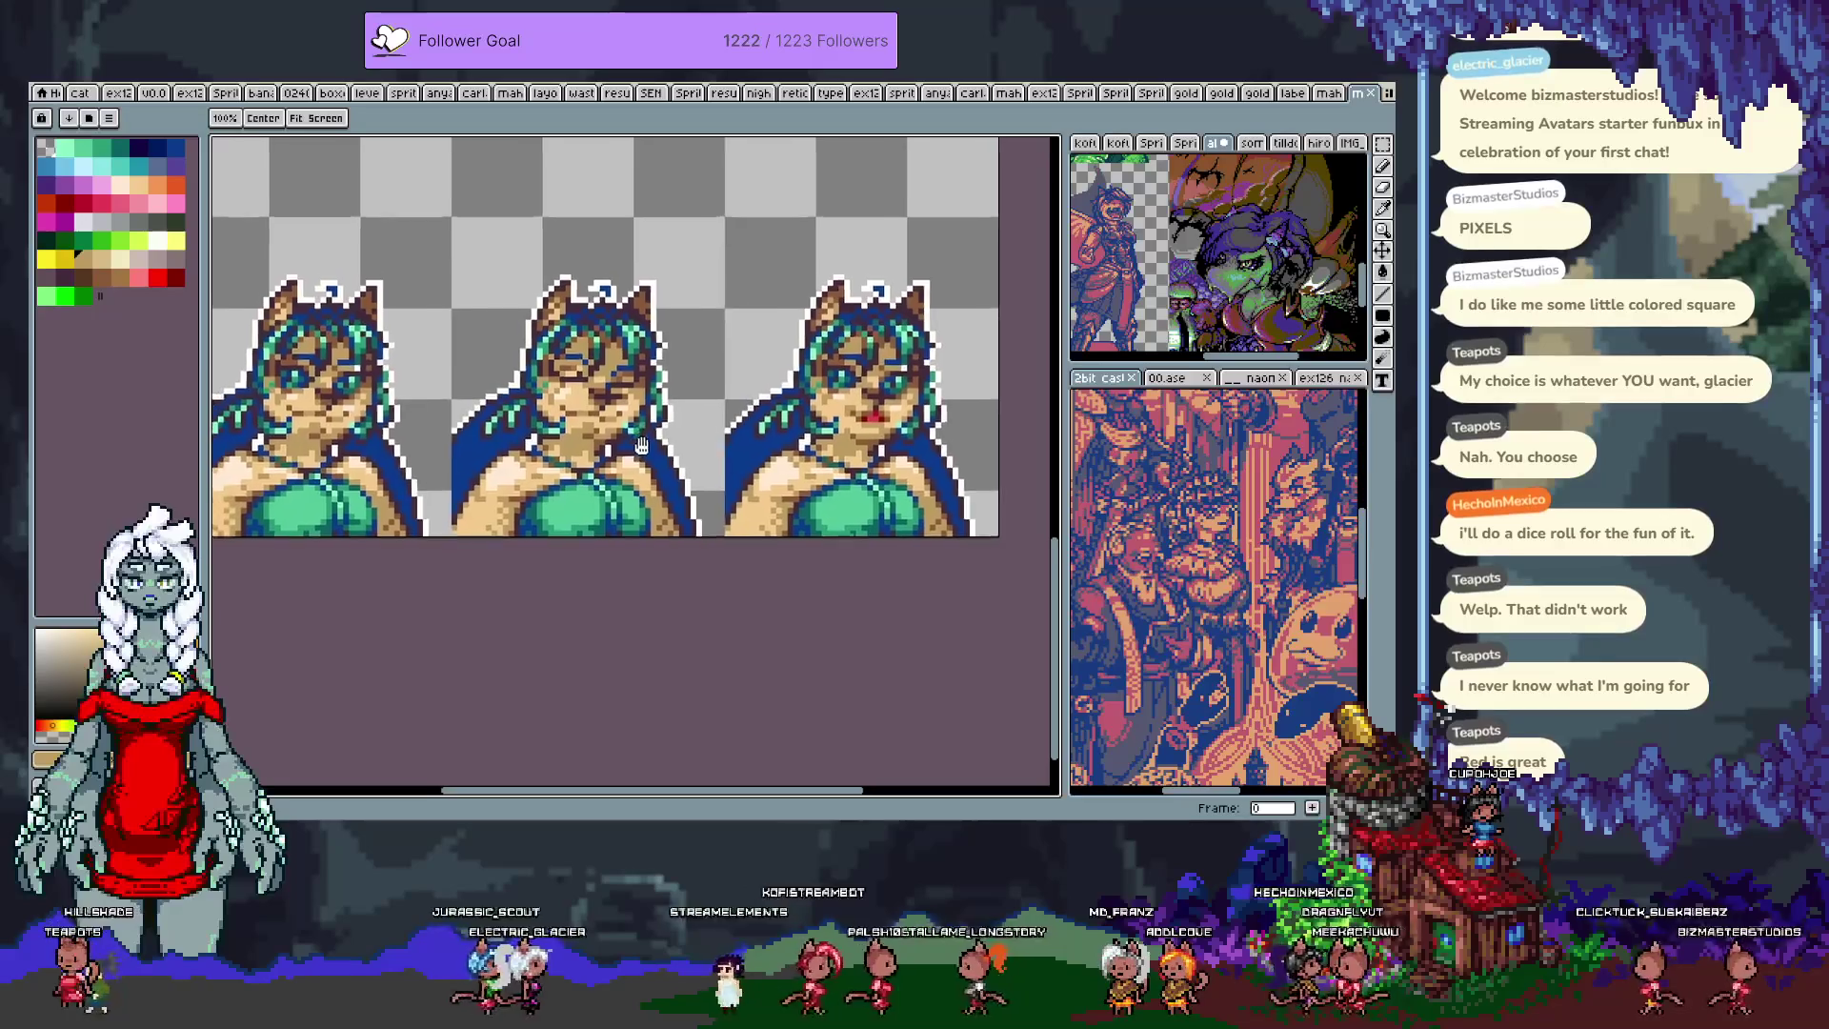
pyautogui.hotkey('ctrl', 's')
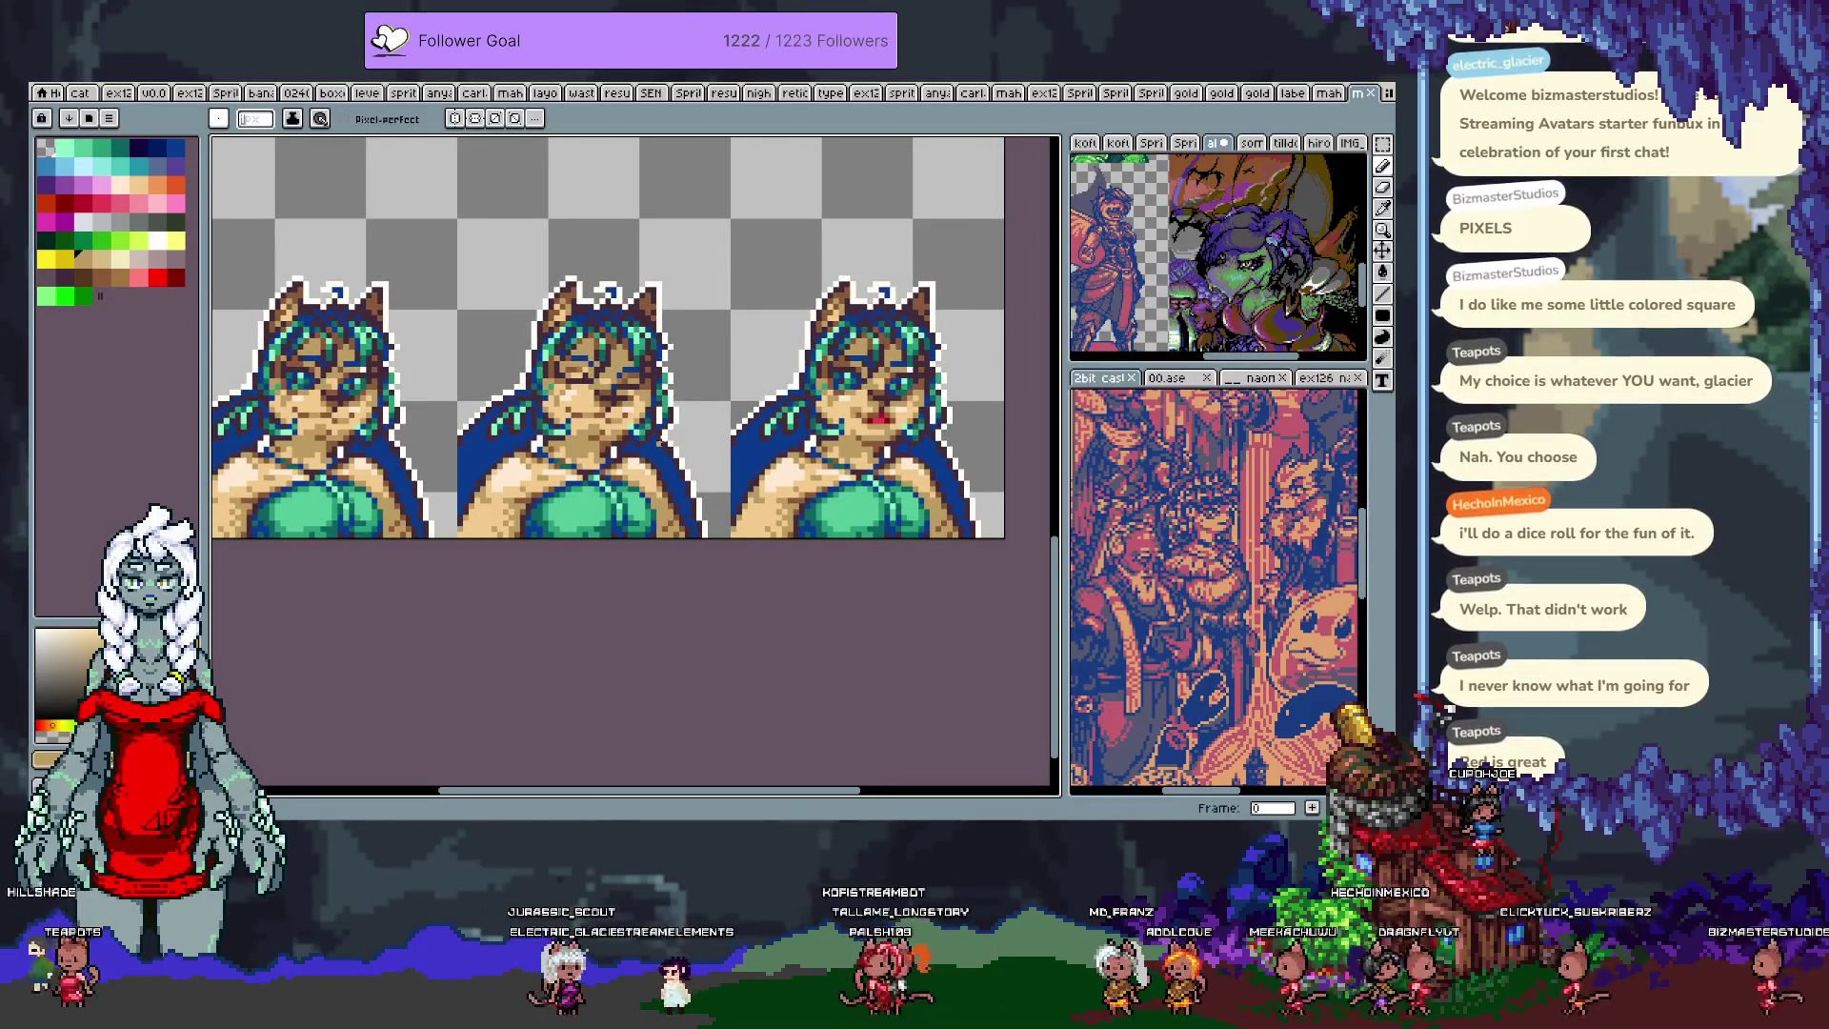
pyautogui.scroll(-2, 618, 462)
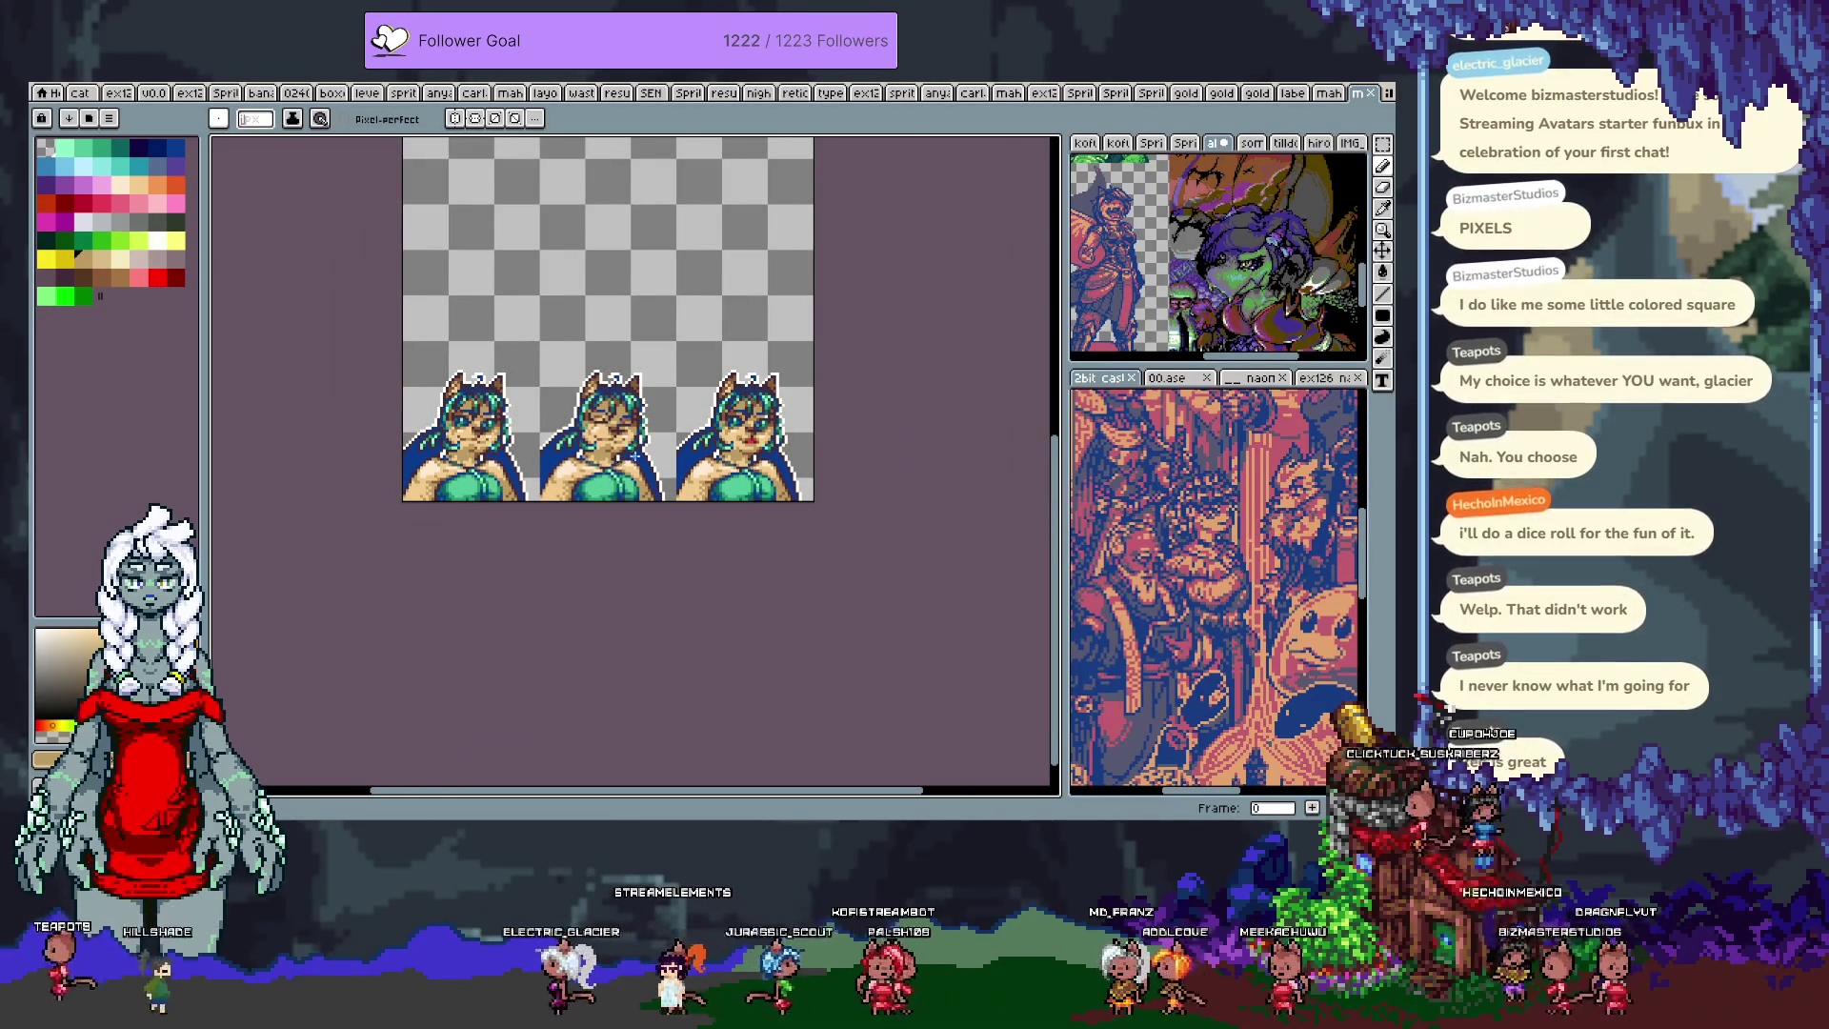
pyautogui.scroll(3, 785, 373)
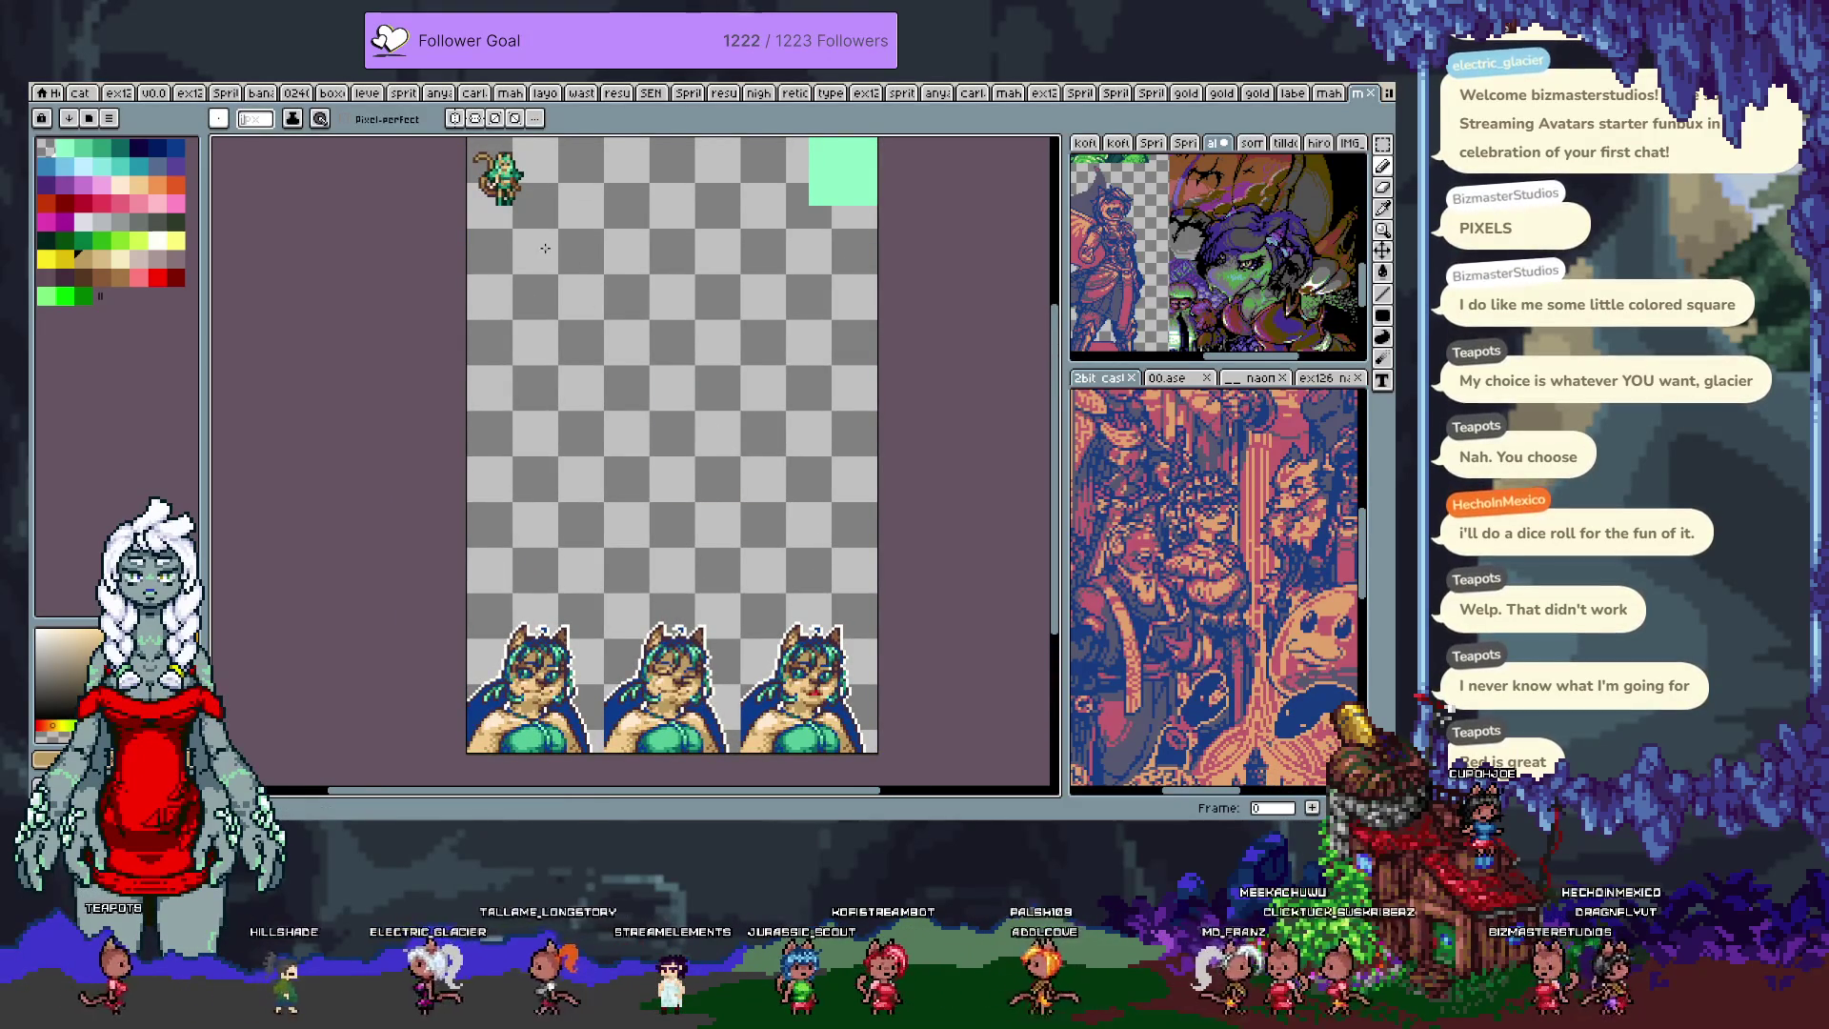
pyautogui.press('h')
pyautogui.moveTo(657, 304); pyautogui.dragTo(707, 420)
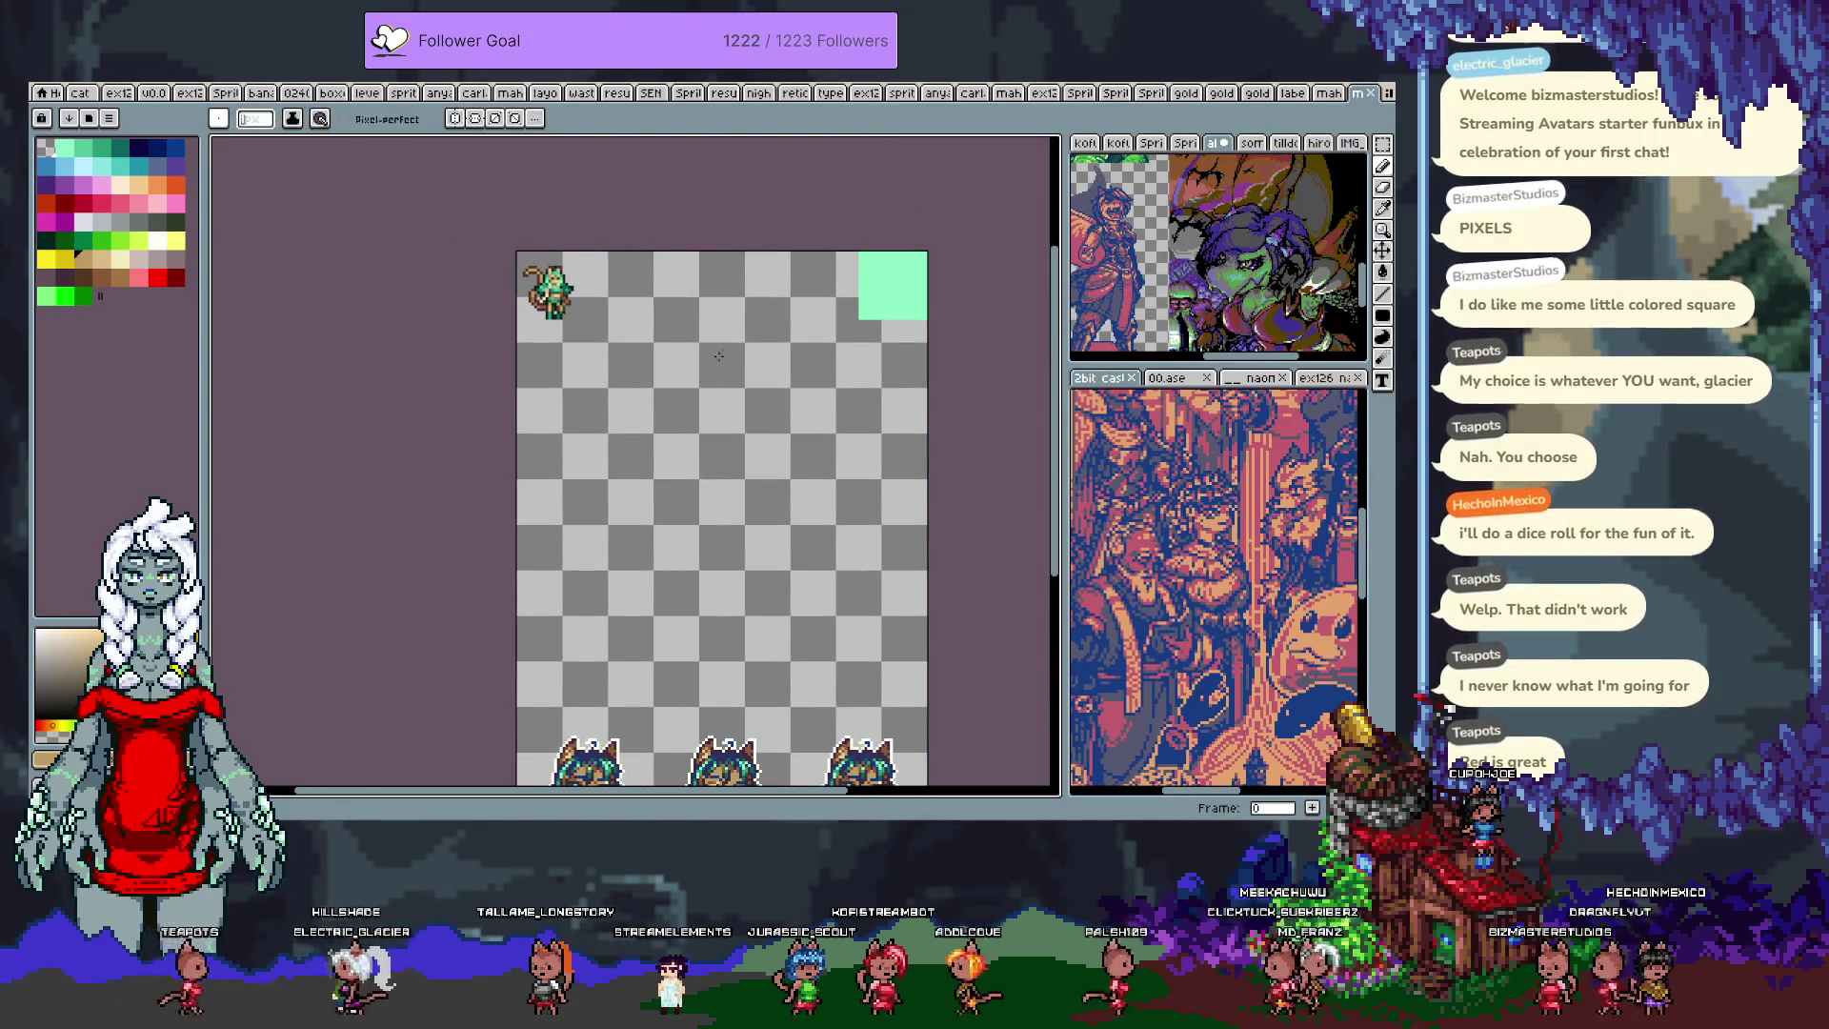
pyautogui.scroll(2, 577, 281)
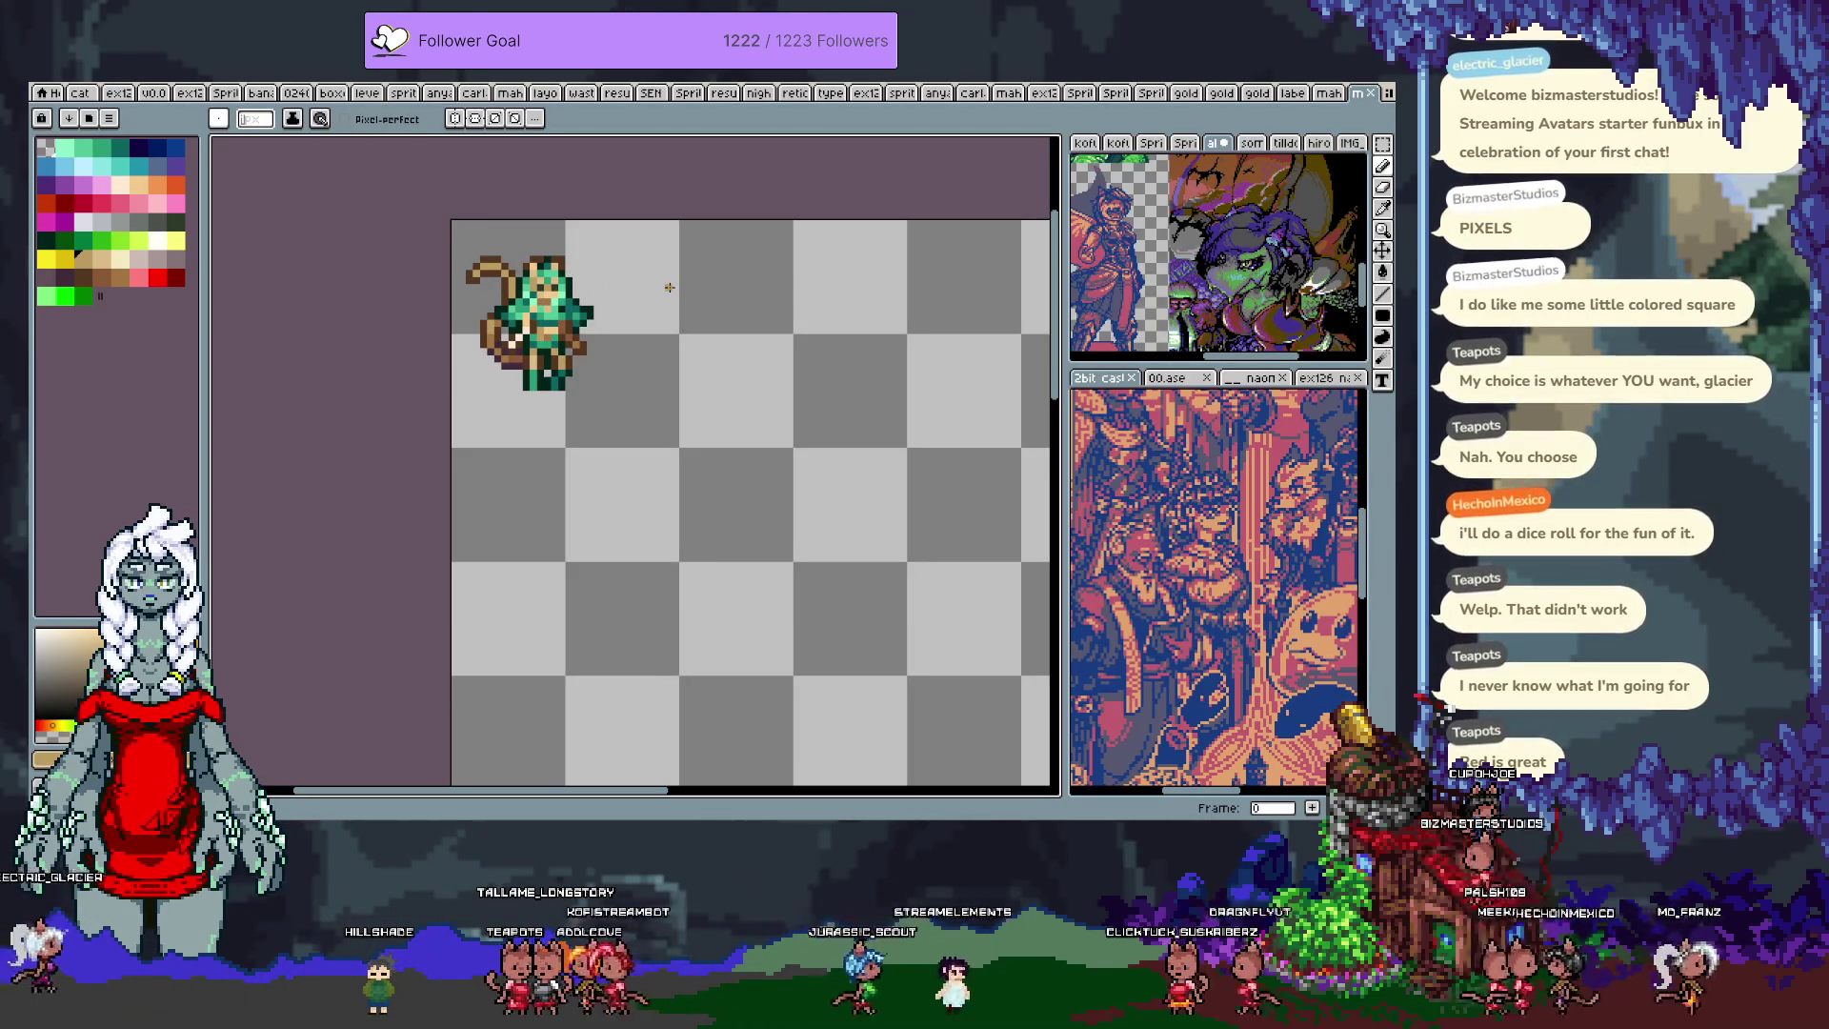
pyautogui.press('m')
pyautogui.moveTo(449, 218); pyautogui.dragTo(626, 393)
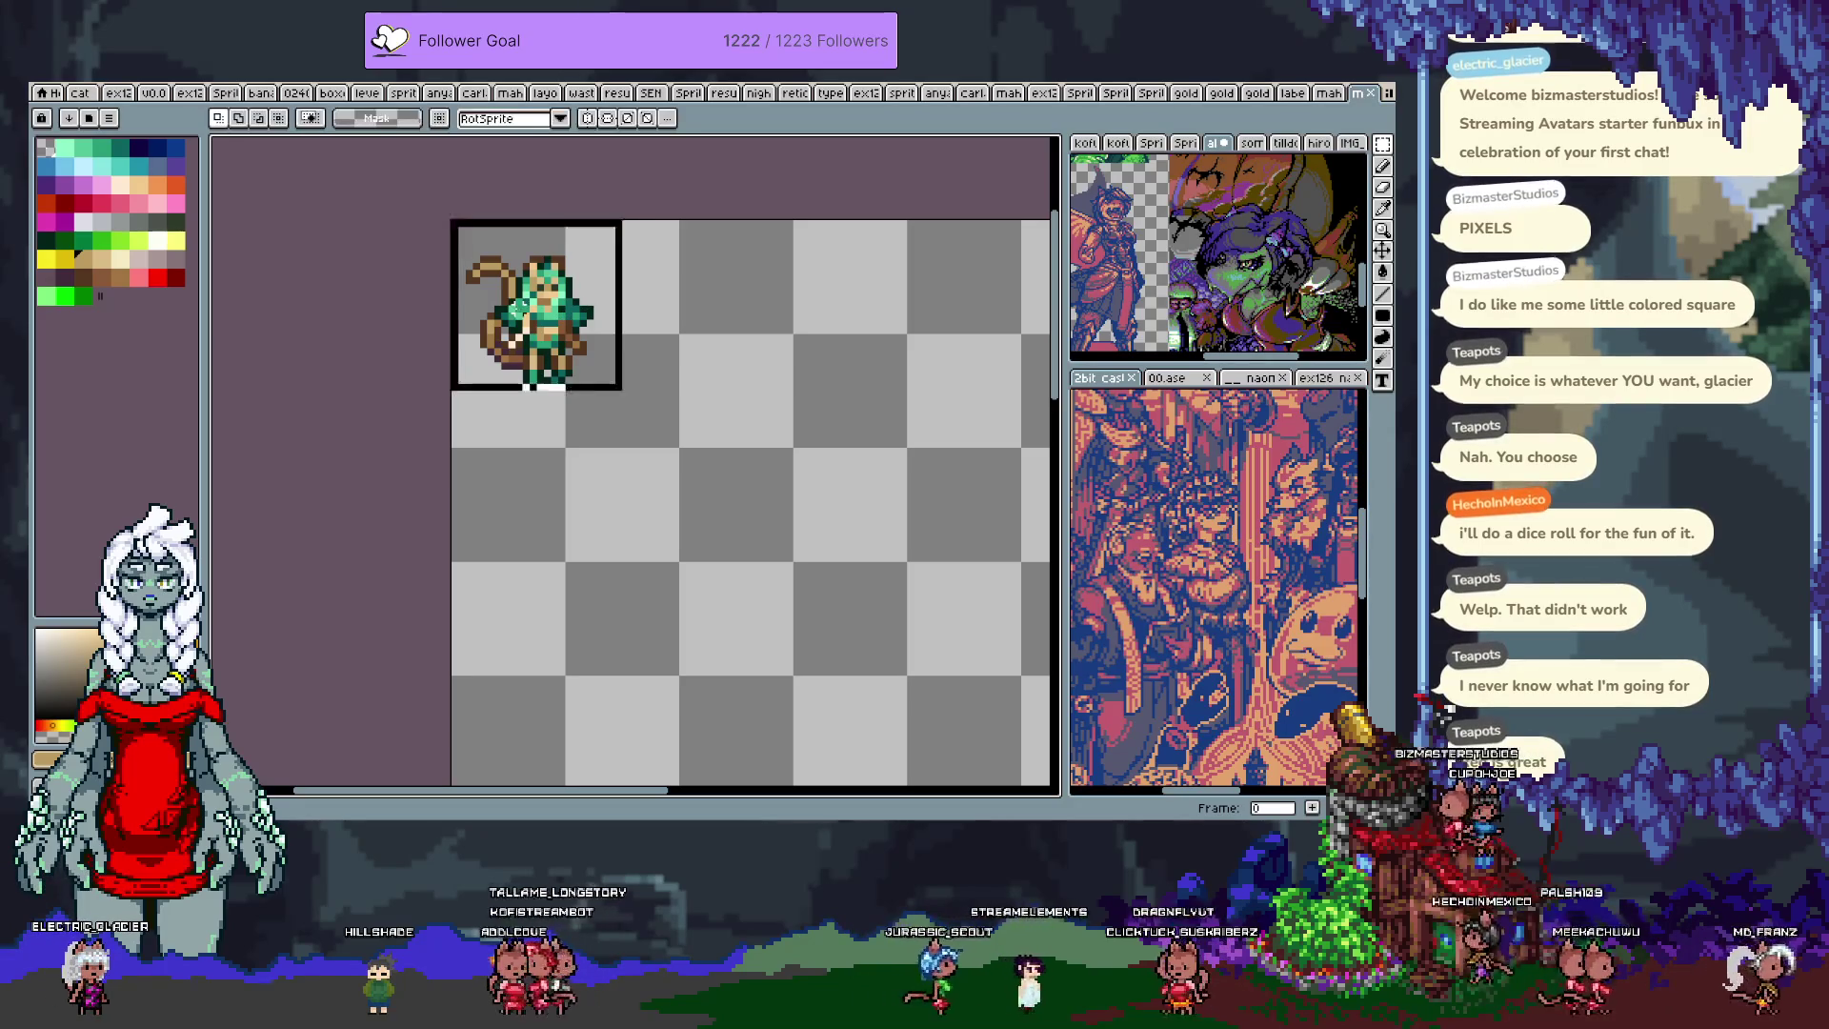
# Step: Paste a copy of the full-body sprite 24 px below the original
pyautogui.hotkey('ctrl', 'c')
pyautogui.hotkey('ctrl', 'v')
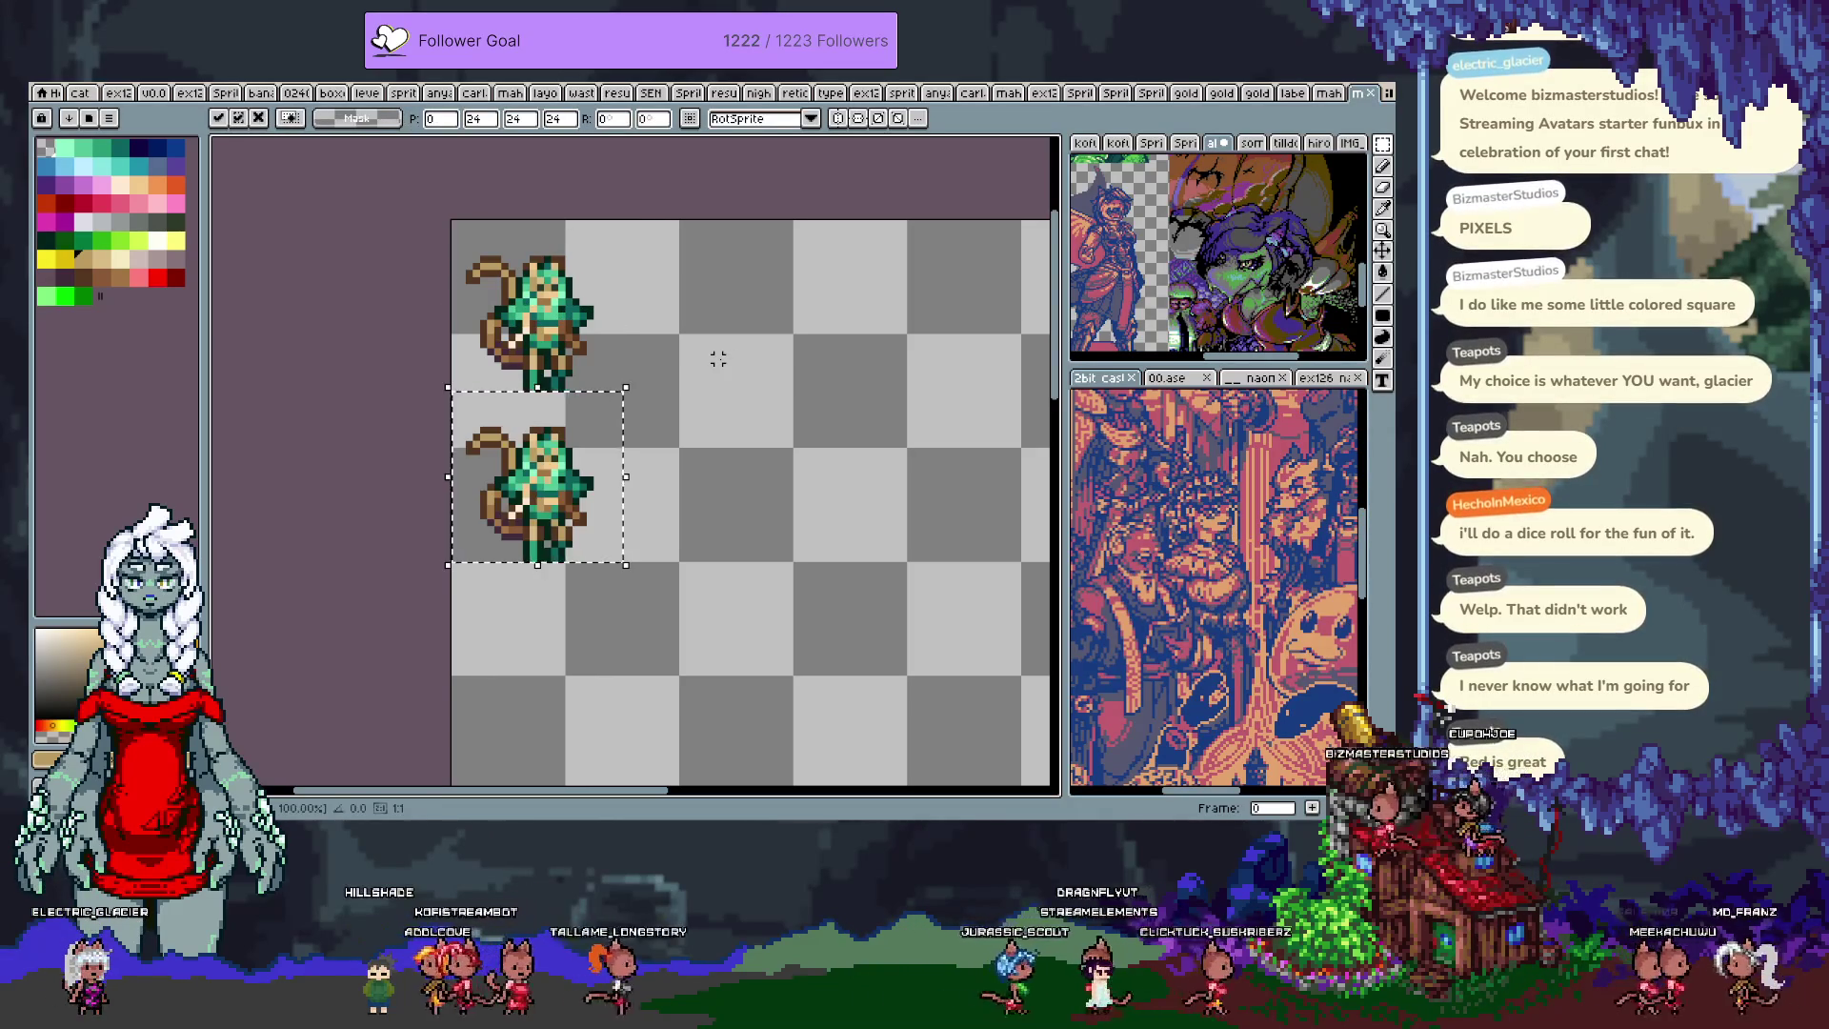
pyautogui.click(718, 359)
pyautogui.scroll(2, 625, 543)
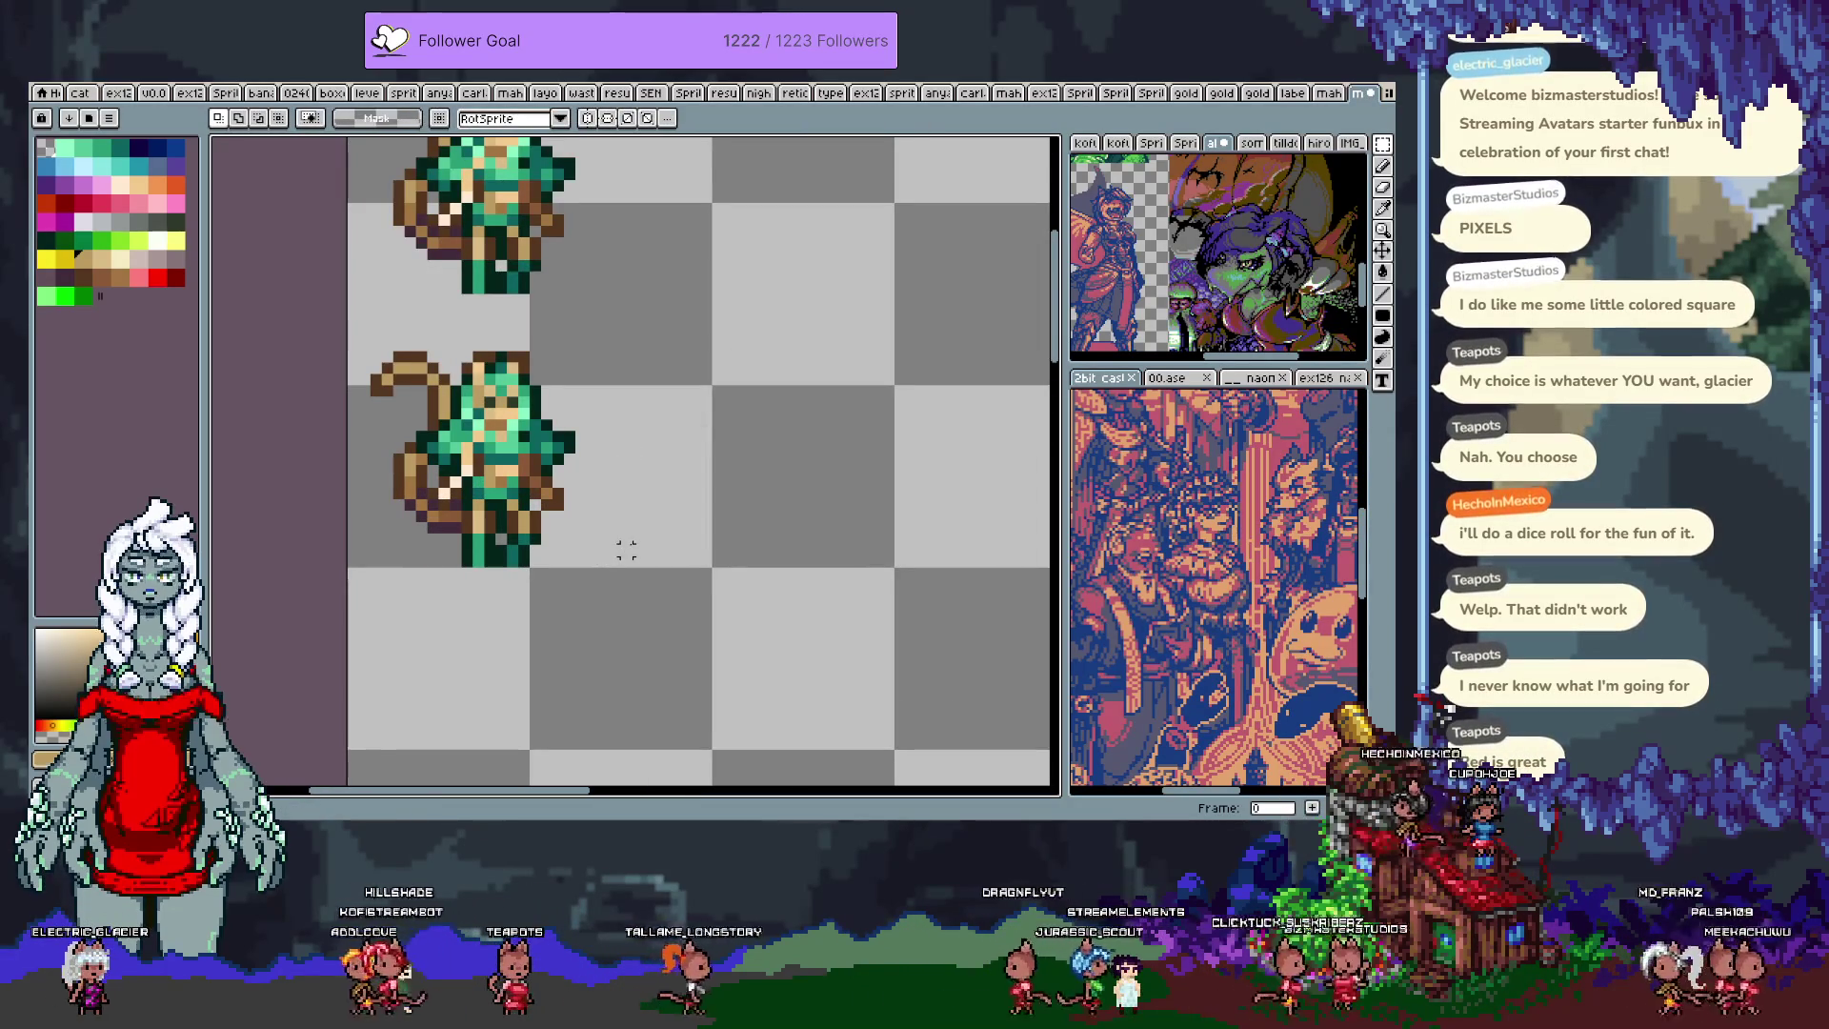
pyautogui.moveTo(627, 433); pyautogui.dragTo(654, 441)
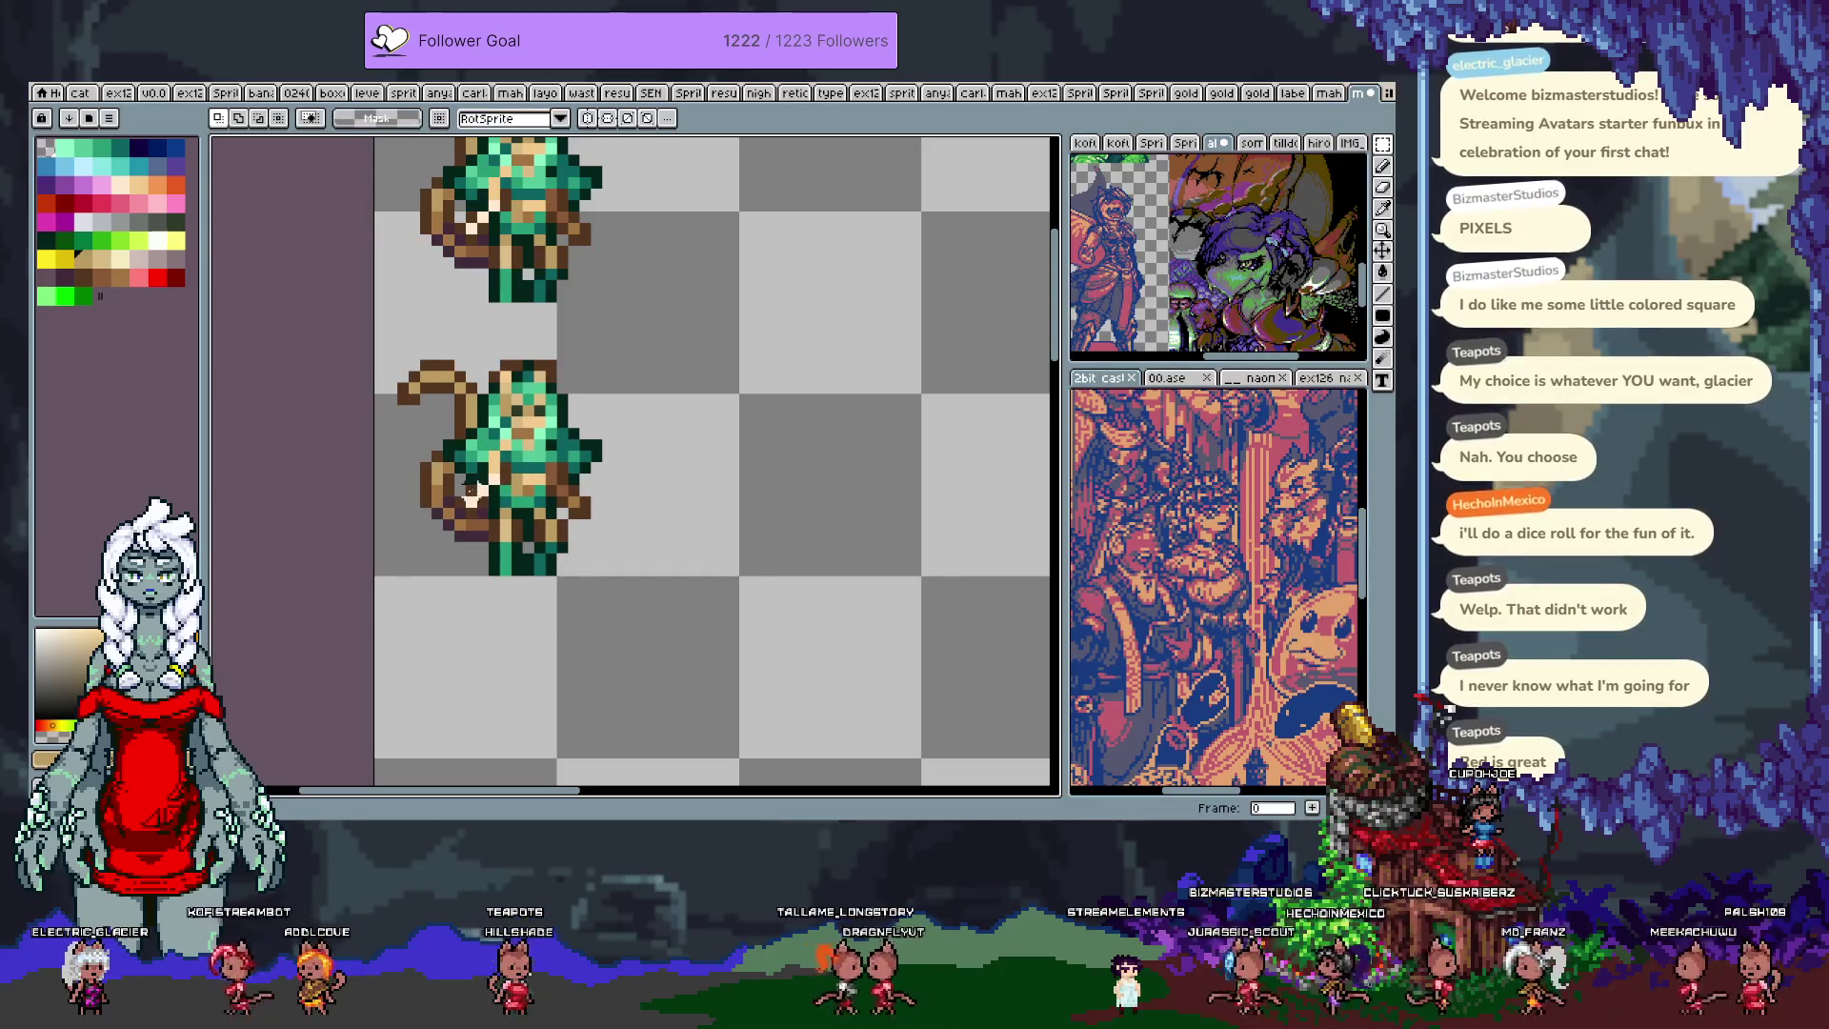
# Step: Retouch the lower sprite's tail with sampled pink and dark brown pixels
pyautogui.press('b')
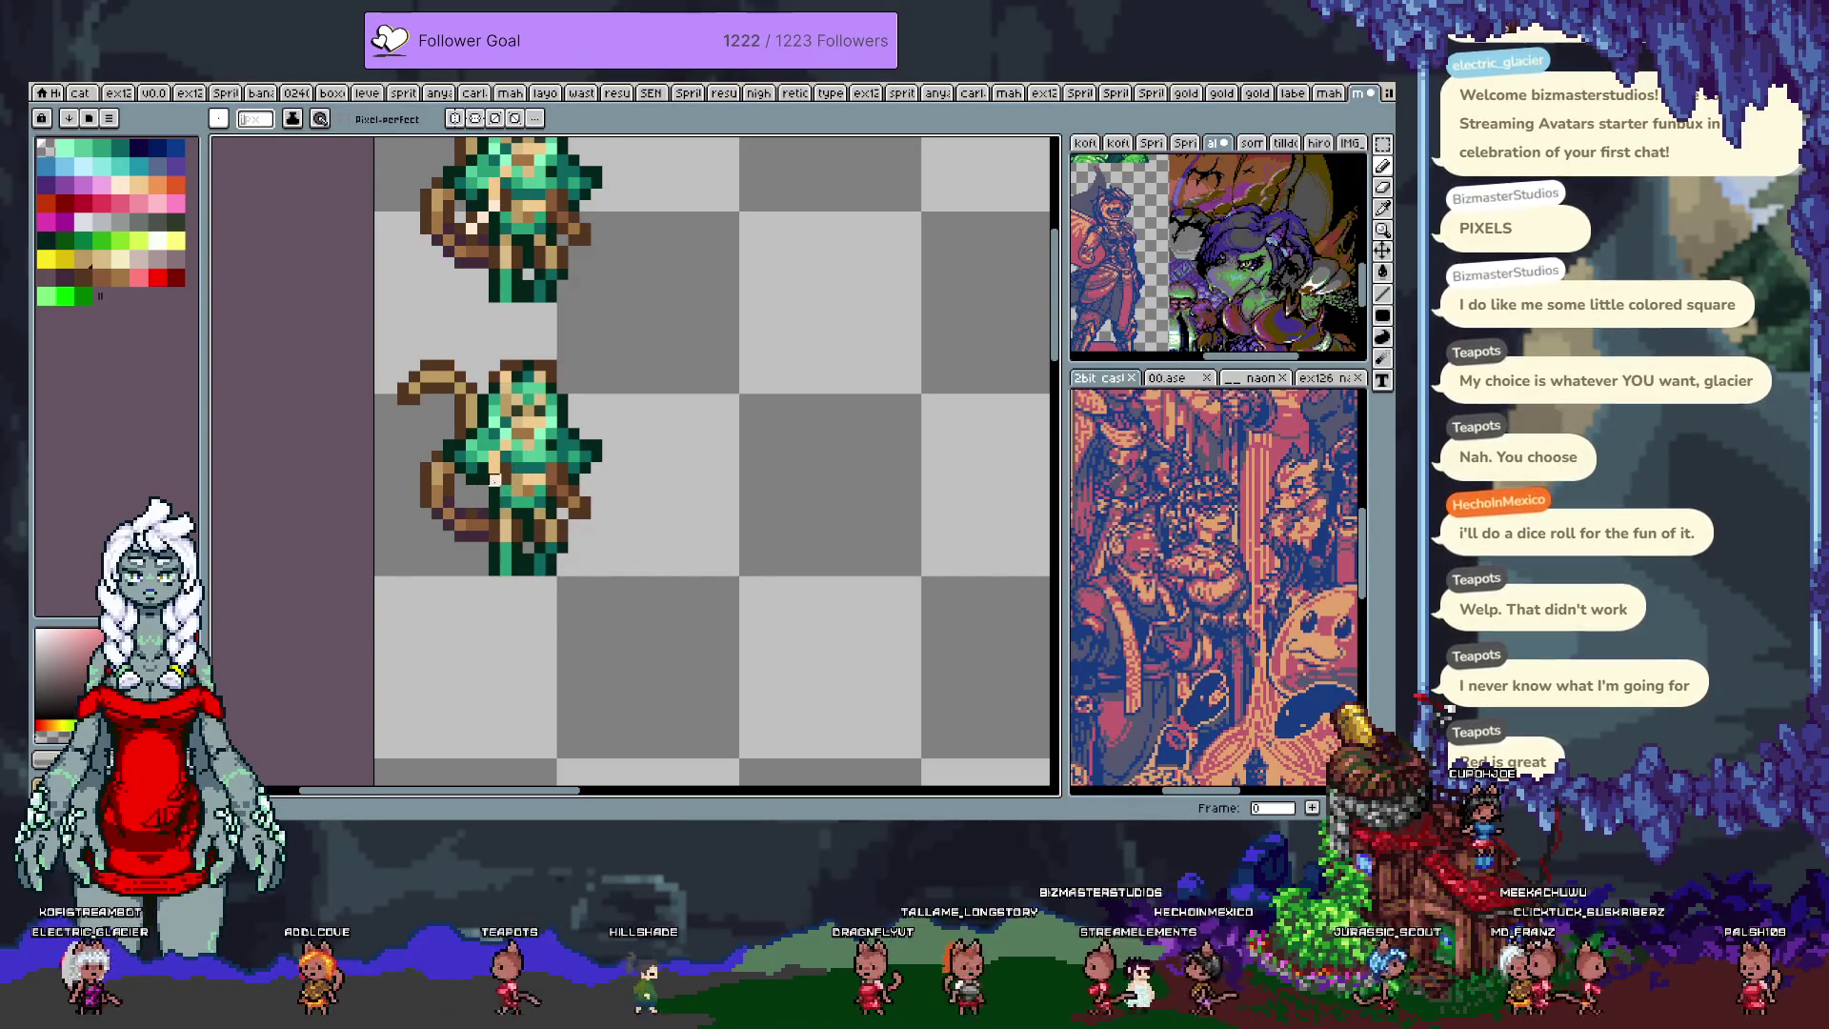
pyautogui.keyDown('alt'); pyautogui.click(493, 489); pyautogui.keyUp('alt')
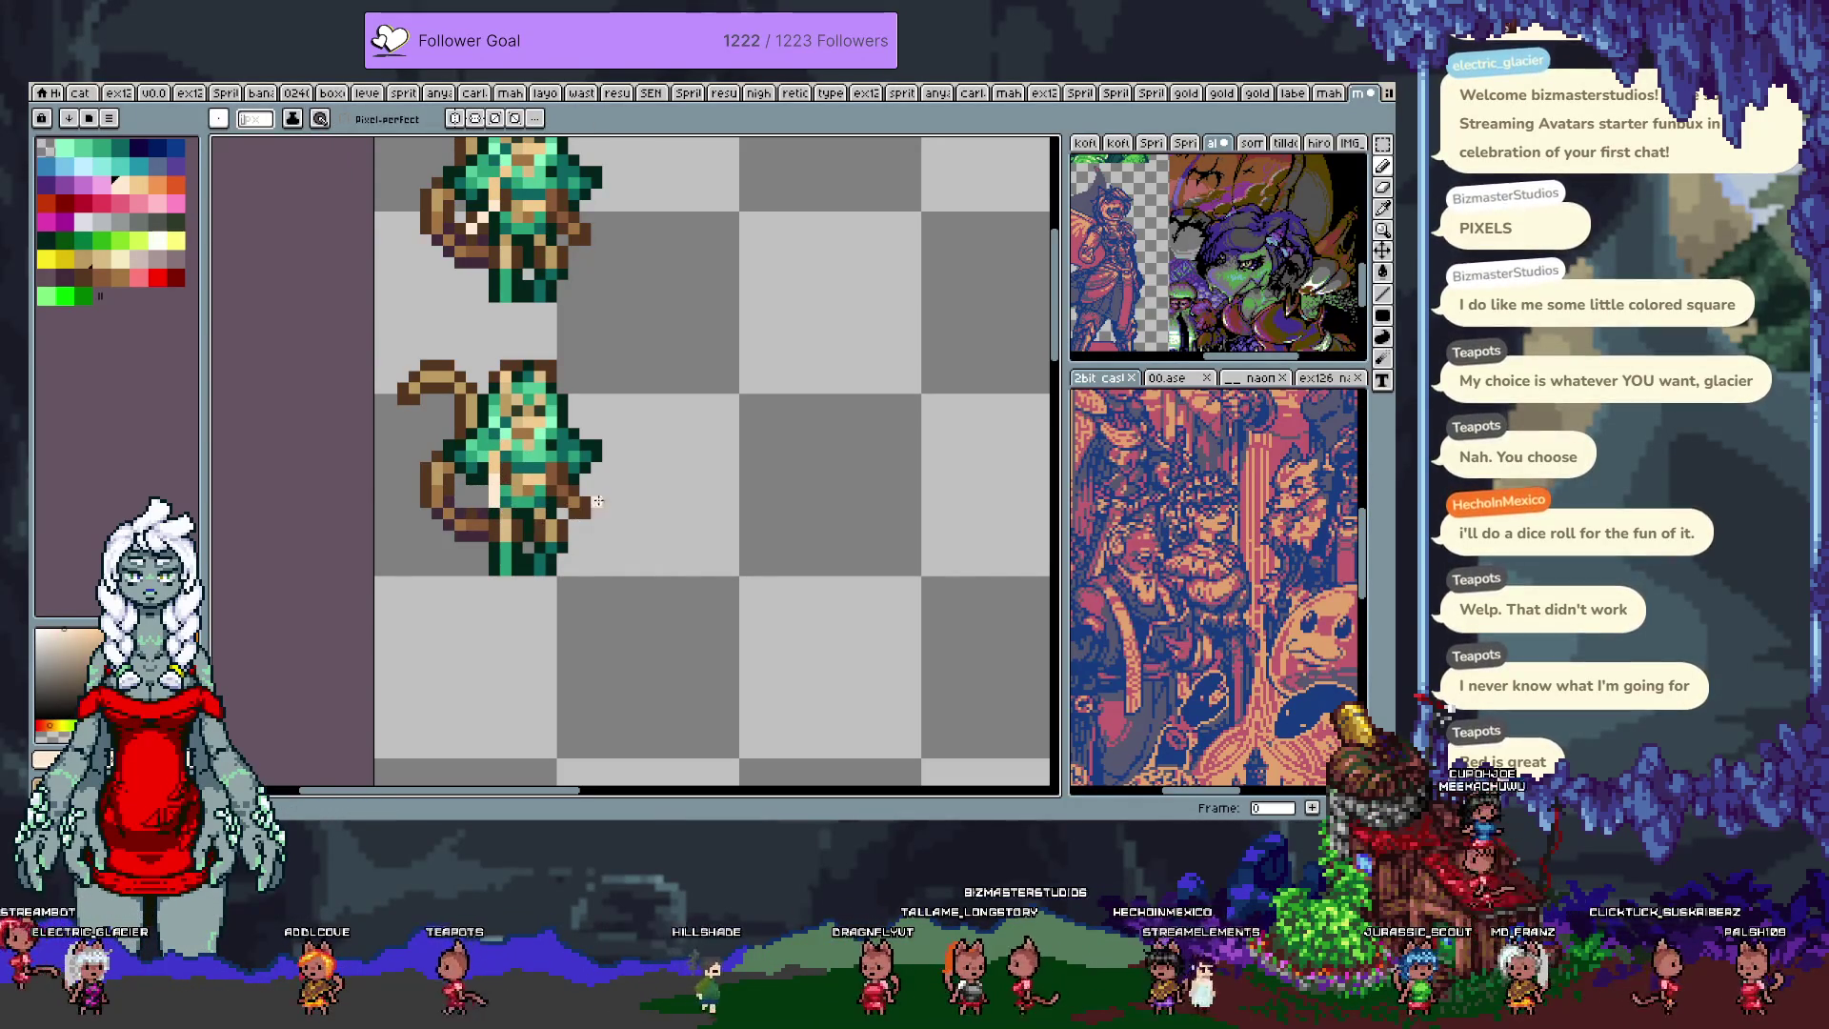
pyautogui.keyDown('alt'); pyautogui.click(568, 494); pyautogui.keyUp('alt')
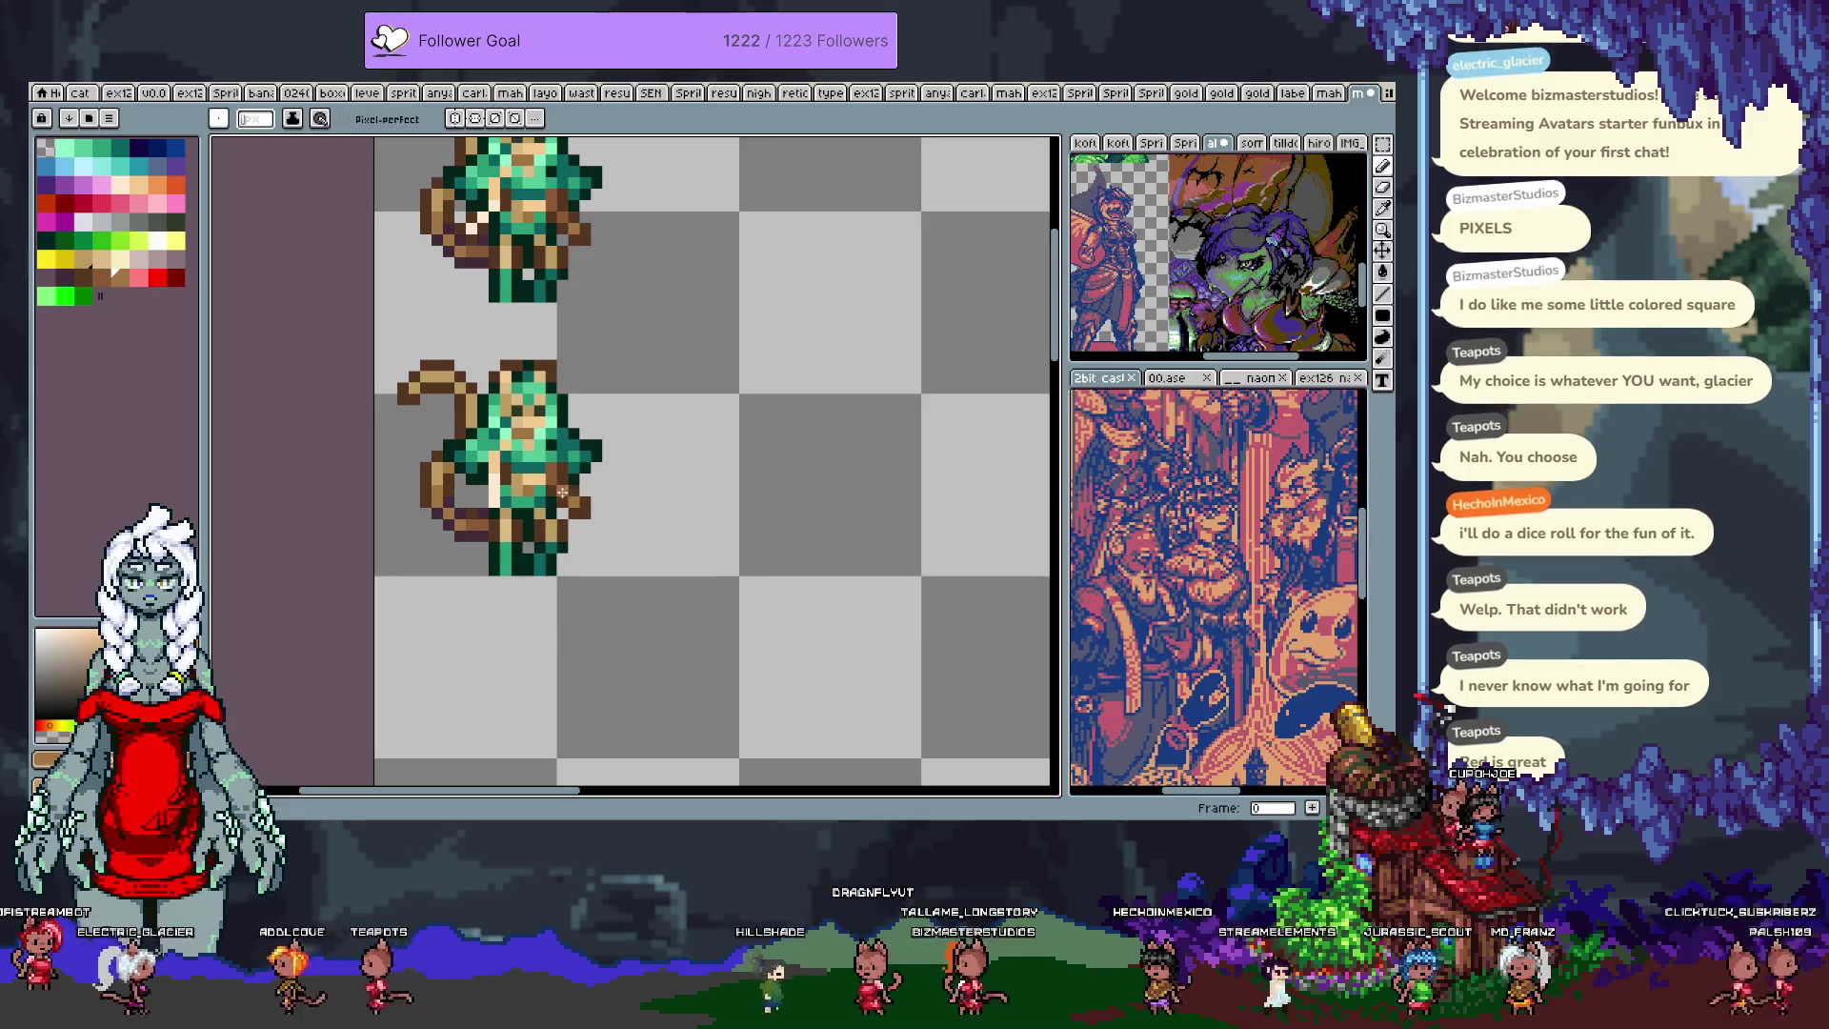
pyautogui.keyDown('alt'); pyautogui.click(574, 508); pyautogui.keyUp('alt')
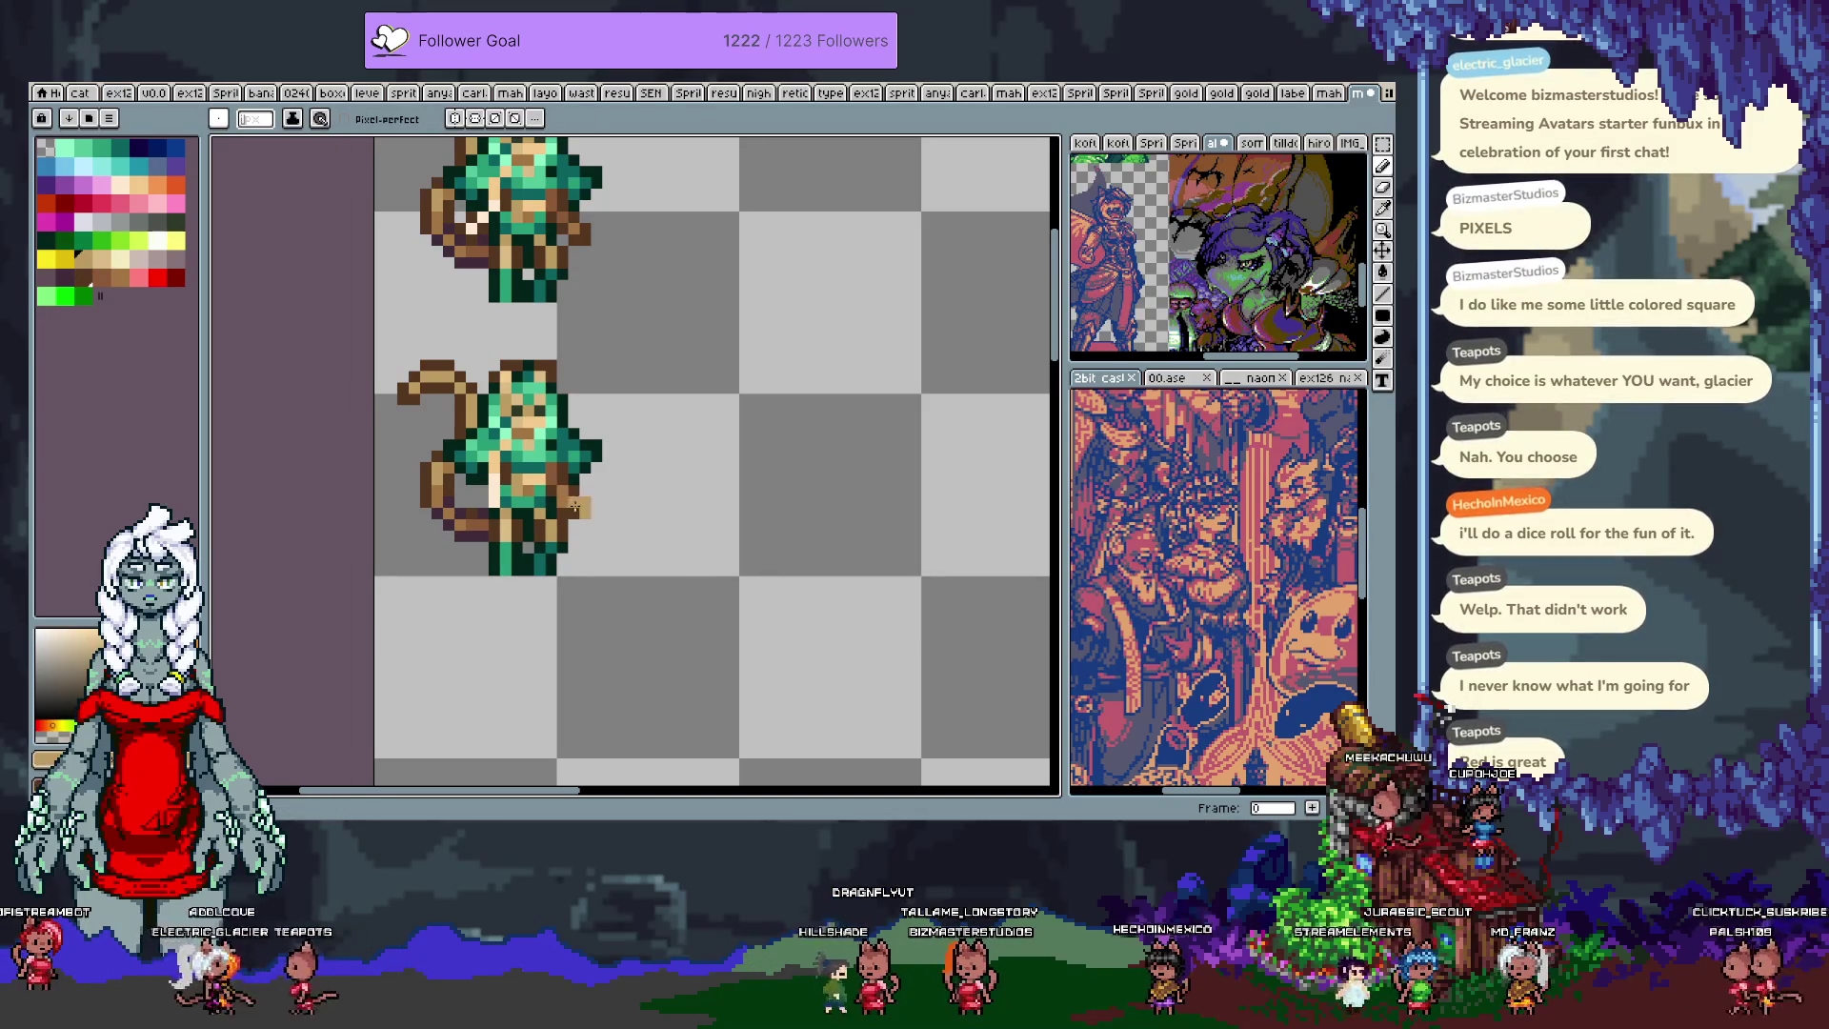
pyautogui.keyDown('alt'); pyautogui.click(575, 509); pyautogui.keyUp('alt')
pyautogui.keyDown('alt'); pyautogui.click(572, 496); pyautogui.keyUp('alt')
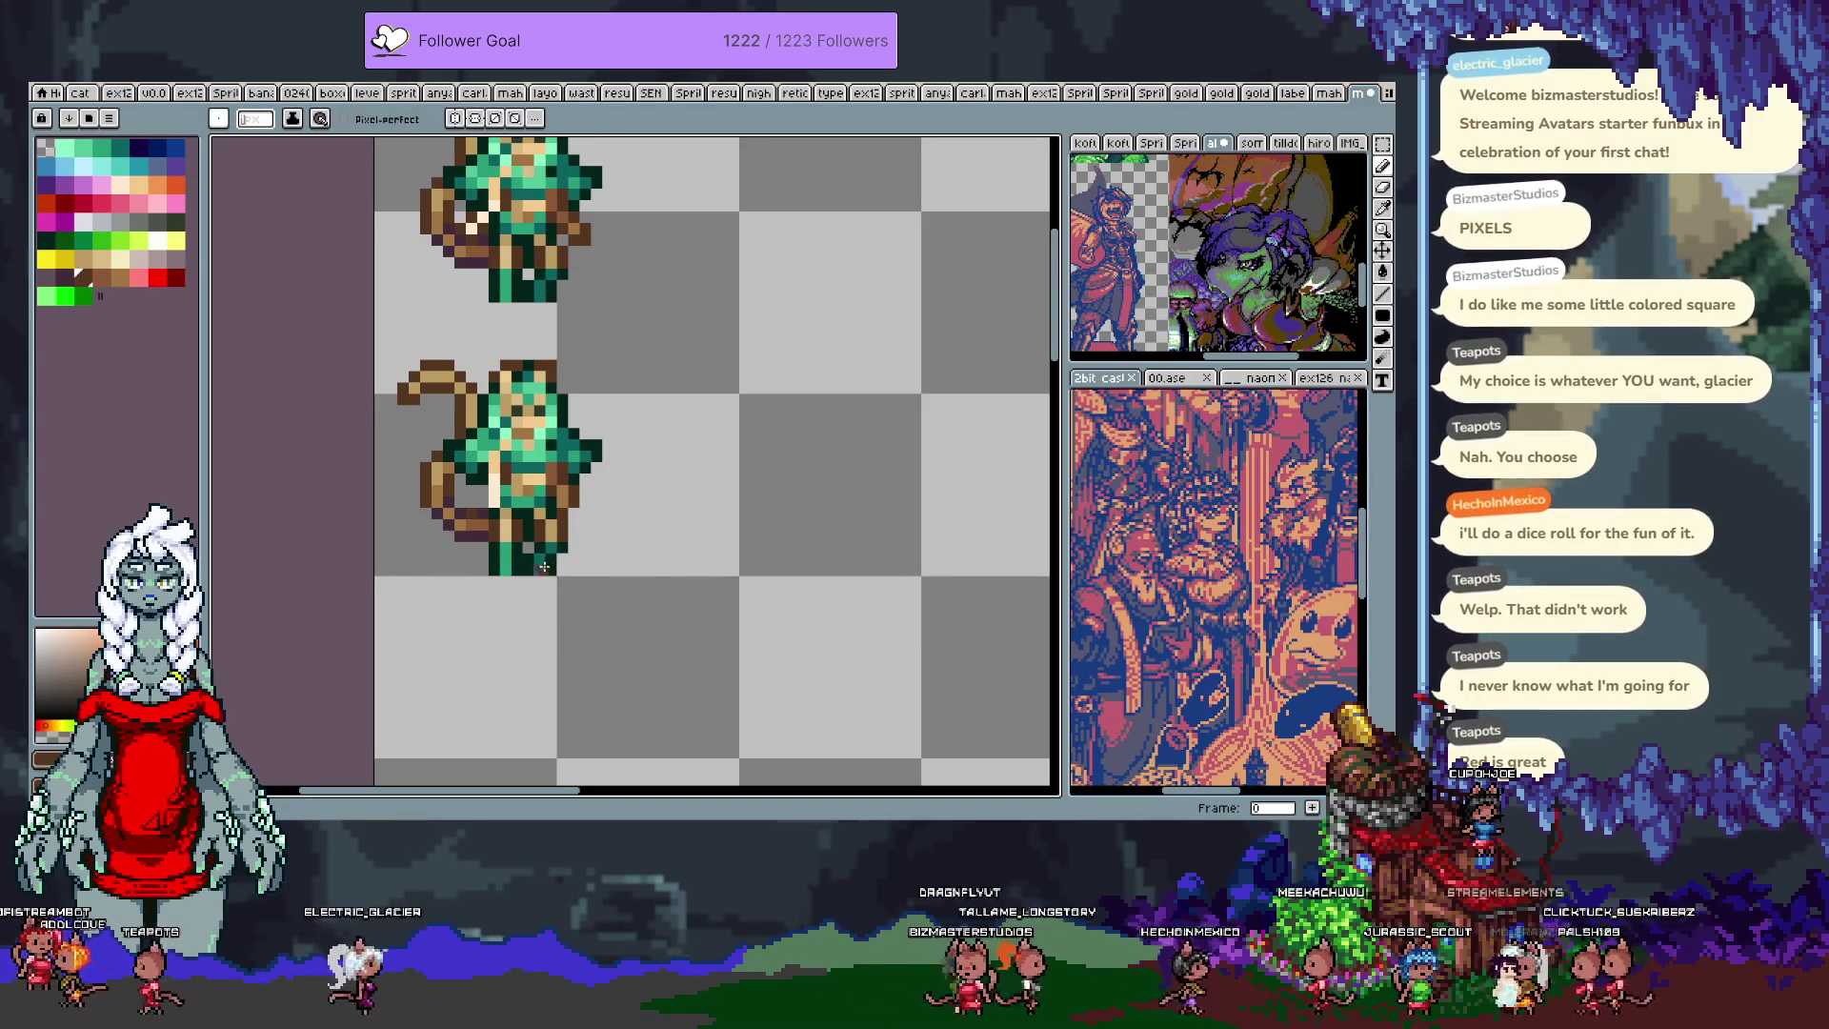
pyautogui.press('m')
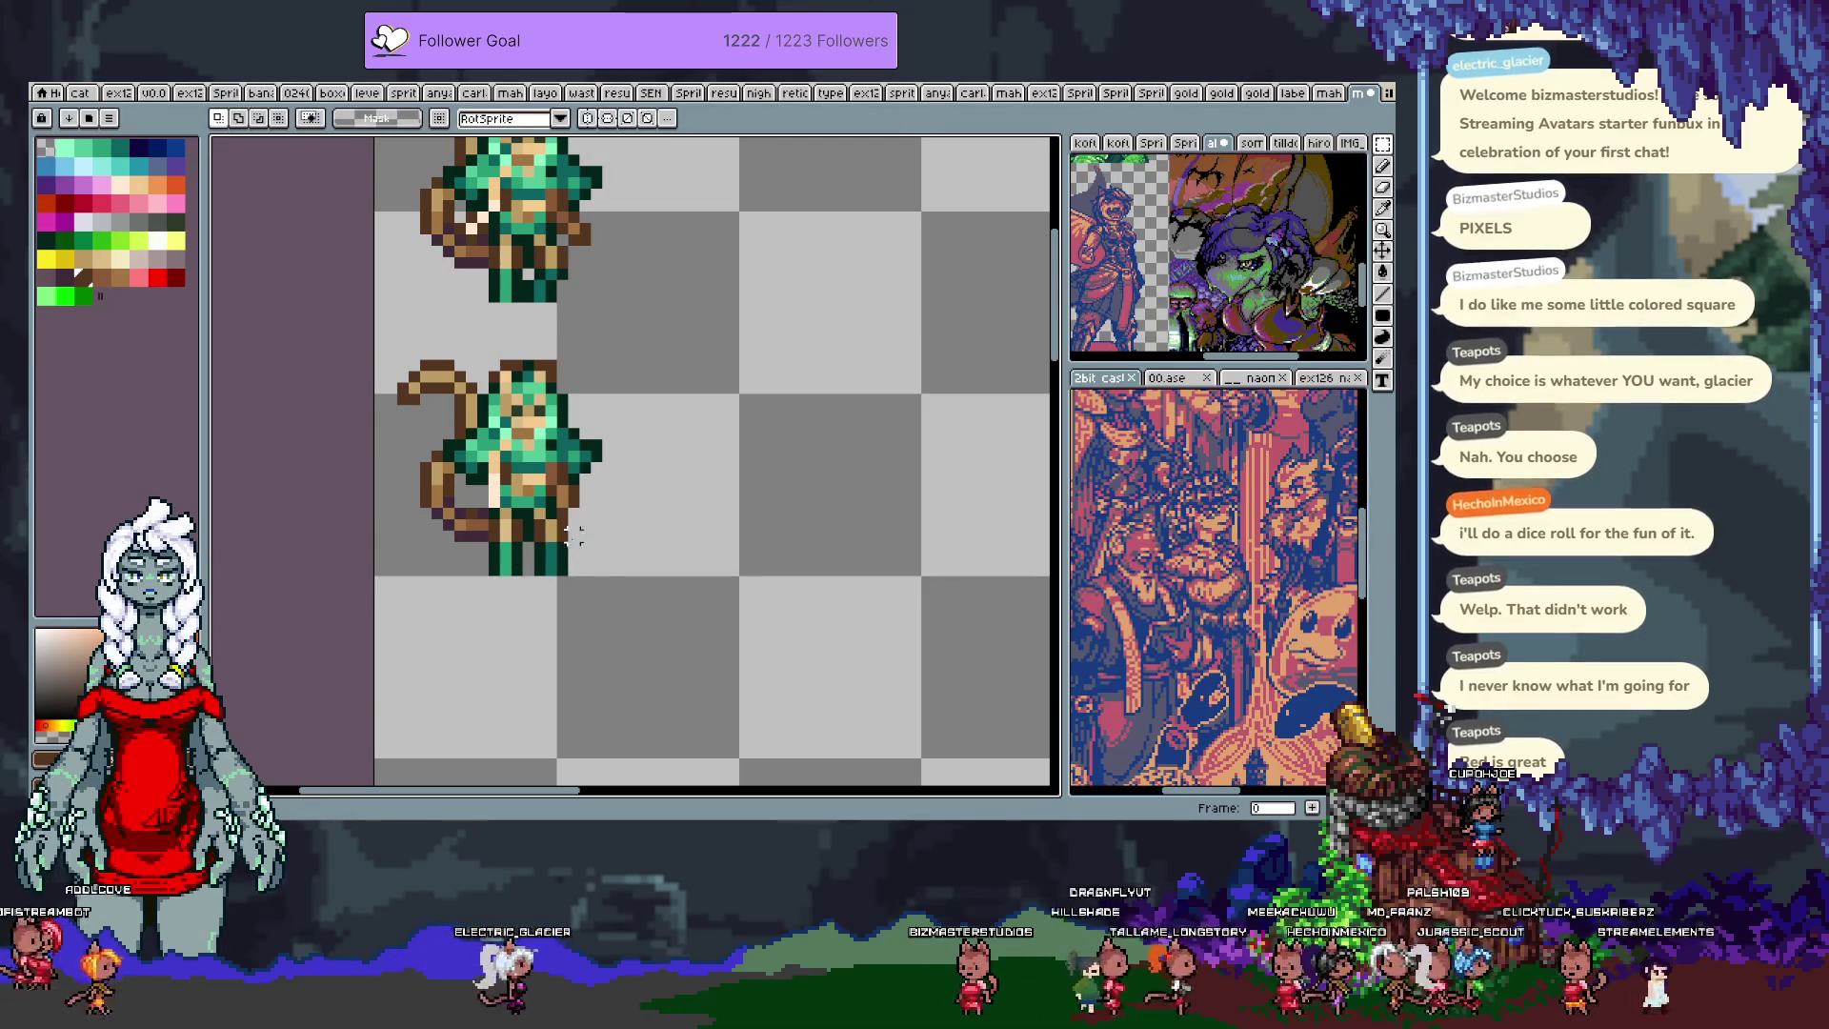
pyautogui.press('b')
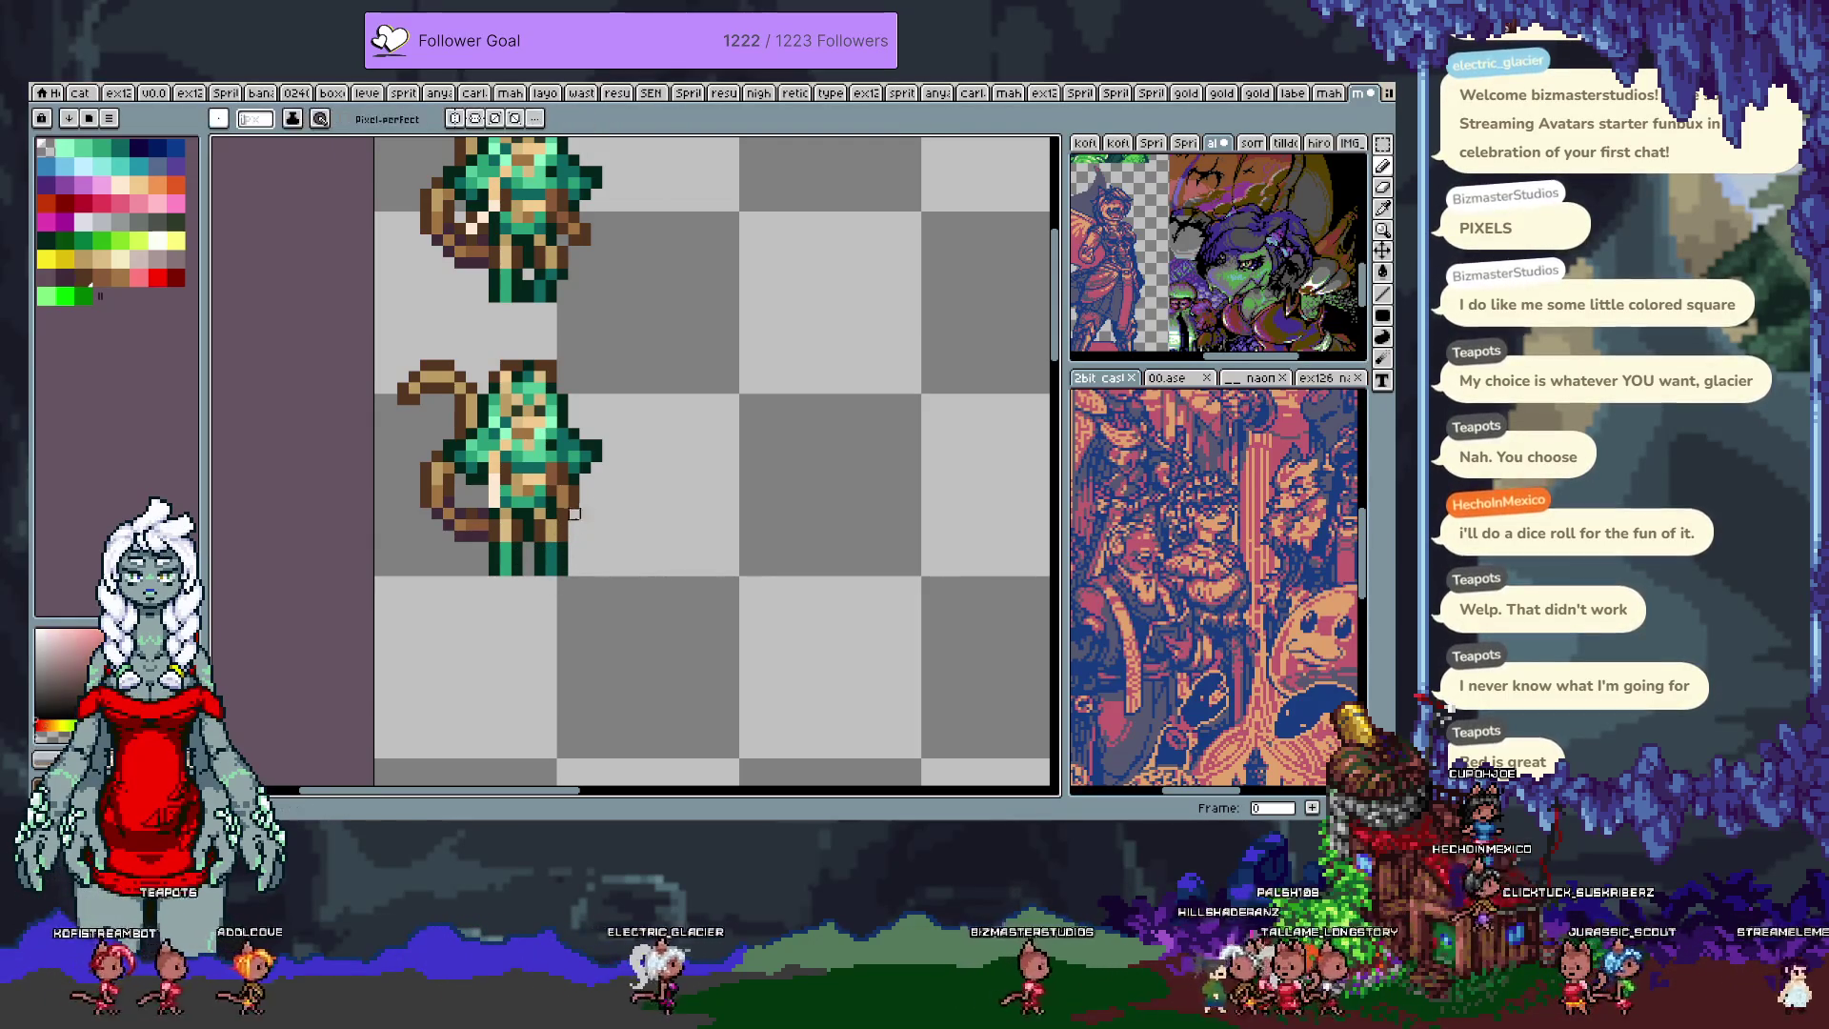
pyautogui.press('[')
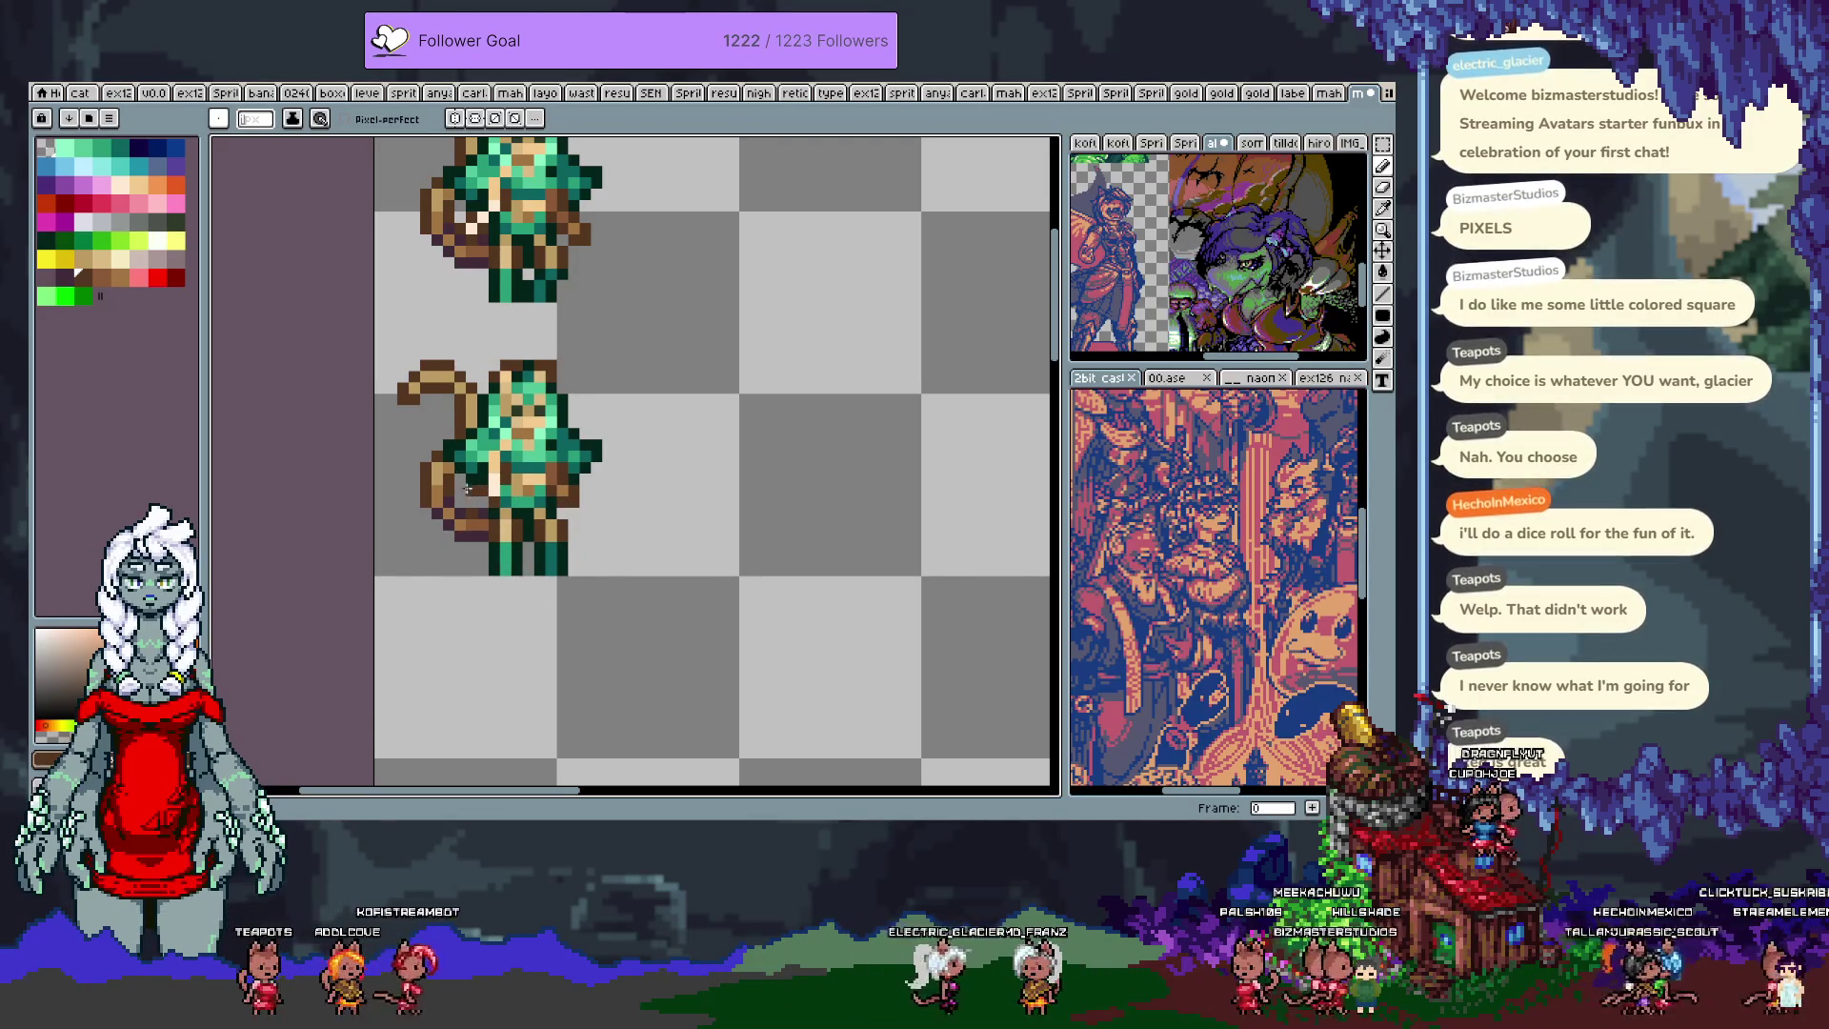
# Step: Marquee-select the lower full-body sprite
pyautogui.press('ctrl')
pyautogui.press('ctrl')
pyautogui.press('ctrl')
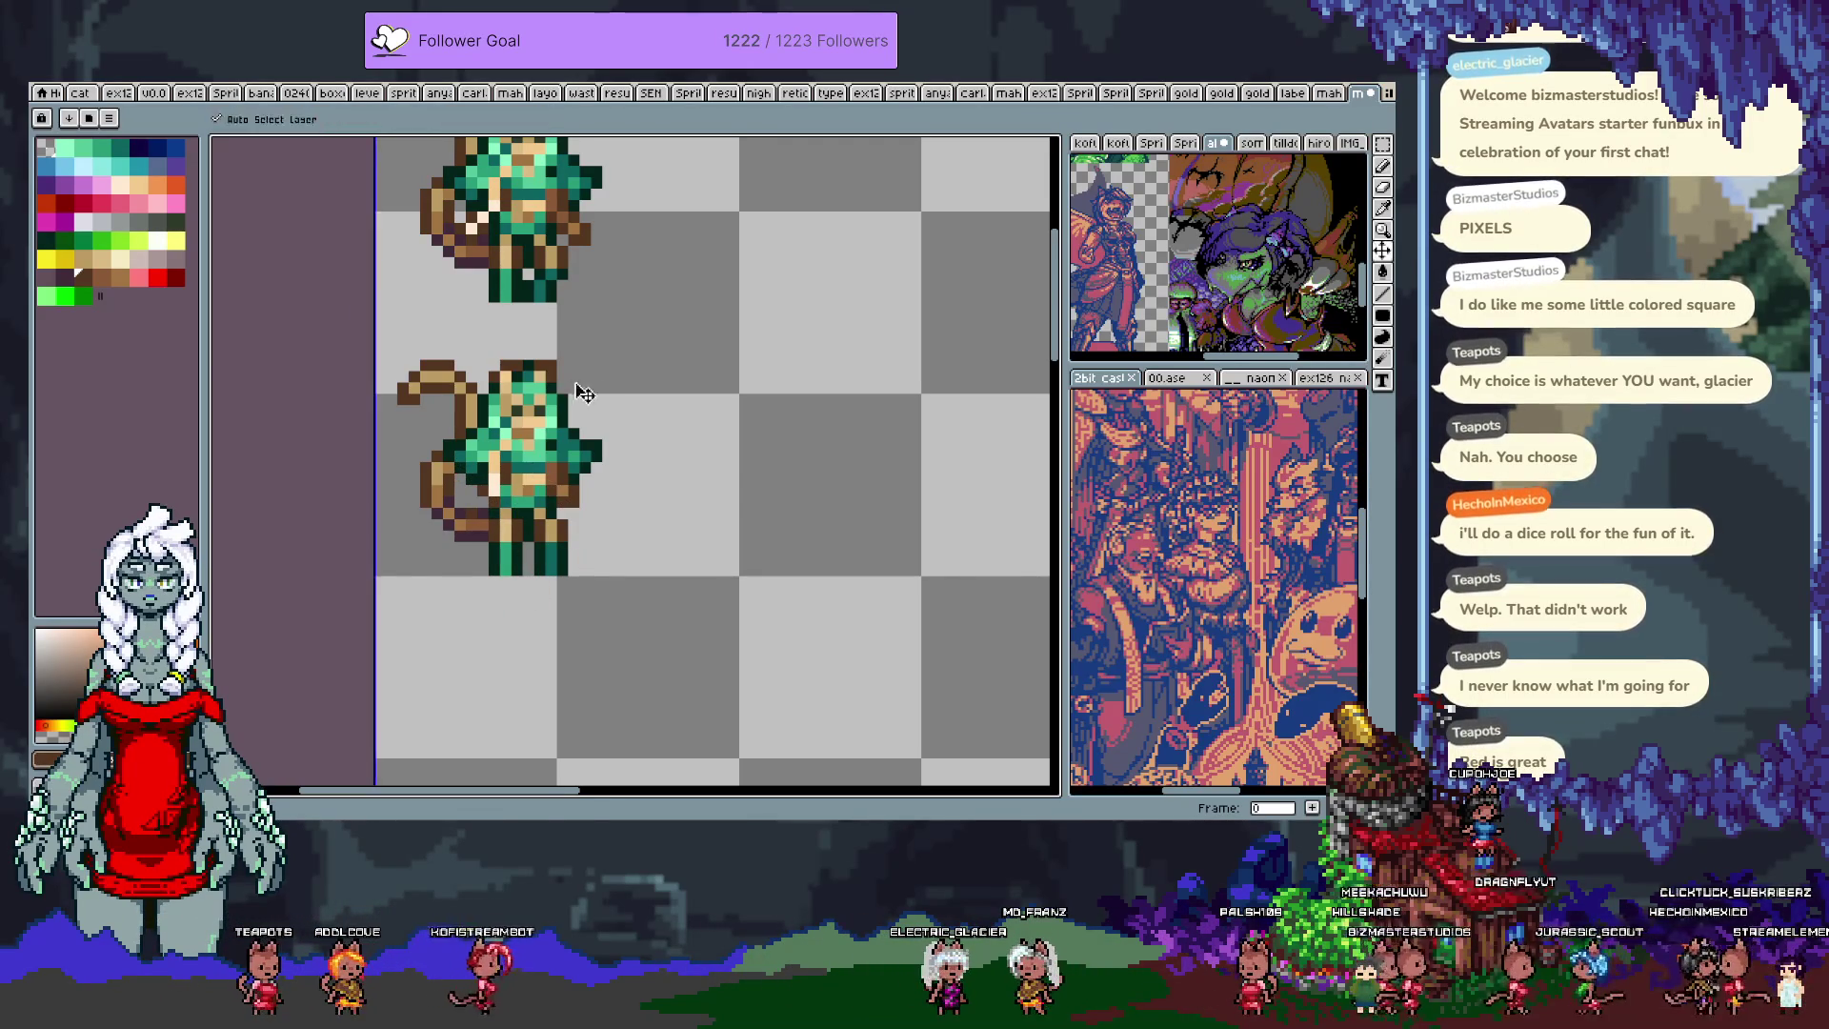
pyautogui.scroll(-2, 581, 392)
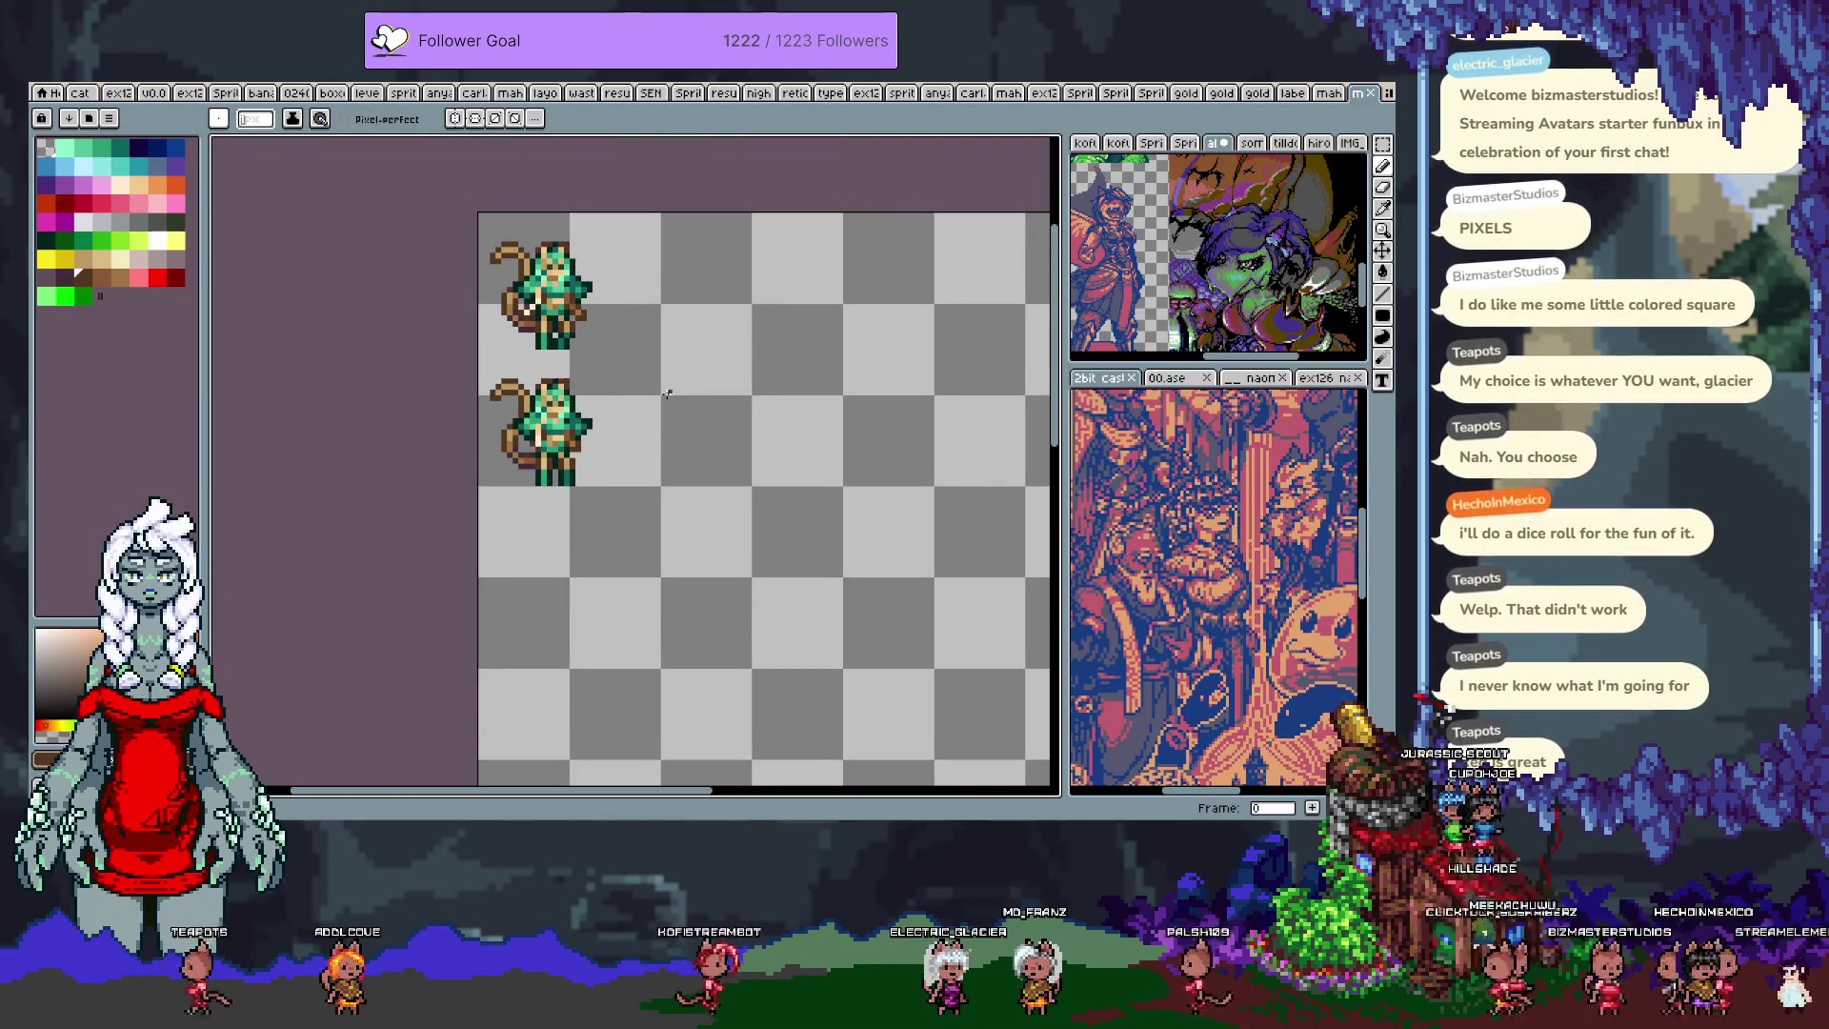
pyautogui.scroll(2, 621, 407)
pyautogui.press('m')
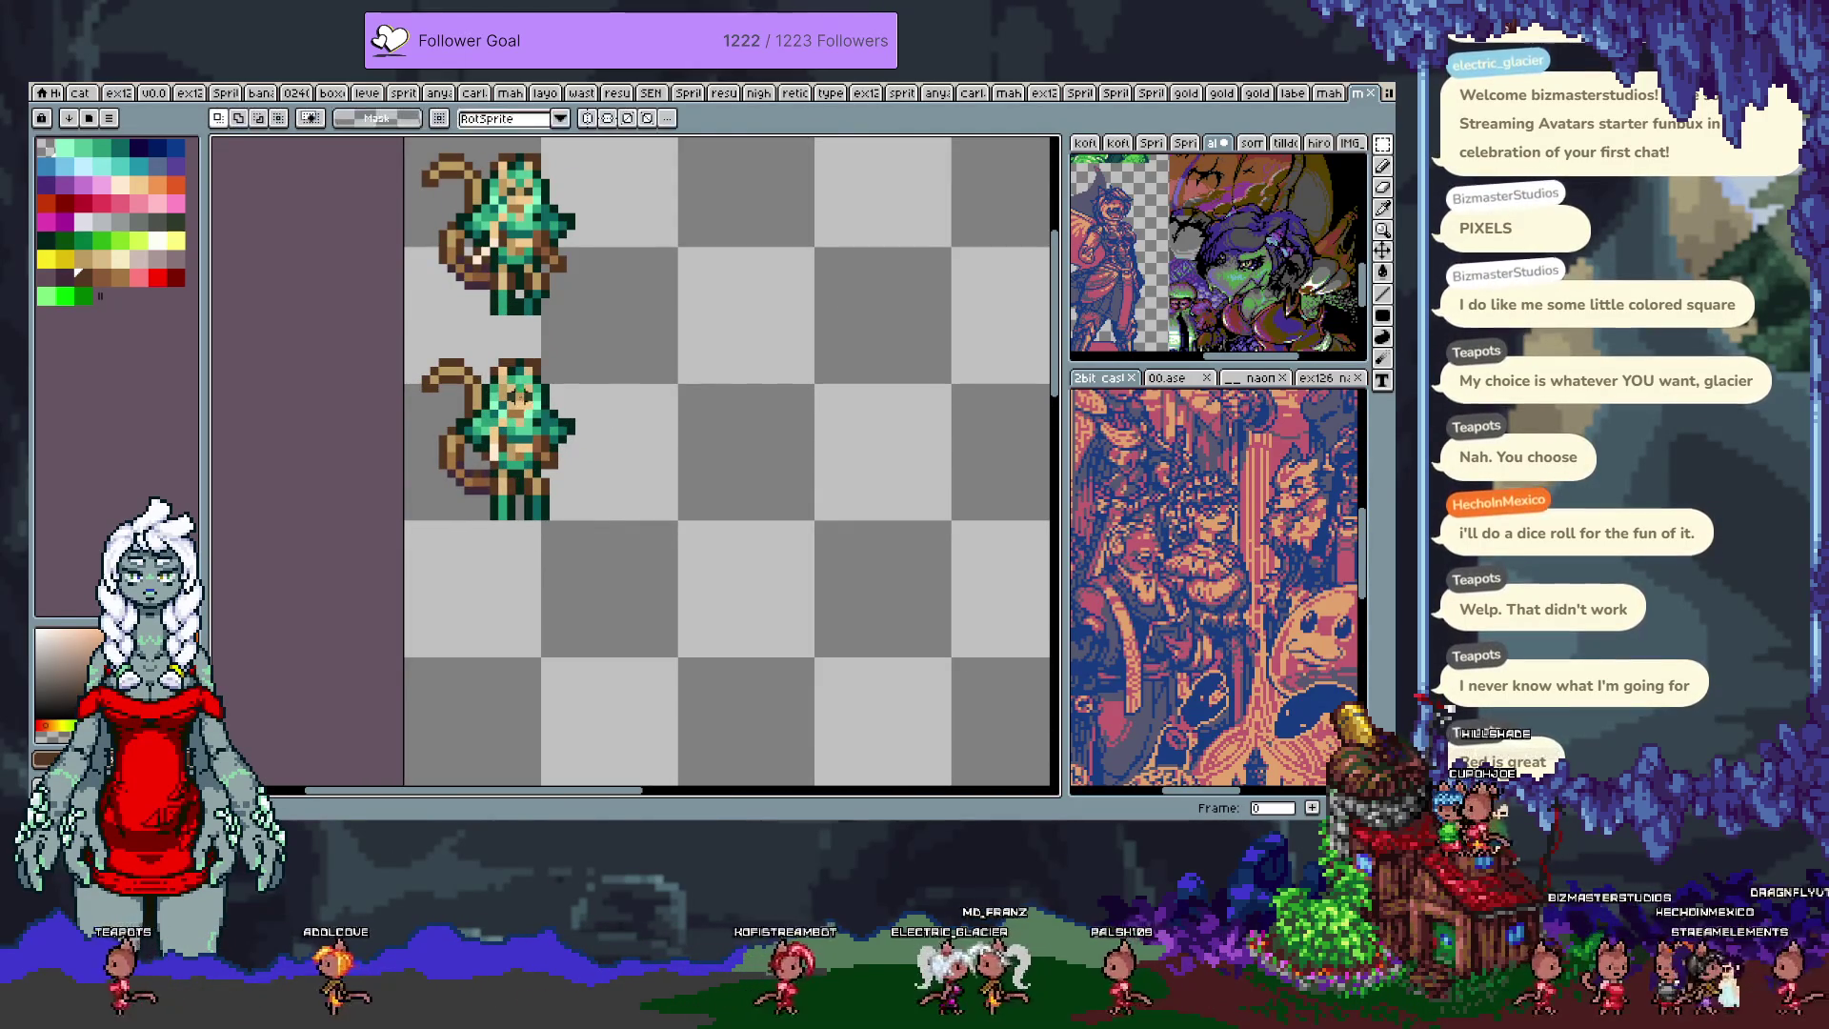
pyautogui.moveTo(403, 314); pyautogui.dragTo(612, 523)
# Step: Paste a copy of the lower sprite to its right
pyautogui.hotkey('ctrl', 'c')
pyautogui.hotkey('ctrl', 'v')
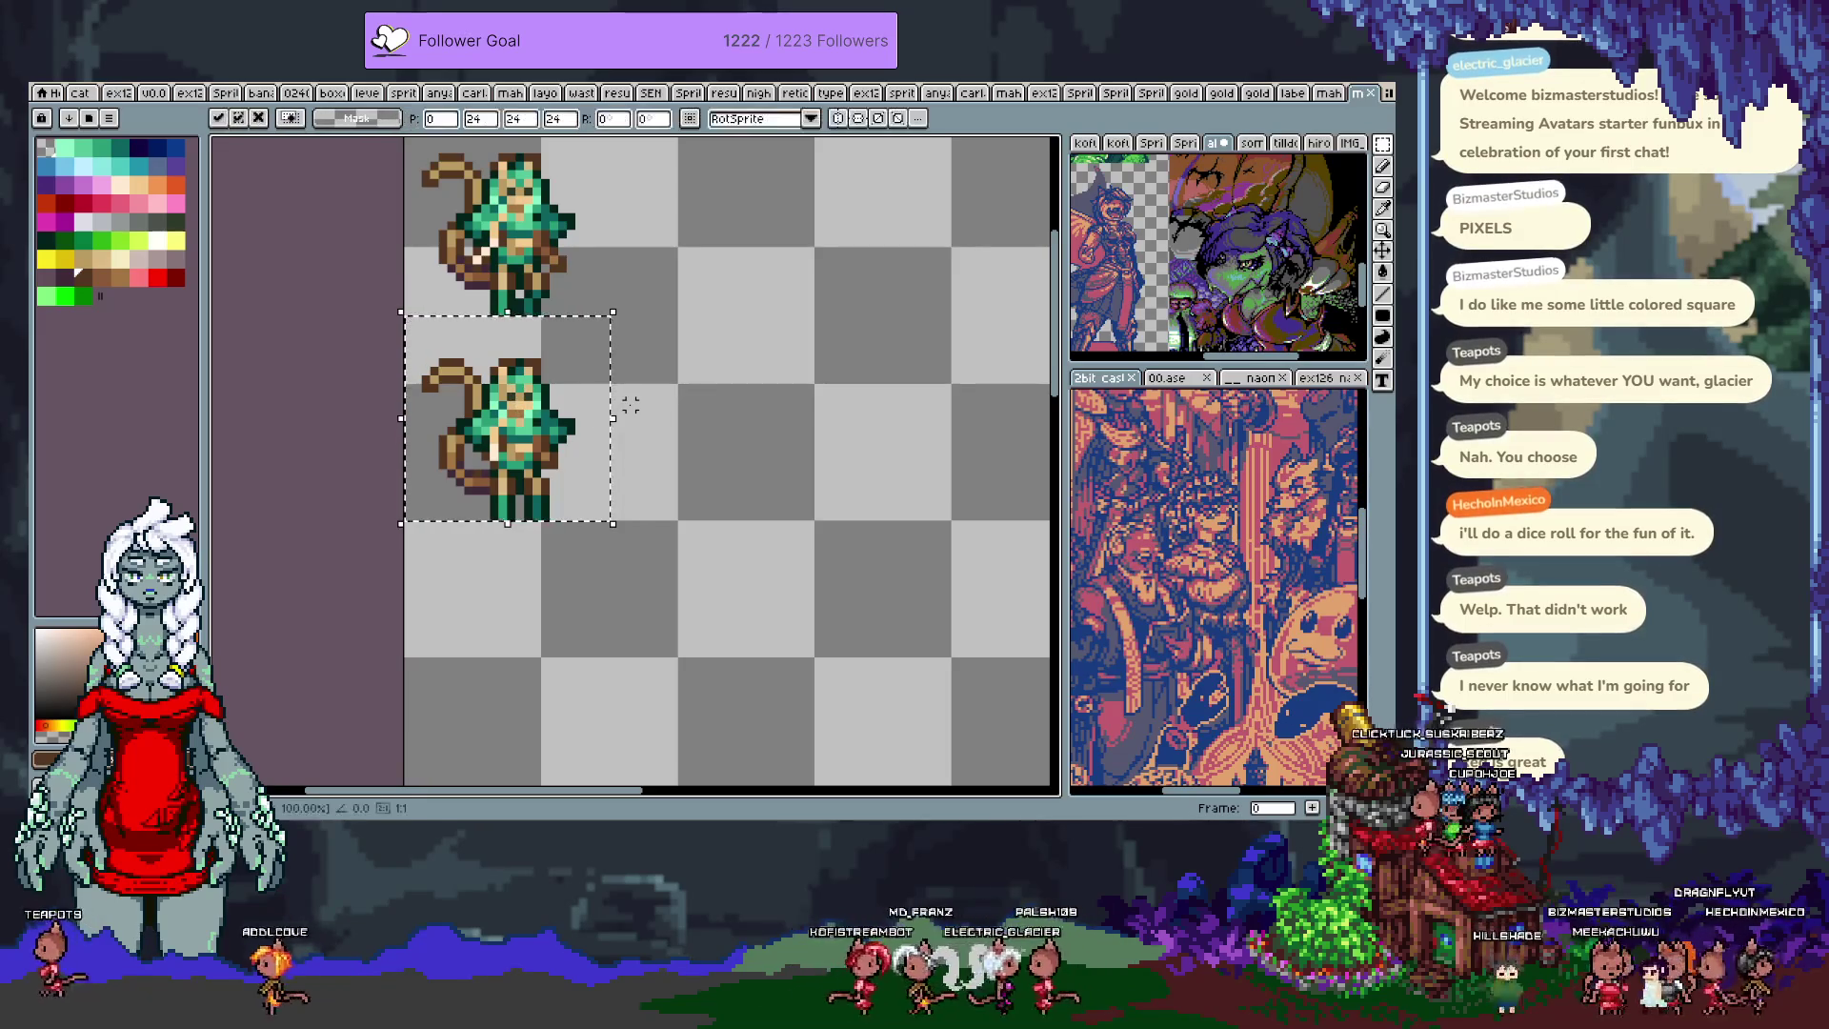
pyautogui.moveTo(424, 405); pyautogui.dragTo(630, 405)
pyautogui.click(817, 470)
pyautogui.scroll(1, 862, 470)
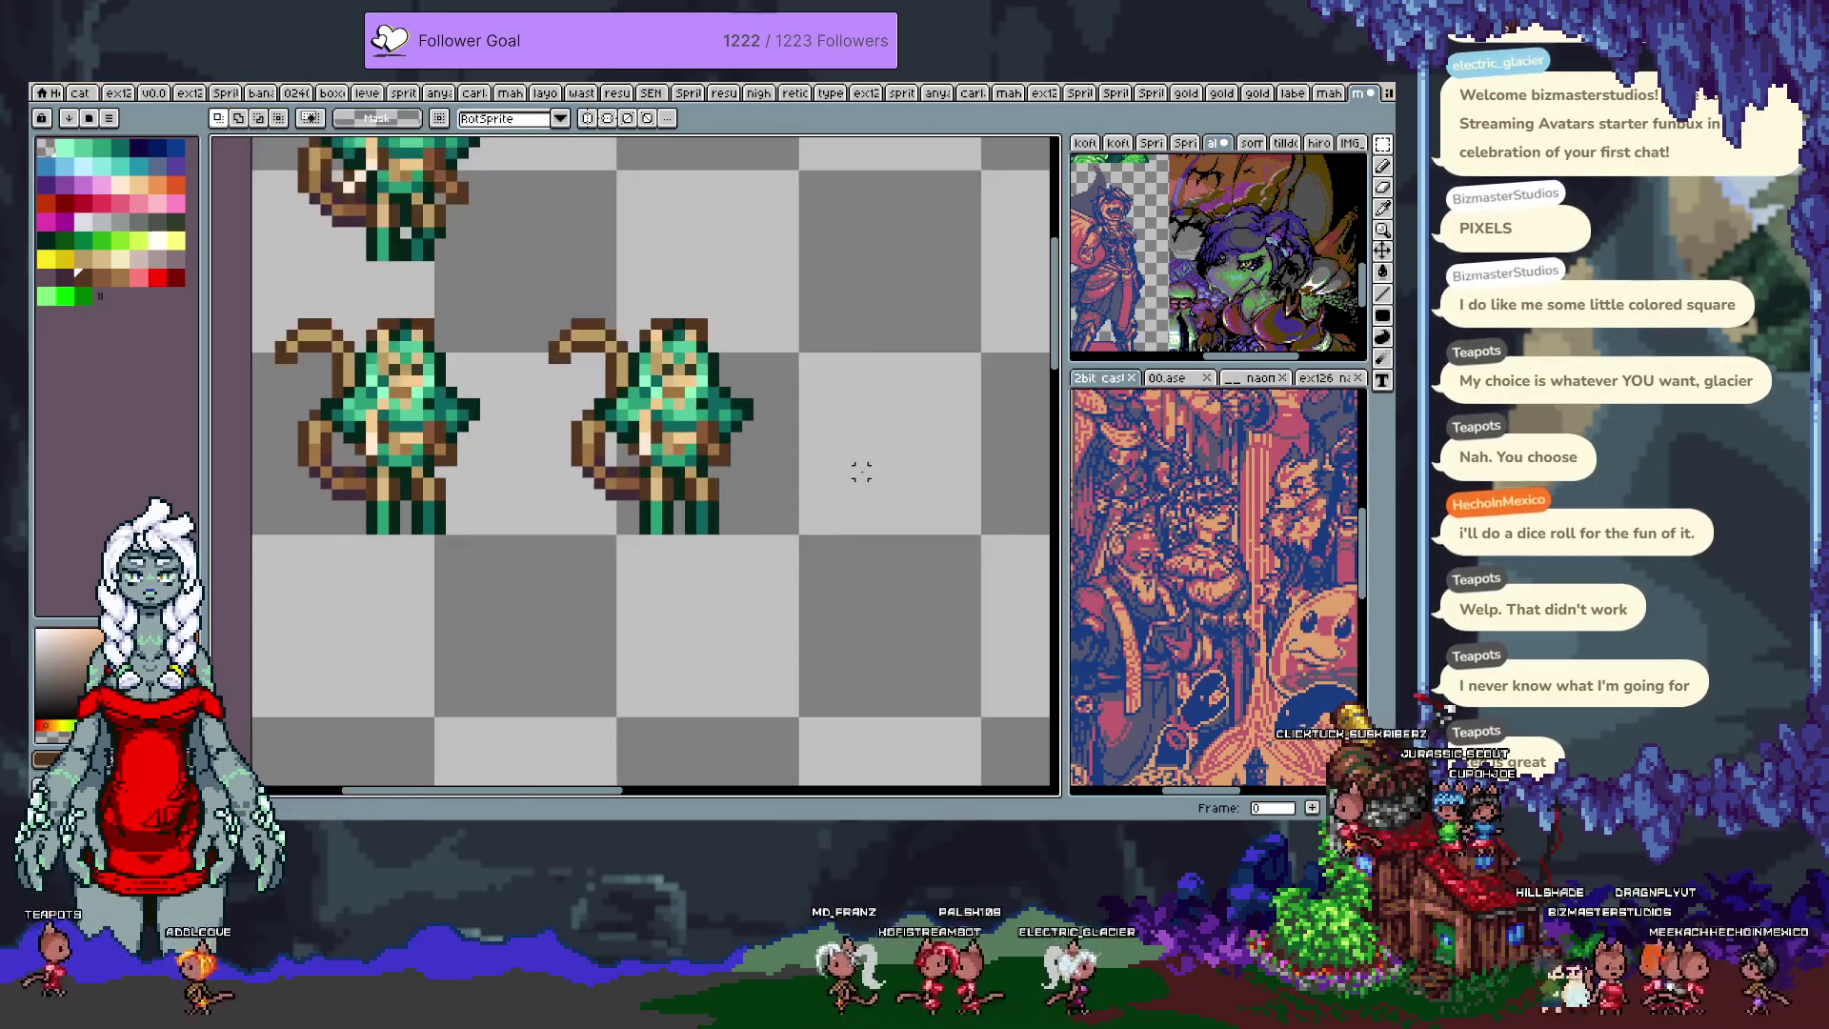
pyautogui.scroll(1, 819, 400)
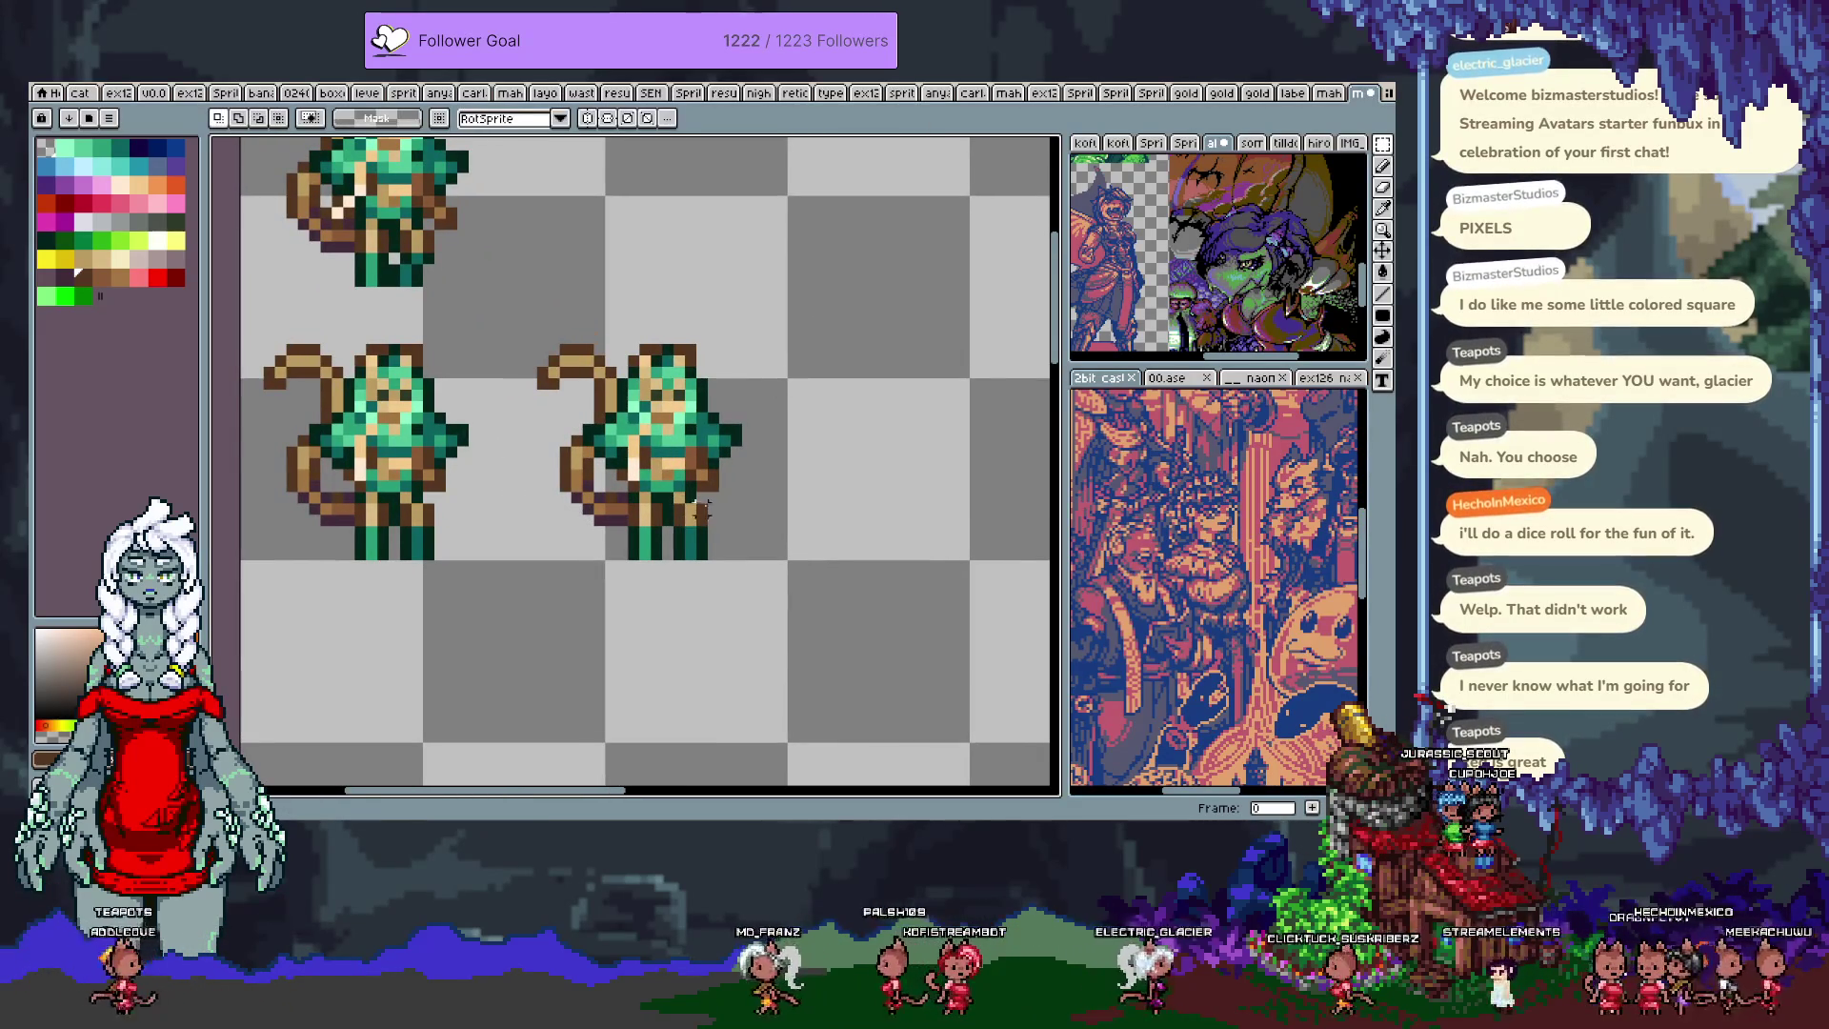
pyautogui.moveTo(515, 297)
pyautogui.mouseDown()
pyautogui.moveTo(744, 505)
pyautogui.moveTo(581, 536)
pyautogui.moveTo(562, 479)
pyautogui.mouseUp()
pyautogui.hotkey('ctrl', 'd')
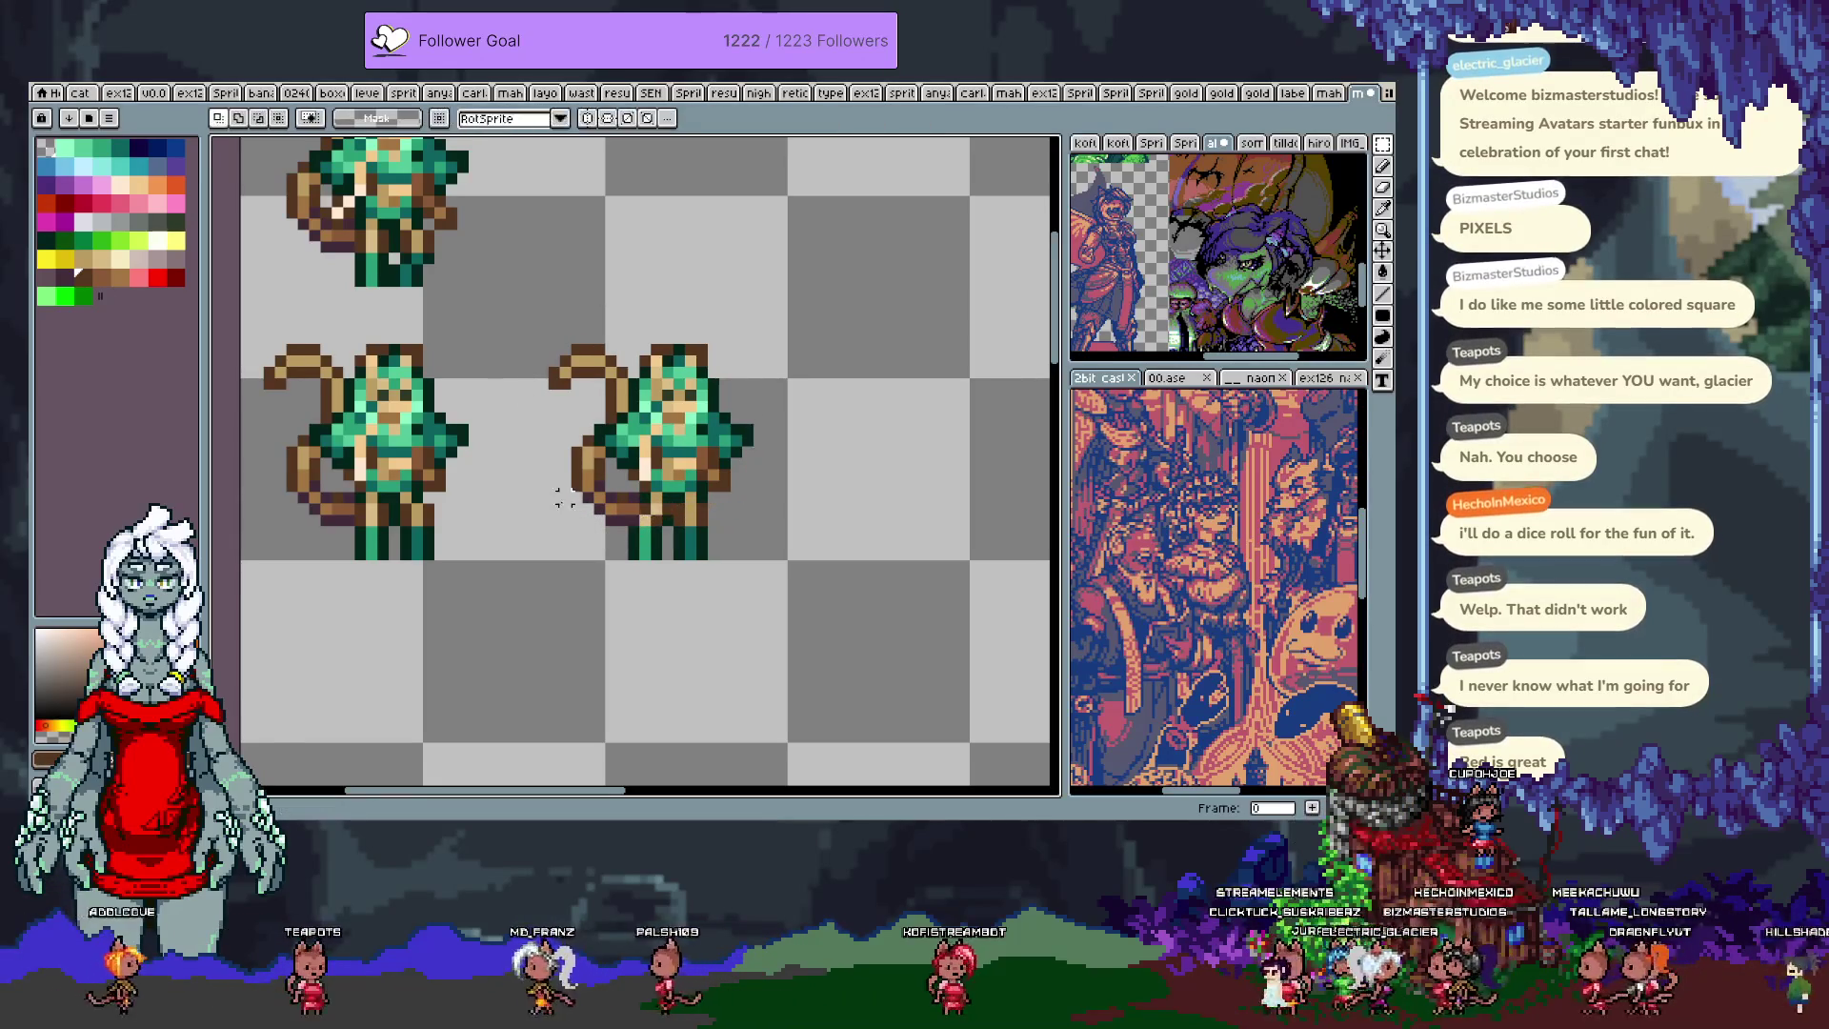
pyautogui.moveTo(809, 482); pyautogui.dragTo(772, 488)
# Step: Recolour the new sprite's chest and right-hand pixels with sampled browns
pyautogui.press('b')
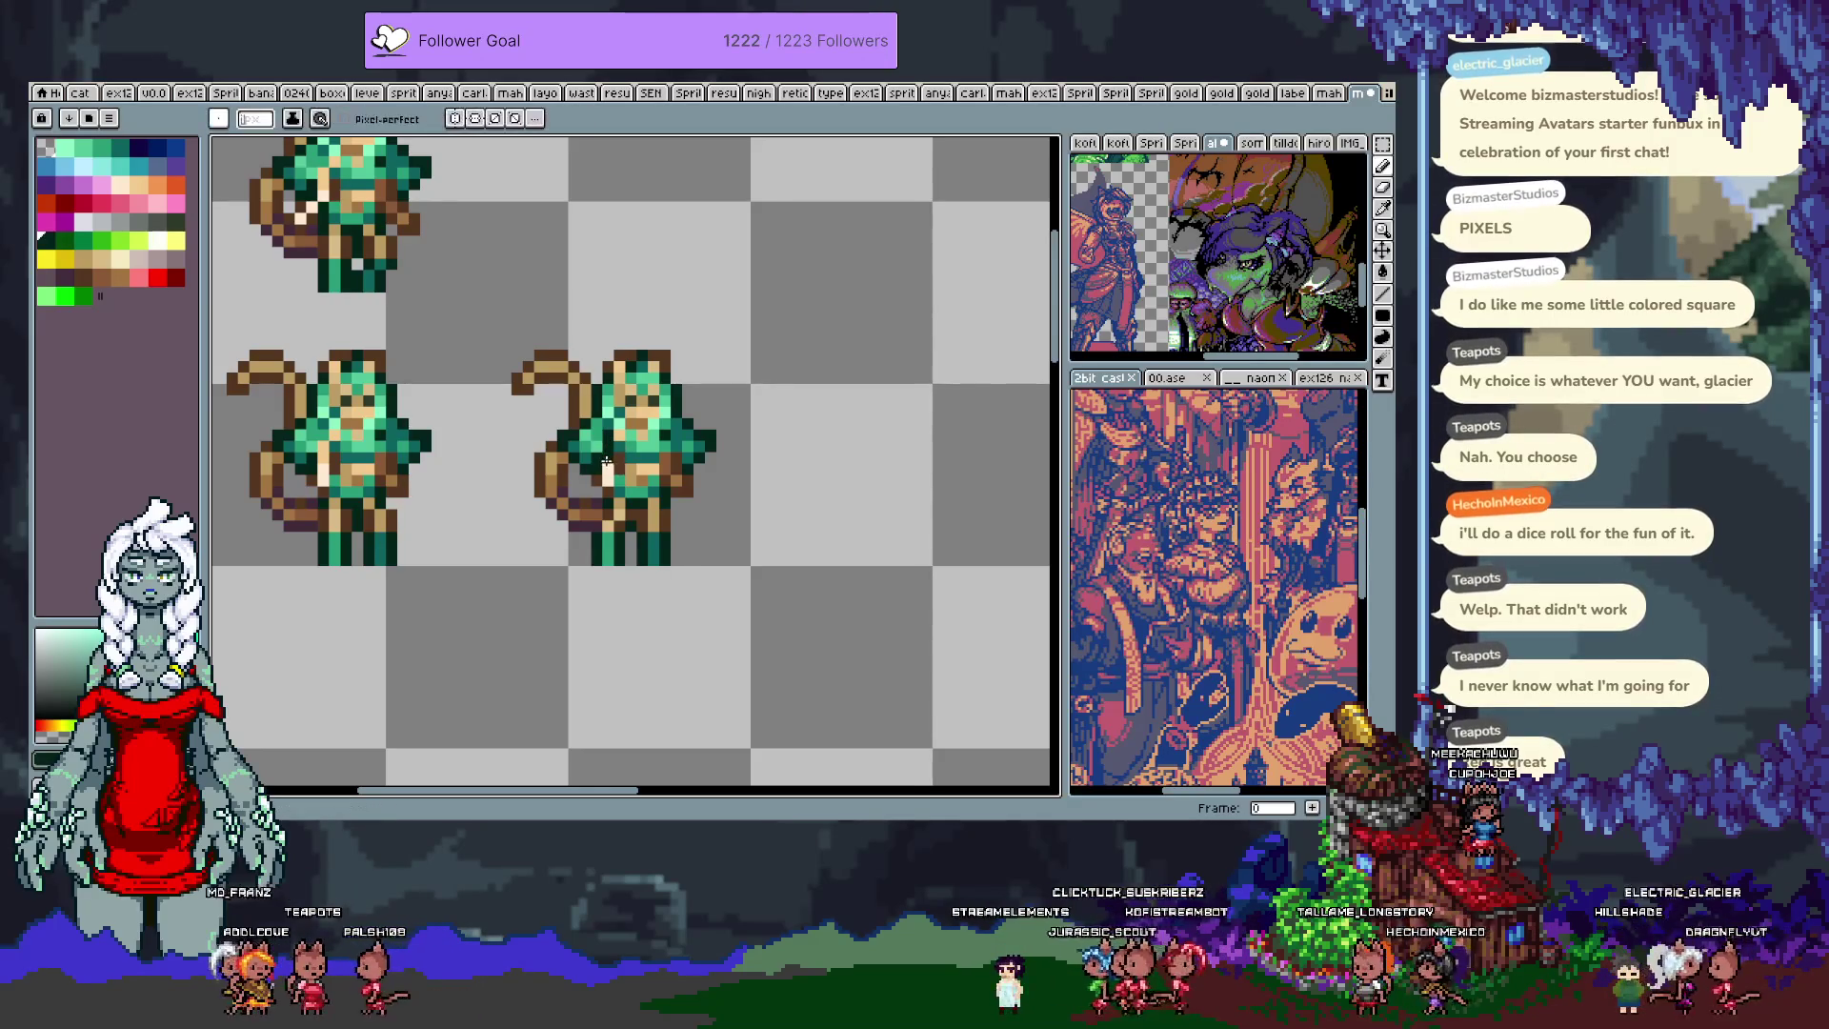
pyautogui.press('m')
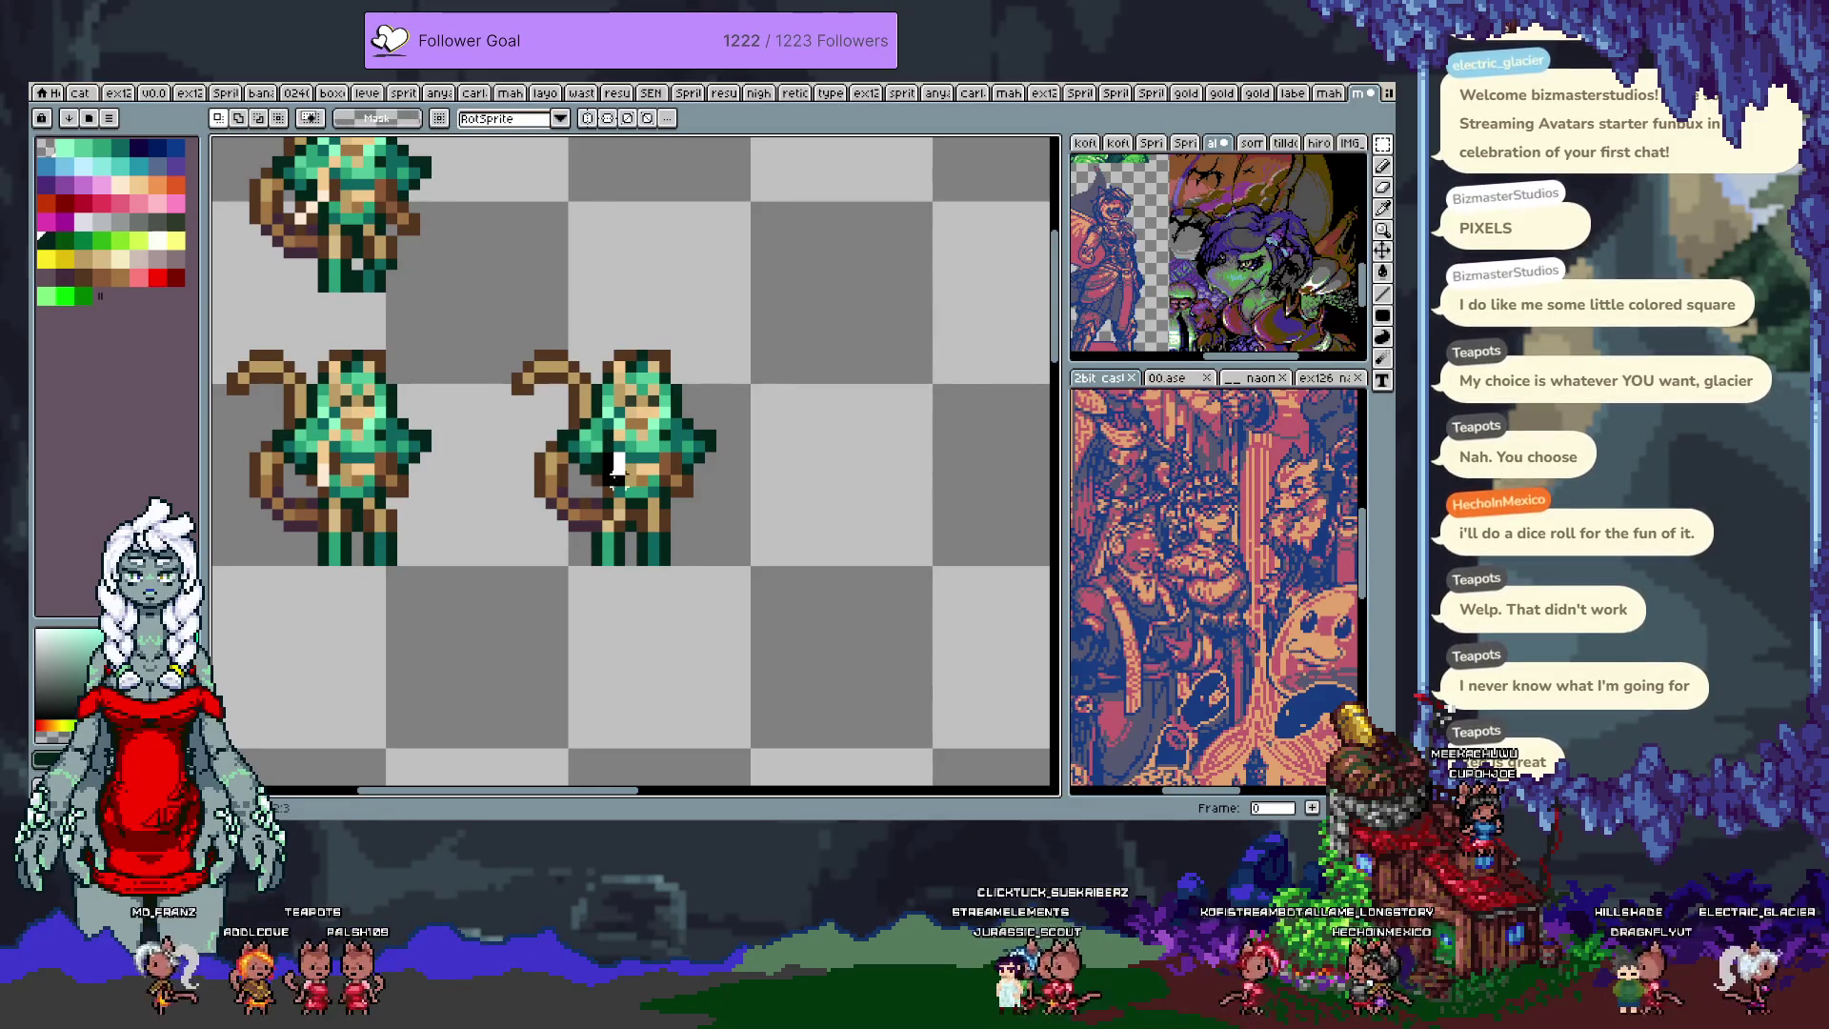
pyautogui.click(676, 455)
pyautogui.press('b')
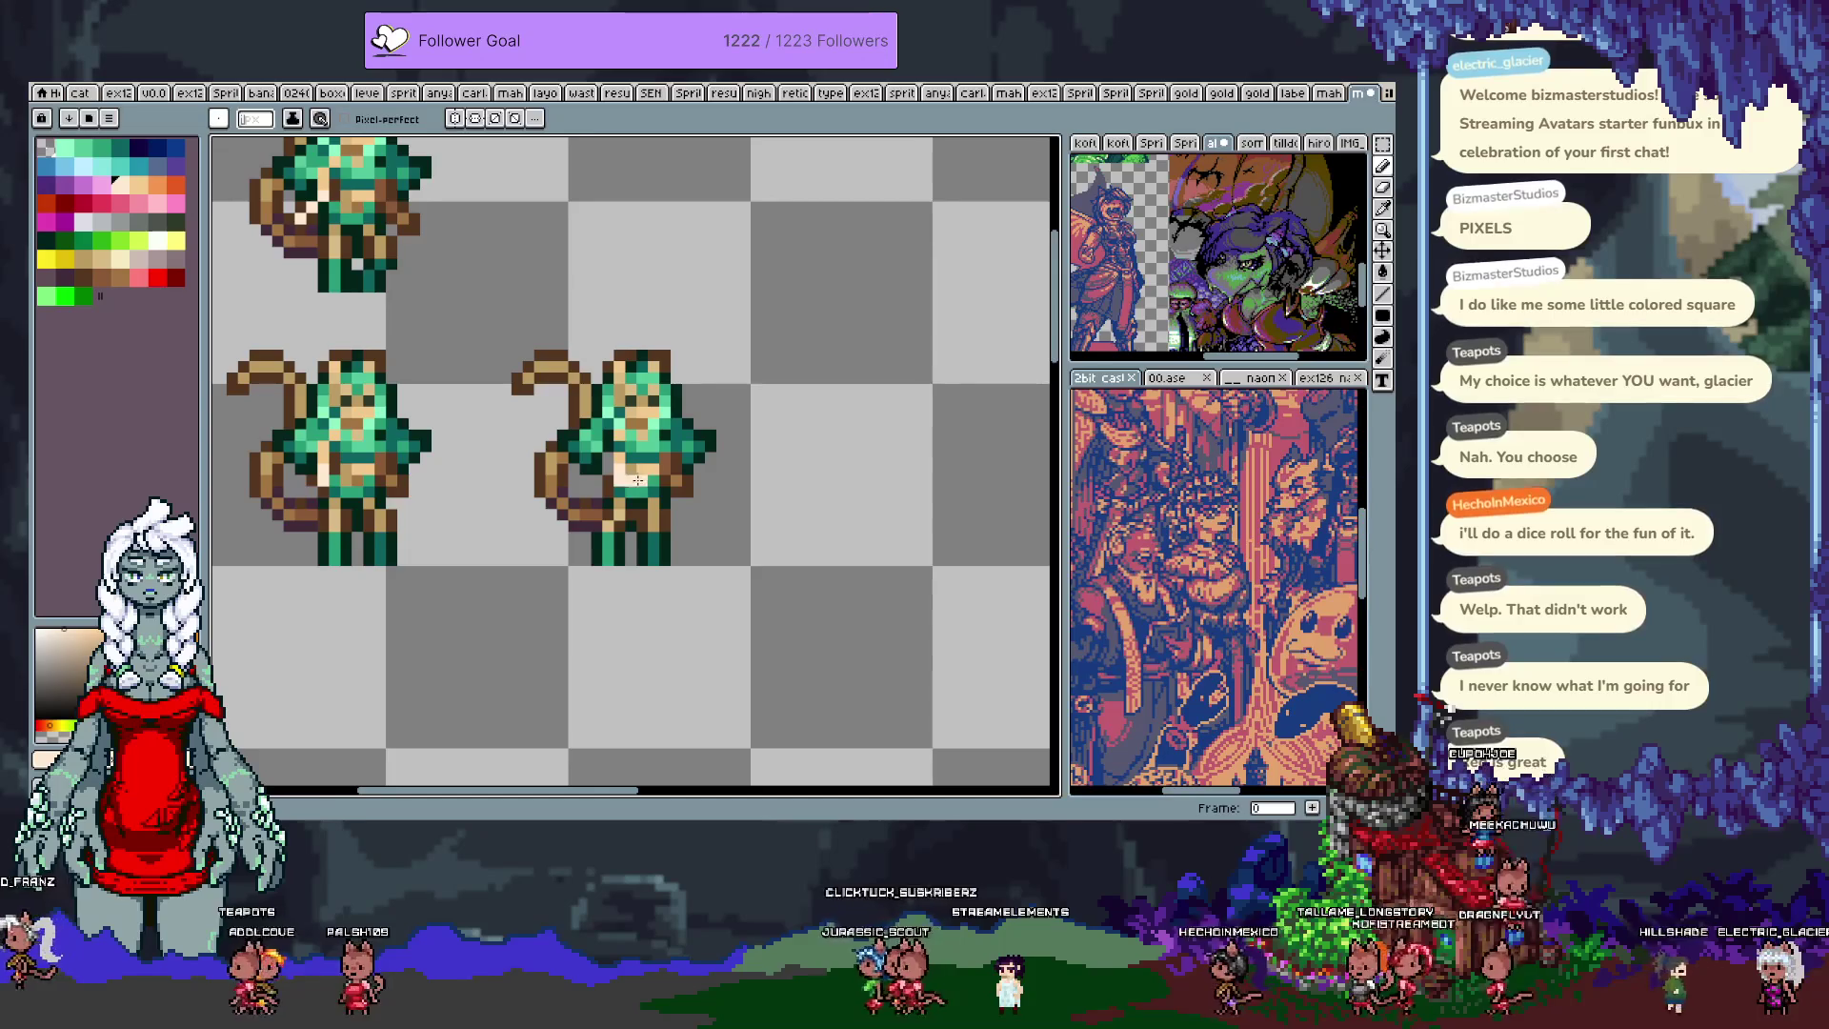
pyautogui.keyDown('alt'); pyautogui.click(606, 496); pyautogui.keyUp('alt')
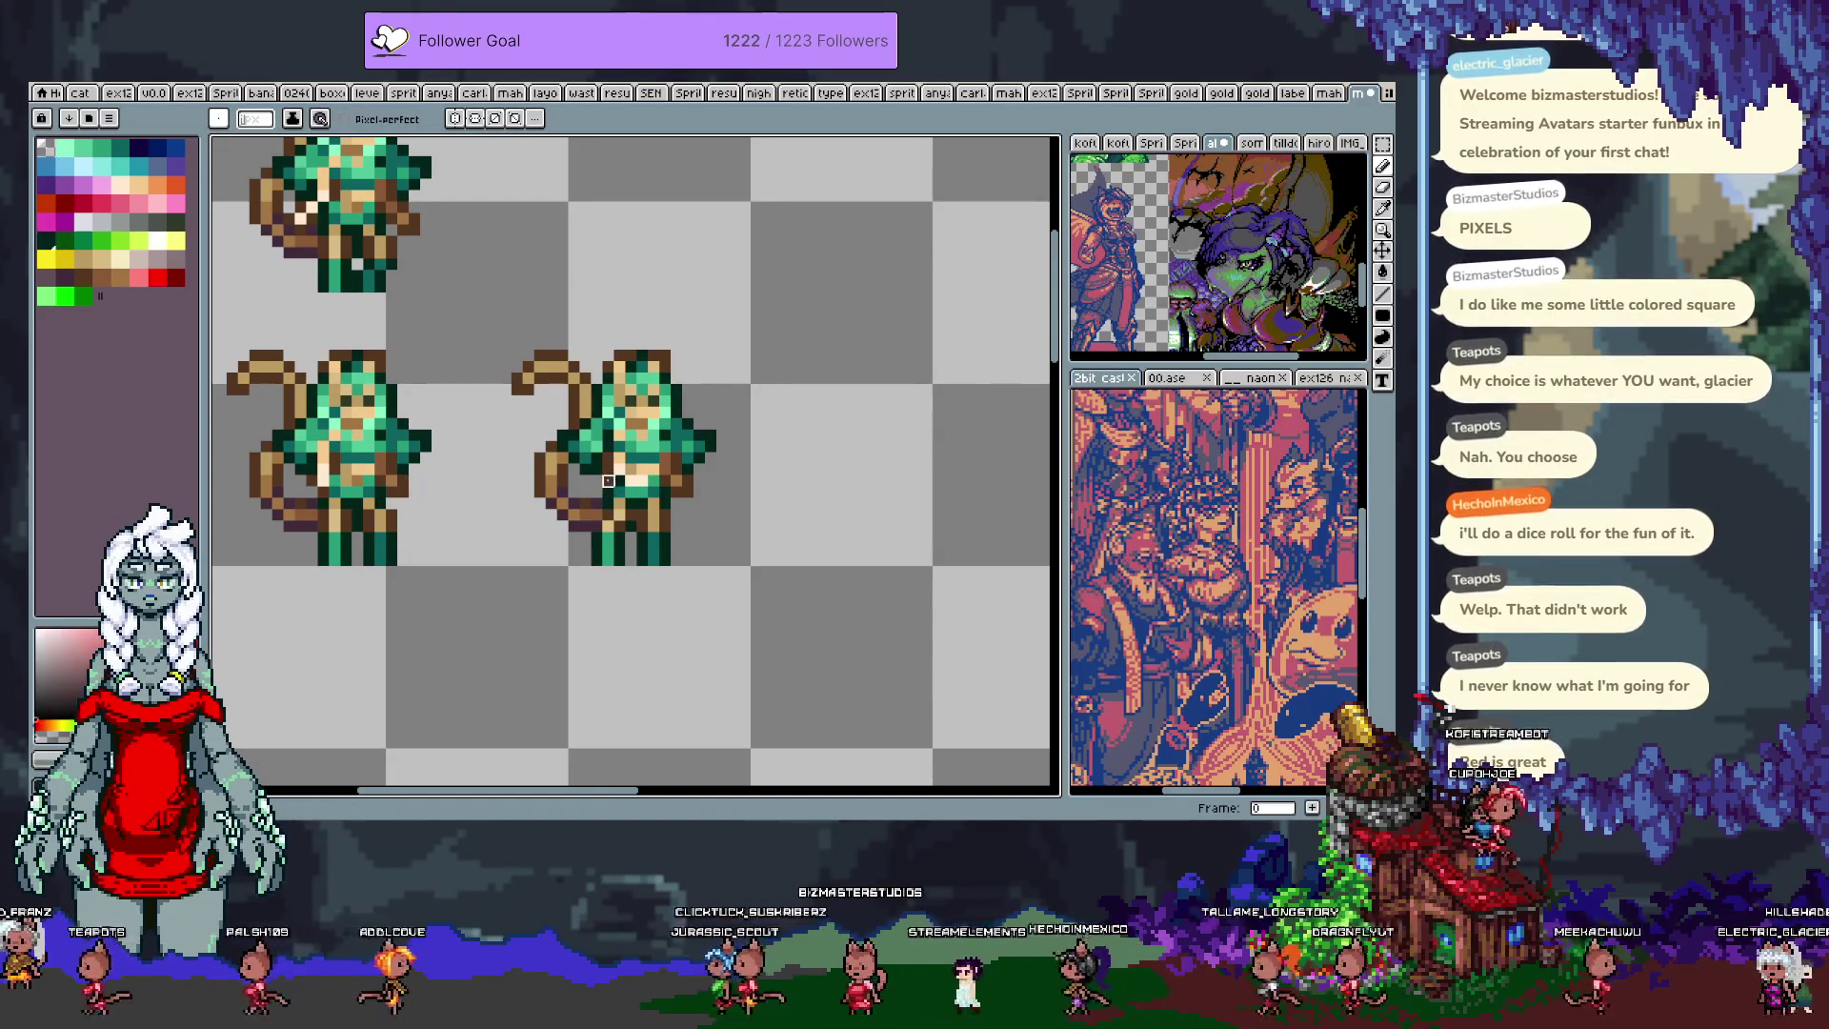
pyautogui.keyDown('alt'); pyautogui.click(608, 471); pyautogui.keyUp('alt')
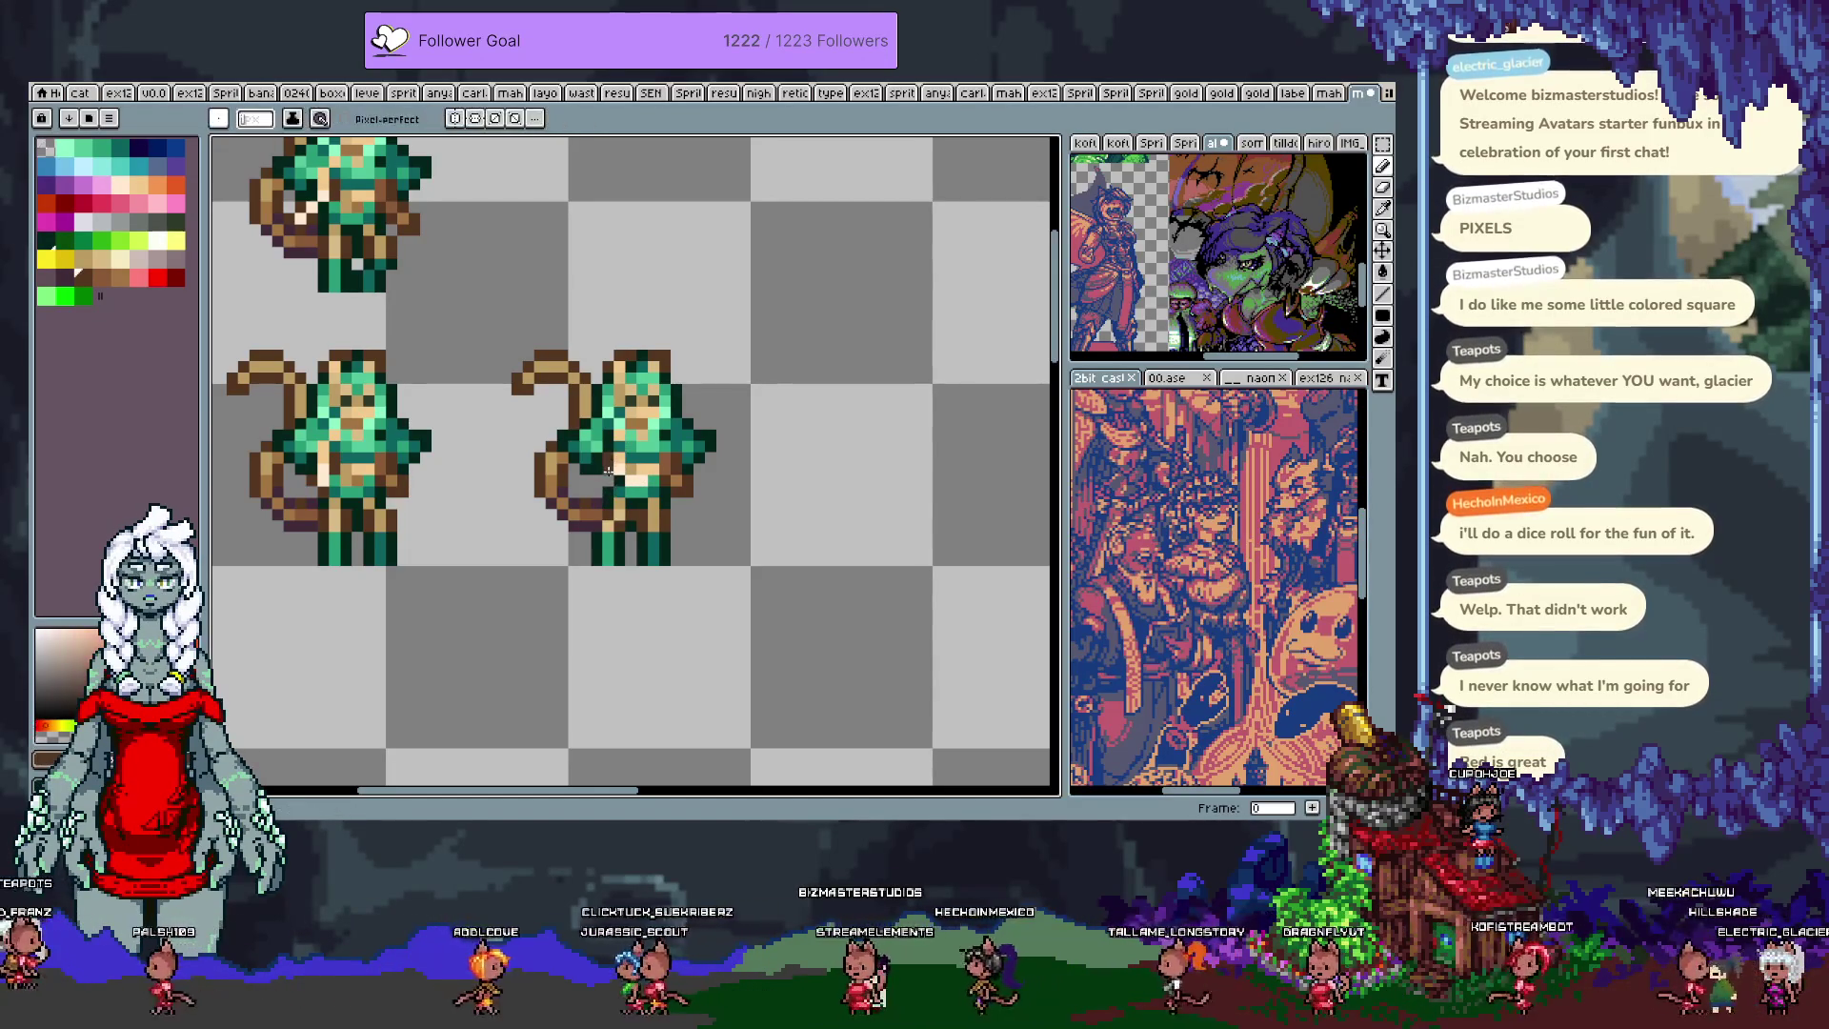
pyautogui.keyDown('alt'); pyautogui.click(674, 460); pyautogui.keyUp('alt')
pyautogui.keyDown('alt'); pyautogui.click(666, 468); pyautogui.keyUp('alt')
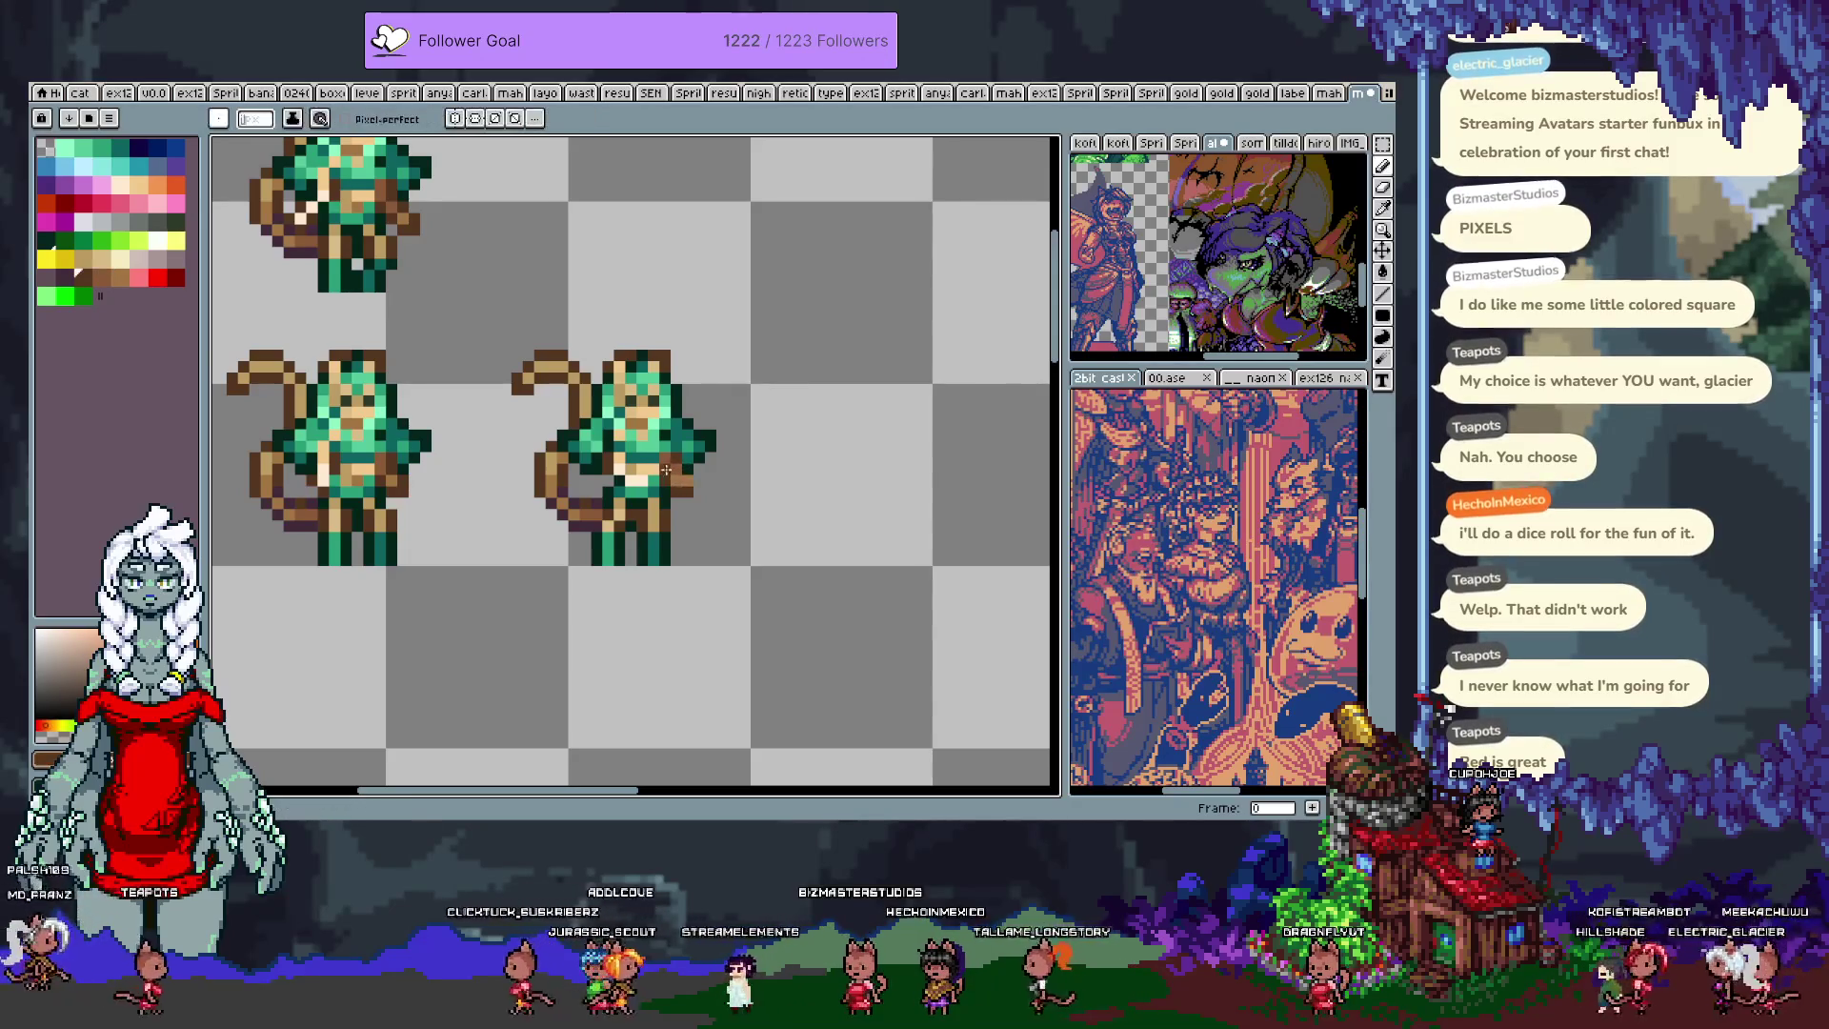
pyautogui.keyDown('alt'); pyautogui.click(677, 492); pyautogui.keyUp('alt')
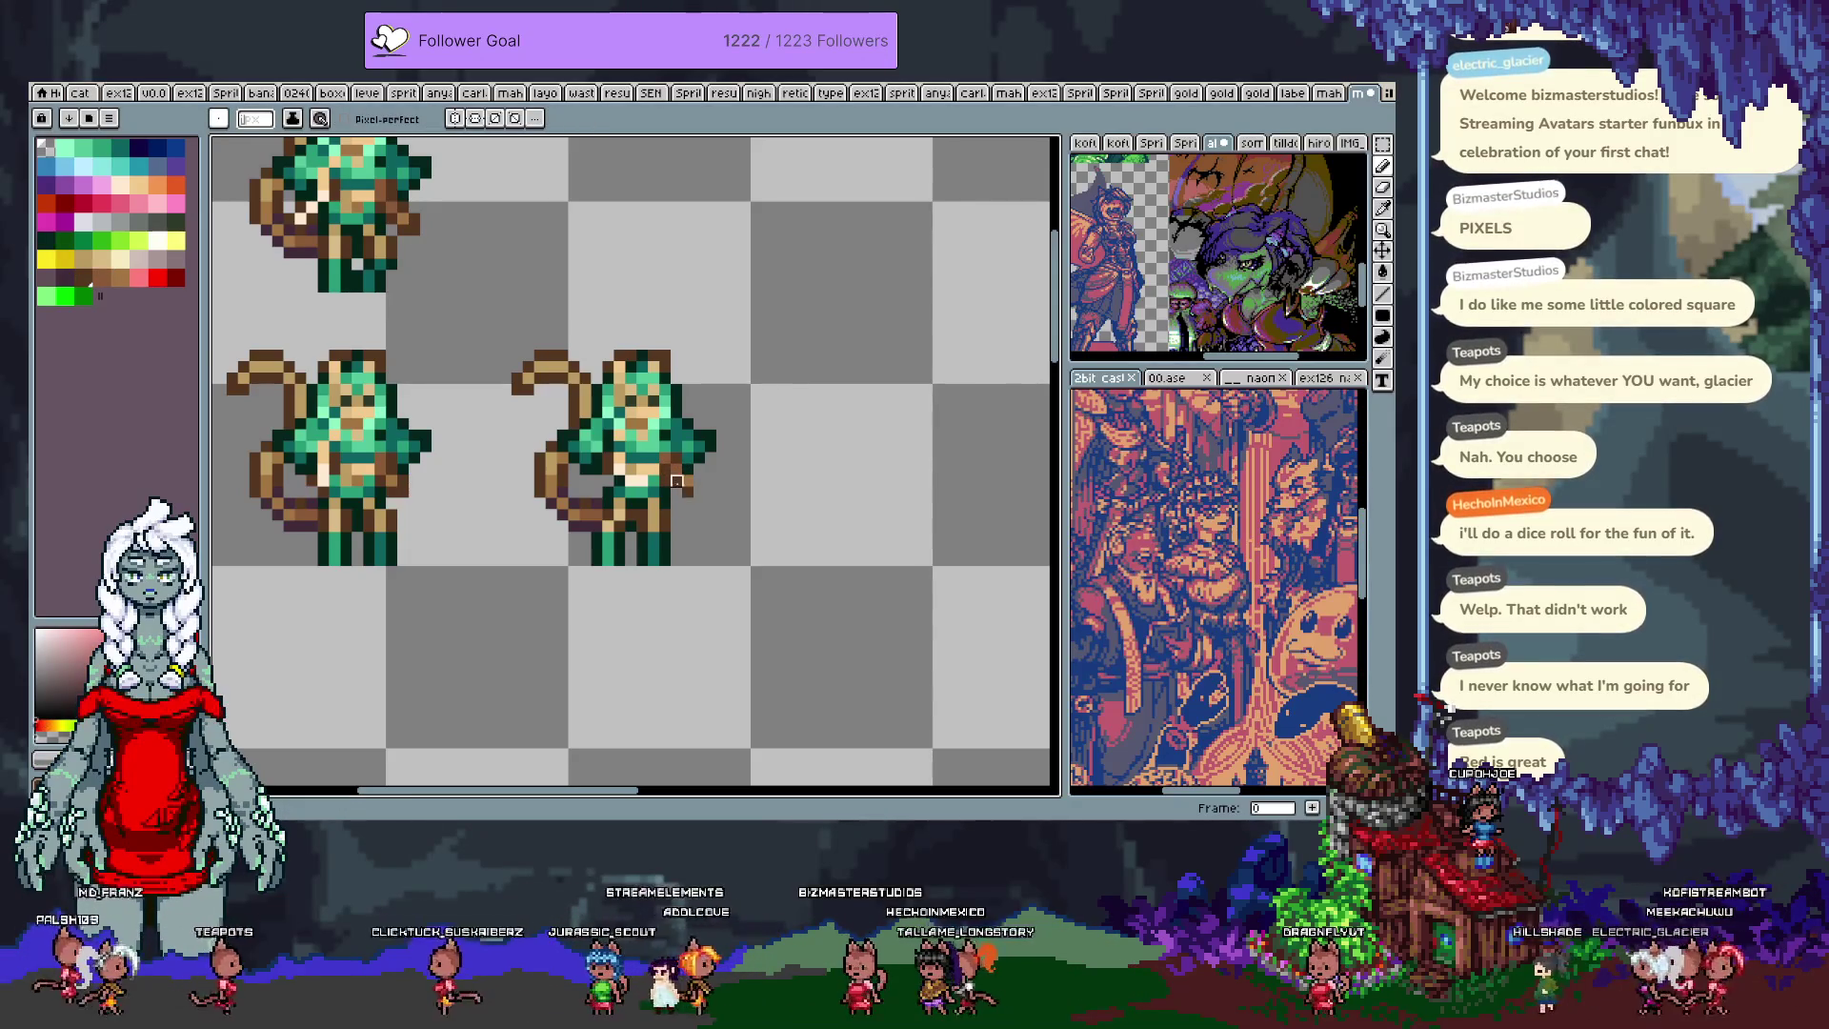
pyautogui.keyDown('alt'); pyautogui.click(678, 488); pyautogui.keyUp('alt')
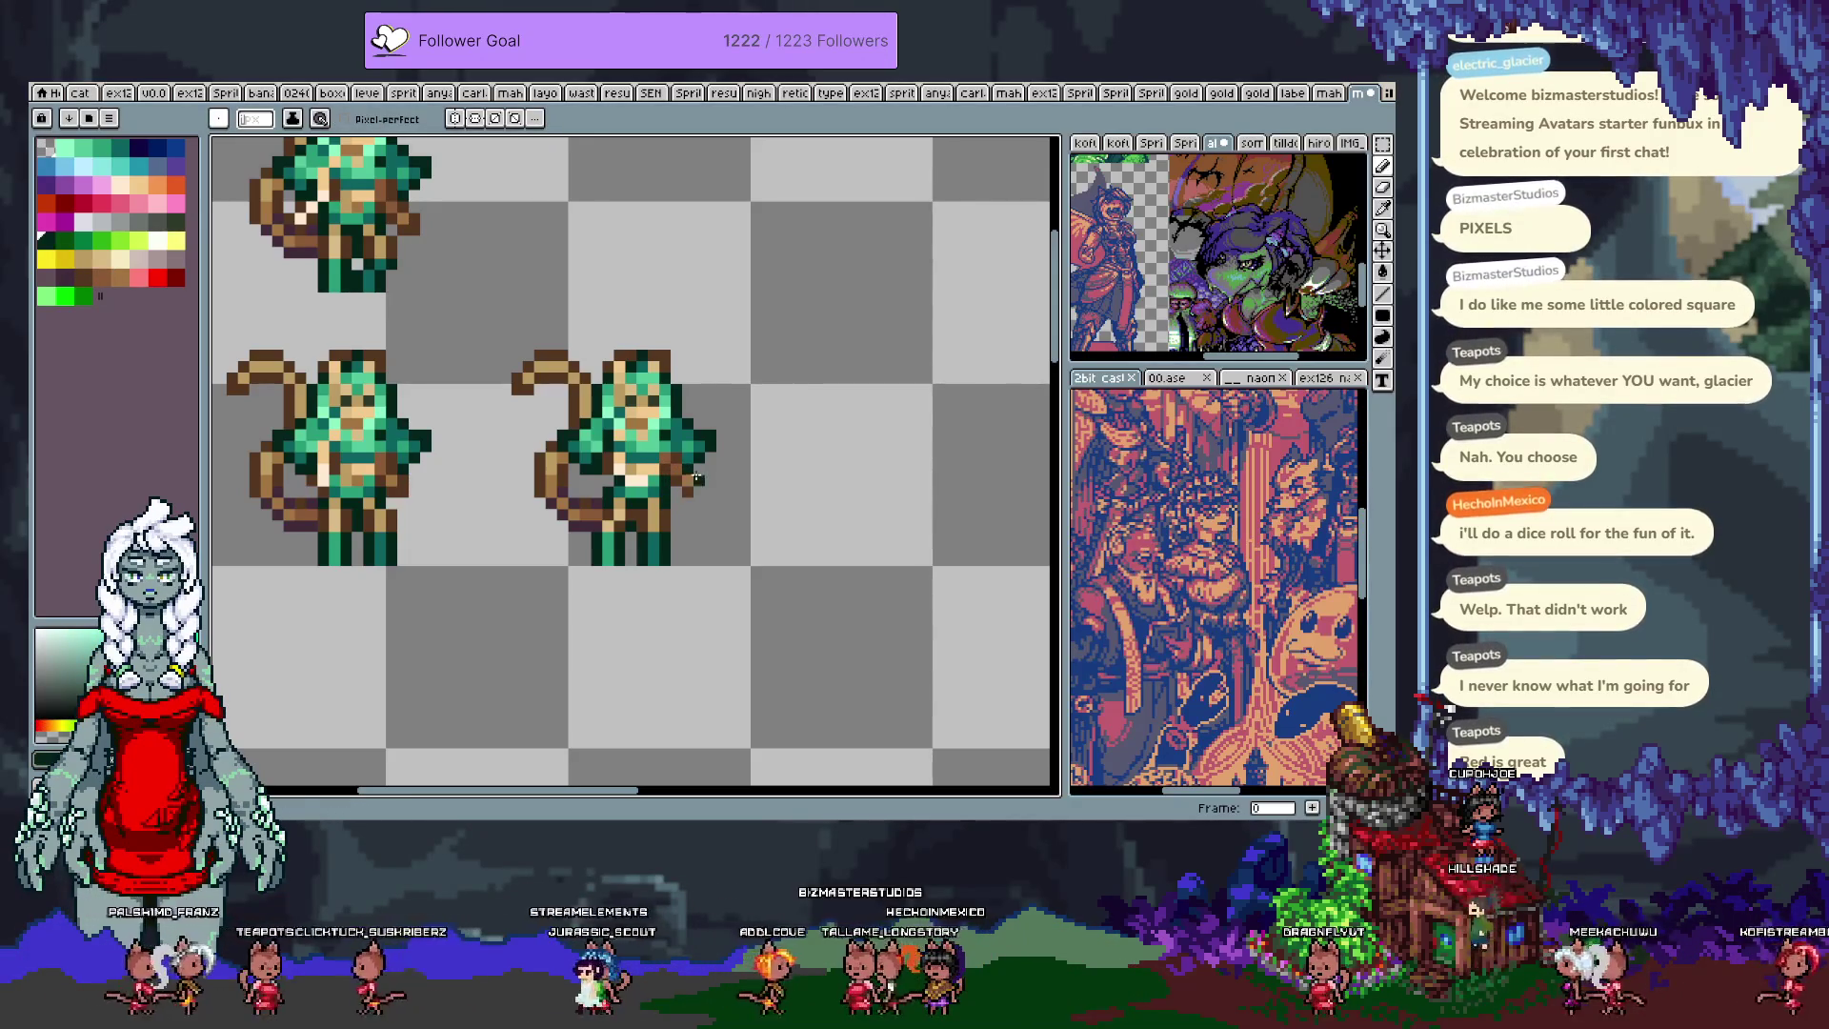
pyautogui.click(697, 486)
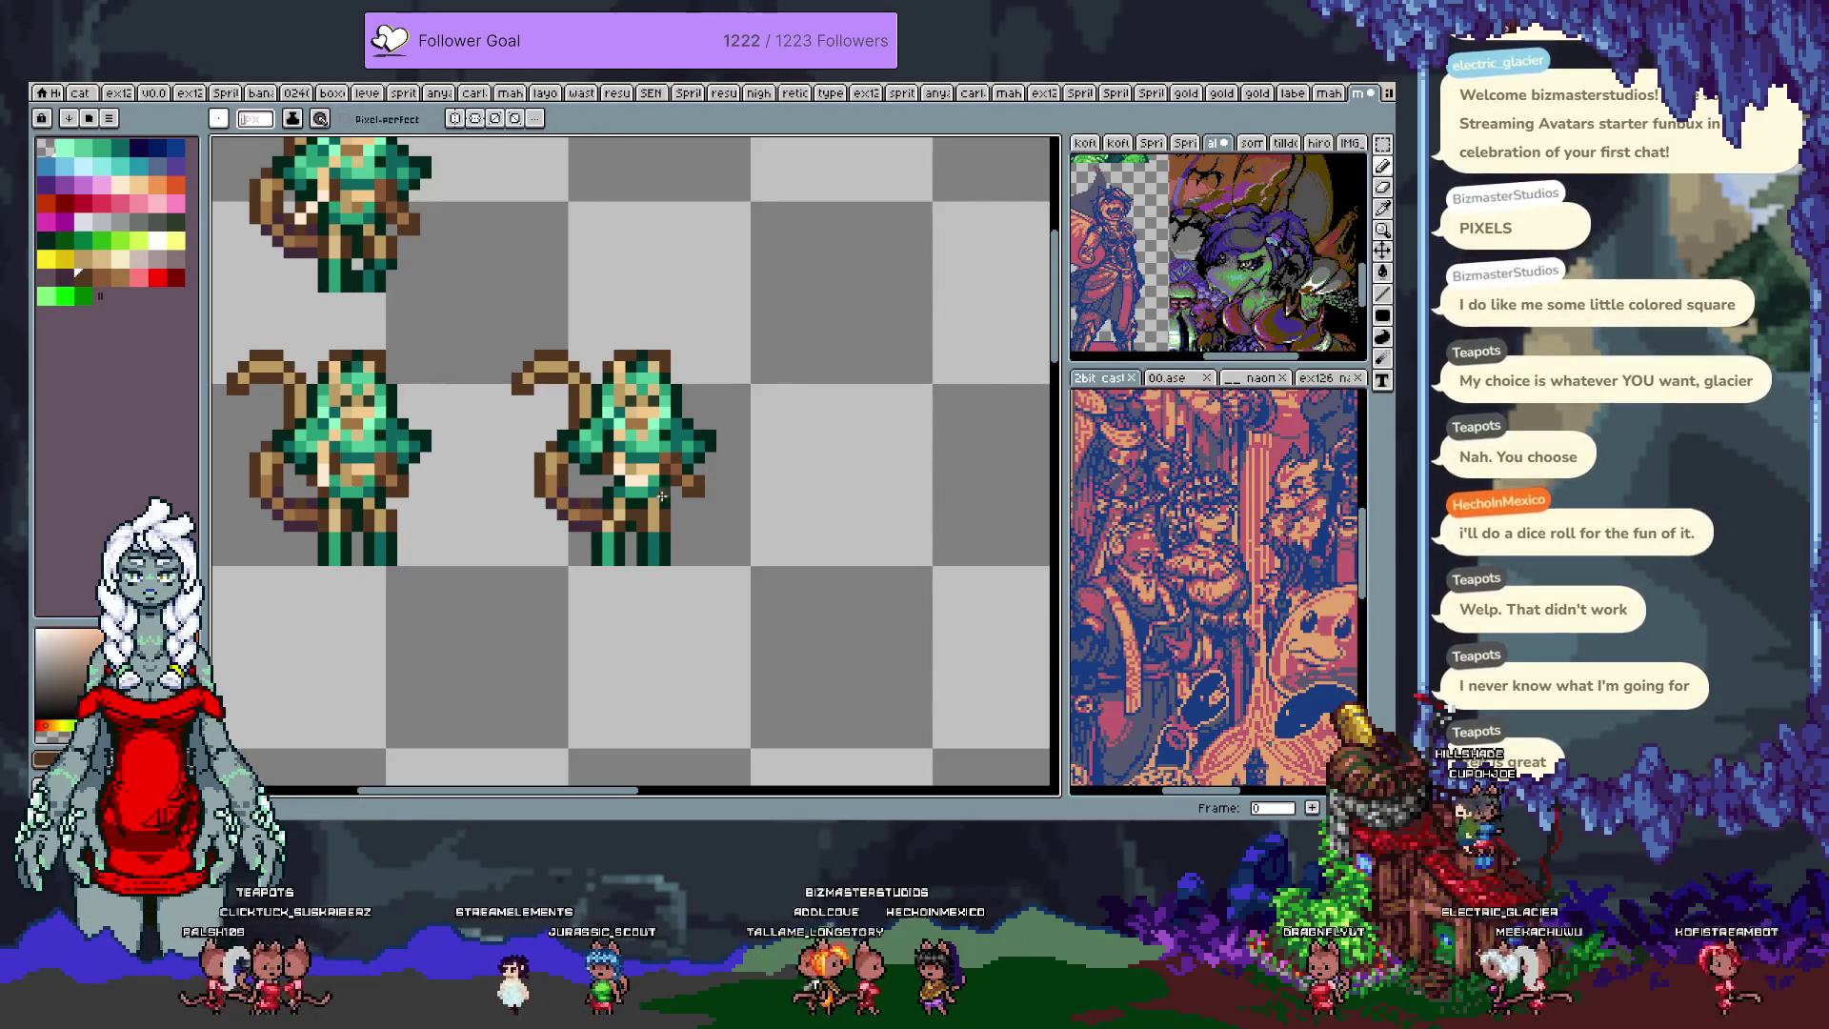
# Step: Duplicate the edited sprite one slot further right to complete the row of three
pyautogui.press('v')
pyautogui.press('b')
pyautogui.scroll(-2, 631, 469)
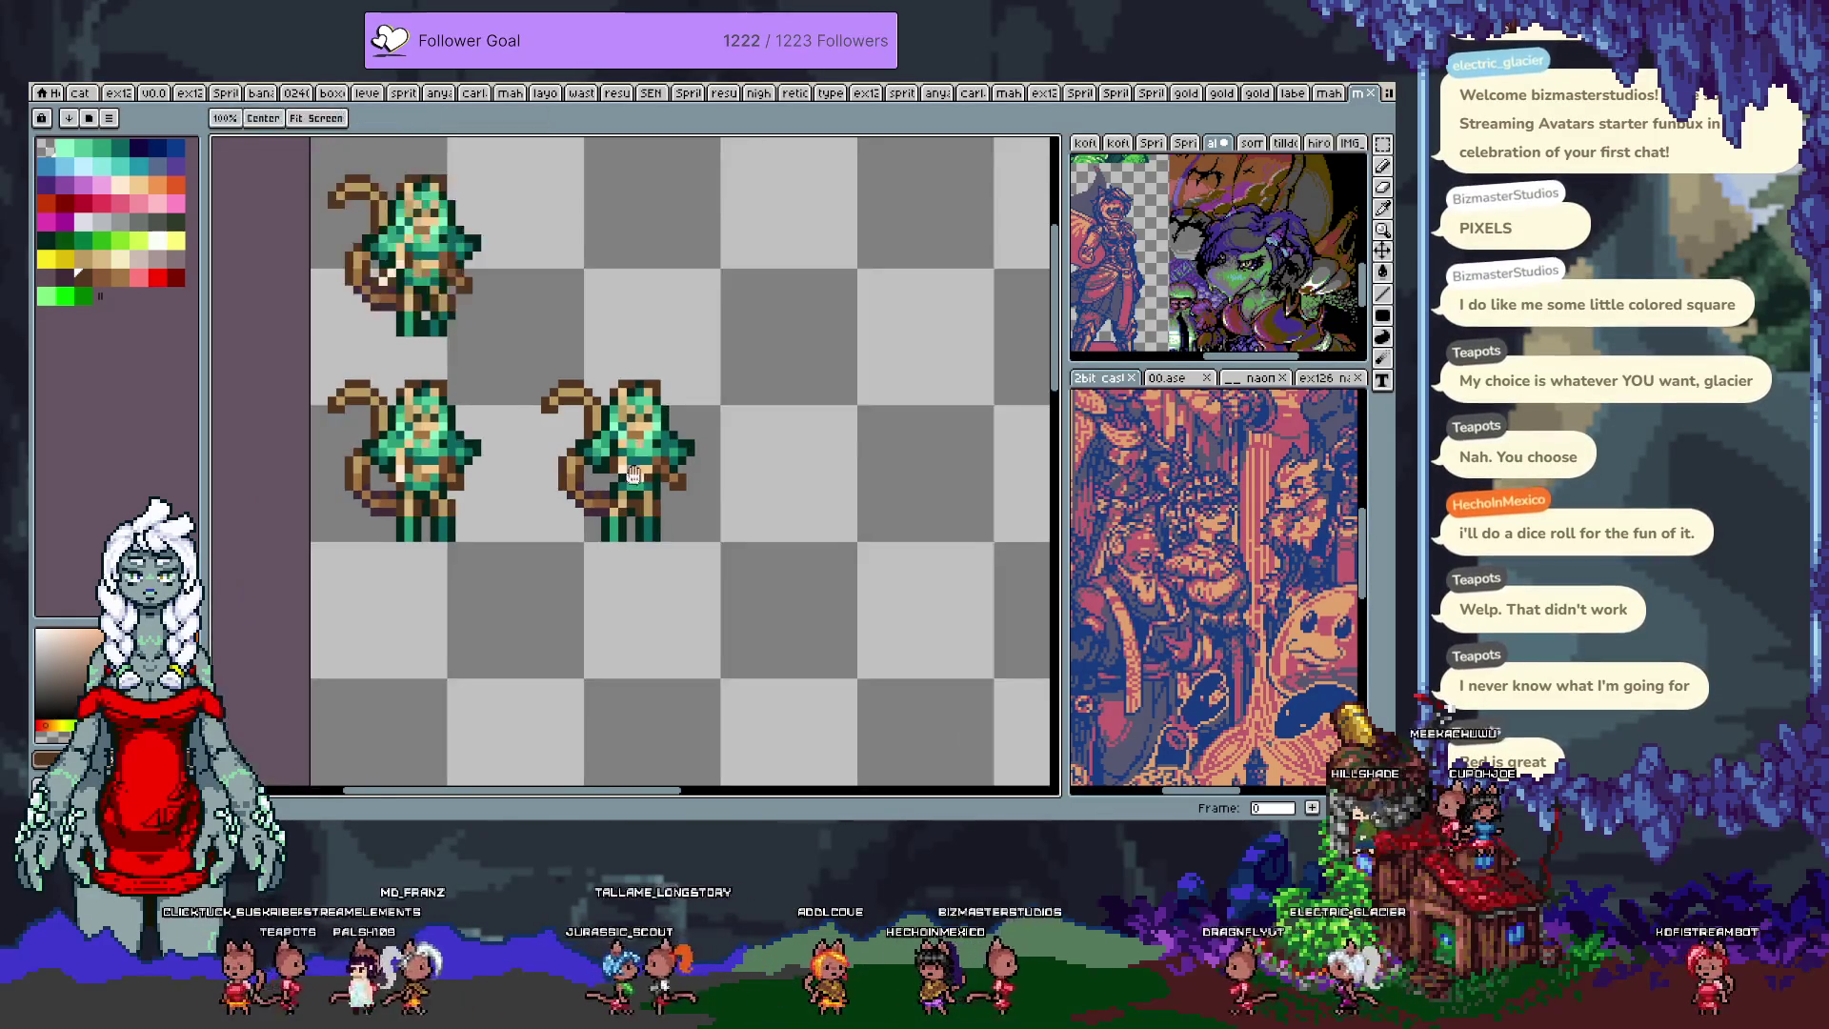
pyautogui.press('m')
pyautogui.moveTo(419, 323); pyautogui.dragTo(630, 533)
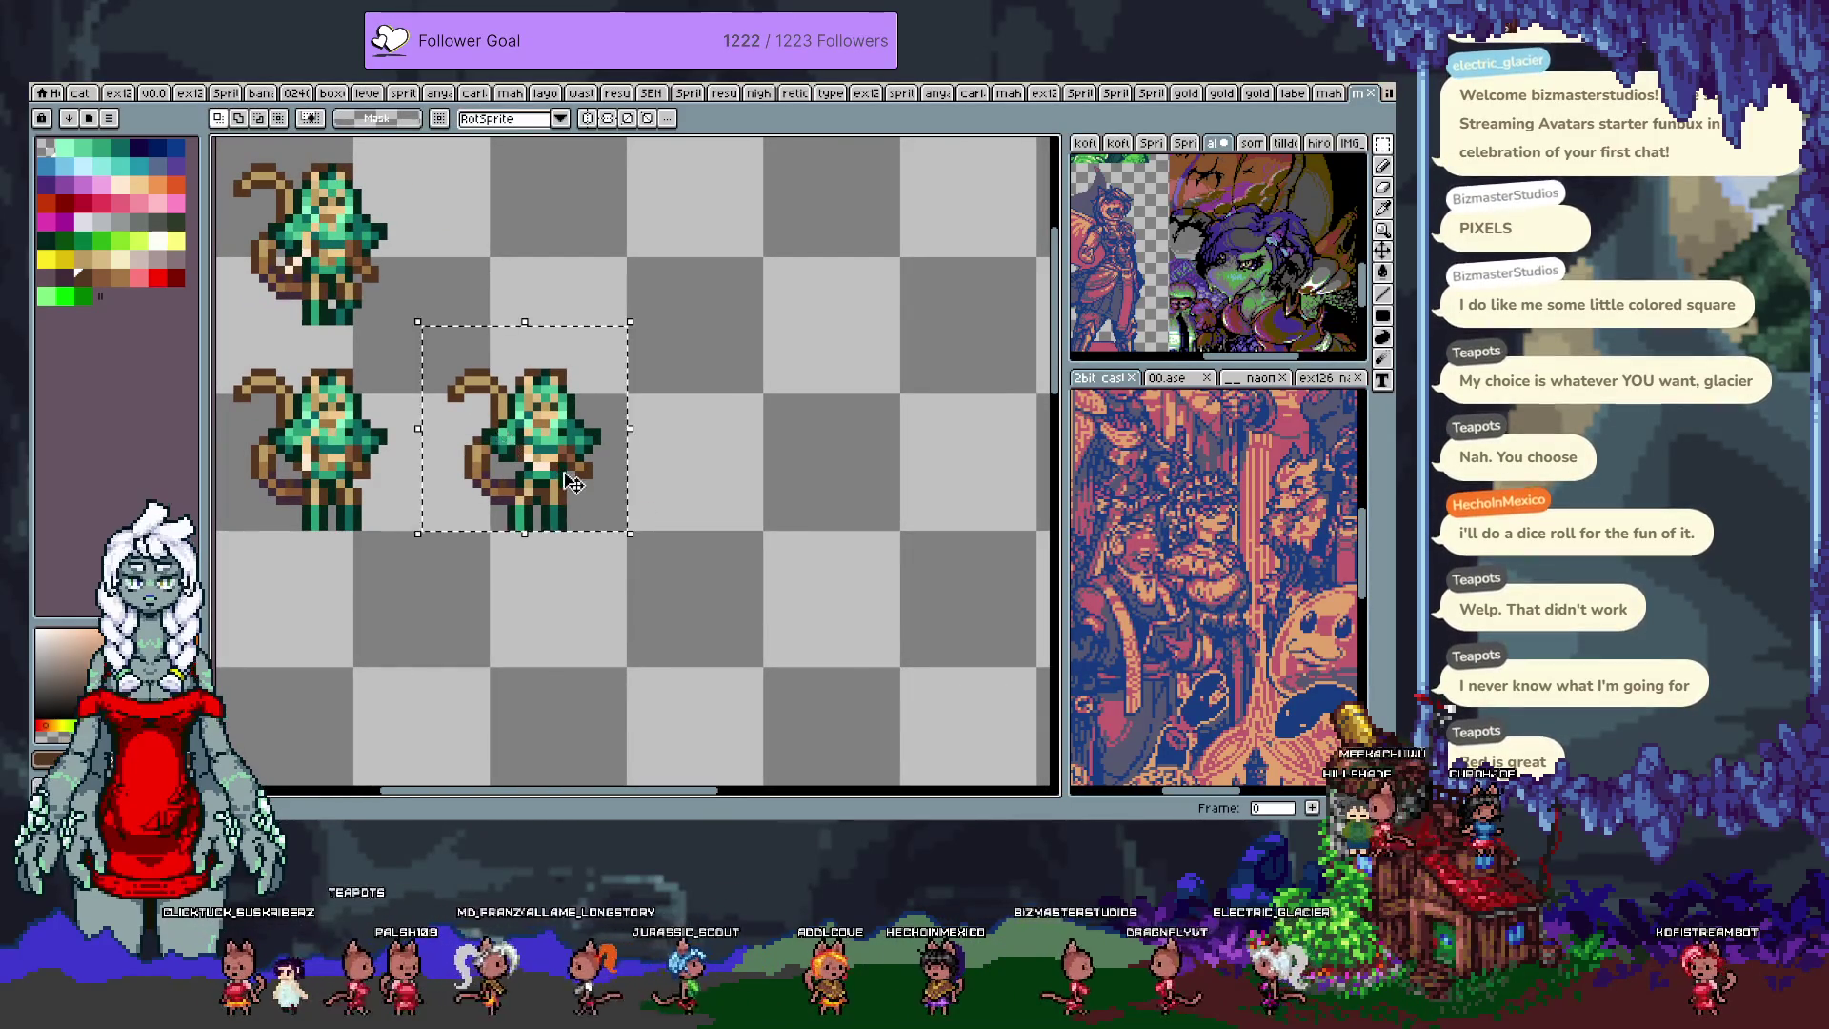
pyautogui.moveTo(571, 481); pyautogui.dragTo(776, 481)
pyautogui.click(562, 474)
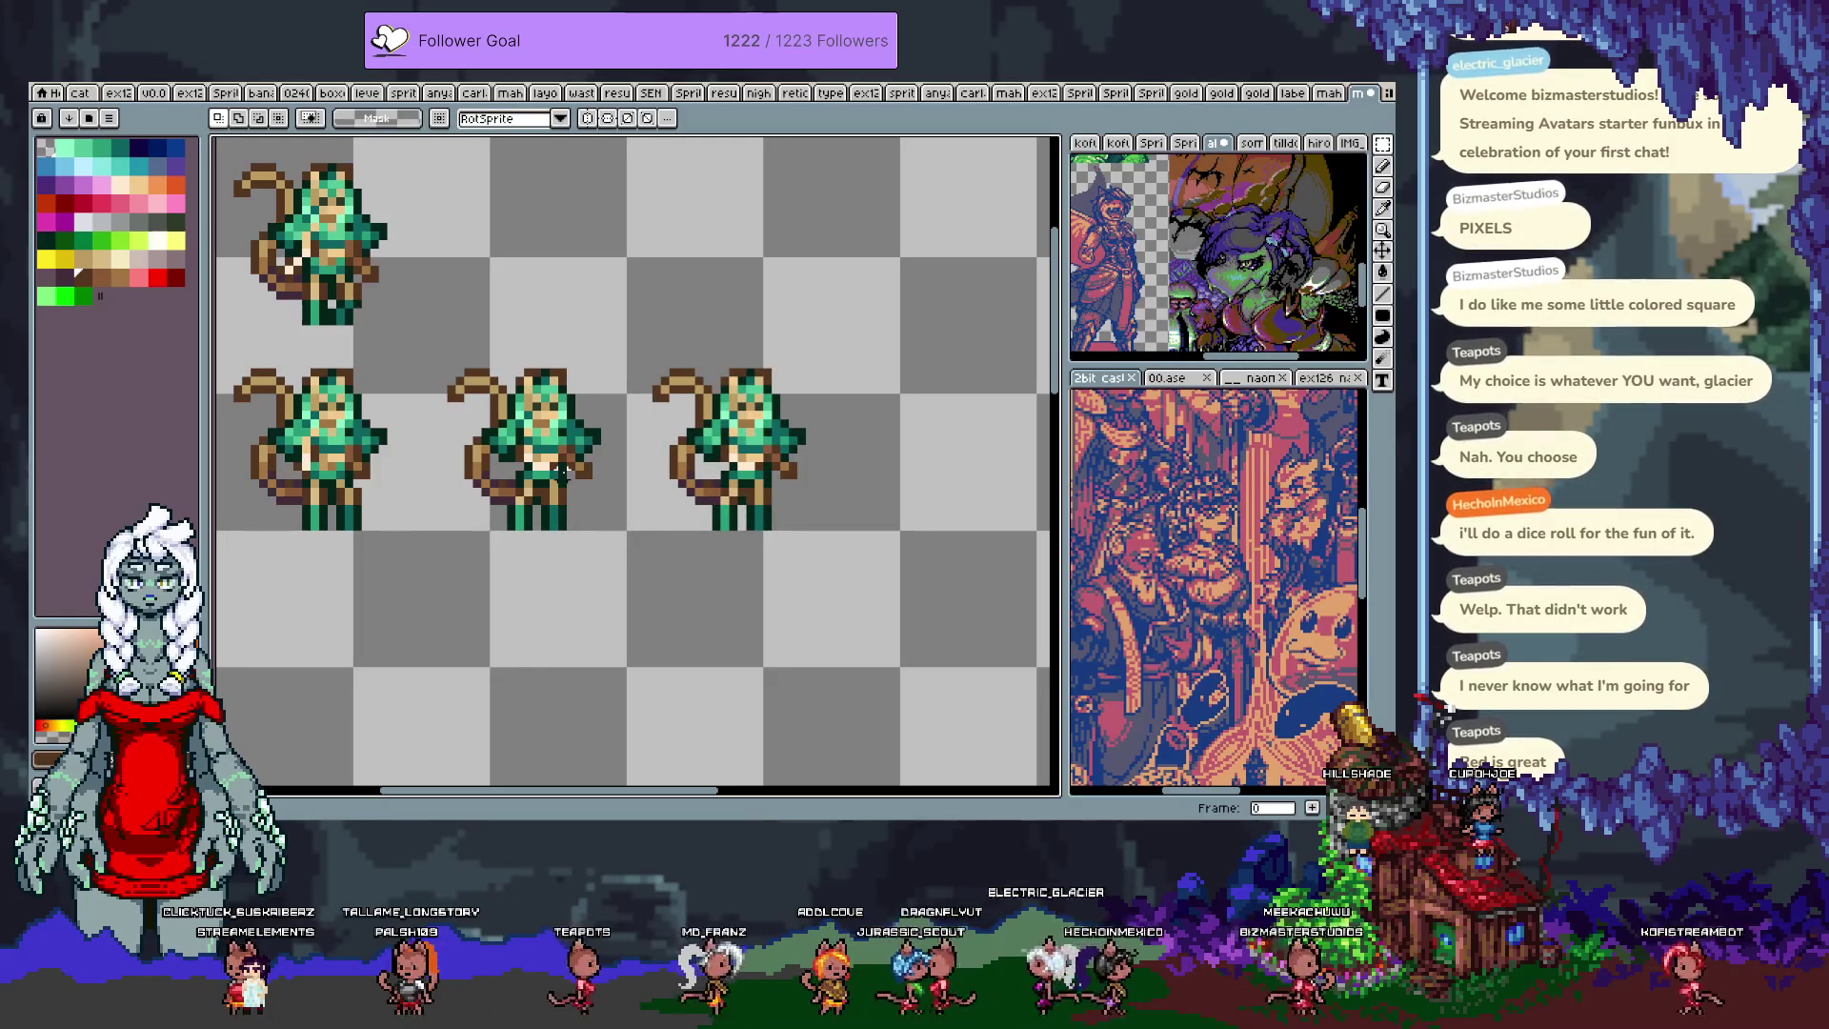
pyautogui.scroll(2, 784, 491)
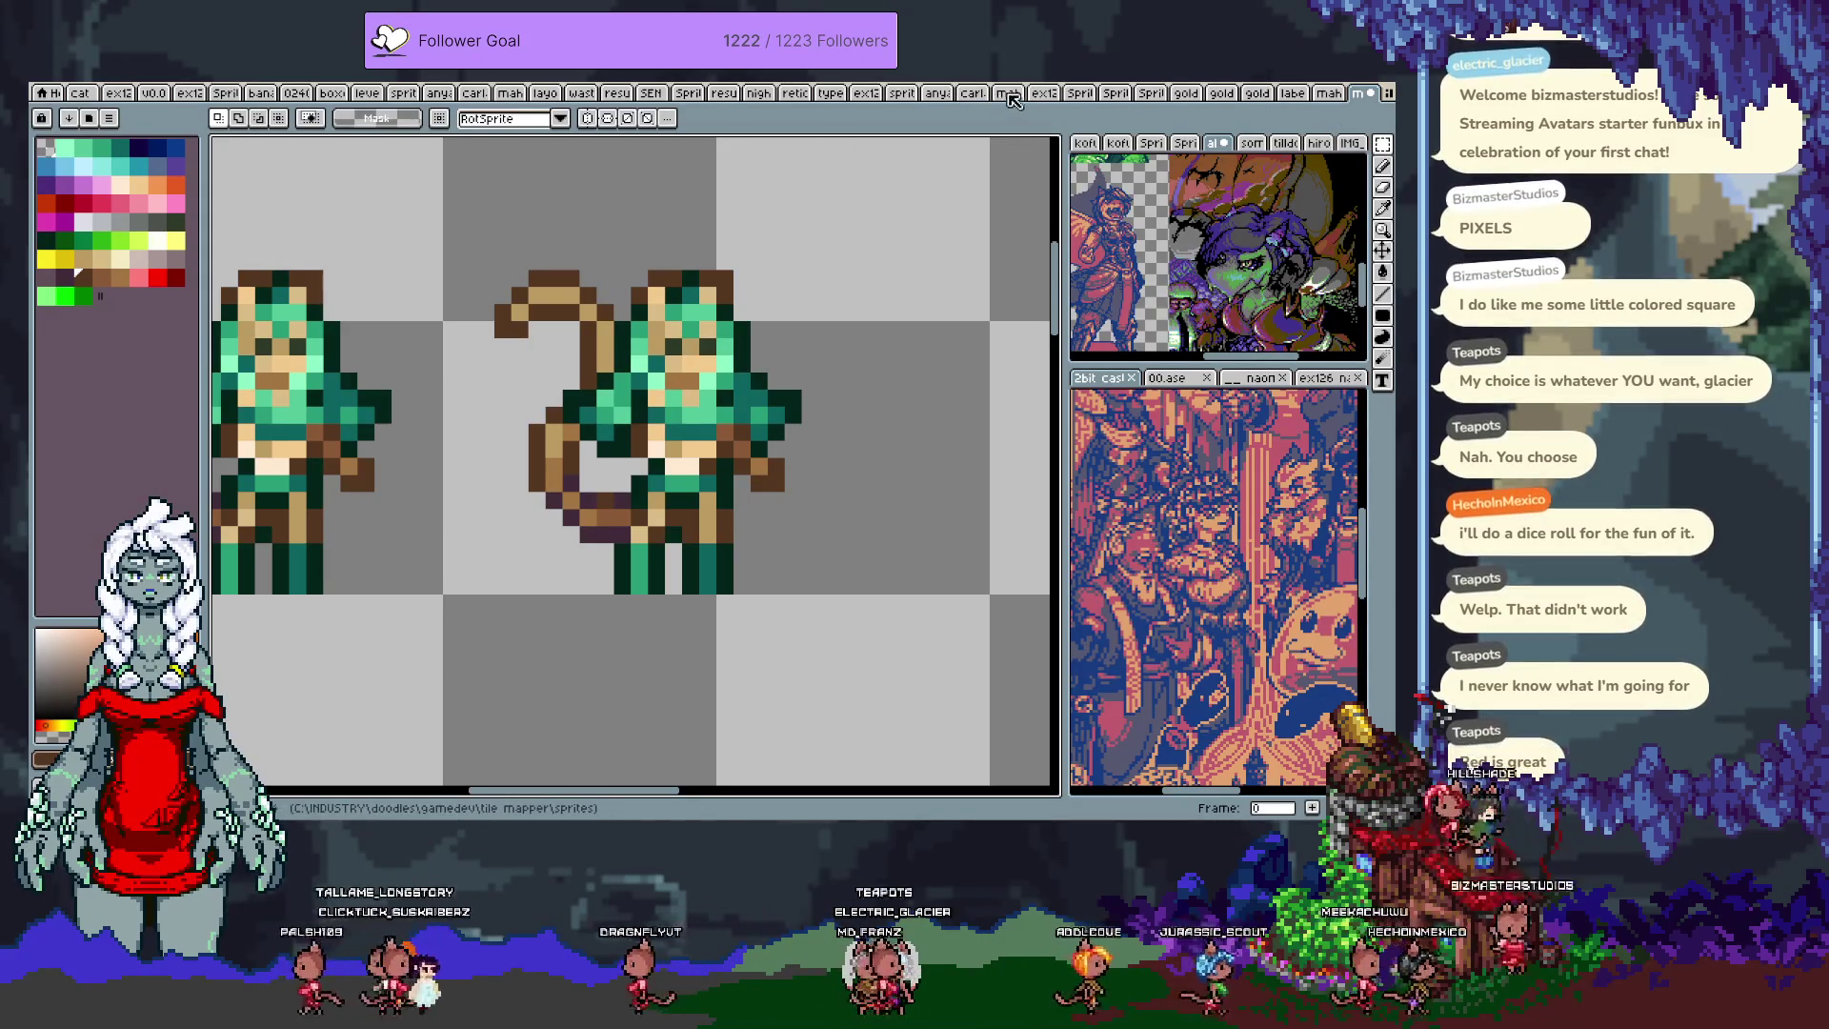
# Step: Paste the red heart from the sprite-sheet document into the rightmost sprite's hand
pyautogui.click(1007, 93)
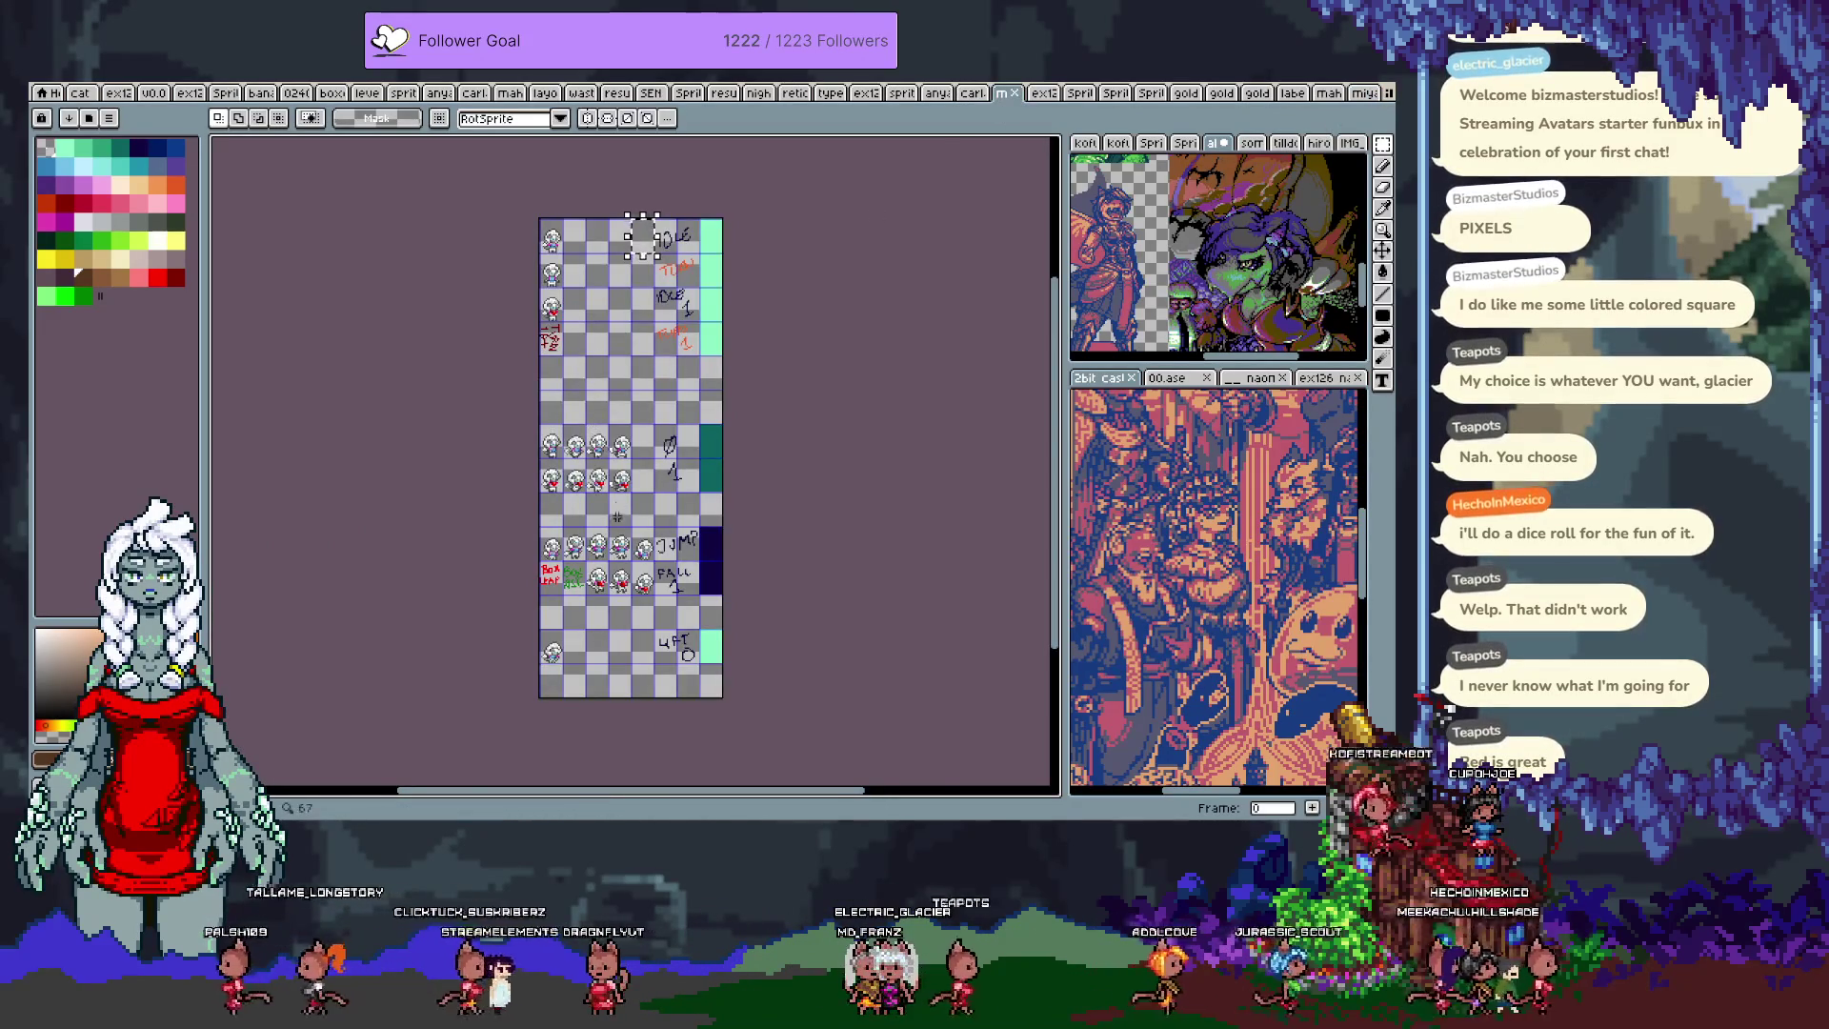
pyautogui.scroll(3, 612, 532)
pyautogui.scroll(2, 666, 324)
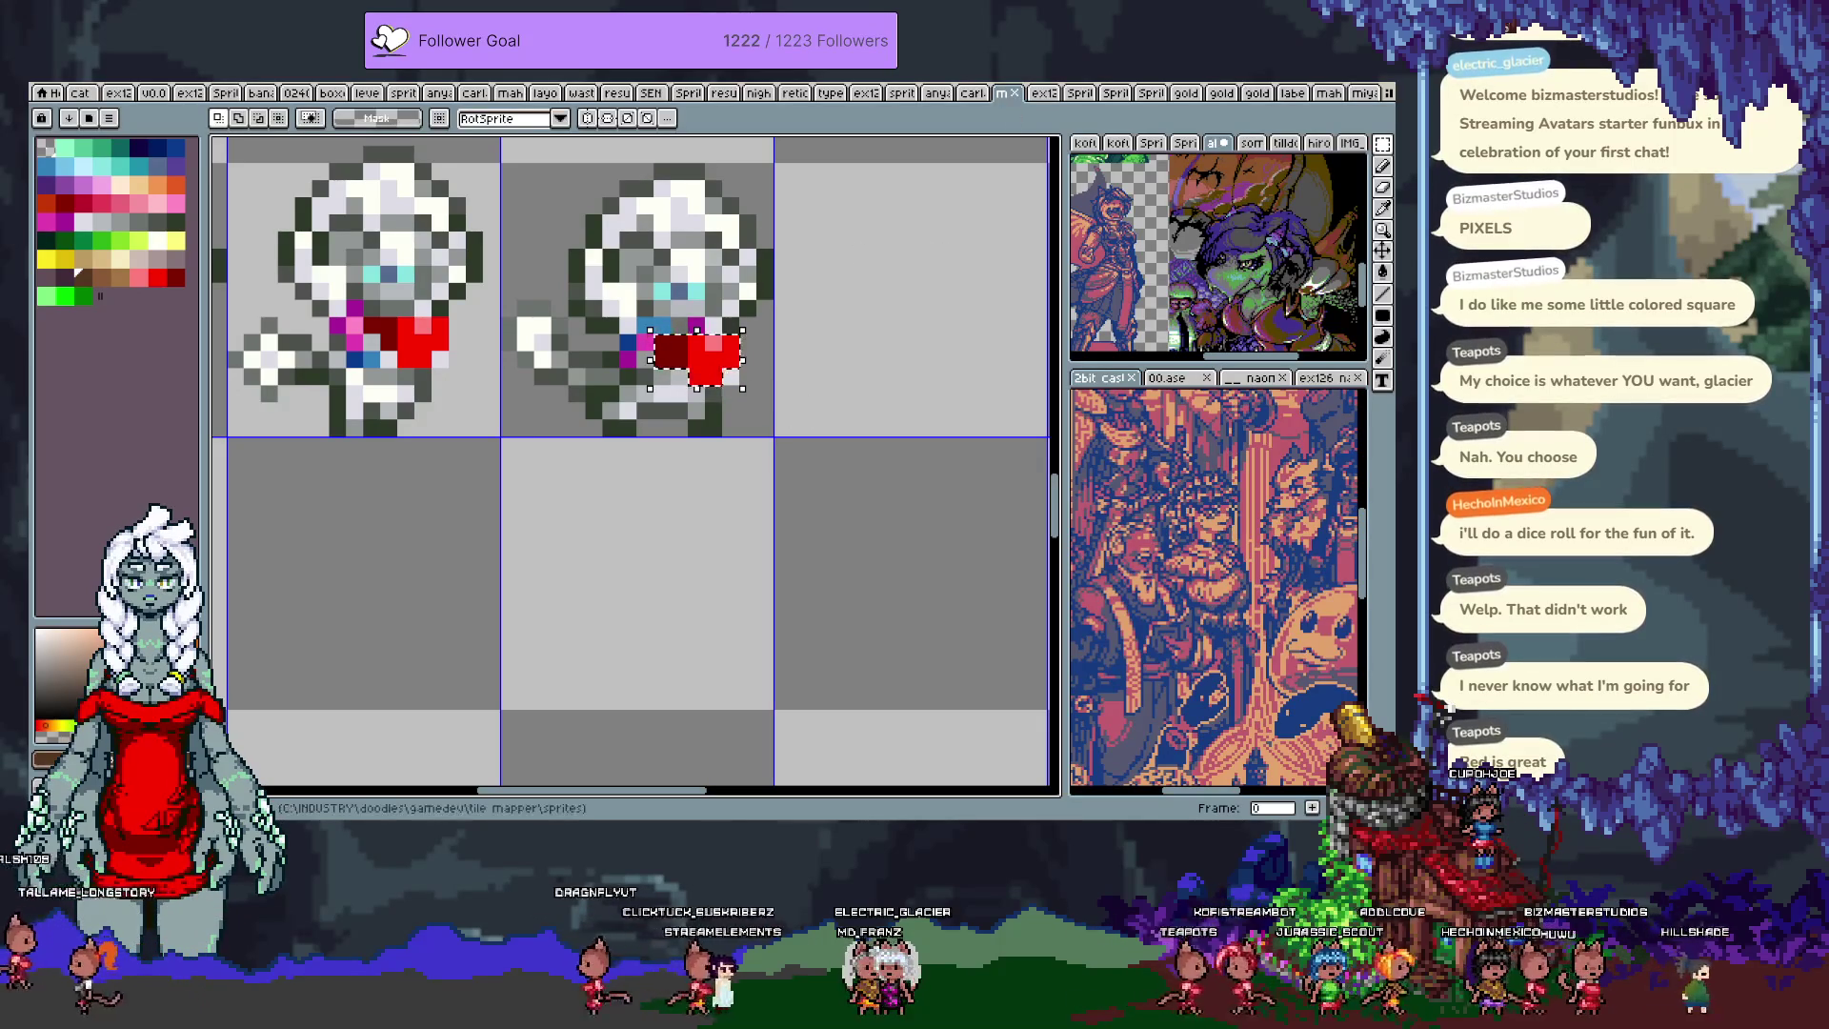
pyautogui.click(1362, 94)
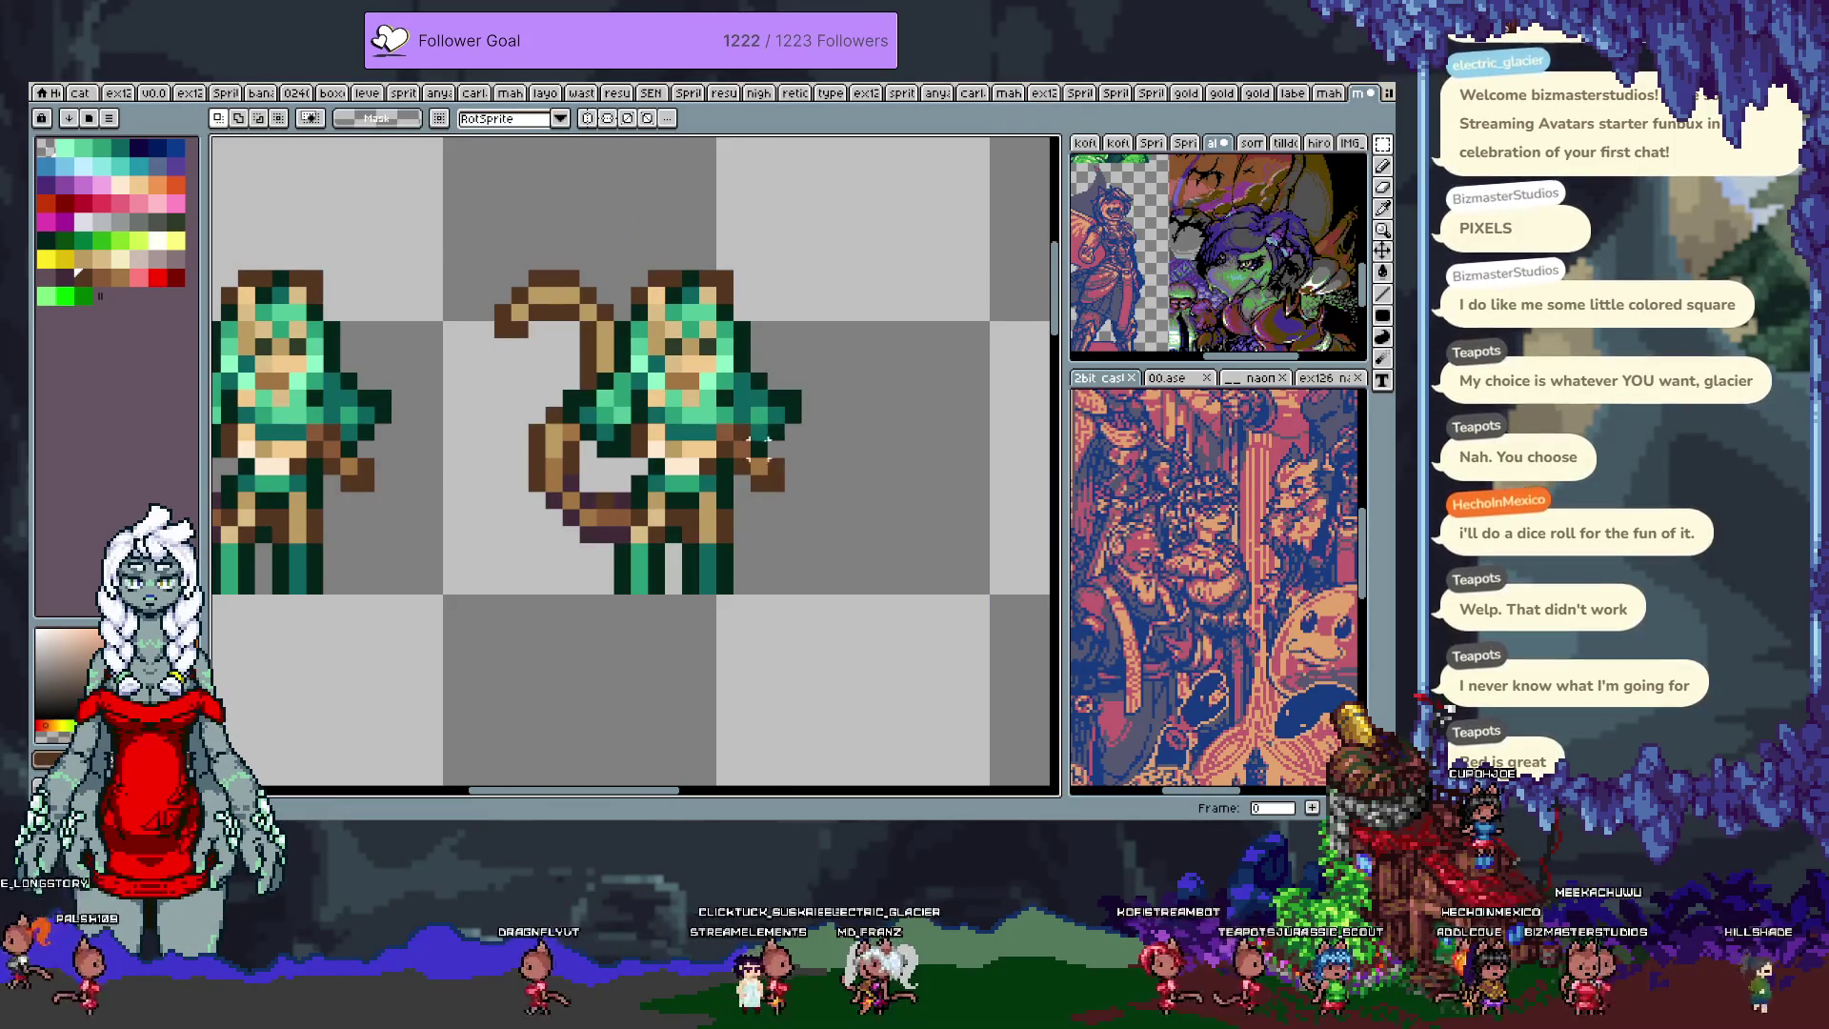
pyautogui.scroll(-2, 741, 459)
pyautogui.scroll(2, 767, 441)
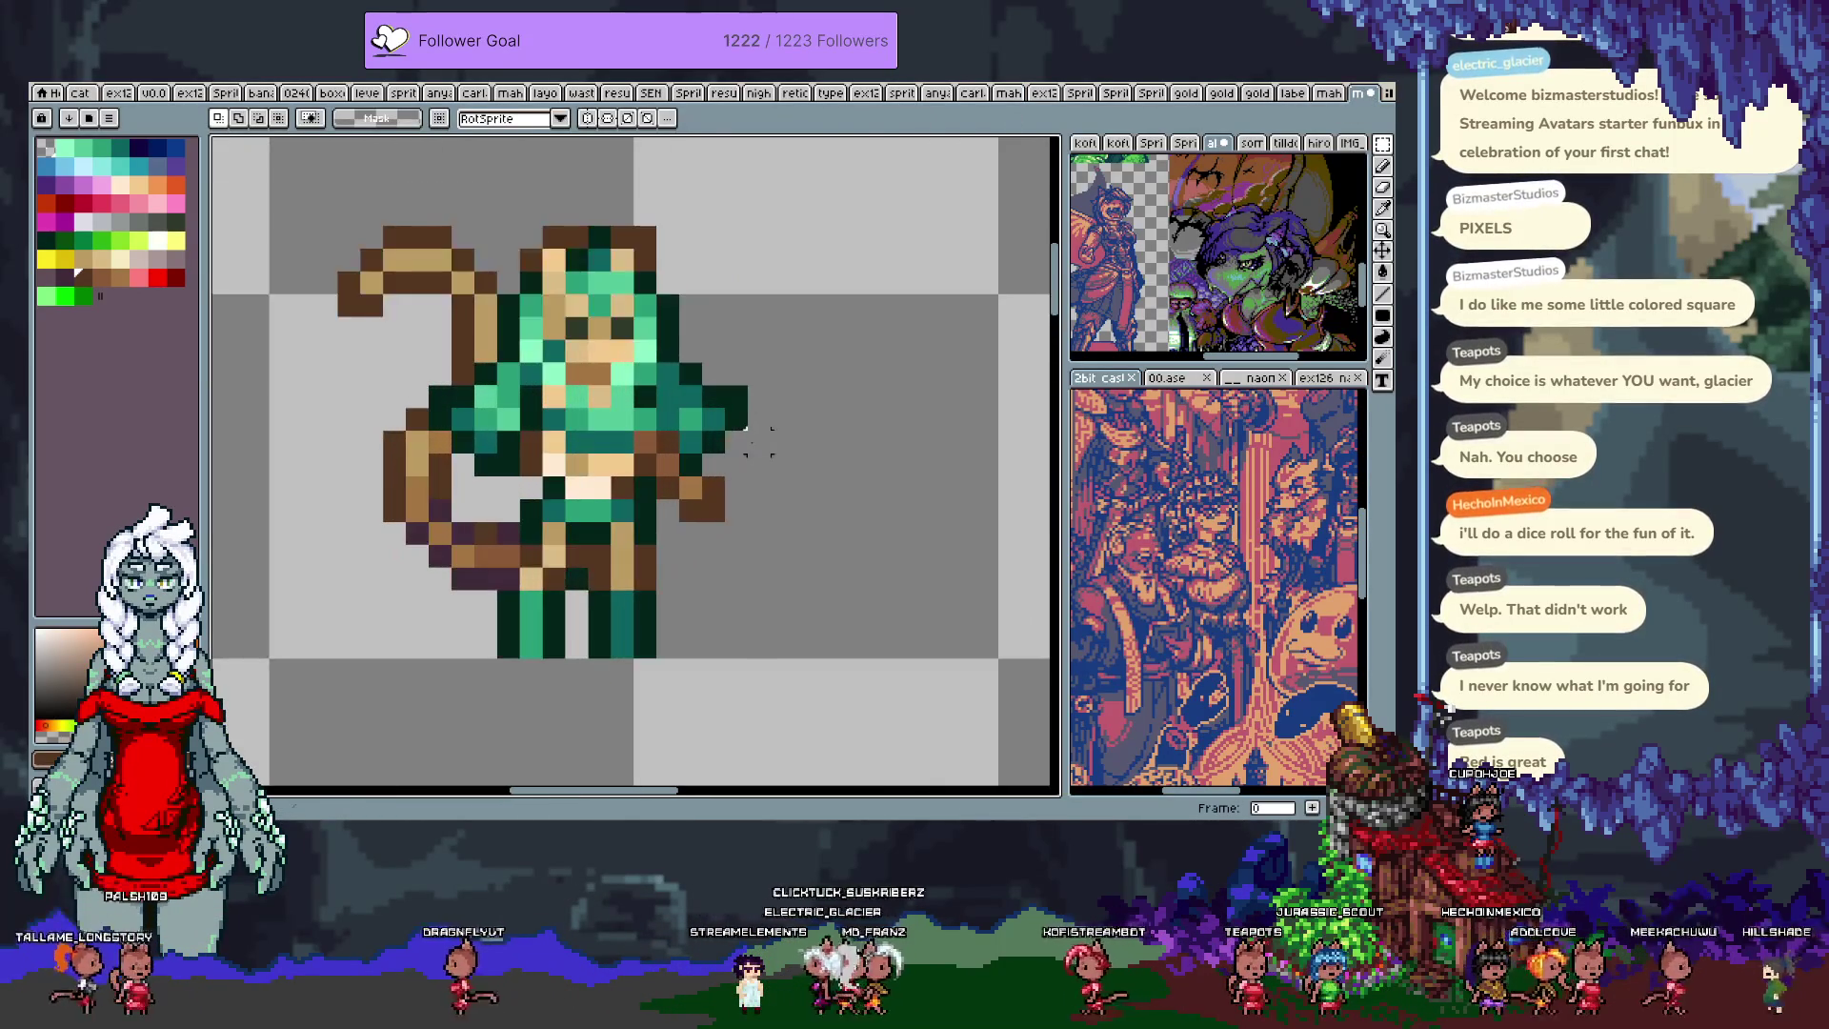
pyautogui.hotkey('ctrl', 'v')
pyautogui.moveTo(499, 456); pyautogui.dragTo(676, 444)
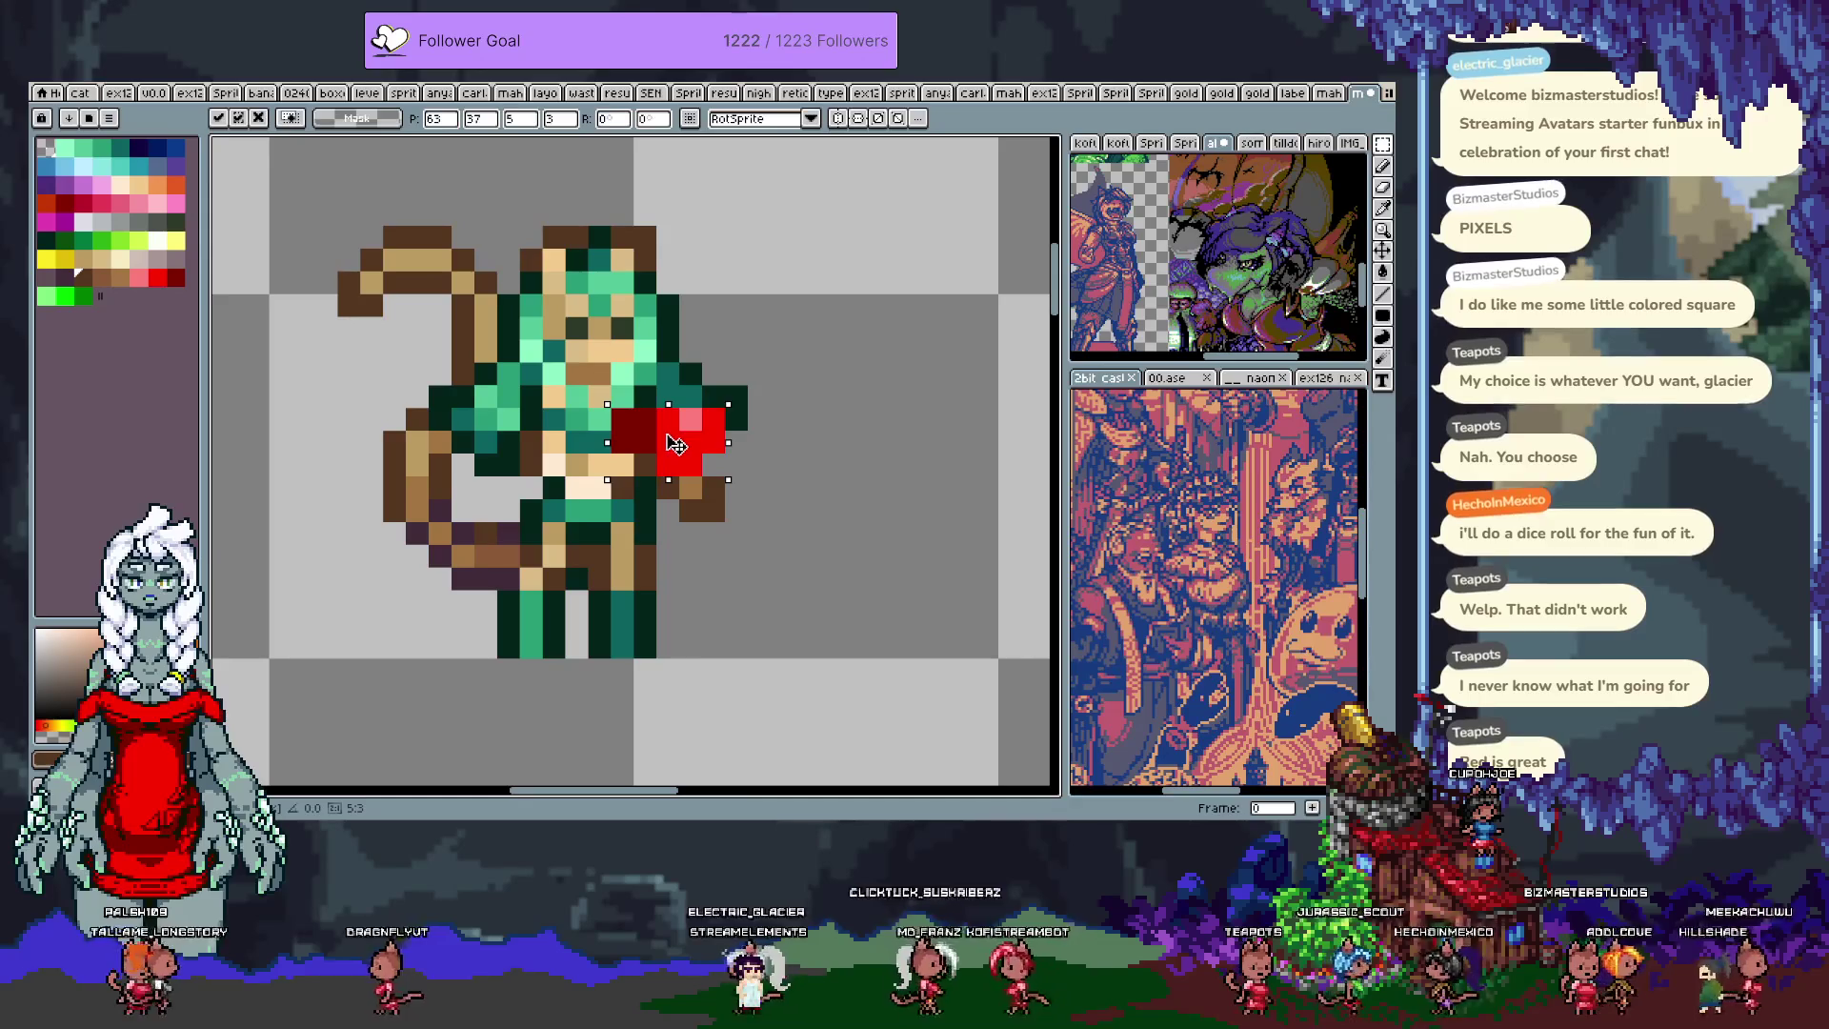
pyautogui.scroll(1, 724, 465)
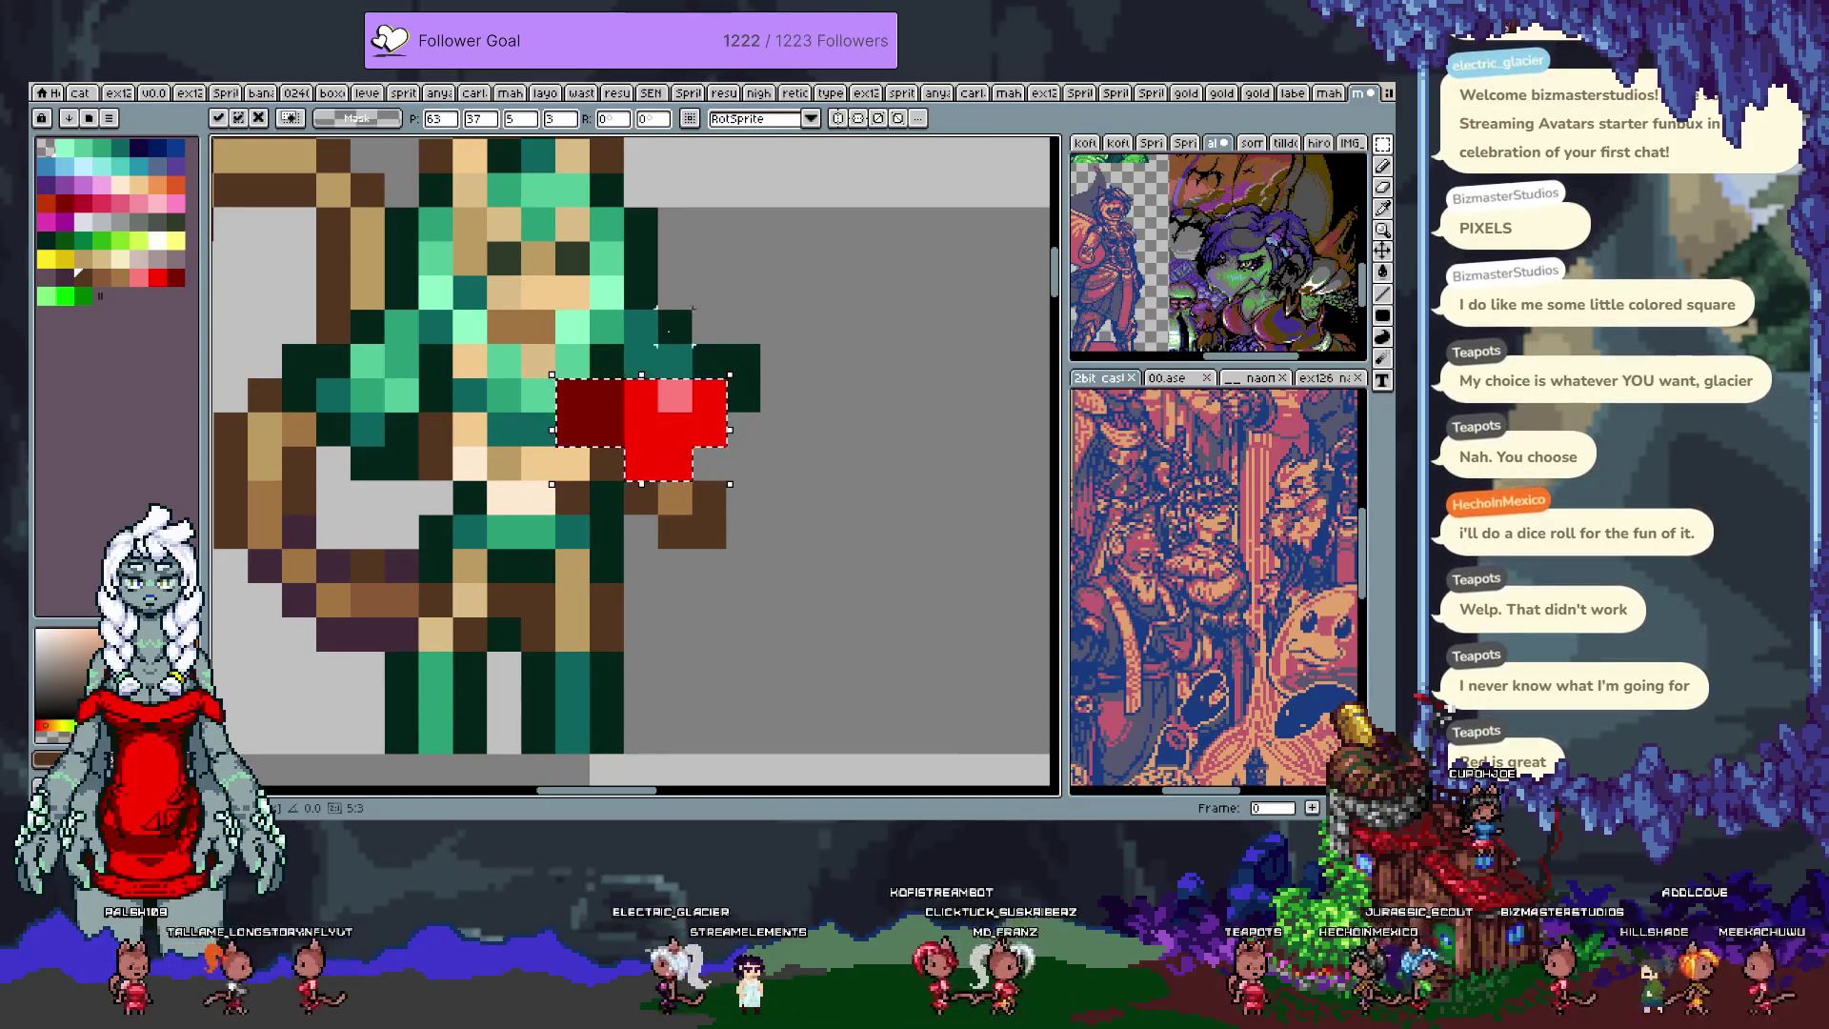
pyautogui.moveTo(679, 431)
pyautogui.mouseDown()
pyautogui.moveTo(659, 433)
pyautogui.moveTo(693, 433)
pyautogui.mouseUp()
pyautogui.click(682, 500)
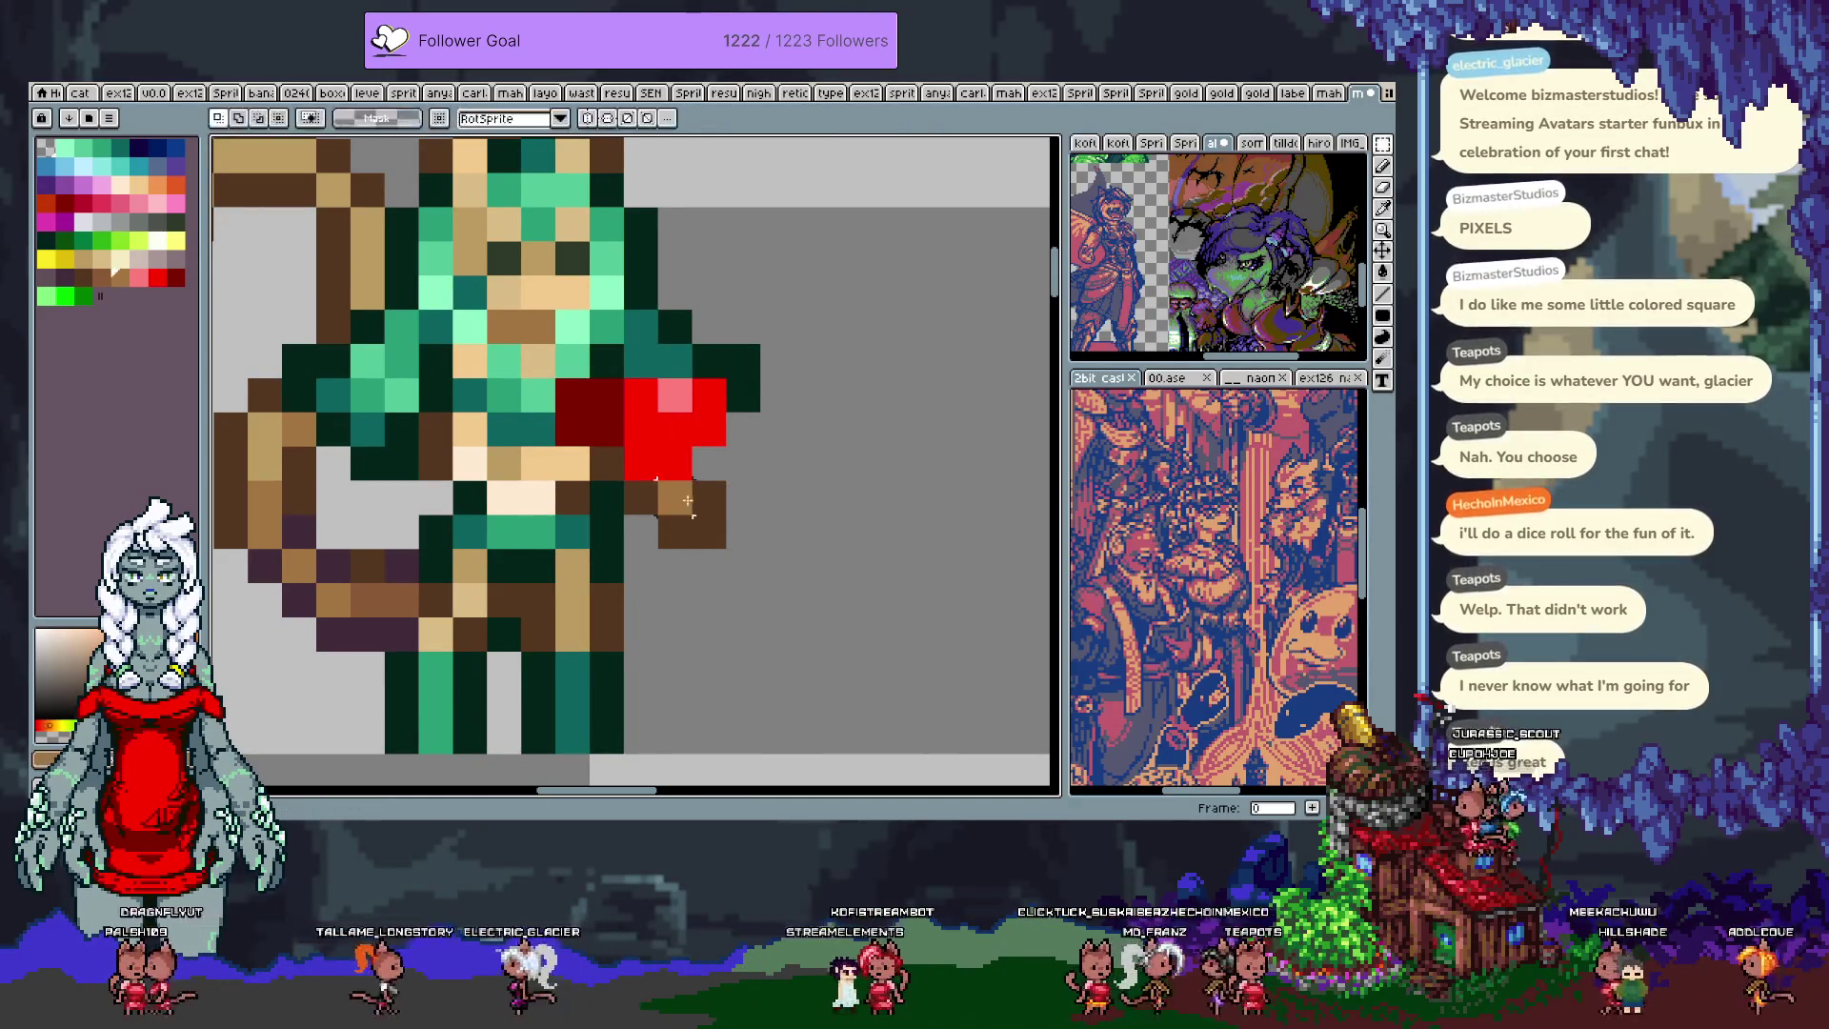
# Step: Repaint the brown hand beside the heart and erase stray pixels around it
pyautogui.press('b')
pyautogui.click(710, 464)
pyautogui.click(674, 498)
pyautogui.rightClick(692, 531)
pyautogui.rightClick(709, 498)
pyautogui.click(743, 463)
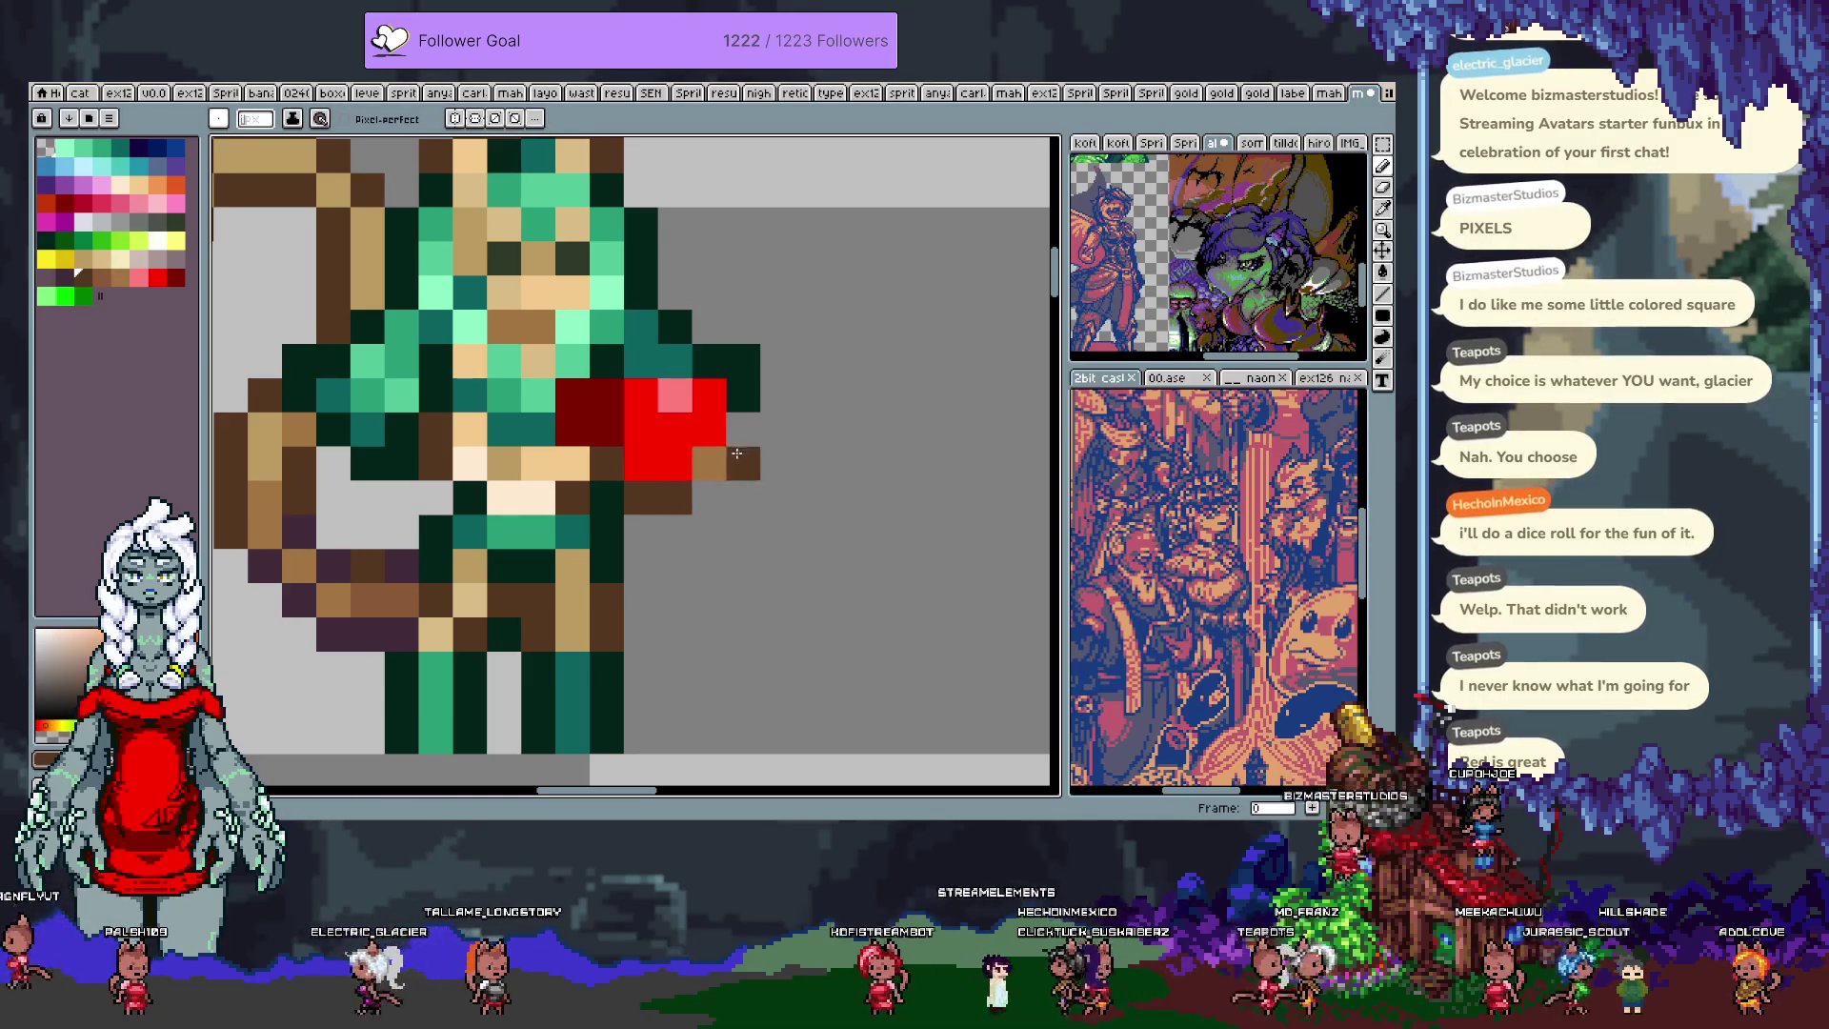
pyautogui.rightClick(699, 525)
pyautogui.hscroll(-2, 683, 541)
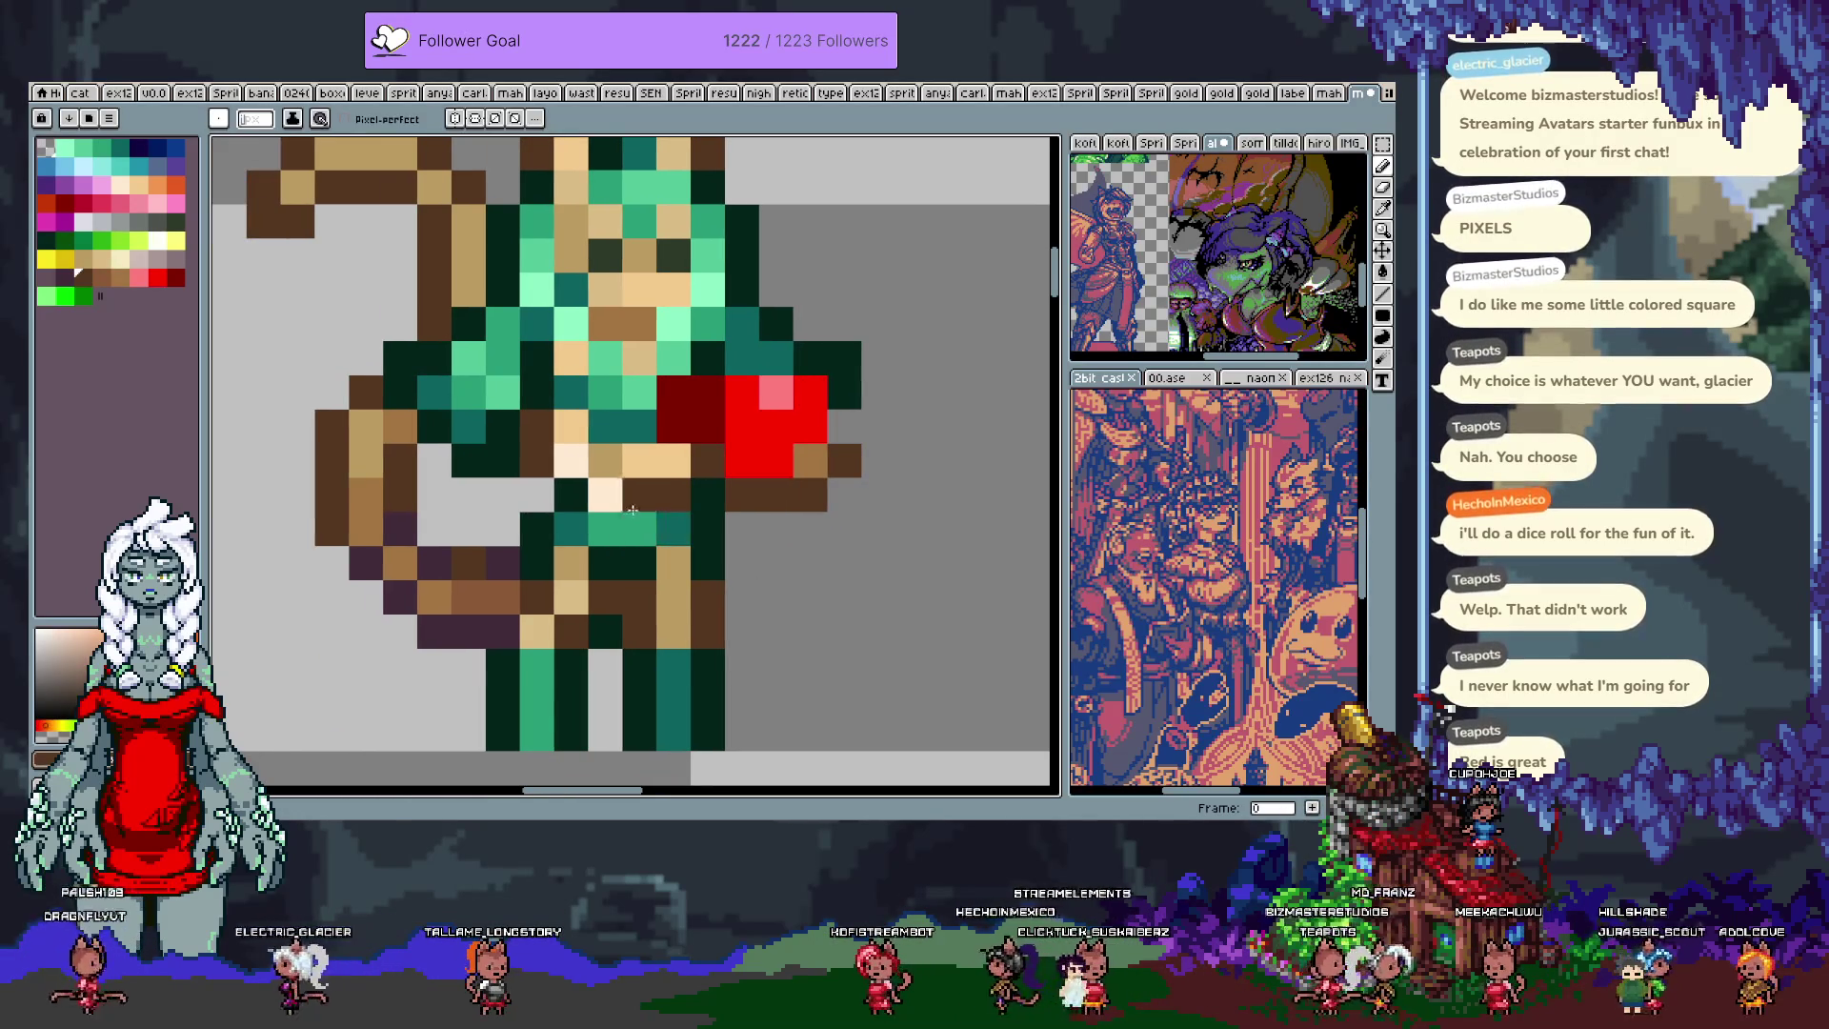
# Step: Recolour arm and torso pixels with tan, light peach, green, dark brown and dark green
pyautogui.keyDown('alt'); pyautogui.click(571, 434); pyautogui.keyUp('alt')
pyautogui.click(605, 432)
pyautogui.keyDown('alt'); pyautogui.click(572, 461); pyautogui.keyUp('alt')
pyautogui.click(679, 456)
pyautogui.keyDown('alt'); pyautogui.click(606, 531); pyautogui.keyUp('alt')
pyautogui.click(648, 524)
pyautogui.keyDown('alt'); pyautogui.click(605, 460); pyautogui.keyUp('alt')
pyautogui.click(625, 490)
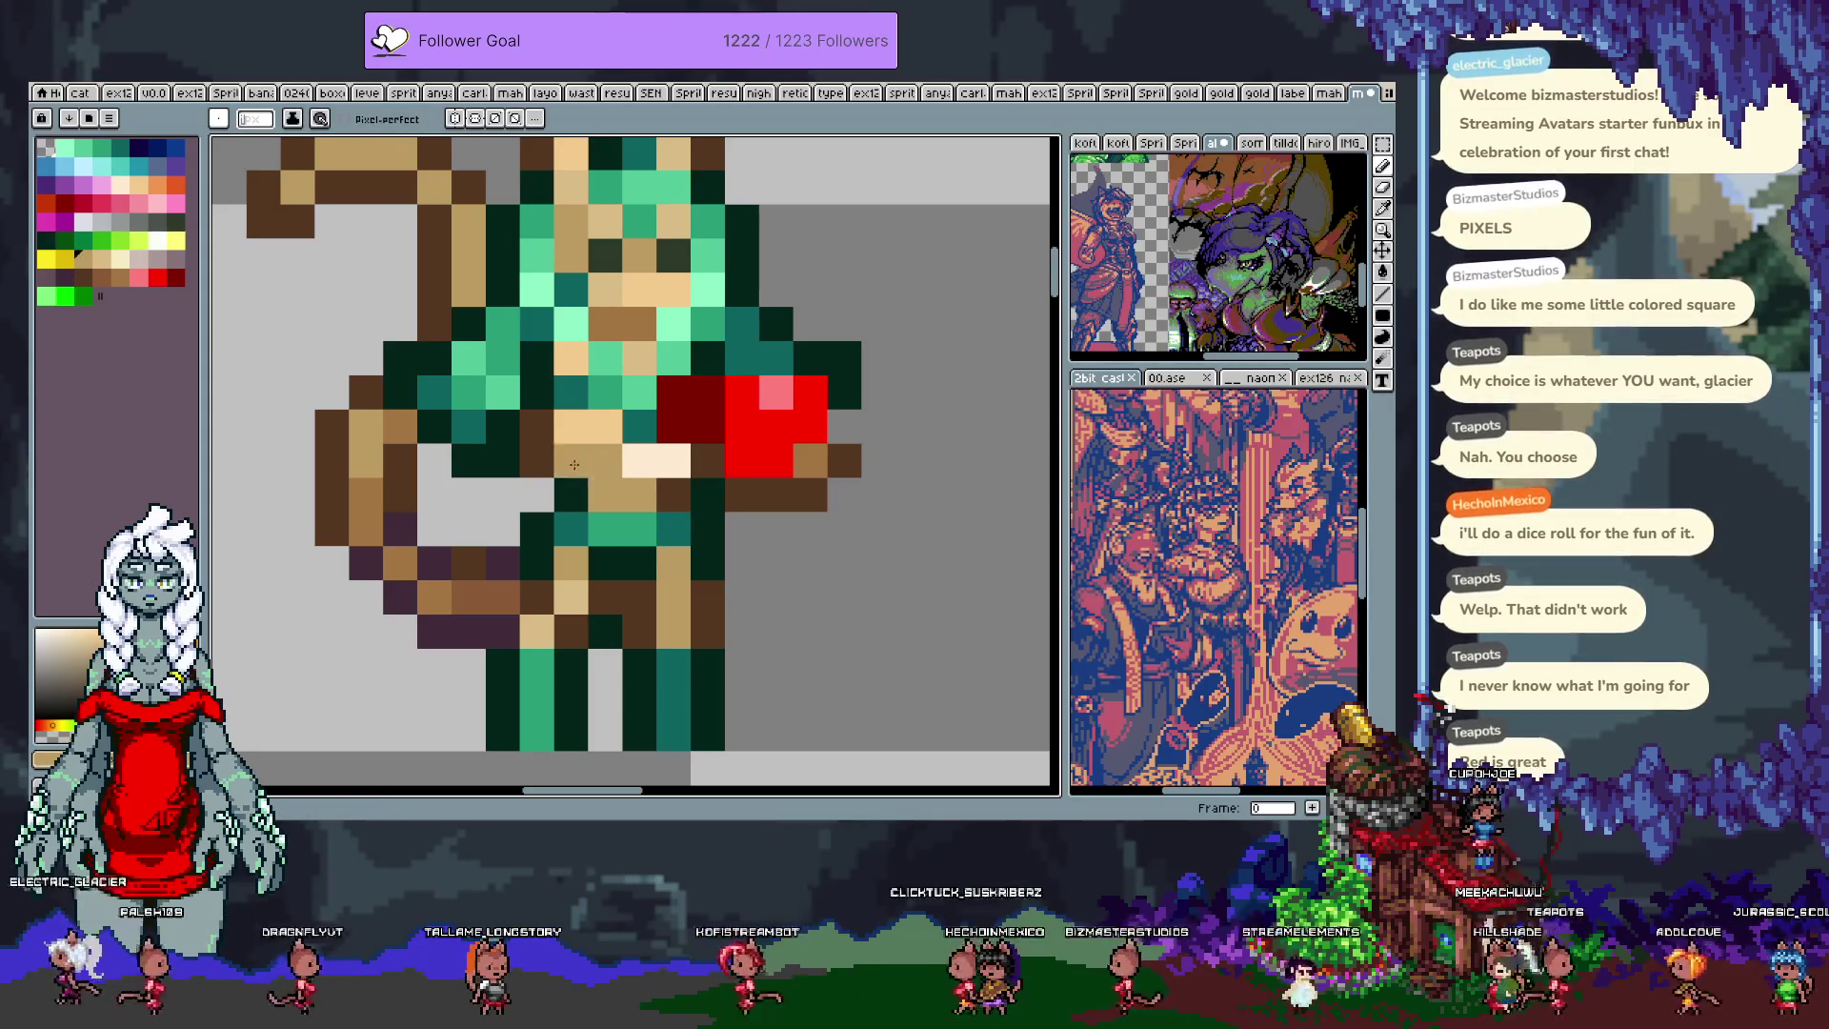
pyautogui.keyDown('alt'); pyautogui.click(538, 461); pyautogui.keyUp('alt')
pyautogui.click(577, 599)
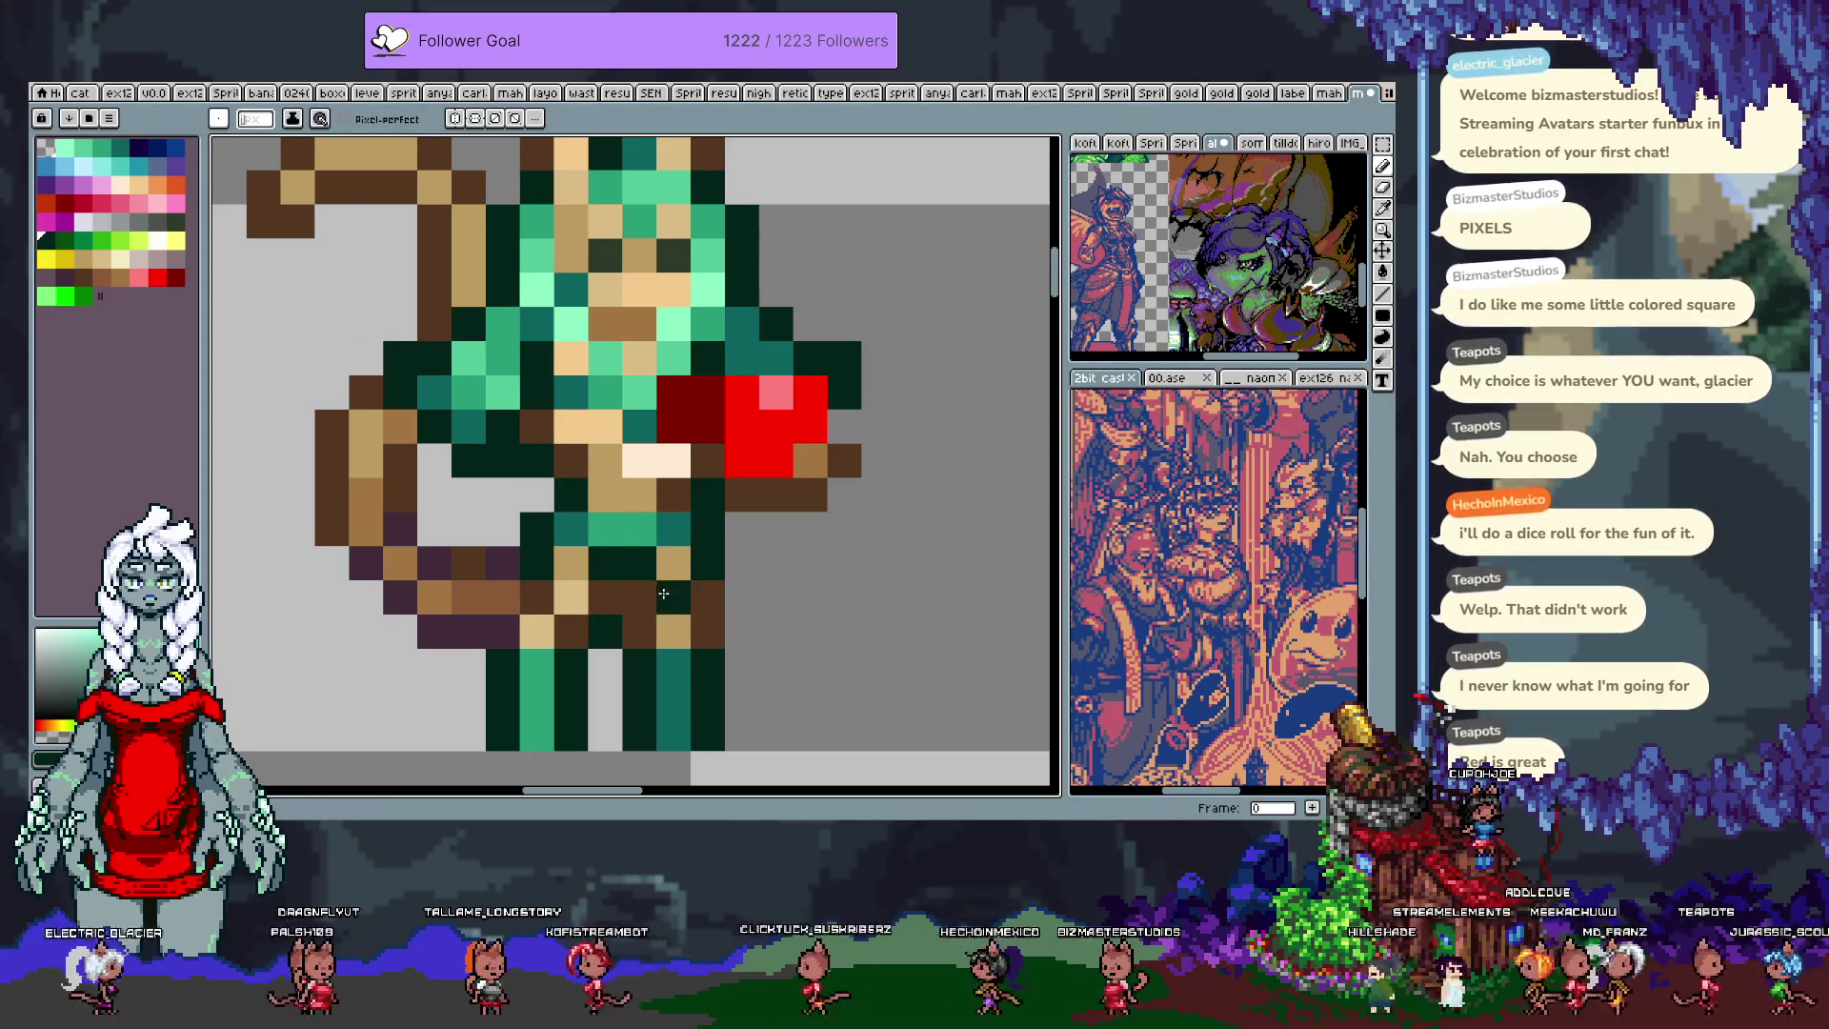
pyautogui.click(648, 582)
pyautogui.keyDown('alt'); pyautogui.click(644, 576); pyautogui.keyUp('alt')
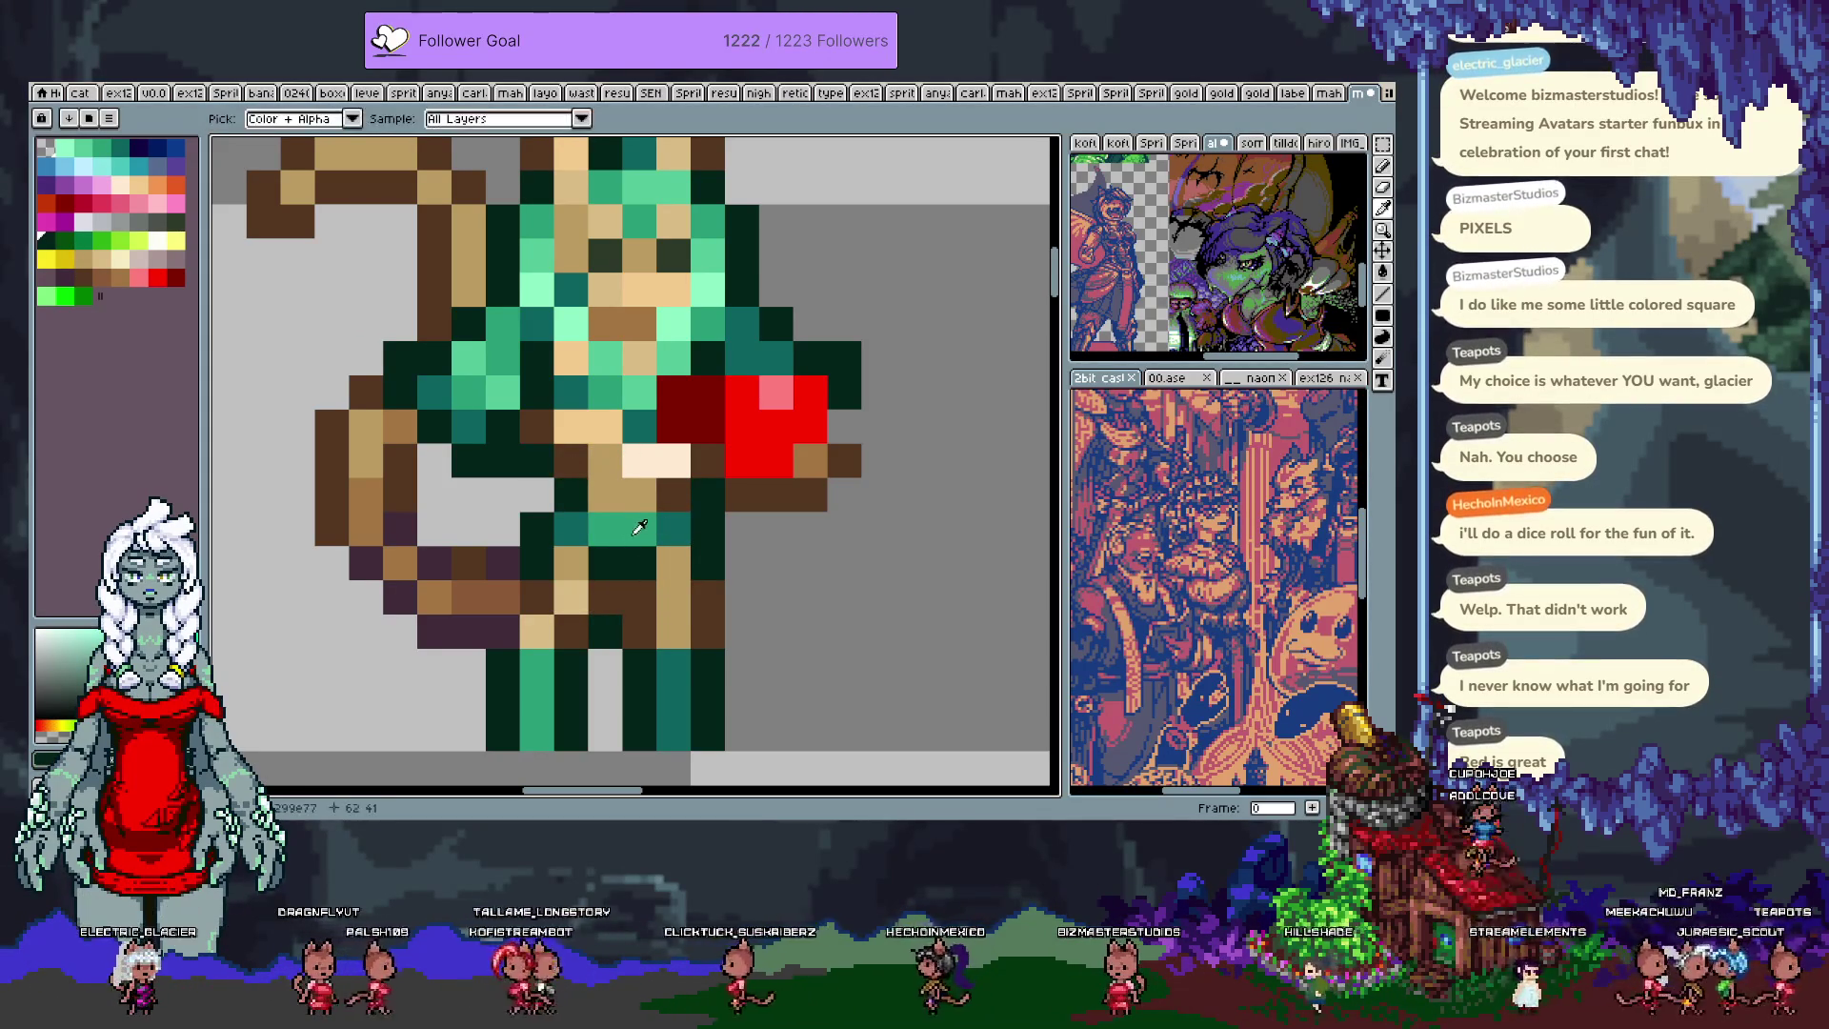
pyautogui.click(602, 496)
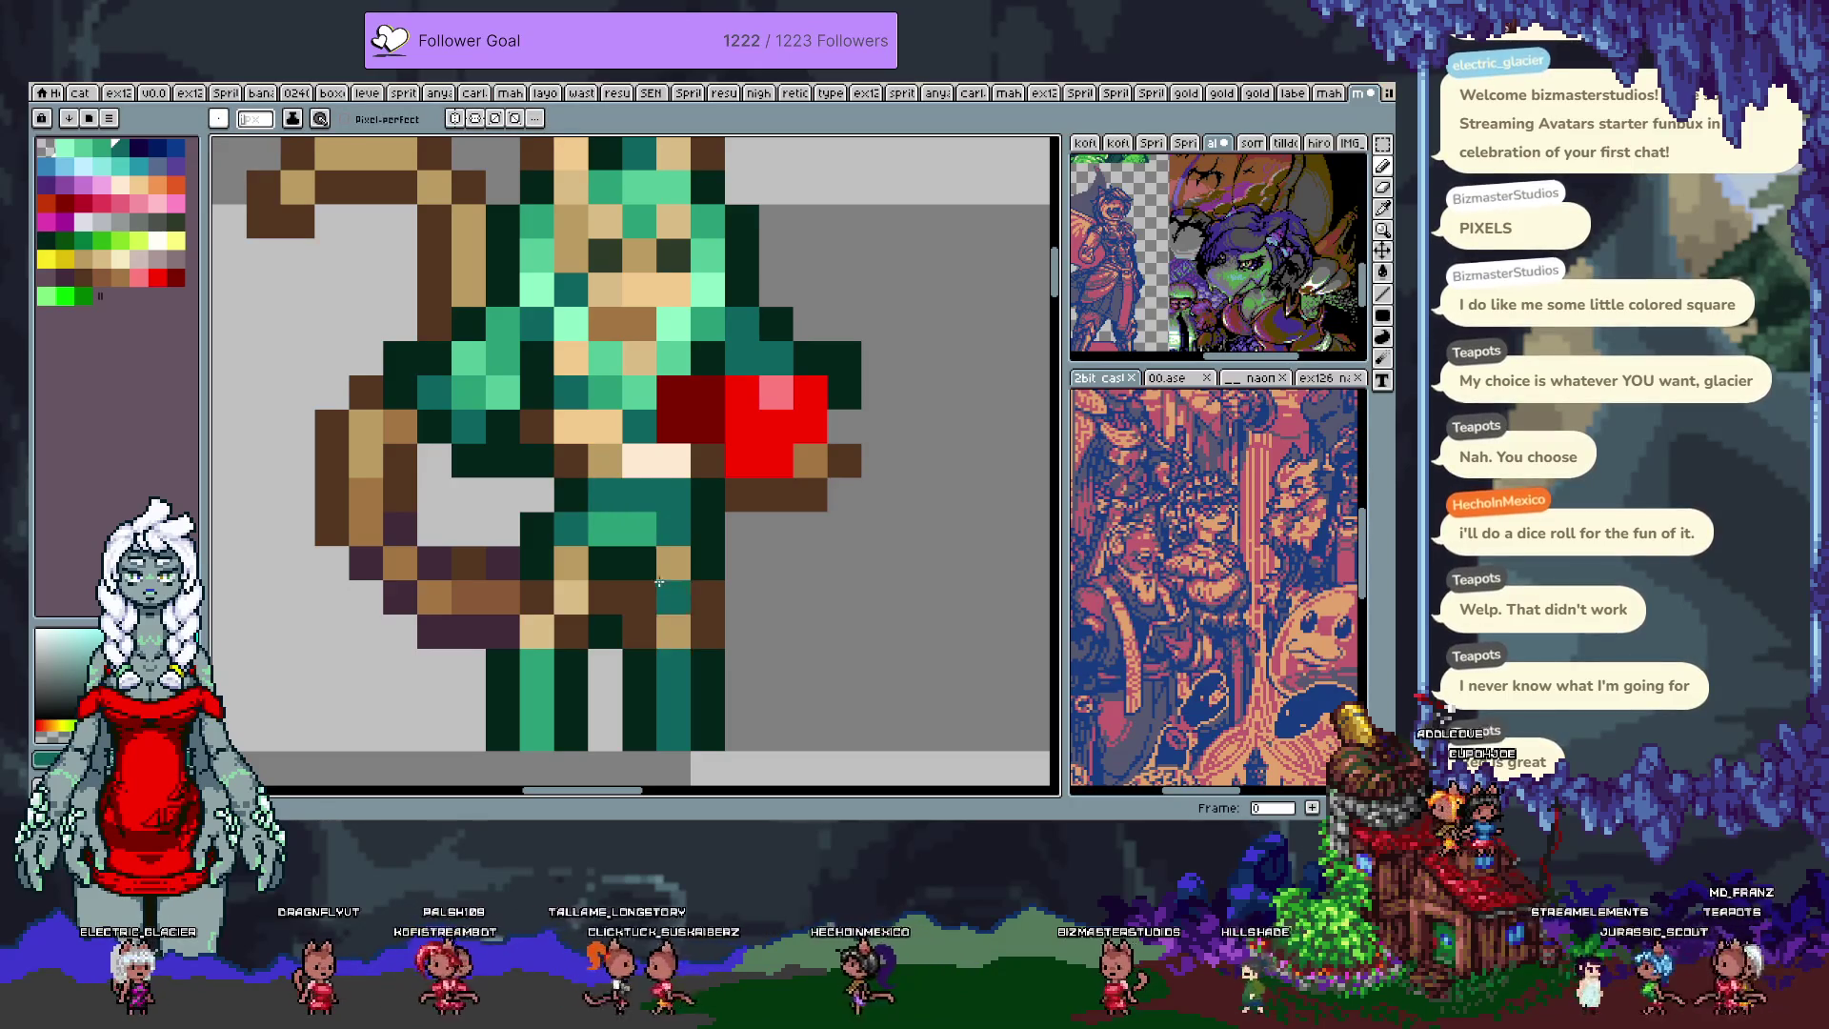
# Step: Erase a stray teal pixel and touch up two arm pixels with peach #f3ca8c
pyautogui.rightClick(724, 530)
pyautogui.keyDown('alt'); pyautogui.click(654, 499); pyautogui.keyUp('alt')
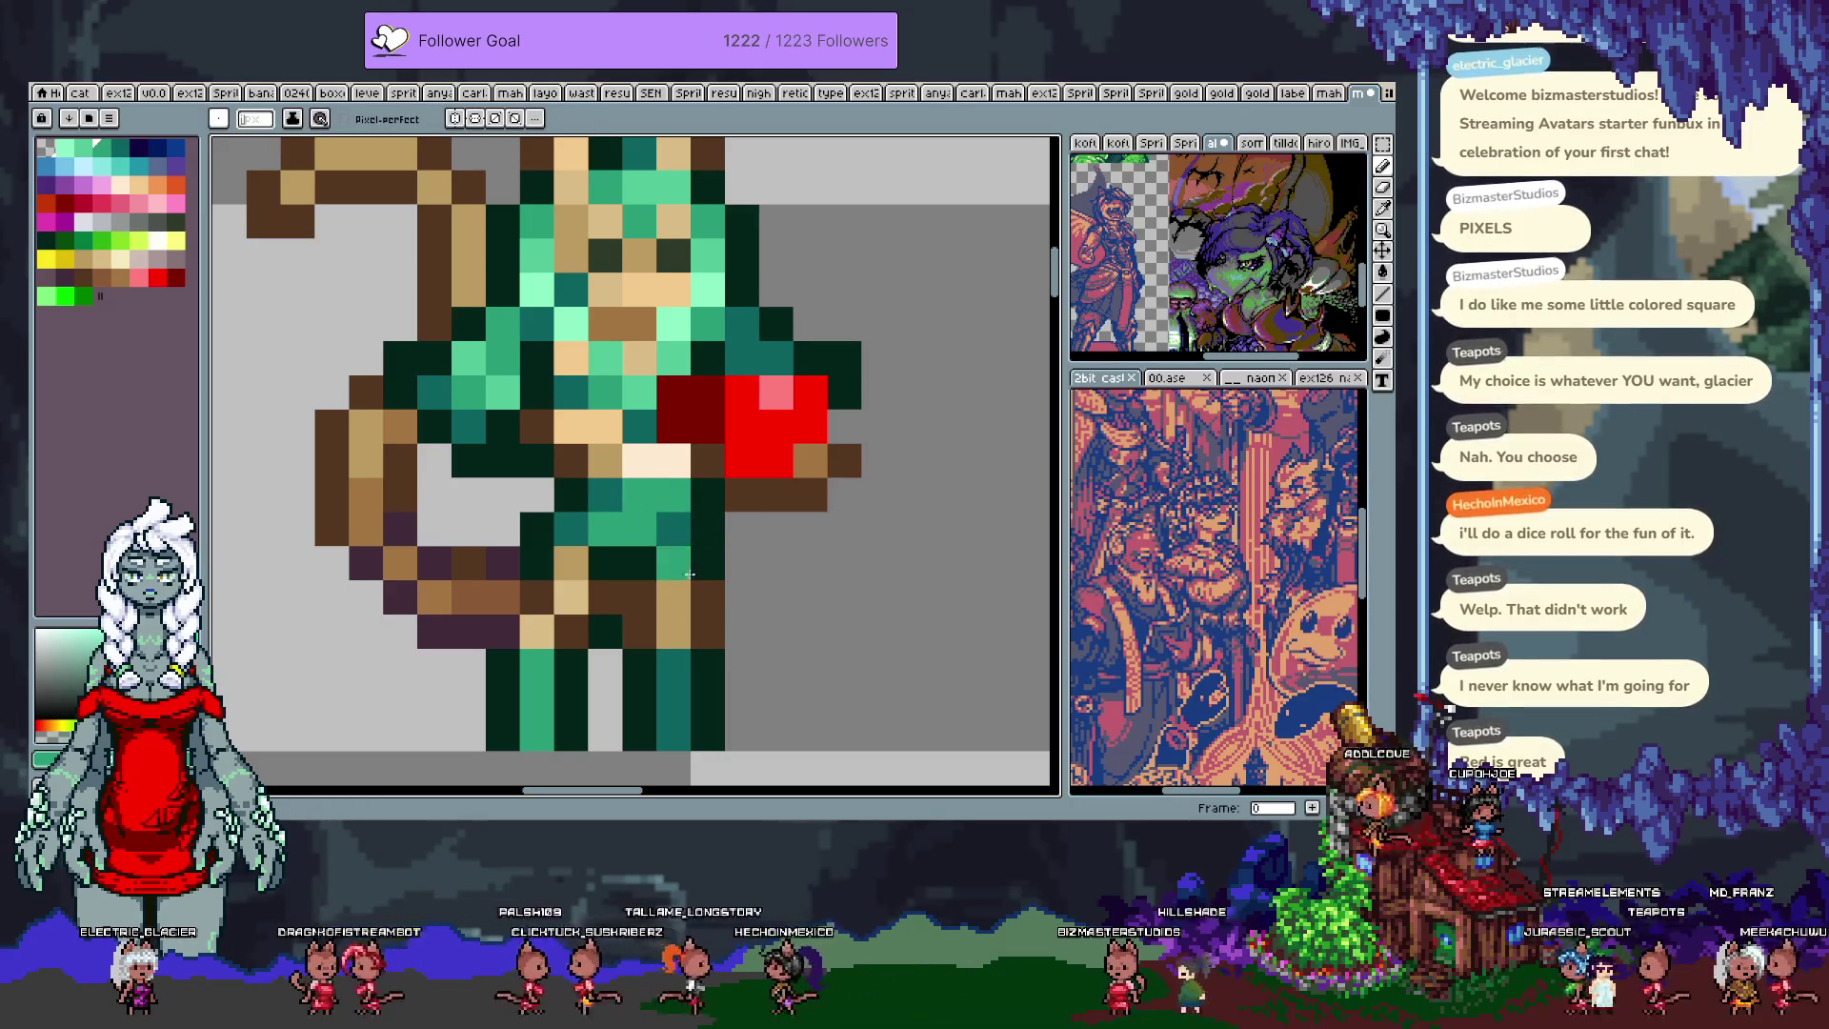
pyautogui.keyDown('alt'); pyautogui.click(612, 426); pyautogui.keyUp('alt')
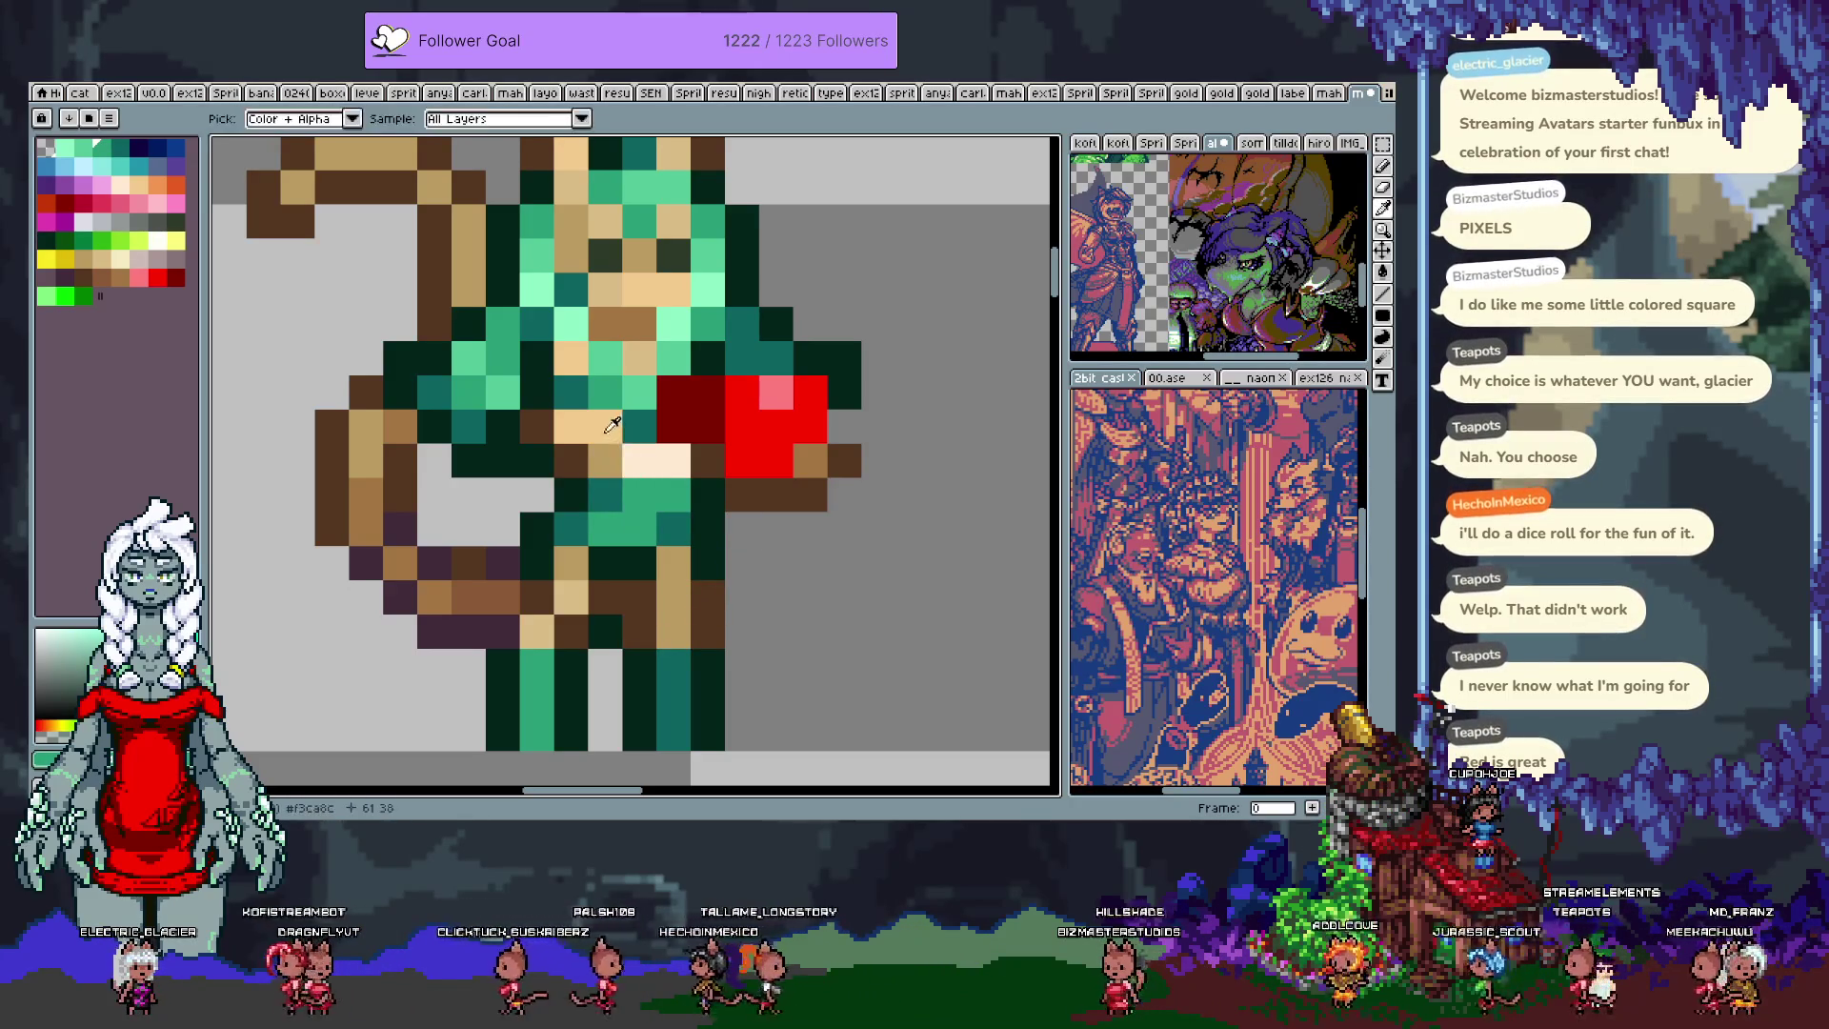
pyautogui.keyDown('alt'); pyautogui.click(617, 424); pyautogui.keyUp('alt')
pyautogui.moveTo(621, 423); pyautogui.dragTo(593, 468)
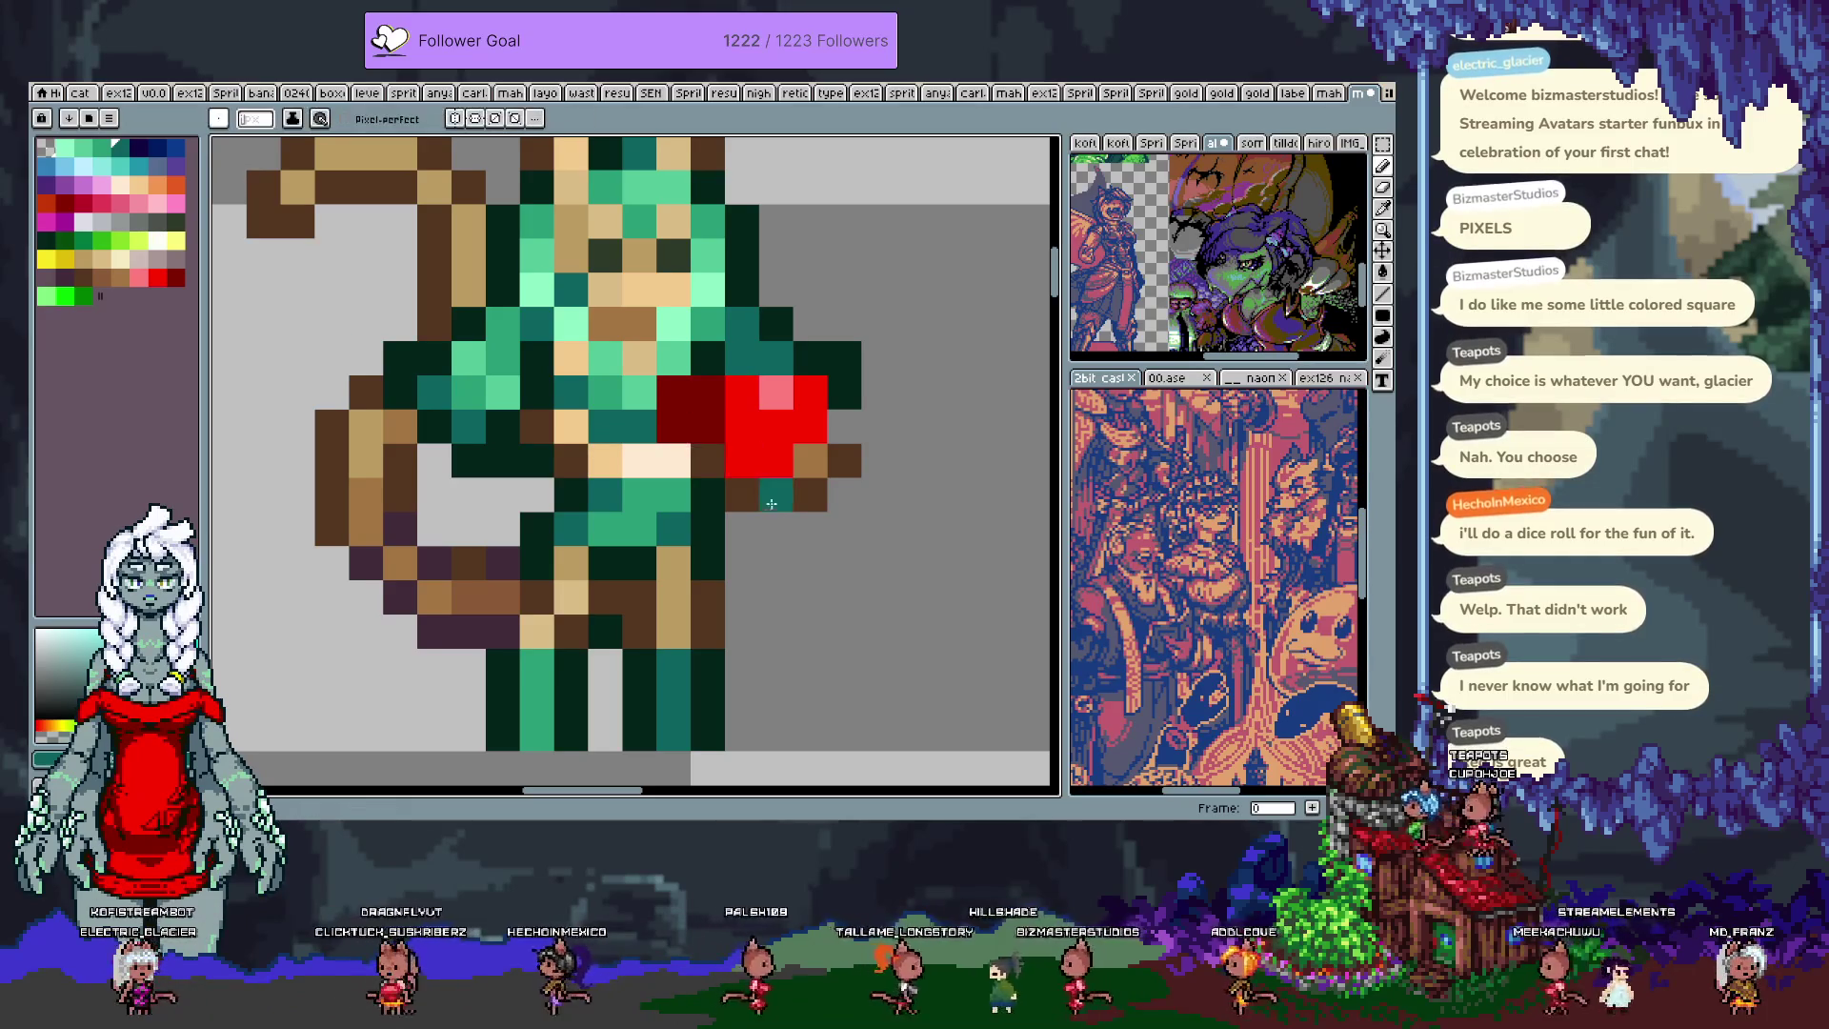
pyautogui.scroll(-5, 803, 497)
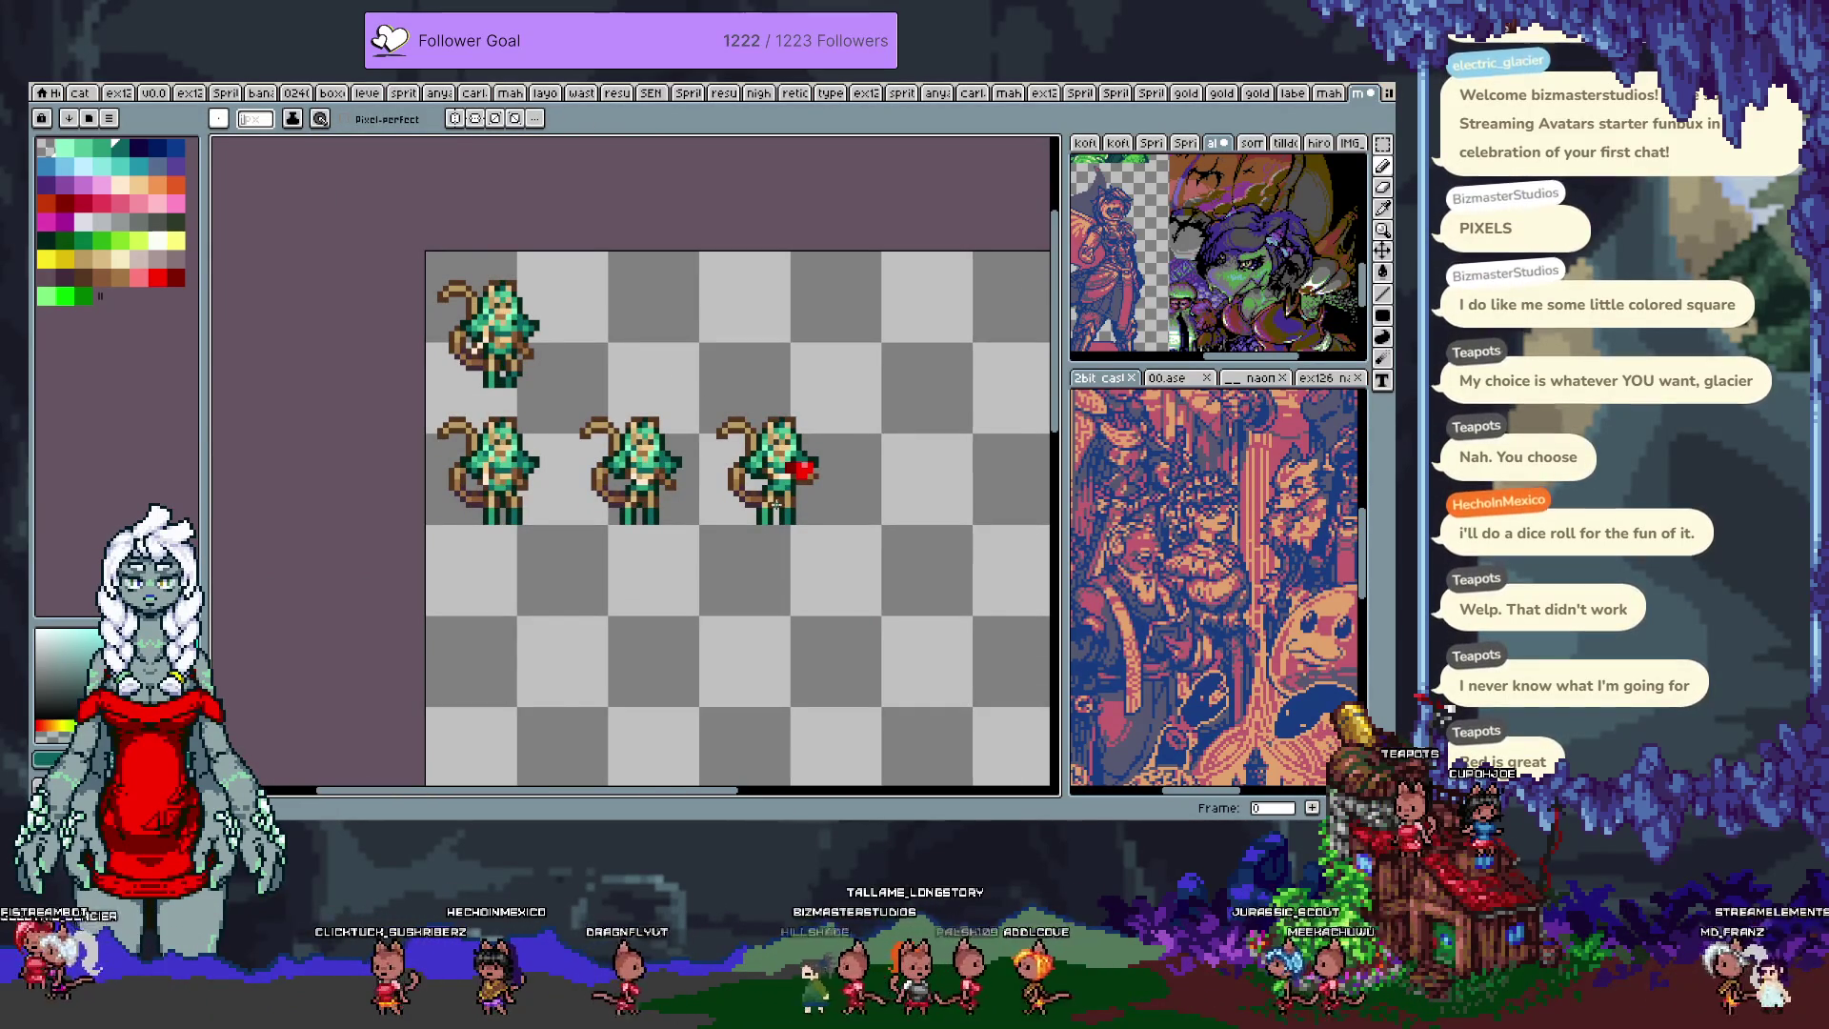
pyautogui.scroll(2, 787, 497)
pyautogui.scroll(-2, 687, 521)
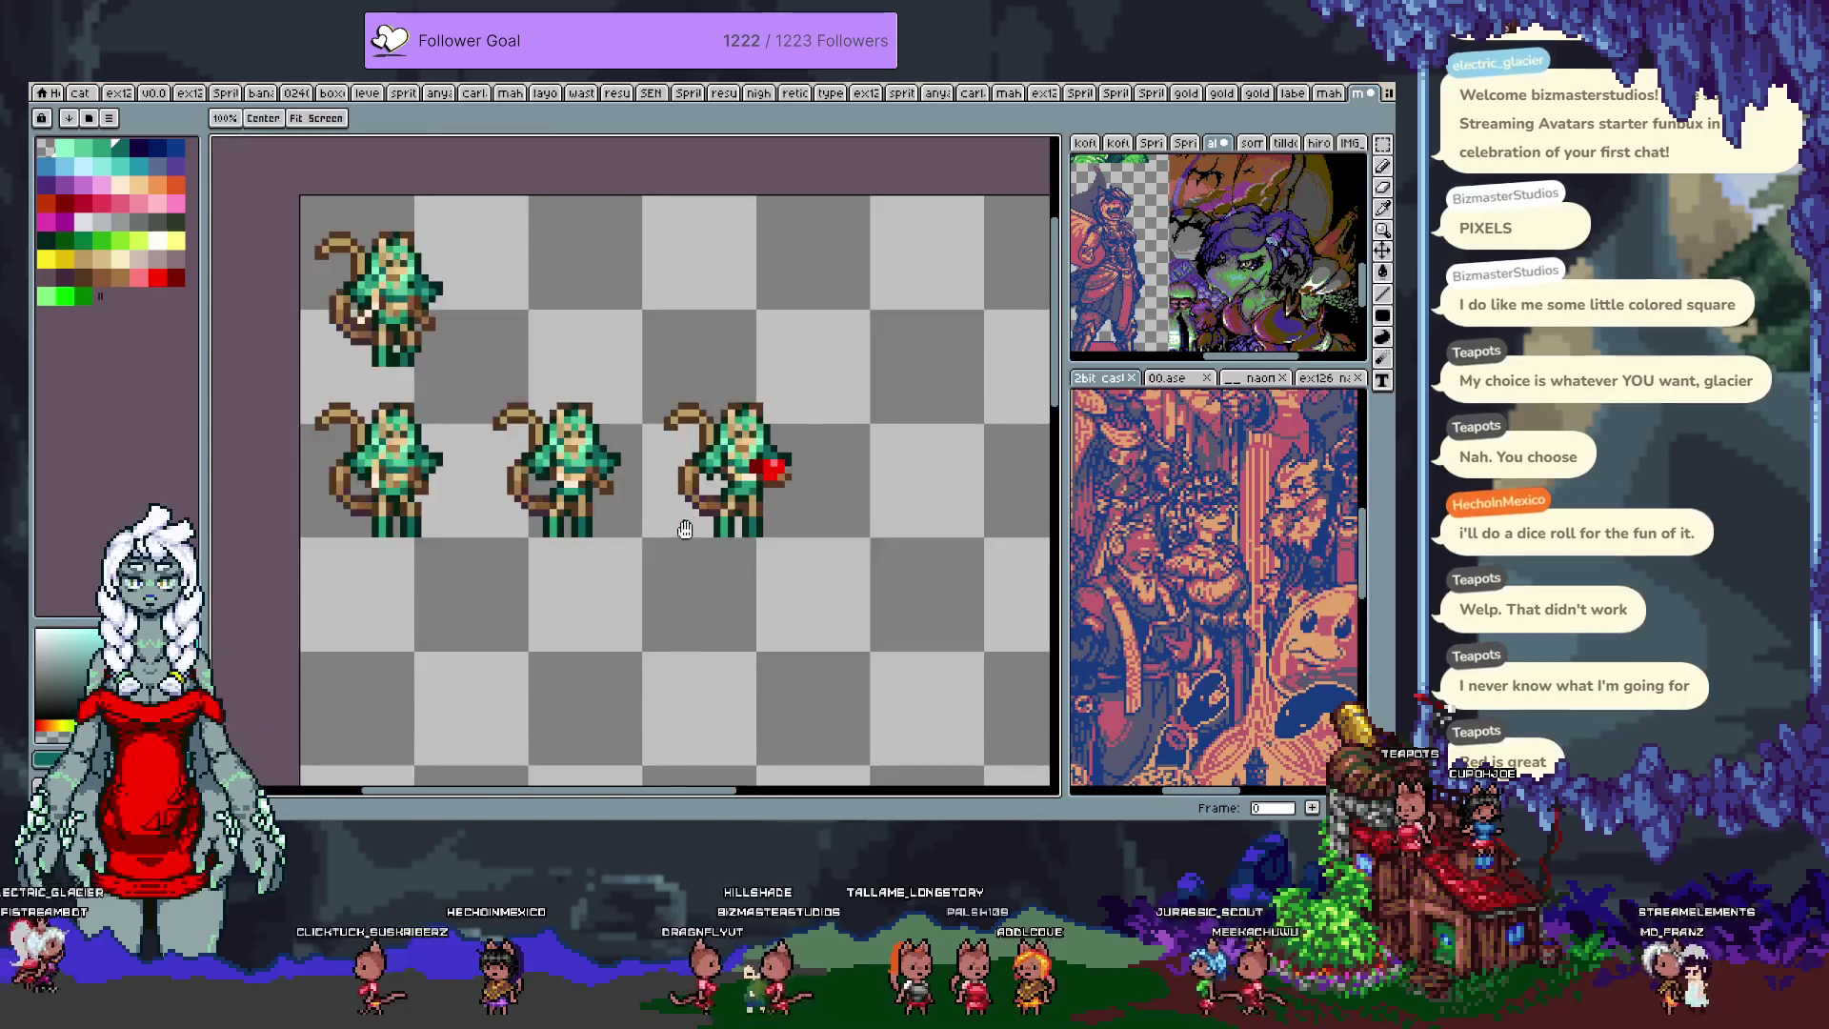
# Step: Shift the third sprite's right arm one pixel to the left with a marquee selection
pyautogui.scroll(3, 653, 464)
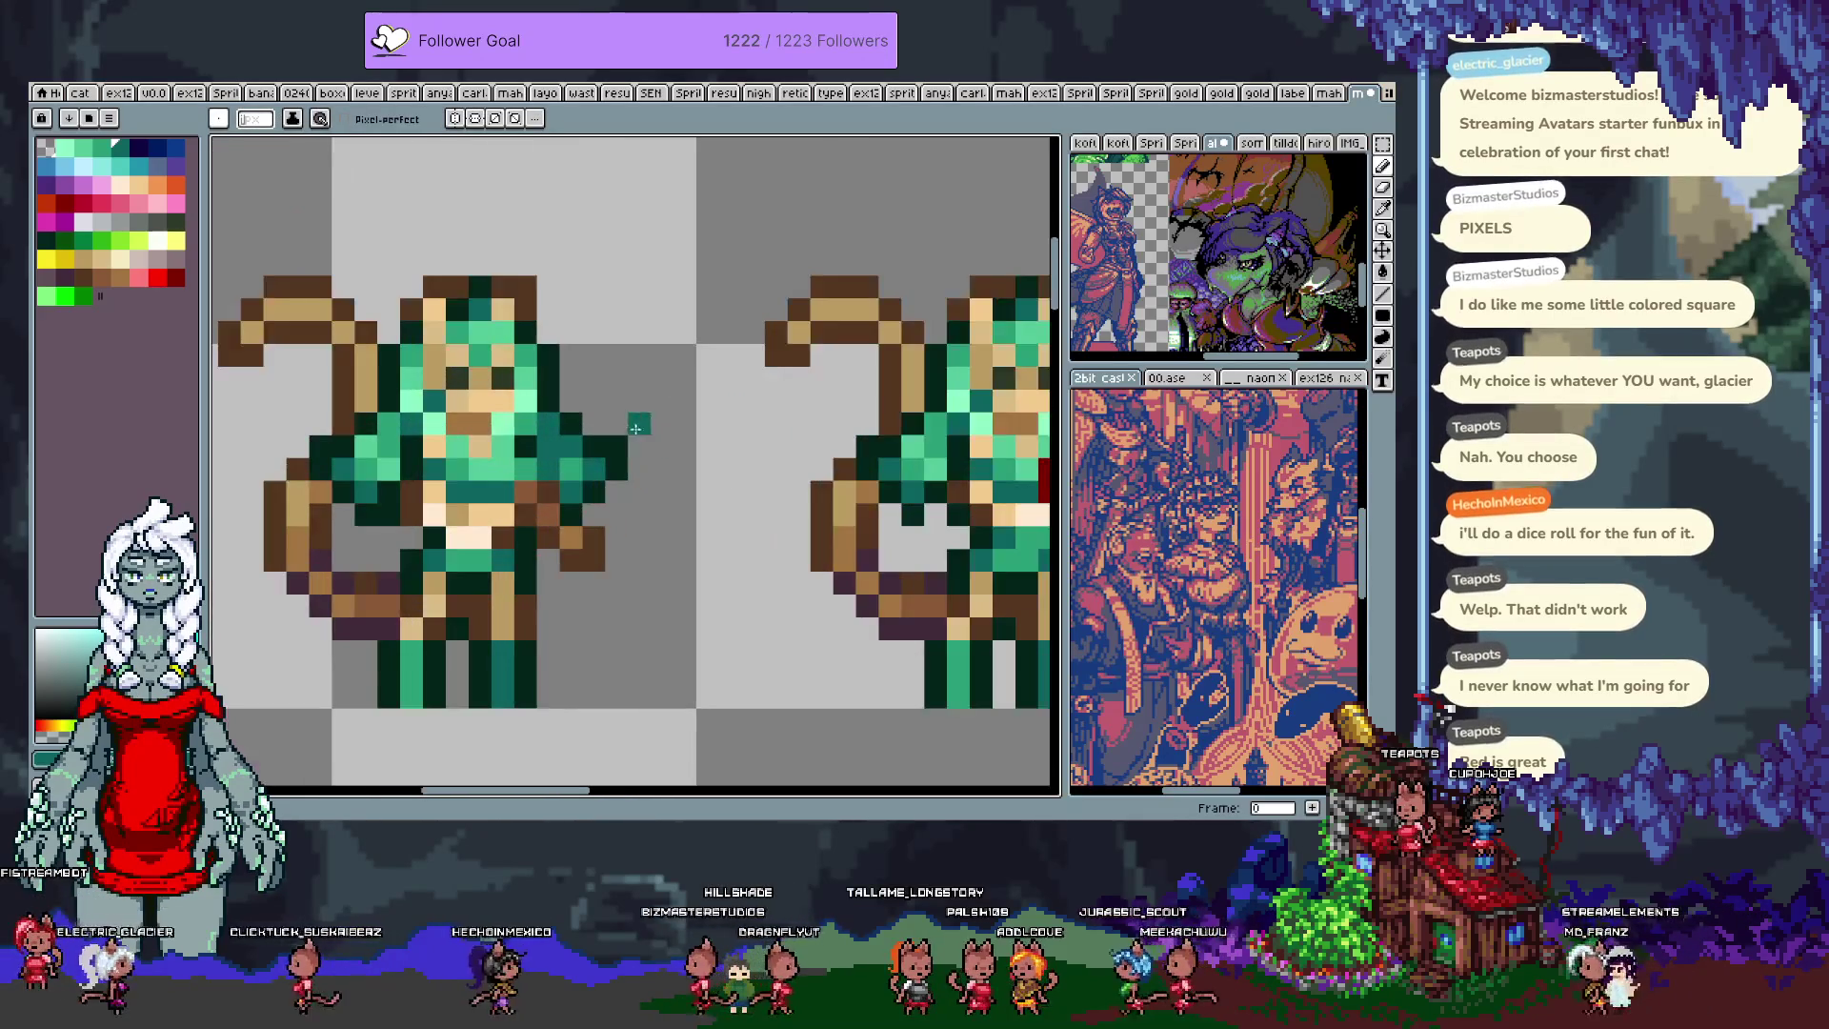
pyautogui.press('m')
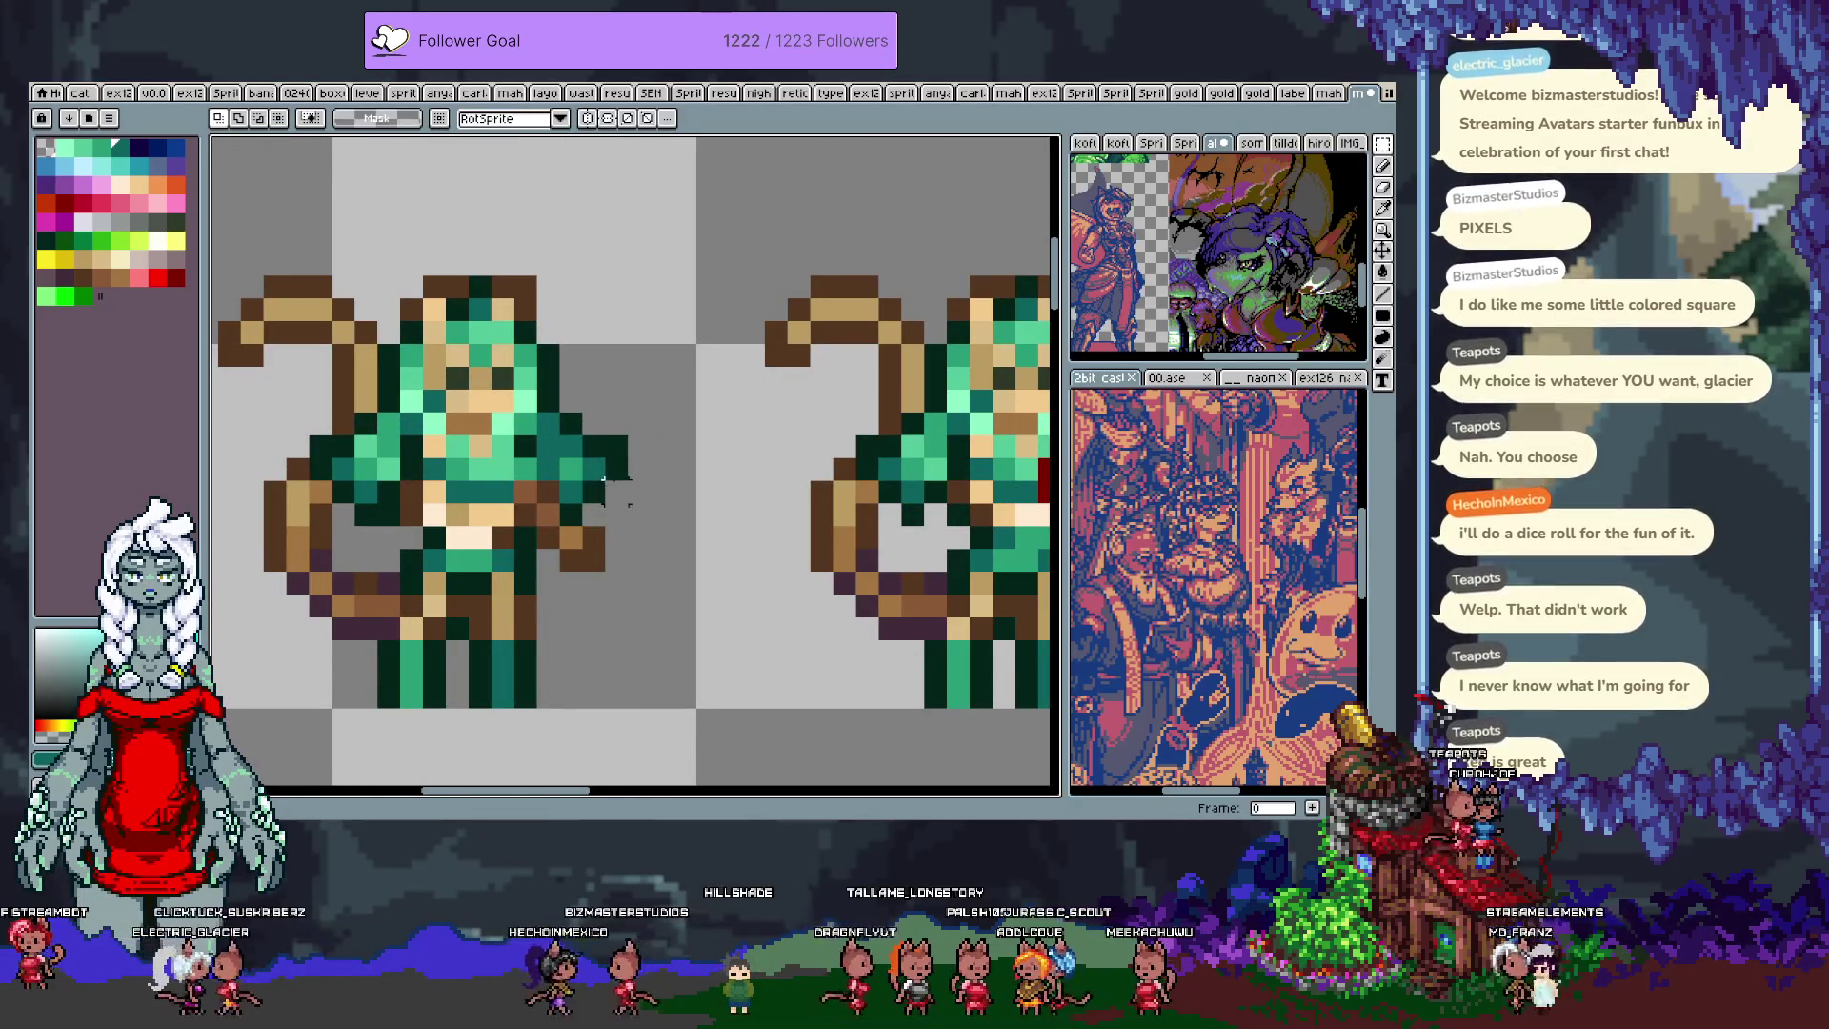
pyautogui.moveTo(556, 410); pyautogui.dragTo(654, 507)
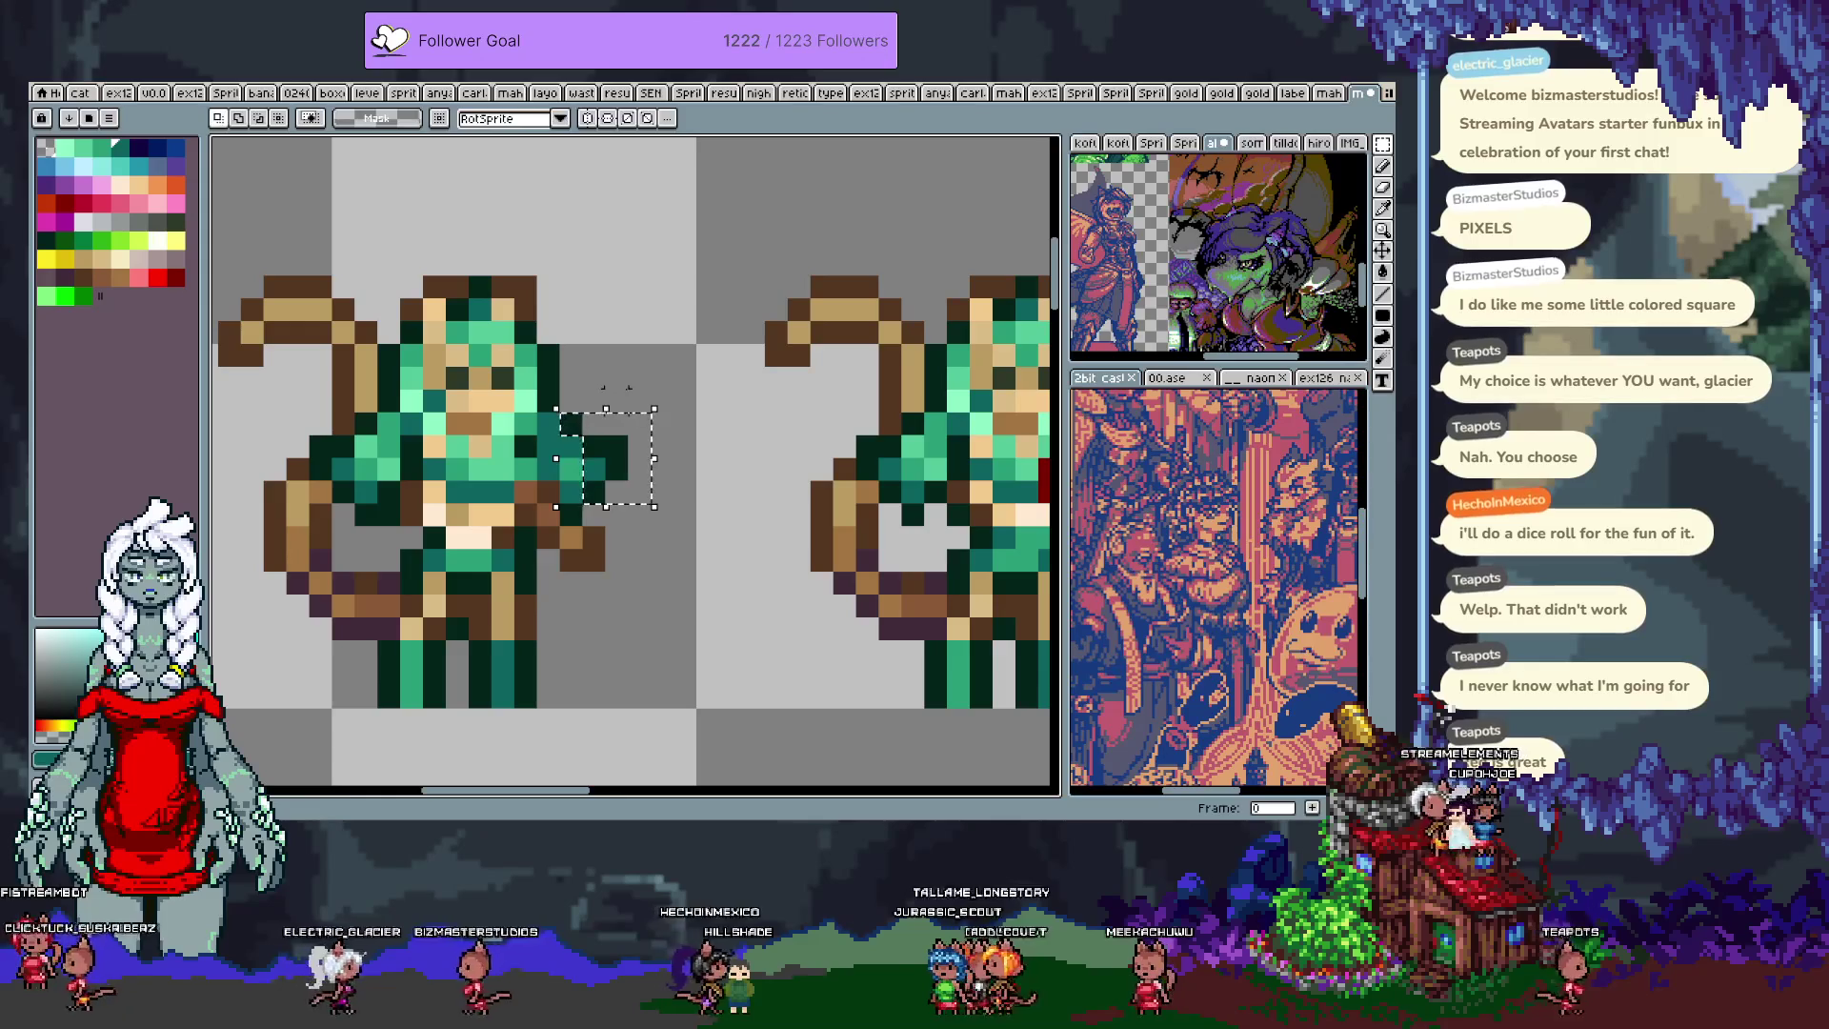
pyautogui.moveTo(562, 419); pyautogui.dragTo(539, 420)
pyautogui.hotkey('ctrl', 'd')
pyautogui.press('b')
# Step: Sample the dark green outline colour from the canvas
pyautogui.keyDown('alt'); pyautogui.click(581, 534); pyautogui.keyUp('alt')
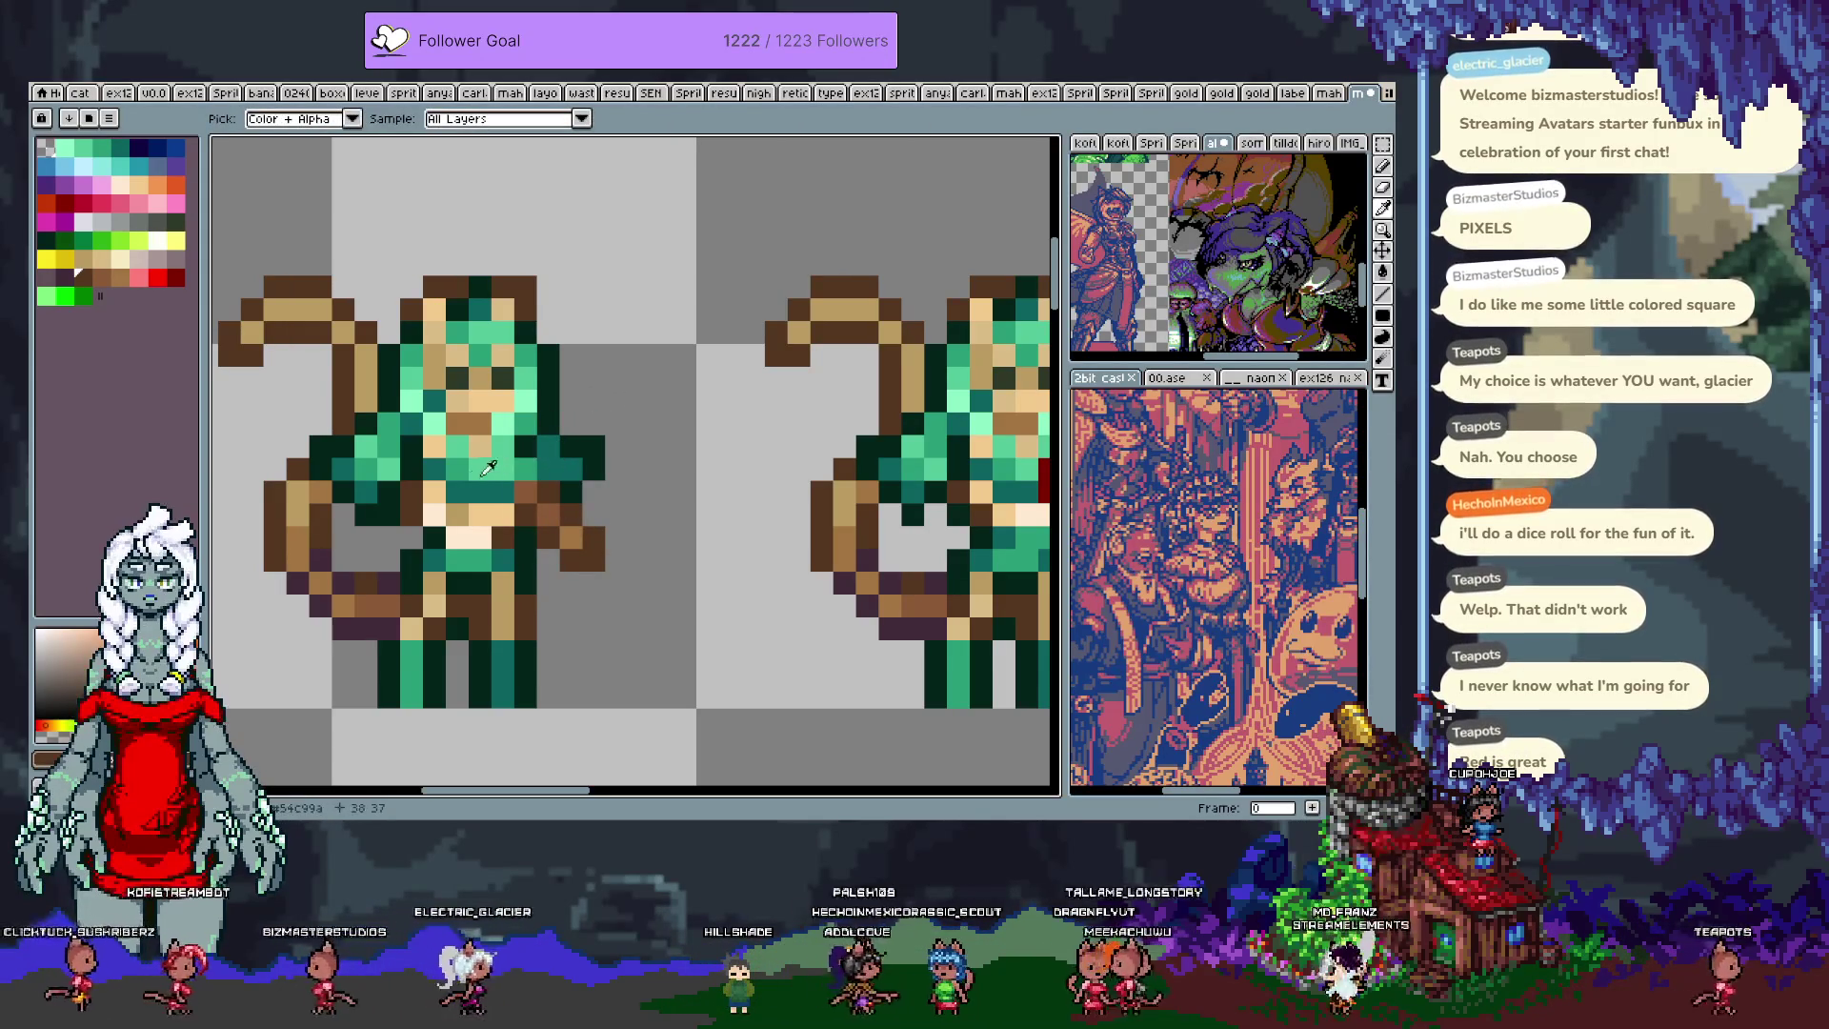
pyautogui.keyDown('alt'); pyautogui.click(542, 442); pyautogui.keyUp('alt')
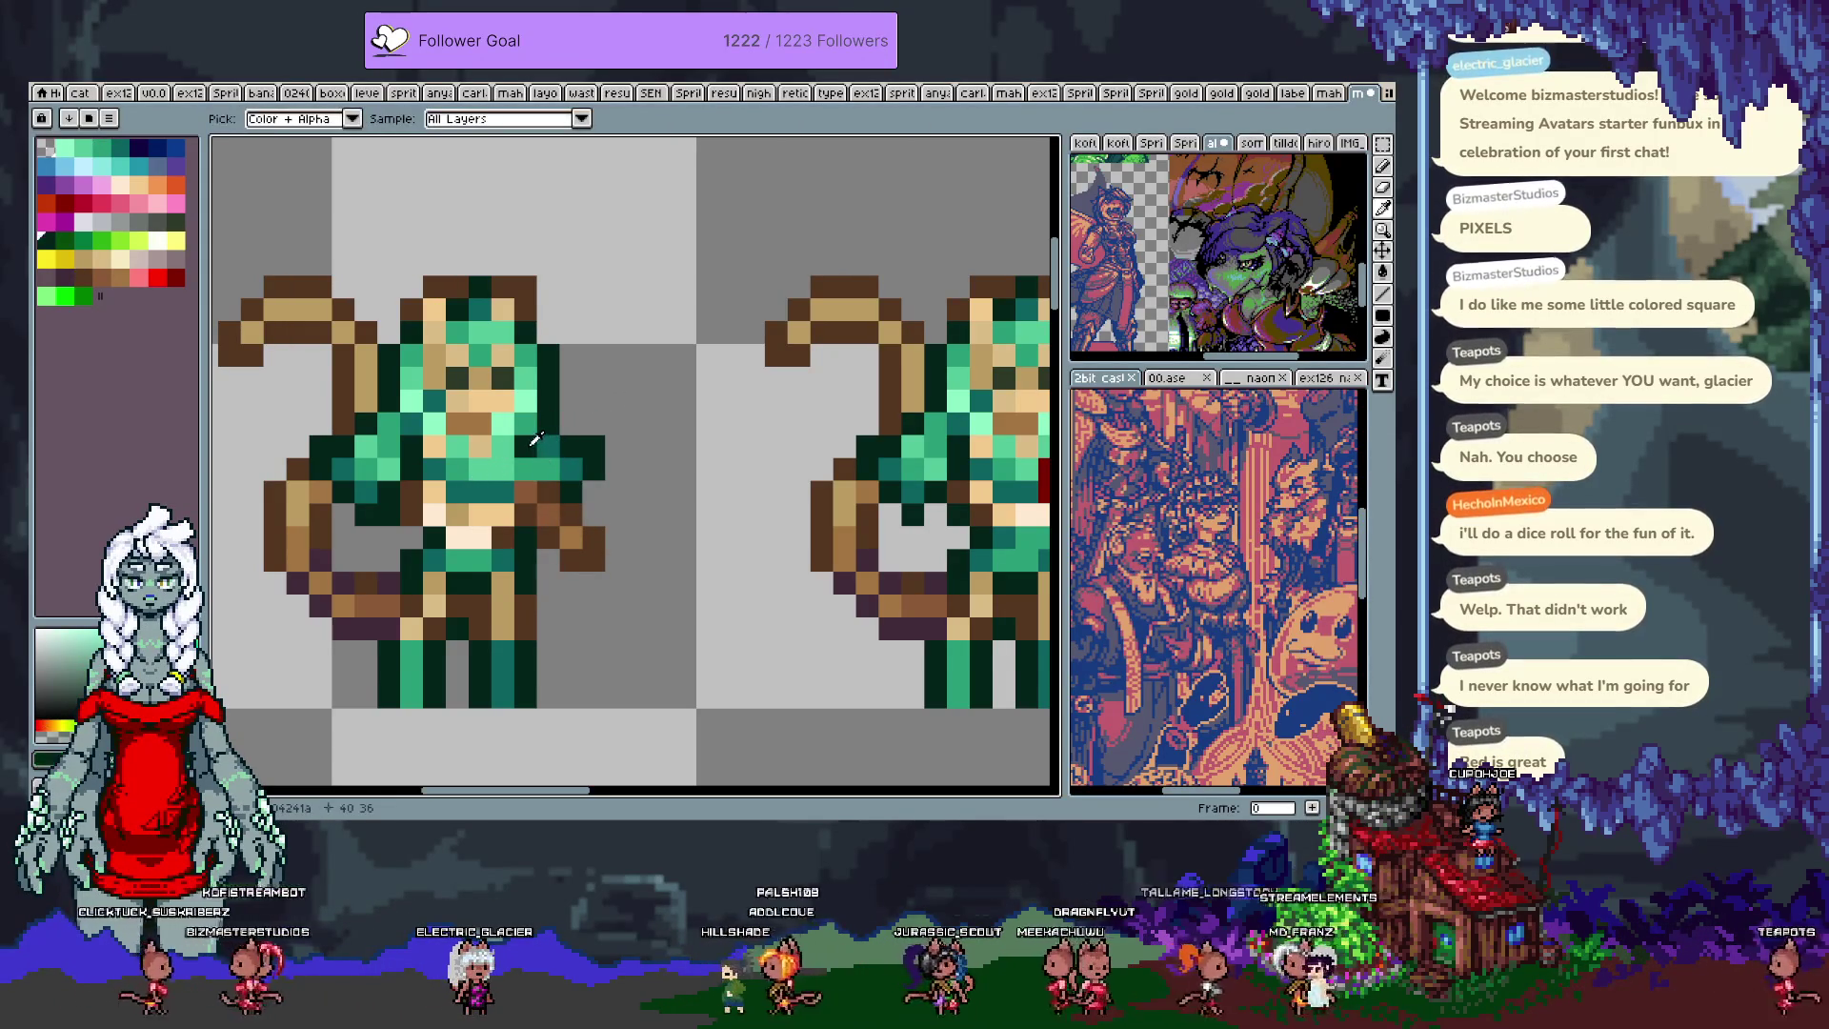
pyautogui.scroll(-3, 605, 449)
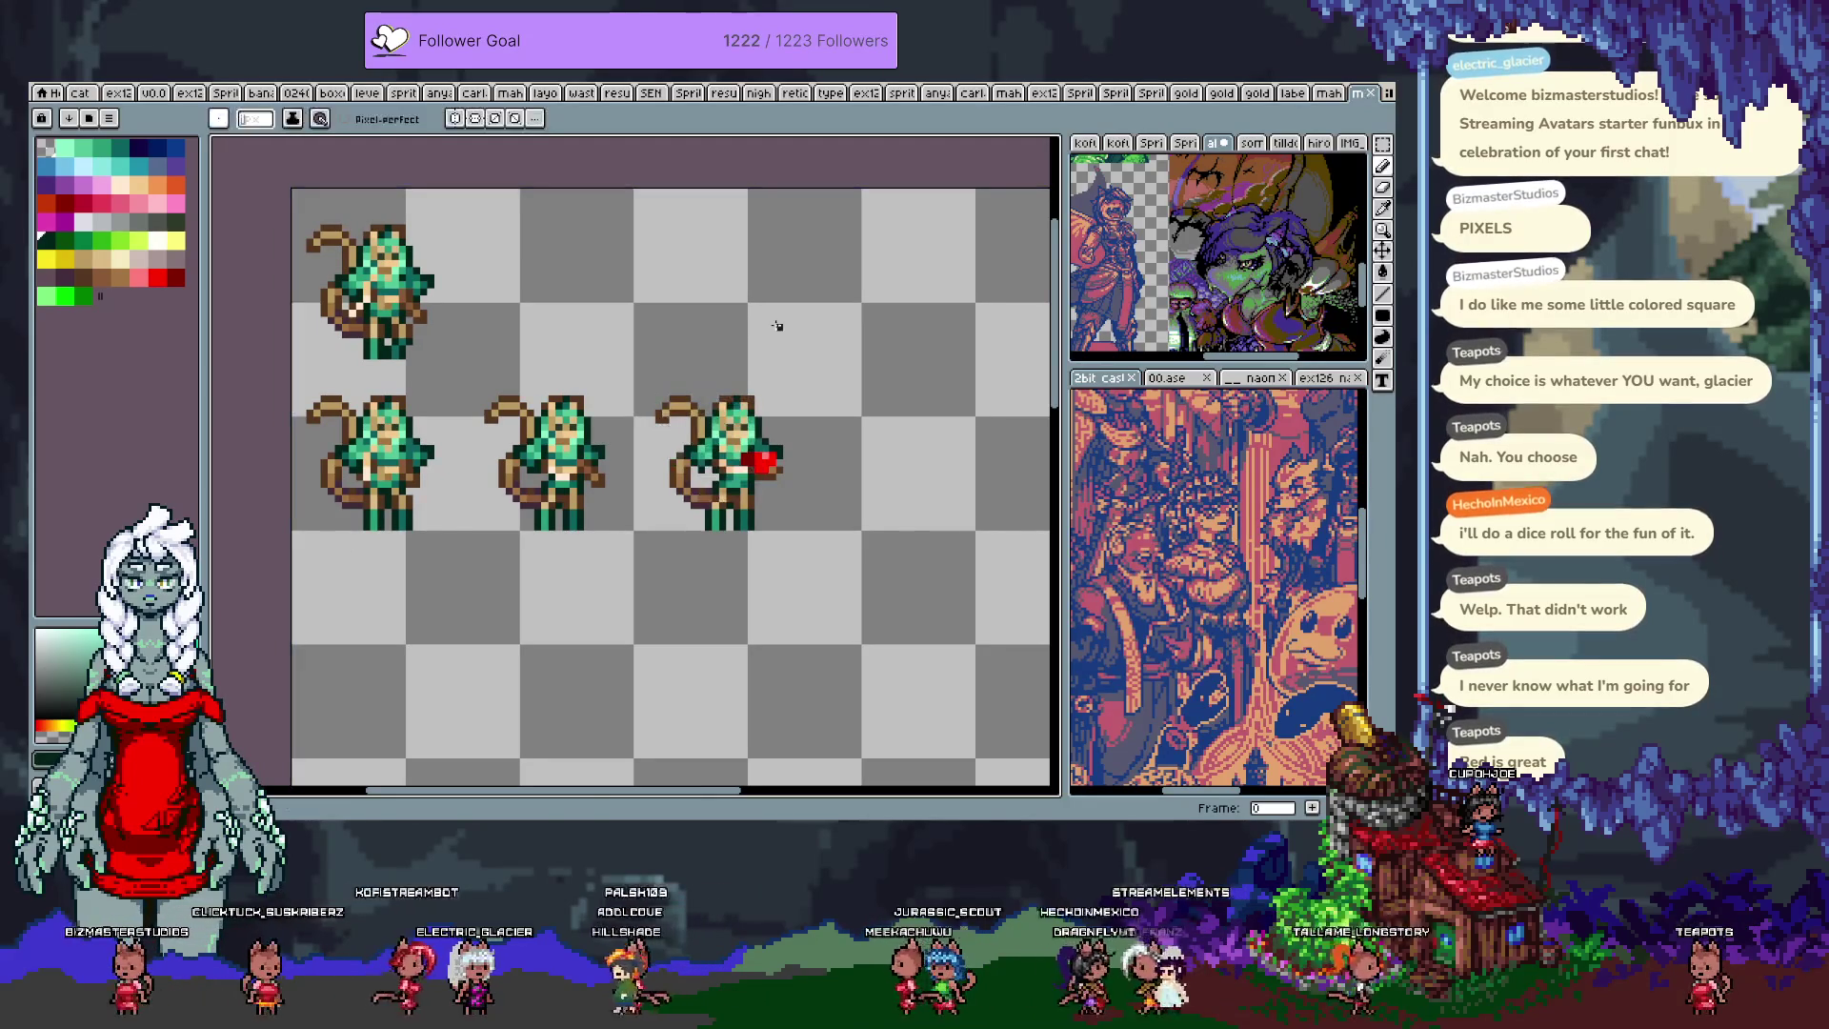
# Step: Touch up pixels along the top edge of the heart
pyautogui.scroll(2, 810, 462)
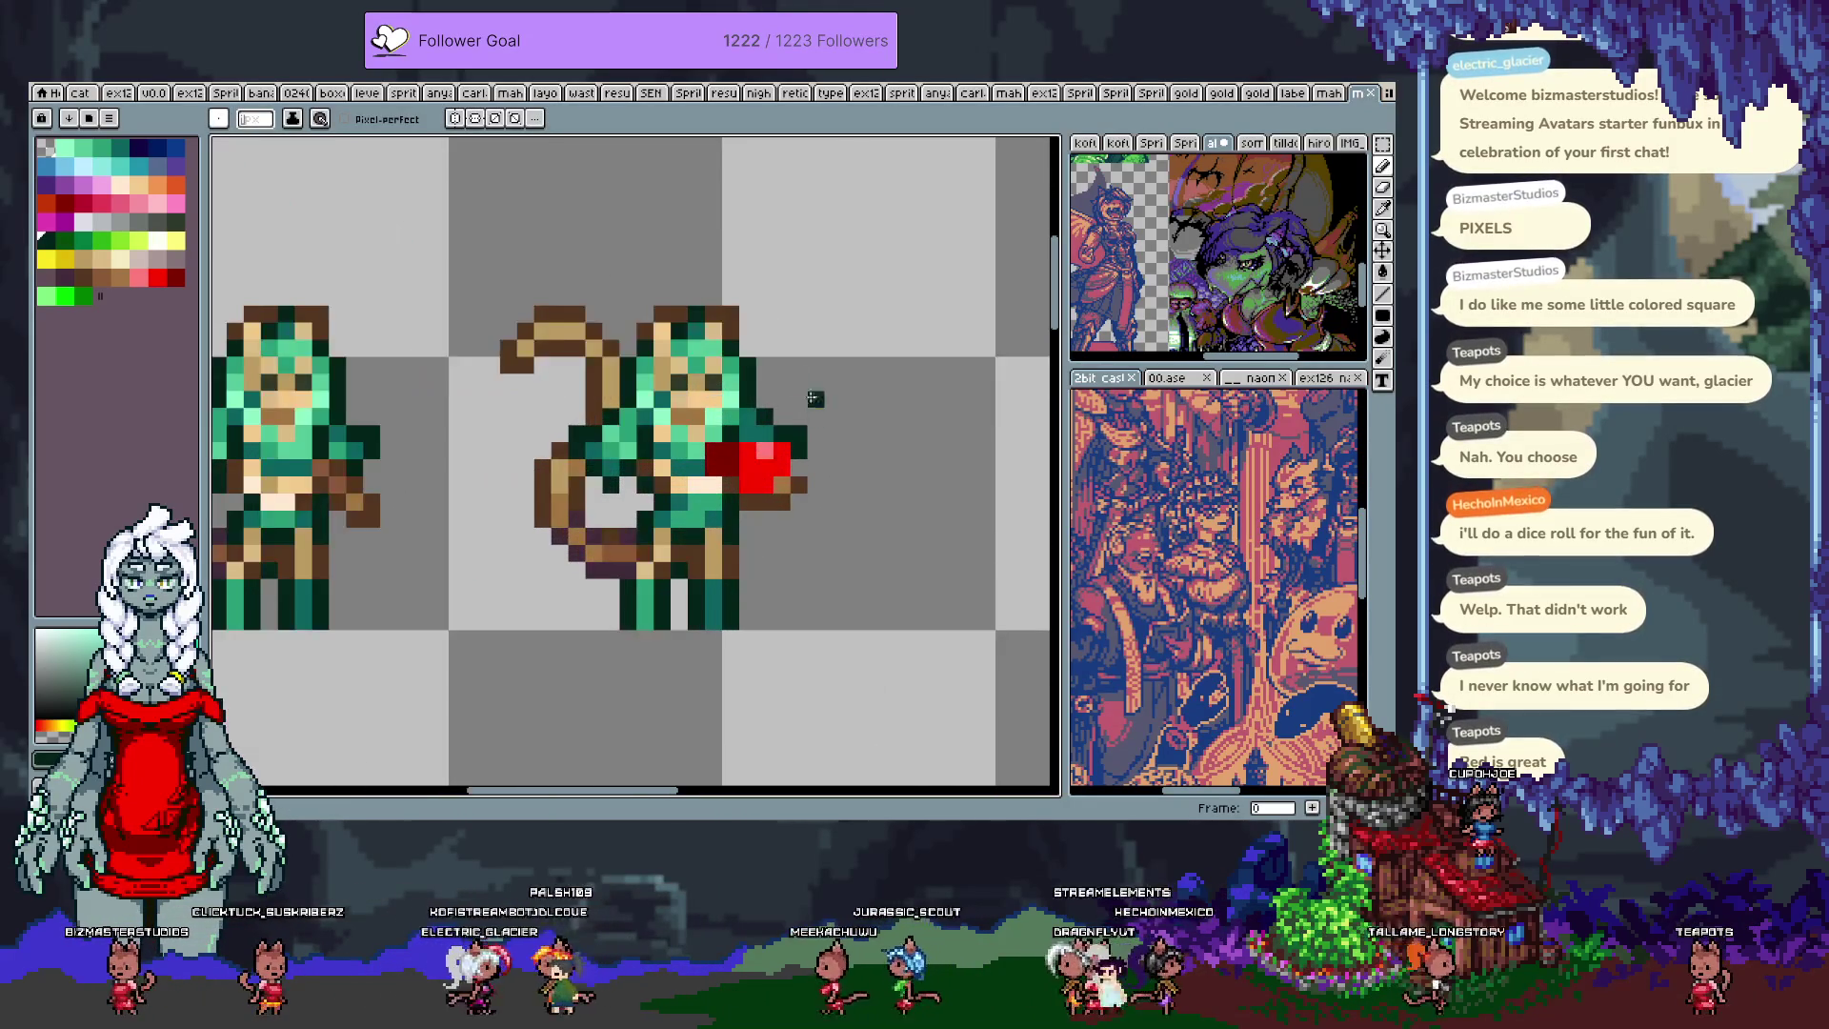
pyautogui.click(777, 428)
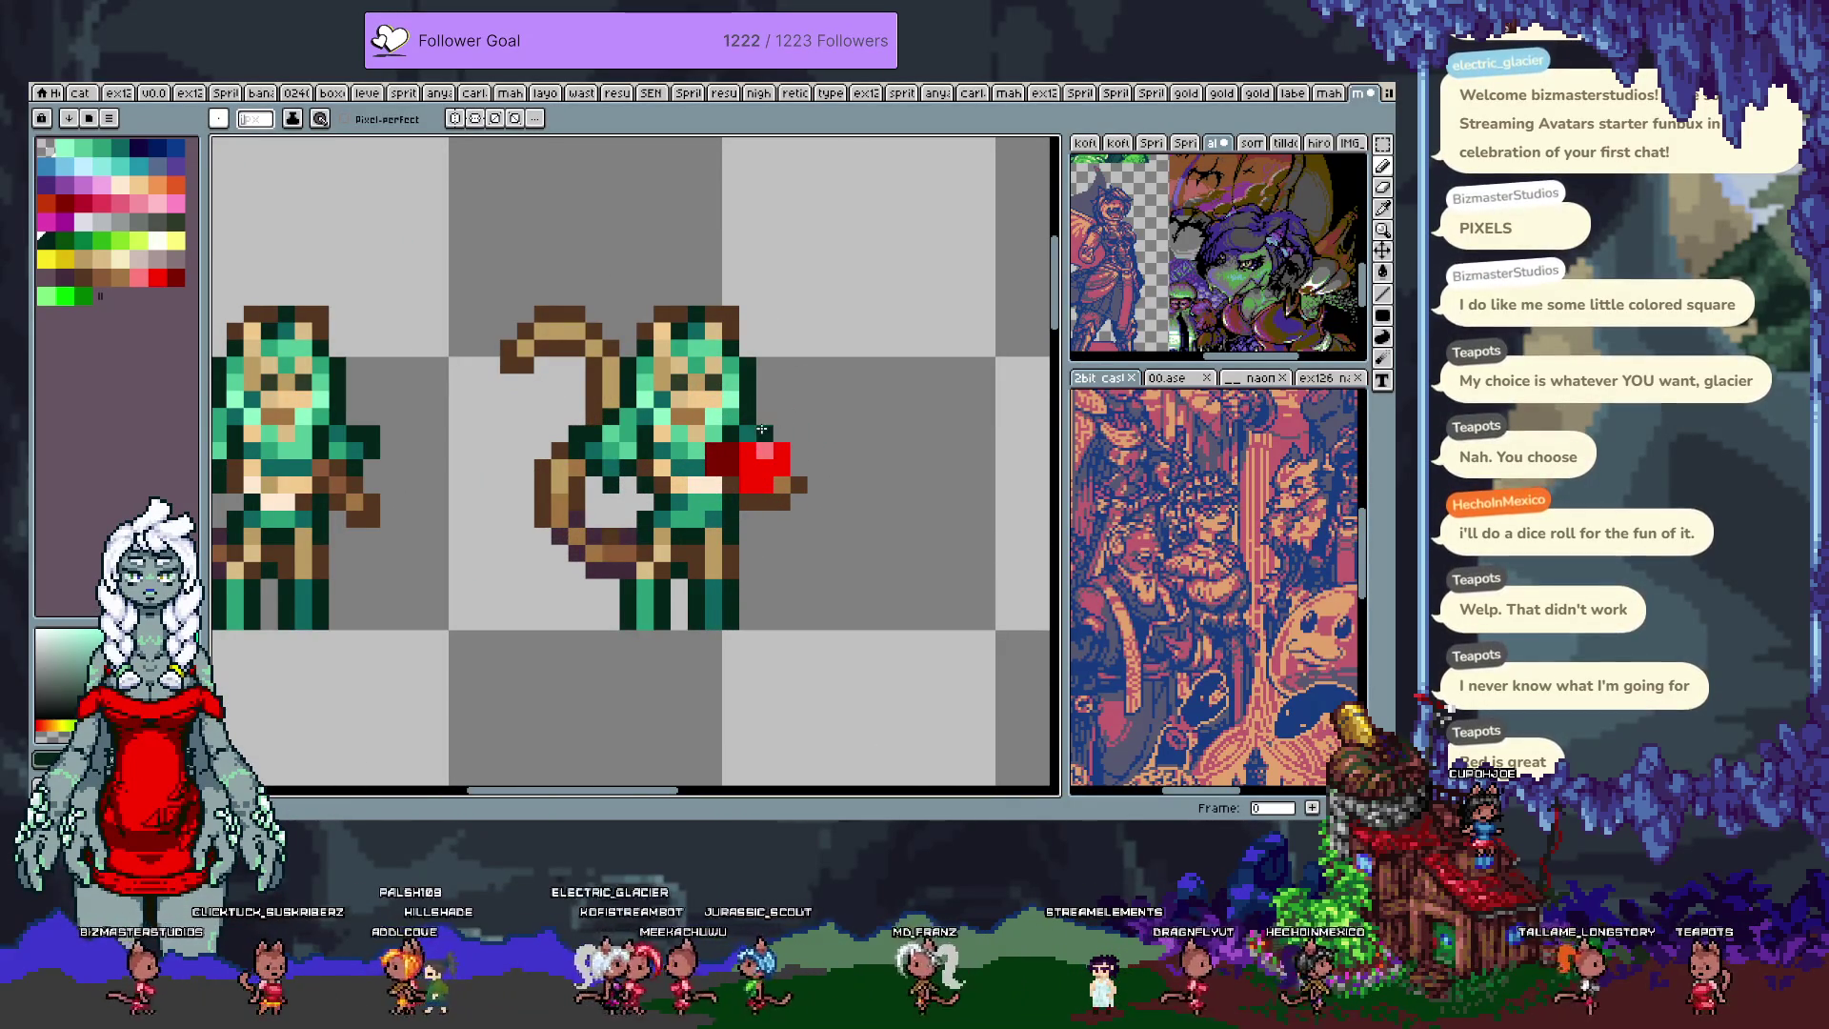
pyautogui.scroll(-3, 837, 460)
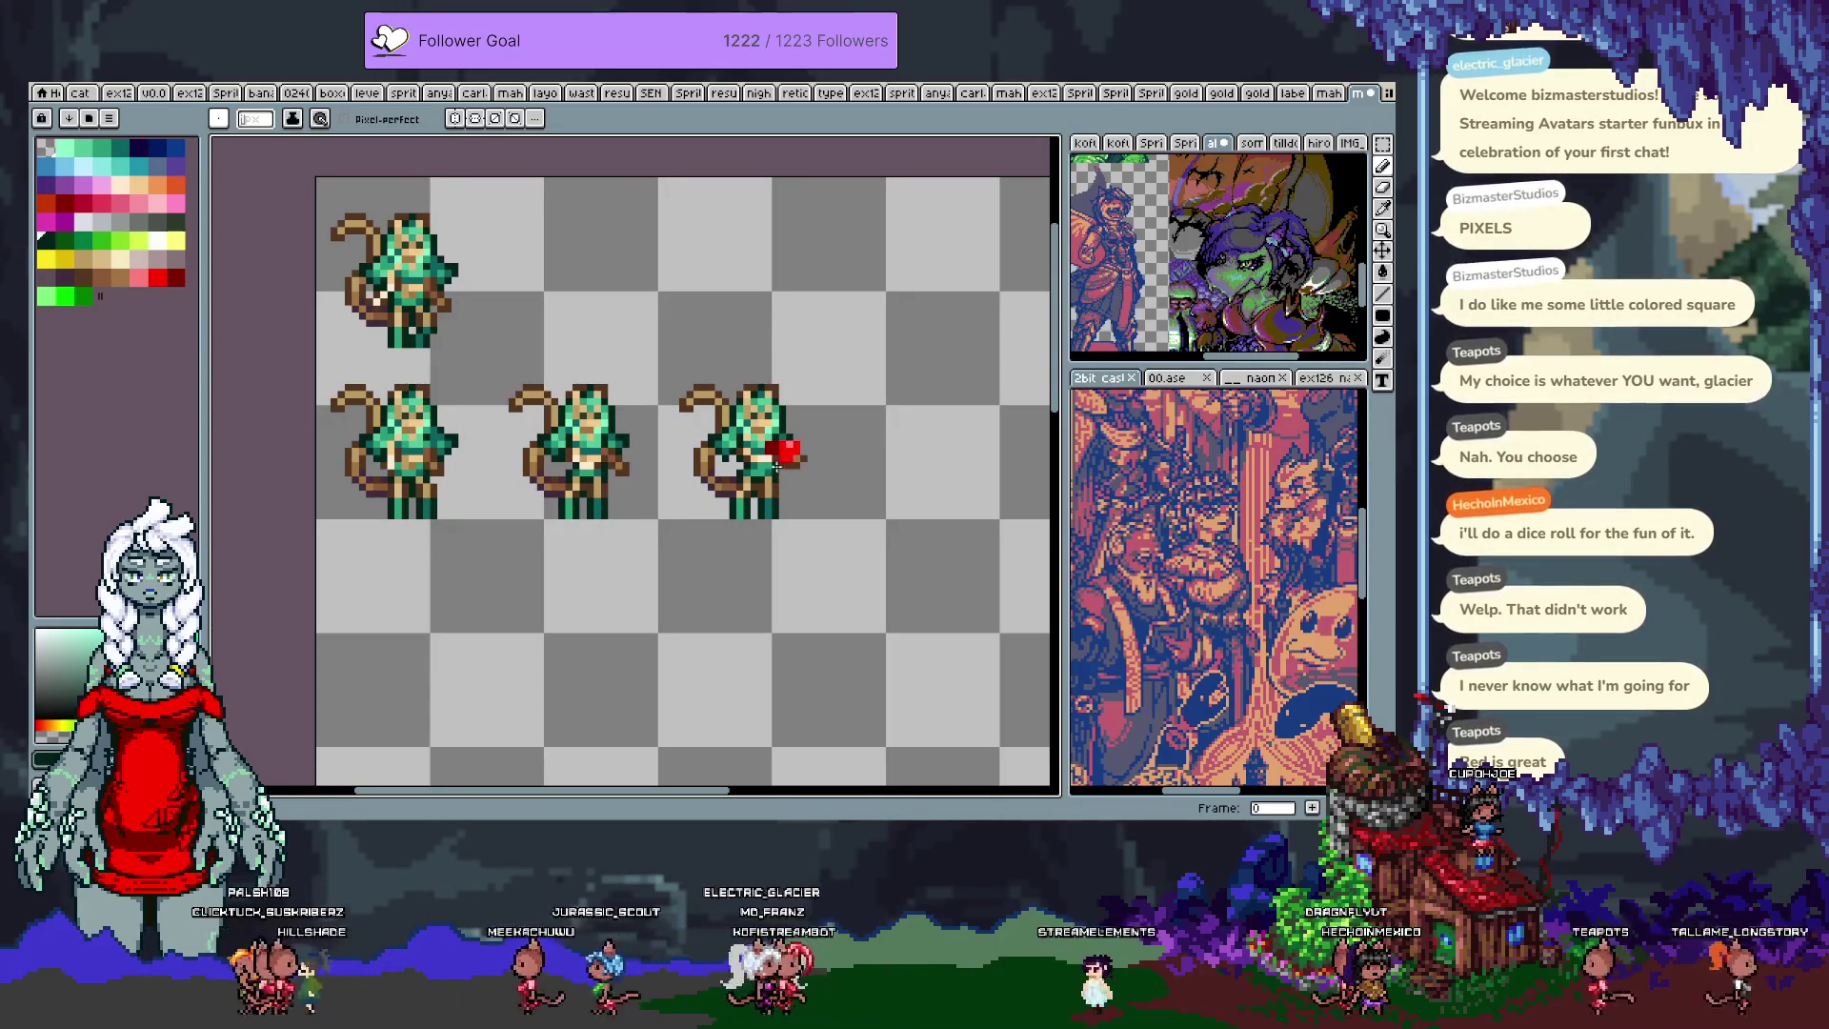
# Step: Try a marquee selection on the heart sprite's legs, then deselect and return to the Pencil
pyautogui.scroll(3, 588, 484)
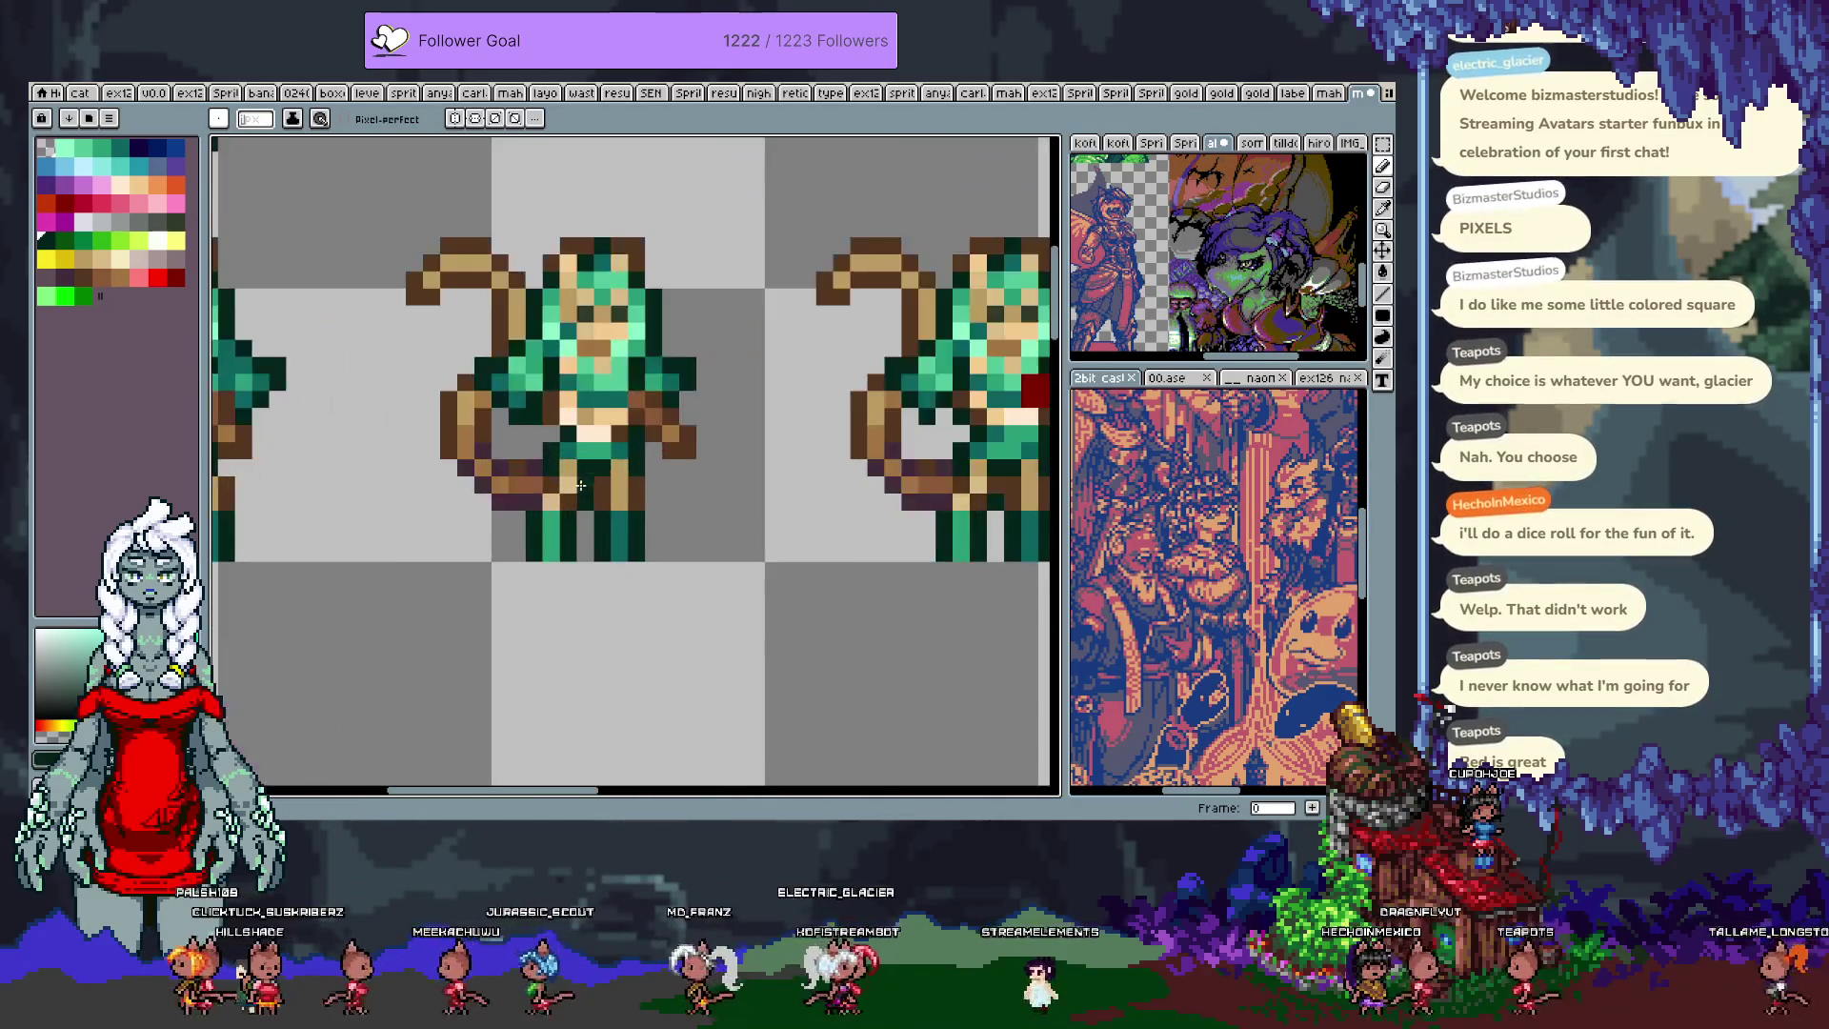
pyautogui.moveTo(870, 523); pyautogui.dragTo(727, 523)
pyautogui.press('m')
pyautogui.scroll(3, 774, 464)
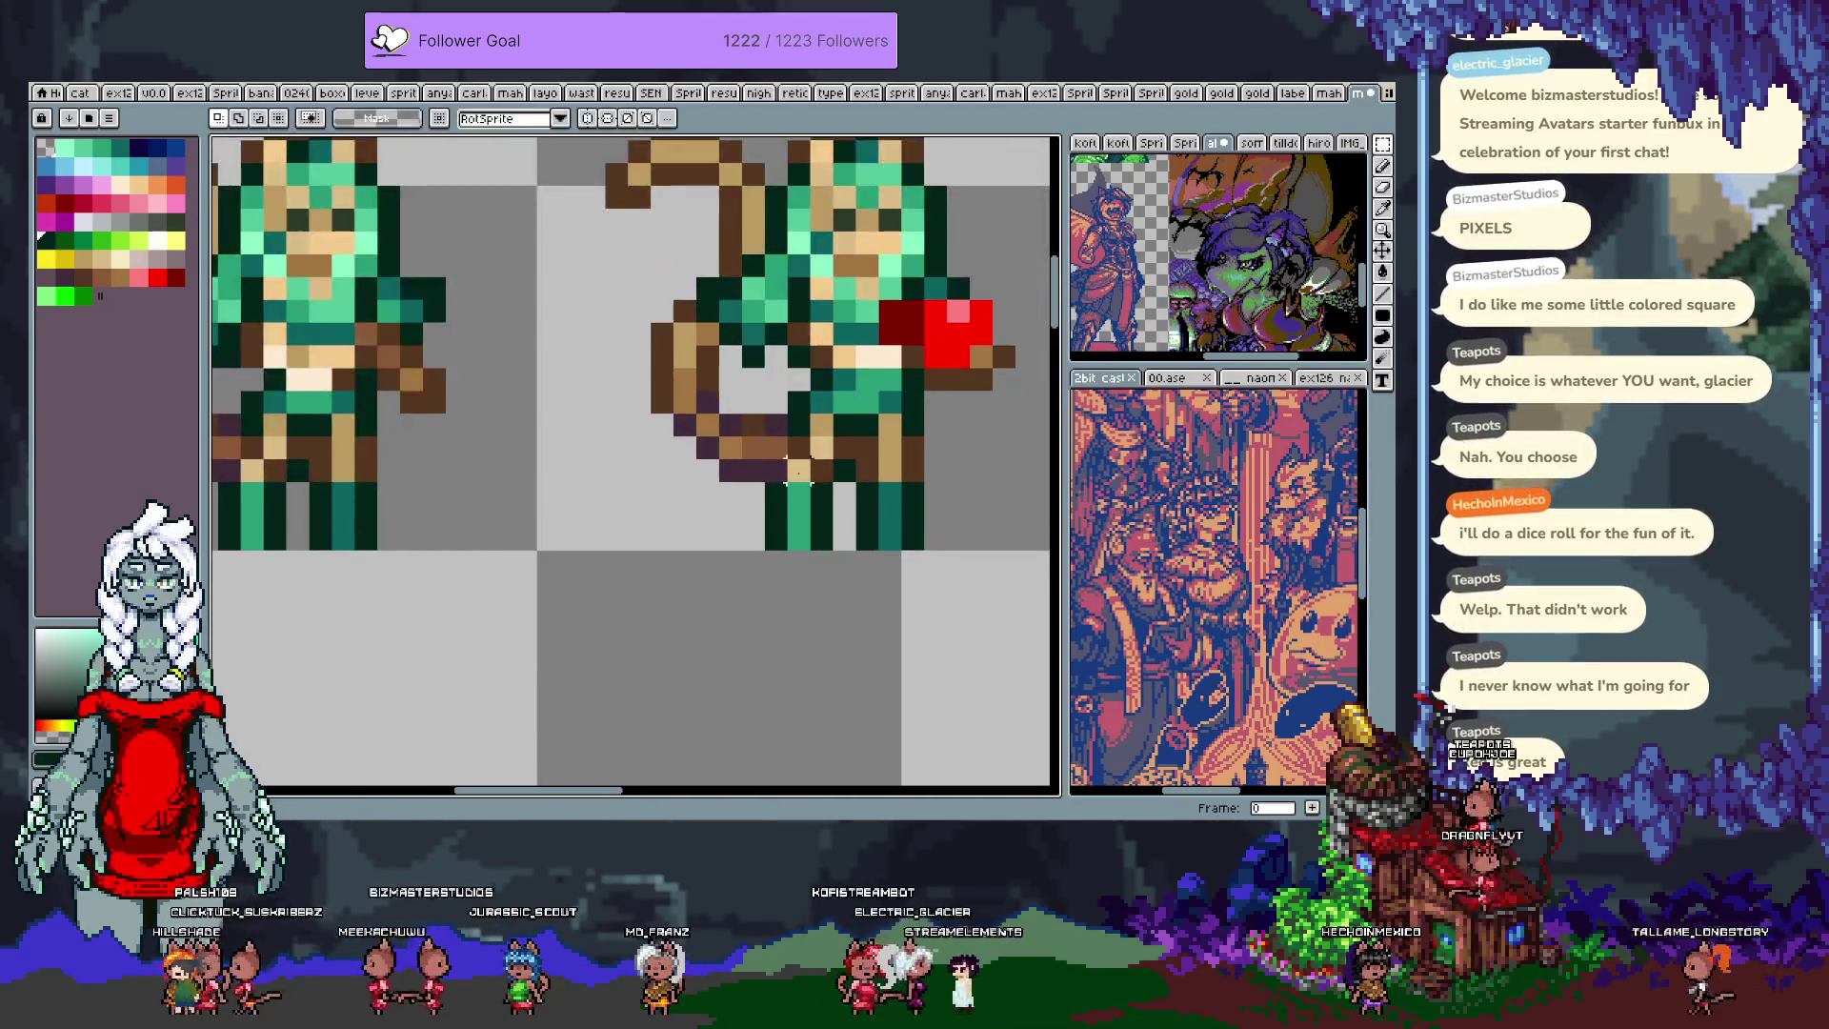
pyautogui.hotkey('ctrl', 'd')
pyautogui.press('b')
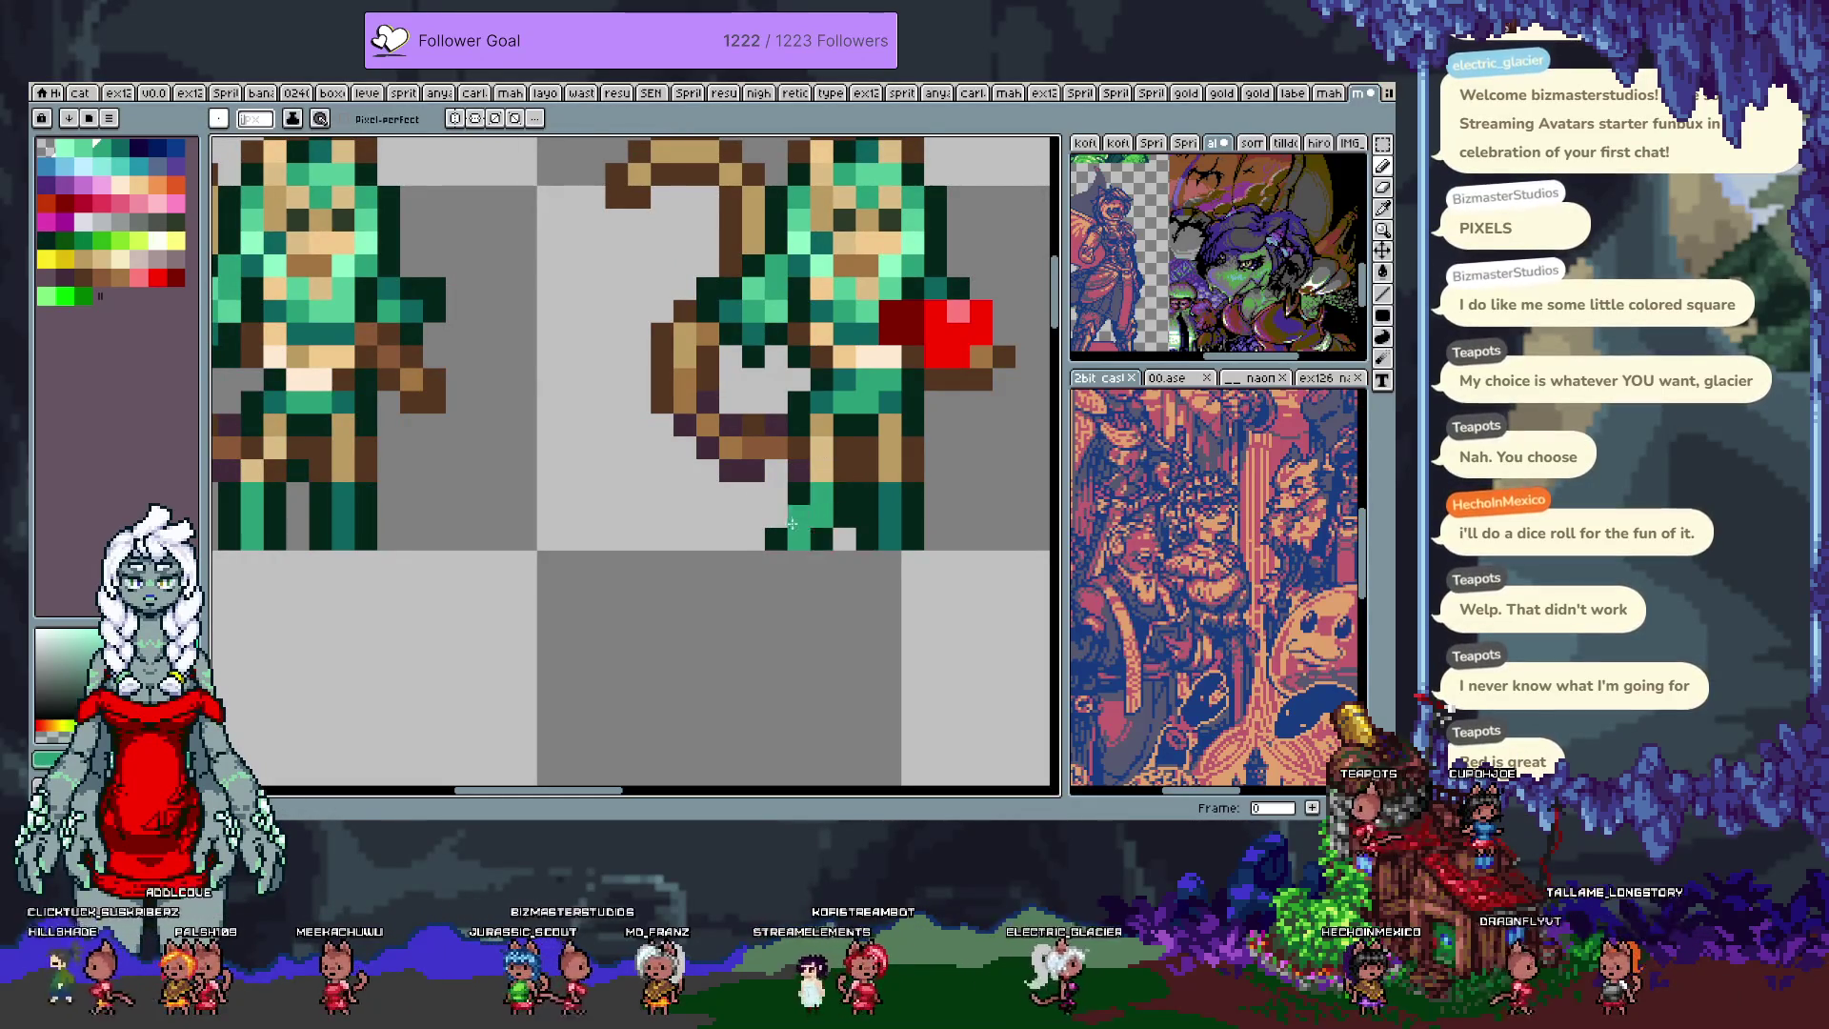
pyautogui.press('i')
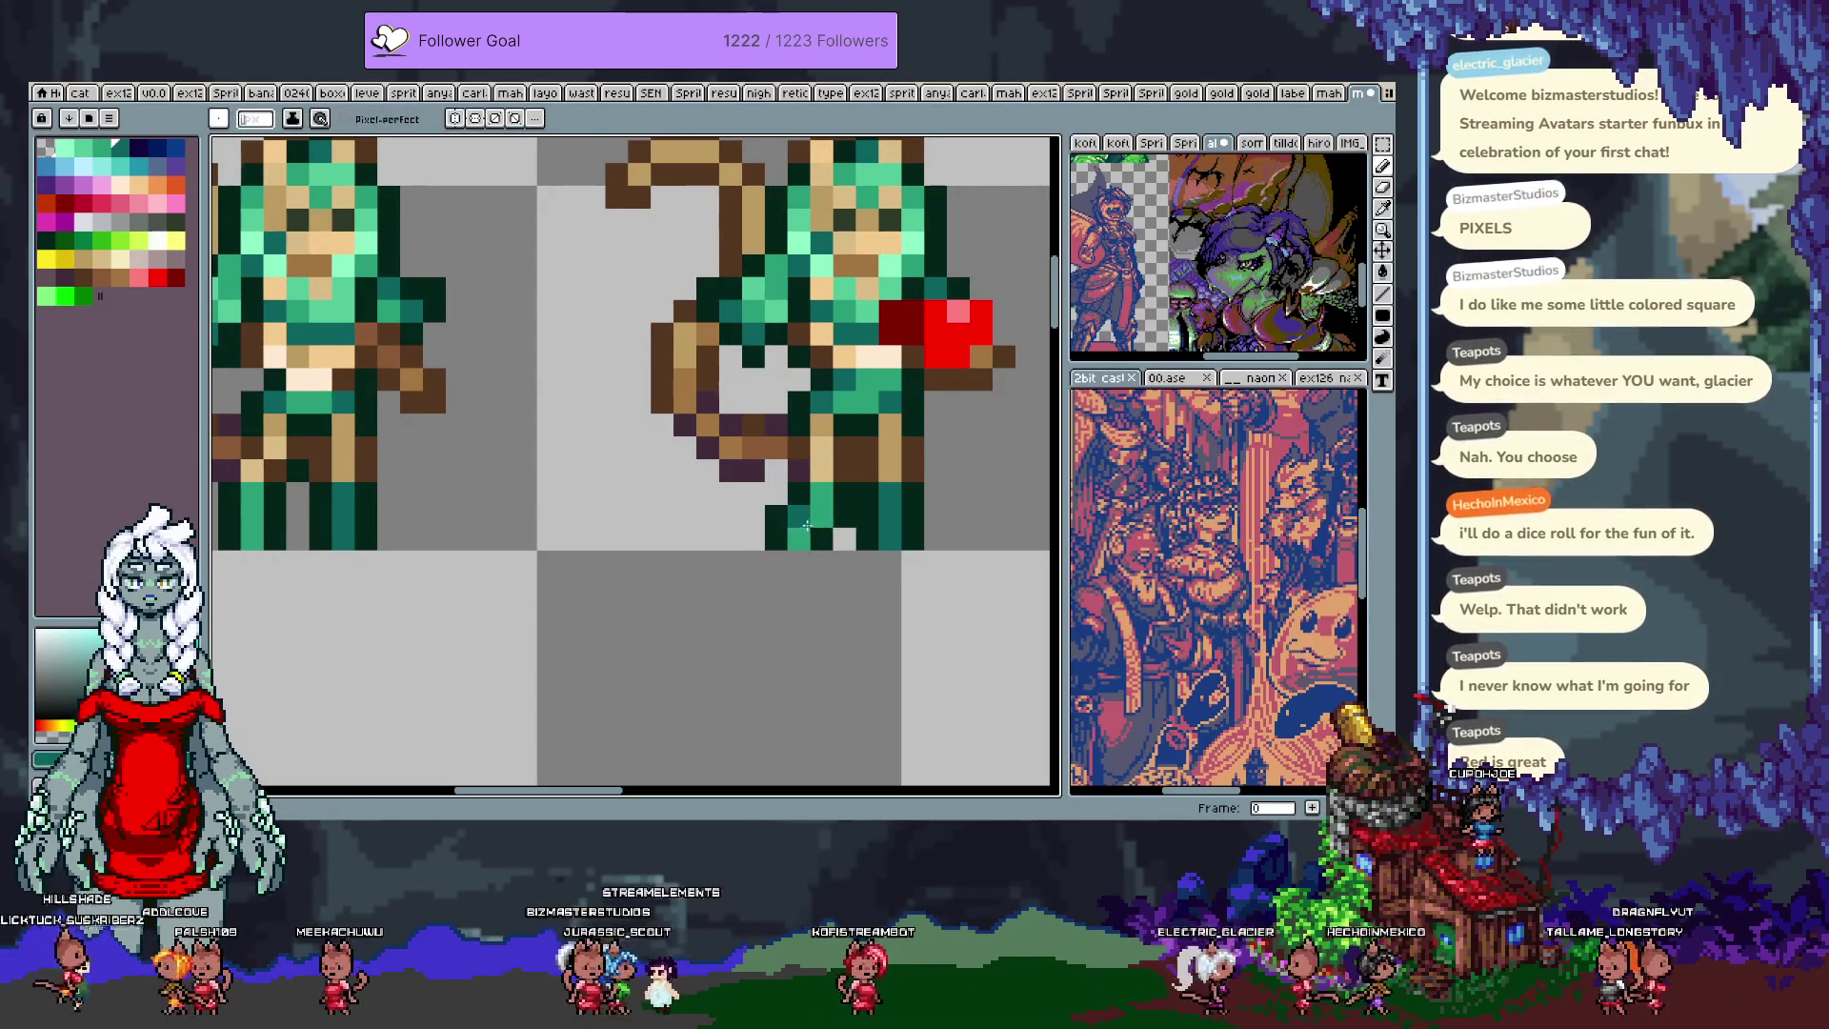
pyautogui.scroll(-5, 899, 514)
pyautogui.press('b')
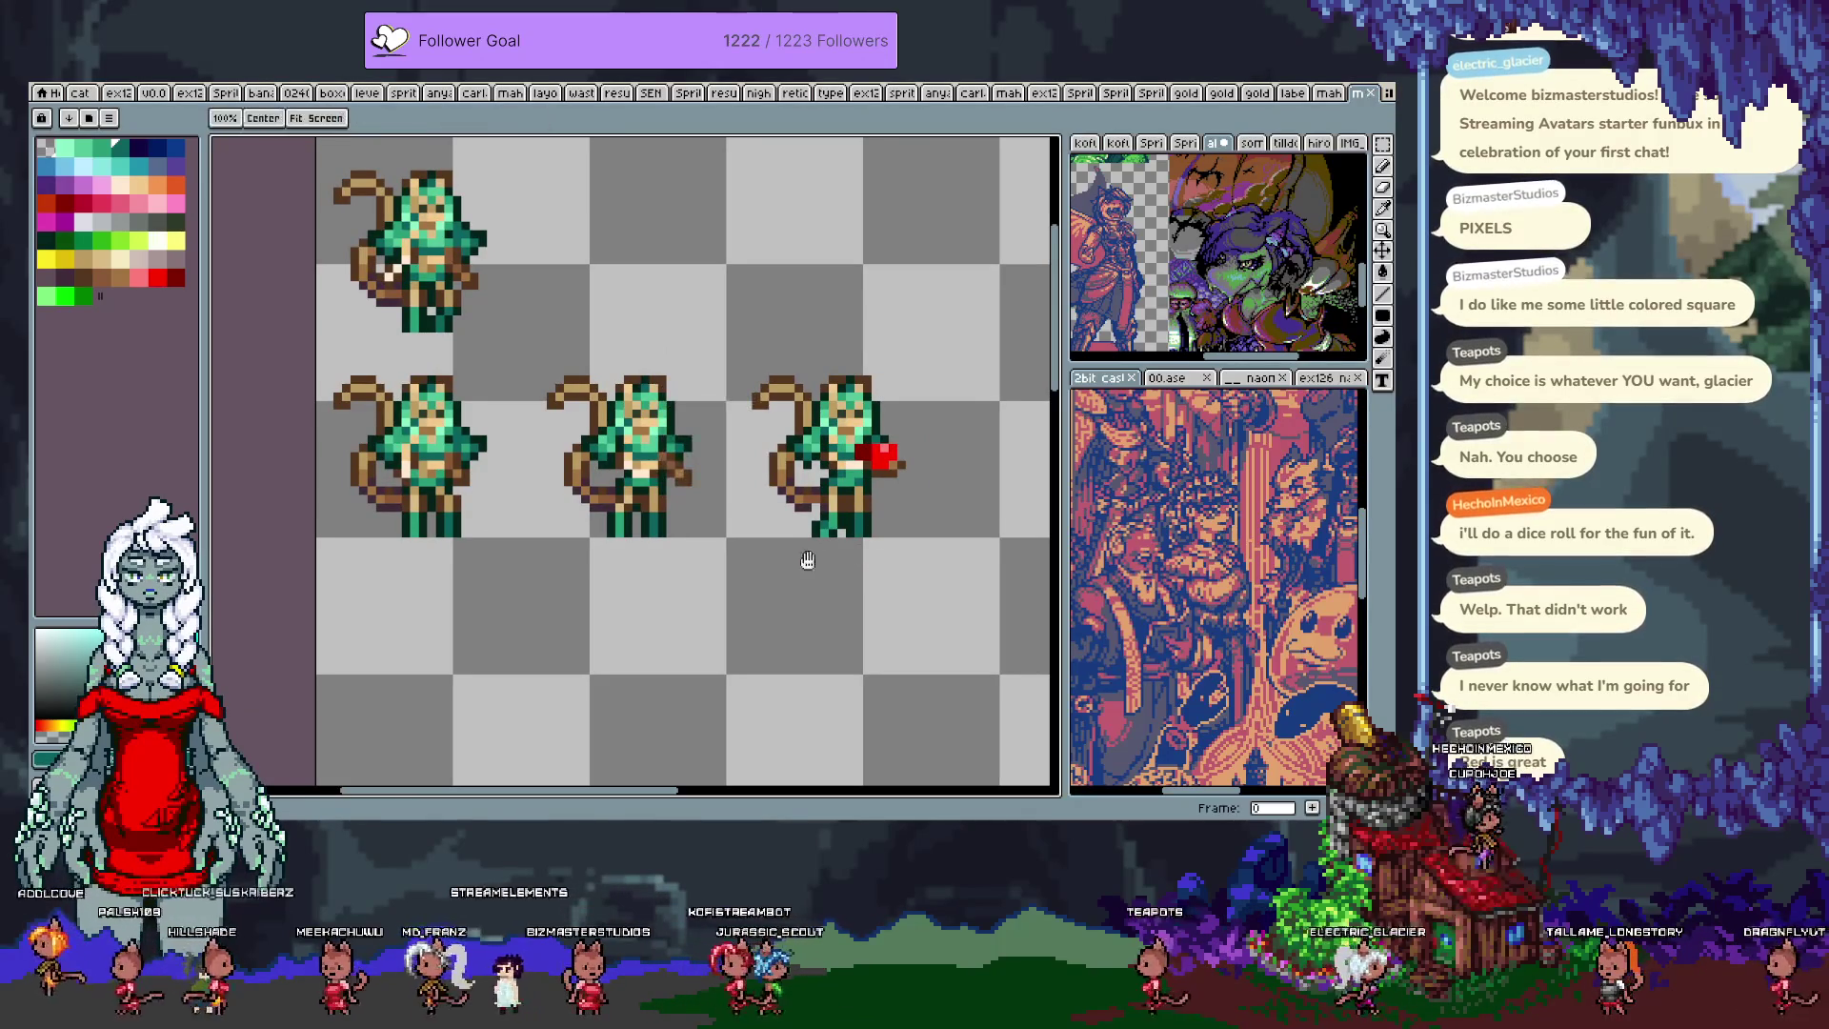
# Step: Duplicate the heart-holding sprite into the next cell to the right
pyautogui.press('m')
pyautogui.hscroll(5, 631, 462)
pyautogui.moveTo(552, 327)
pyautogui.mouseDown()
pyautogui.moveTo(762, 510)
pyautogui.moveTo(762, 534)
pyautogui.mouseUp()
pyautogui.moveTo(648, 429); pyautogui.dragTo(853, 429)
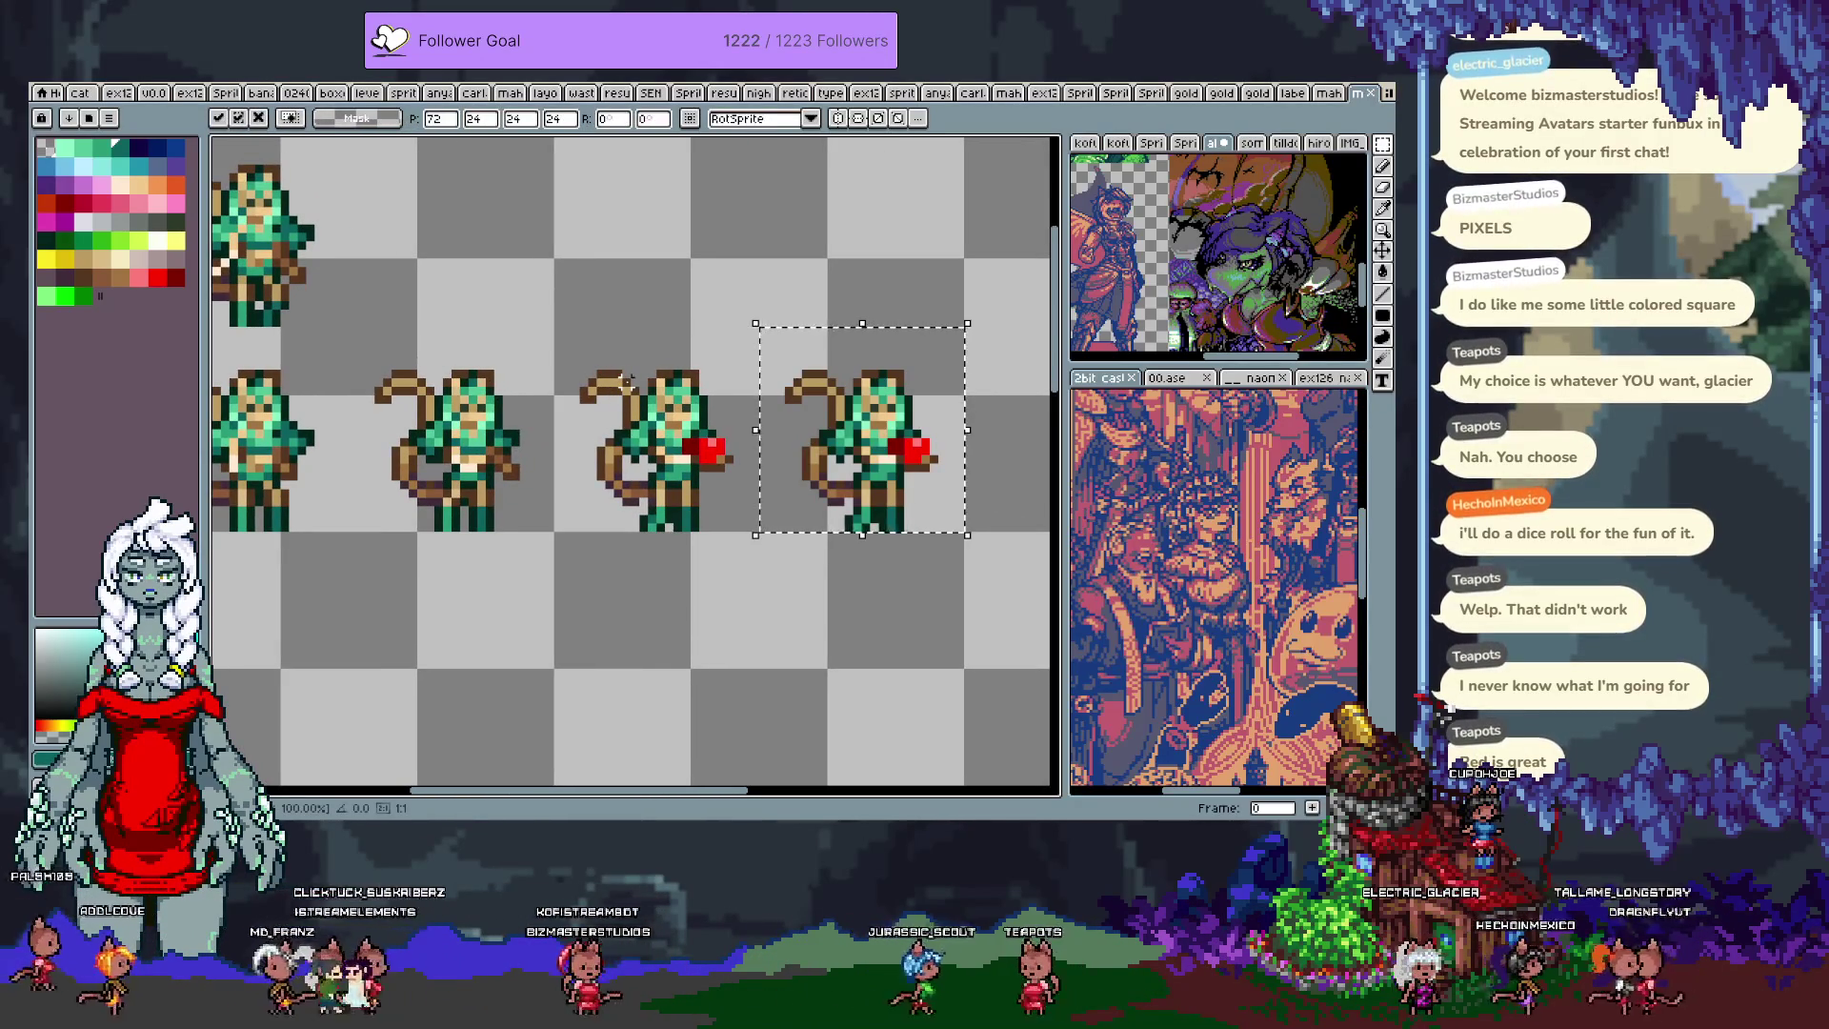
pyautogui.hotkey('ctrl', 'd')
# Step: Pan across the sprite row to inspect the new copy, back on the Pencil
pyautogui.hscroll(3, 667, 410)
pyautogui.moveTo(721, 427)
pyautogui.mouseDown()
pyautogui.moveTo(886, 438)
pyautogui.moveTo(802, 438)
pyautogui.mouseUp()
pyautogui.press('i')
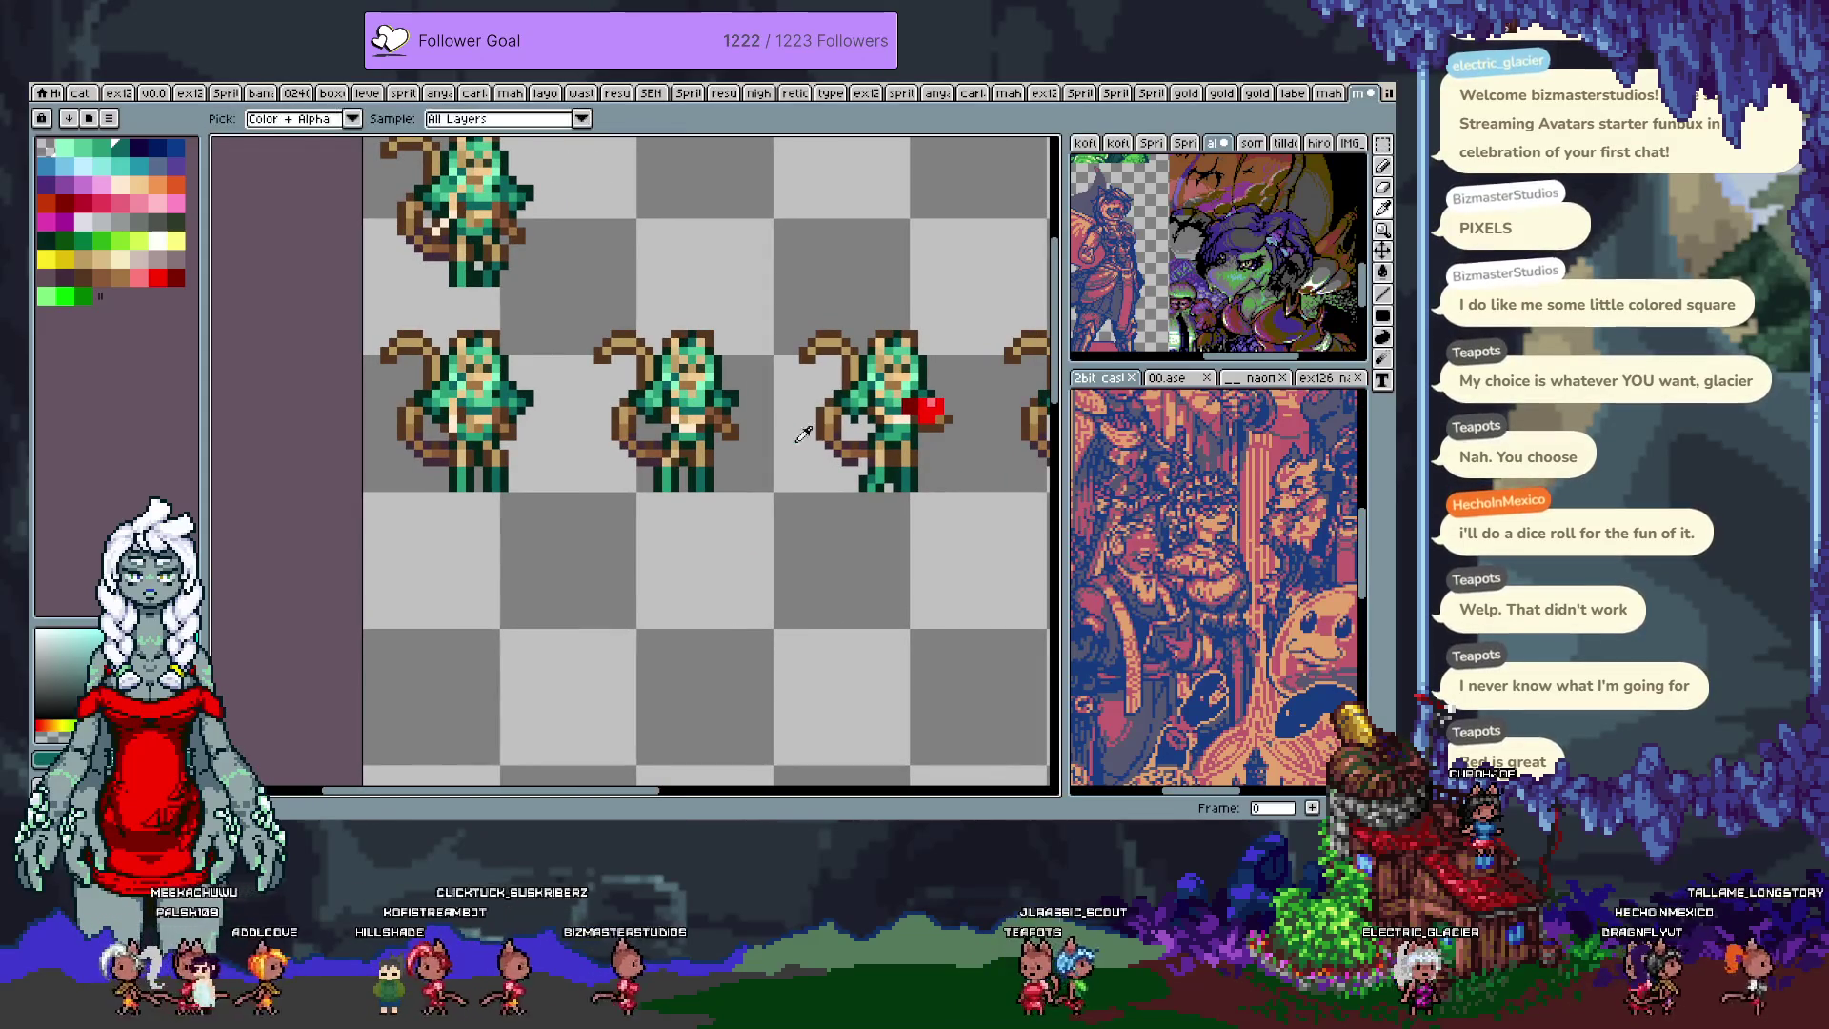
pyautogui.press('b')
pyautogui.moveTo(940, 495); pyautogui.dragTo(707, 503)
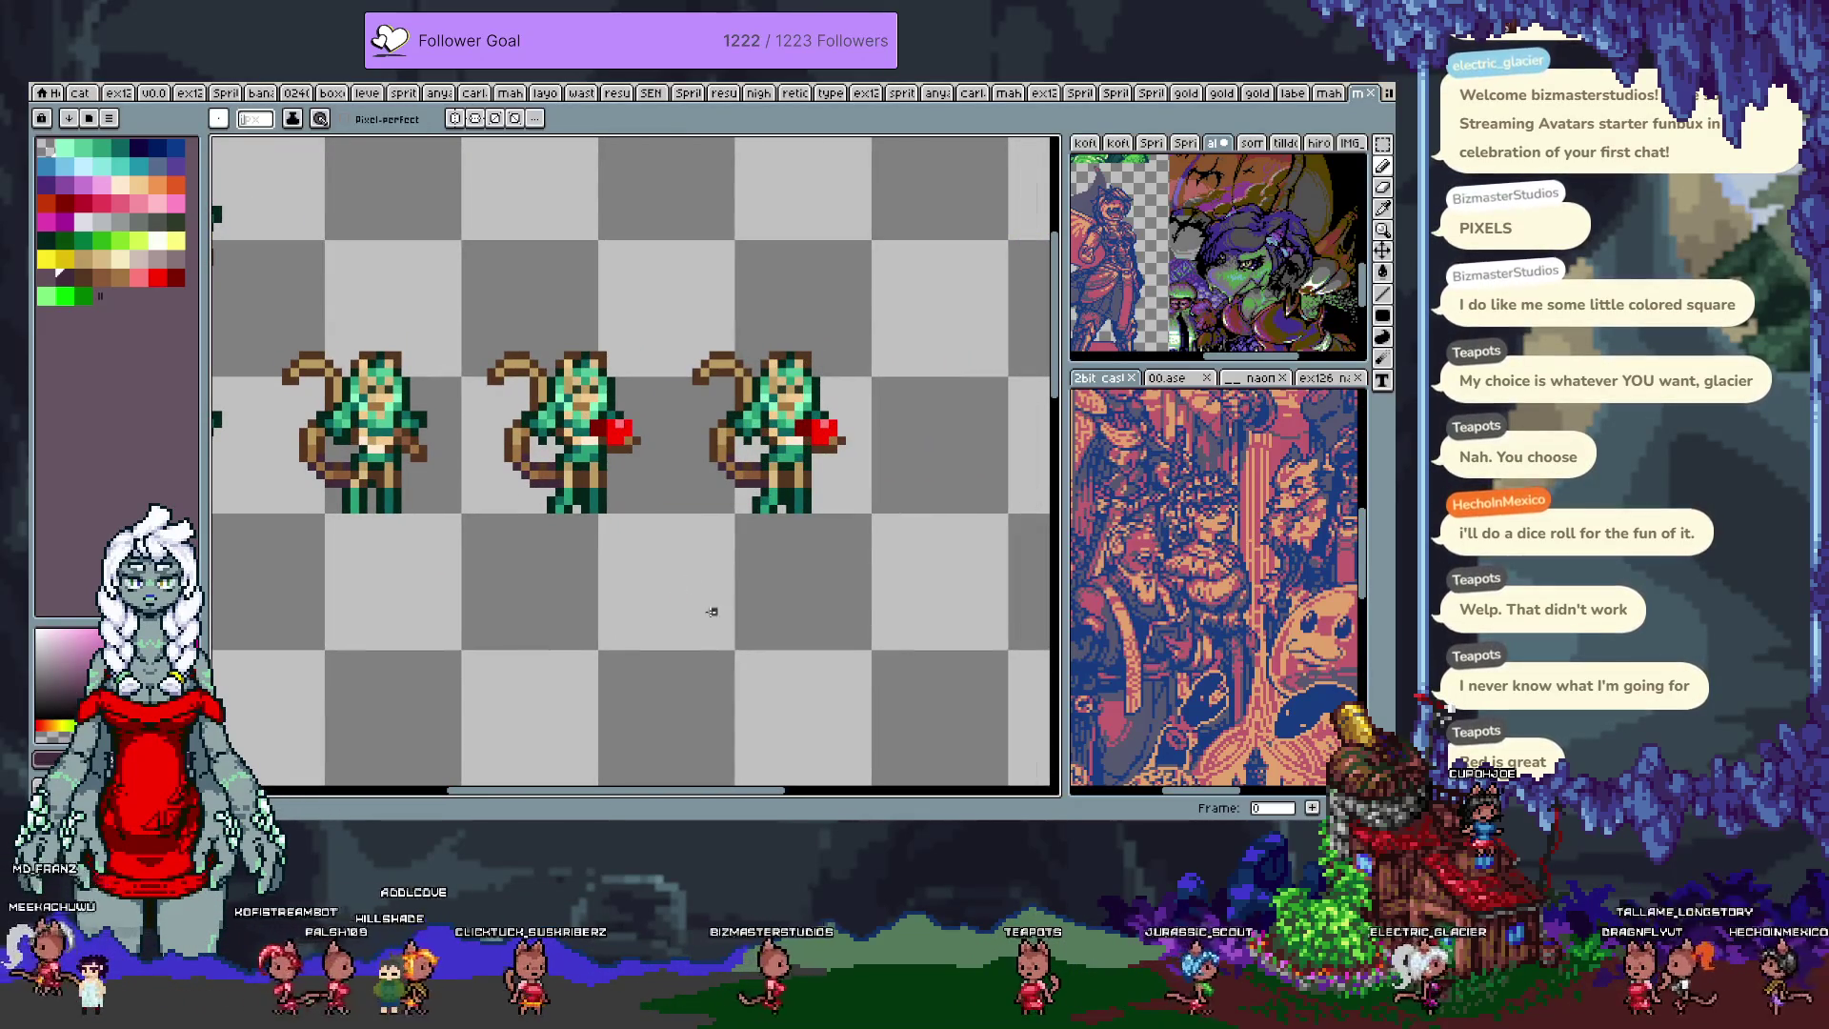
pyautogui.scroll(4, 831, 420)
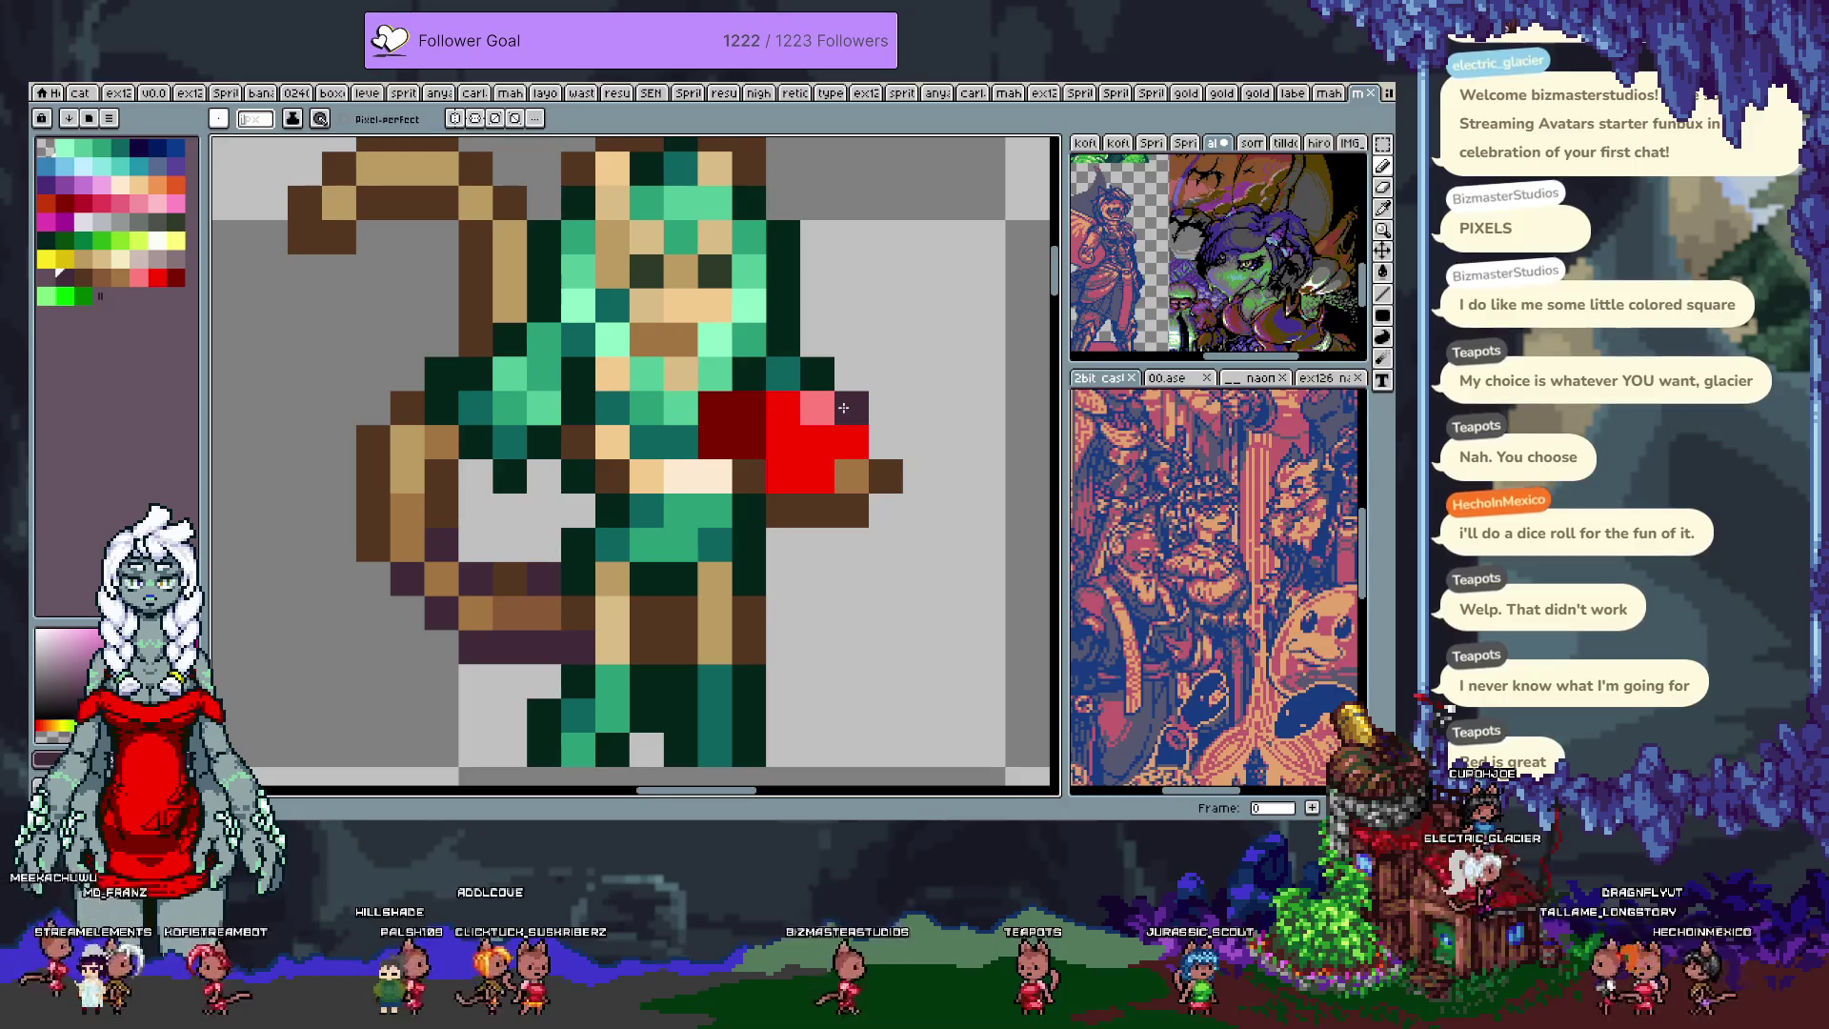
# Step: Marquee the heart on the copied sprite and reposition it
pyautogui.press('m')
pyautogui.moveTo(694, 389)
pyautogui.mouseDown()
pyautogui.moveTo(839, 495)
pyautogui.moveTo(873, 495)
pyautogui.moveTo(774, 479)
pyautogui.mouseUp()
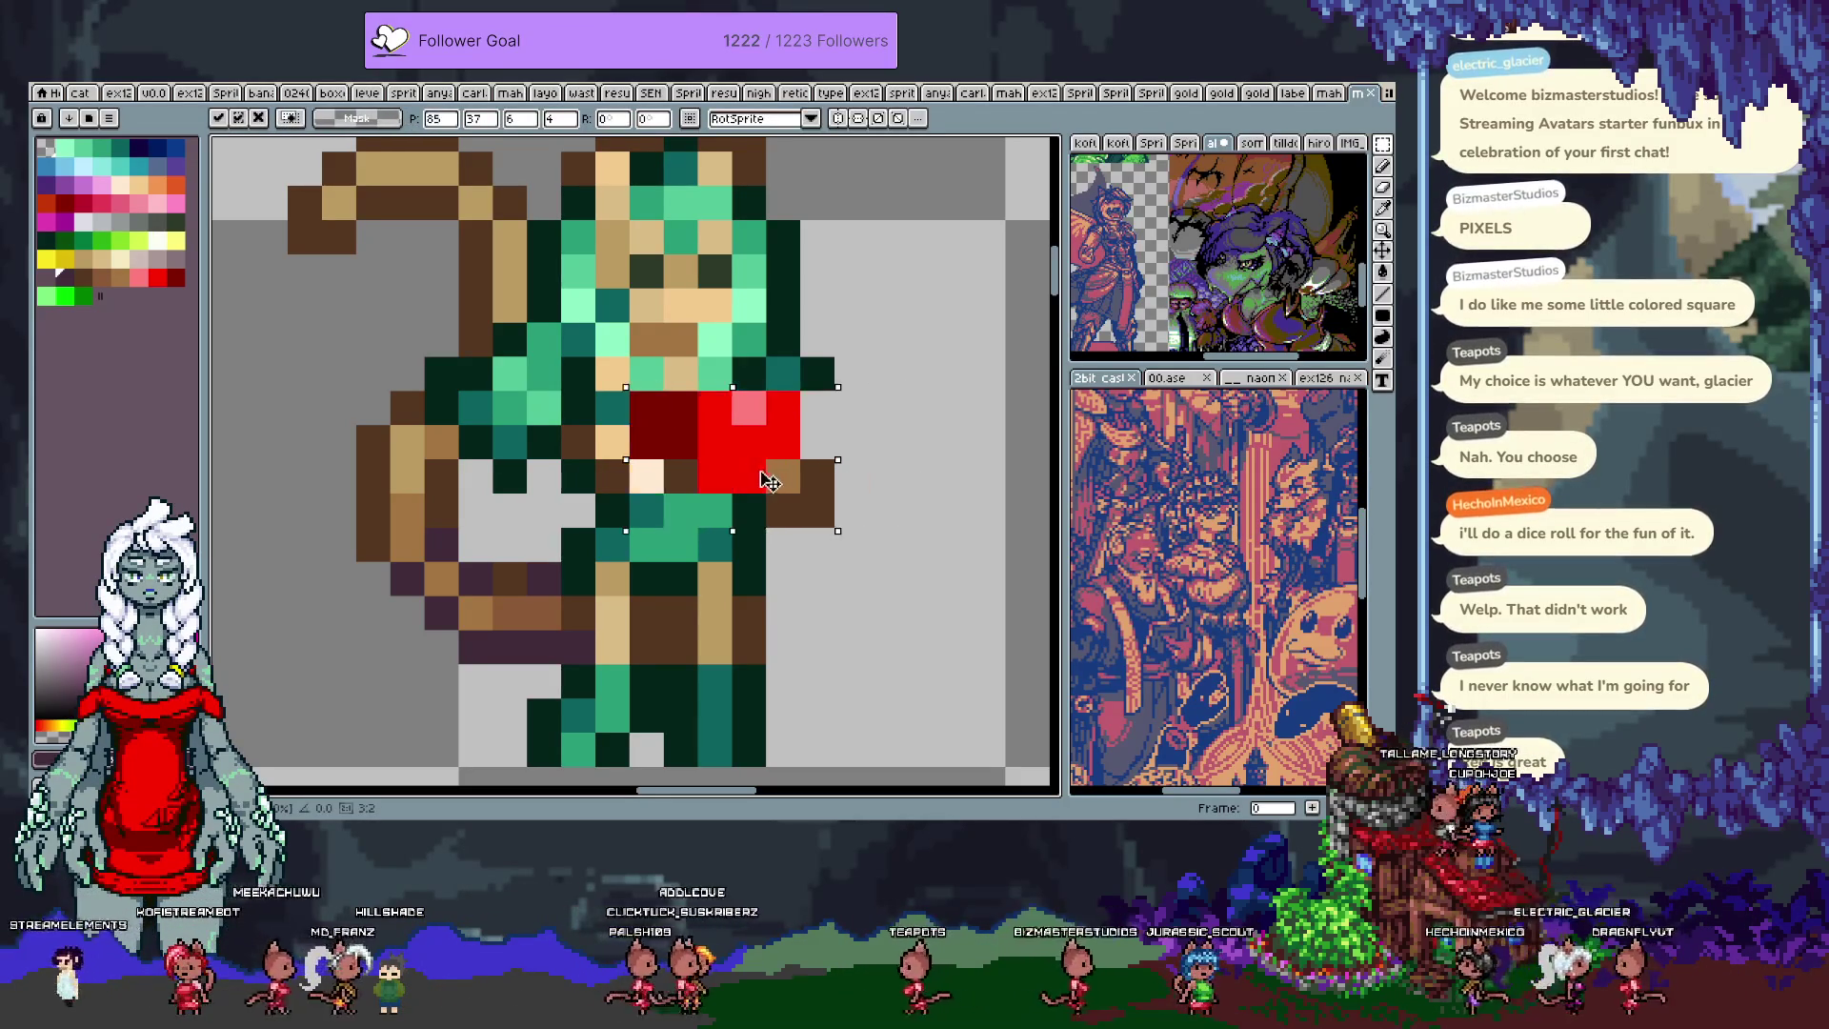
pyautogui.click(851, 373)
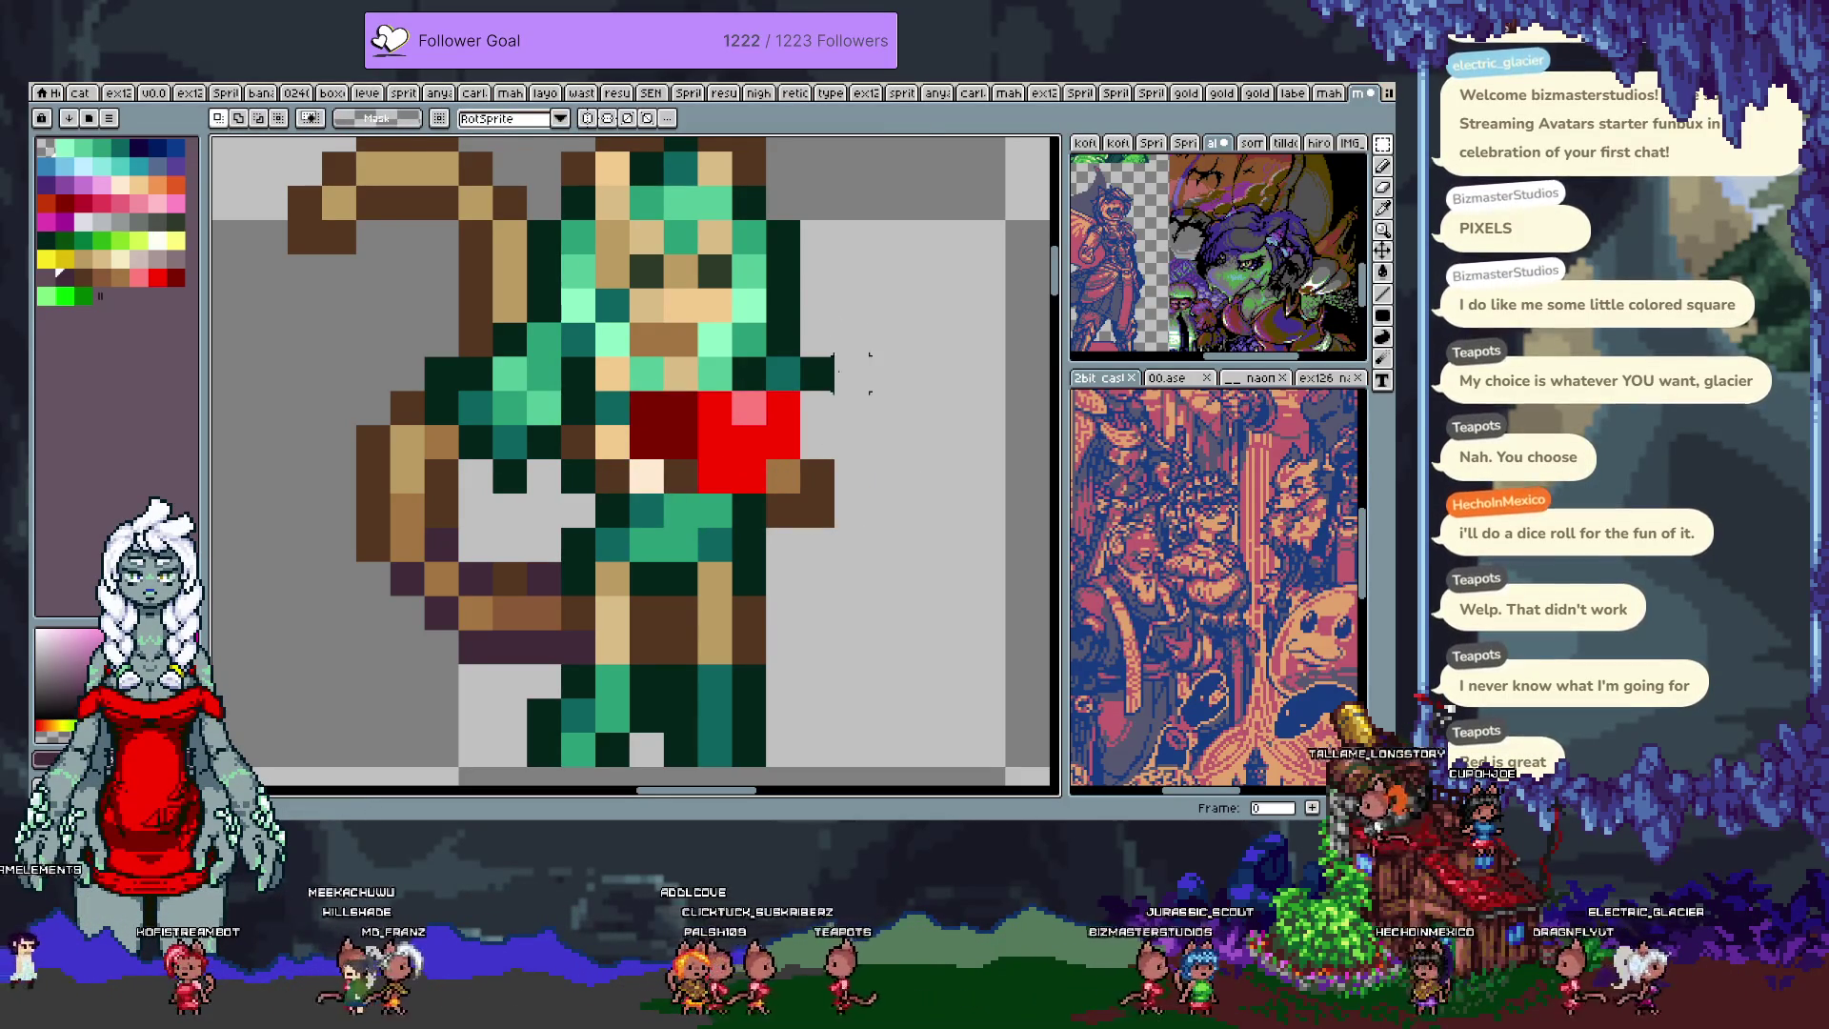
pyautogui.press('b')
# Step: Add dark green pixels beside the heart and arm, then undo the stray arm pixel
pyautogui.click(842, 406)
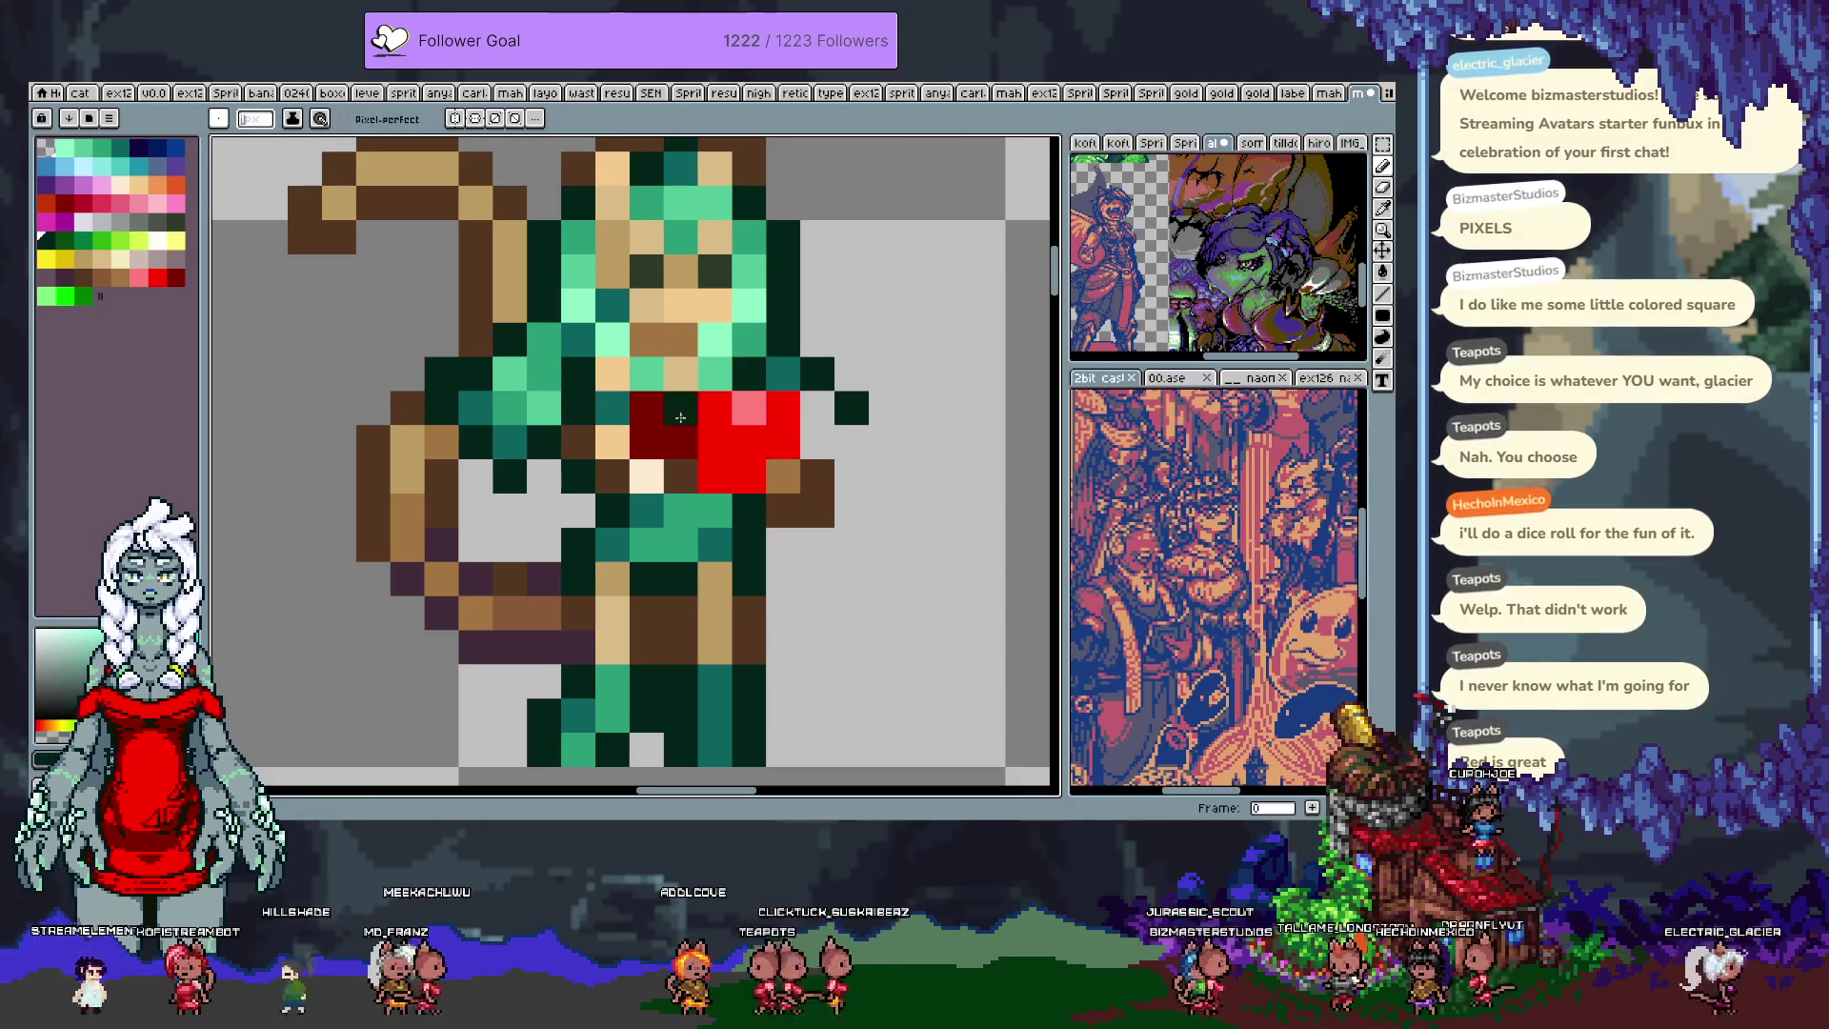
pyautogui.click(884, 408)
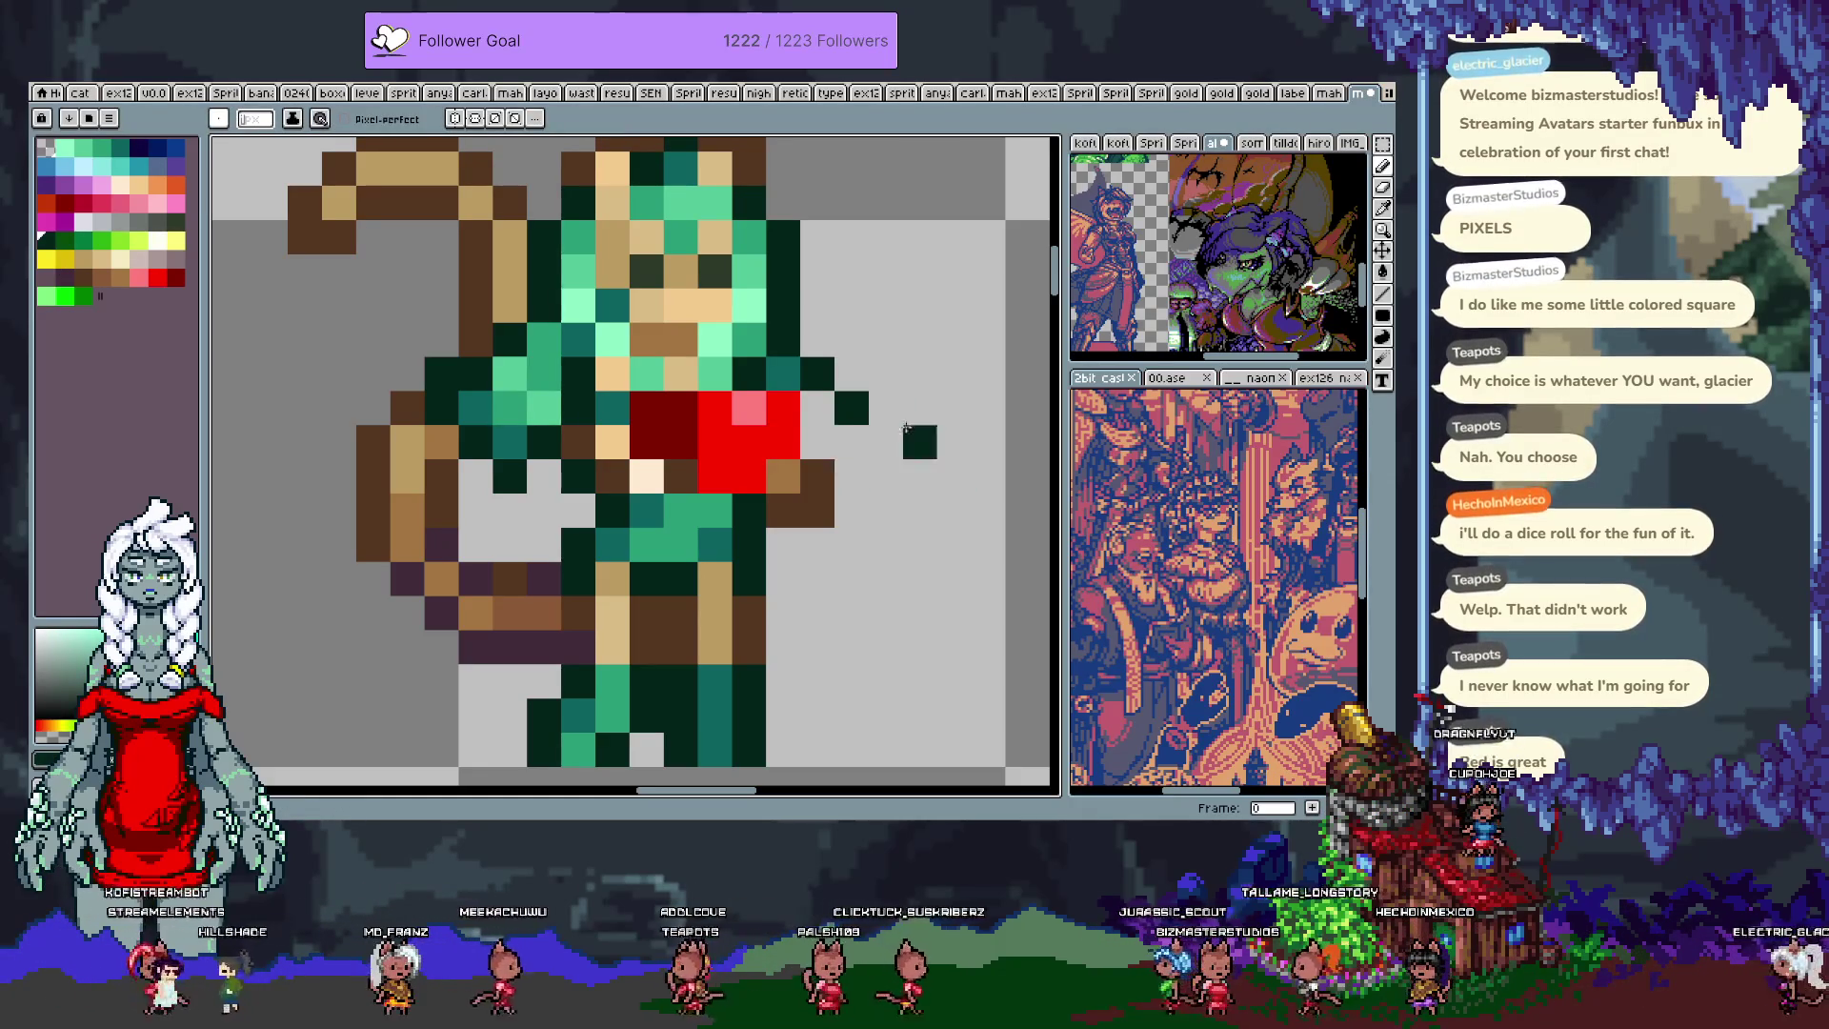
pyautogui.scroll(-5, 690, 467)
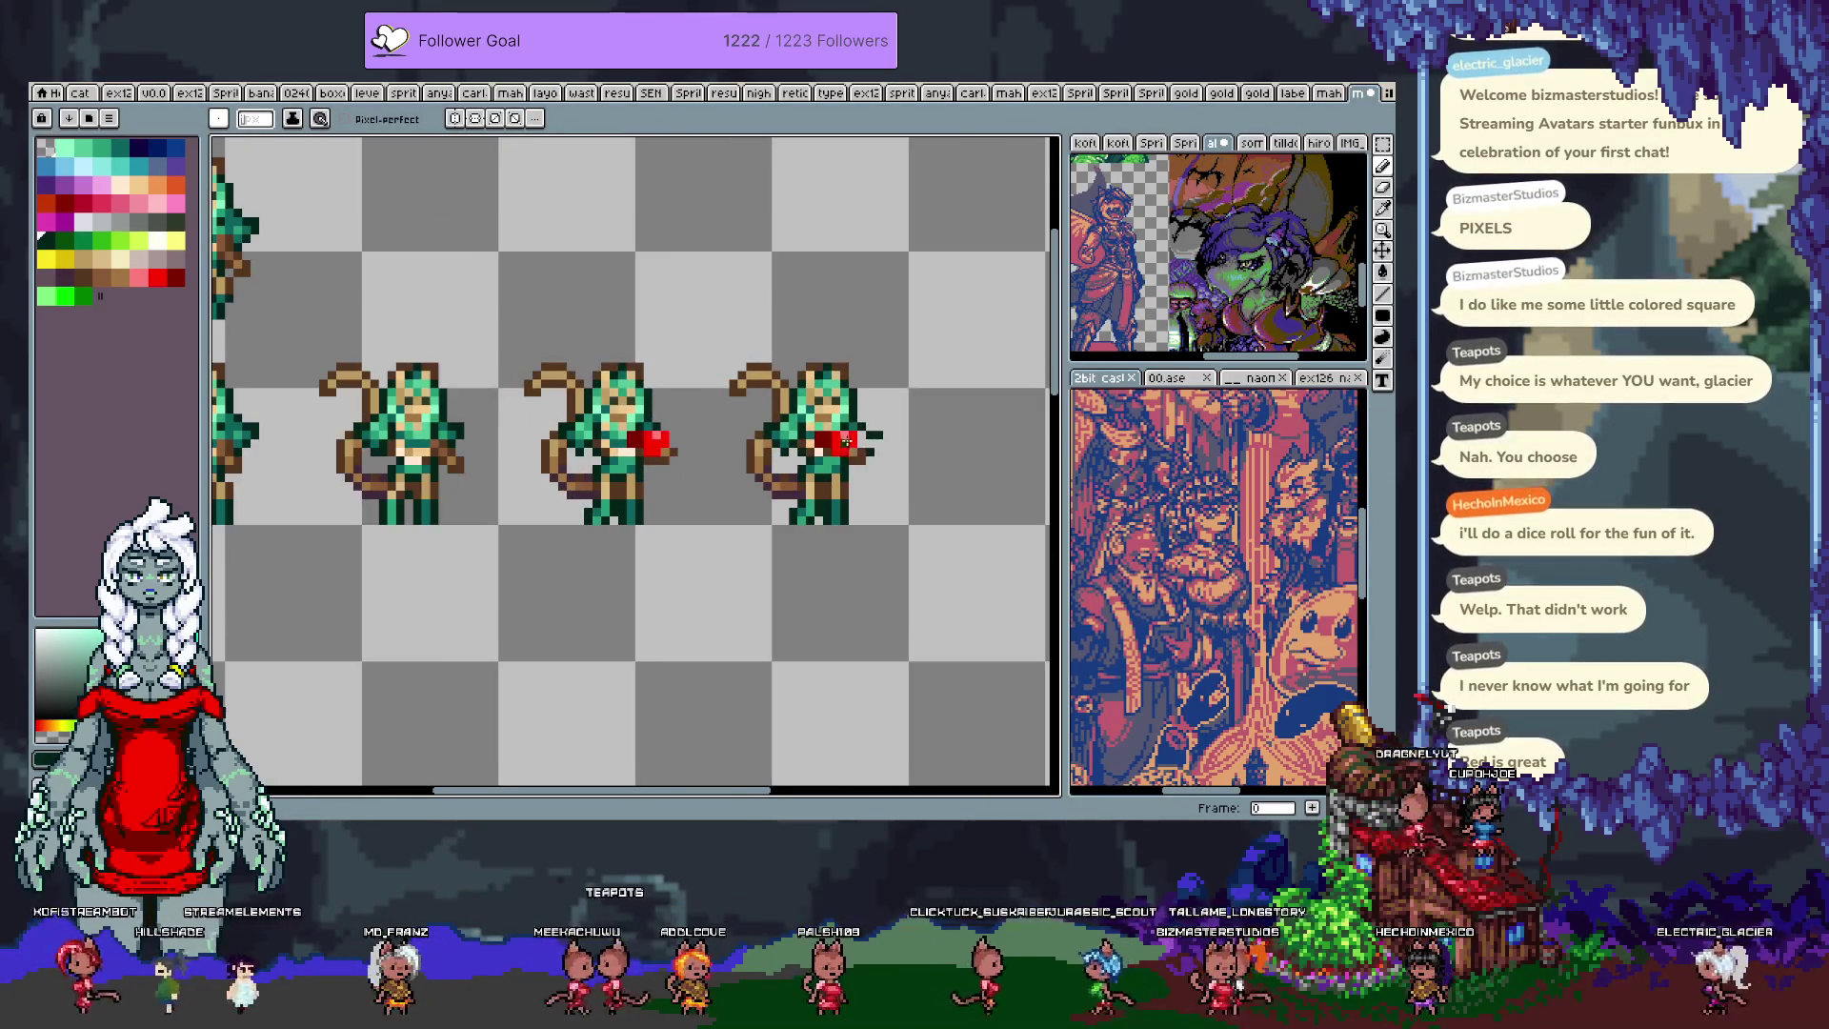
pyautogui.press('b')
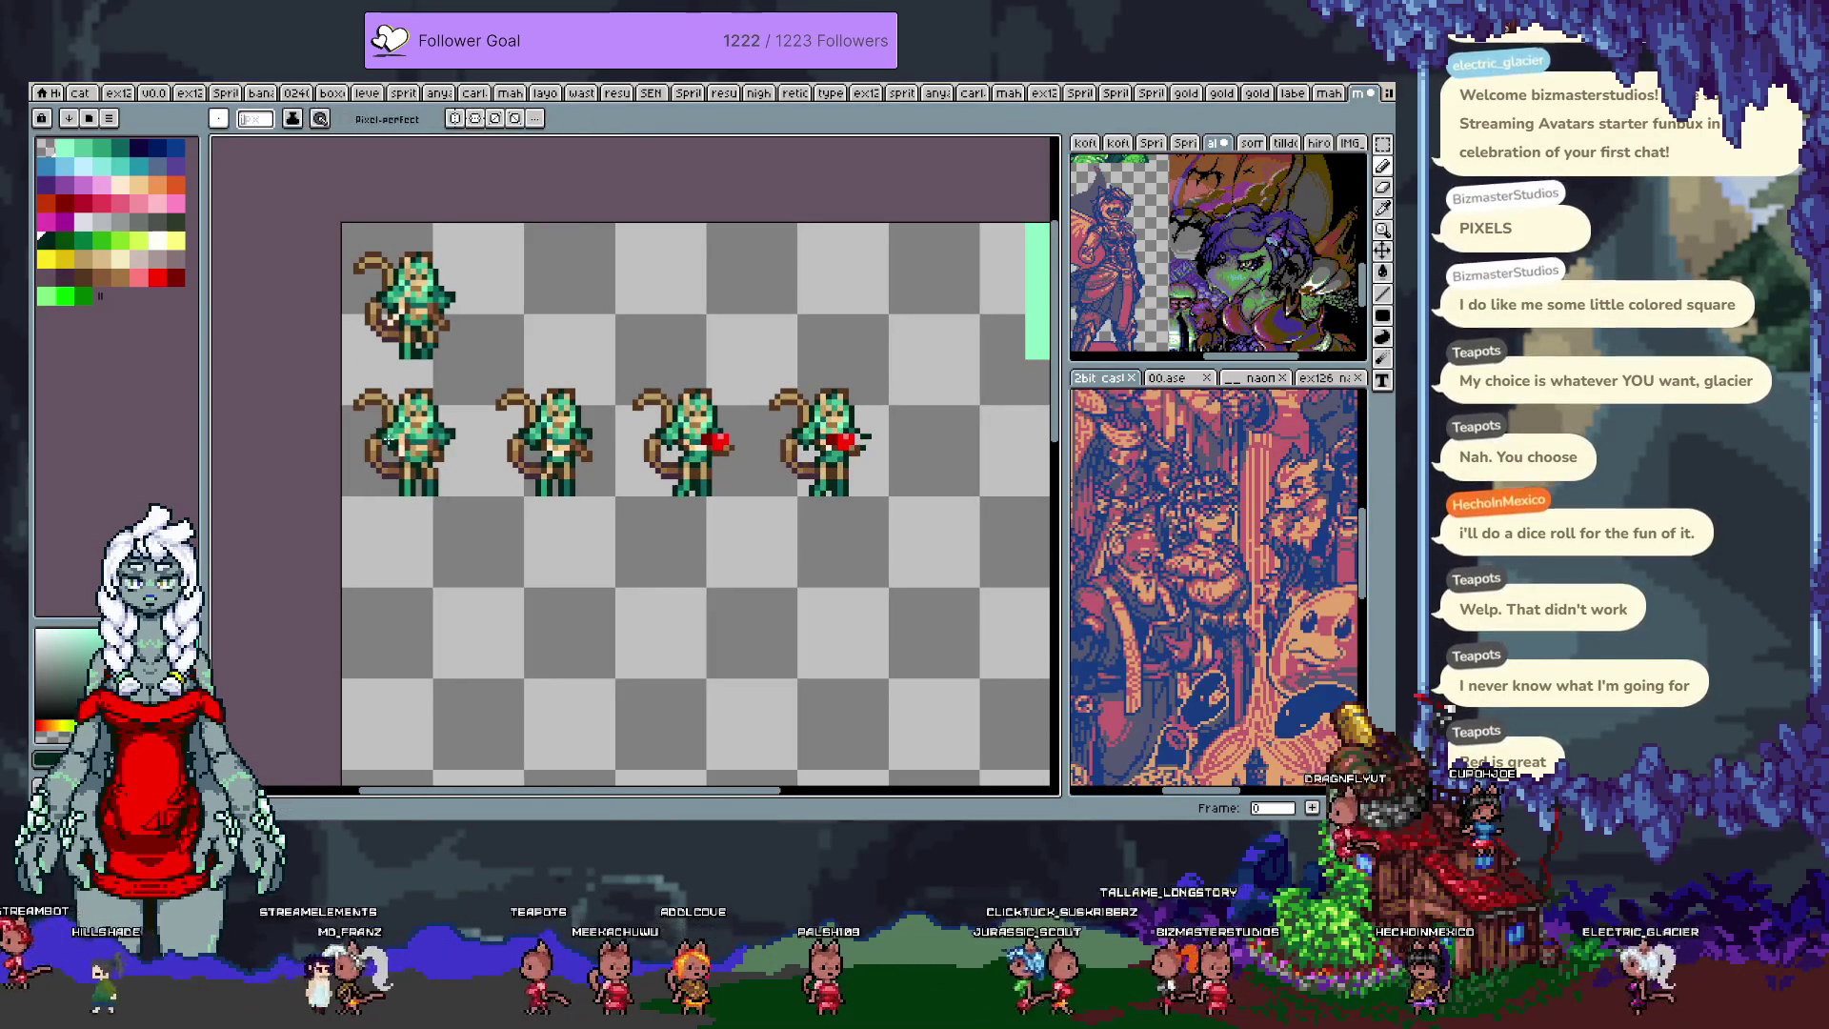
pyautogui.scroll(3, 869, 448)
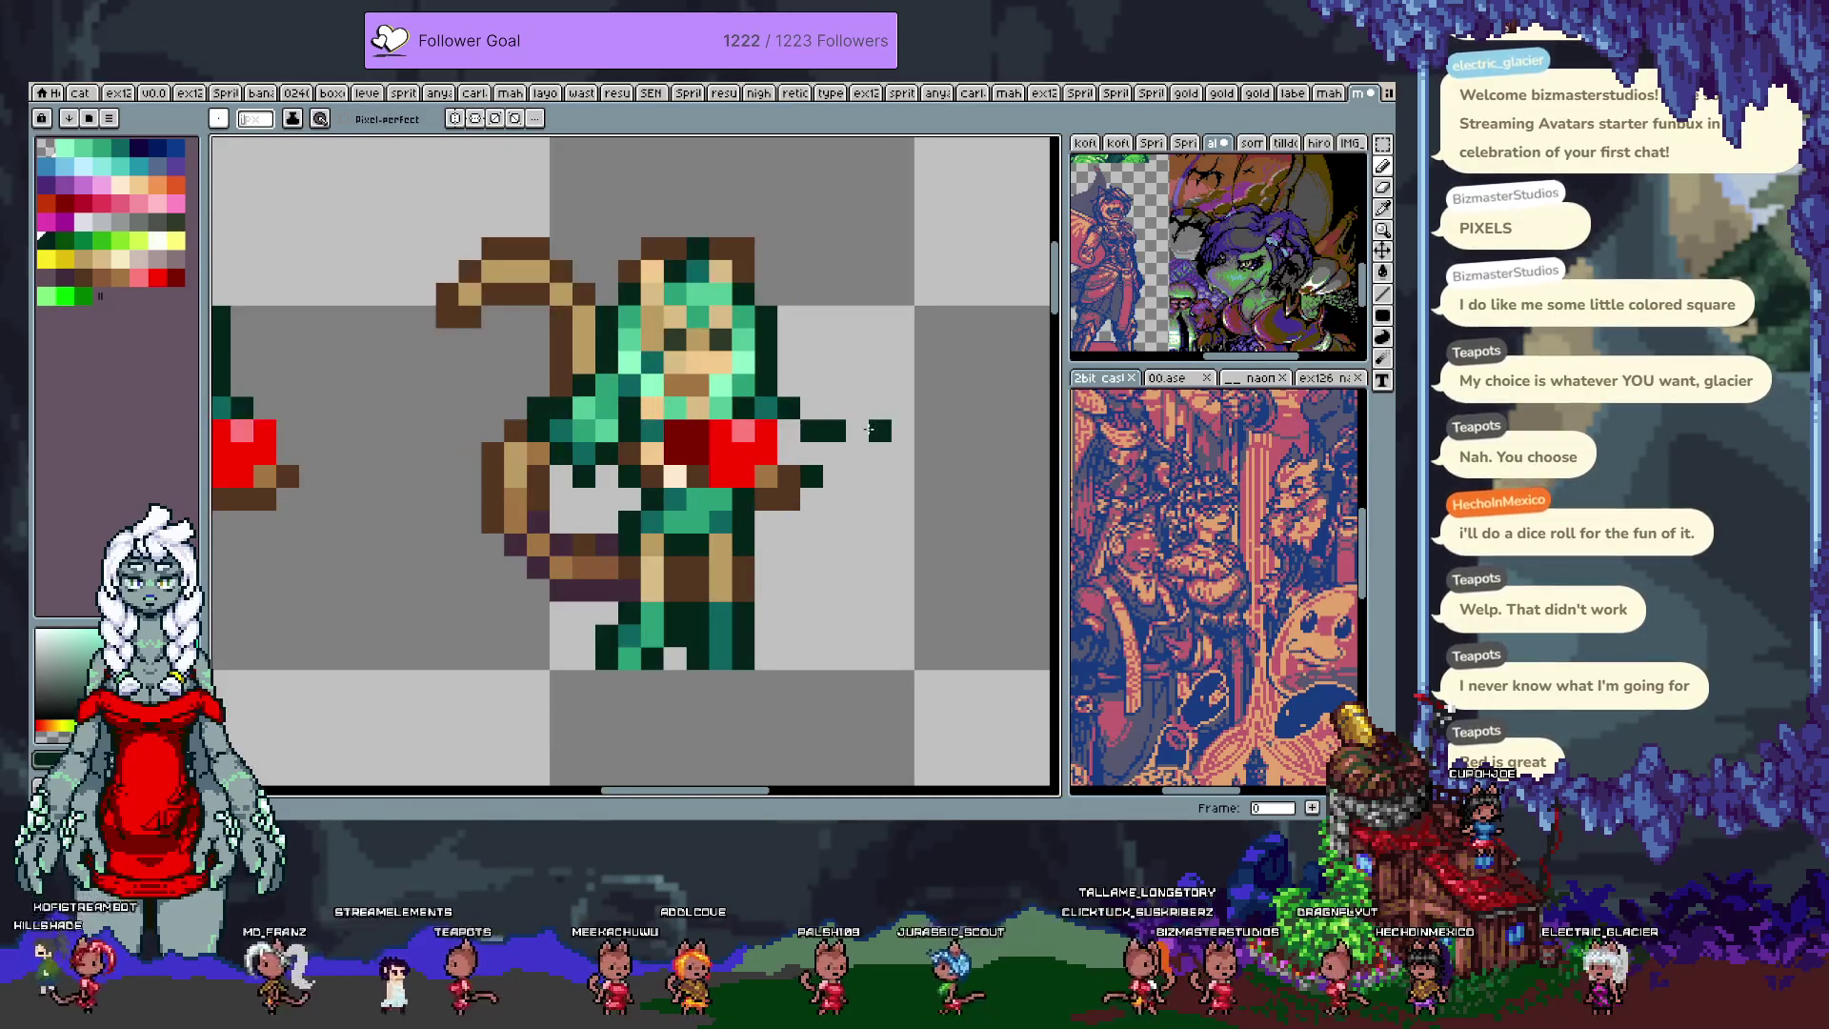
pyautogui.hotkey('ctrl', 'z')
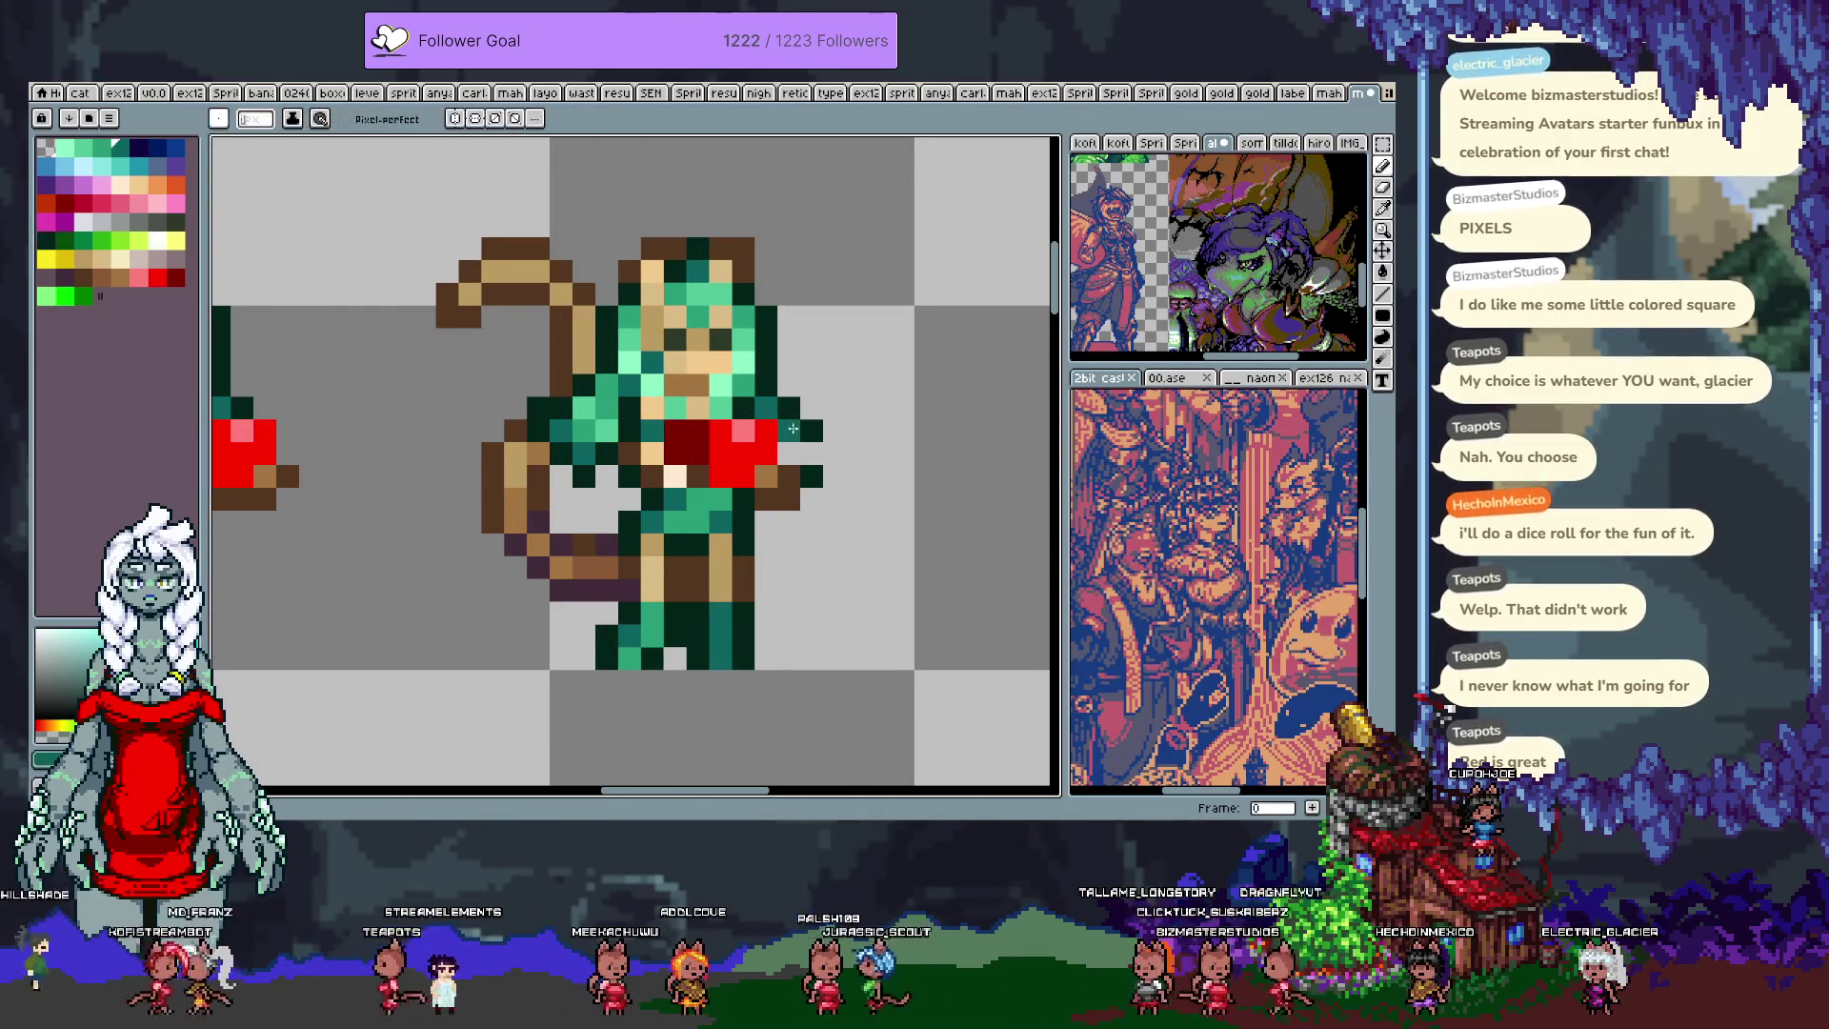
pyautogui.scroll(-3, 571, 454)
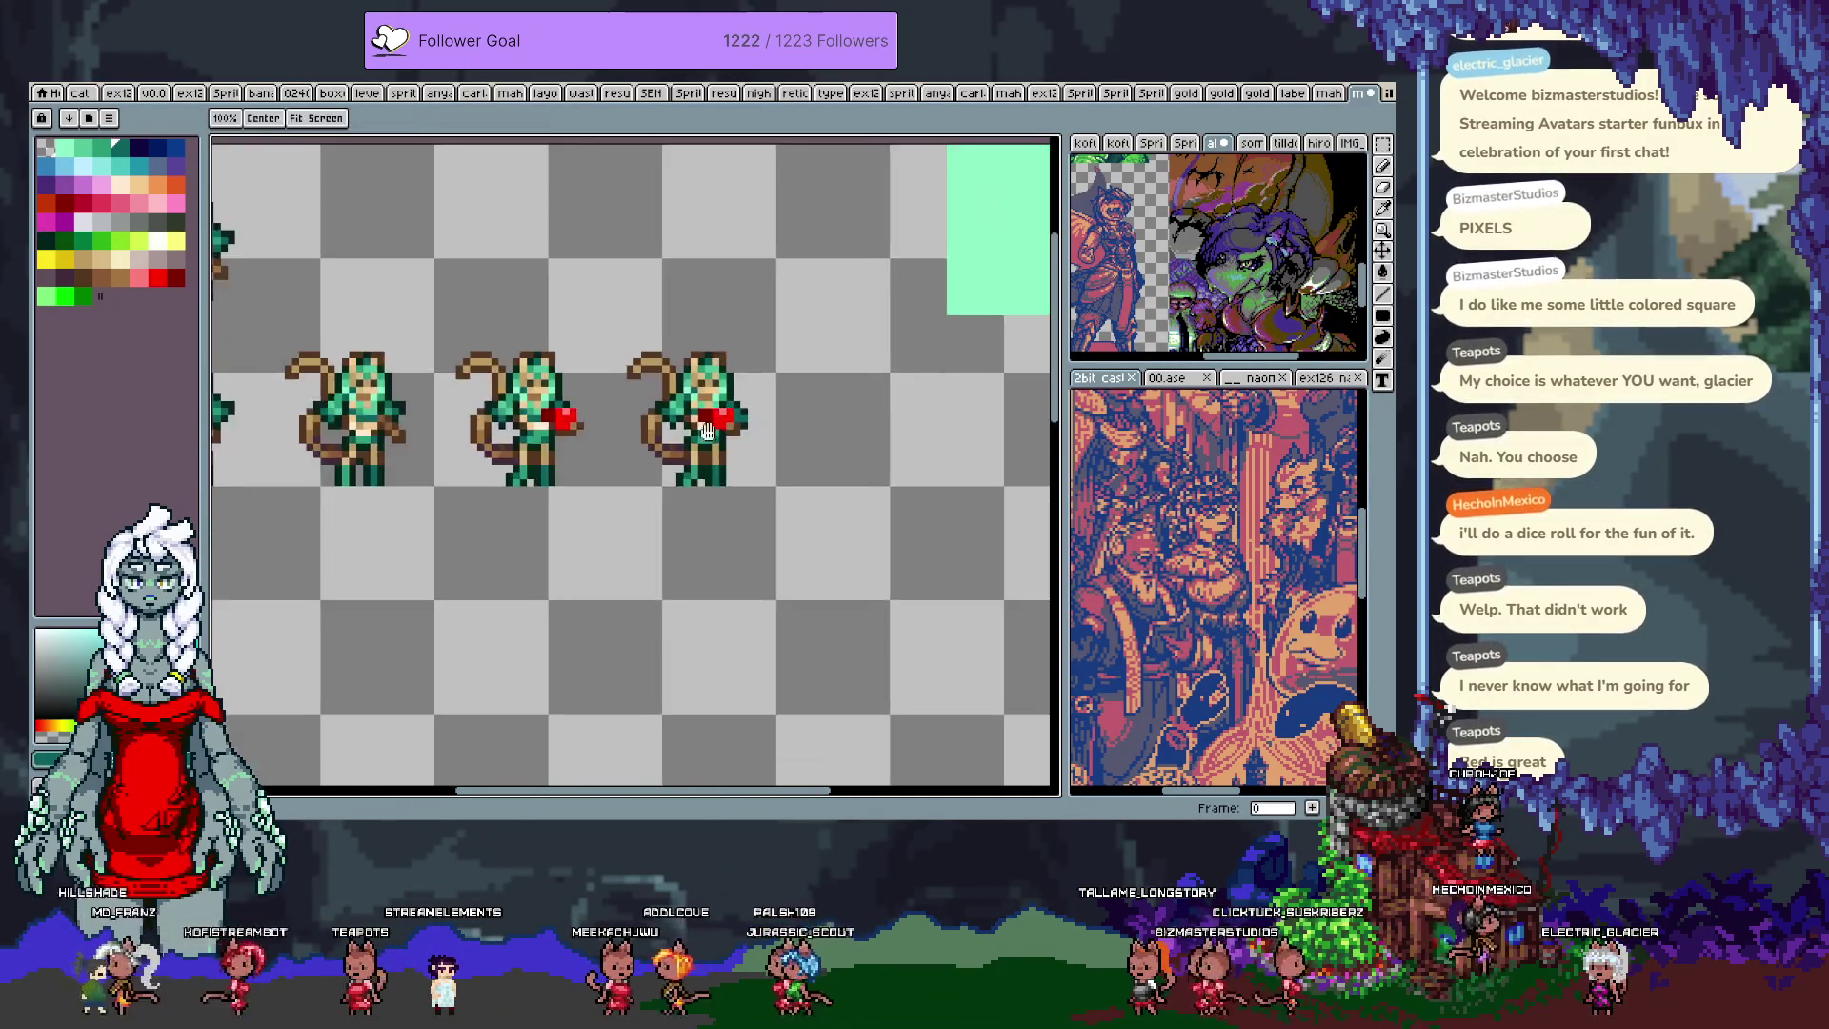
pyautogui.rightClick(796, 471)
pyautogui.press('Escape')
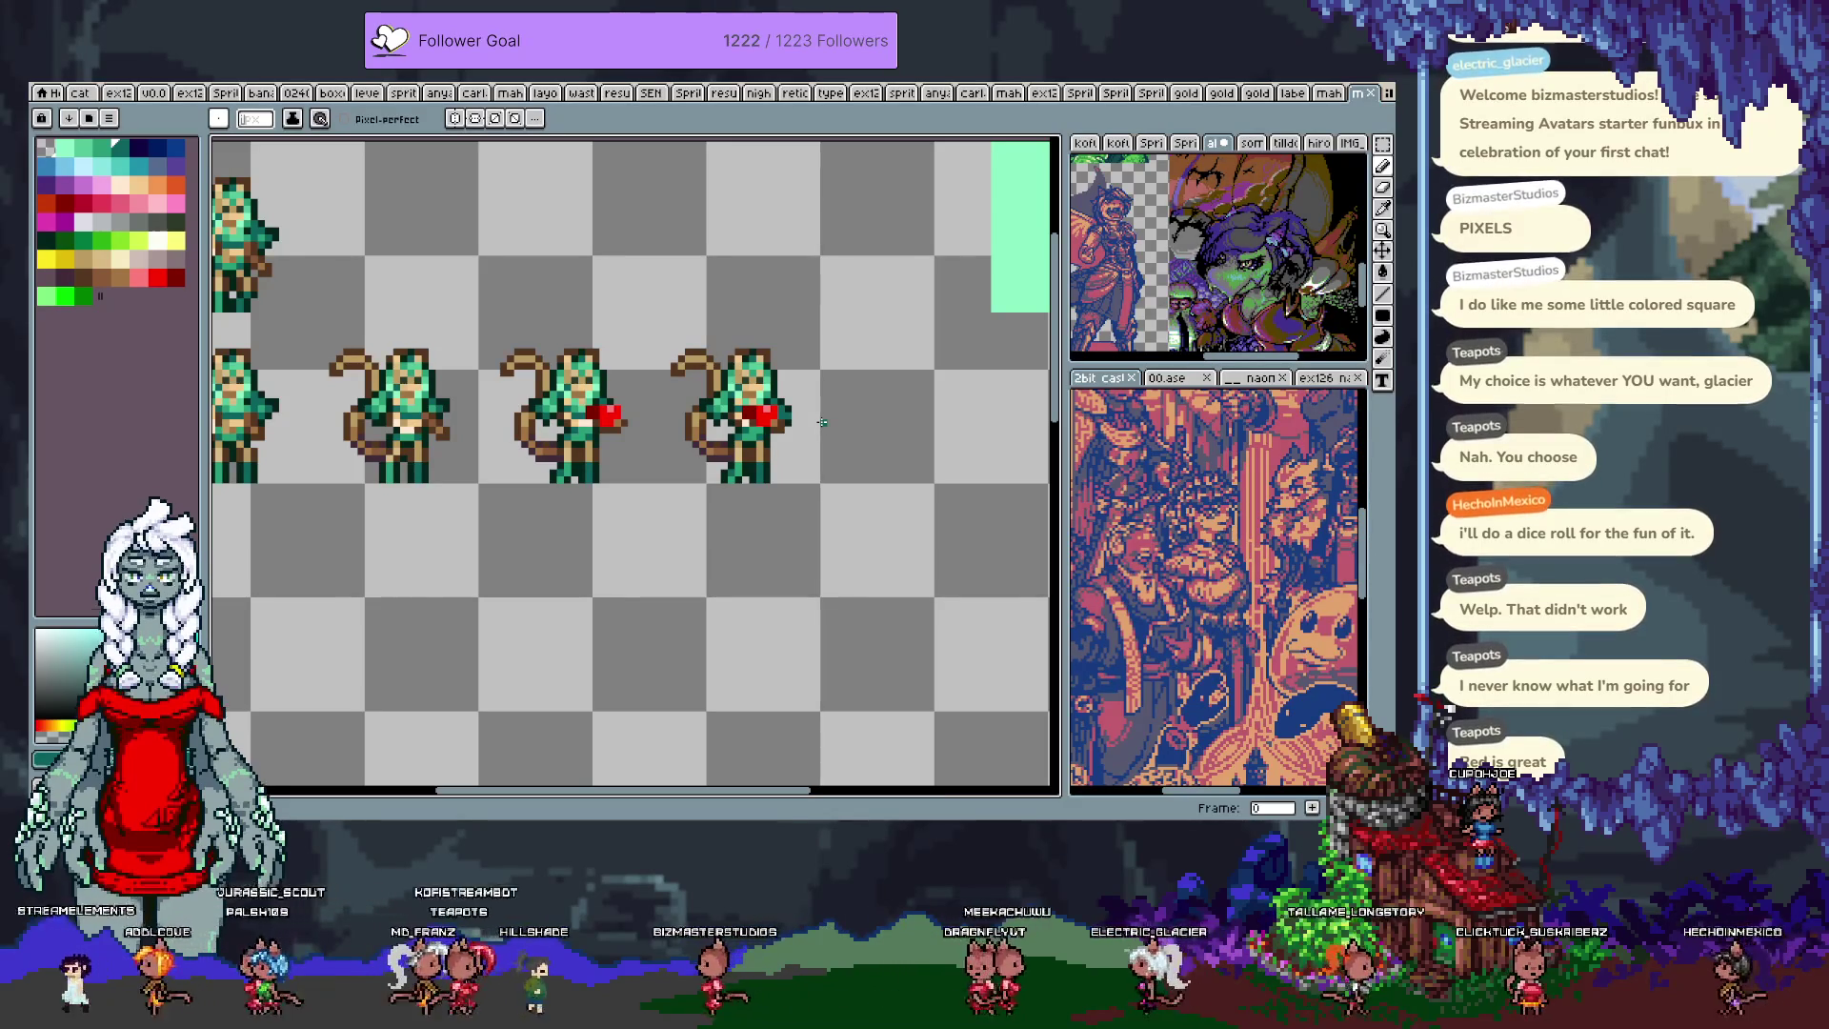
pyautogui.scroll(-2, 797, 417)
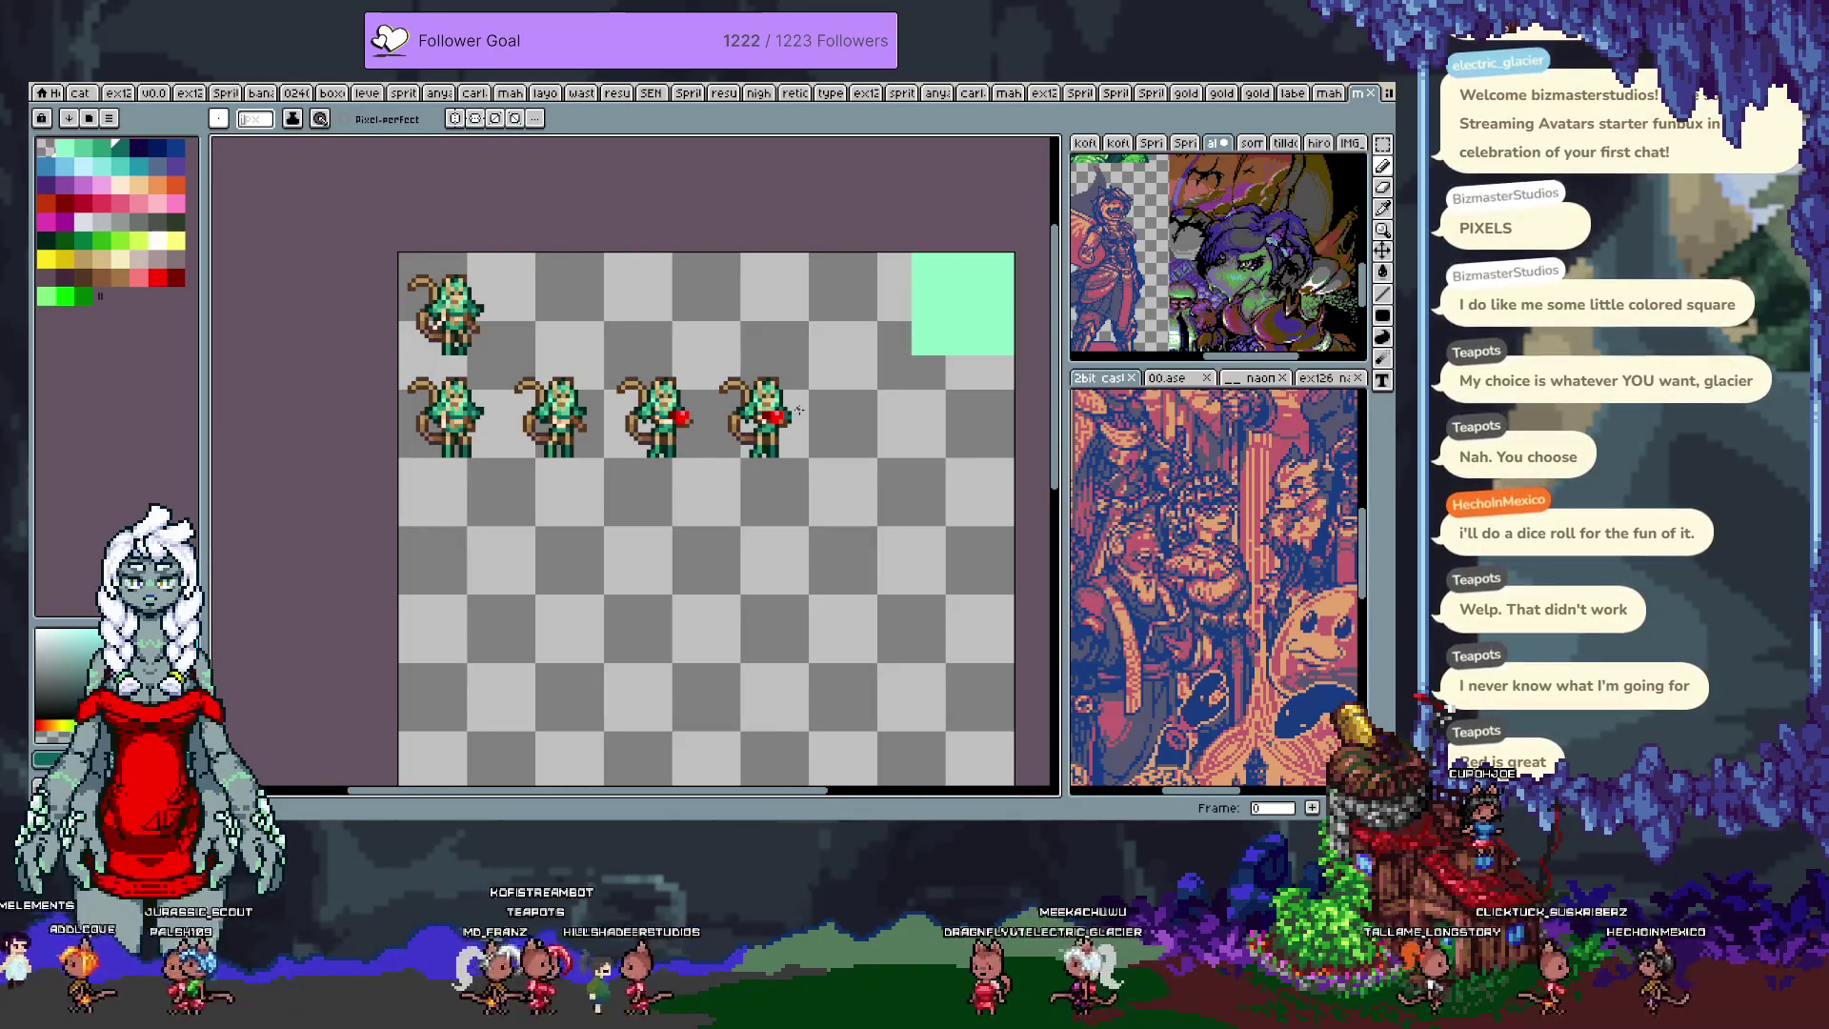
pyautogui.press('g')
pyautogui.press('Escape')
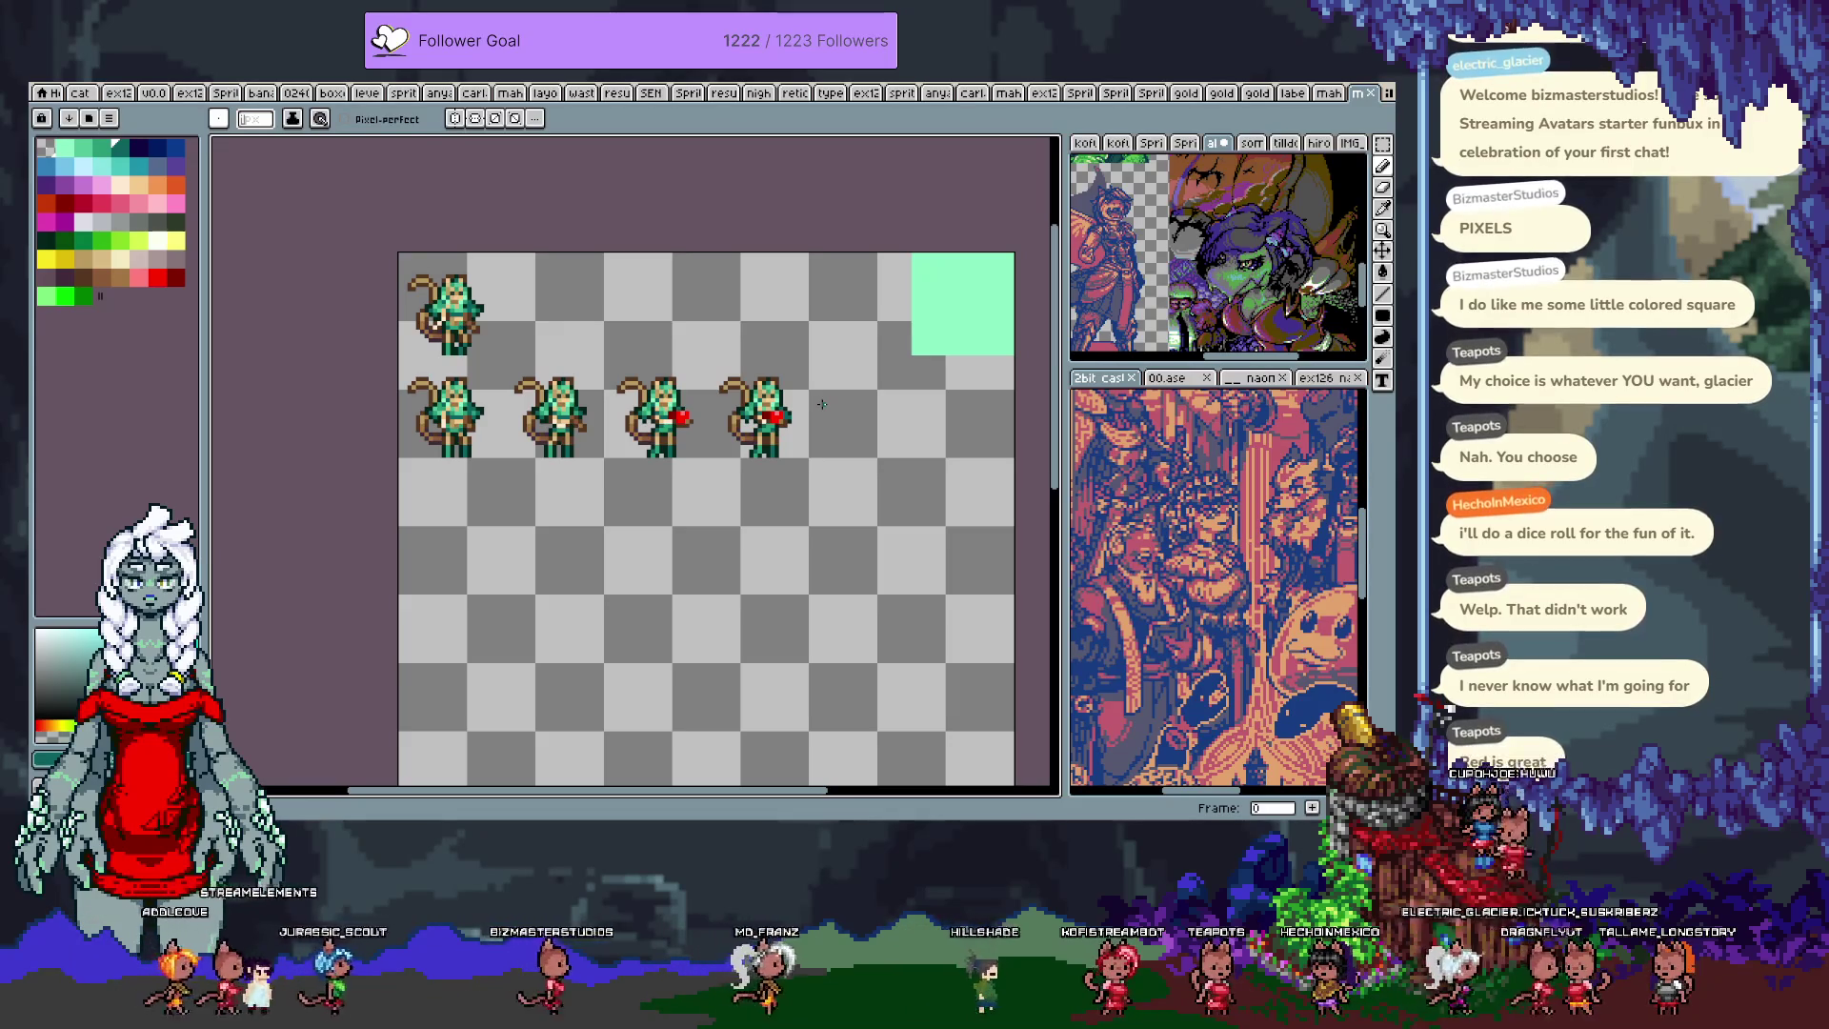
pyautogui.press('g')
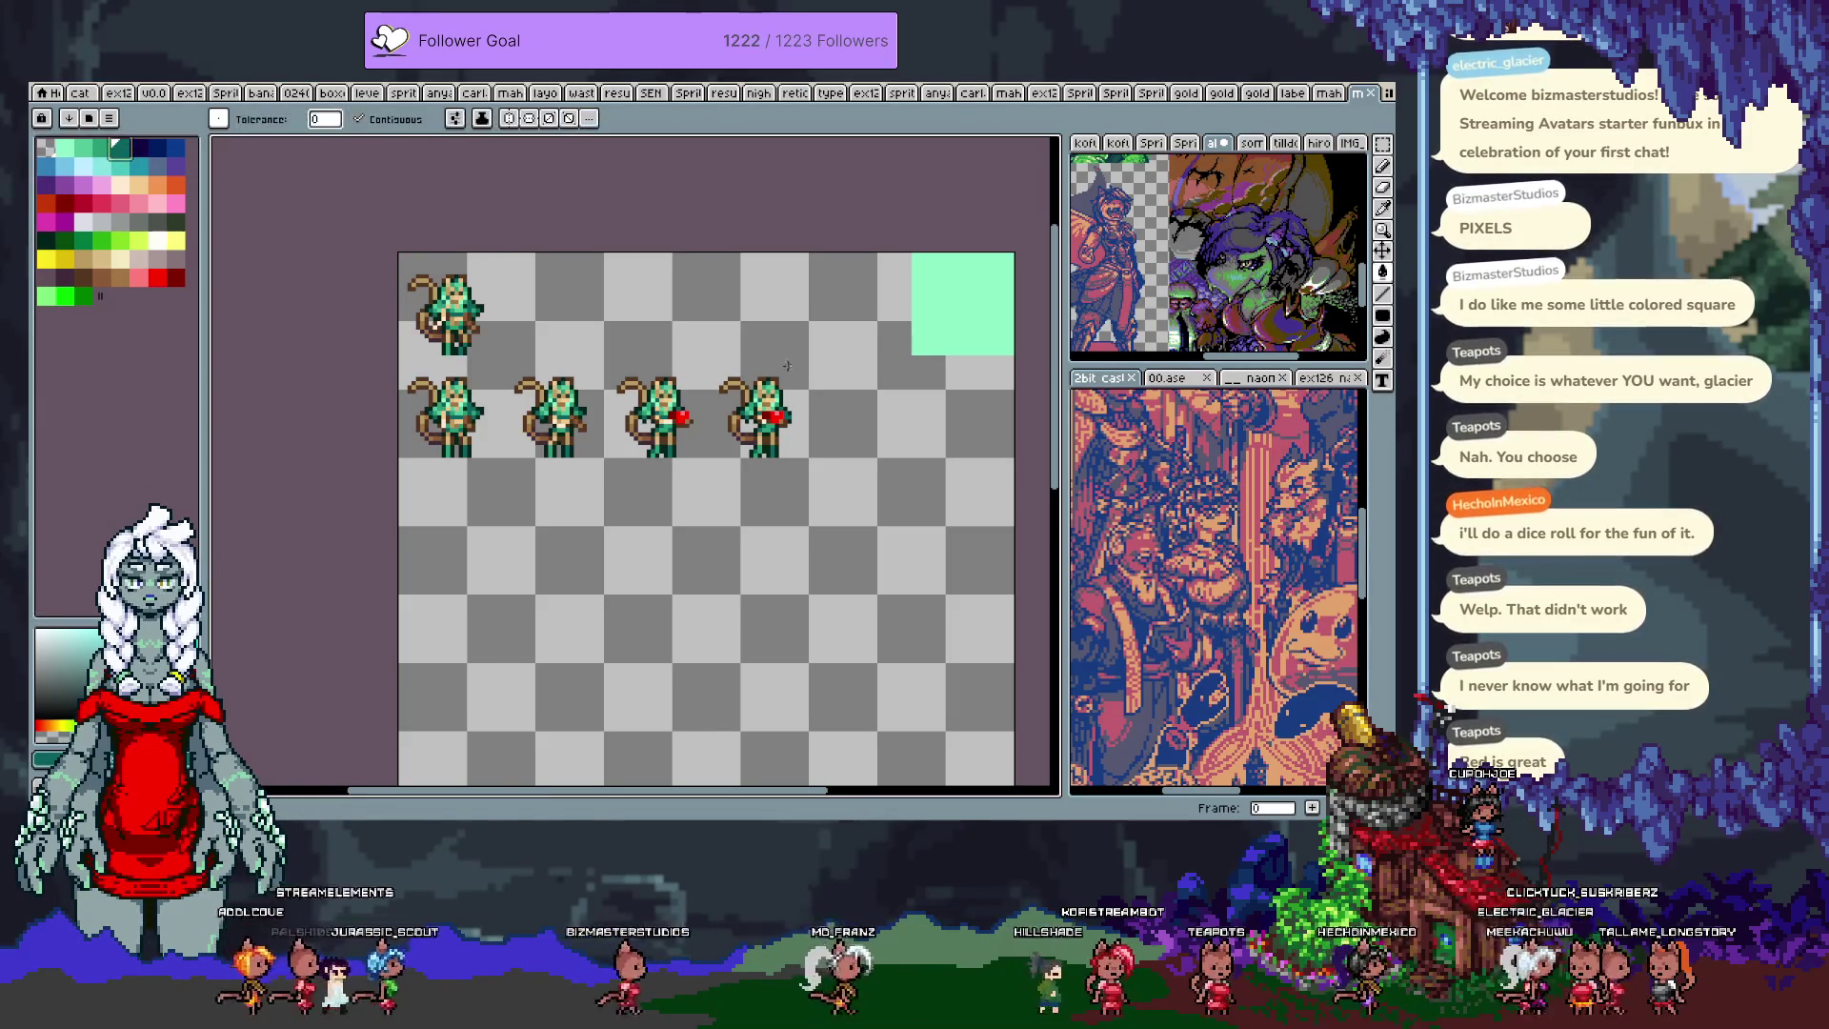
# Step: Show the grid and bucket-fill the empty cell beside the second row navy
pyautogui.hotkey('ctrl', "'")
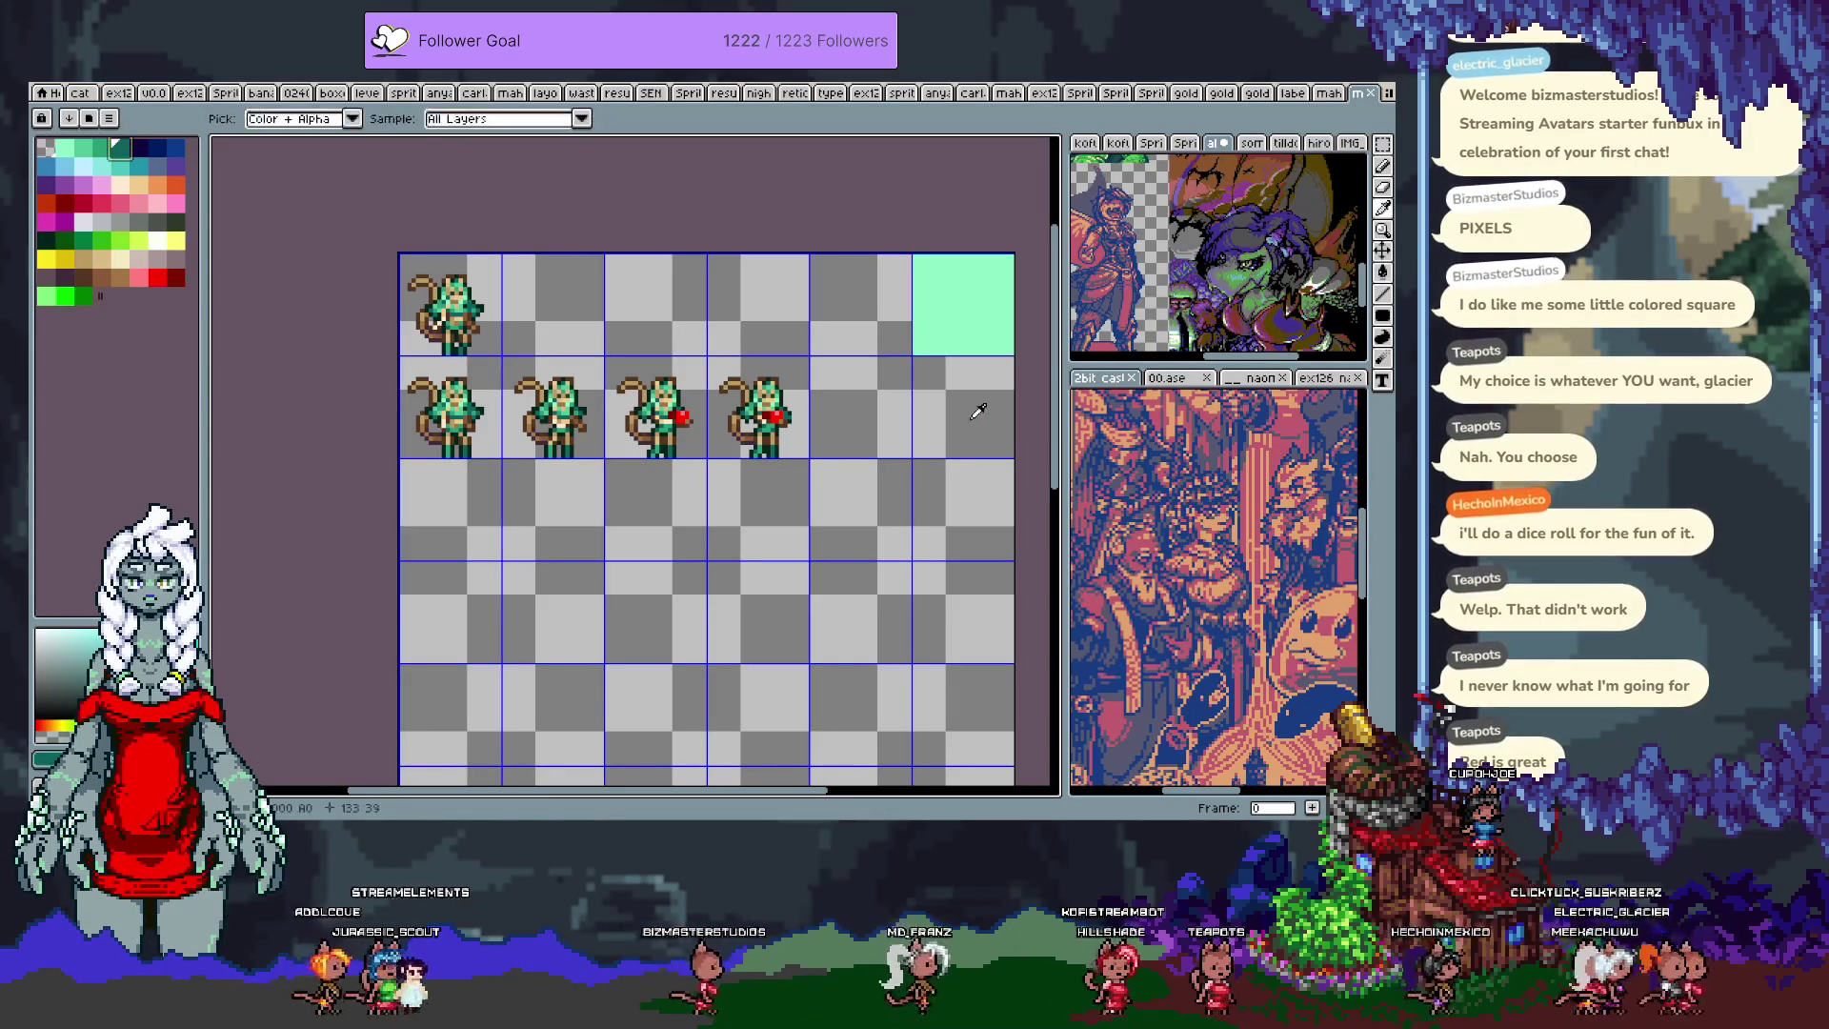
pyautogui.press(']')
pyautogui.click(970, 416)
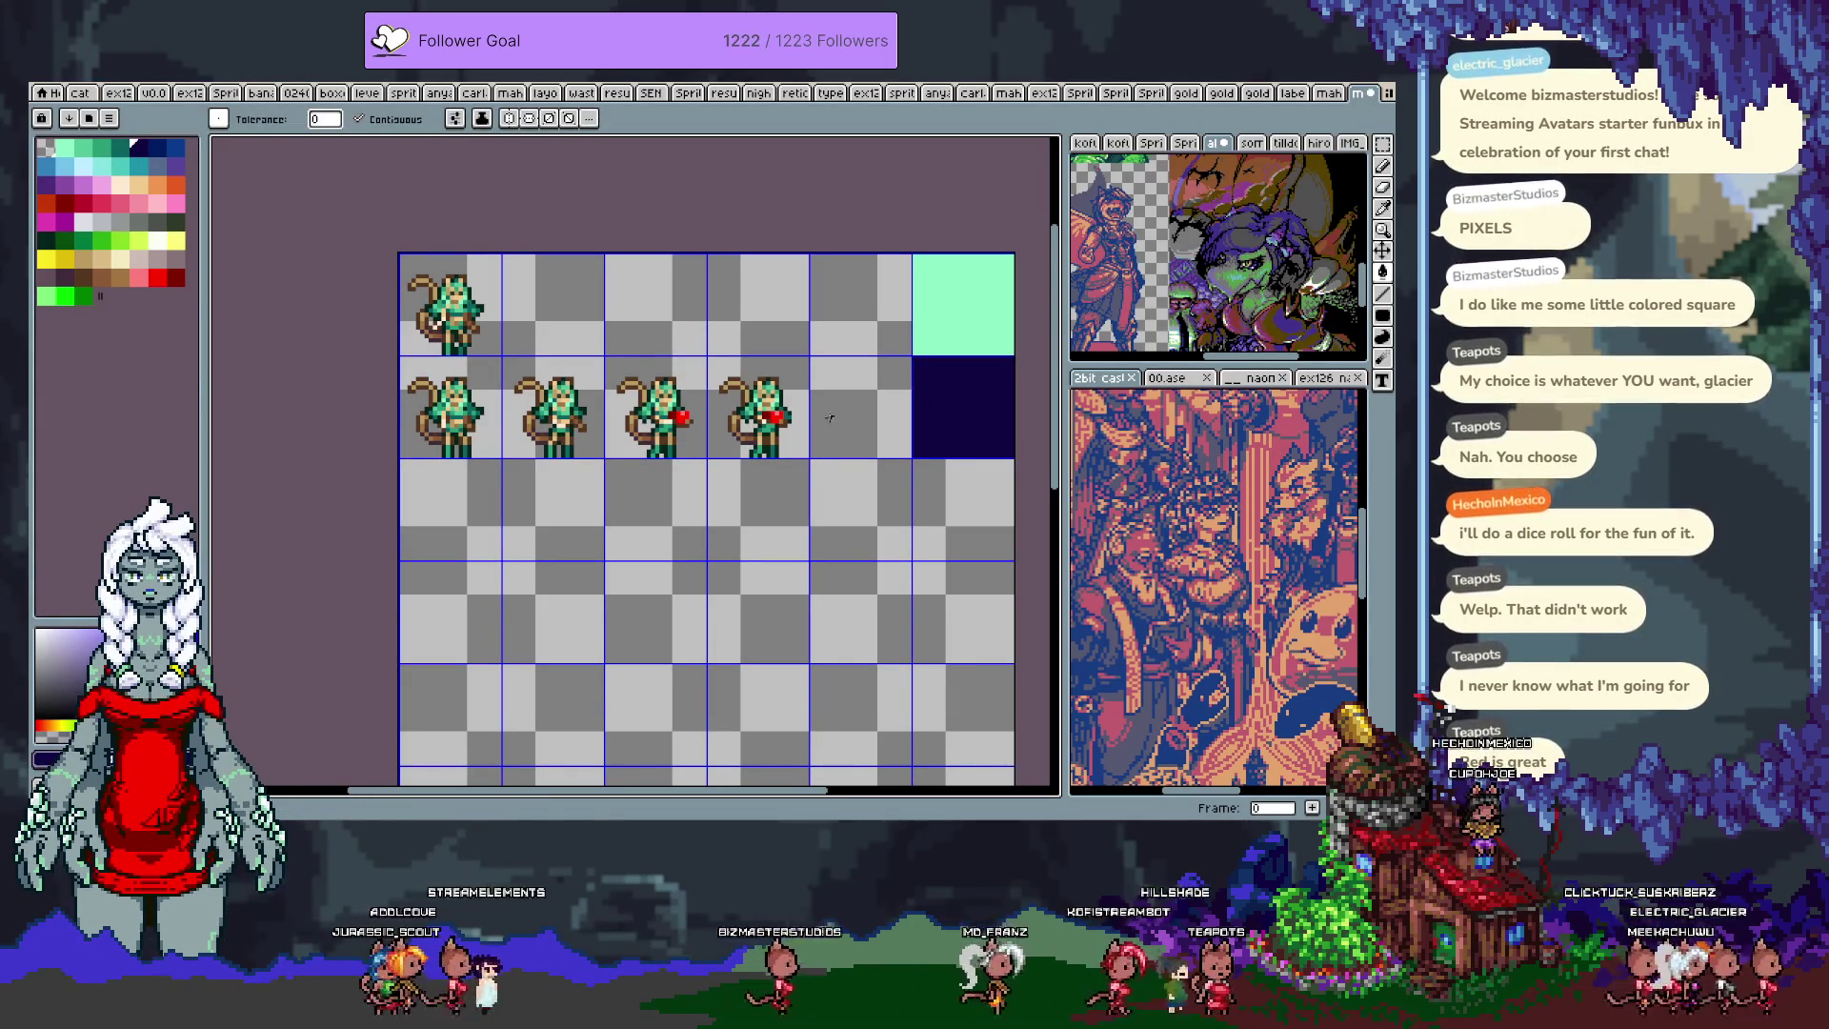
pyautogui.scroll(1, 835, 416)
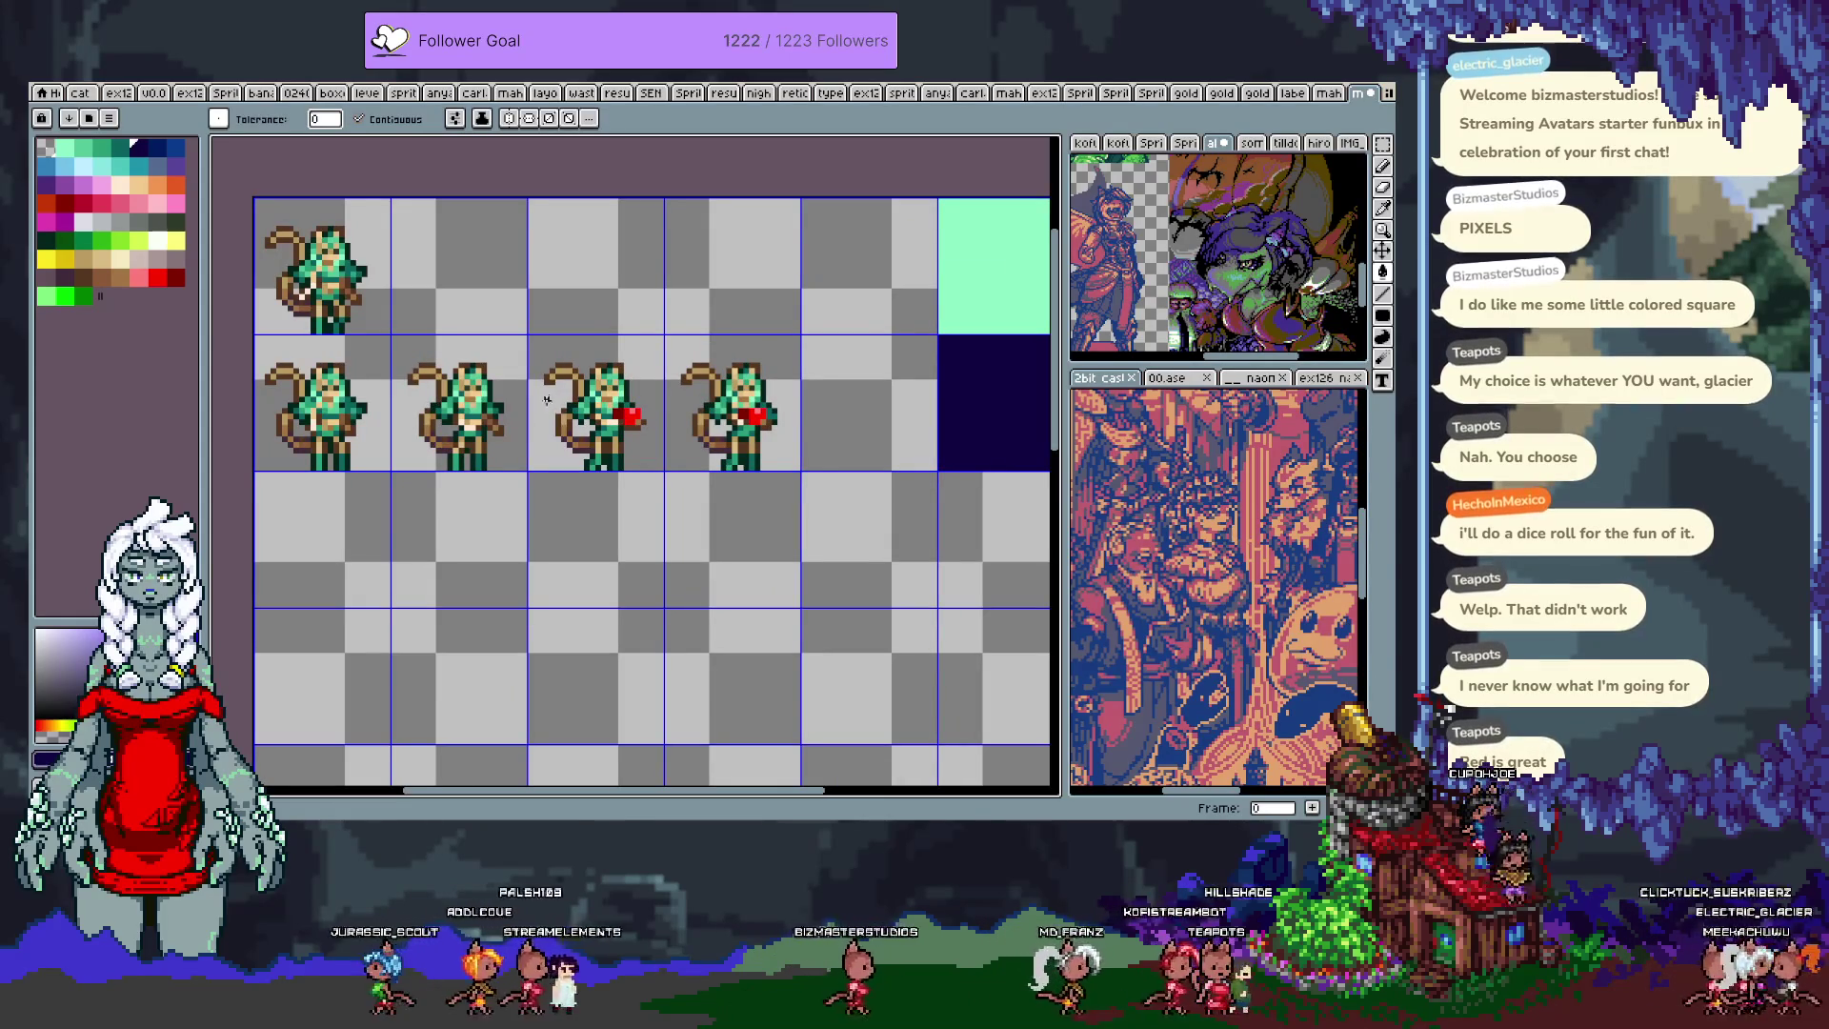
# Step: Copy the second row's first sprite into the fifth cell
pyautogui.press('m')
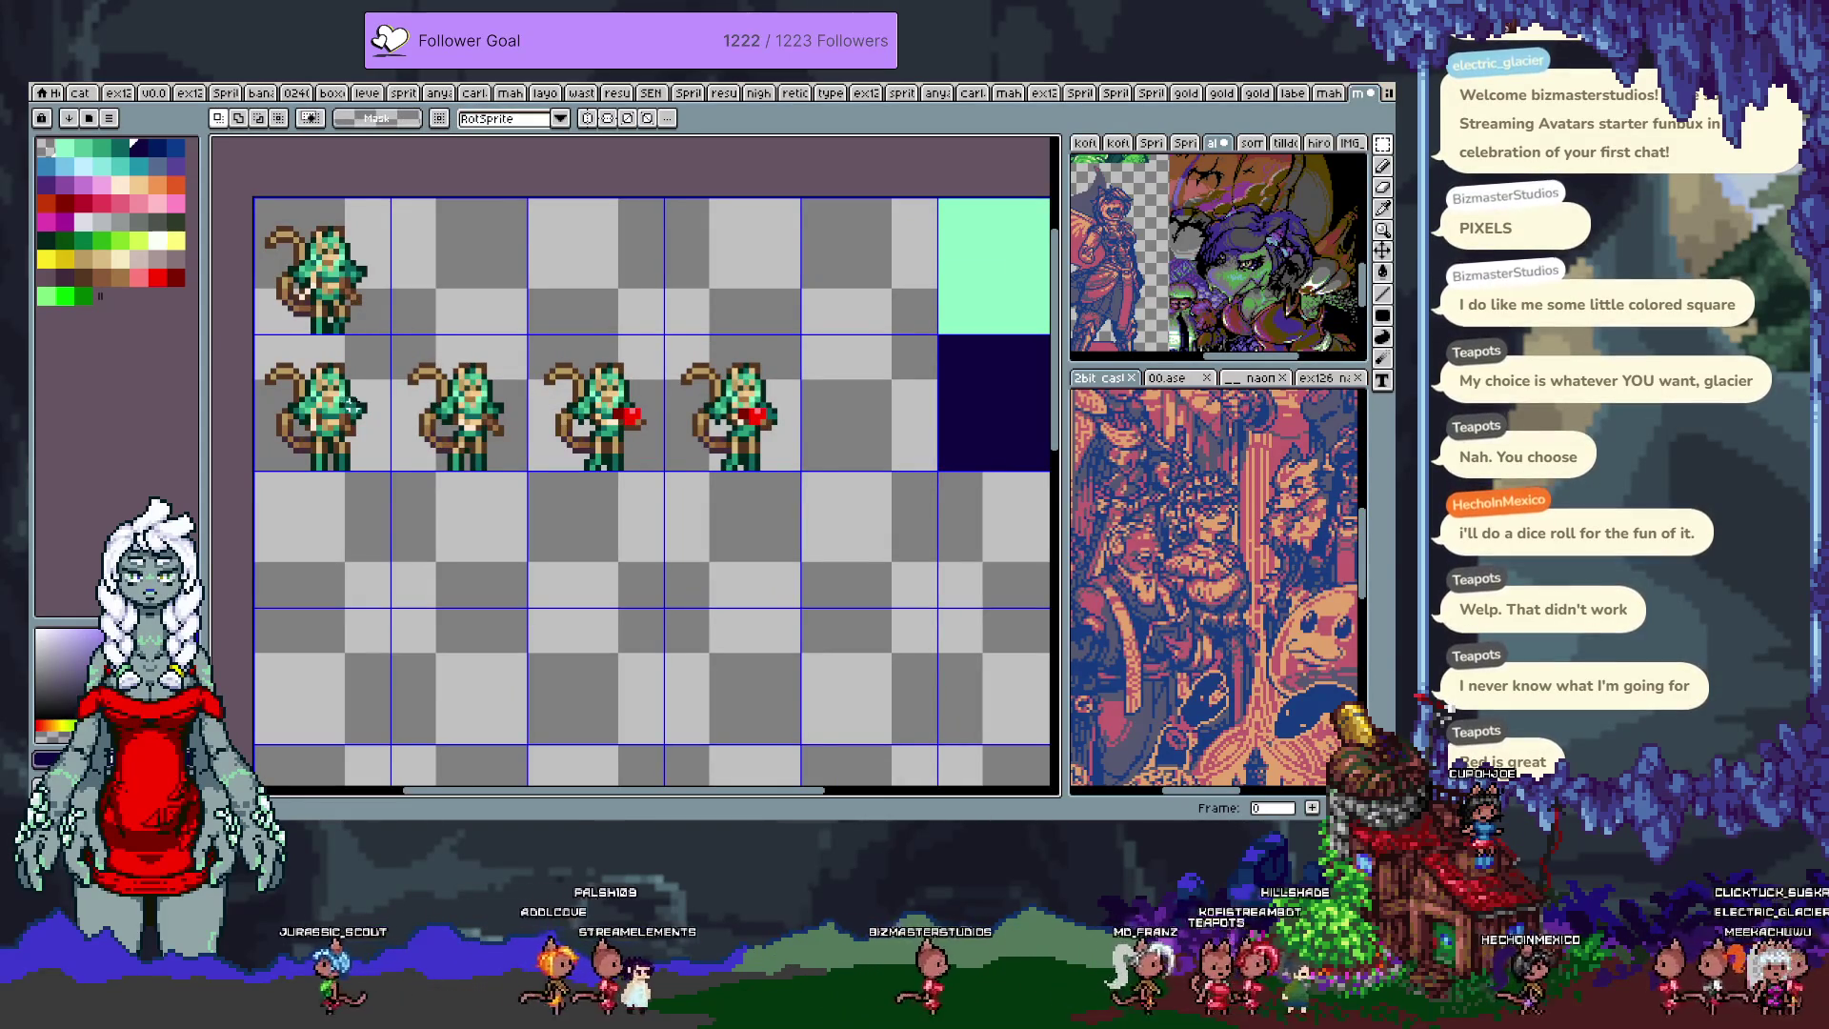
pyautogui.moveTo(359, 343)
pyautogui.mouseDown()
pyautogui.moveTo(360, 411)
pyautogui.moveTo(907, 411)
pyautogui.mouseUp()
pyautogui.click(507, 388)
pyautogui.scroll(3, 507, 388)
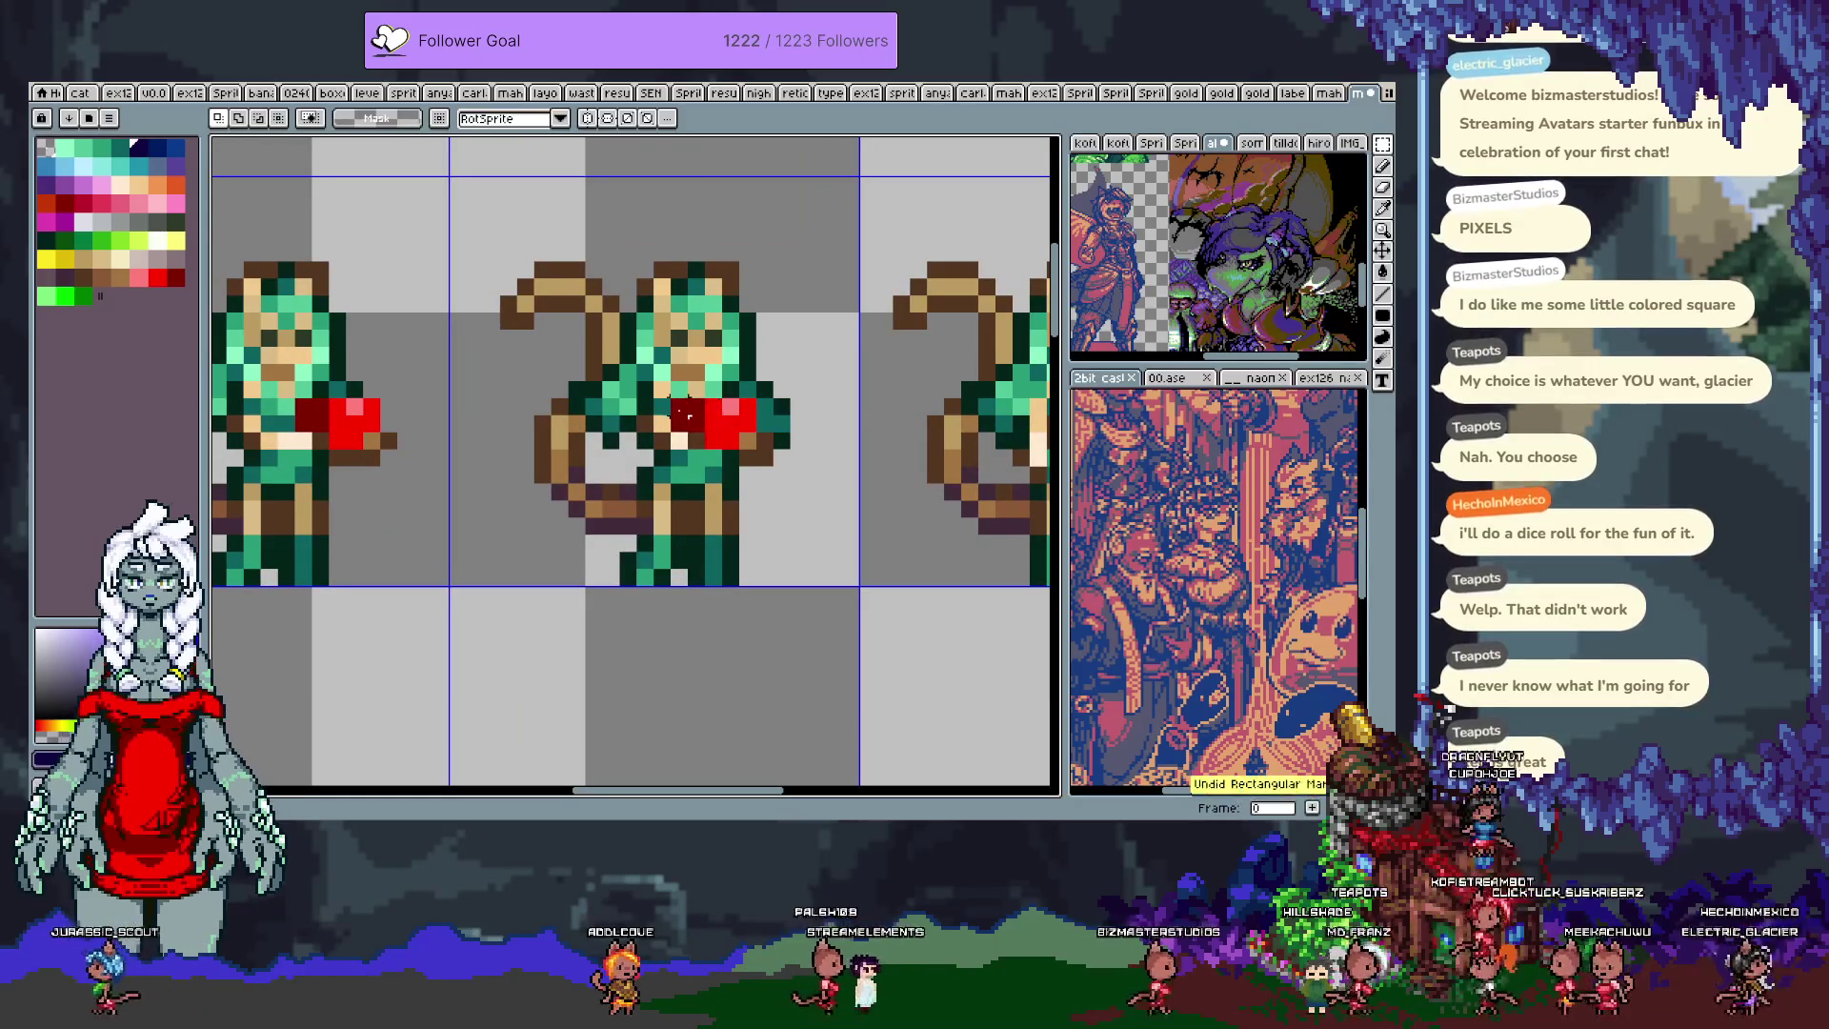
# Step: Paste the red heart onto the new sprite, nudged one pixel left and down
pyautogui.moveTo(849, 471); pyautogui.dragTo(457, 463)
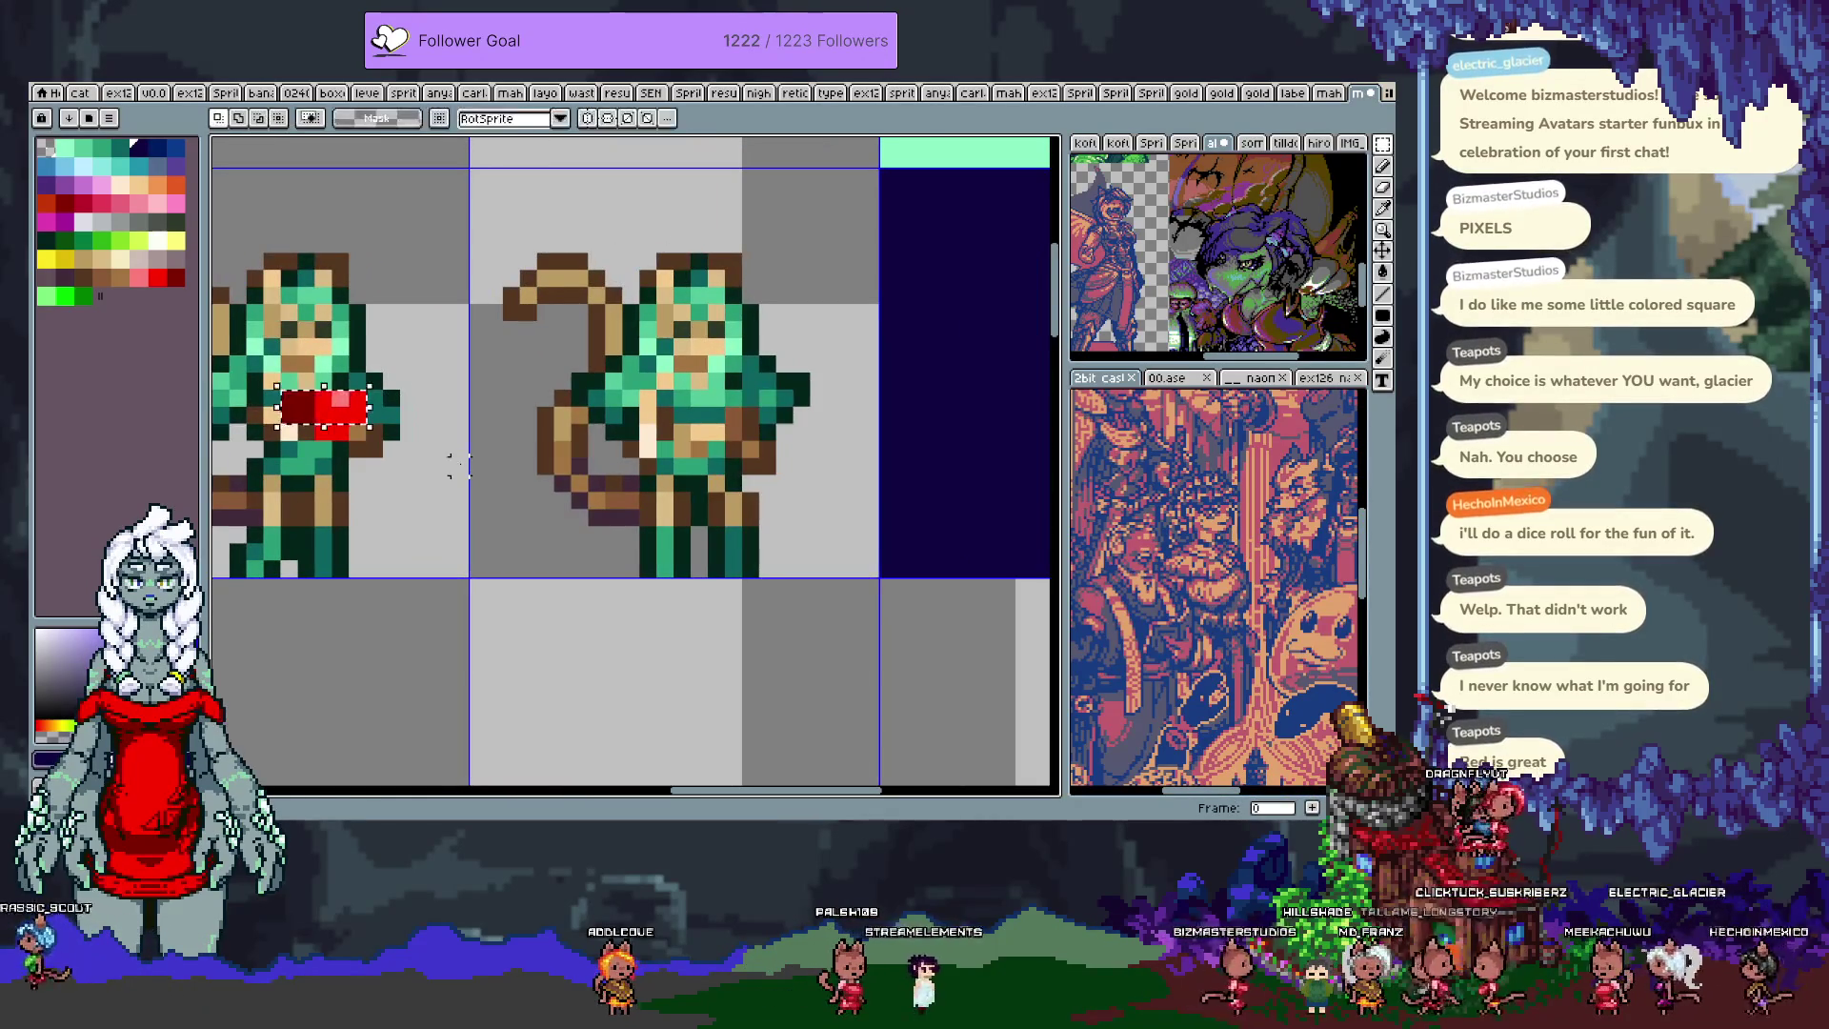
pyautogui.hotkey('ctrl', 'v')
pyautogui.press('Left')
pyautogui.press('Down')
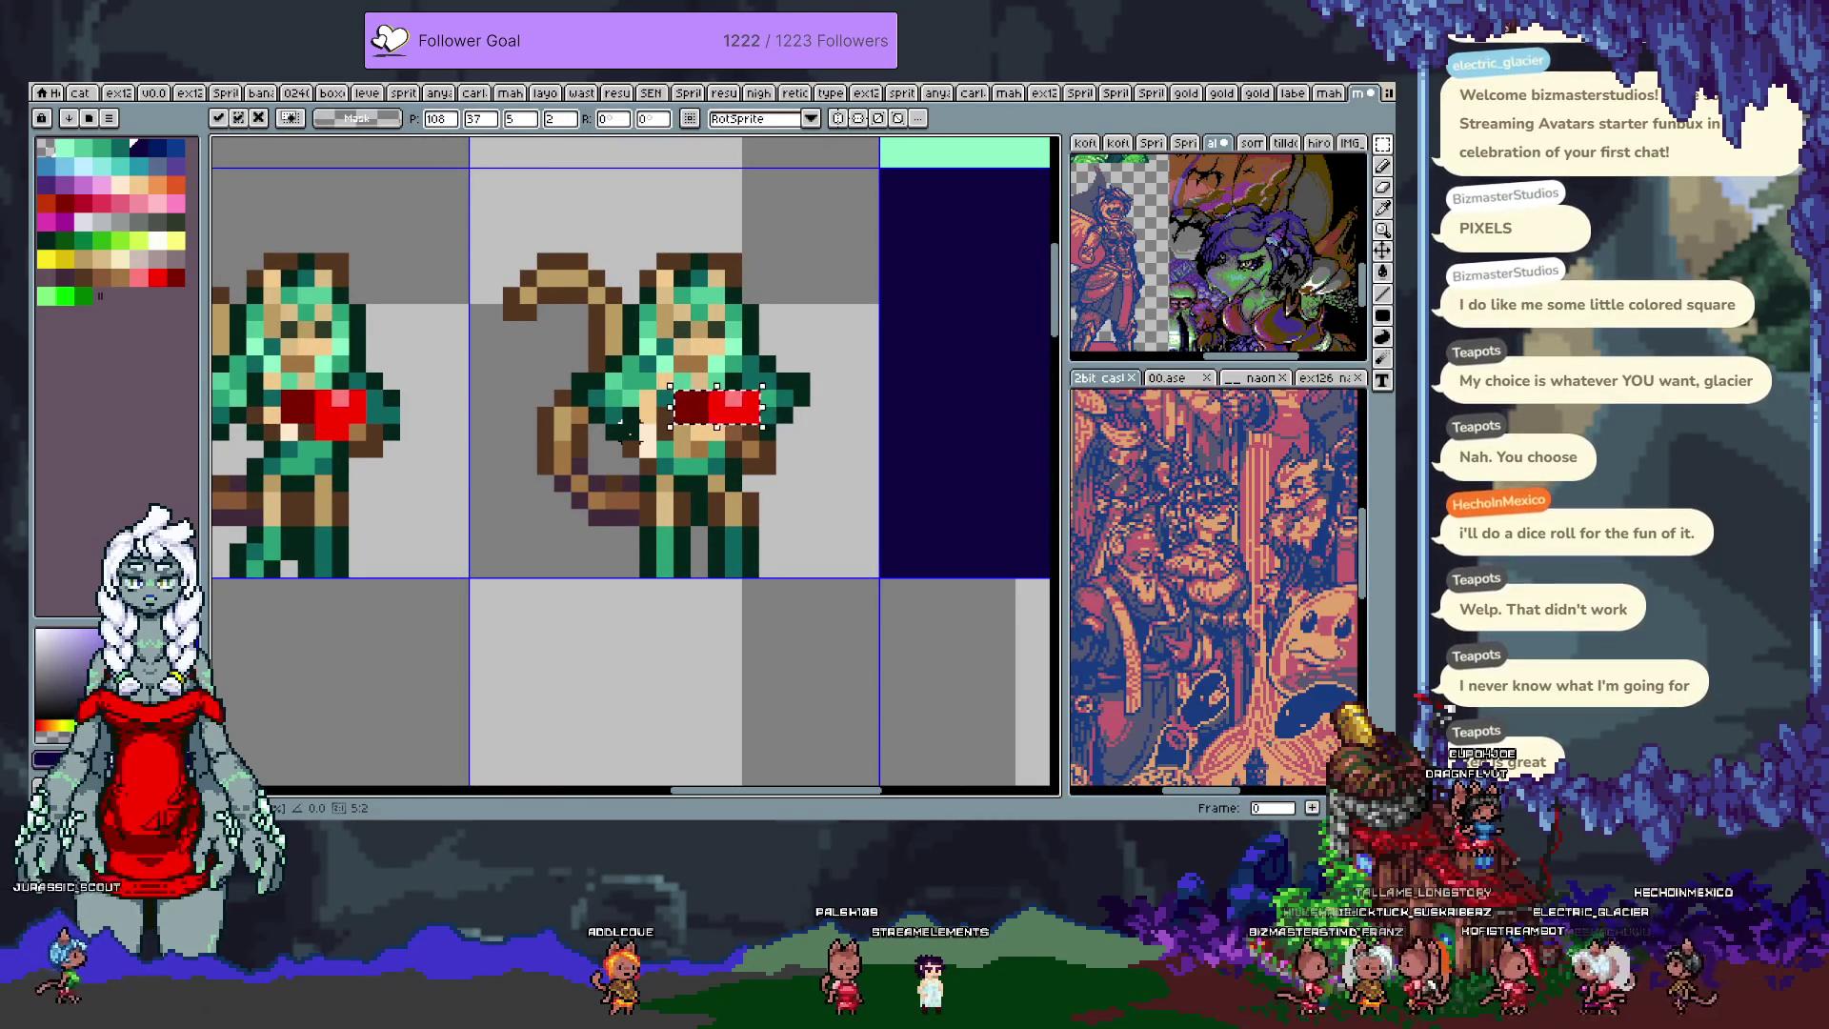
pyautogui.press('Return')
pyautogui.scroll(2, 673, 420)
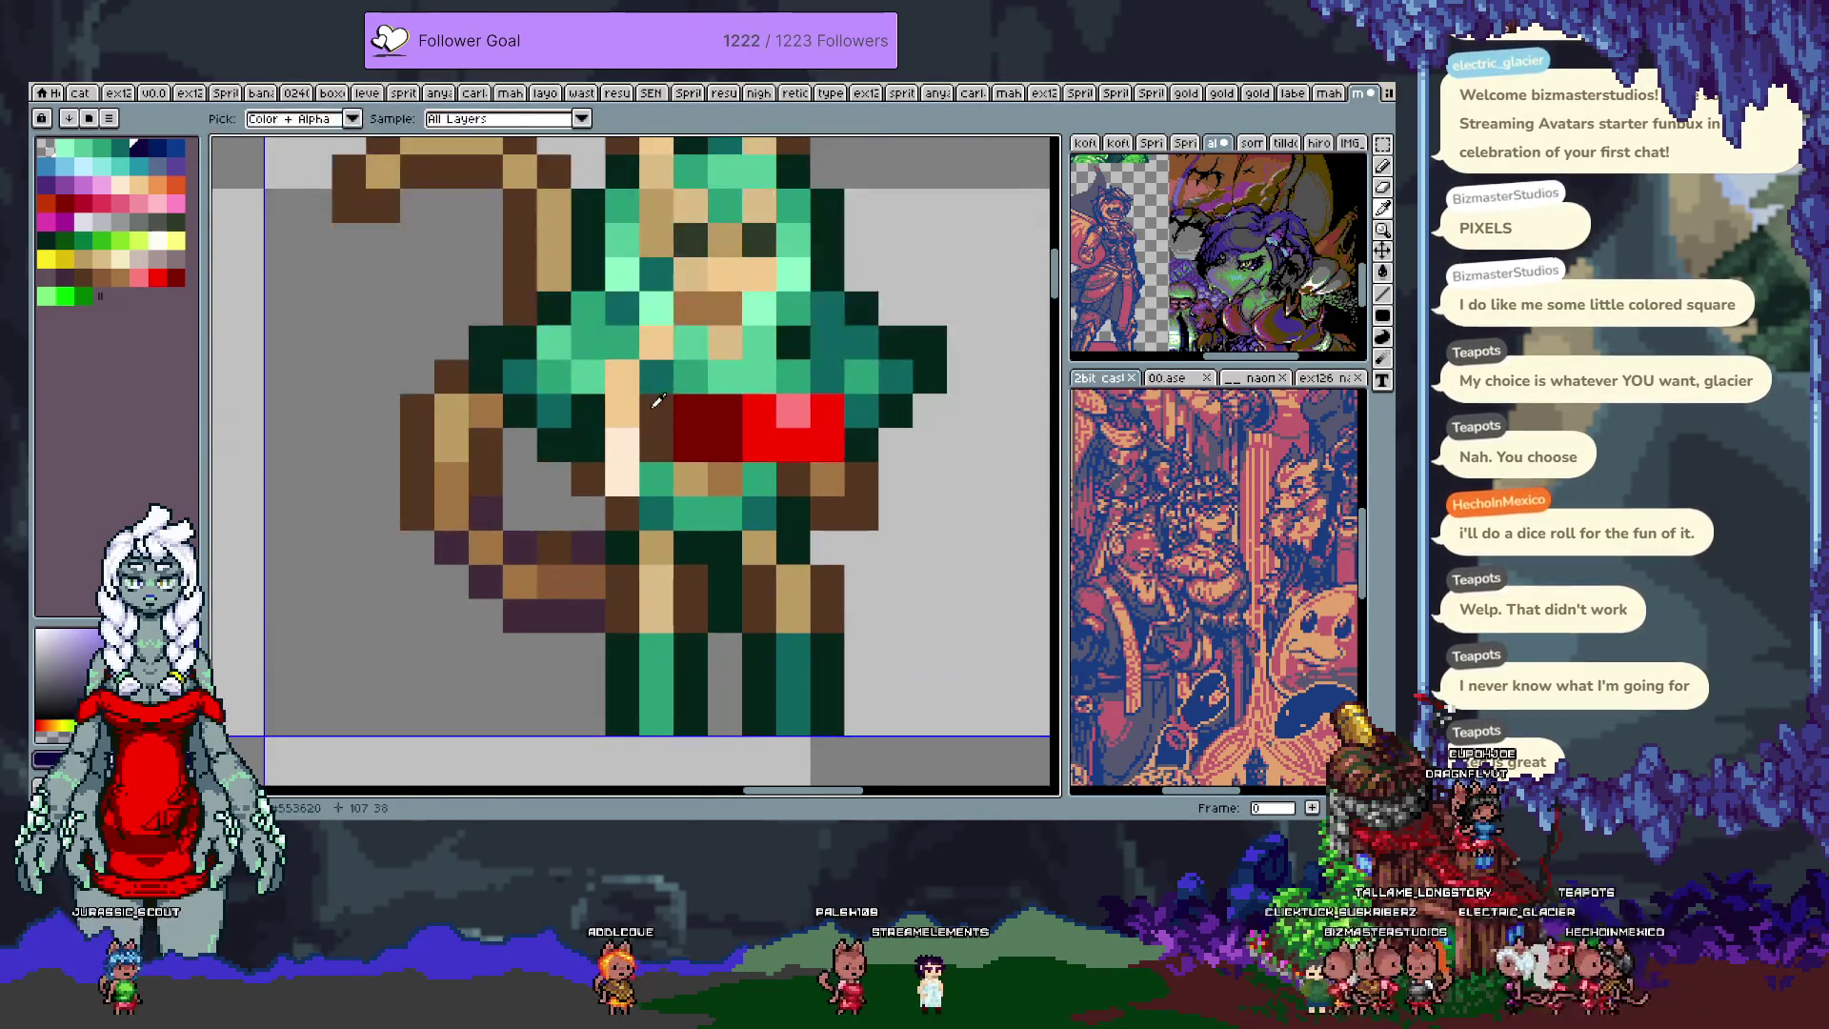
# Step: Paint cream hand pixels and a dark brown outline over the heart
pyautogui.press('b')
pyautogui.press('i')
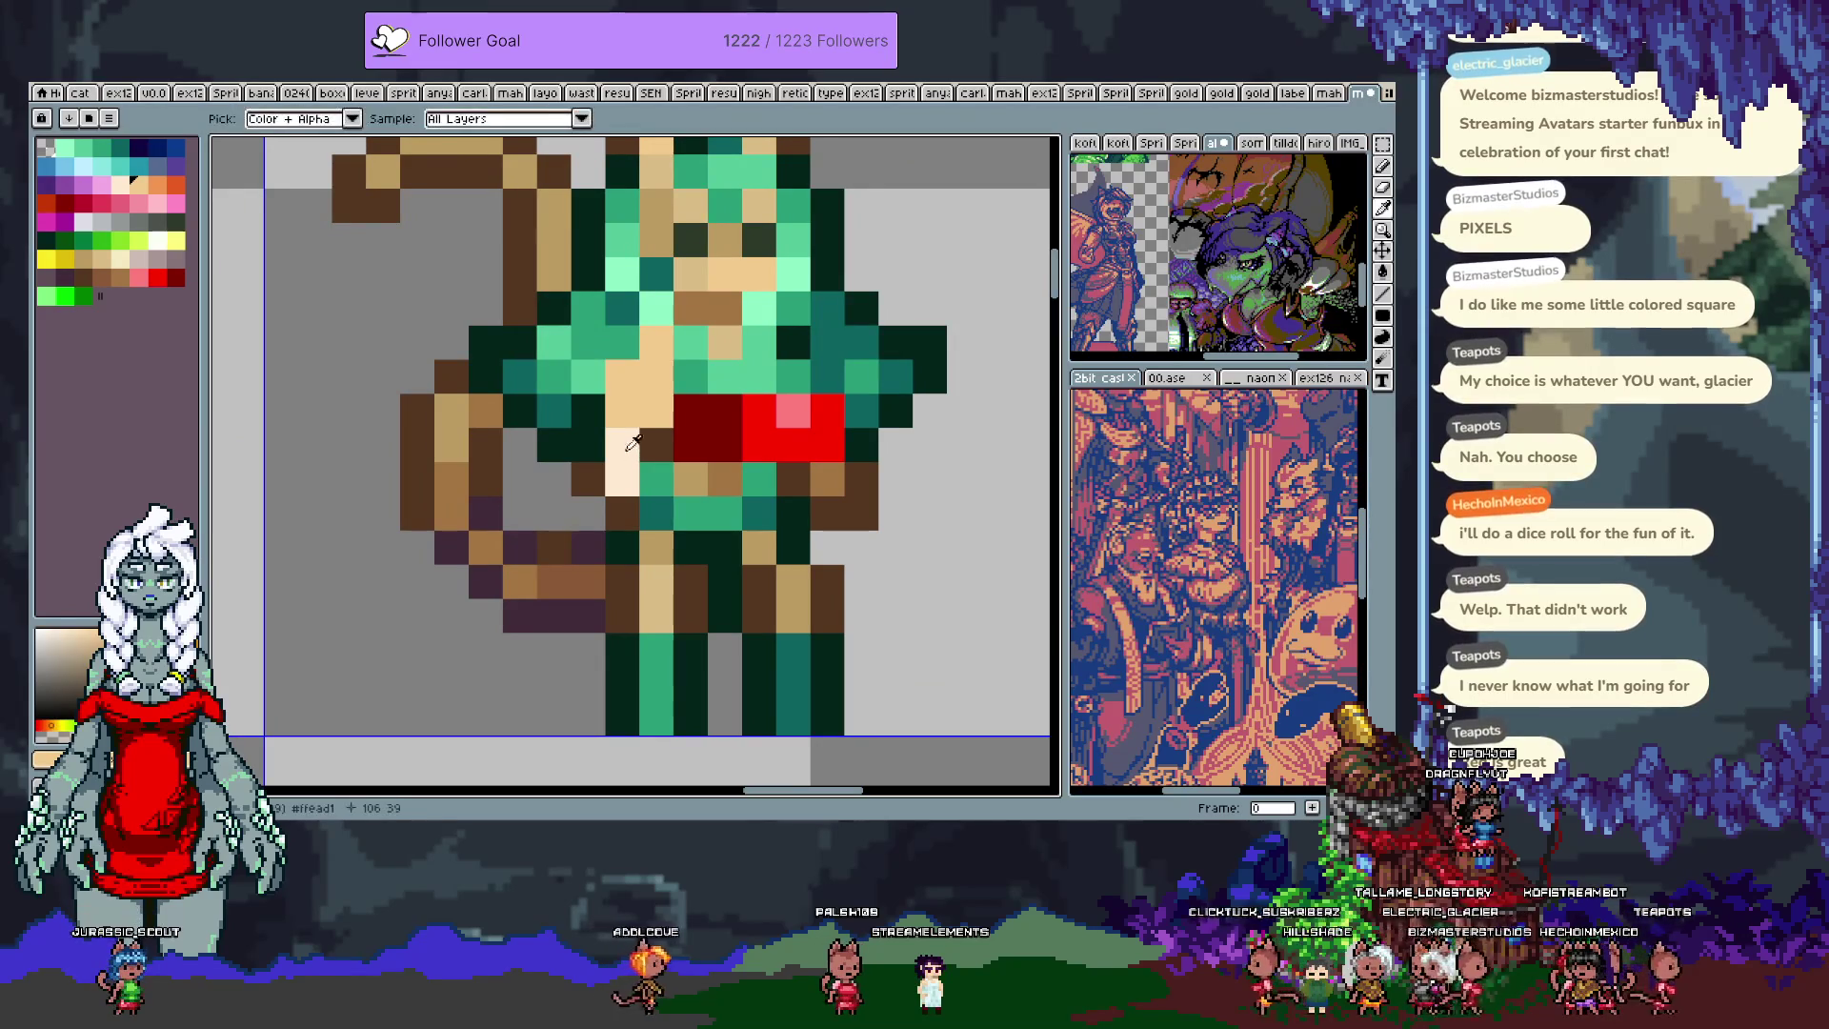
pyautogui.click(649, 443)
pyautogui.press('b')
pyautogui.click(679, 439)
pyautogui.click(729, 473)
pyautogui.keyDown('alt'); pyautogui.click(657, 443); pyautogui.keyUp('alt')
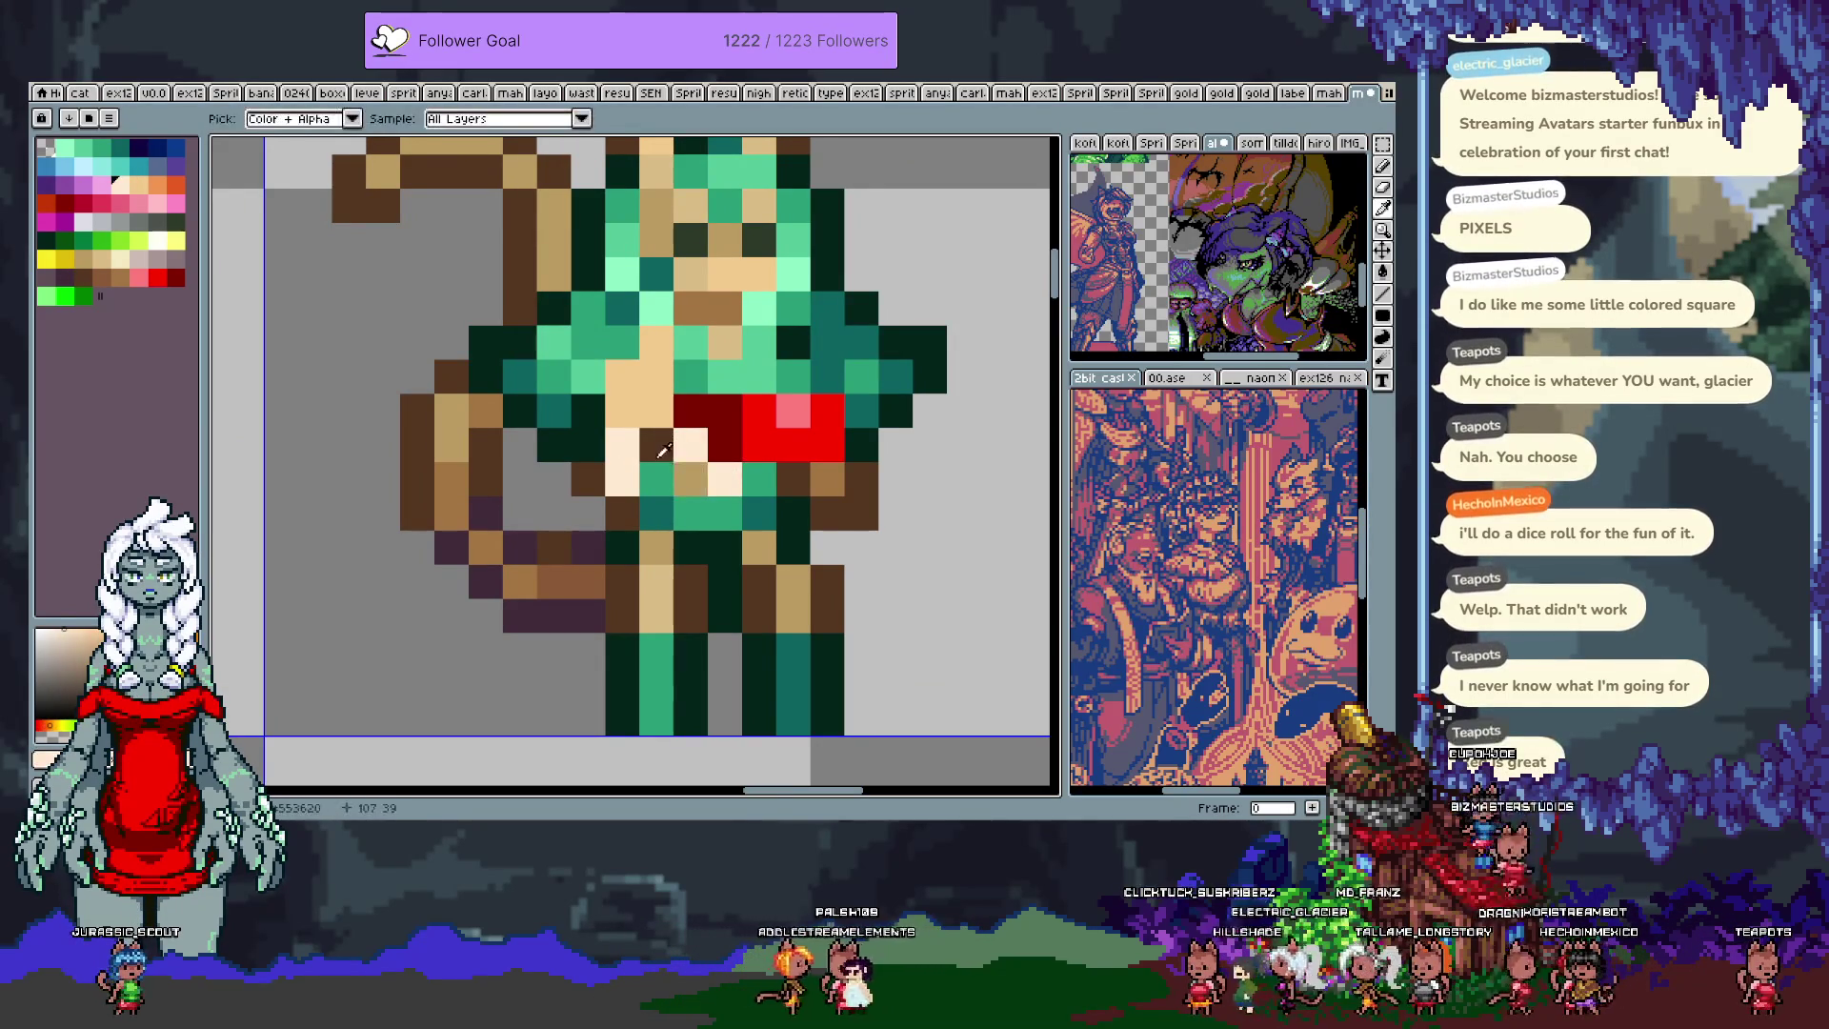
pyautogui.click(690, 476)
# Step: Recolour hand pixels dark brown and one dark purple using sampled colours
pyautogui.press('alt')
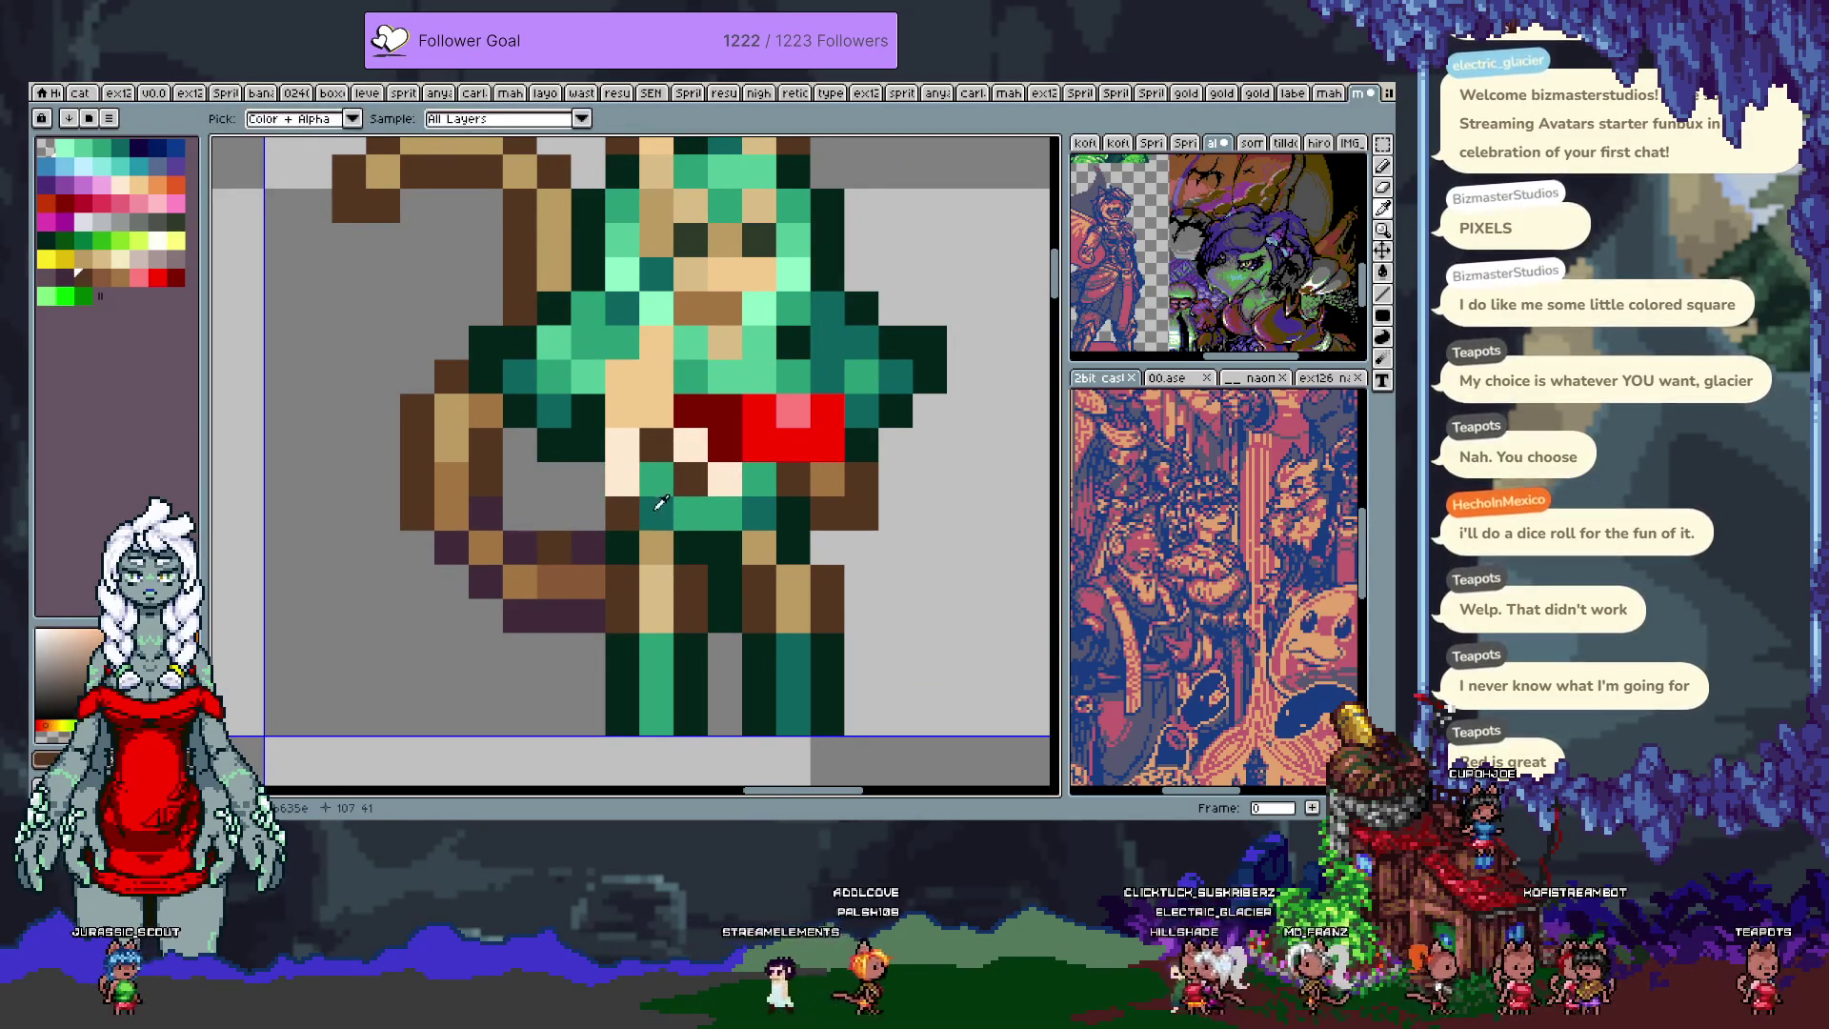
pyautogui.press('alt')
pyautogui.click(622, 411)
pyautogui.press('alt')
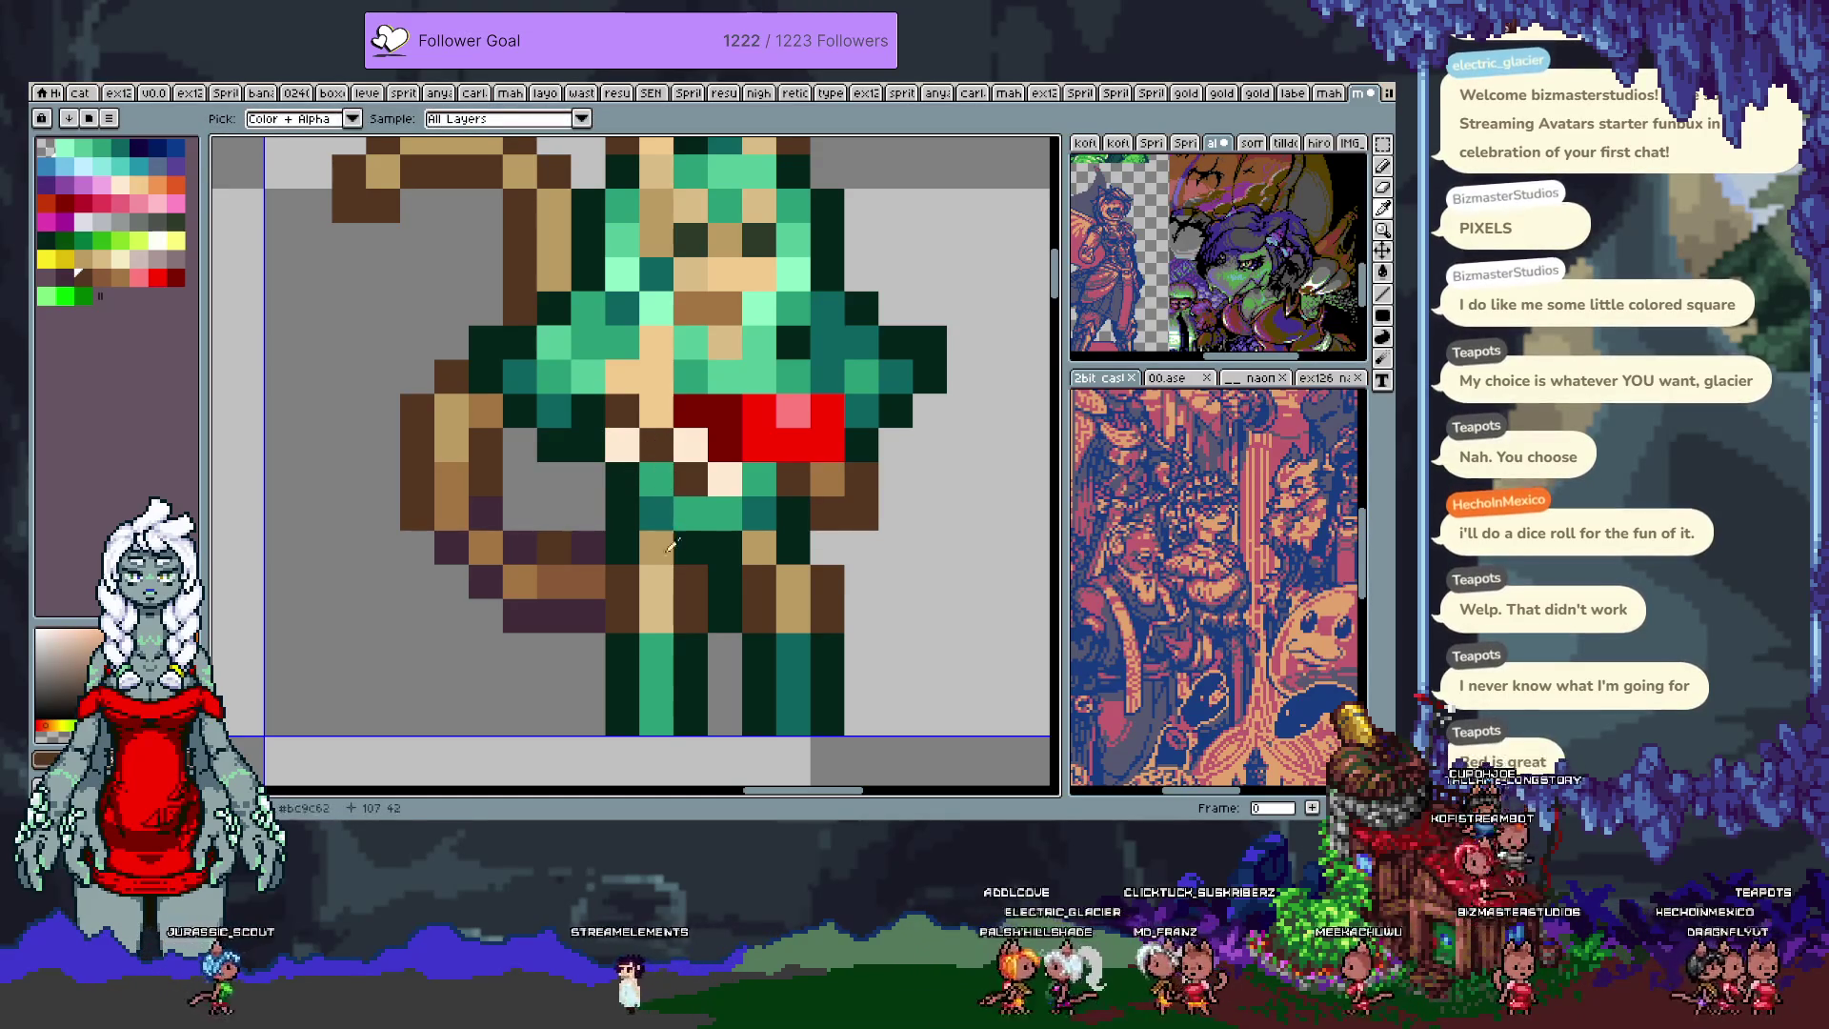
pyautogui.click(625, 444)
pyautogui.press('alt')
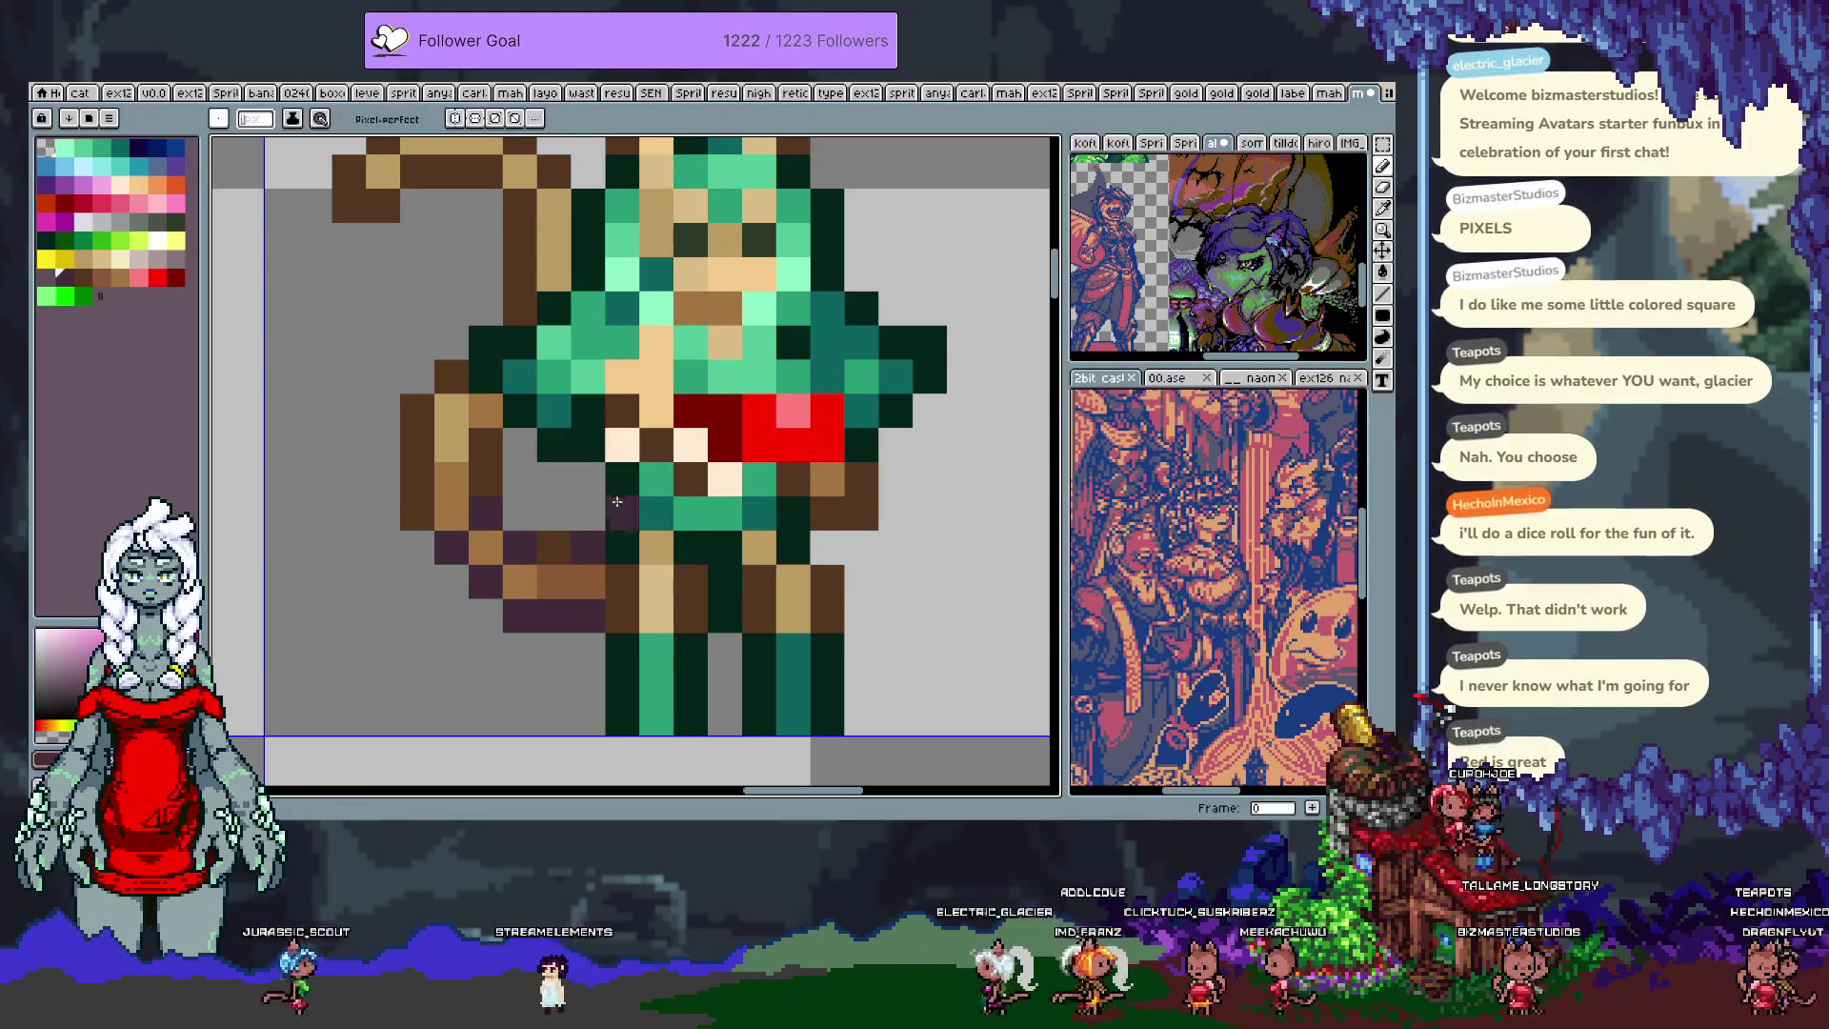
pyautogui.click(628, 448)
pyautogui.press('alt')
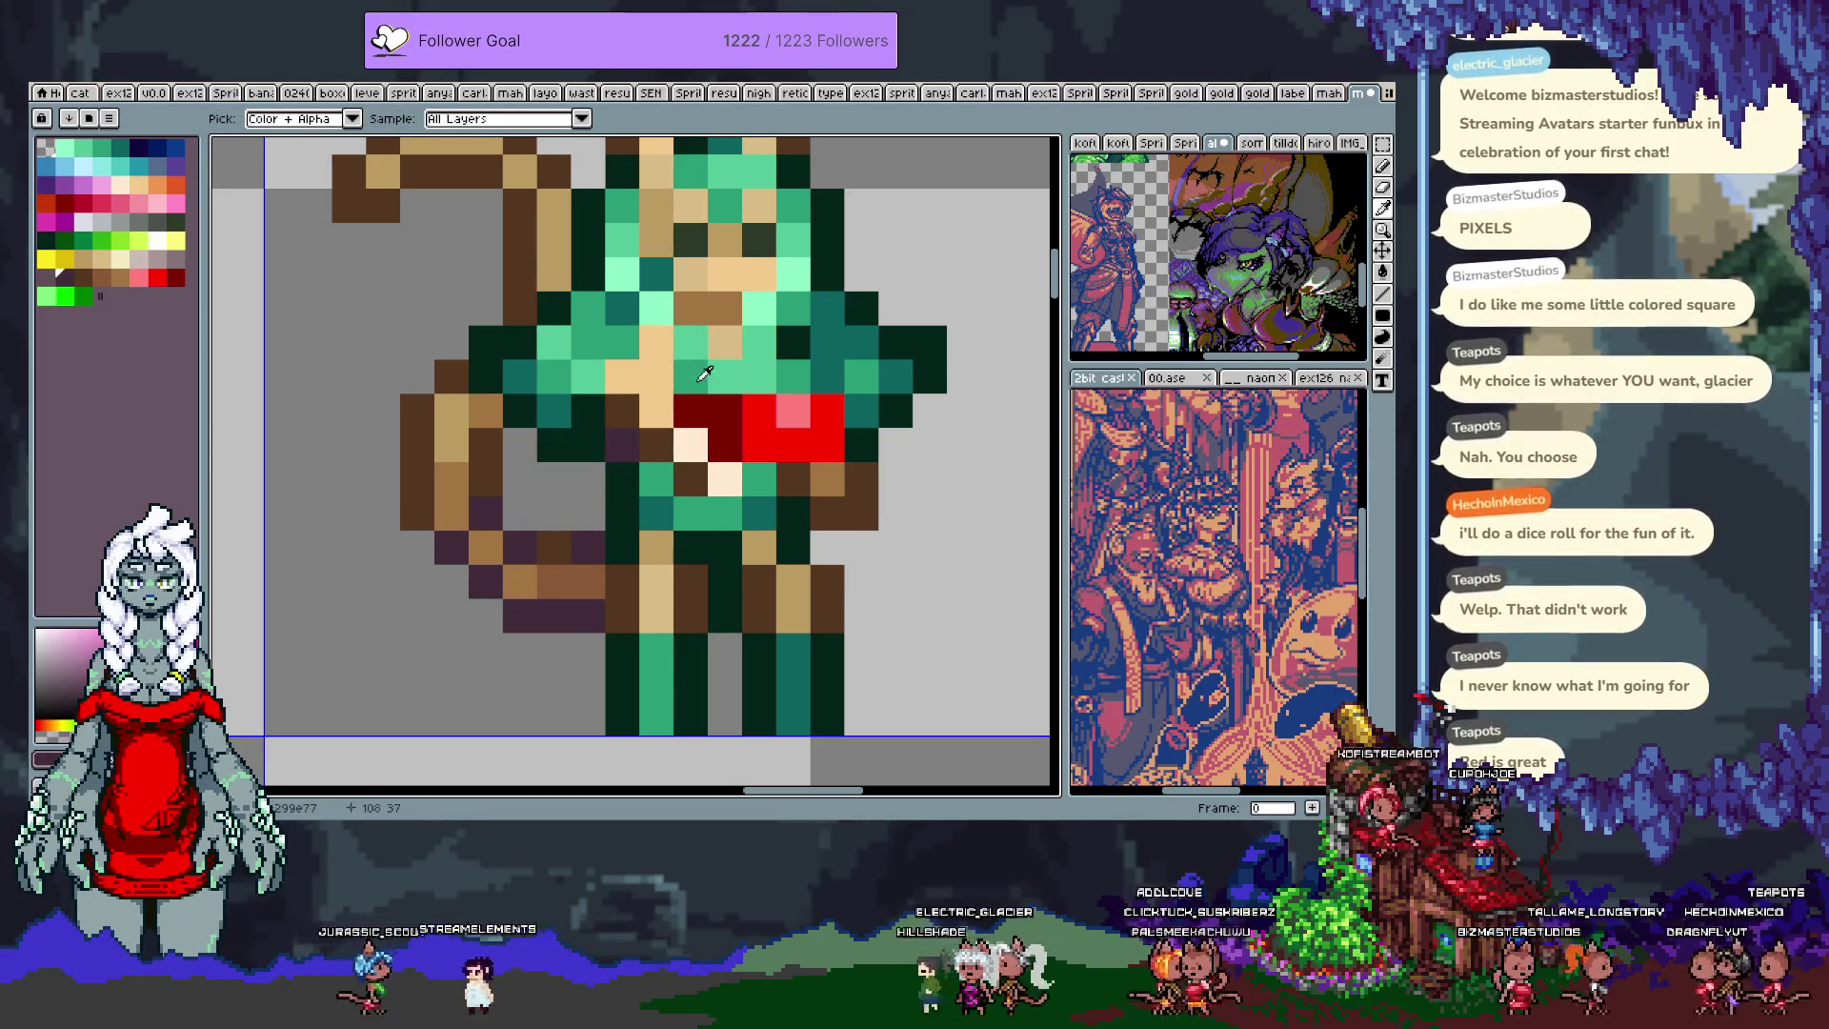
pyautogui.scroll(-5, 744, 381)
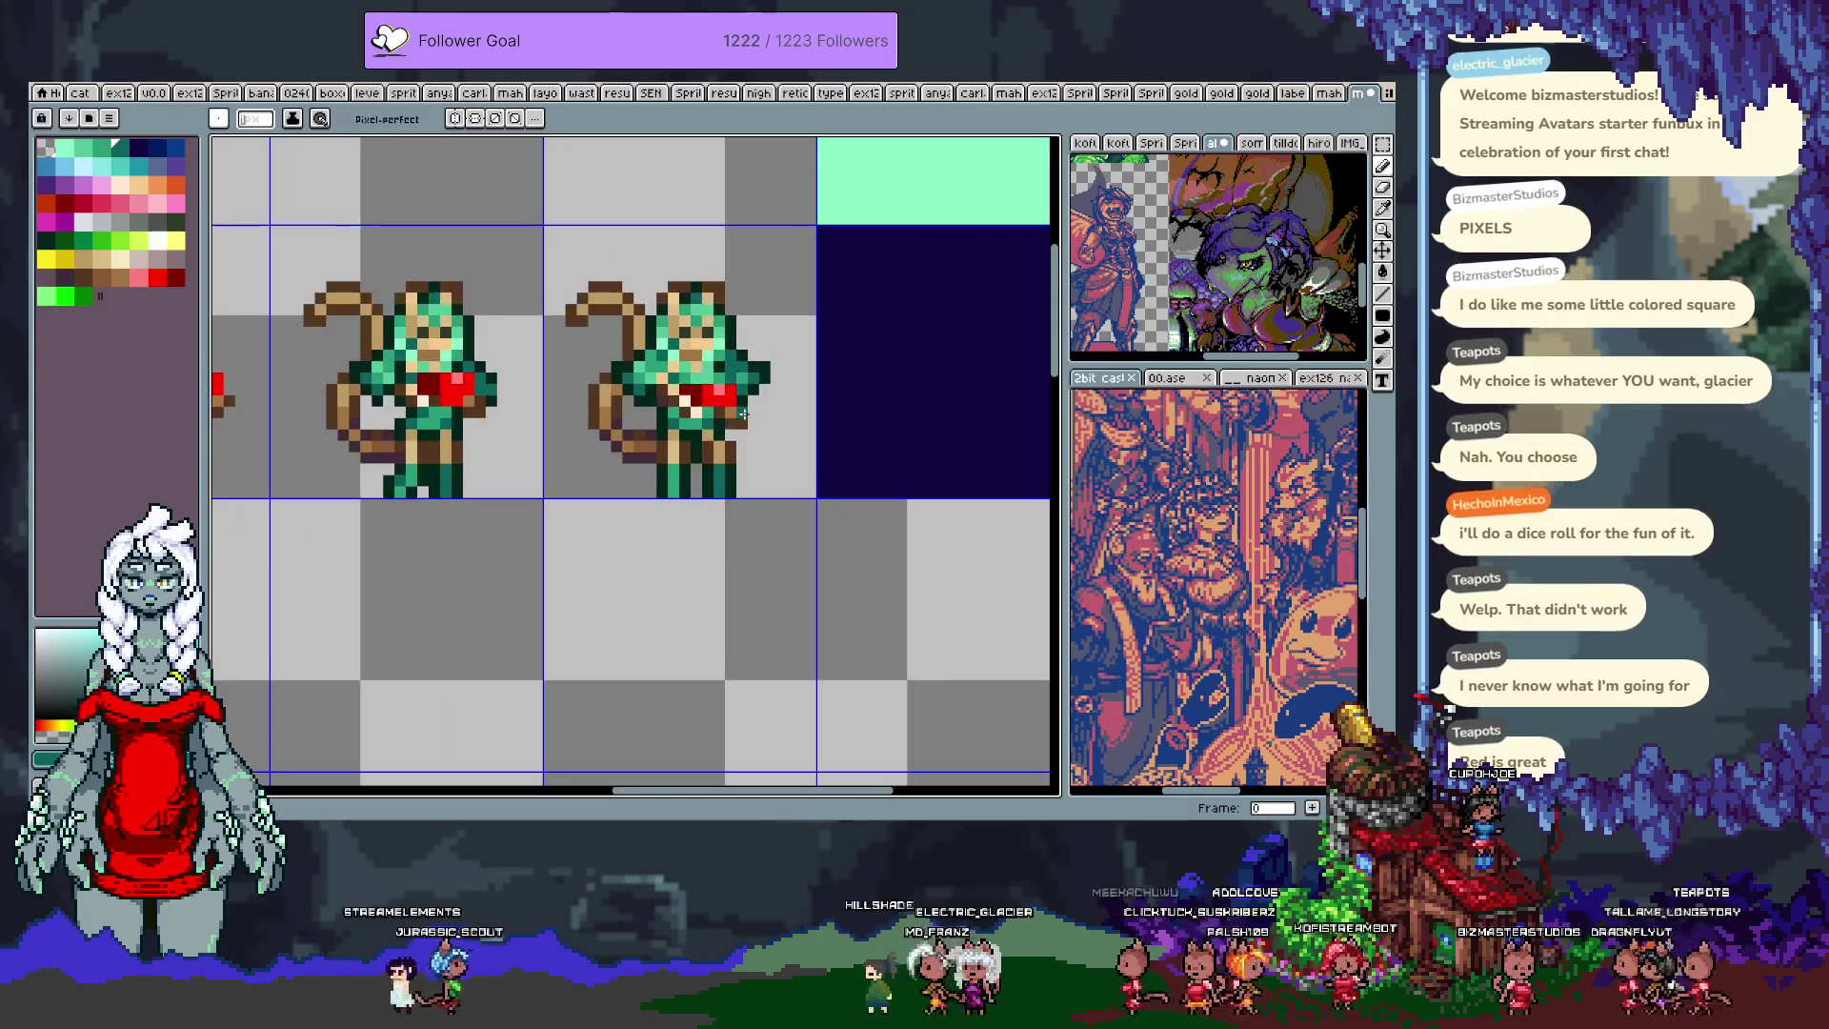
pyautogui.scroll(3, 642, 459)
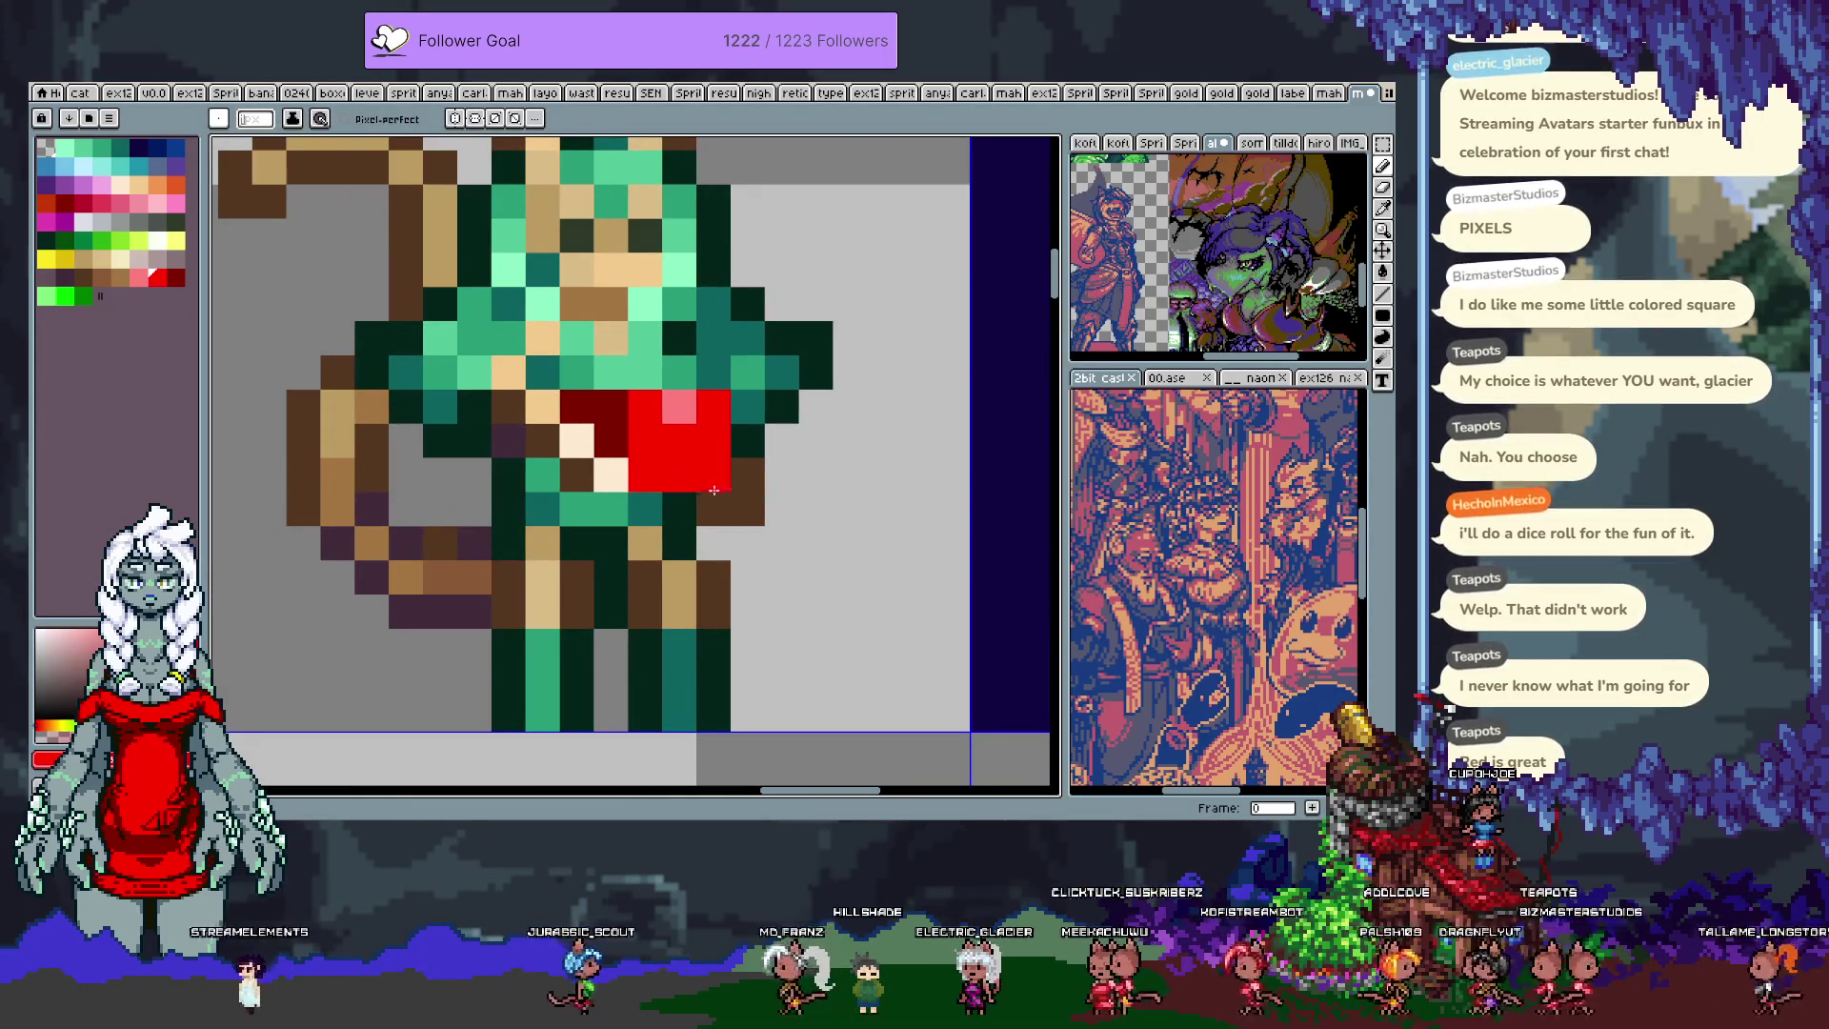
pyautogui.scroll(-3, 731, 472)
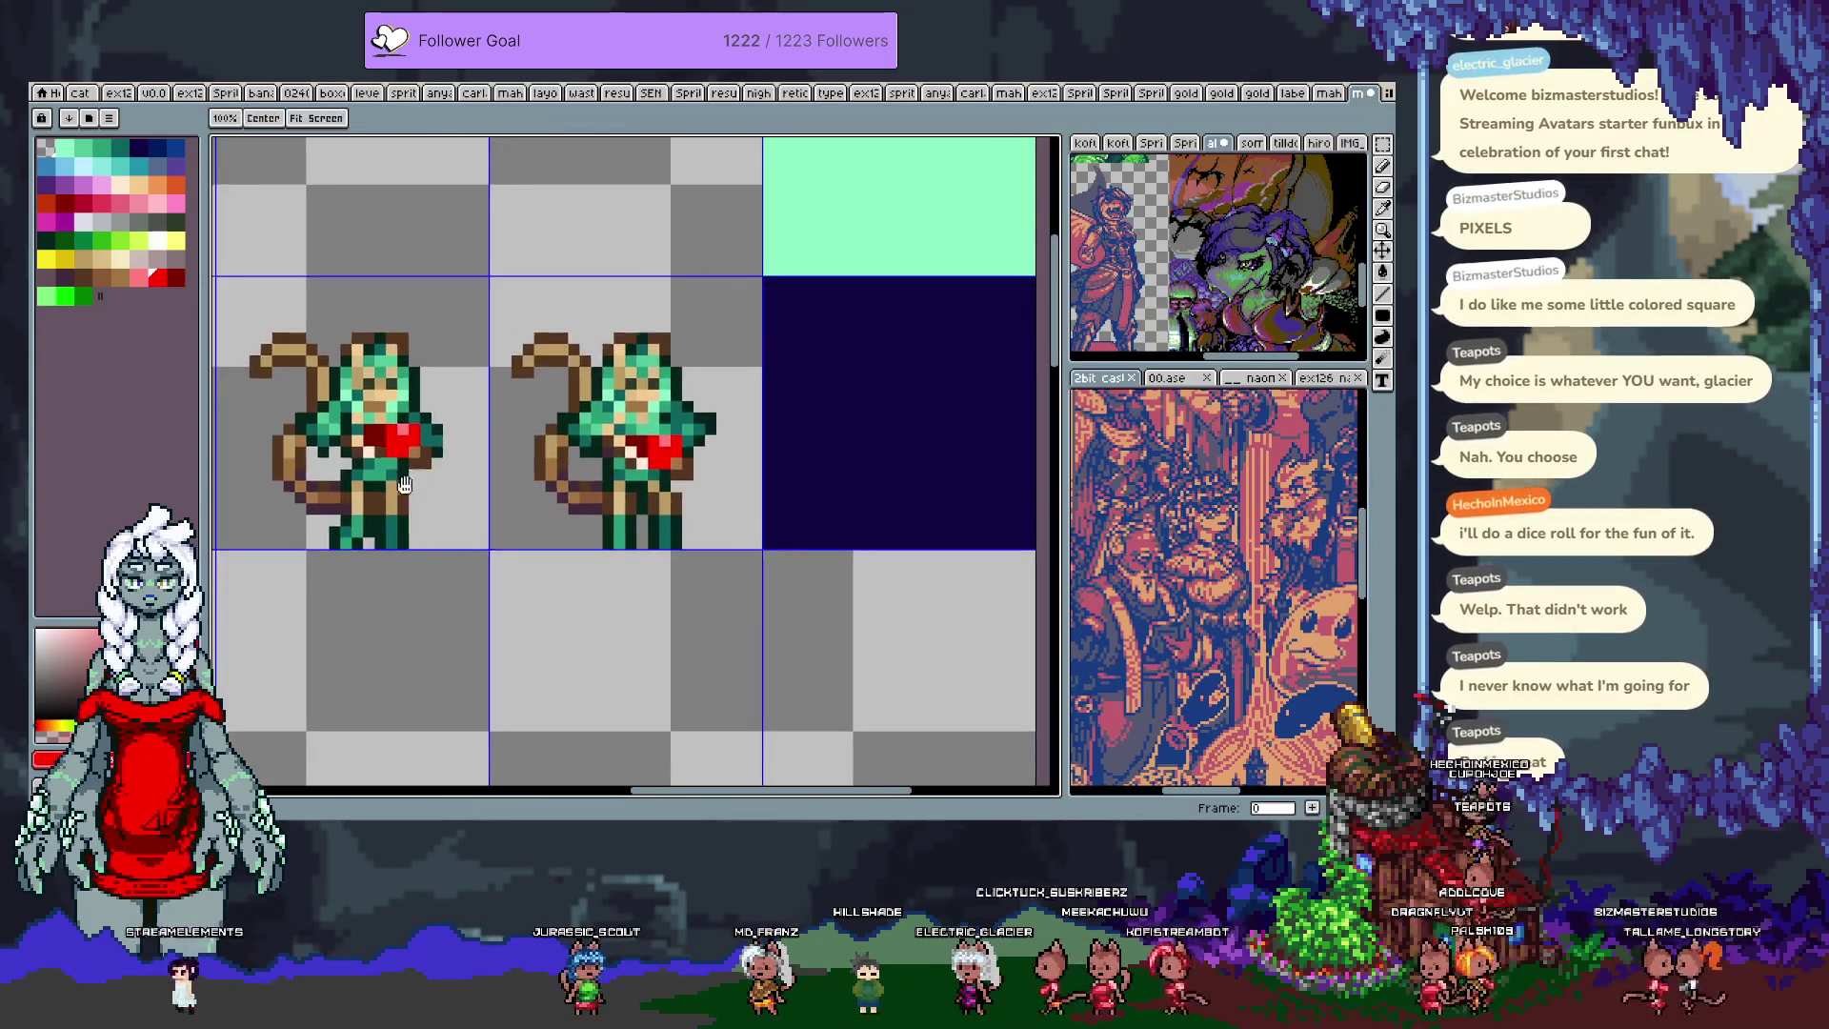
pyautogui.scroll(1, 414, 460)
pyautogui.keyDown('alt'); pyautogui.click(427, 440); pyautogui.keyUp('alt')
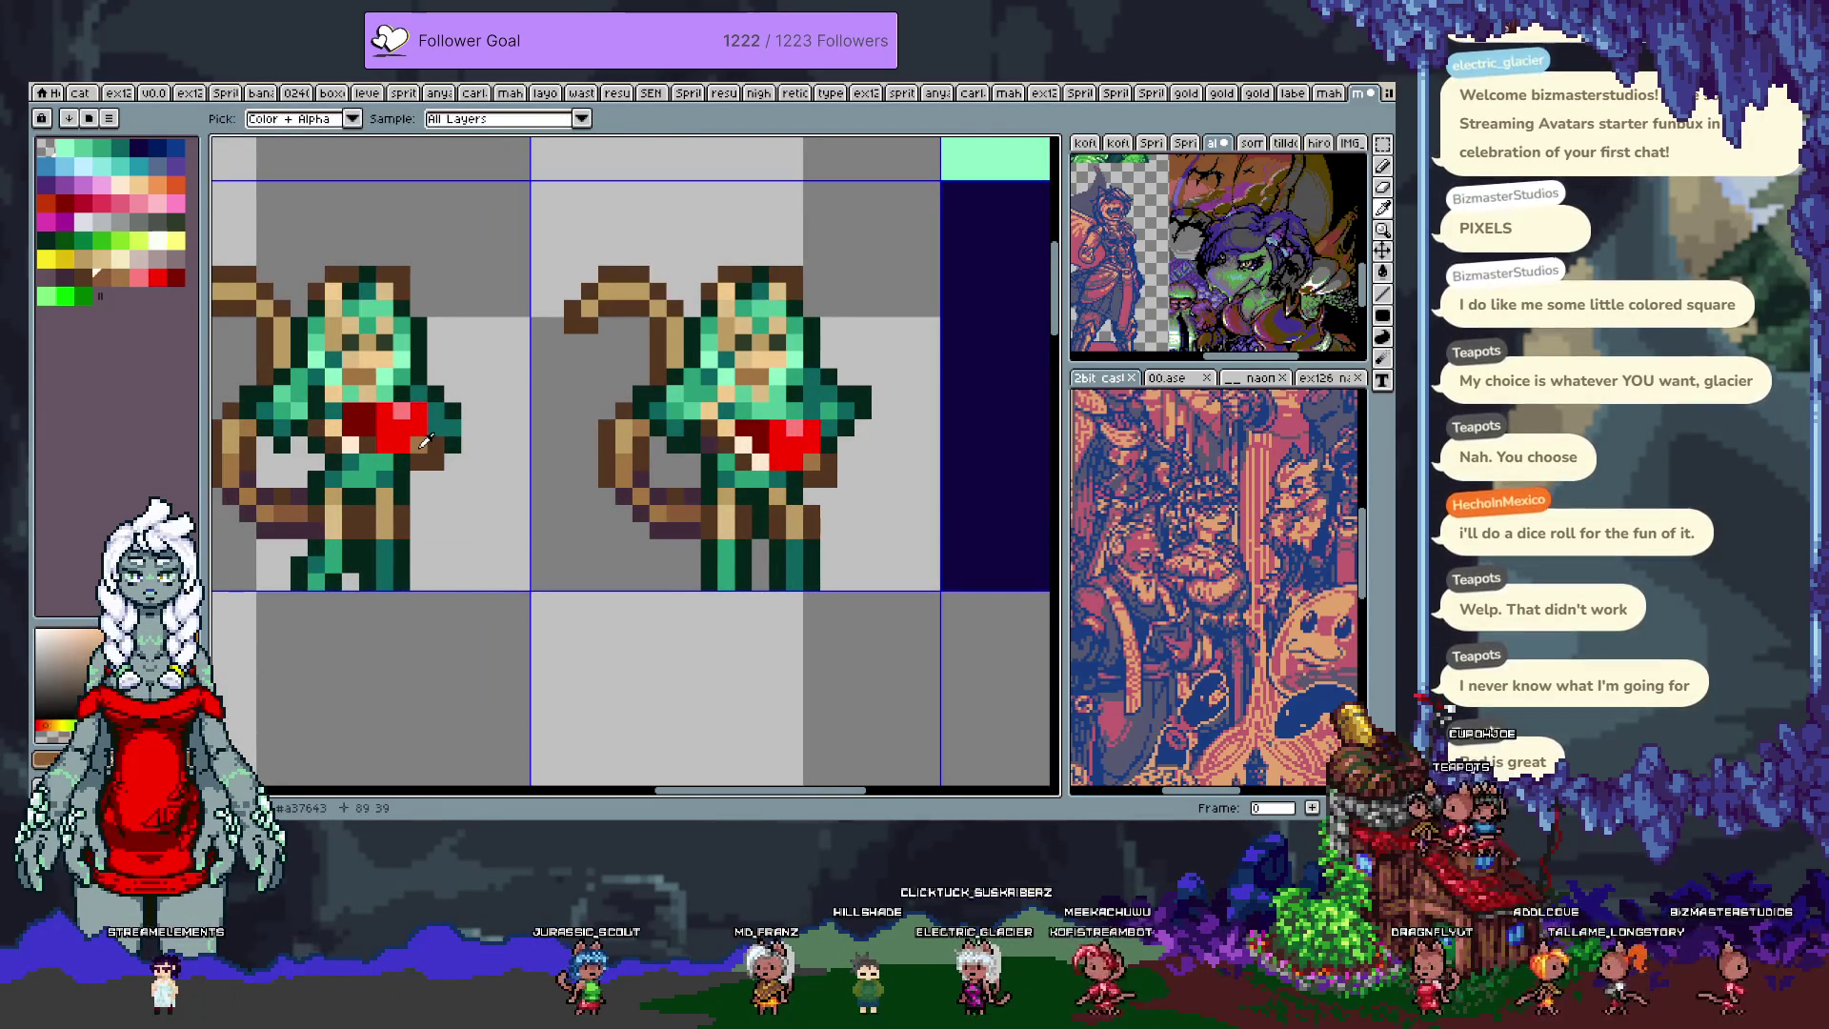
pyautogui.moveTo(535, 429)
pyautogui.mouseDown()
pyautogui.moveTo(619, 420)
pyautogui.moveTo(415, 464)
pyautogui.mouseUp()
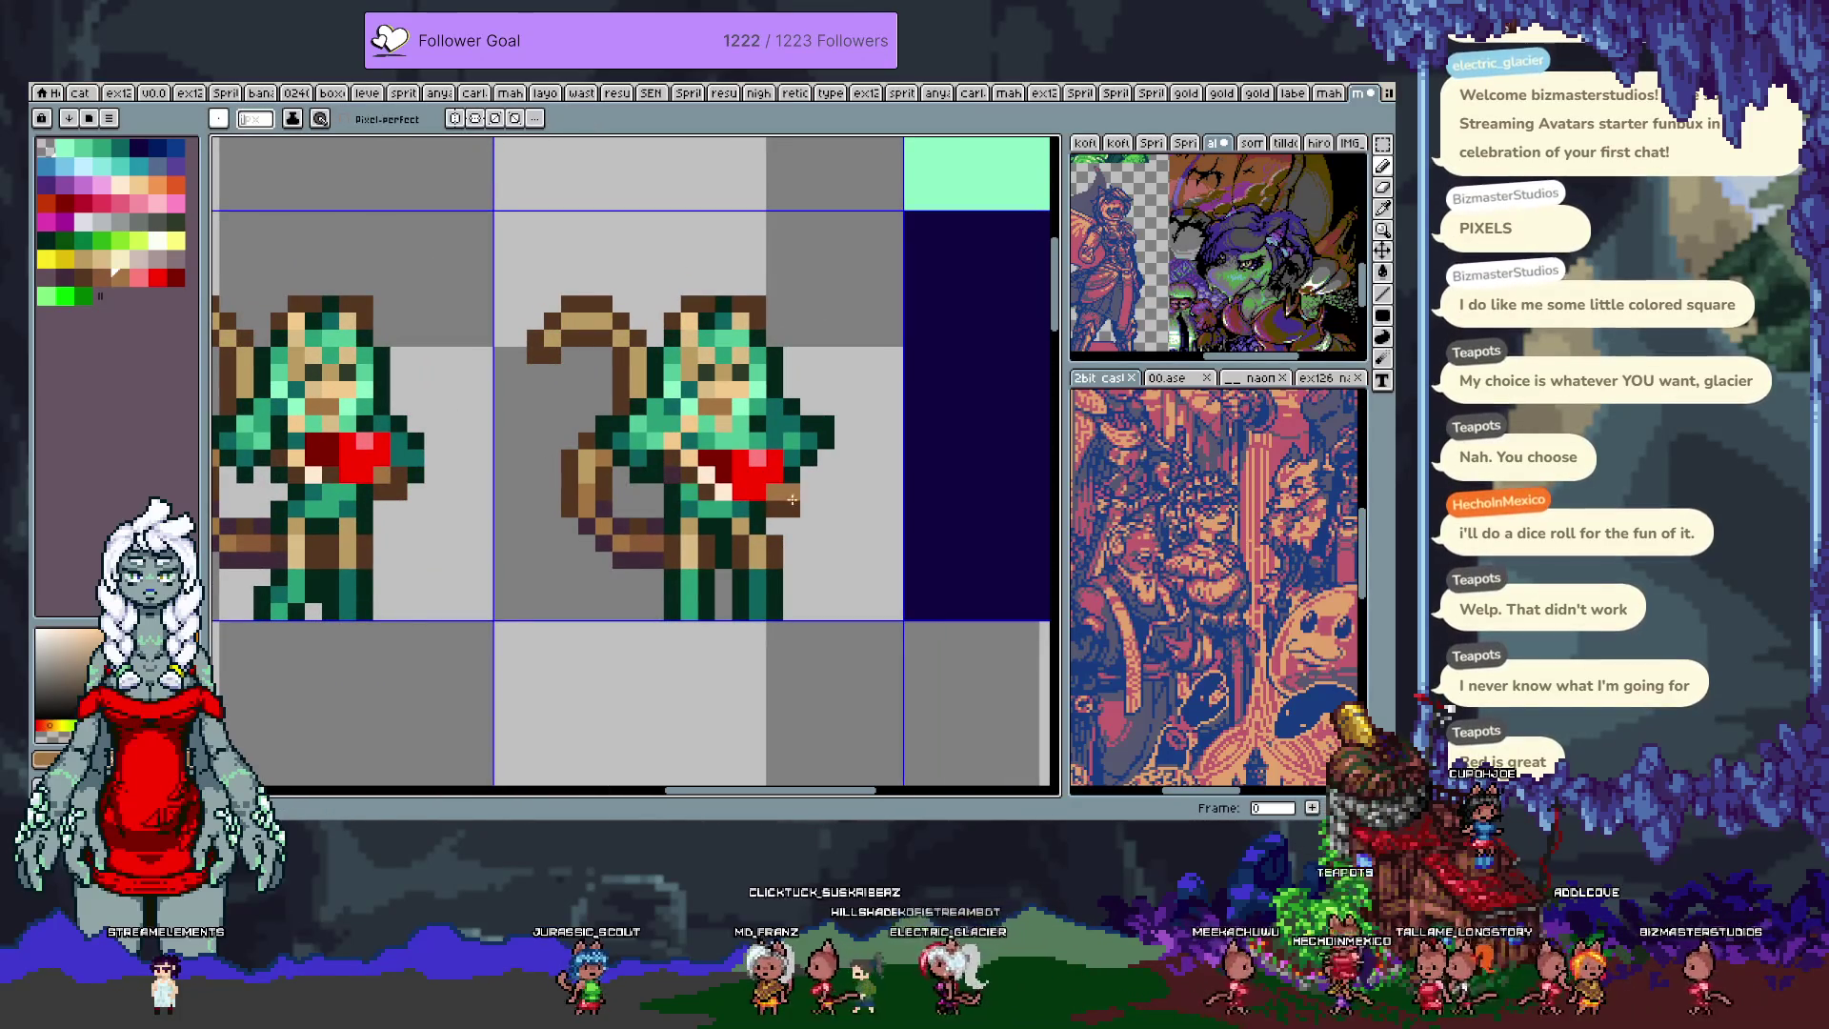
pyautogui.scroll(1, 827, 437)
pyautogui.scroll(-2, 794, 434)
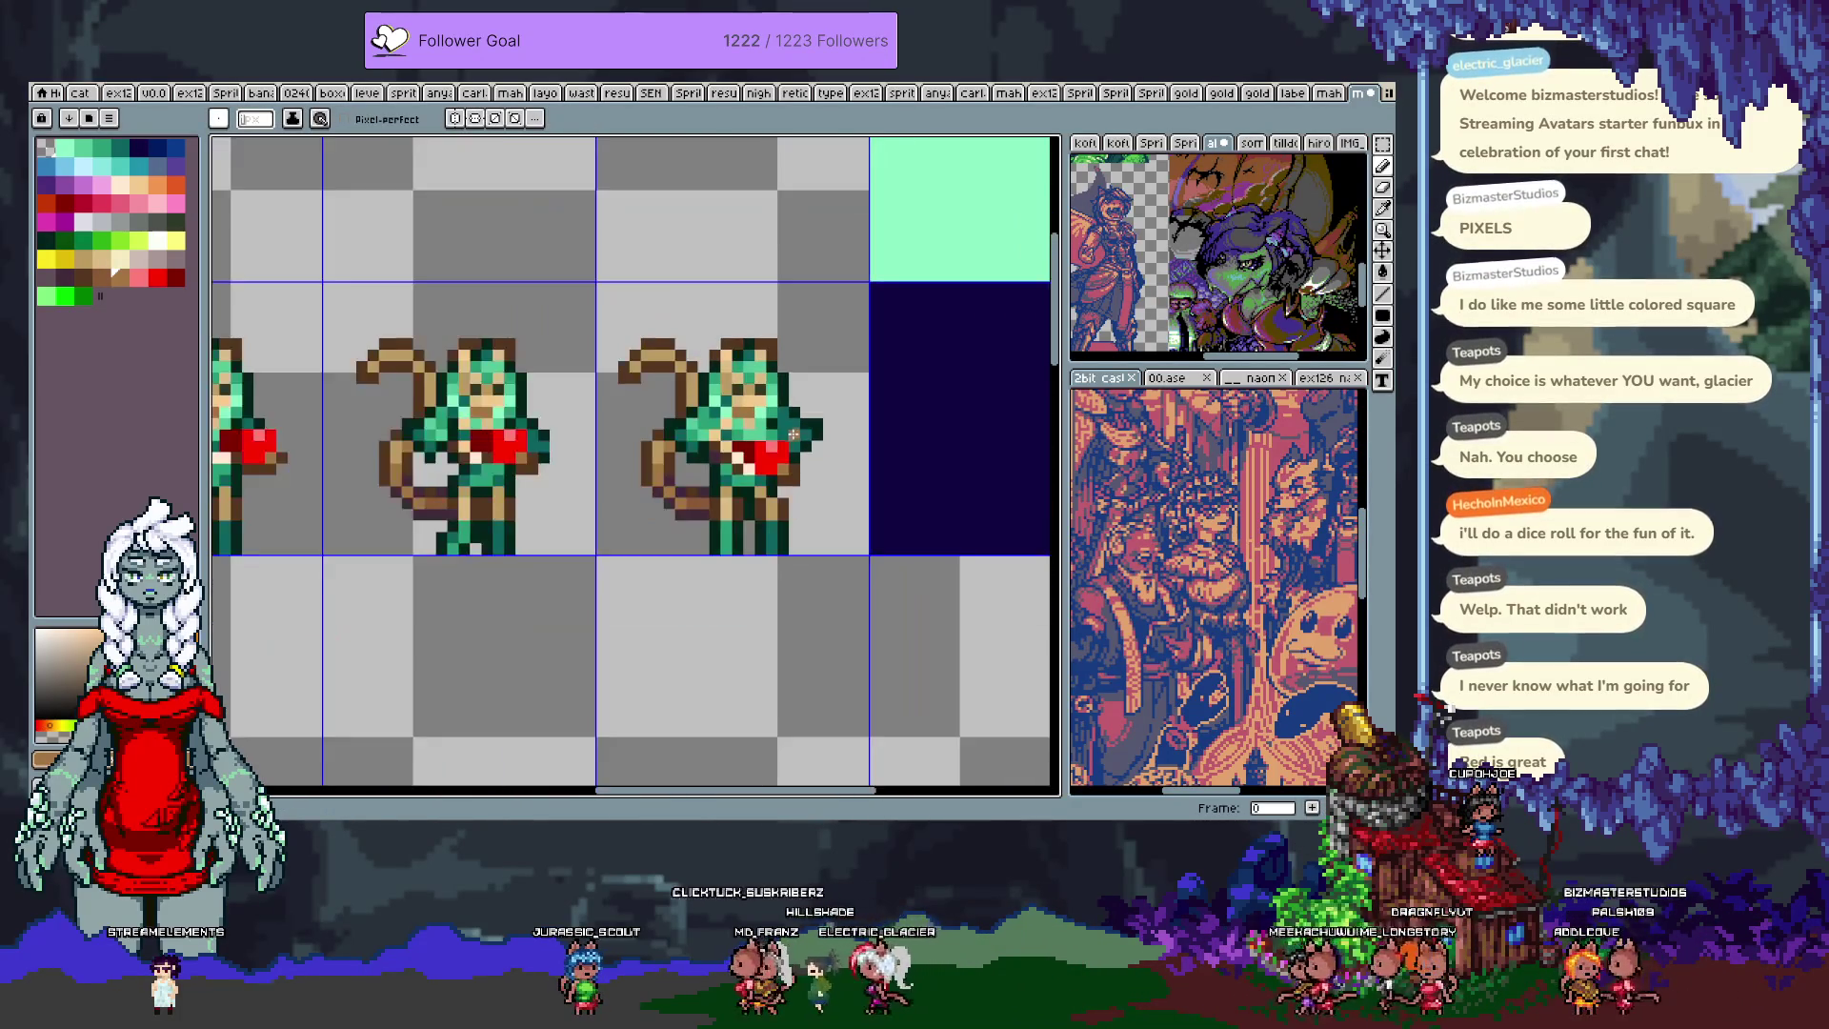
pyautogui.scroll(2, 795, 436)
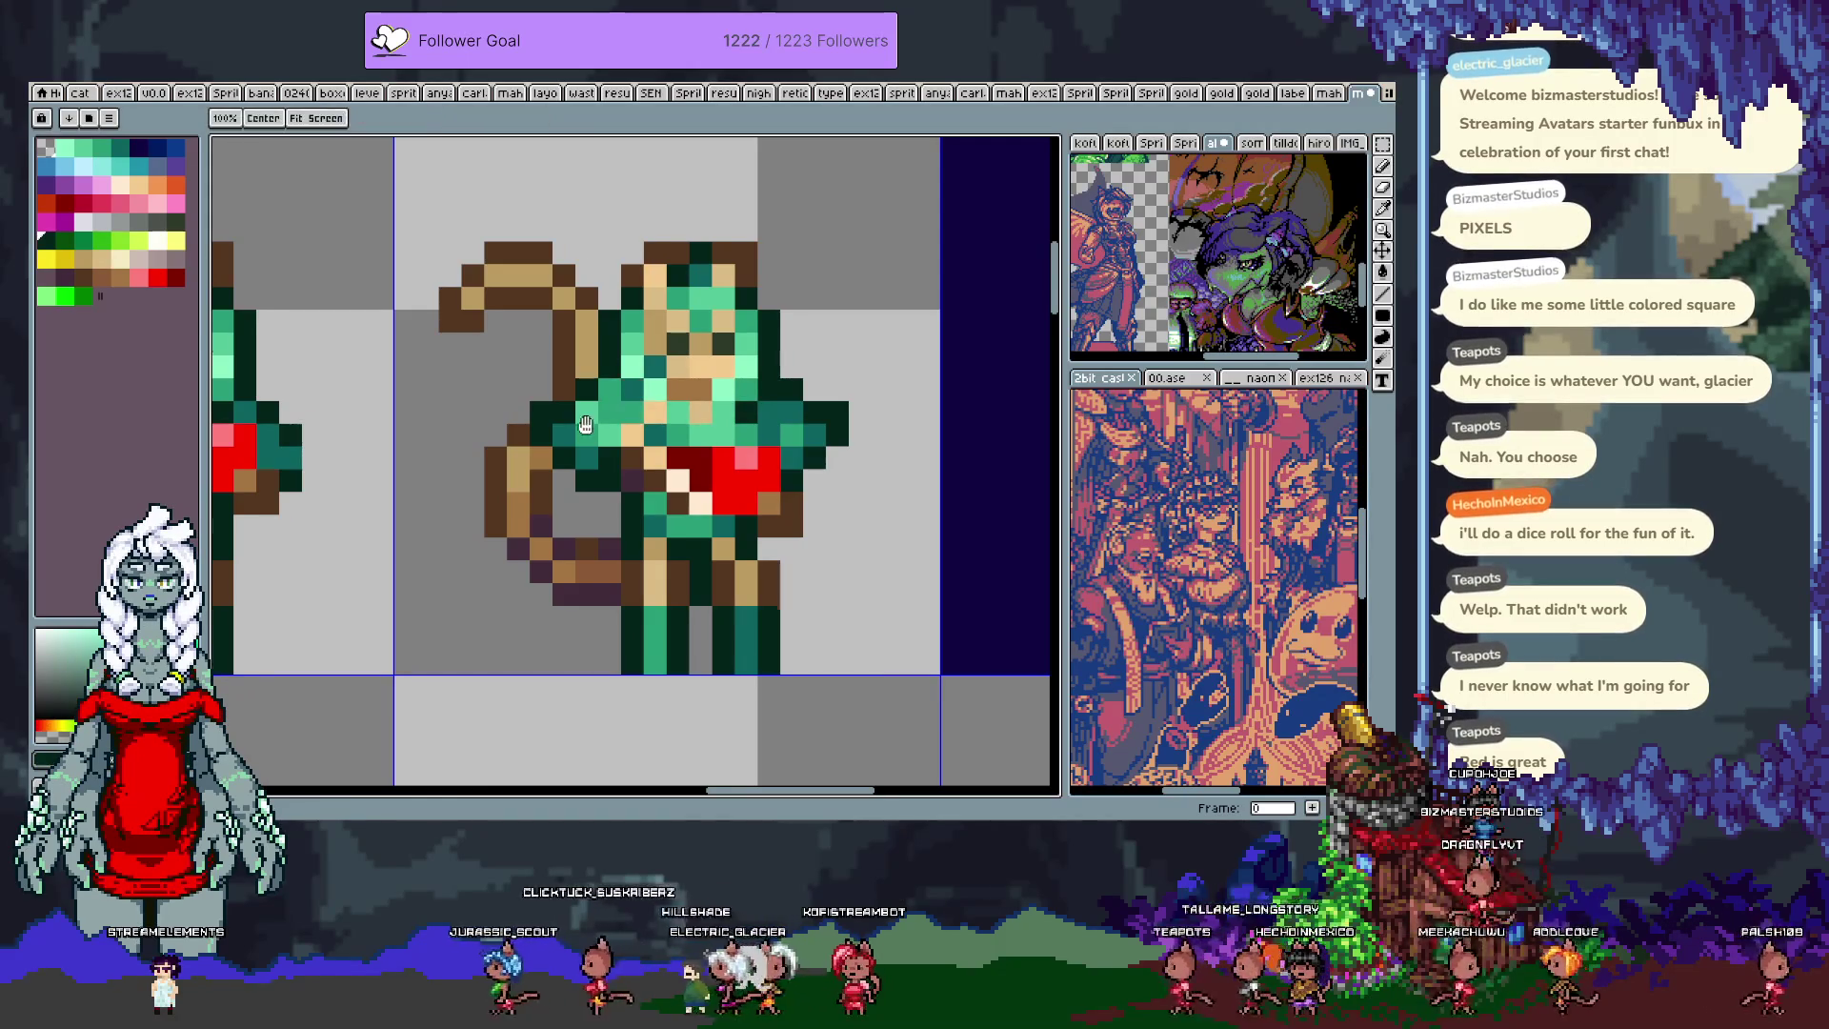
pyautogui.scroll(-1, 724, 439)
pyautogui.scroll(-1, 797, 468)
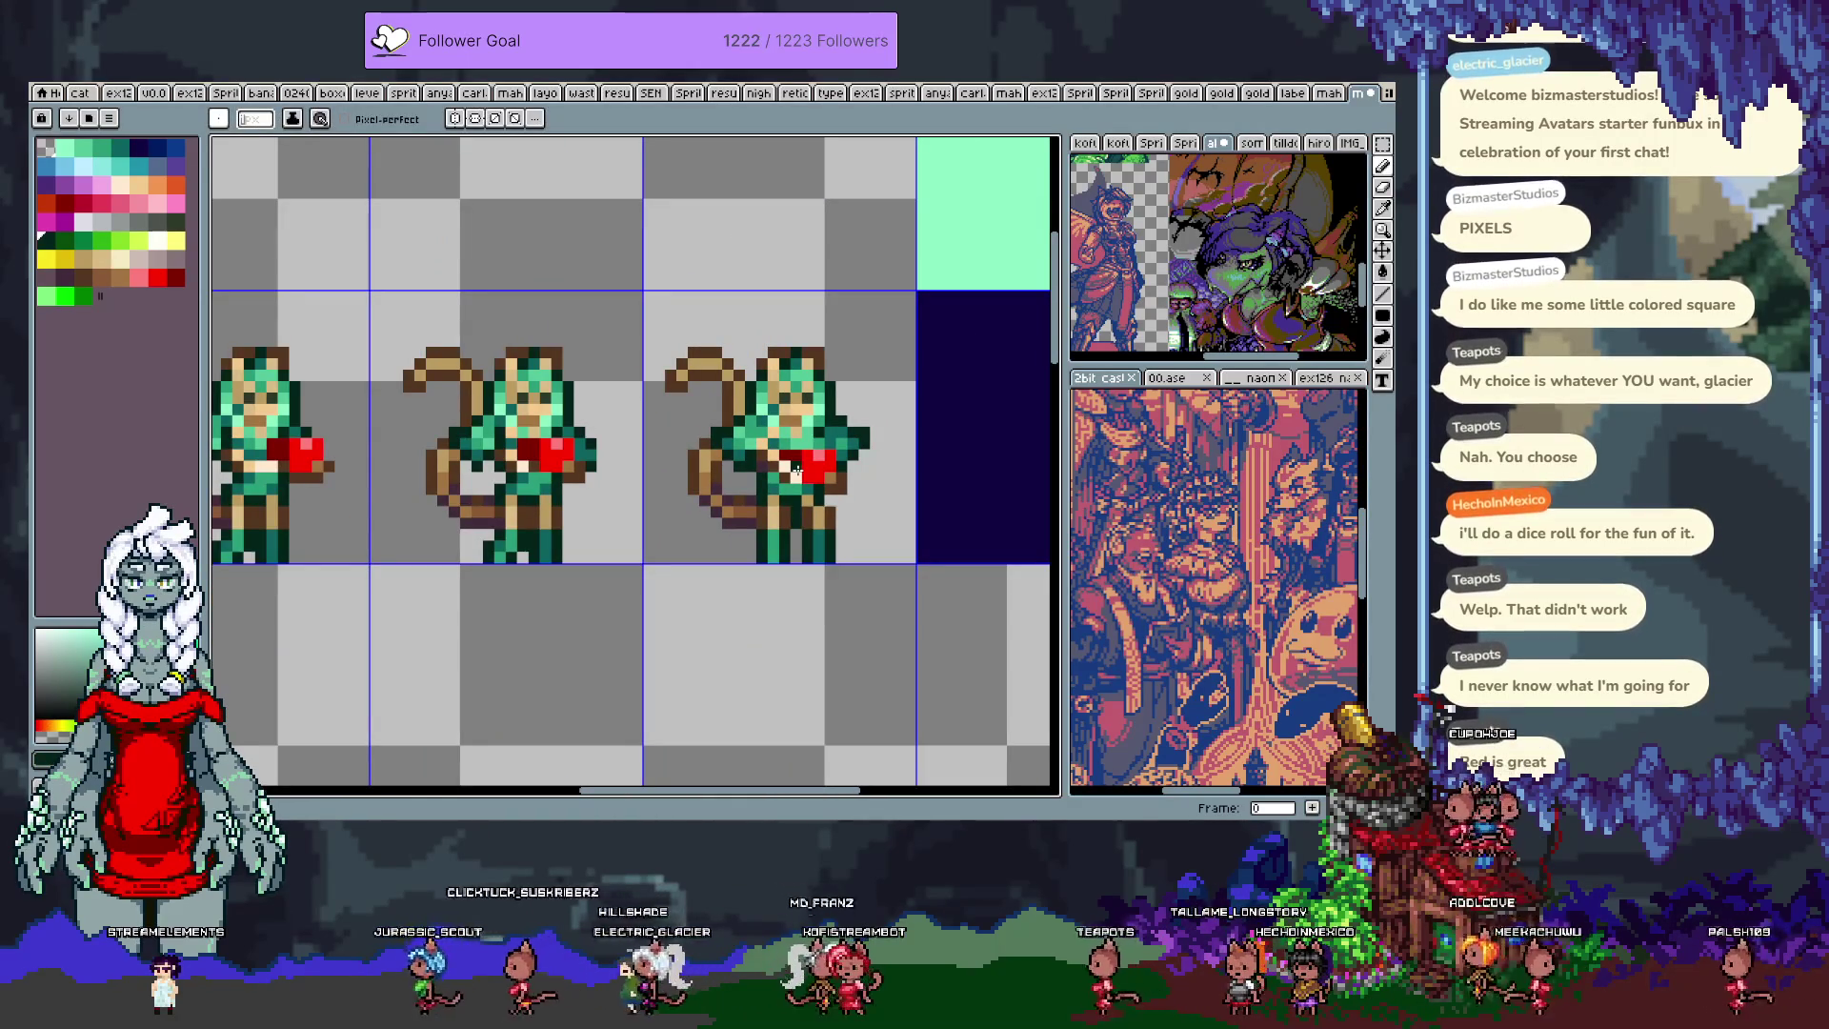
pyautogui.scroll(-2, 799, 466)
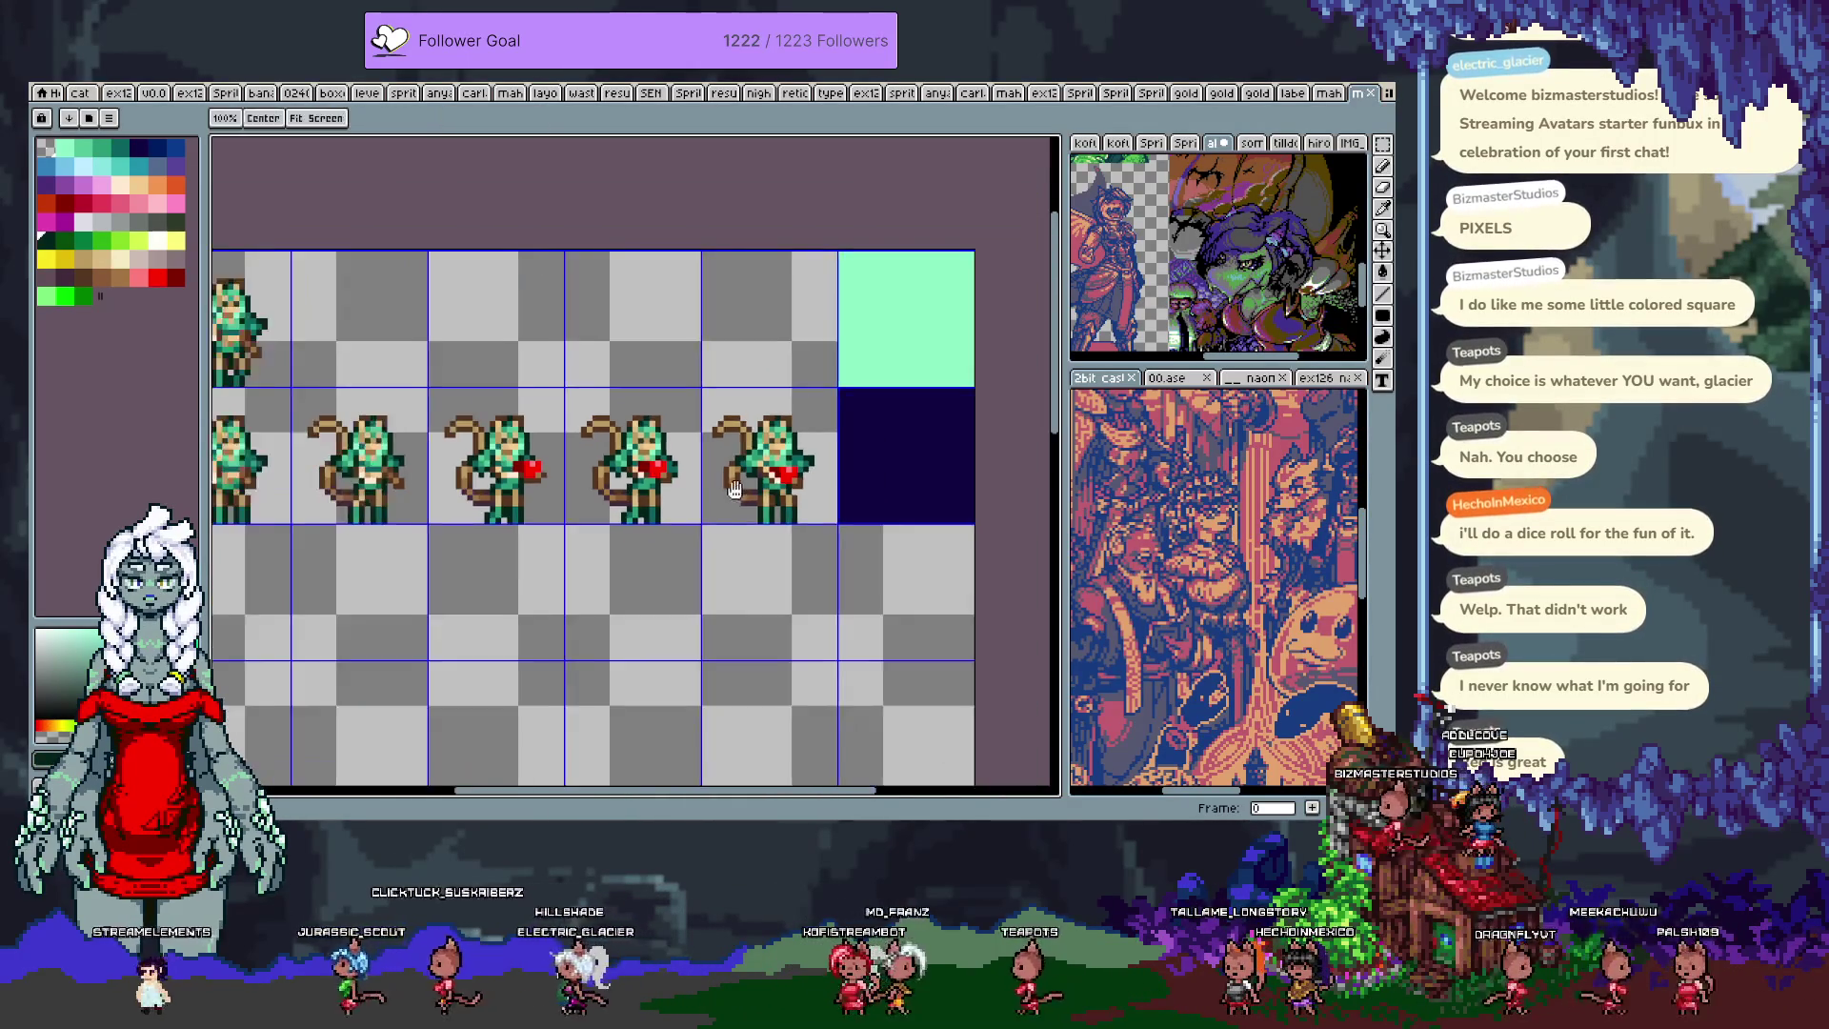
pyautogui.scroll(-1, 808, 434)
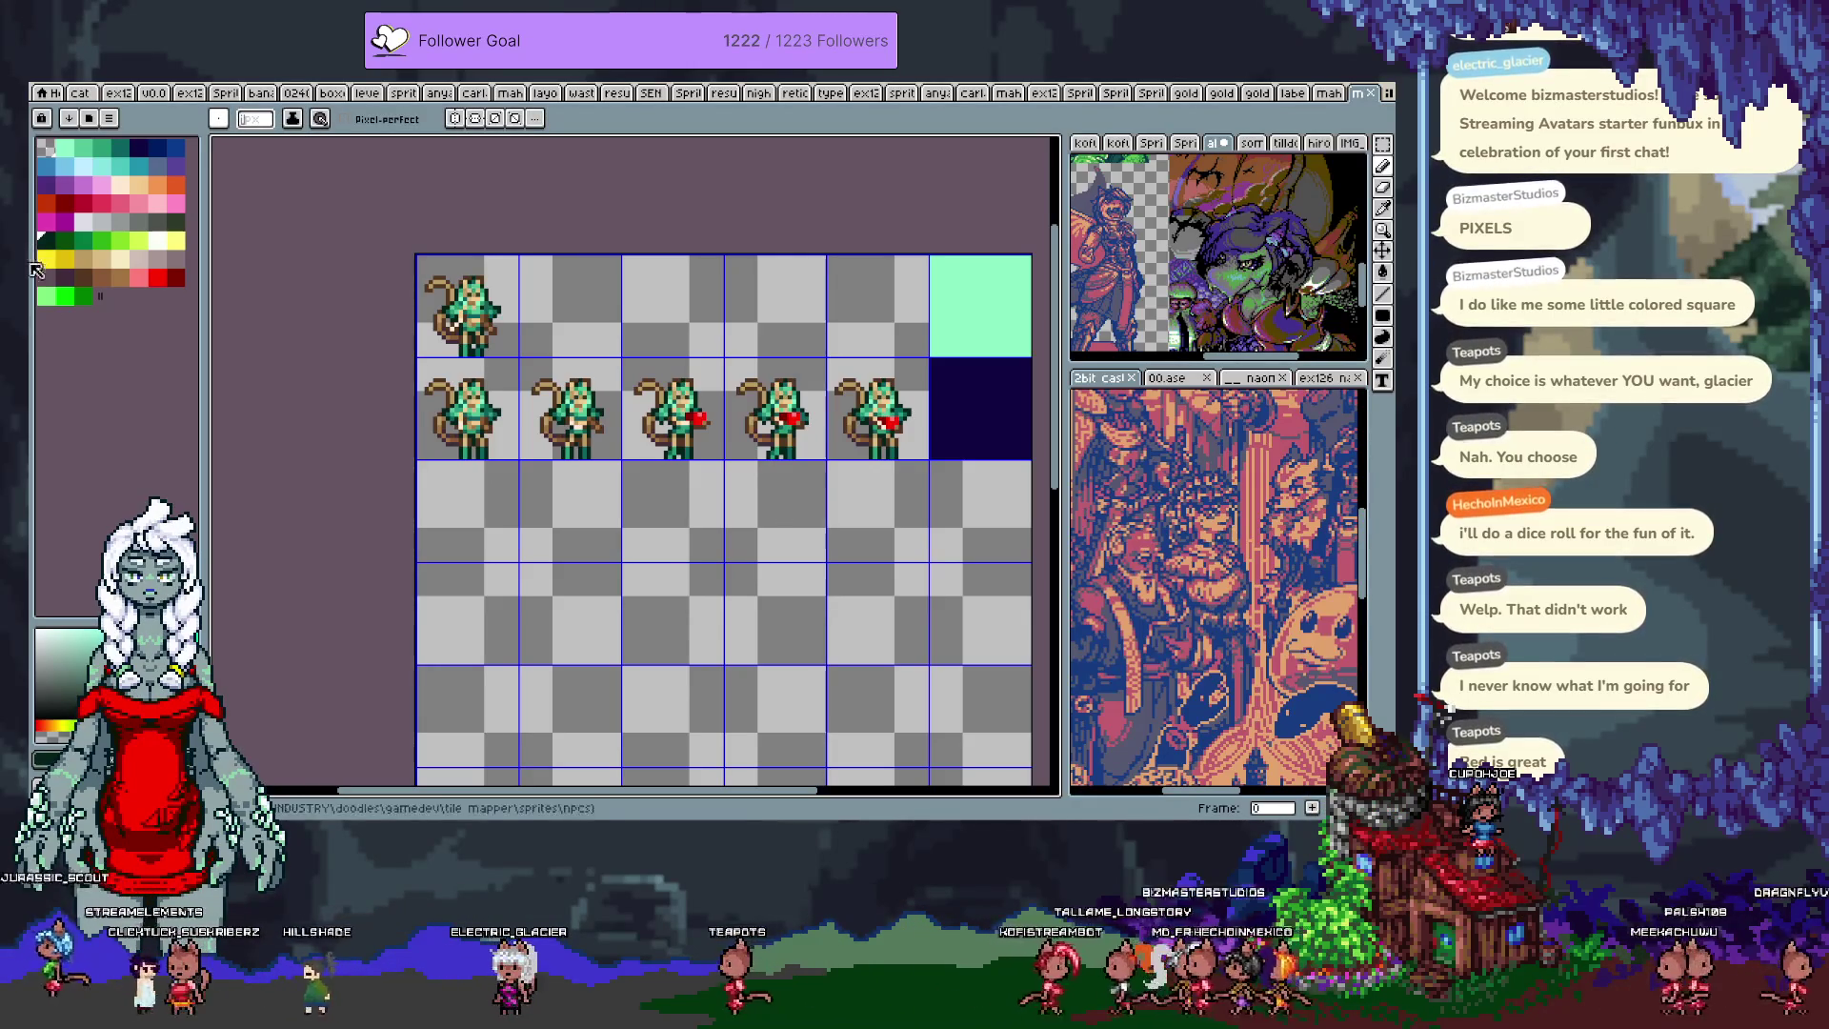
# Step: In red, finish the note 'putting it away' and draw an arrow up at the sprites
pyautogui.click(162, 279)
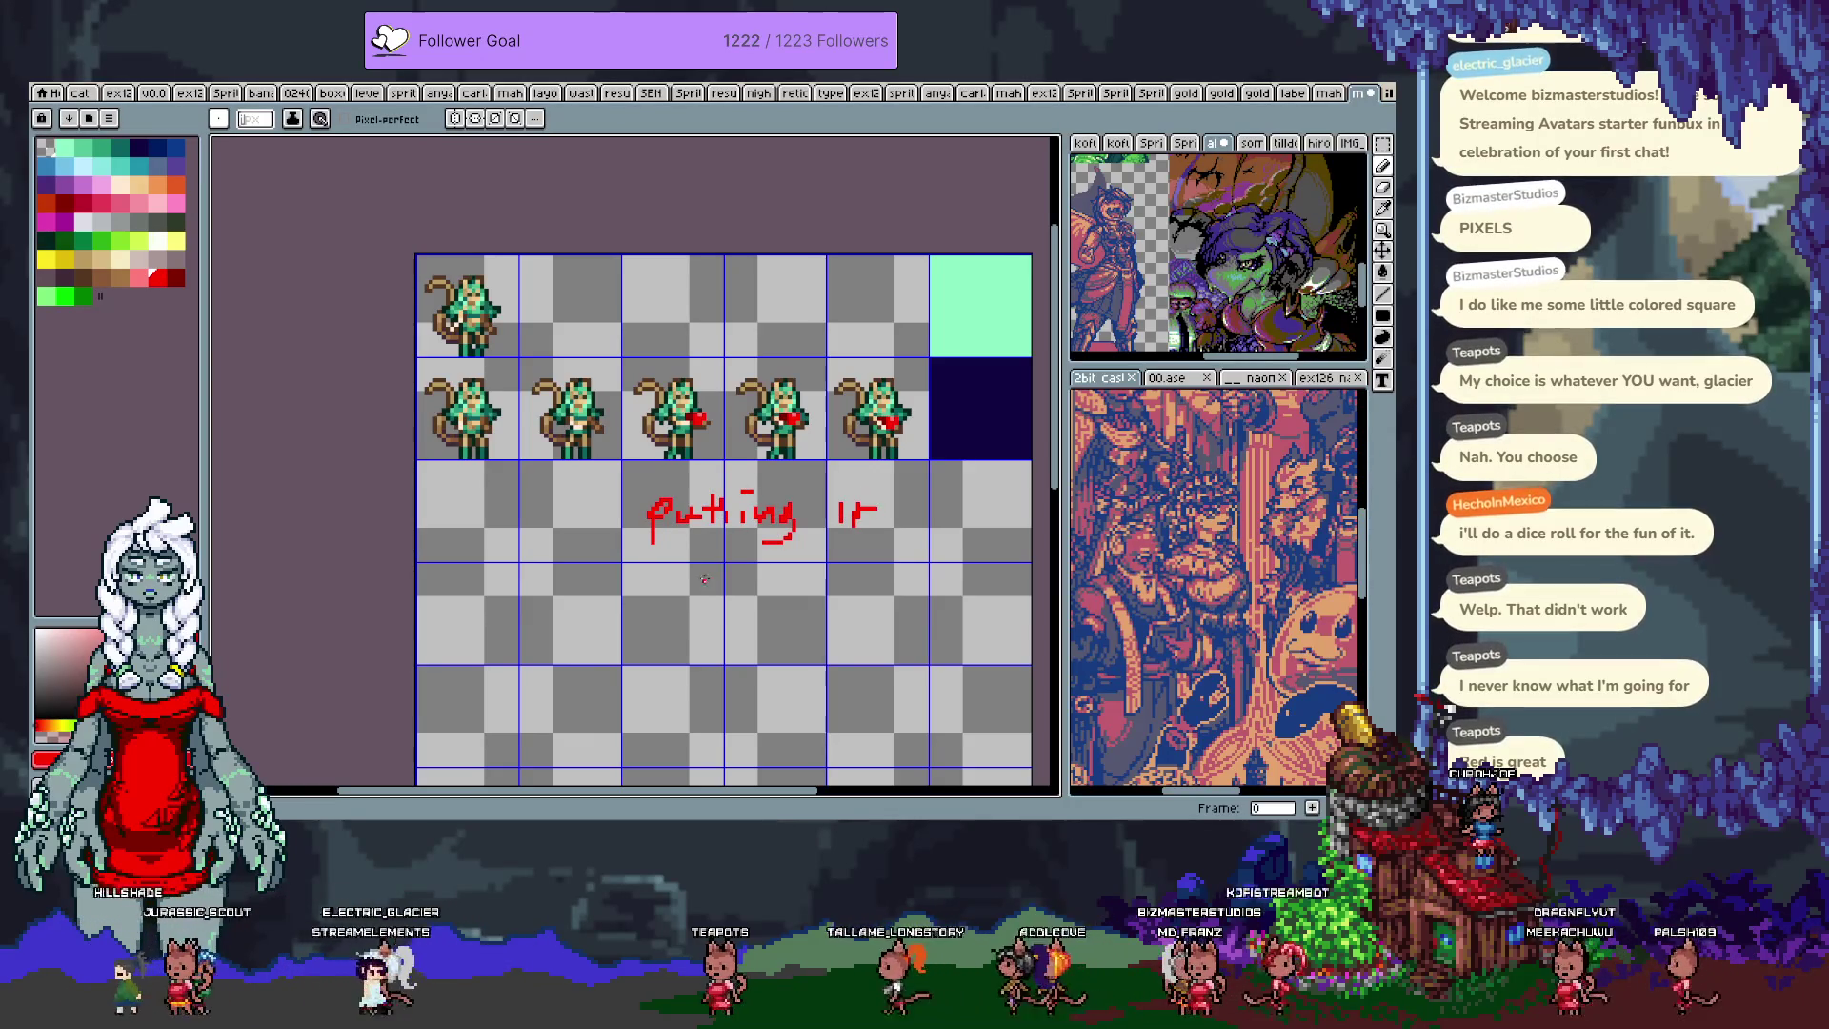
pyautogui.moveTo(773, 575); pyautogui.dragTo(817, 588)
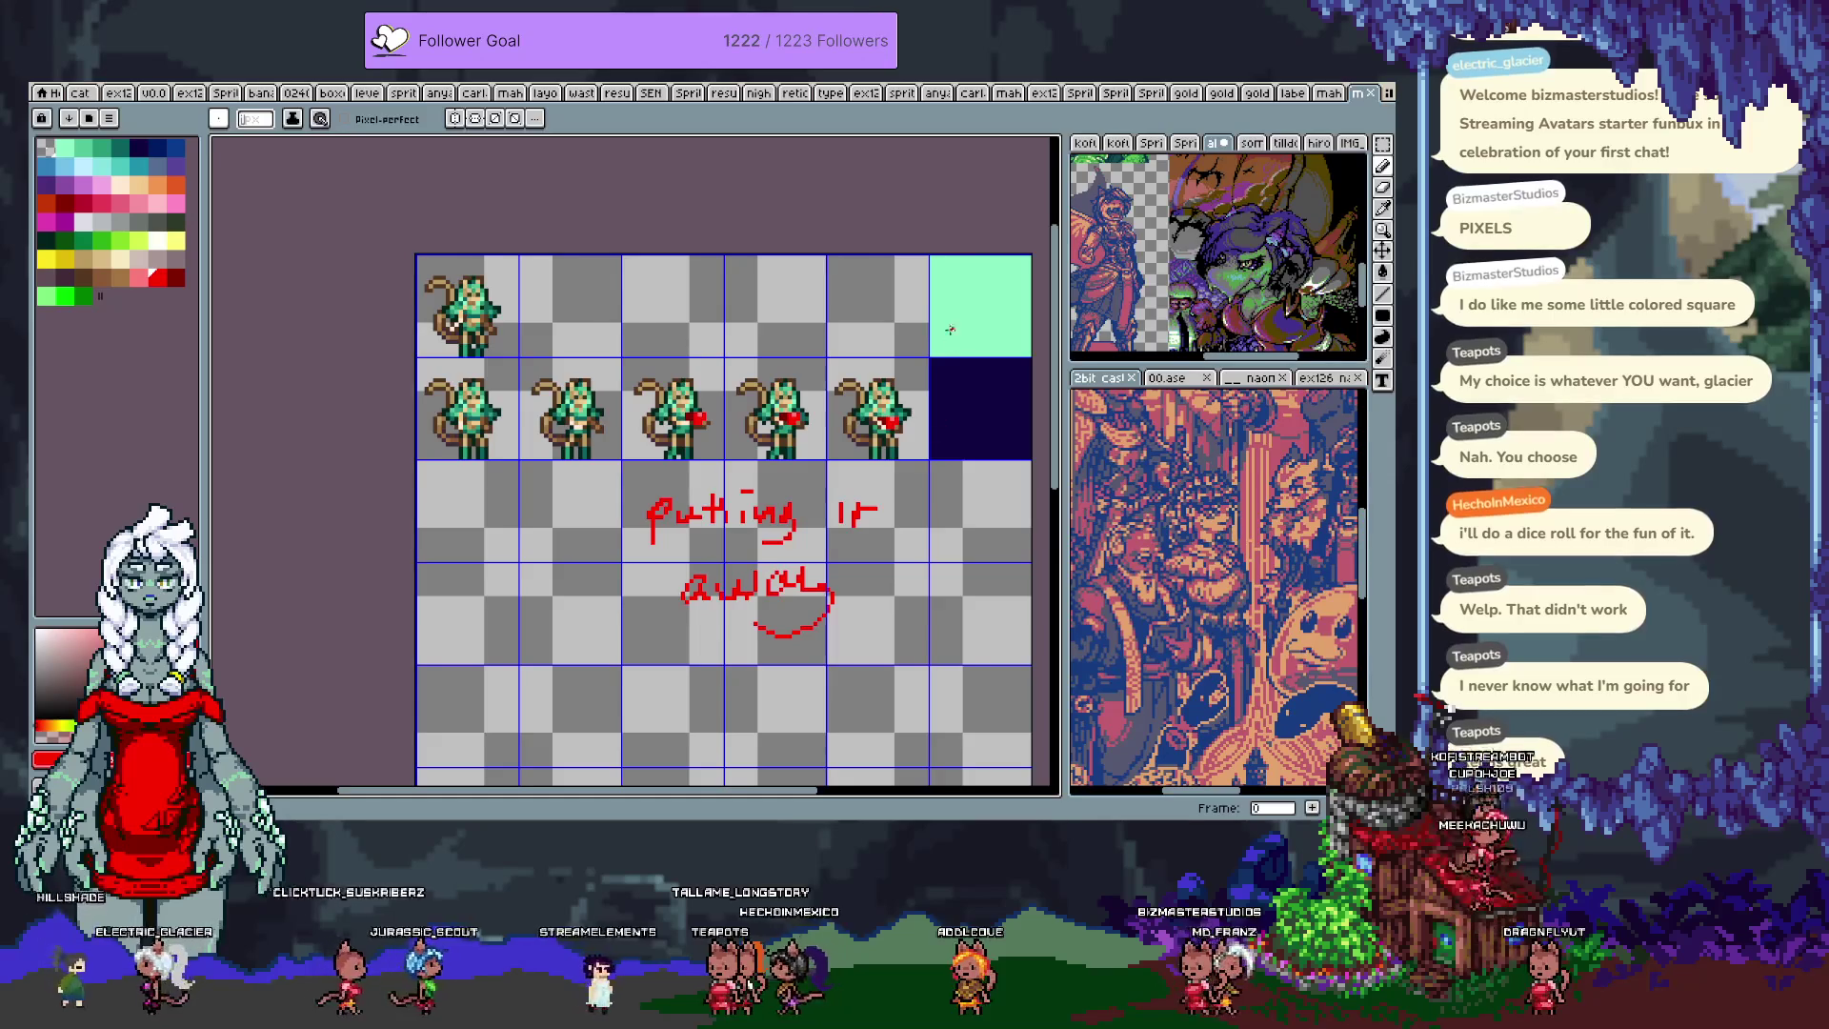
pyautogui.scroll(-1, 770, 409)
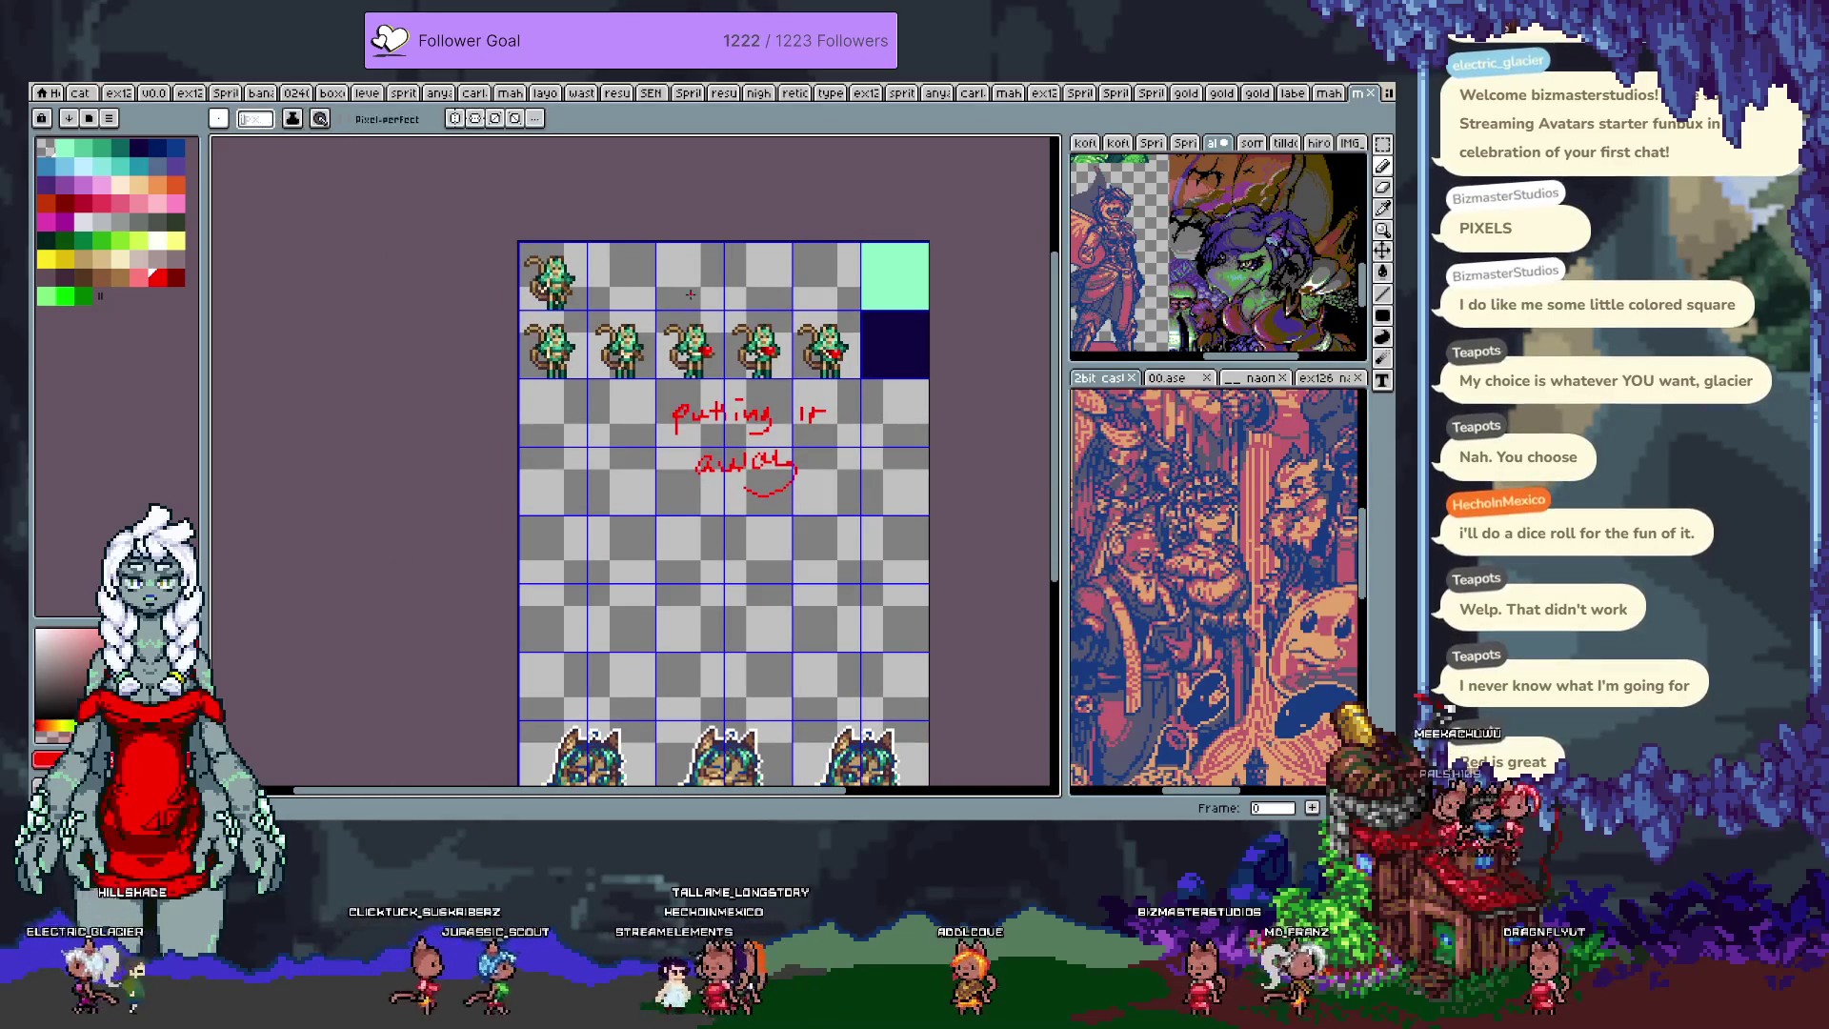
pyautogui.moveTo(598, 392)
pyautogui.mouseDown()
pyautogui.moveTo(575, 419)
pyautogui.moveTo(575, 529)
pyautogui.moveTo(762, 543)
pyautogui.mouseUp()
# Step: Write 'animate tail!!' in red and add a loop to the scribble
pyautogui.moveTo(636, 600); pyautogui.dragTo(679, 592)
pyautogui.moveTo(650, 578); pyautogui.dragTo(657, 621)
pyautogui.moveTo(712, 567)
pyautogui.mouseDown()
pyautogui.moveTo(709, 617)
pyautogui.moveTo(740, 596)
pyautogui.moveTo(722, 627)
pyautogui.mouseUp()
pyautogui.moveTo(691, 704)
pyautogui.mouseDown()
pyautogui.moveTo(661, 532)
pyautogui.moveTo(834, 496)
pyautogui.mouseUp()
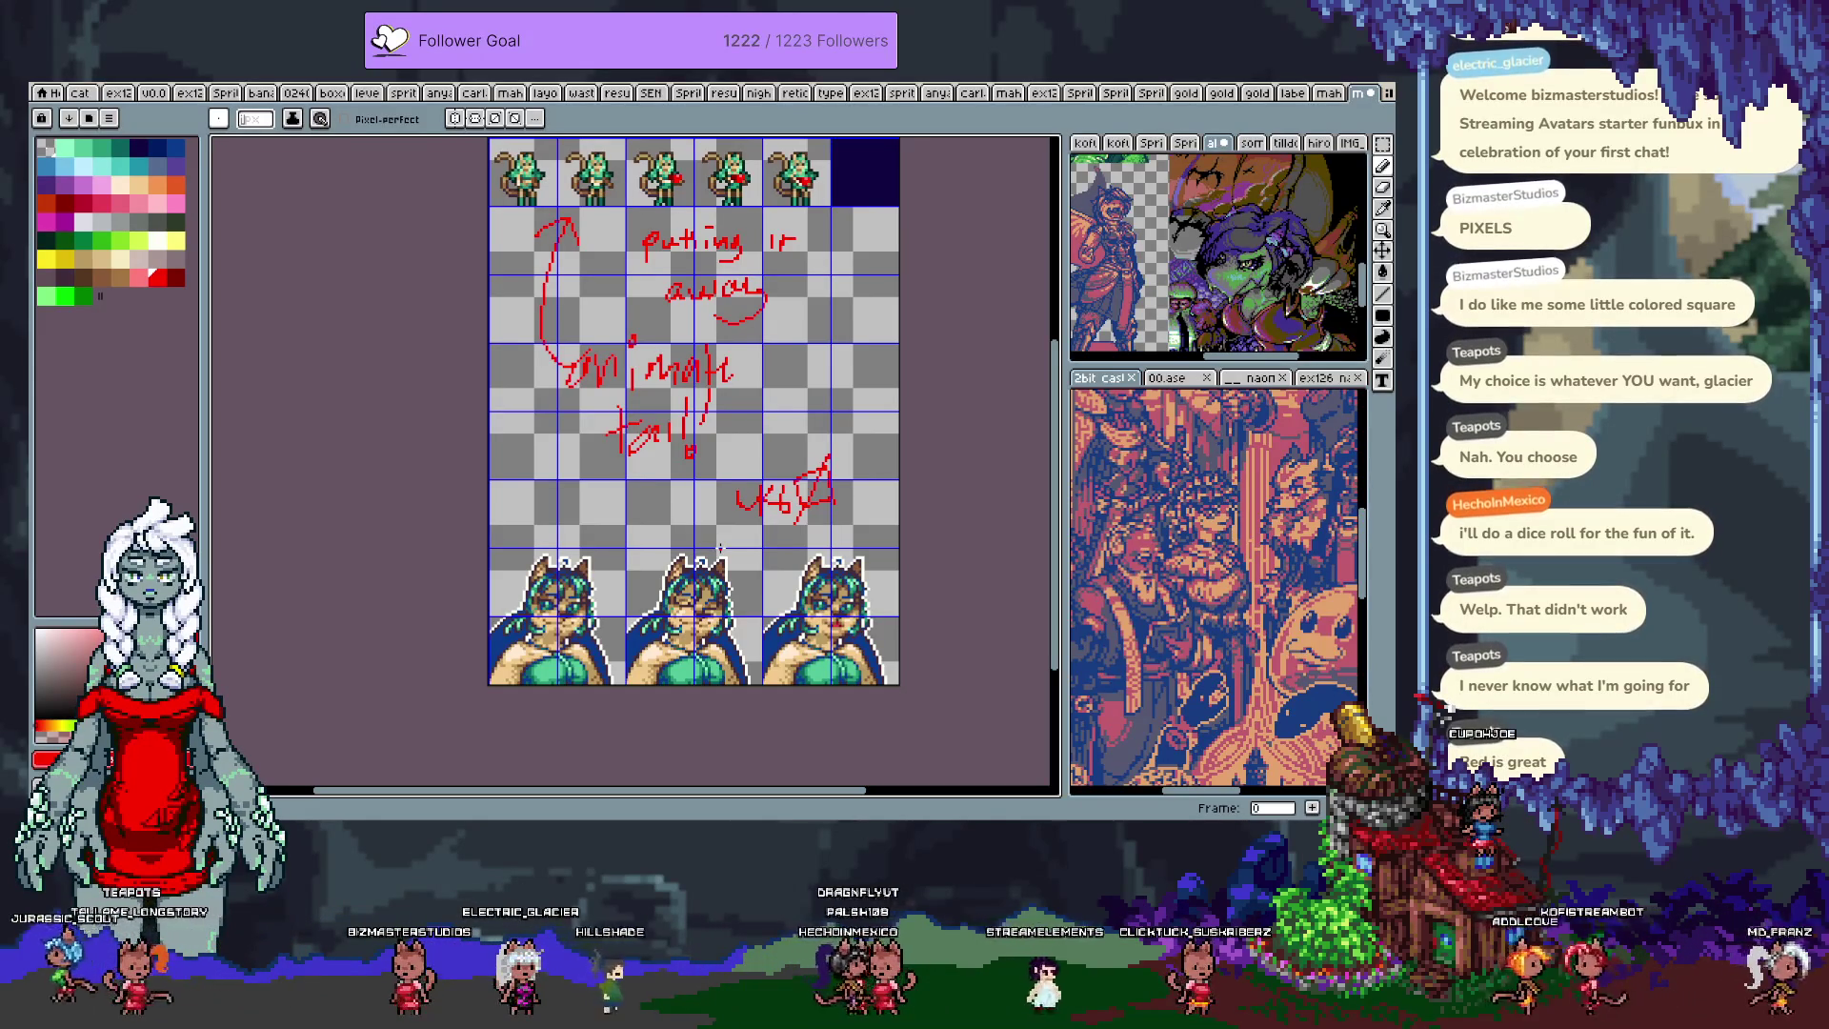
pyautogui.moveTo(825, 463)
pyautogui.mouseDown()
pyautogui.moveTo(810, 469)
pyautogui.moveTo(837, 479)
pyautogui.mouseUp()
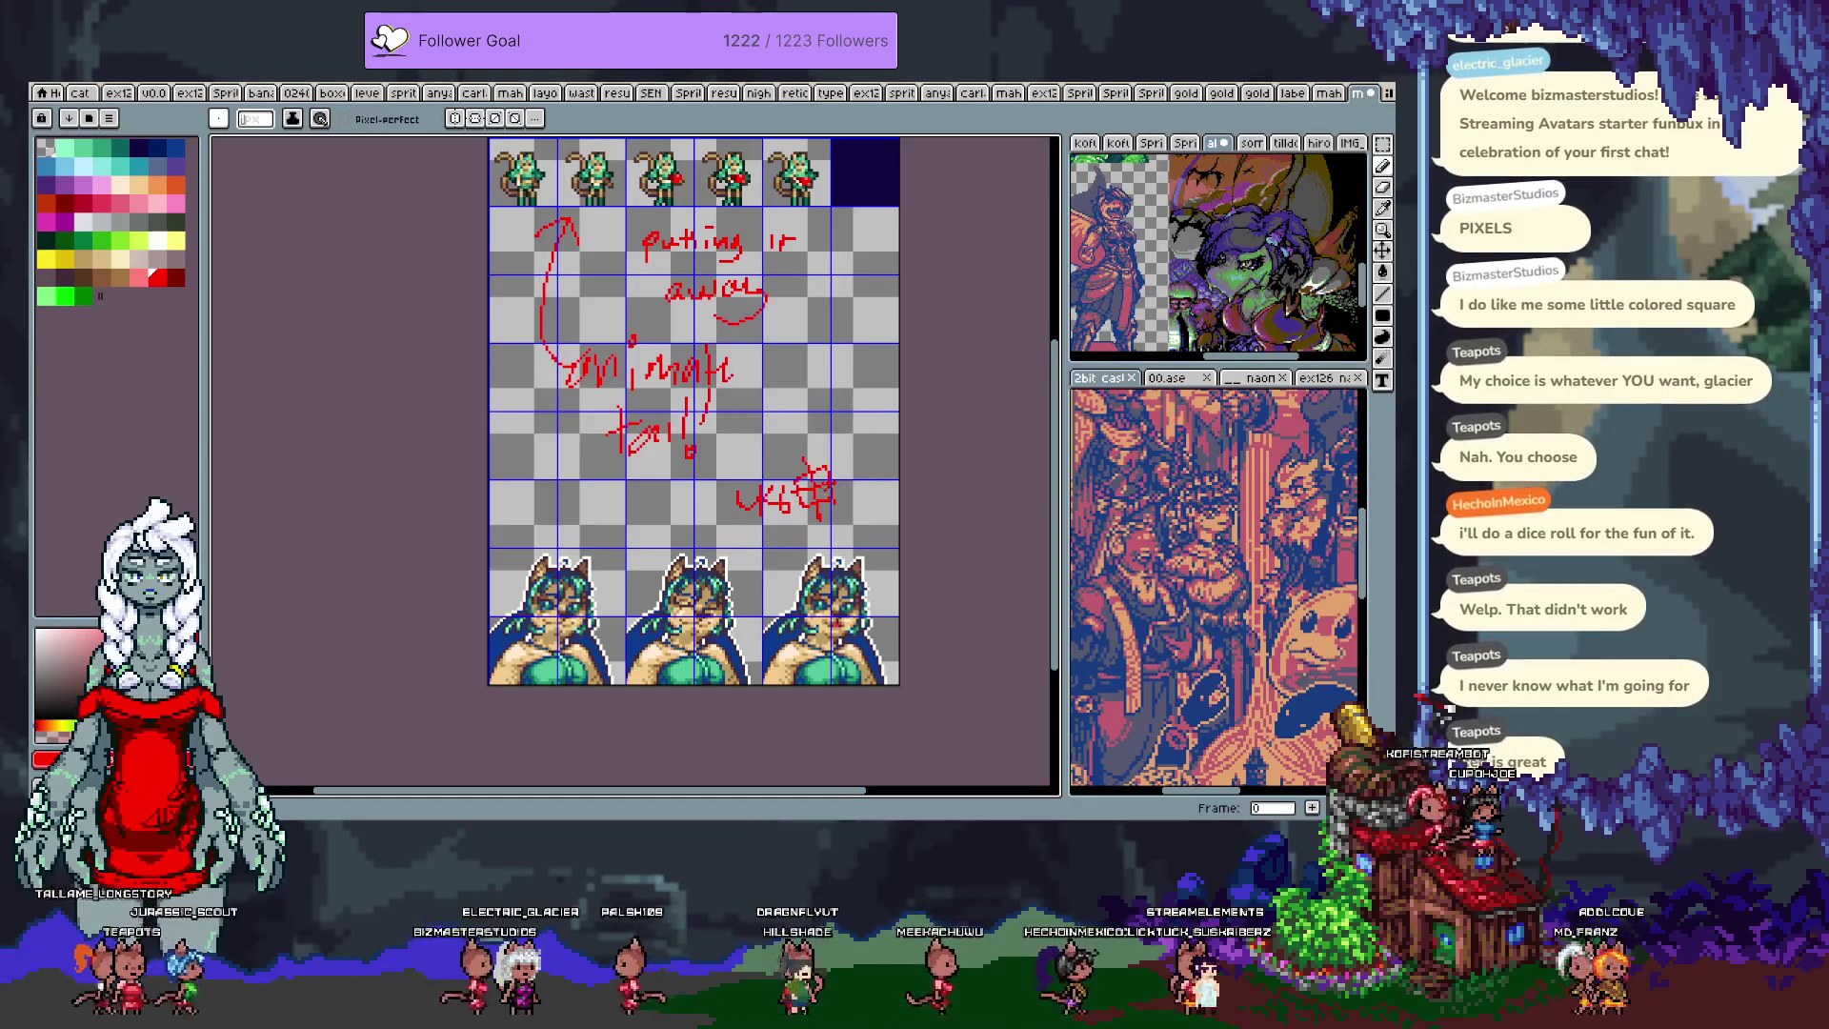
# Step: Save the sprite file and hide the grid overlay
pyautogui.hotkey('ctrl', 's')
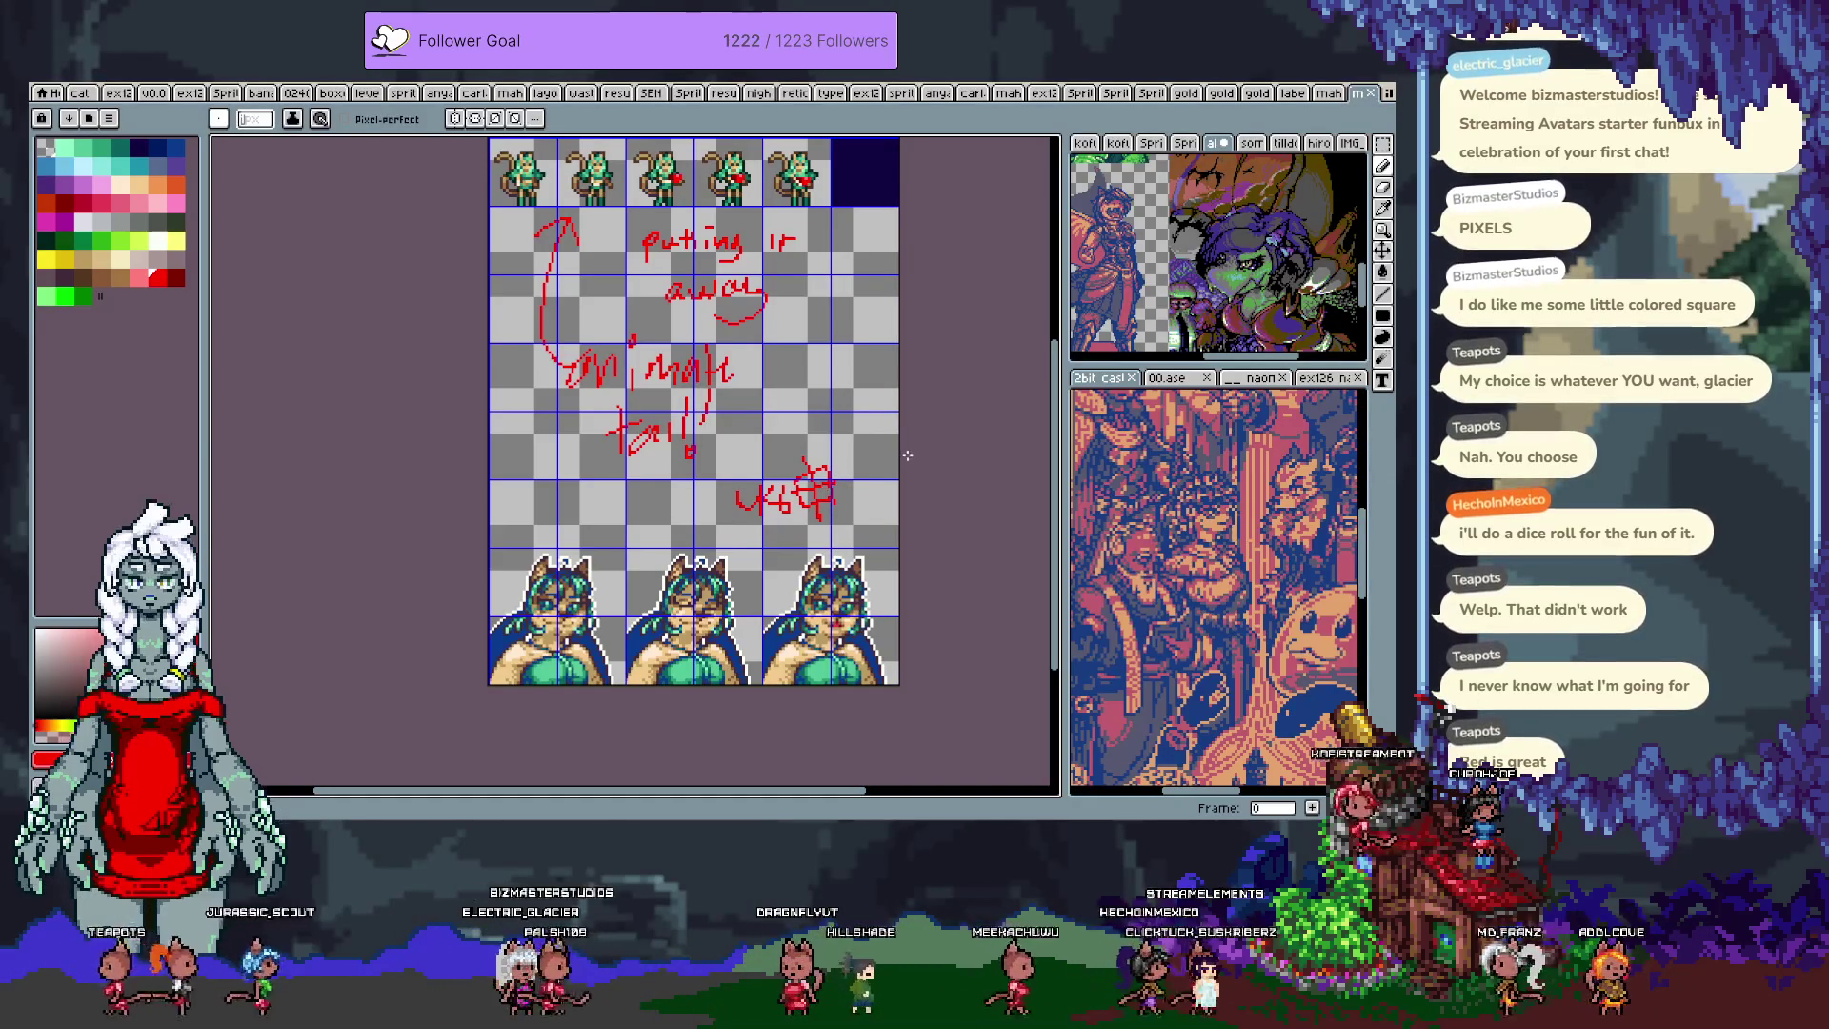
pyautogui.keyDown('shift'); pyautogui.click(906, 459); pyautogui.keyUp('shift')
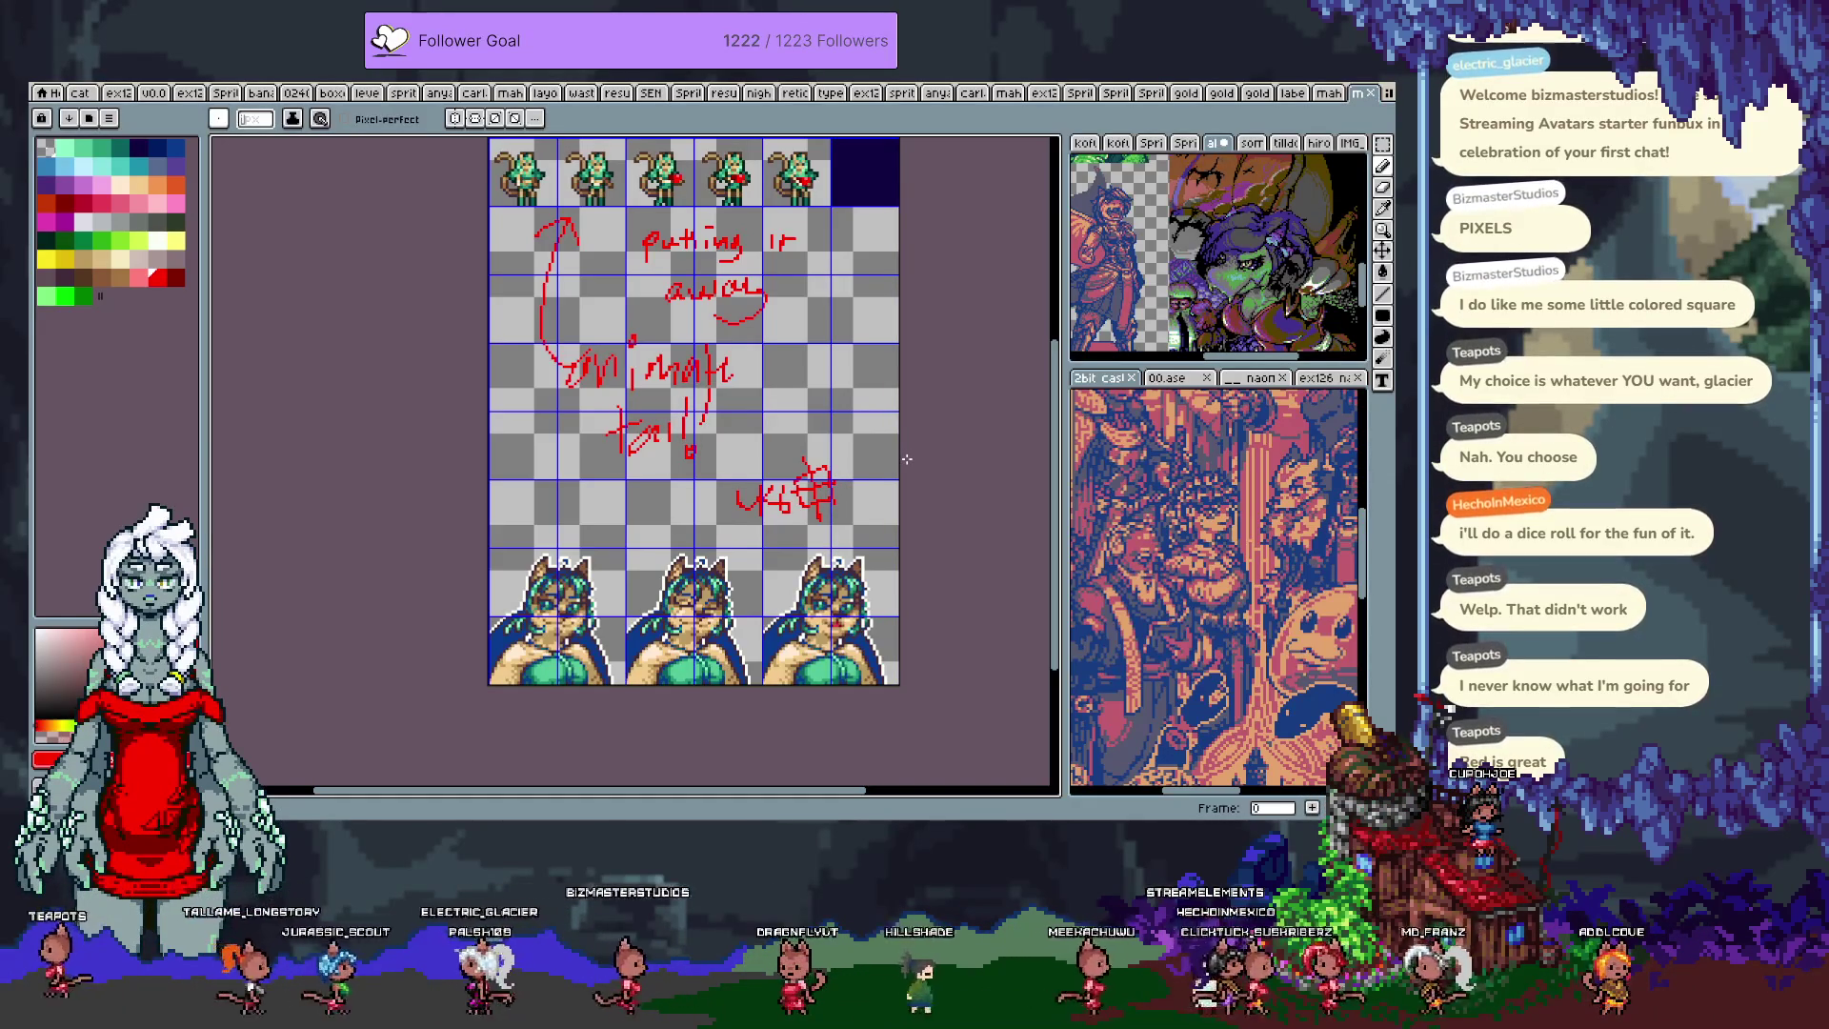
pyautogui.hotkey('ctrl', 'z')
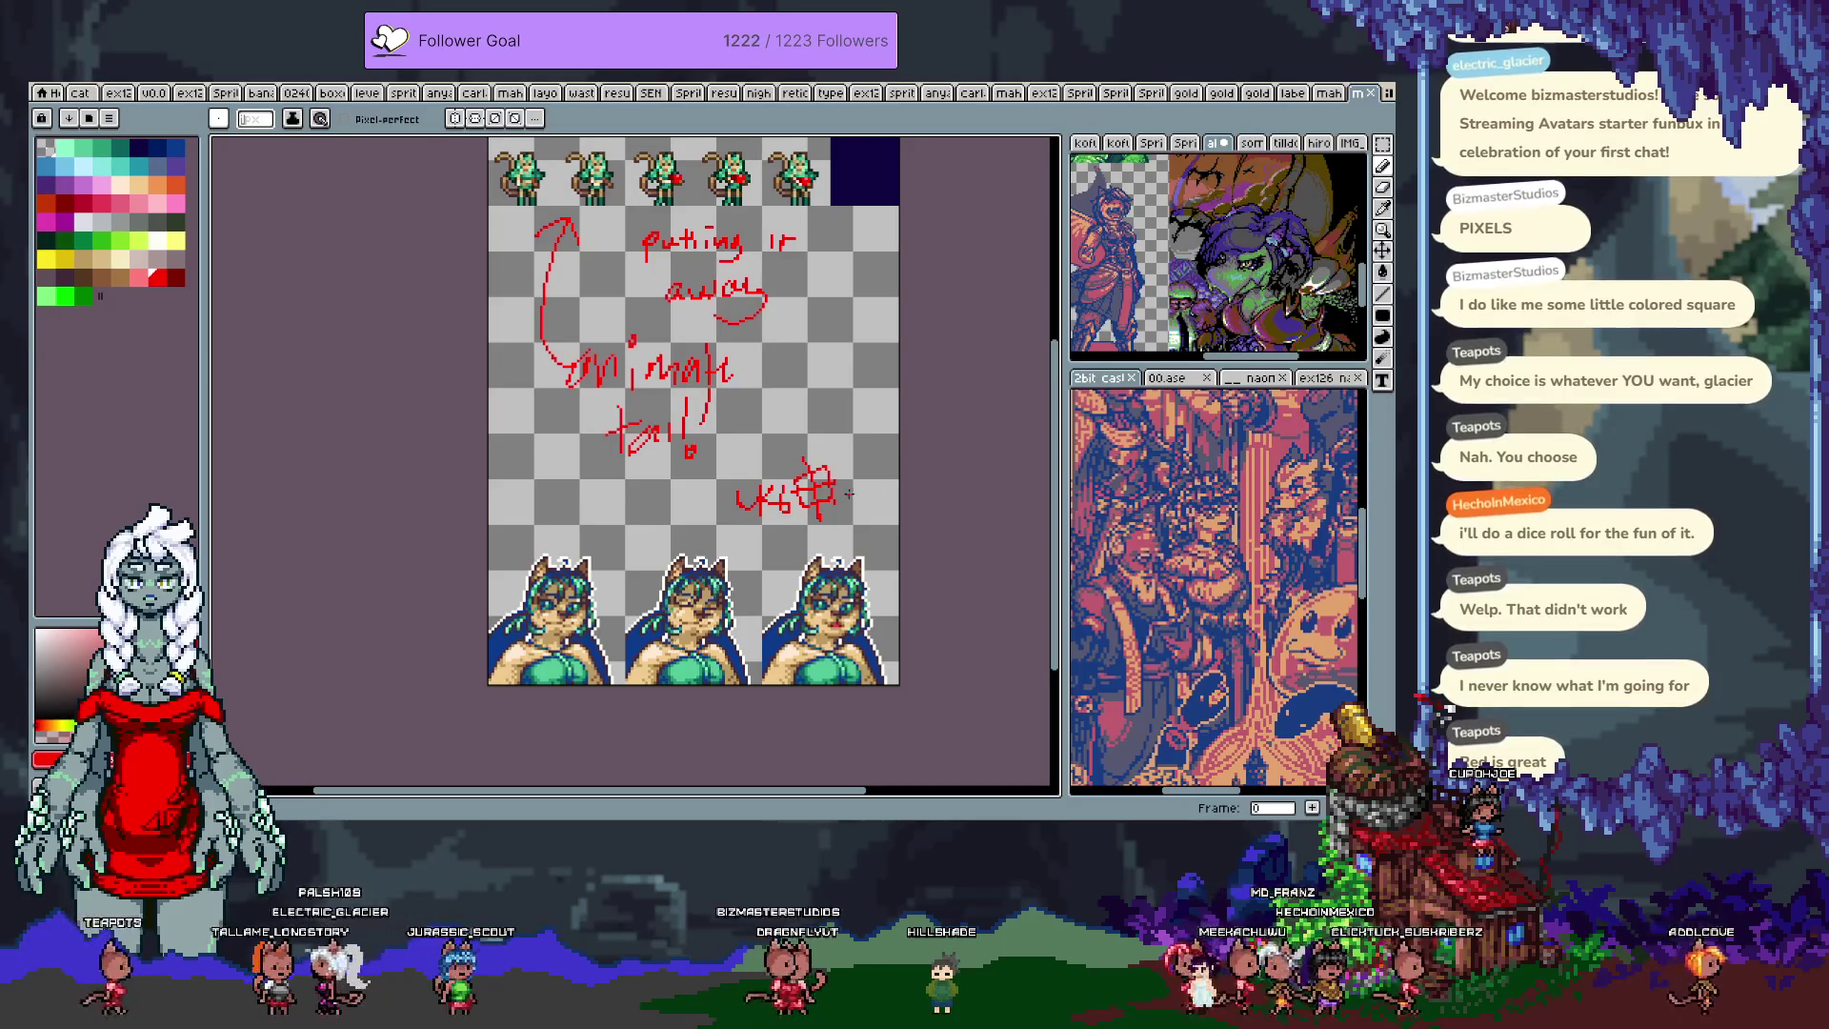
# Step: Zoom in and marquee-move the pale highlight pixels on the middle bust's face
pyautogui.scroll(5, 692, 623)
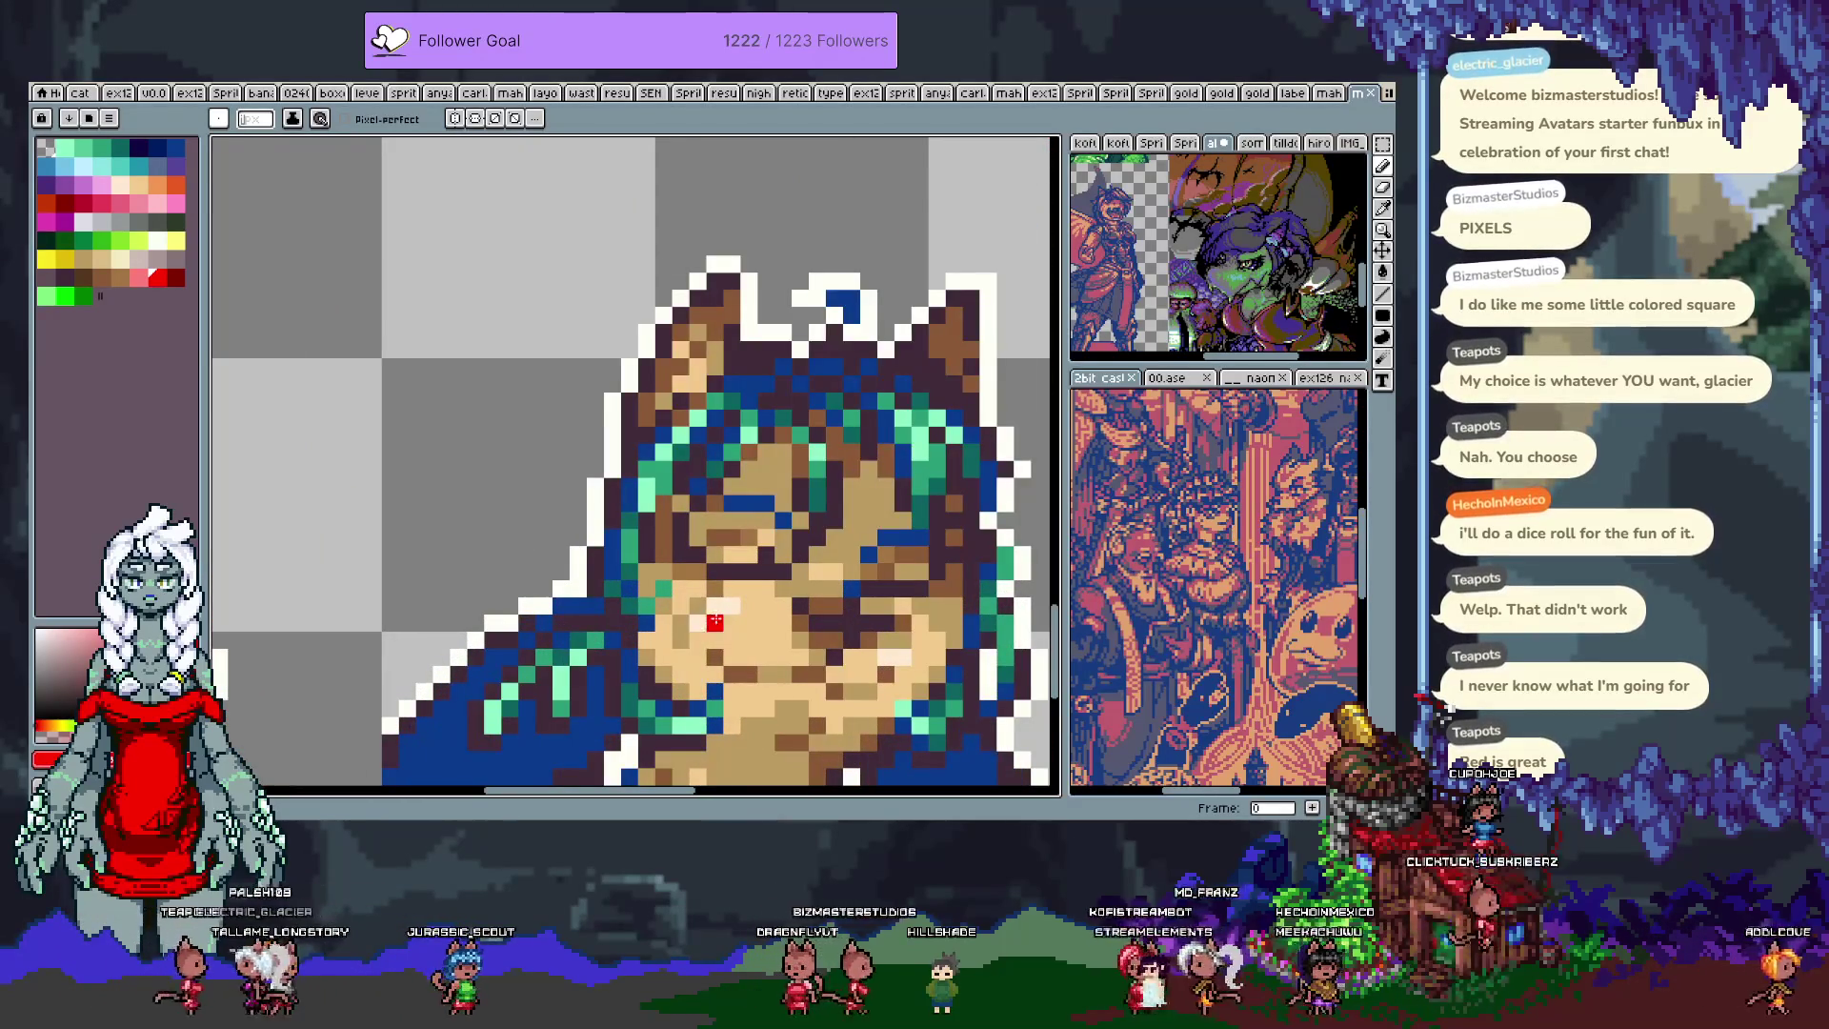
pyautogui.scroll(2, 715, 622)
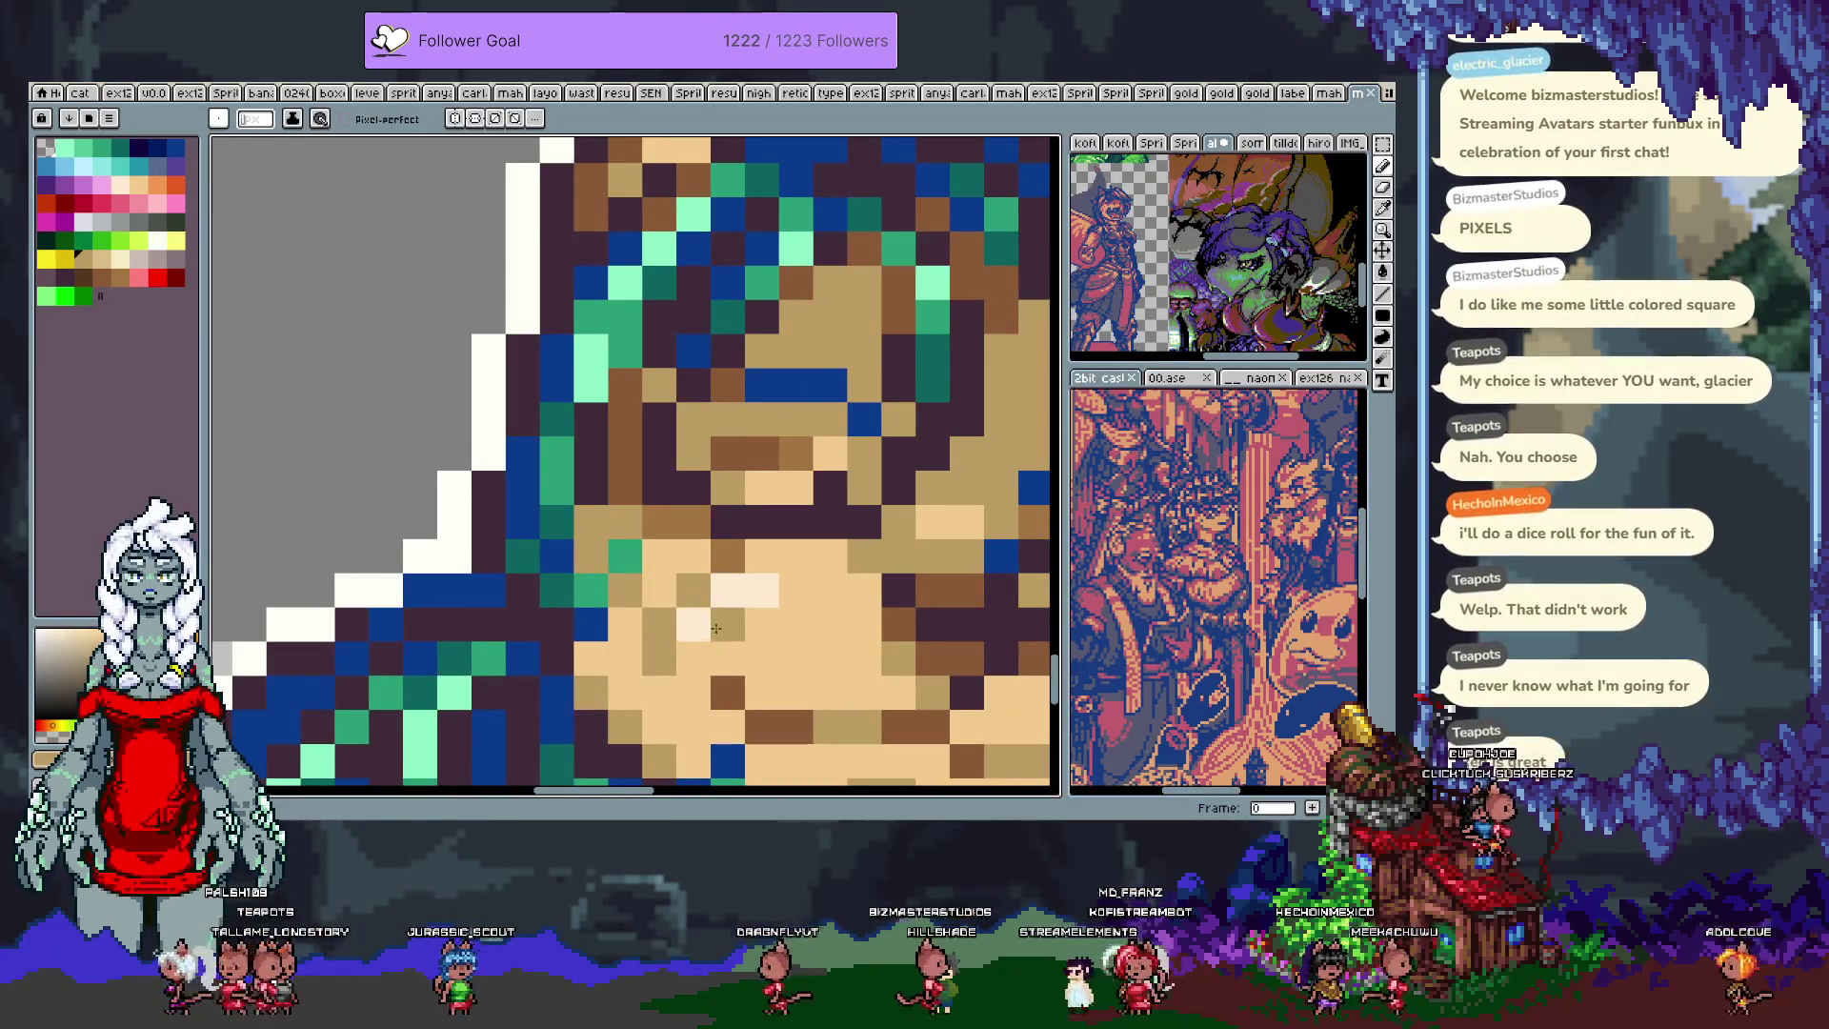
pyautogui.press('m')
pyautogui.moveTo(763, 624); pyautogui.dragTo(679, 562)
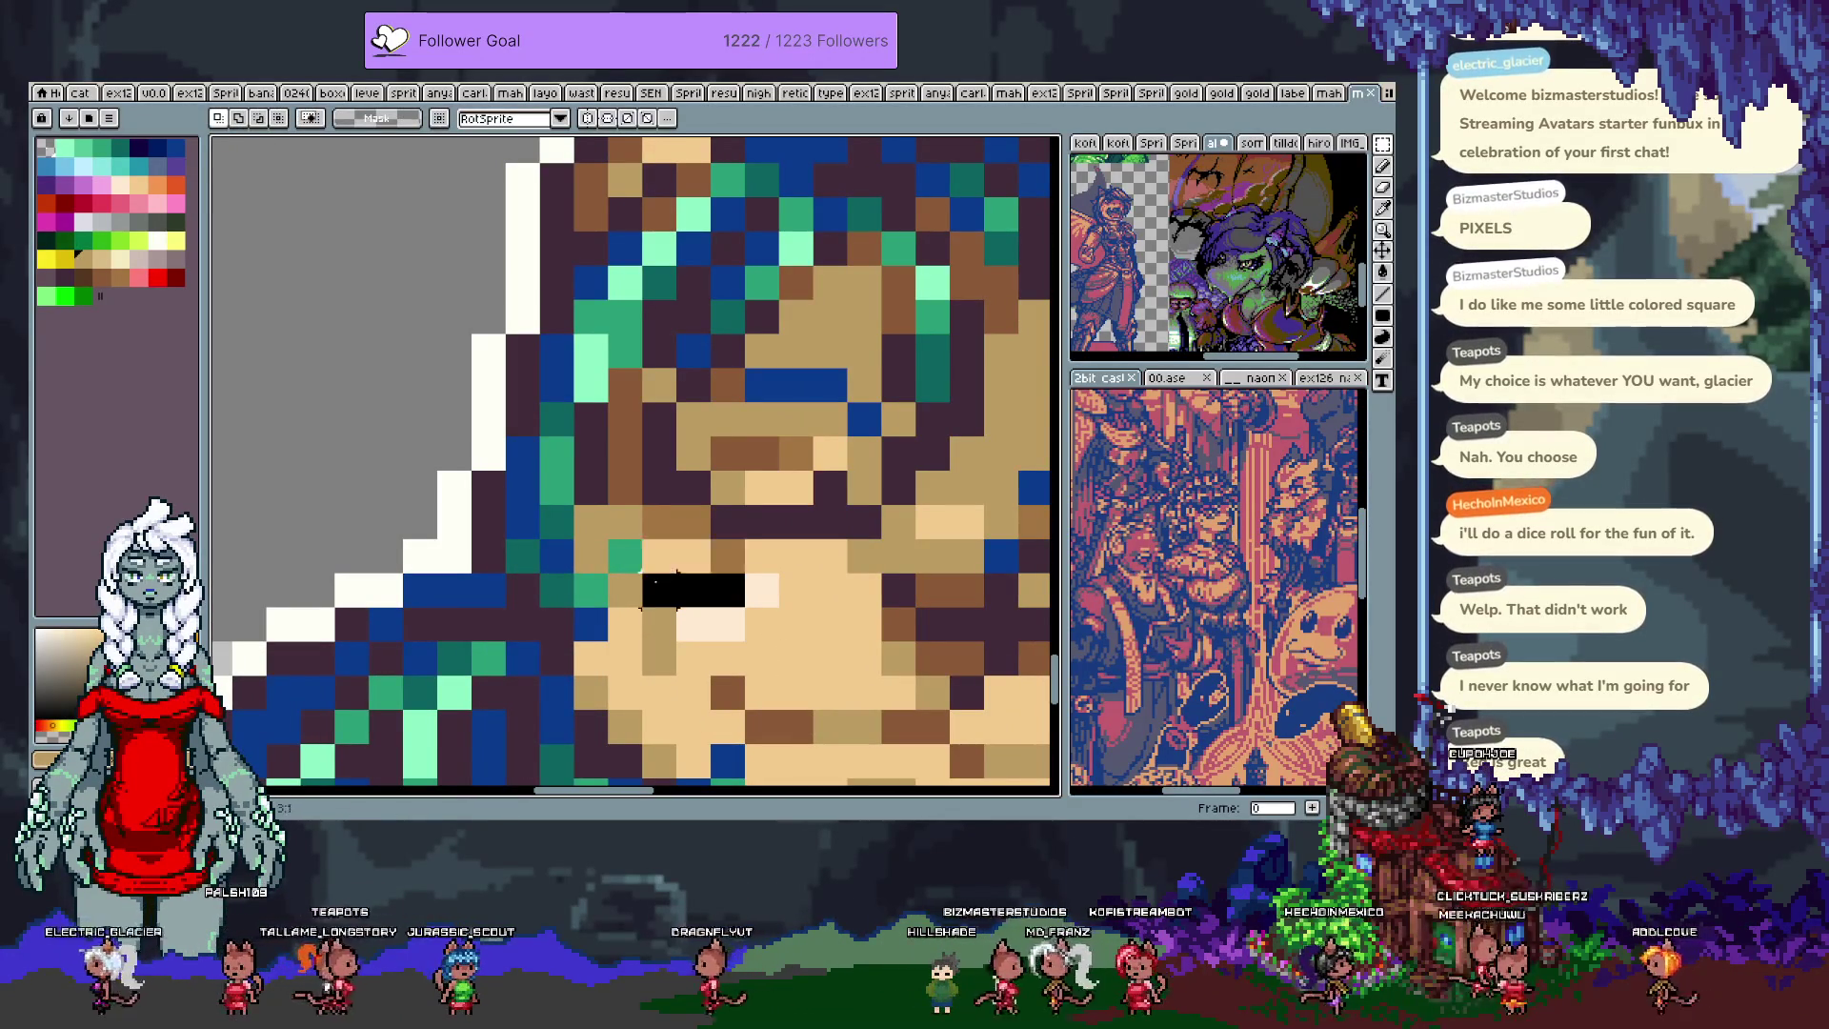
pyautogui.moveTo(779, 640)
pyautogui.mouseDown()
pyautogui.moveTo(534, 562)
pyautogui.moveTo(695, 600)
pyautogui.moveTo(660, 660)
pyautogui.moveTo(702, 635)
pyautogui.mouseUp()
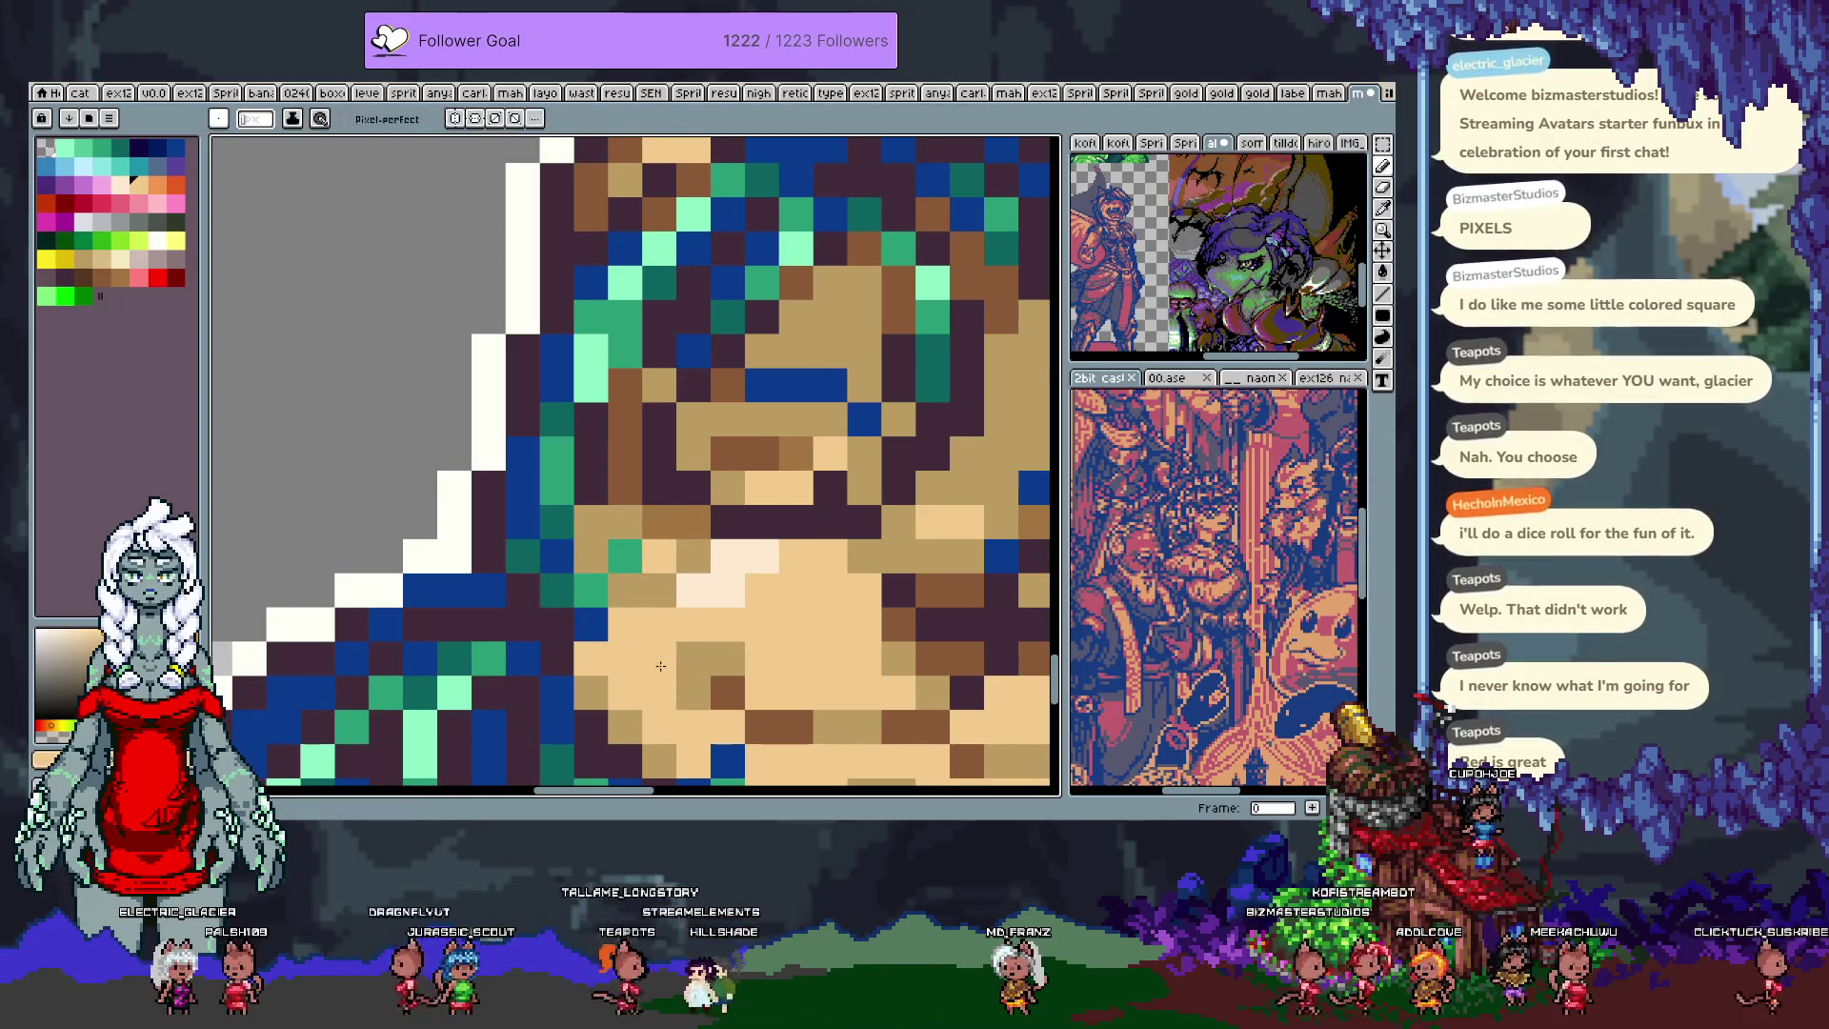
# Step: Zoom and pan back out to view the busts and the annotated sheet
pyautogui.scroll(-5, 724, 657)
pyautogui.moveTo(729, 664); pyautogui.dragTo(732, 599)
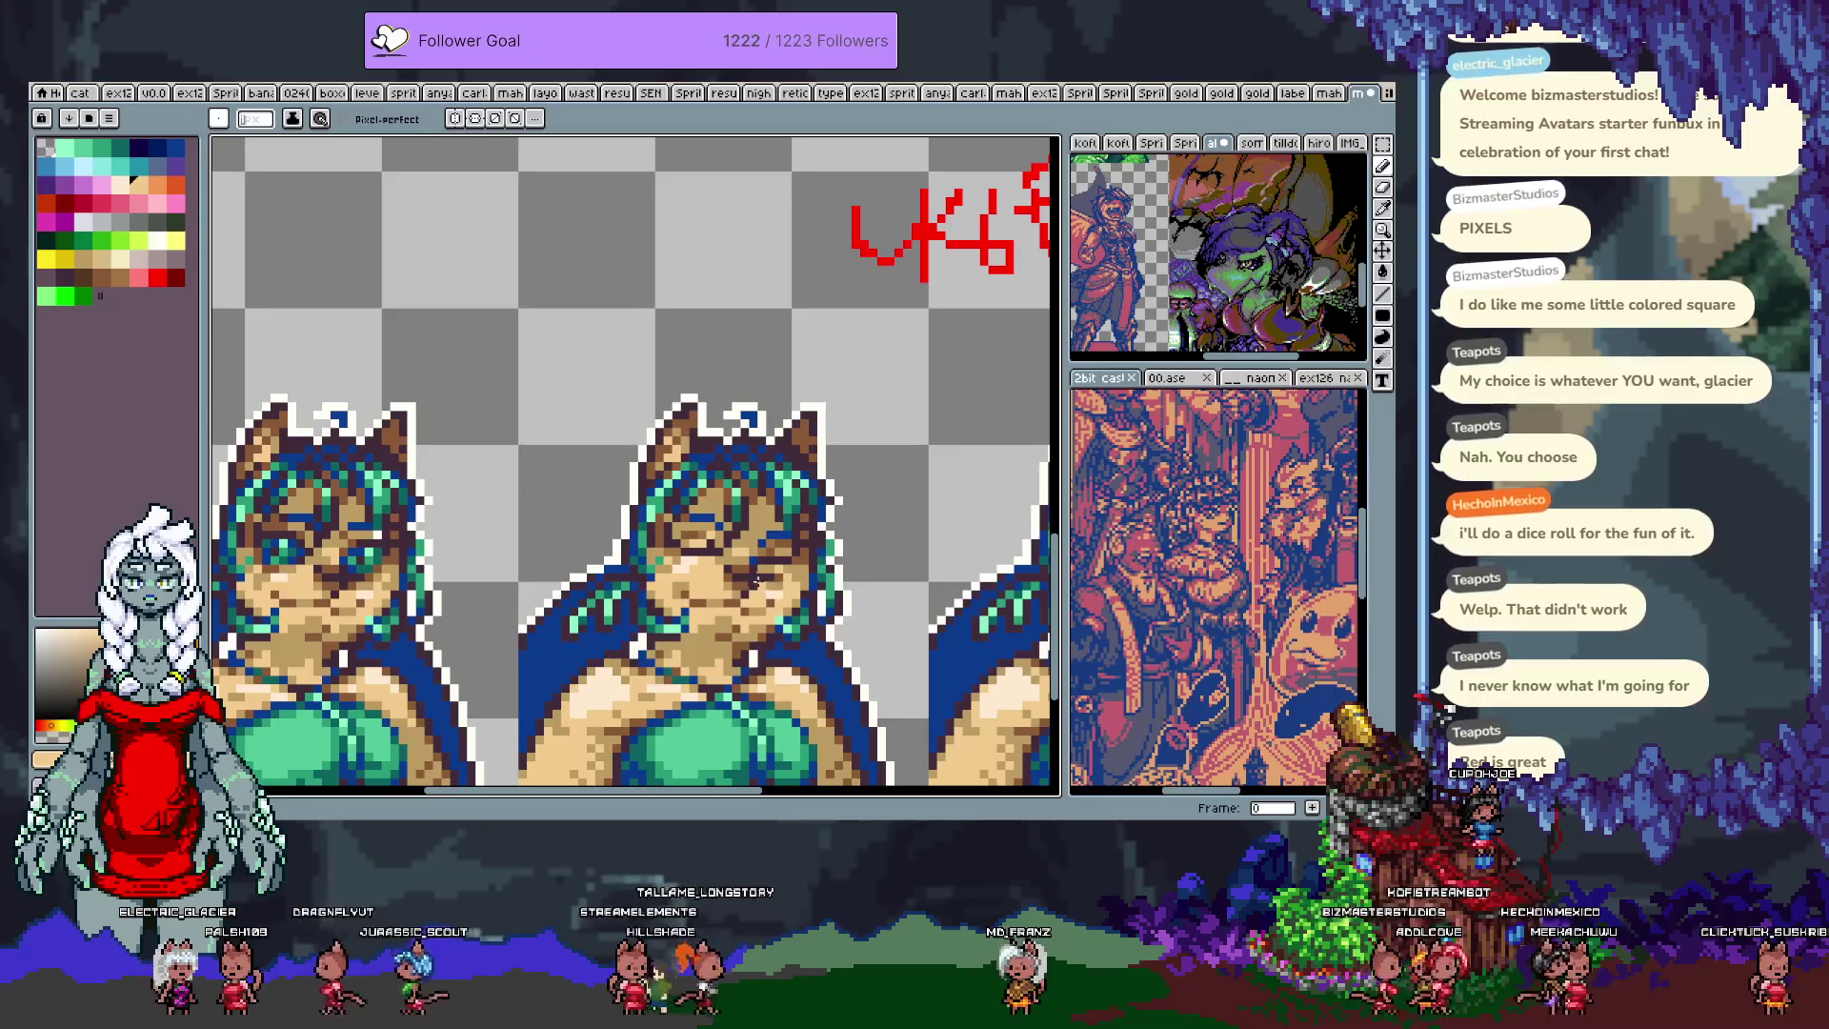
pyautogui.scroll(2, 745, 524)
pyautogui.scroll(-2, 762, 529)
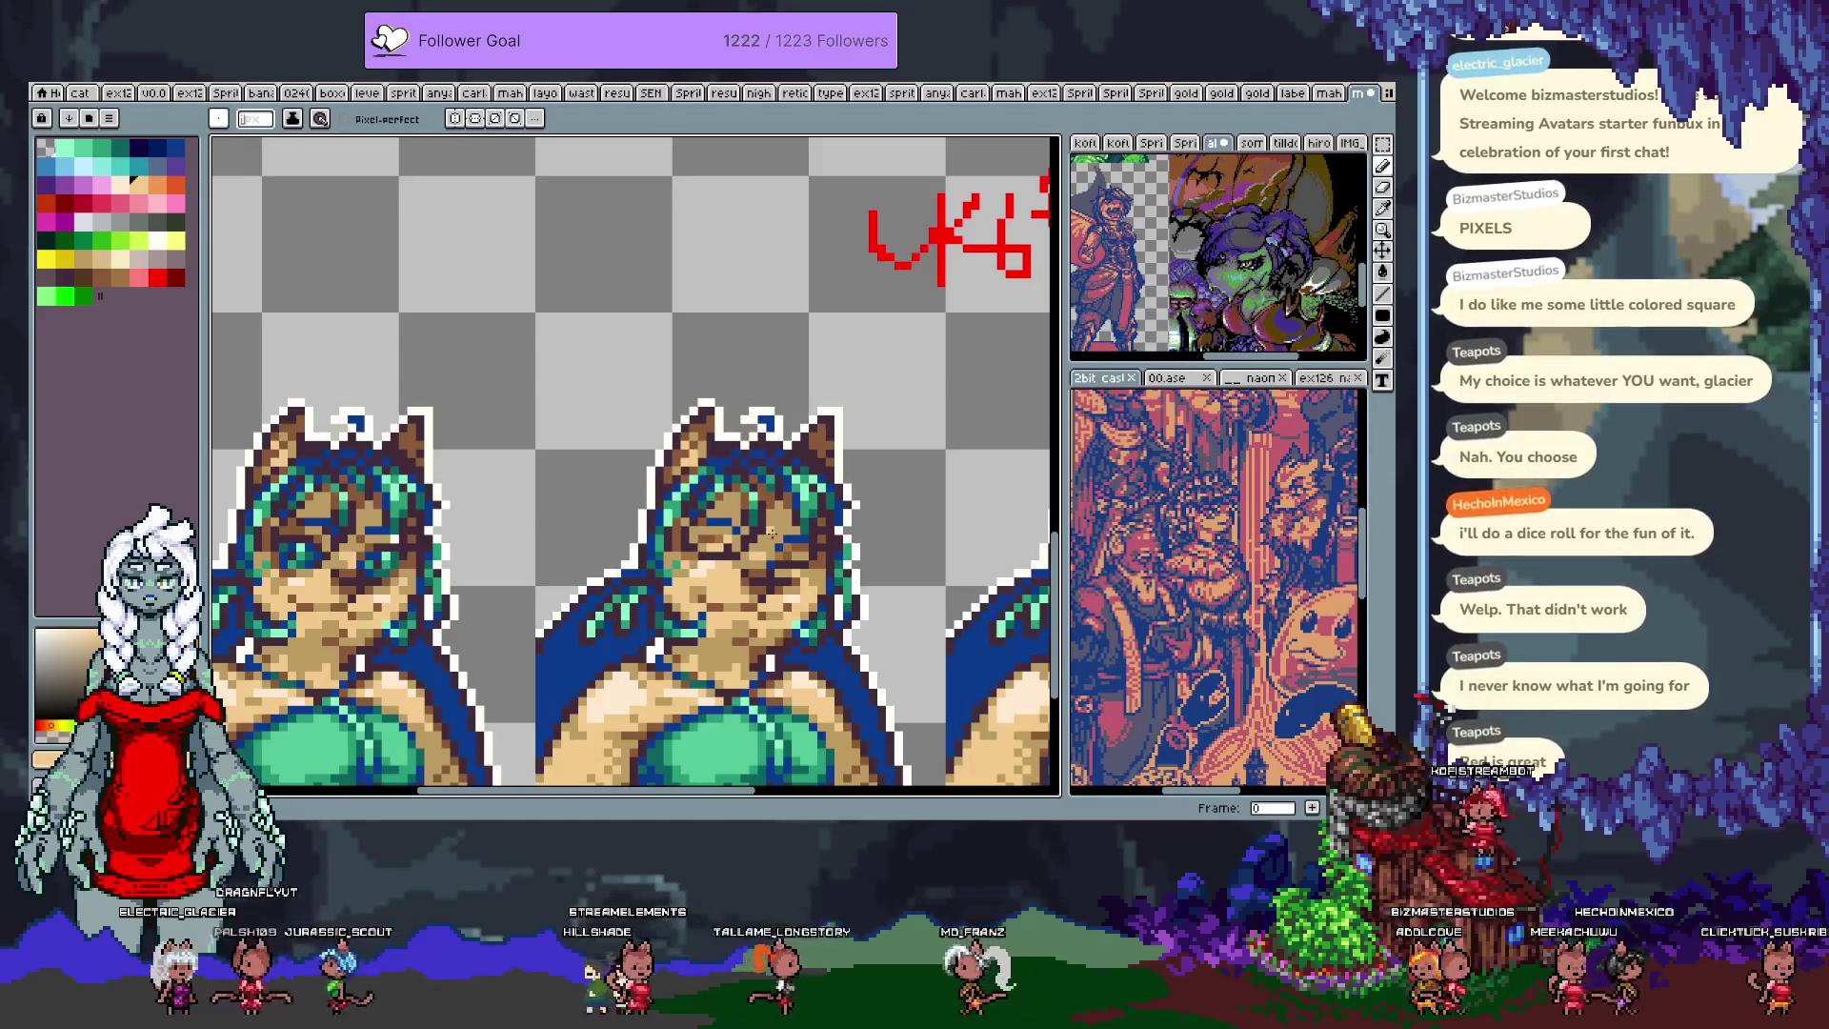
pyautogui.scroll(2, 762, 532)
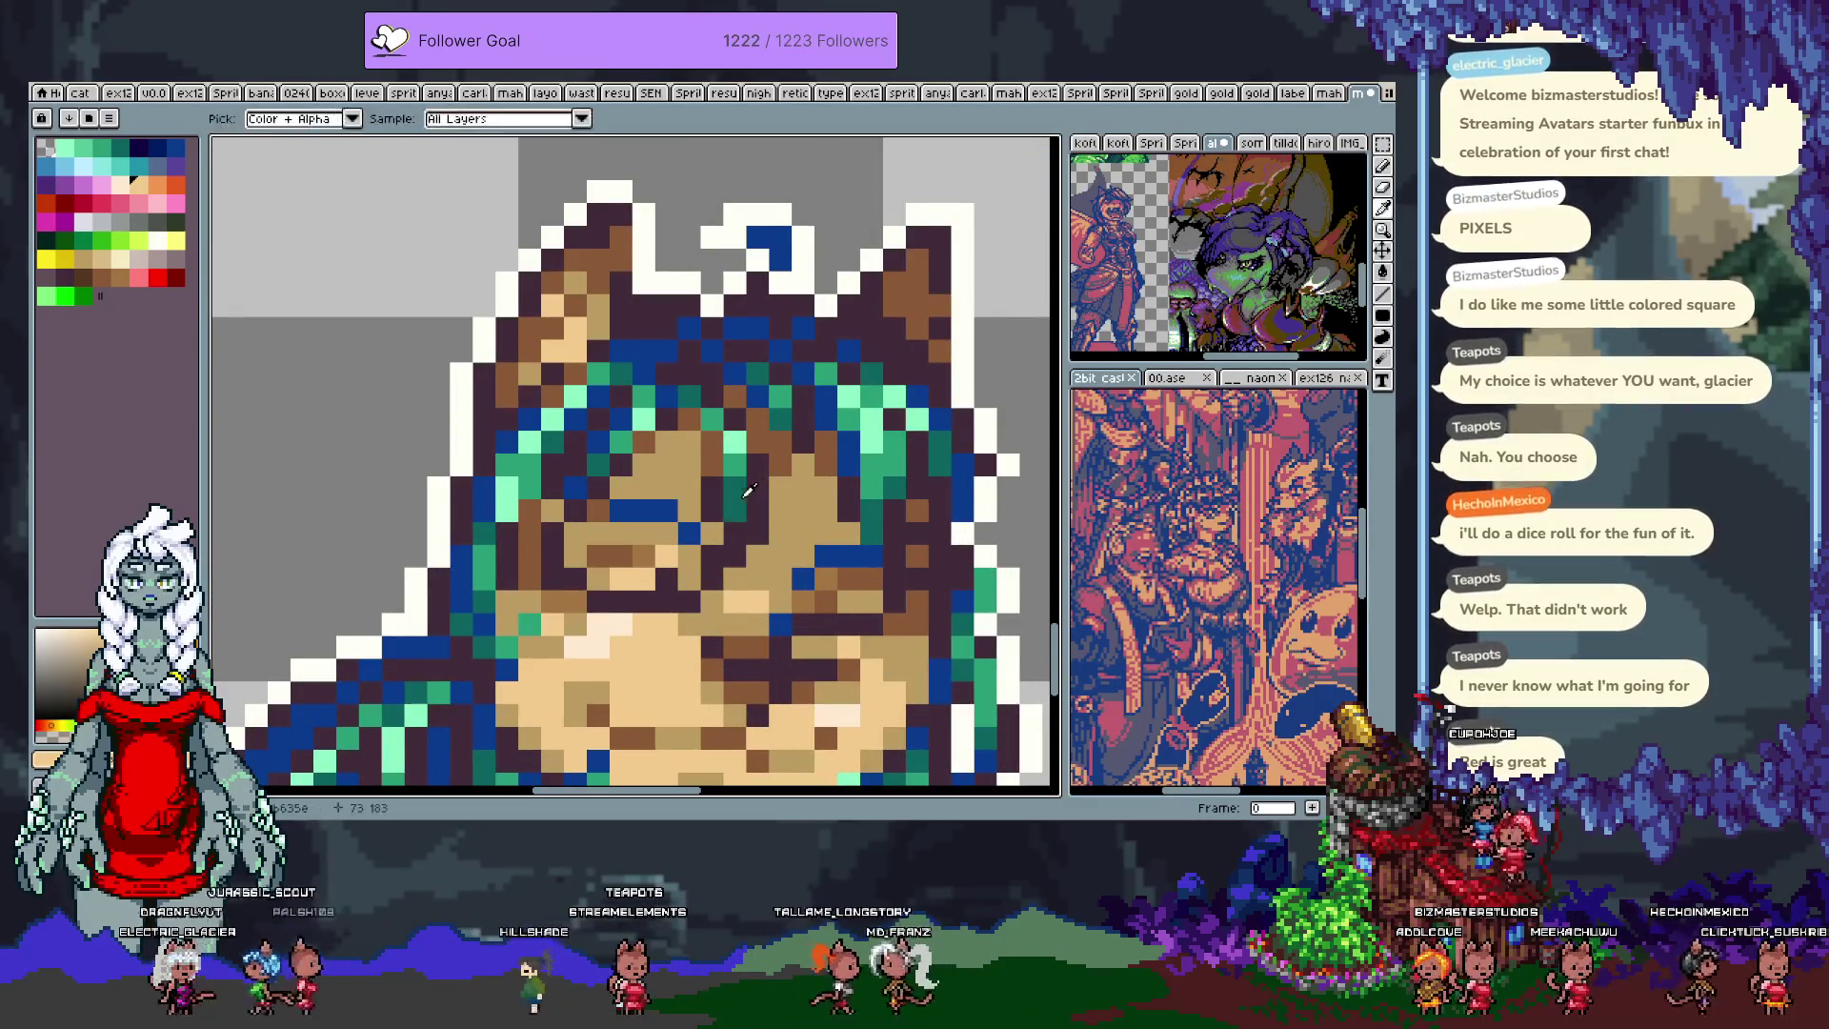
pyautogui.scroll(-3, 710, 559)
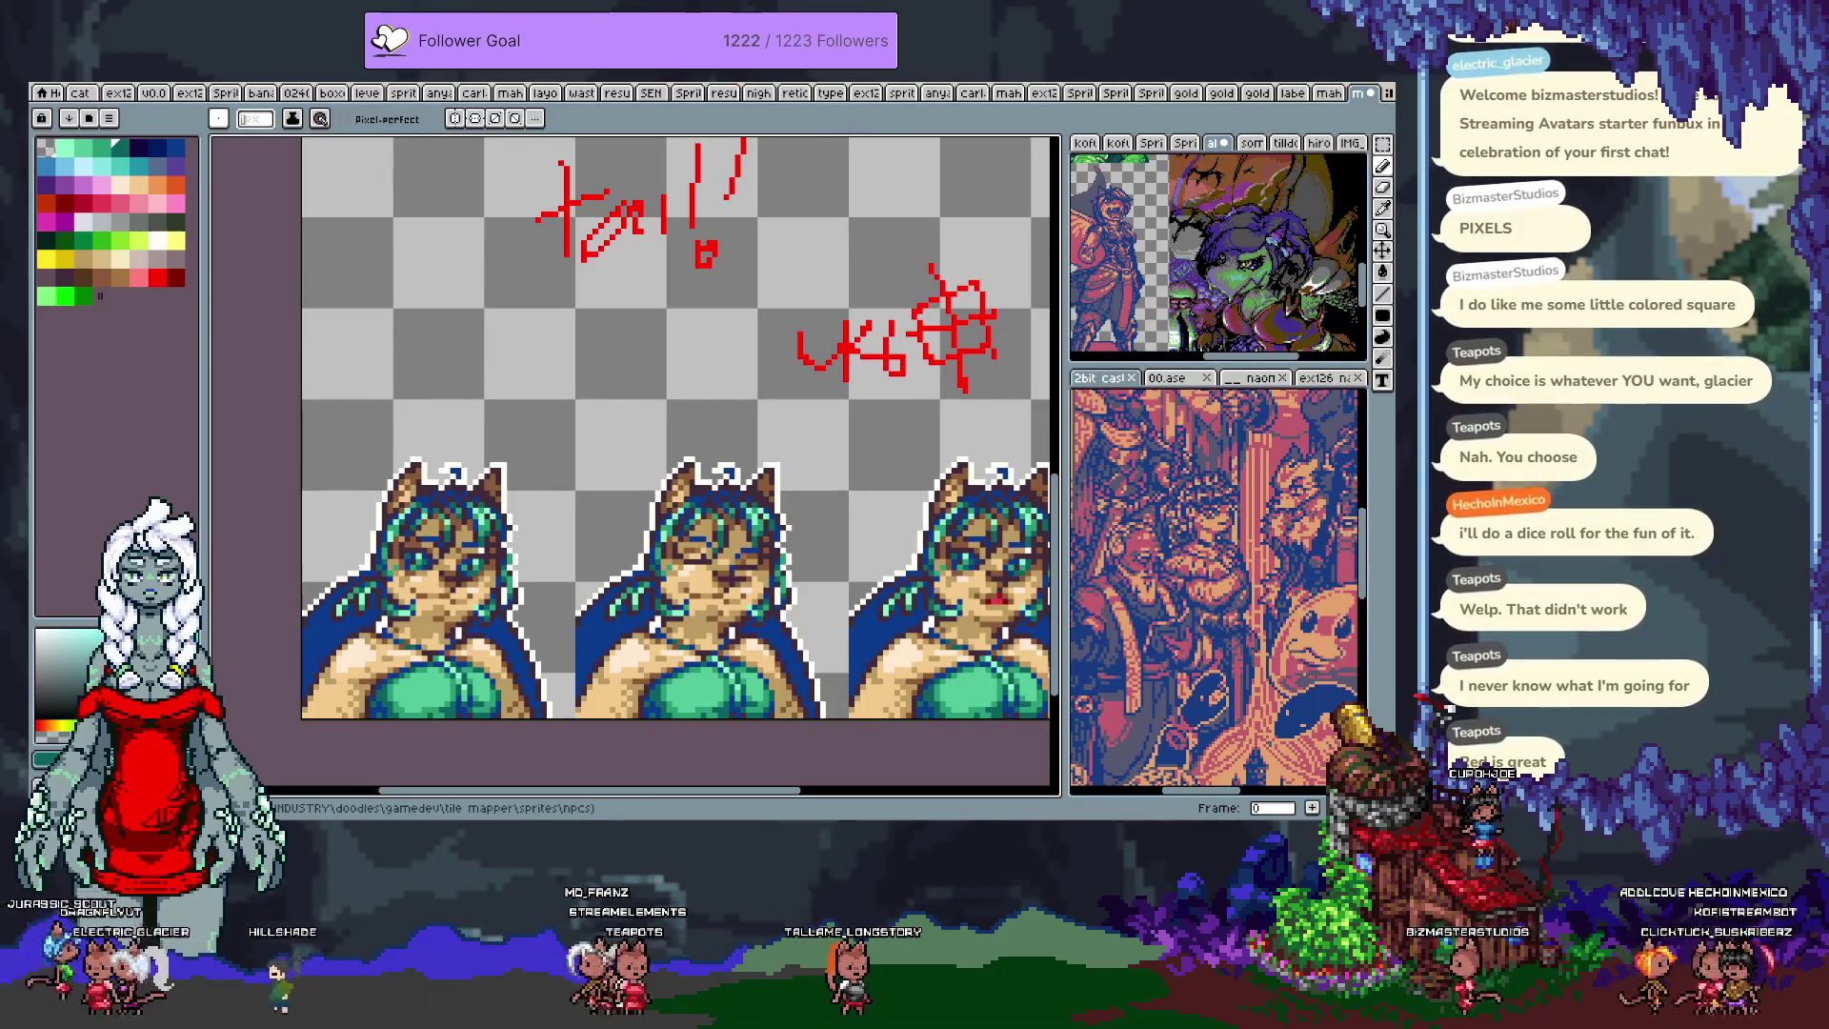
pyautogui.scroll(-4, 730, 435)
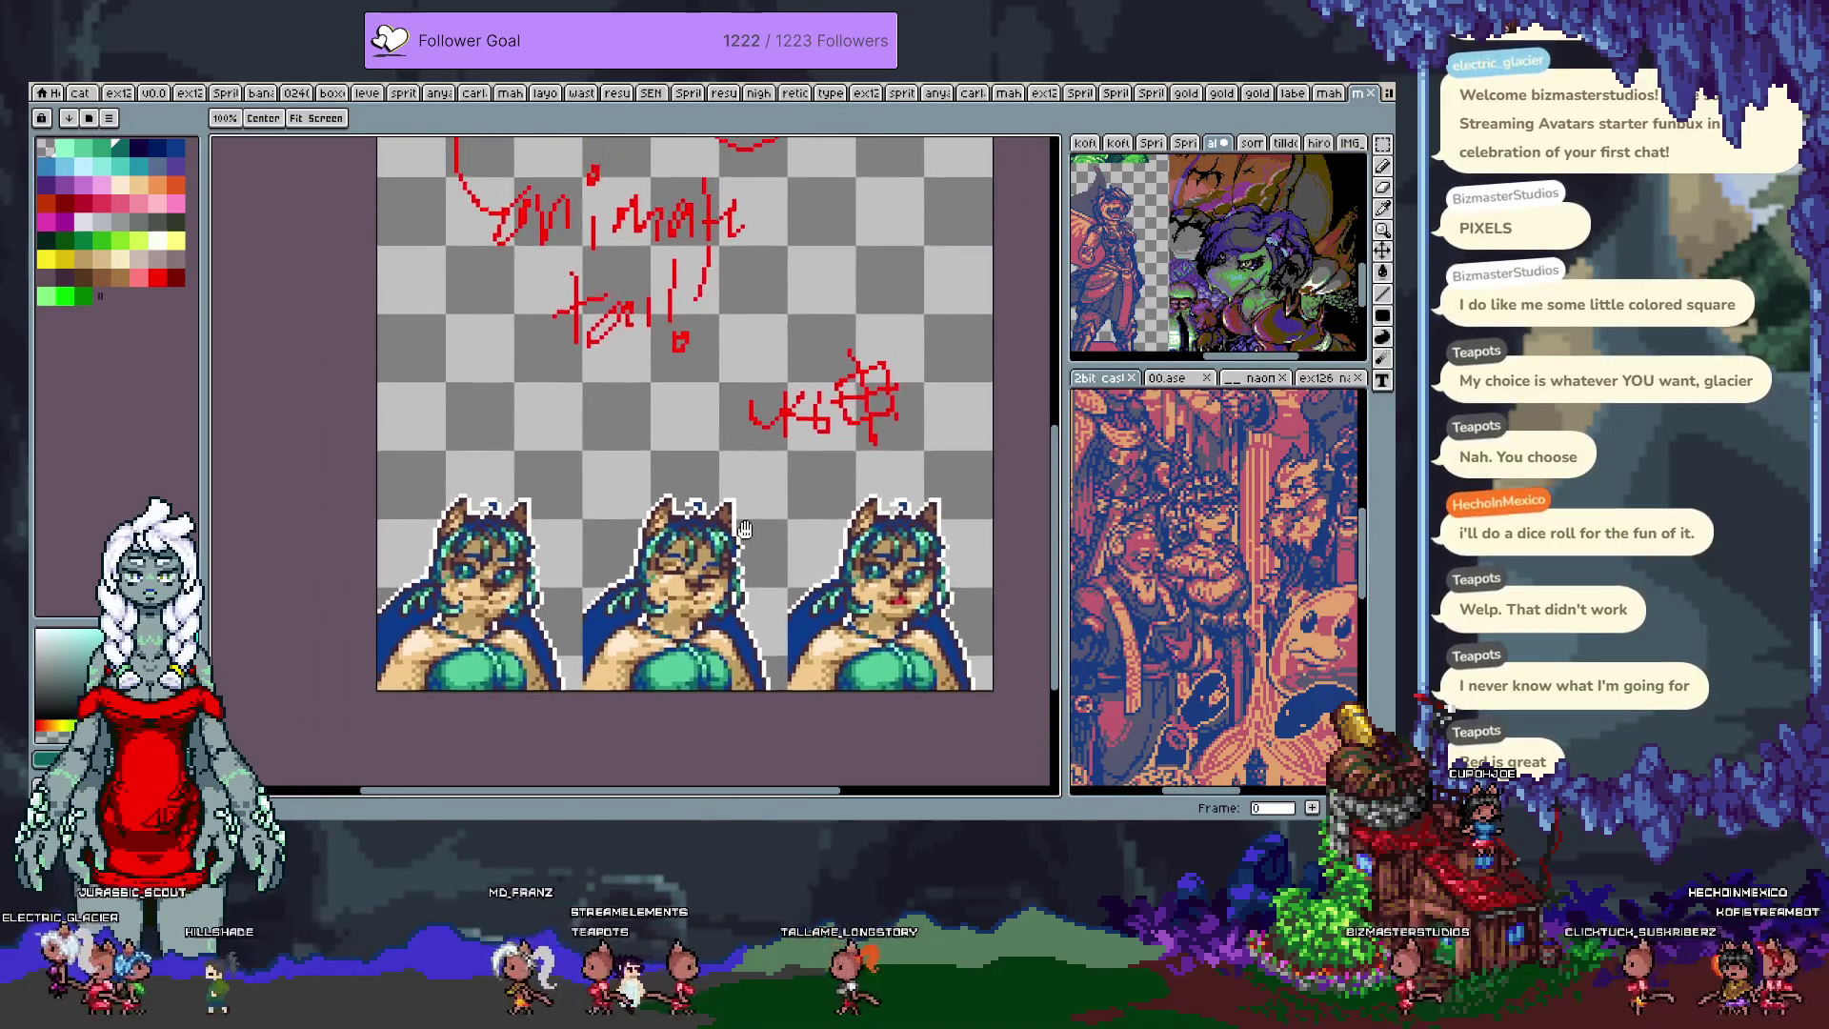
pyautogui.moveTo(740, 610); pyautogui.dragTo(743, 628)
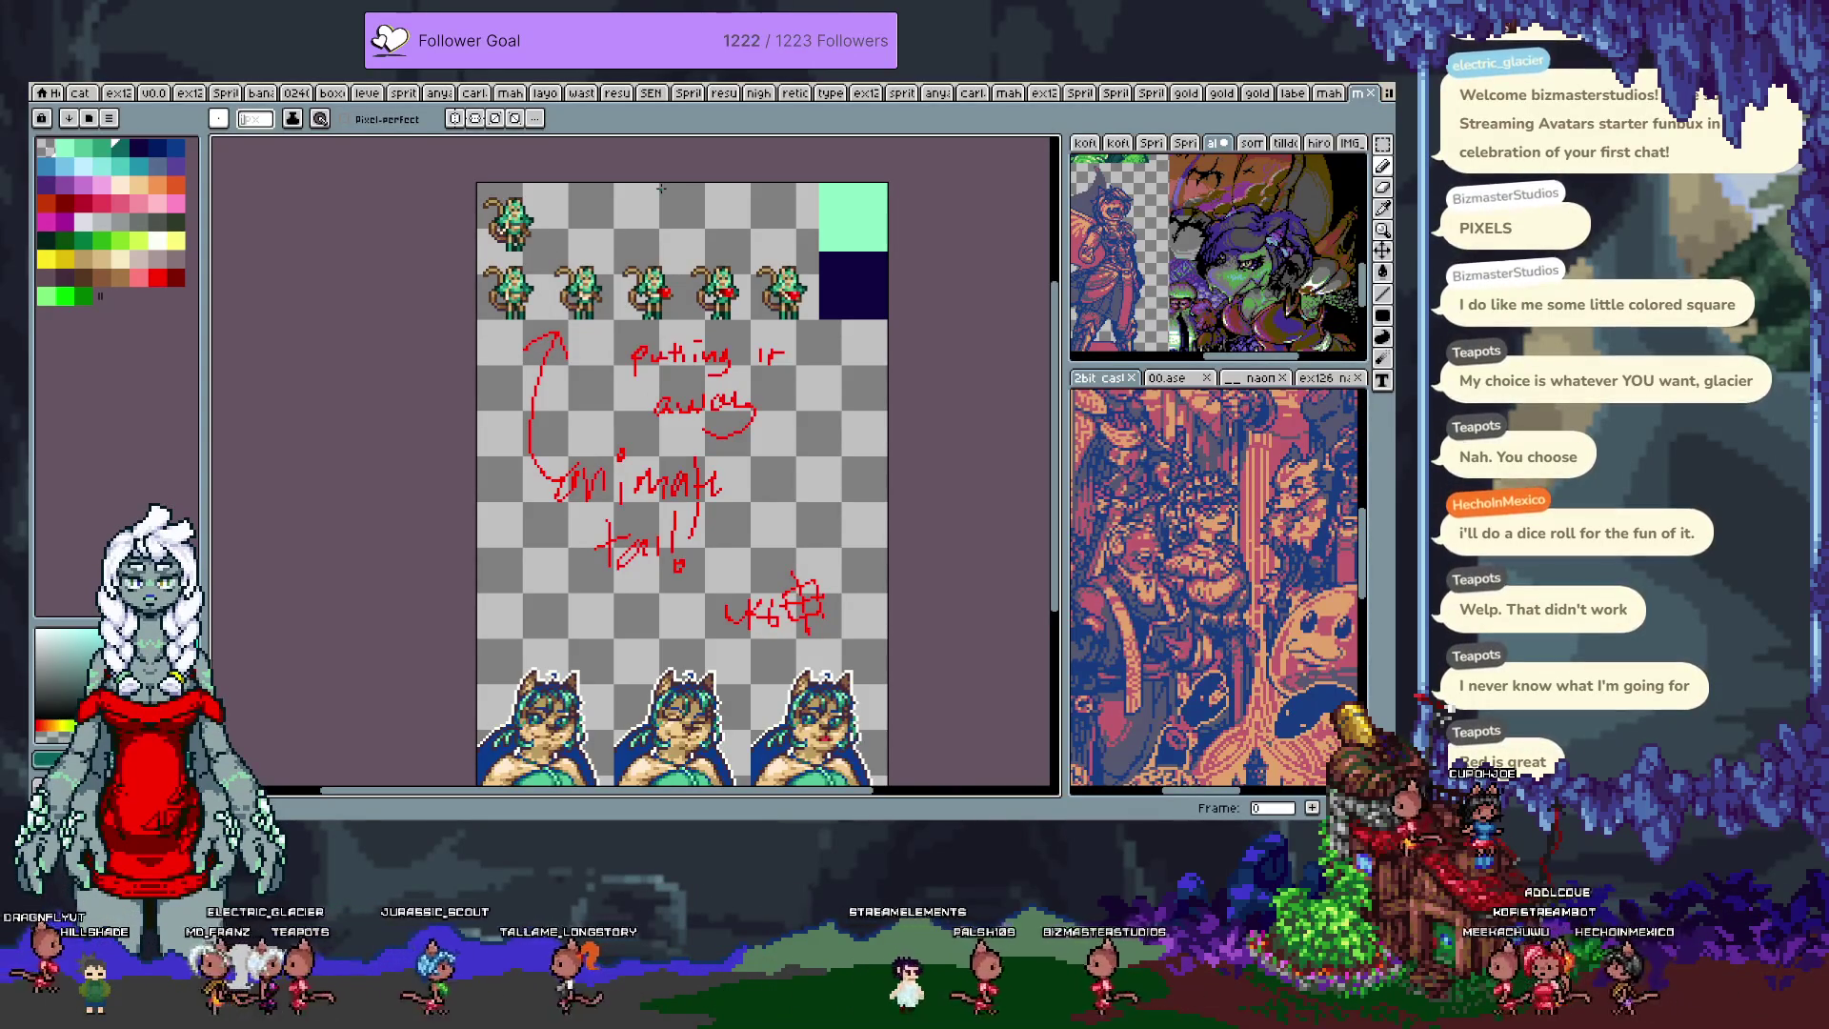
# Step: Place a copy of the top-left tailed sprite in the cell beside it
pyautogui.scroll(1, 531, 200)
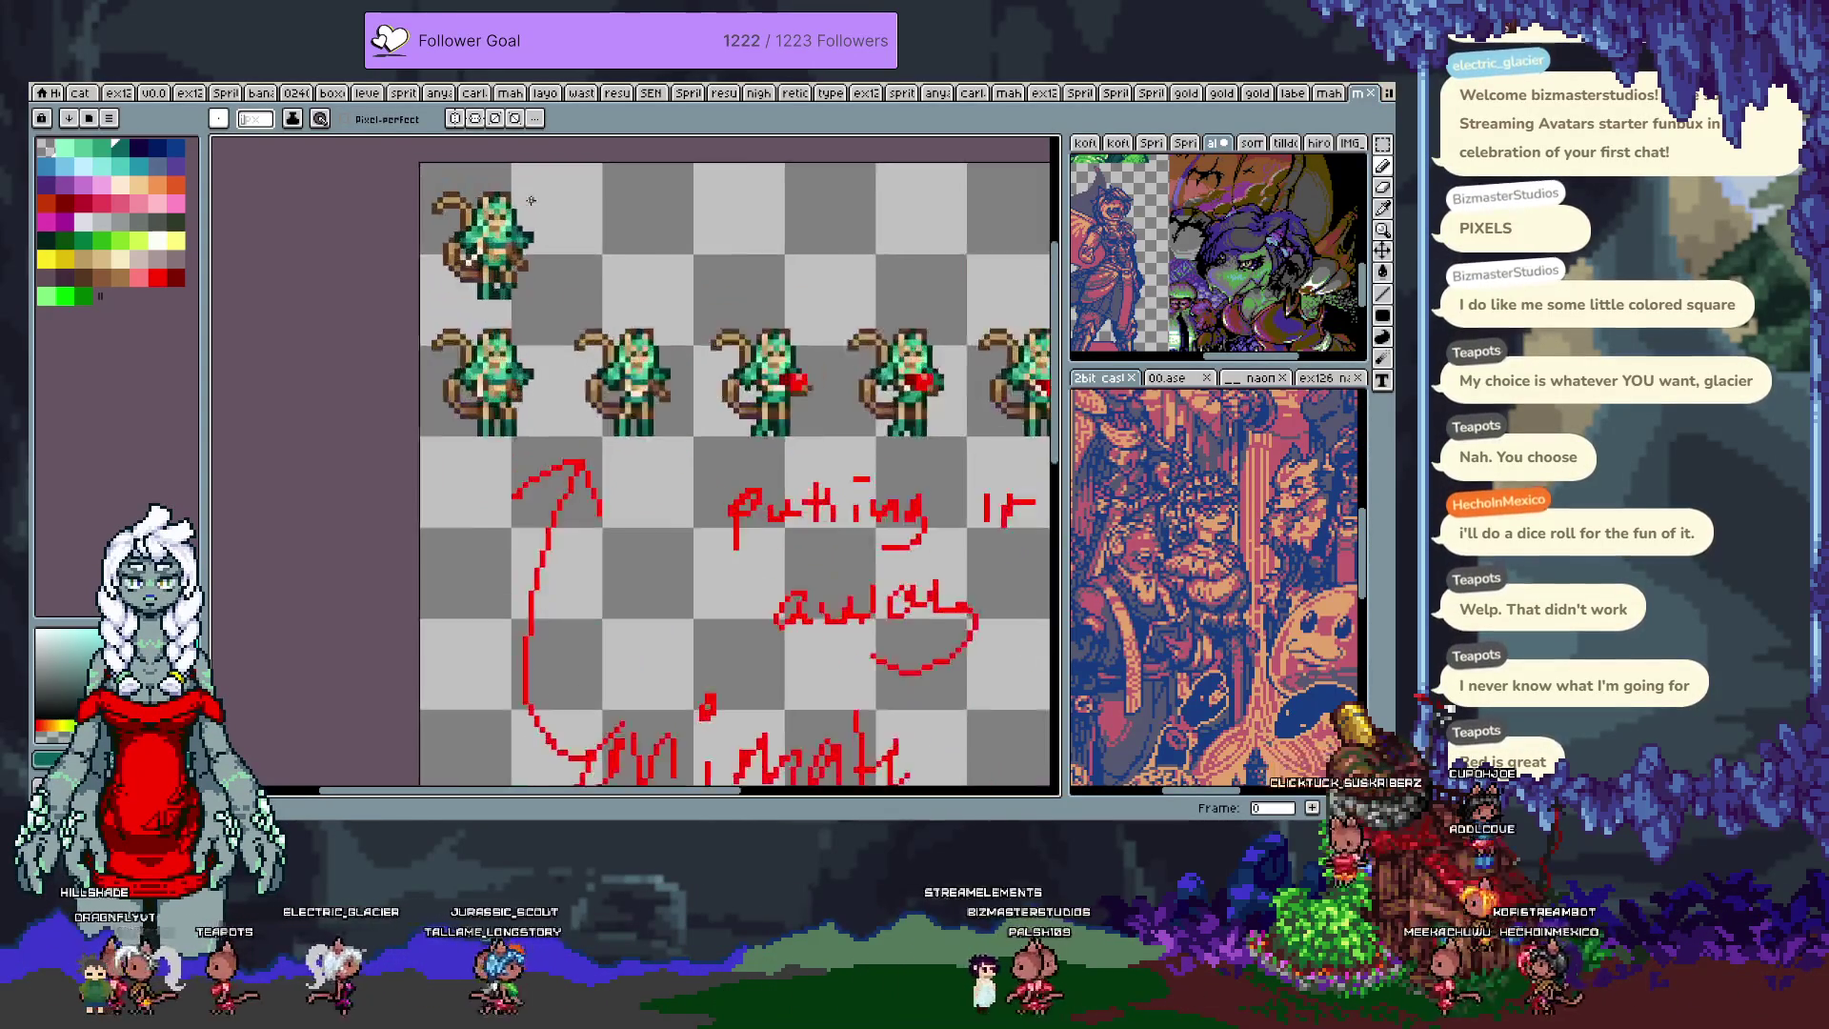
pyautogui.scroll(1, 530, 200)
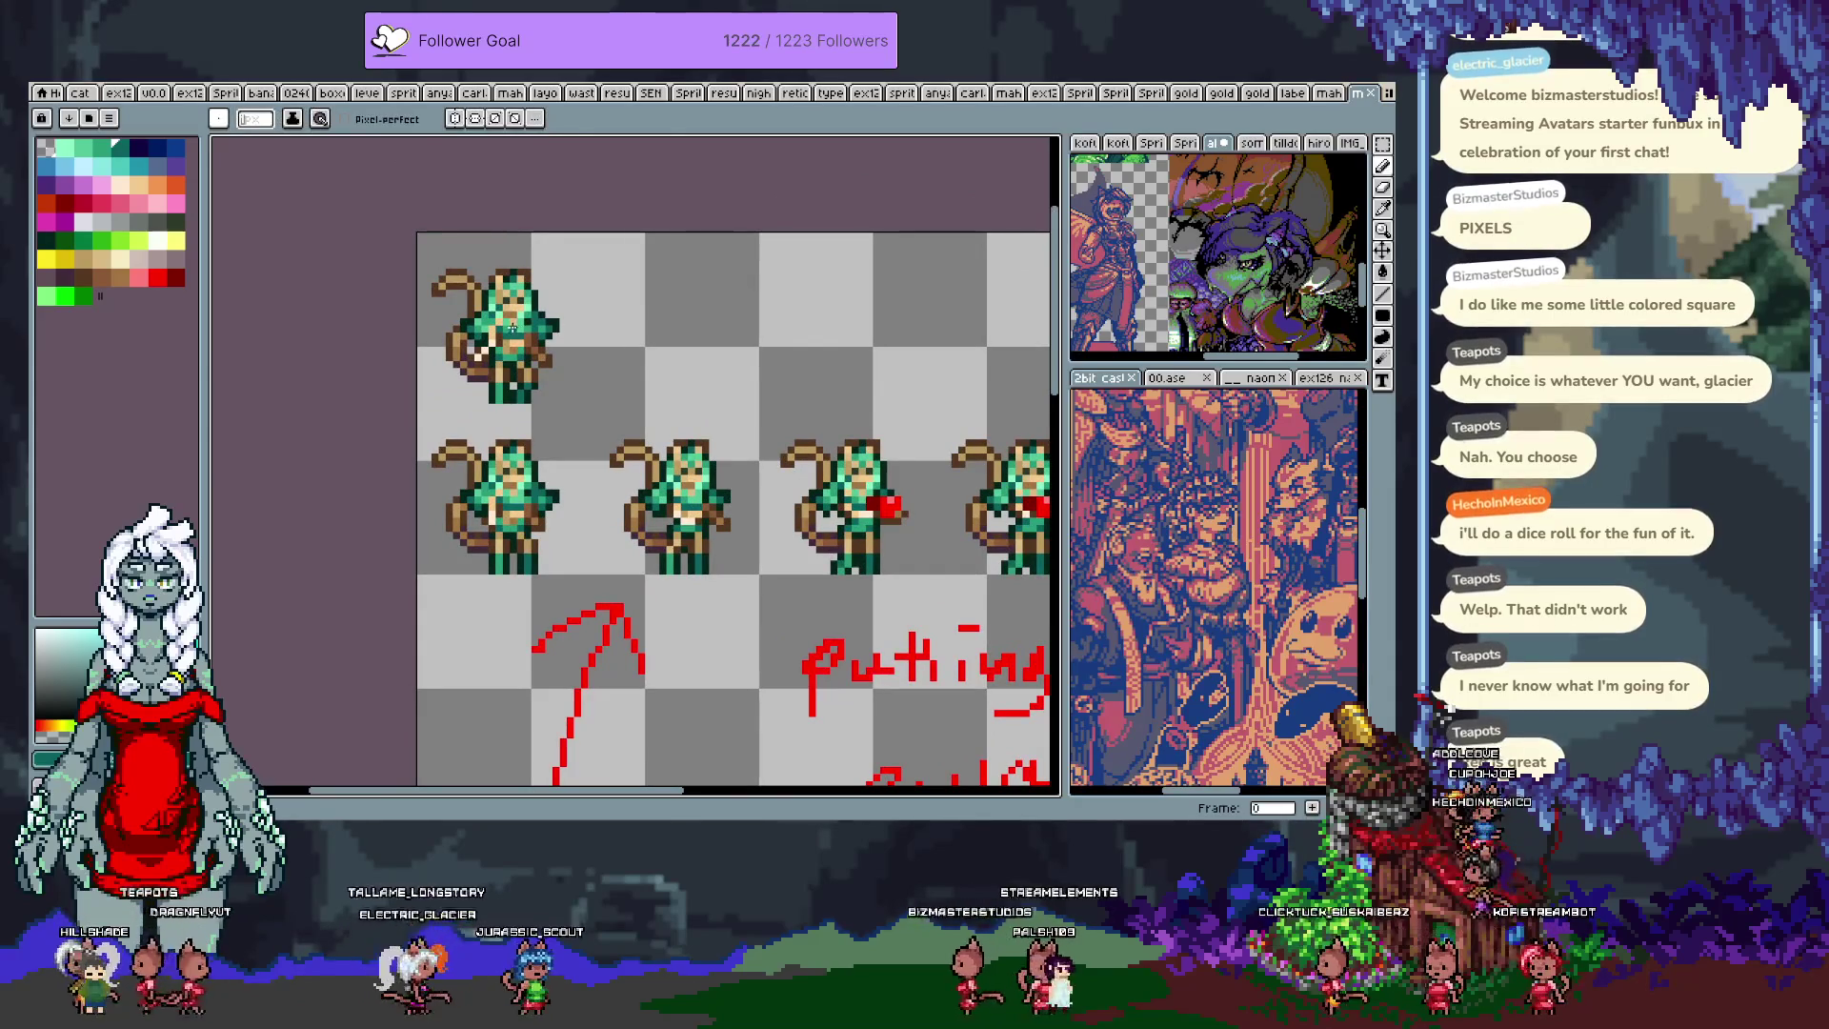
pyautogui.press('m')
pyautogui.hotkey('ctrl', 'z')
pyautogui.hotkey('ctrl', 'z')
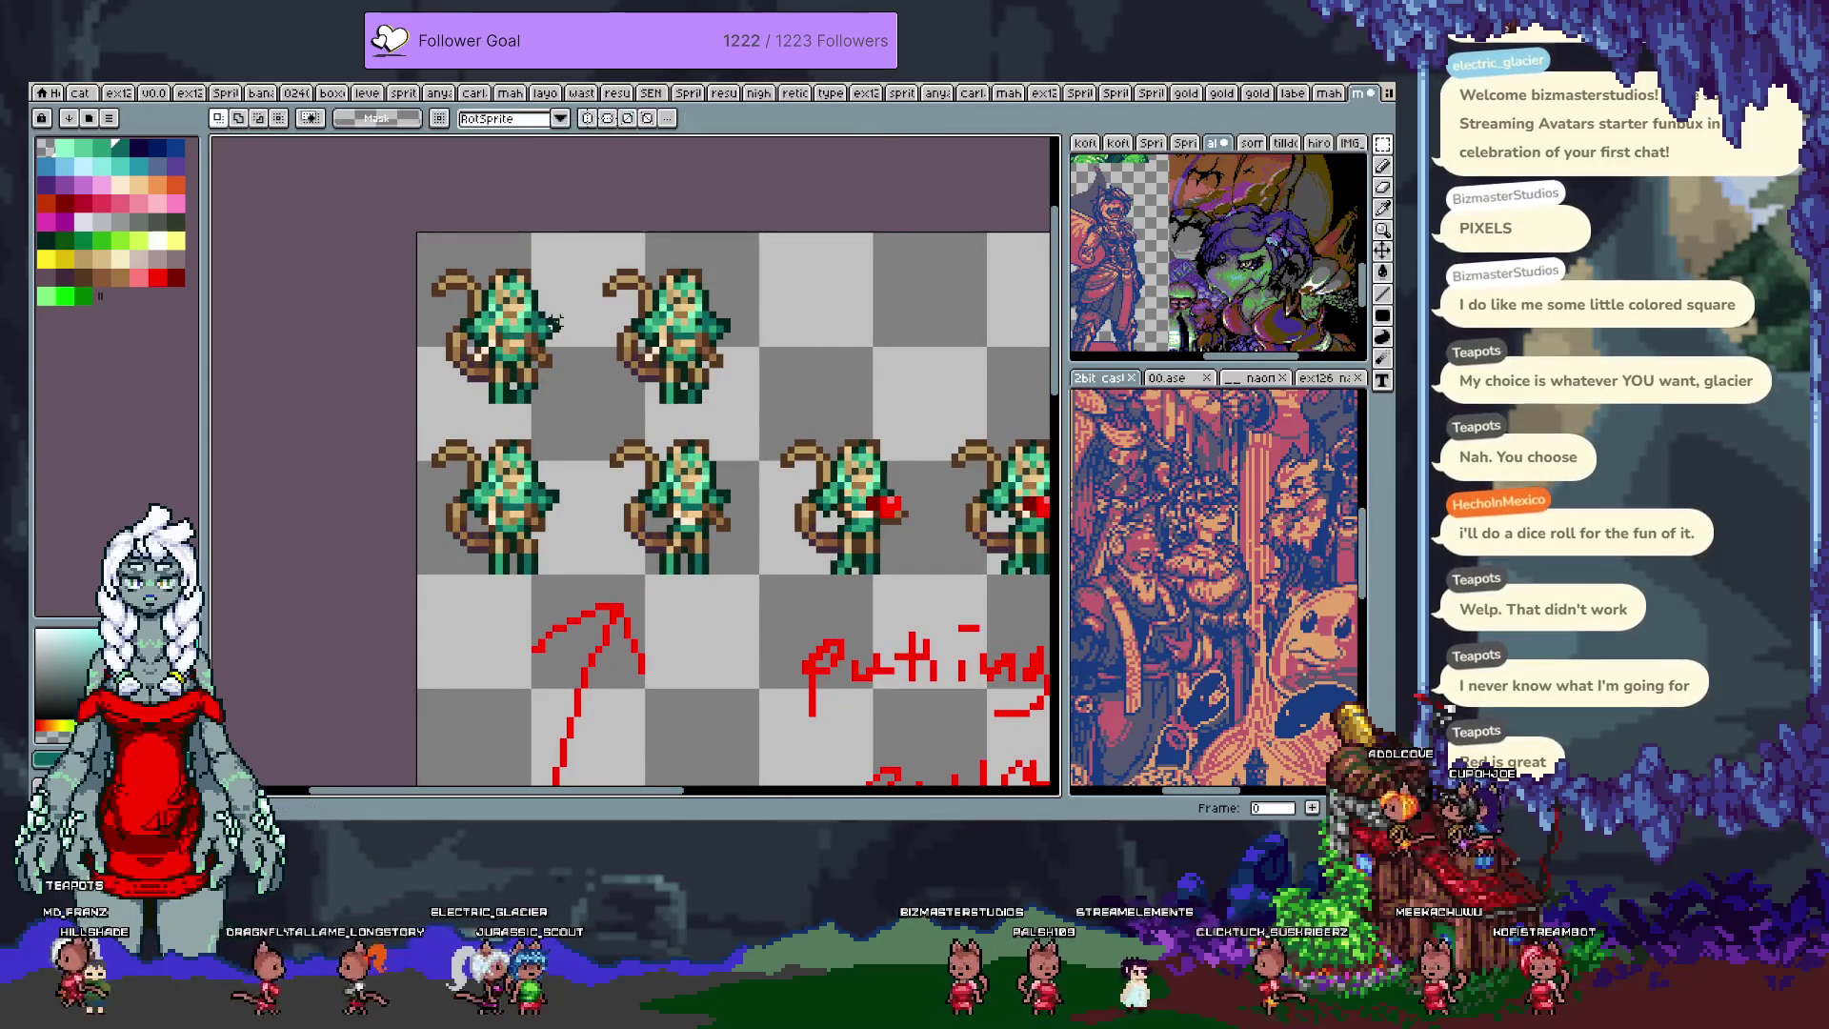
# Step: Select the copied sprite's upper body with the marquee, then pick the Eyedropper
pyautogui.scroll(3, 734, 312)
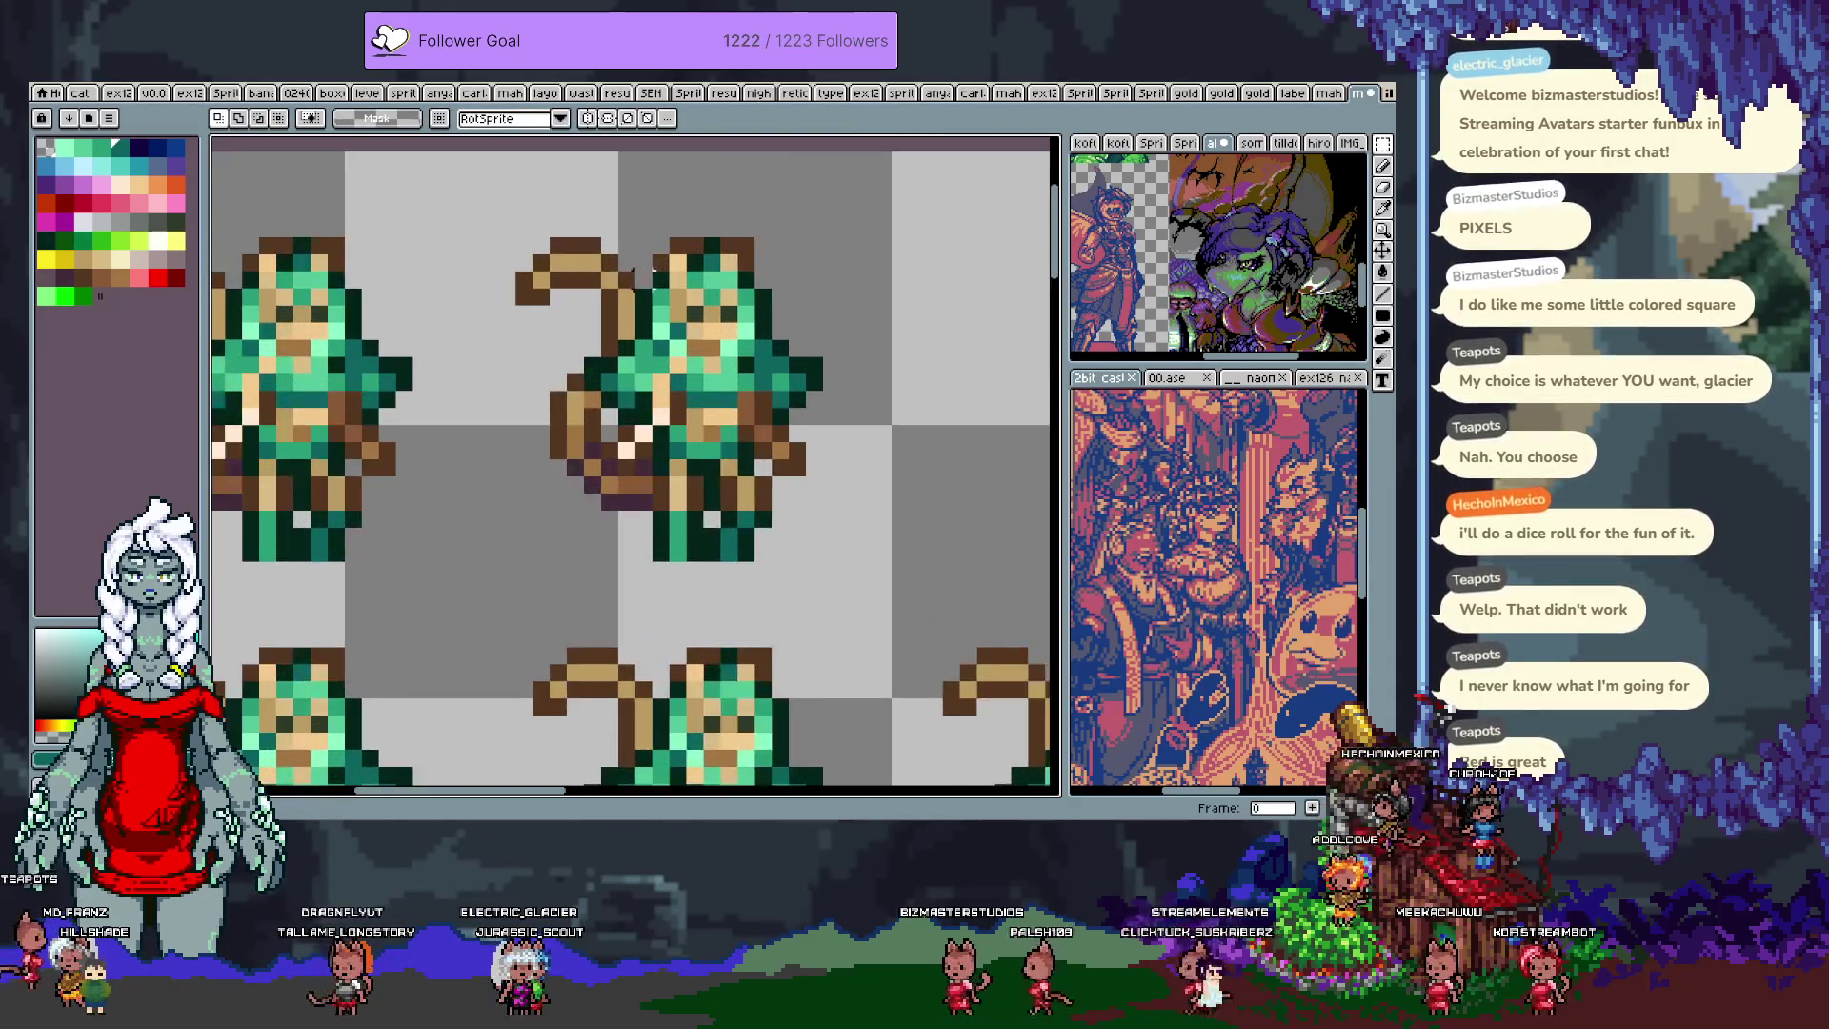
pyautogui.moveTo(822, 239)
pyautogui.mouseDown()
pyautogui.moveTo(747, 388)
pyautogui.moveTo(590, 409)
pyautogui.mouseUp()
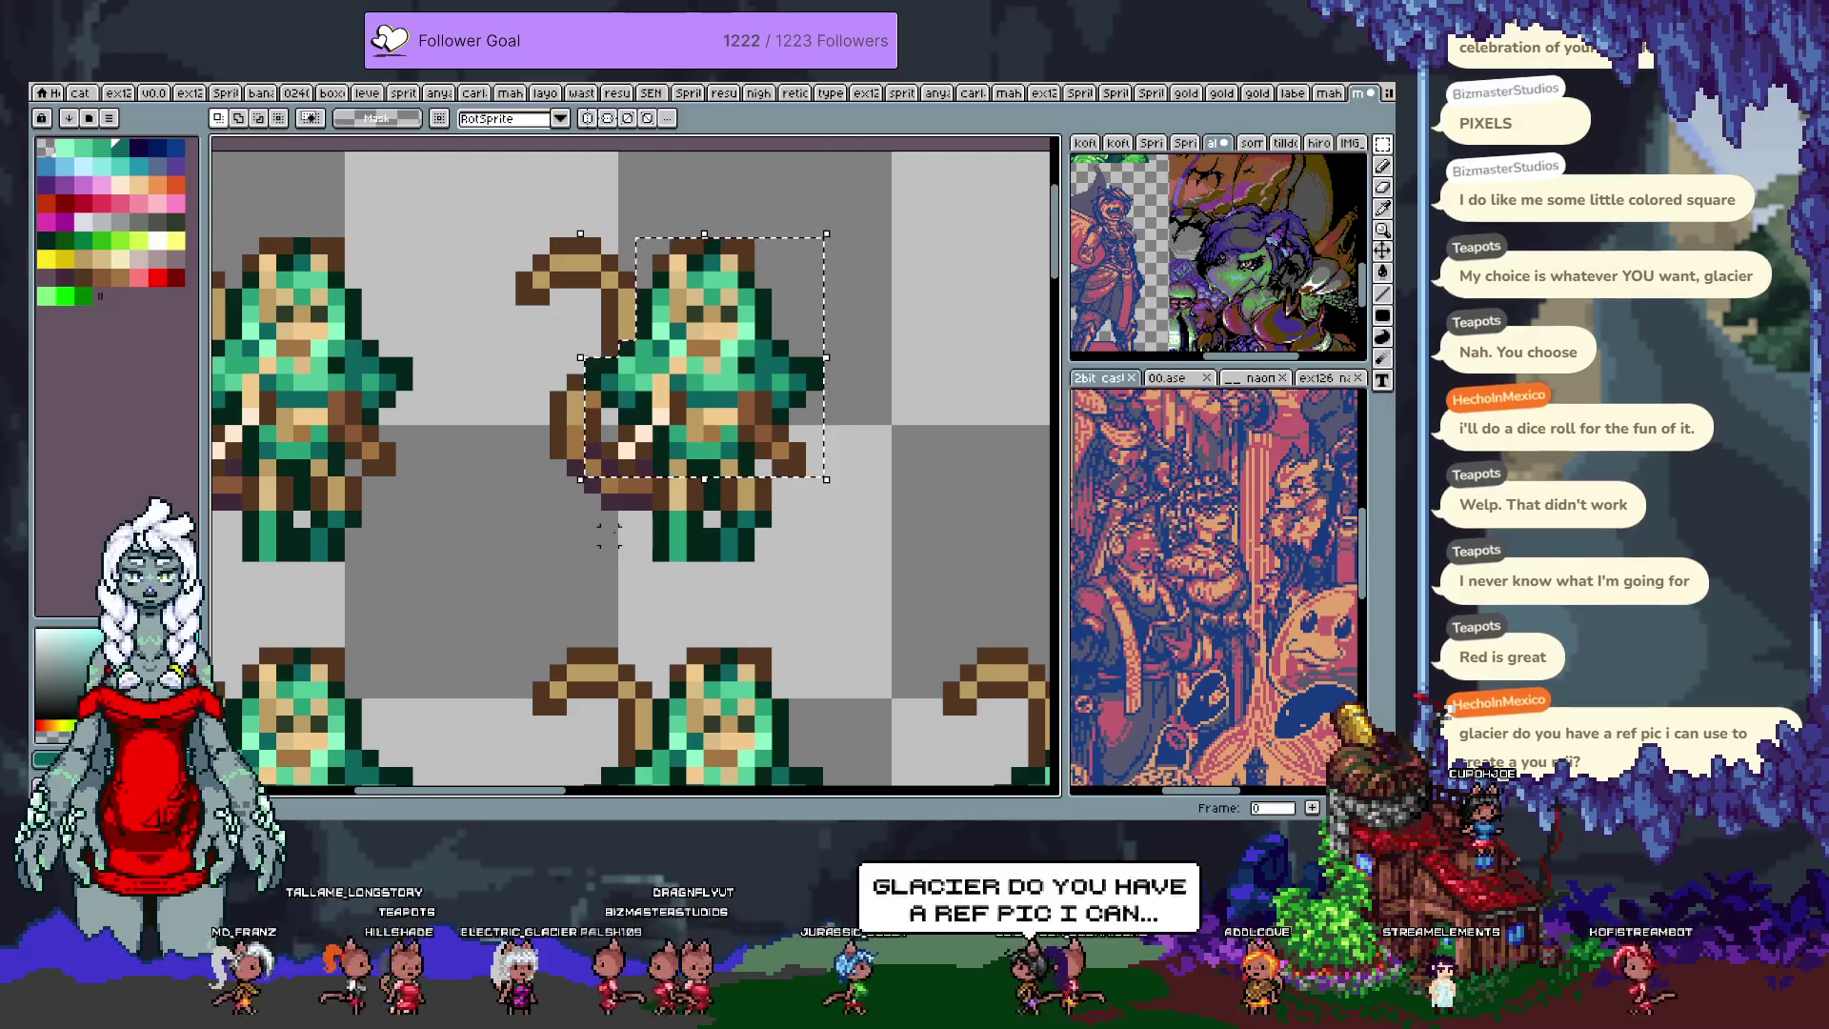
pyautogui.press('i')
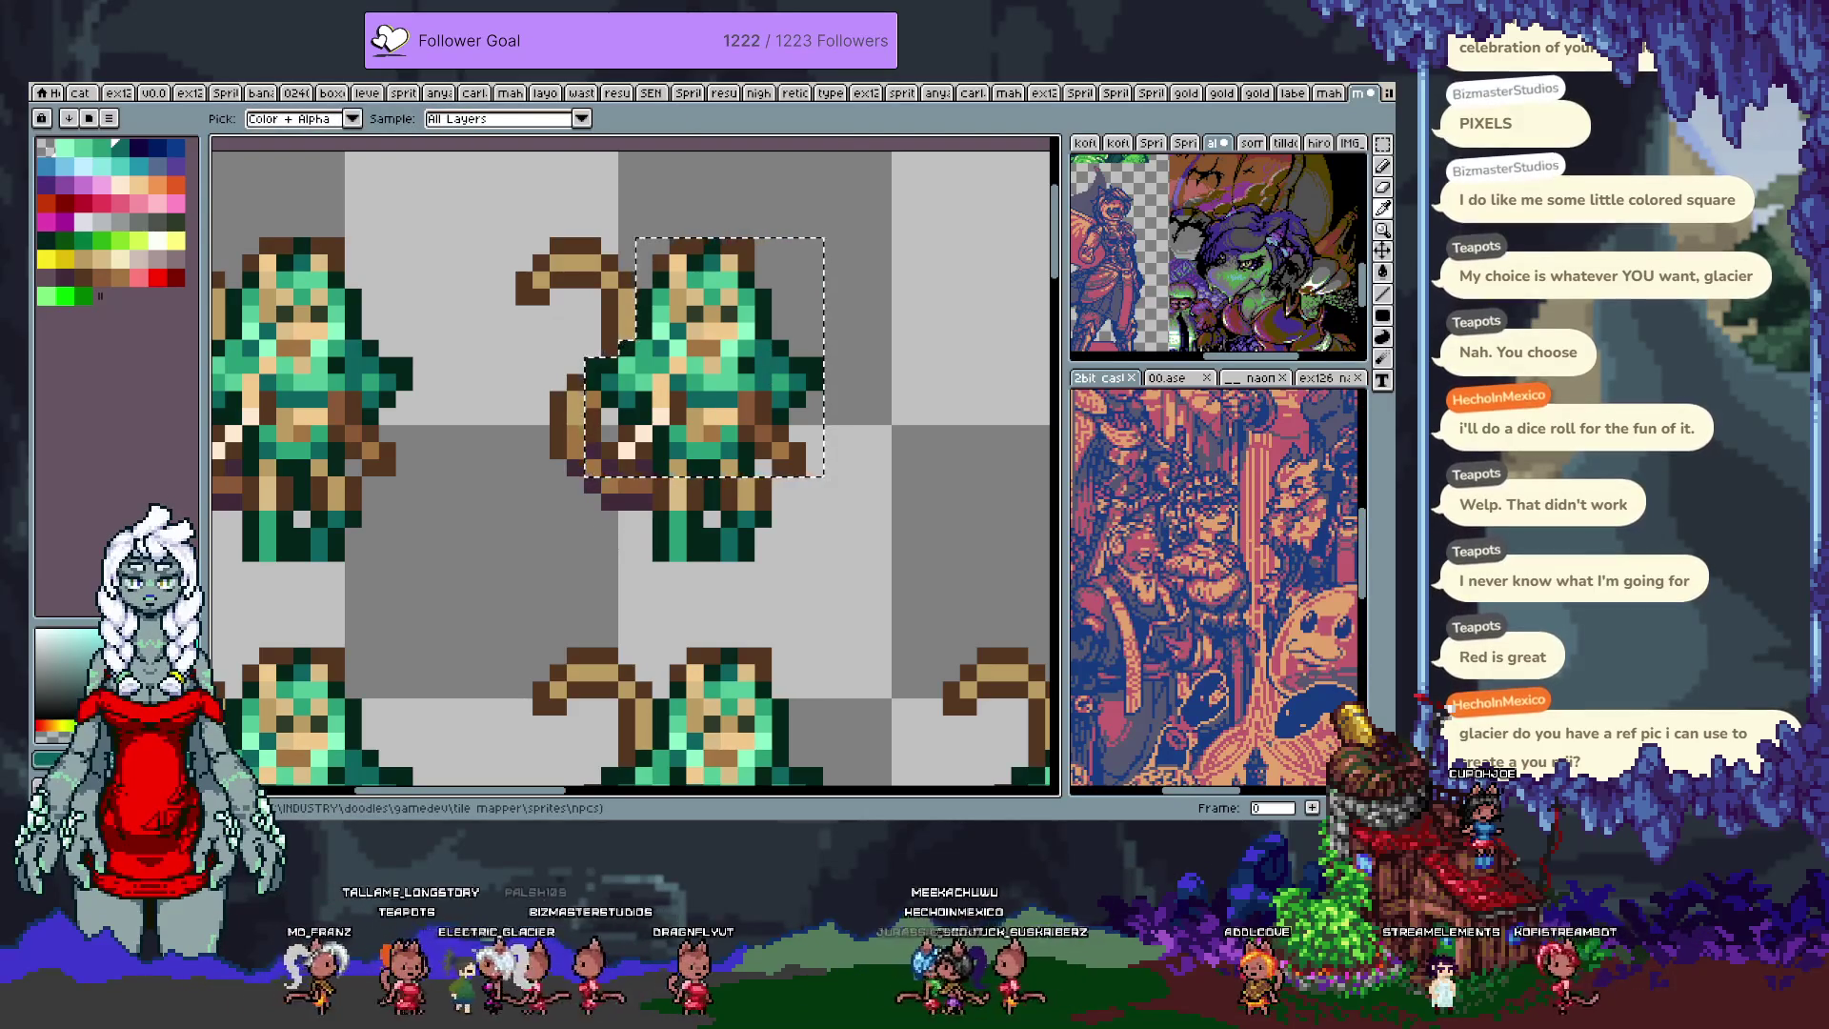
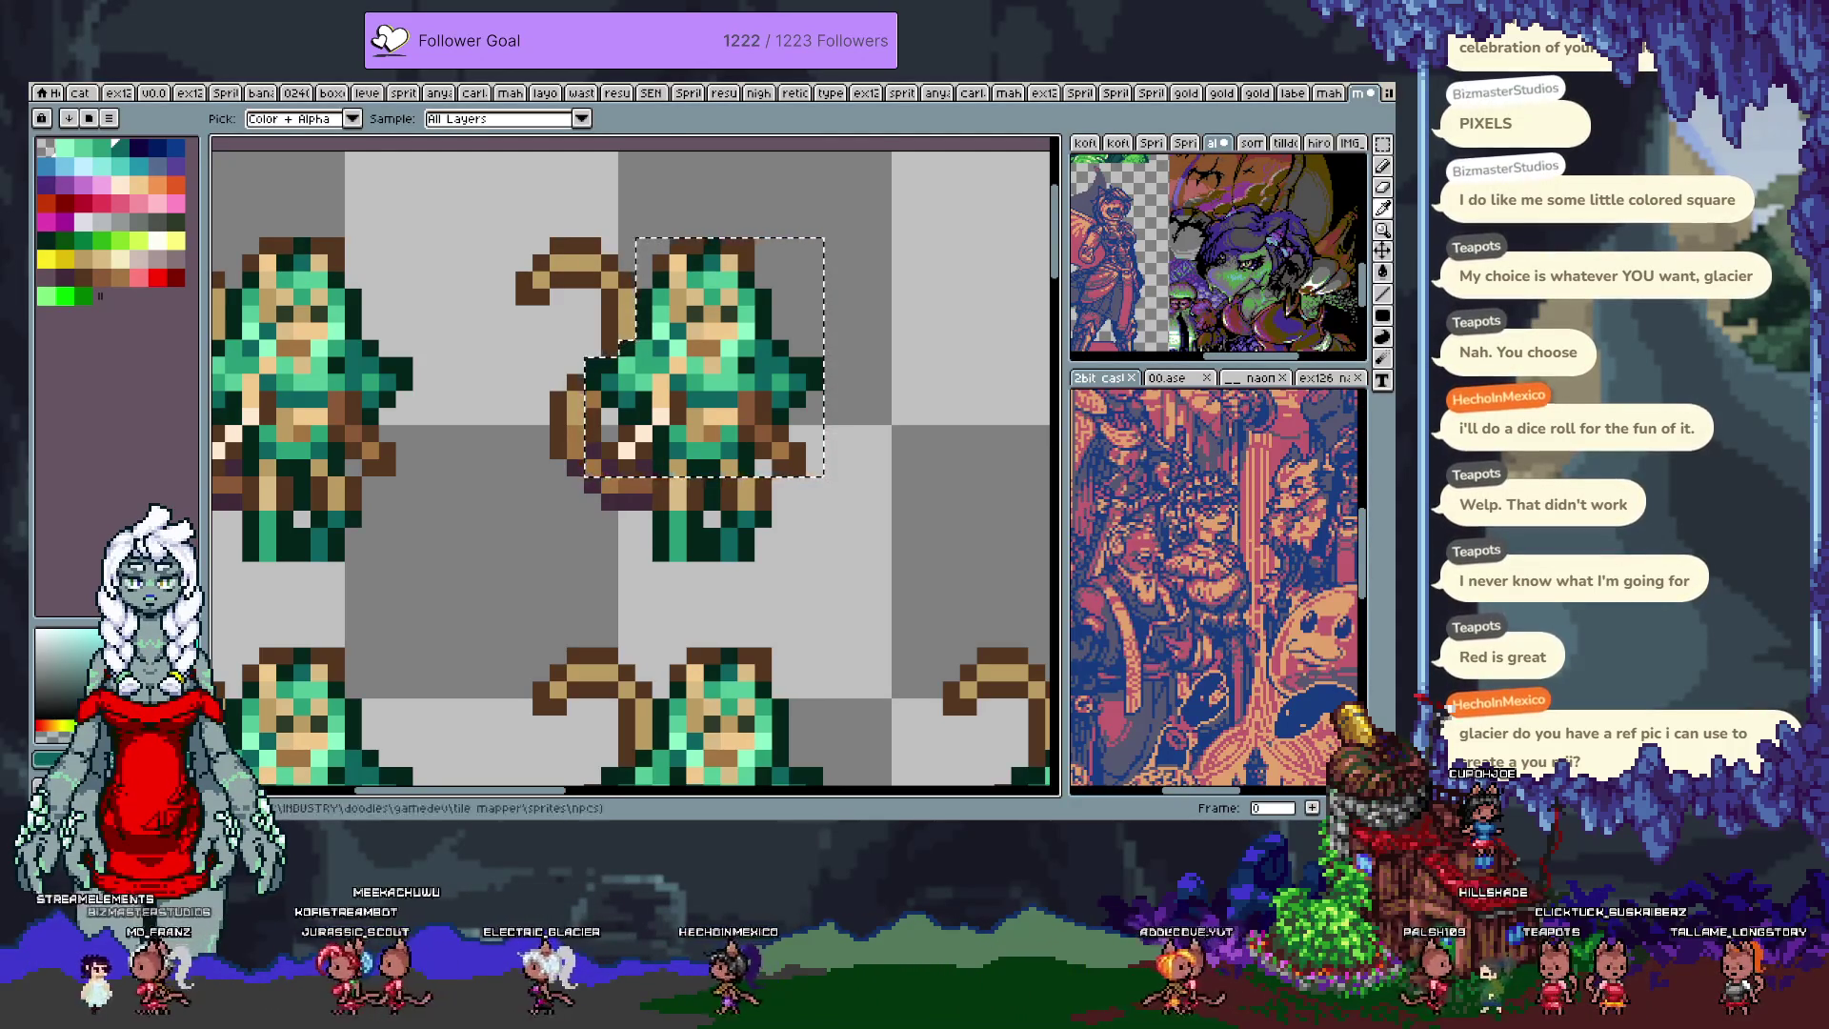
# Step: Select and nudge the small tan belt pixel block, then undo the shift
pyautogui.press('m')
pyautogui.scroll(2, 617, 416)
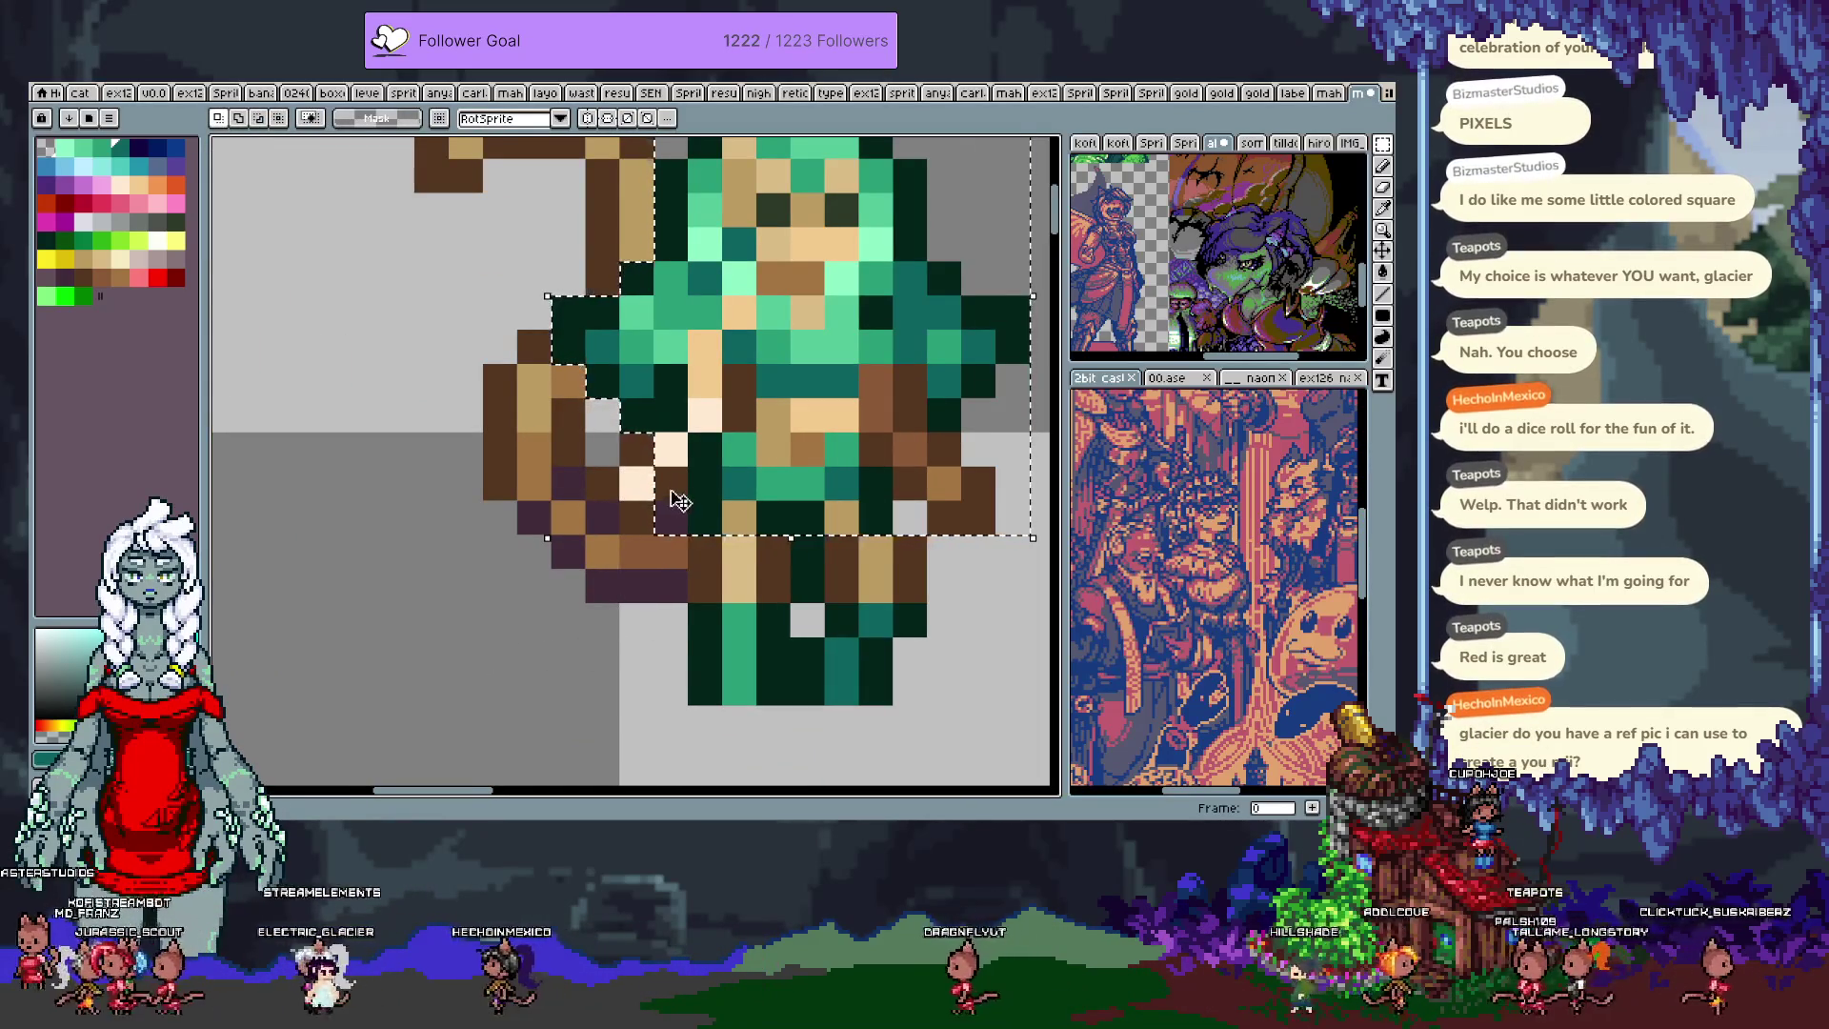
pyautogui.scroll(-3, 738, 569)
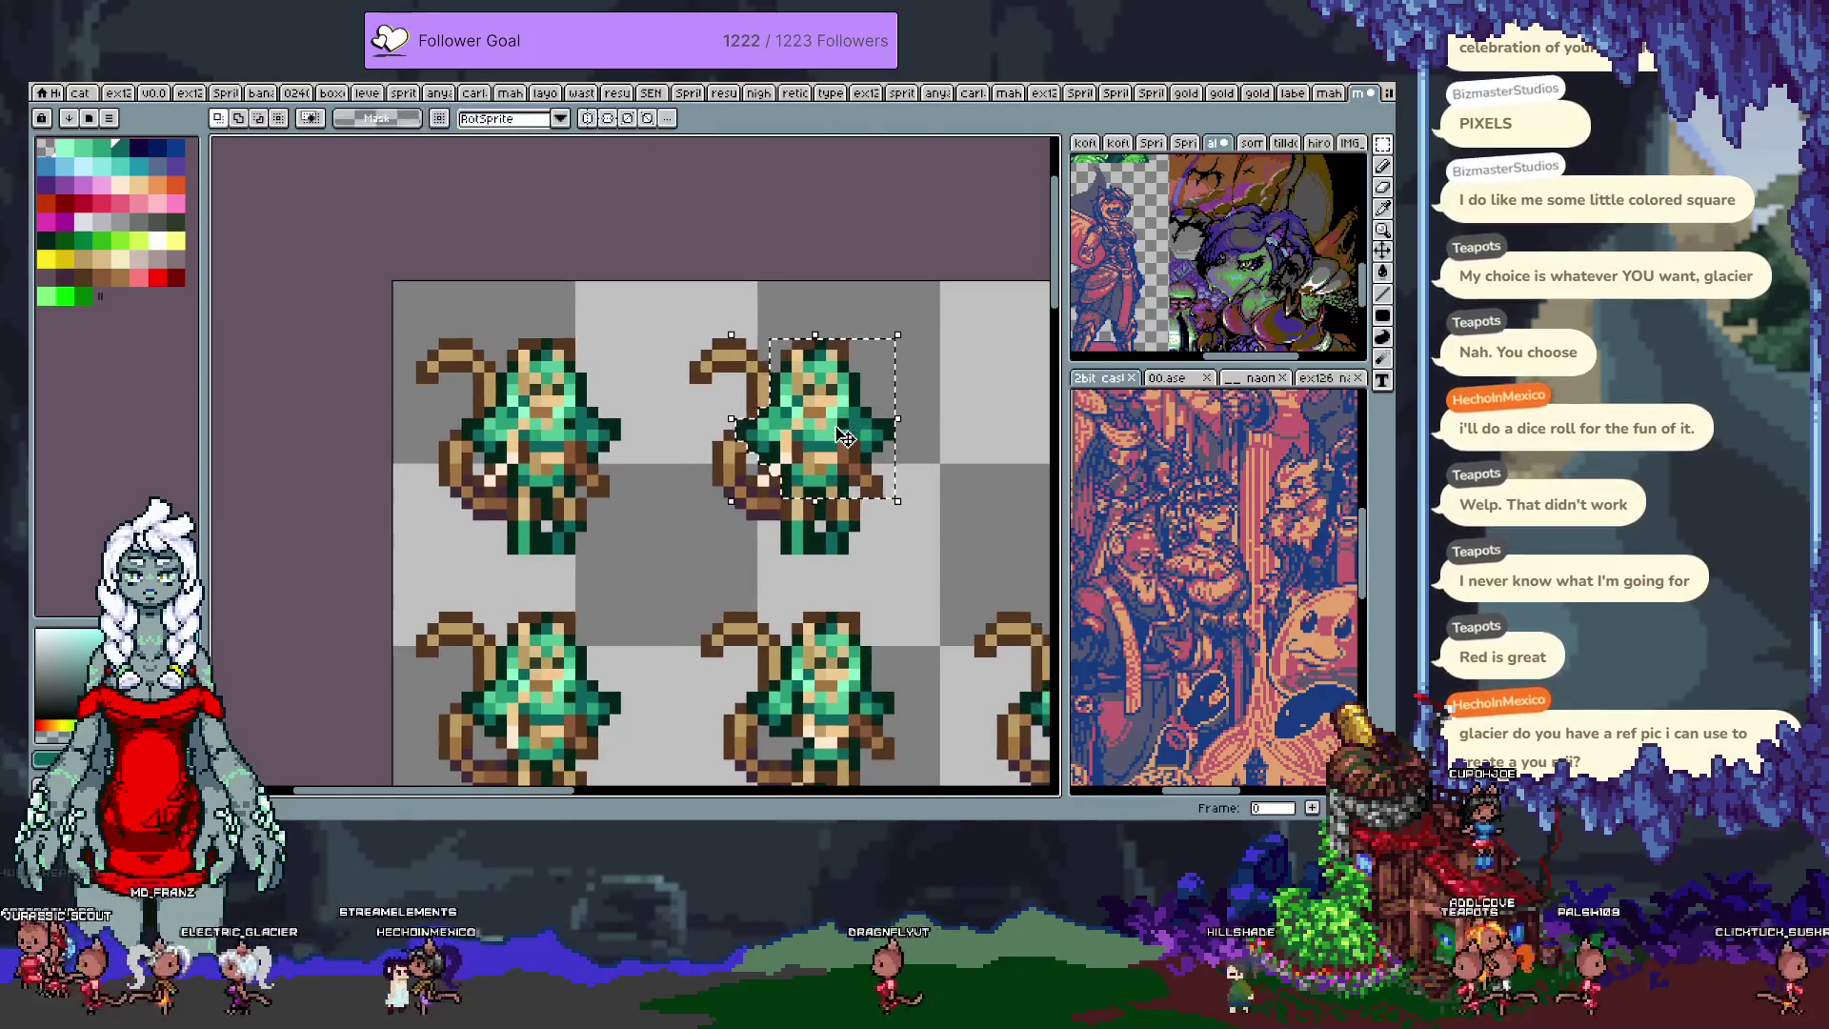
pyautogui.click(850, 438)
pyautogui.scroll(3, 854, 461)
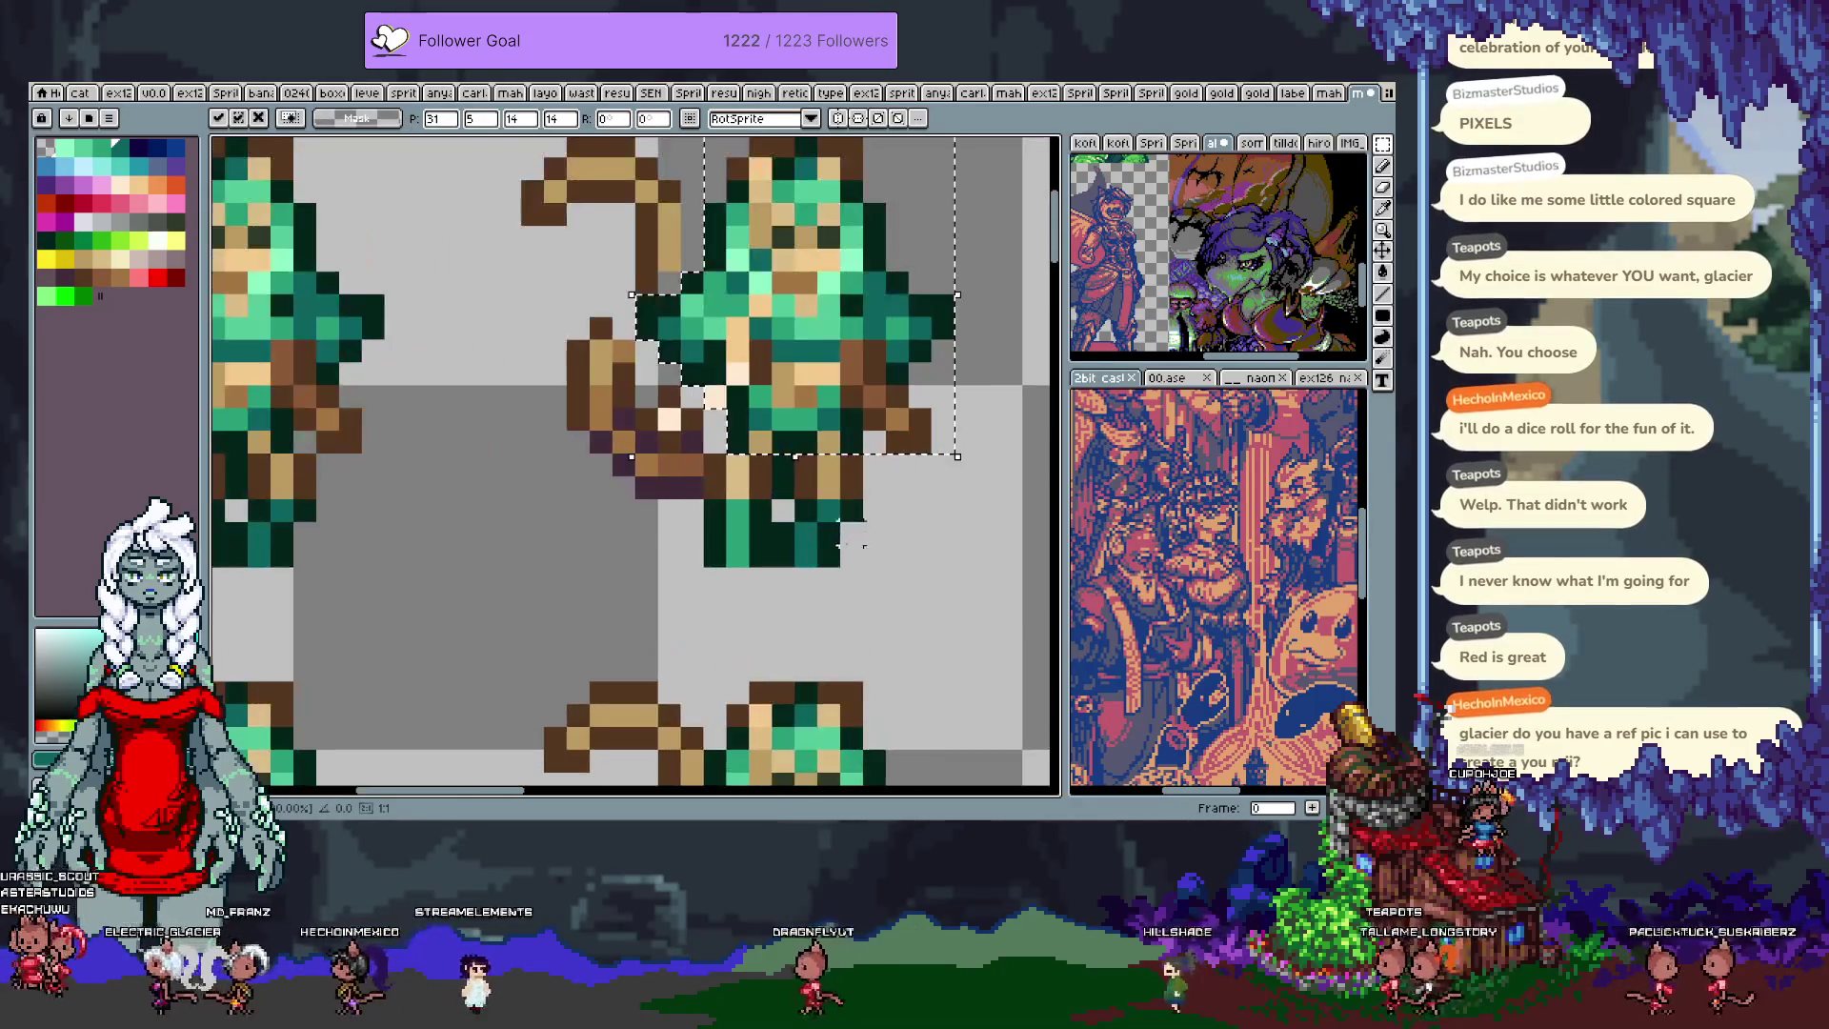
pyautogui.moveTo(791, 518); pyautogui.dragTo(867, 572)
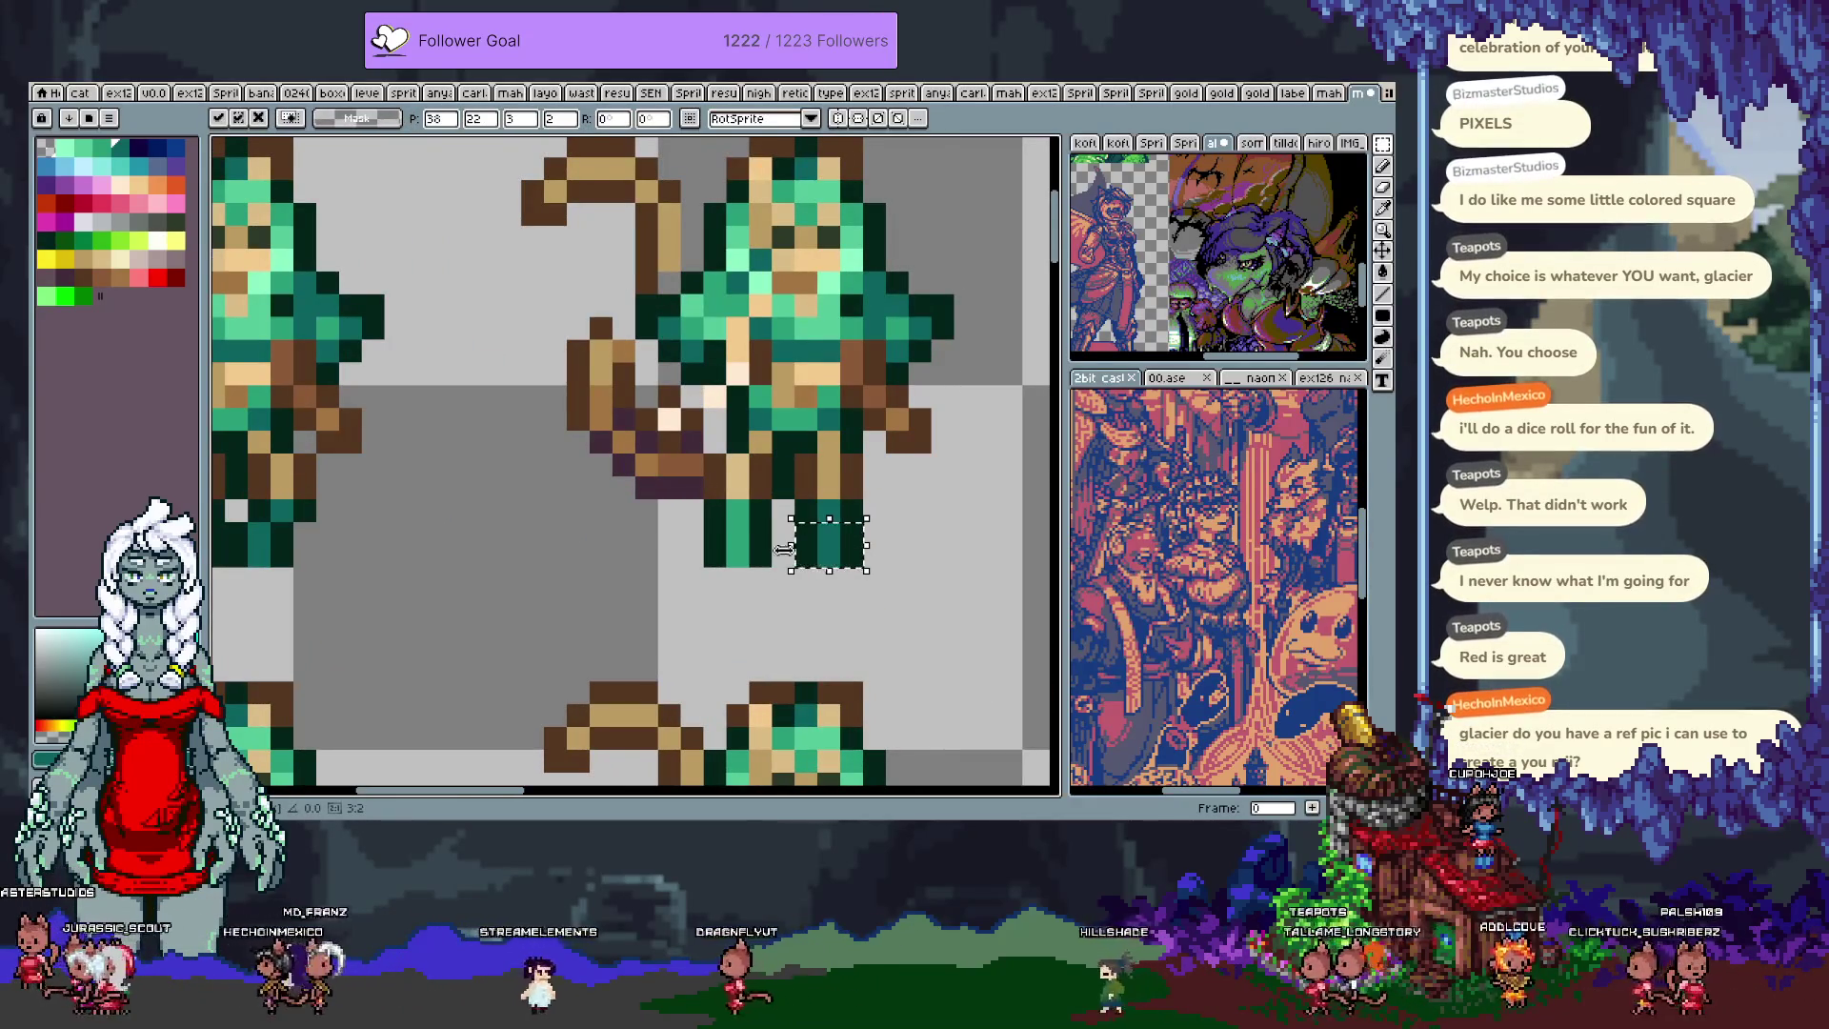
pyautogui.hotkey('ctrl', 'd')
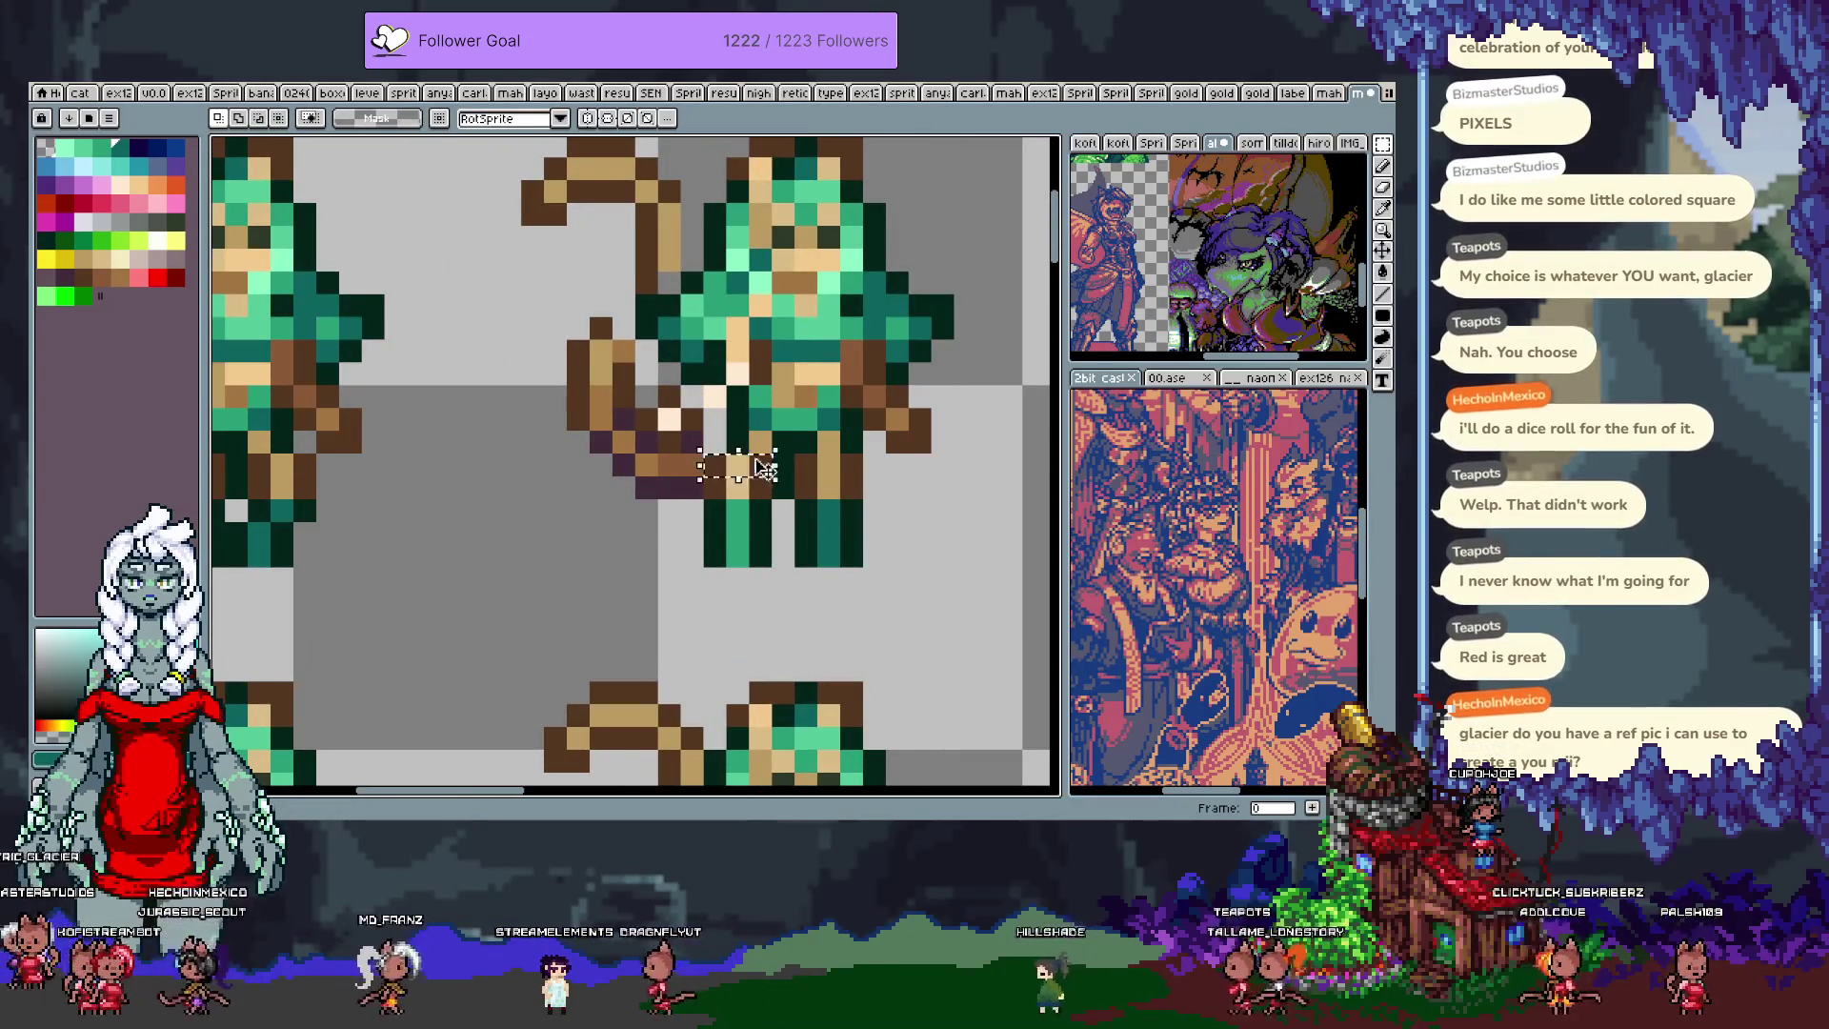
pyautogui.moveTo(739, 473); pyautogui.dragTo(739, 496)
pyautogui.click(578, 556)
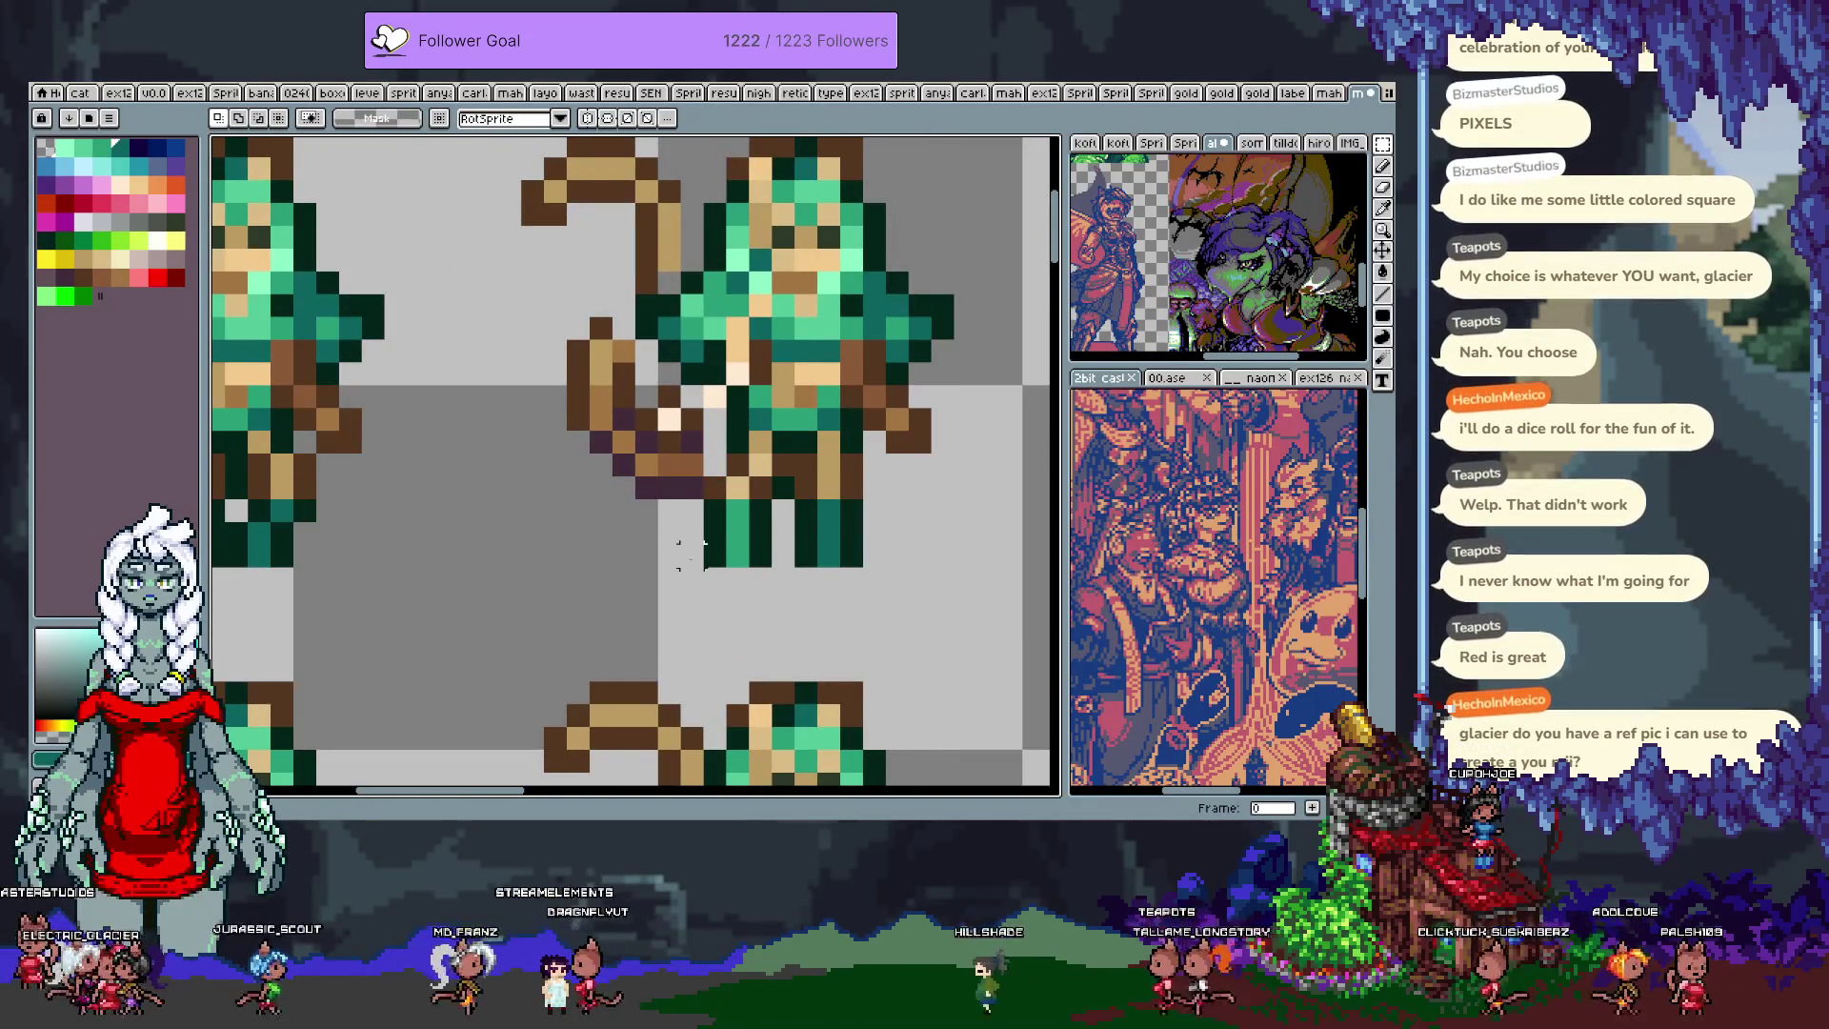
pyautogui.hotkey('ctrl', 'z')
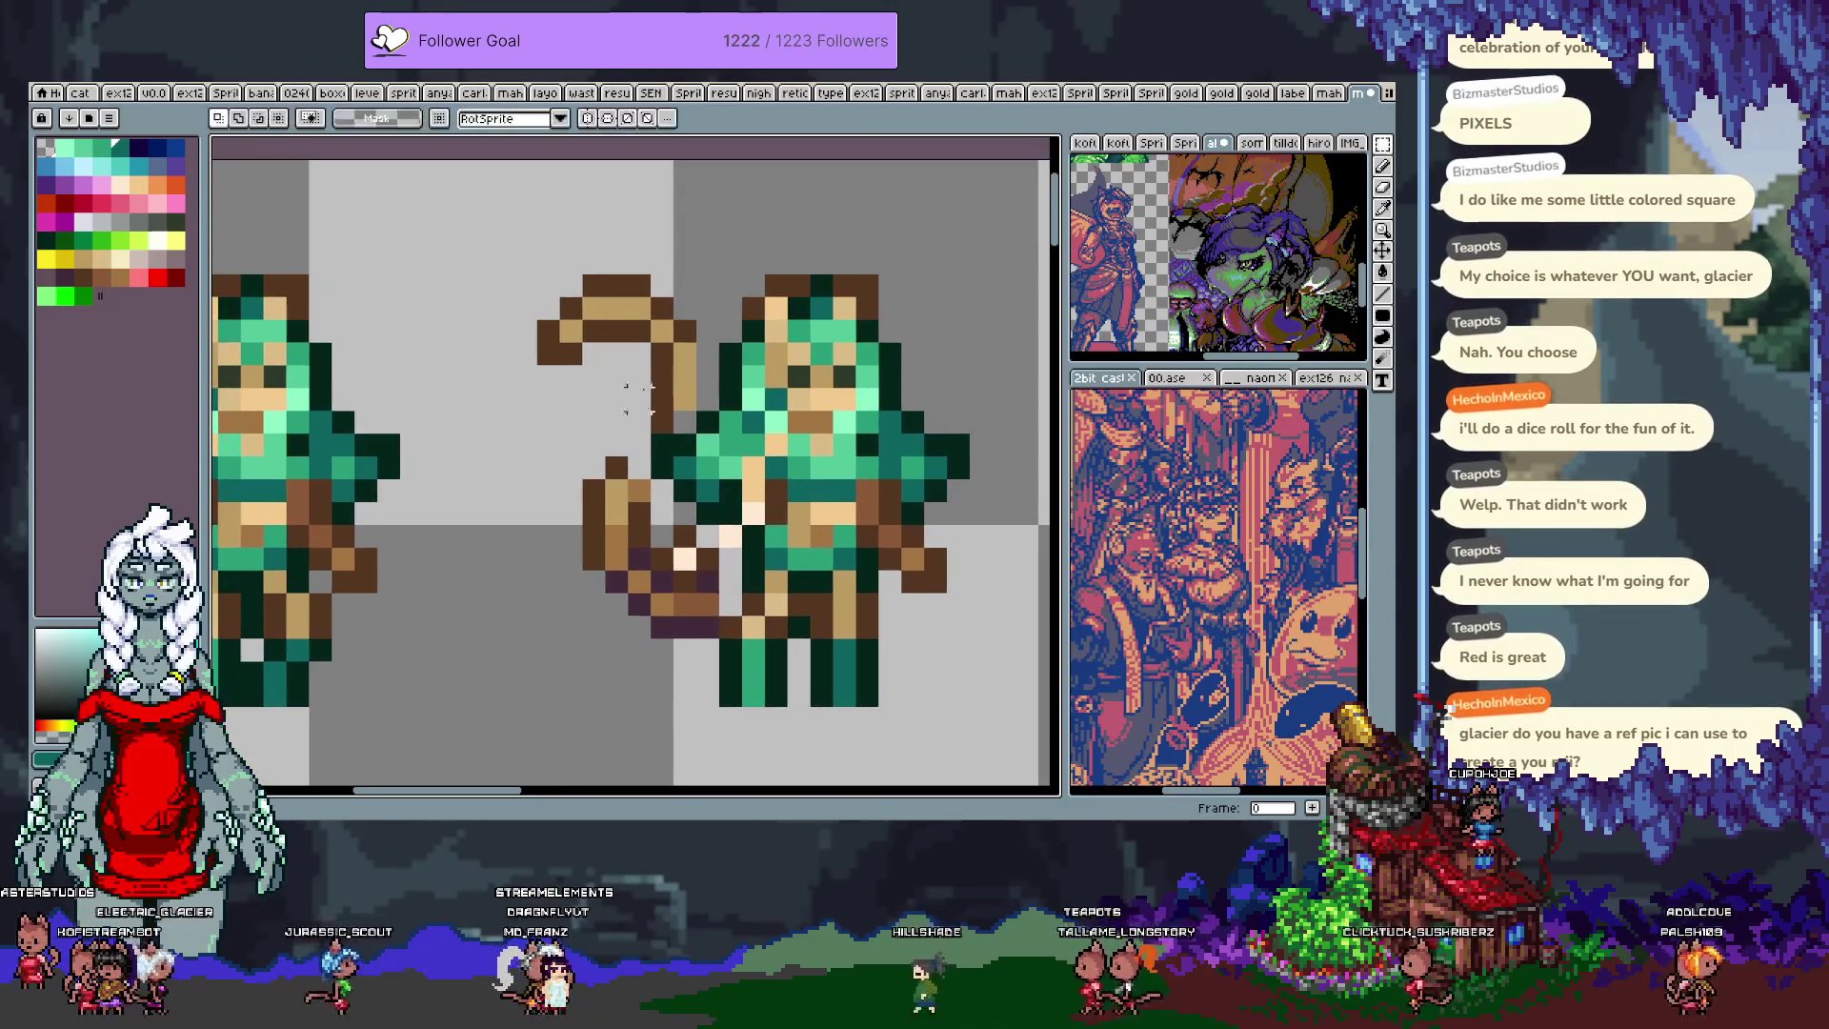
# Step: Sample the dark brown and paint a column of it beside the staff near the hand
pyautogui.press('b')
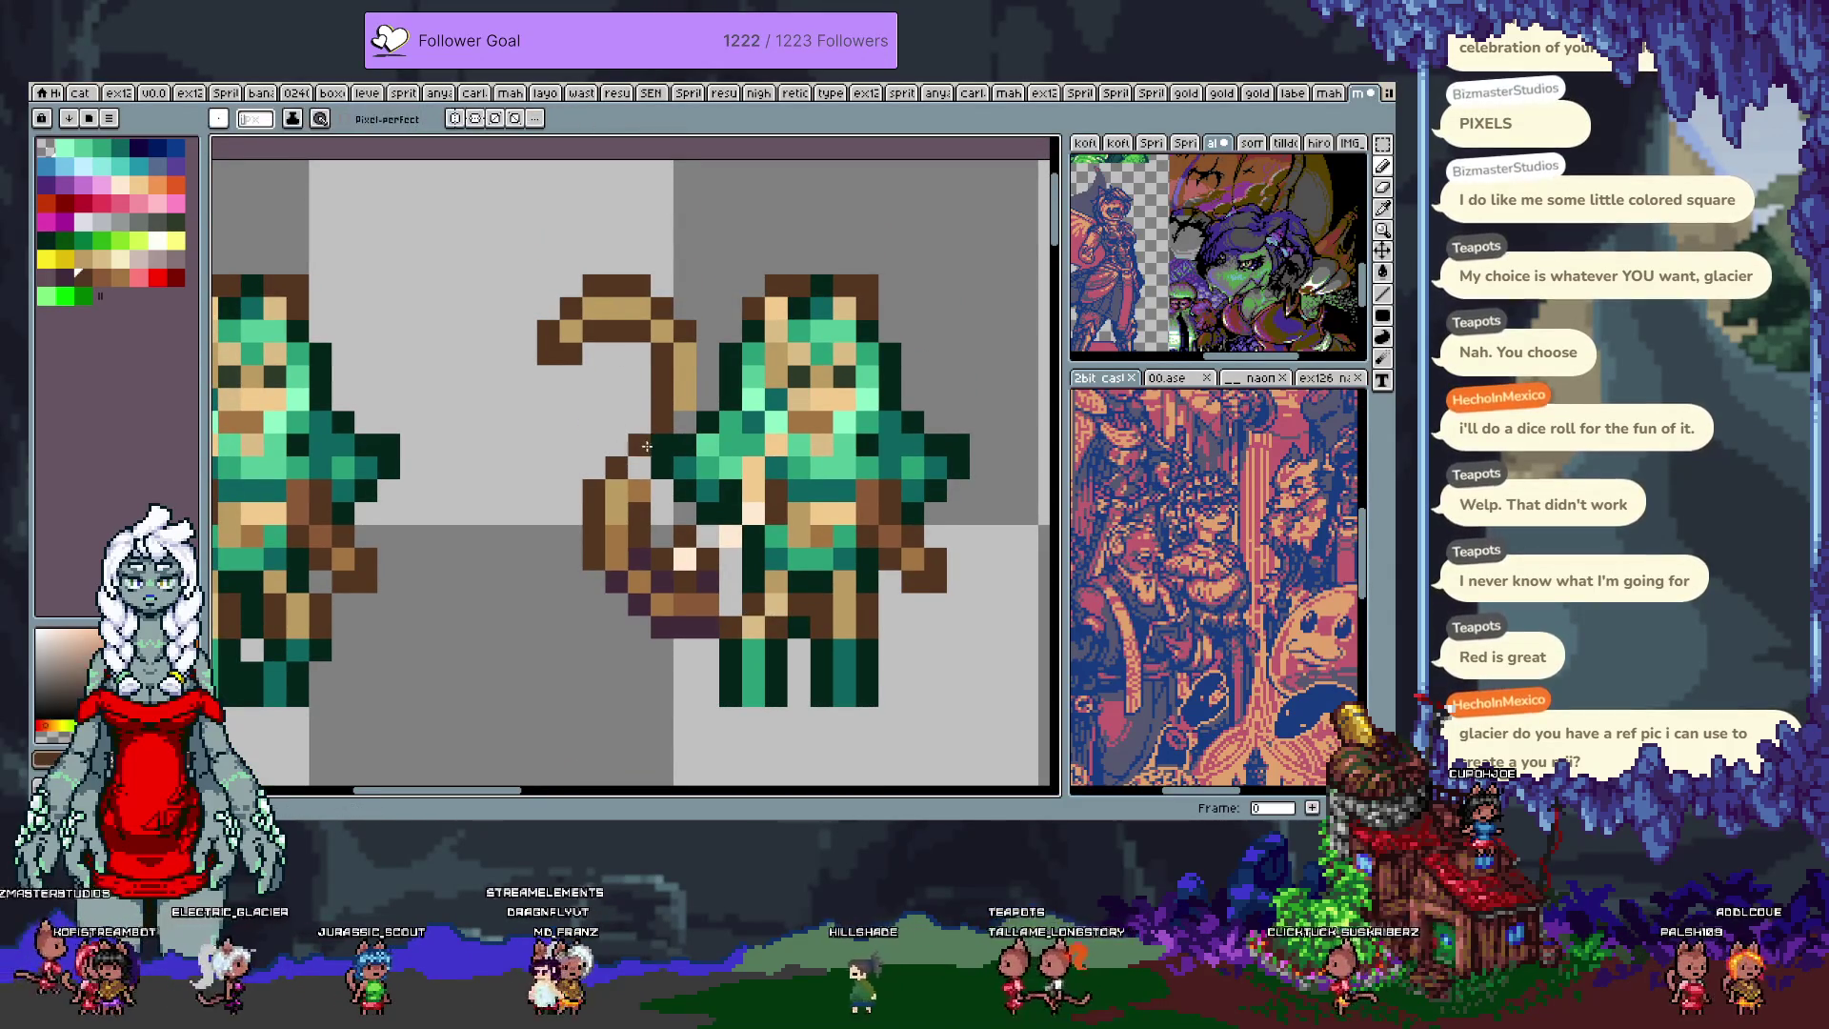
pyautogui.press('alt')
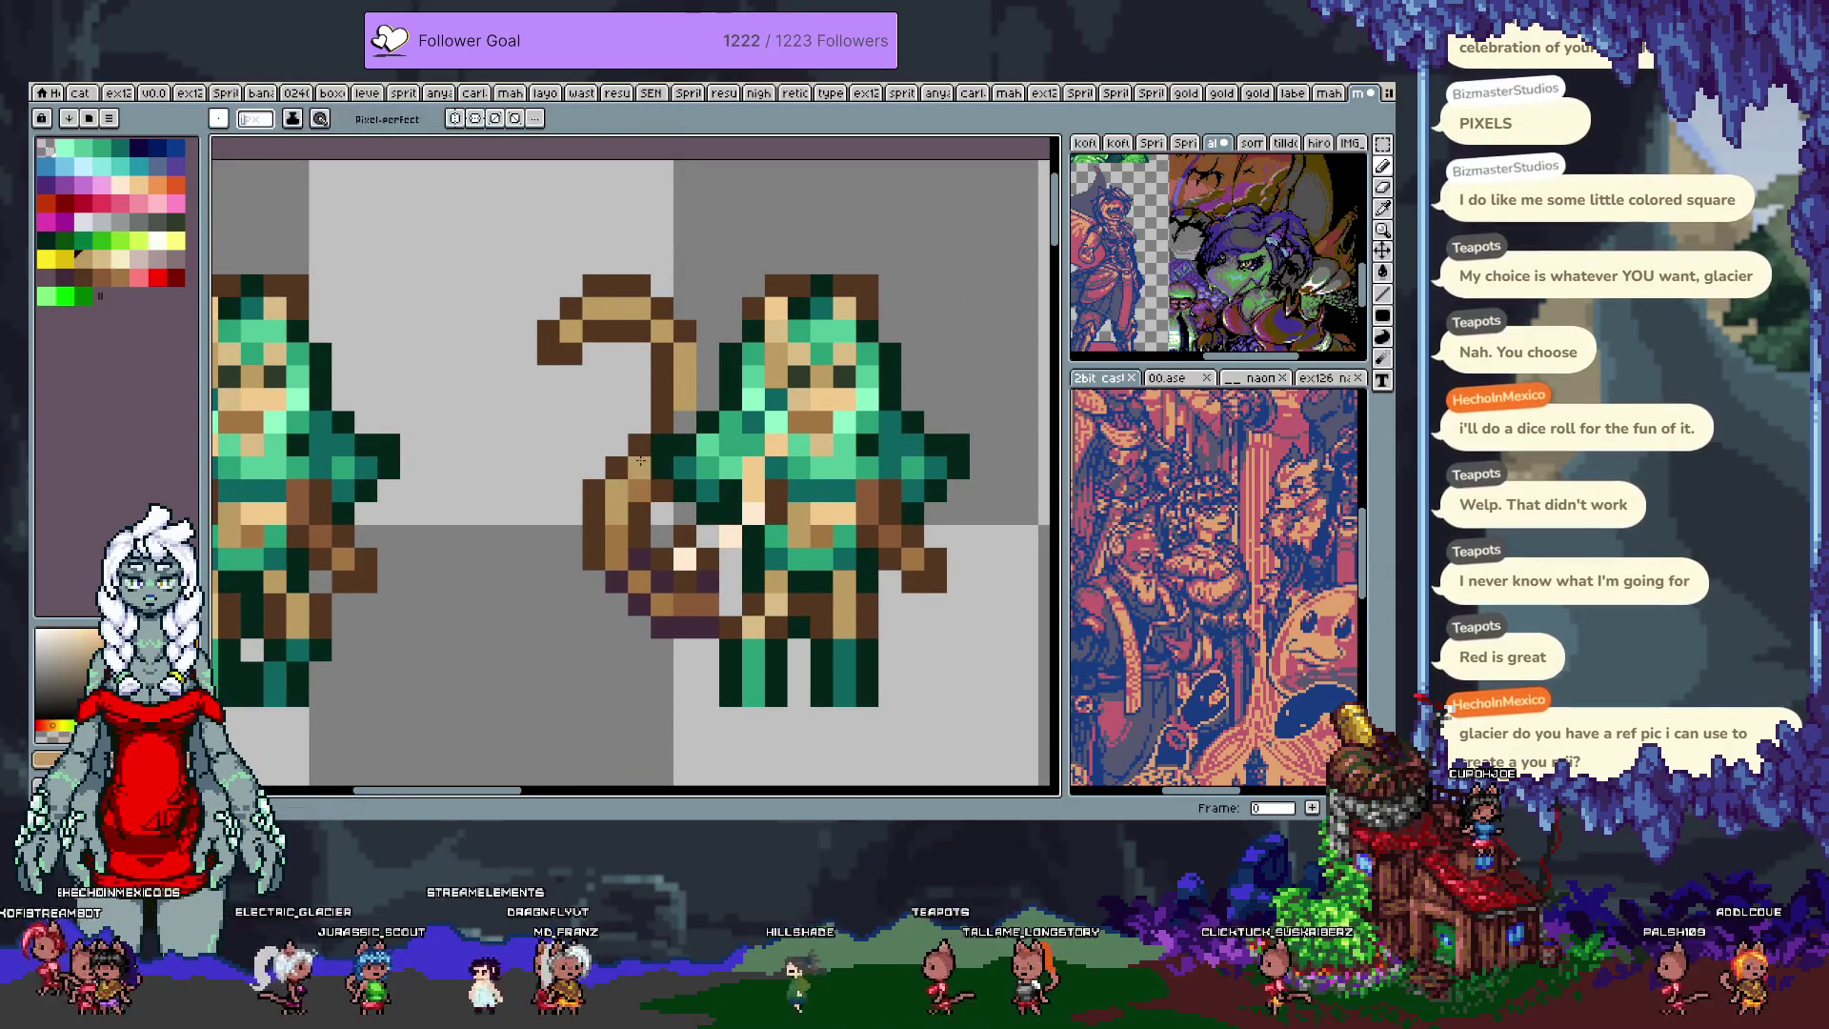
pyautogui.click(698, 306)
pyautogui.moveTo(708, 354); pyautogui.dragTo(708, 424)
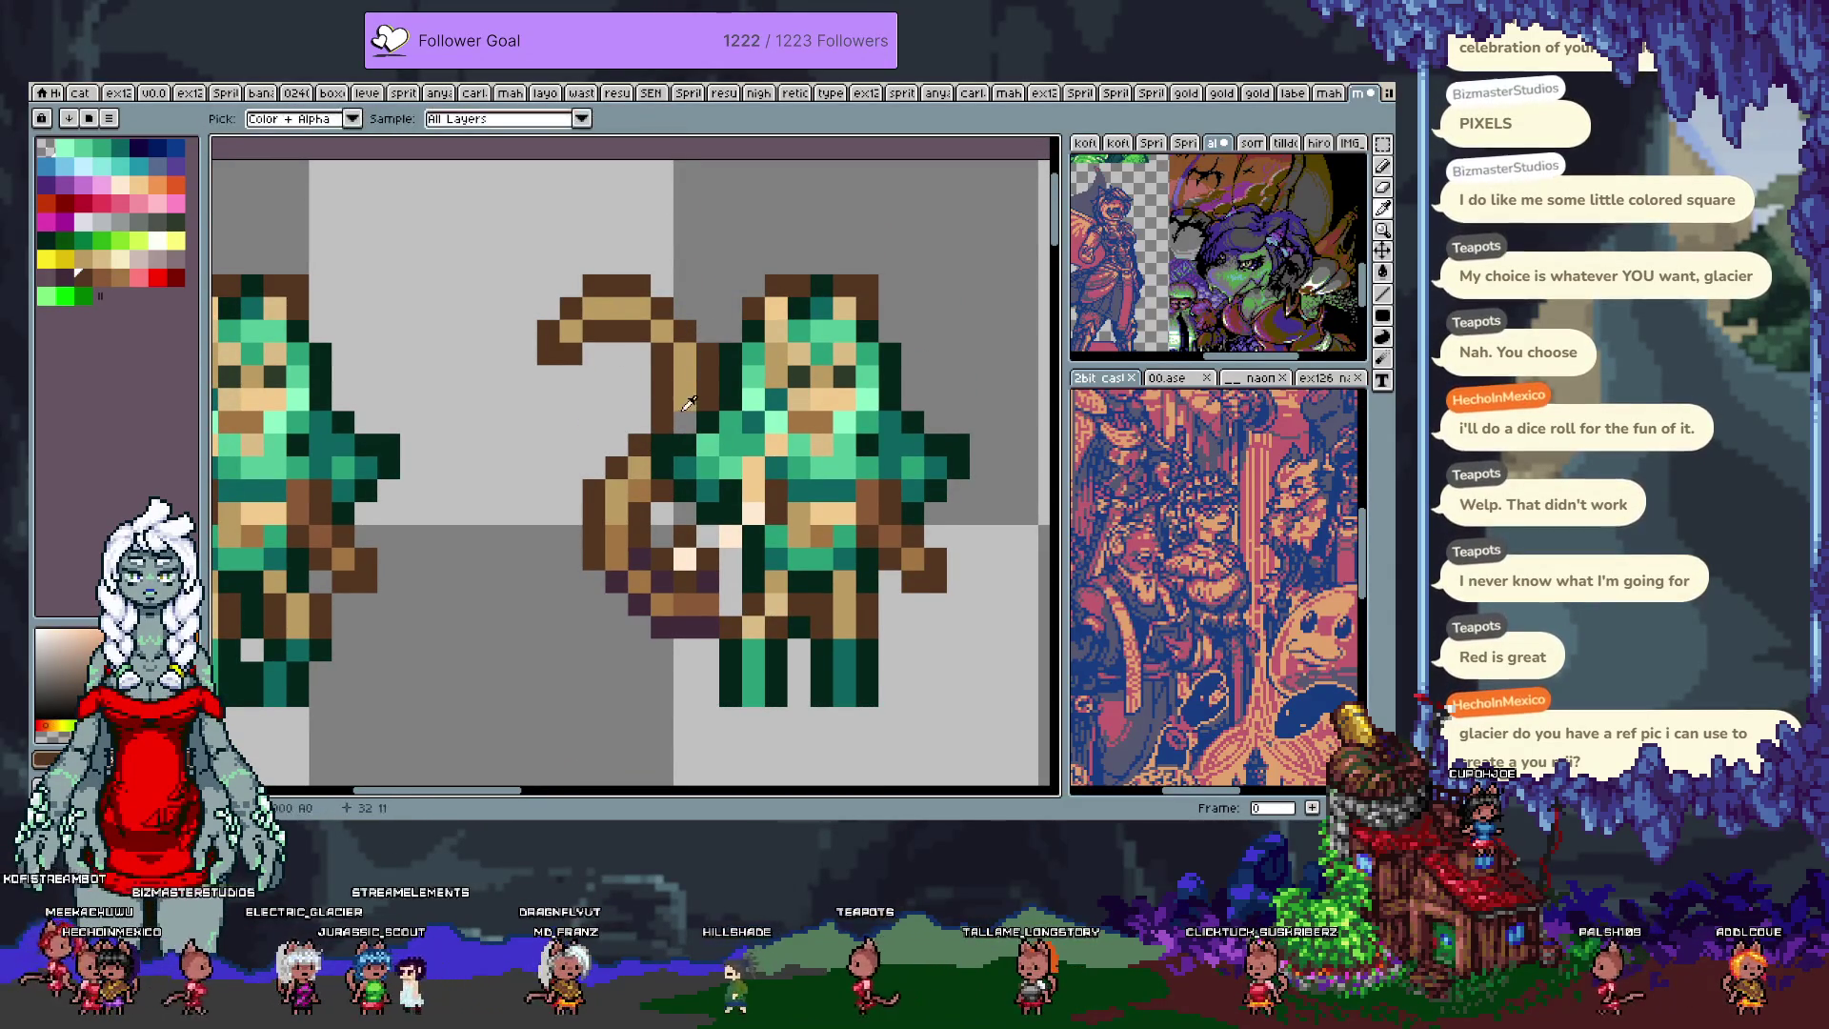
# Step: Sample the dark brown and light peach skin colours from the sprite
pyautogui.scroll(-3, 658, 467)
pyautogui.scroll(2, 674, 434)
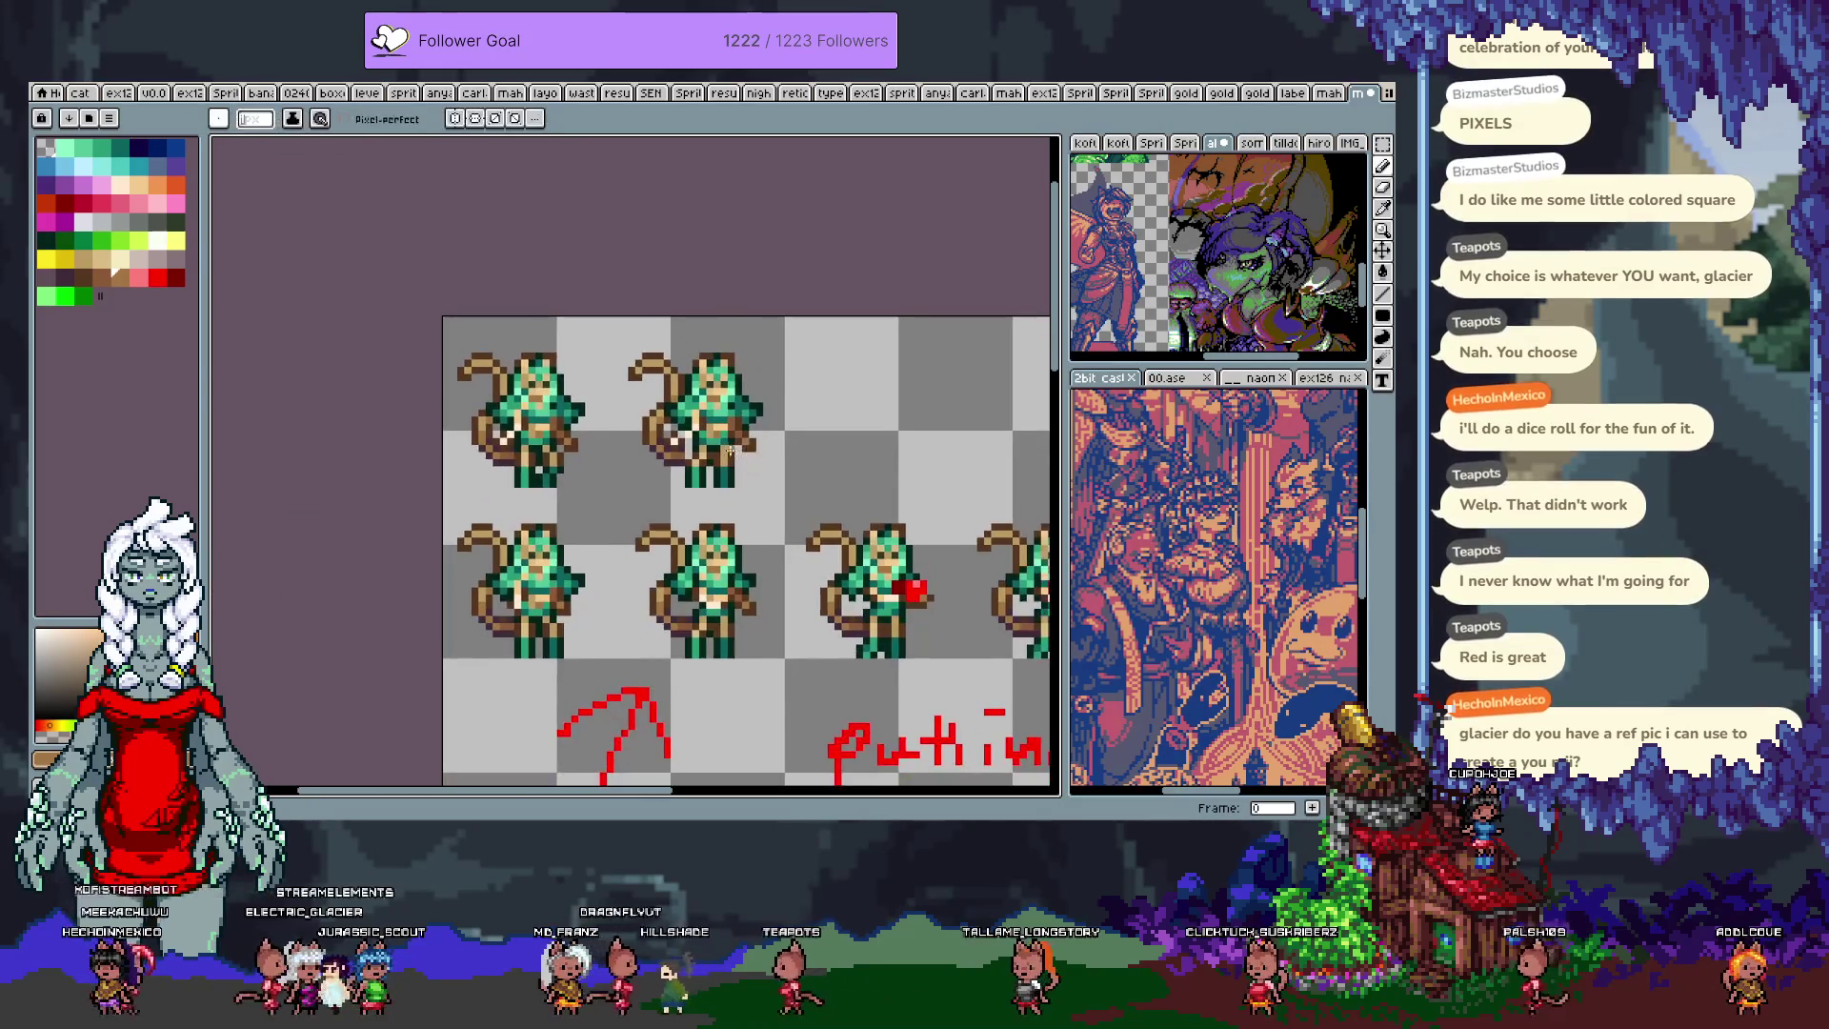
pyautogui.keyDown('alt'); pyautogui.click(675, 433); pyautogui.keyUp('alt')
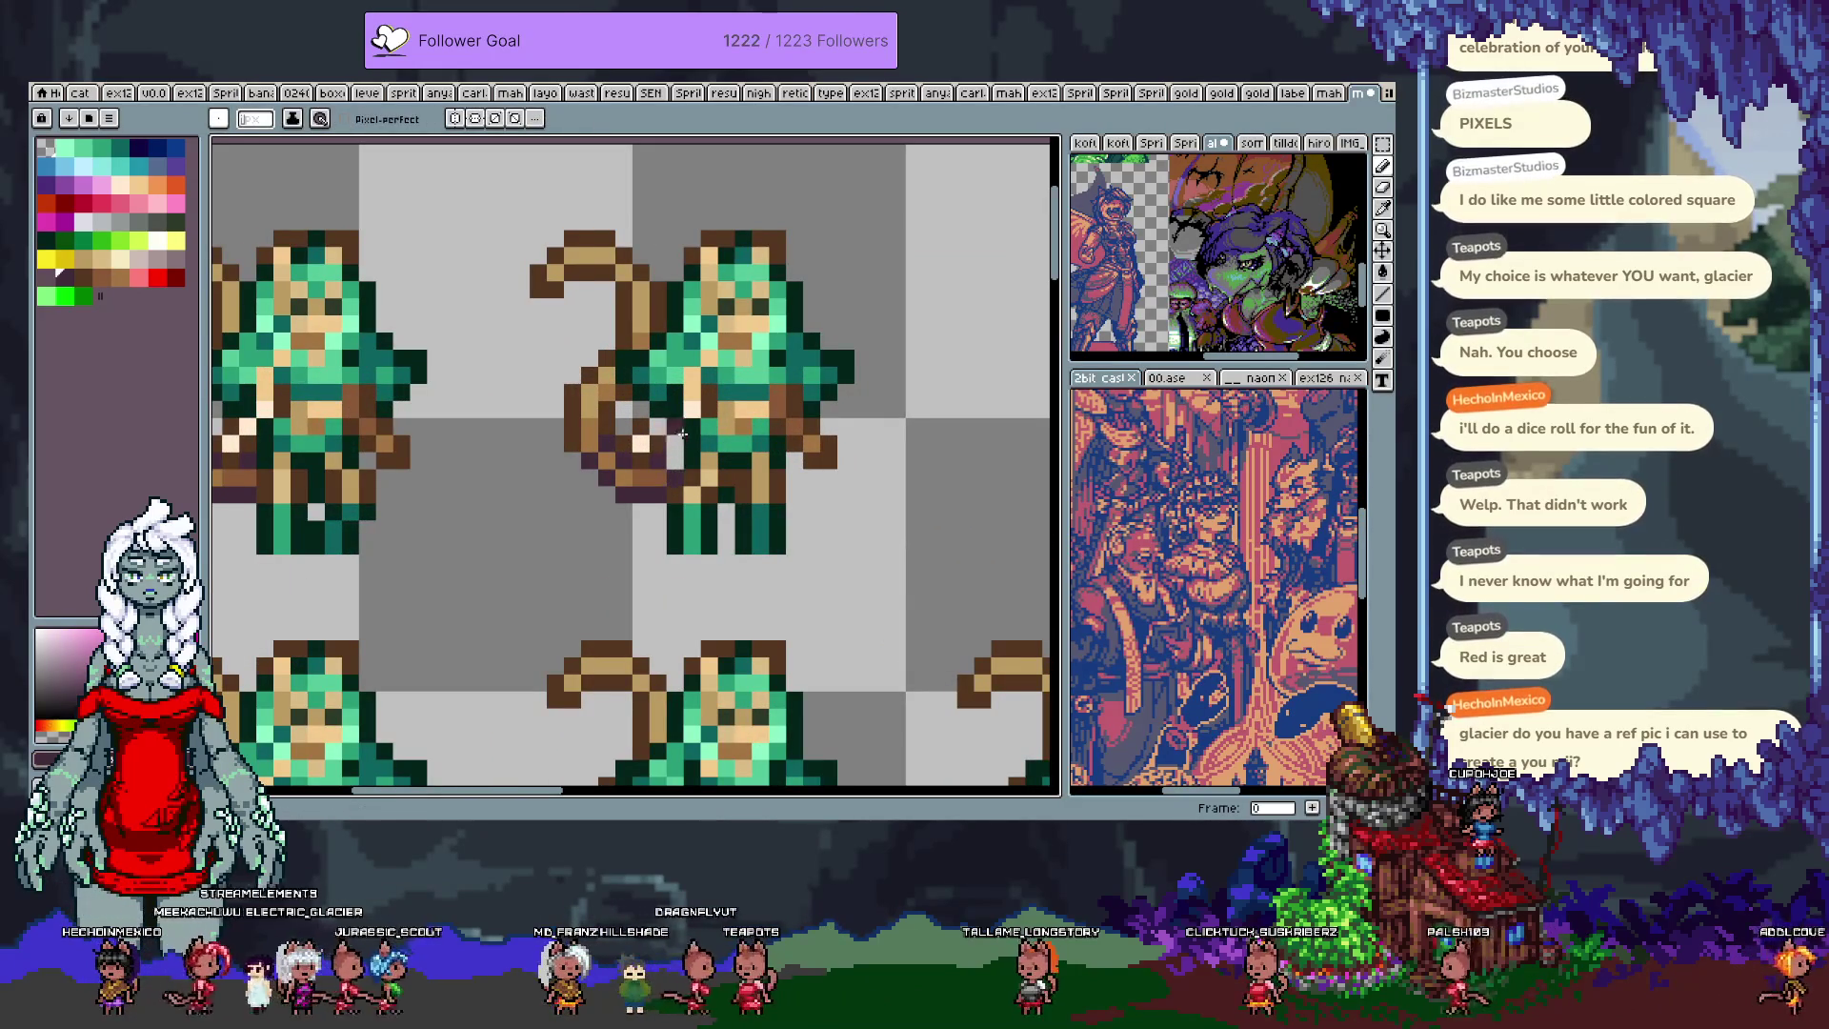
pyautogui.keyDown('alt'); pyautogui.click(669, 462); pyautogui.keyUp('alt')
pyautogui.keyDown('alt'); pyautogui.click(648, 447); pyautogui.keyUp('alt')
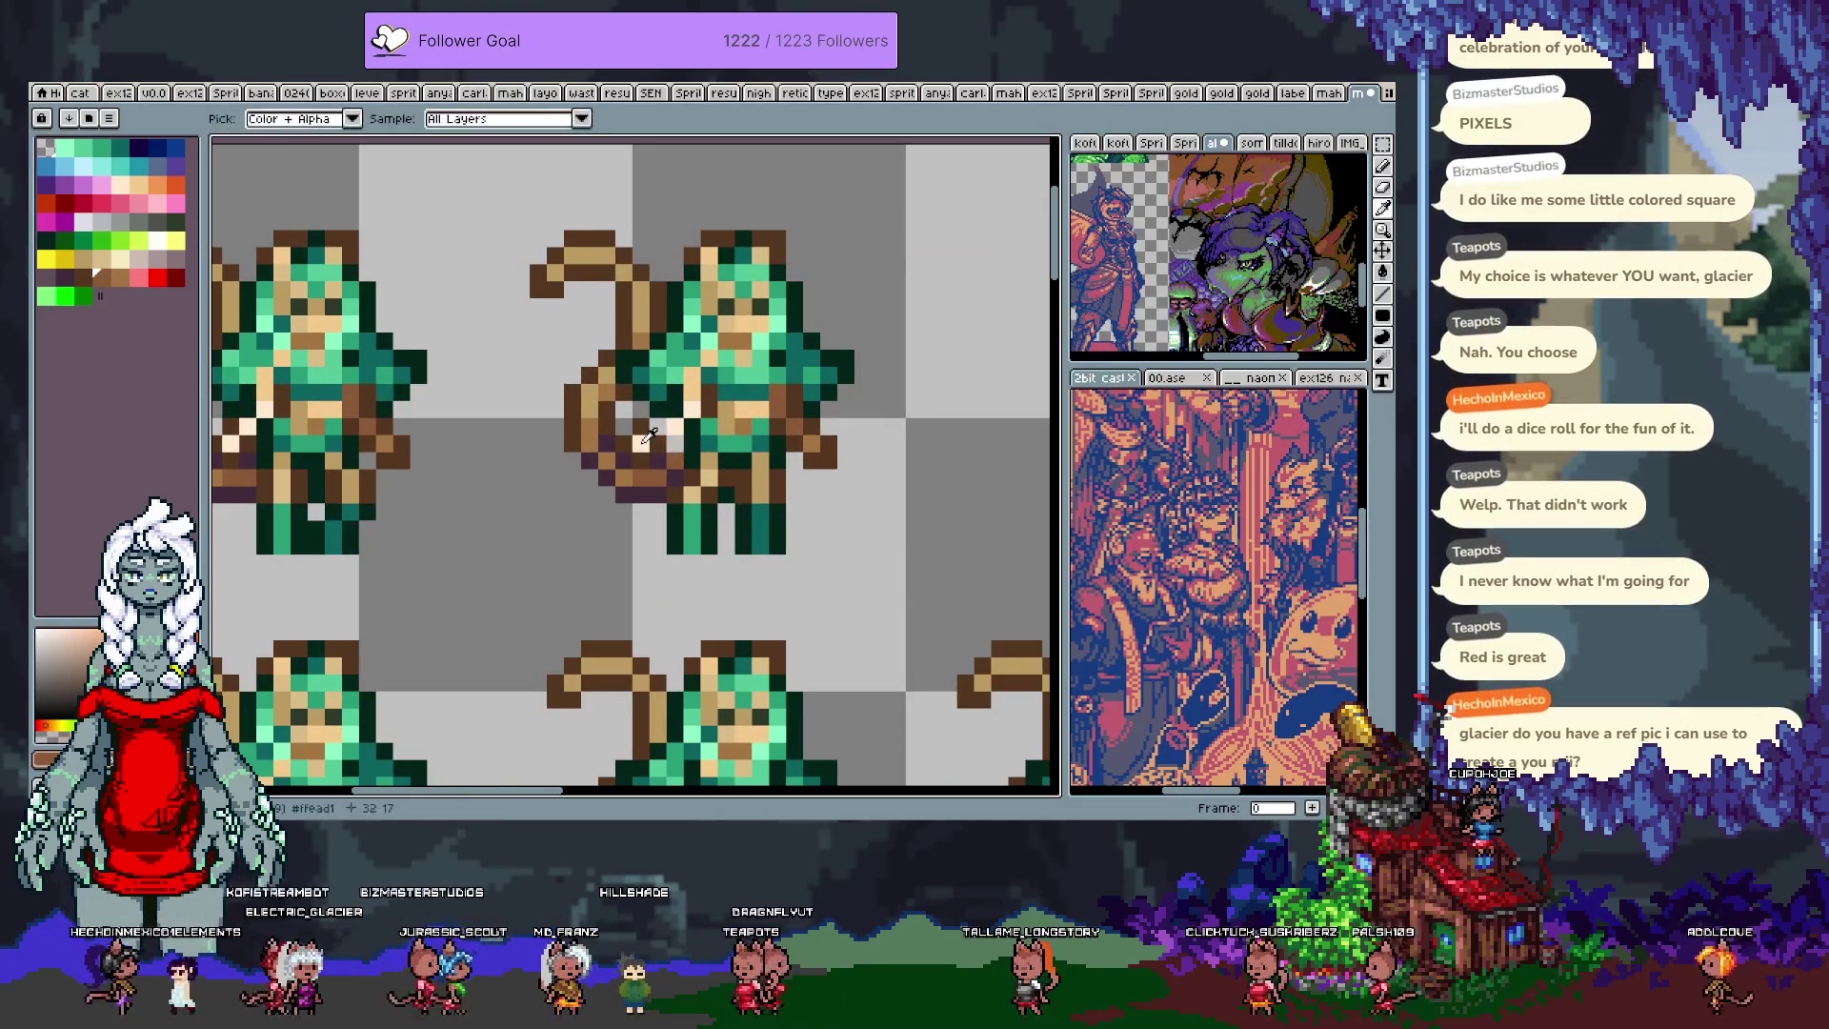
pyautogui.scroll(2, 641, 417)
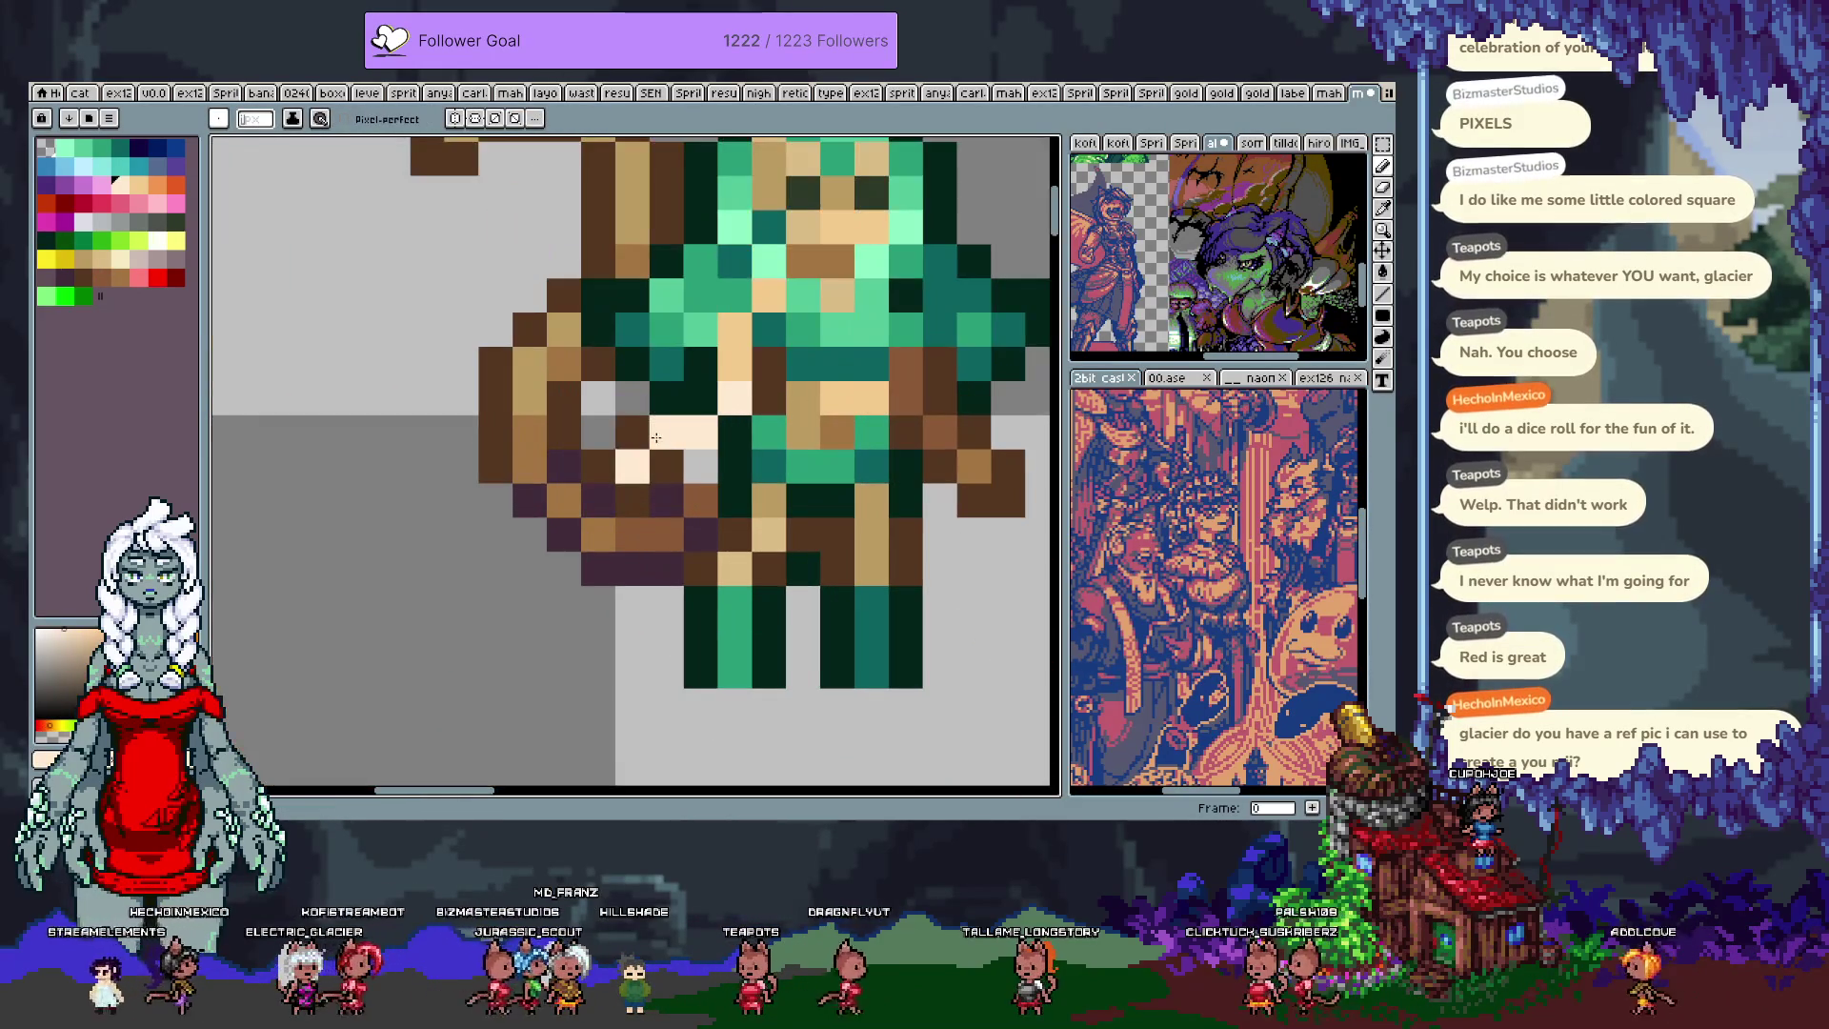
# Step: Shift the peach hand pixels one pixel right and paint a light-grey pixel dark purple
pyautogui.press('m')
pyautogui.moveTo(576, 411); pyautogui.dragTo(698, 477)
pyautogui.hotkey('ctrl', 'd')
pyautogui.press('b')
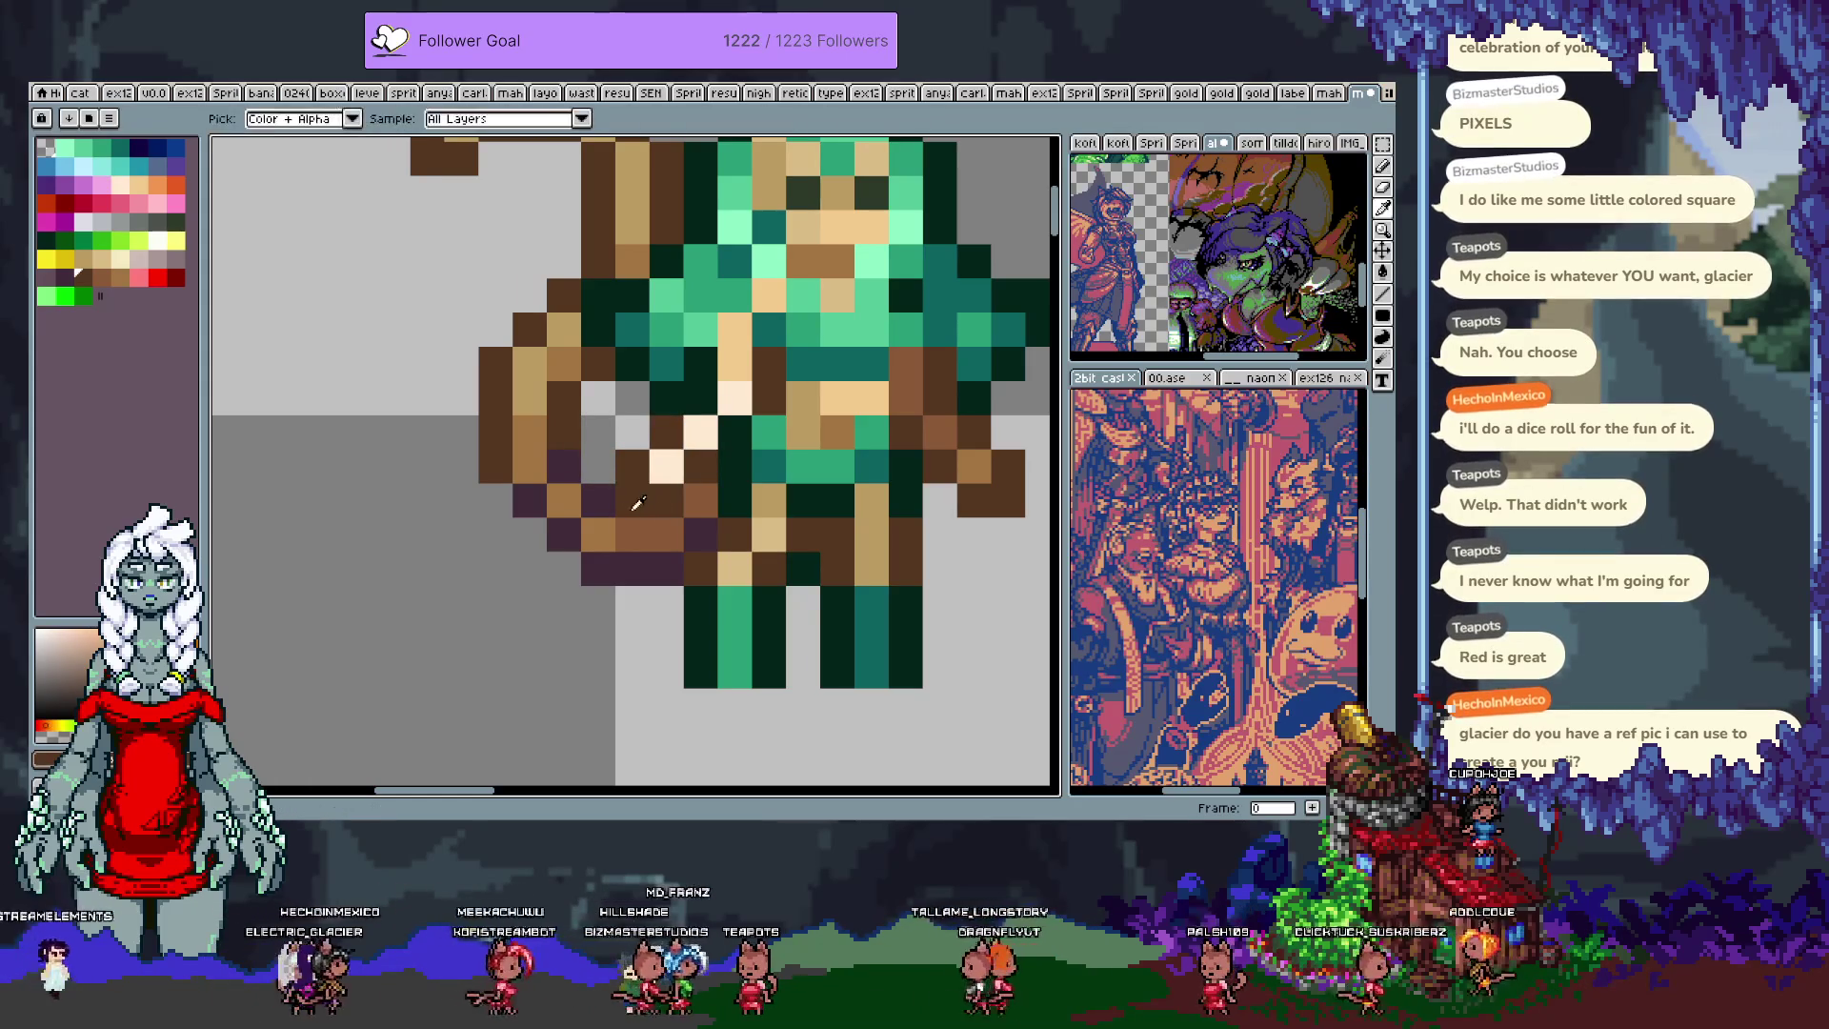
pyautogui.keyDown('alt'); pyautogui.click(627, 496); pyautogui.keyUp('alt')
pyautogui.click(632, 432)
# Step: Pan across the sheet and write the red 'animate tail!' note under the sprites
pyautogui.scroll(-3, 695, 423)
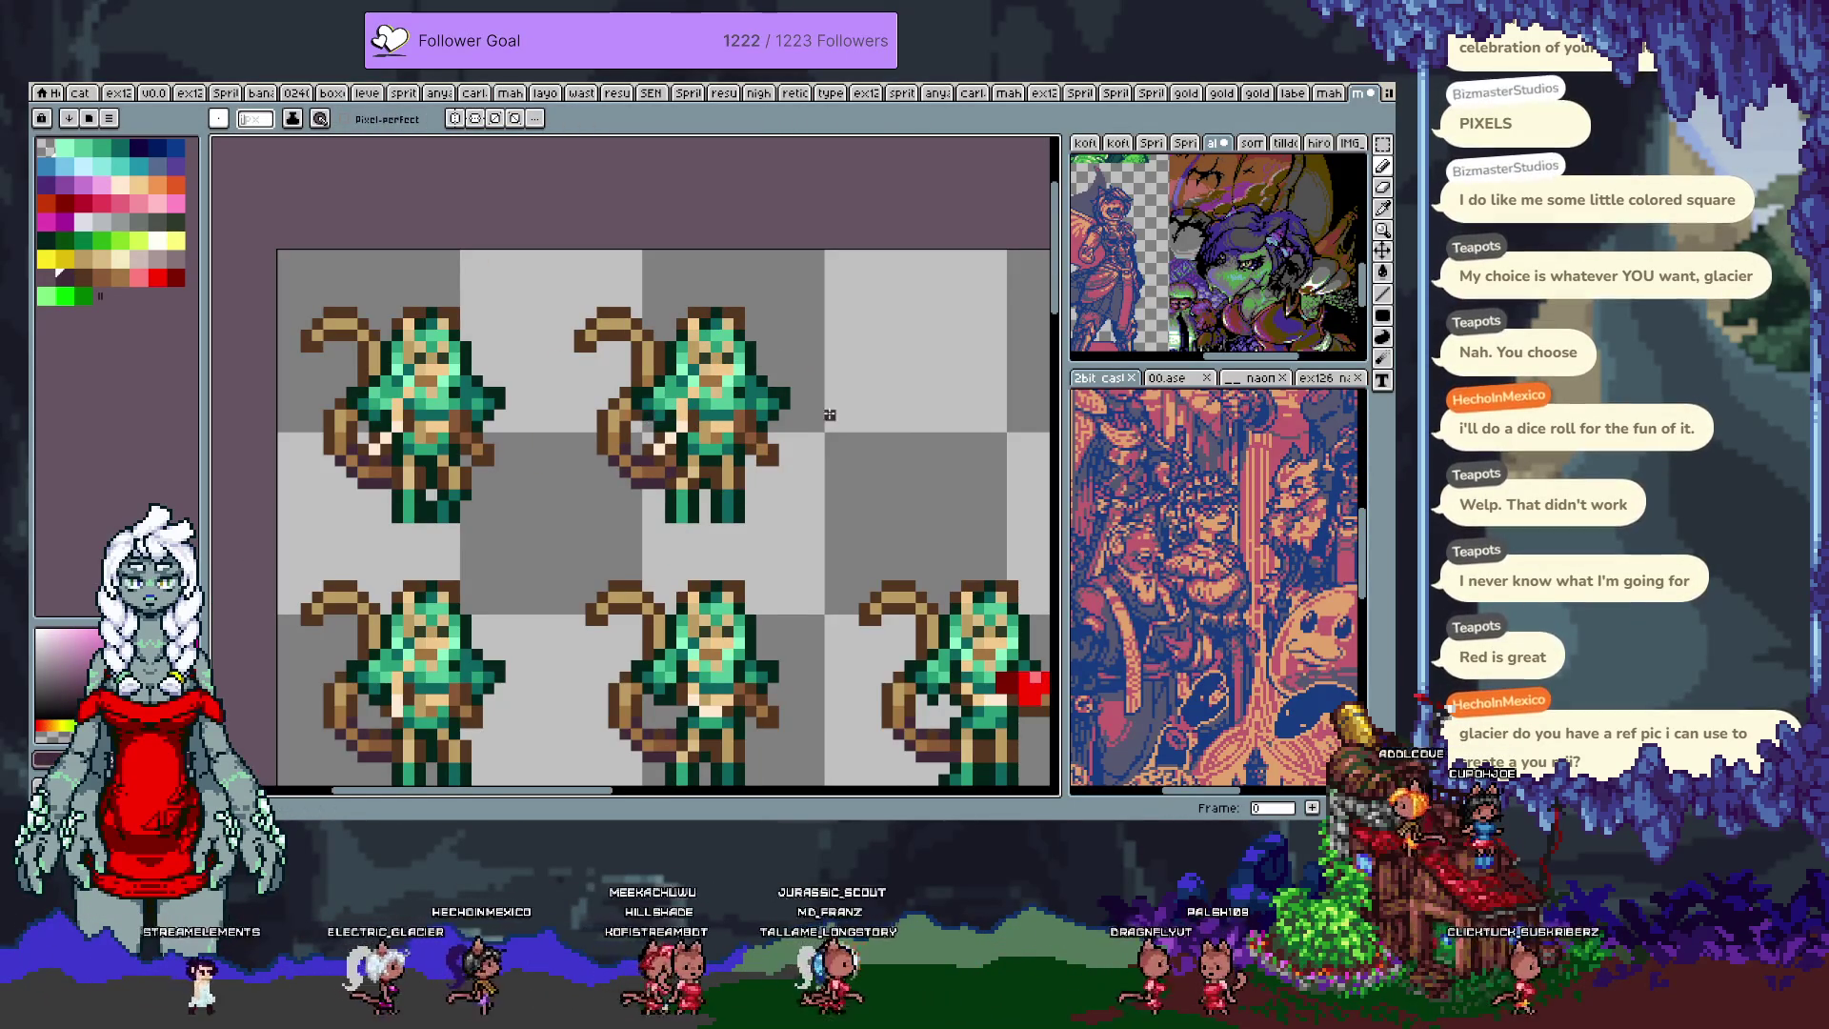
pyautogui.scroll(-1, 805, 393)
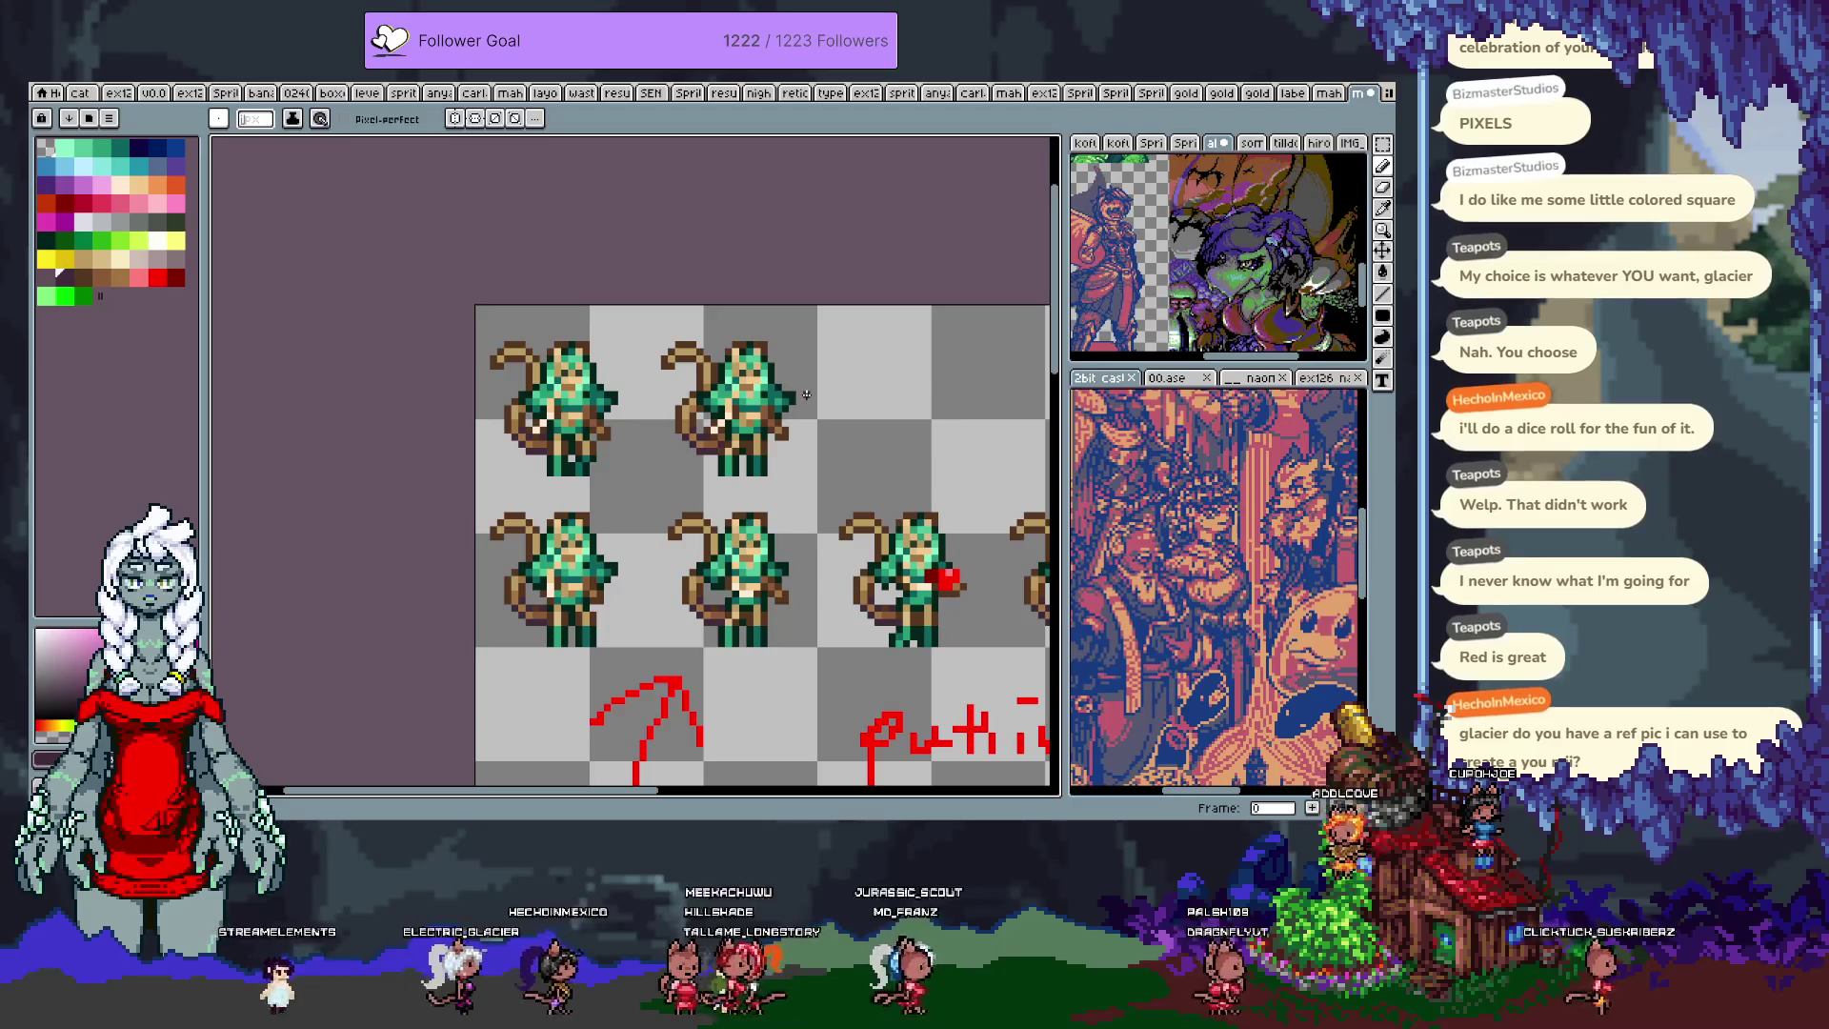
pyautogui.scroll(-1, 829, 395)
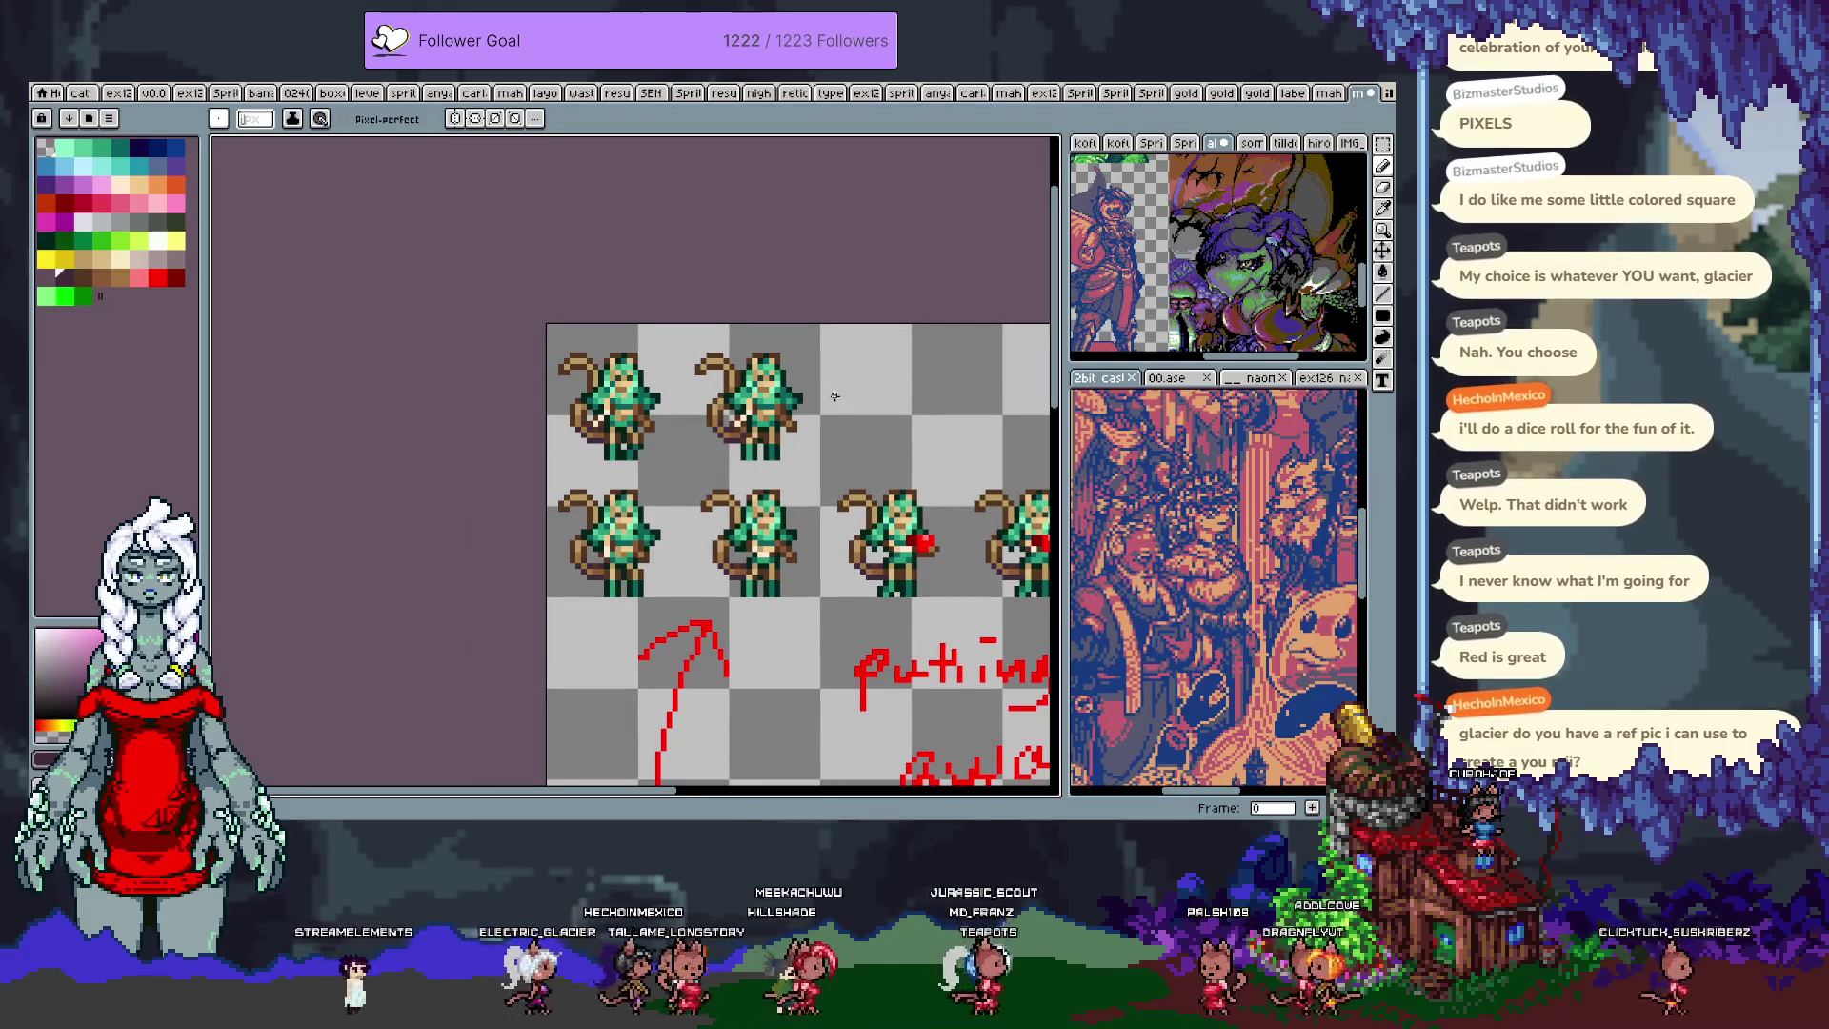
pyautogui.moveTo(886, 388); pyautogui.dragTo(674, 413)
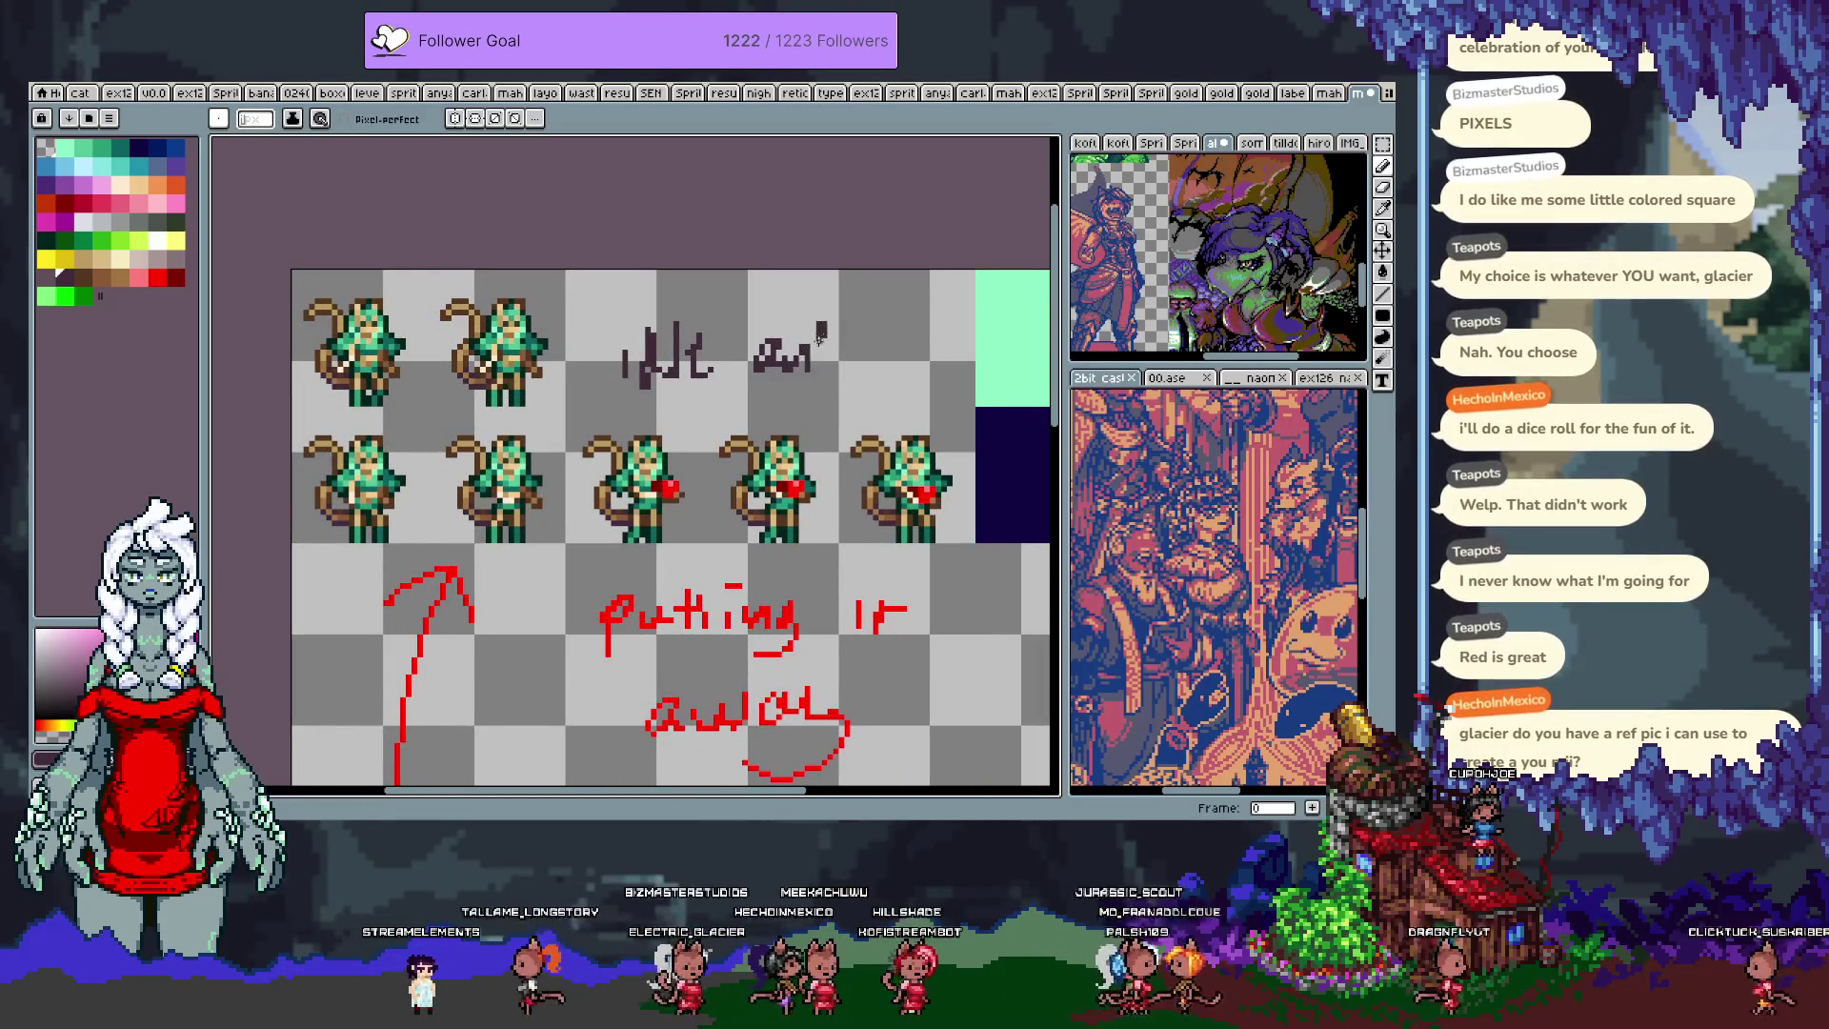
pyautogui.rightClick(657, 388)
pyautogui.scroll(-3, 896, 472)
pyautogui.press('h')
pyautogui.moveTo(897, 474); pyautogui.dragTo(895, 473)
pyautogui.press('b')
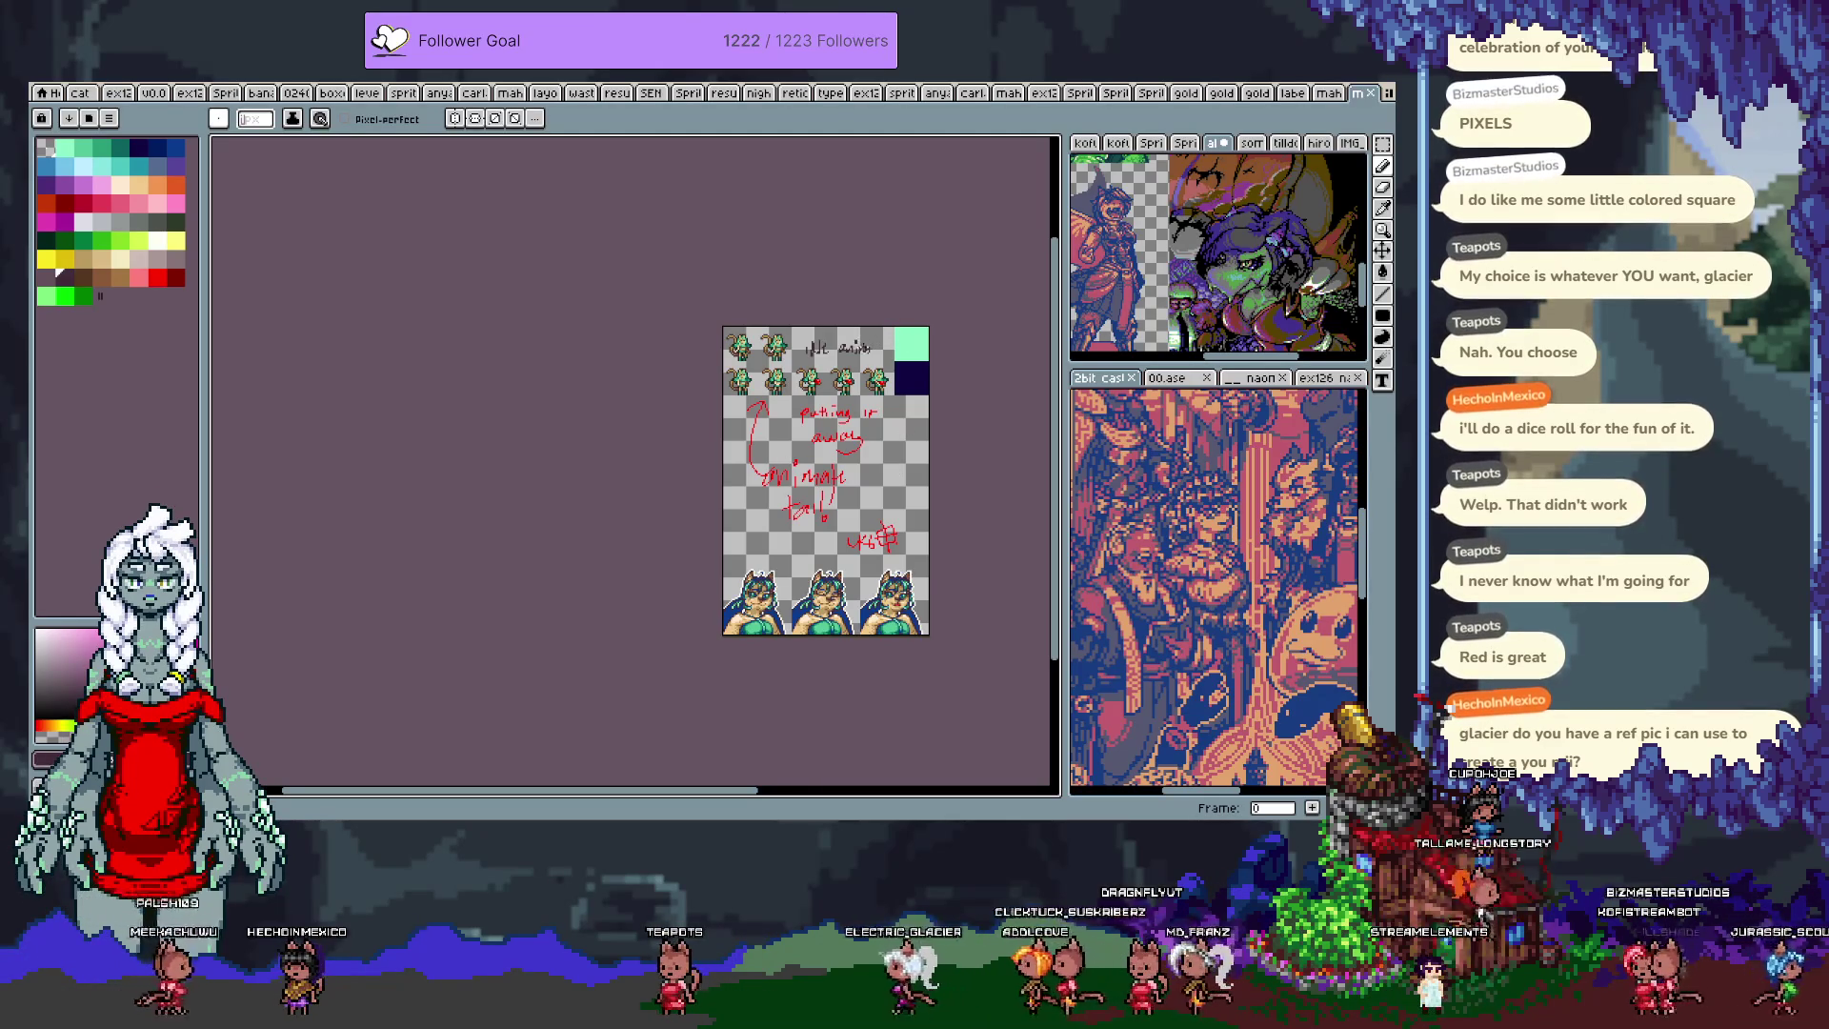
pyautogui.scroll(1, 872, 349)
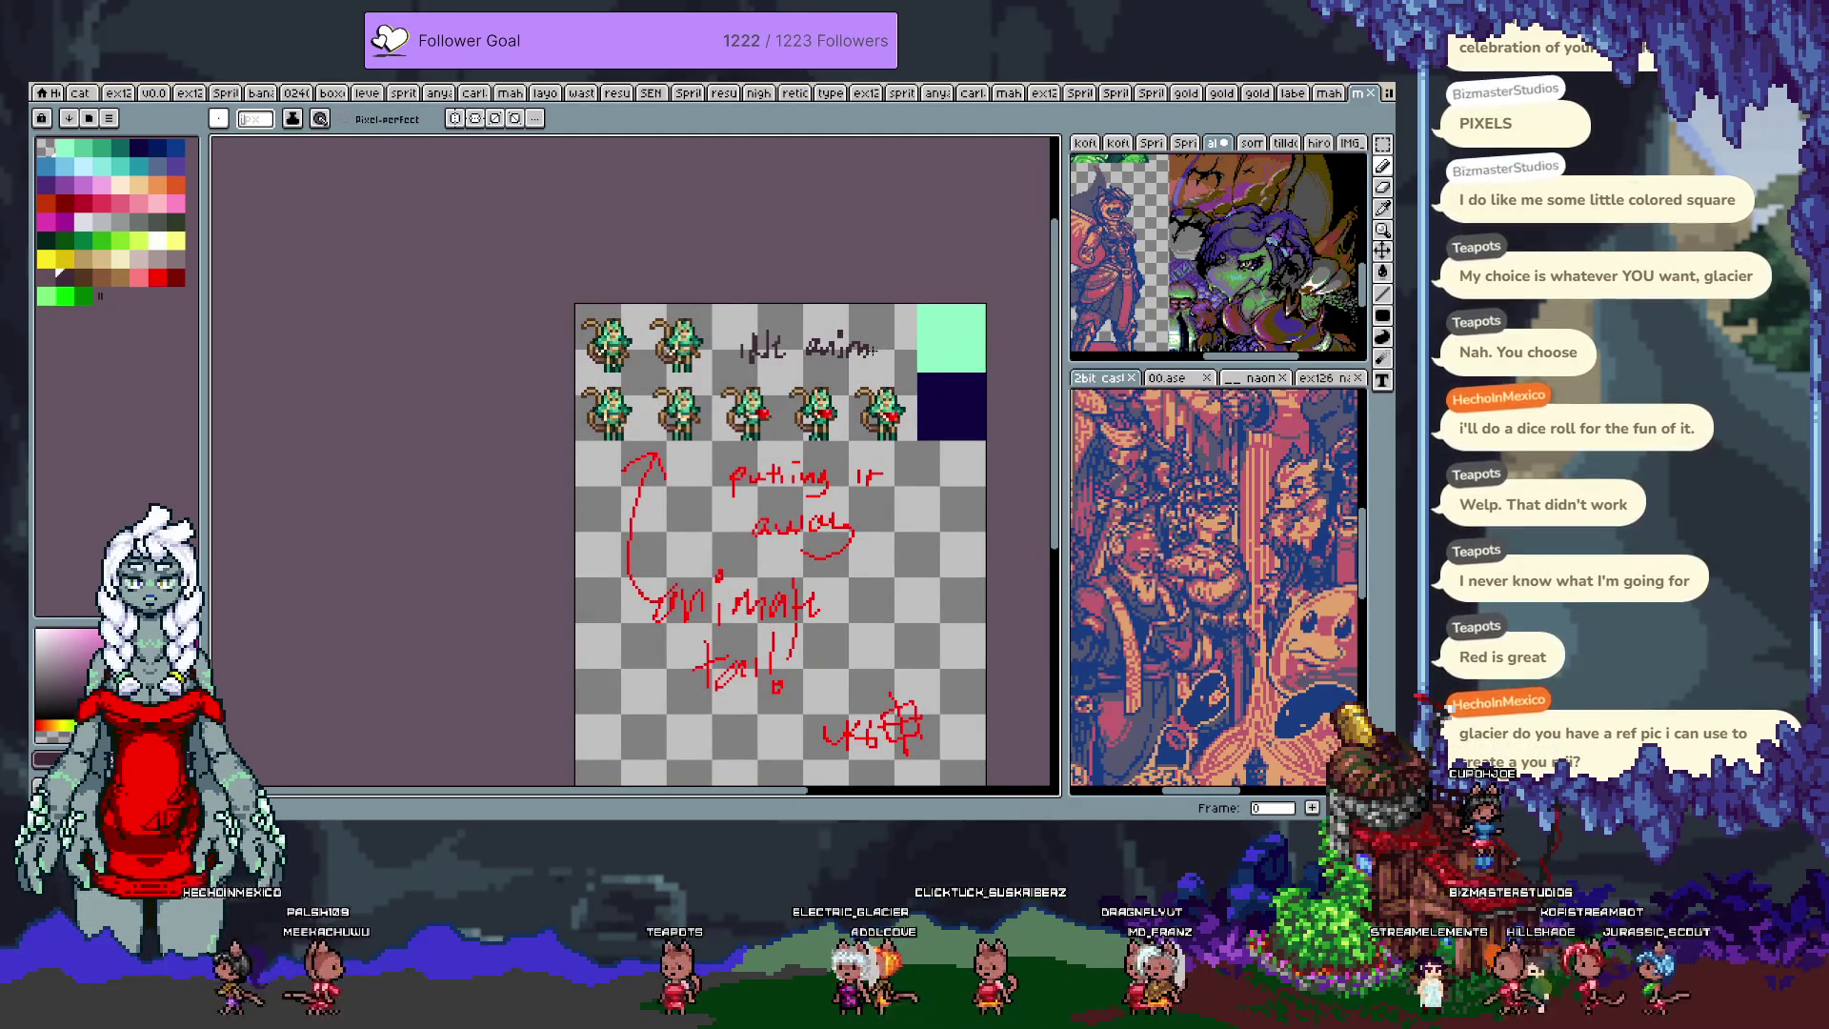
pyautogui.press('space')
pyautogui.moveTo(896, 529); pyautogui.dragTo(812, 419)
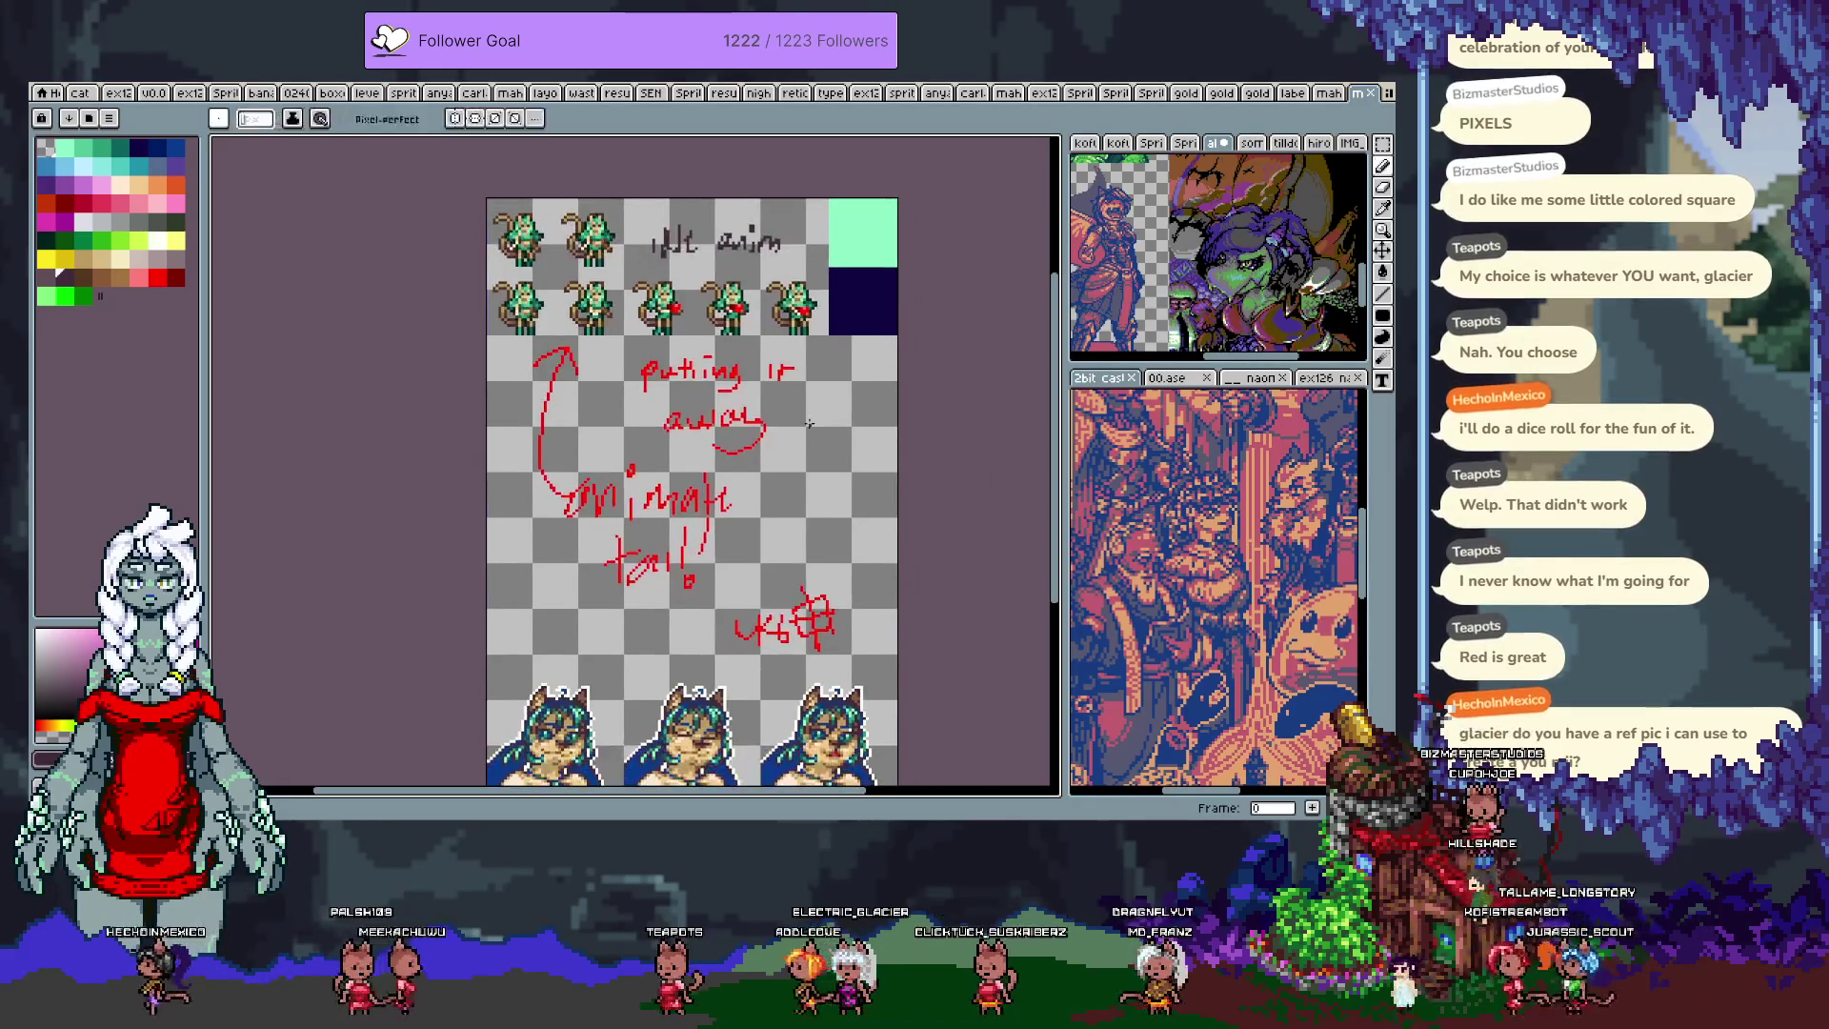
# Step: Save the sheet under the name miya.24x24.png in the npcs folder
pyautogui.hotkey('ctrl', 'shift', 's')
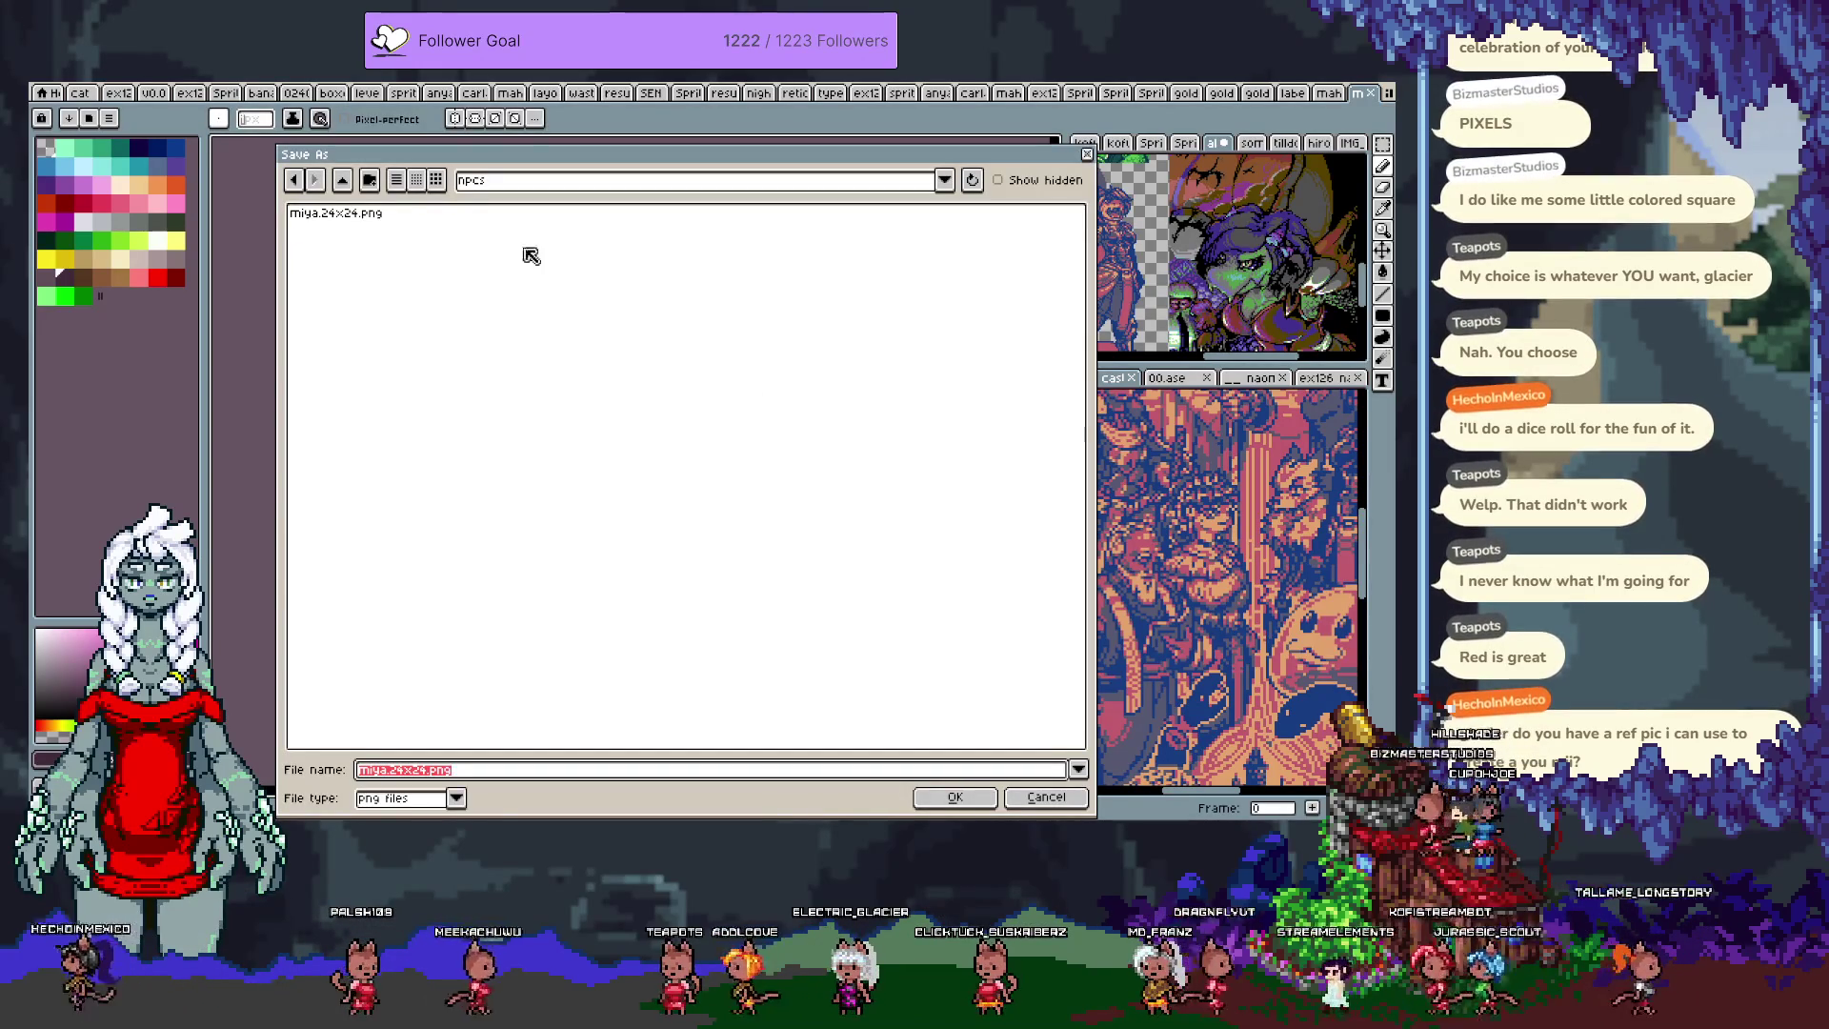
pyautogui.press('Return')
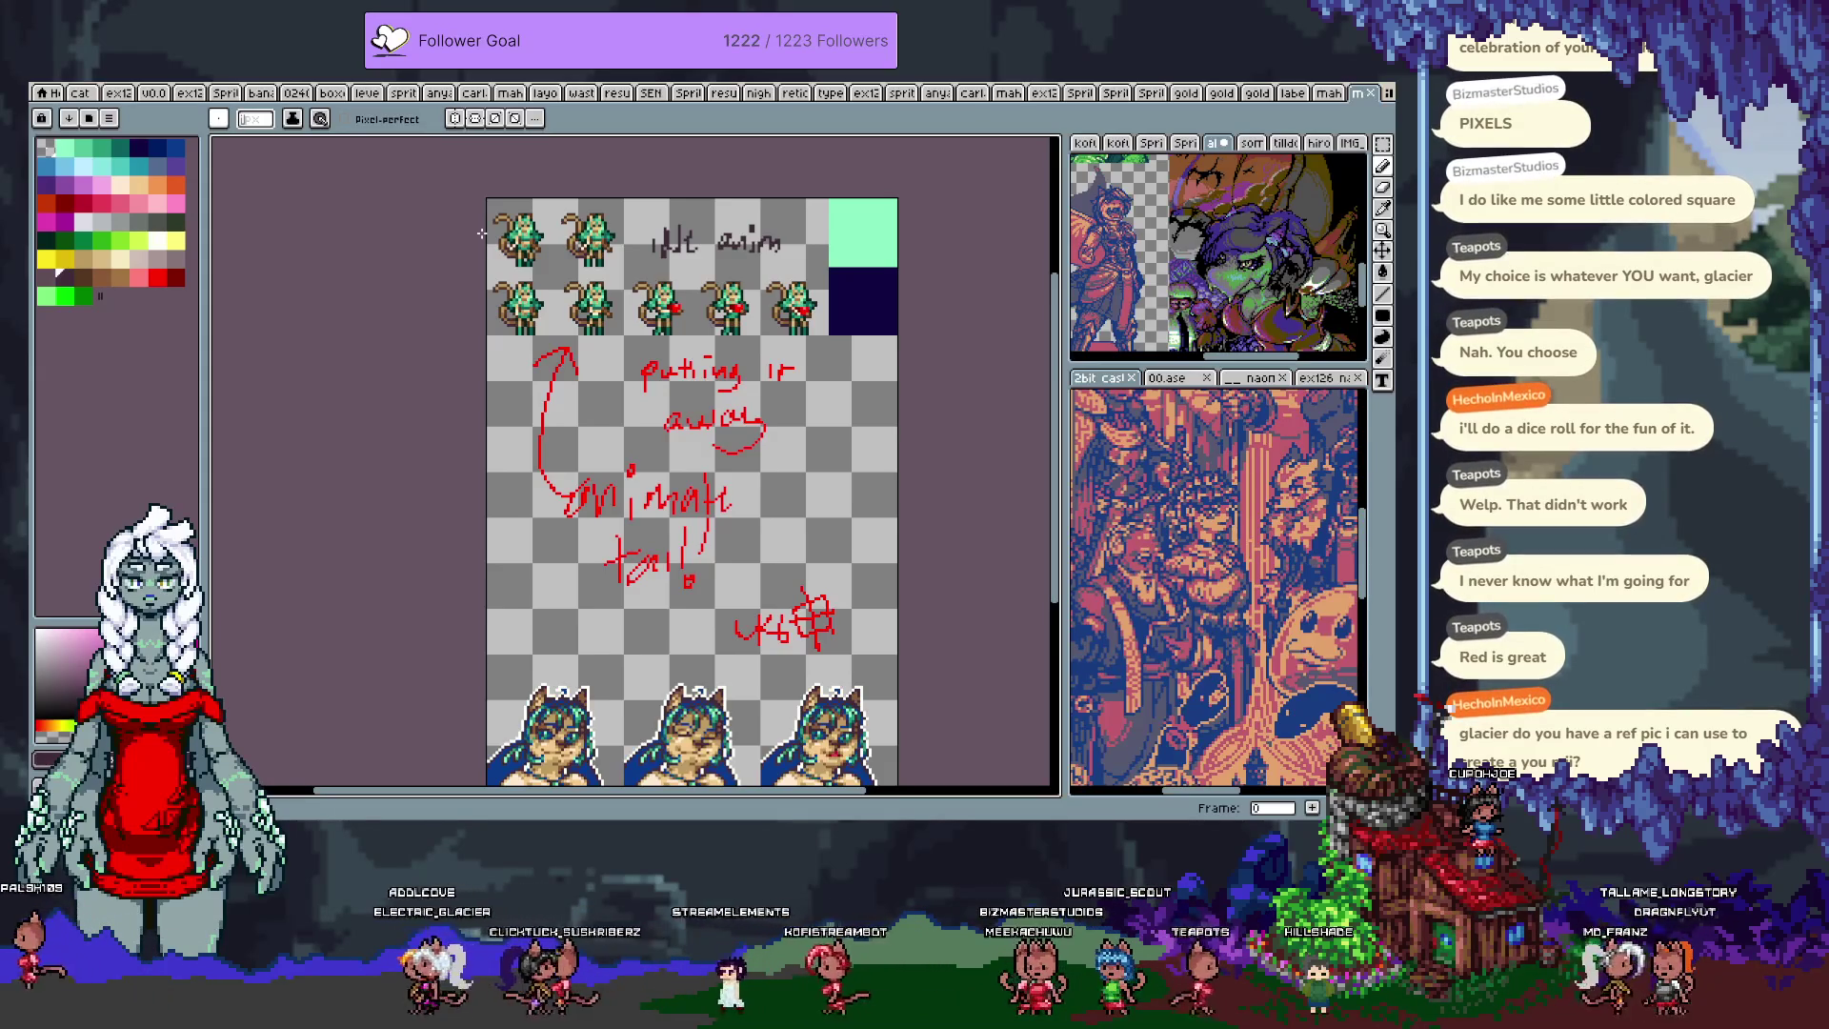
pyautogui.scroll(-2, 491, 413)
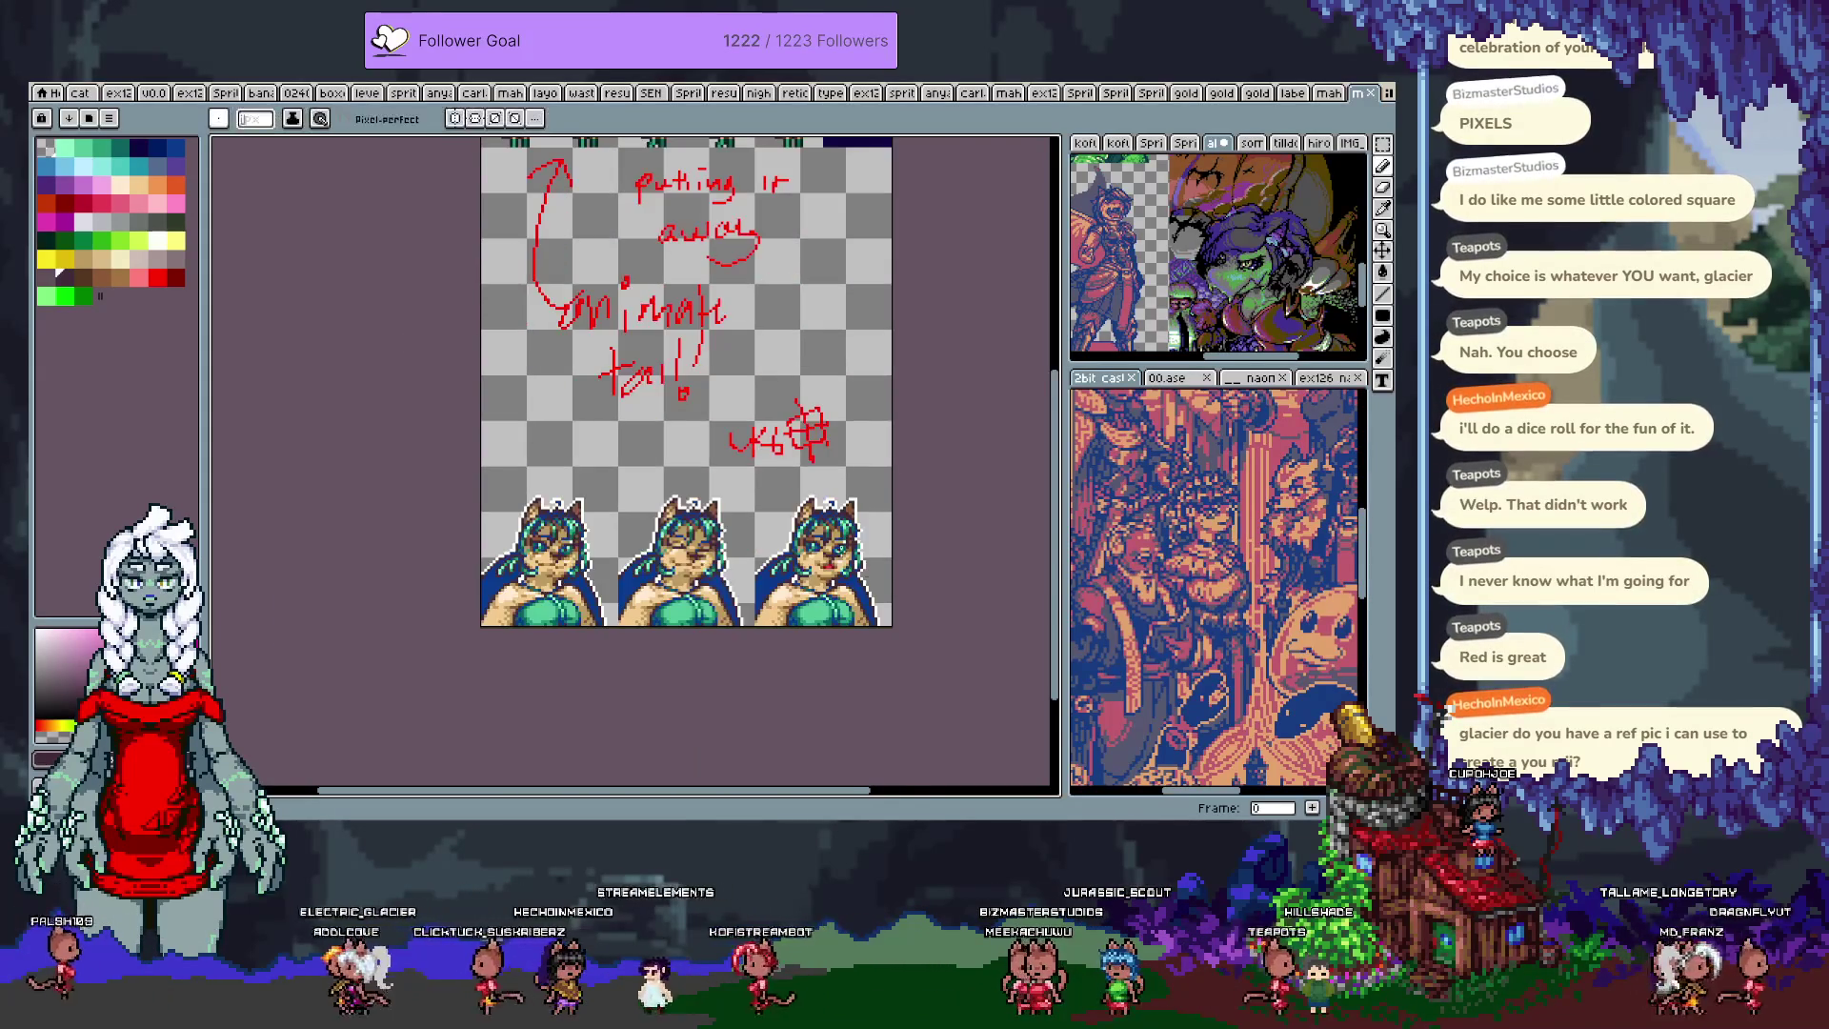
pyautogui.scroll(5, 609, 330)
pyautogui.press('alt')
pyautogui.keyDown('alt'); pyautogui.click(703, 511); pyautogui.keyUp('alt')
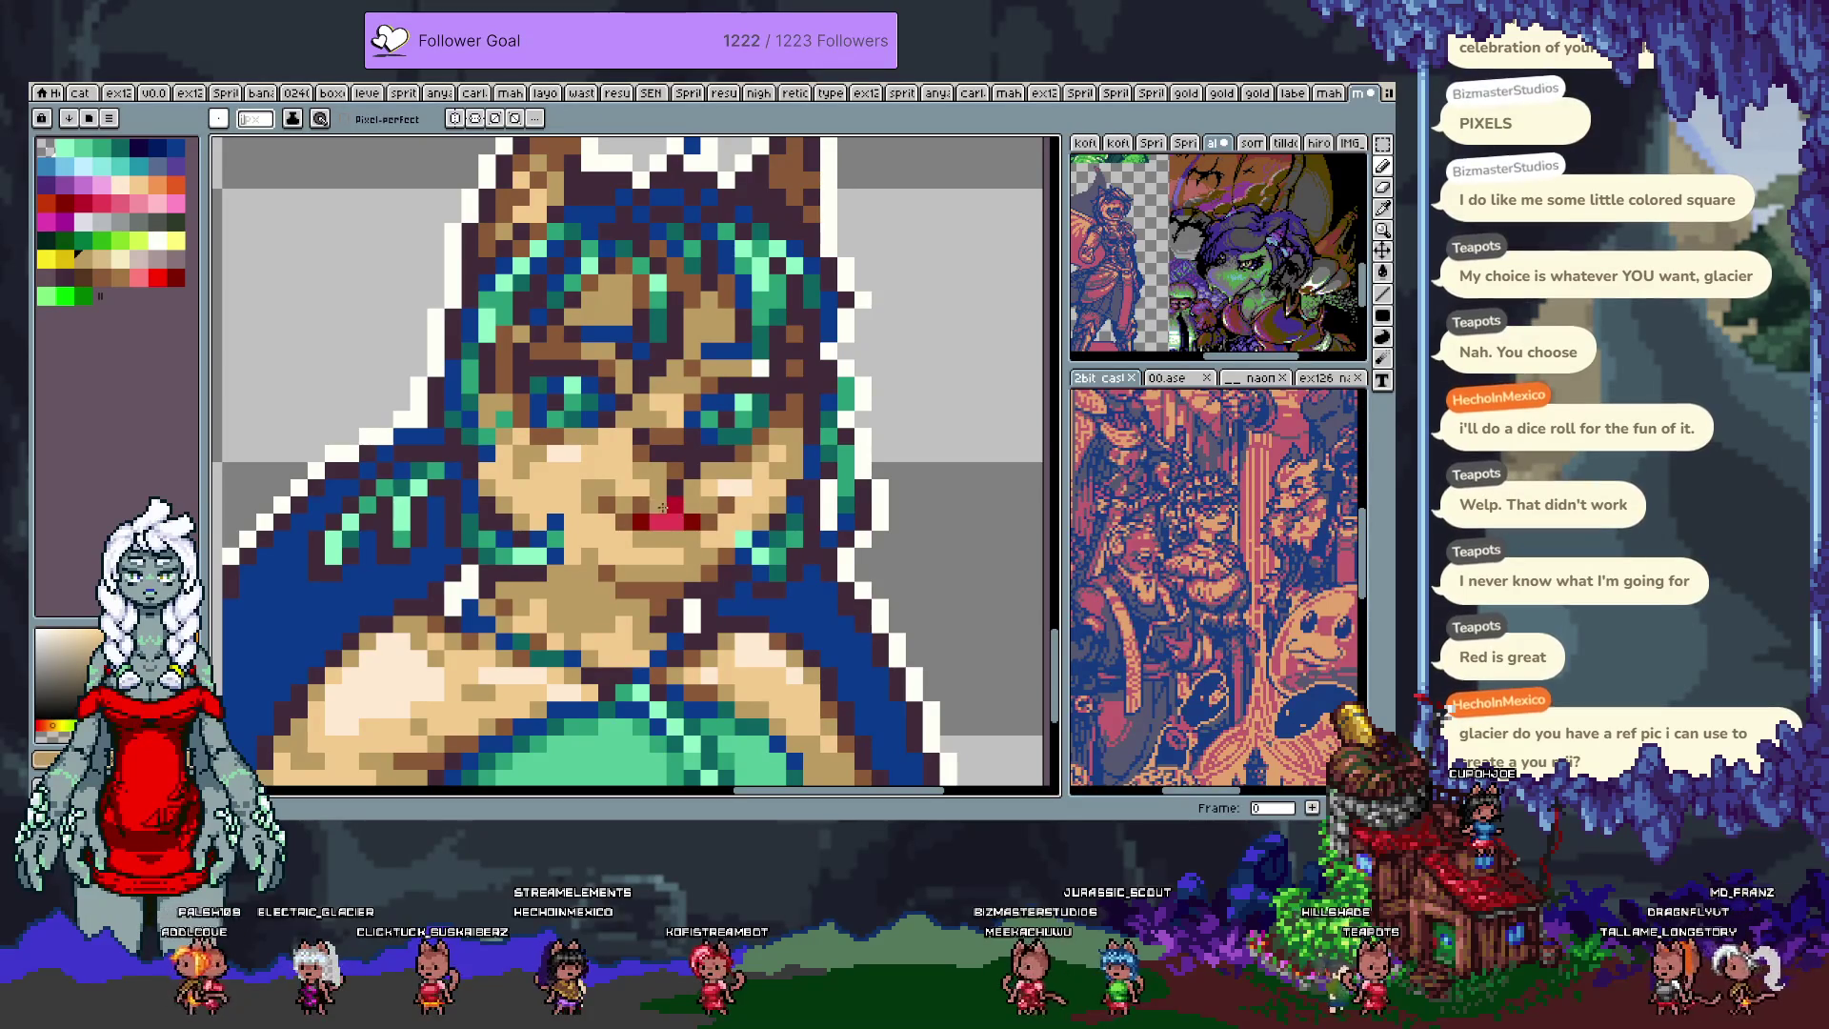
pyautogui.scroll(-5, 659, 507)
pyautogui.scroll(4, 608, 505)
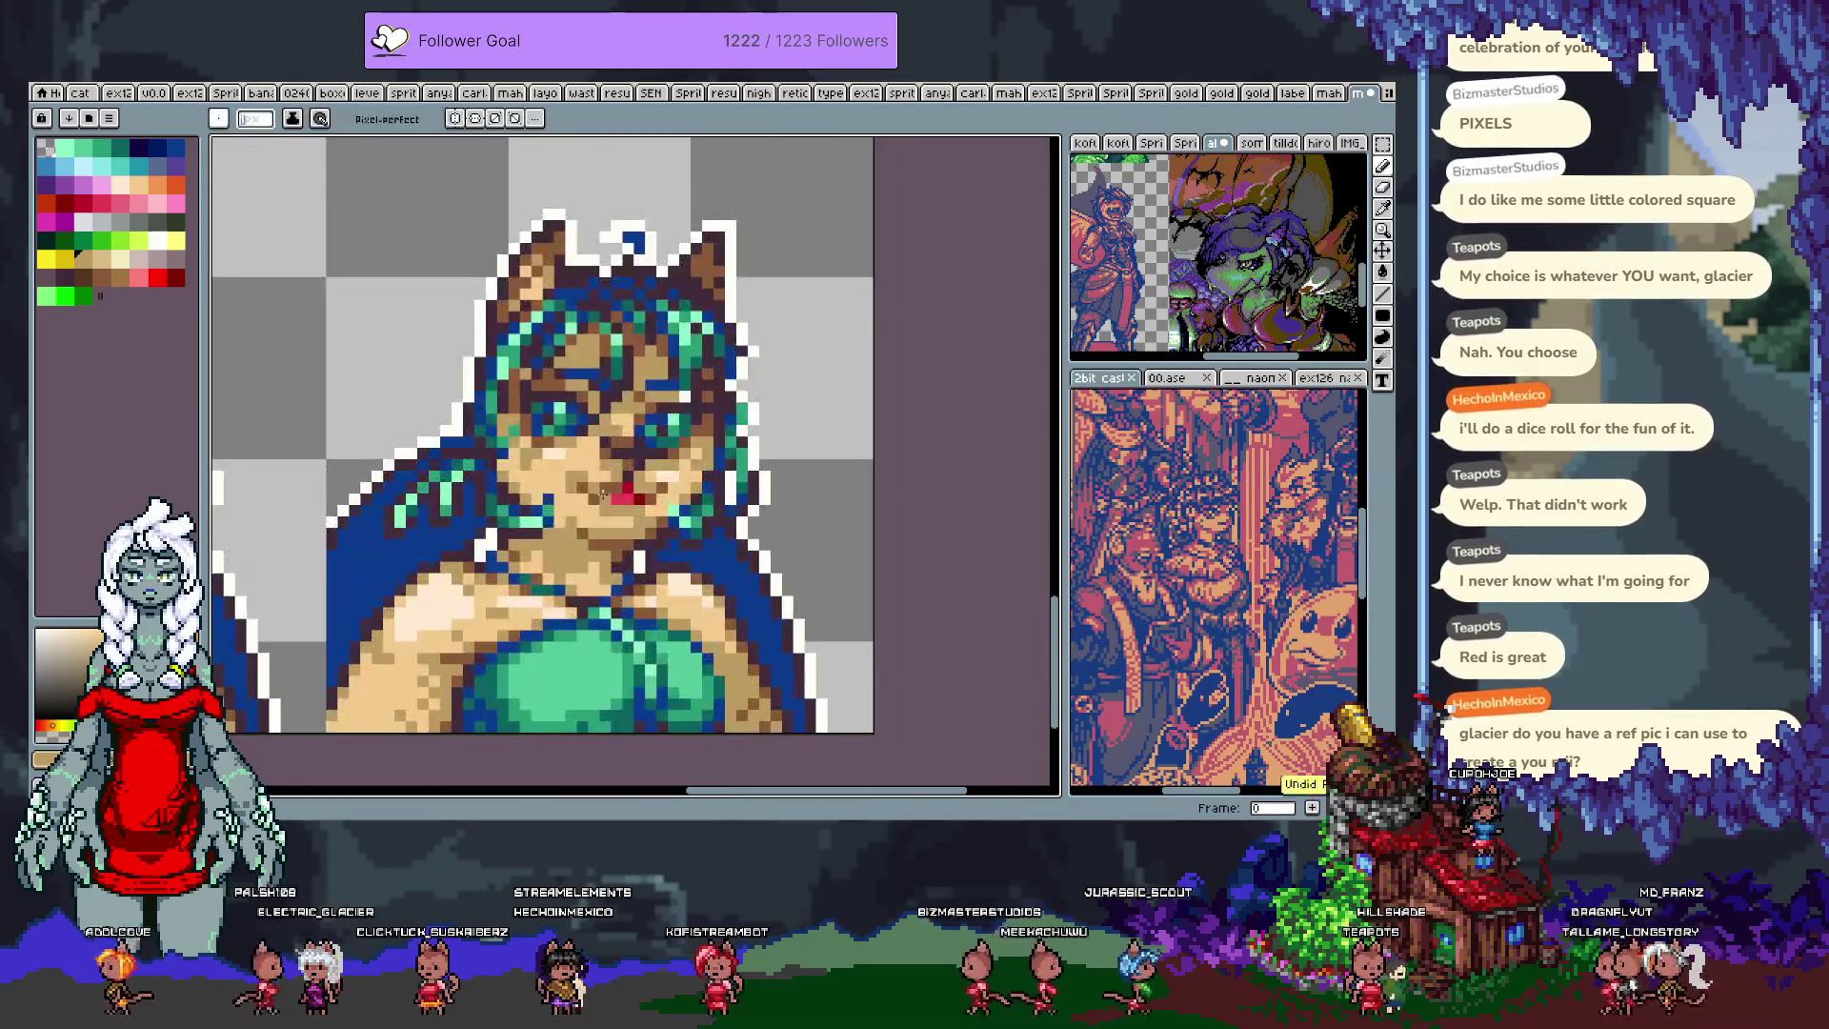
pyautogui.scroll(-3, 606, 494)
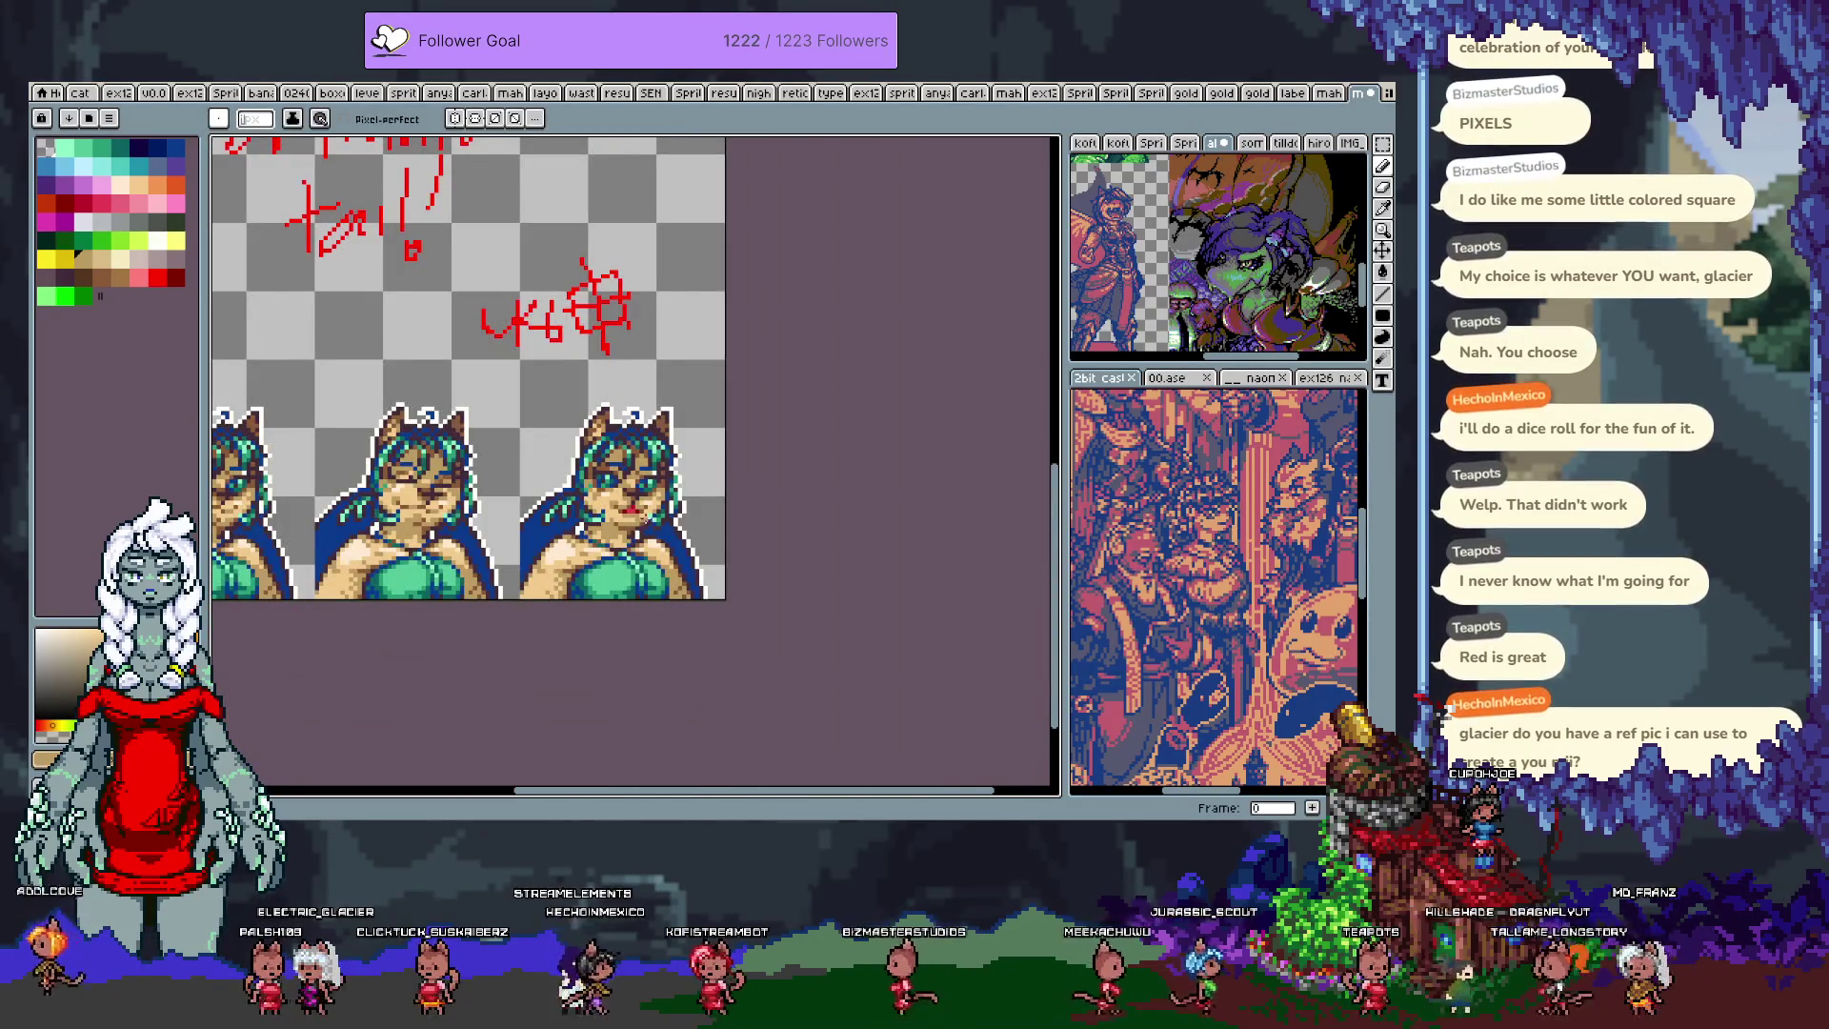
pyautogui.scroll(3, 645, 516)
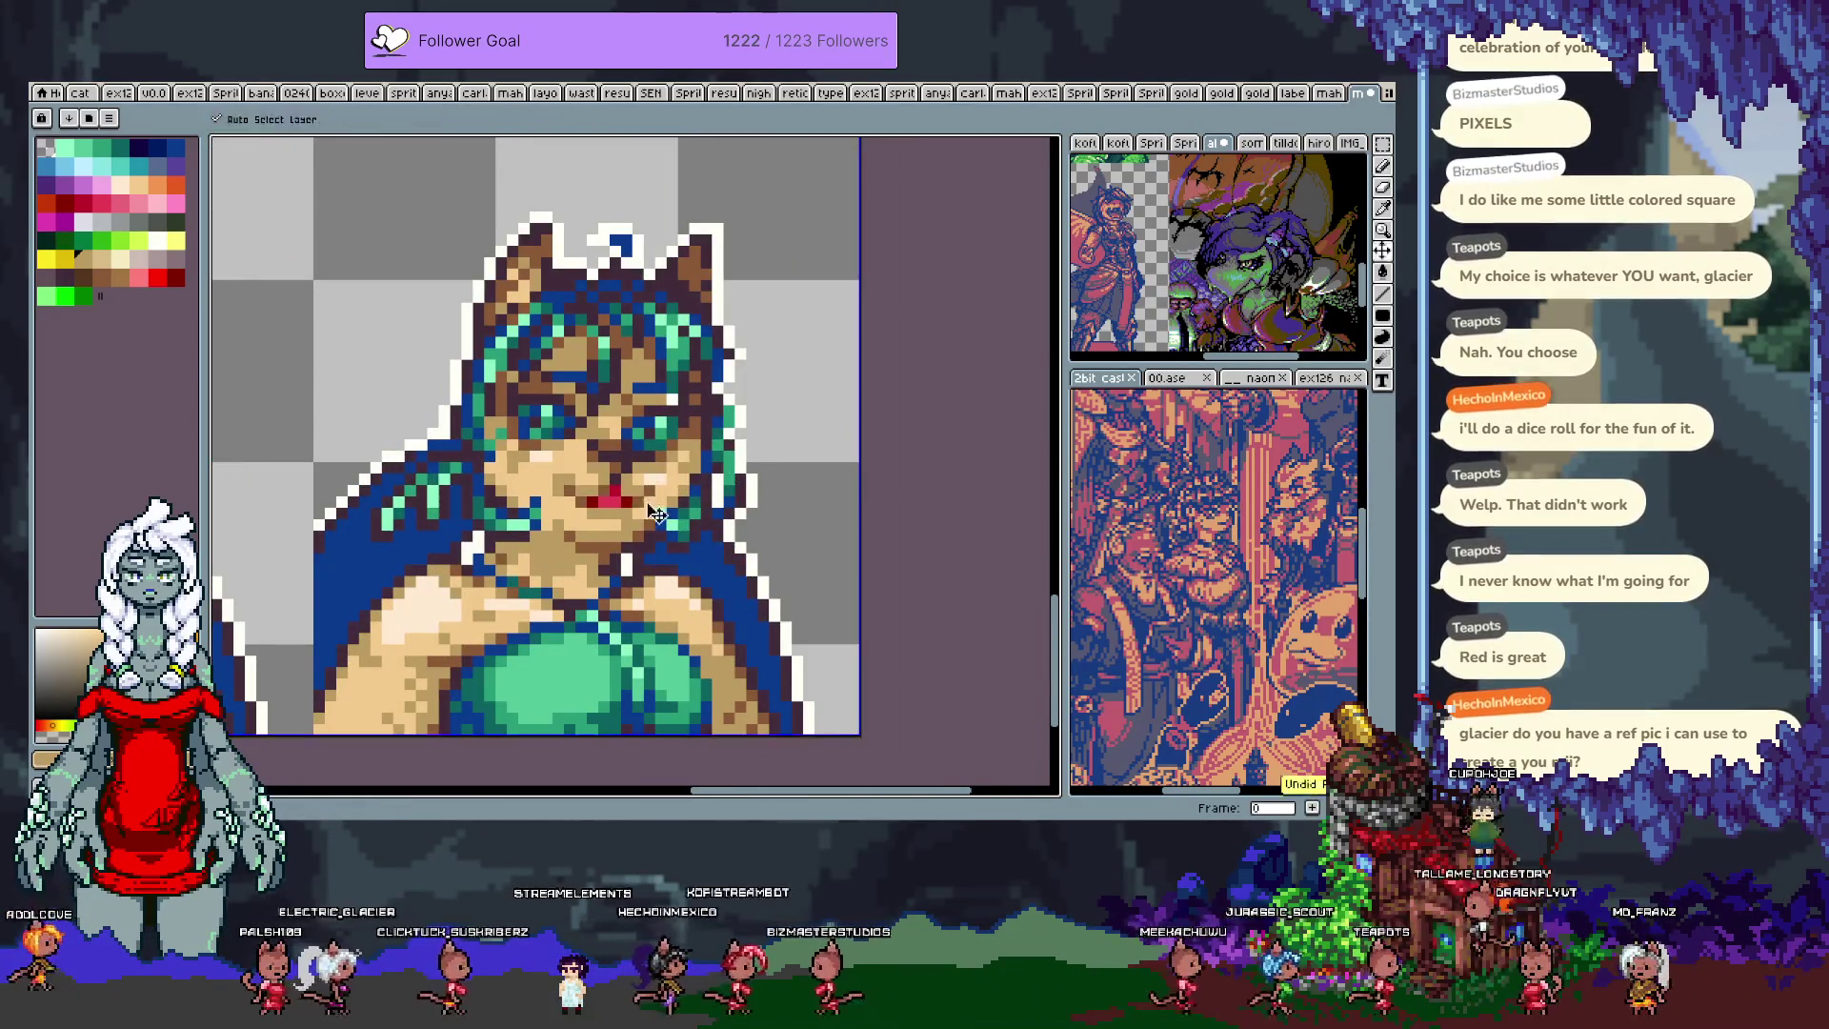
pyautogui.press('b')
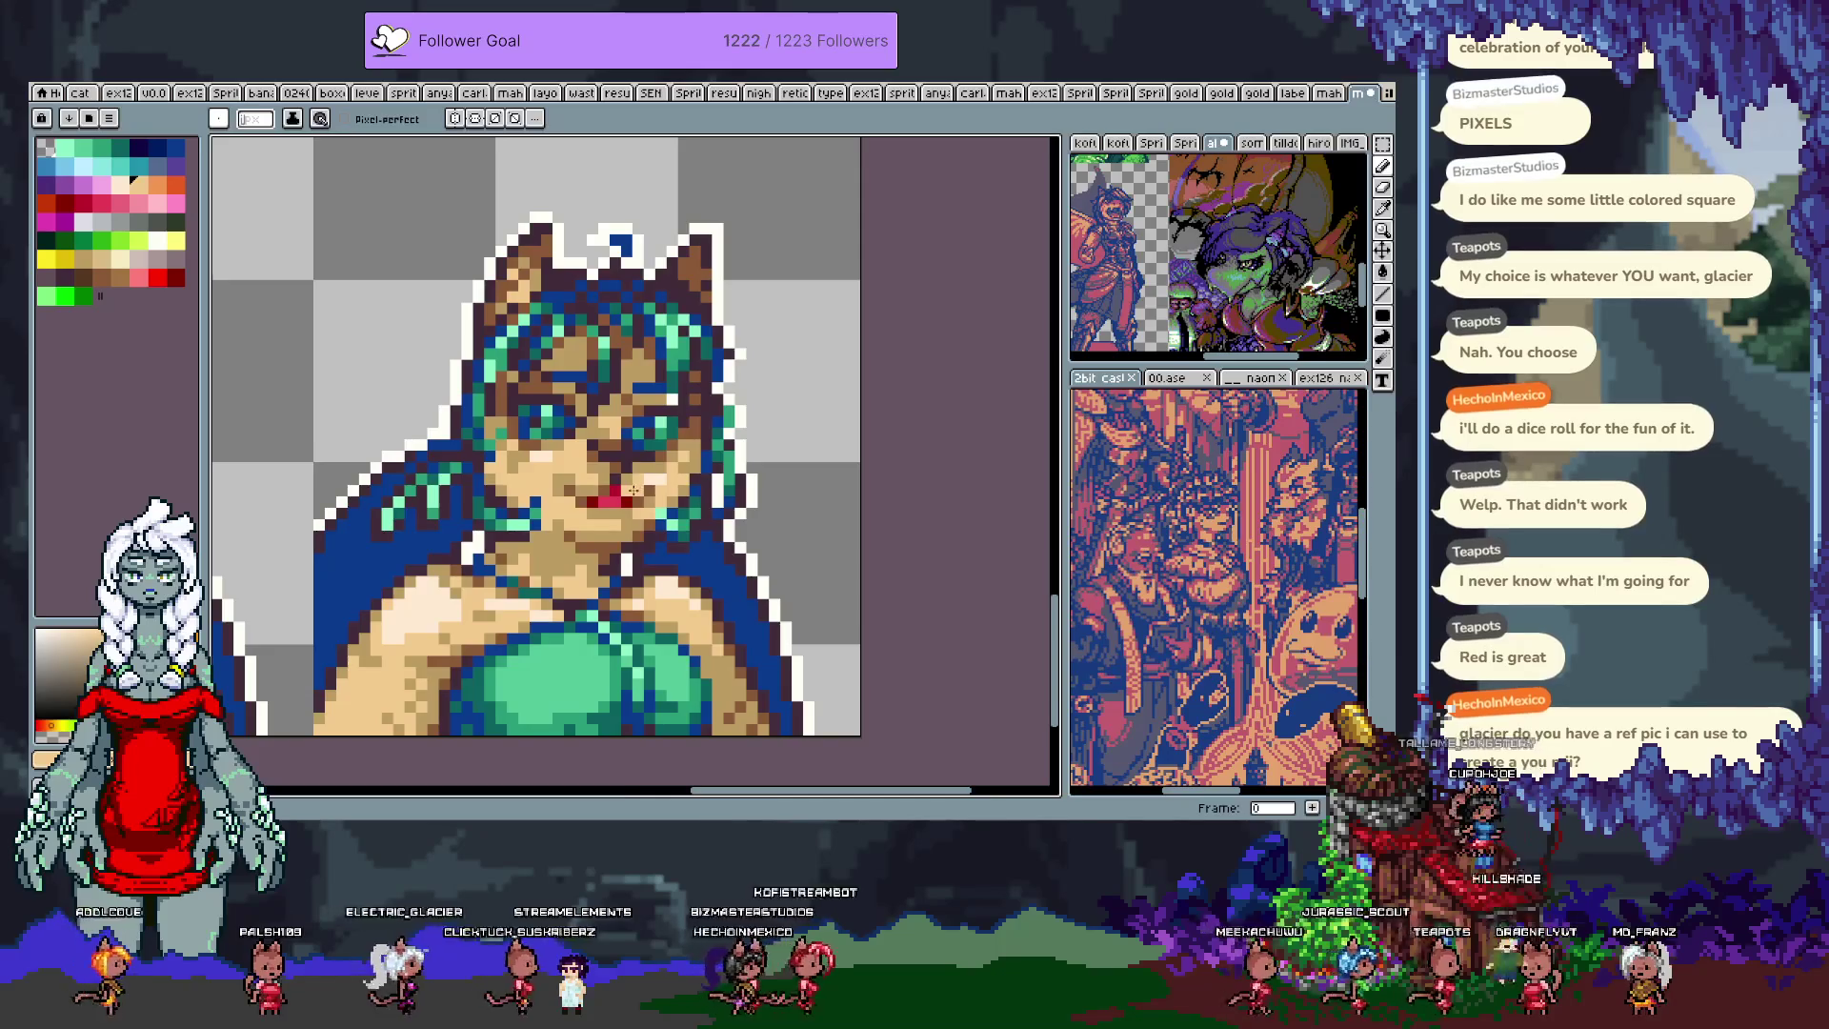
pyautogui.scroll(-2, 634, 491)
pyautogui.scroll(2, 610, 491)
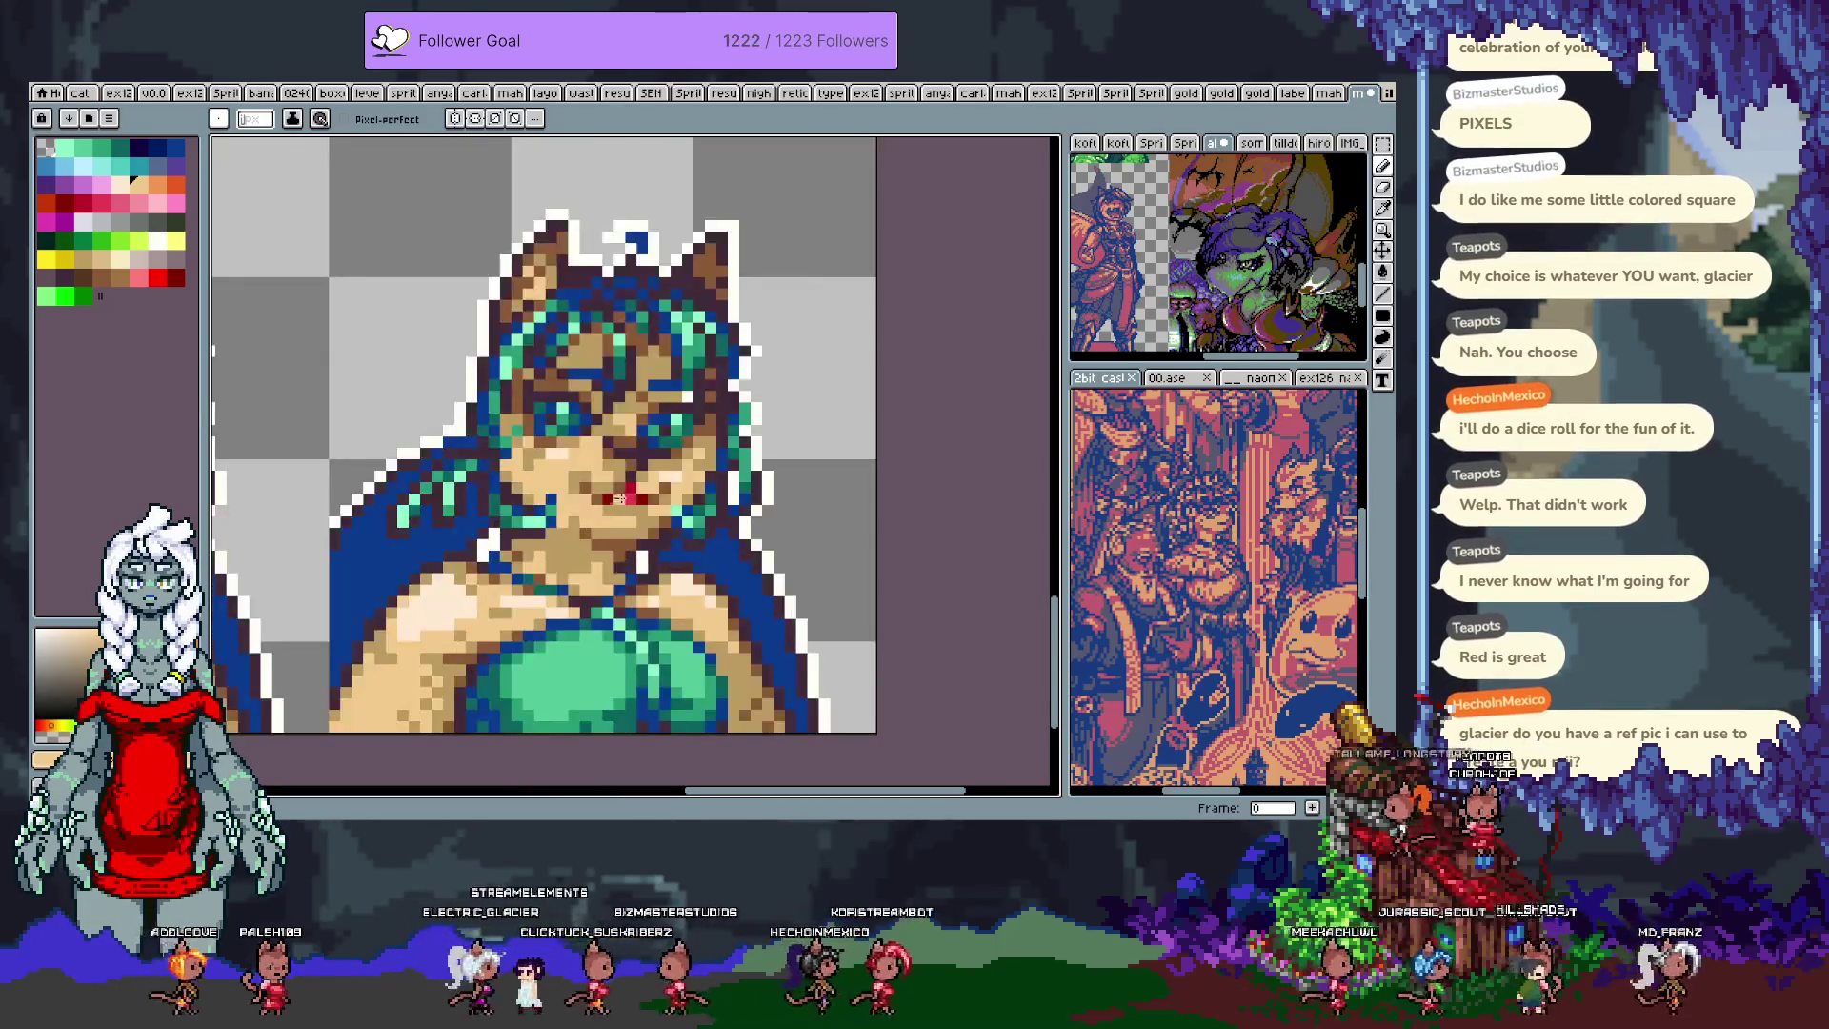
pyautogui.scroll(-2, 596, 488)
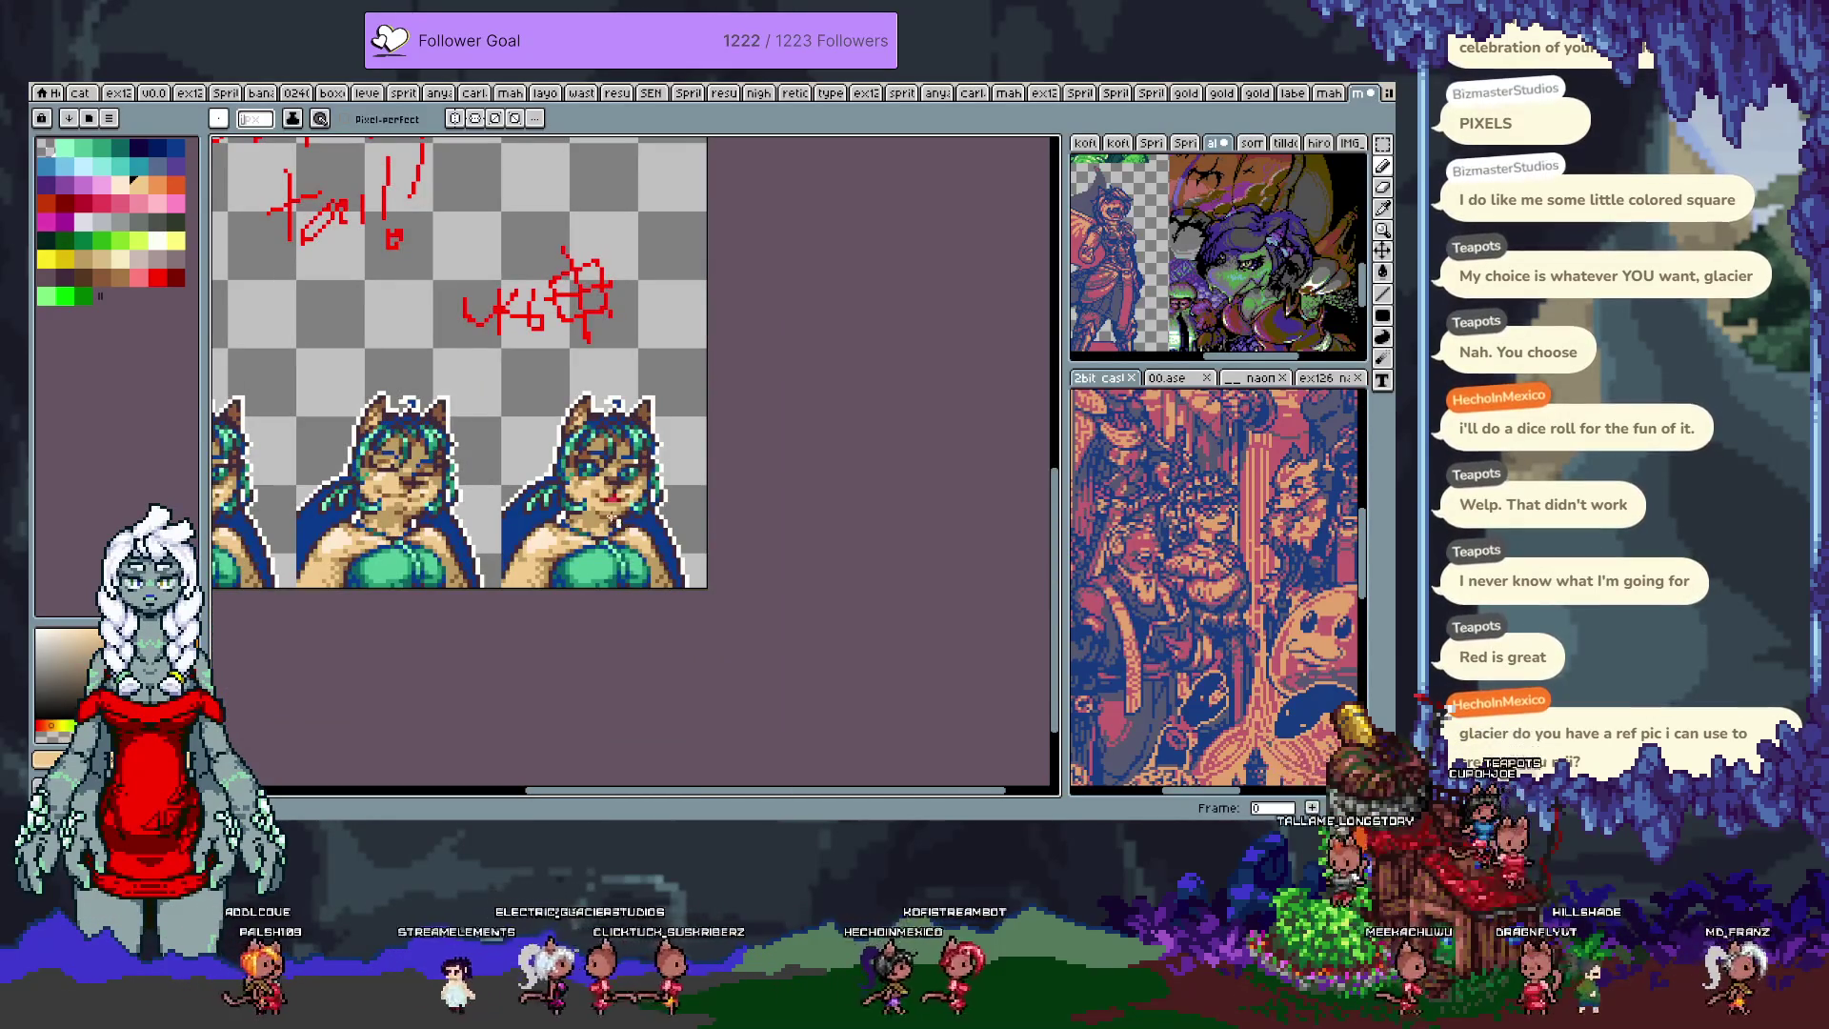
pyautogui.moveTo(460, 498); pyautogui.dragTo(558, 484)
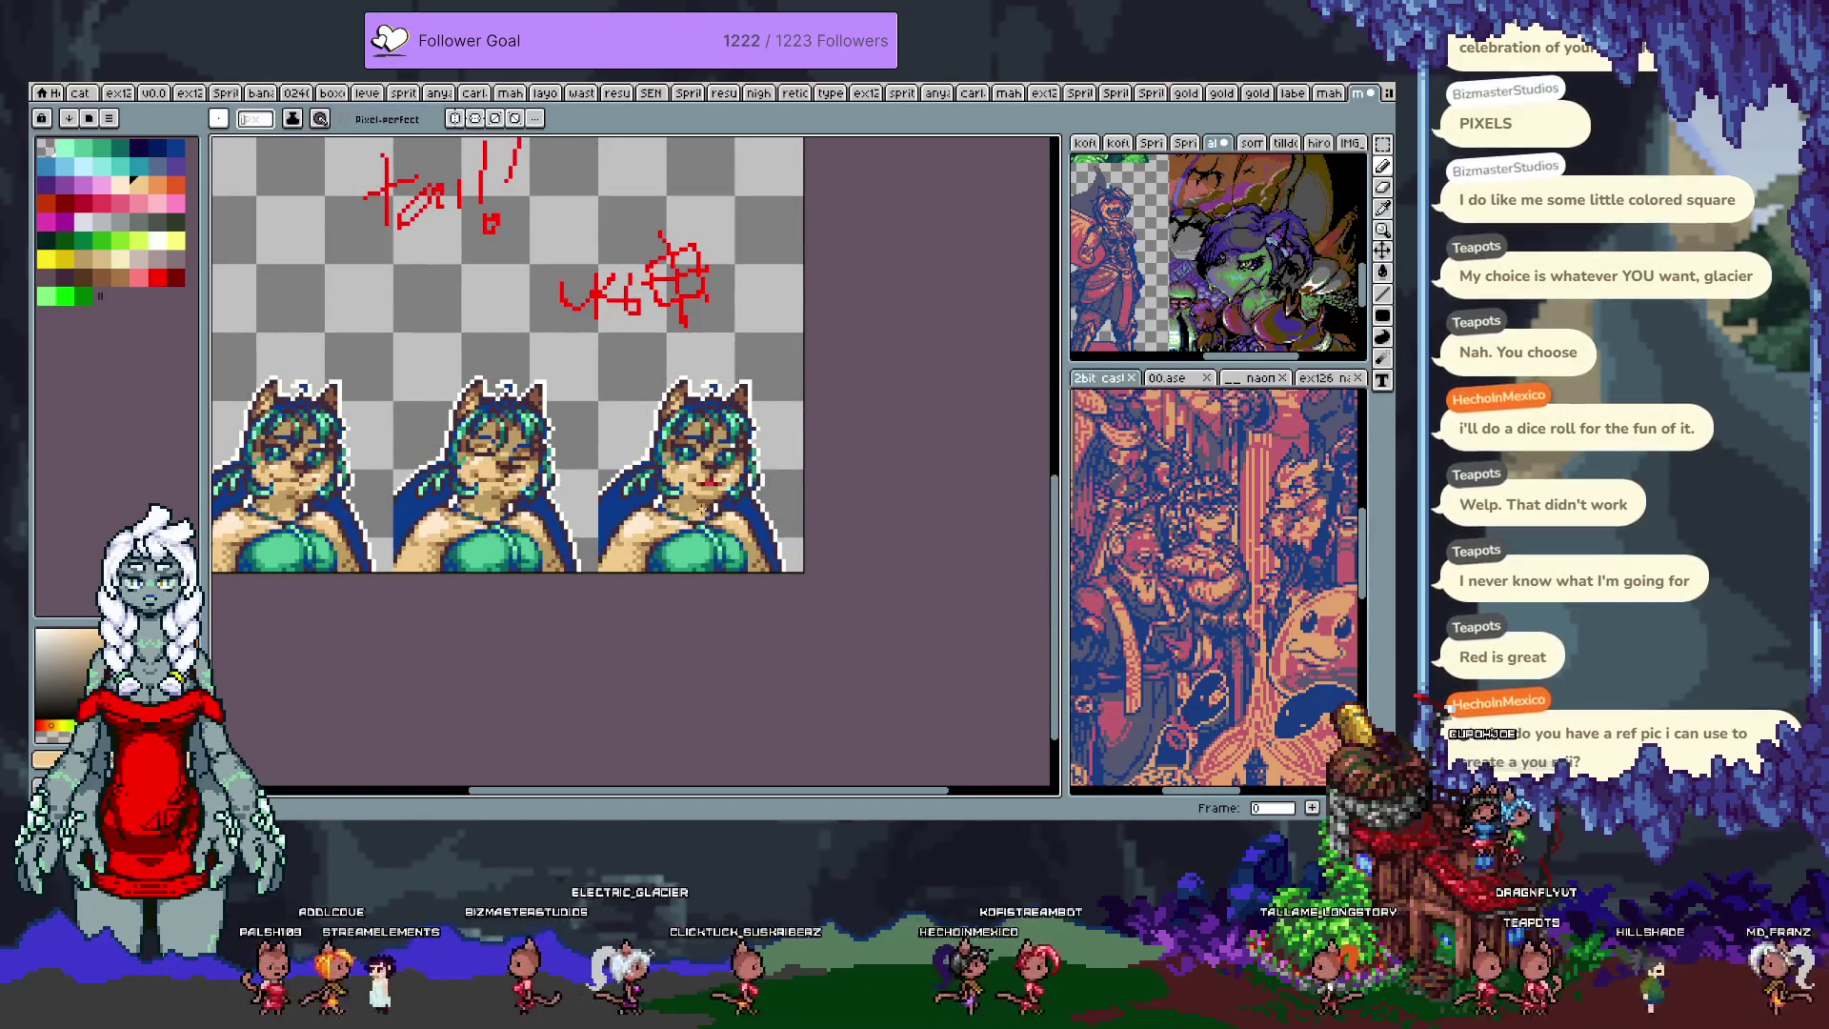
pyautogui.scroll(3, 701, 507)
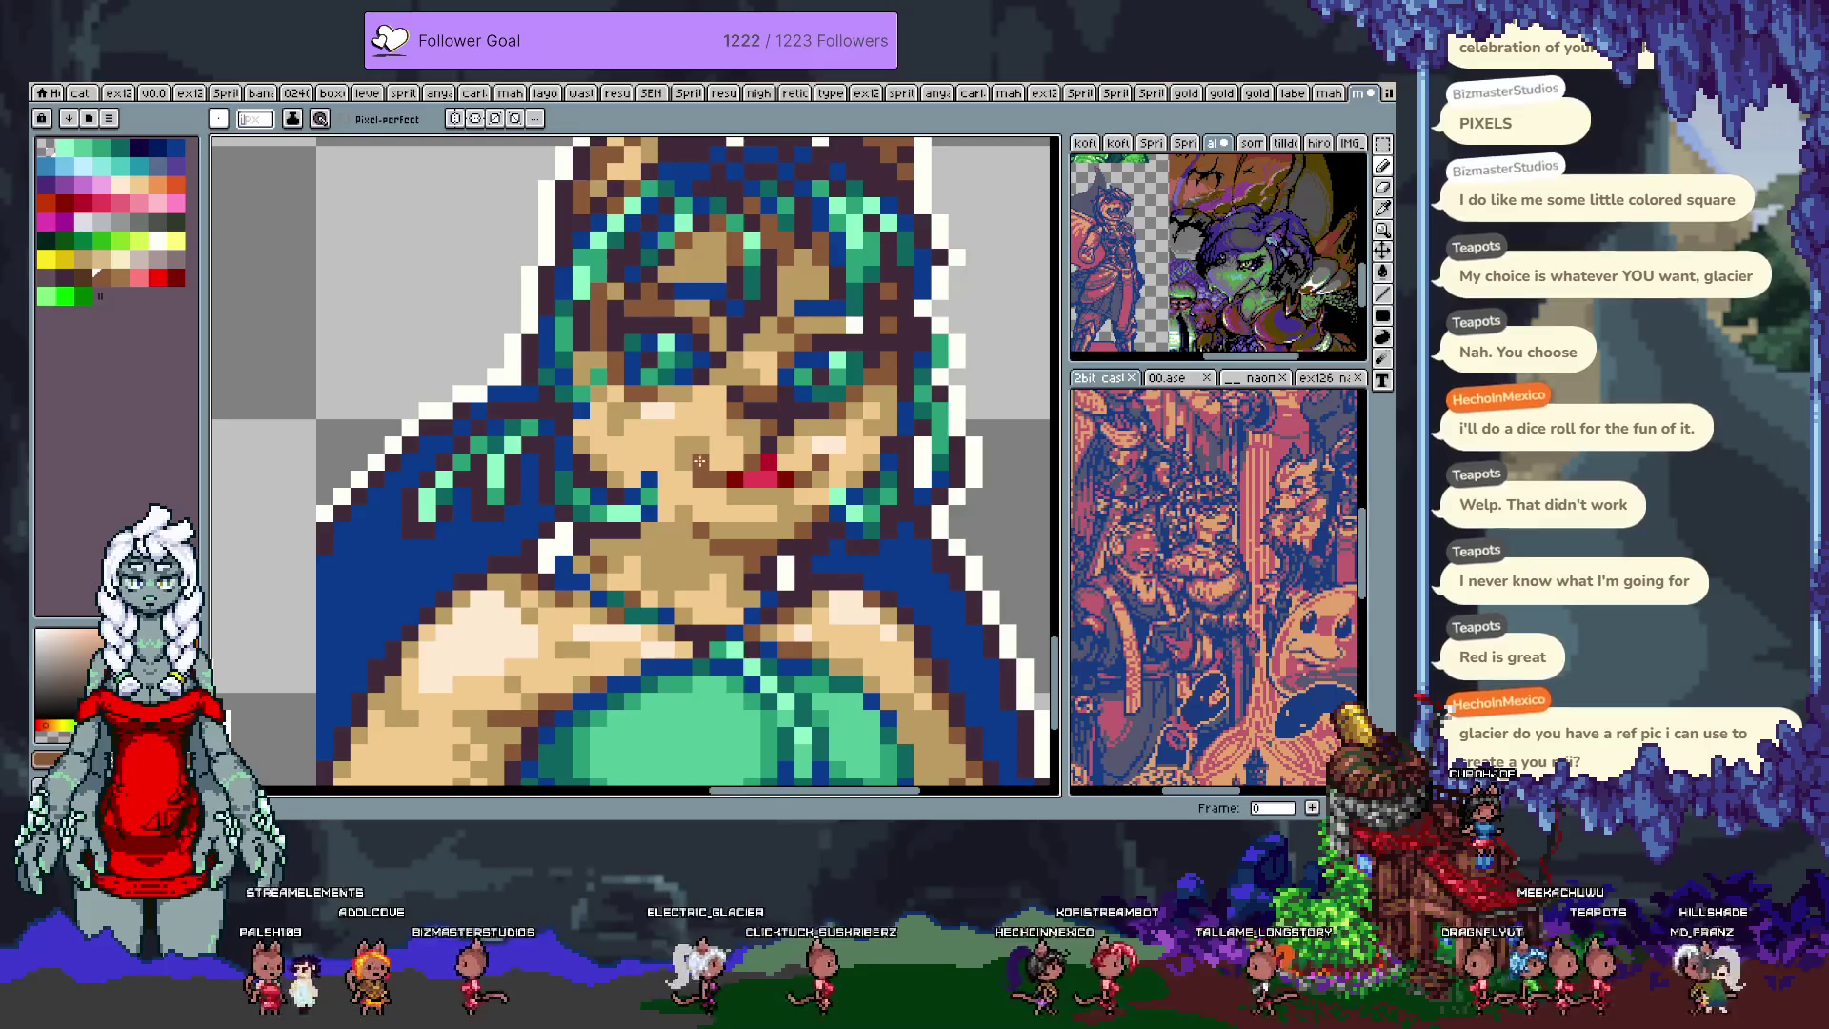
pyautogui.press('m')
pyautogui.press('b')
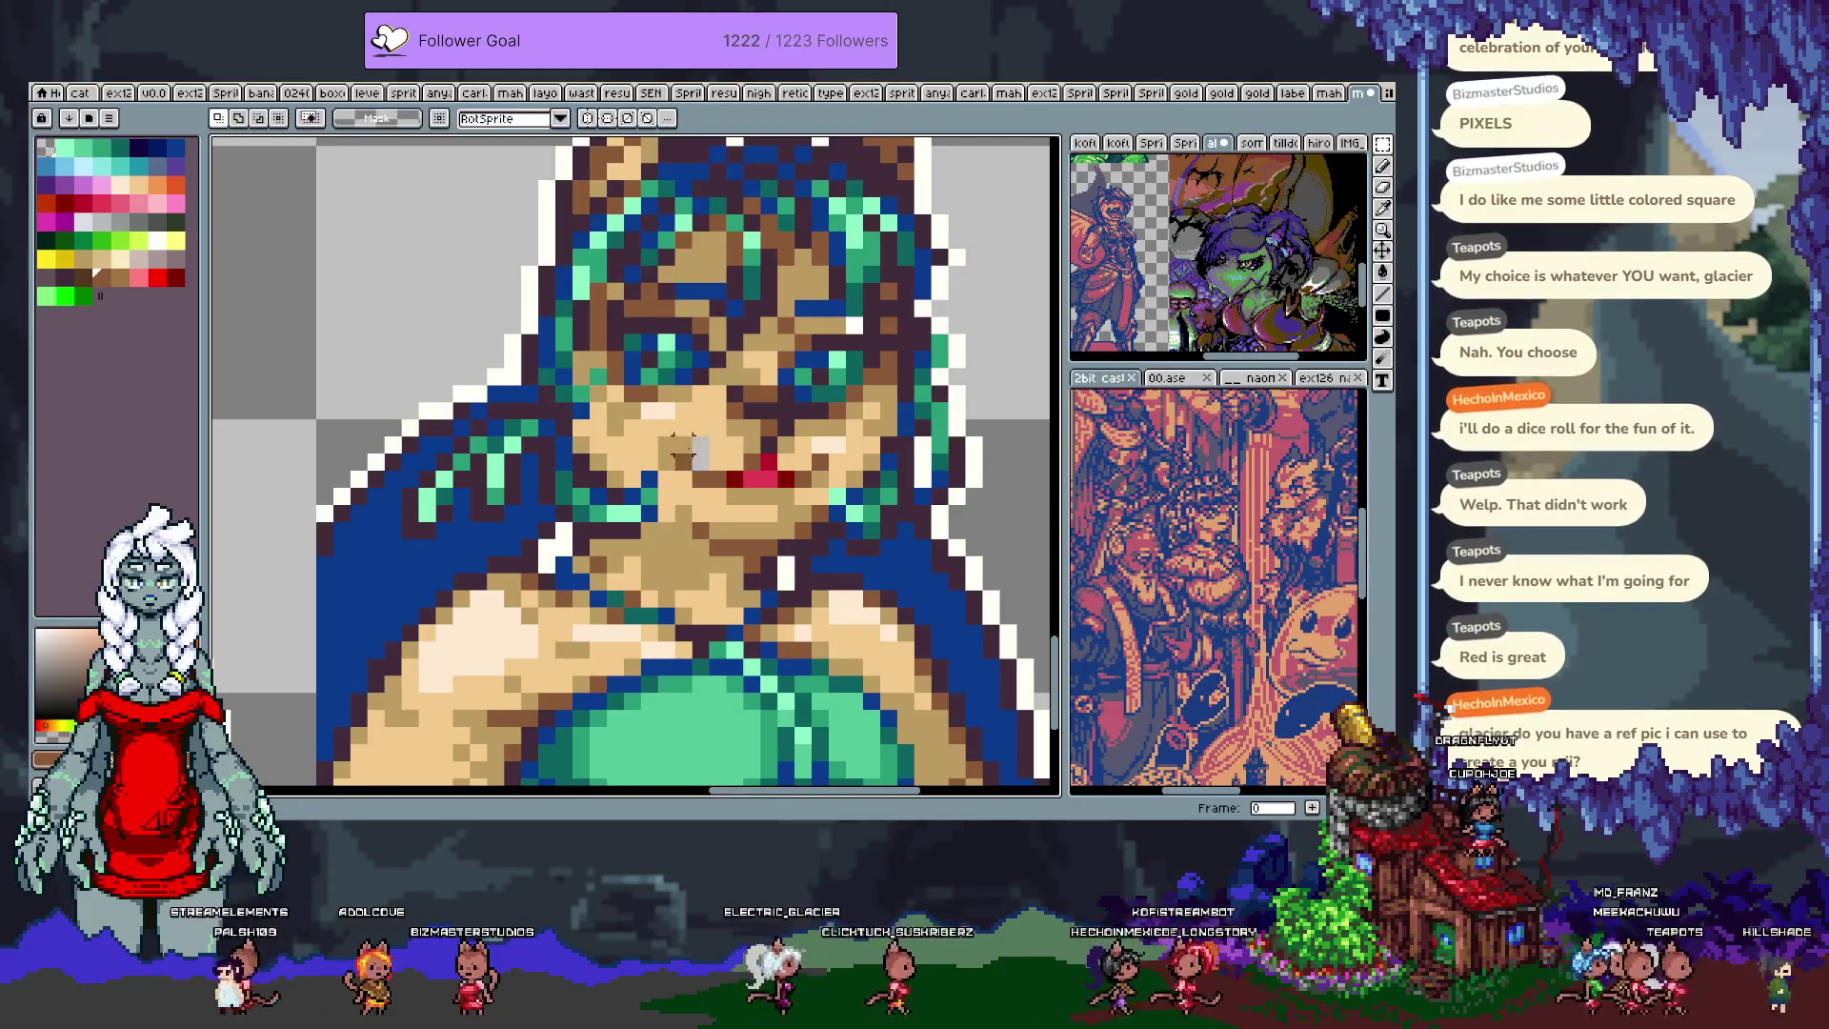
pyautogui.scroll(-3, 692, 446)
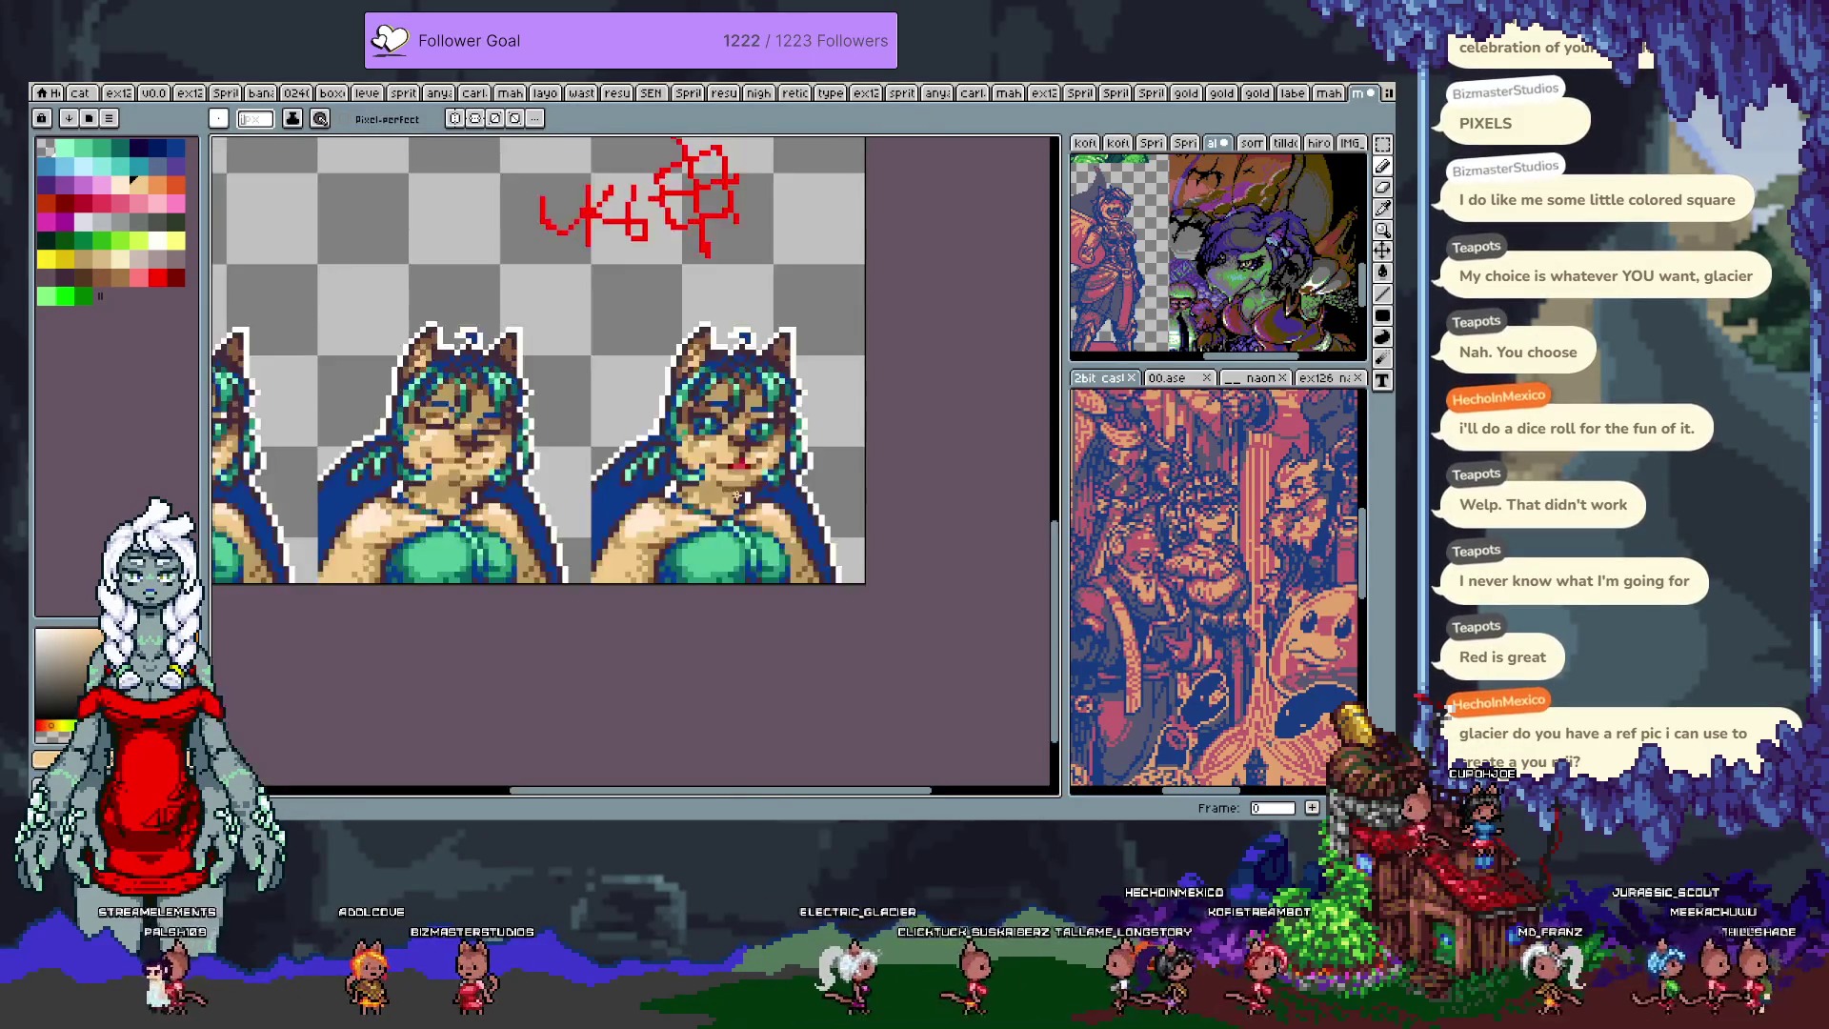
pyautogui.hscroll(-3, 709, 476)
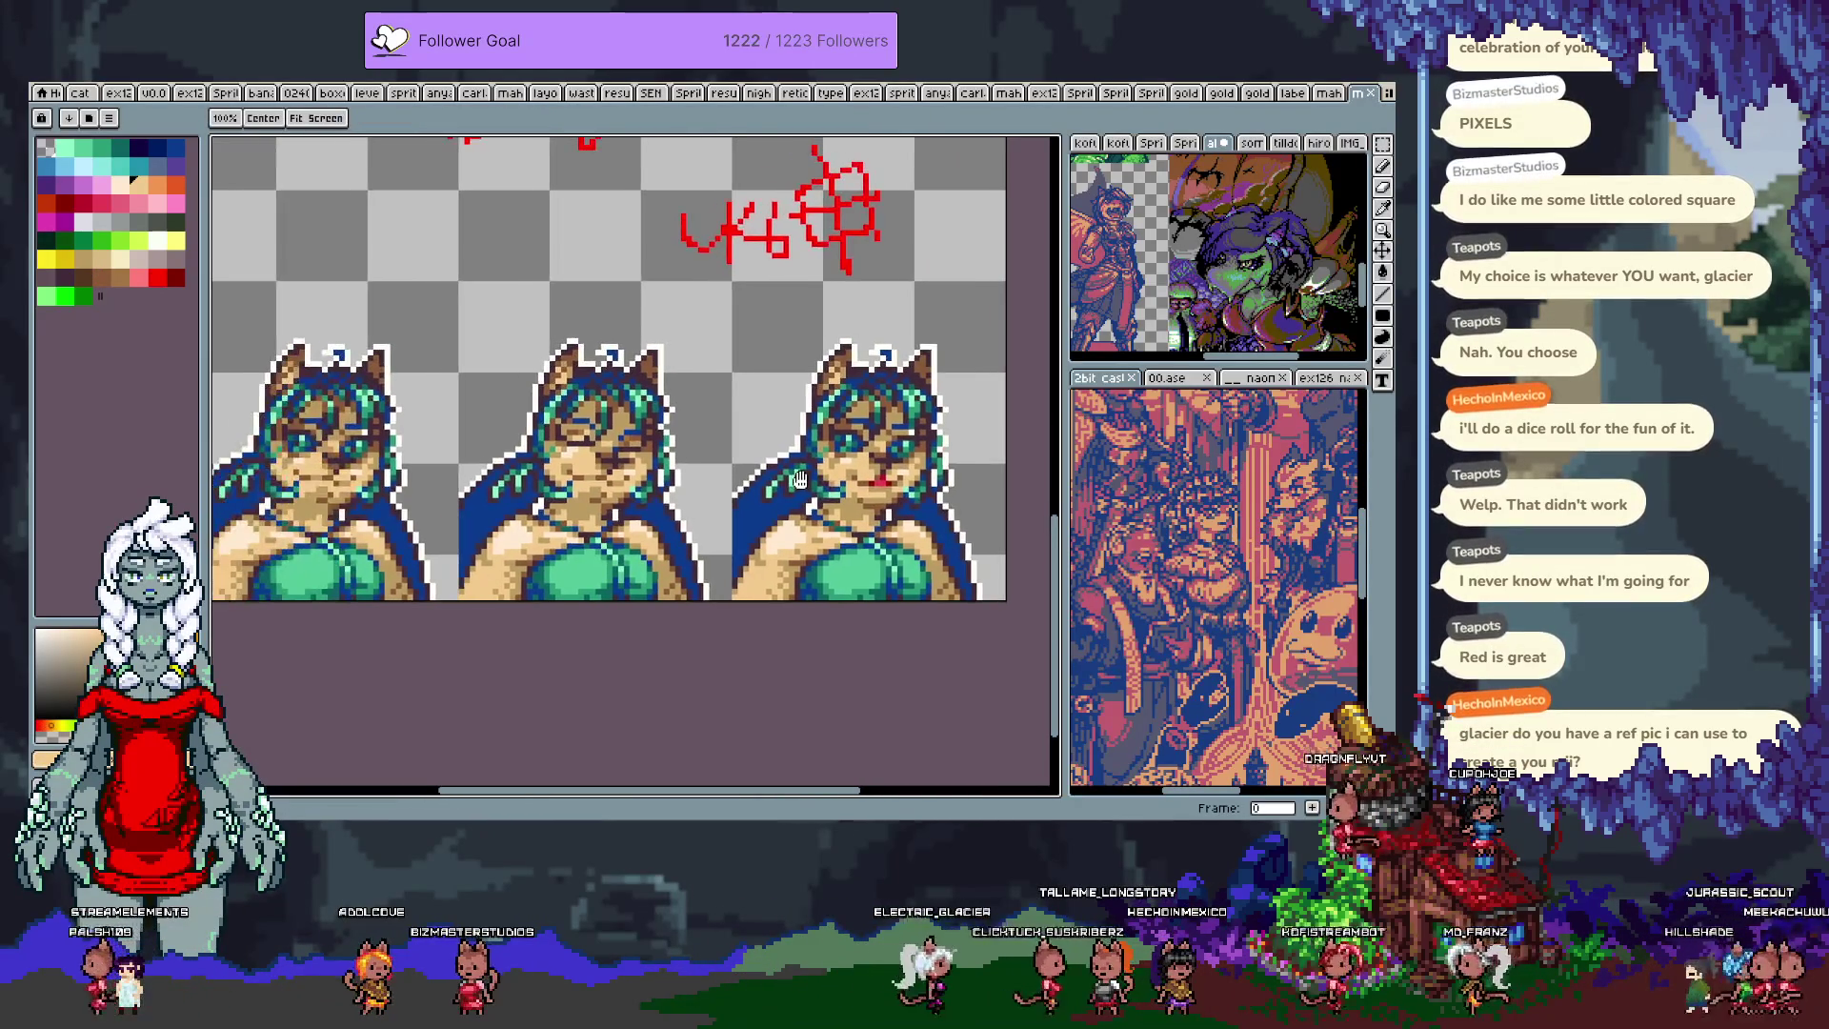
pyautogui.scroll(3, 586, 437)
pyautogui.press('i')
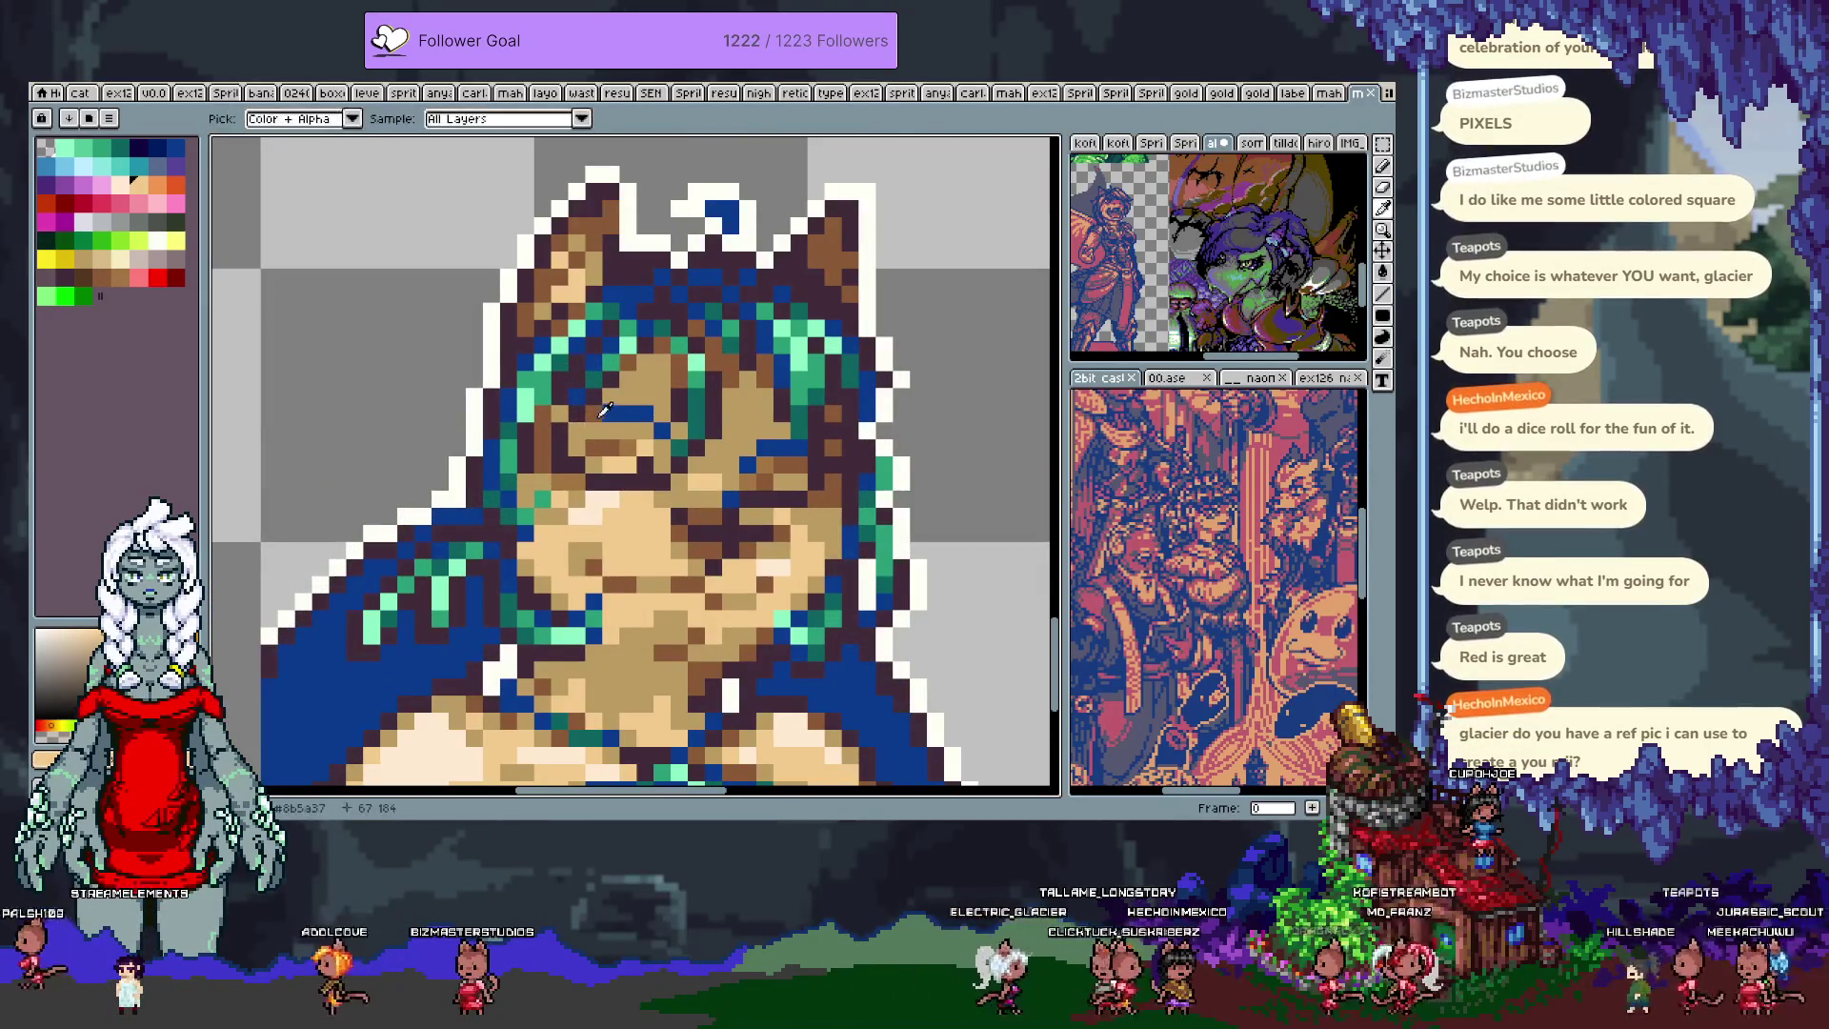
pyautogui.press('b')
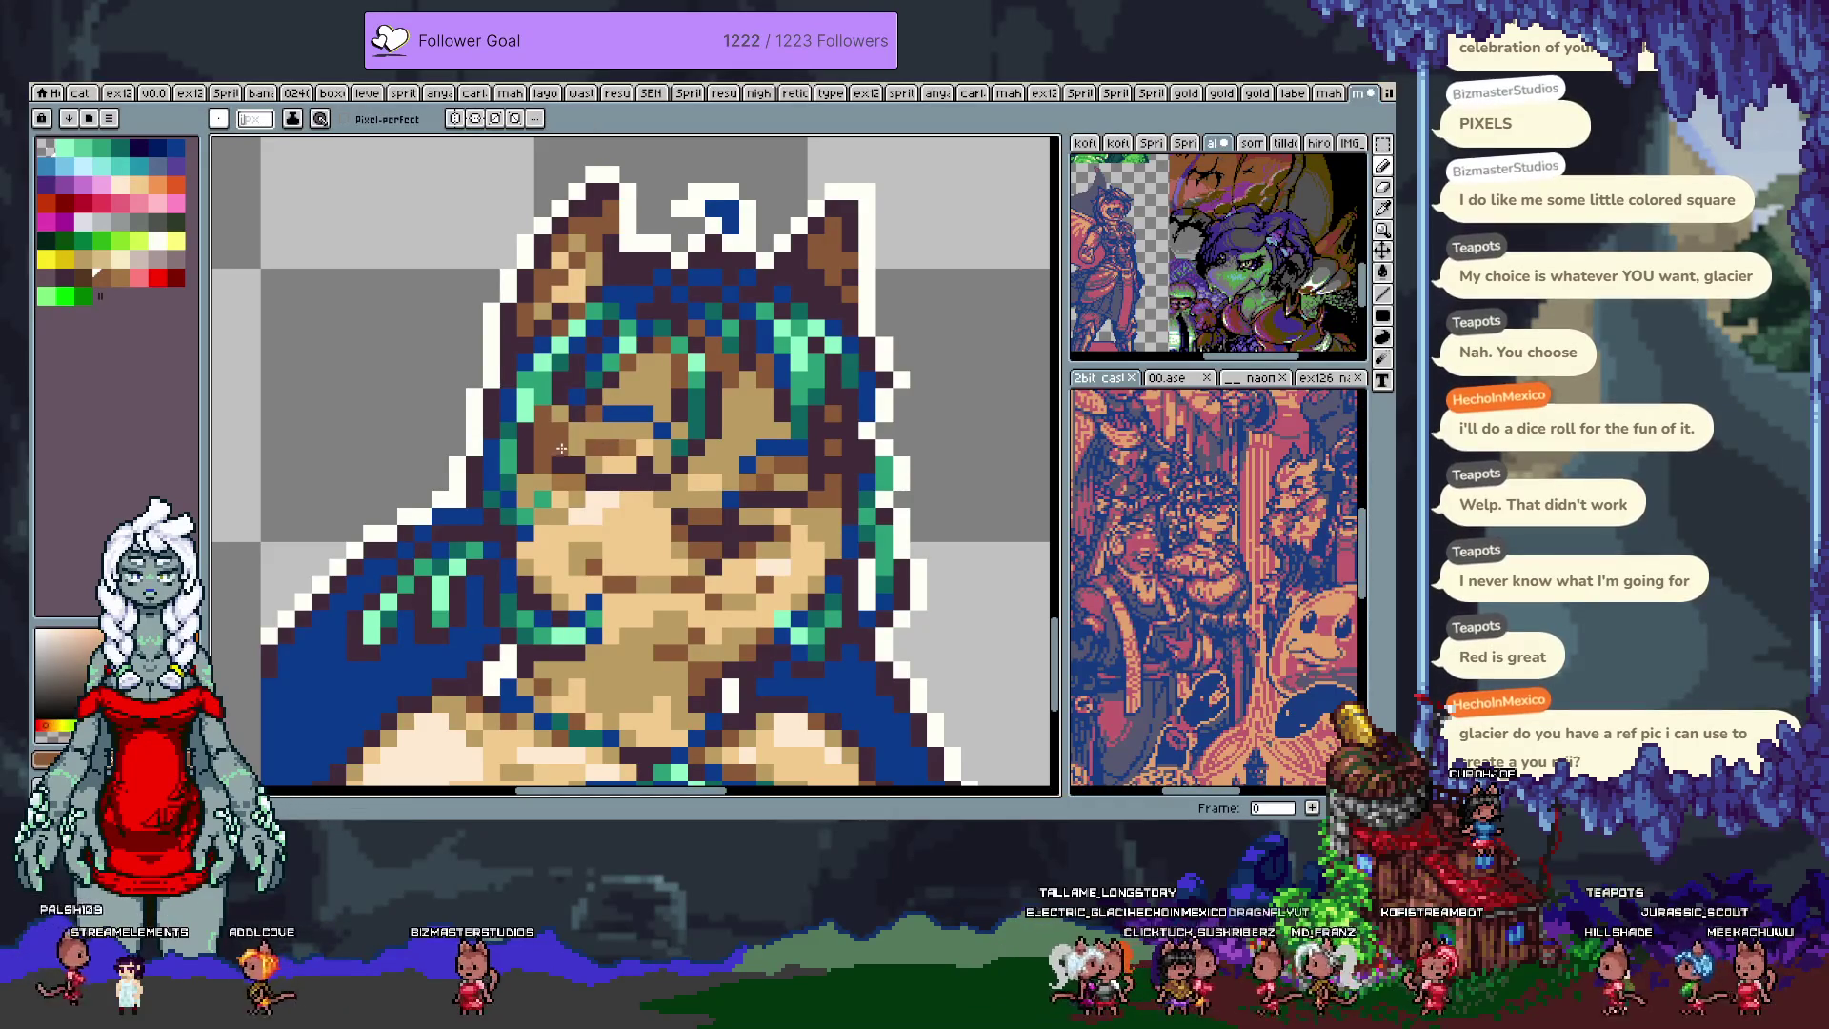
pyautogui.keyDown('alt'); pyautogui.click(574, 448); pyautogui.keyUp('alt')
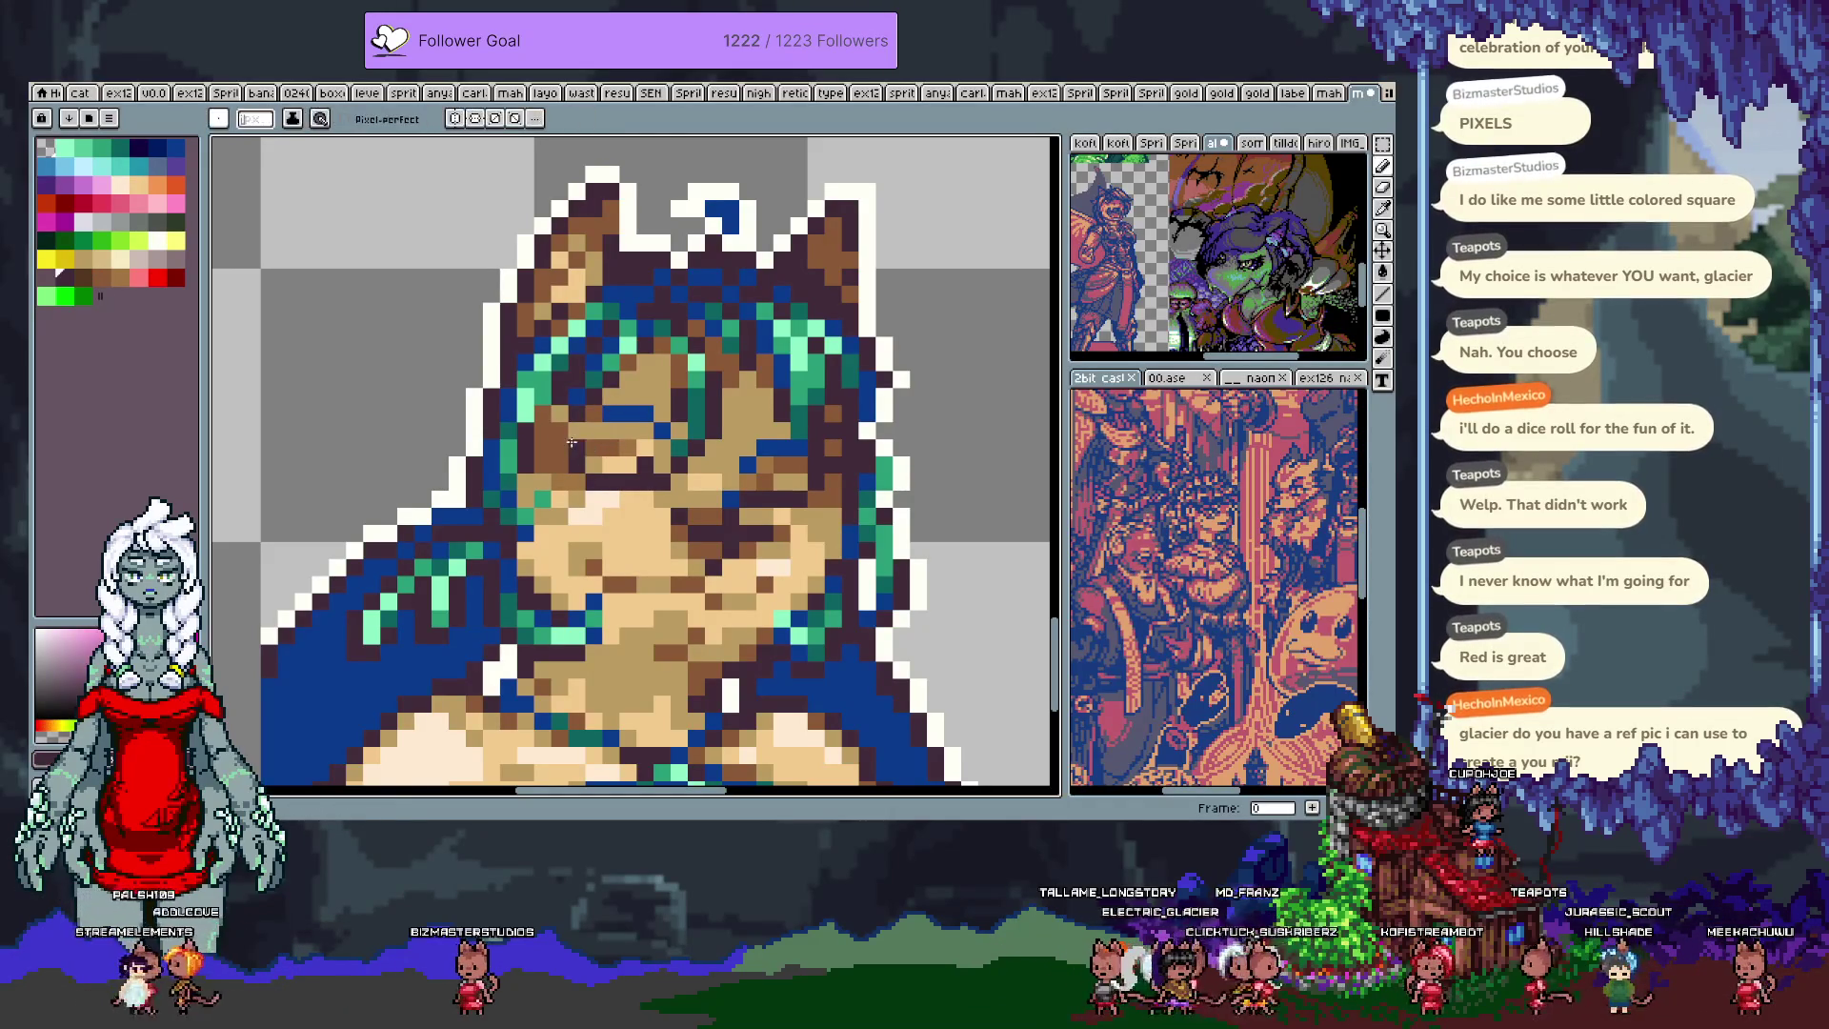
pyautogui.scroll(-3, 566, 460)
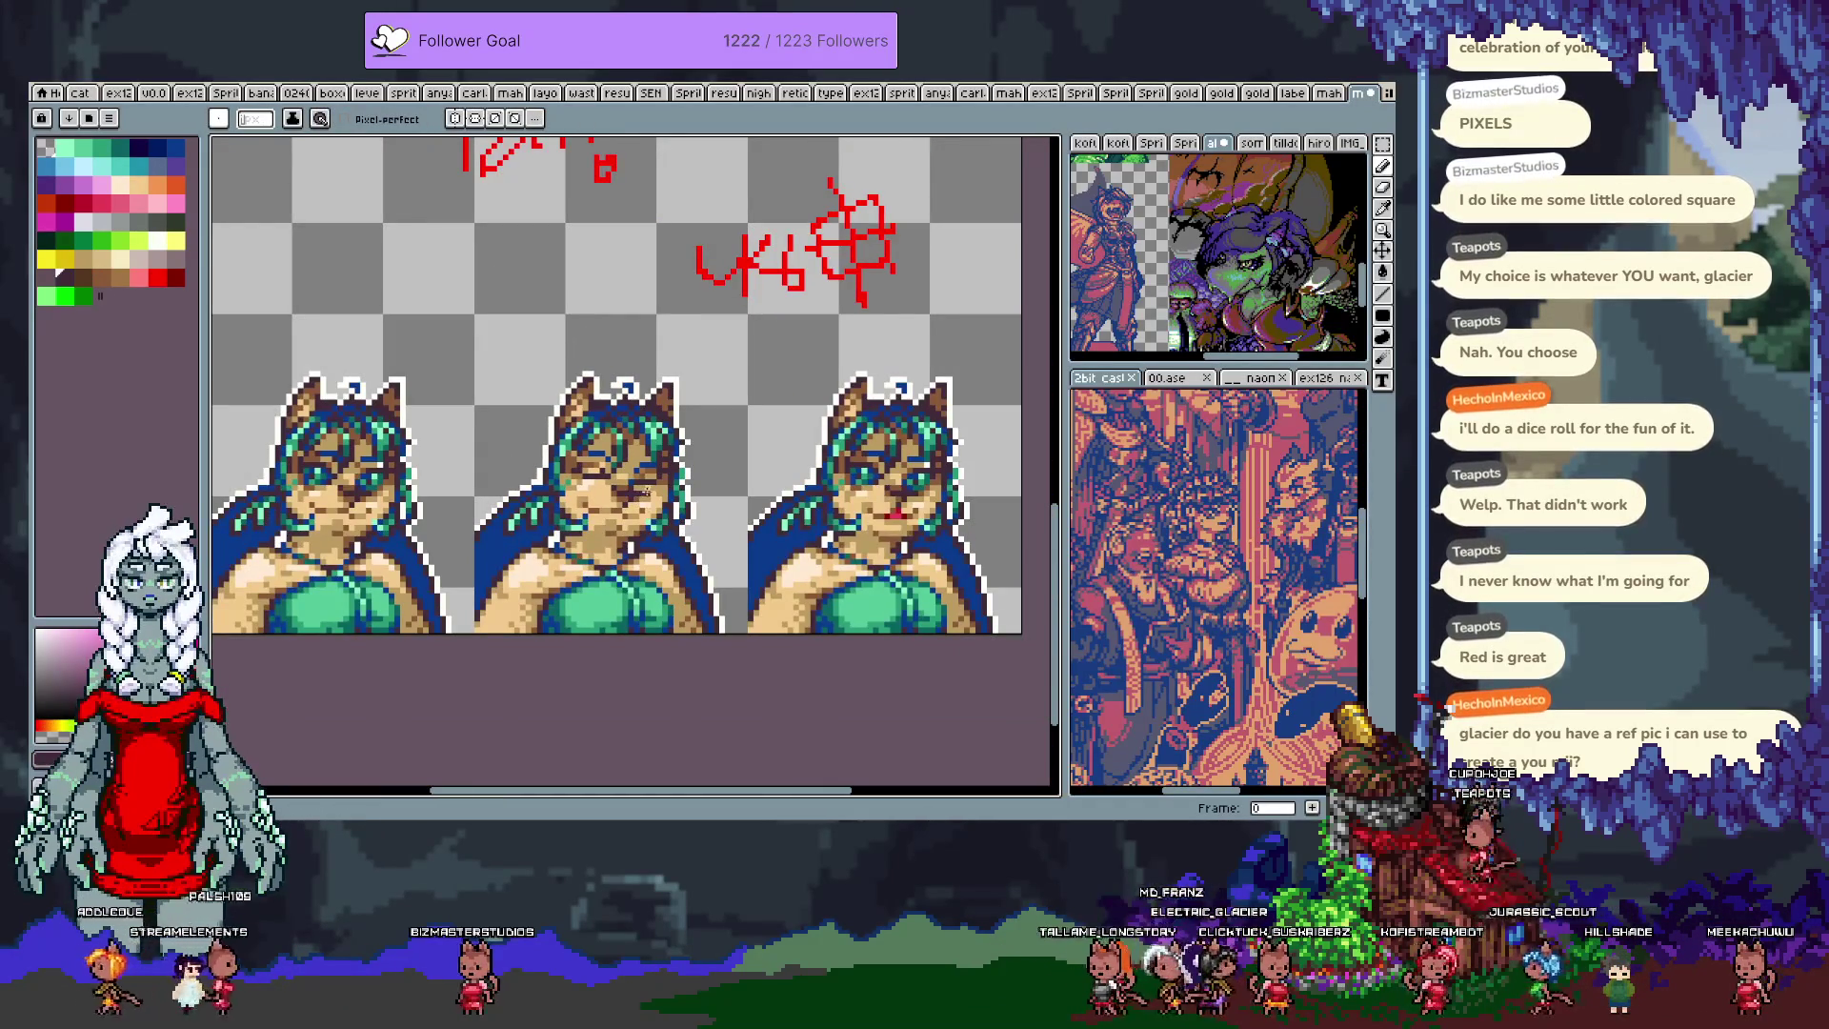
pyautogui.scroll(3, 666, 461)
pyautogui.keyDown('alt'); pyautogui.click(665, 459); pyautogui.keyUp('alt')
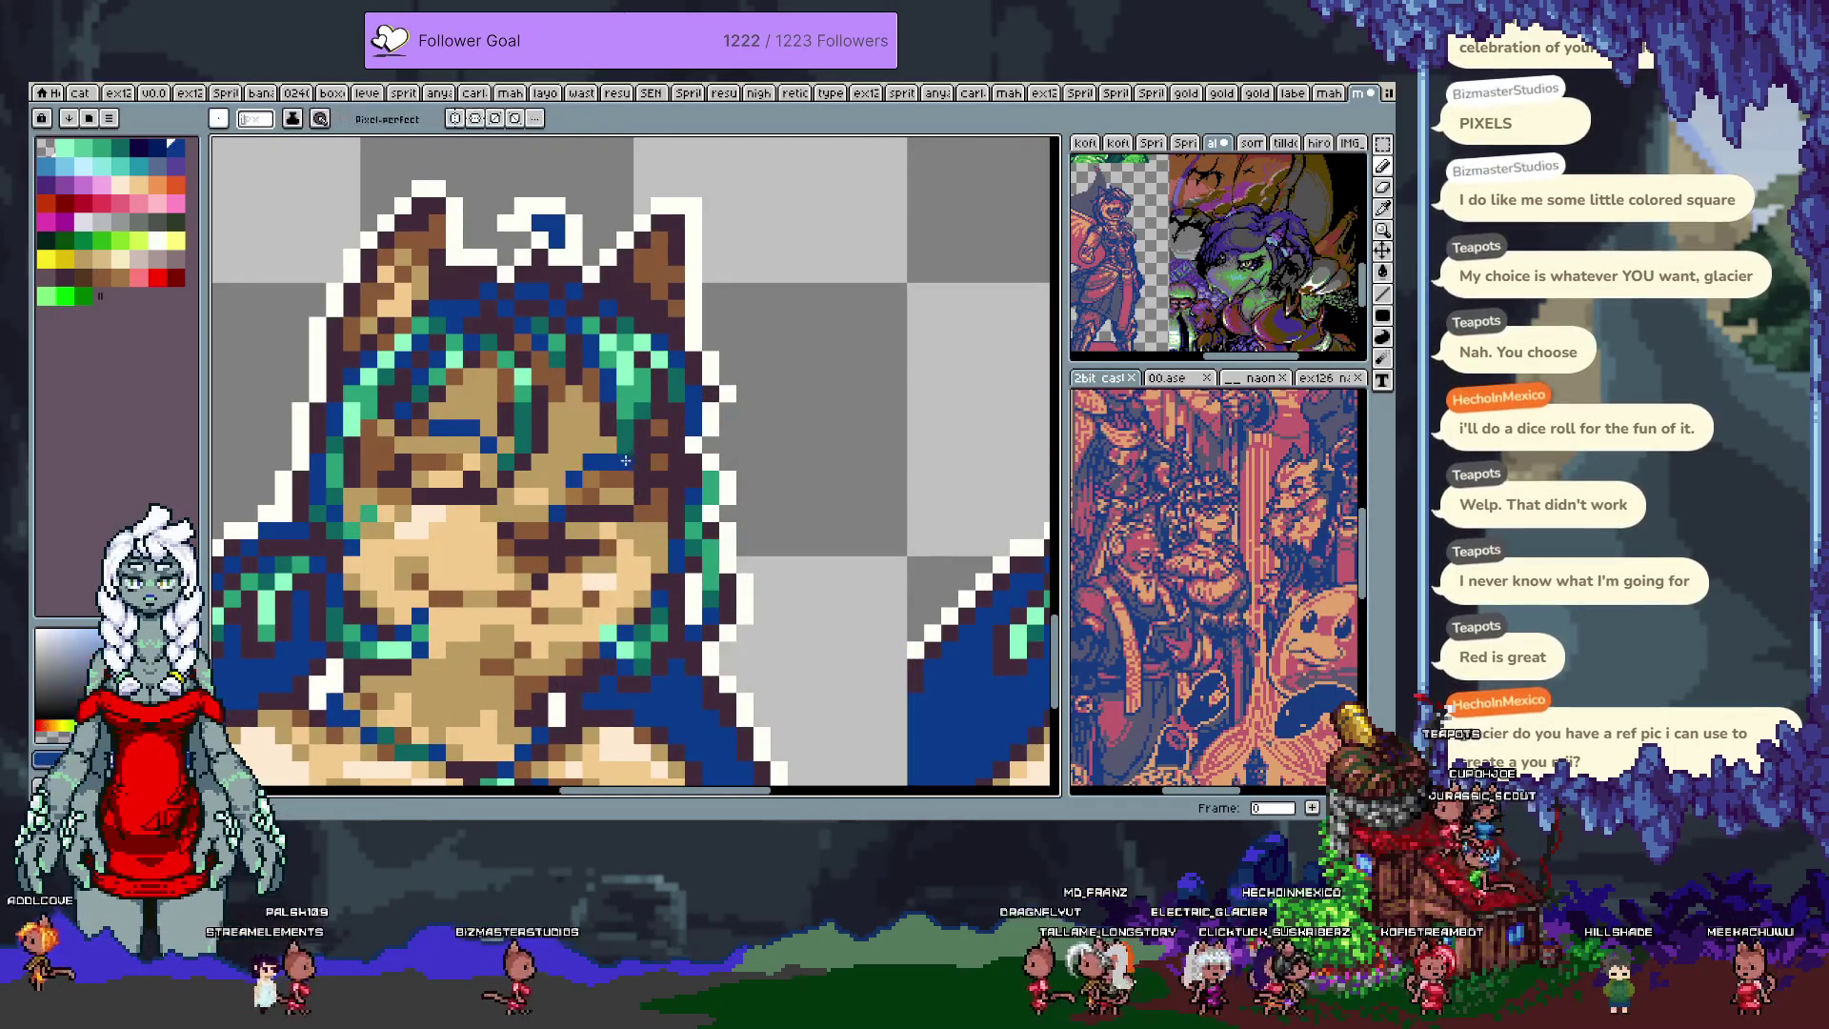
pyautogui.keyDown('alt'); pyautogui.click(596, 470); pyautogui.keyUp('alt')
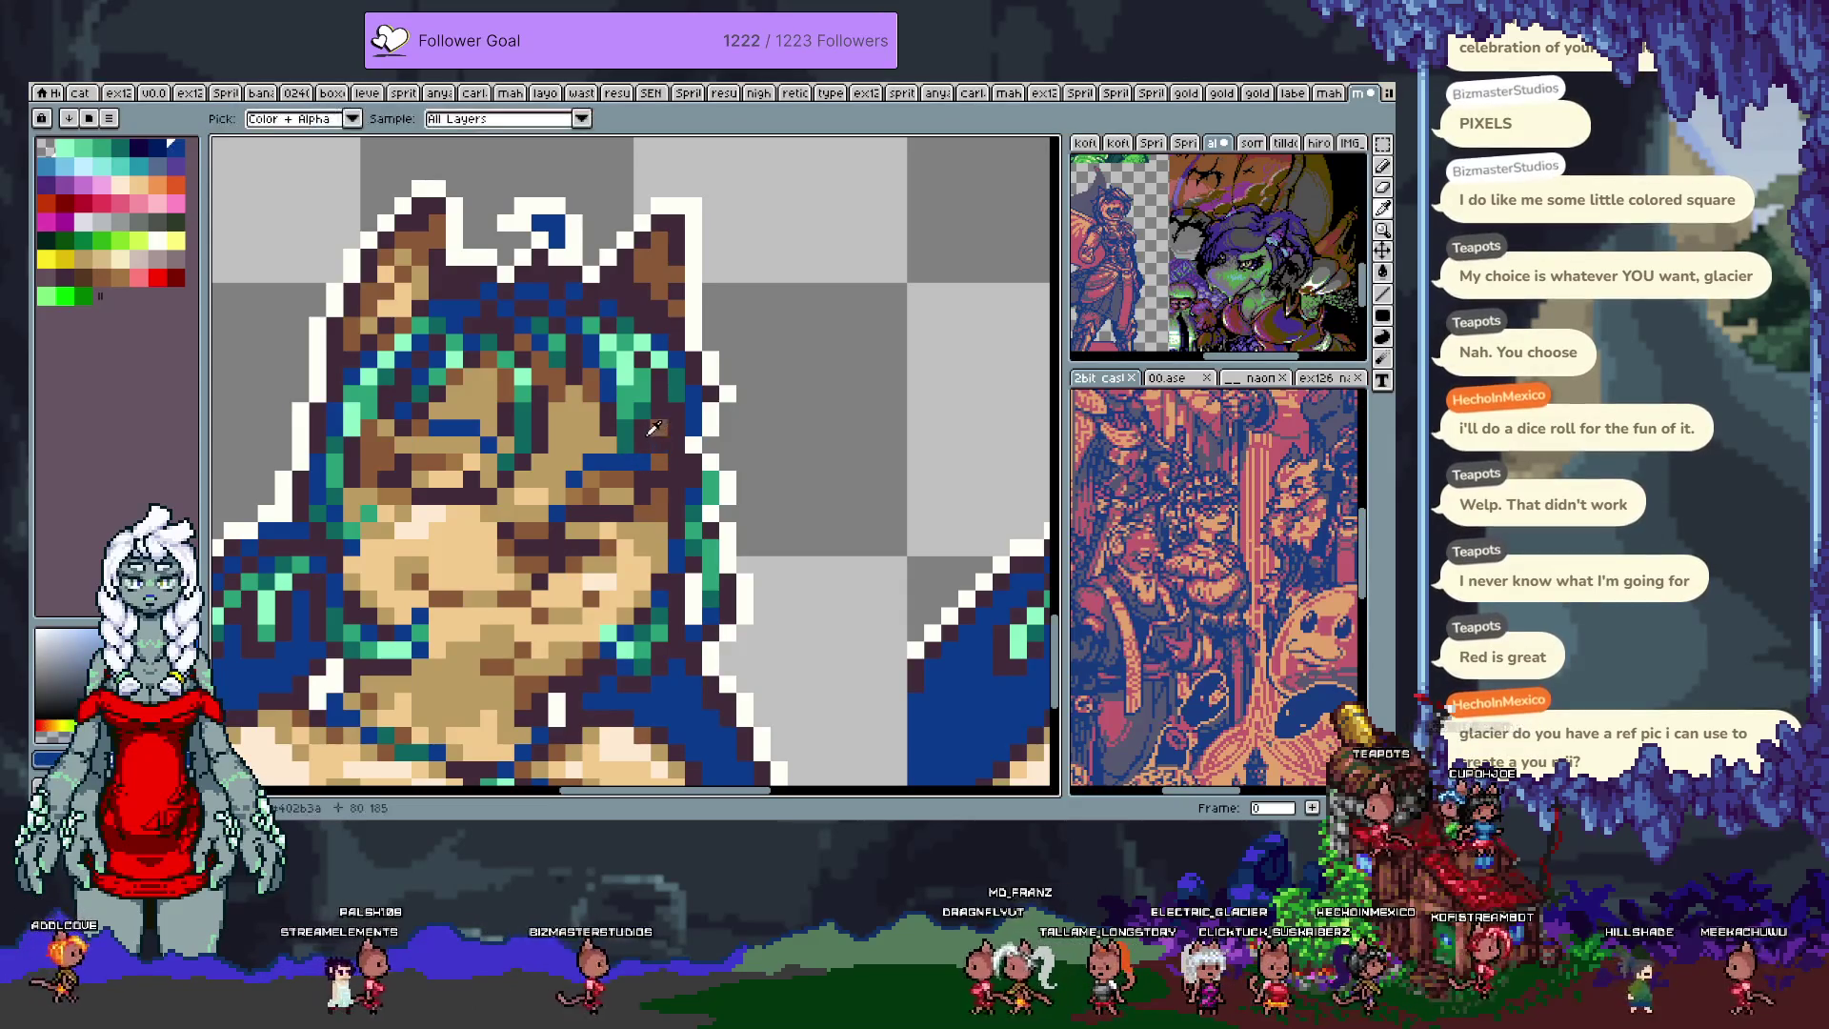
pyautogui.scroll(-3, 597, 470)
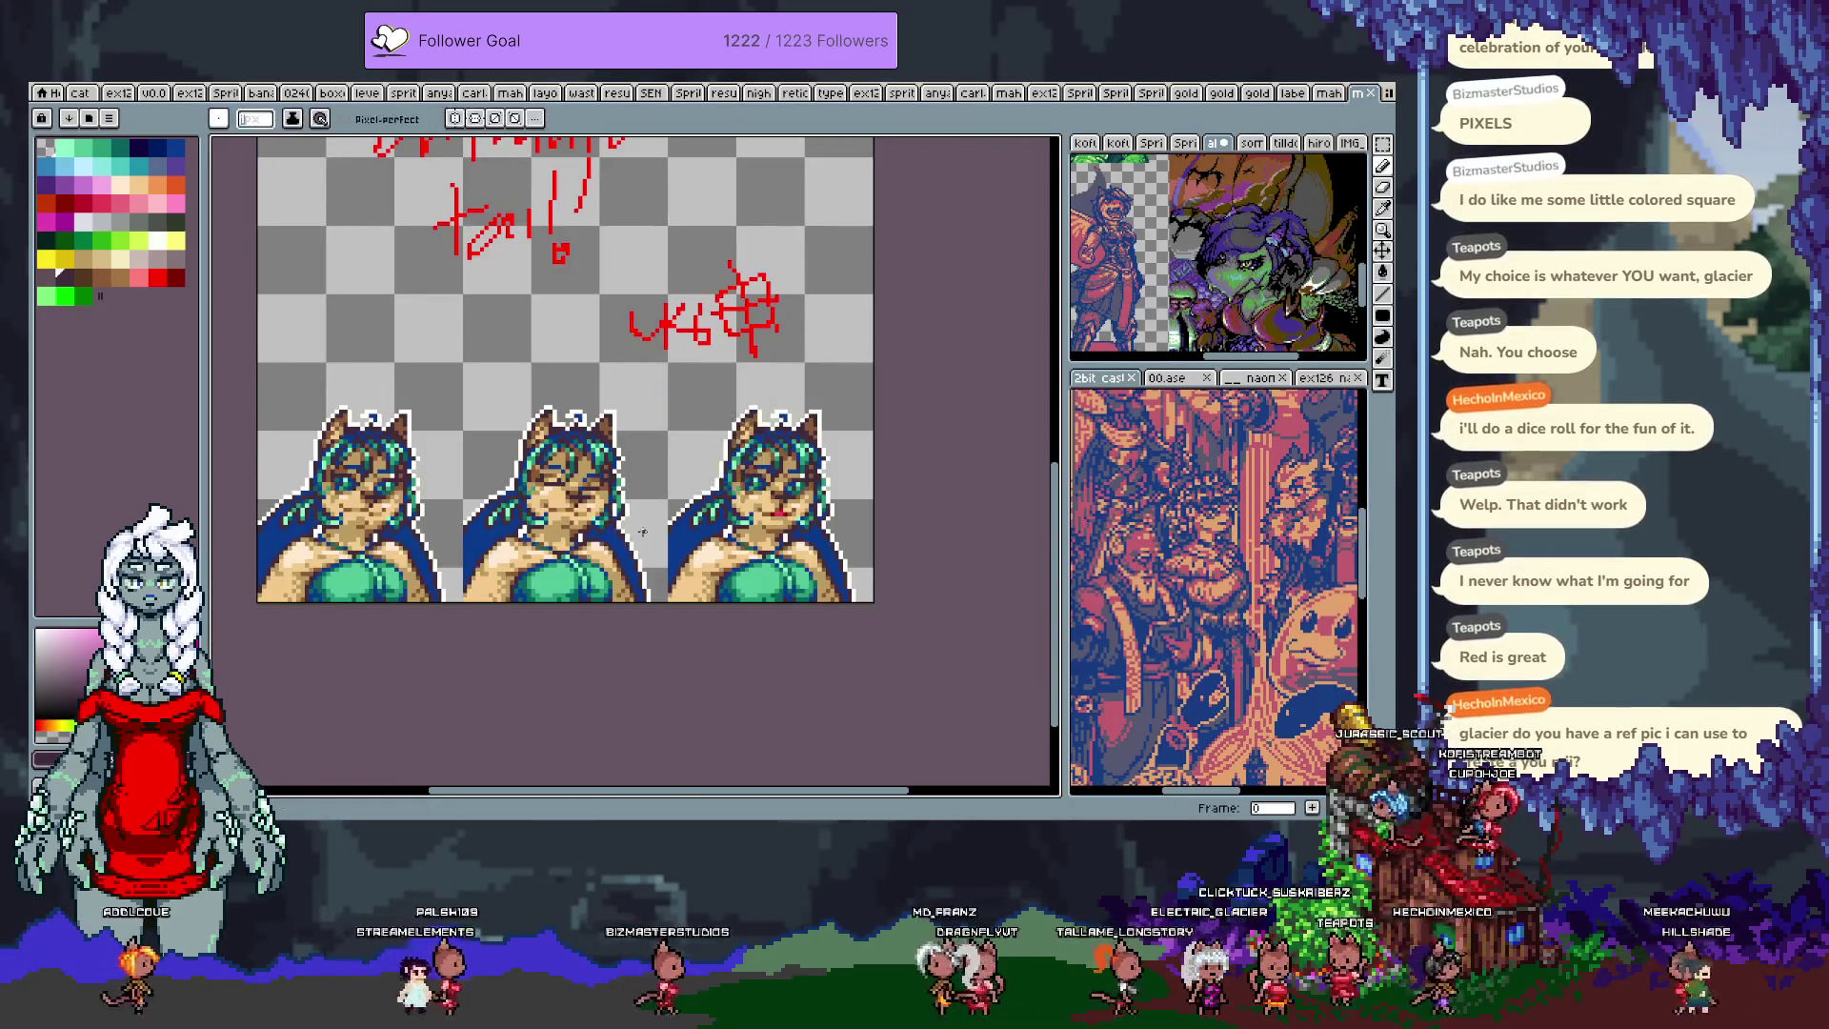
pyautogui.scroll(3, 624, 453)
pyautogui.keyDown('alt'); pyautogui.click(624, 454); pyautogui.keyUp('alt')
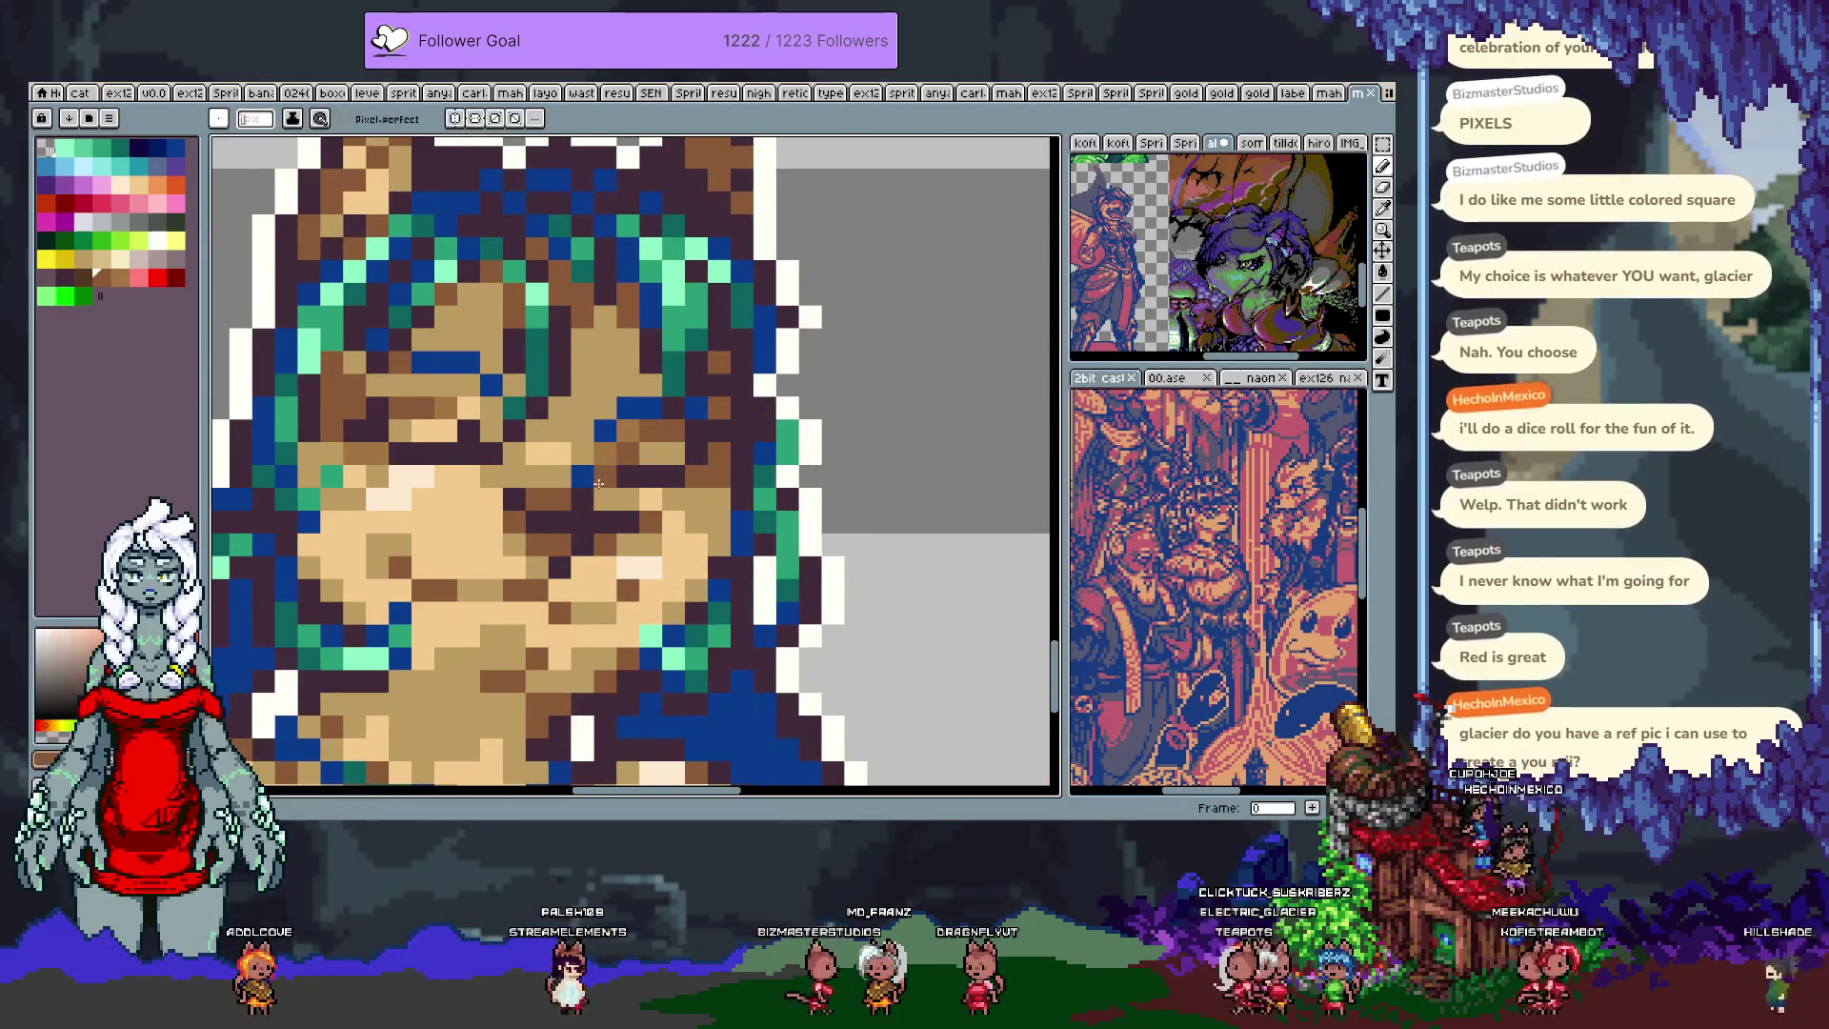
pyautogui.scroll(-3, 670, 540)
pyautogui.hotkey('ctrl', 'z')
pyautogui.scroll(3, 628, 484)
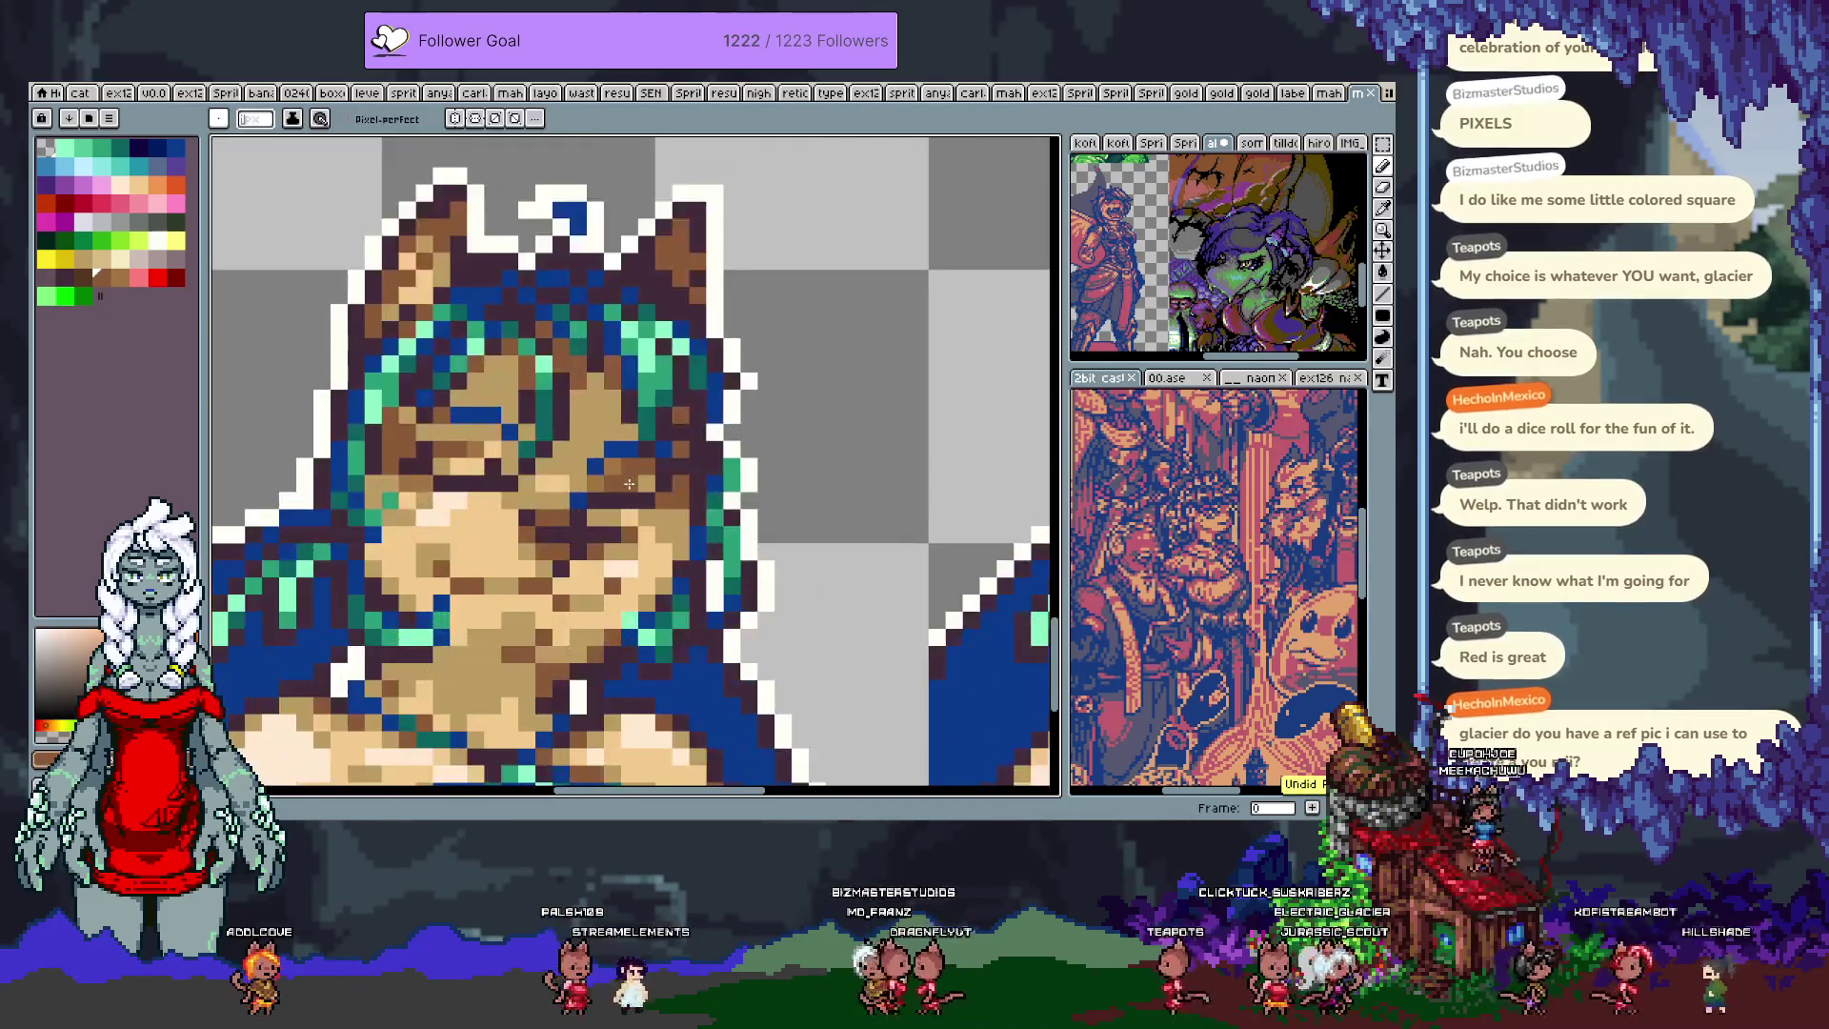
pyautogui.keyDown('alt'); pyautogui.click(596, 545); pyautogui.keyUp('alt')
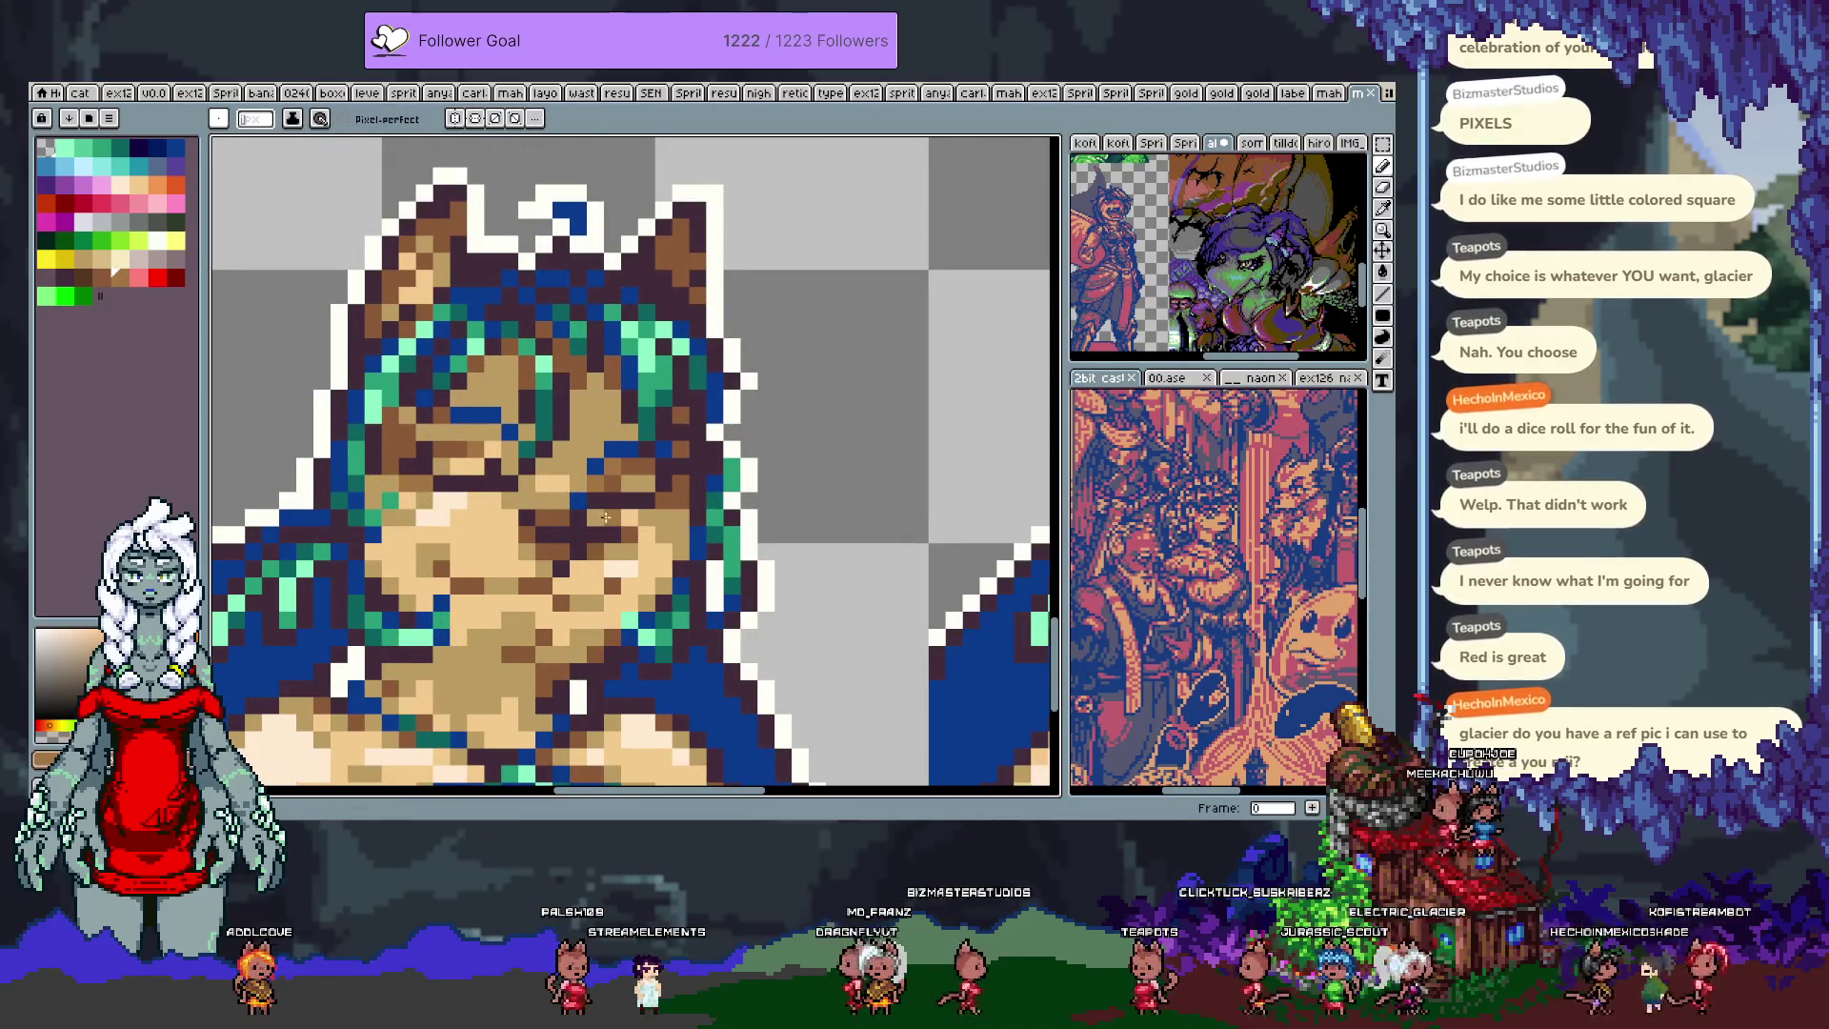
pyautogui.scroll(-3, 599, 517)
pyautogui.scroll(2, 665, 461)
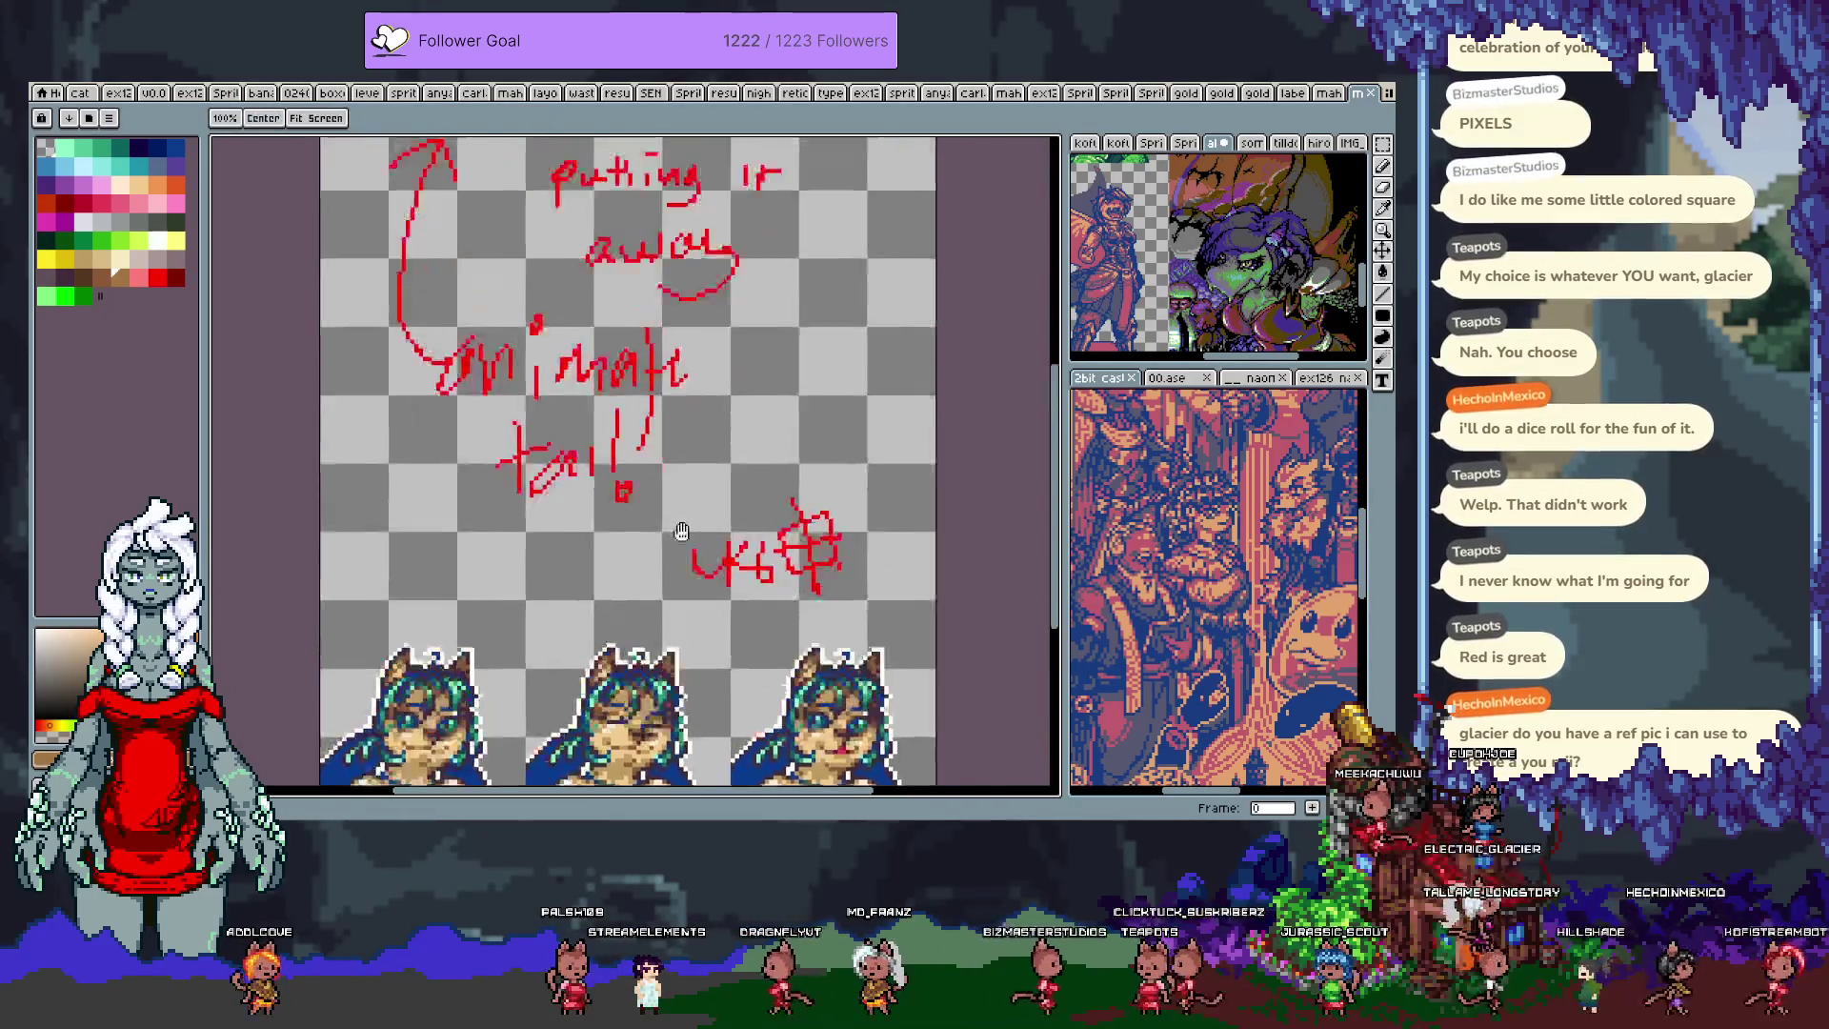
# Step: Pan and zoom out to see the whole sprite sheet, then bring the IDLE windows forward
pyautogui.moveTo(738, 665); pyautogui.dragTo(706, 406)
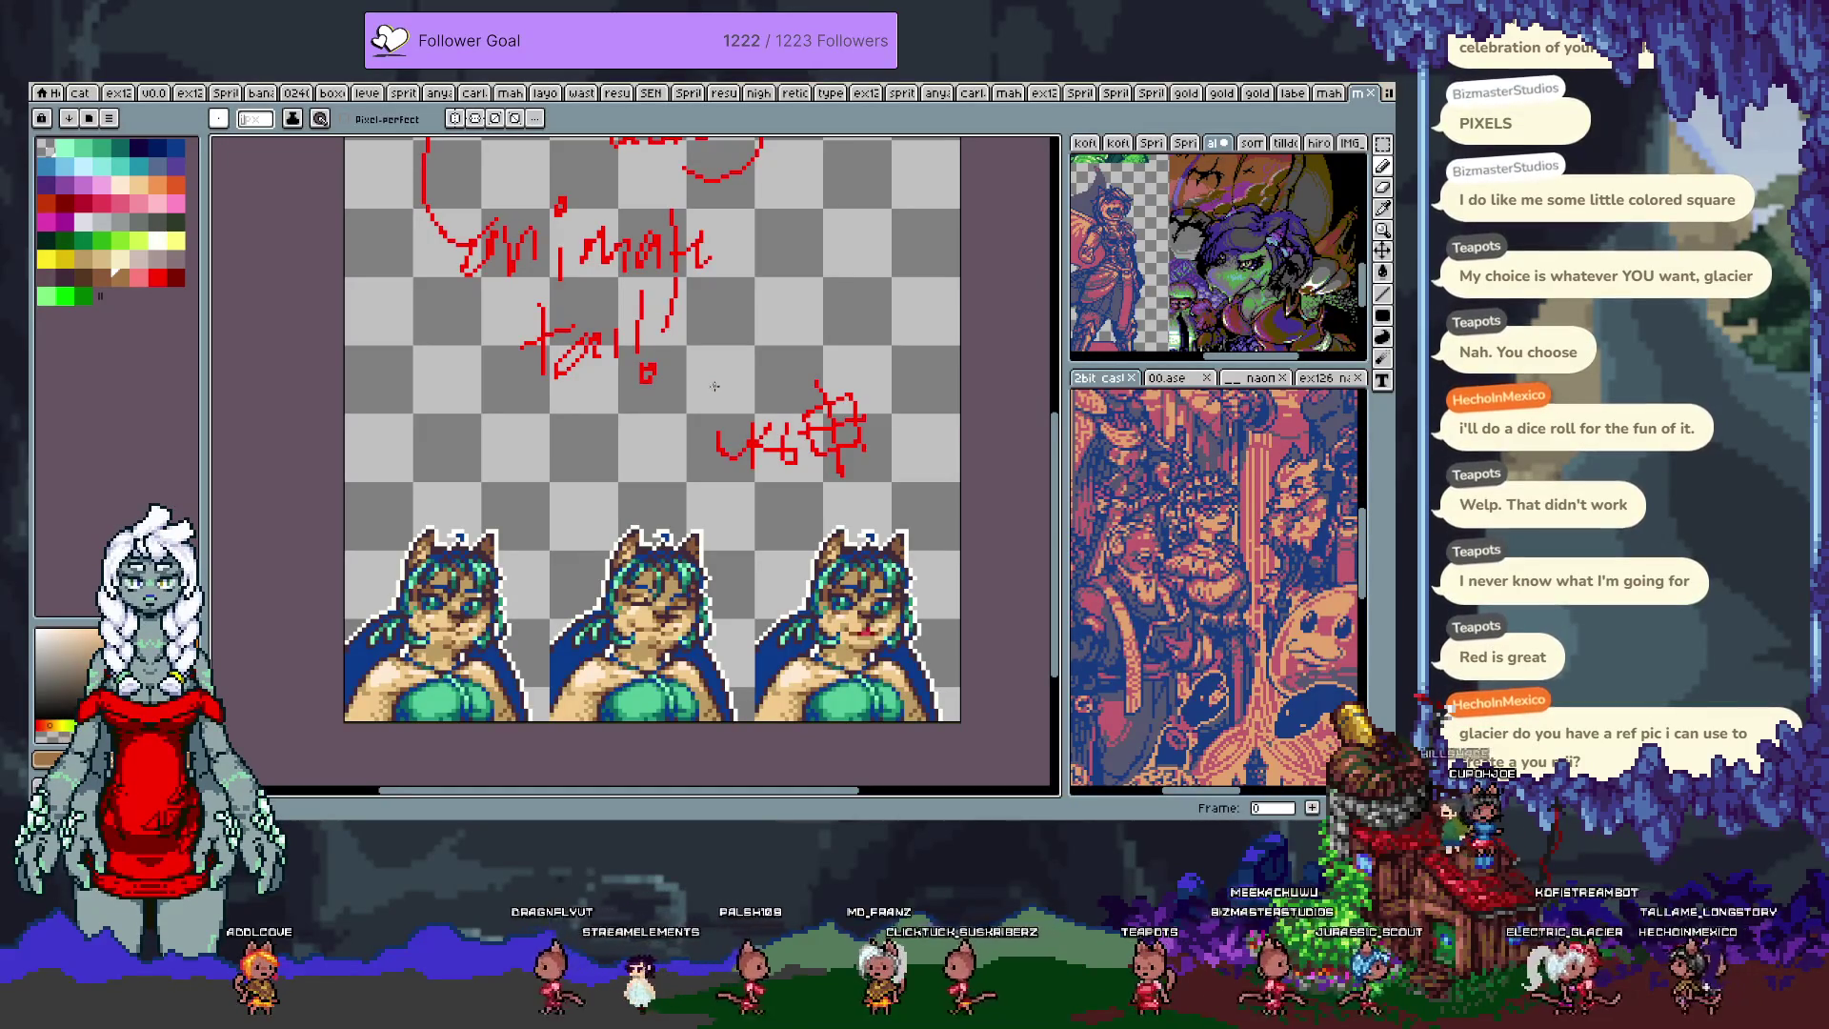
pyautogui.moveTo(716, 207); pyautogui.dragTo(715, 226)
pyautogui.scroll(-1, 715, 226)
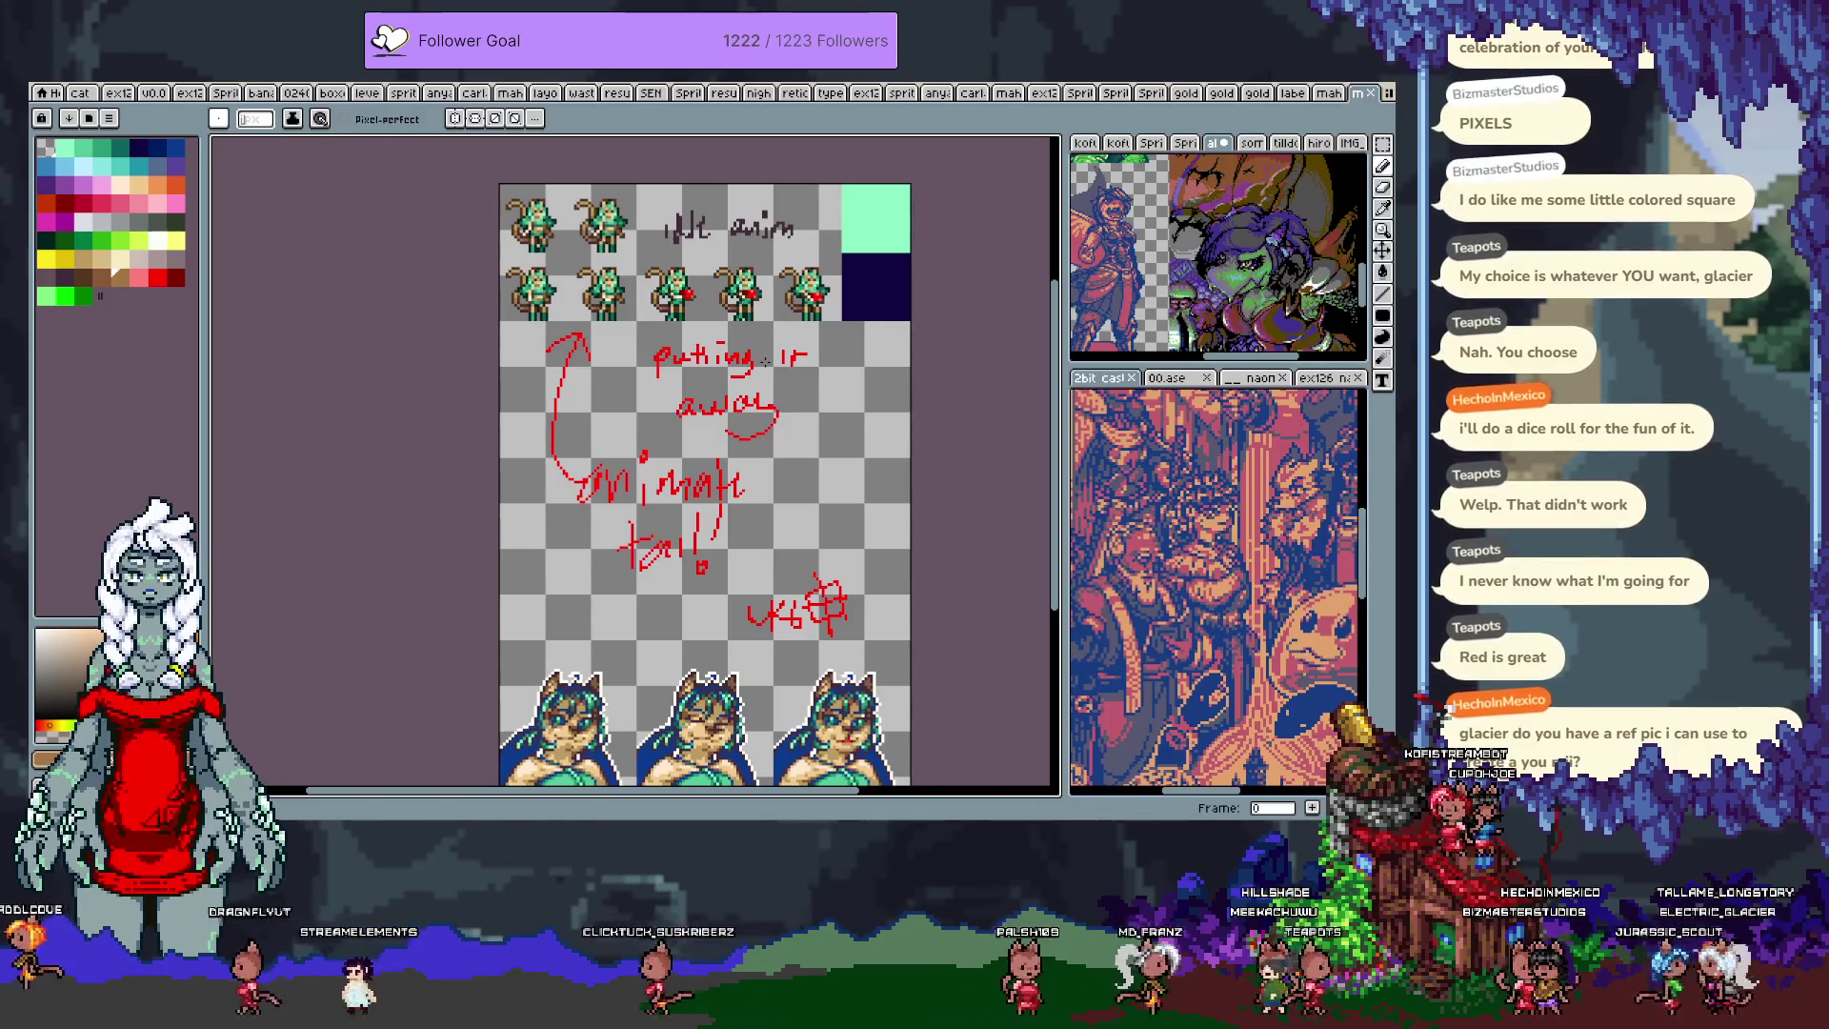
pyautogui.hotkey('alt', 'Tab')
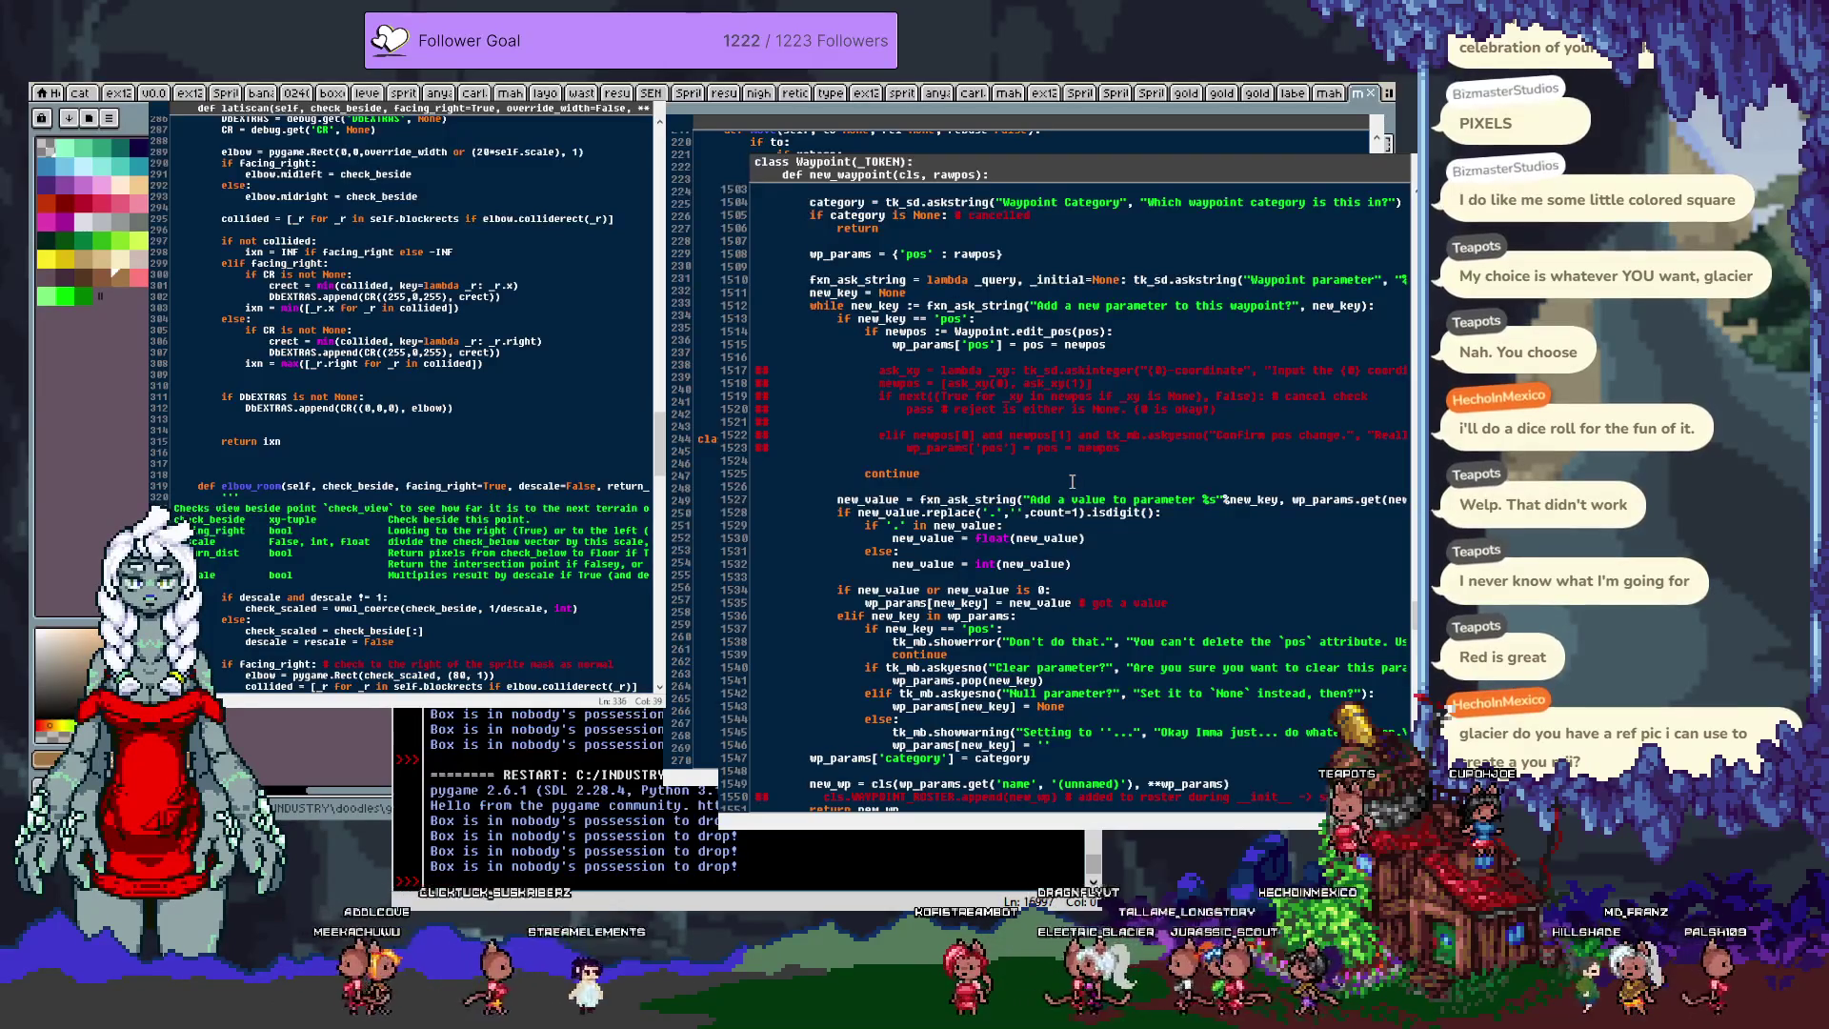
# Step: Scroll the background editor past SpriteObject down to BoxObject's blit_box method
pyautogui.scroll(8, 1087, 475)
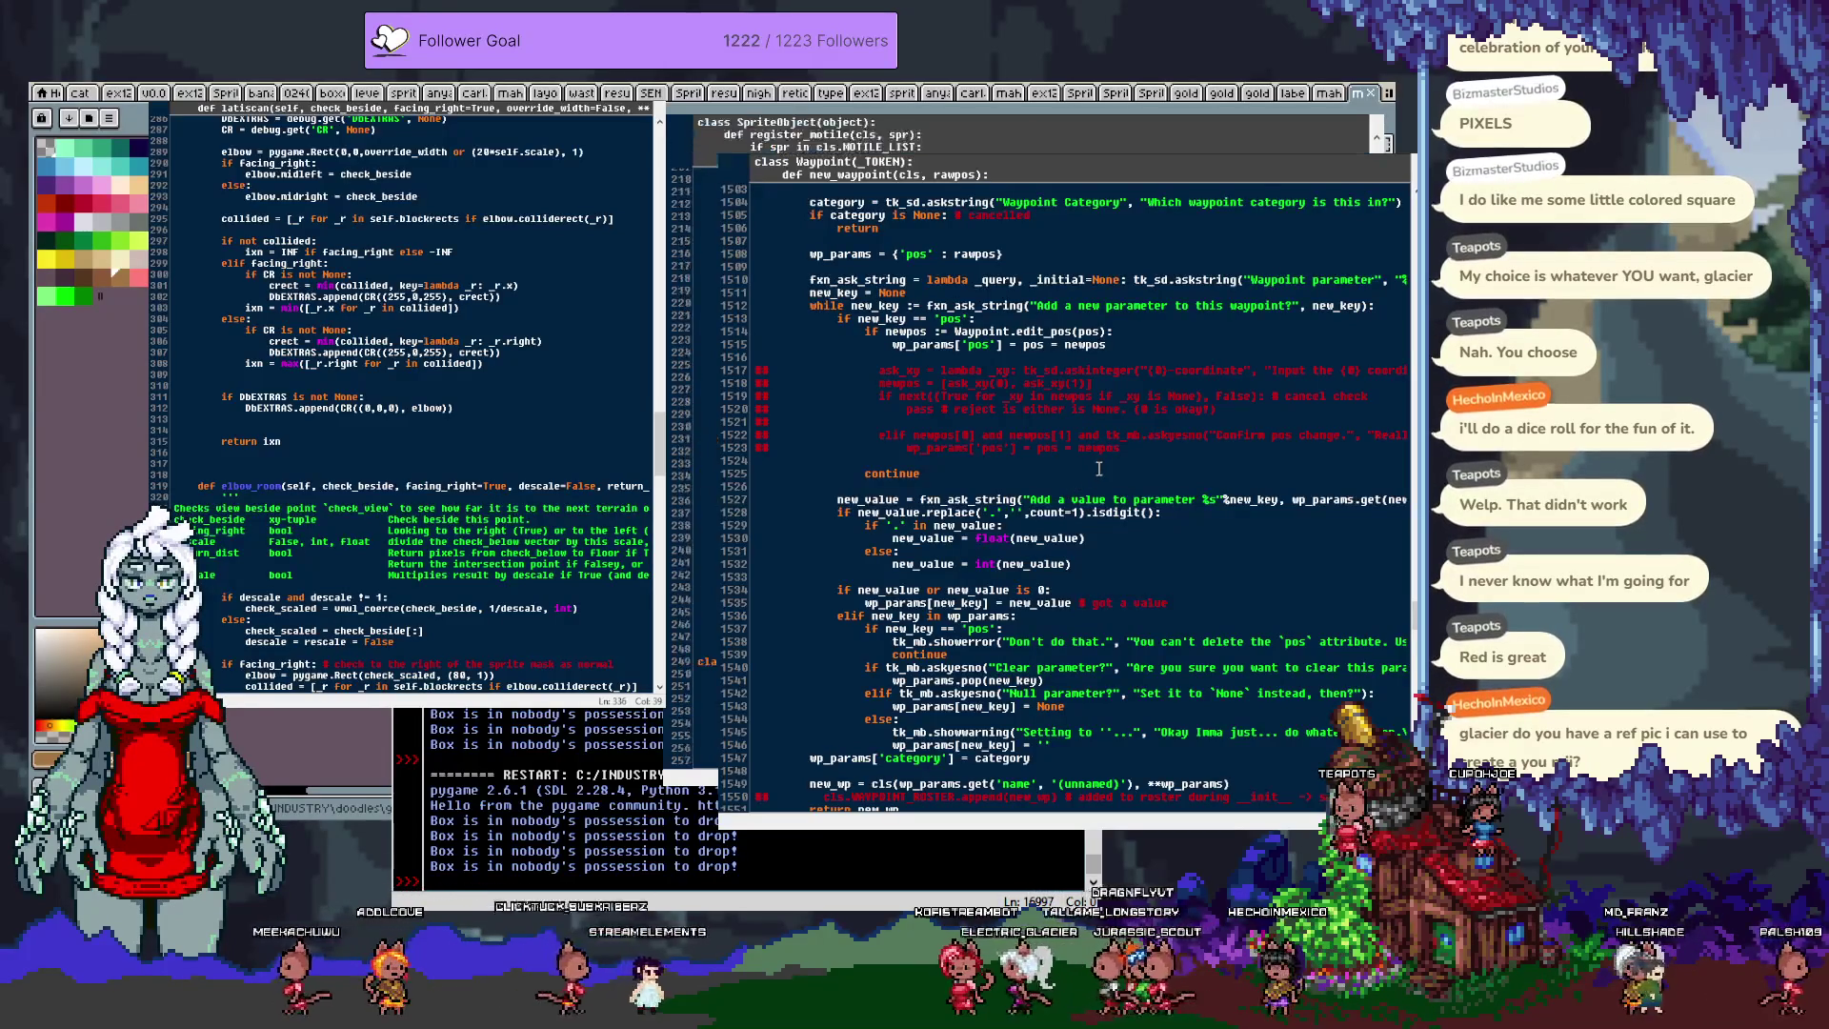
pyautogui.scroll(-20, 1091, 470)
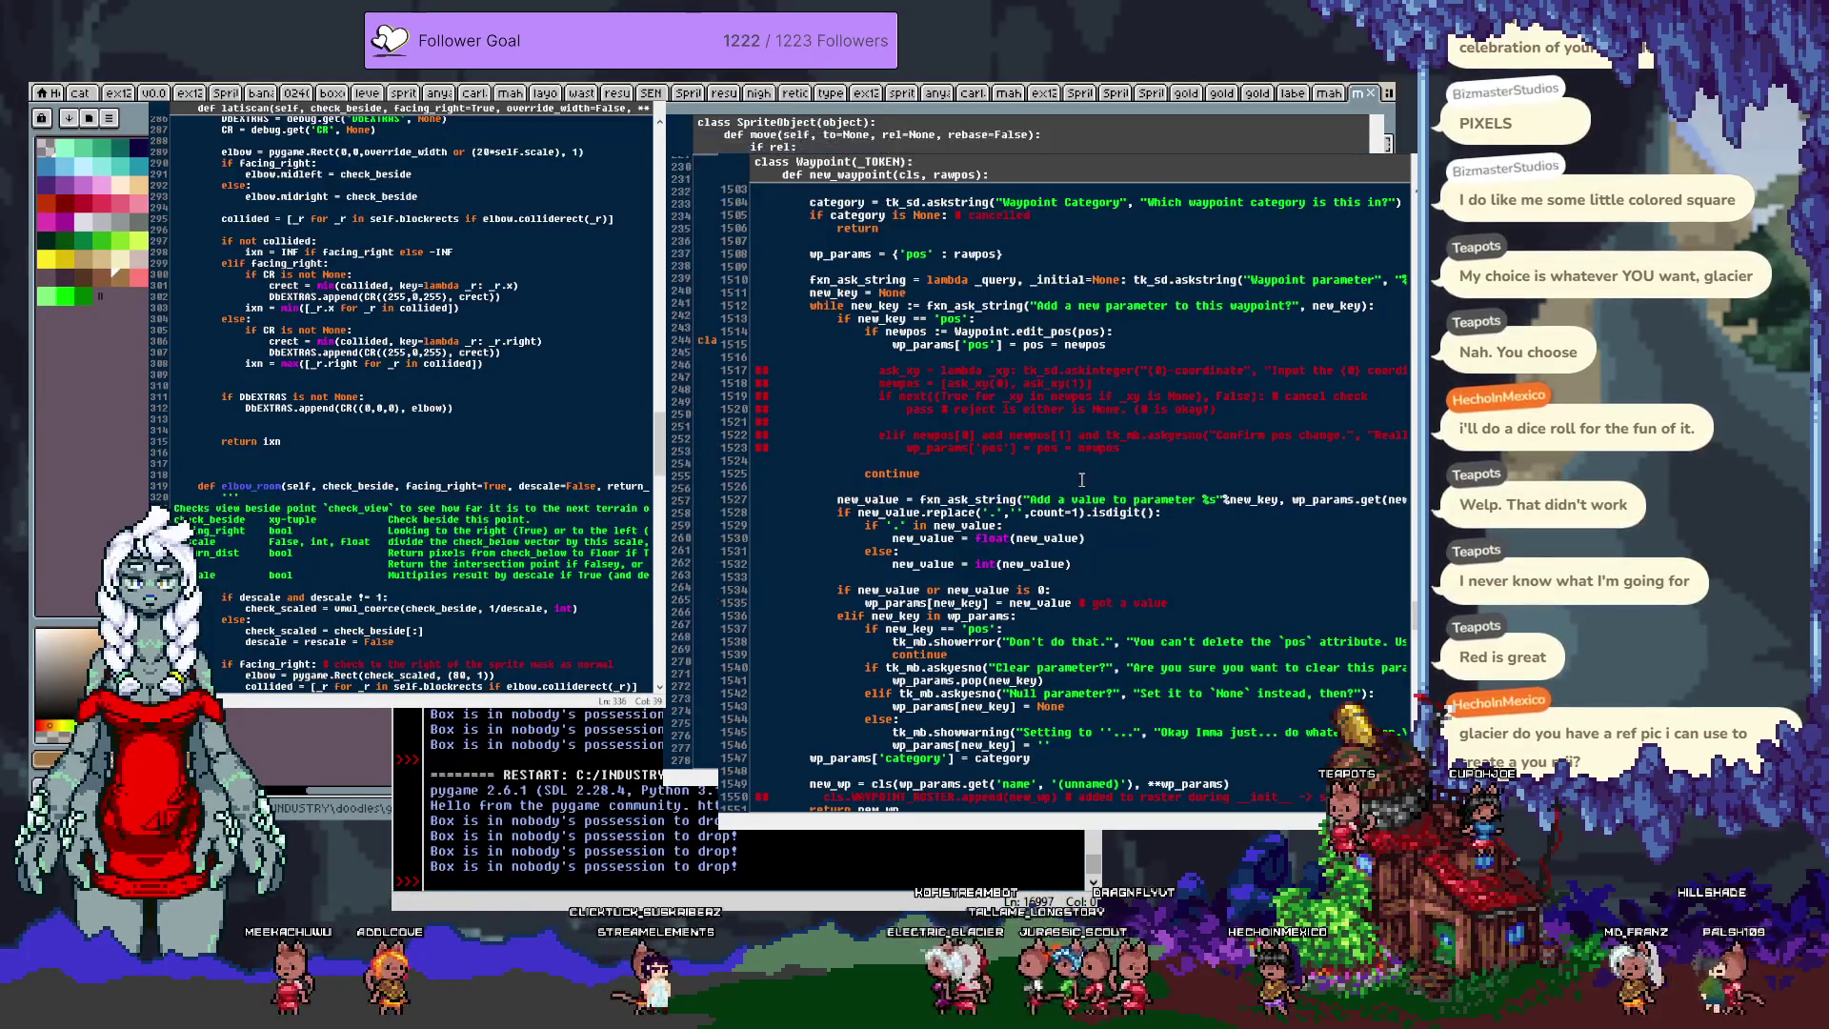
pyautogui.scroll(-6, 1073, 476)
pyautogui.scroll(-18, 1071, 474)
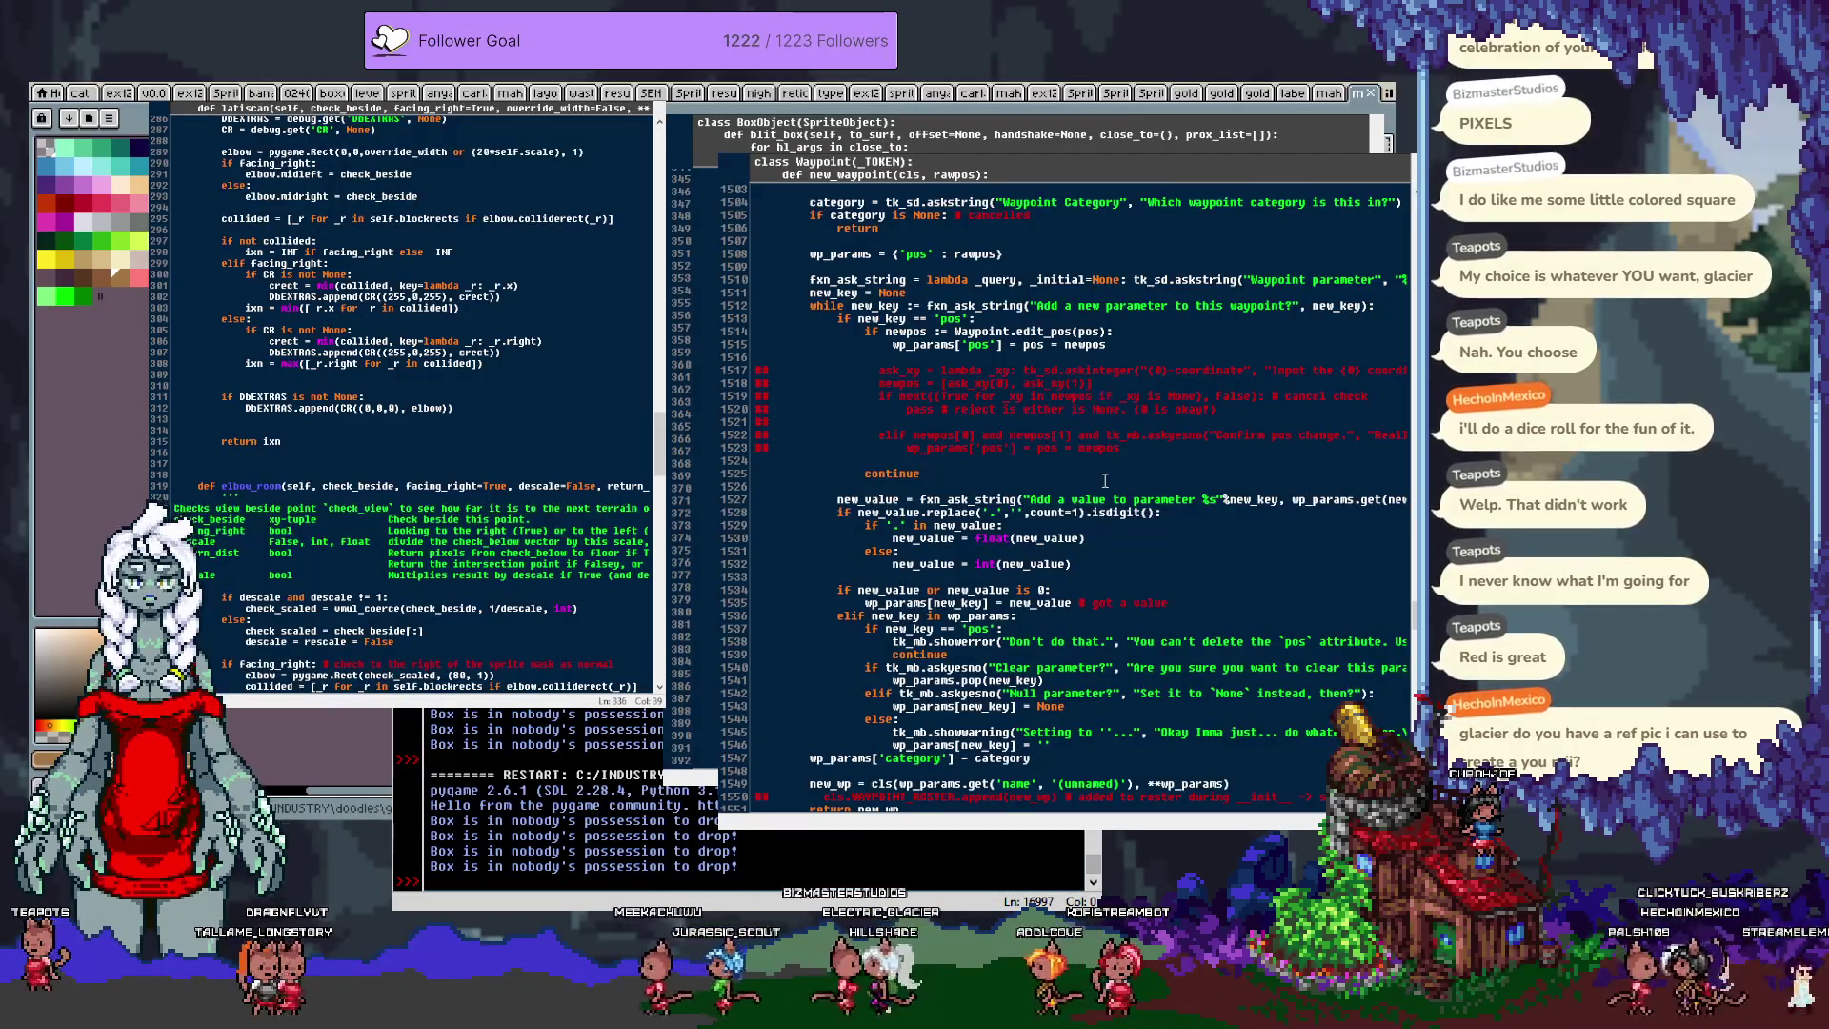
pyautogui.scroll(-4, 1188, 471)
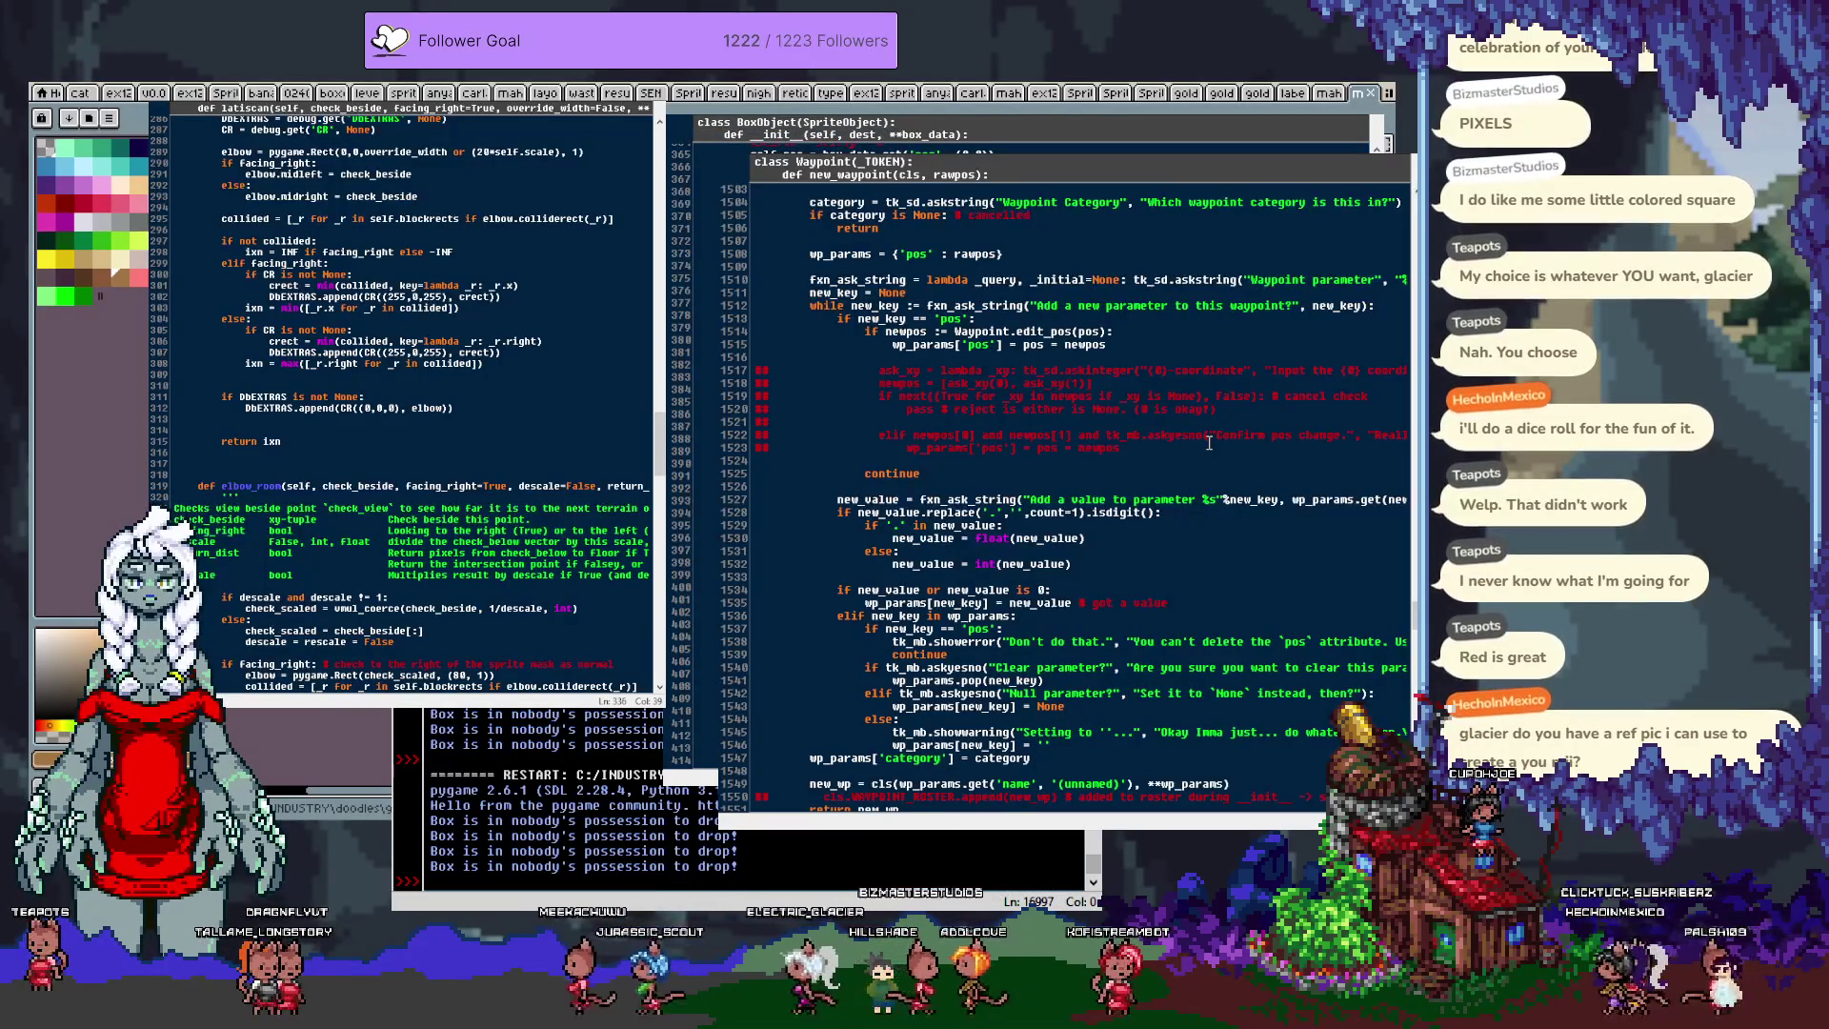
pyautogui.scroll(20, 1209, 443)
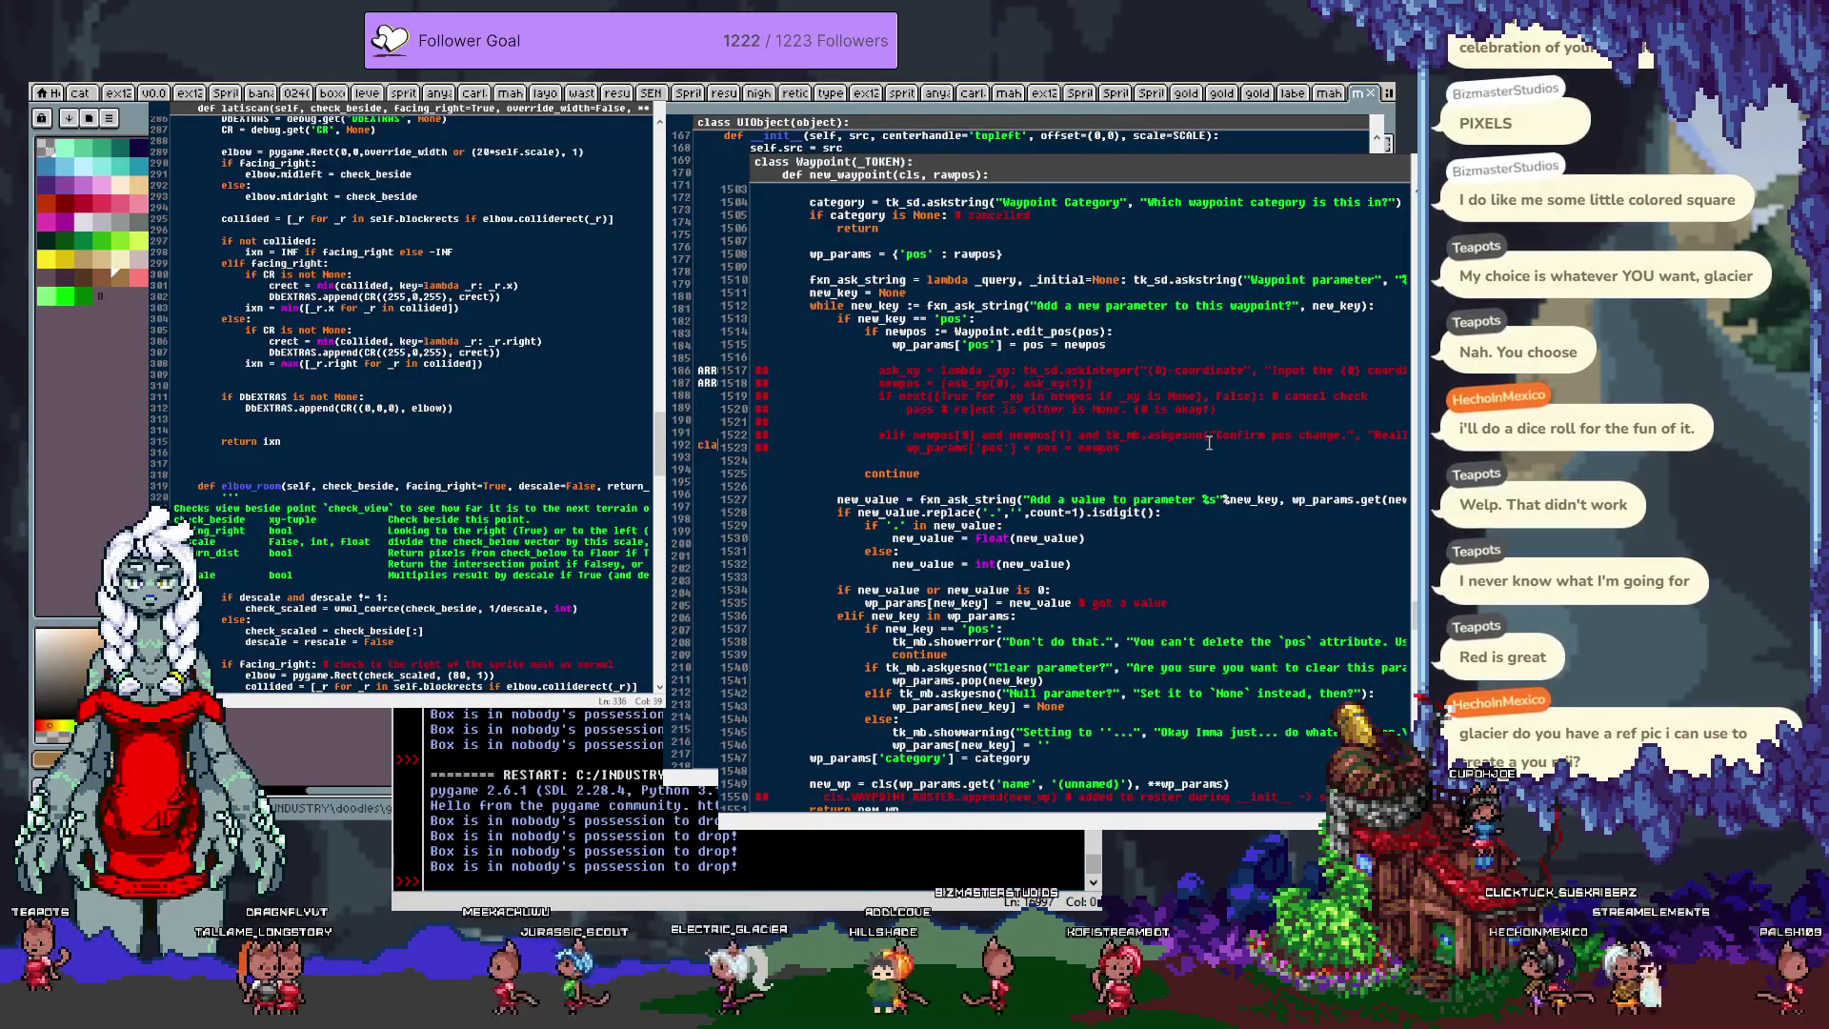
pyautogui.scroll(-8, 1209, 443)
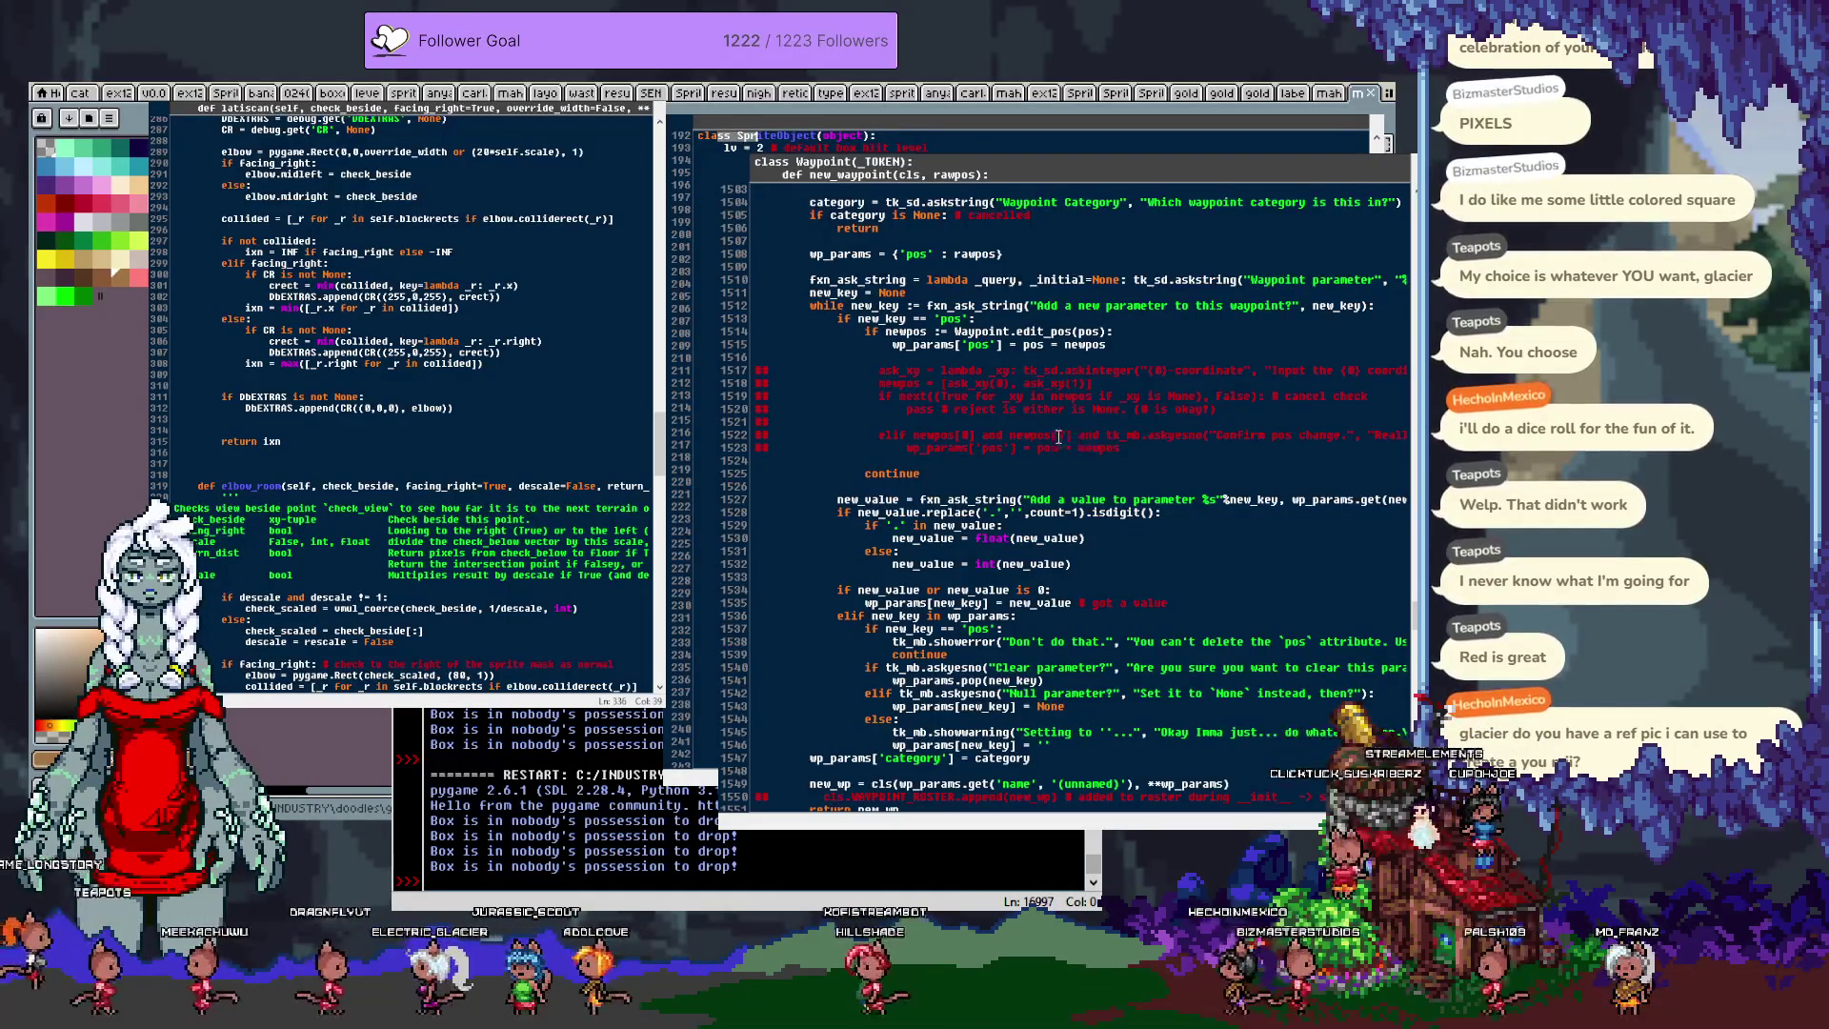
pyautogui.scroll(-5, 1014, 444)
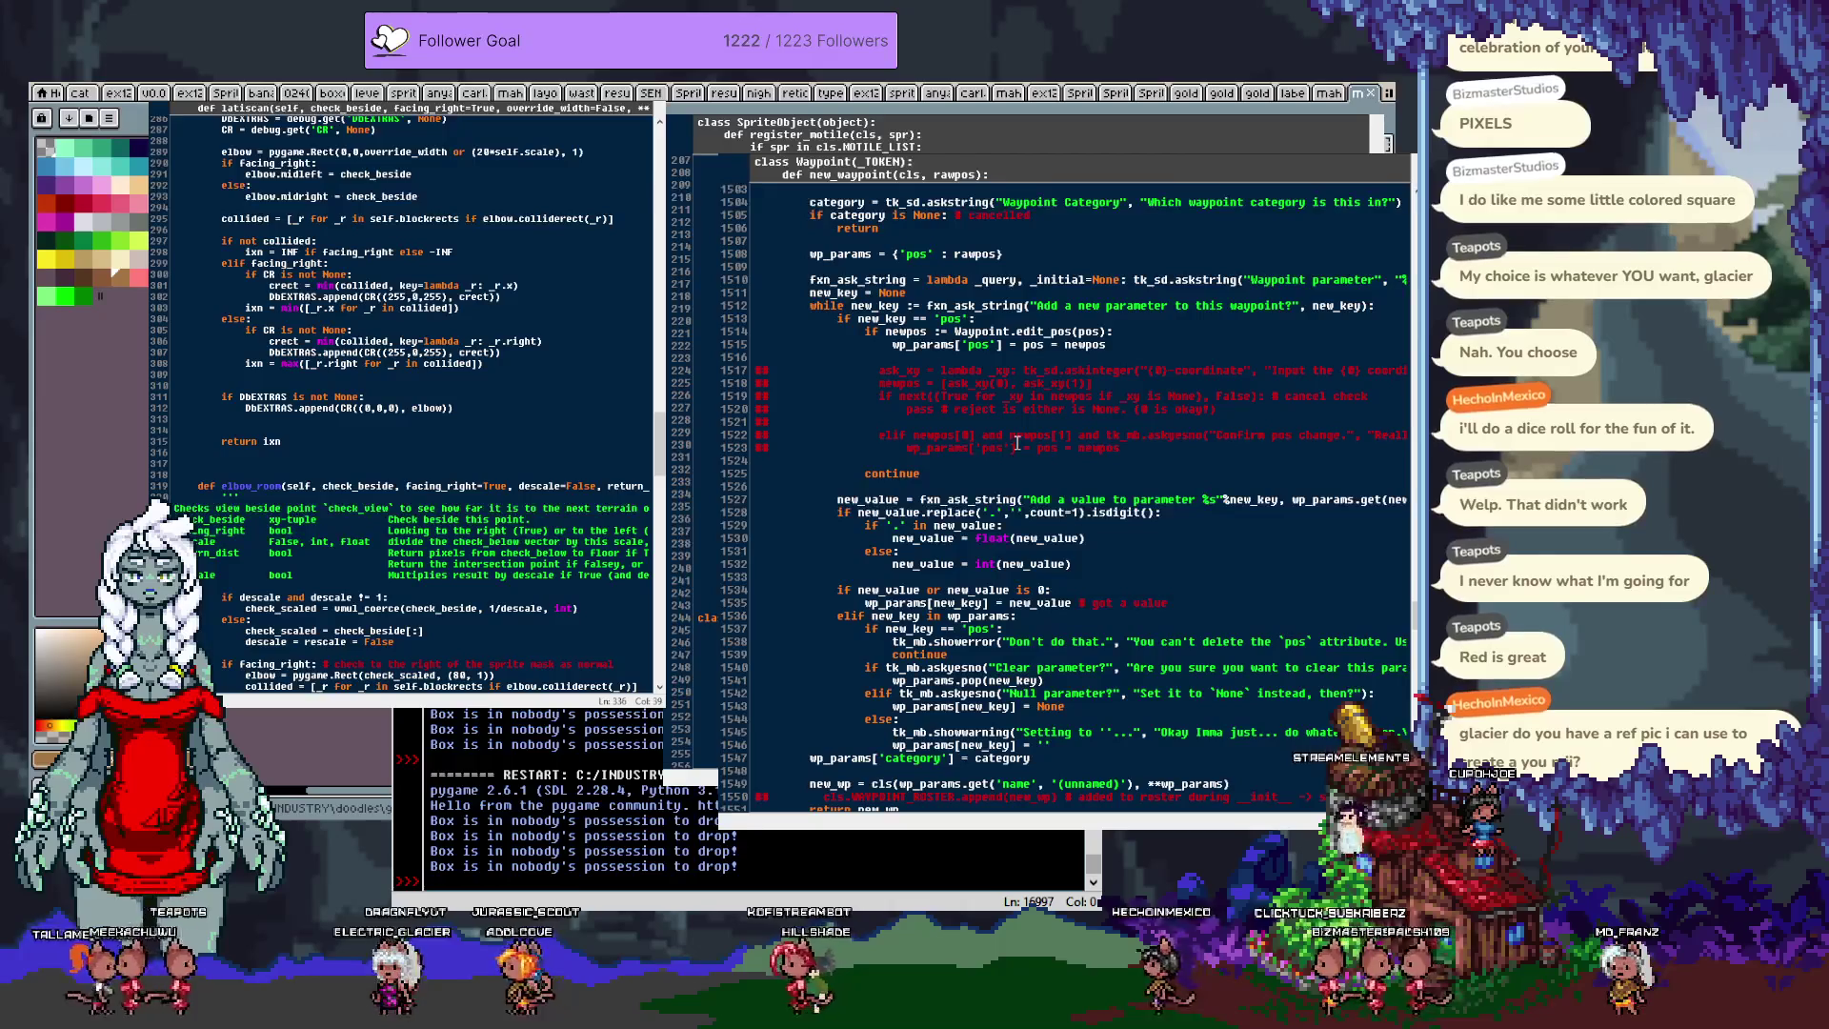
pyautogui.scroll(10, 1019, 444)
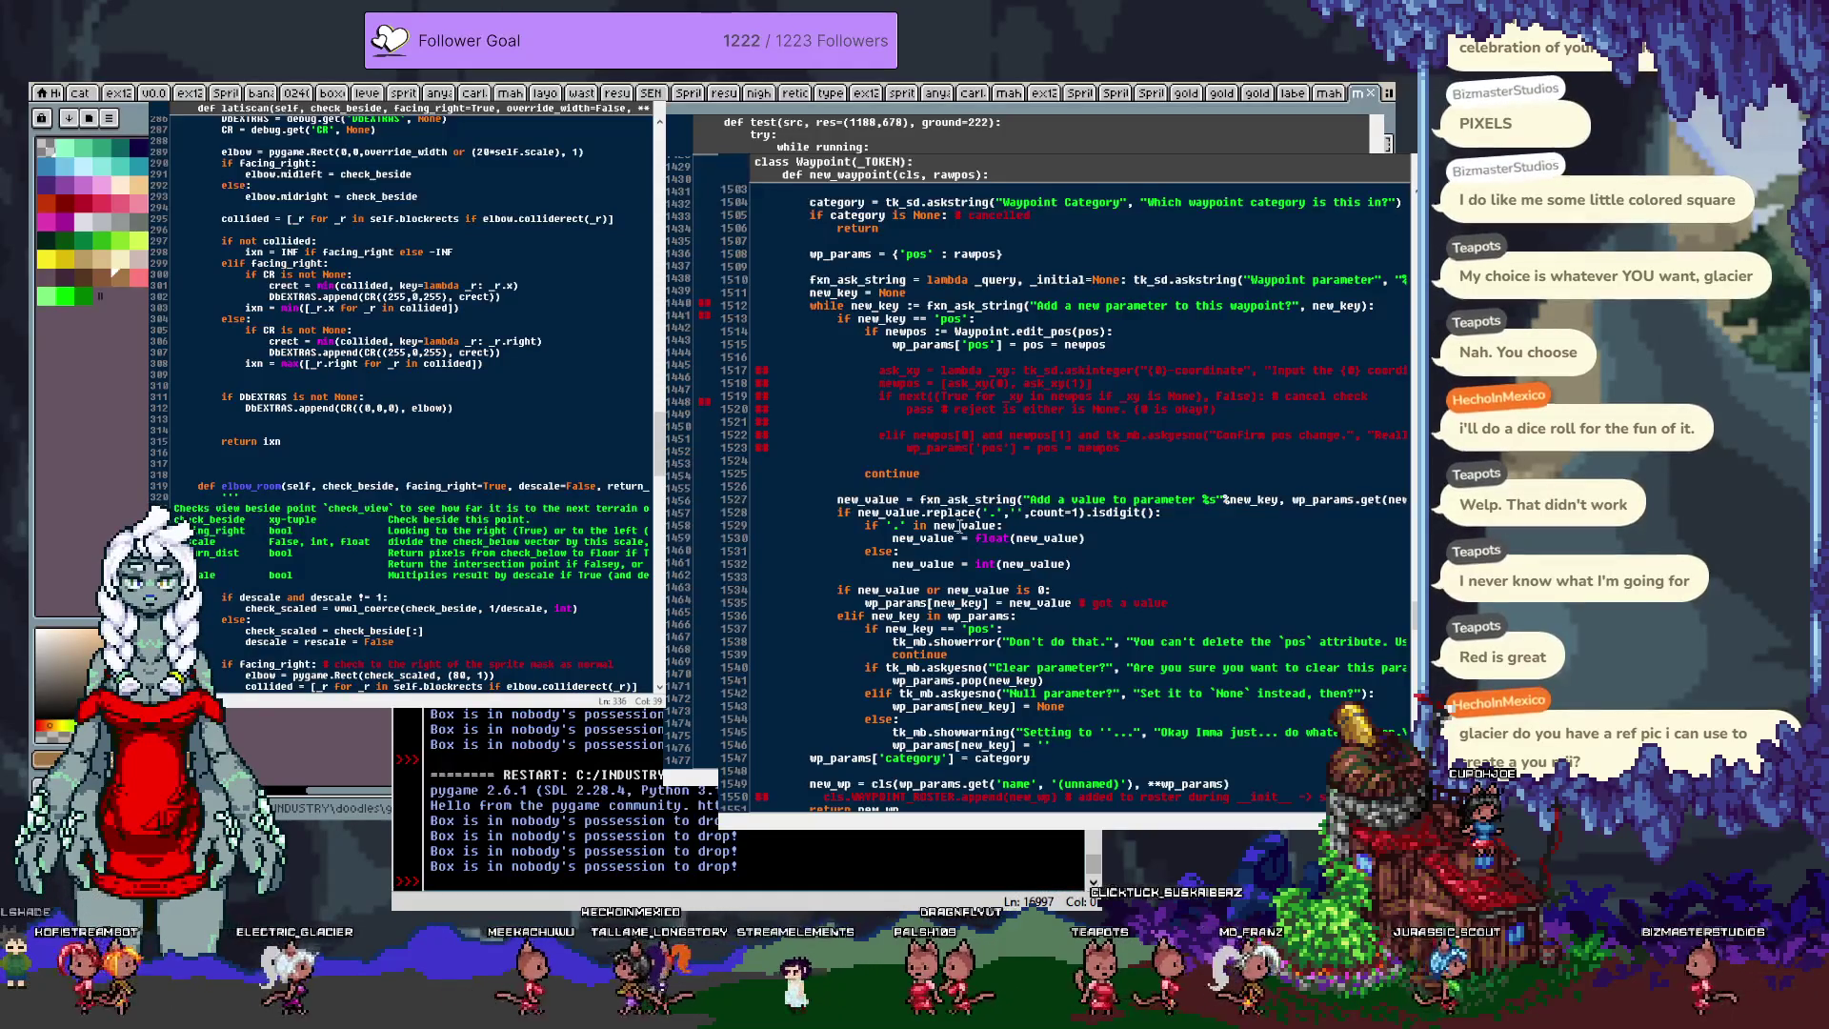
pyautogui.scroll(1, 678, 457)
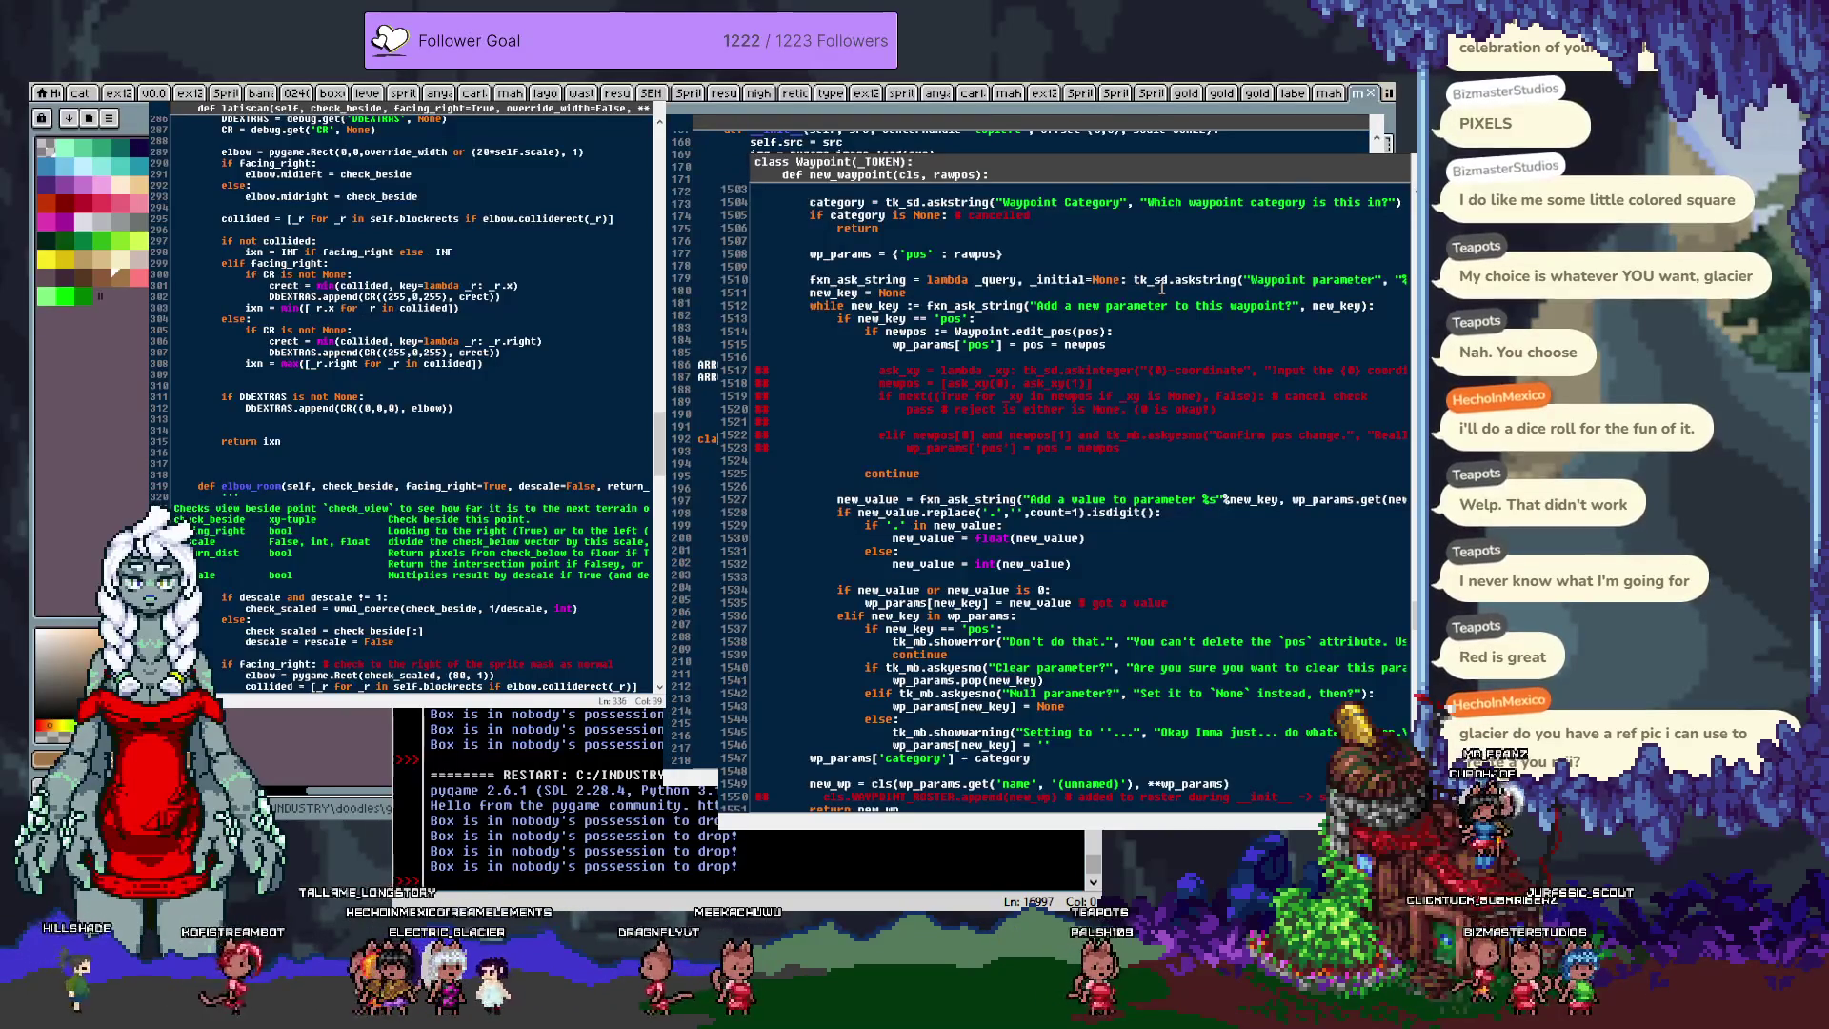
pyautogui.scroll(-7, 1191, 353)
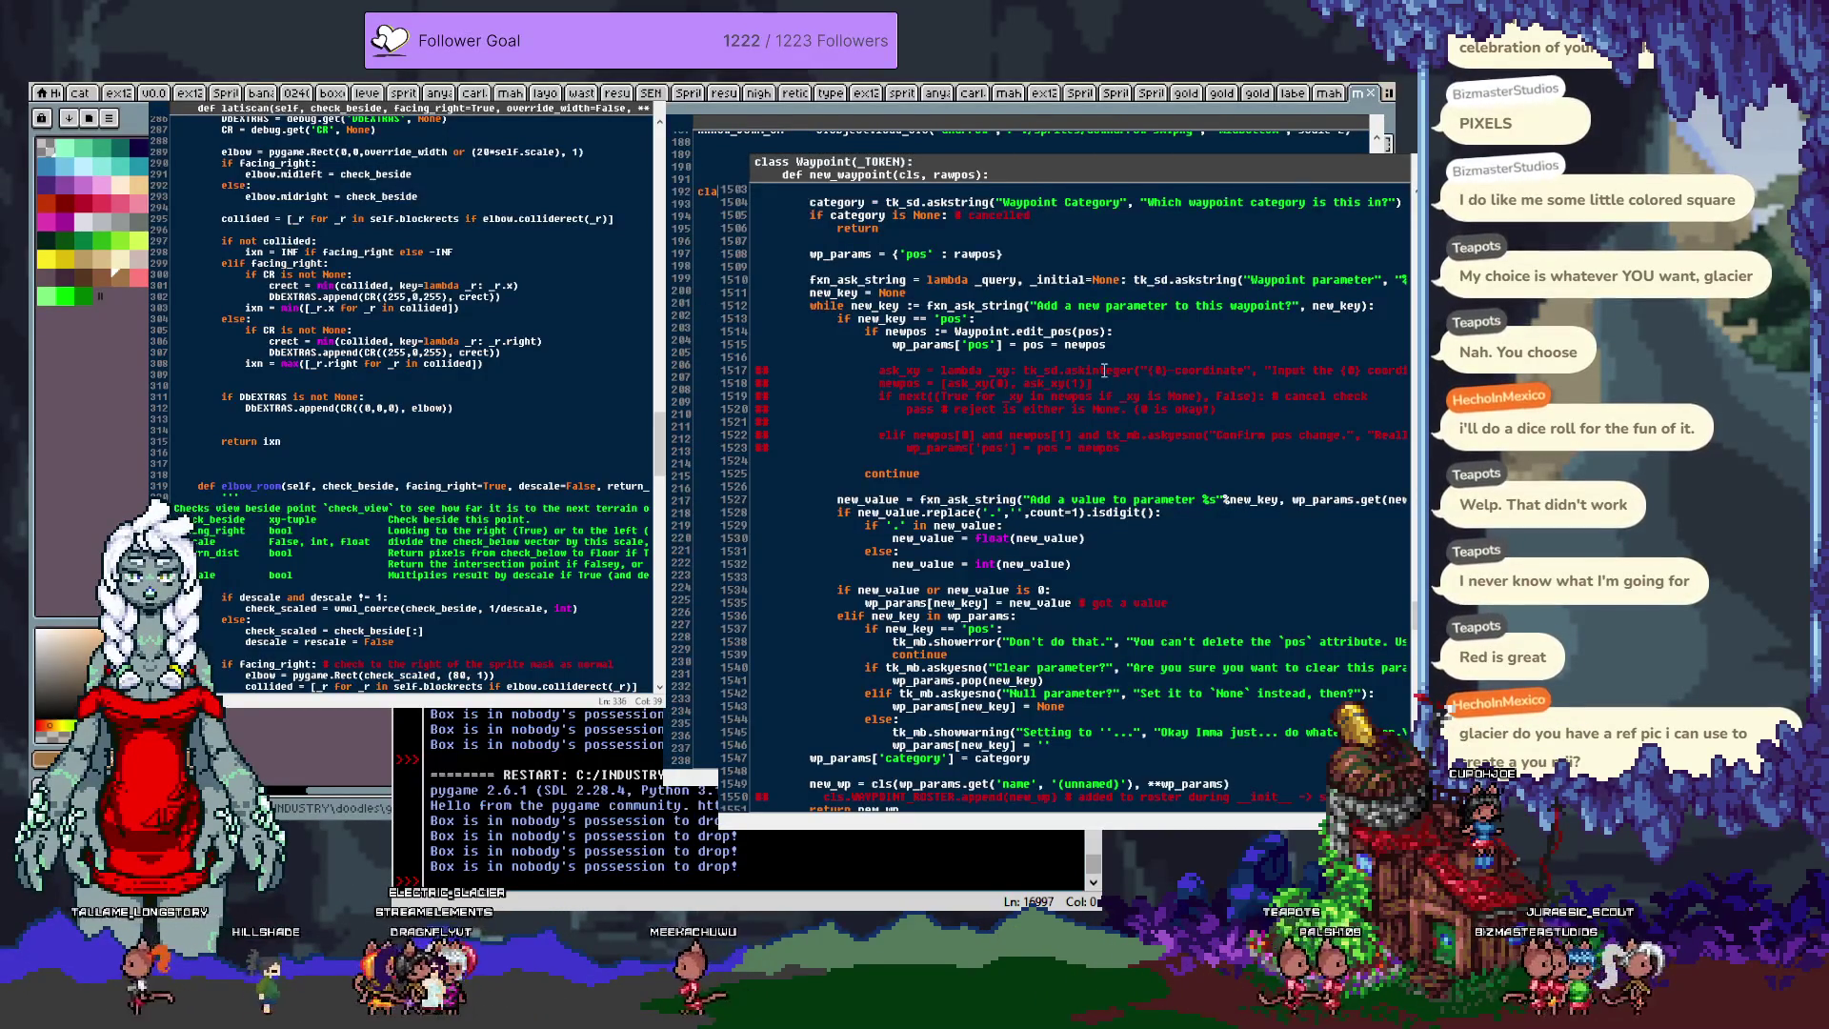
pyautogui.scroll(-5, 1102, 371)
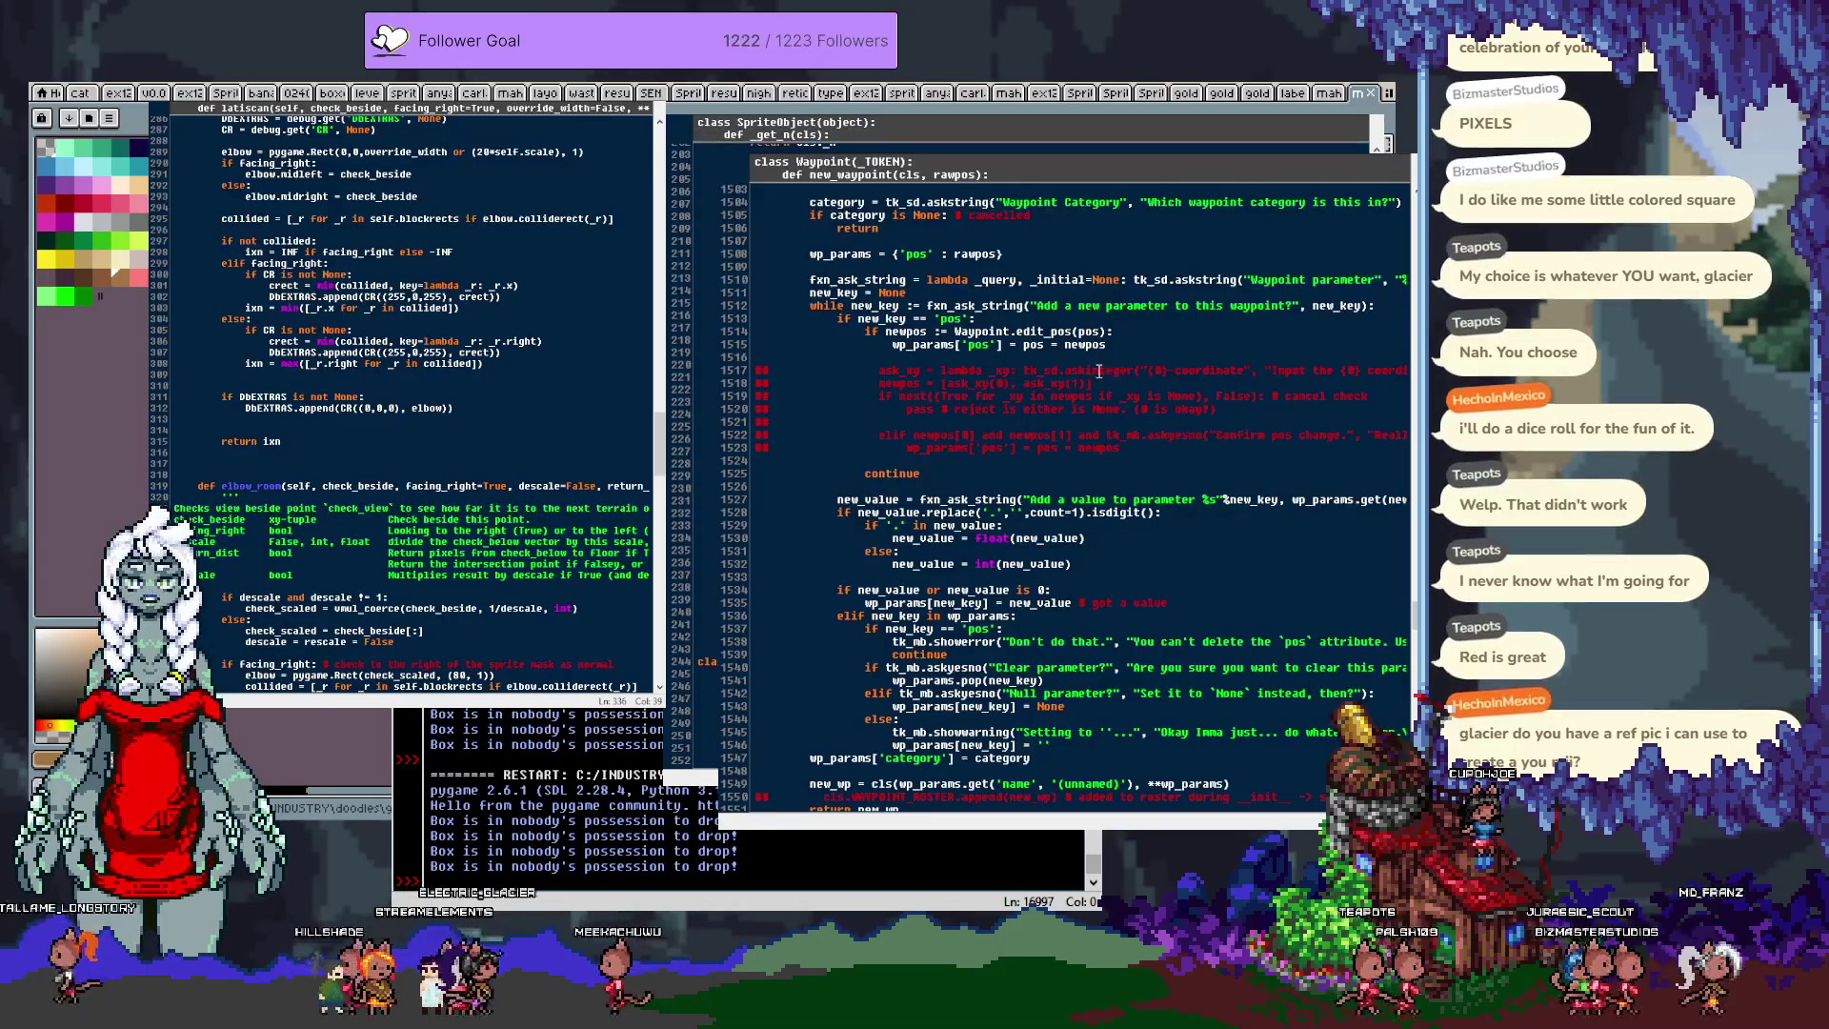
pyautogui.scroll(2, 1089, 381)
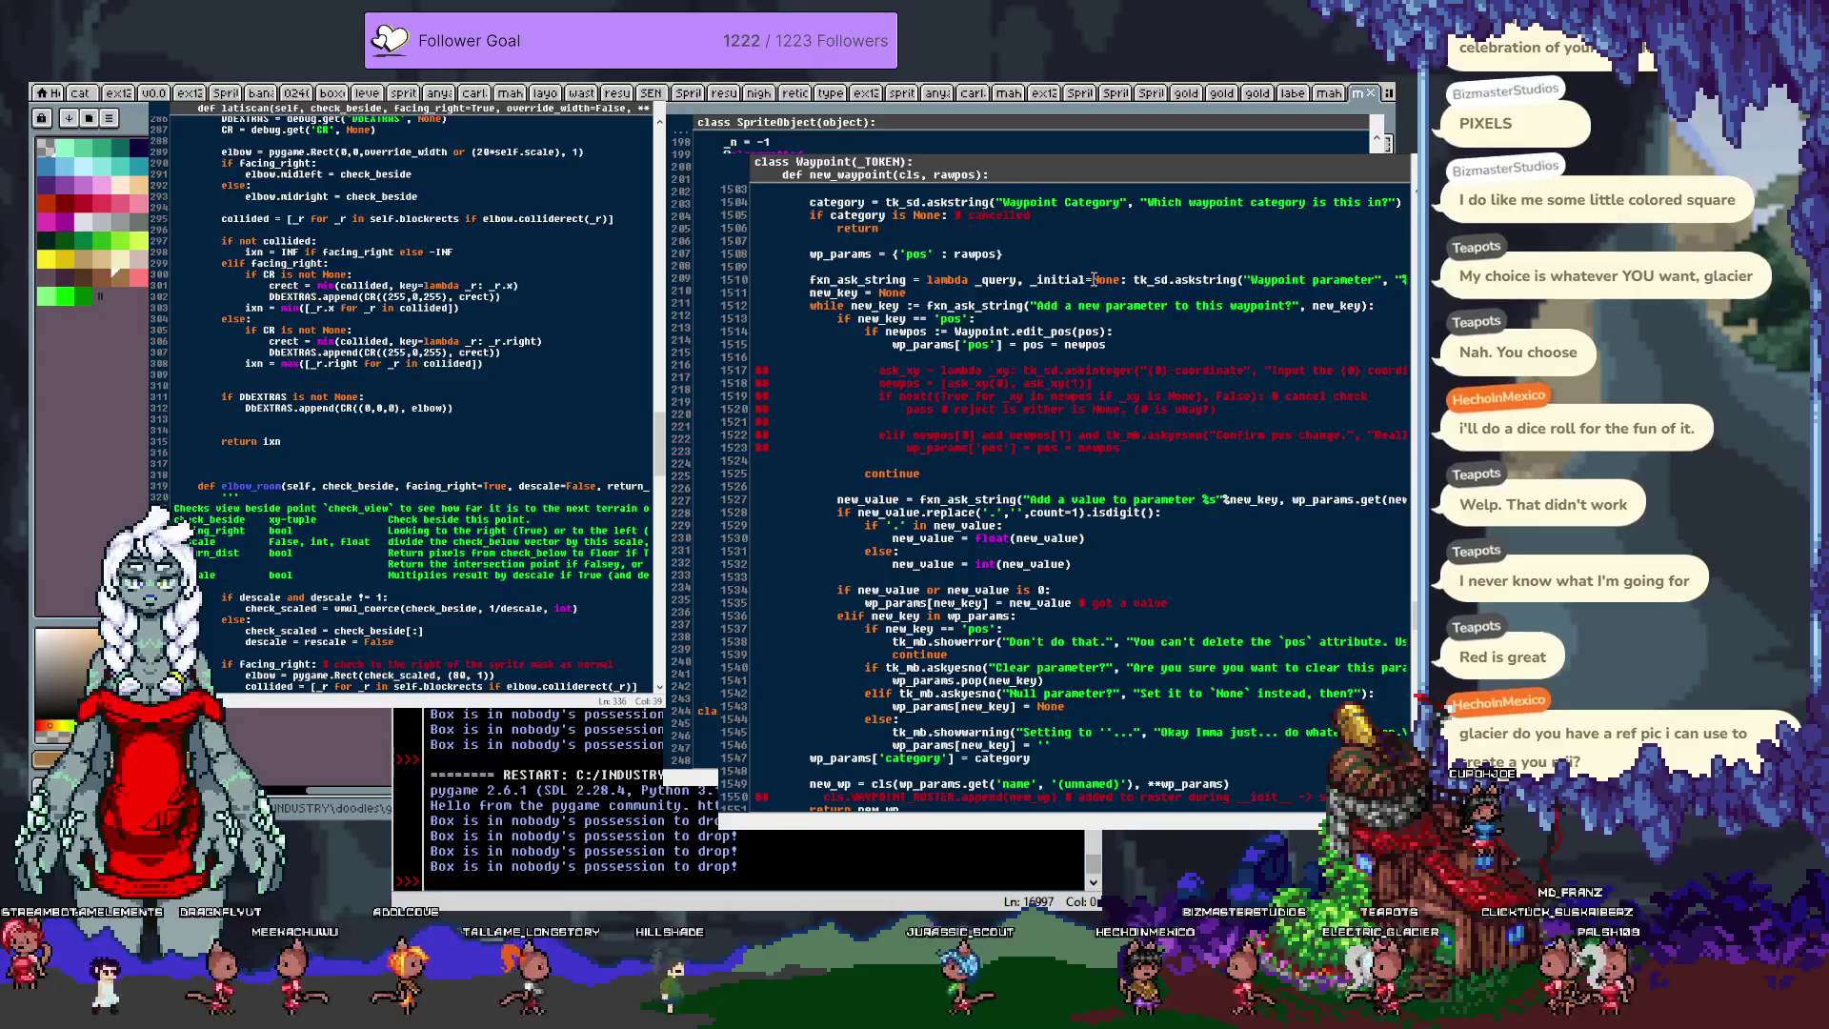
pyautogui.scroll(5, 1094, 279)
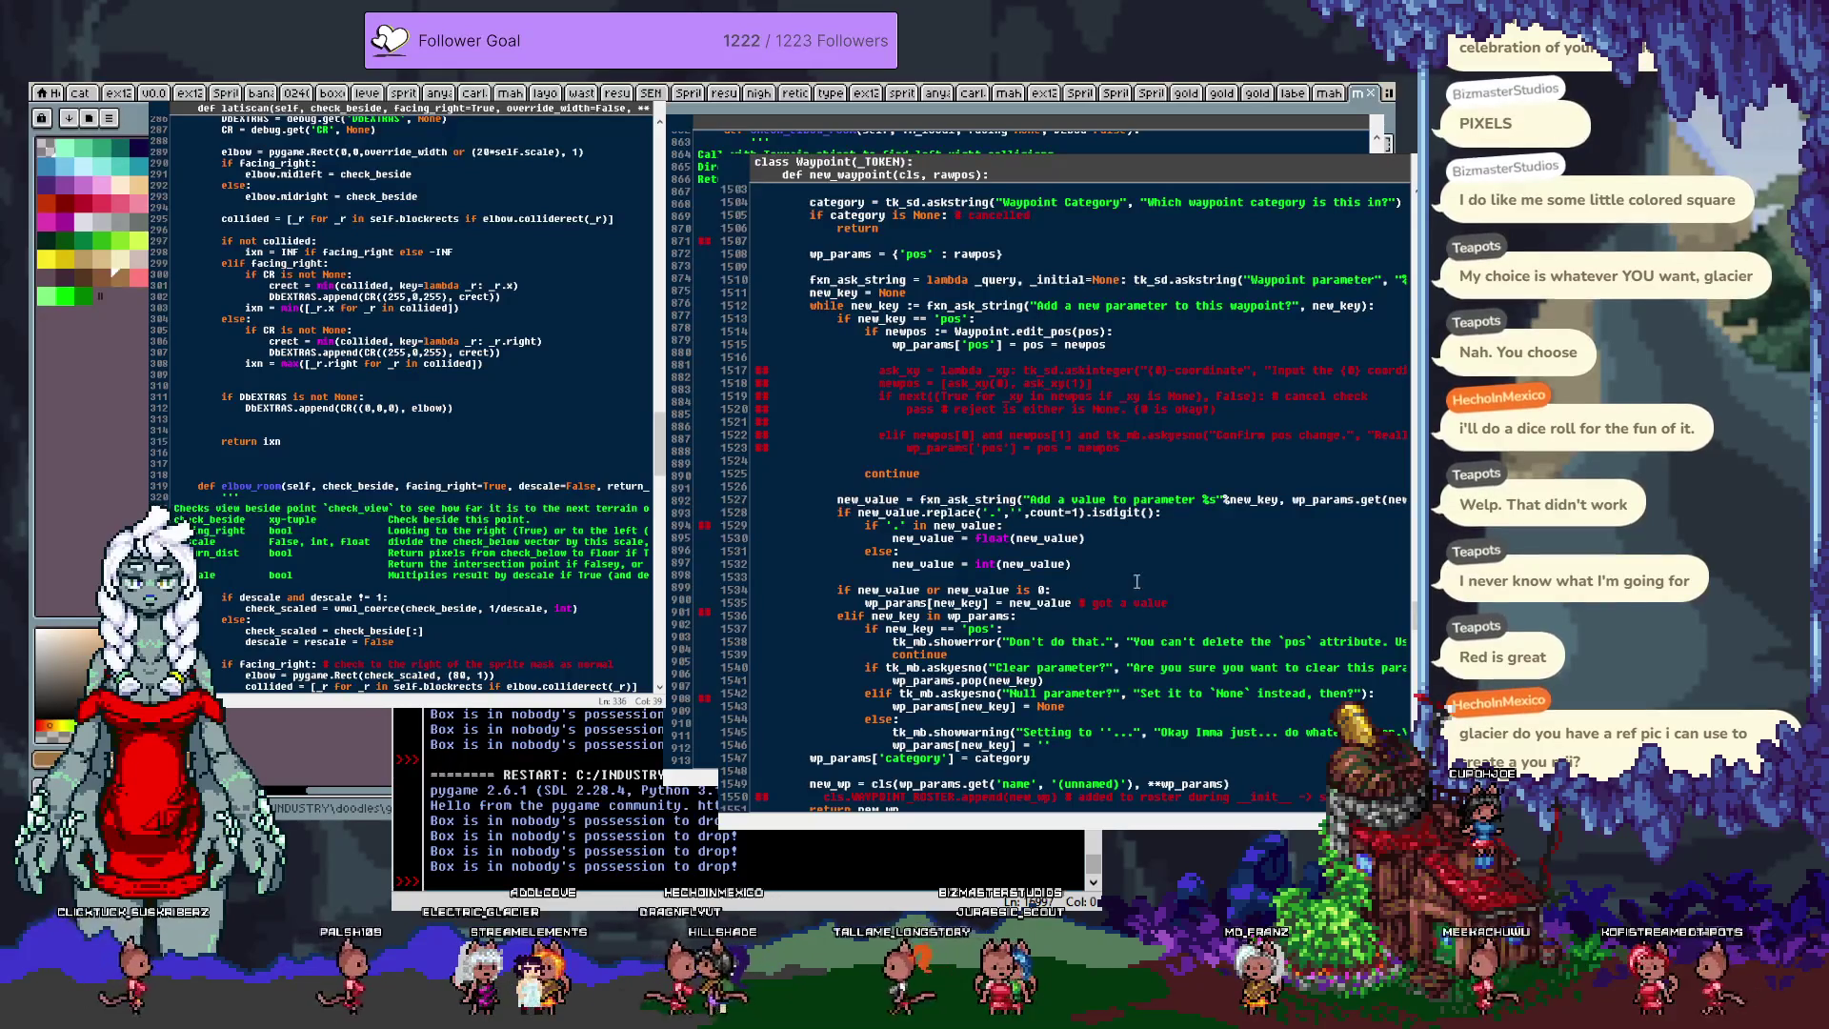
pyautogui.scroll(-2, 1137, 496)
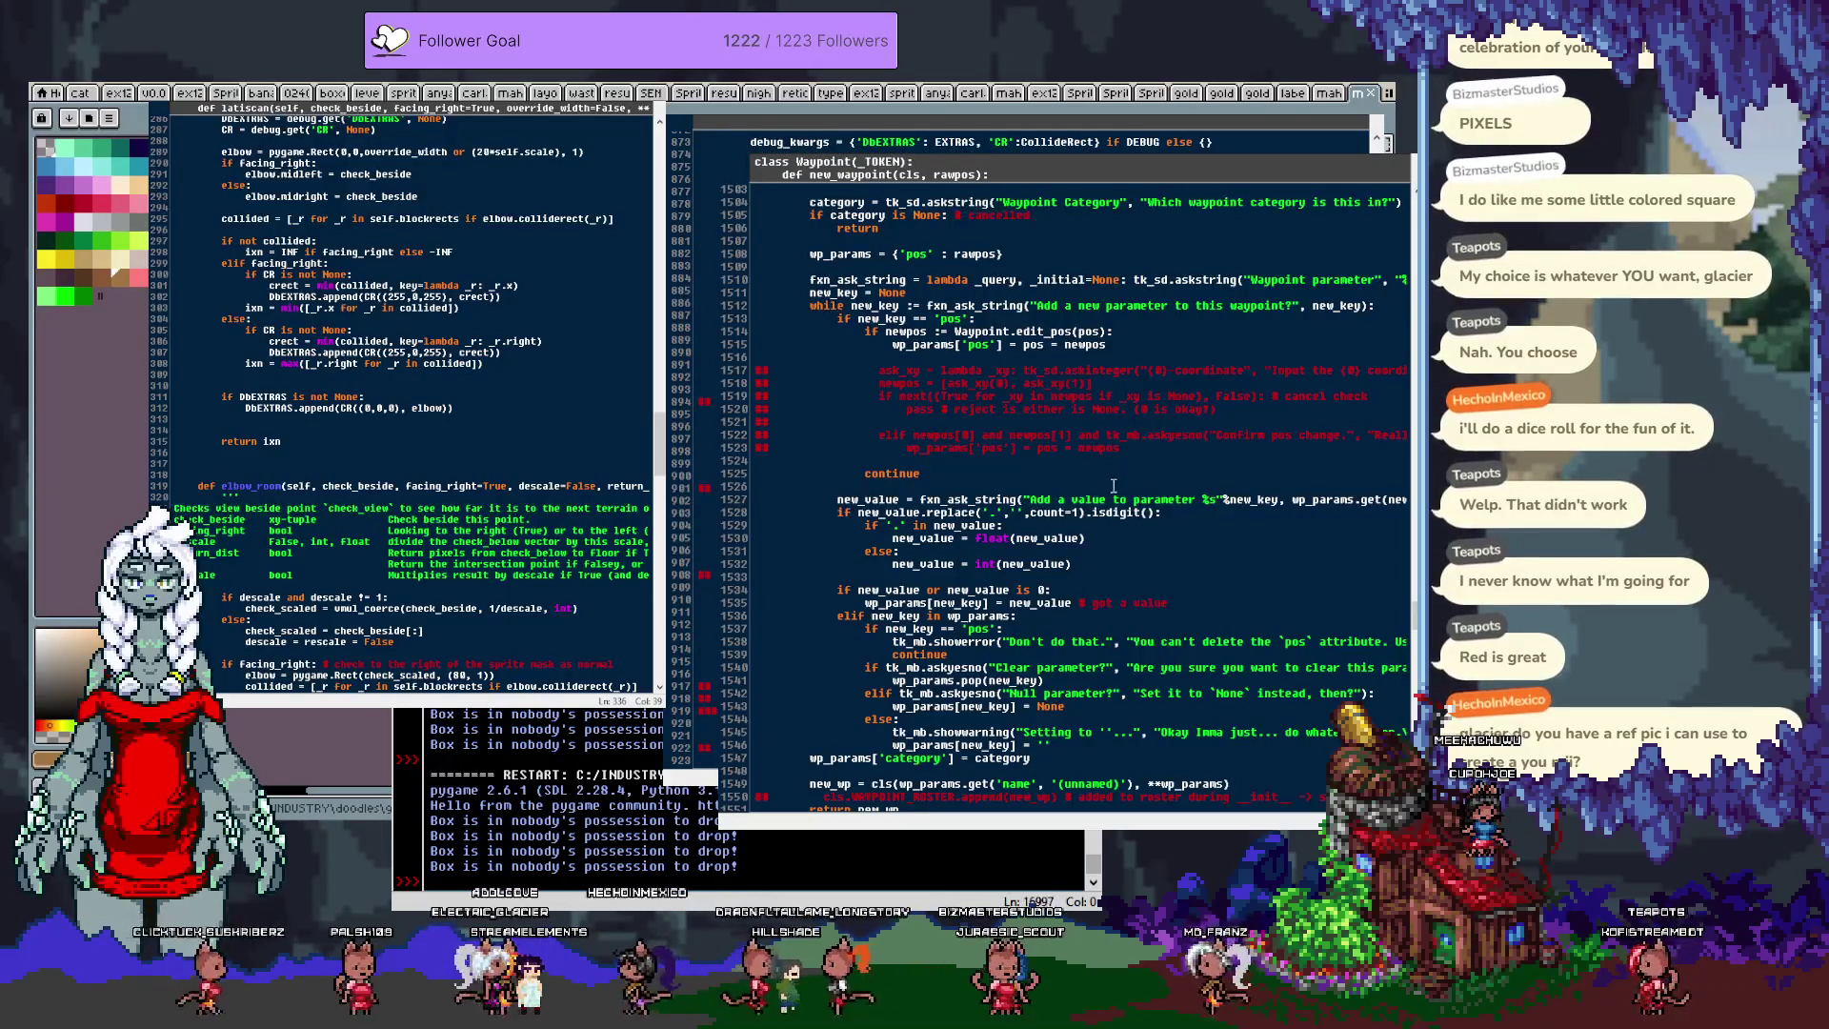
pyautogui.scroll(-5, 1101, 480)
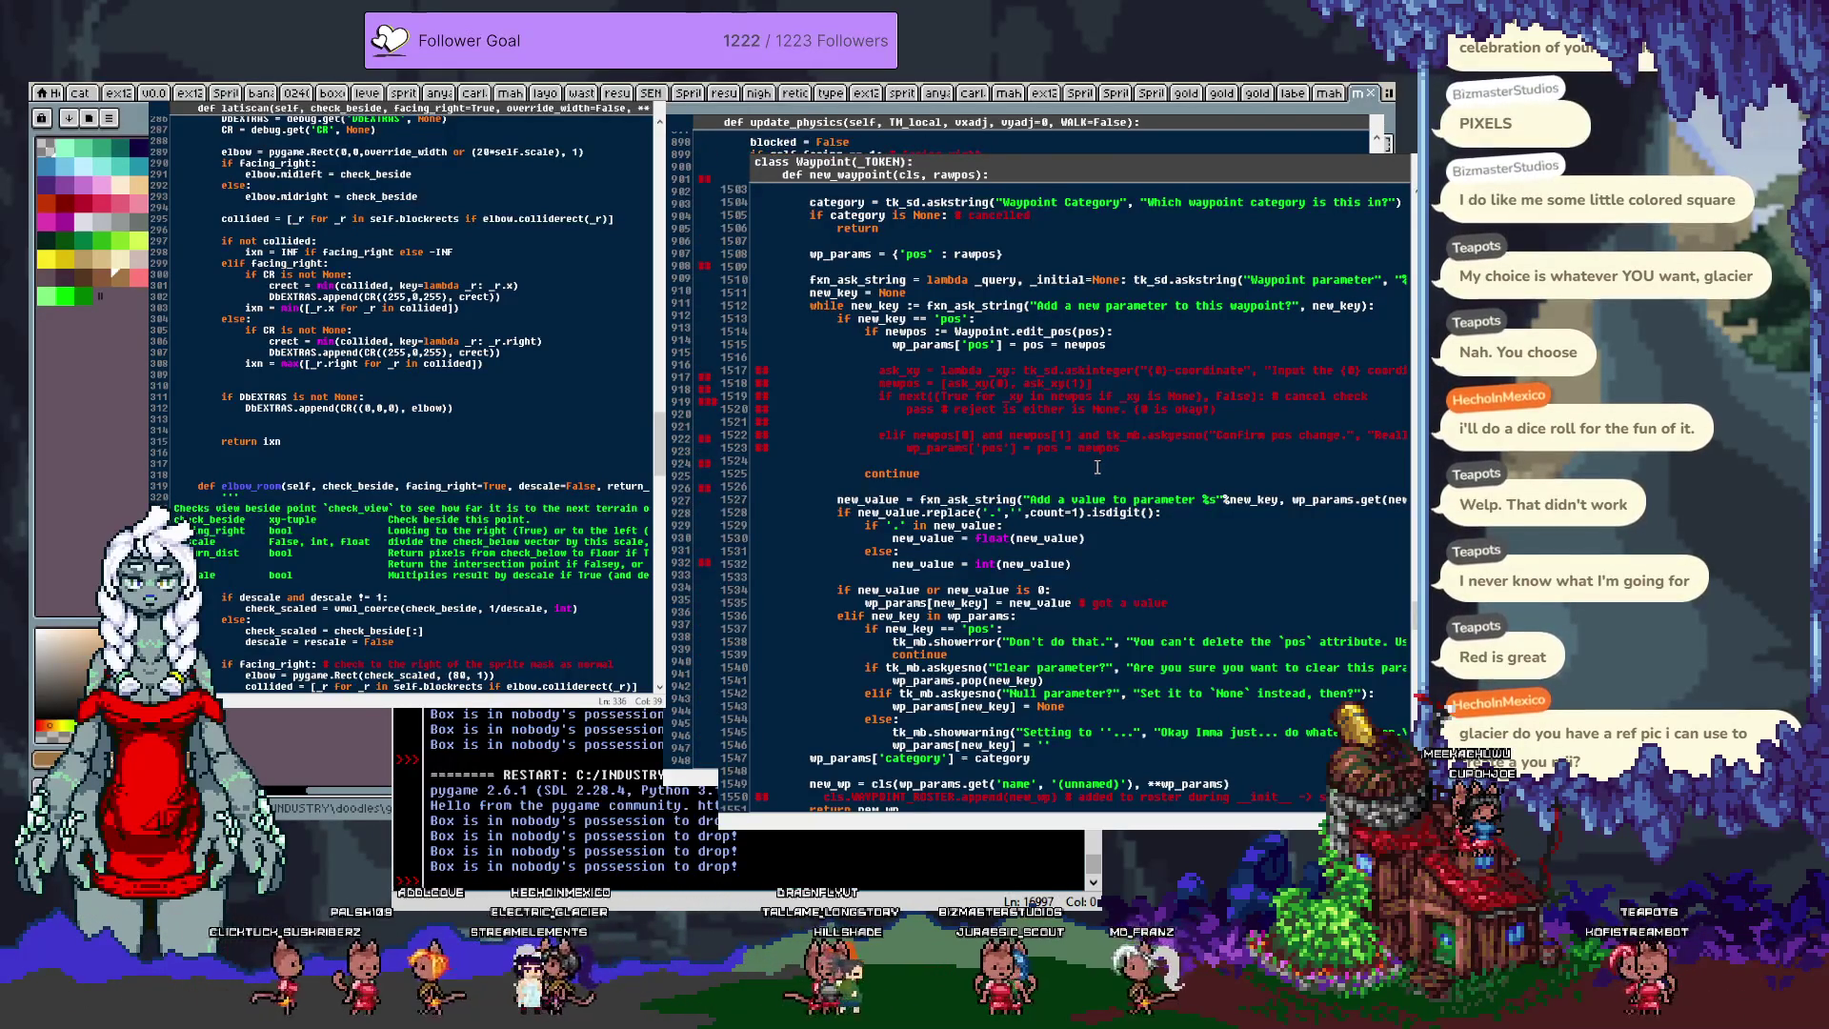
pyautogui.scroll(-3, 1077, 456)
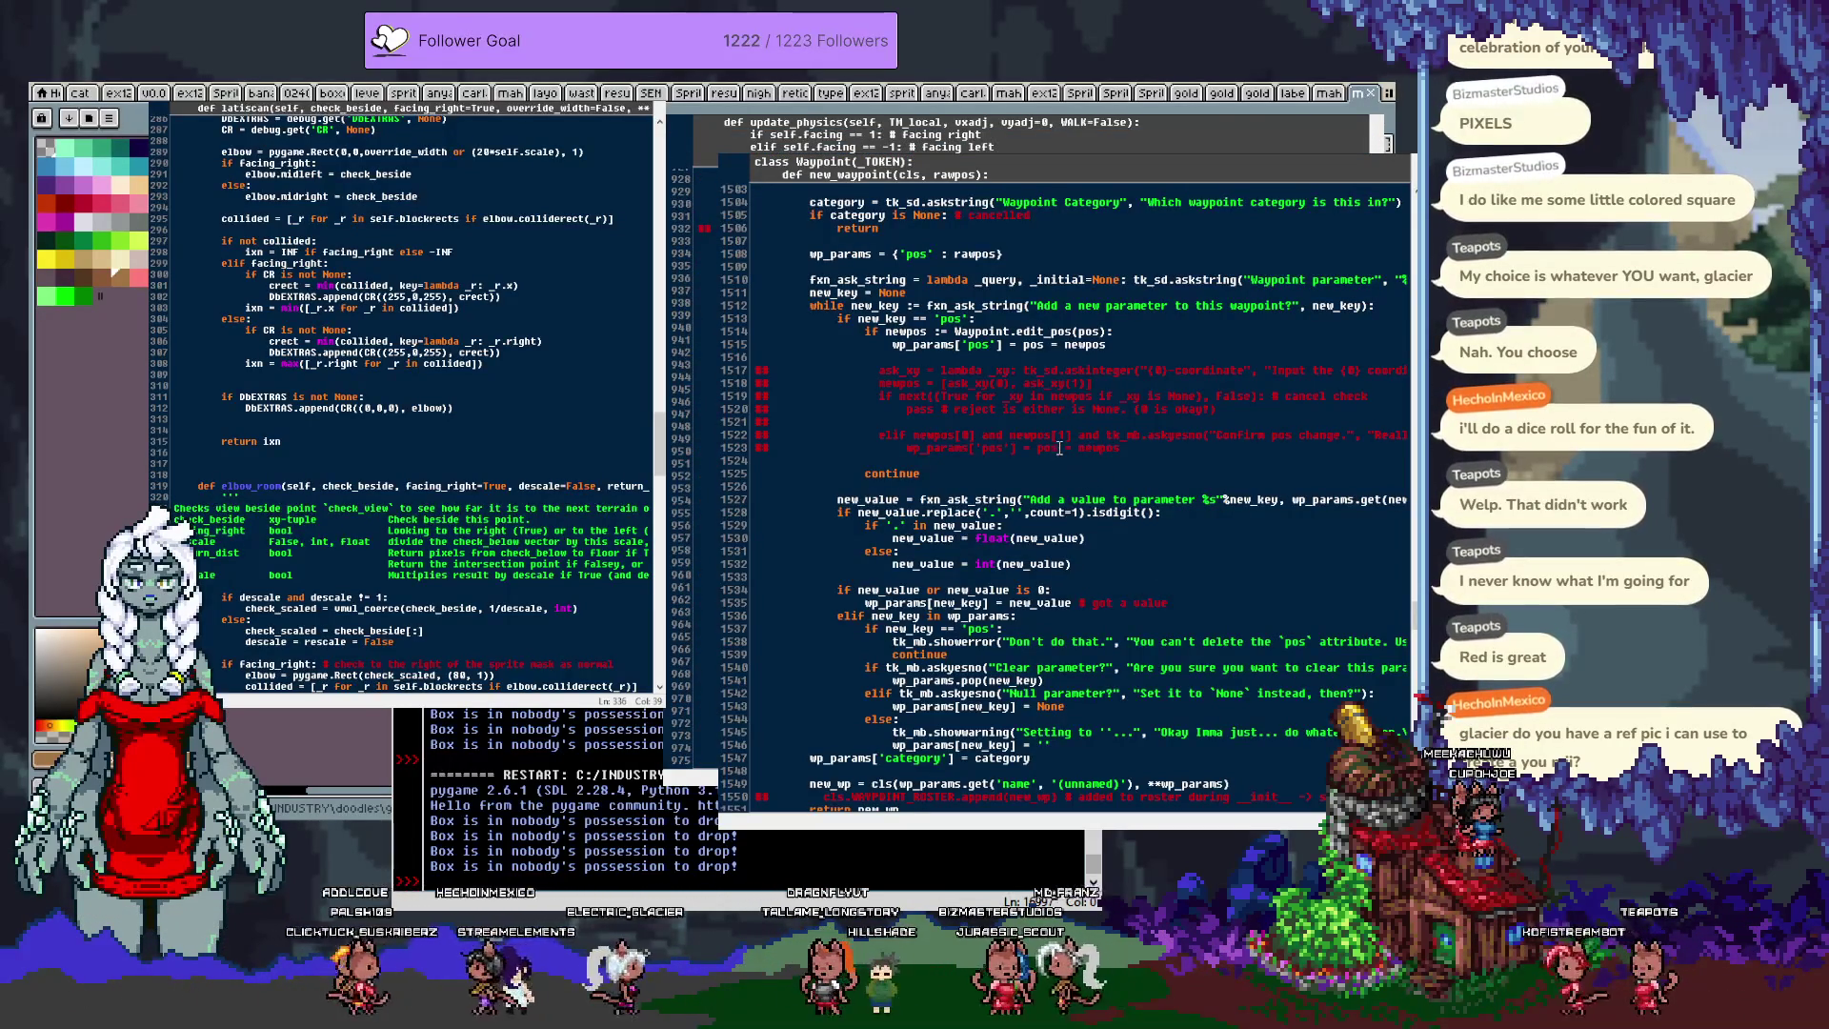
pyautogui.scroll(-5, 1039, 462)
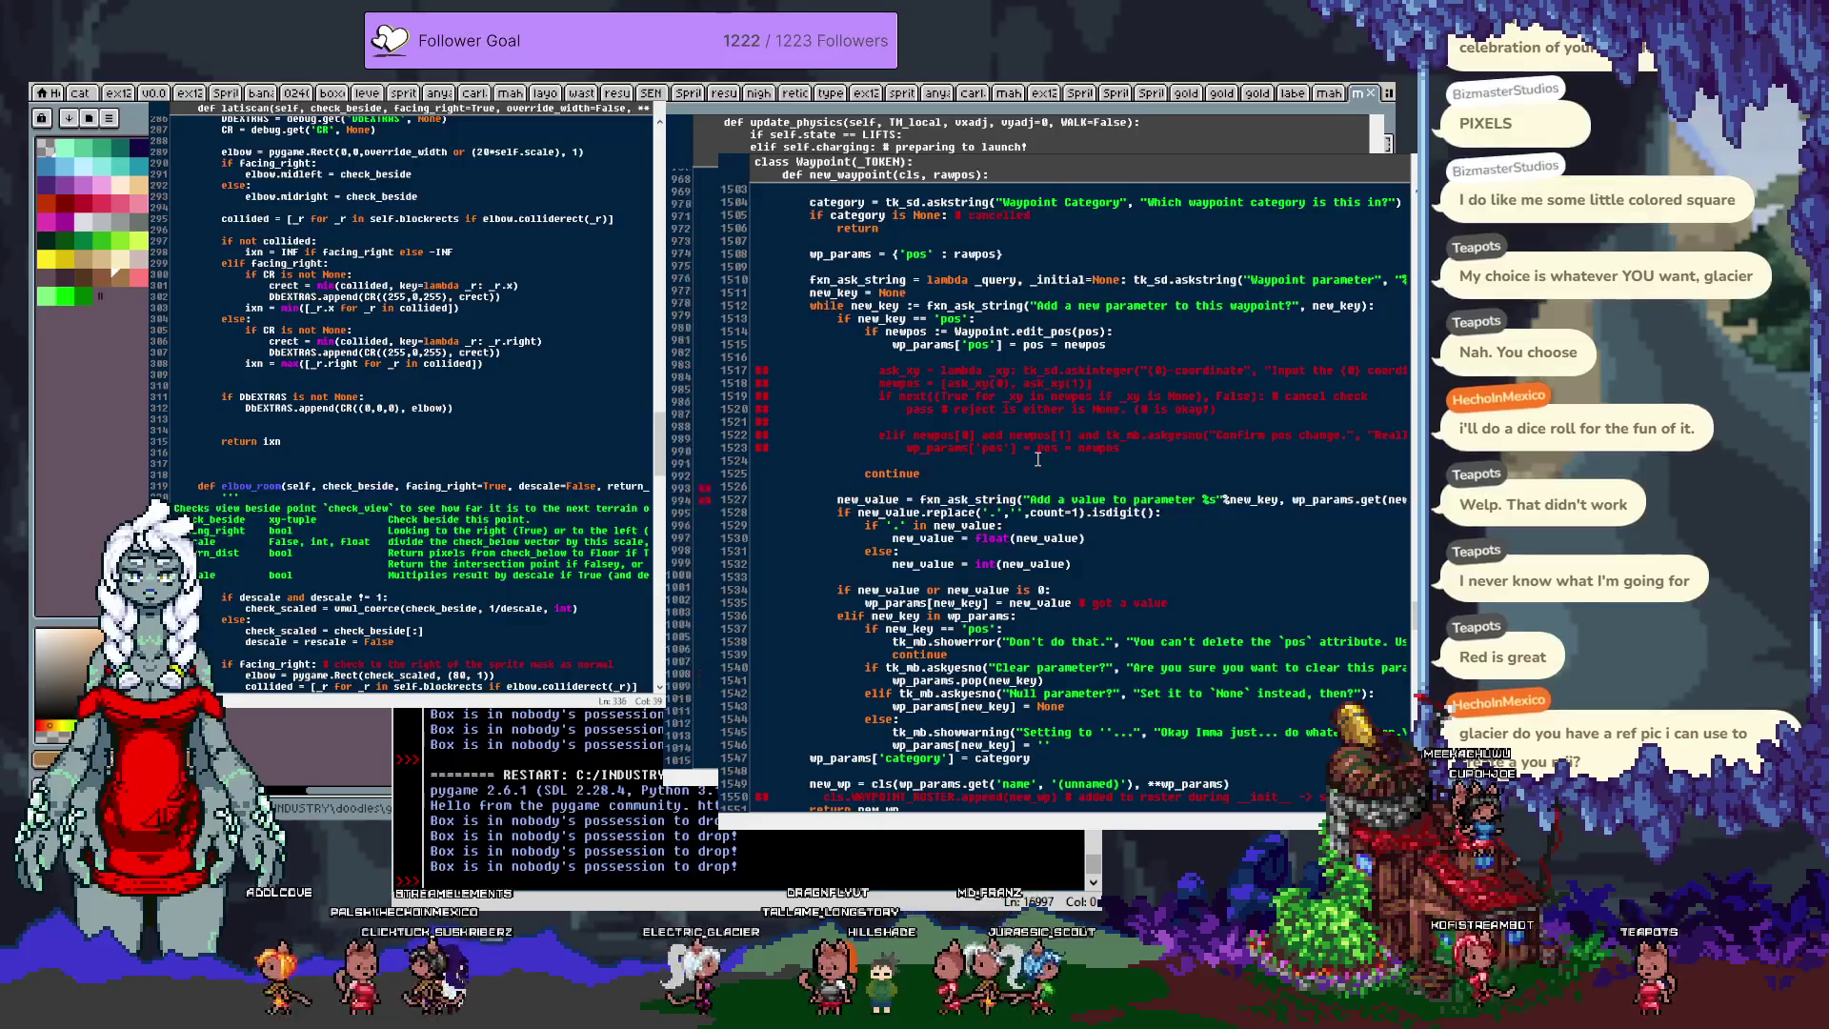
pyautogui.scroll(-5, 1038, 462)
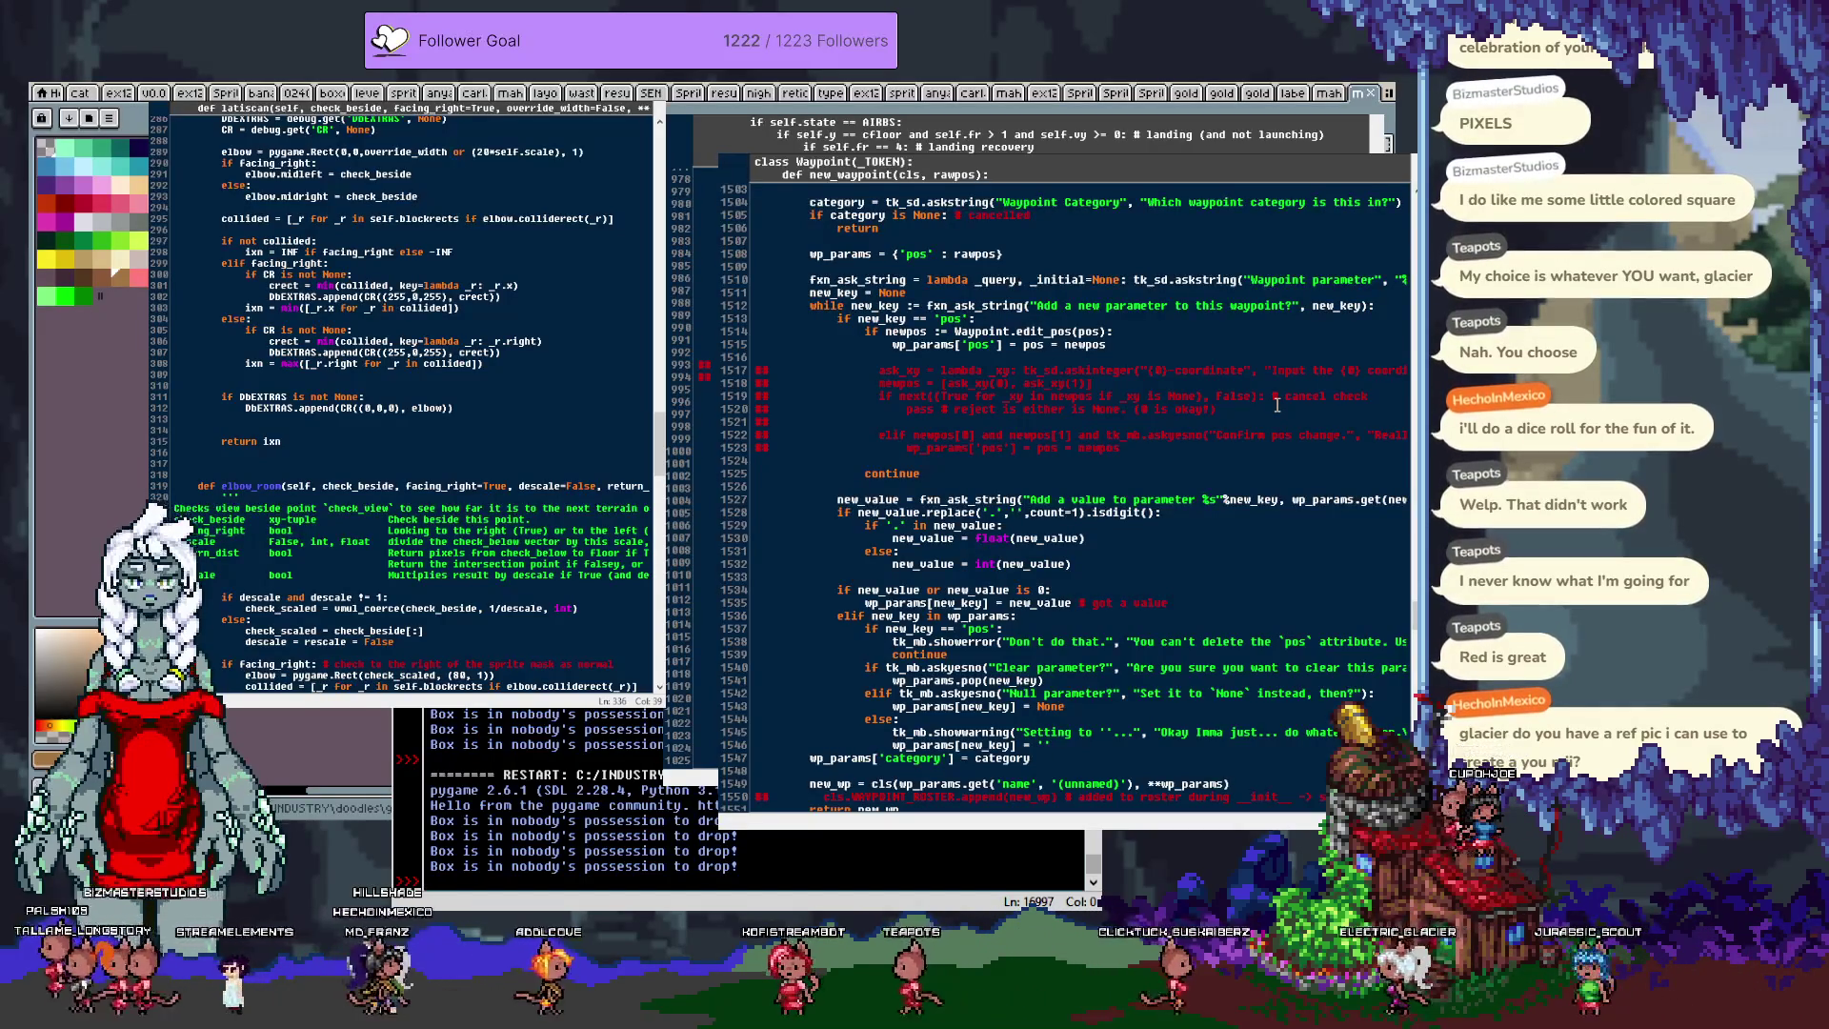
pyautogui.scroll(12, 1036, 406)
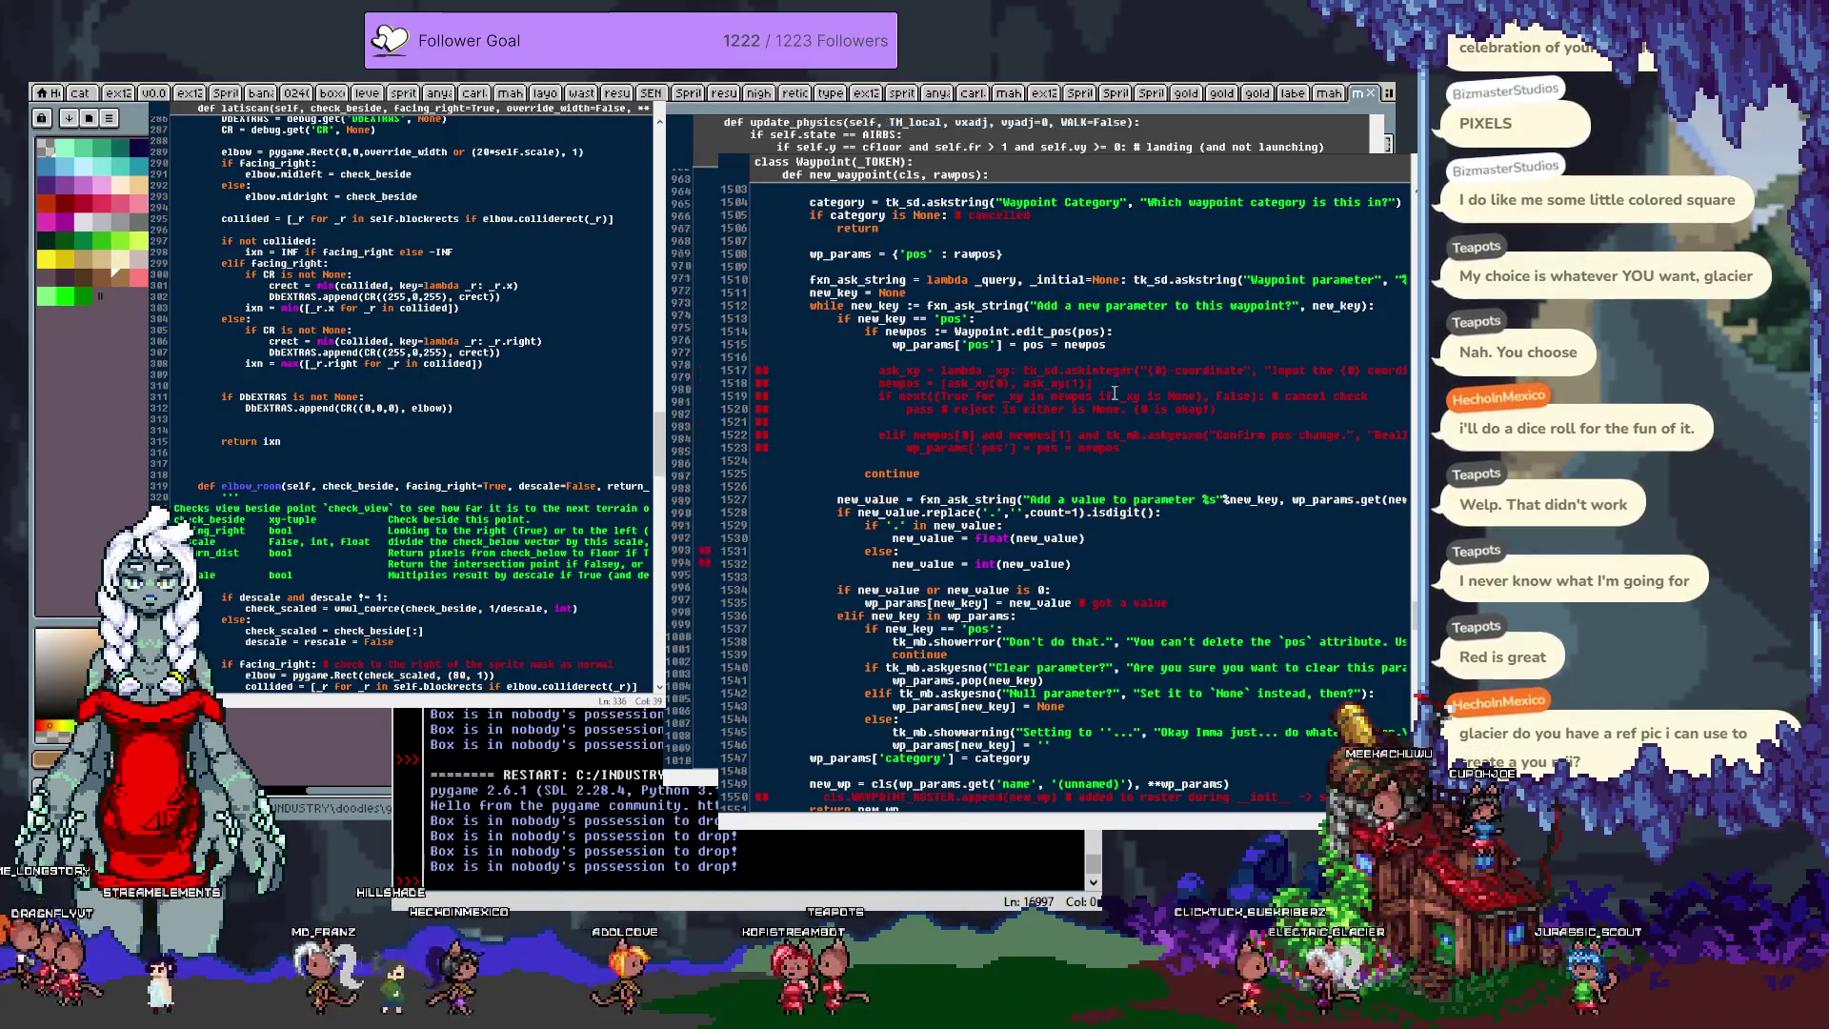
pyautogui.scroll(5, 1036, 406)
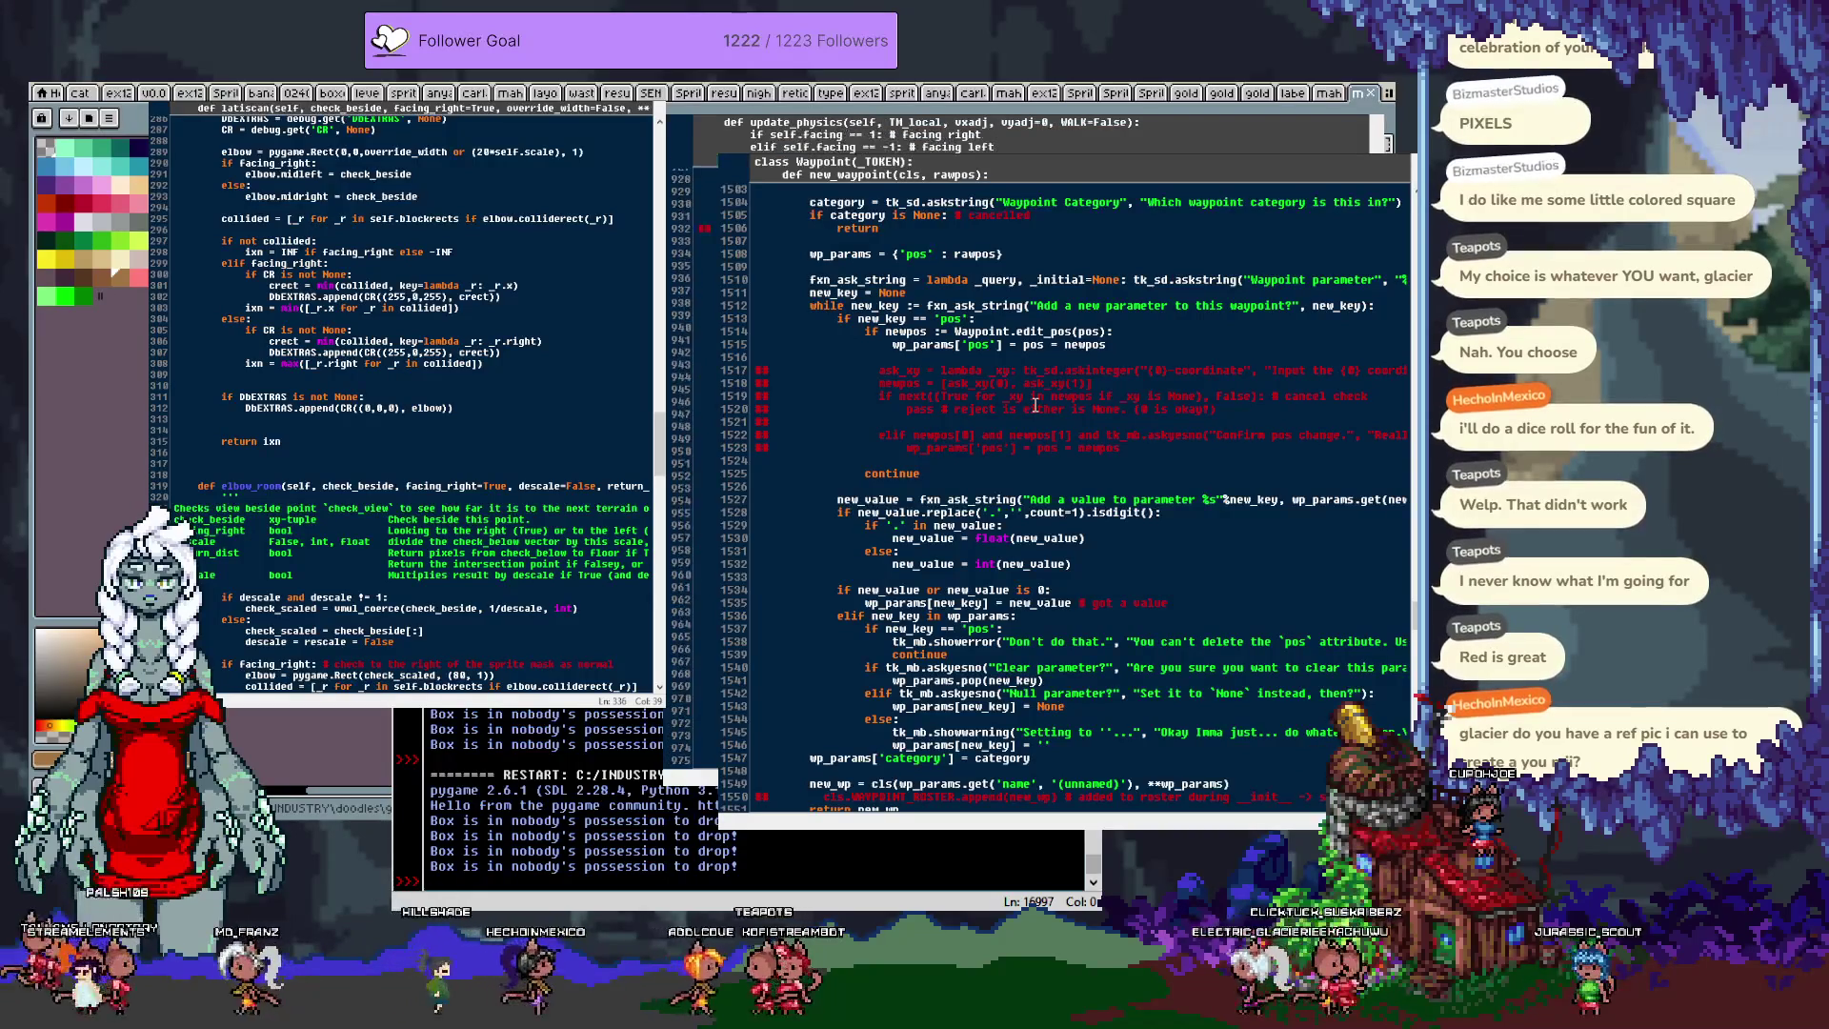
pyautogui.scroll(-8, 1036, 406)
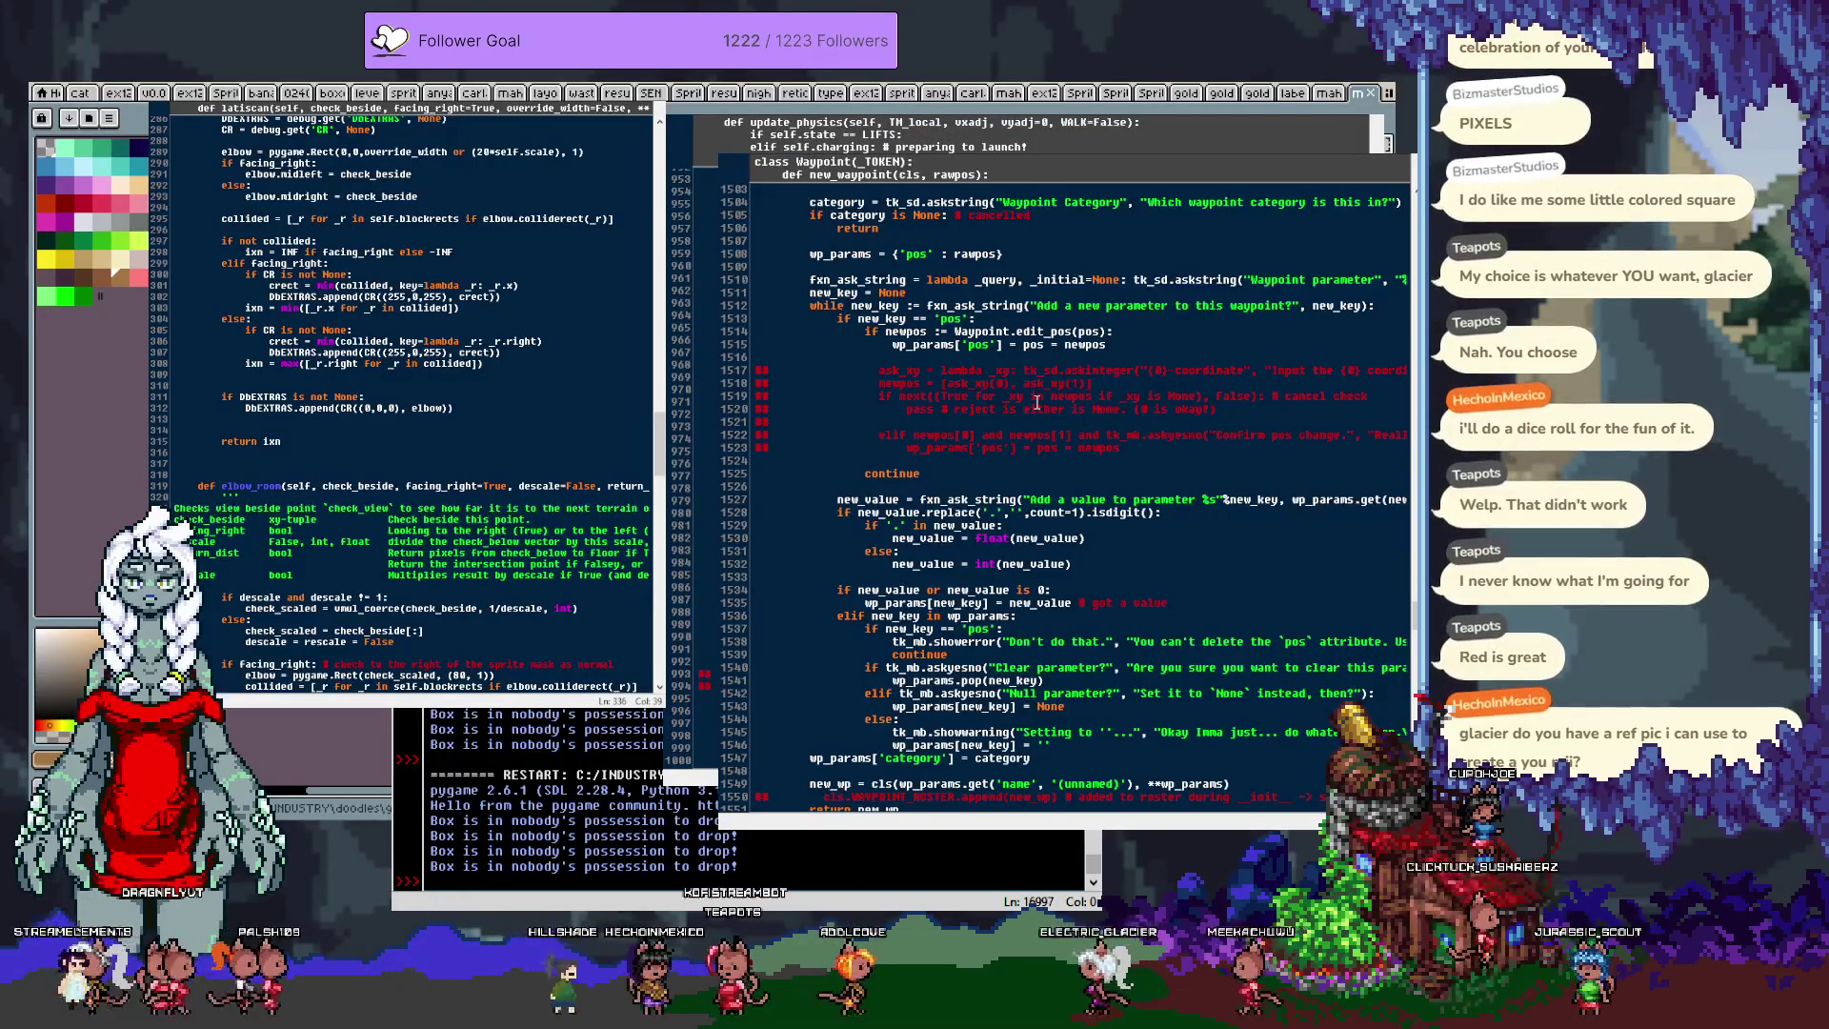
pyautogui.scroll(-7, 1036, 404)
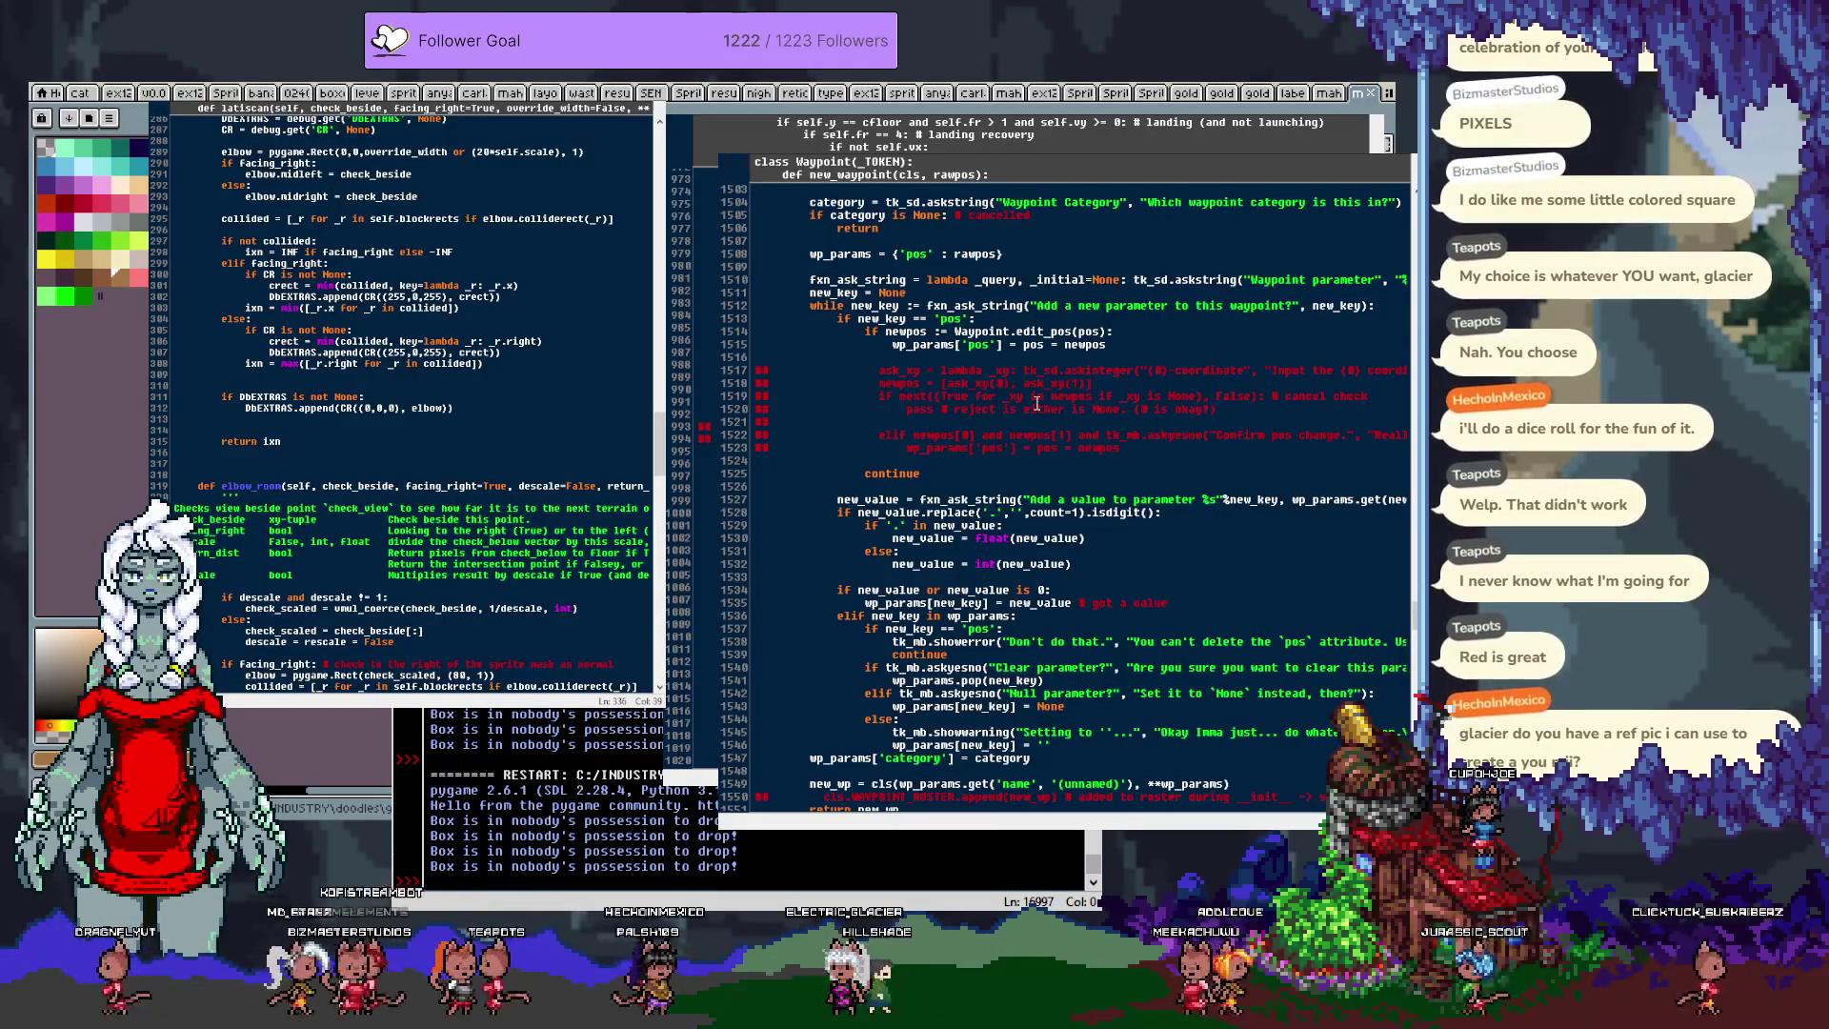
pyautogui.scroll(10, 1138, 411)
pyautogui.scroll(5, 1139, 411)
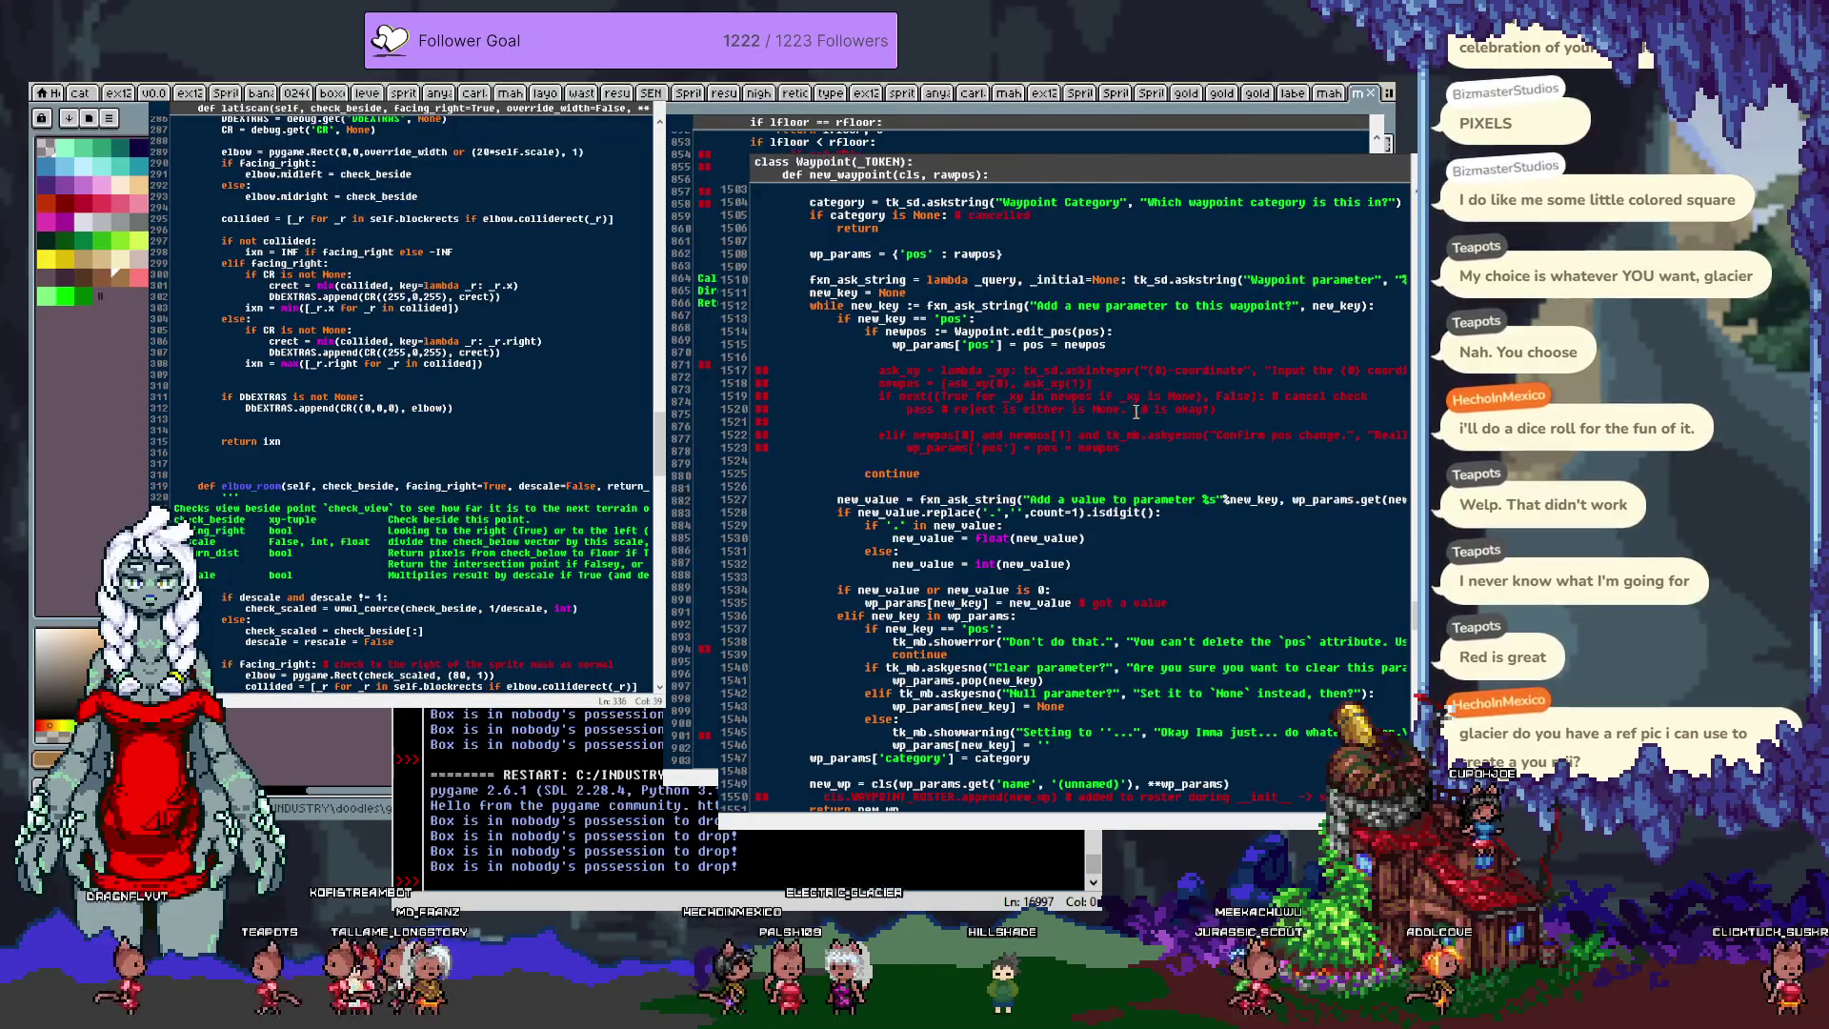
pyautogui.scroll(15, 1136, 412)
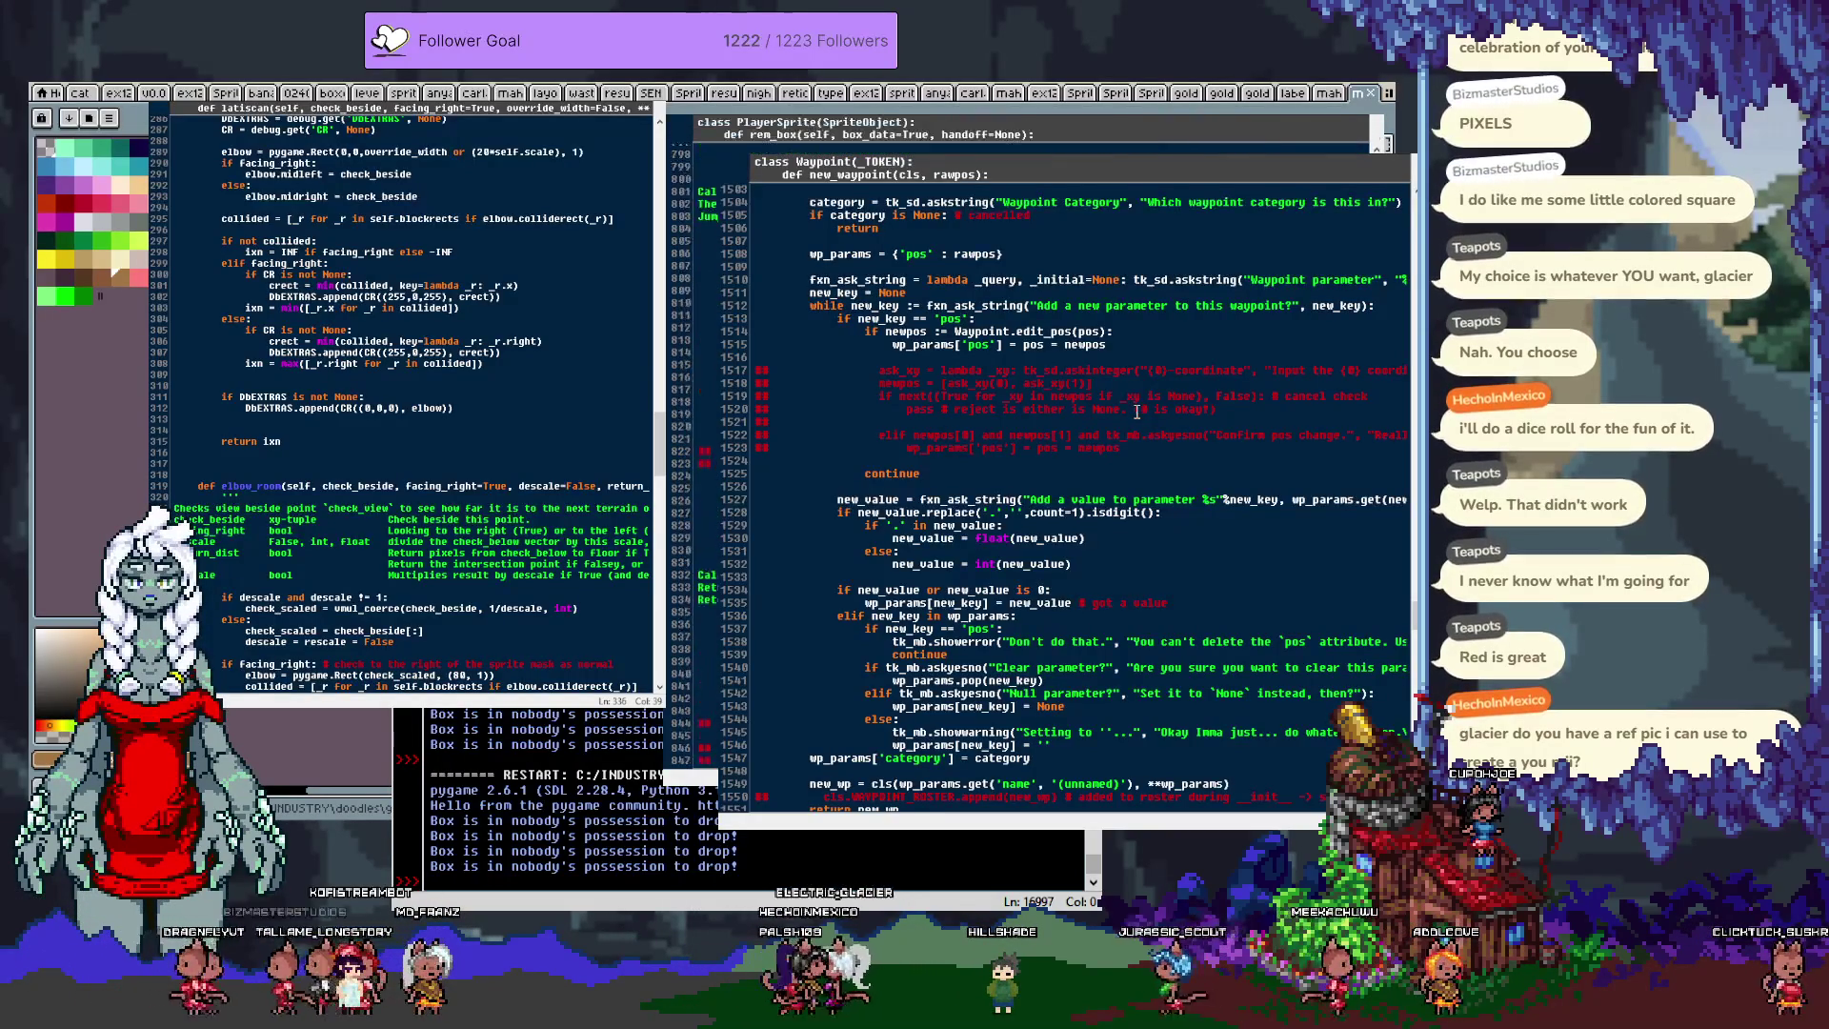
pyautogui.scroll(12, 1129, 417)
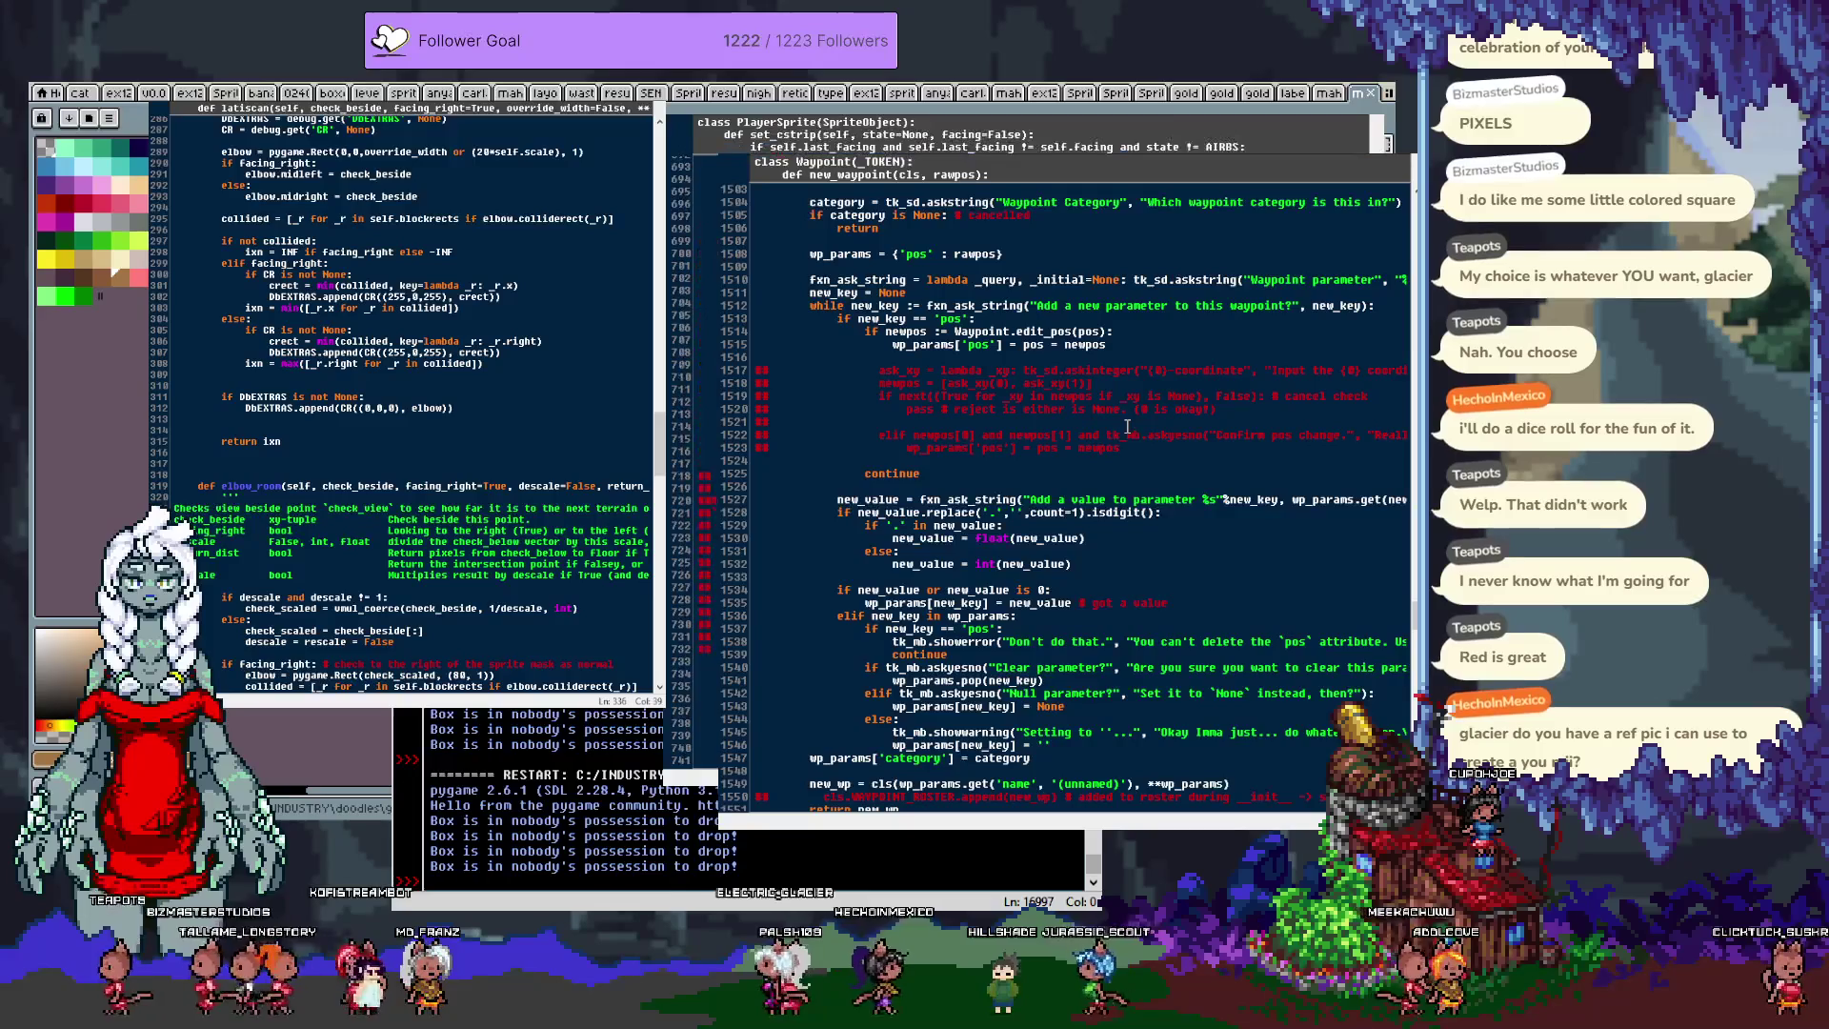
pyautogui.scroll(8, 1127, 426)
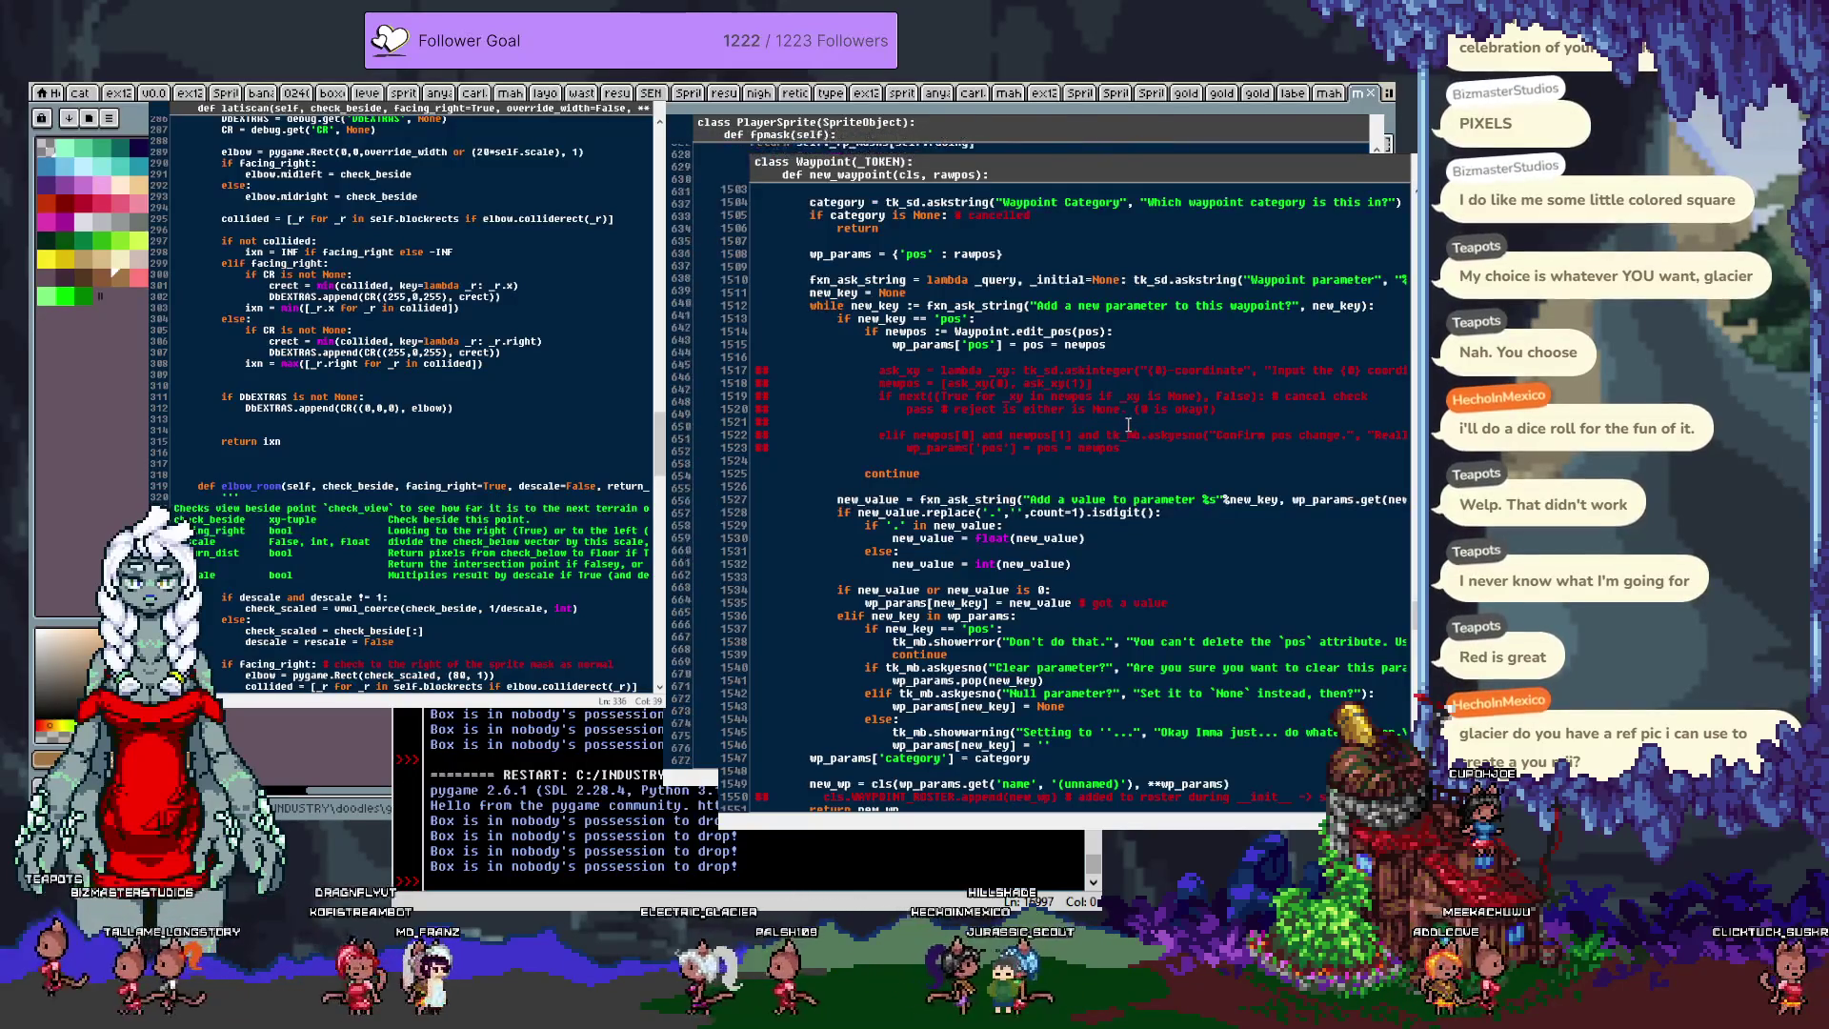
pyautogui.scroll(-15, 1129, 427)
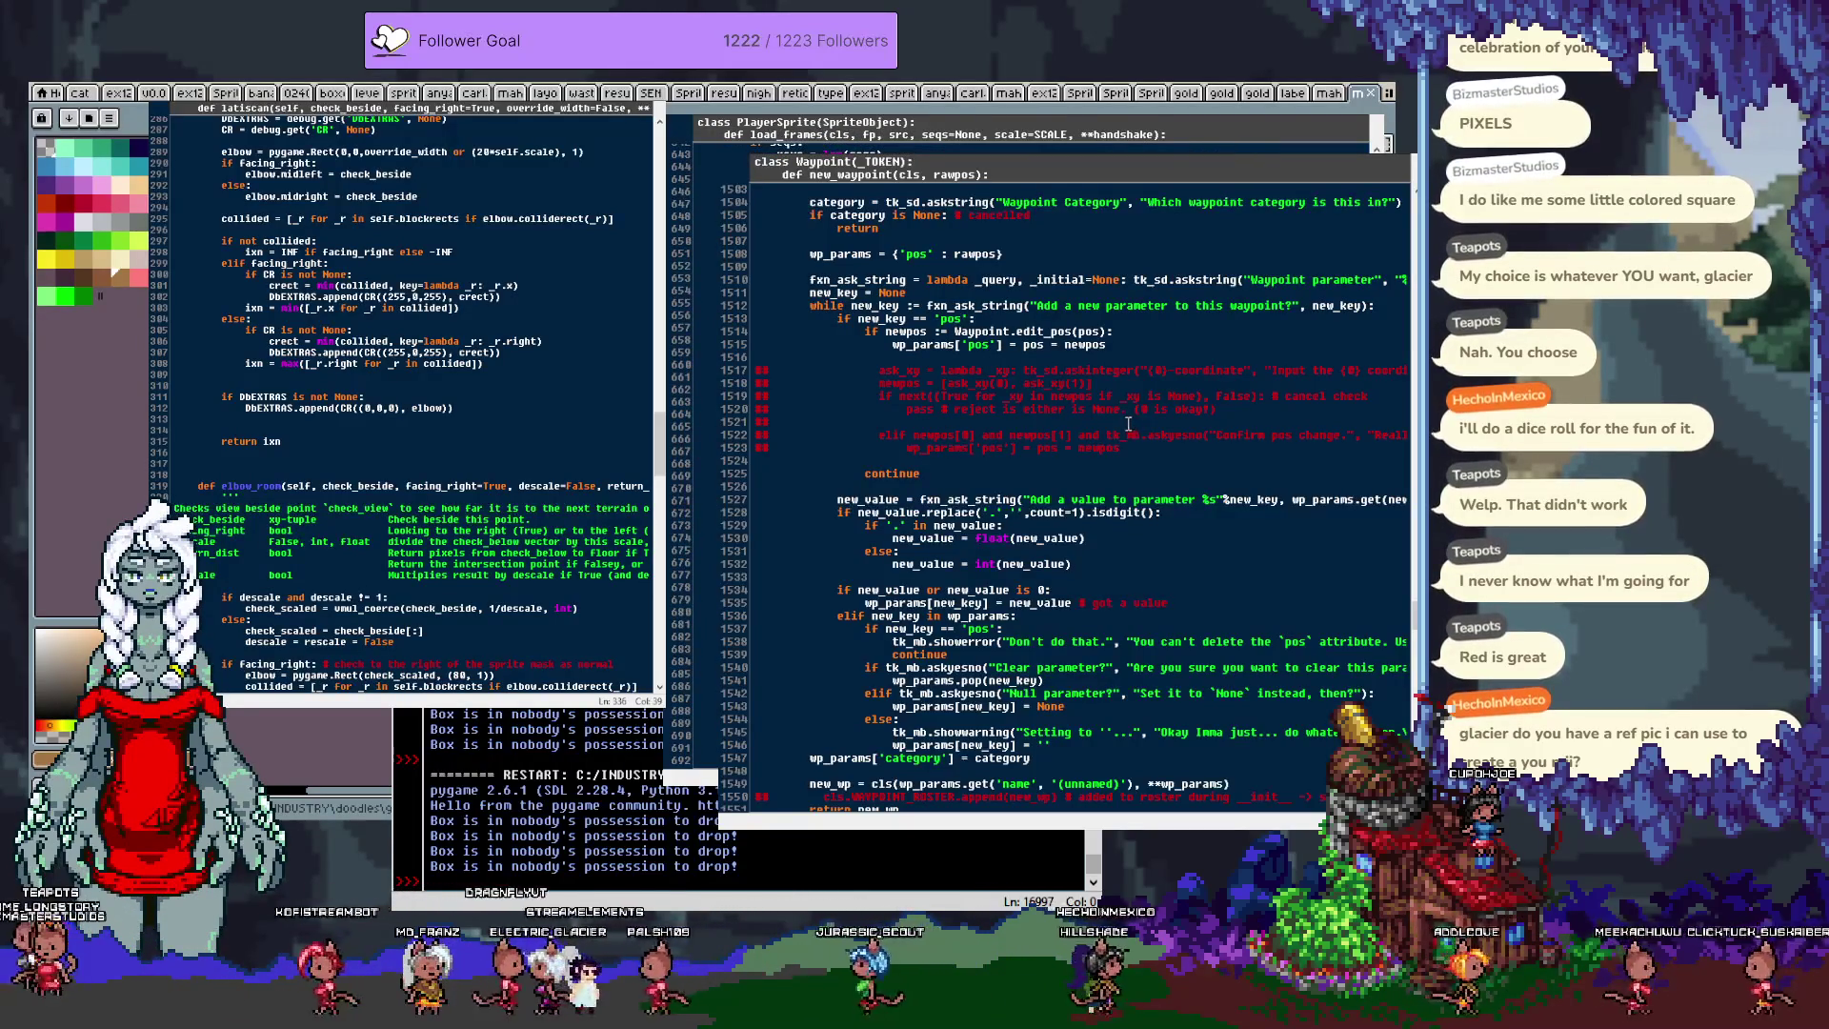
pyautogui.scroll(20, 1127, 422)
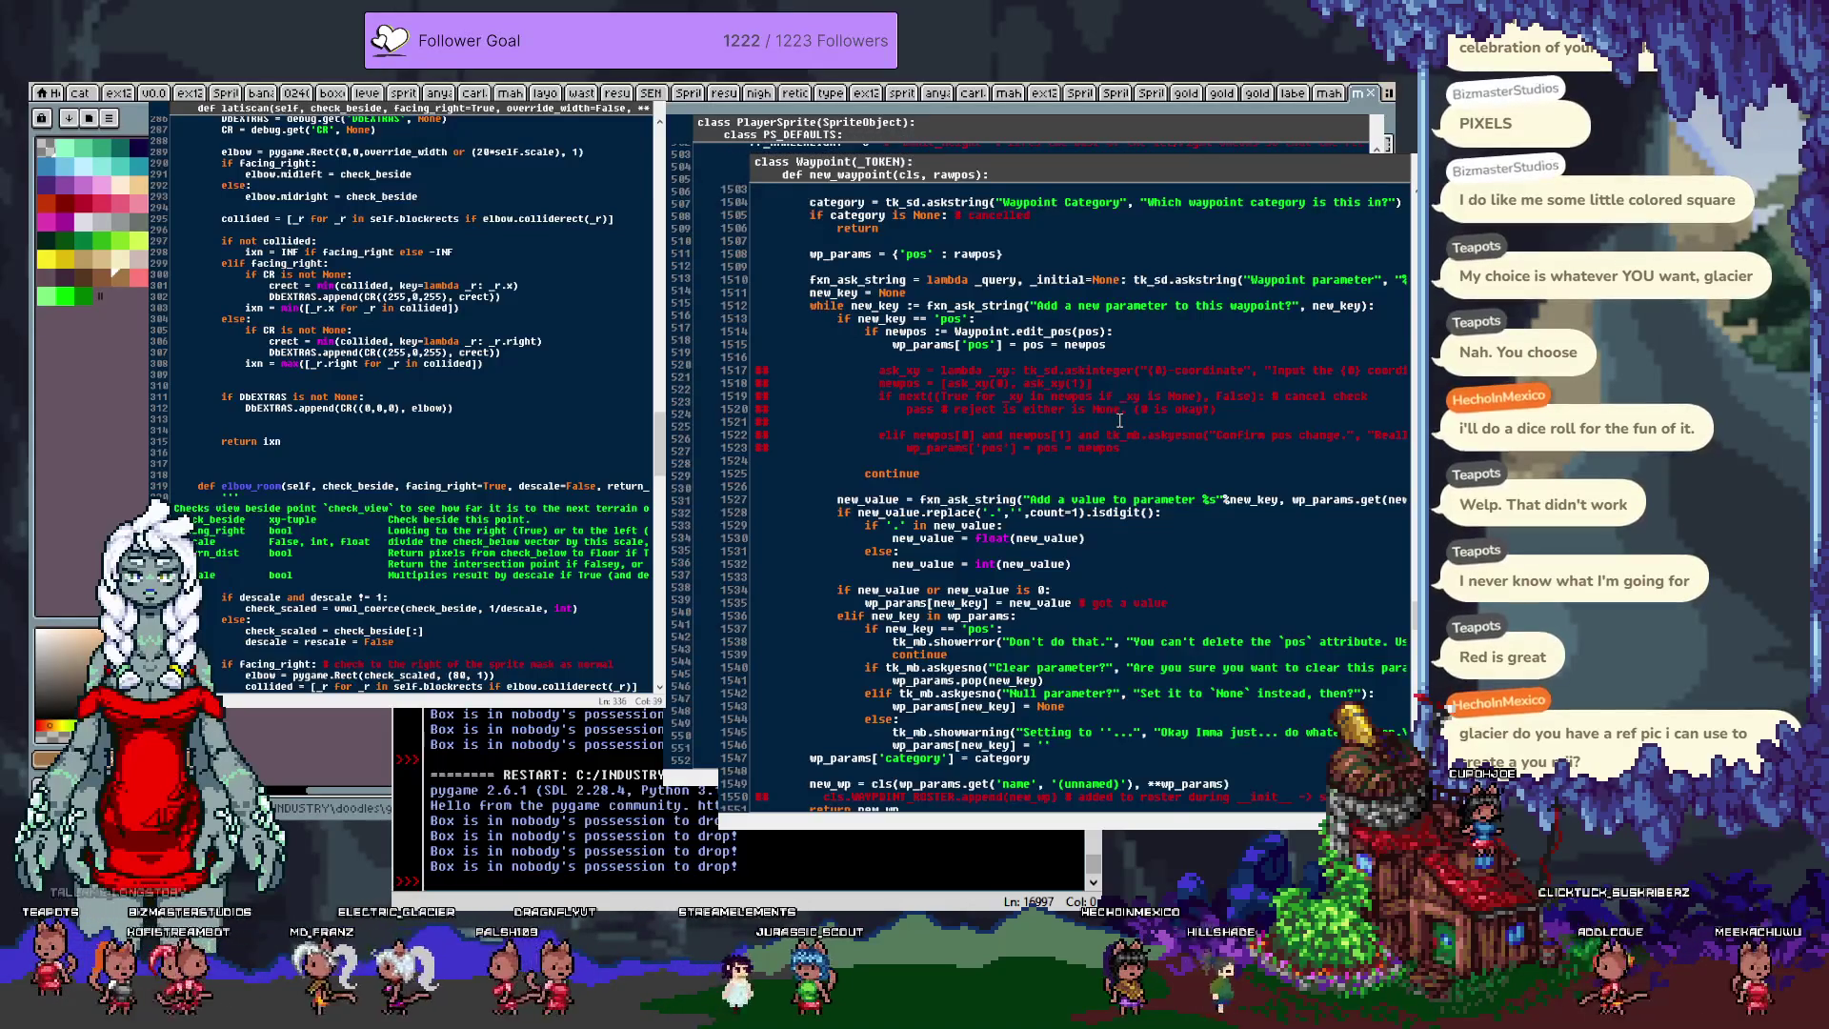
pyautogui.scroll(20, 1120, 420)
pyautogui.scroll(12, 1119, 420)
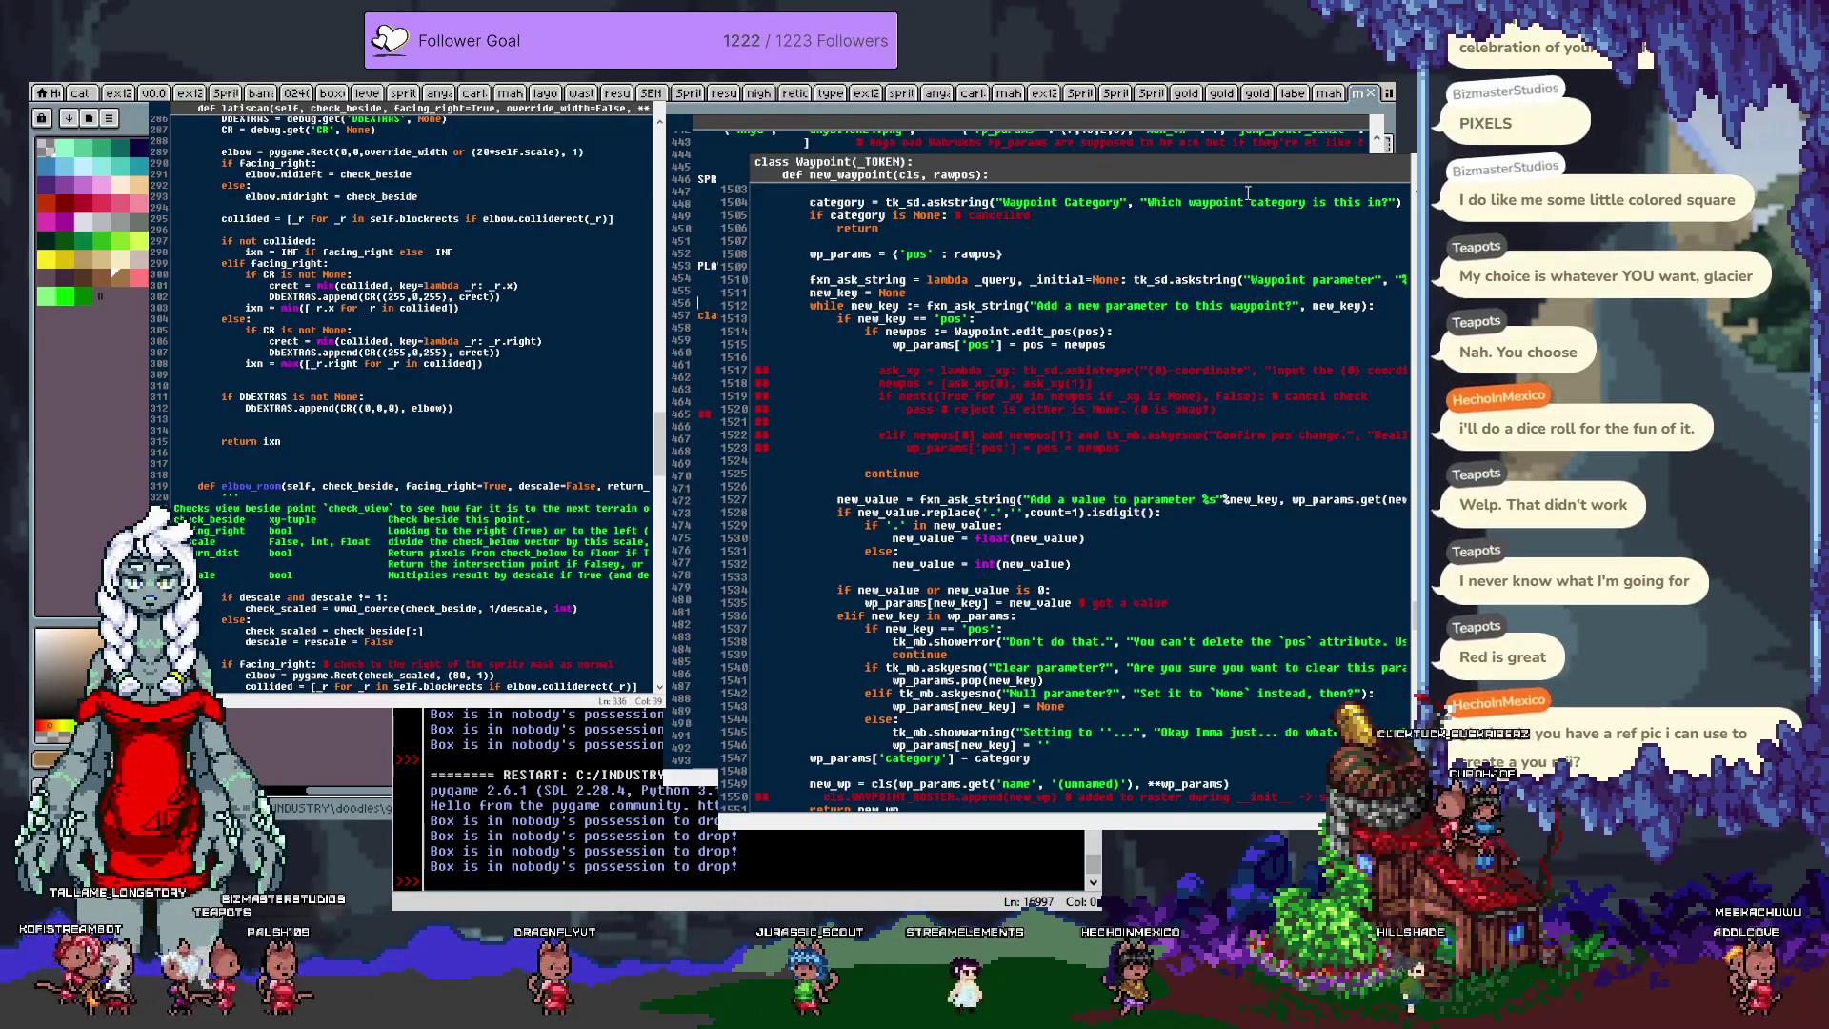
pyautogui.hotkey('ctrl', 'v')
pyautogui.hotkey('ctrl', 'z')
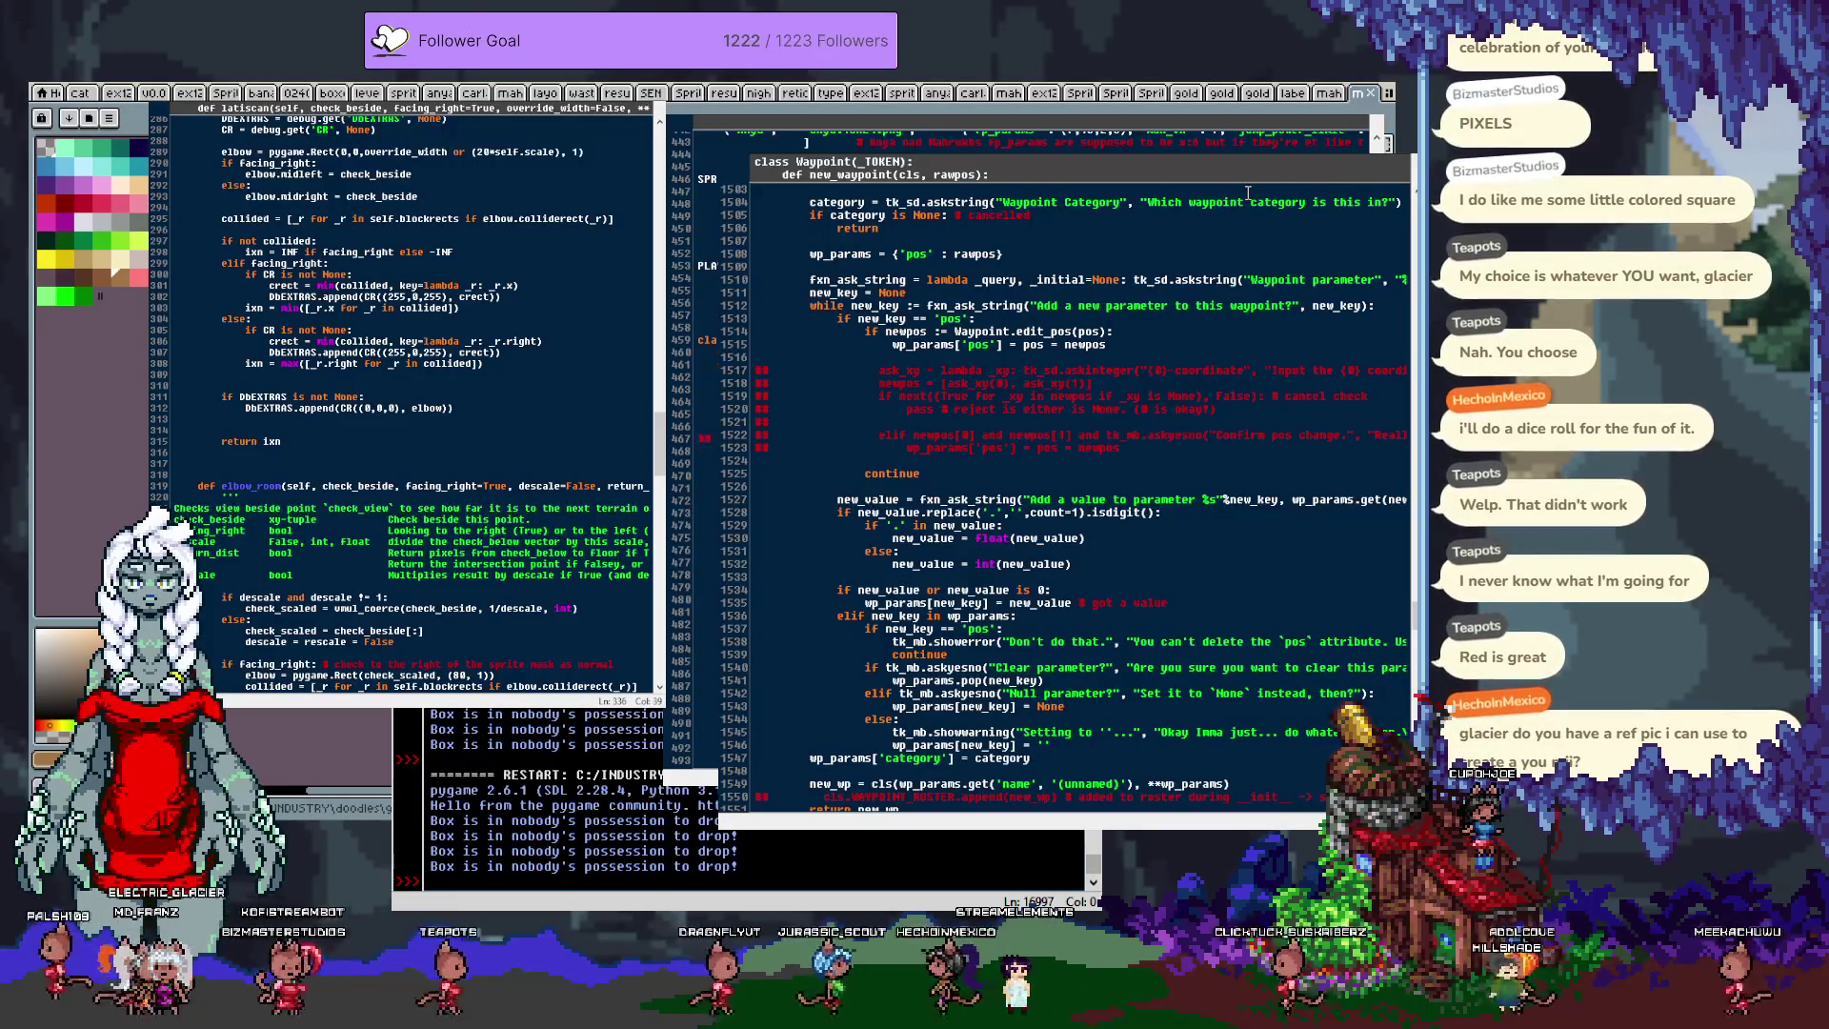
pyautogui.press('Right')
pyautogui.press('Right')
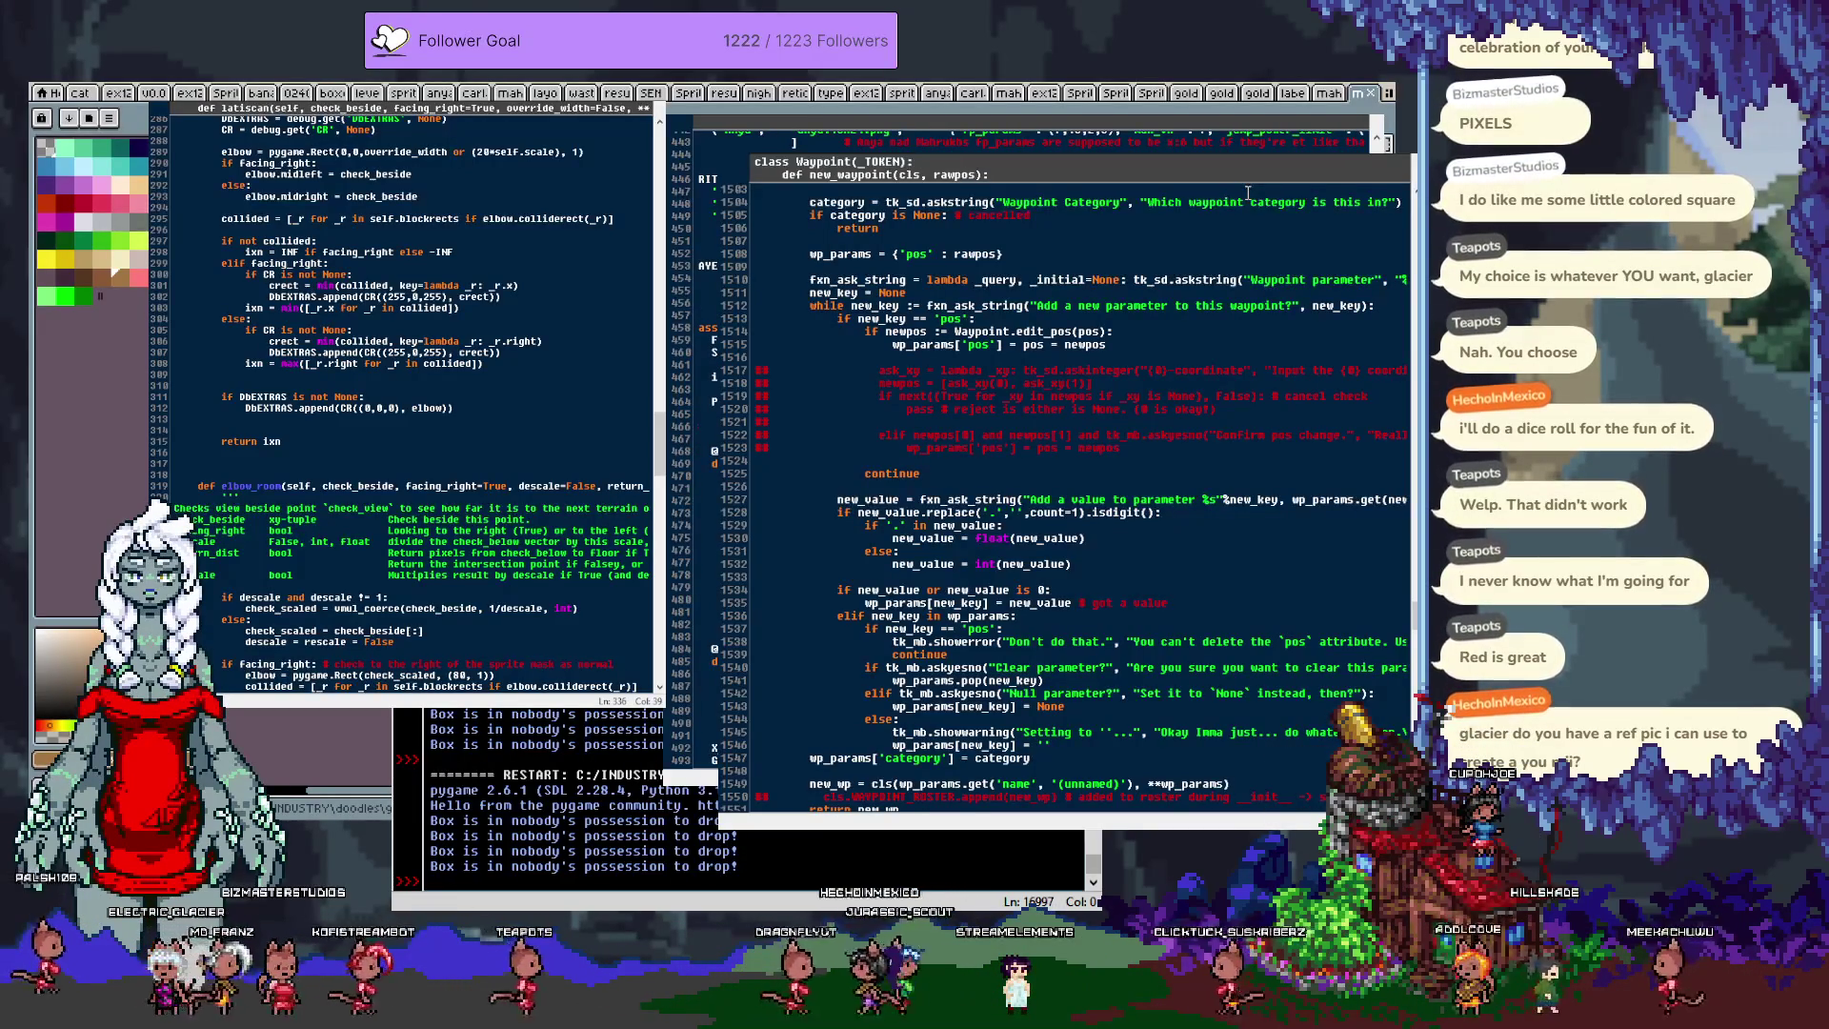
pyautogui.press('Up')
pyautogui.press('Up')
pyautogui.press('Up')
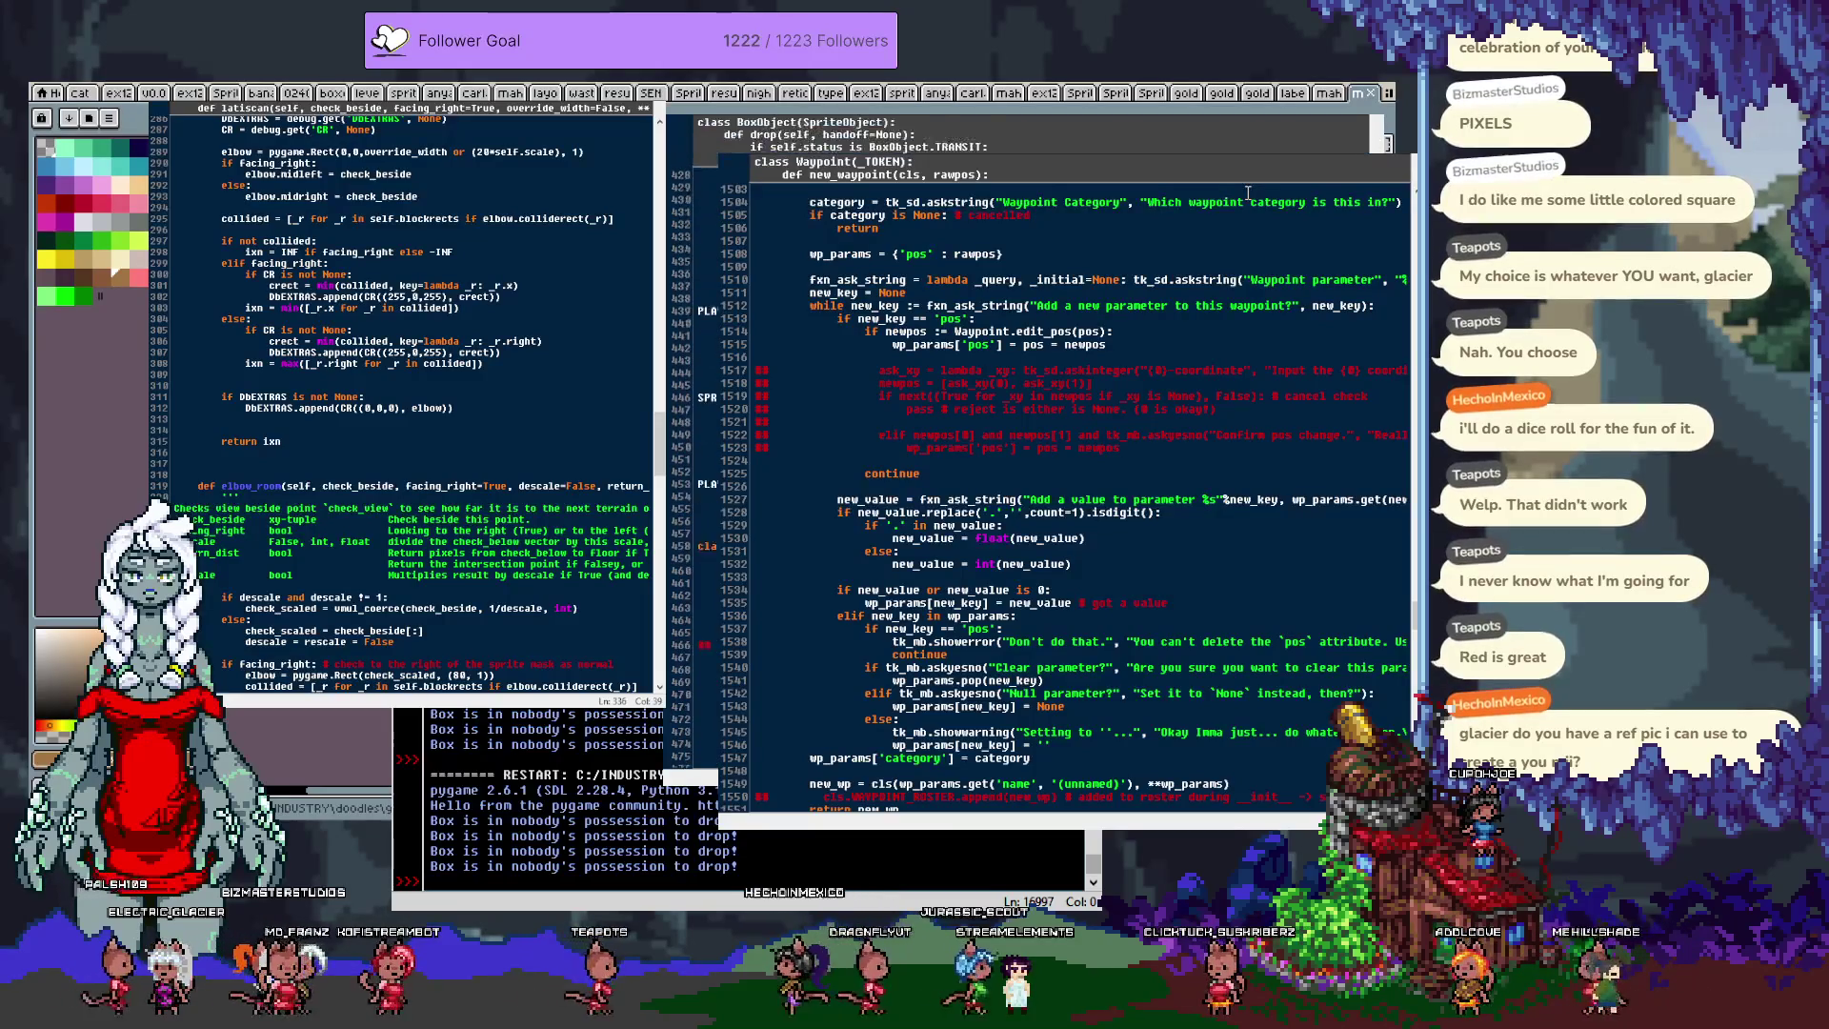
pyautogui.press('Up')
pyautogui.press('Up')
pyautogui.press('Up')
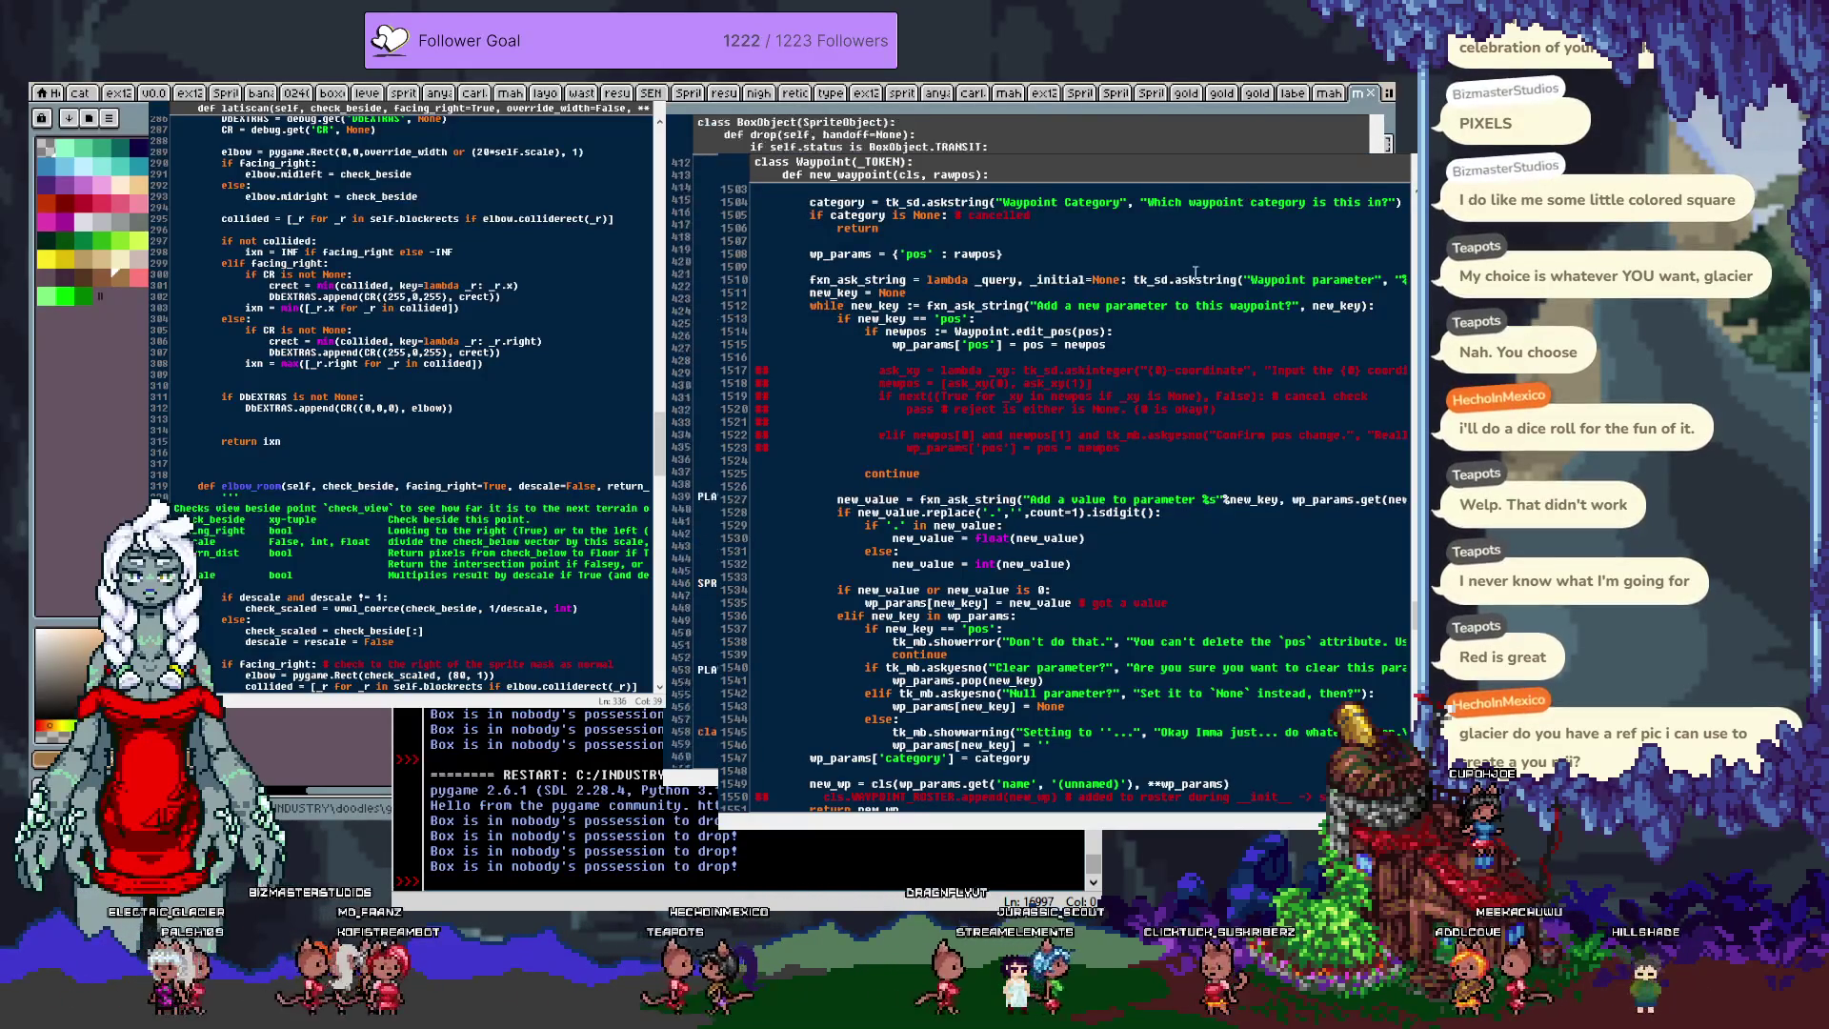
pyautogui.press('Up')
pyautogui.press('Up')
pyautogui.press('Up')
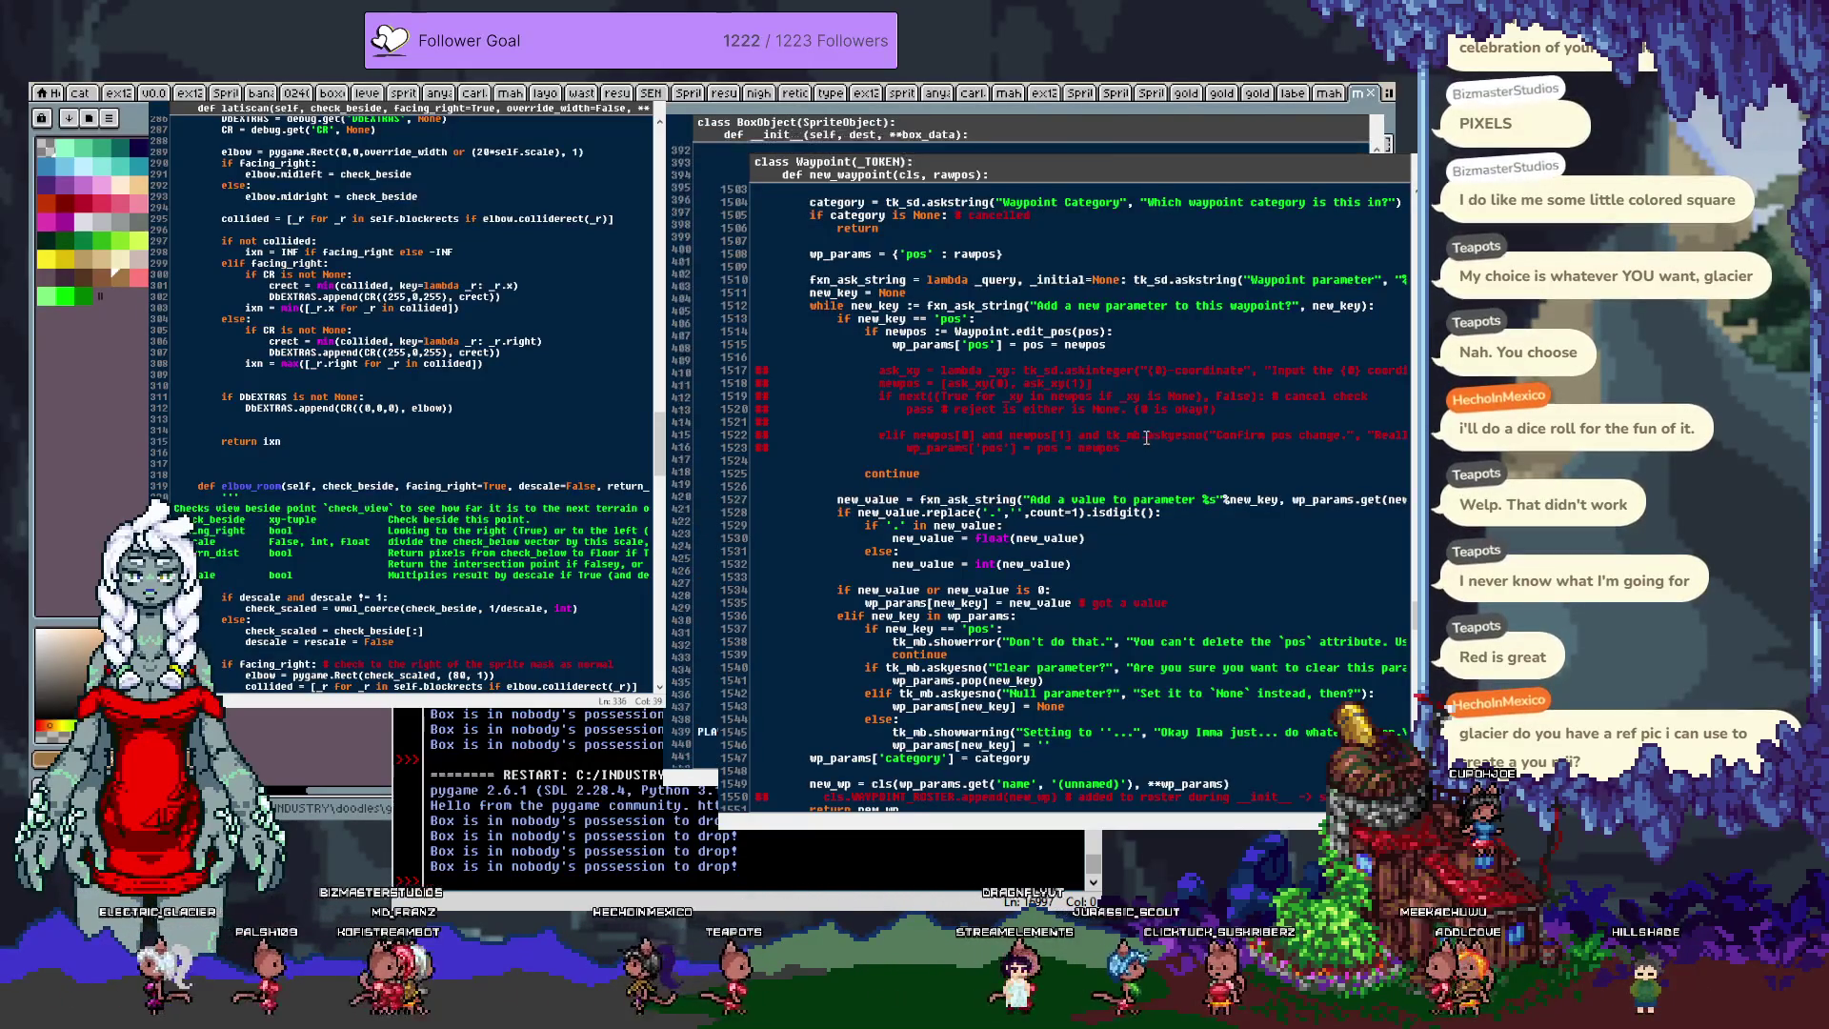
pyautogui.press('Down')
pyautogui.press('Down')
pyautogui.press('Down')
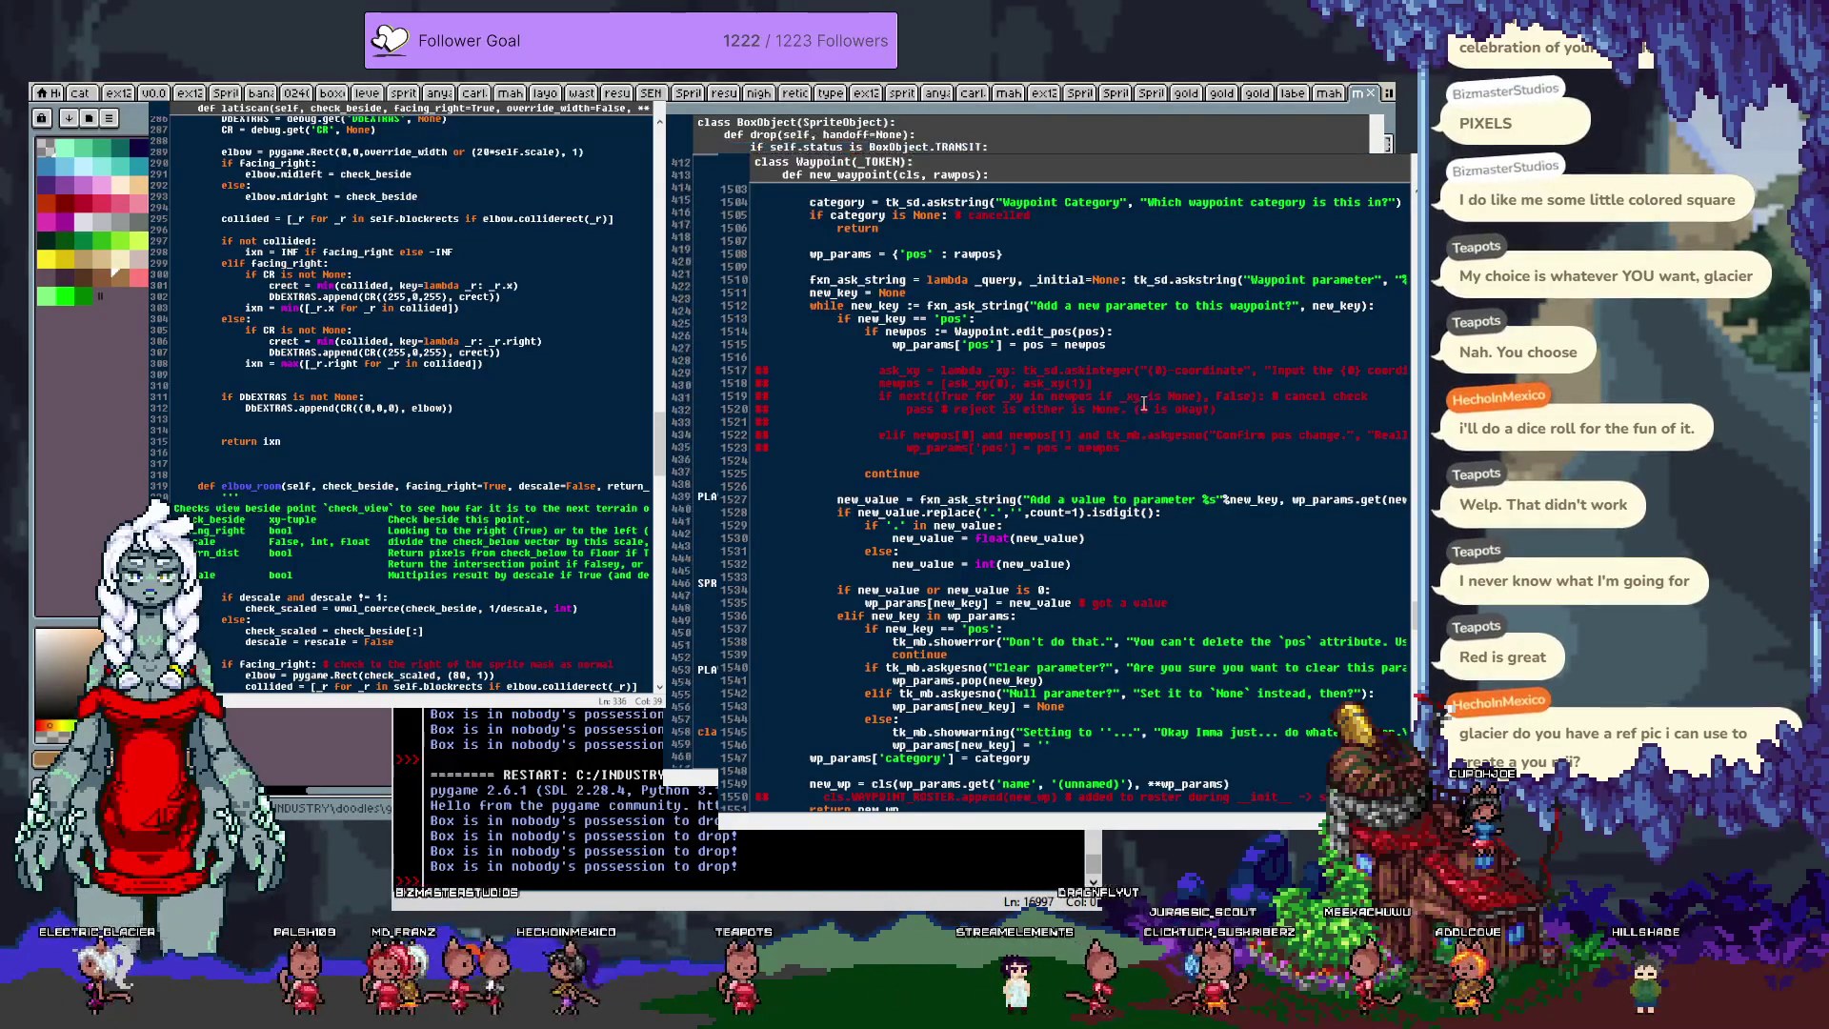
pyautogui.press('Return')
pyautogui.press('Return')
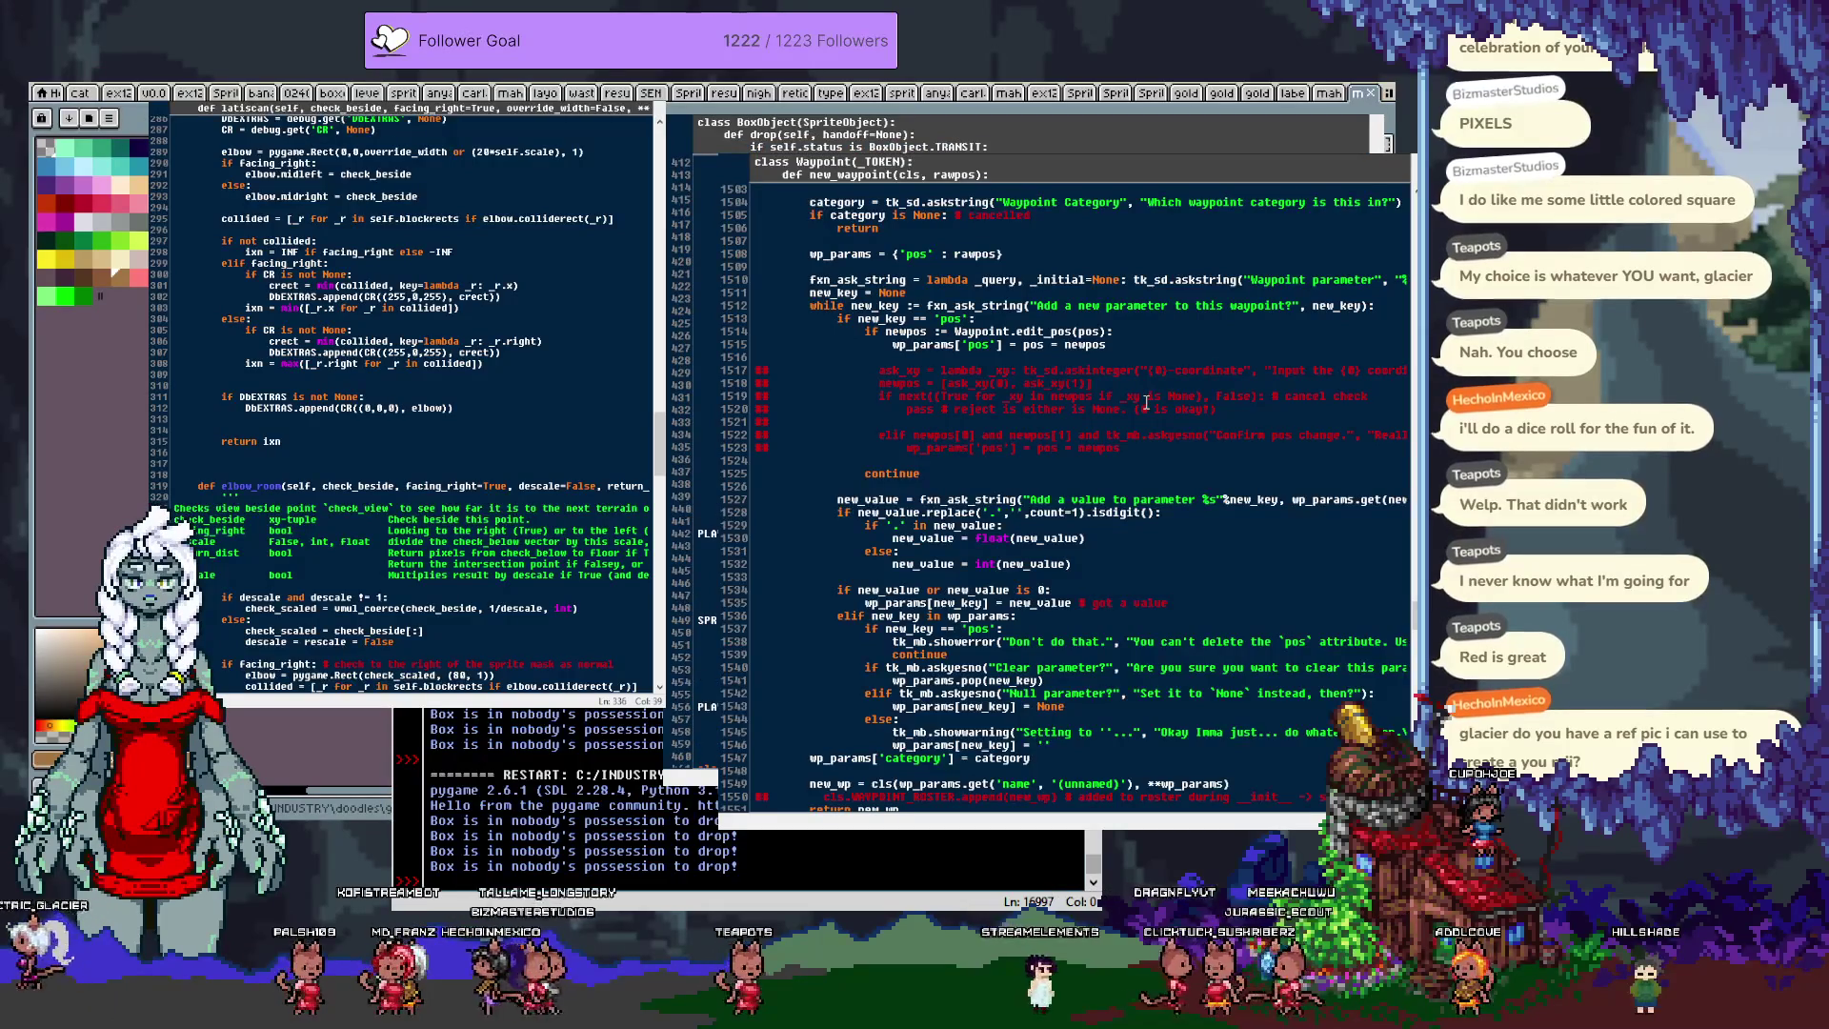
pyautogui.press('Down')
pyautogui.press('Down')
pyautogui.press('Down')
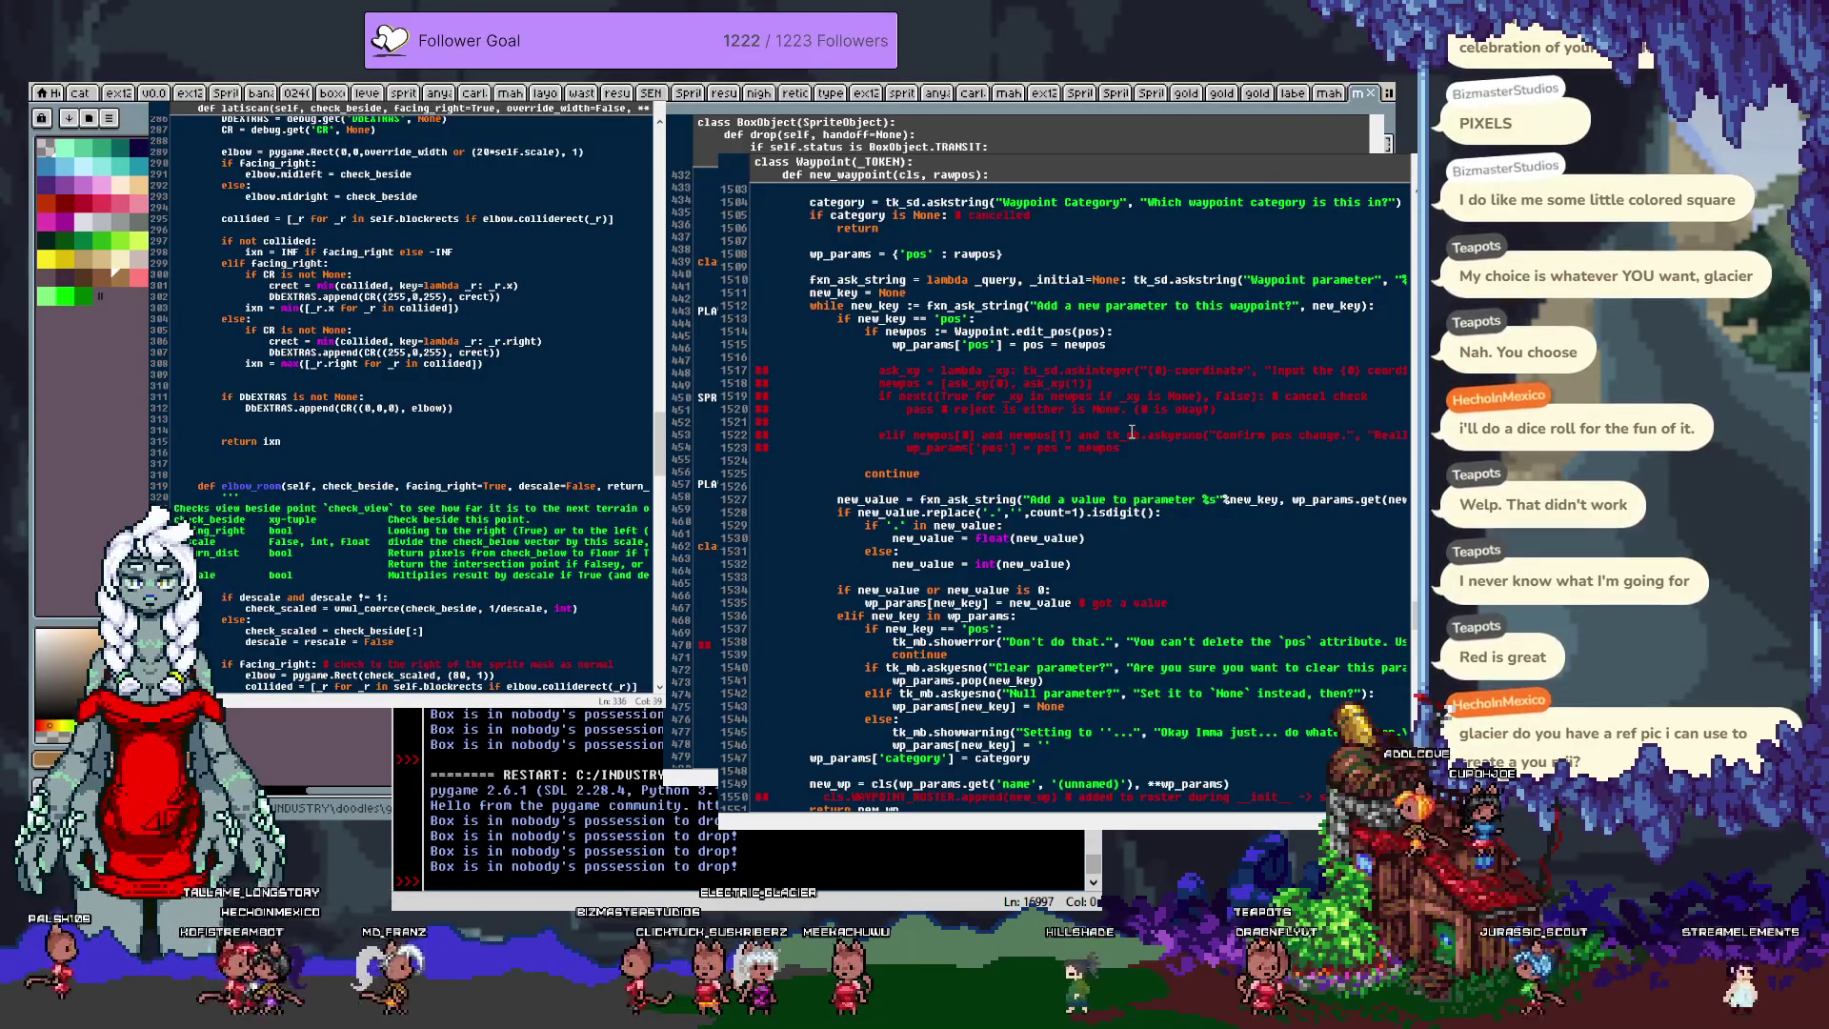
pyautogui.scroll(-6, 1124, 448)
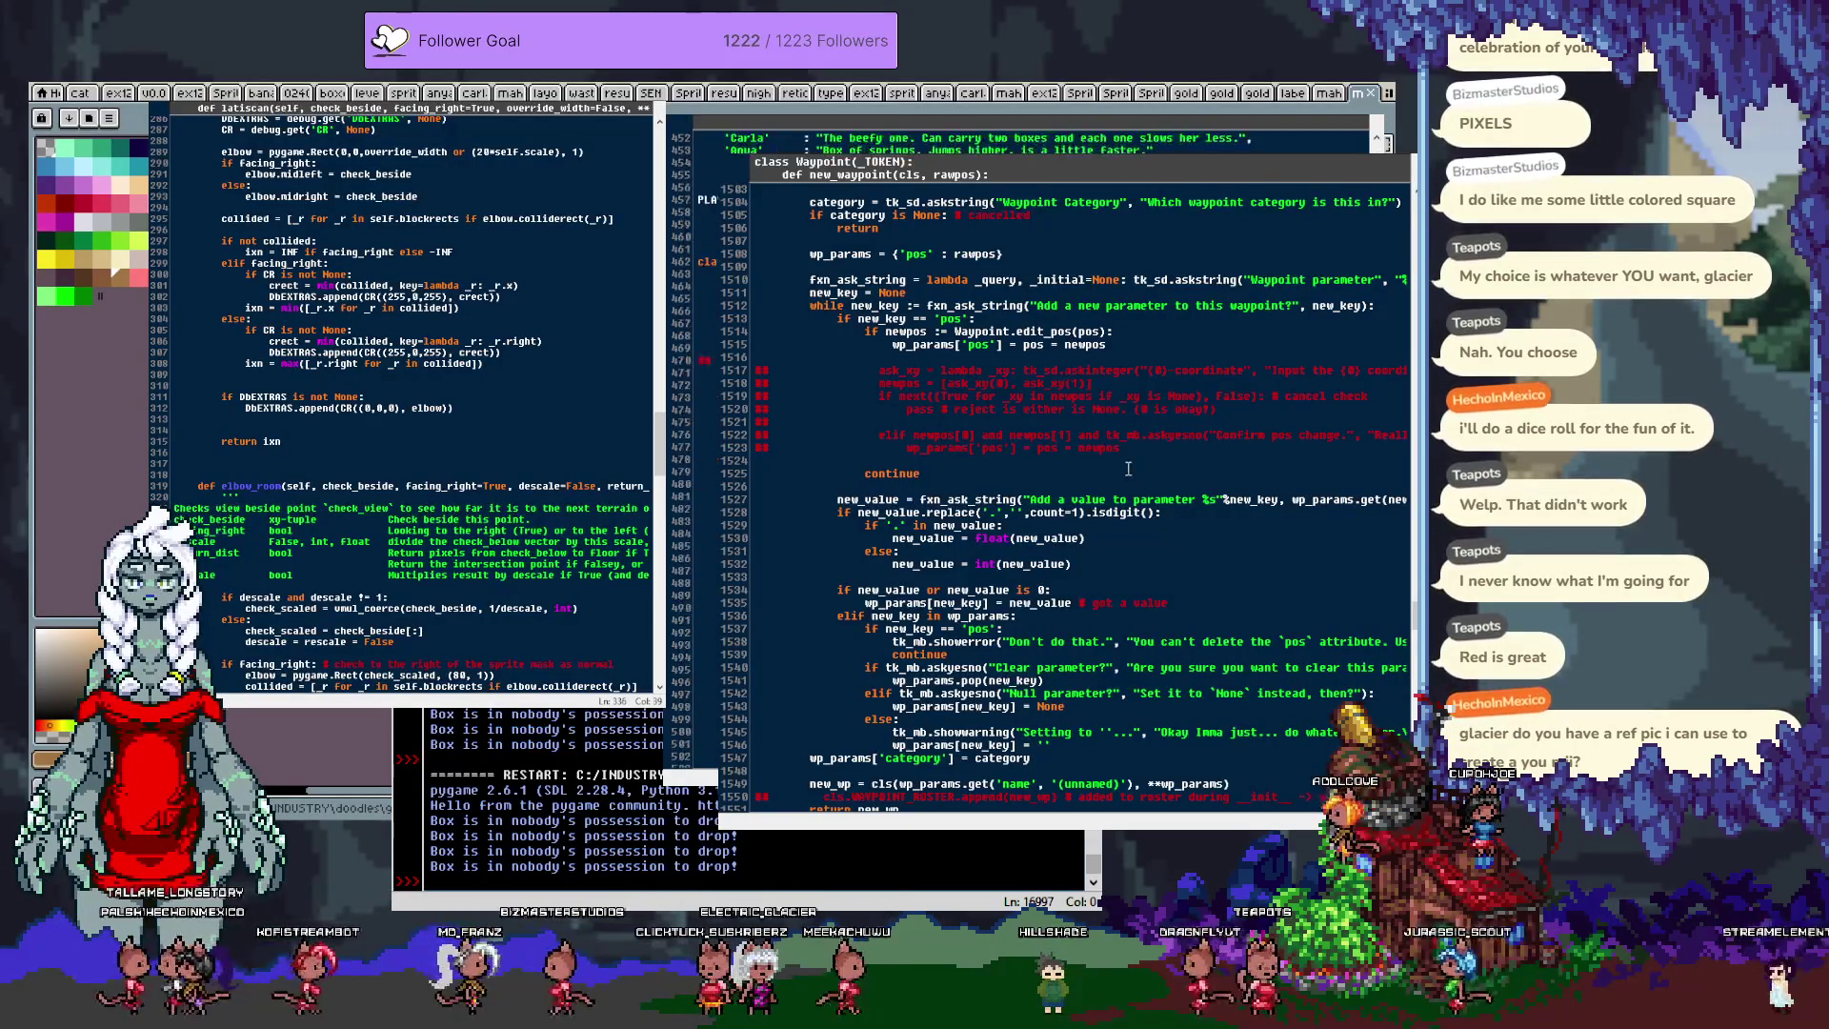
pyautogui.scroll(8, 1113, 442)
pyautogui.scroll(3, 1124, 434)
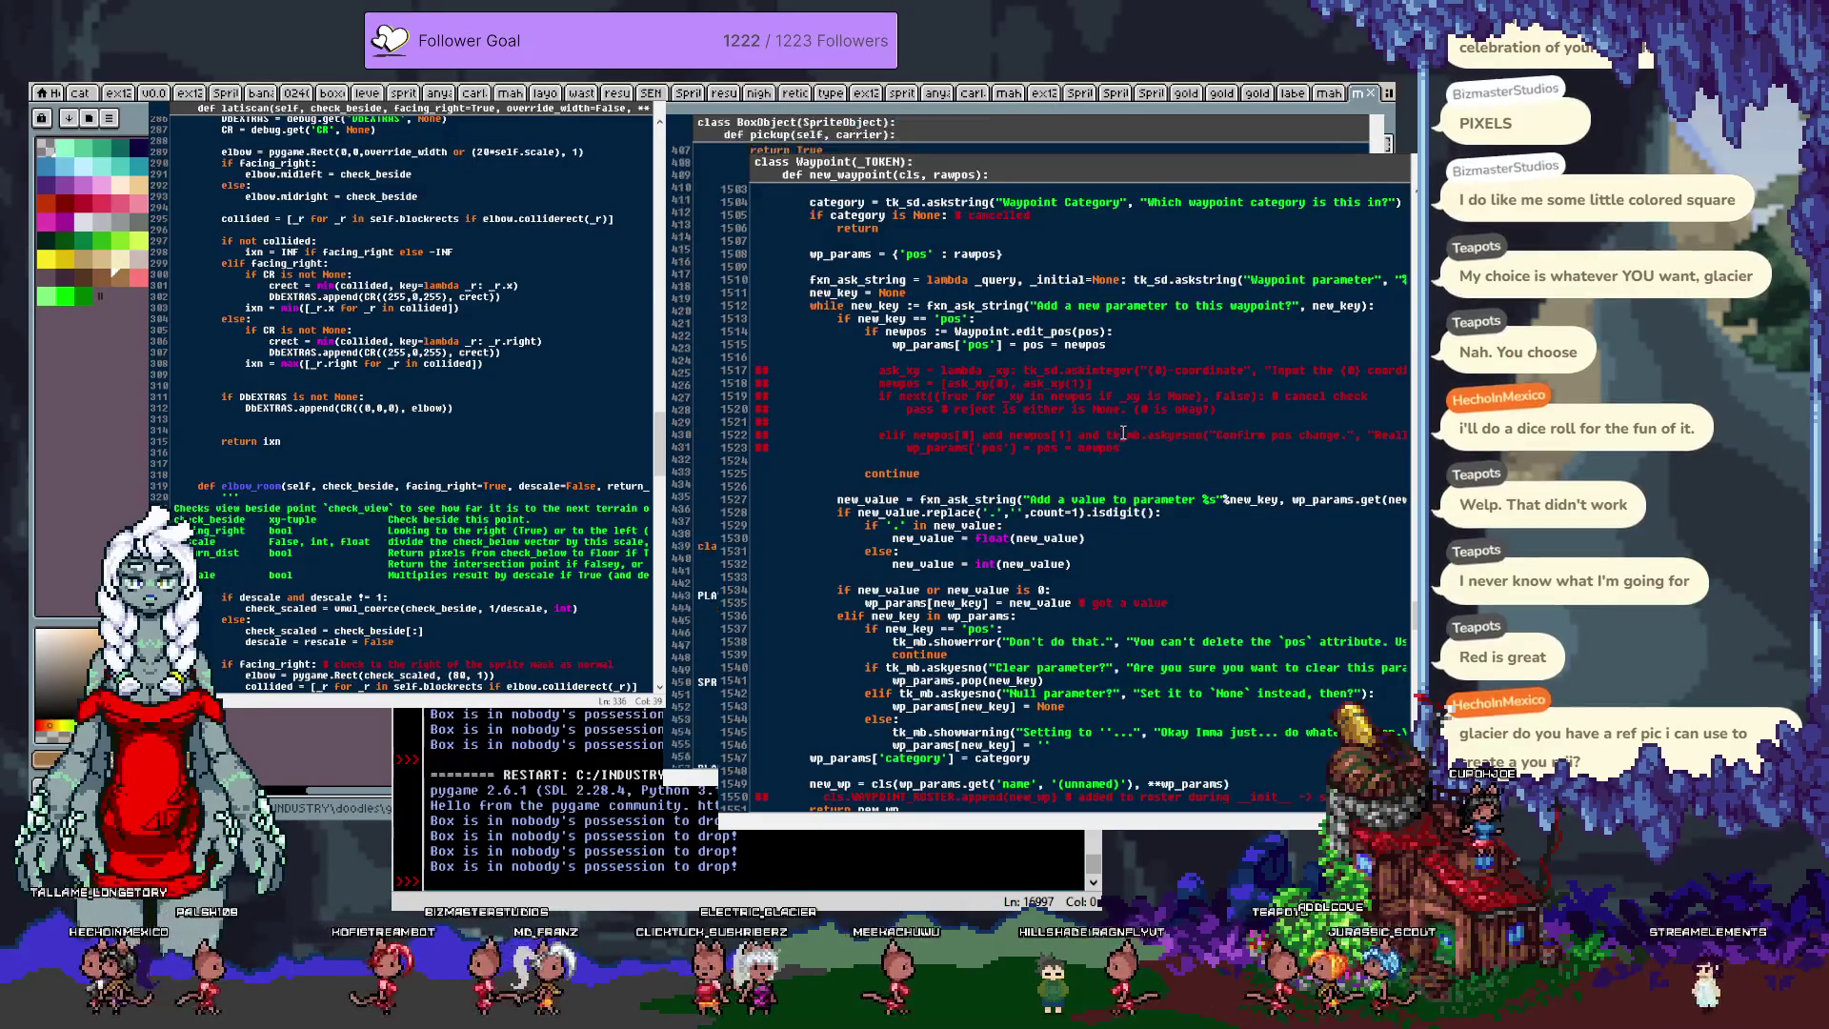
pyautogui.scroll(-6, 1129, 432)
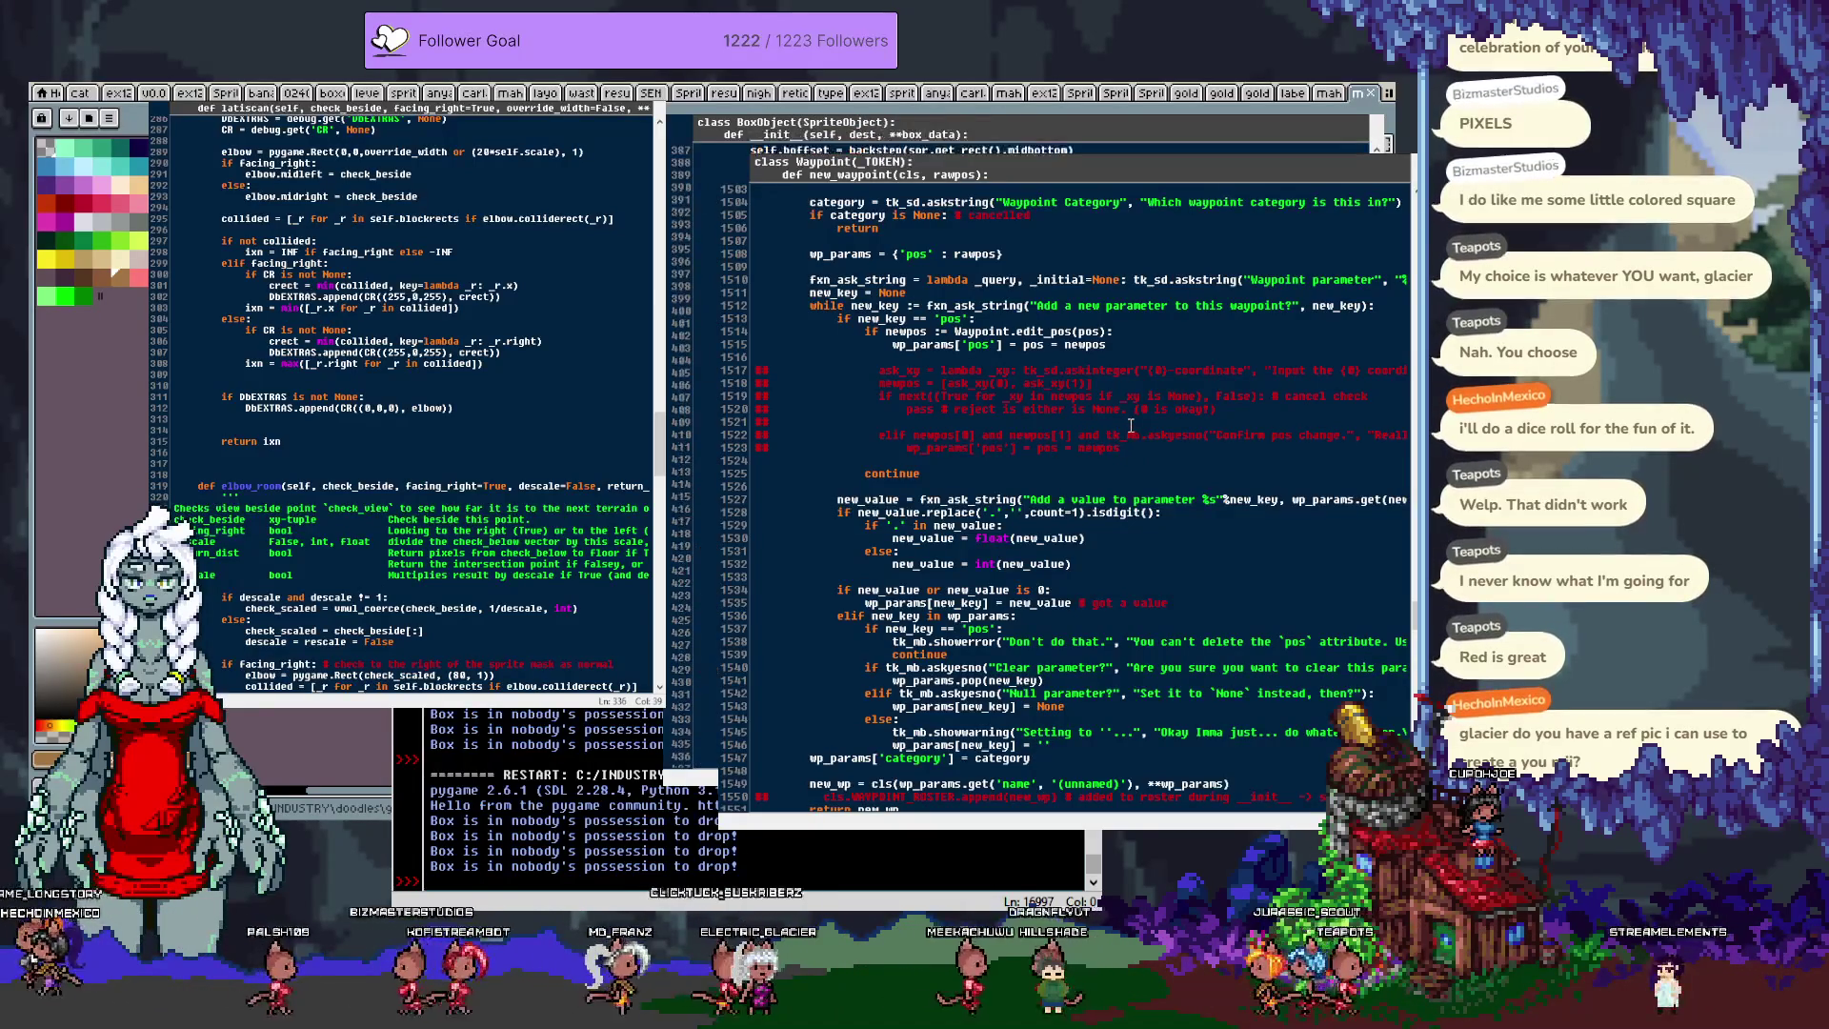
pyautogui.scroll(-10, 1131, 422)
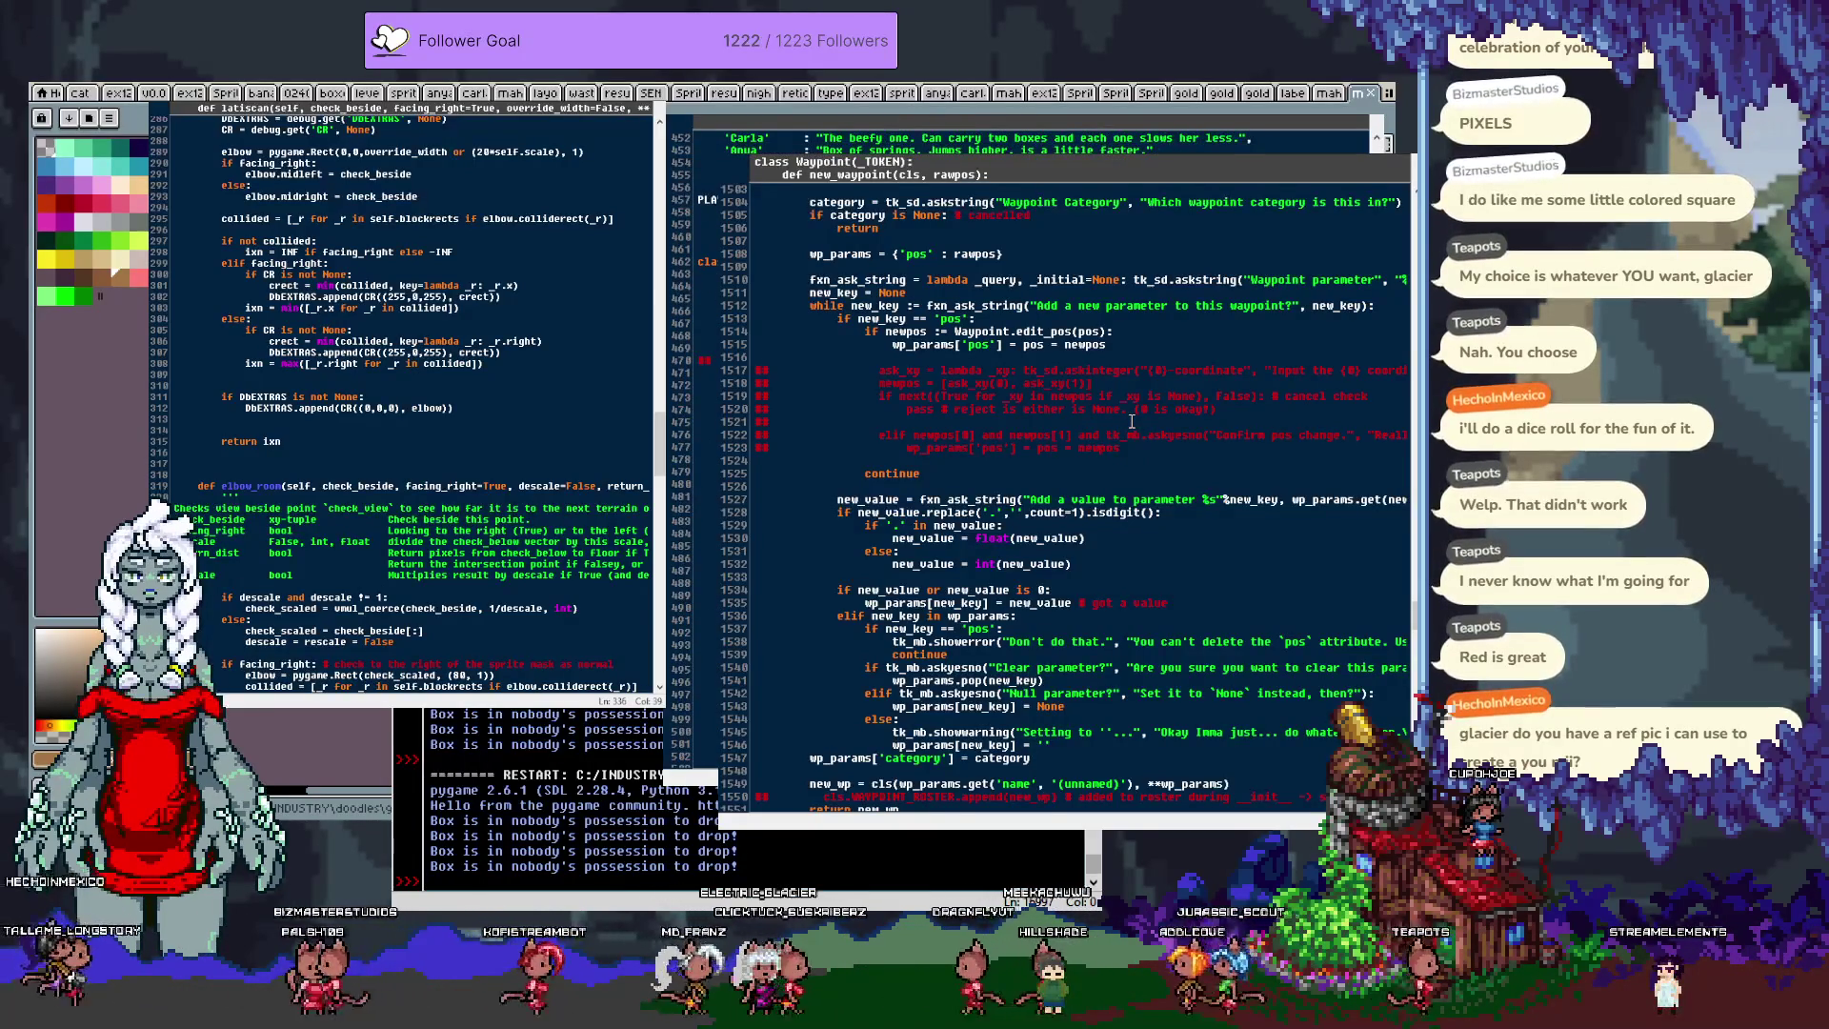
pyautogui.scroll(-10, 1132, 420)
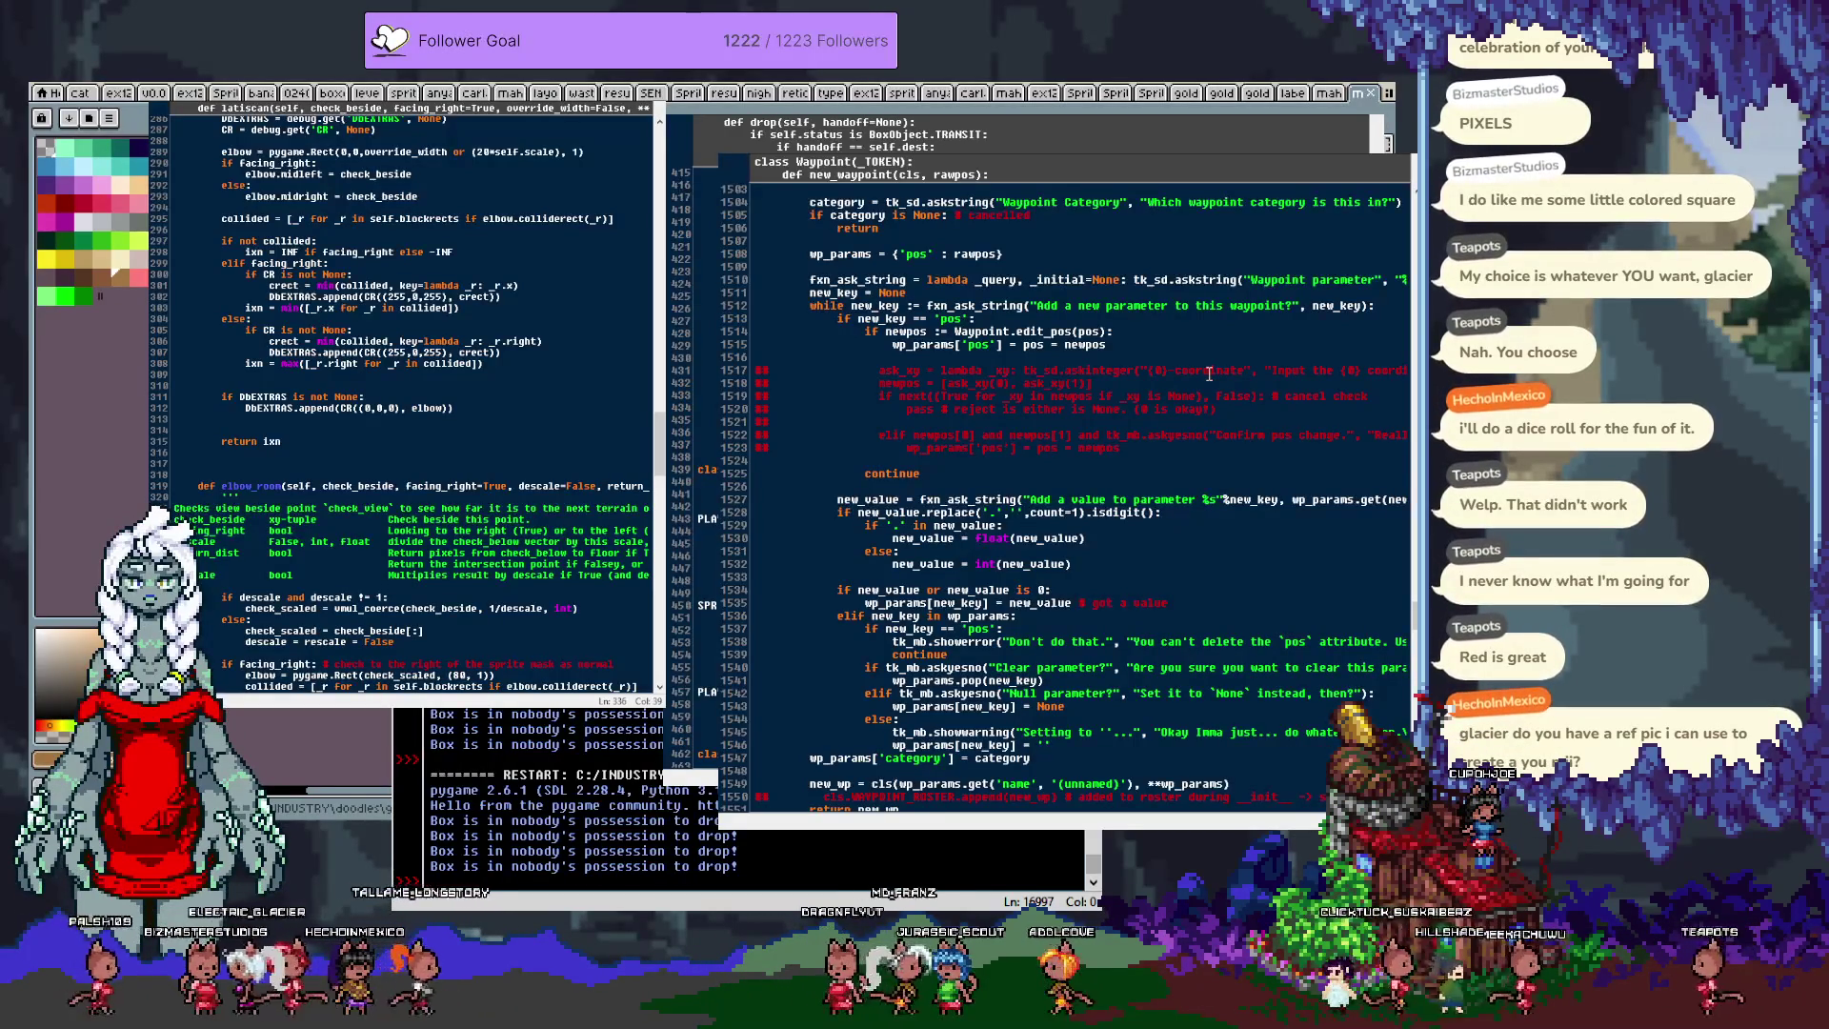
pyautogui.scroll(-15, 1186, 359)
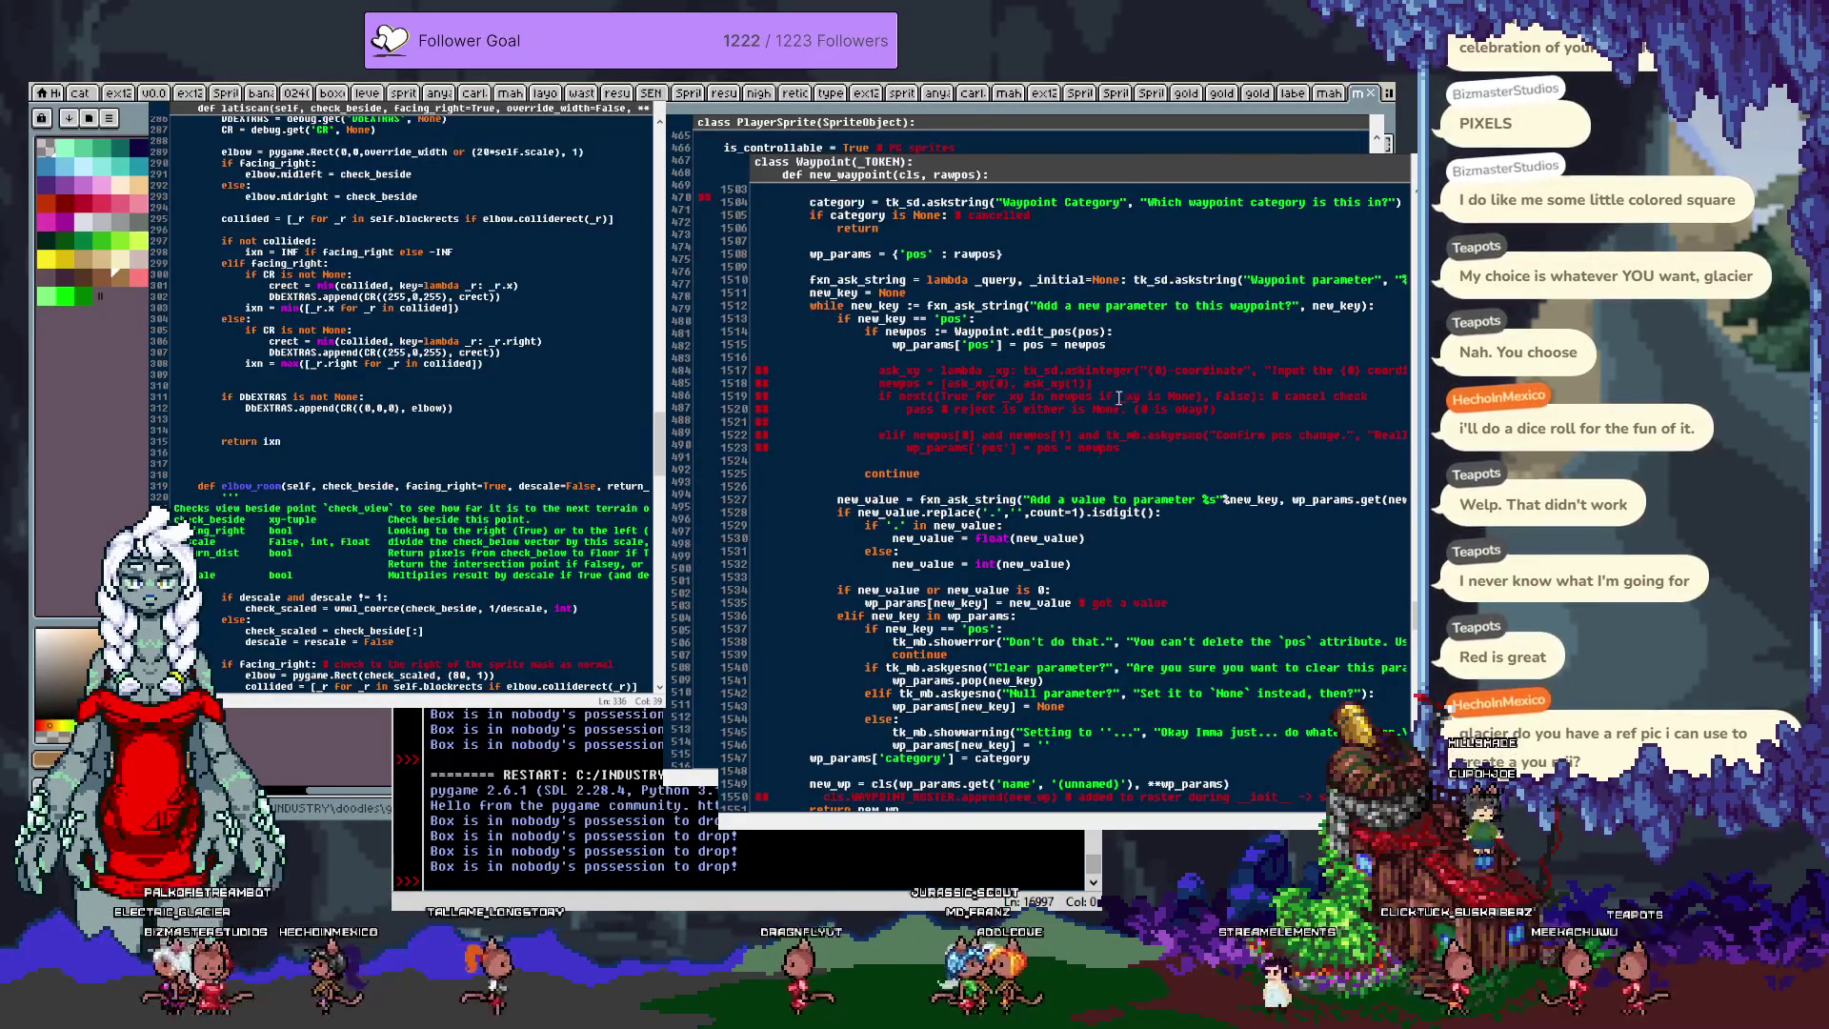
pyautogui.scroll(-8, 1121, 396)
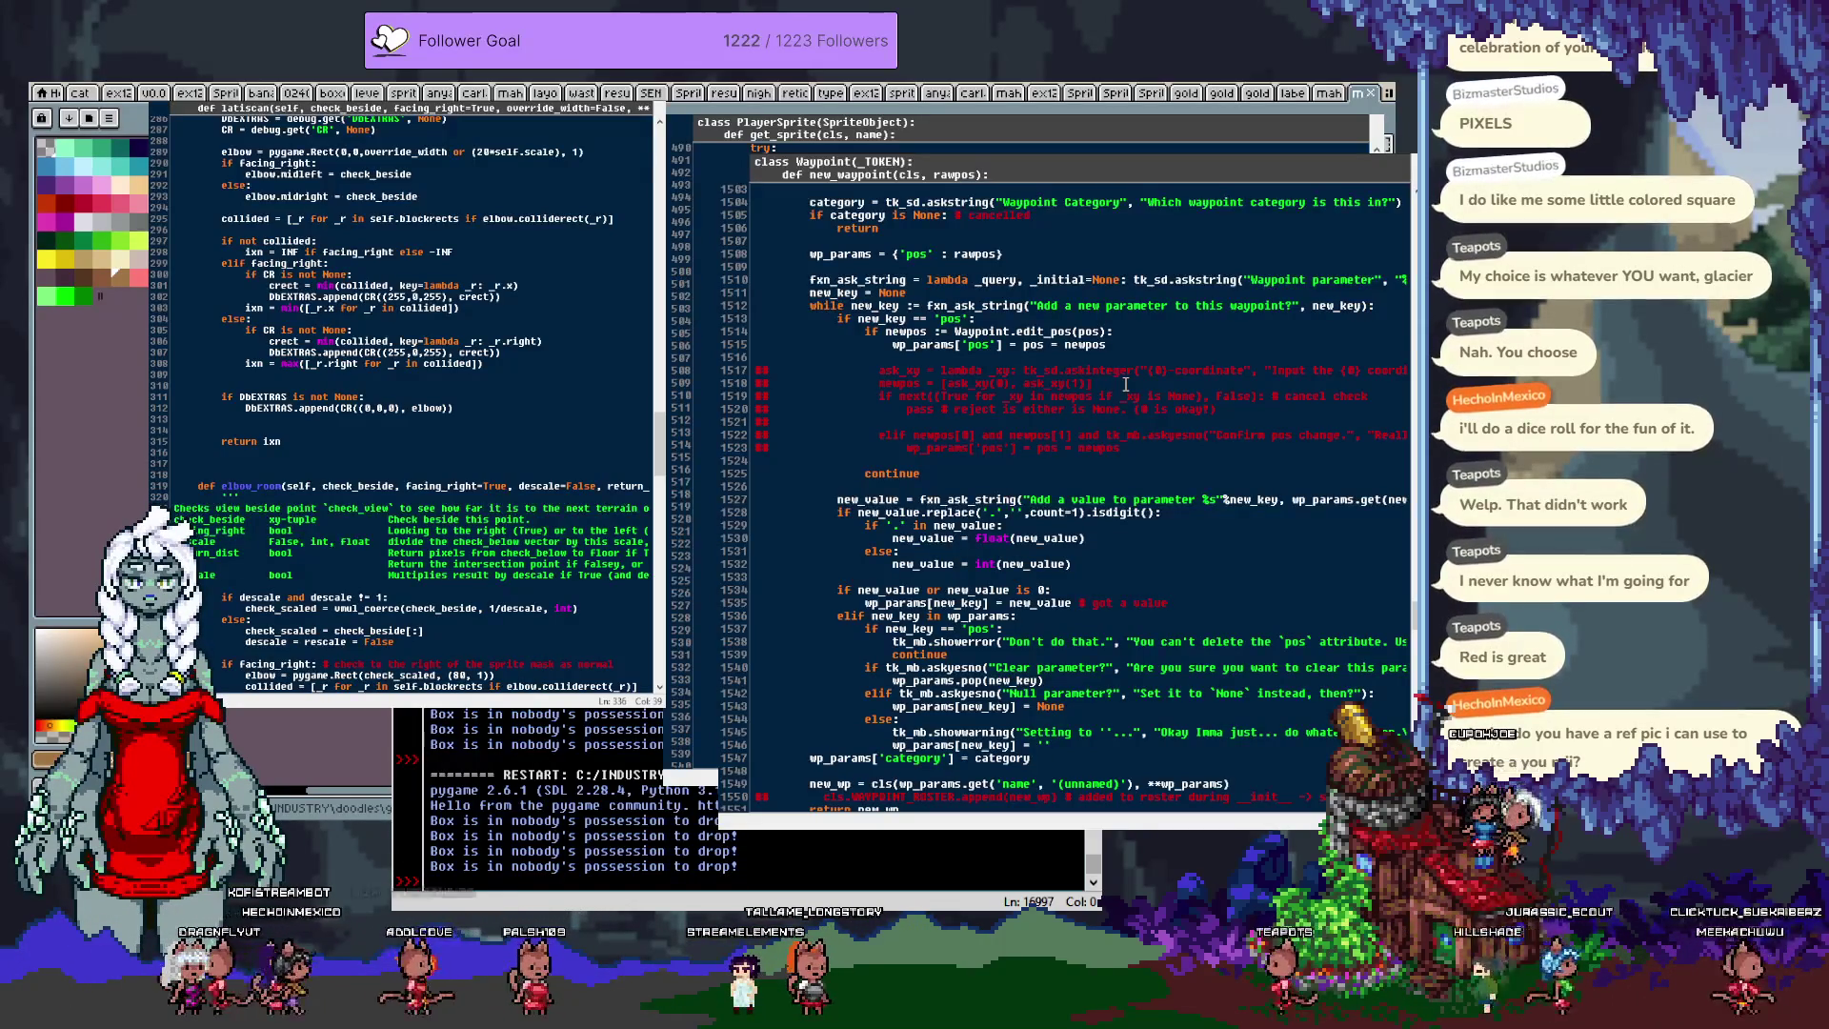
pyautogui.scroll(-2, 1145, 400)
pyautogui.scroll(-2, 1145, 401)
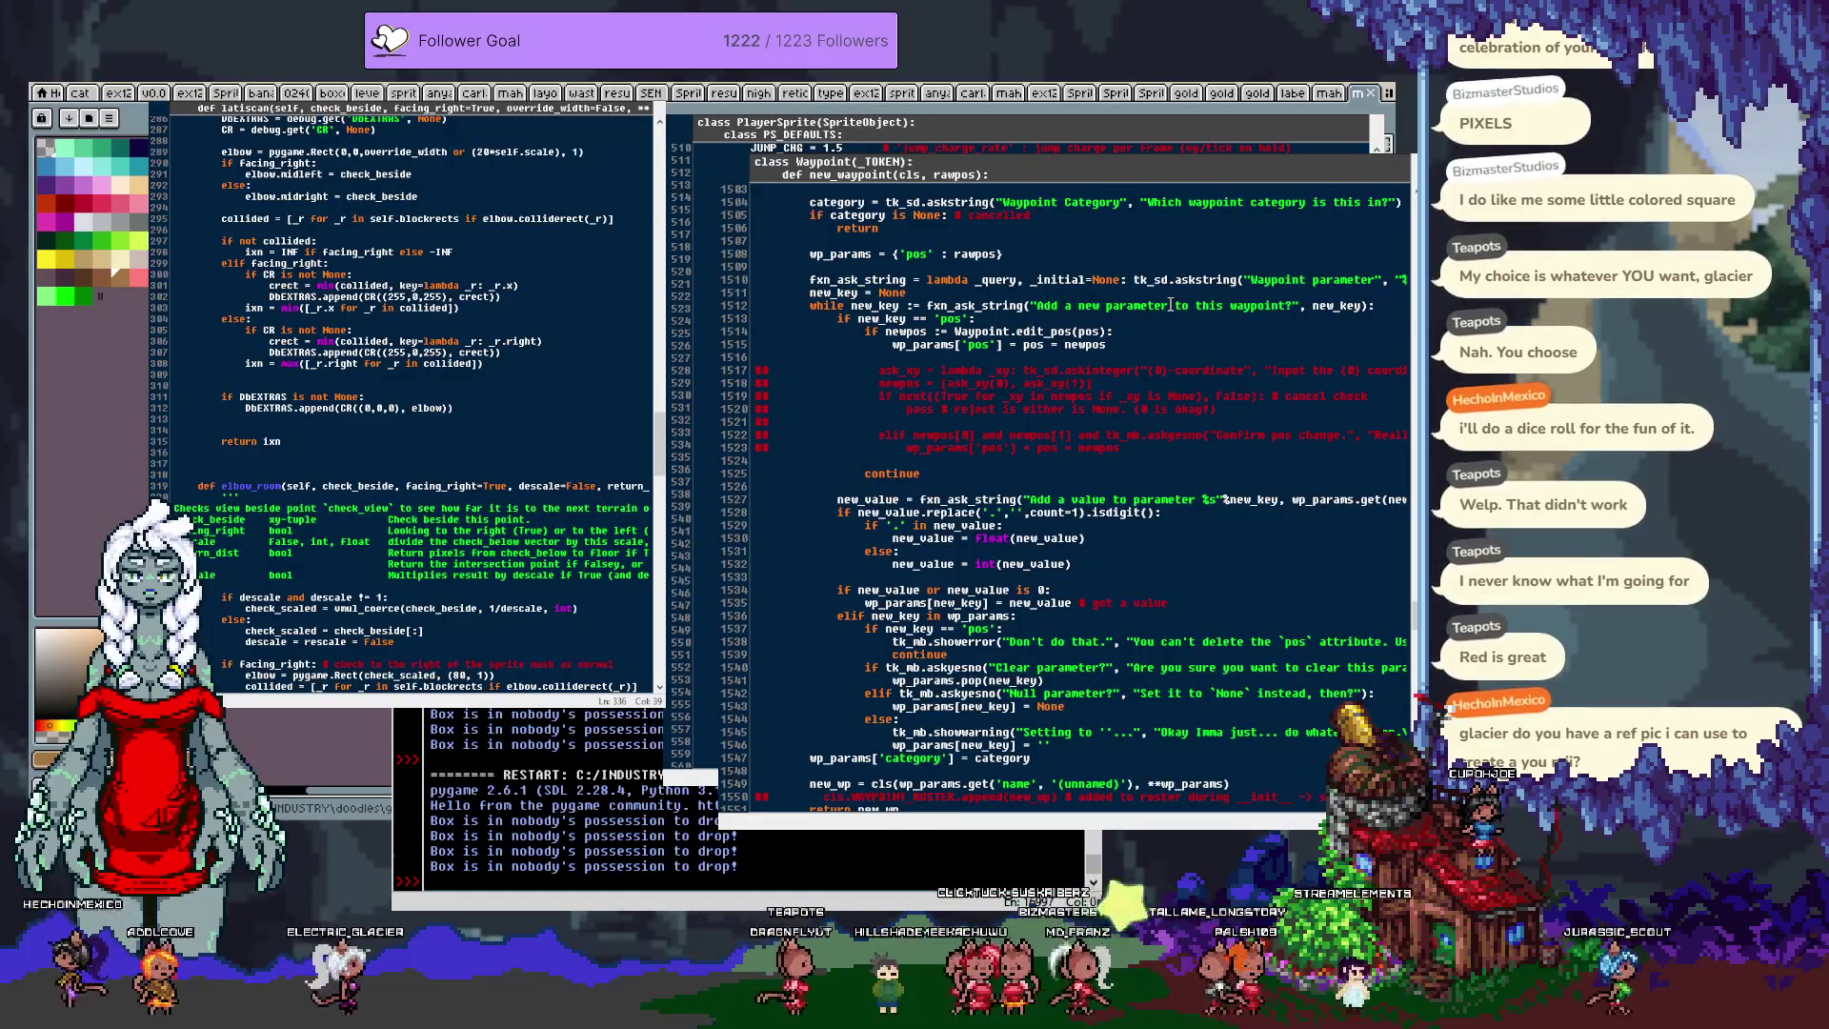
pyautogui.scroll(-10, 1171, 304)
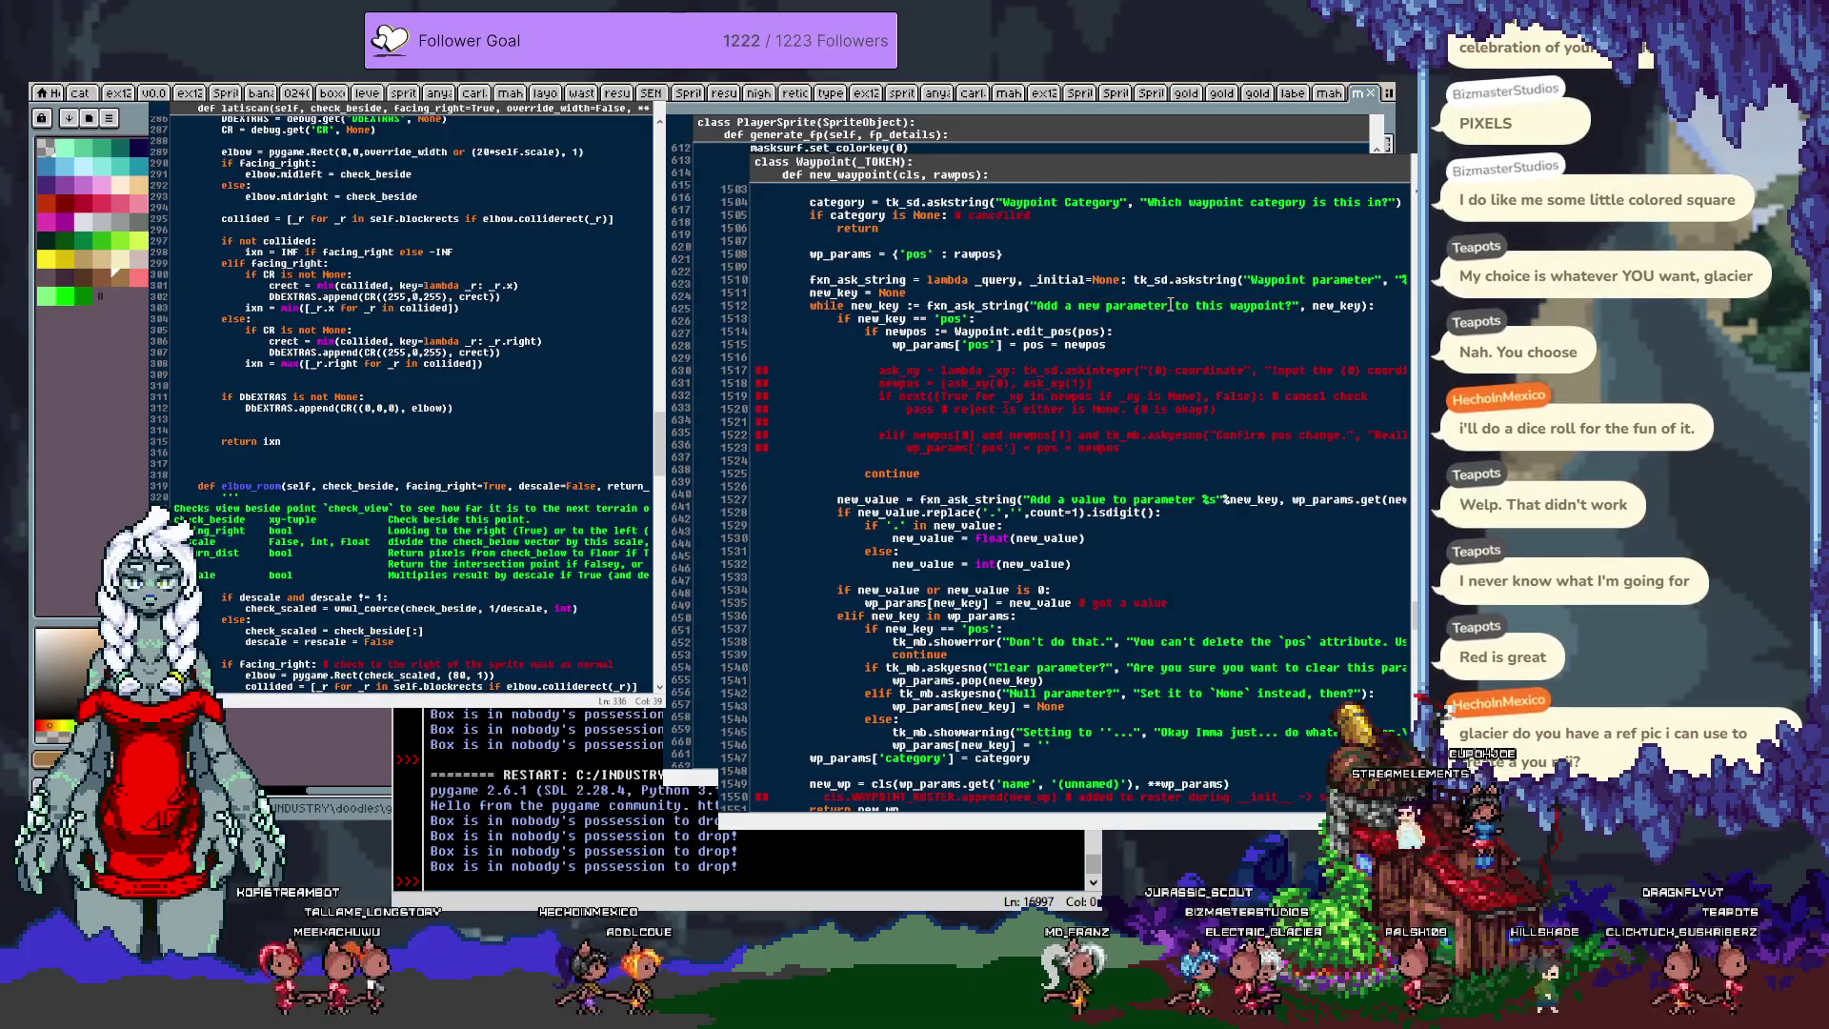
pyautogui.scroll(-10, 1171, 305)
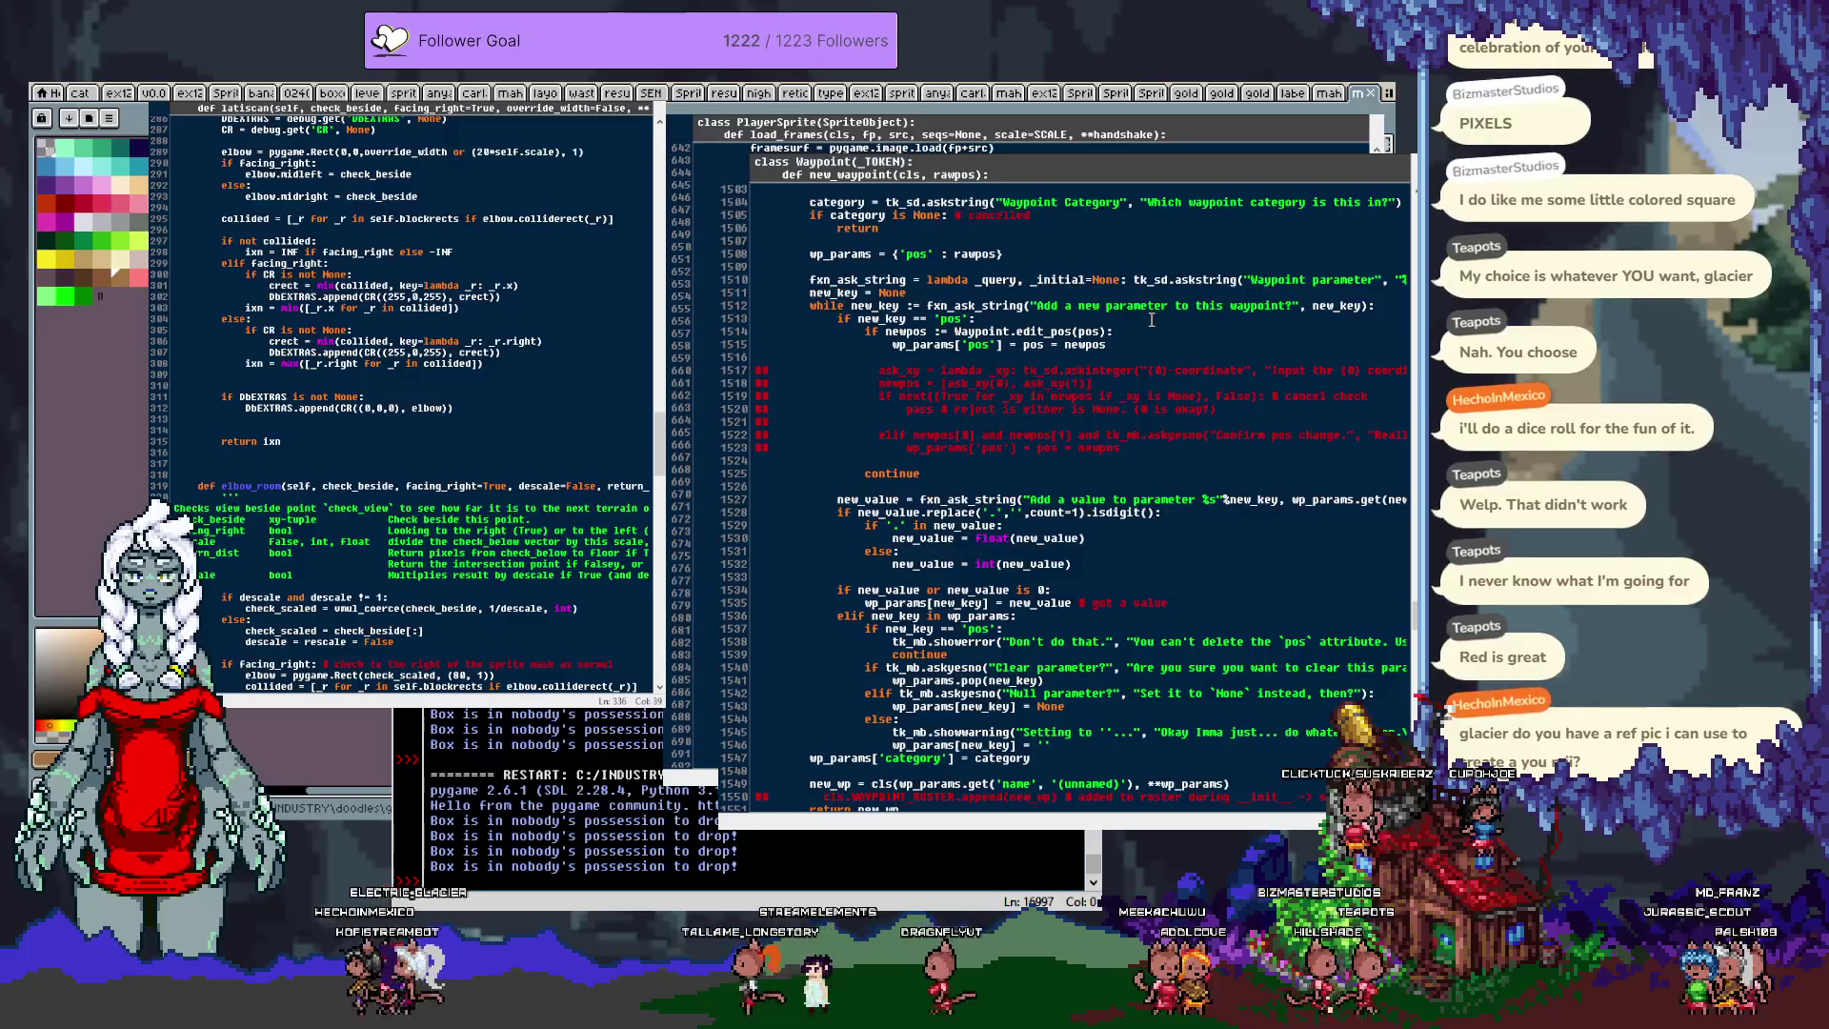
pyautogui.scroll(15, 1151, 324)
pyautogui.scroll(20, 1154, 345)
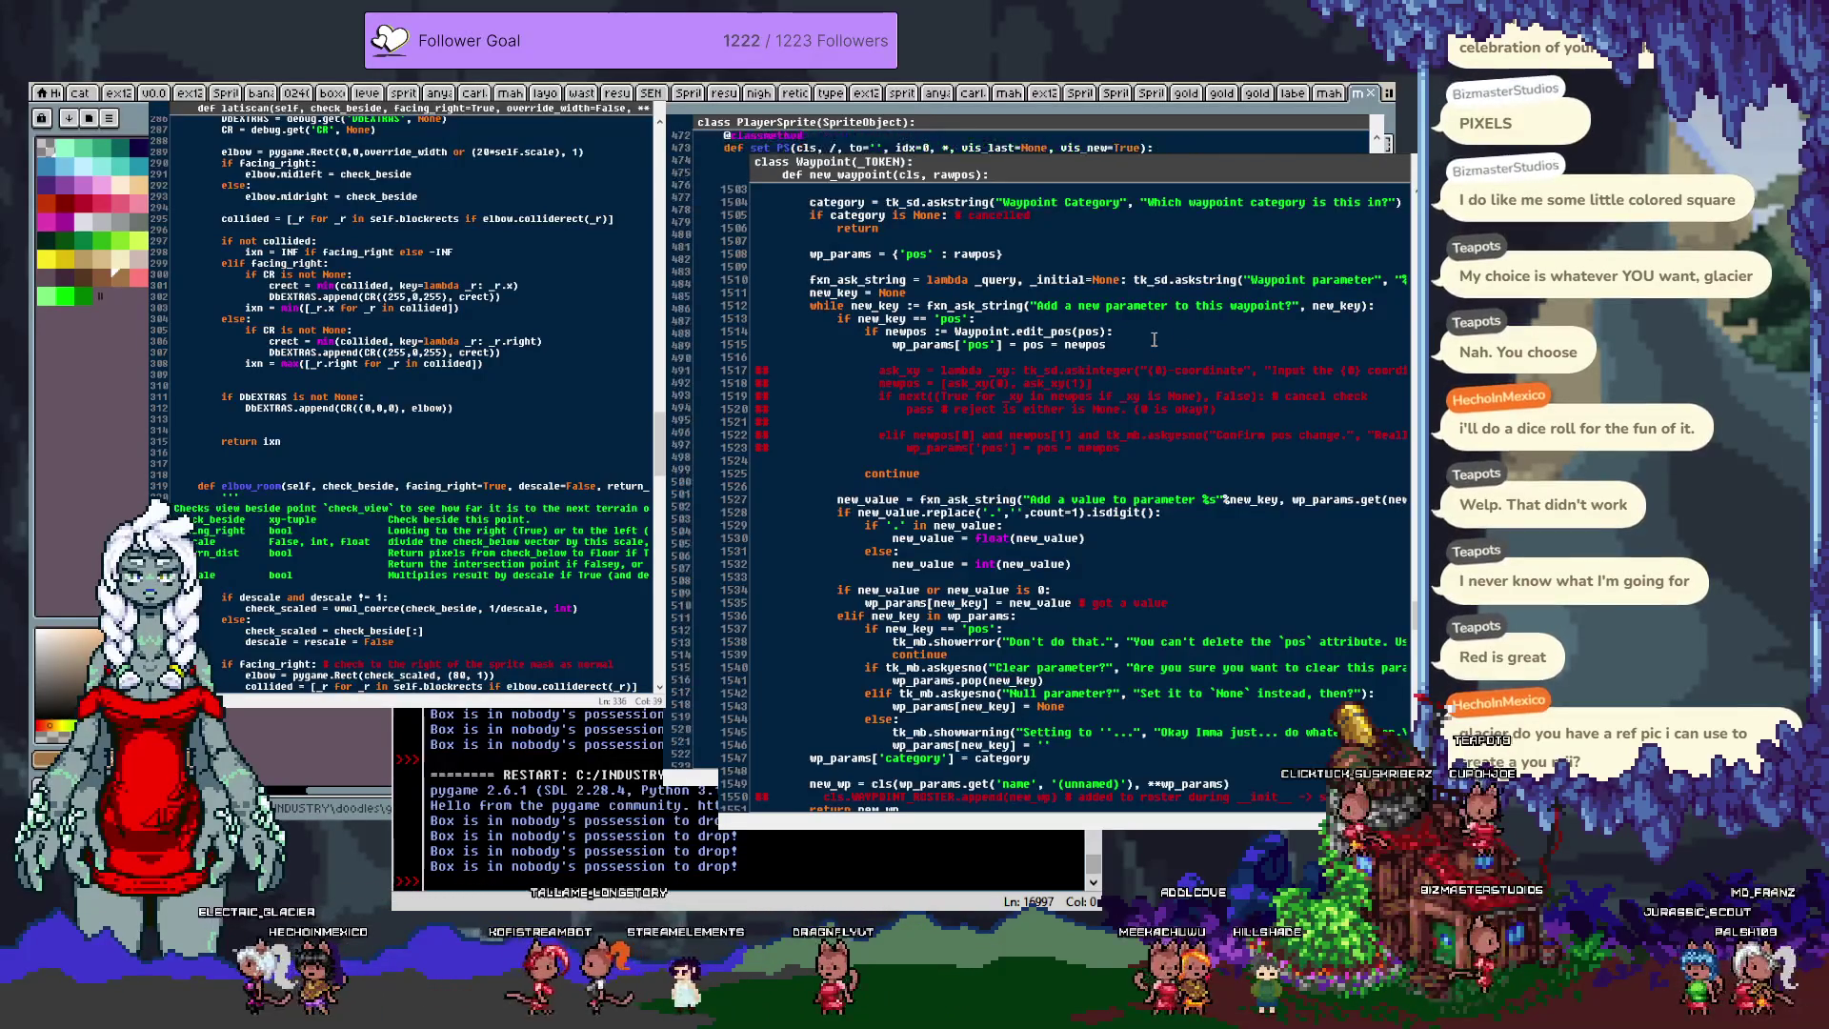
pyautogui.scroll(19, 1117, 360)
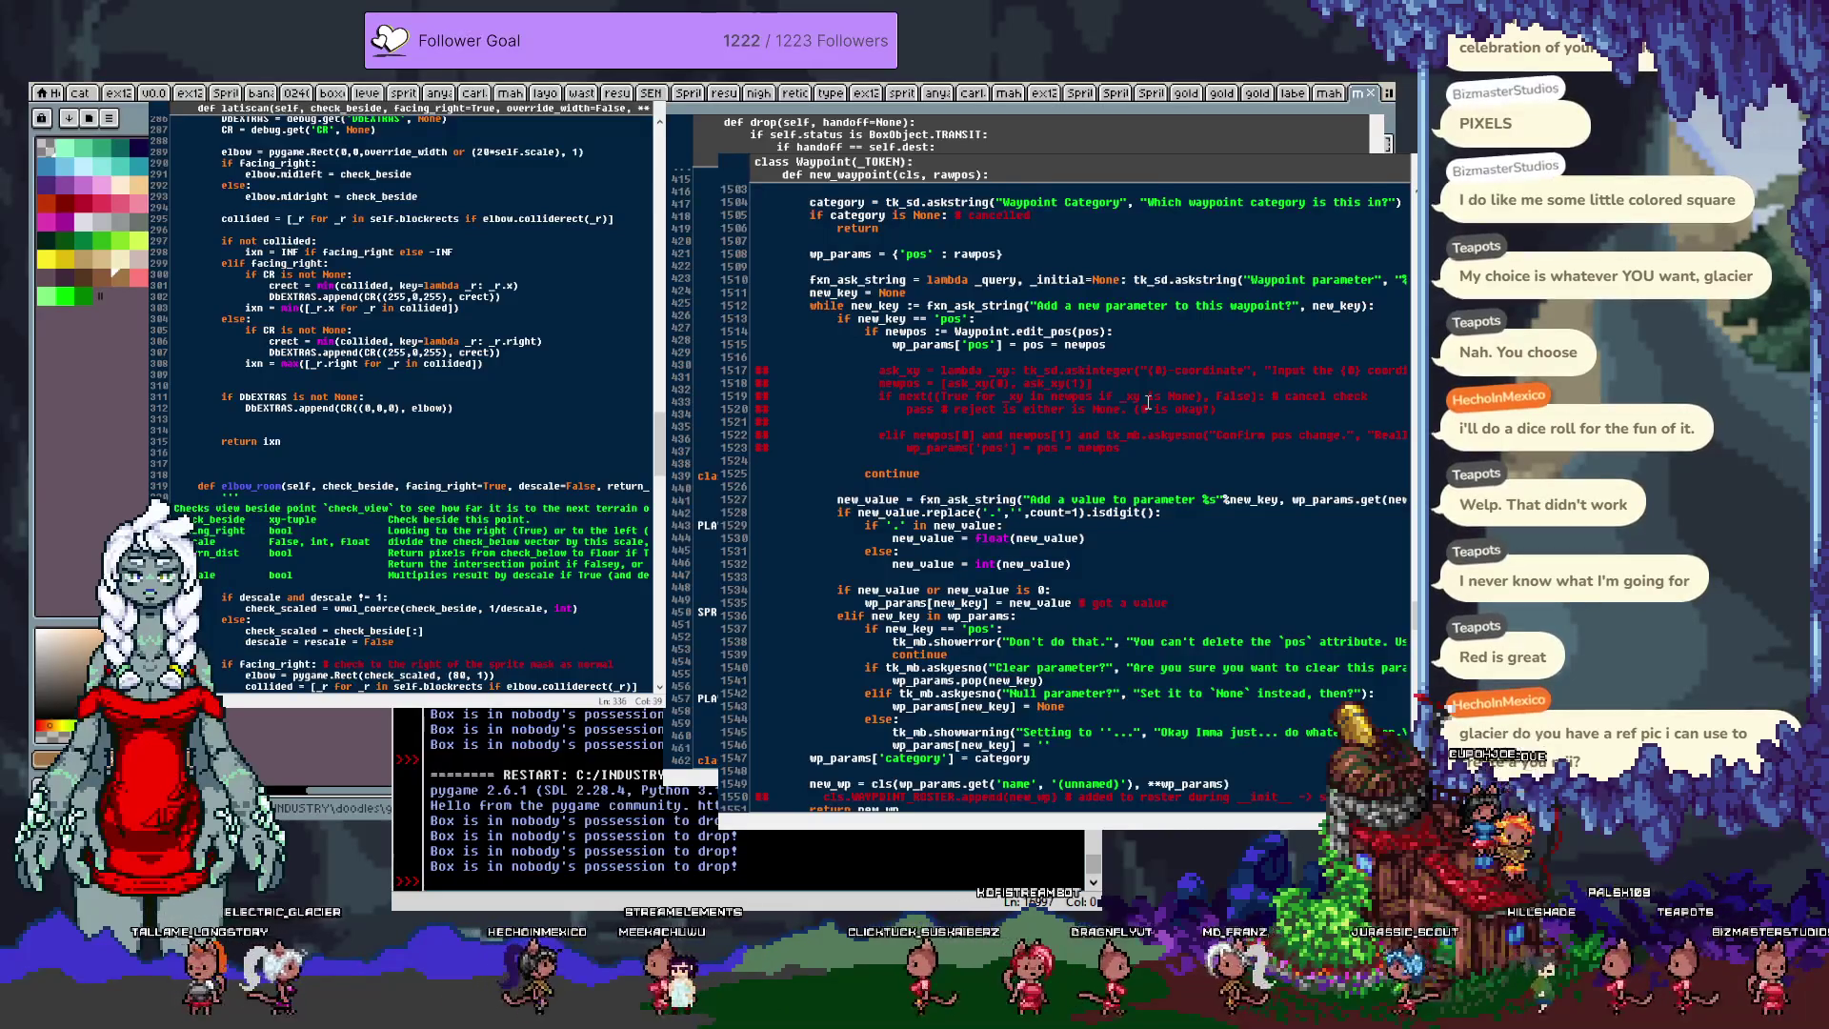
pyautogui.hotkey('ctrl', 'z')
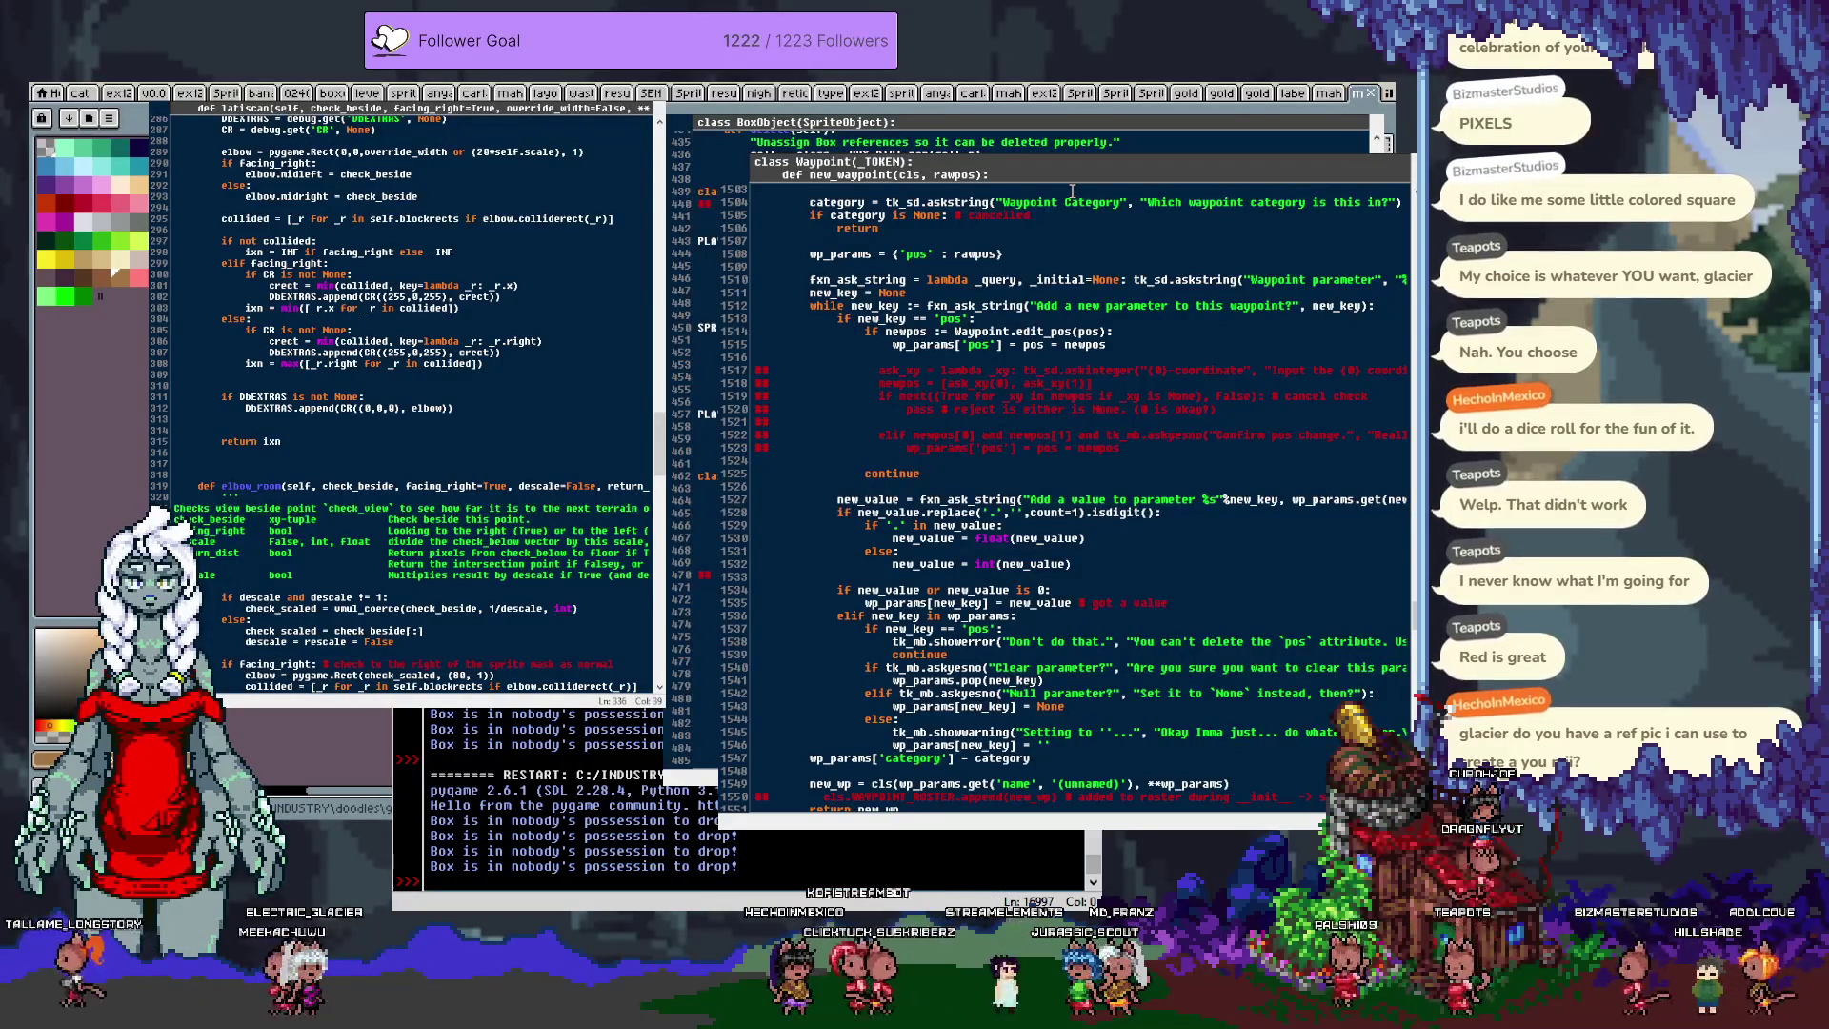
pyautogui.scroll(-3, 1083, 333)
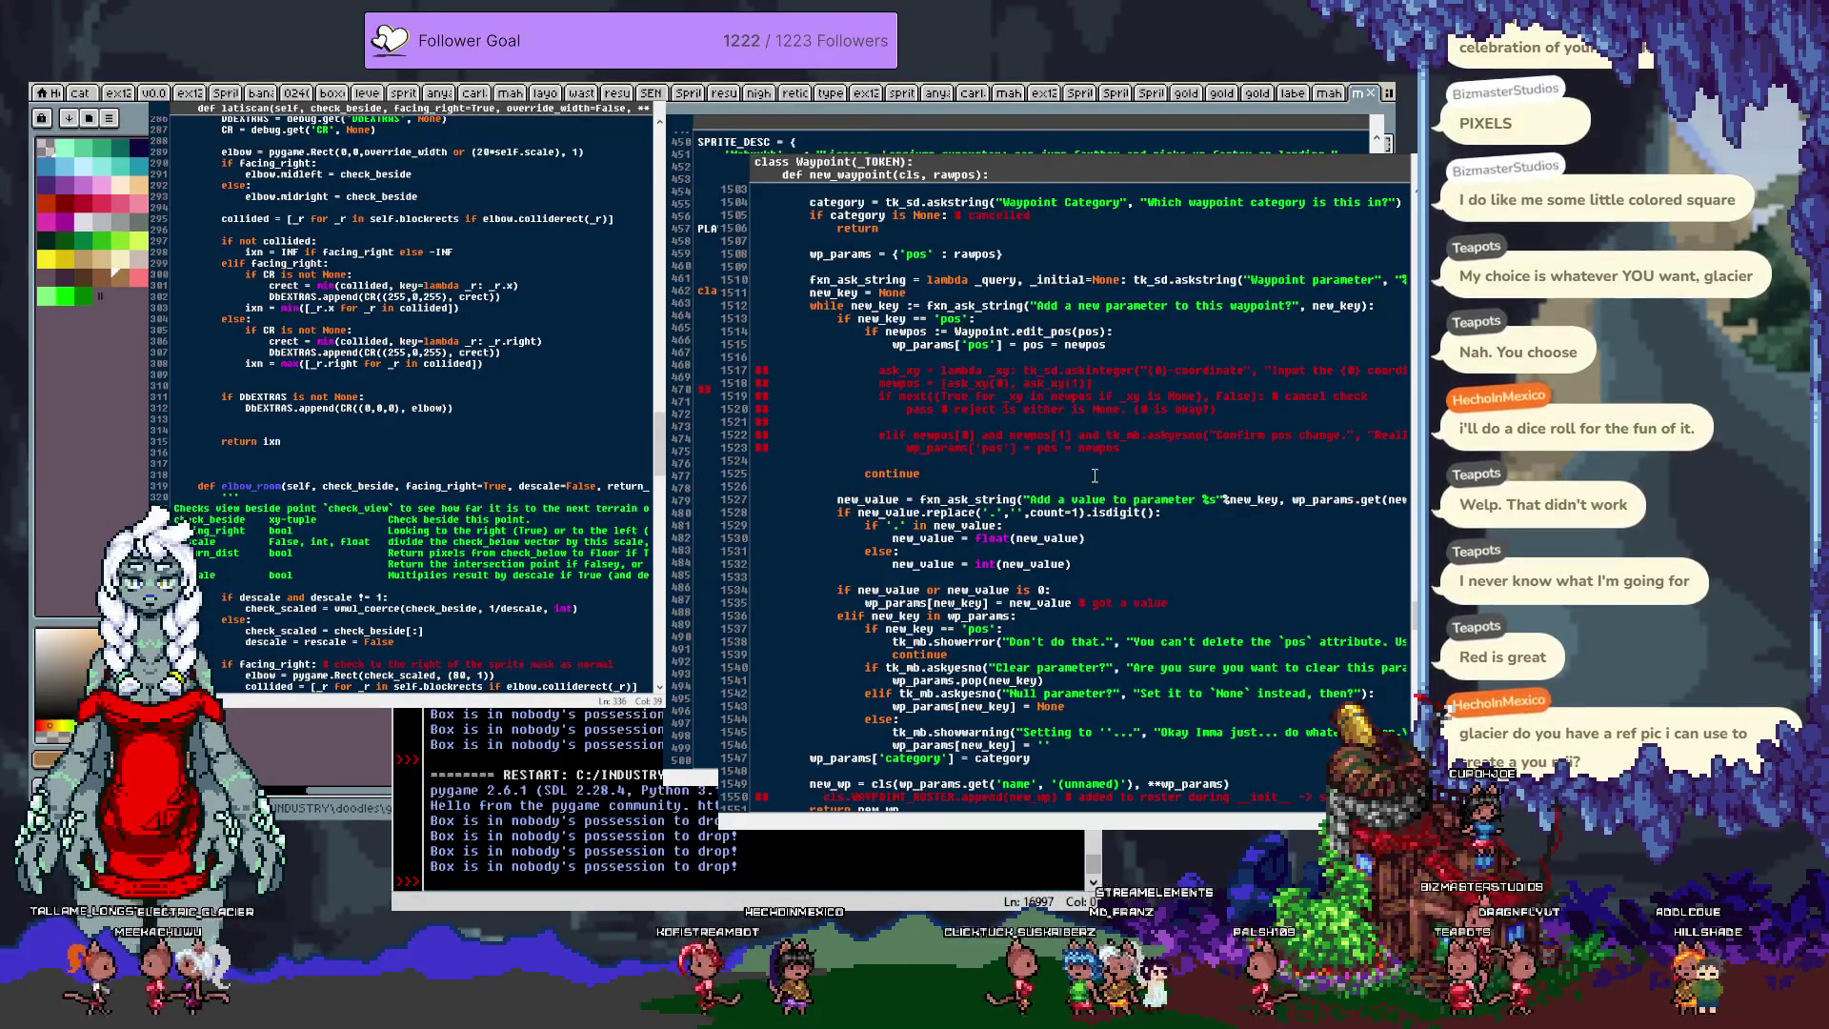
pyautogui.scroll(-1, 1083, 483)
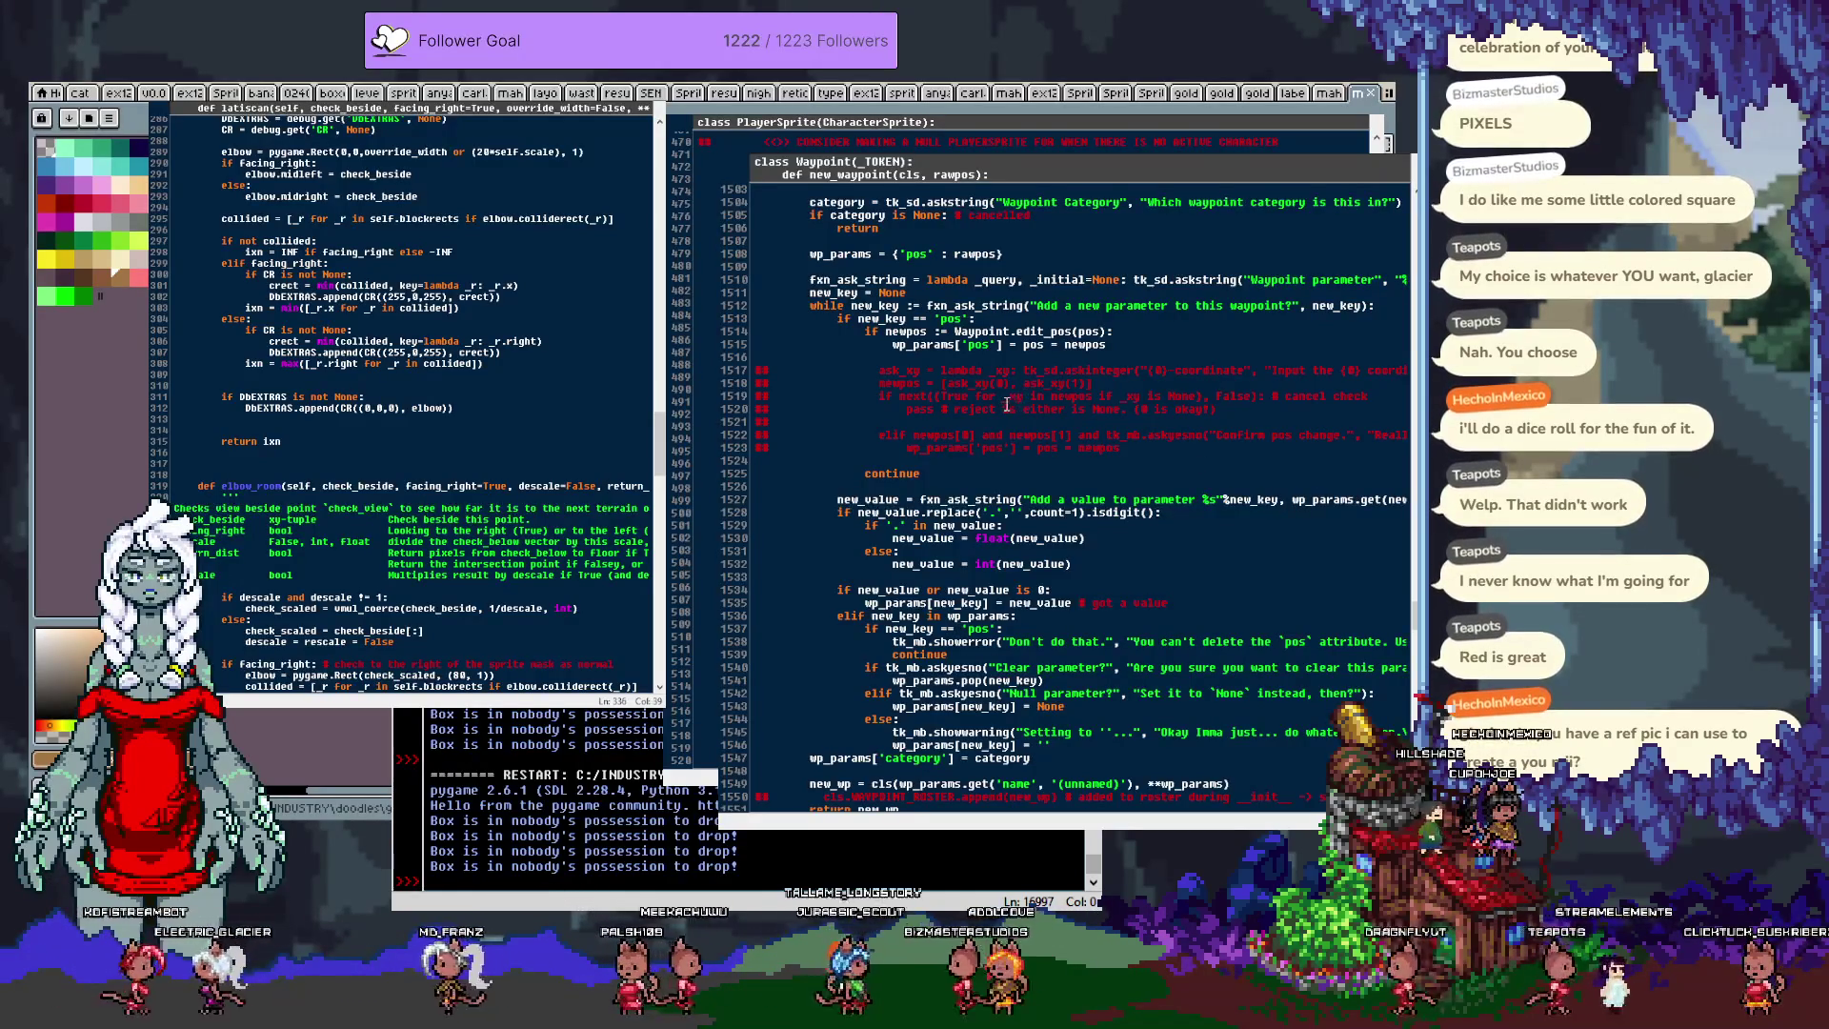
pyautogui.scroll(-10, 1004, 408)
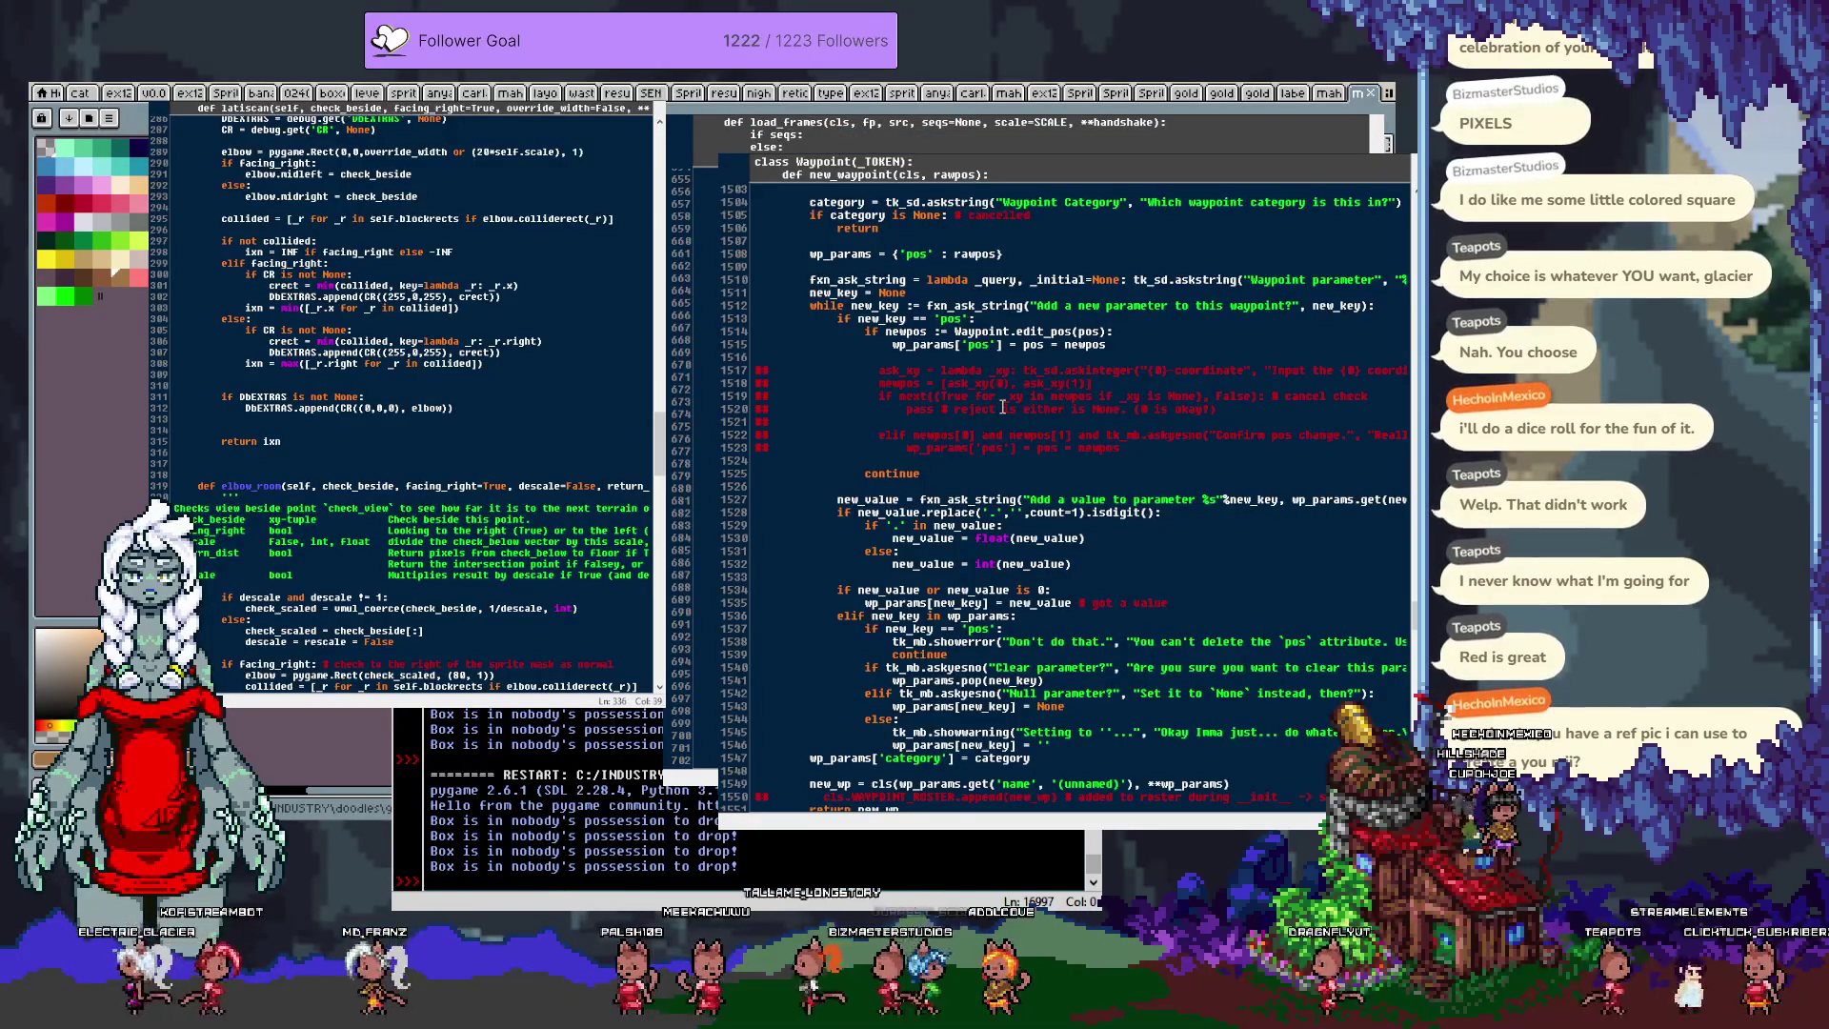
pyautogui.scroll(10, 1004, 408)
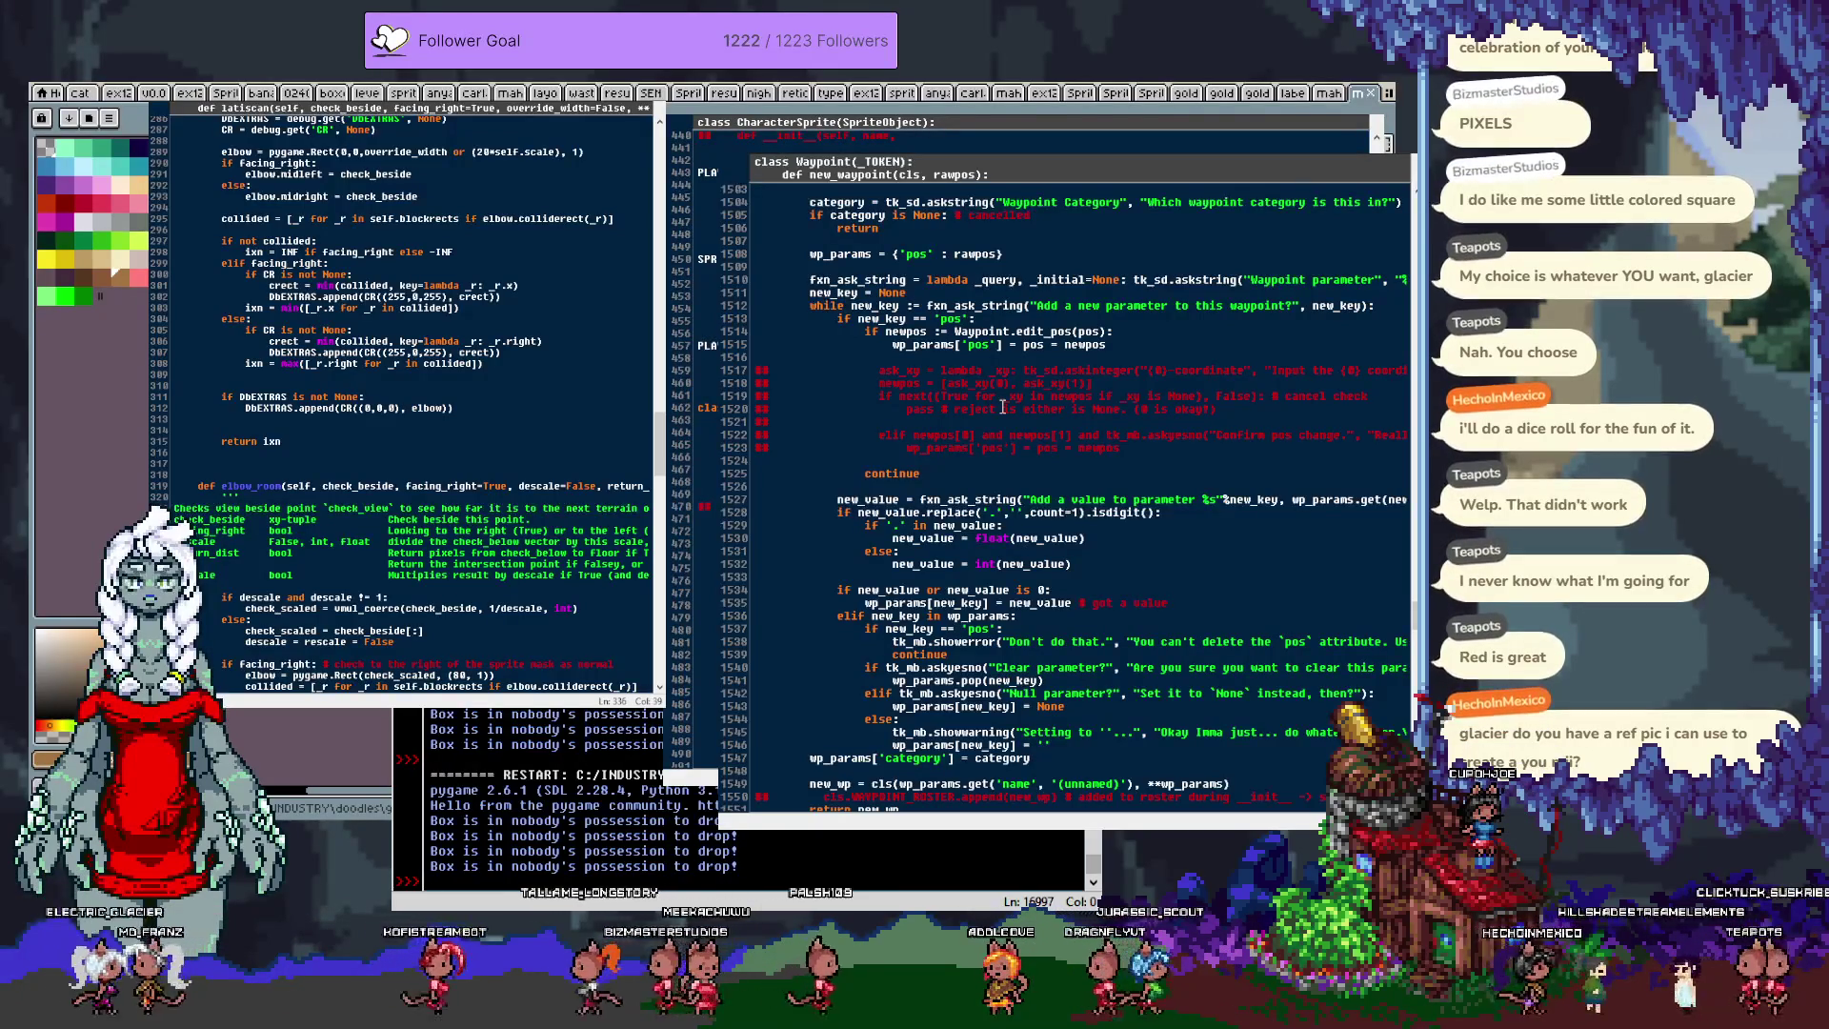
pyautogui.scroll(-1, 1003, 408)
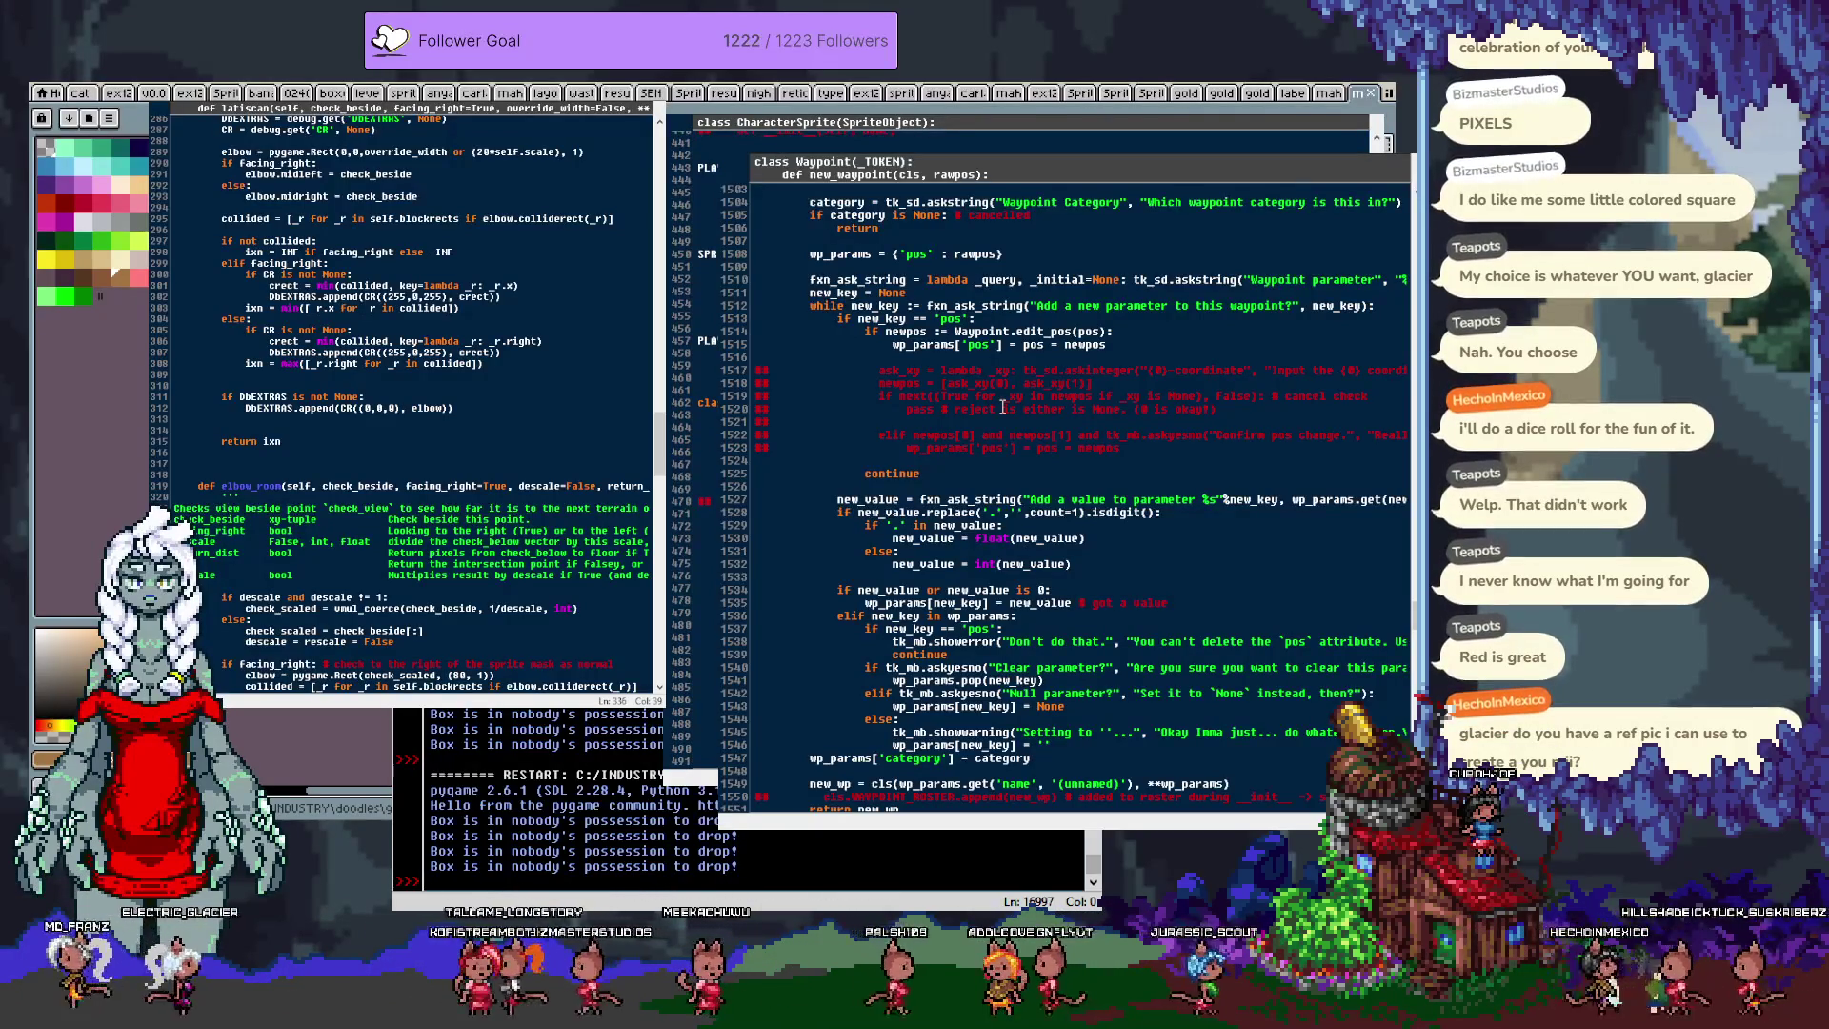
pyautogui.scroll(-10, 1003, 407)
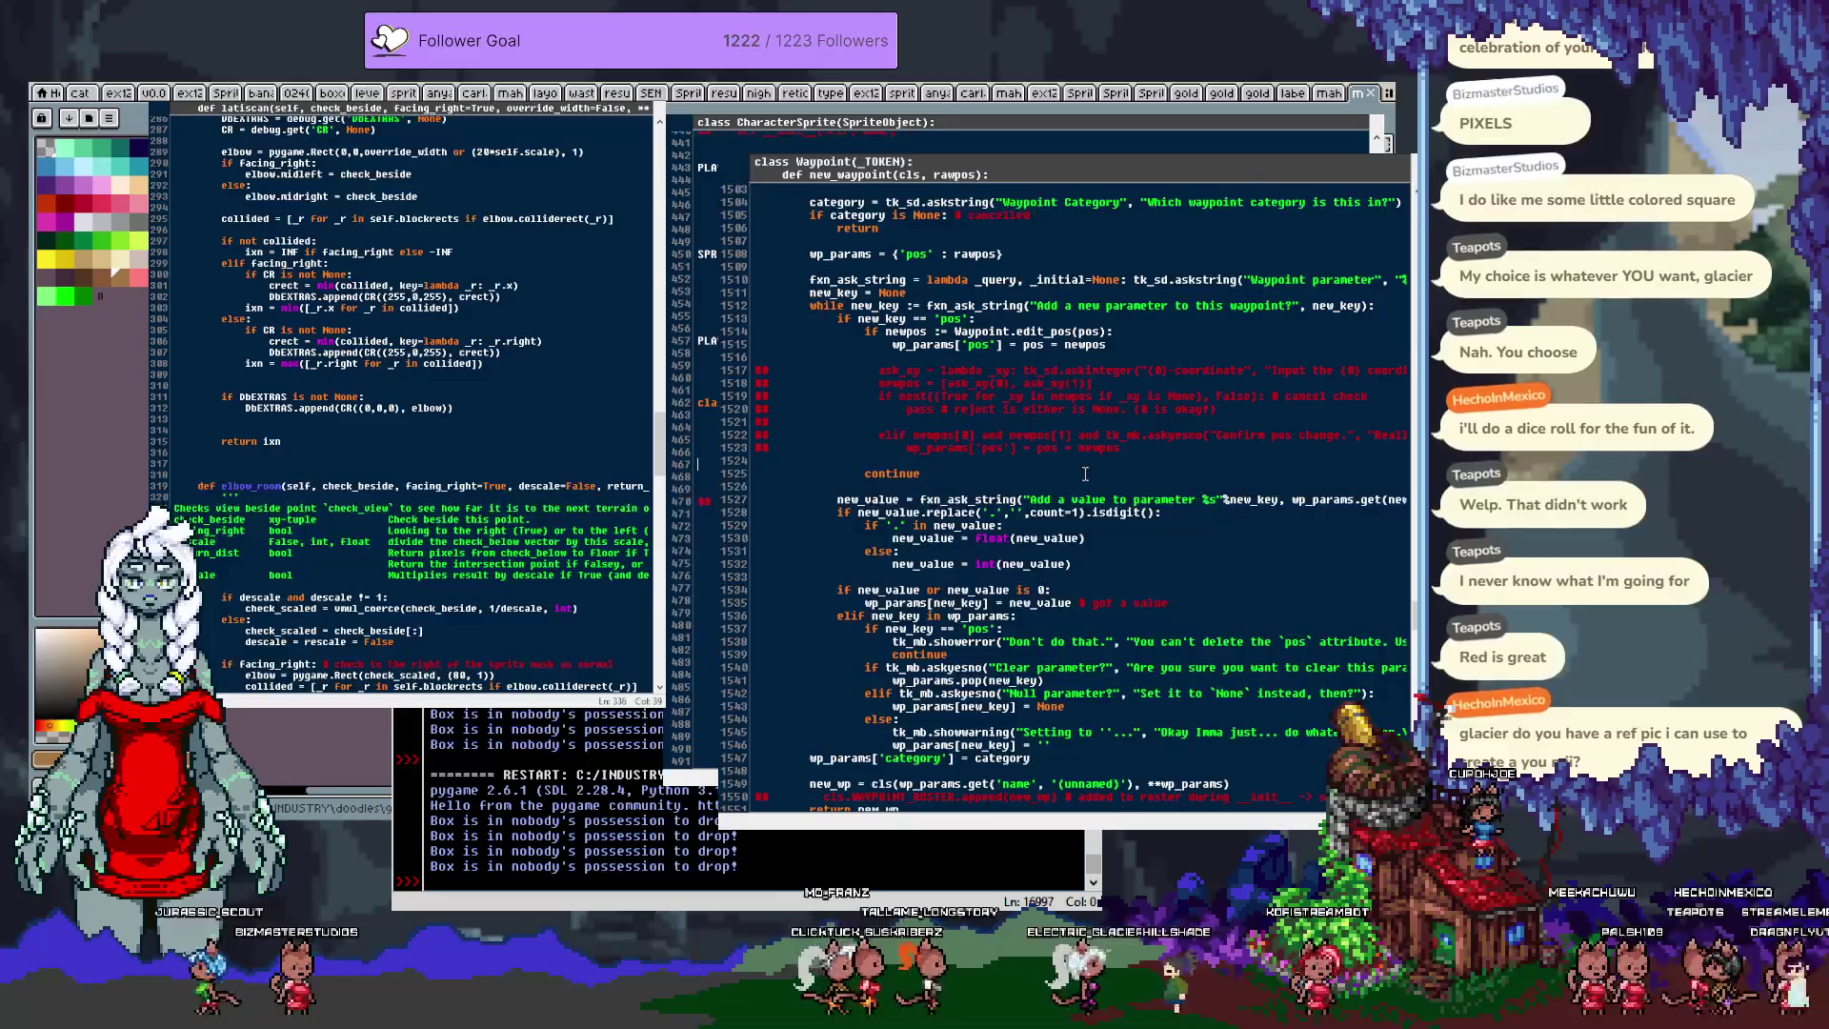
pyautogui.scroll(-1, 1095, 462)
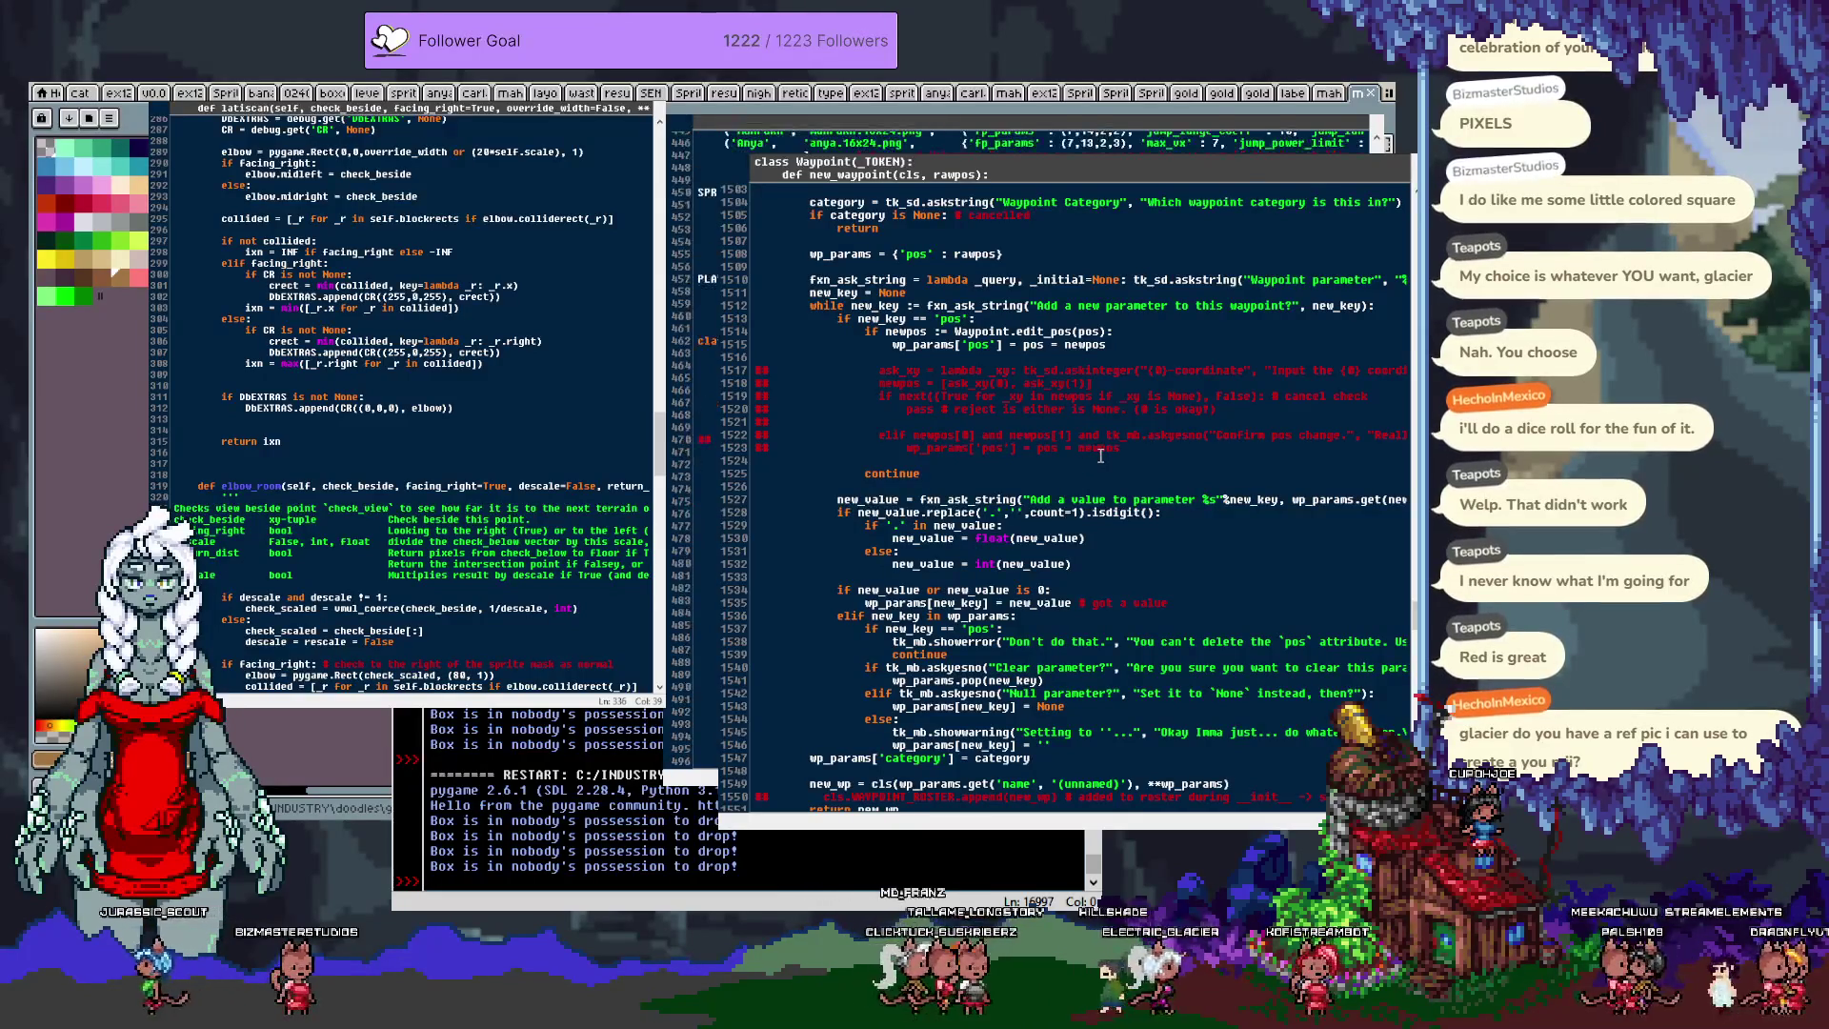
pyautogui.scroll(-1, 1100, 453)
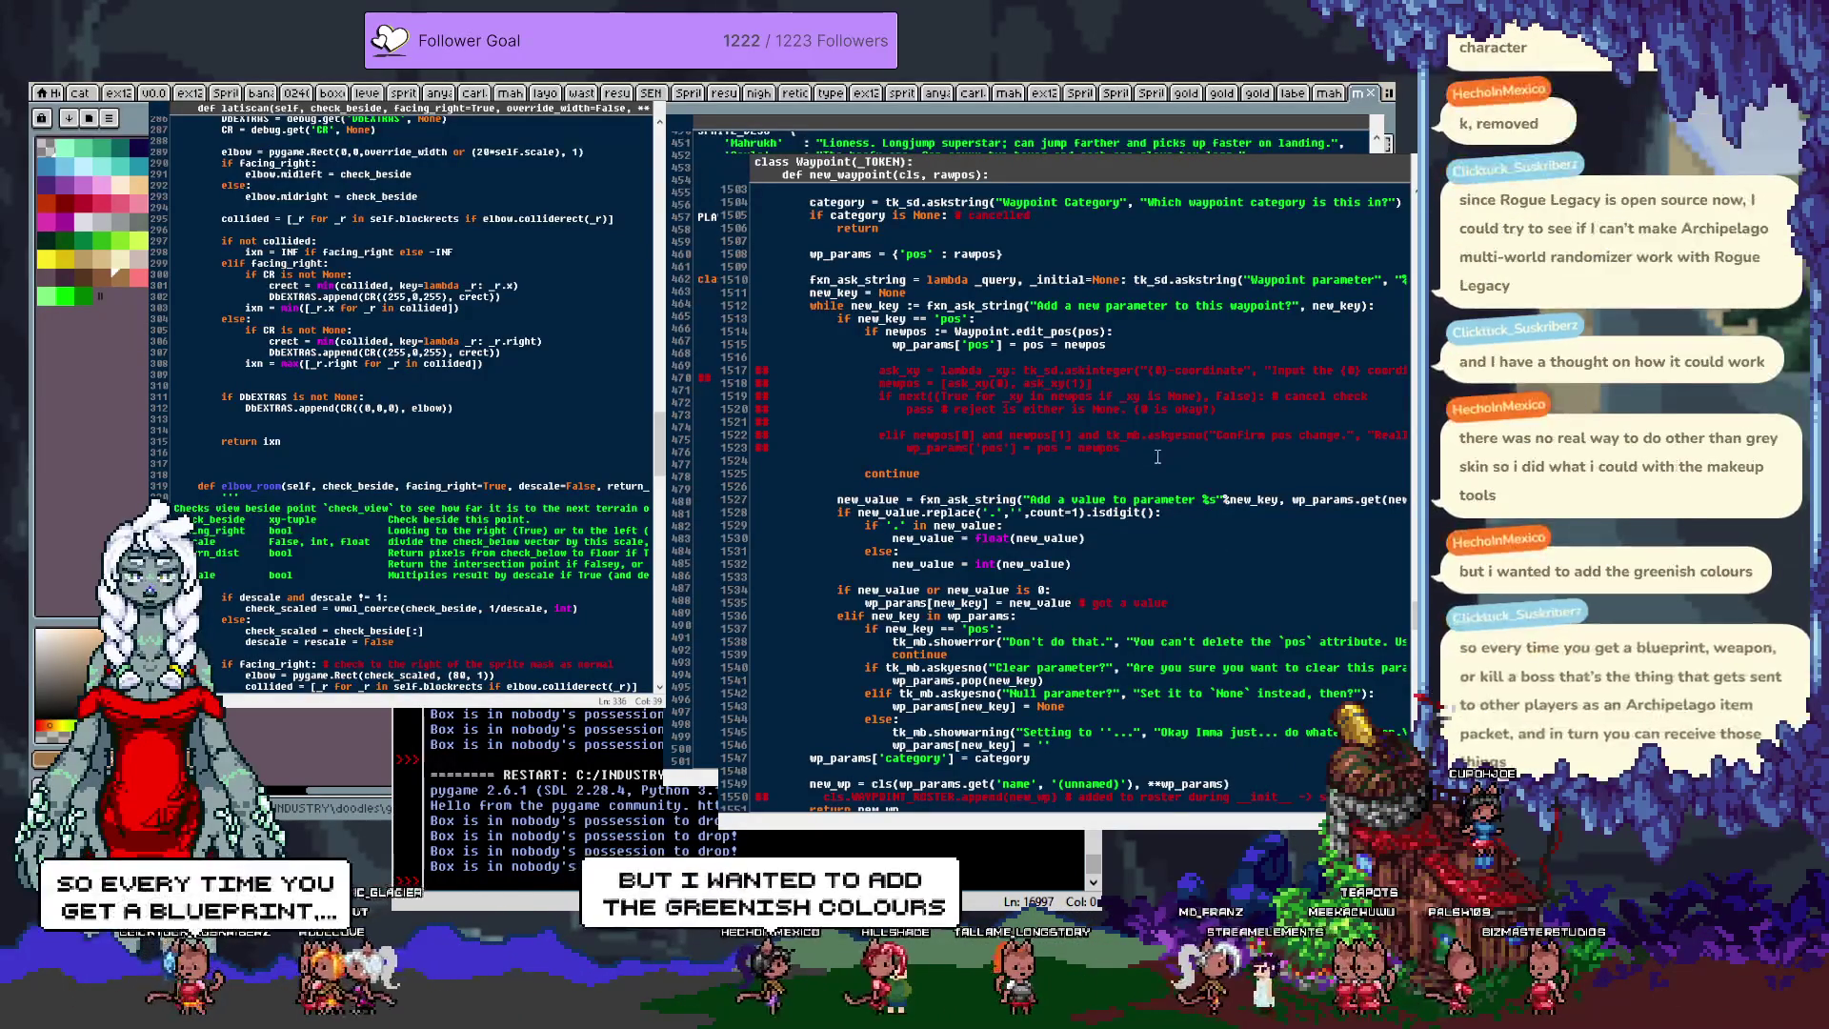
pyautogui.scroll(-5, 1127, 493)
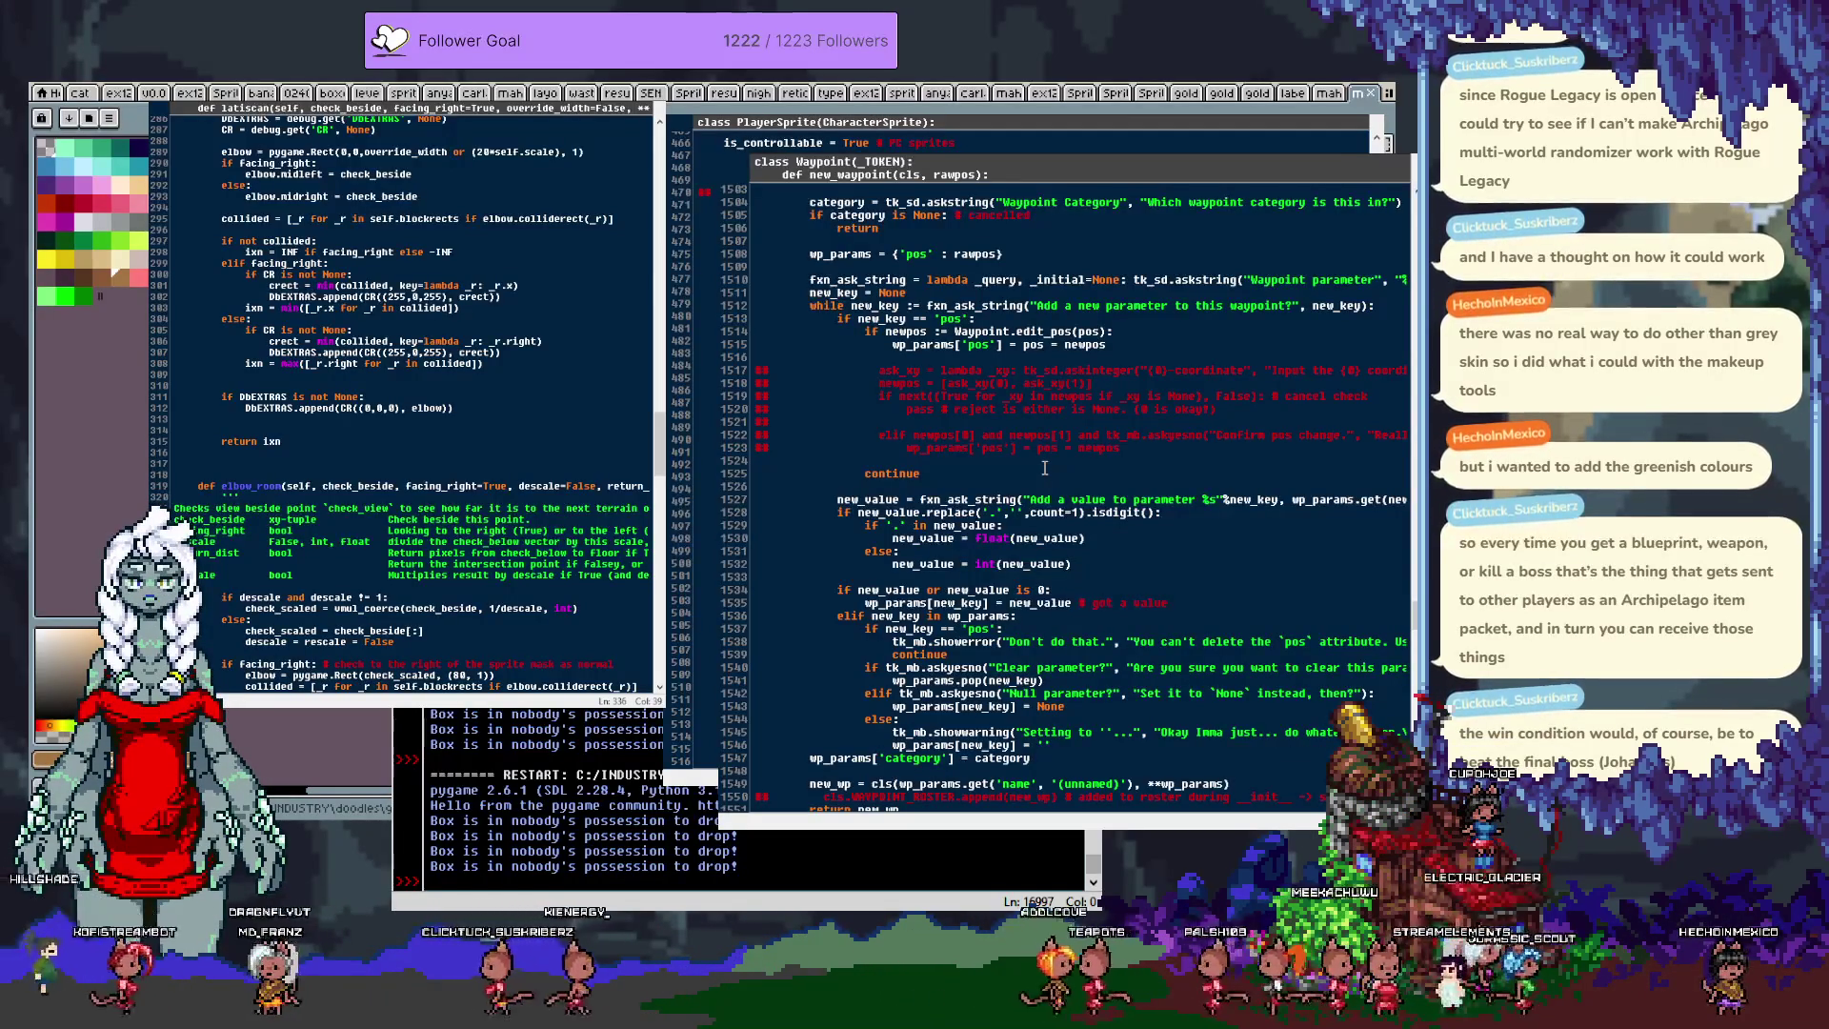
pyautogui.scroll(-10, 1044, 468)
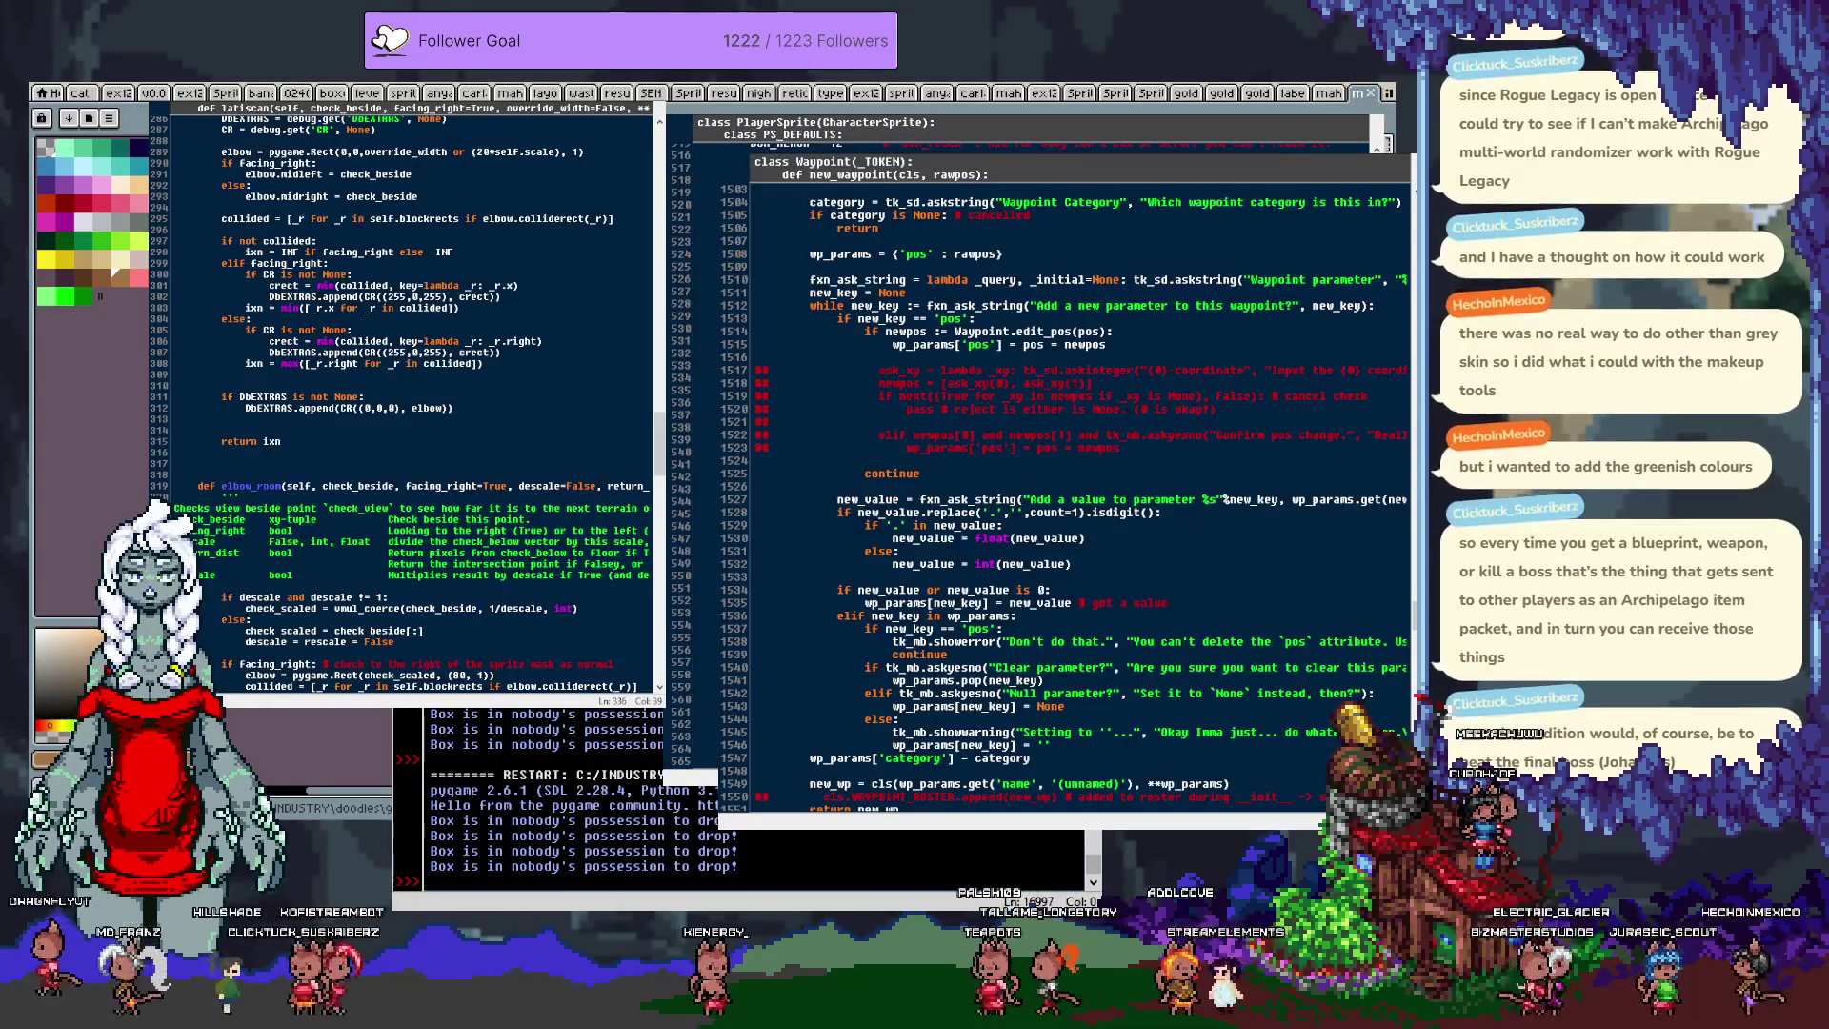
pyautogui.hotkey('alt', 'Tab')
# Step: Scroll the PlayerSprite code down to the load_frames classmethod and select its whole block
pyautogui.scroll(-12, 1029, 447)
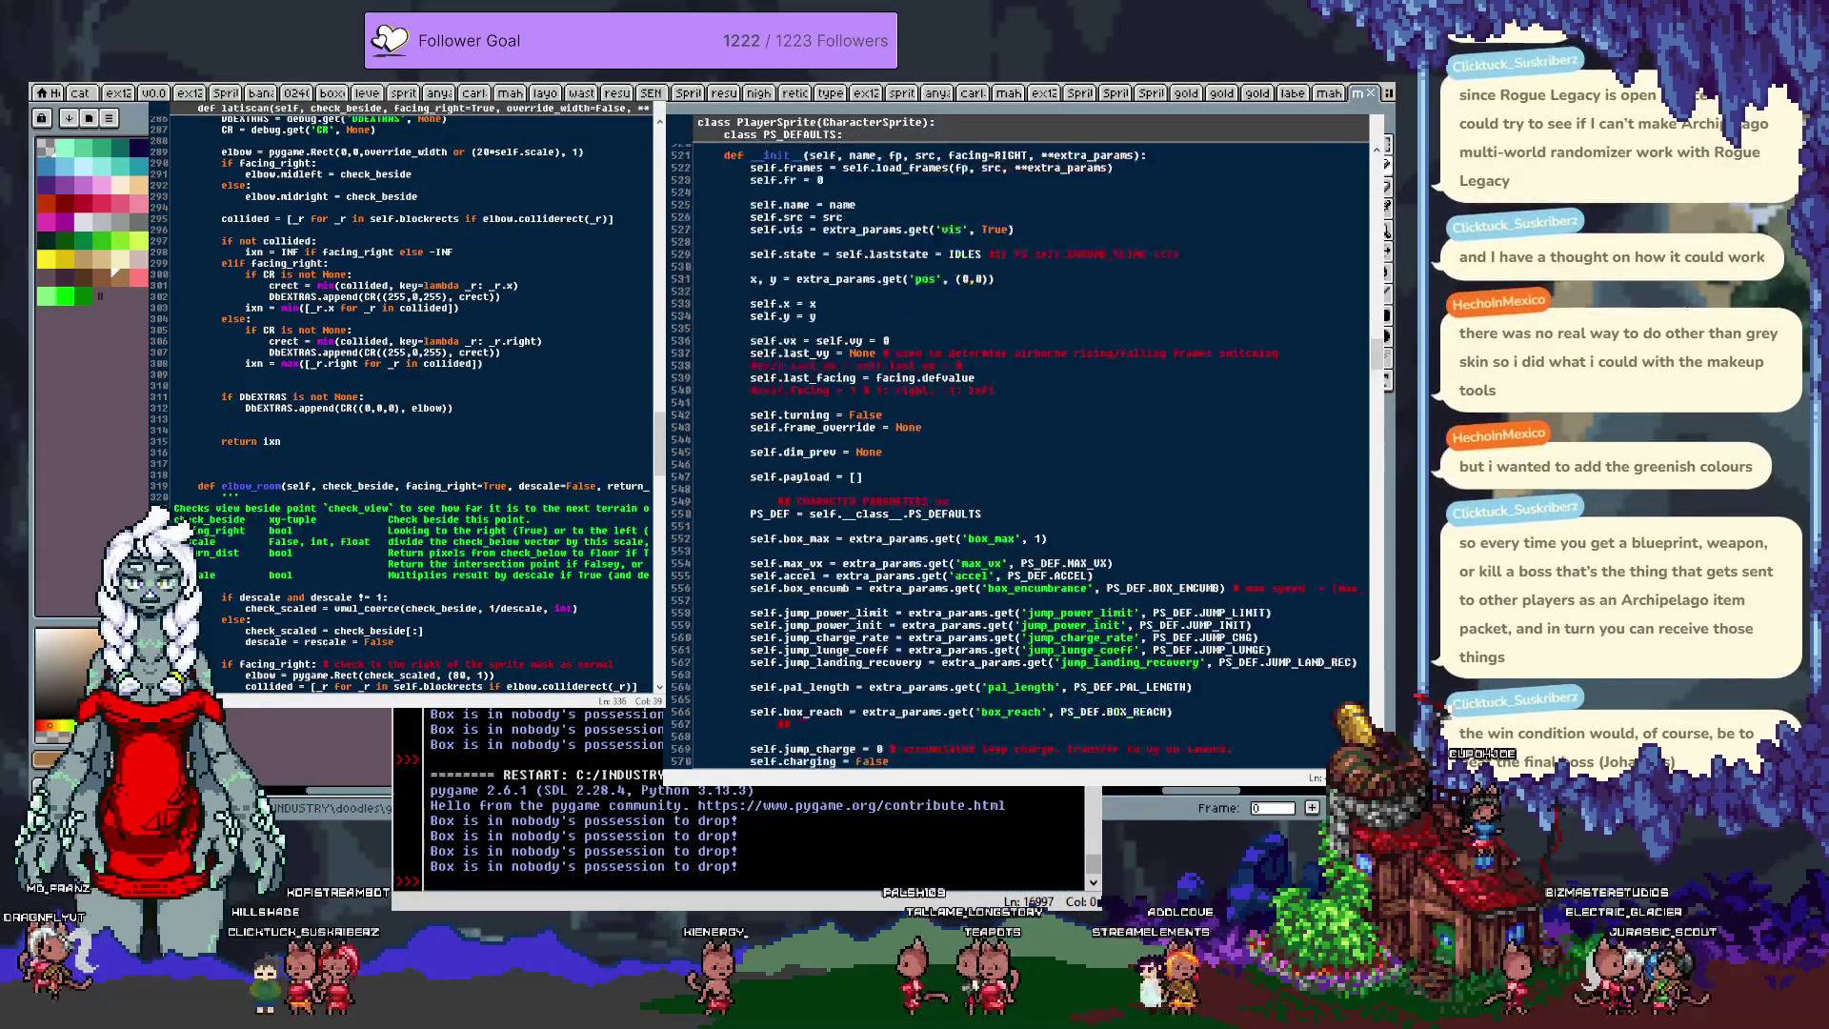
pyautogui.scroll(-5, 1029, 448)
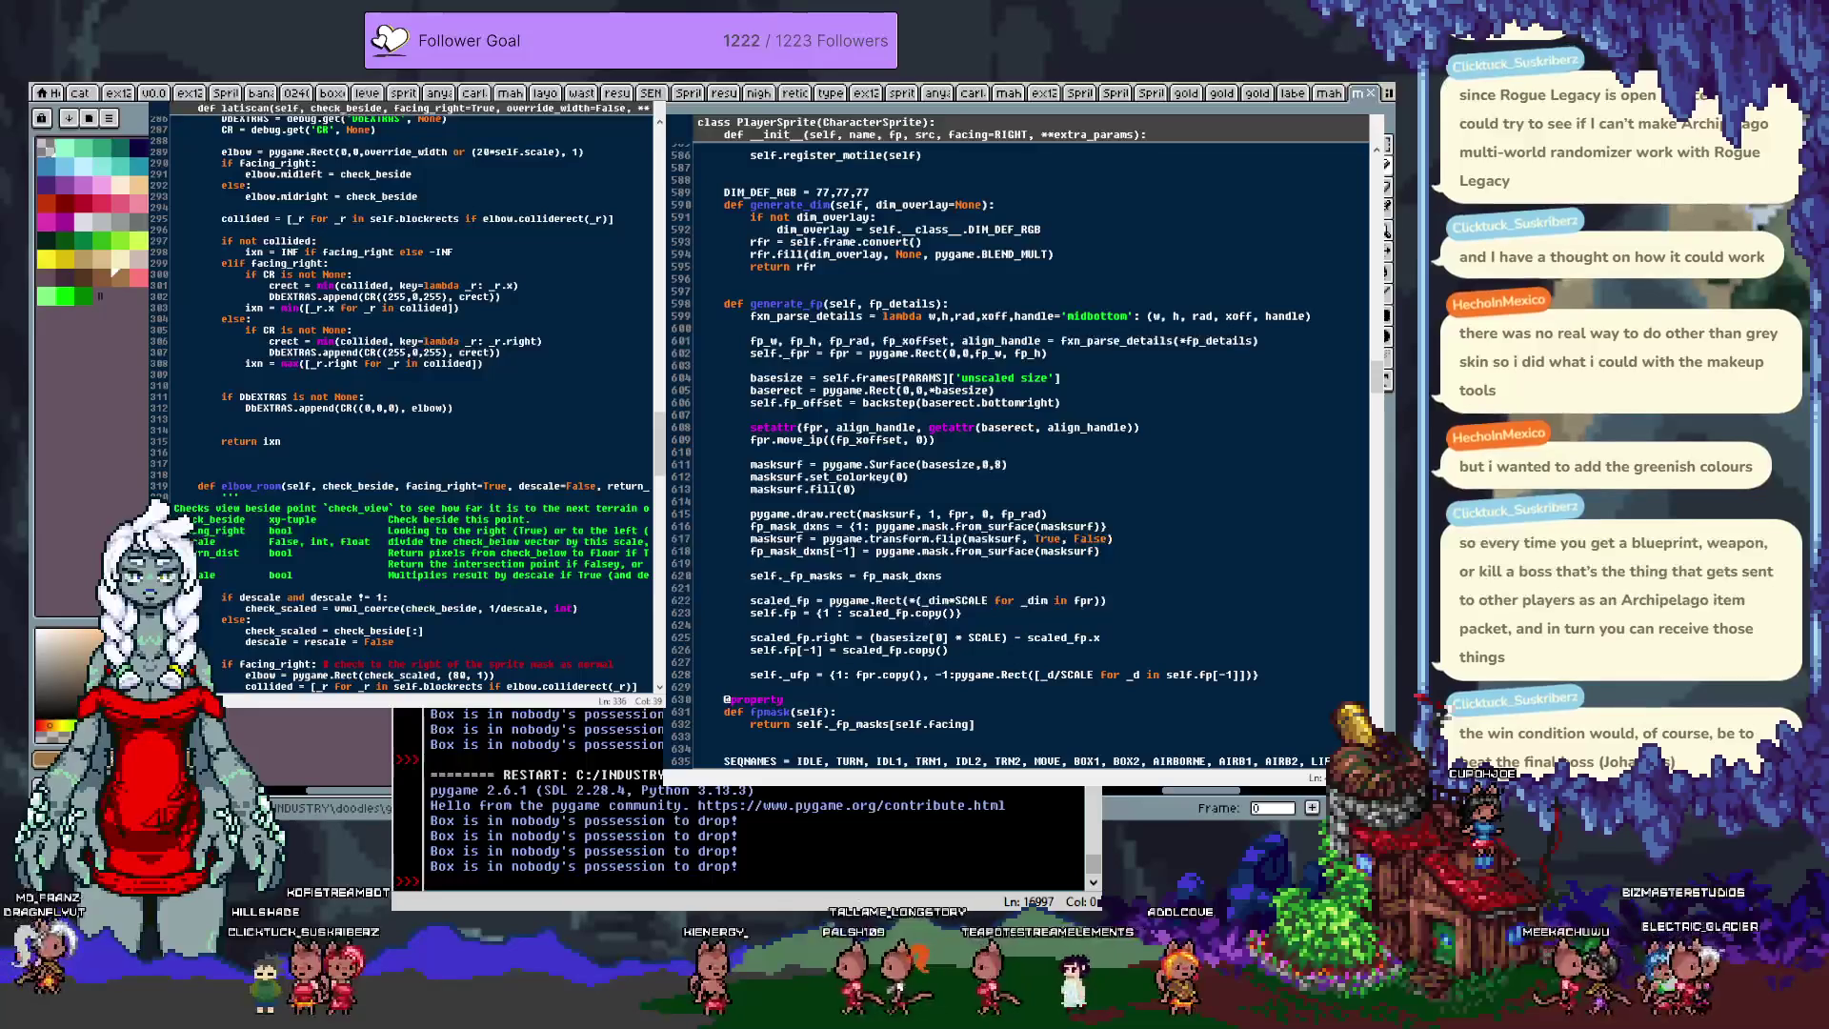
pyautogui.scroll(-2, 1029, 447)
pyautogui.scroll(-3, 1029, 447)
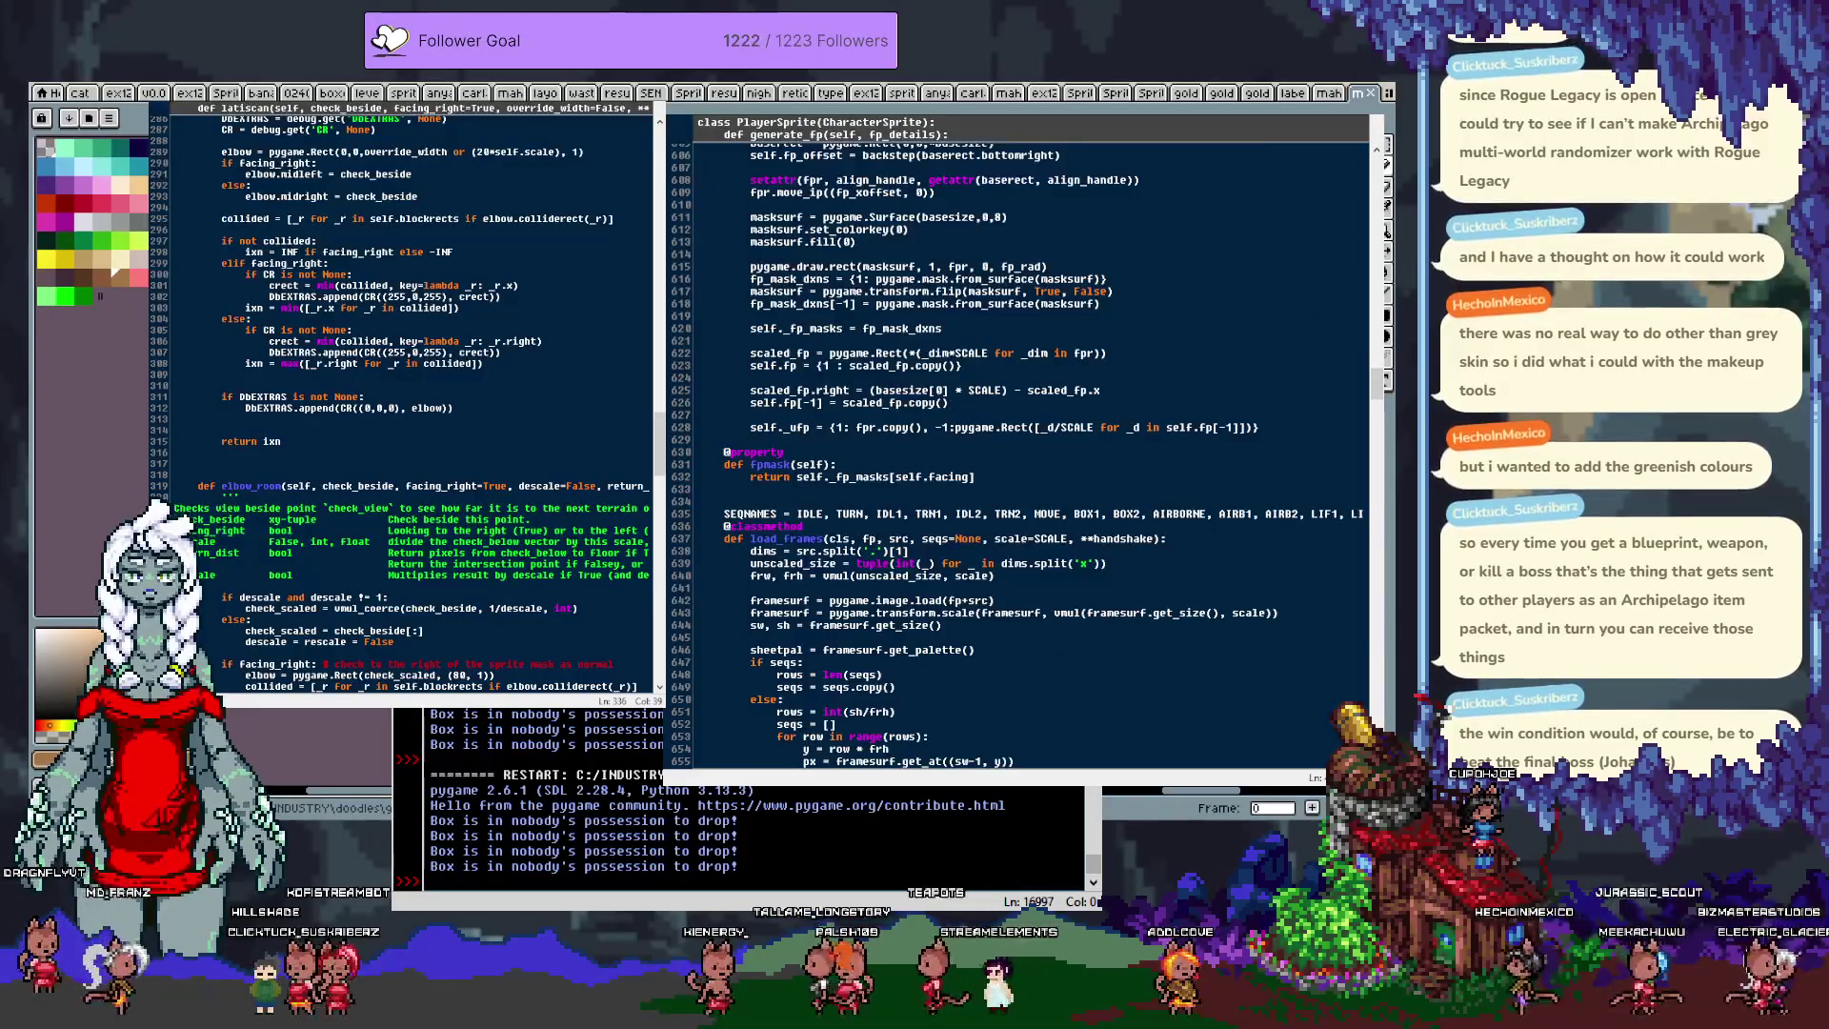
pyautogui.scroll(-3, 1029, 447)
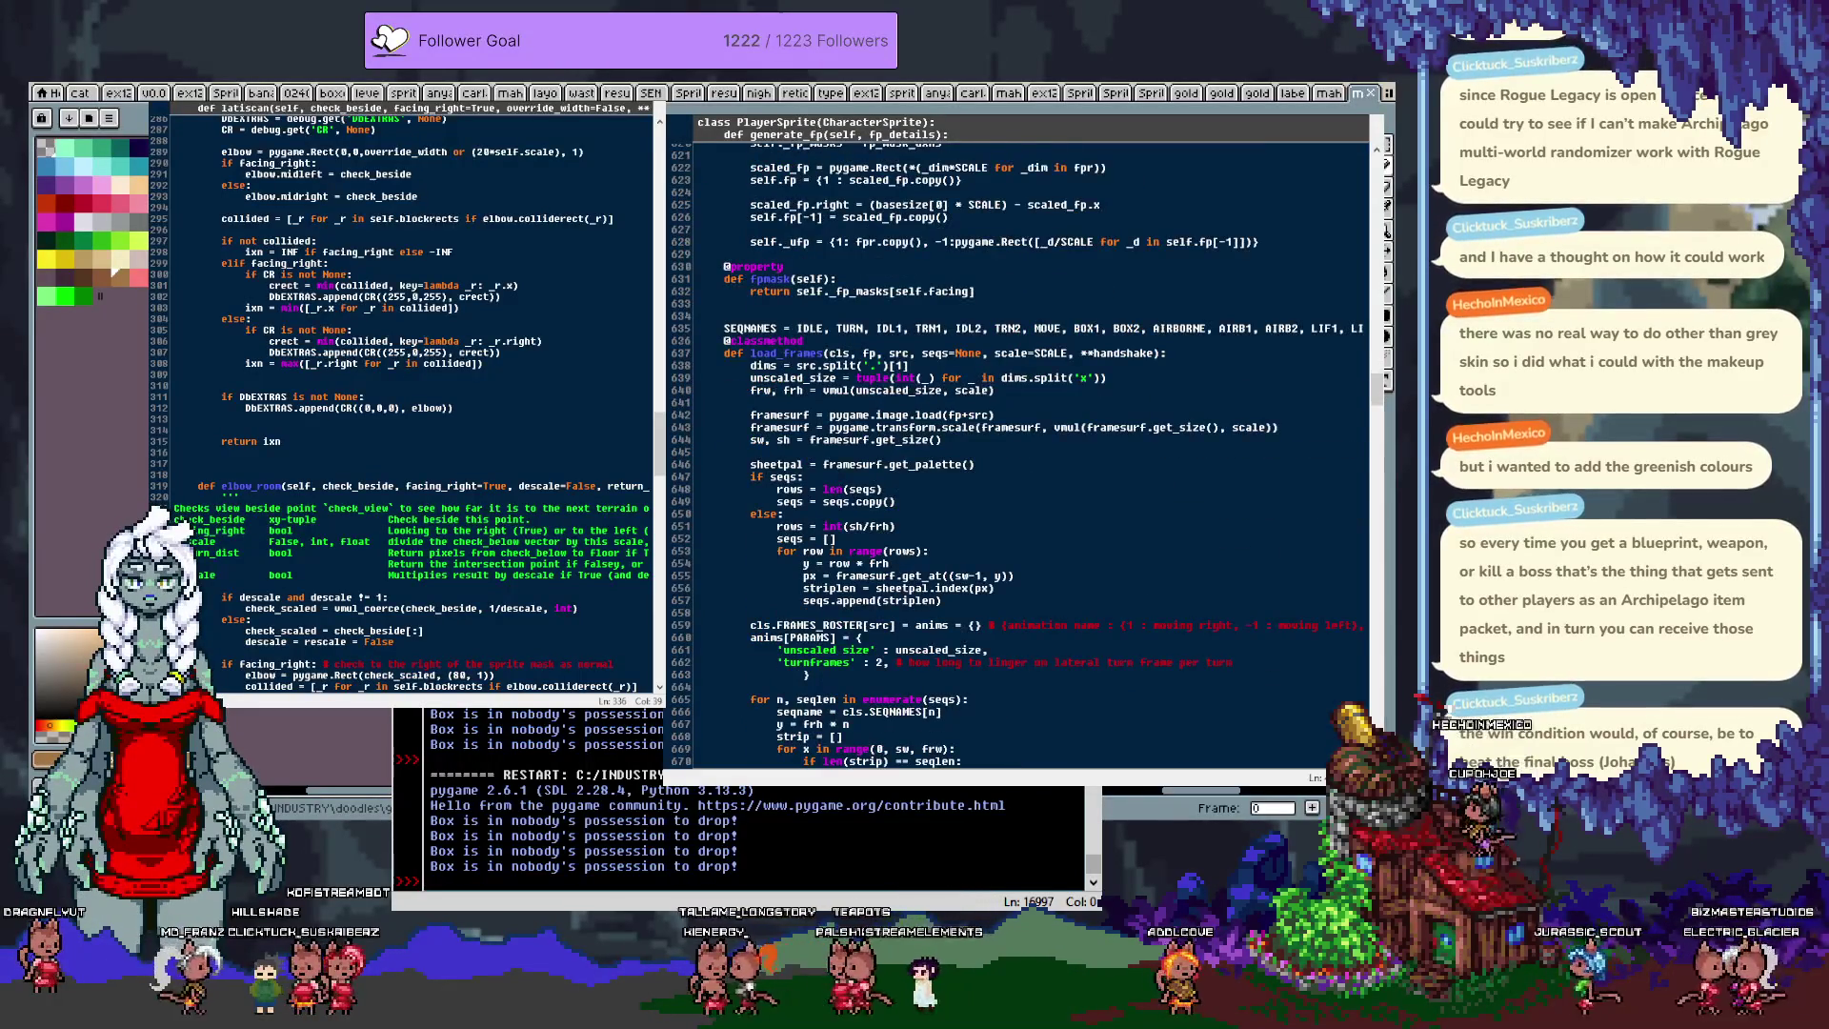
pyautogui.scroll(2, 1029, 448)
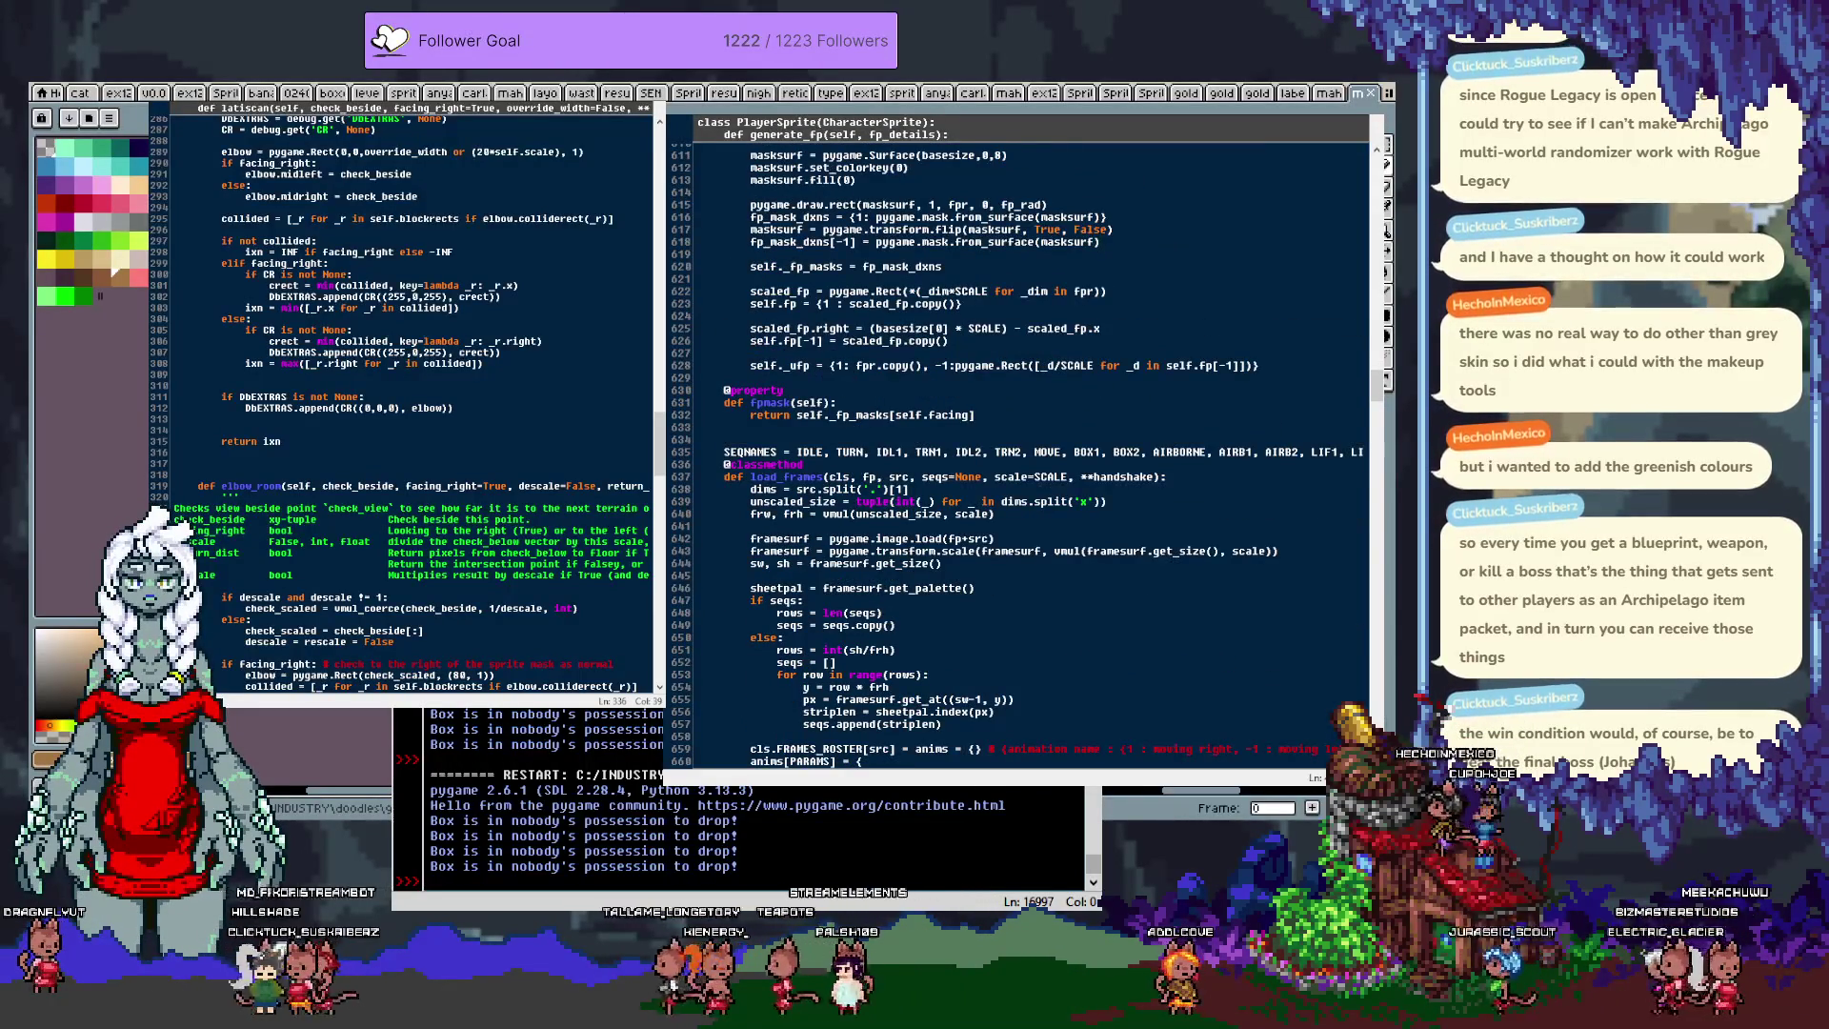
pyautogui.scroll(-2, 1029, 447)
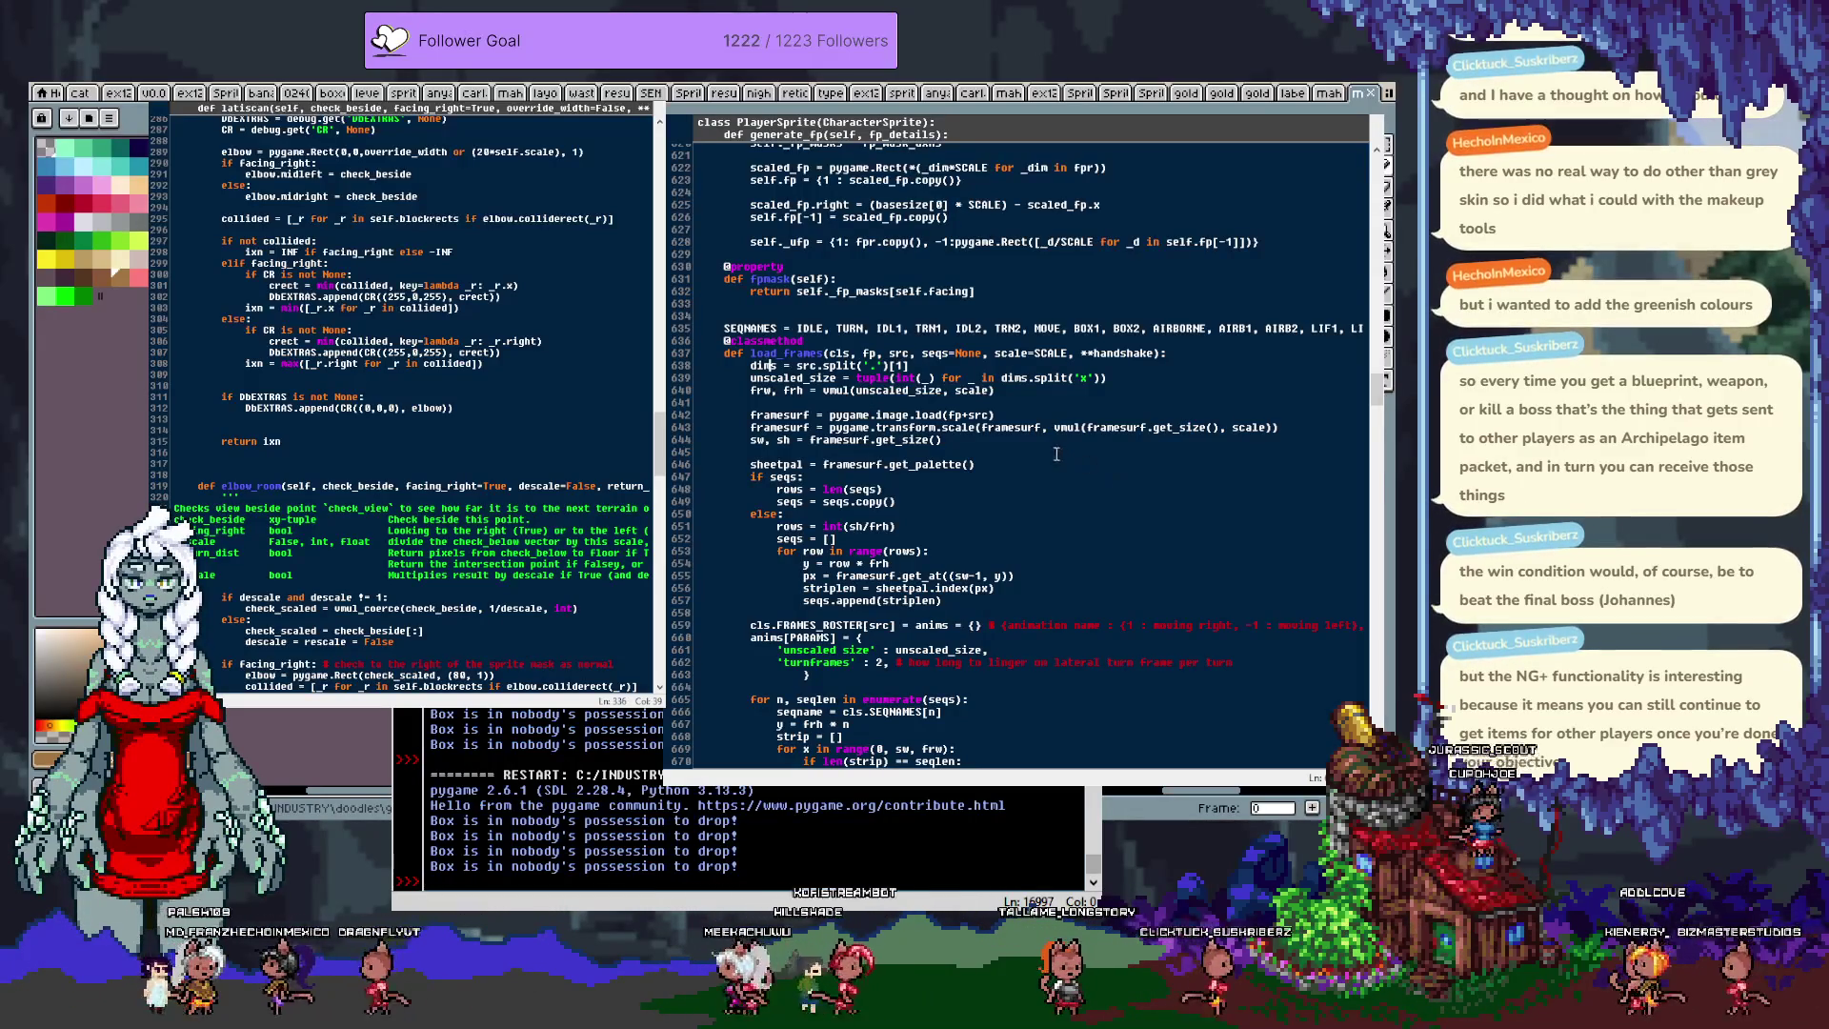
pyautogui.scroll(-3, 1007, 475)
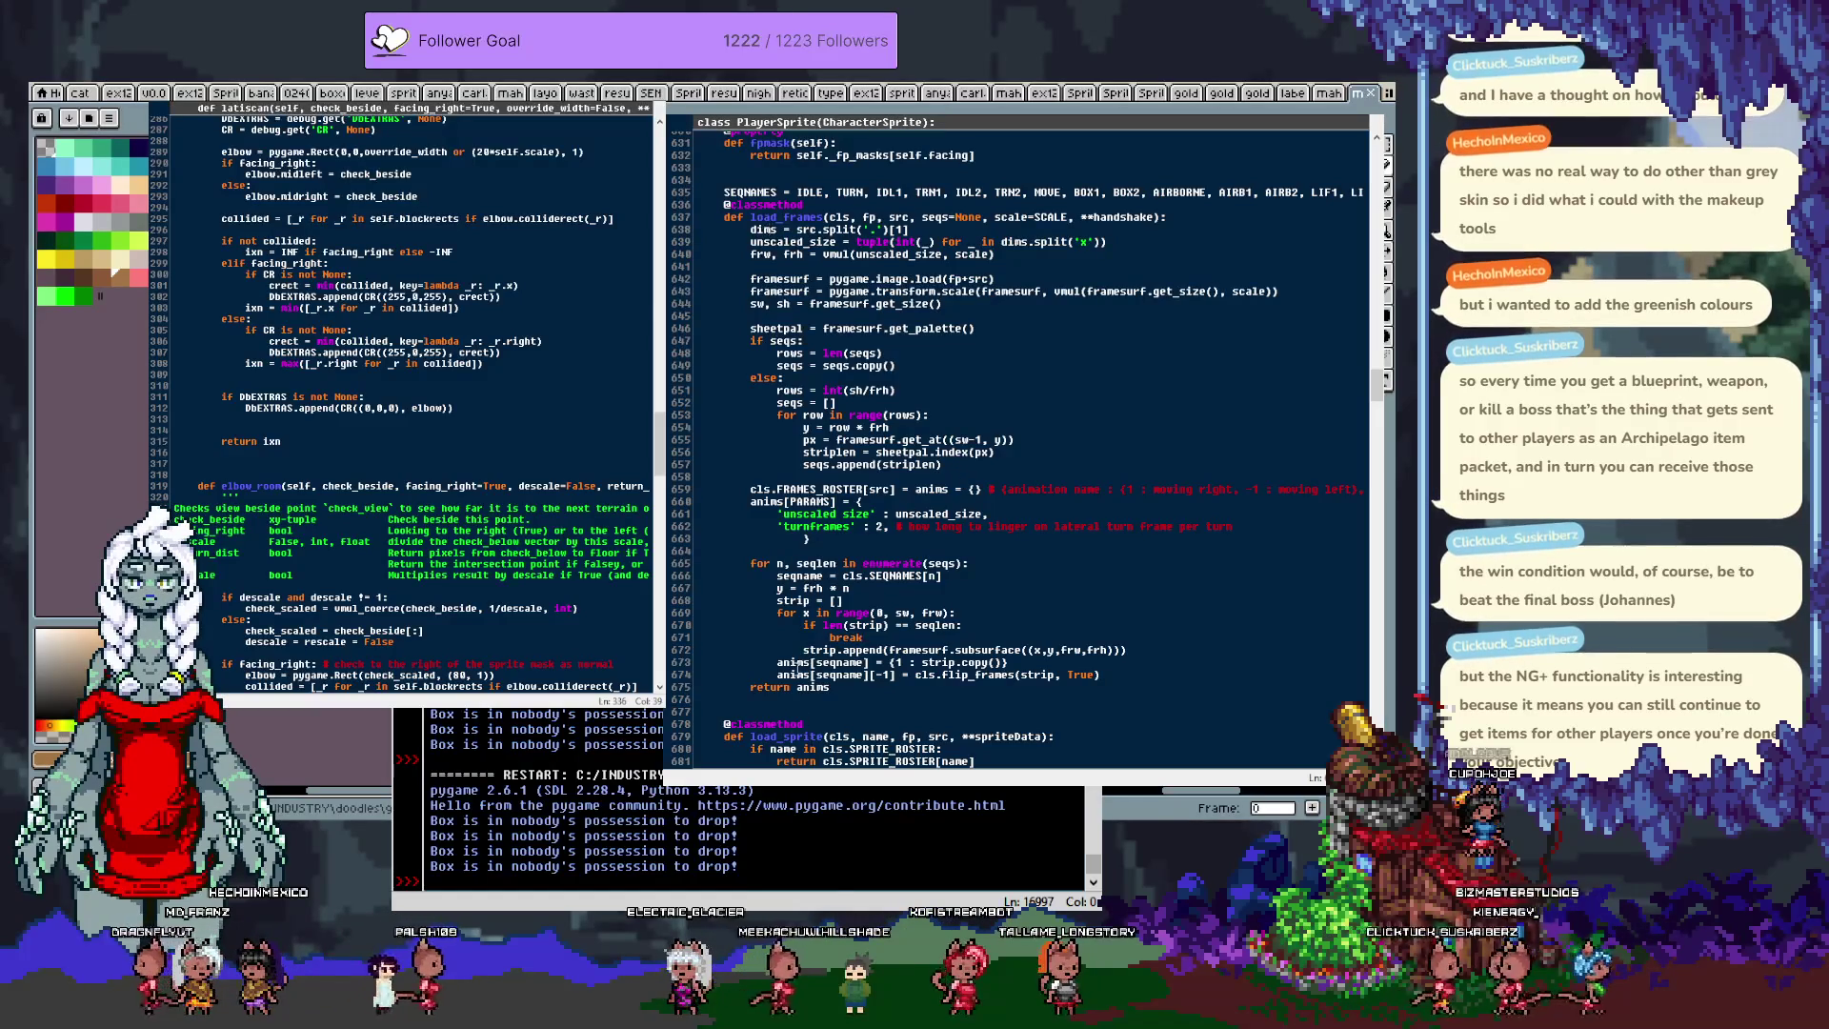
pyautogui.moveTo(858, 687)
pyautogui.mouseDown()
pyautogui.moveTo(762, 647)
pyautogui.moveTo(699, 328)
pyautogui.moveTo(700, 204)
pyautogui.mouseUp()
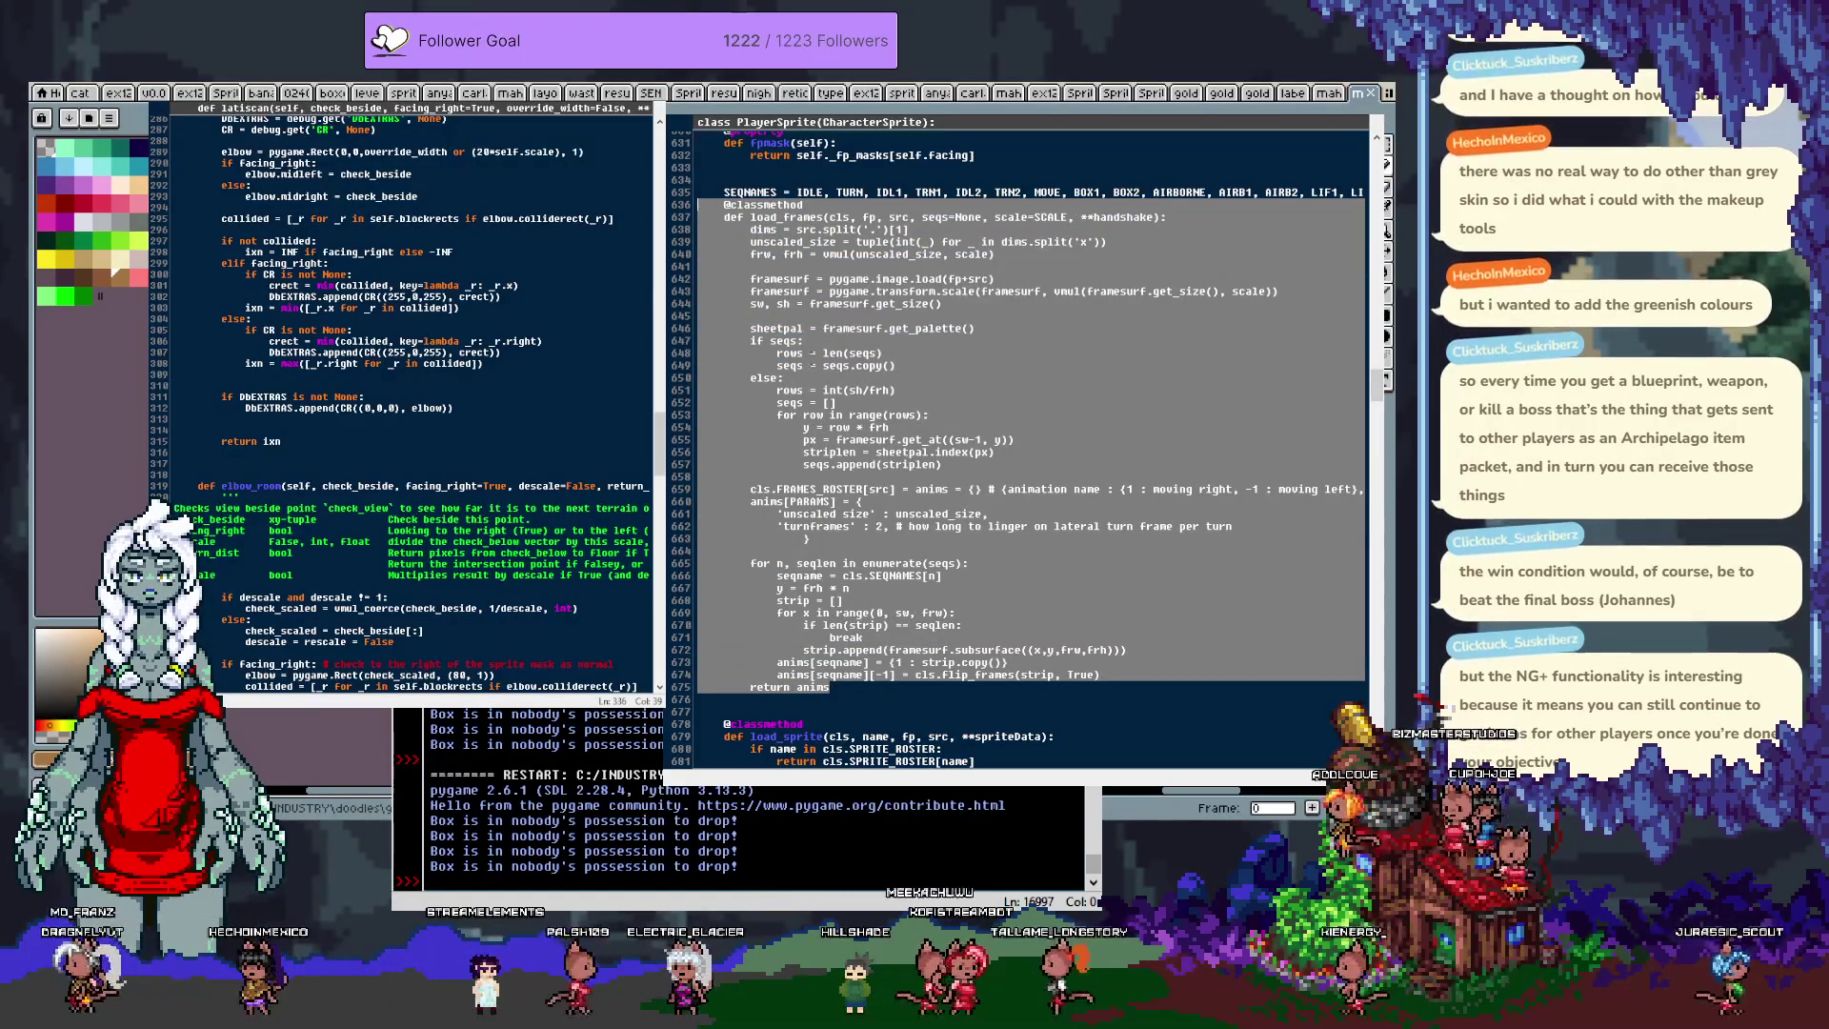
# Step: Reselect the full load_frames classmethod in PlayerSprite and scroll up to CharacterSprite
pyautogui.press('Delete')
pyautogui.hotkey('ctrl', 'z')
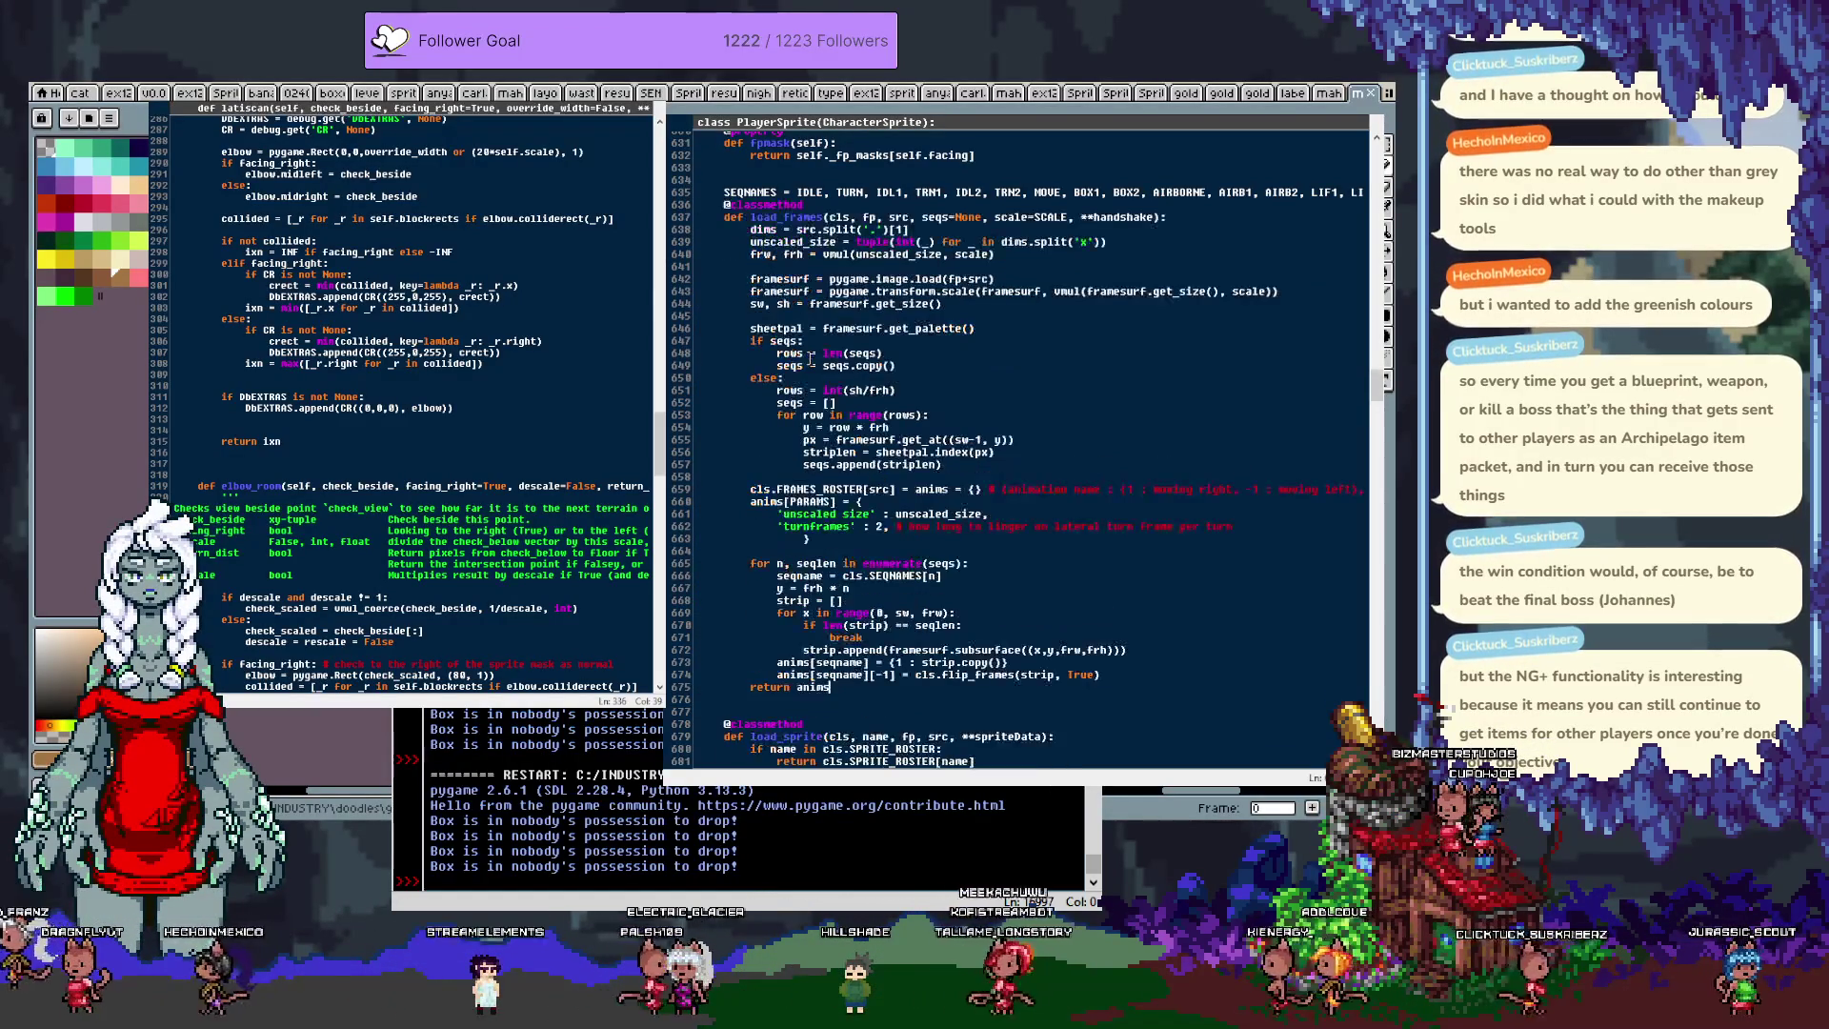
pyautogui.moveTo(834, 688)
pyautogui.mouseDown()
pyautogui.moveTo(762, 229)
pyautogui.moveTo(777, 204)
pyautogui.mouseUp()
pyautogui.scroll(20, 809, 286)
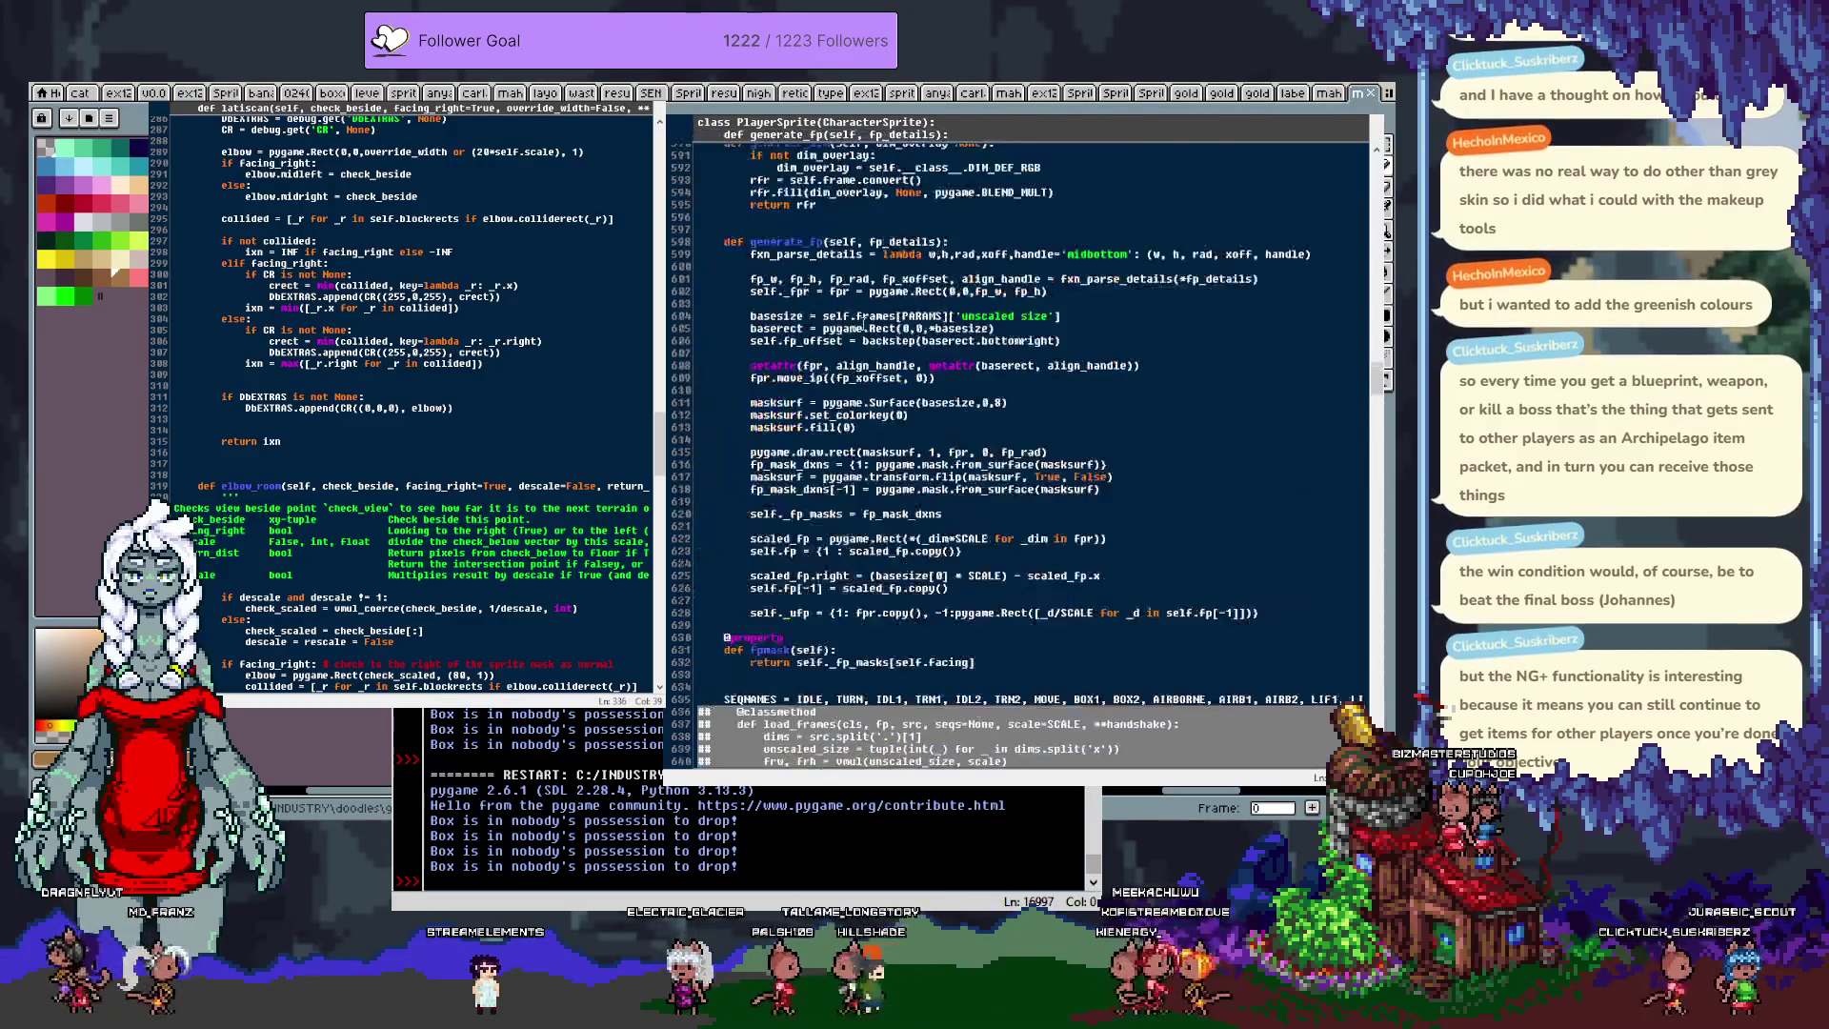
pyautogui.scroll(20, 846, 326)
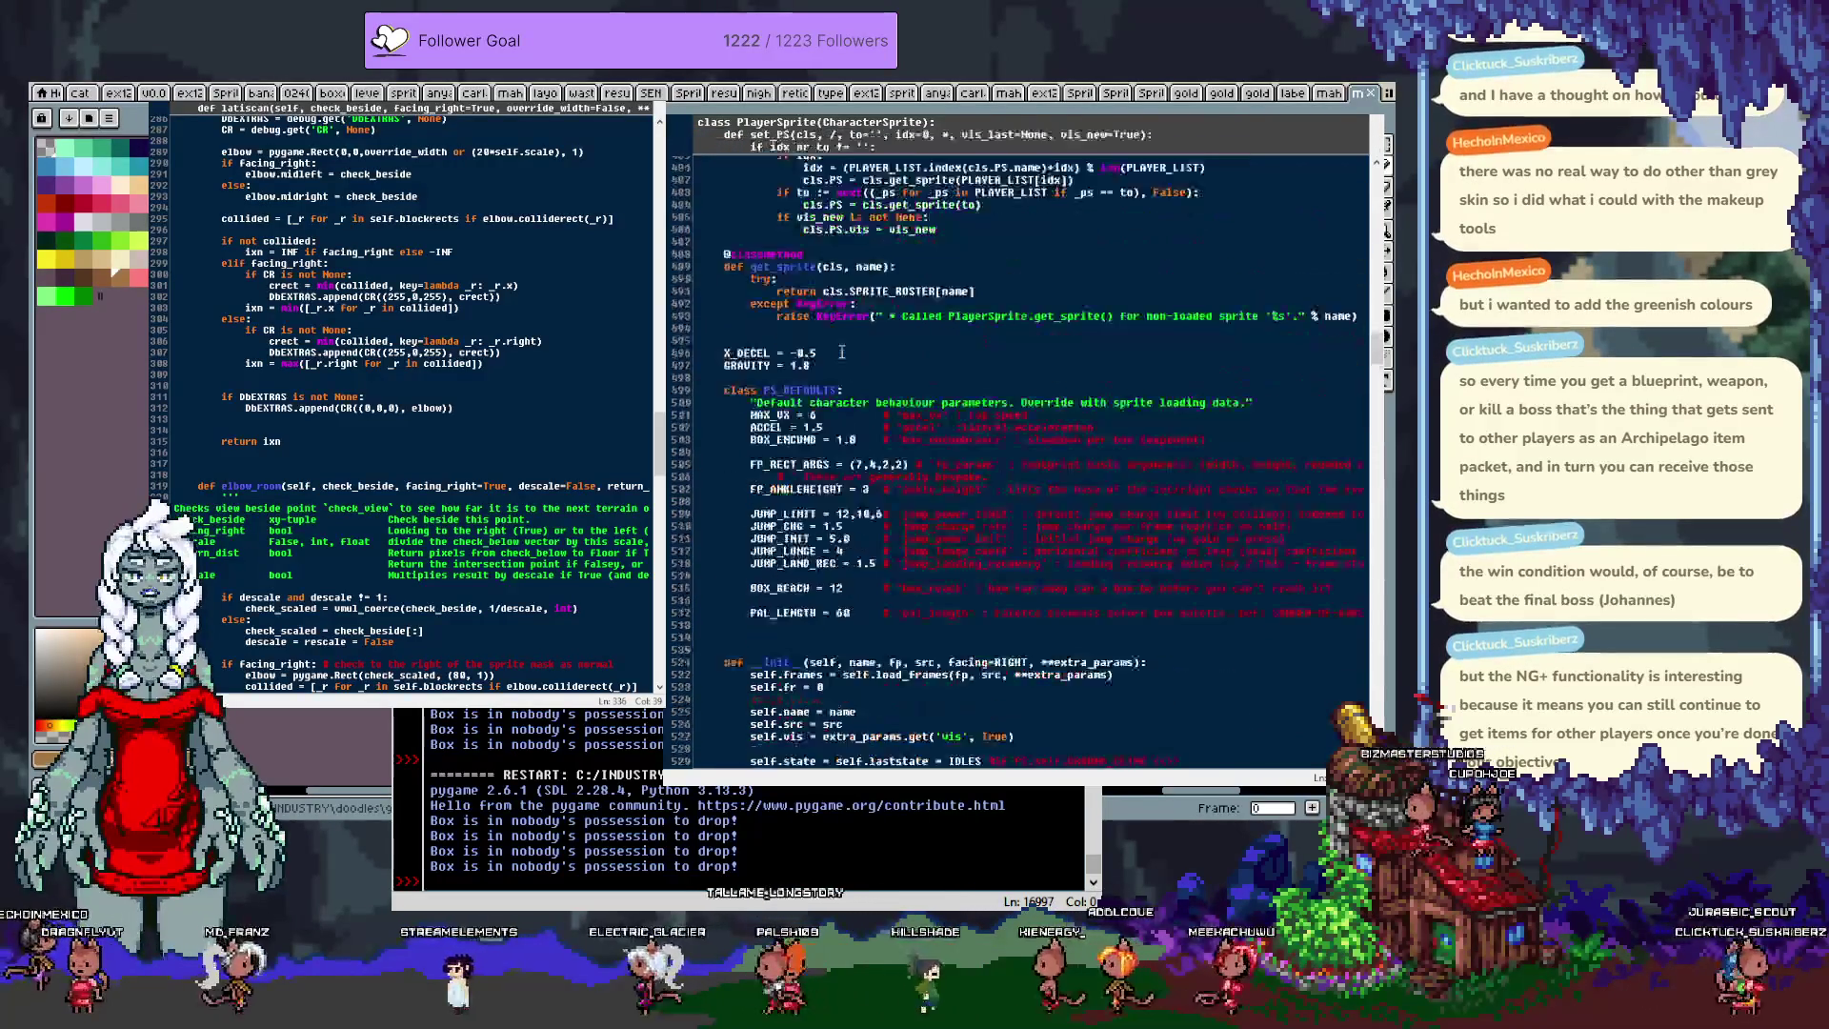
pyautogui.scroll(5, 851, 363)
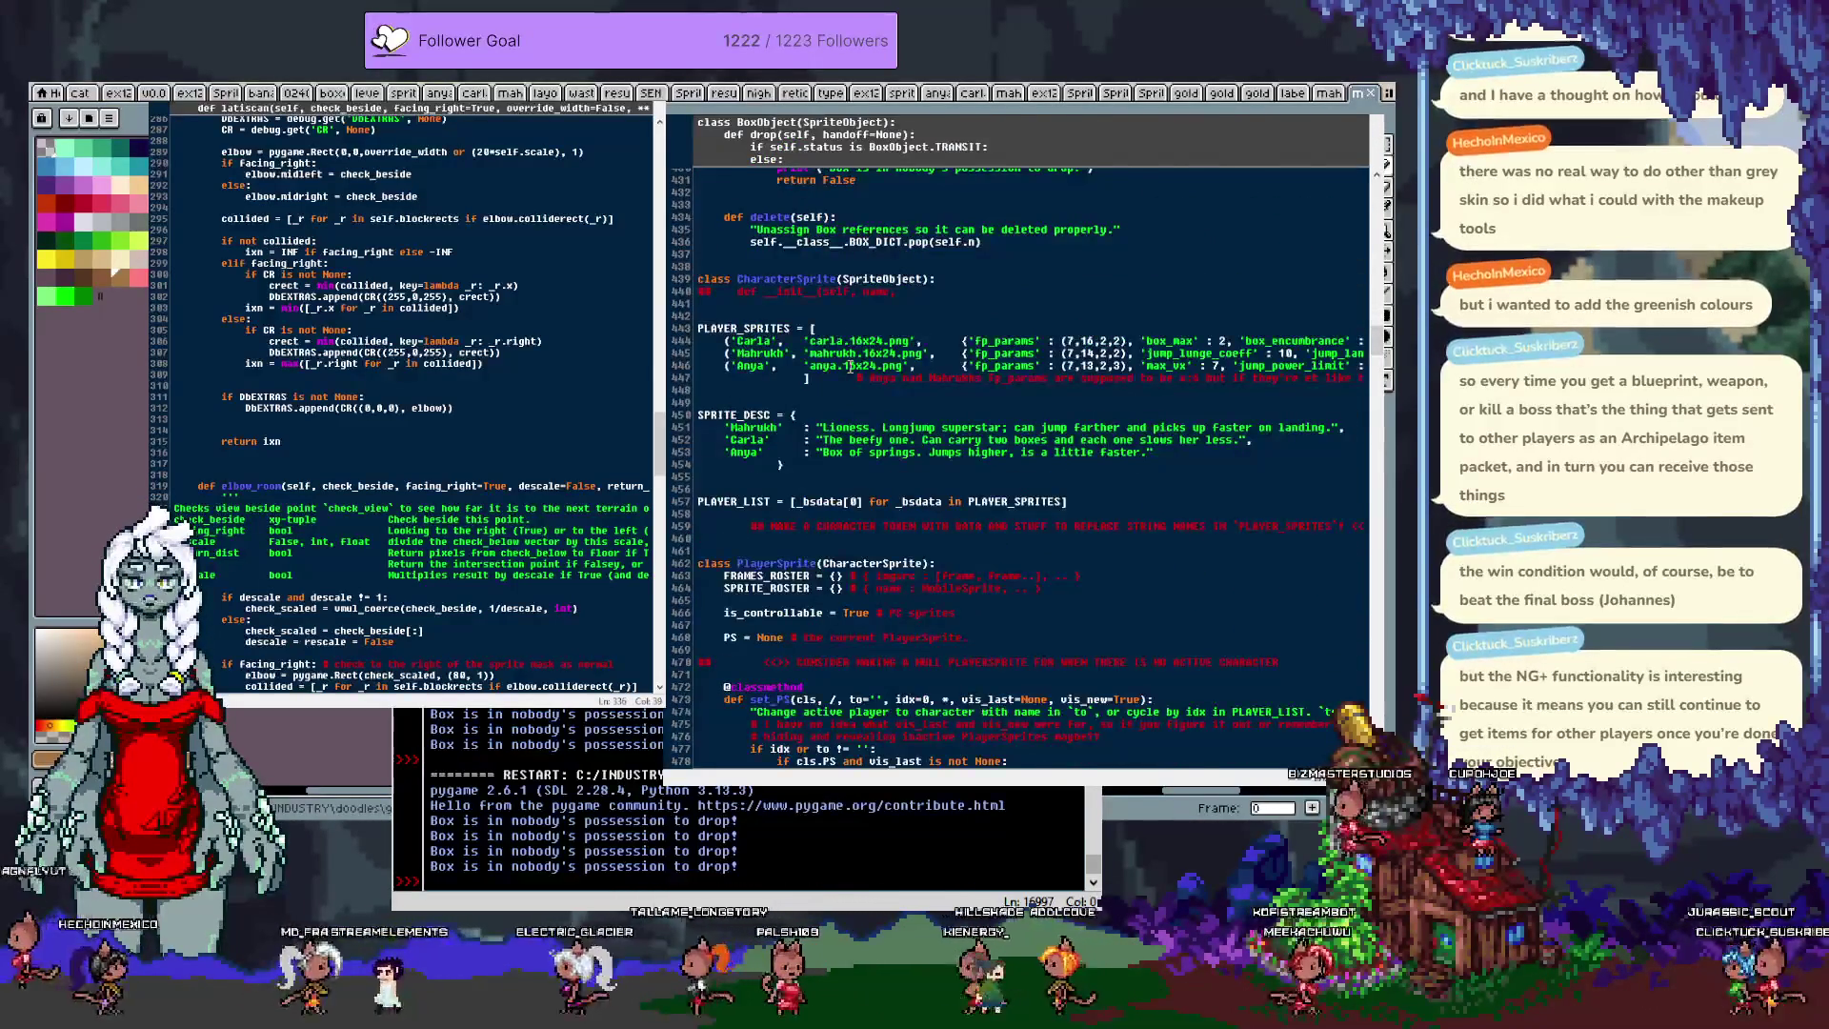
pyautogui.scroll(4, 851, 365)
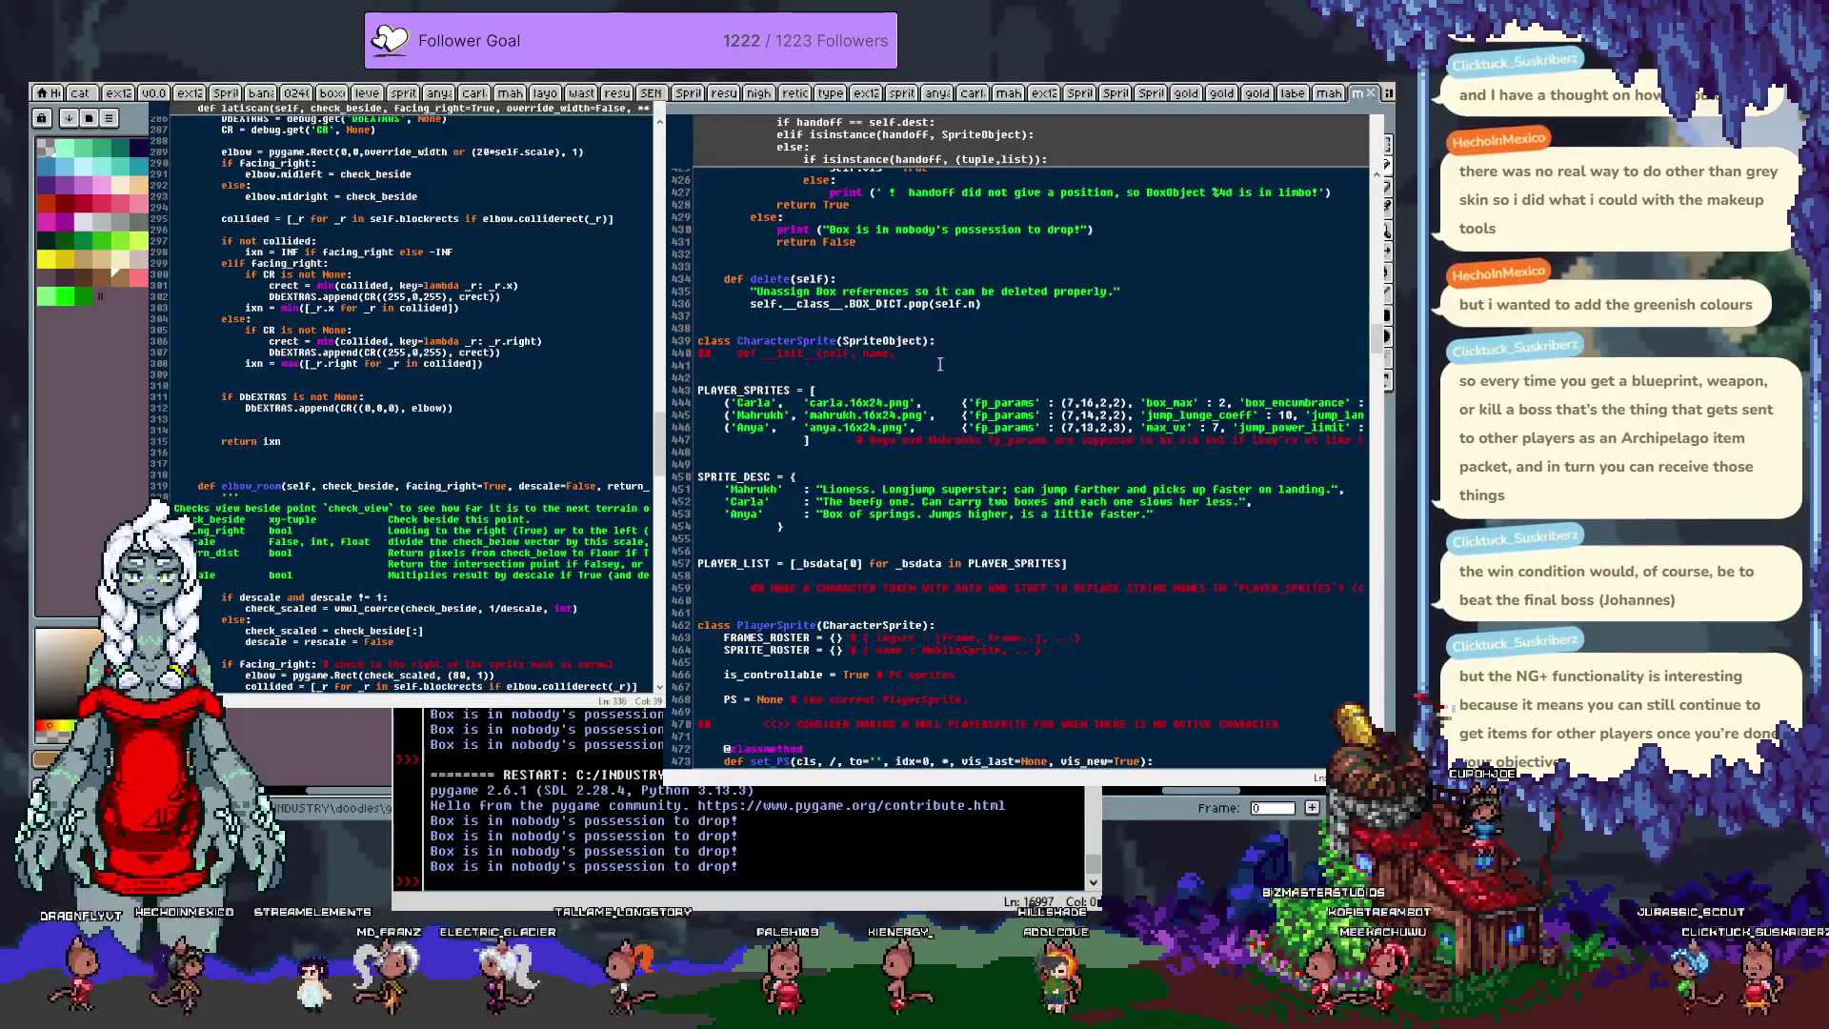
# Step: Paste load_frames under class CharacterSprite, add blank lines after it, and run loader.003.py
pyautogui.click(986, 354)
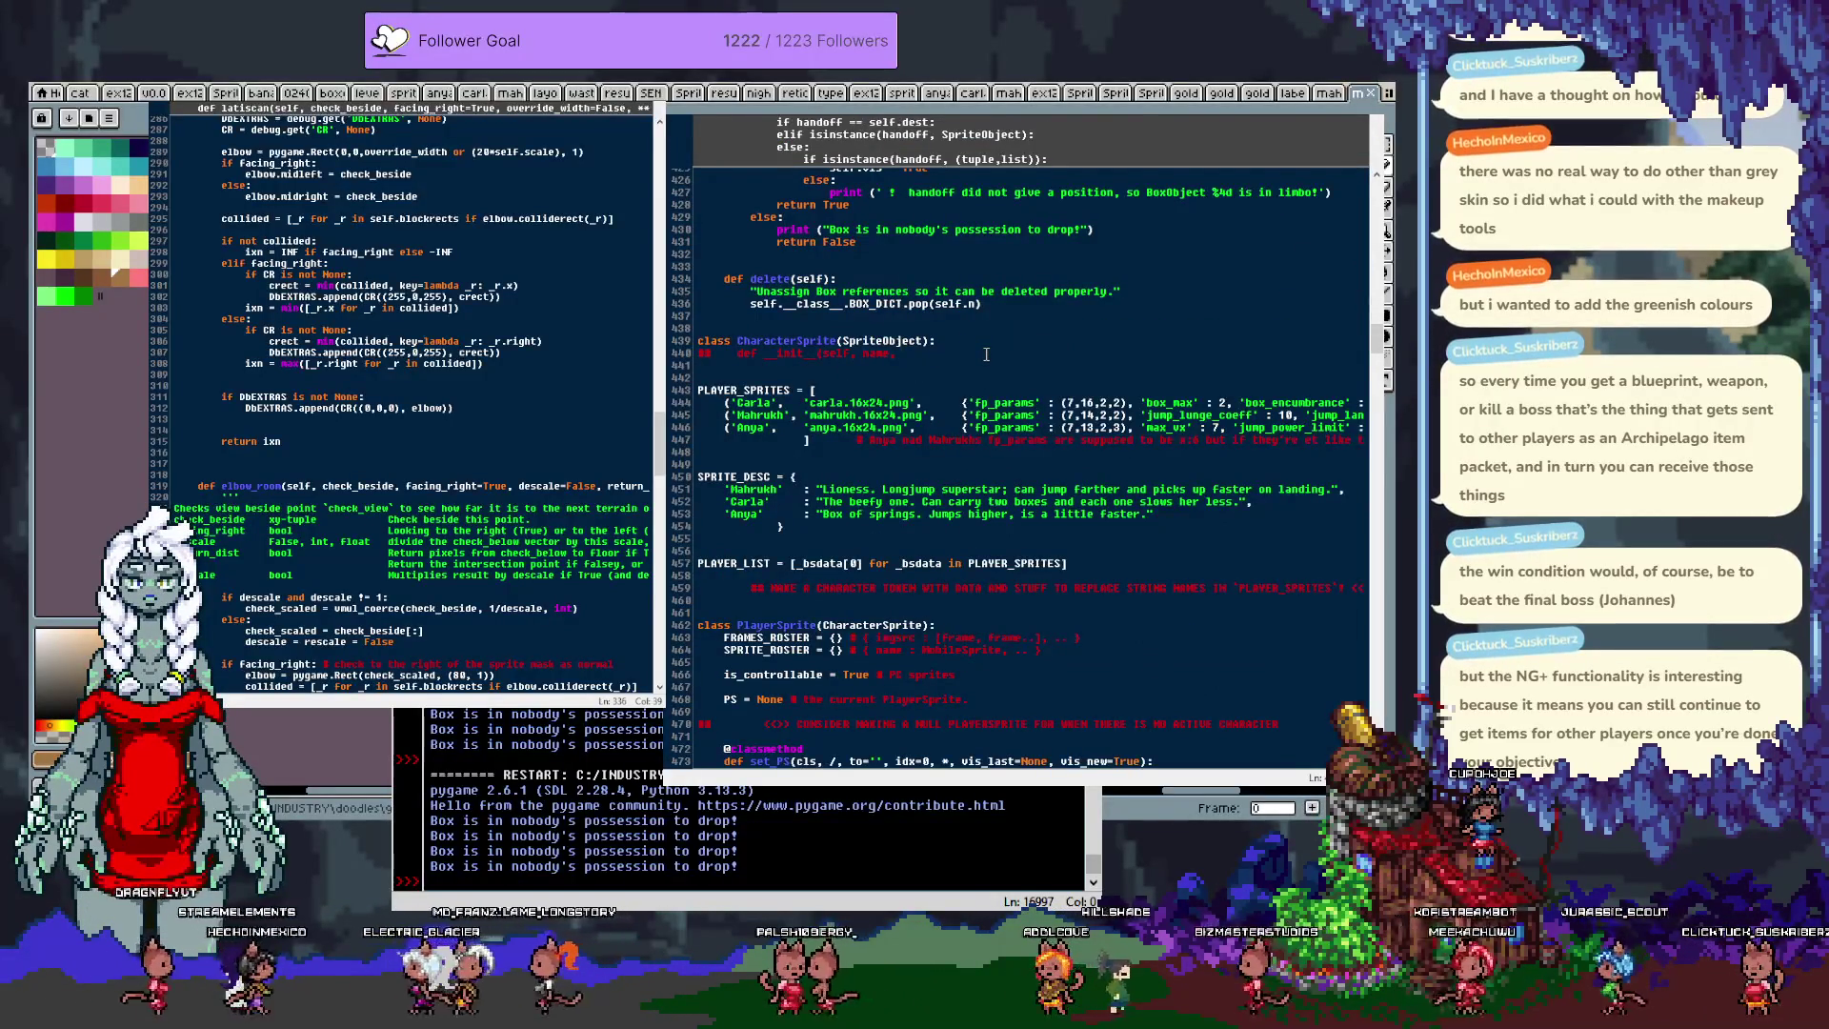
pyautogui.hotkey('ctrl', 'v')
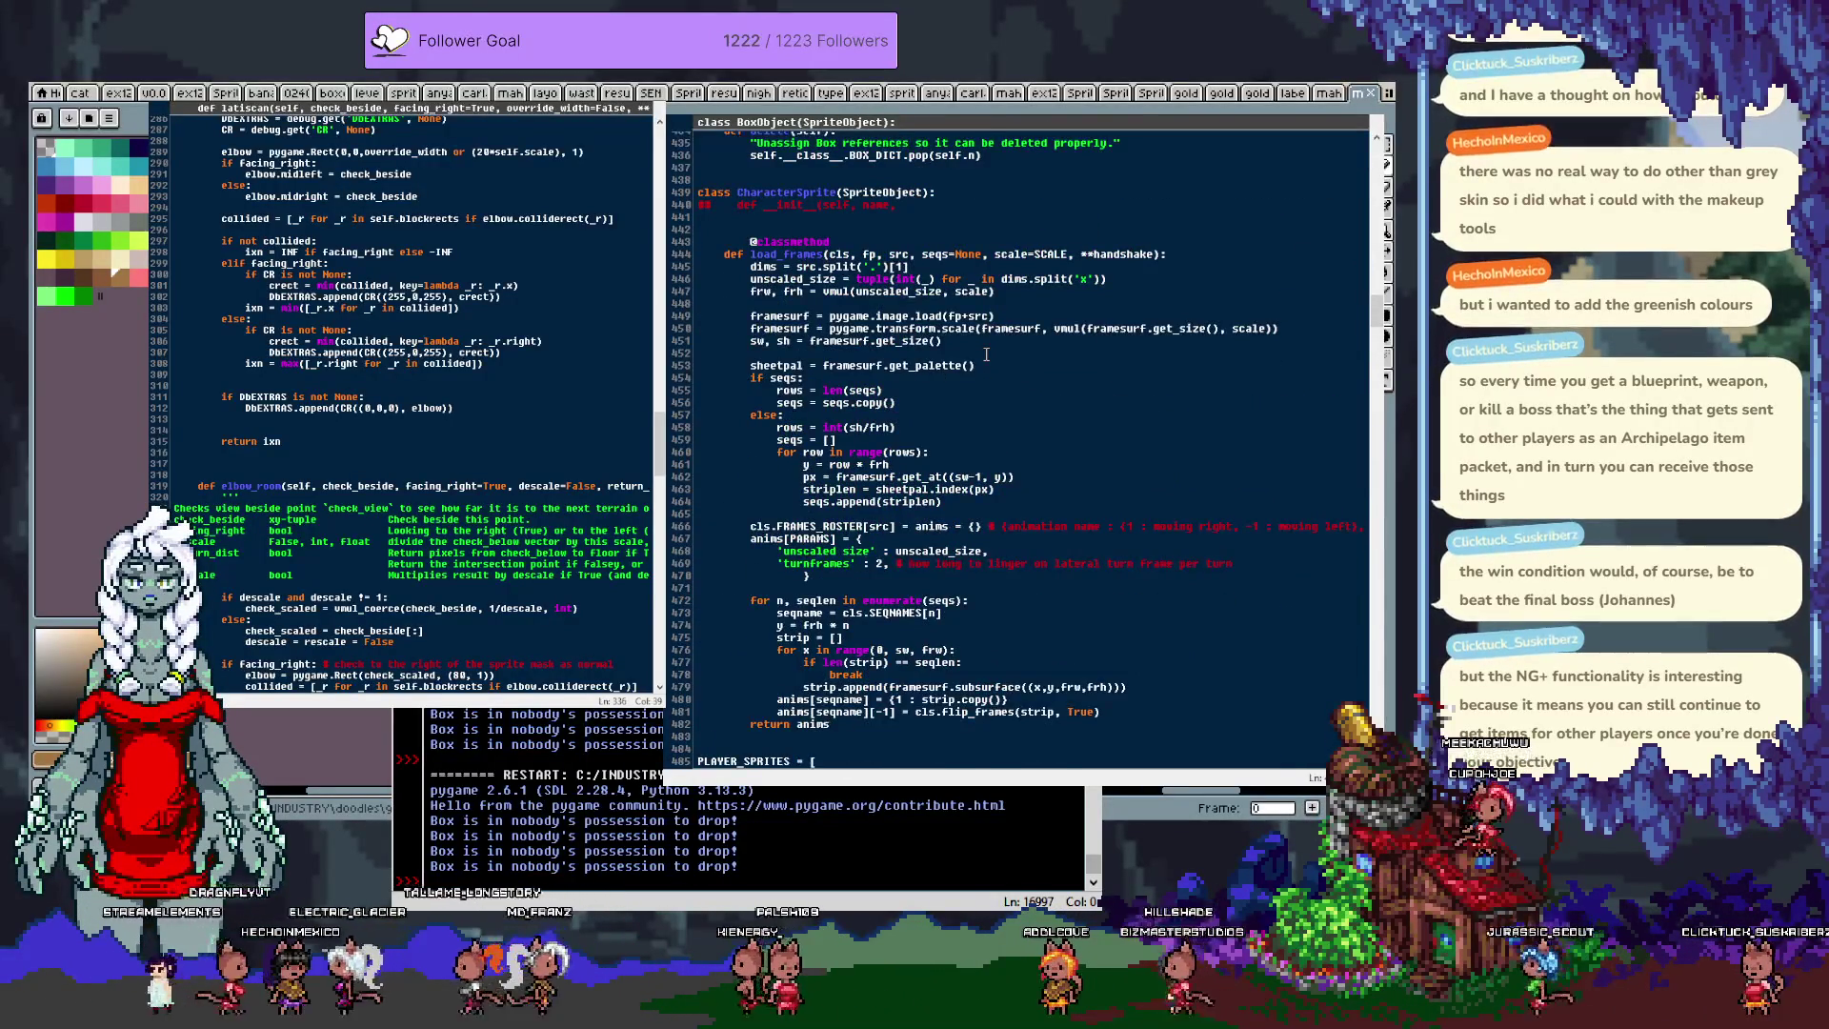
pyautogui.hotkey('ctrl', 'z')
pyautogui.hotkey('ctrl', 'v')
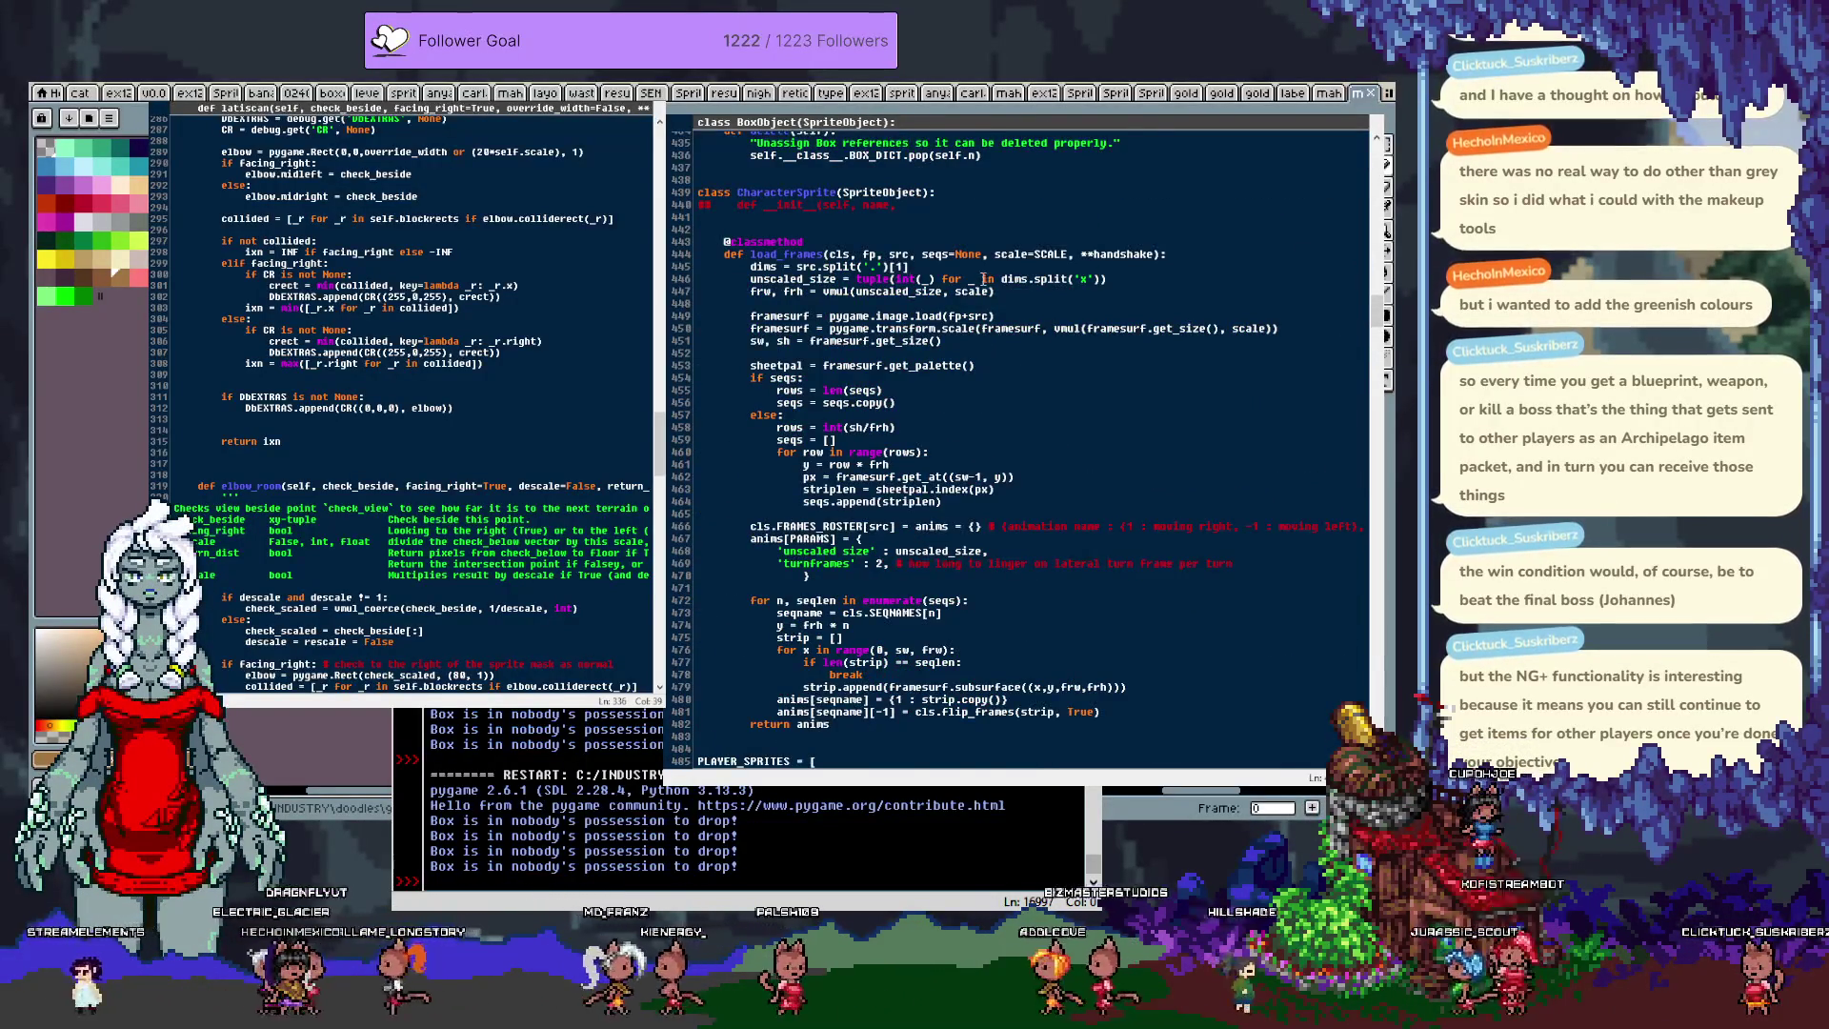
pyautogui.scroll(-3, 944, 438)
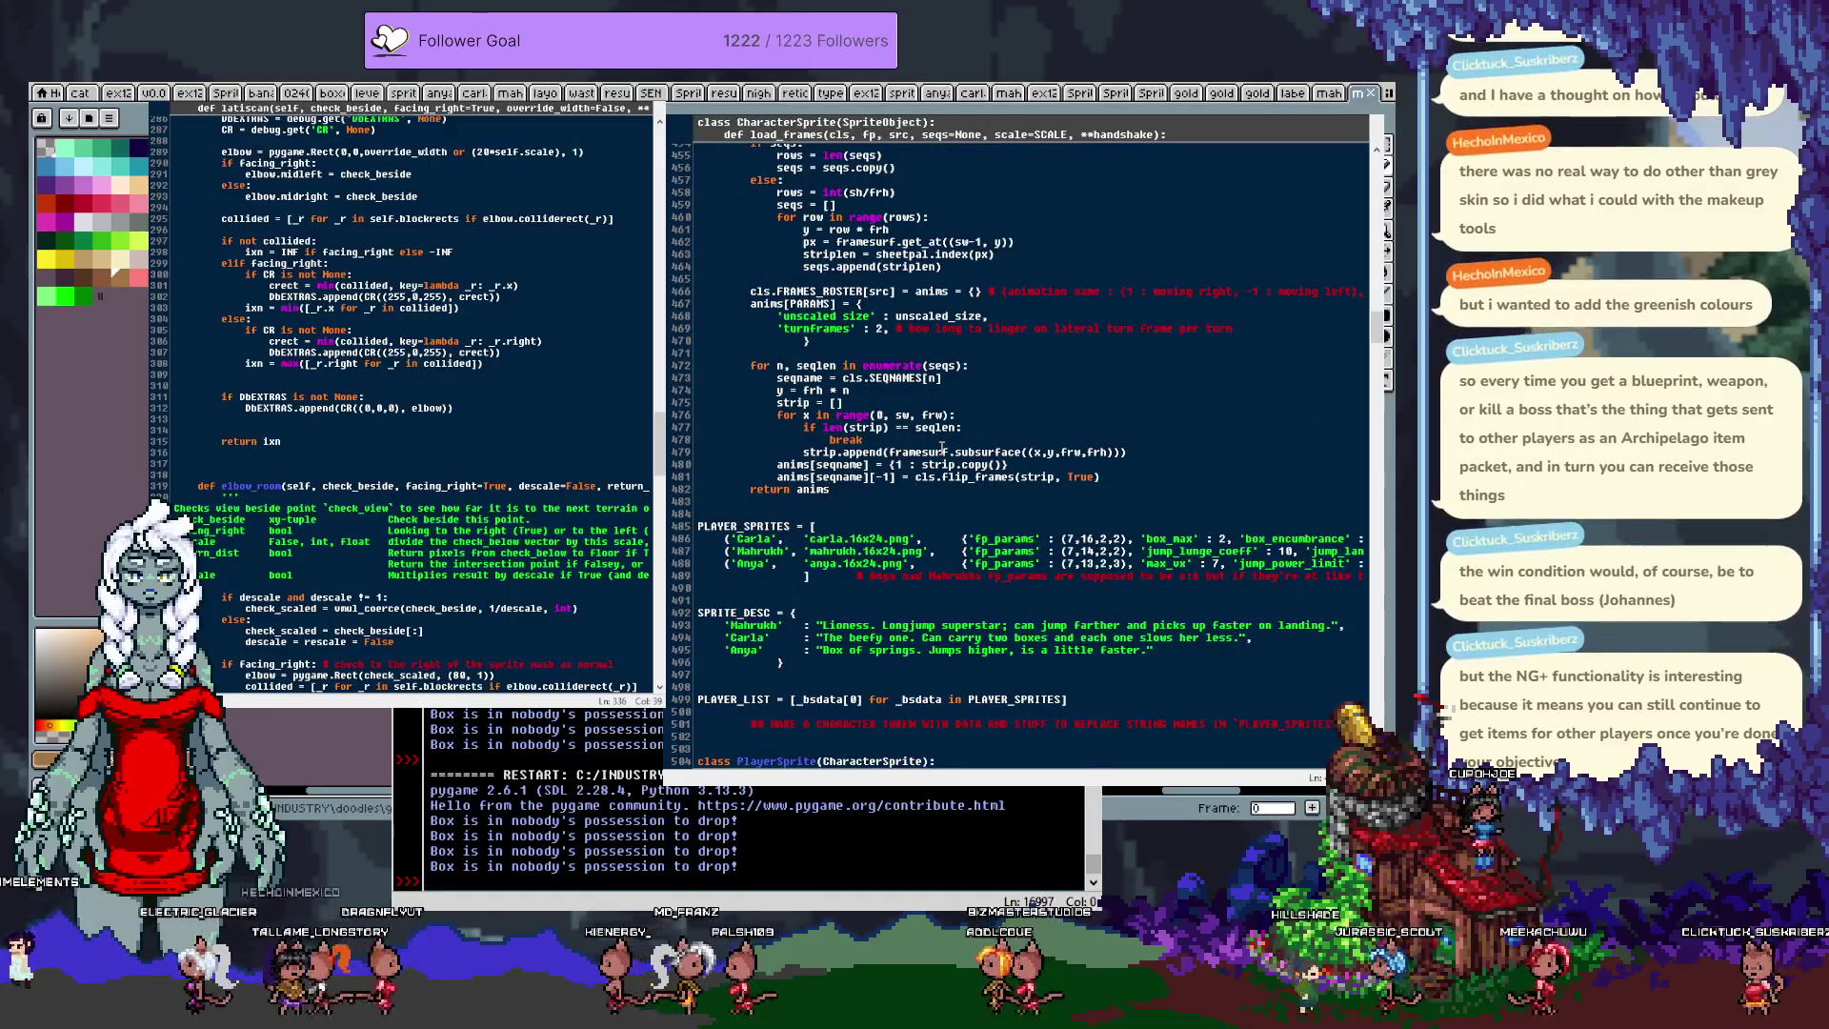
pyautogui.press('Return')
pyautogui.press('Return')
pyautogui.press('F5')
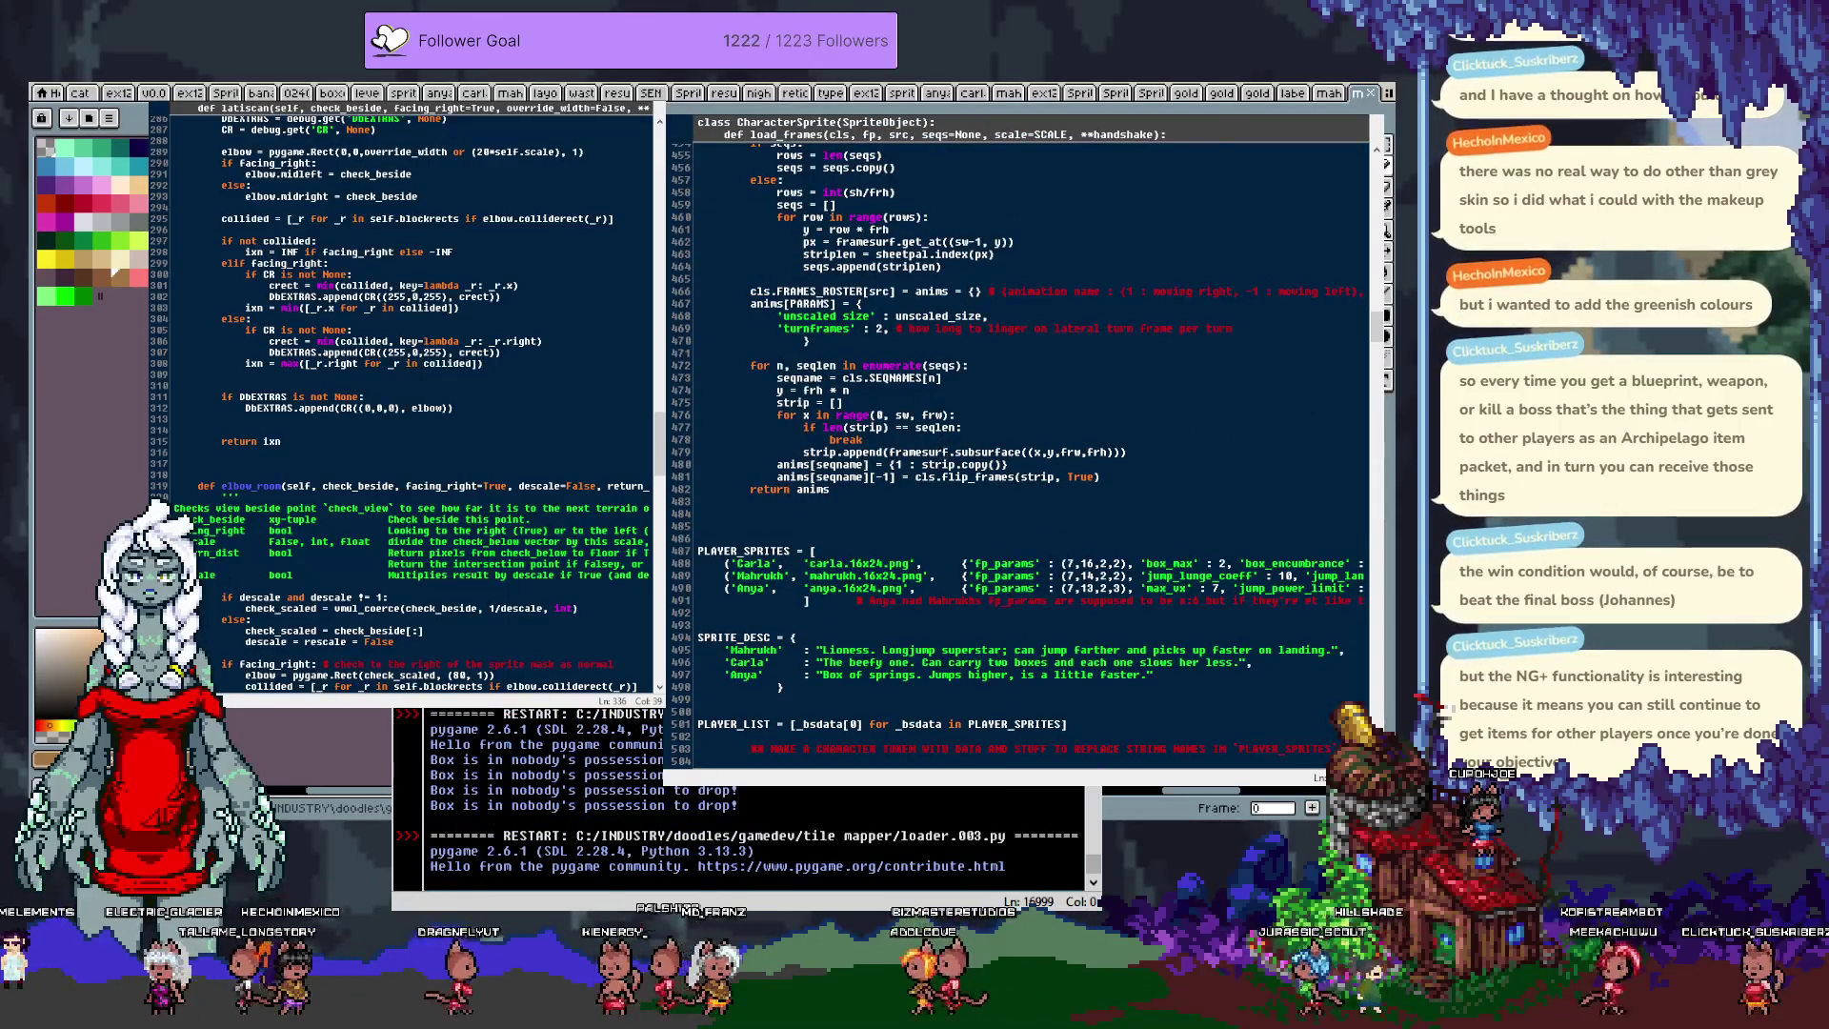
# Step: Walk the player left and right through the level, then close the pygame window
pyautogui.press('Left')
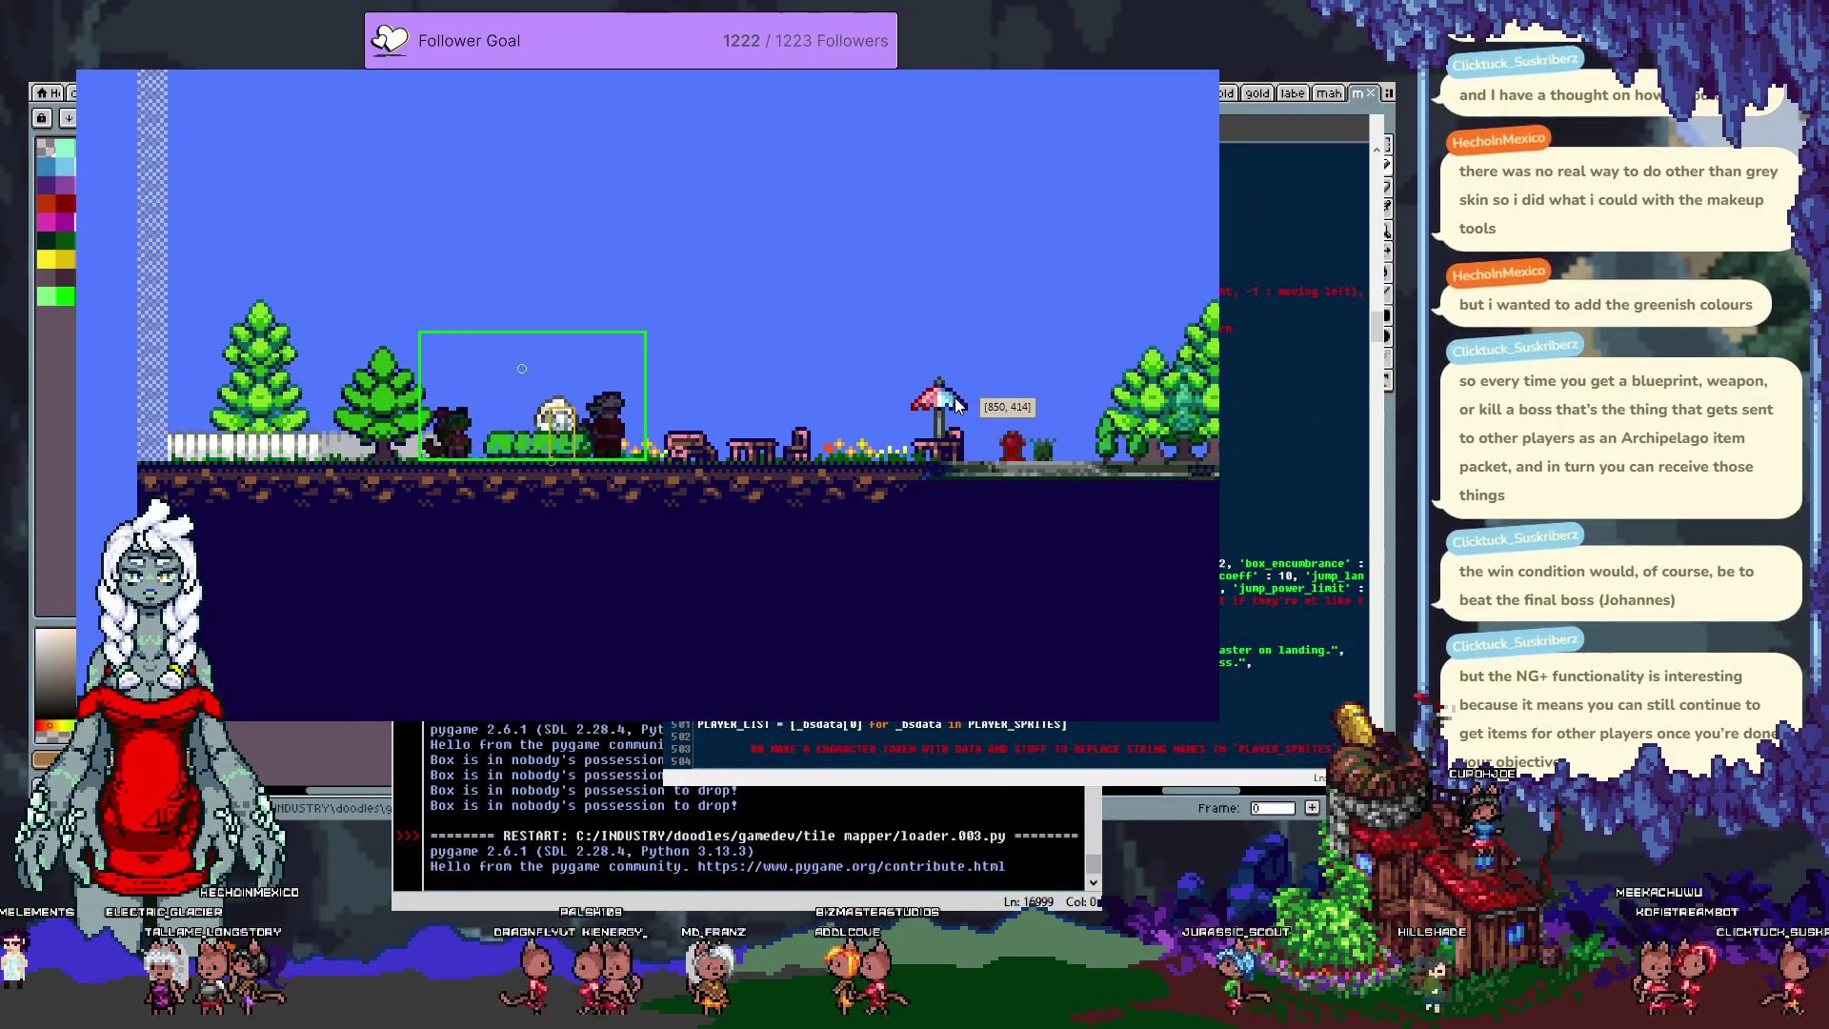
pyautogui.press('Right')
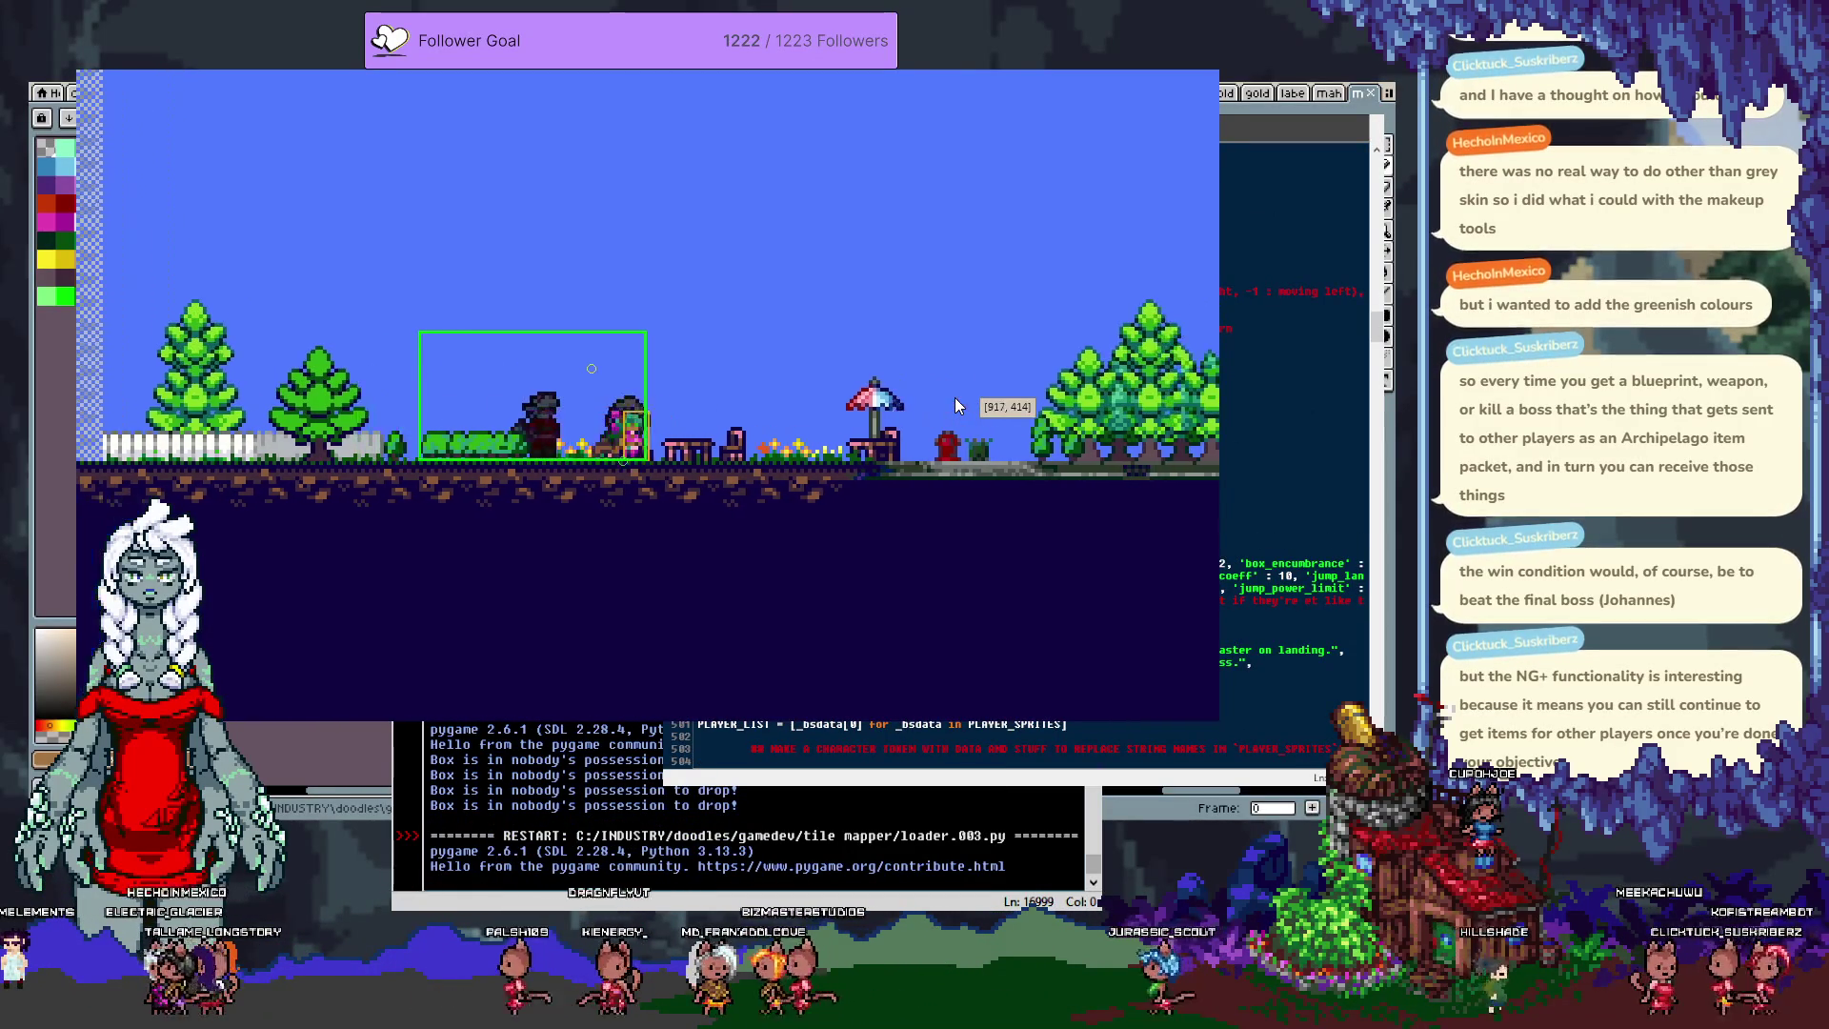
pyautogui.press('Escape')
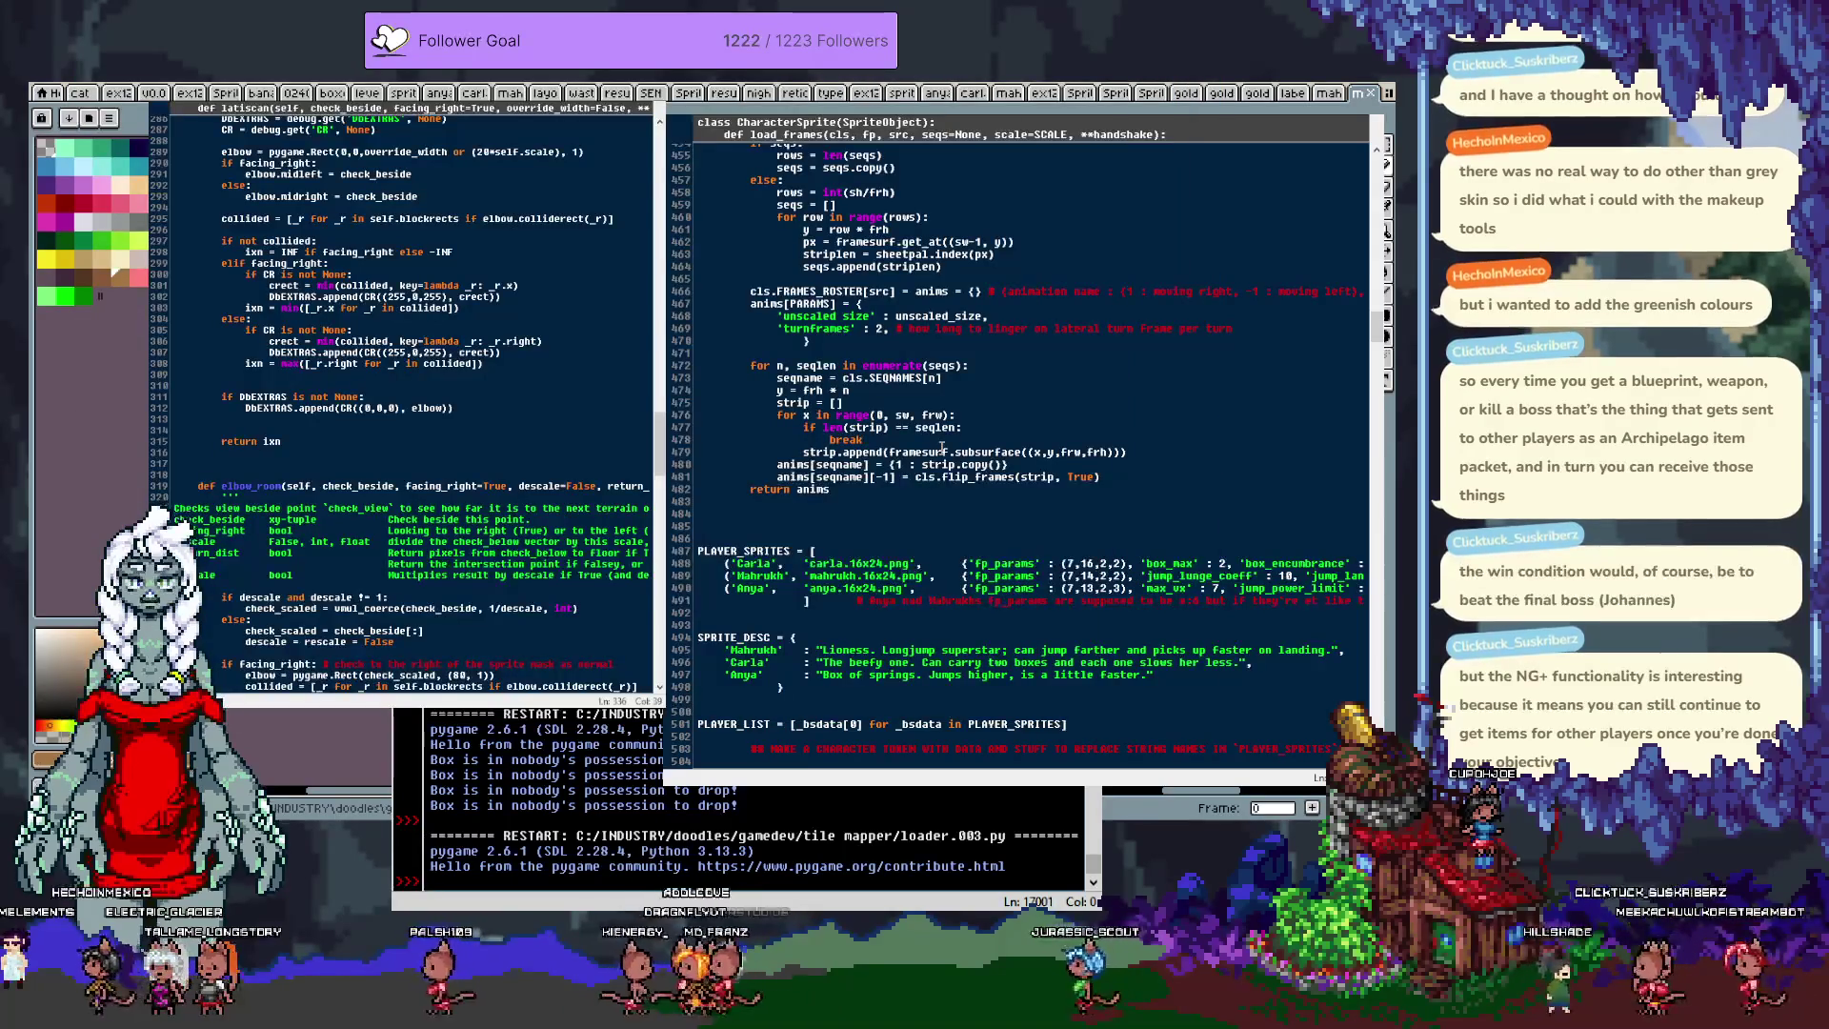
pyautogui.scroll(5, 921, 396)
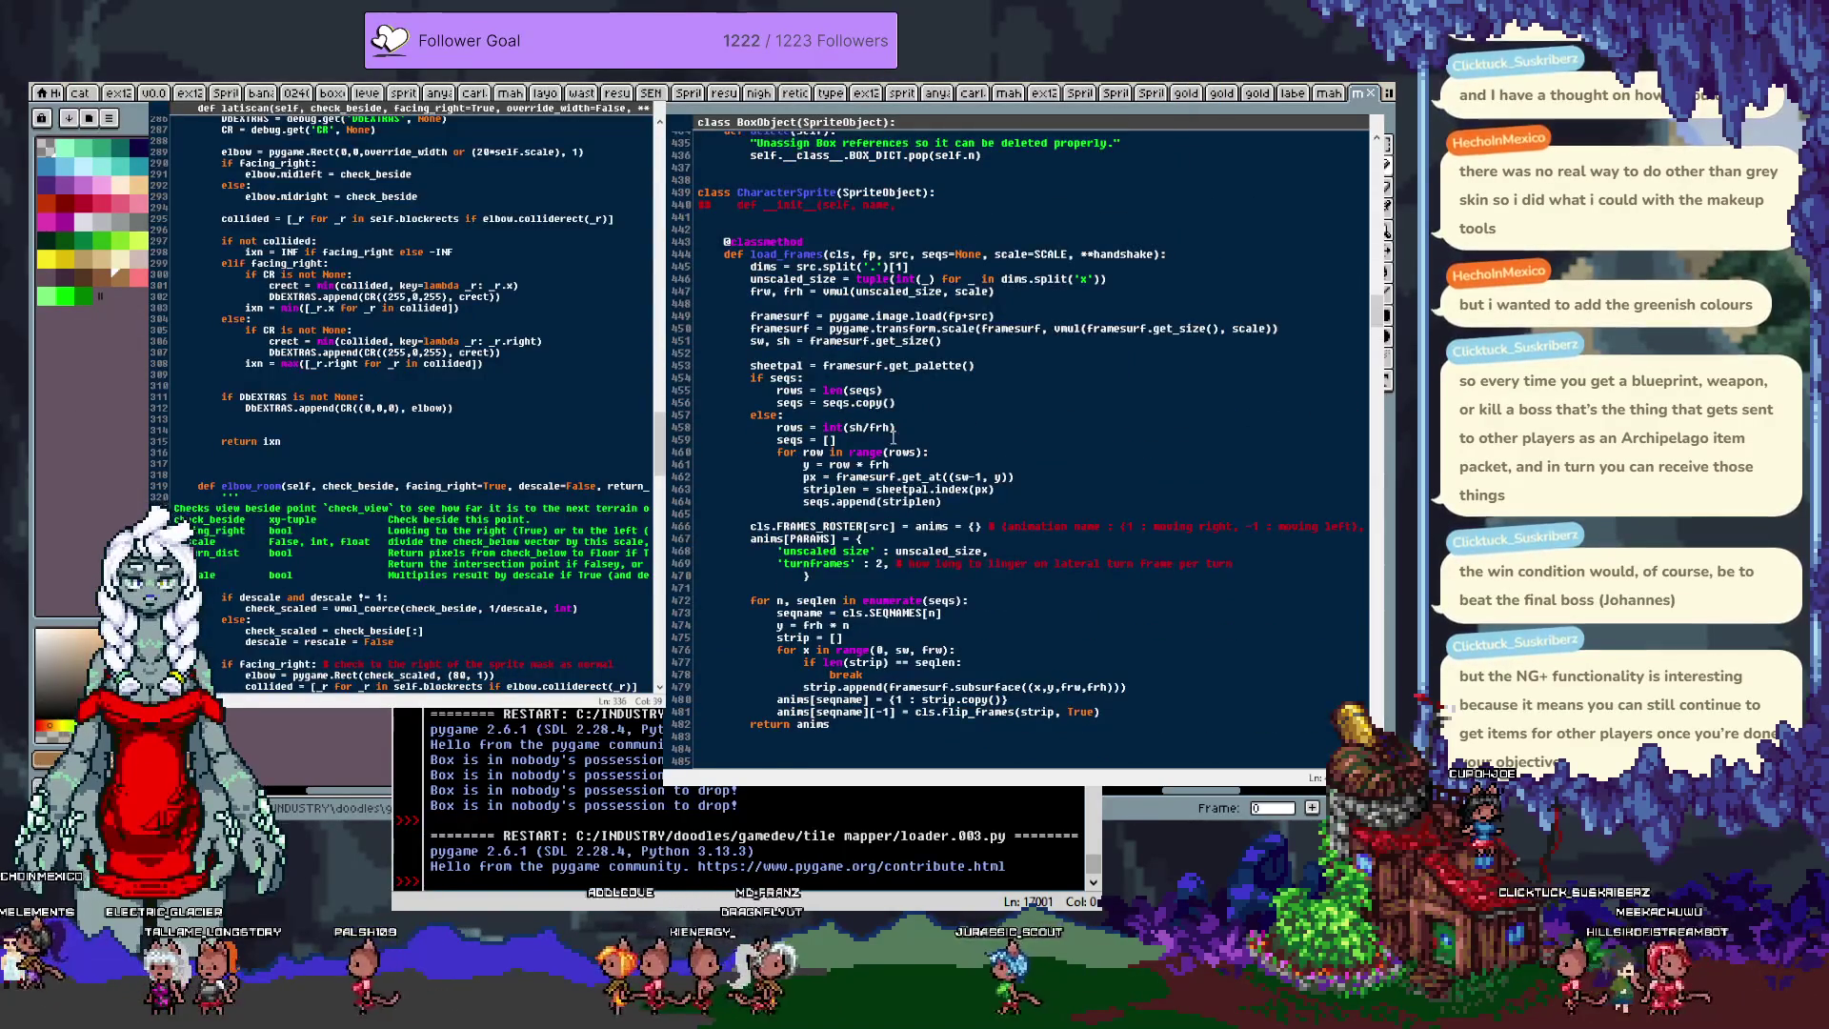